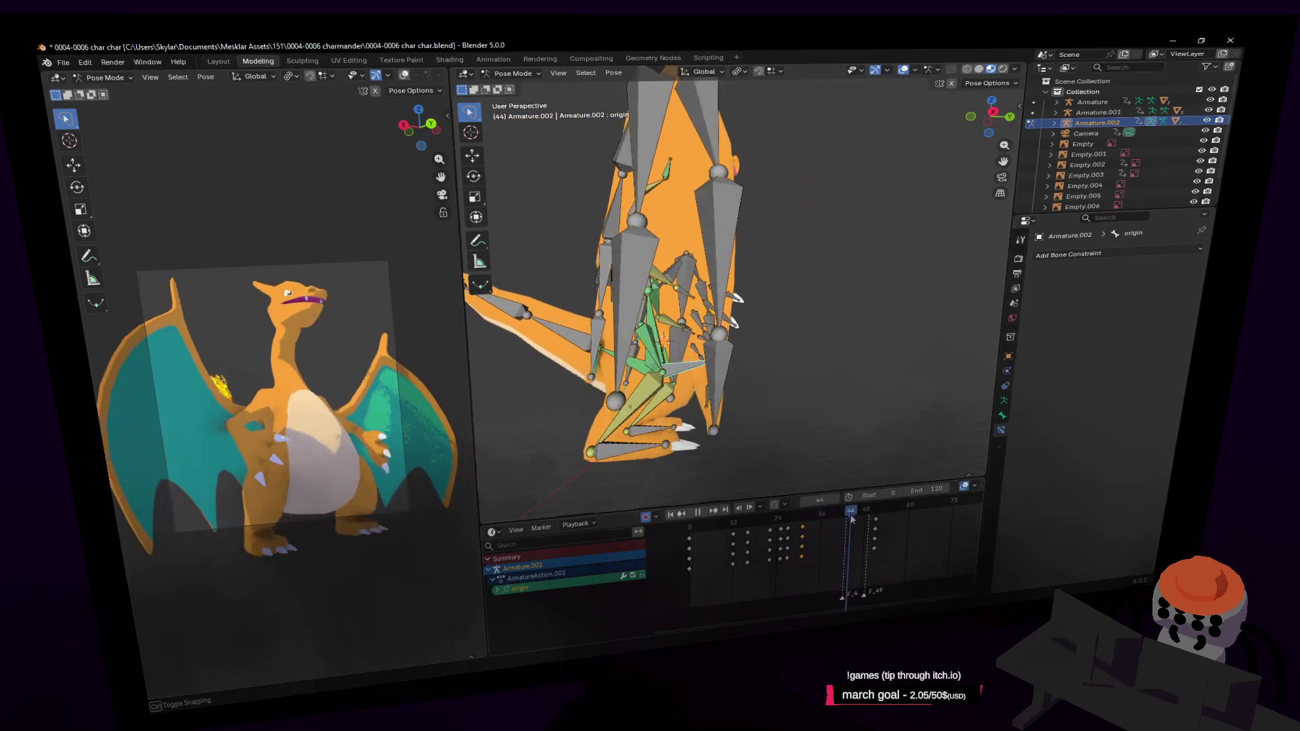
Step: Scrub the timeline and play the animation from the first frame to preview the current poses
left_click_drag(842, 520, 888, 527)
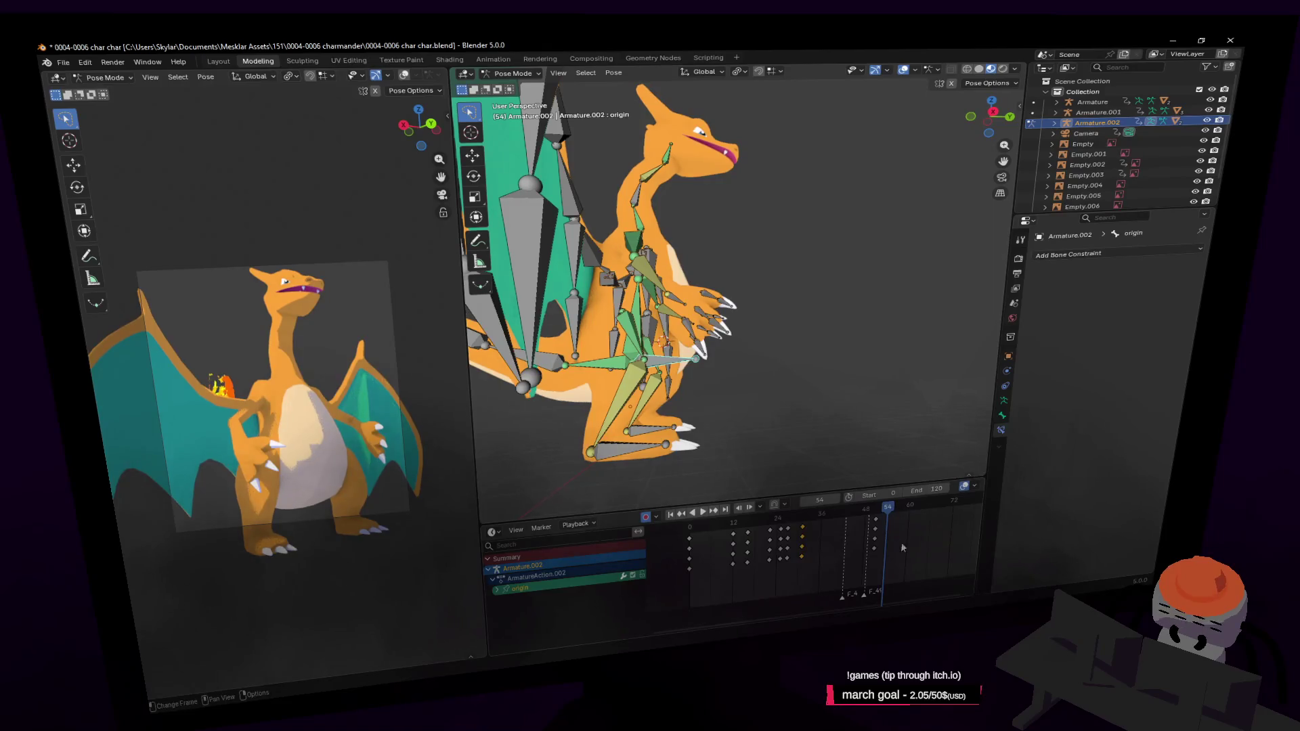
key("shift+Left")
key("space")
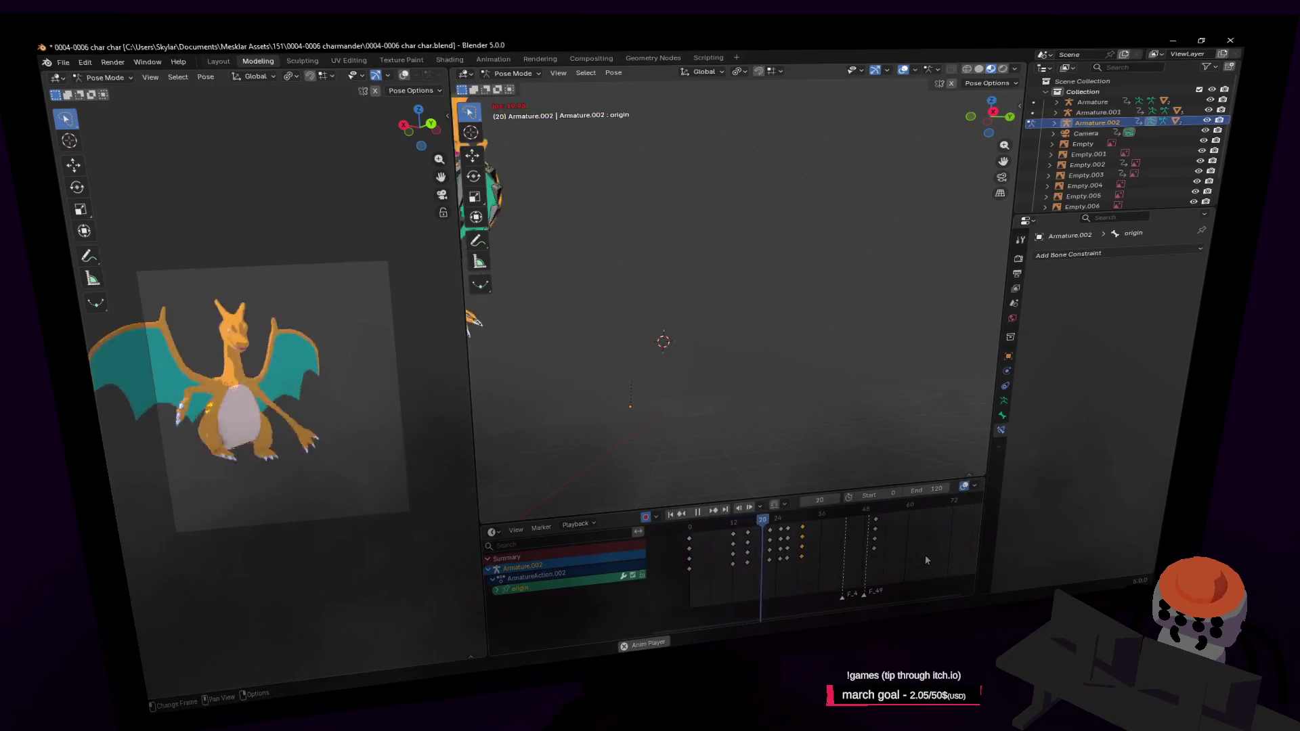
key("space")
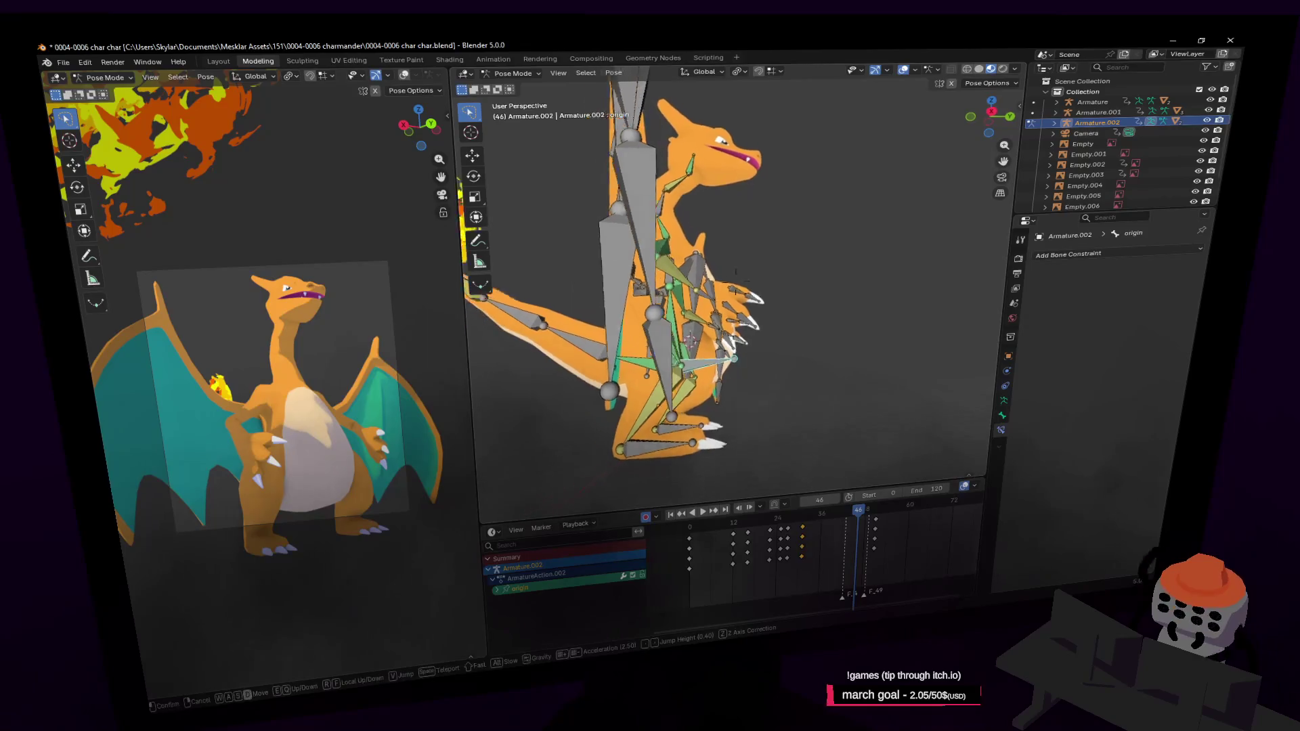
Step: With hand.l and hand.r selected, move and rotate both hands into a new pose at frame 32
middle_click_drag(635, 351, 698, 387)
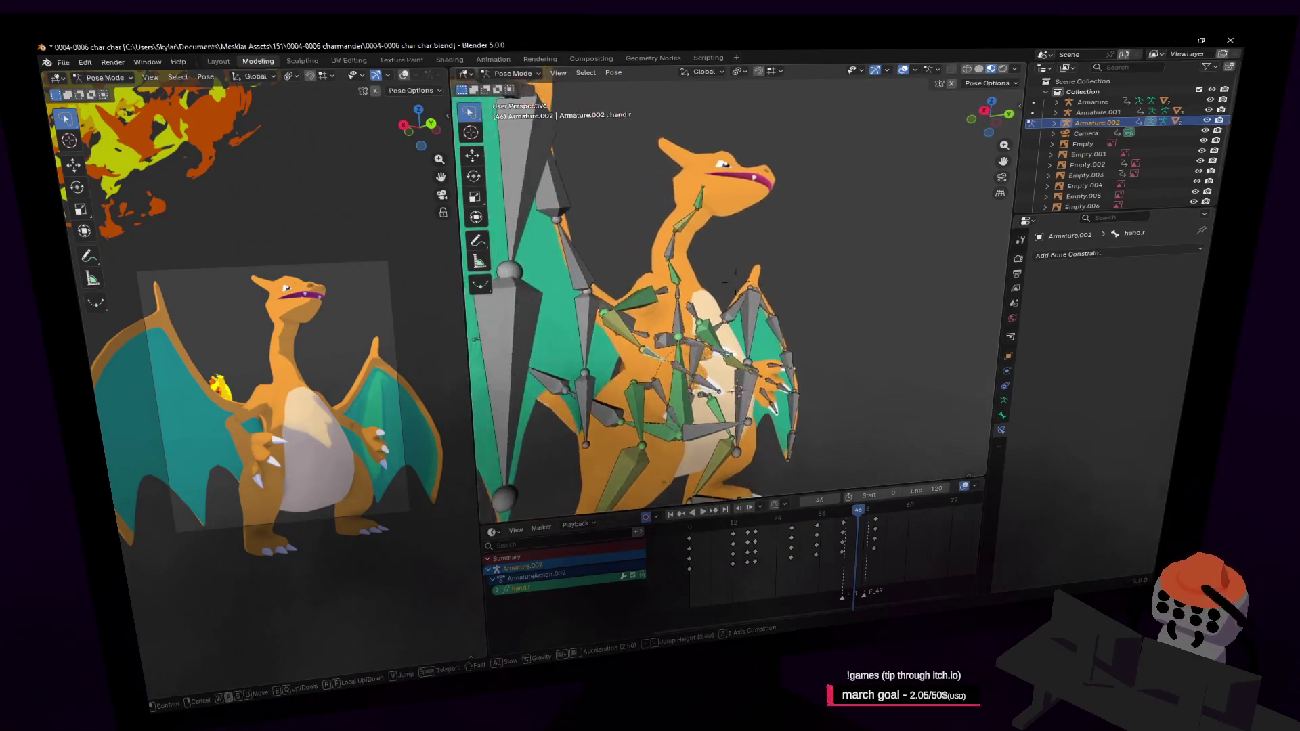
left_click(745, 416, "shift")
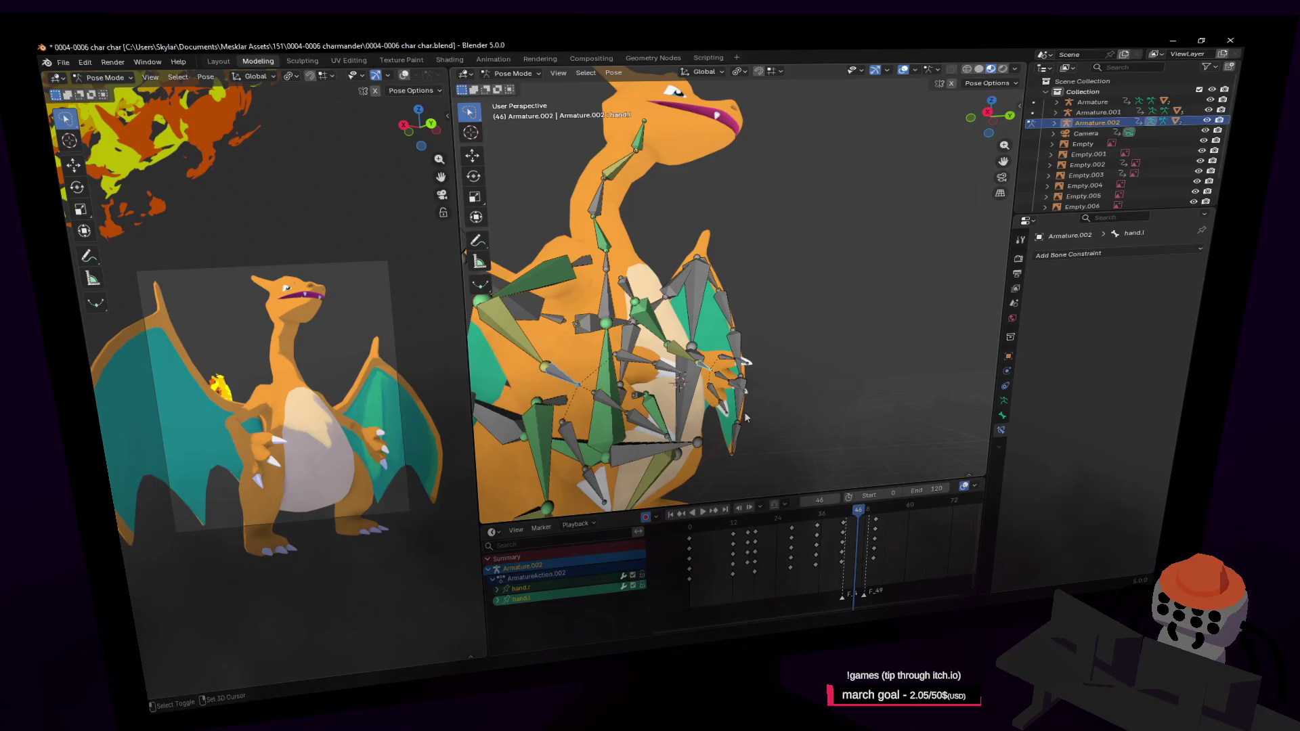
left_click_drag(842, 520, 808, 526)
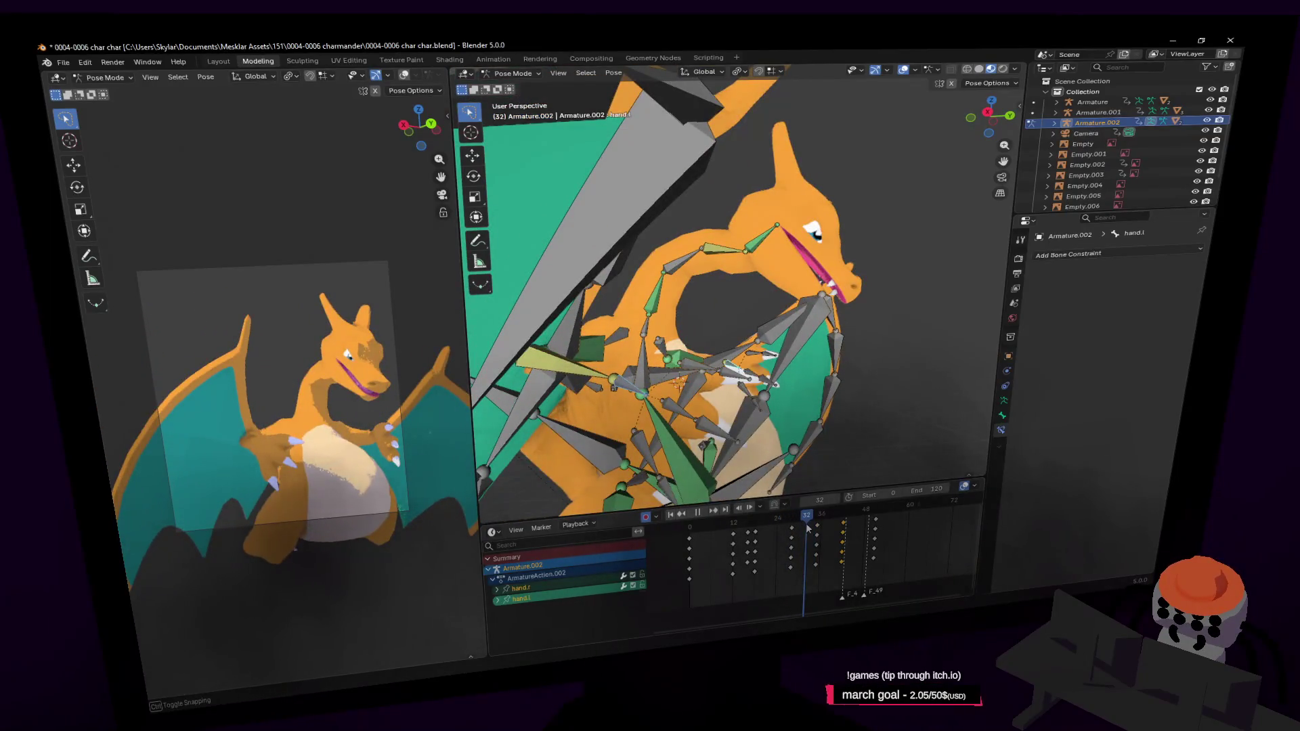
middle_click_drag(813, 448, 862, 387)
key("g")
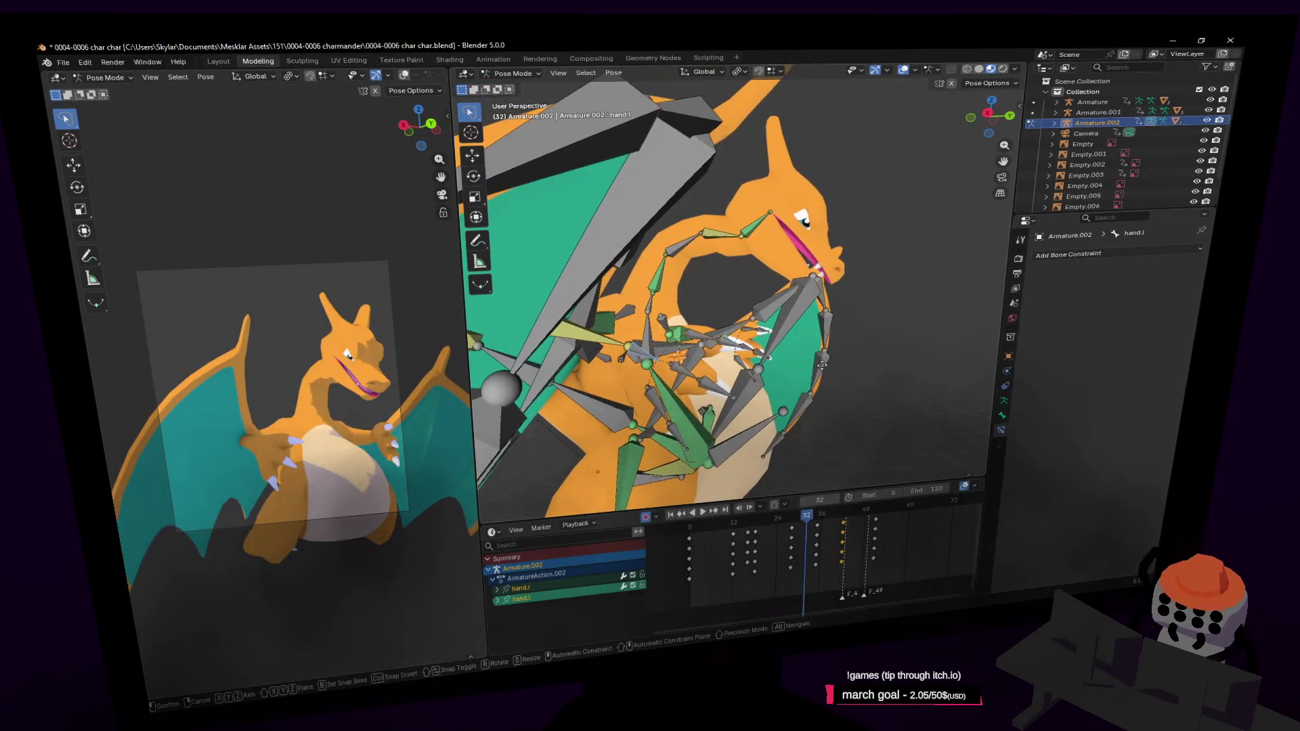
left_click(862, 346)
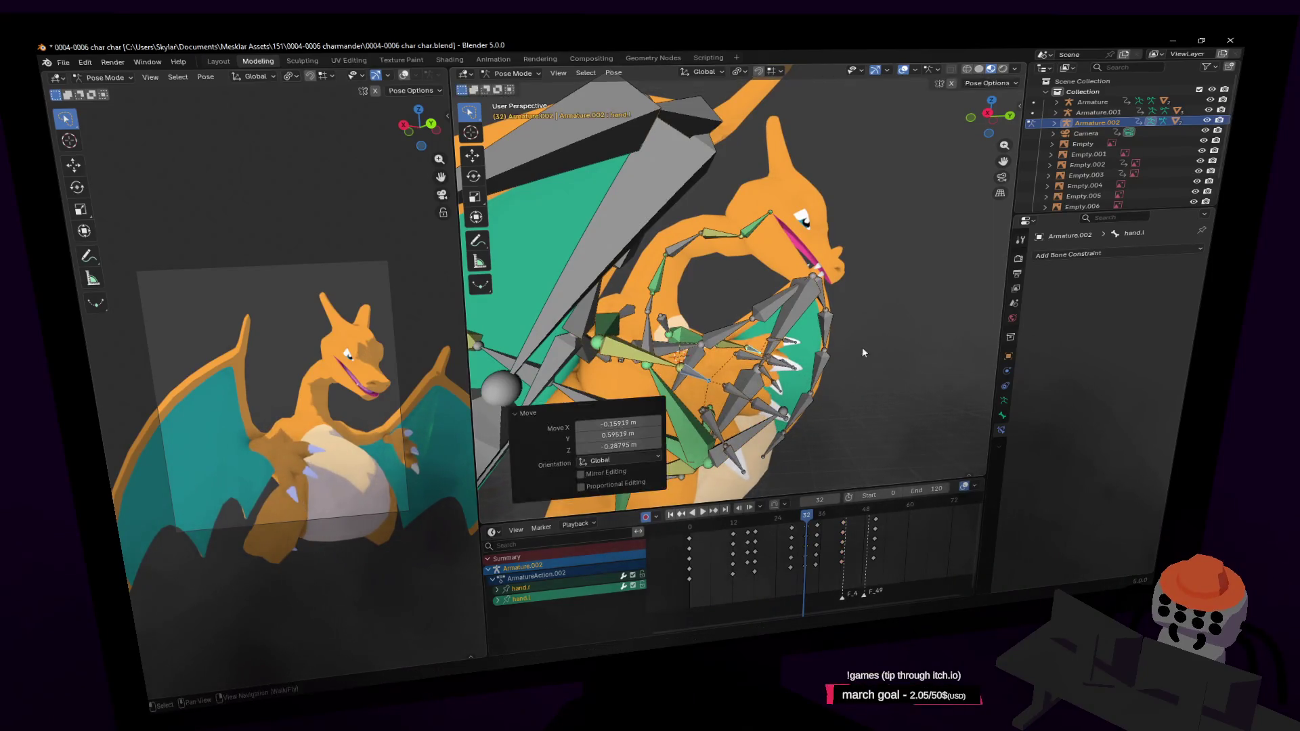
key("r")
left_click(812, 428)
Step: Play the animation to review the hand motion, then scrub back to frame 51
mouse_move(805, 505)
left_mouse_down()
mouse_move(821, 525)
mouse_move(882, 544)
left_mouse_up()
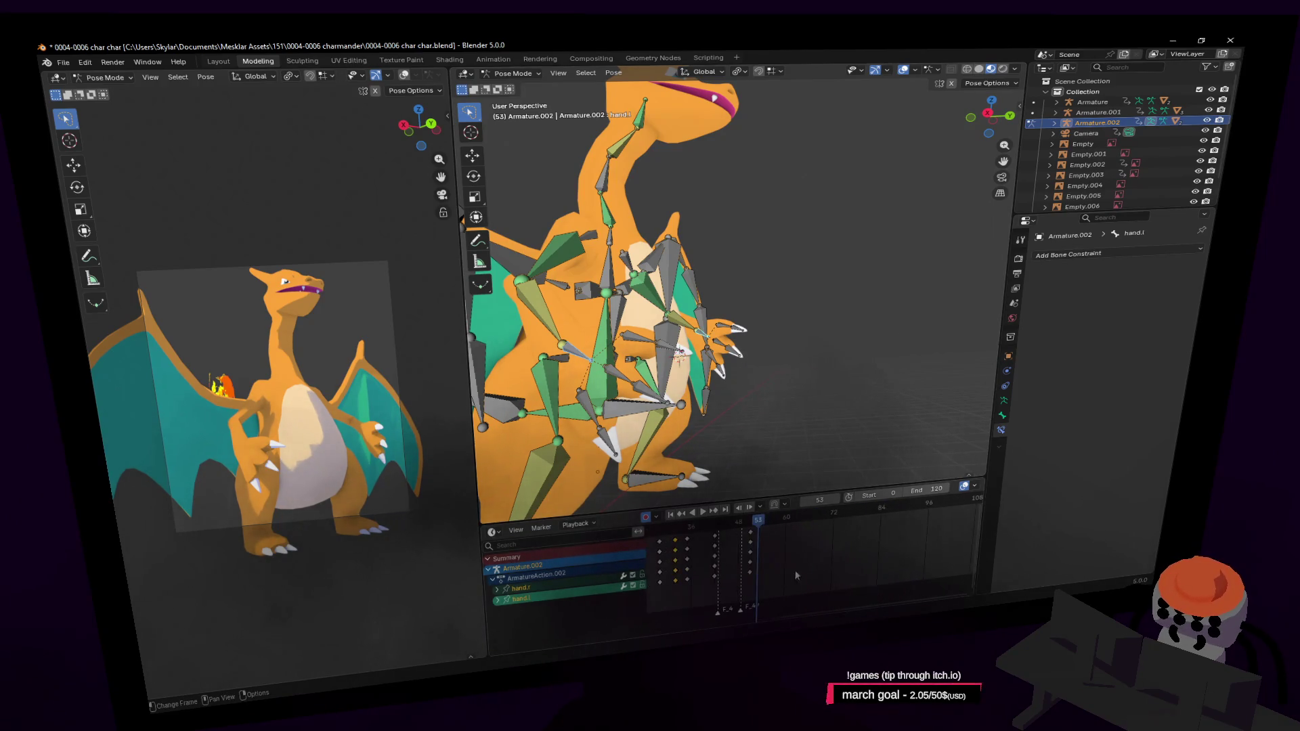
scroll(818, 551, "down", 3)
key("space")
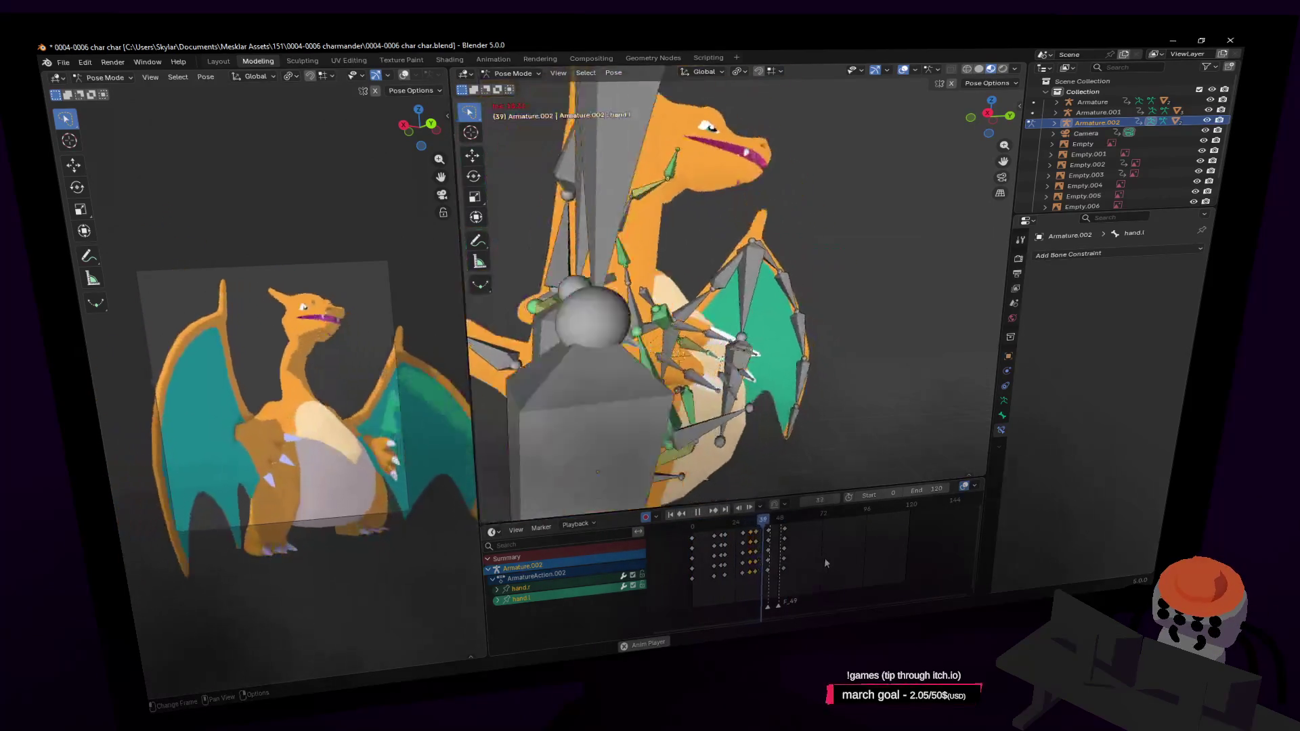
key("space")
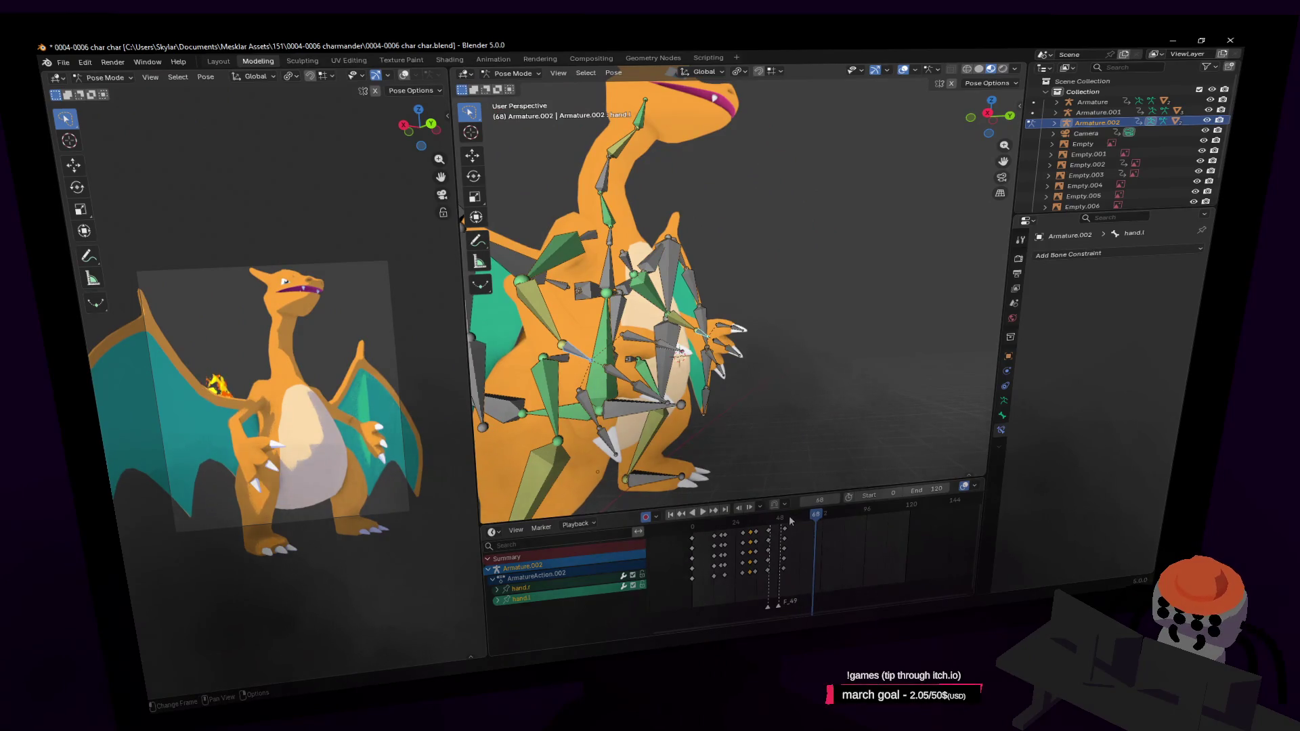
left_click_drag(812, 516, 785, 517)
key("shift+grave")
Step: Select the head bone from the front and turn it about the vertical axis
left_click(735, 289)
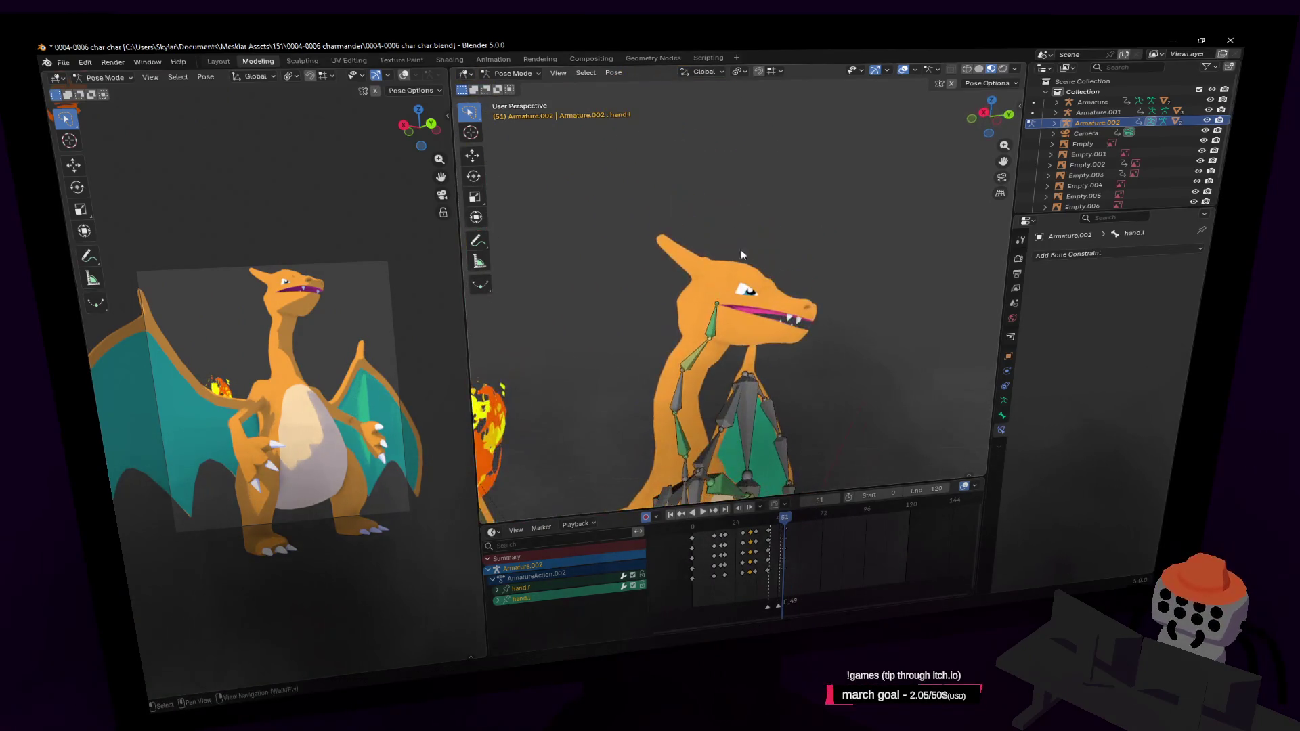
left_click(740, 249)
key("shift+grave")
left_click(735, 290)
key("r")
key("z")
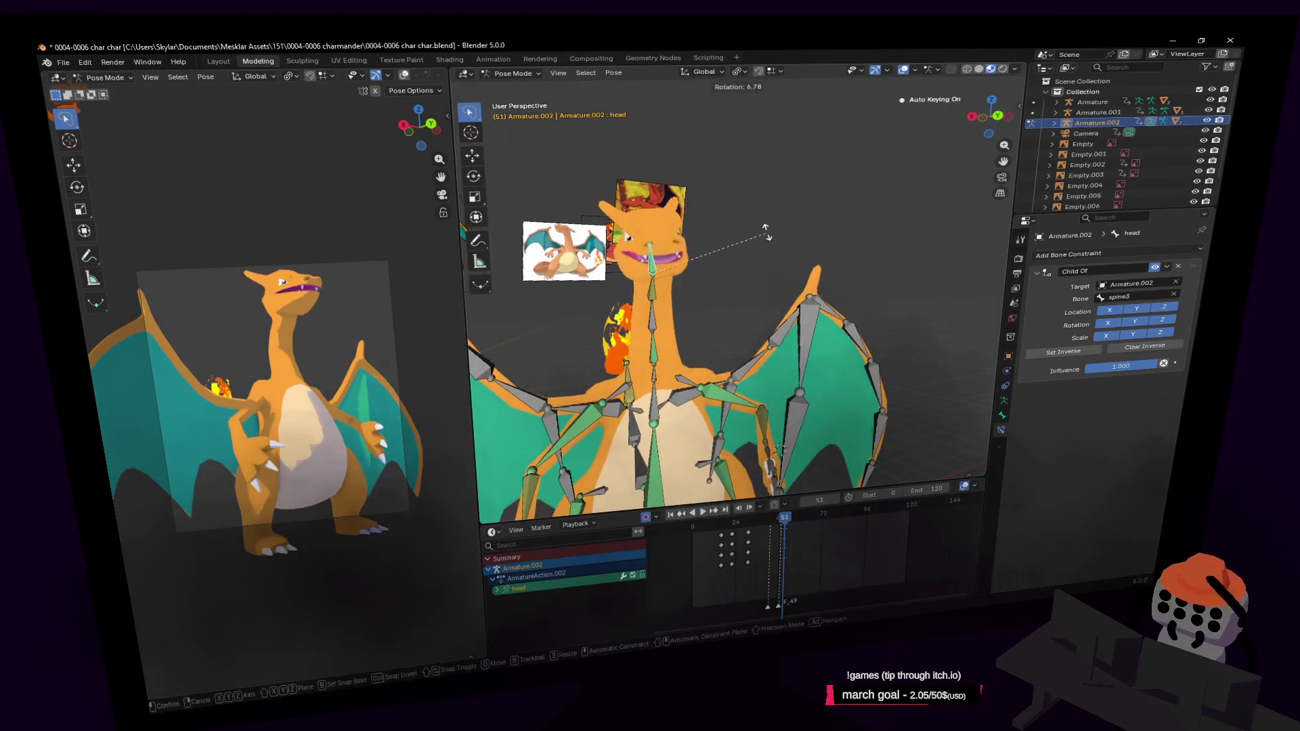
left_click(700, 232)
Step: From a side angle turn the head about 41° around Z and play back the result
key("shift+grave")
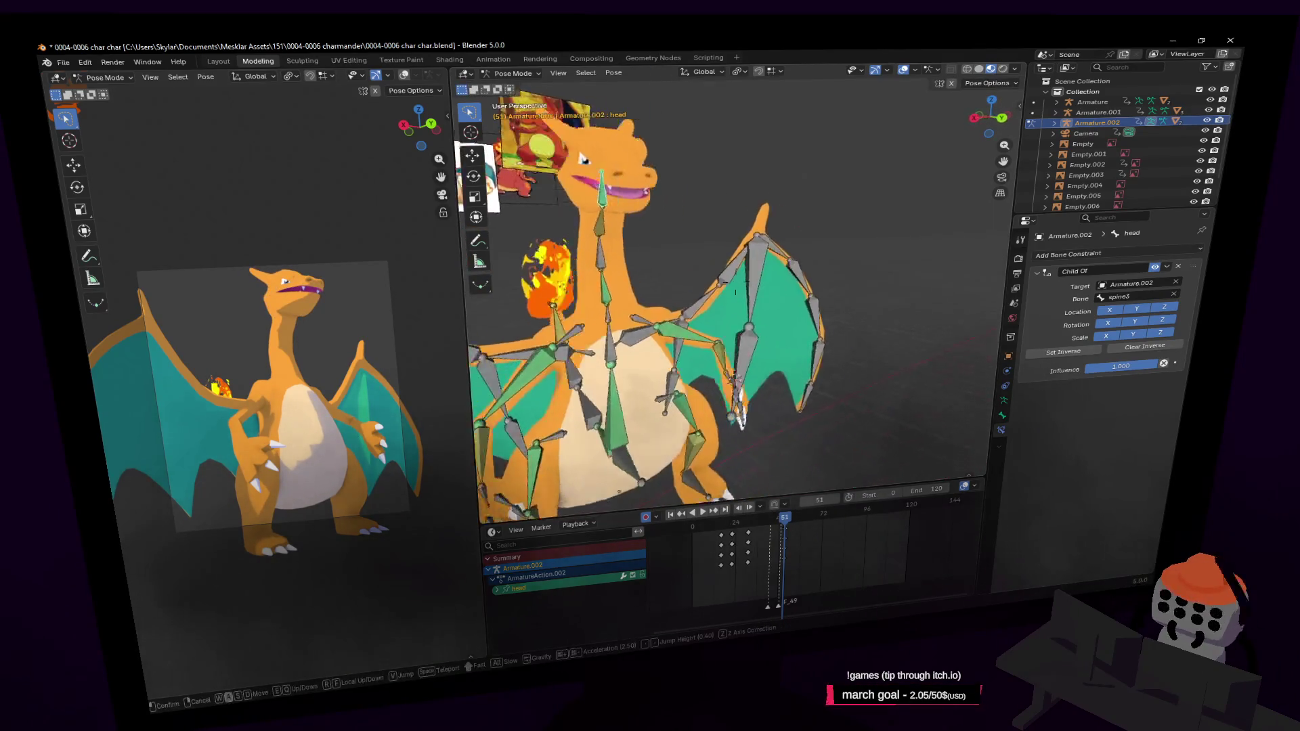
left_click(735, 289)
key("r")
key("z")
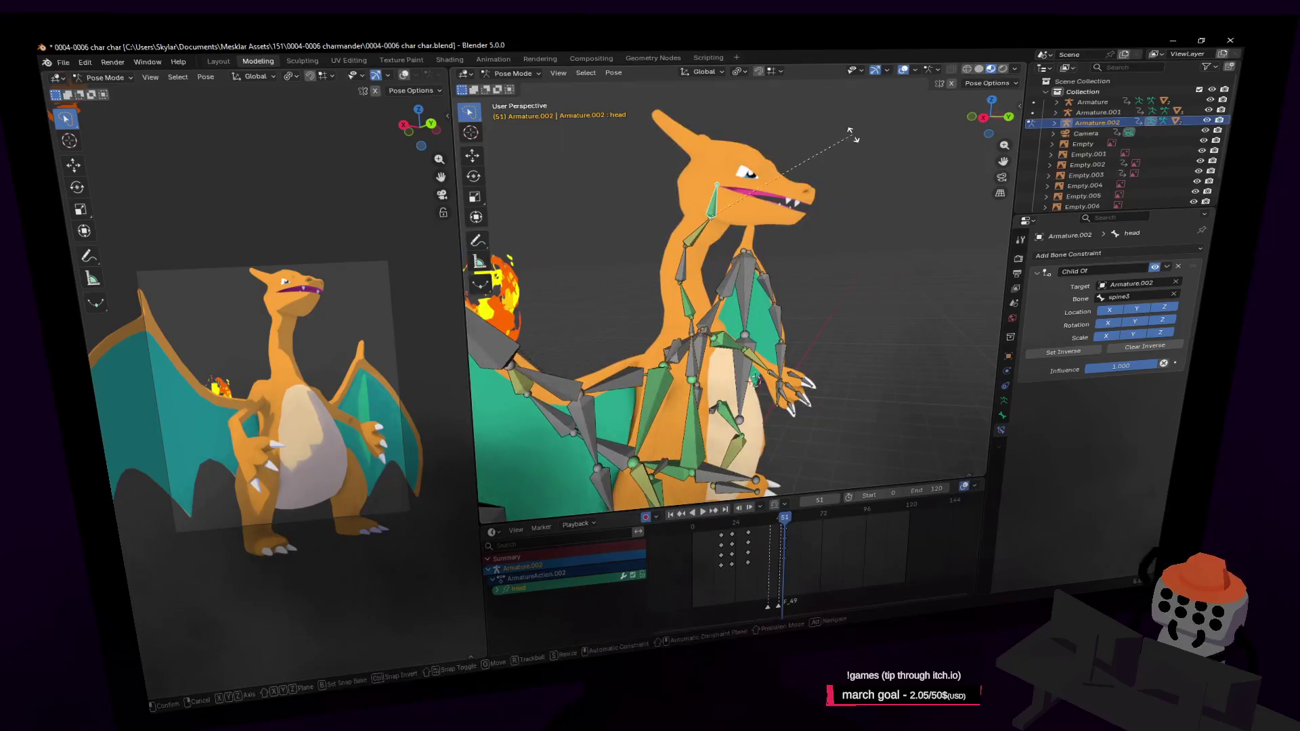
left_click(818, 232)
key("space")
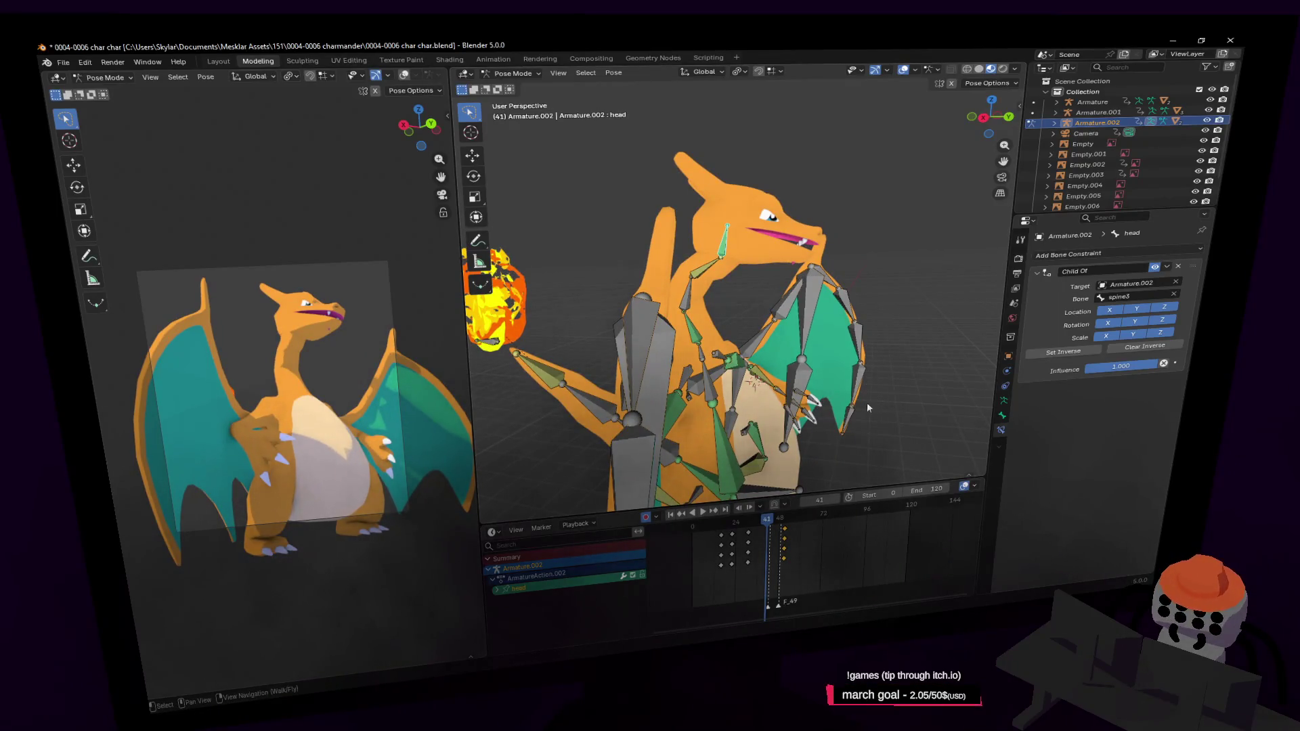
key("space")
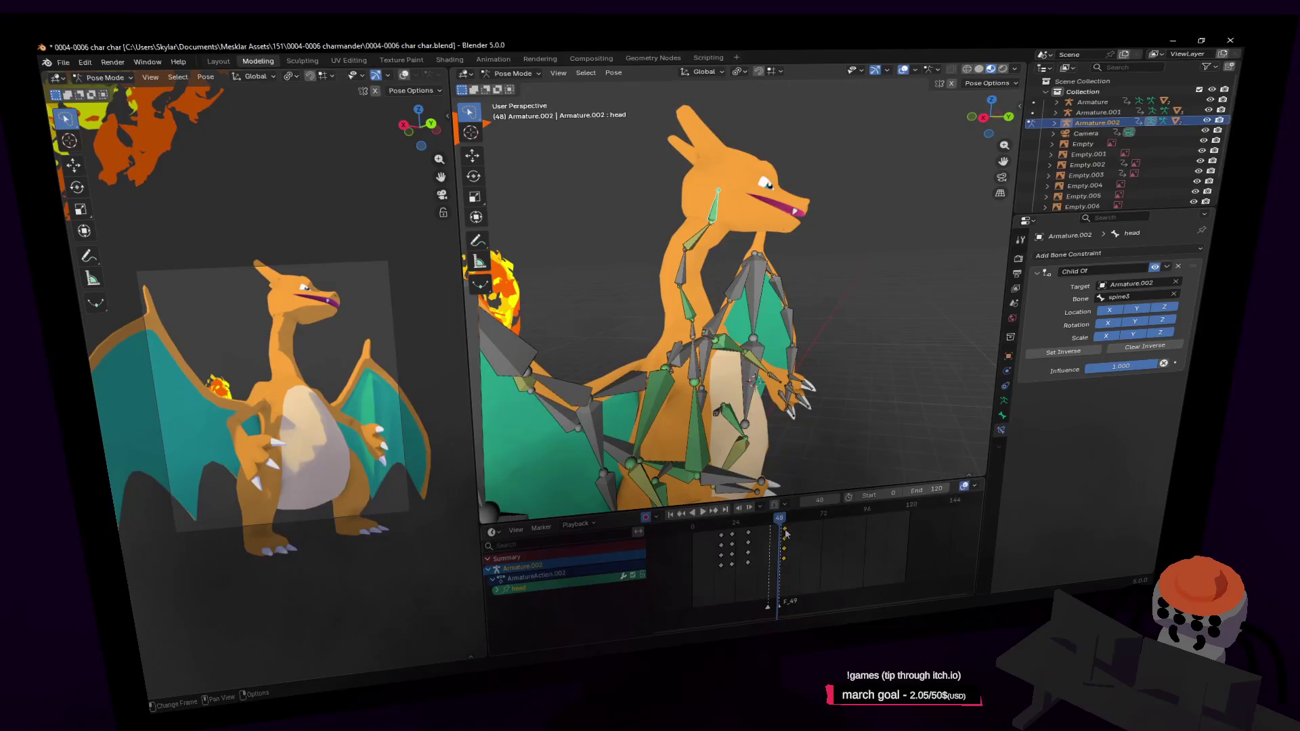
Step: Shift the selected head keyframes 7 frames later in the Dope Sheet and review the timing
key("g")
left_click(799, 528)
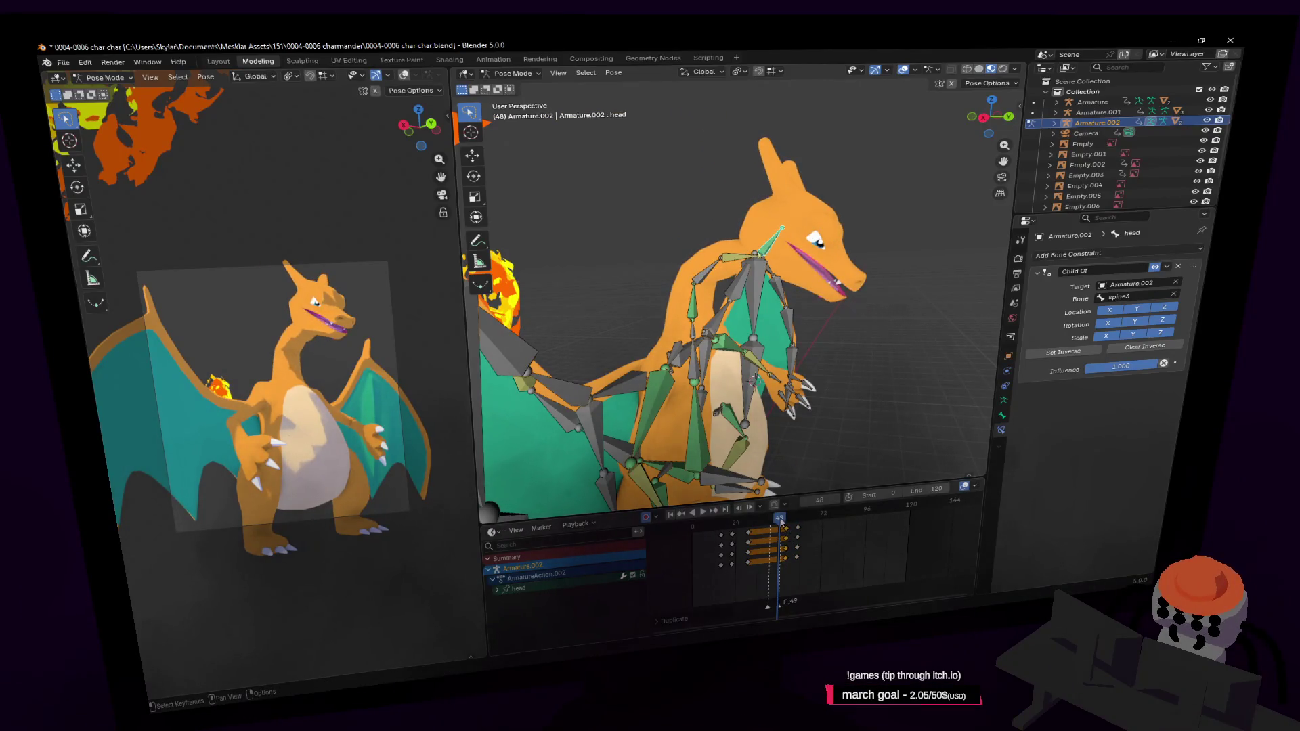
key("space")
key("space")
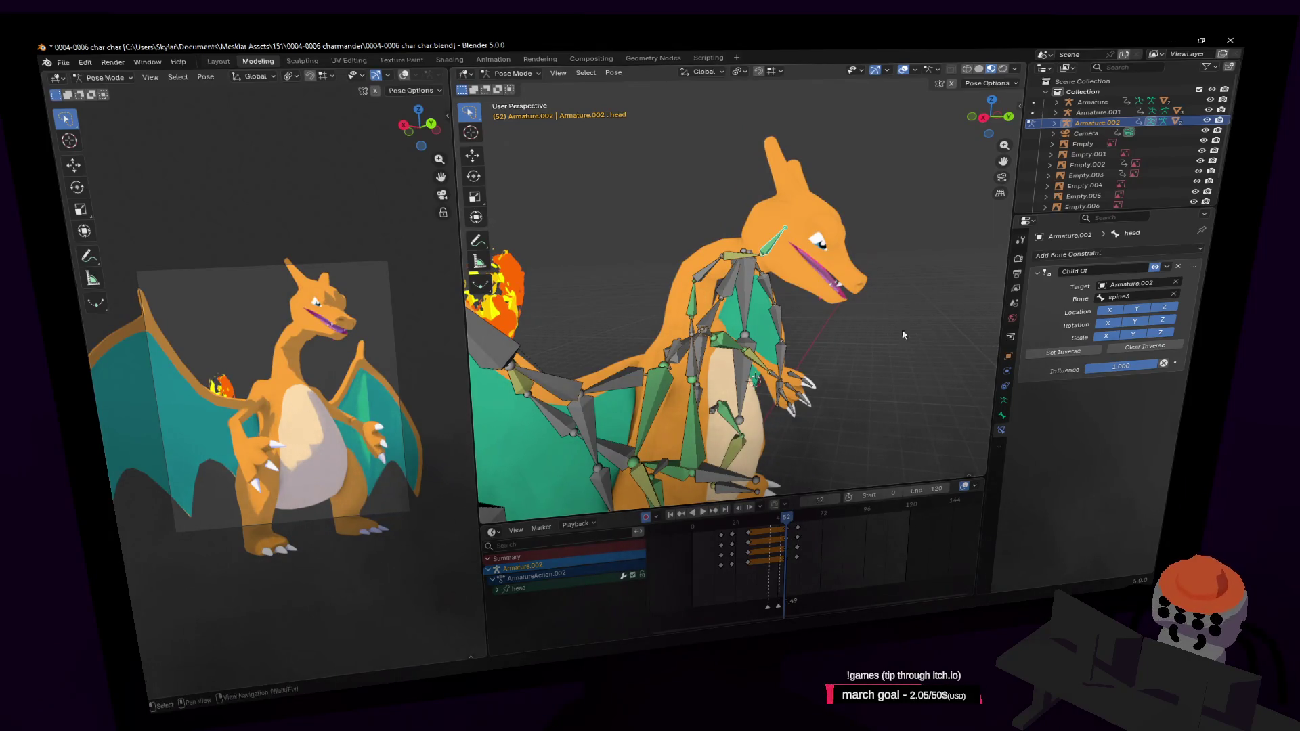
key("ctrl+z")
key("ctrl+z")
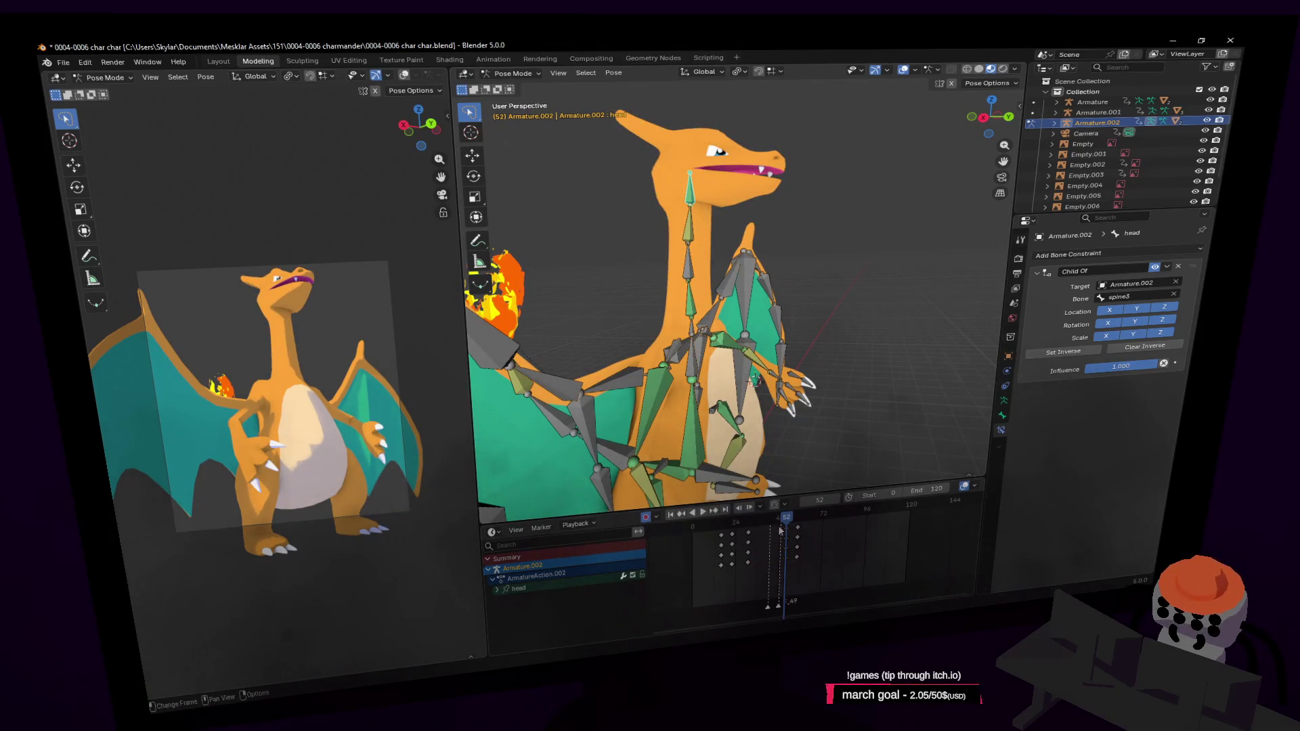
key("space")
key("Escape")
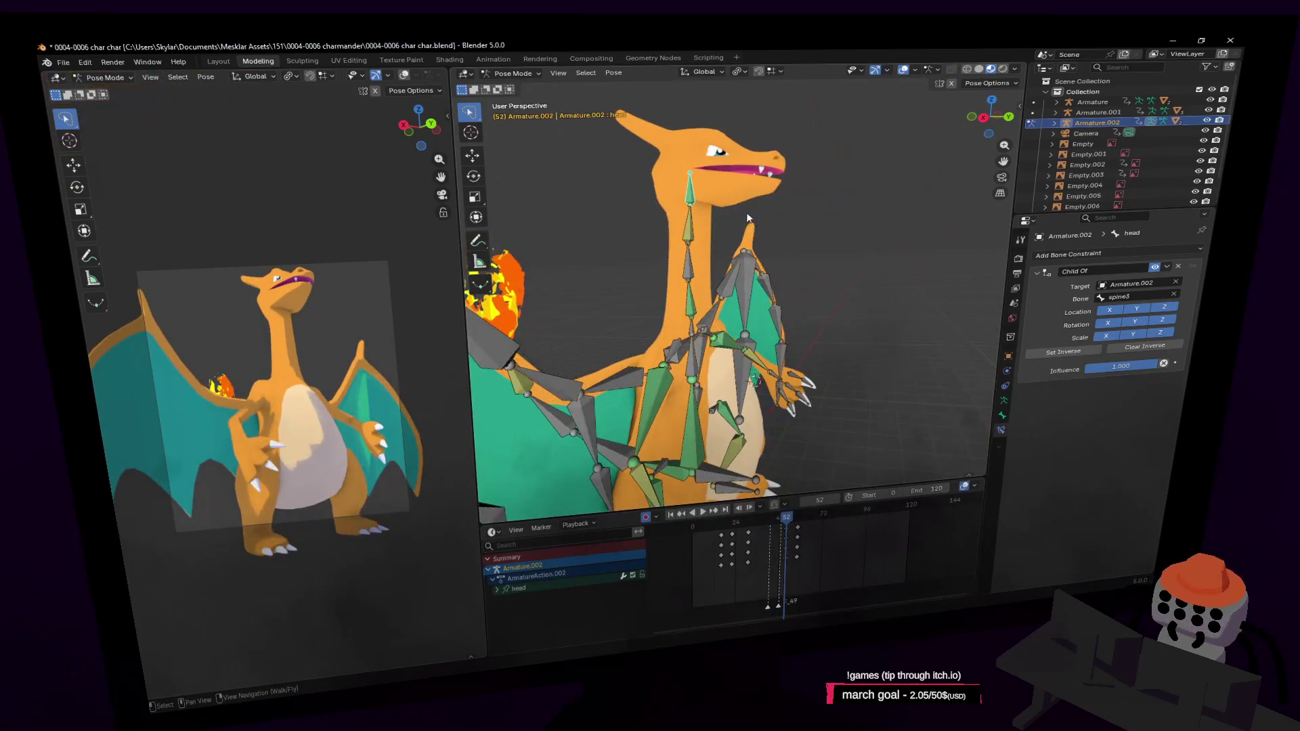
Step: Lower the head along Z and tilt it -10° about X, then scrub to a later frame for the next pose
key("g")
key("z")
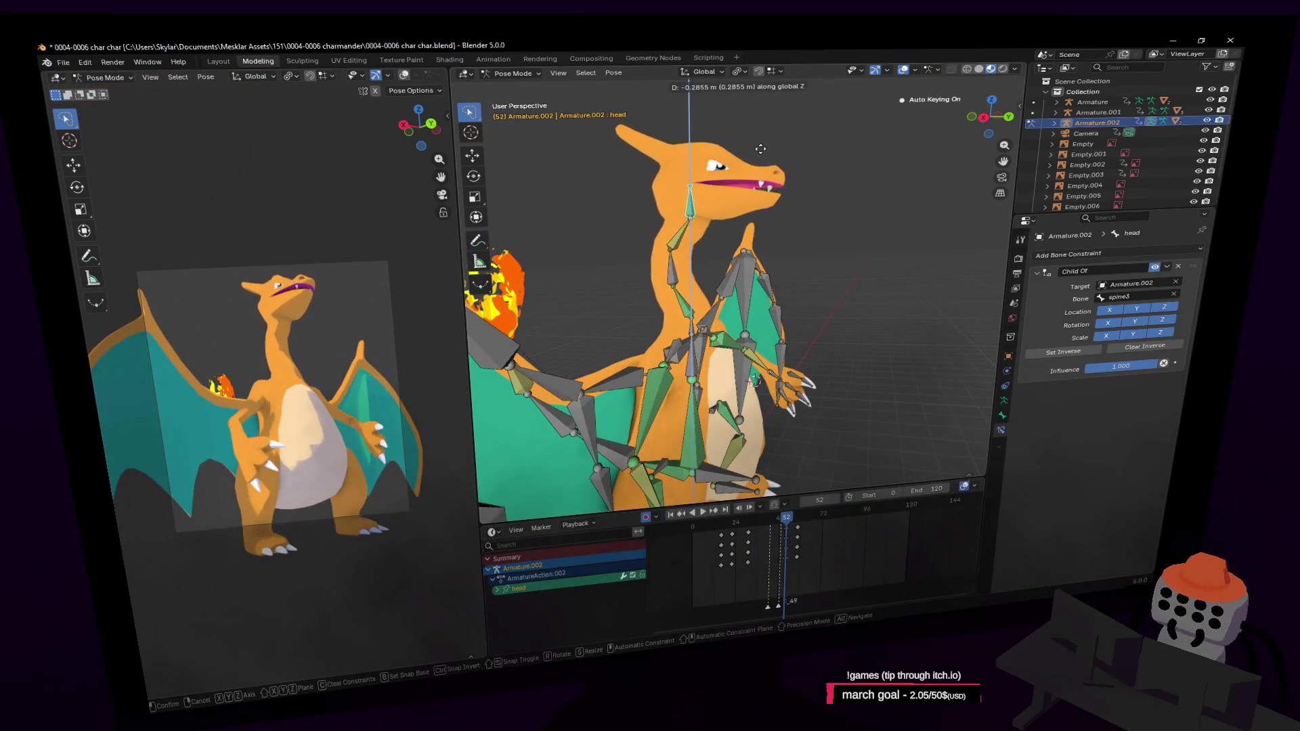
left_click(766, 143)
type("rx-10")
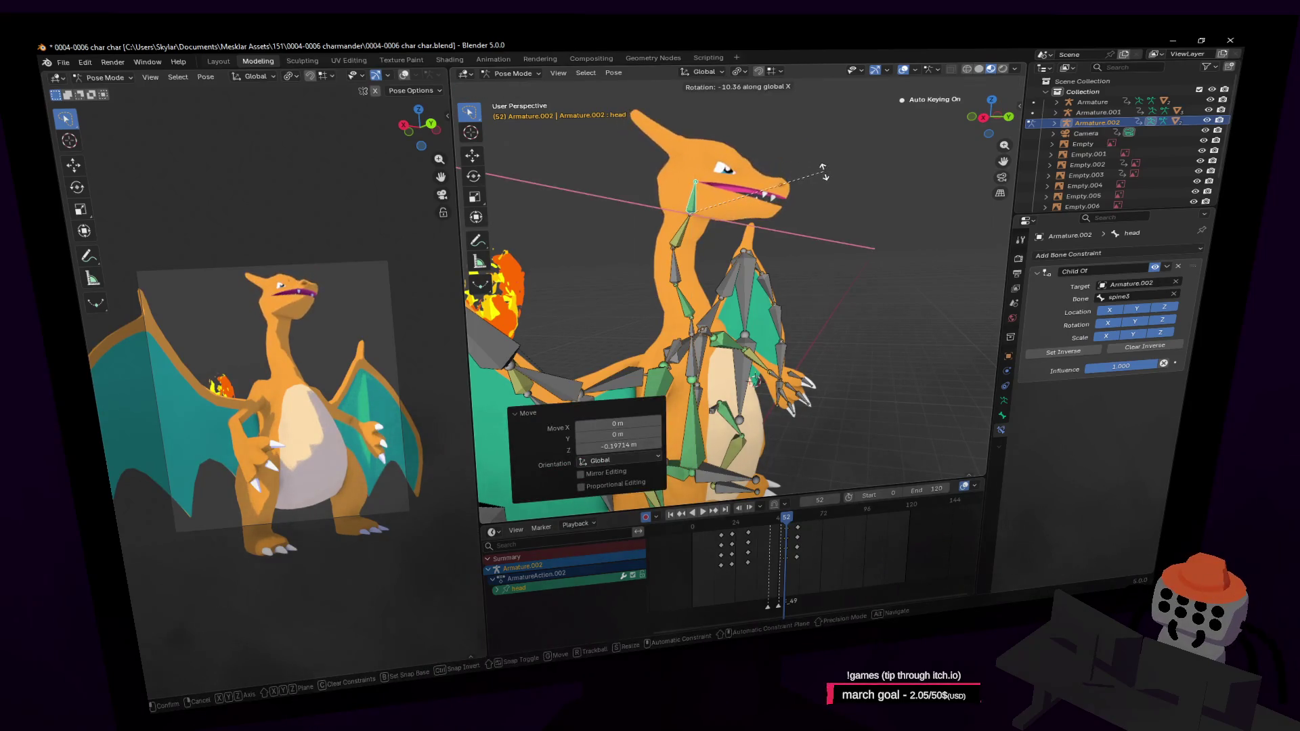
key("Return")
key("space")
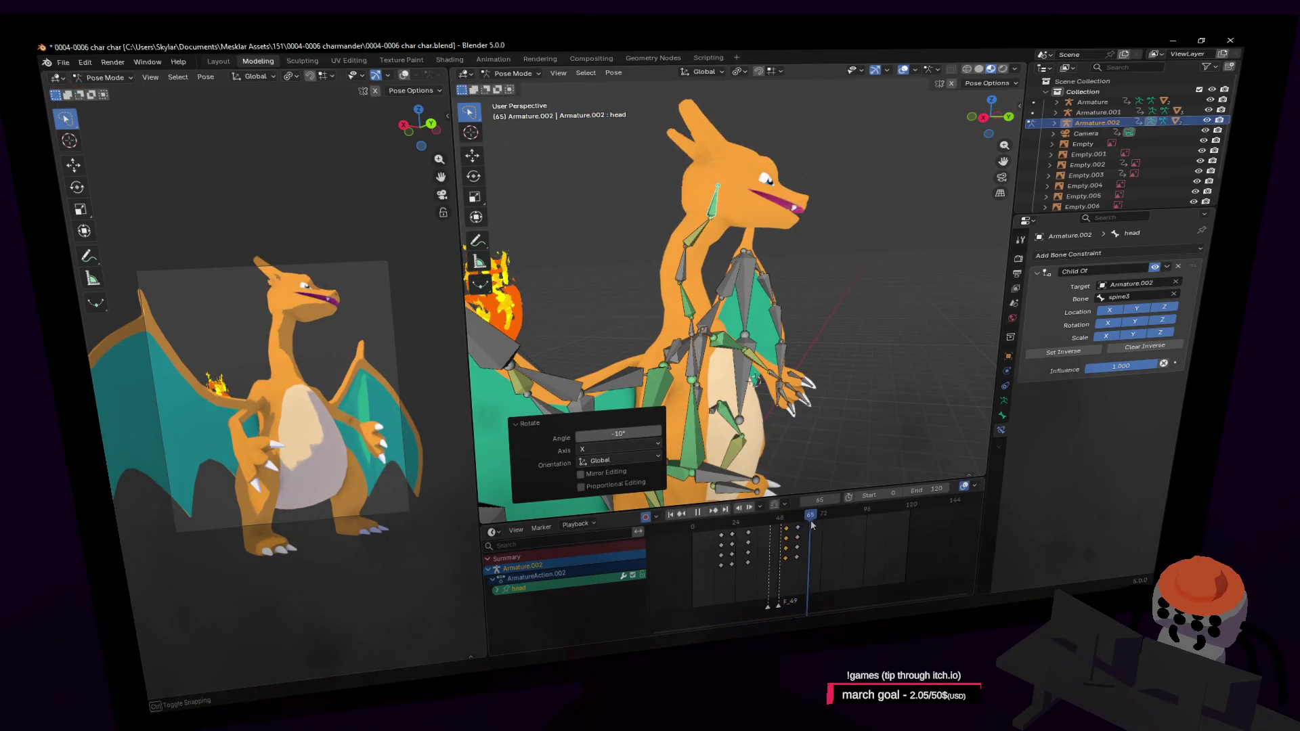
key("space")
mouse_move(834, 528)
left_mouse_down()
mouse_move(805, 531)
mouse_move(818, 532)
left_mouse_up()
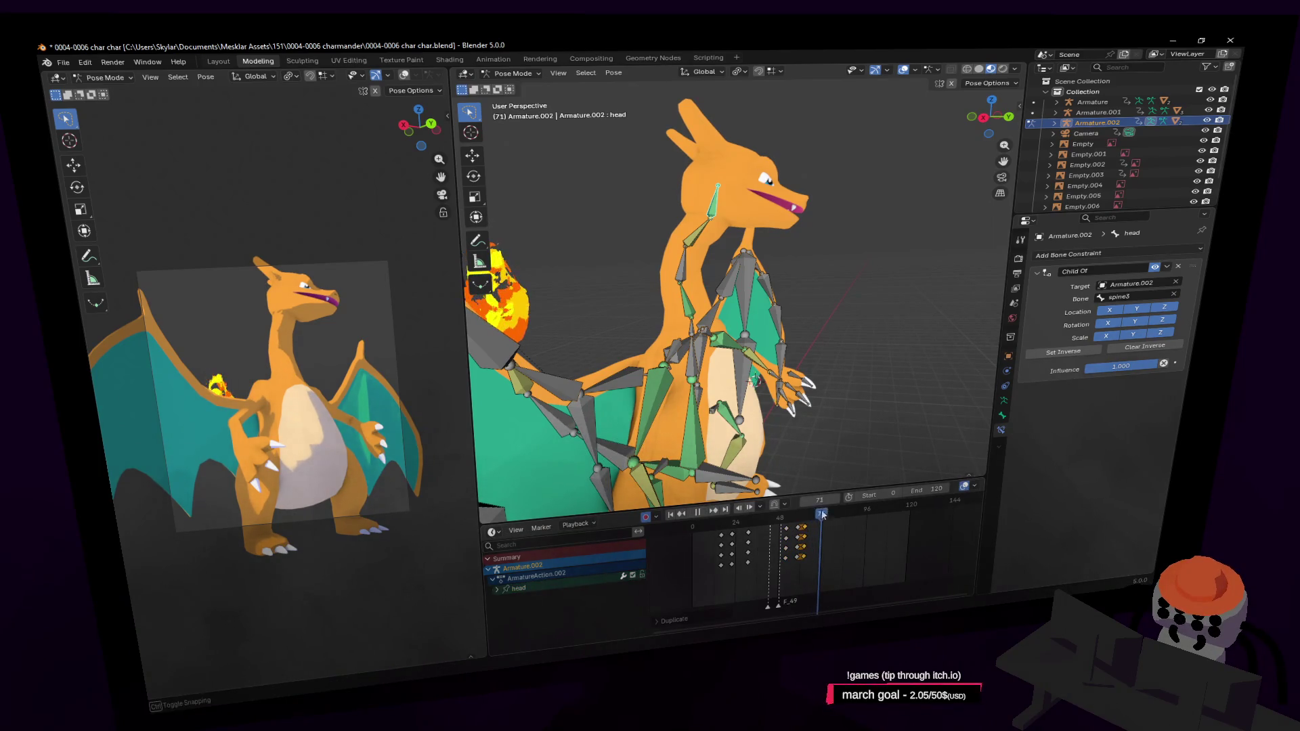
left_click(895, 187)
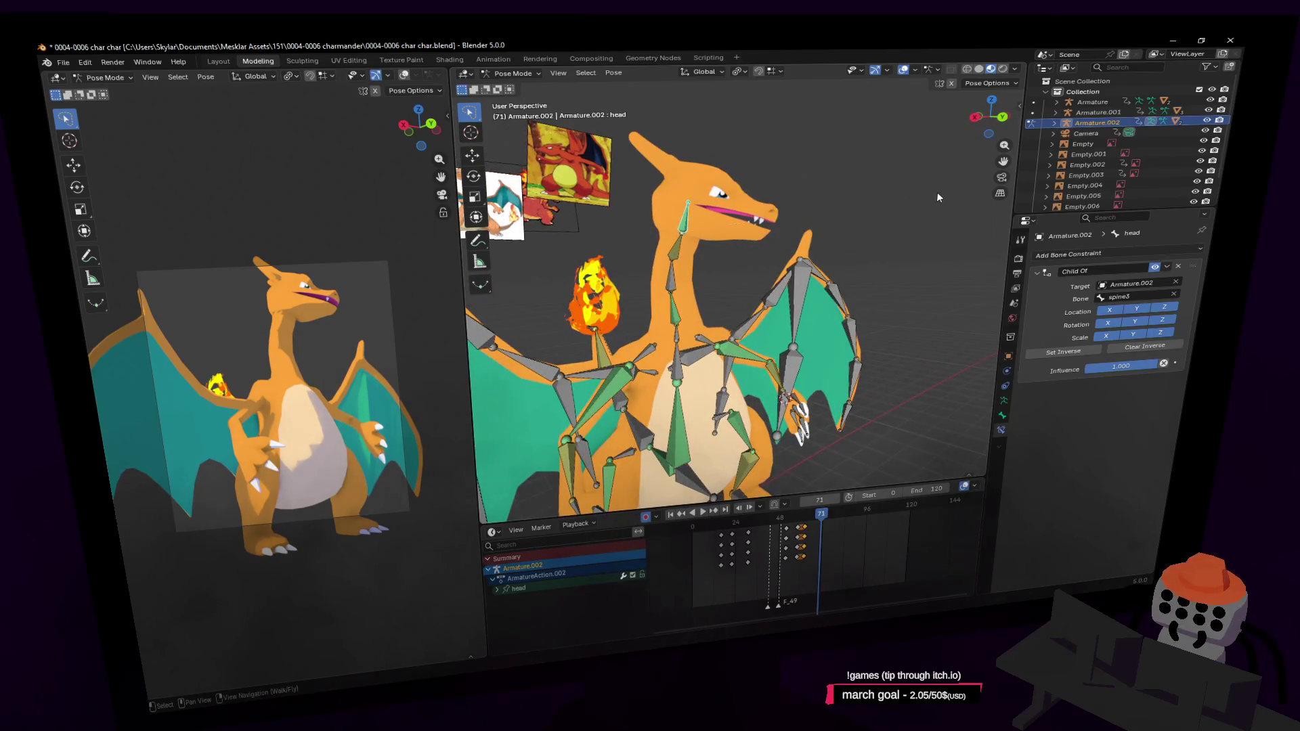
Step: Turn the head around Z, add a slight rotation toward the view and reposition the head bone
key("r")
key("z")
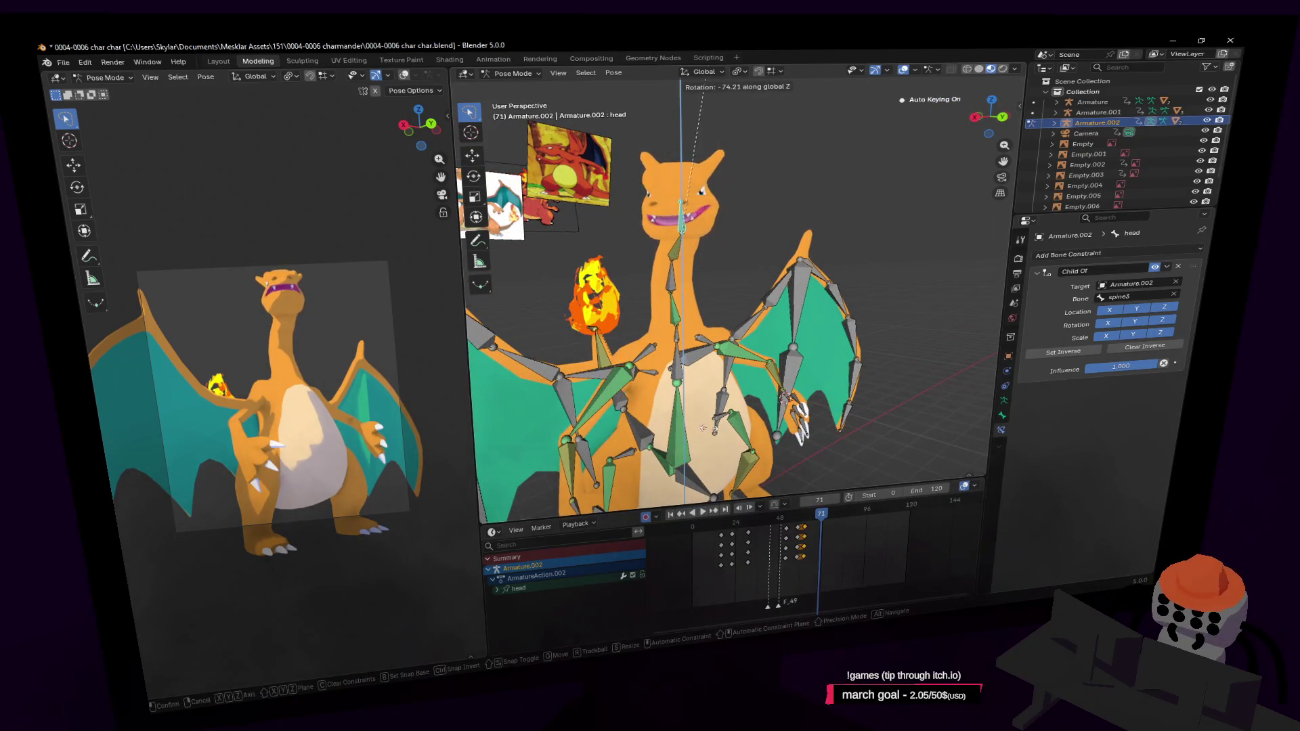
left_click(638, 500)
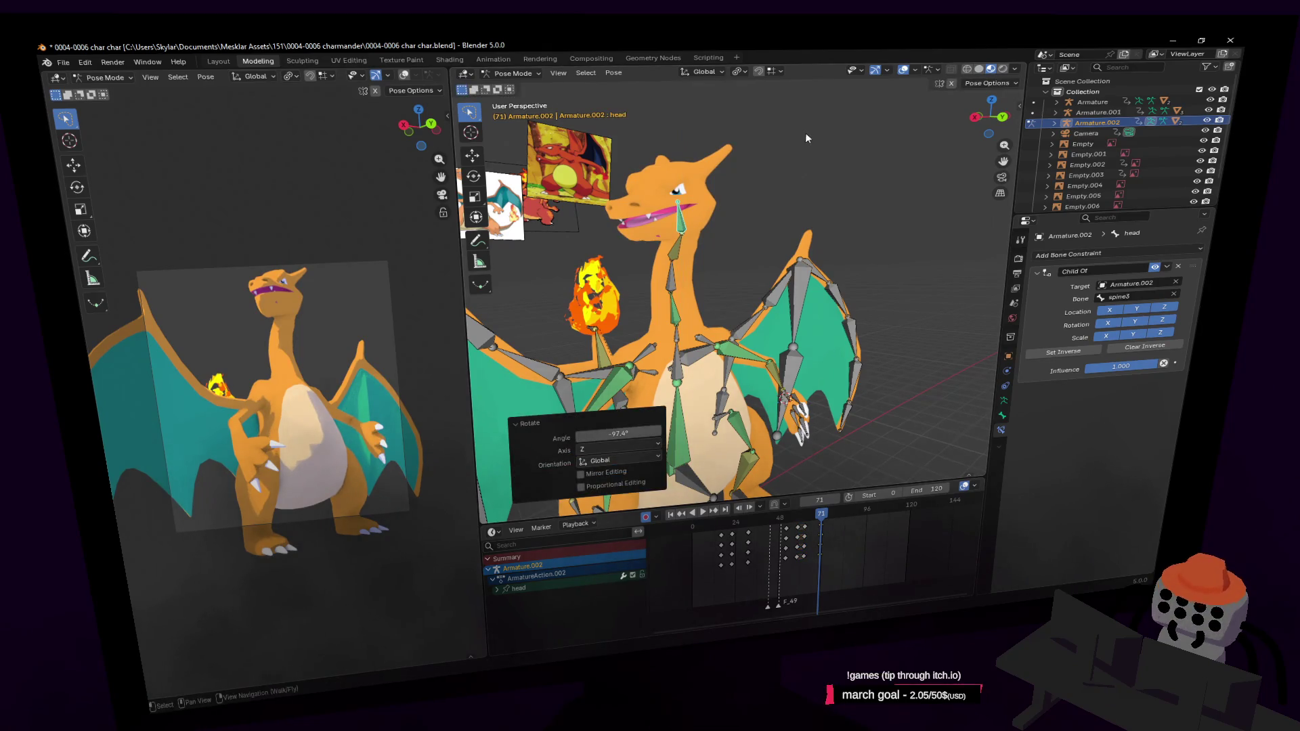
key("r")
left_click(772, 179)
middle_click_drag(817, 213, 743, 235)
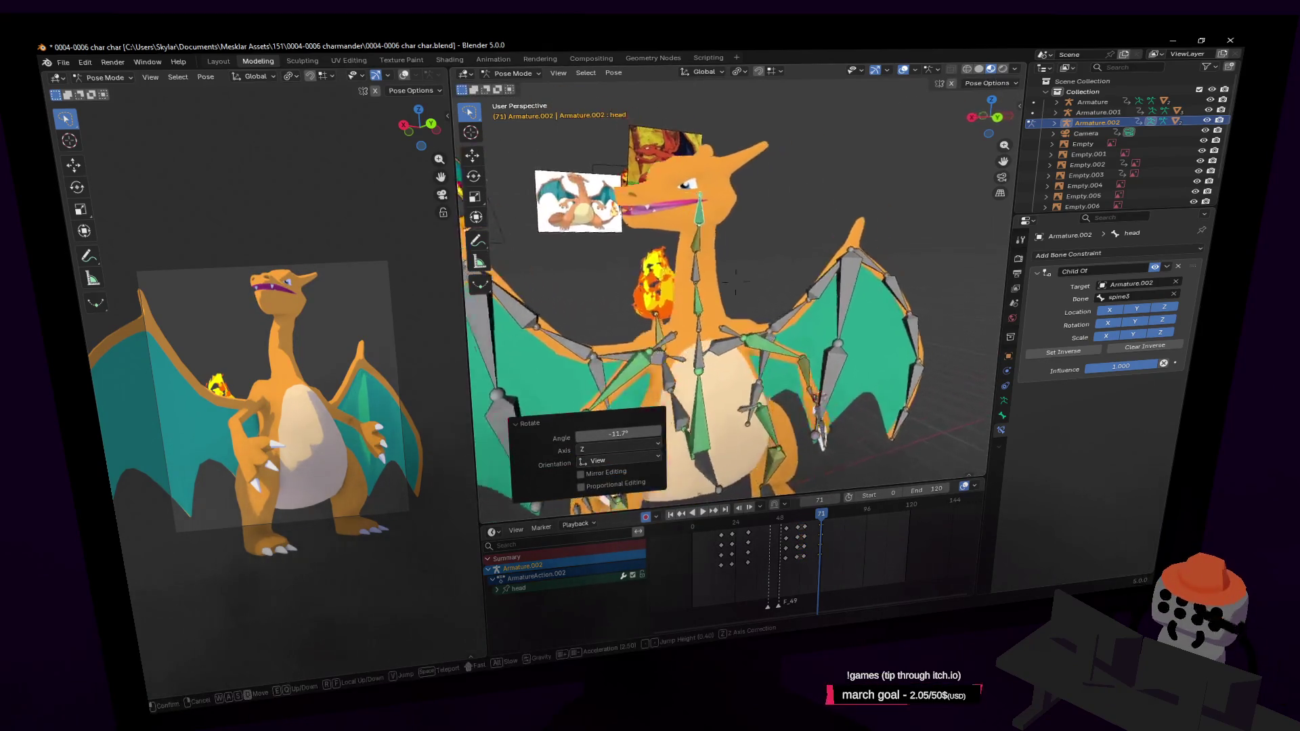
key("g")
left_click(731, 228)
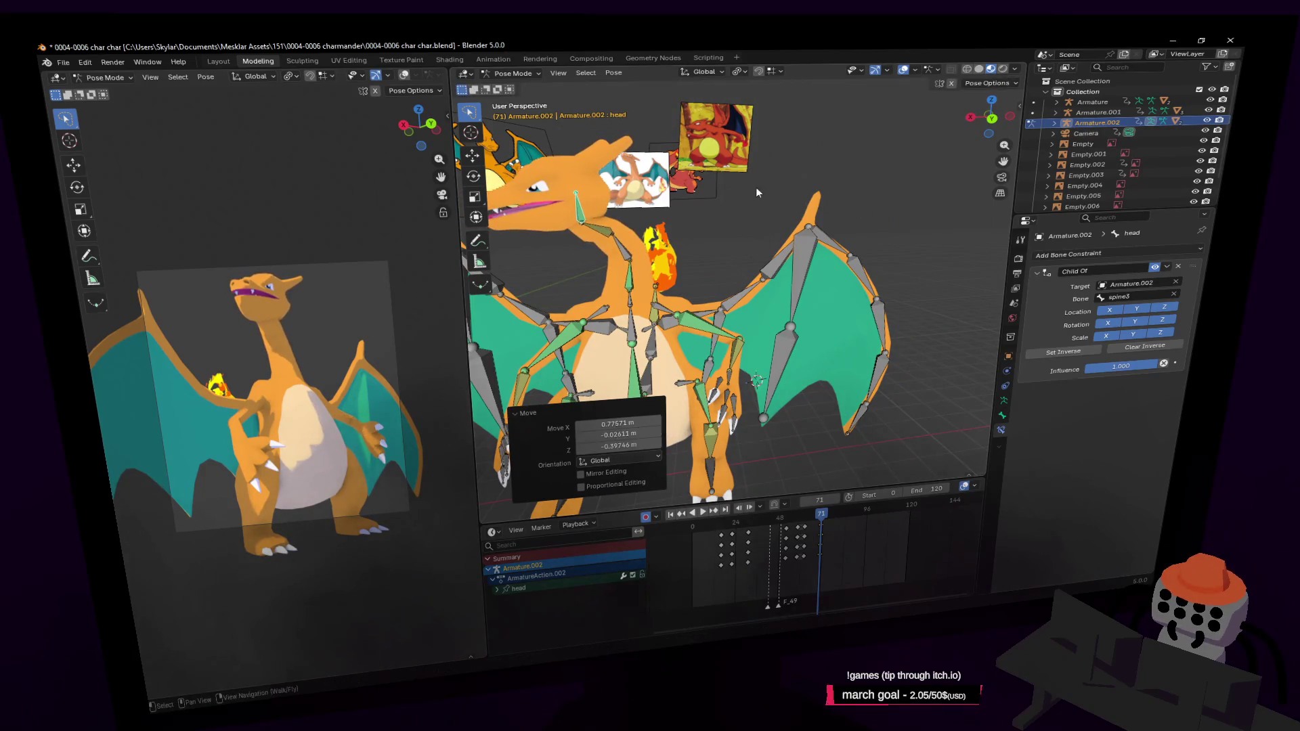
Step: From a closer view refine the head's Z rotation and nudge its position
key("shift+grave")
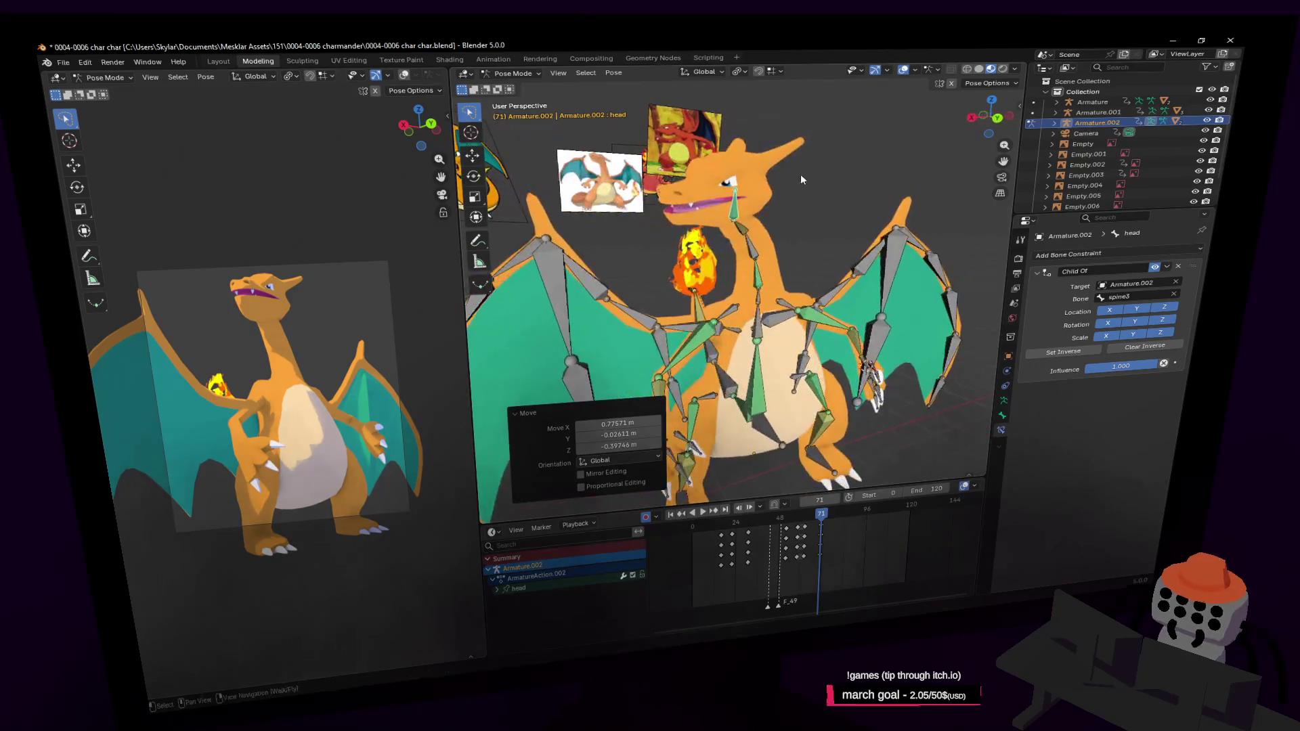
key("Return")
key("r")
key("z")
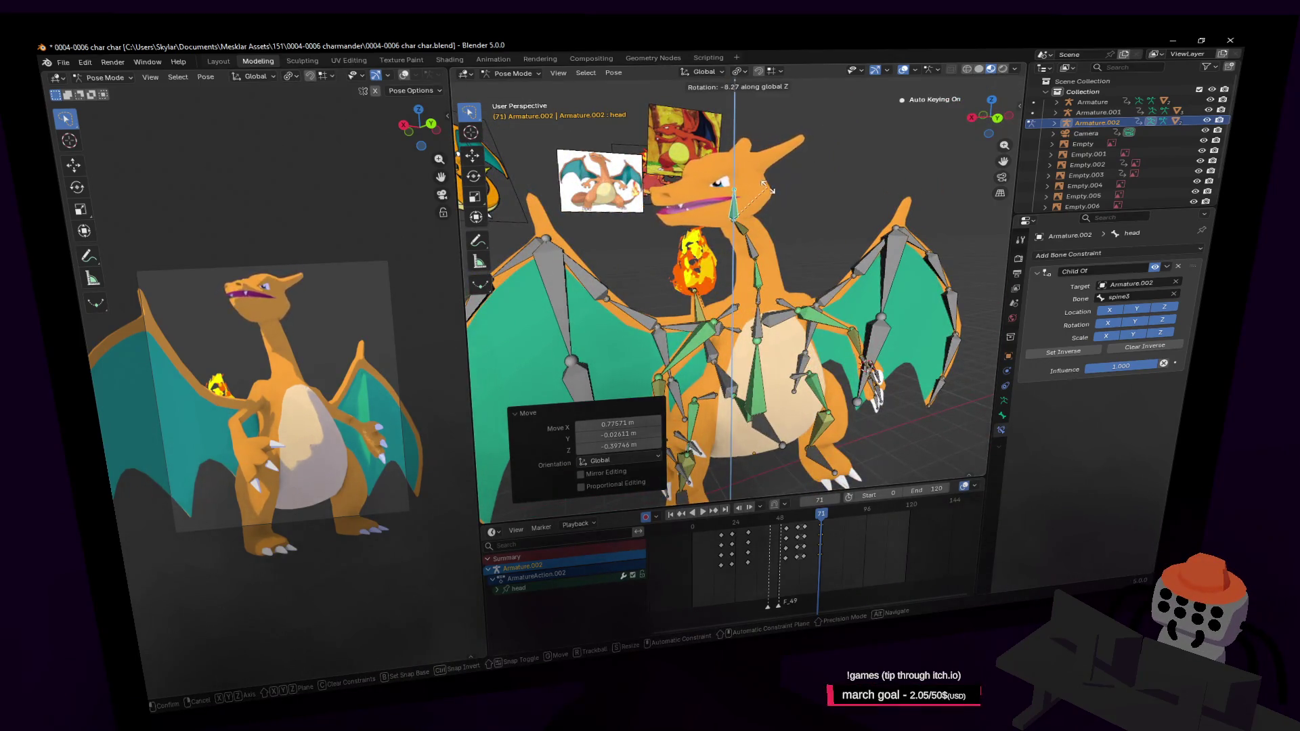
left_click(764, 186)
key("g")
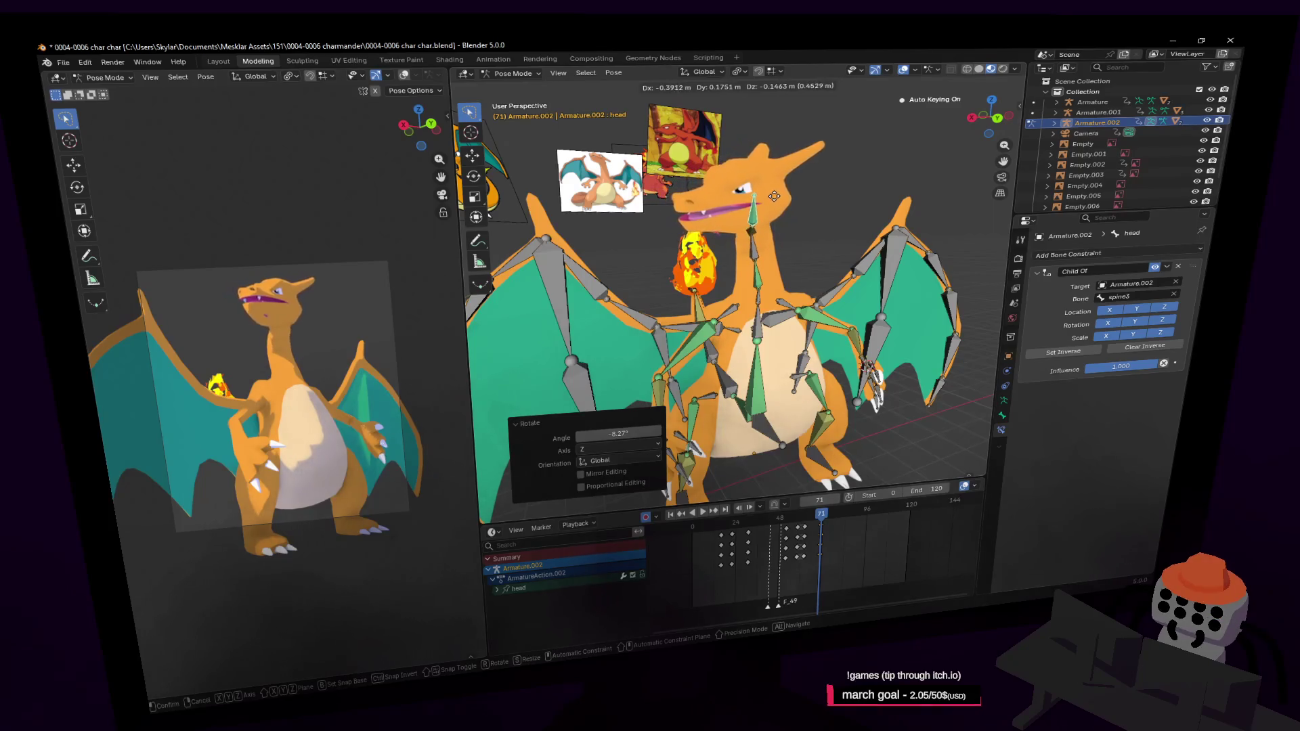
left_click(757, 195)
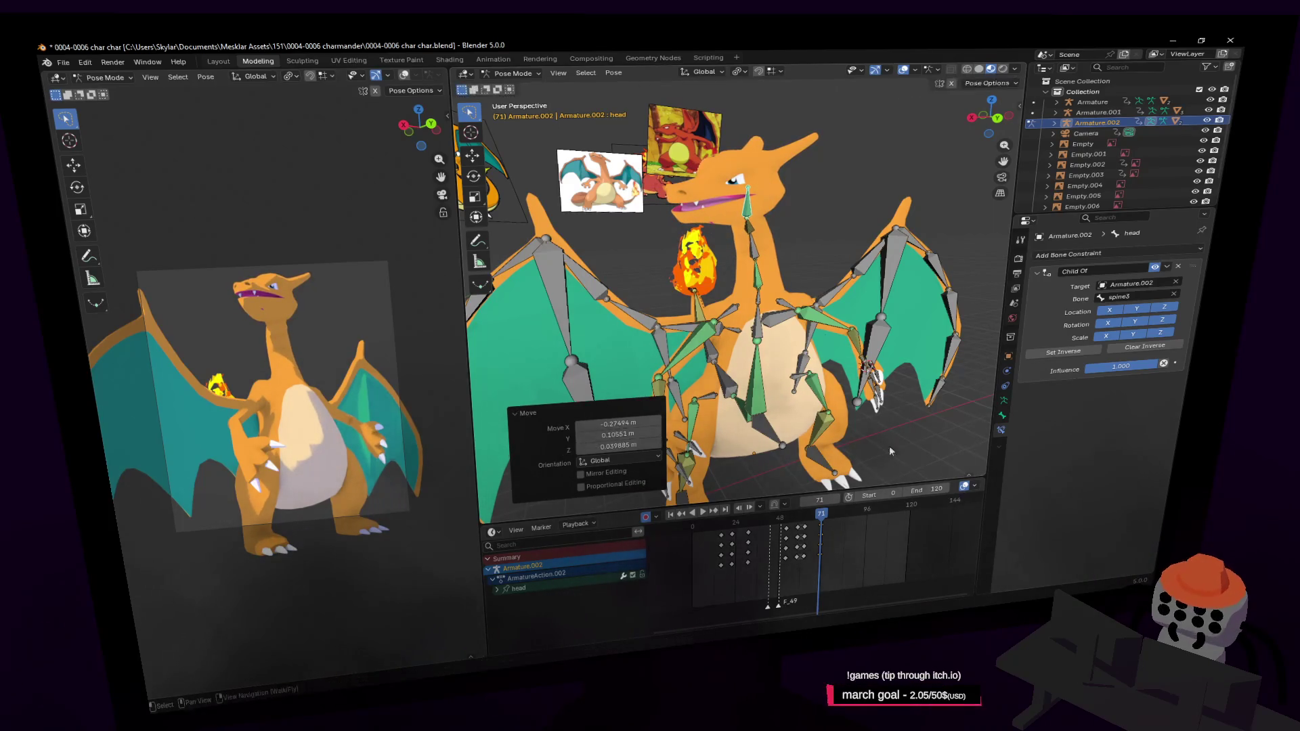
Step: Duplicate the selected head keyframes to frame 77 and play the animation to preview
key("Right")
key("Right")
key("Right")
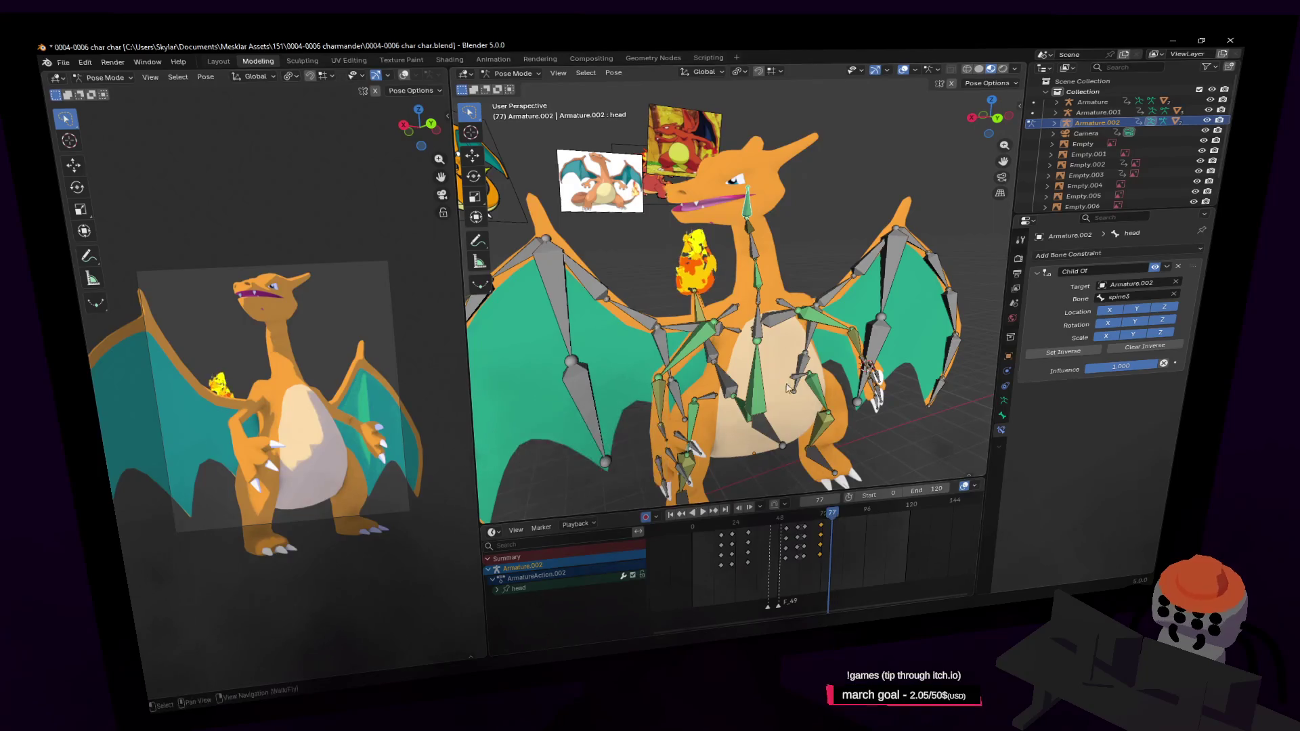
key("shift+d")
left_click(829, 518)
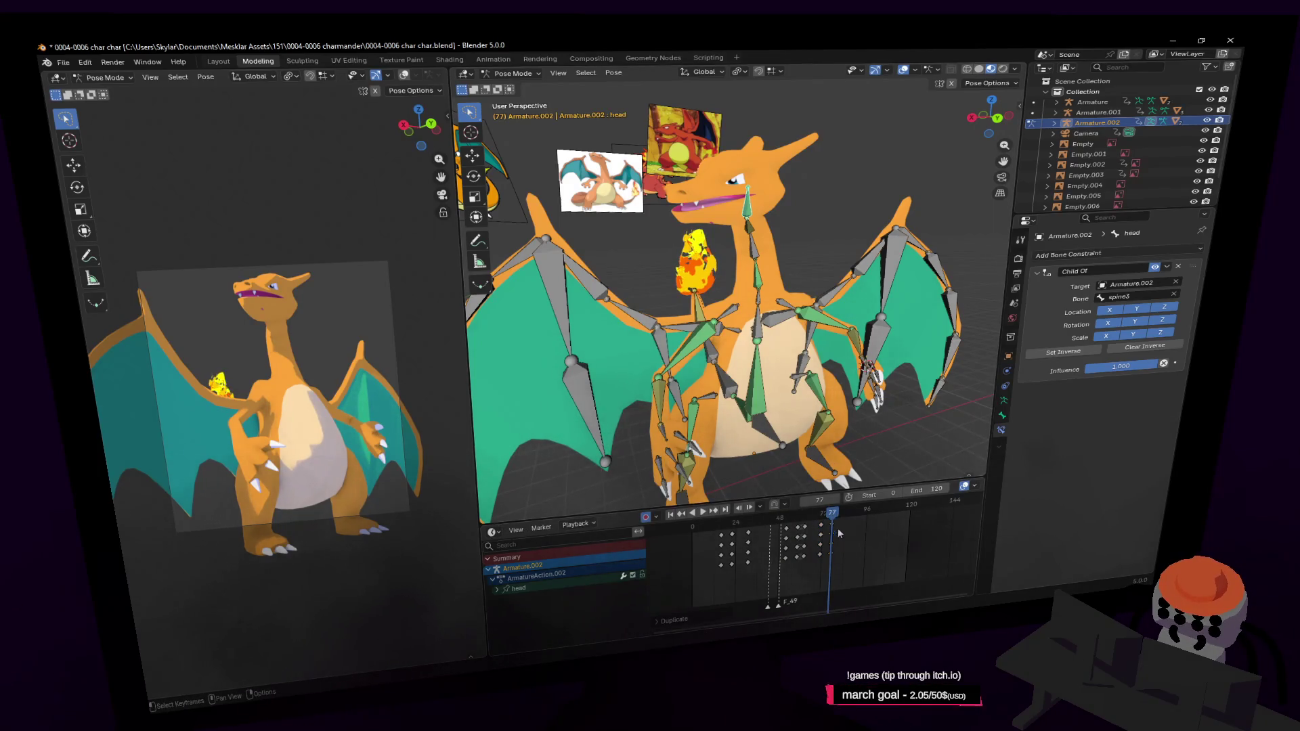
left_click(839, 529)
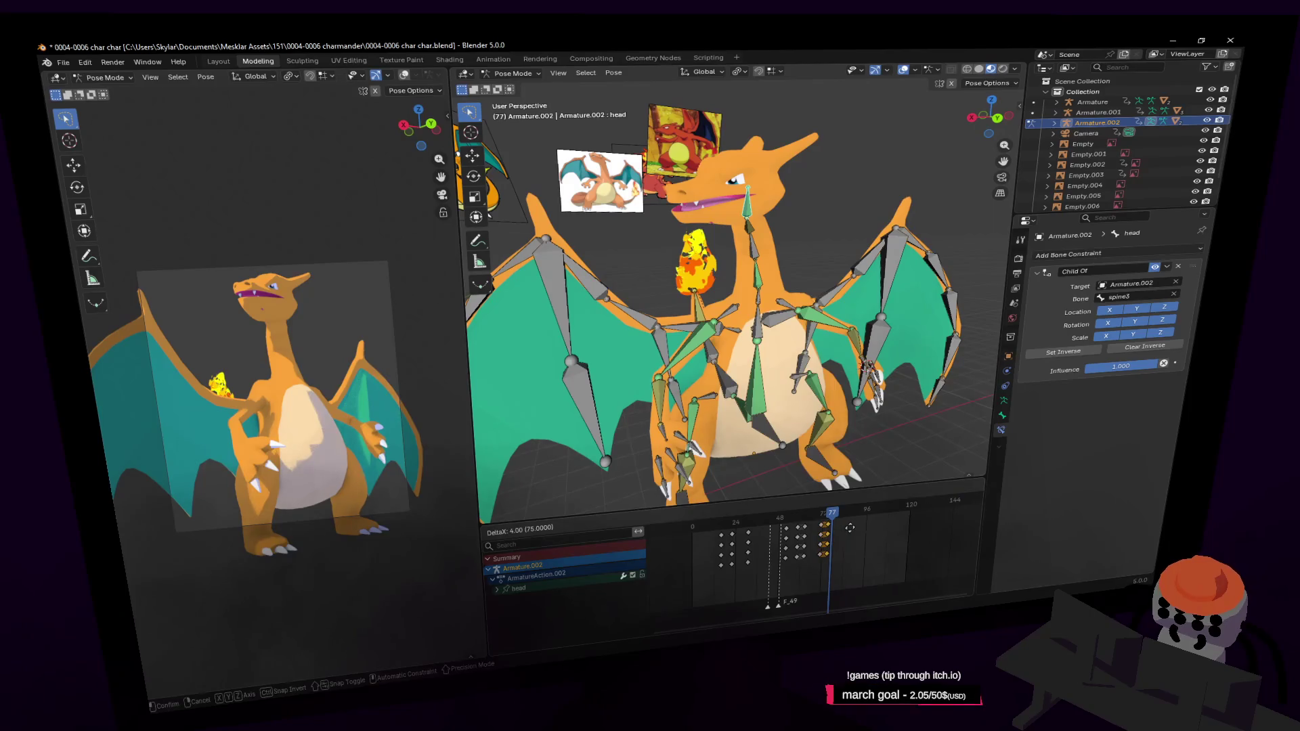
key("space")
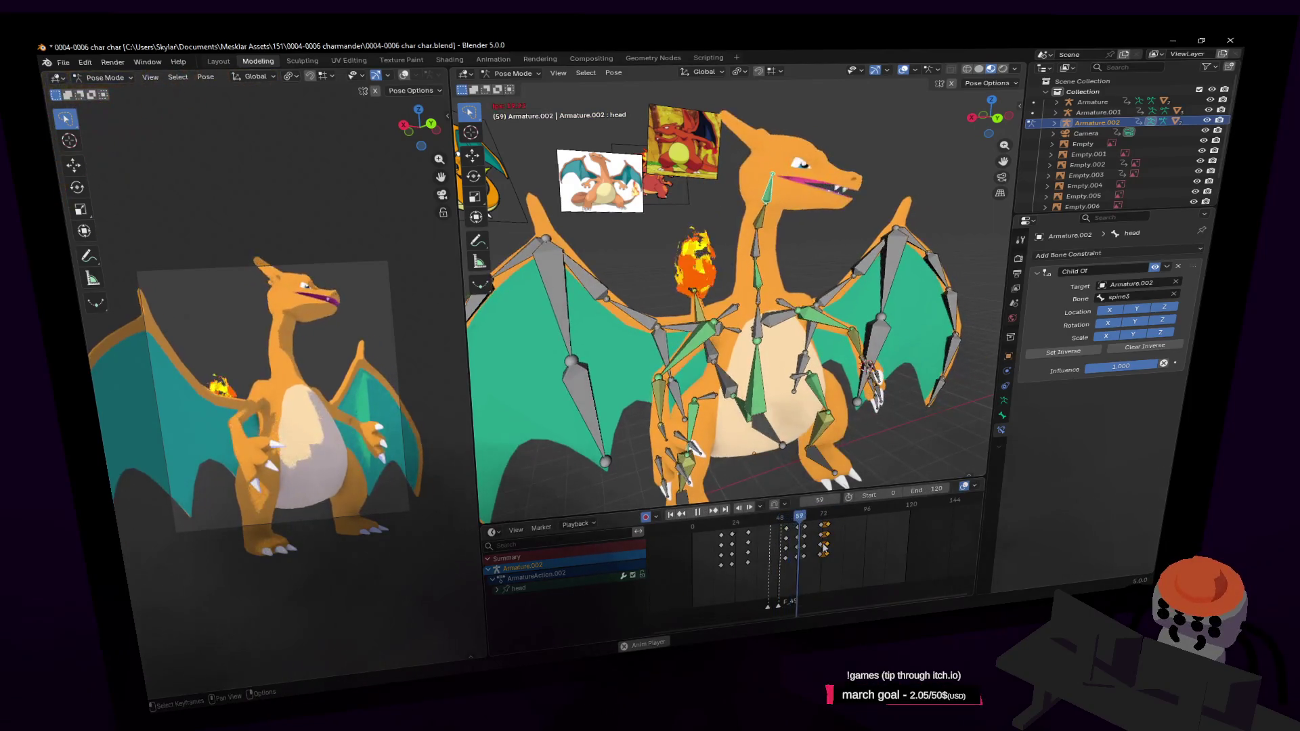
key("space")
Step: Retime the copied head keyframes to around frame 84 and scrub through to check the motion
left_click(809, 522)
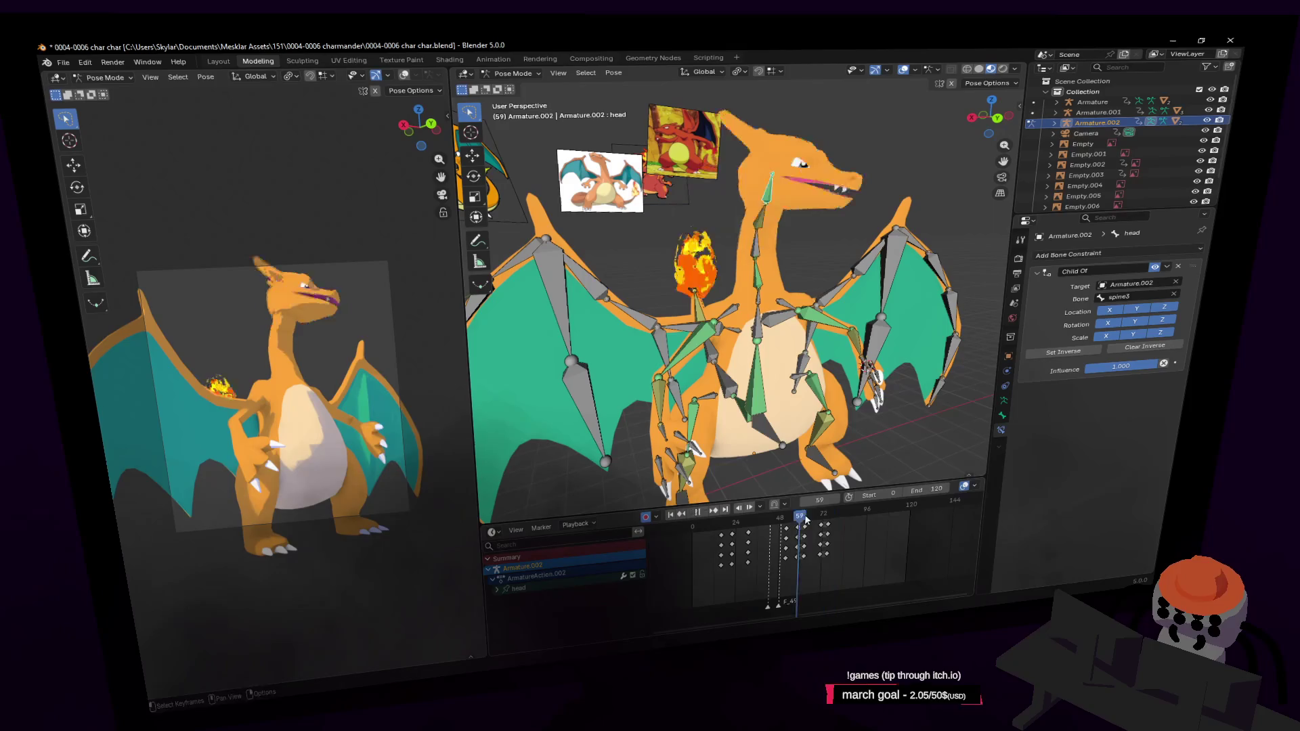
key("g")
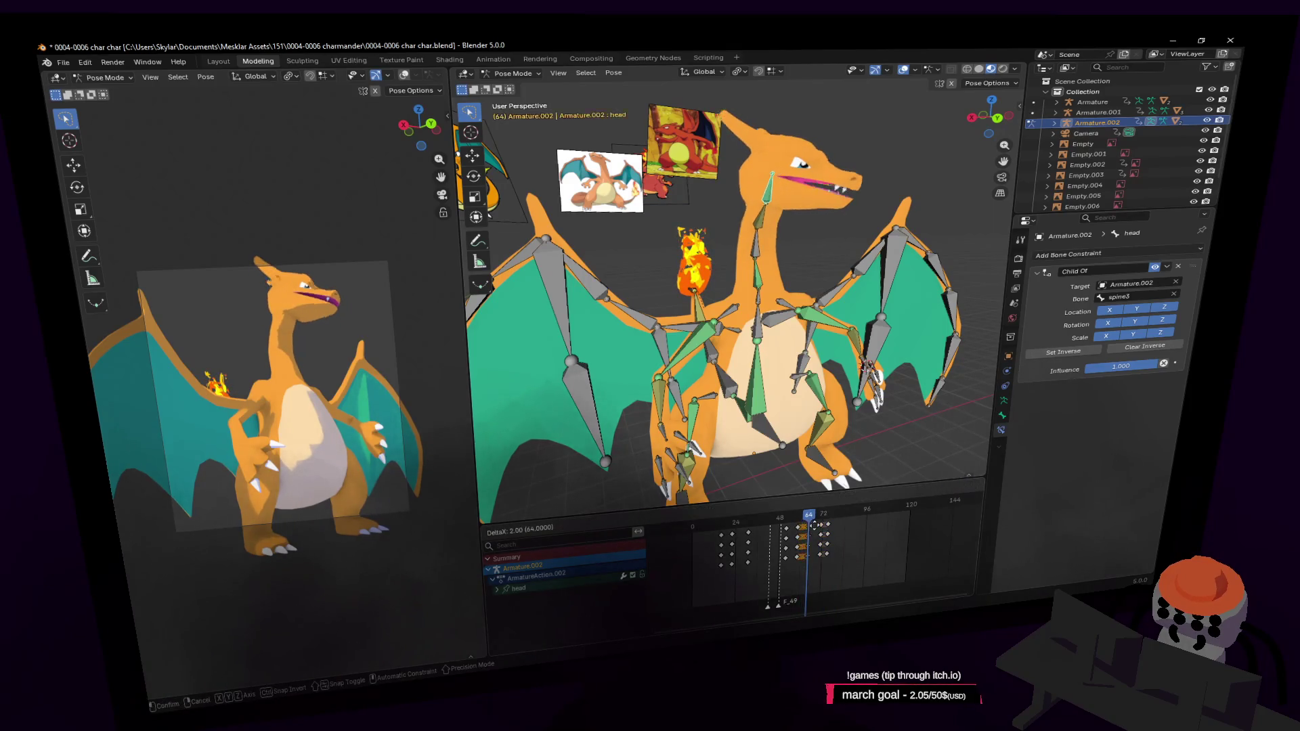
left_click(815, 522)
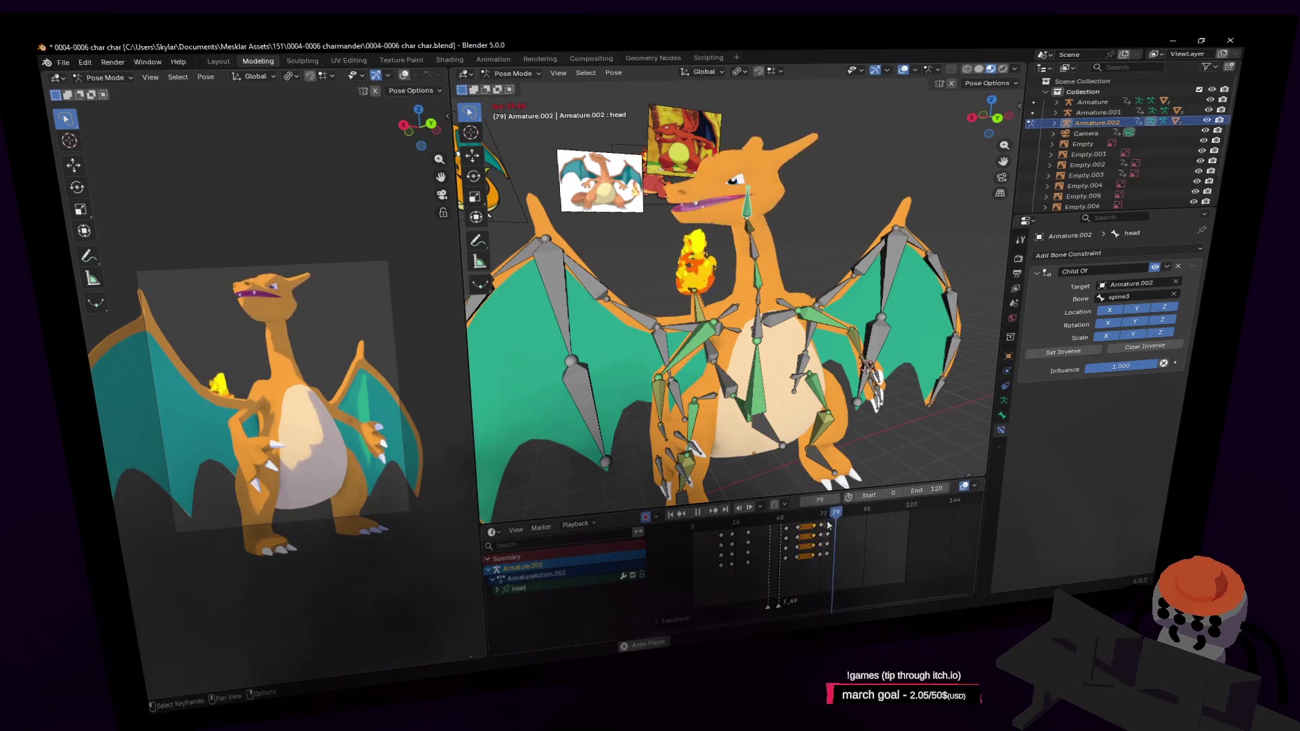
mouse_move(818, 517)
left_mouse_down()
mouse_move(833, 520)
mouse_move(775, 520)
left_mouse_up()
key("space")
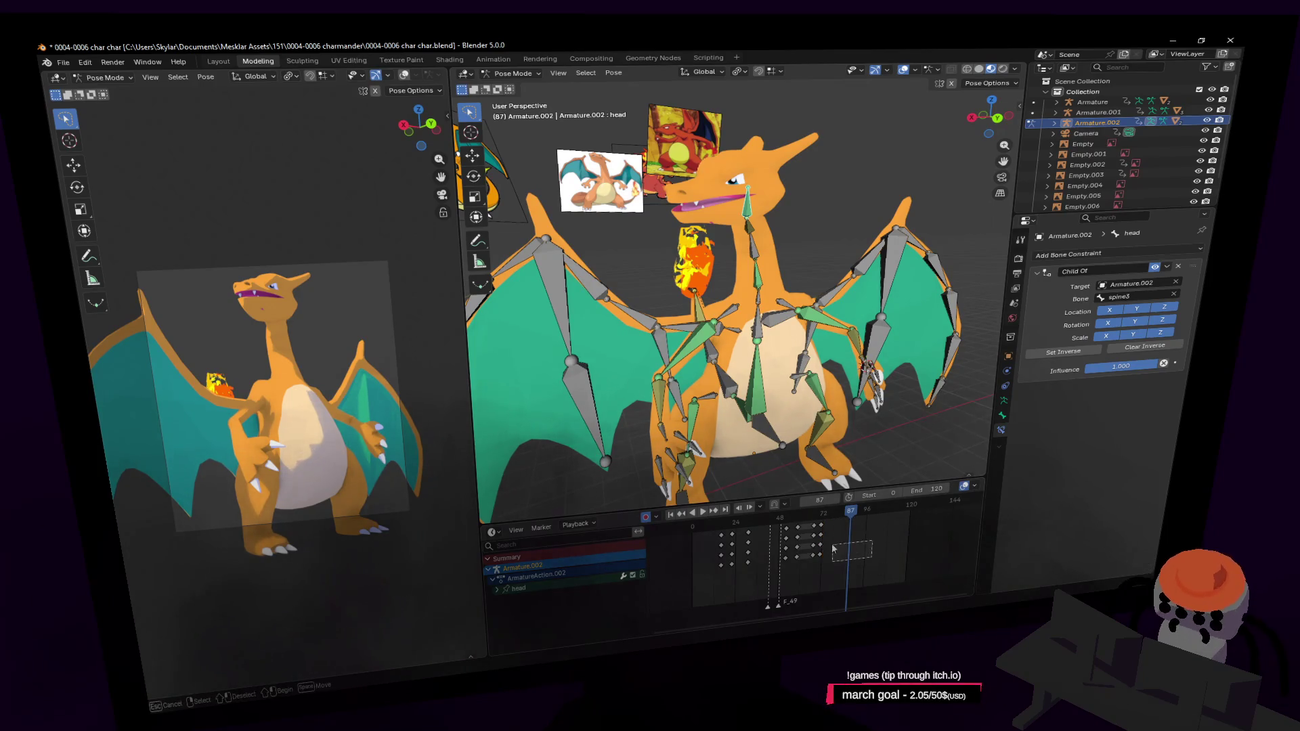
left_click_drag(818, 508, 805, 516)
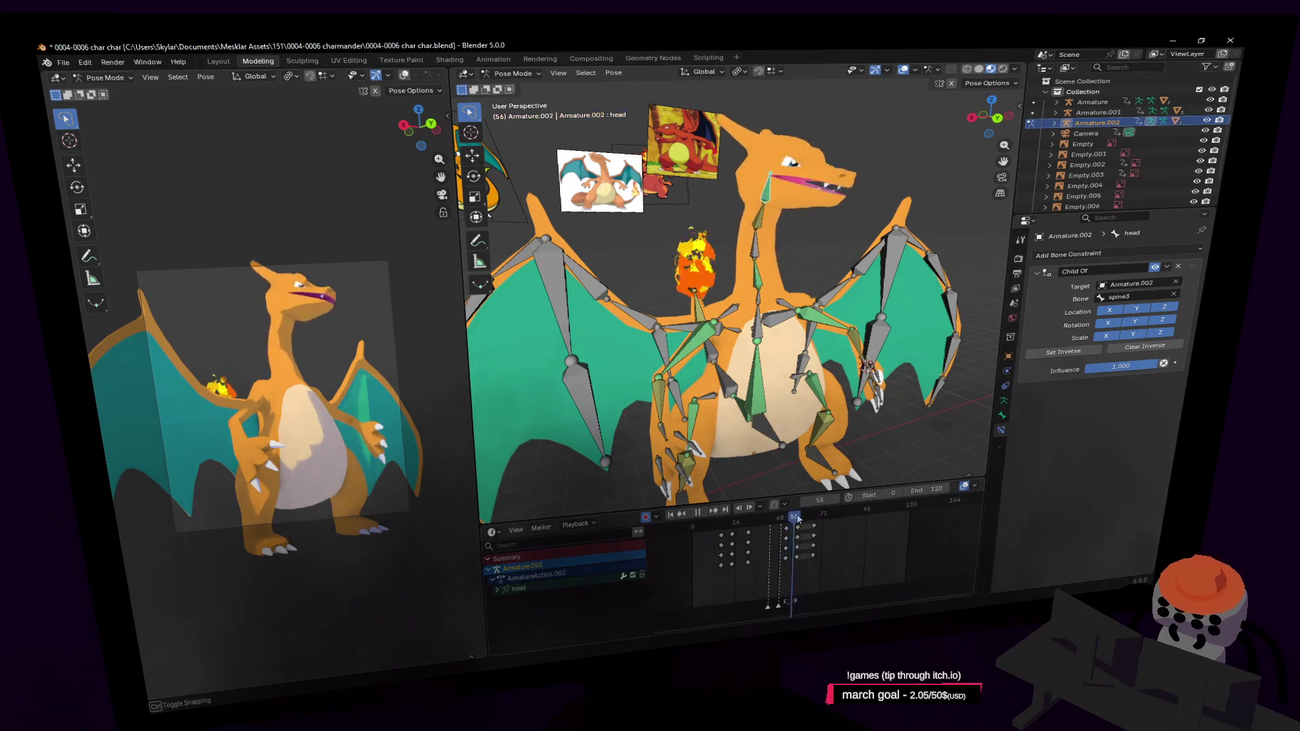
mouse_move(814, 516)
left_mouse_down()
mouse_move(857, 525)
mouse_move(858, 513)
left_mouse_up()
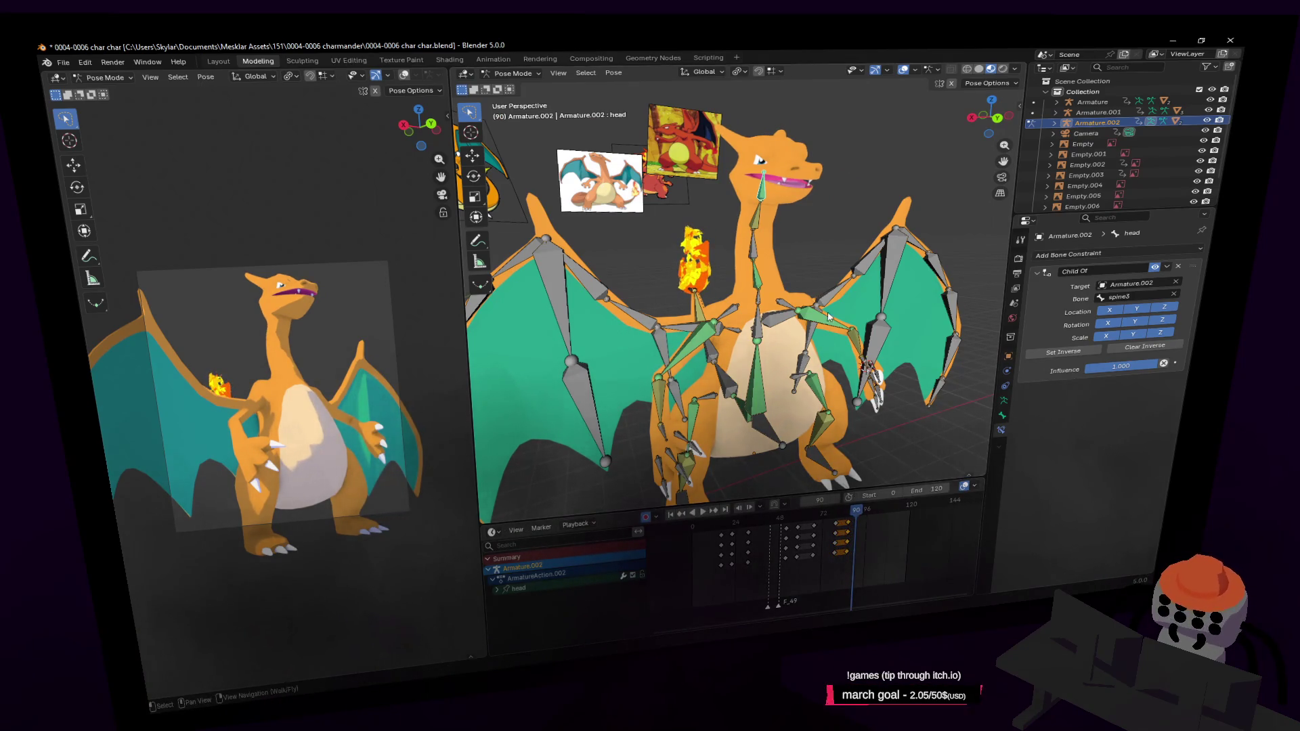
key("shift+grave")
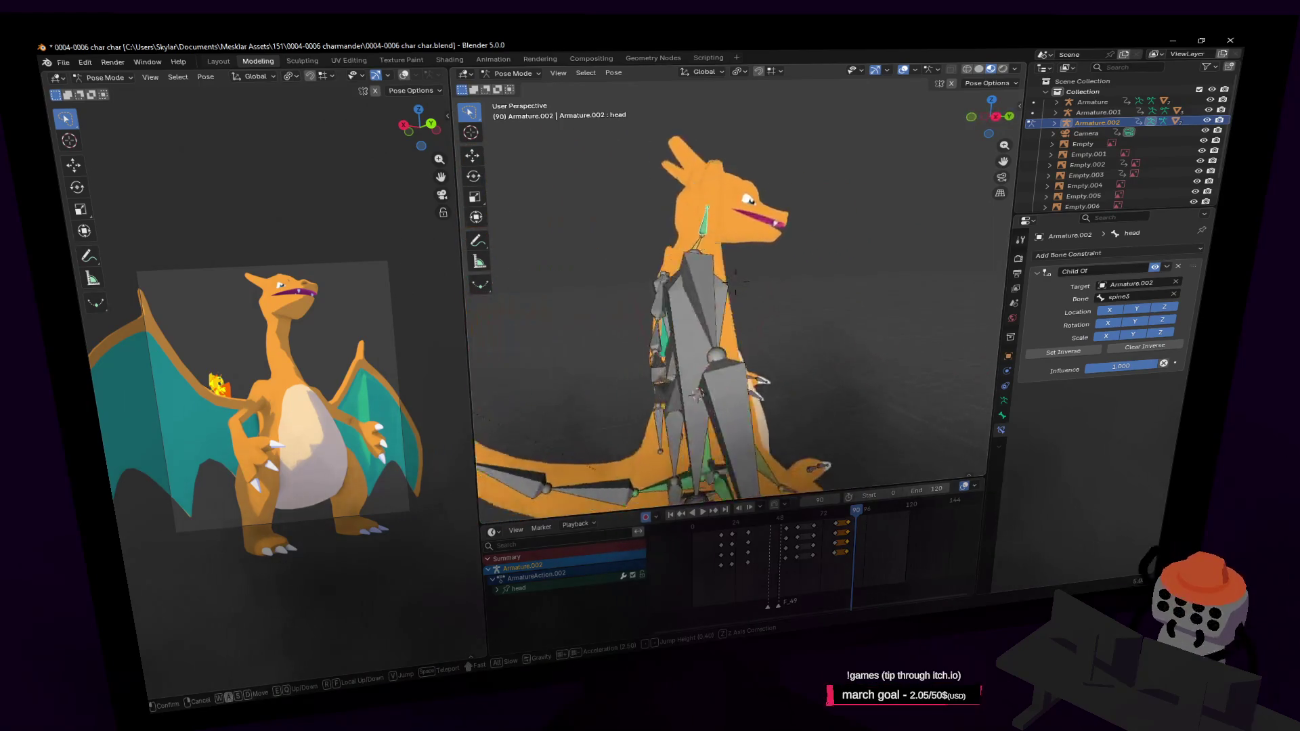
Step: Walk the view to a side angle and turn the head bone about Z at frame 90
left_click(786, 295)
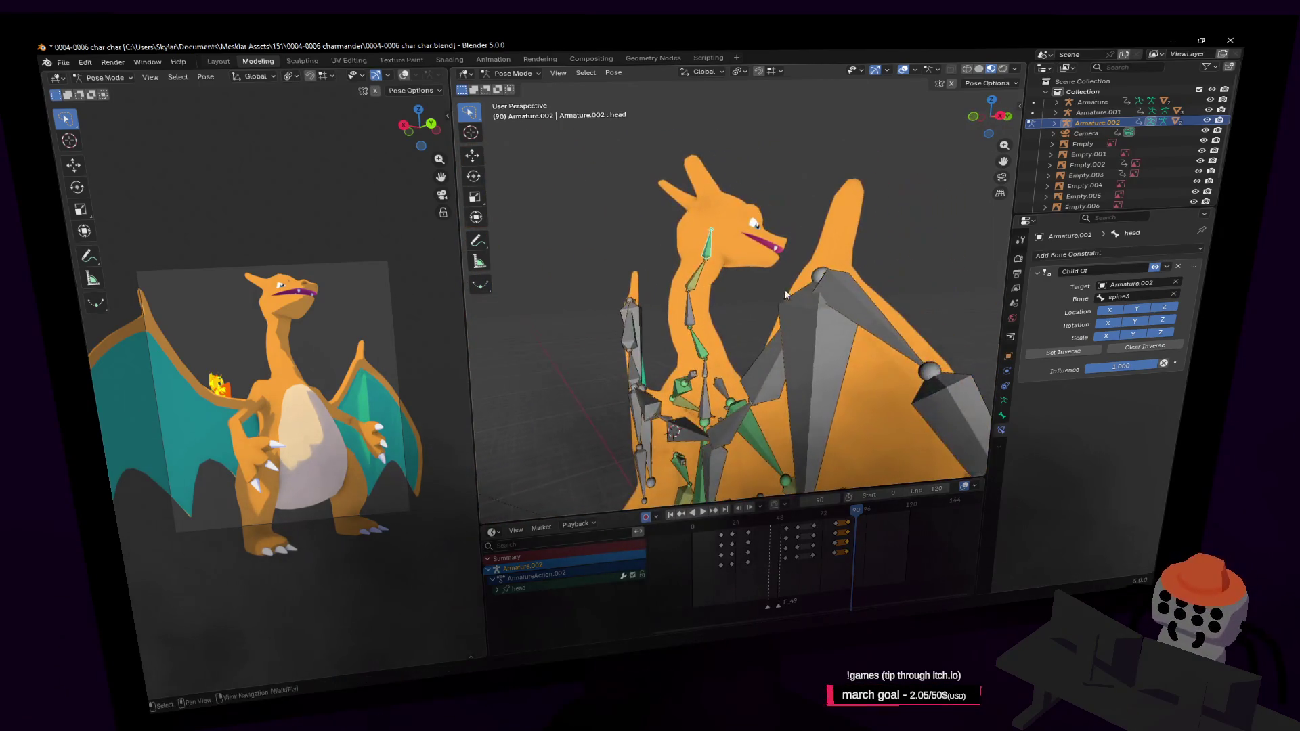
middle_click_drag(785, 295, 673, 283)
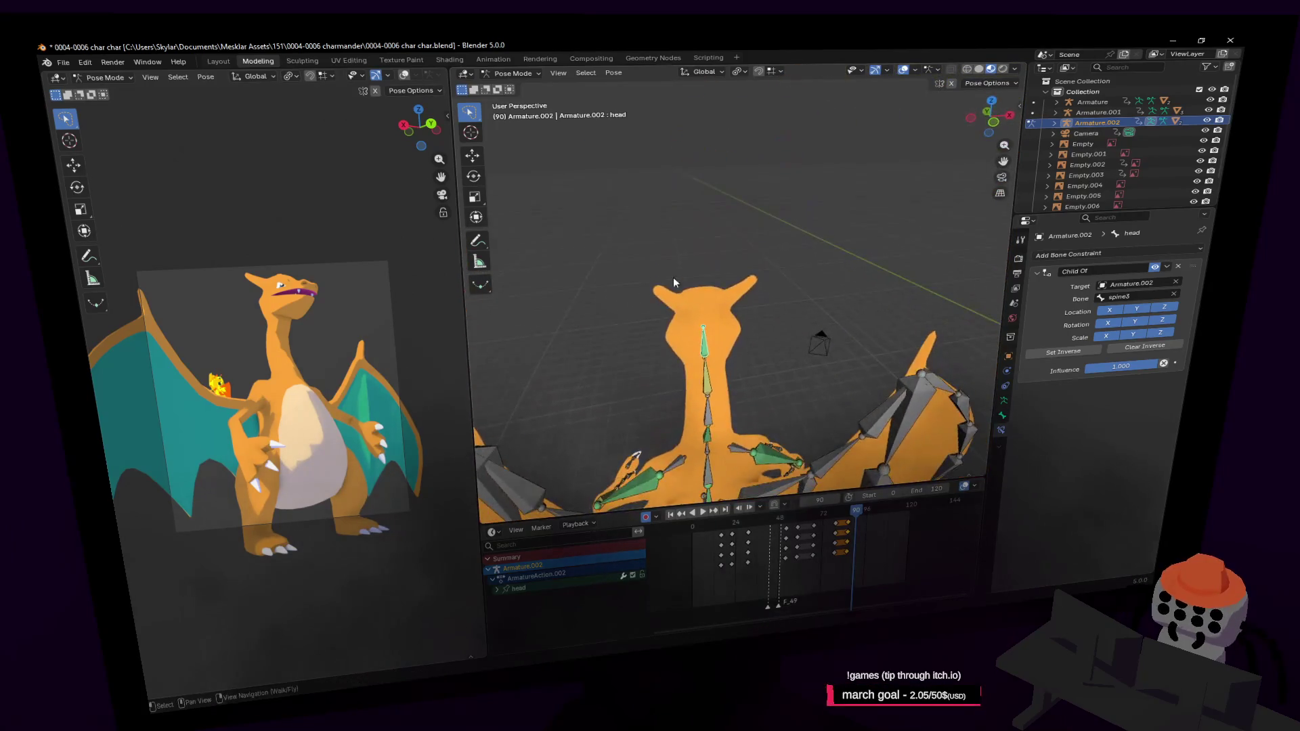
key("shift+grave")
key("s")
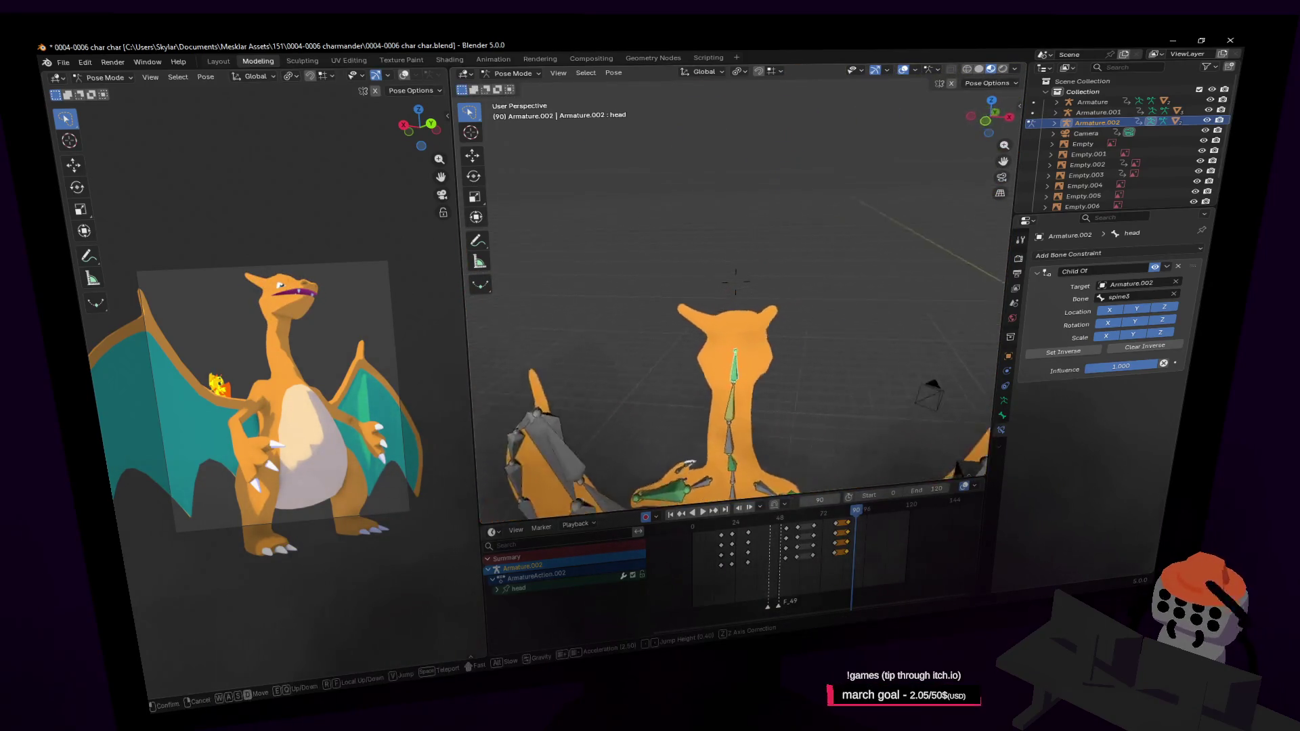
left_click(735, 284)
key("r")
key("z")
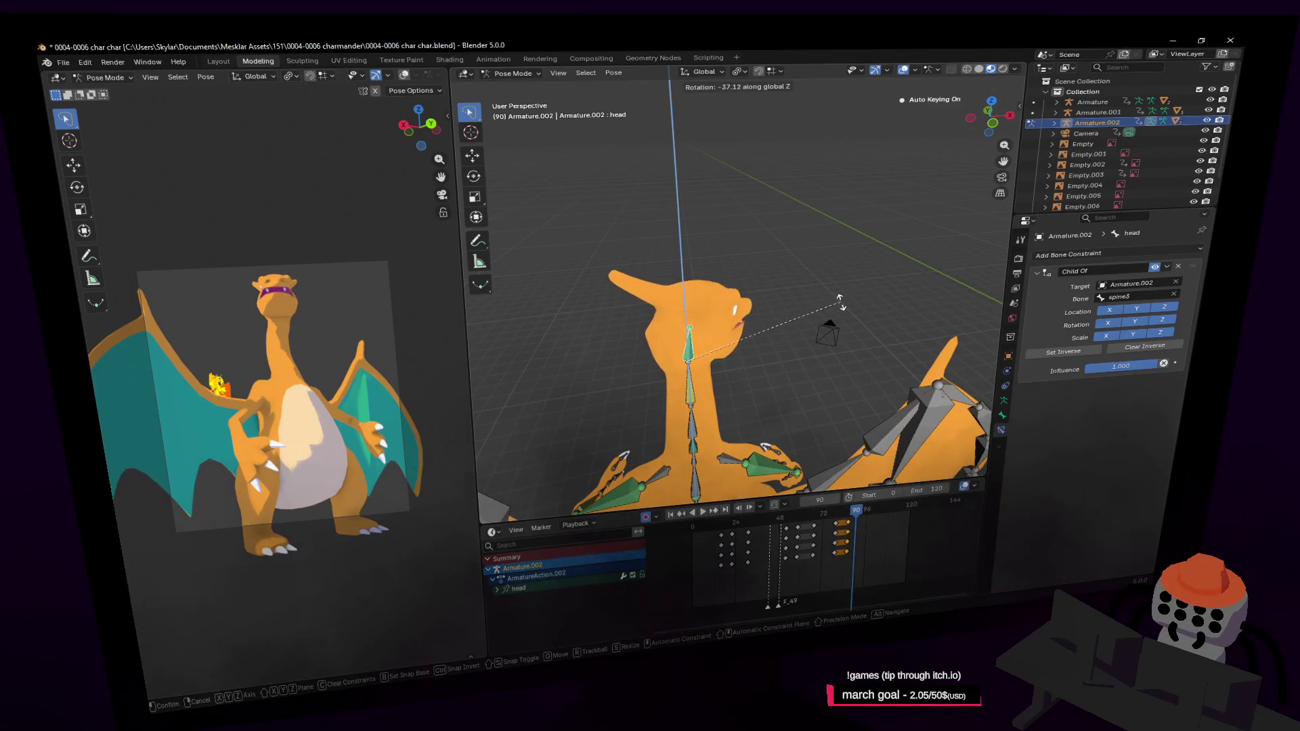
left_click(838, 301)
Step: Adjust the head's Z angle again from the front, then scrub to frames 93–96 to check the pose
middle_click_drag(838, 302, 553, 295)
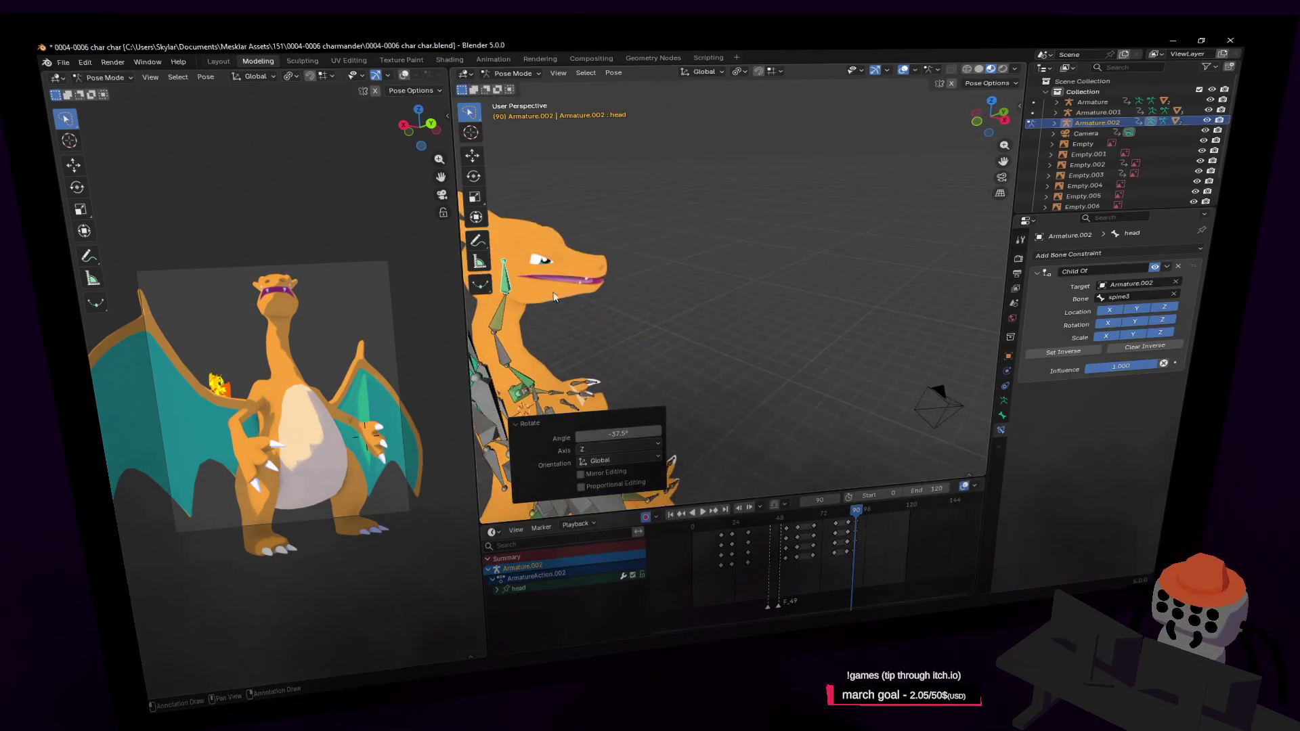
key("r")
key("z")
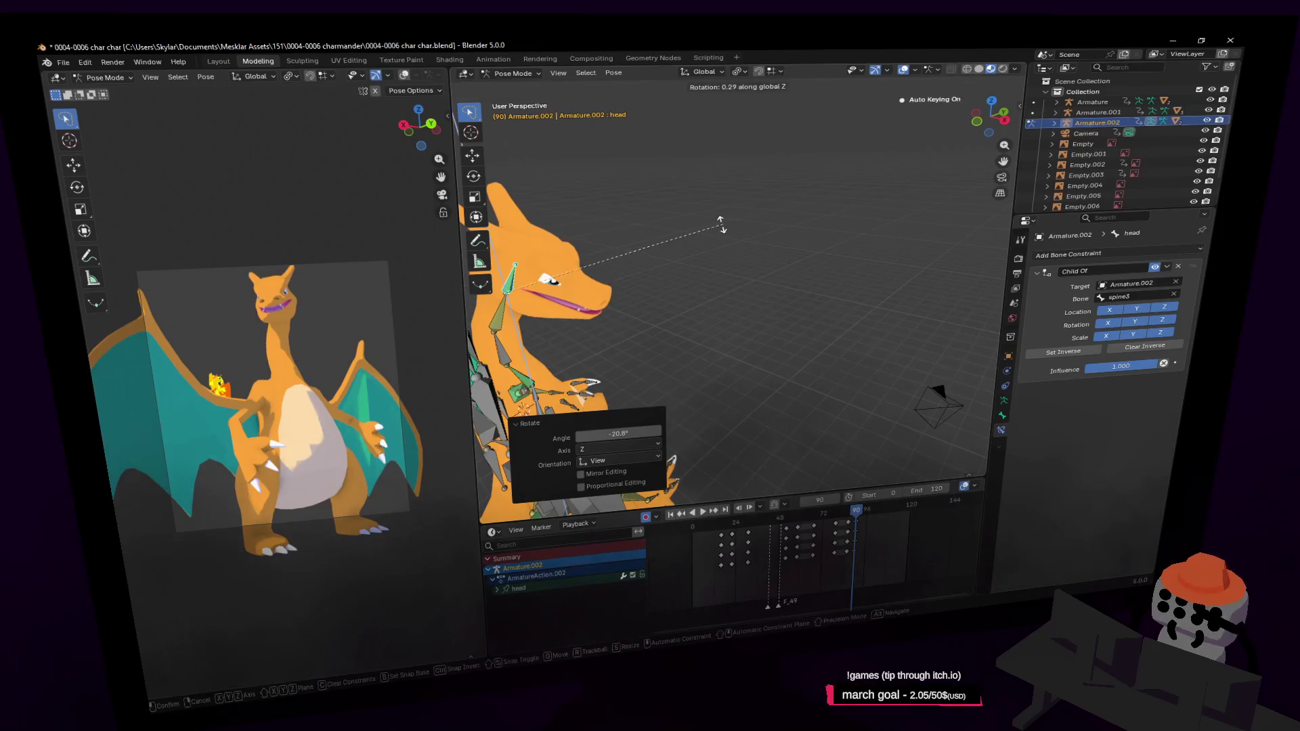
key("Escape")
key("r")
key("z")
left_click(354, 241)
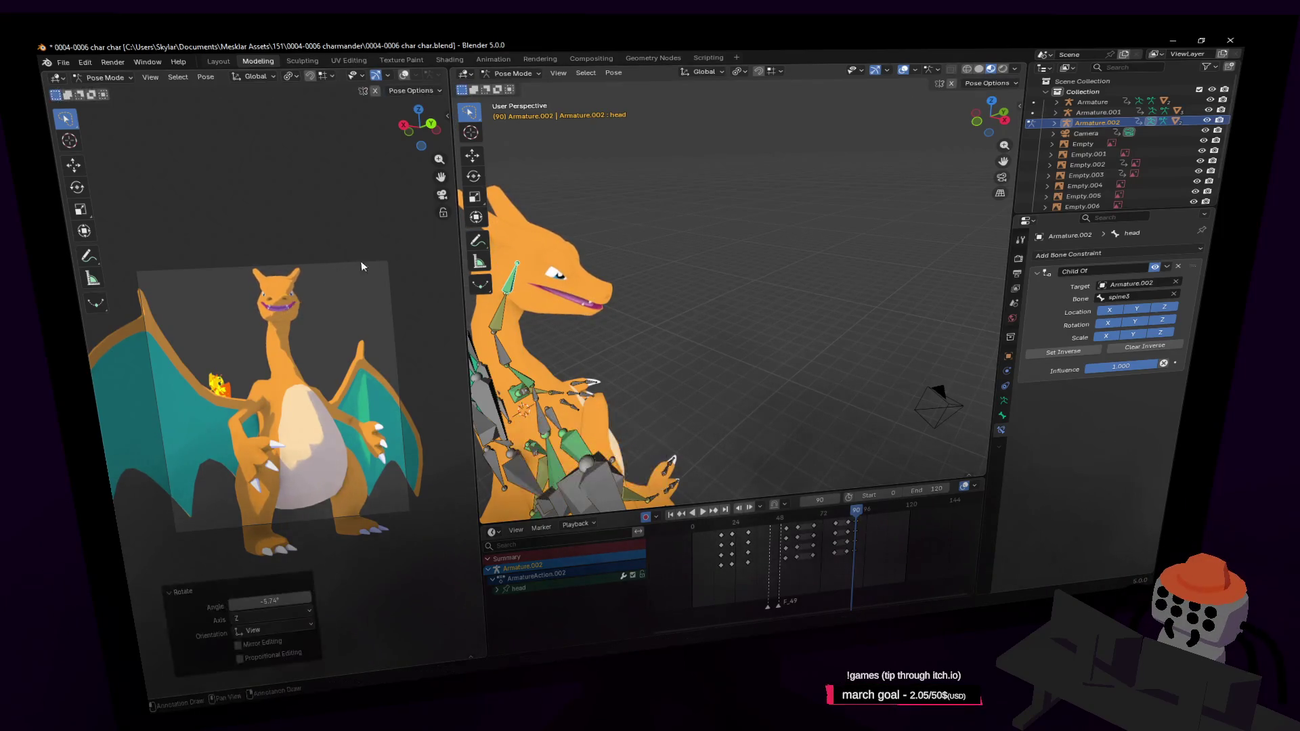
mouse_move(354, 241)
middle_mouse_down()
mouse_move(274, 385)
mouse_move(388, 310)
middle_mouse_up()
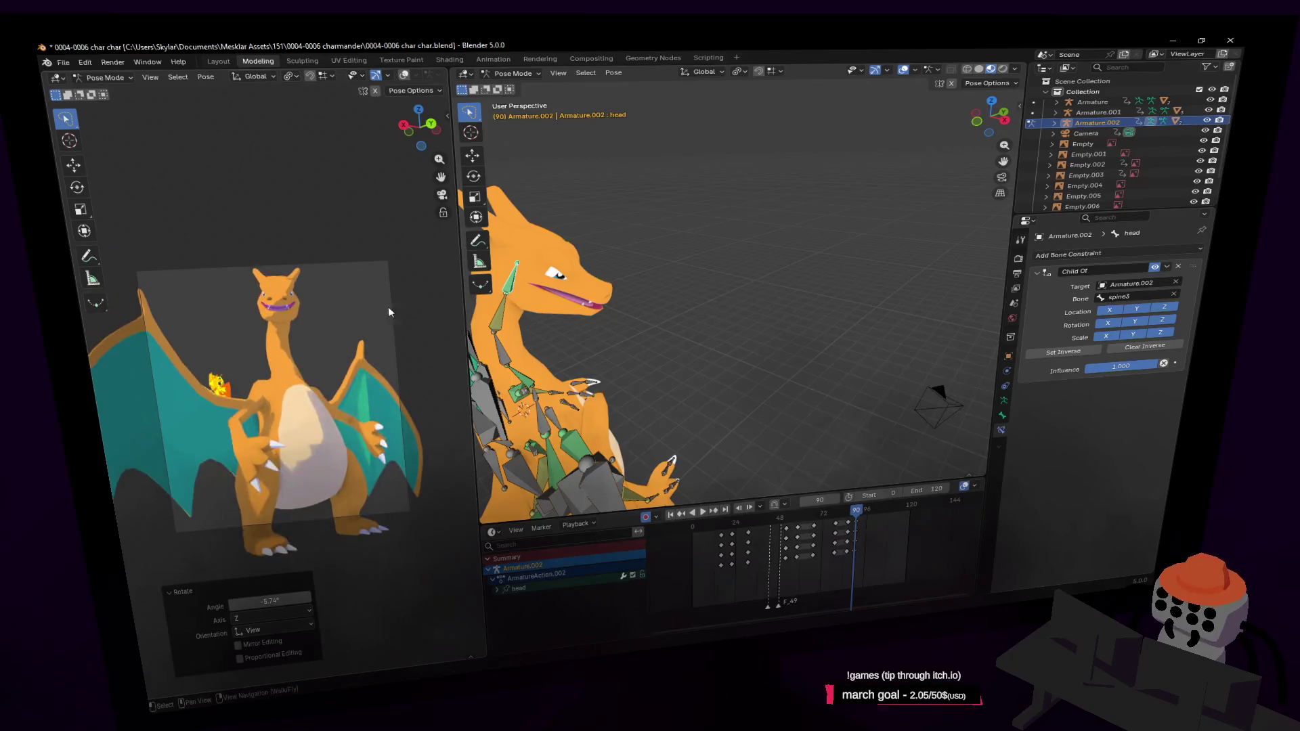
left_click_drag(847, 518, 861, 528)
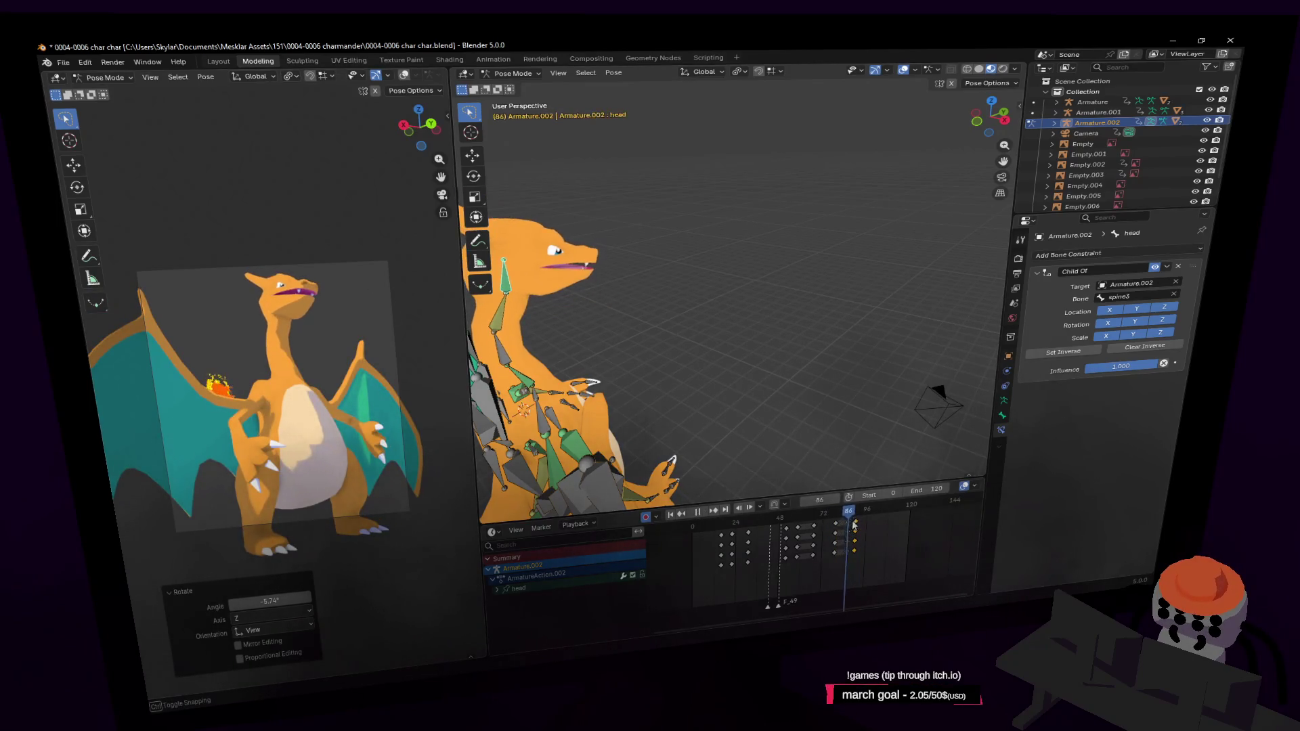
left_click_drag(866, 526, 866, 516)
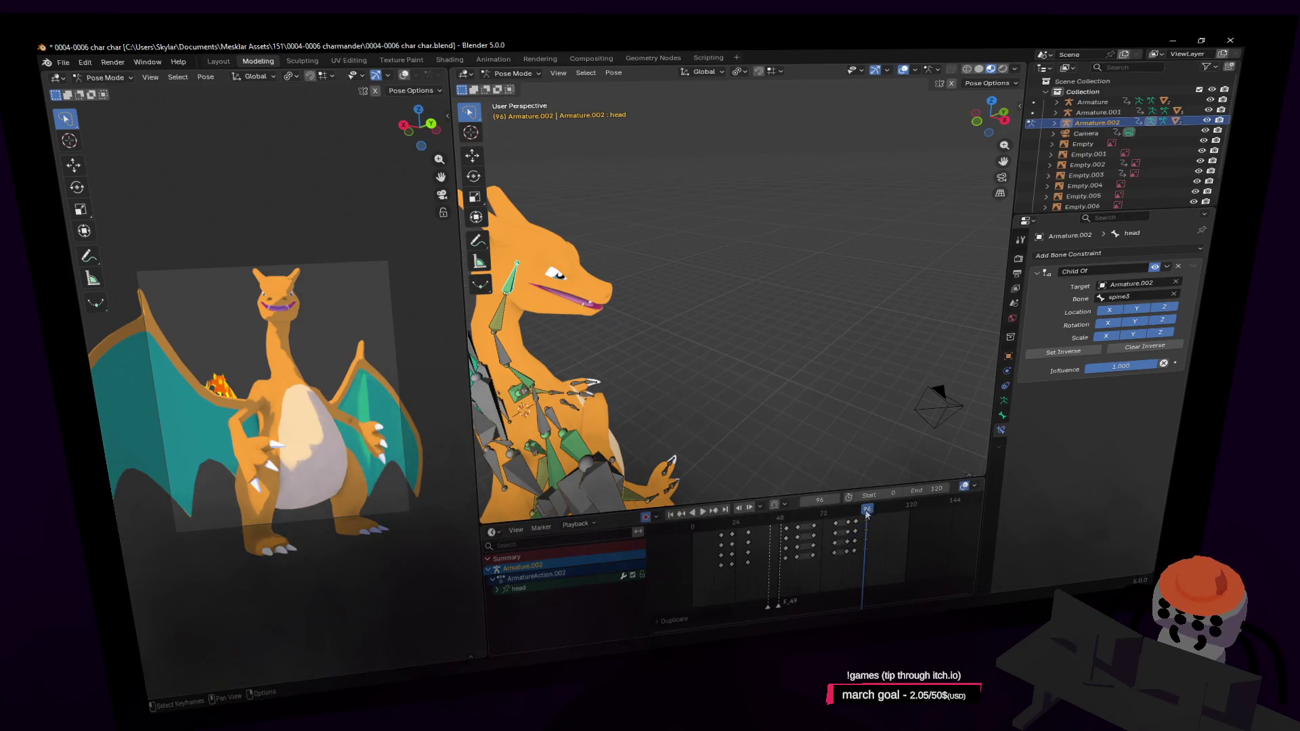
Step: Play to frame 90, scrub back to 83 and duplicate the selected head keyframes a few frames later
key("space")
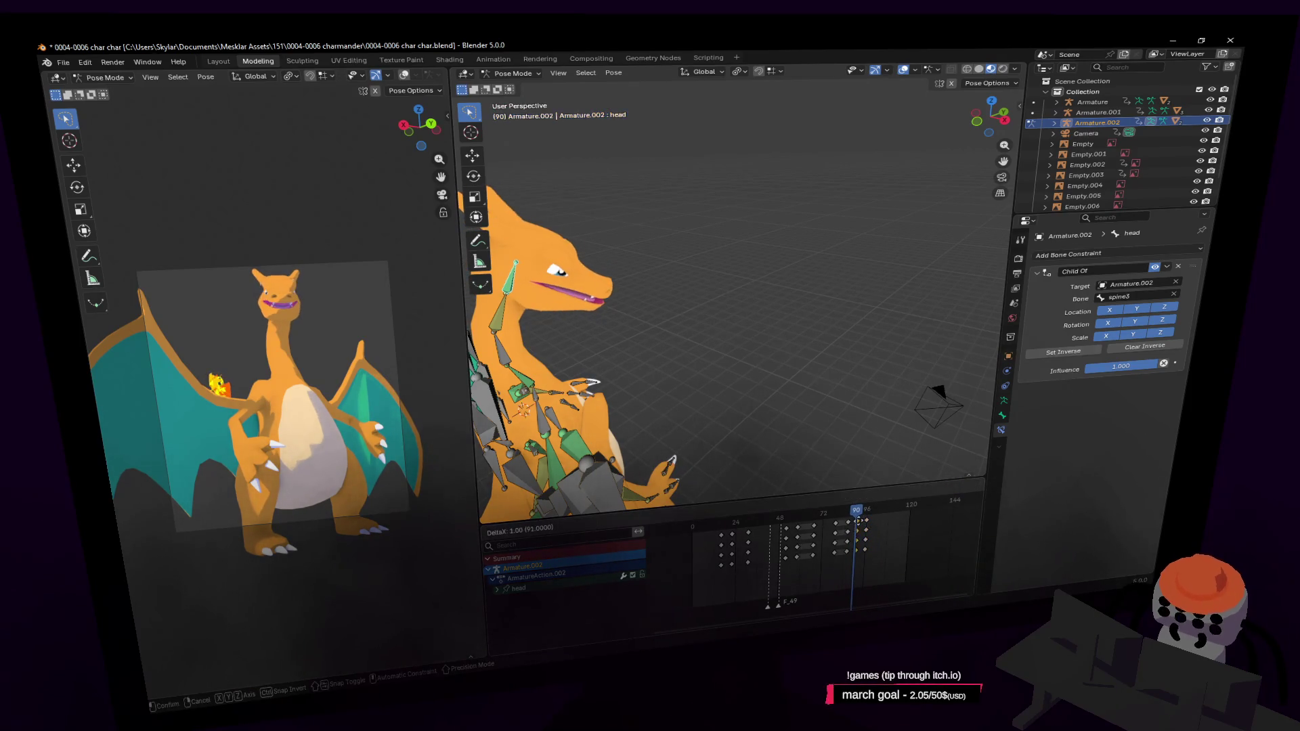
key("space")
mouse_move(856, 519)
left_mouse_down()
mouse_move(843, 517)
mouse_move(865, 518)
left_mouse_up()
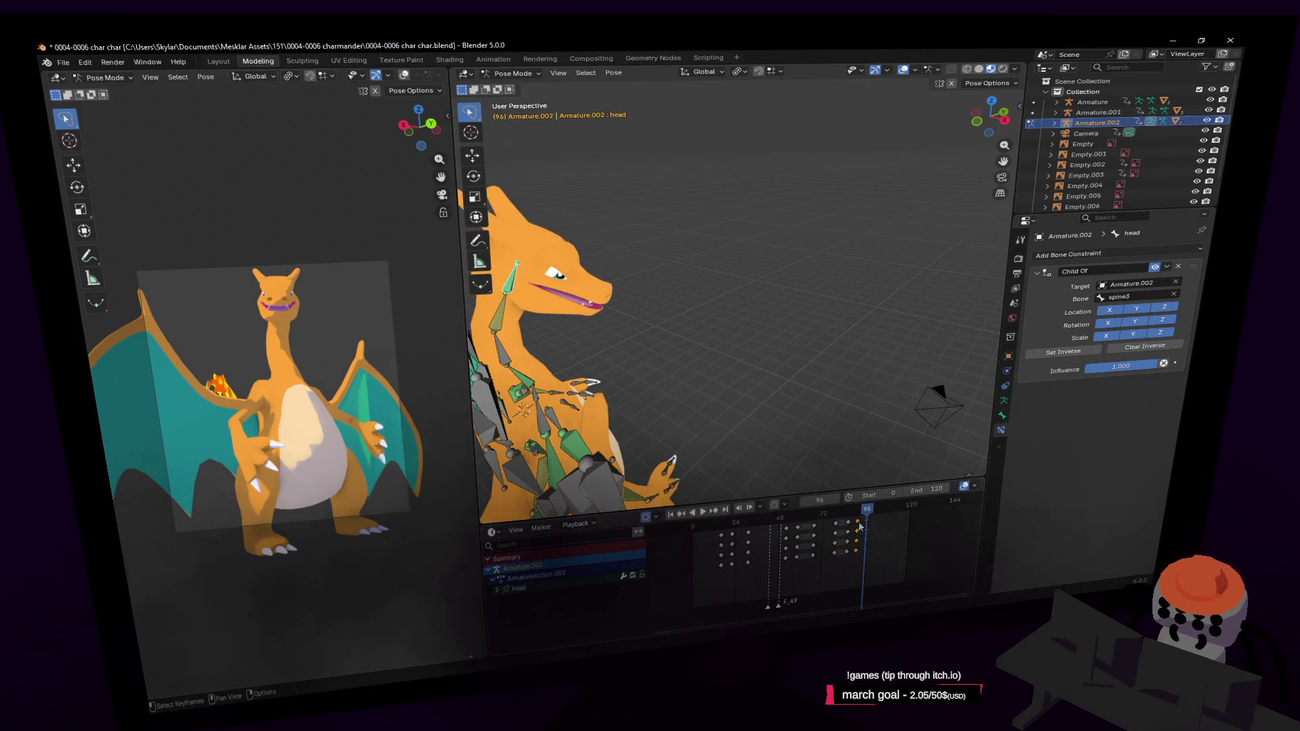
key("shift+d")
left_click(885, 532)
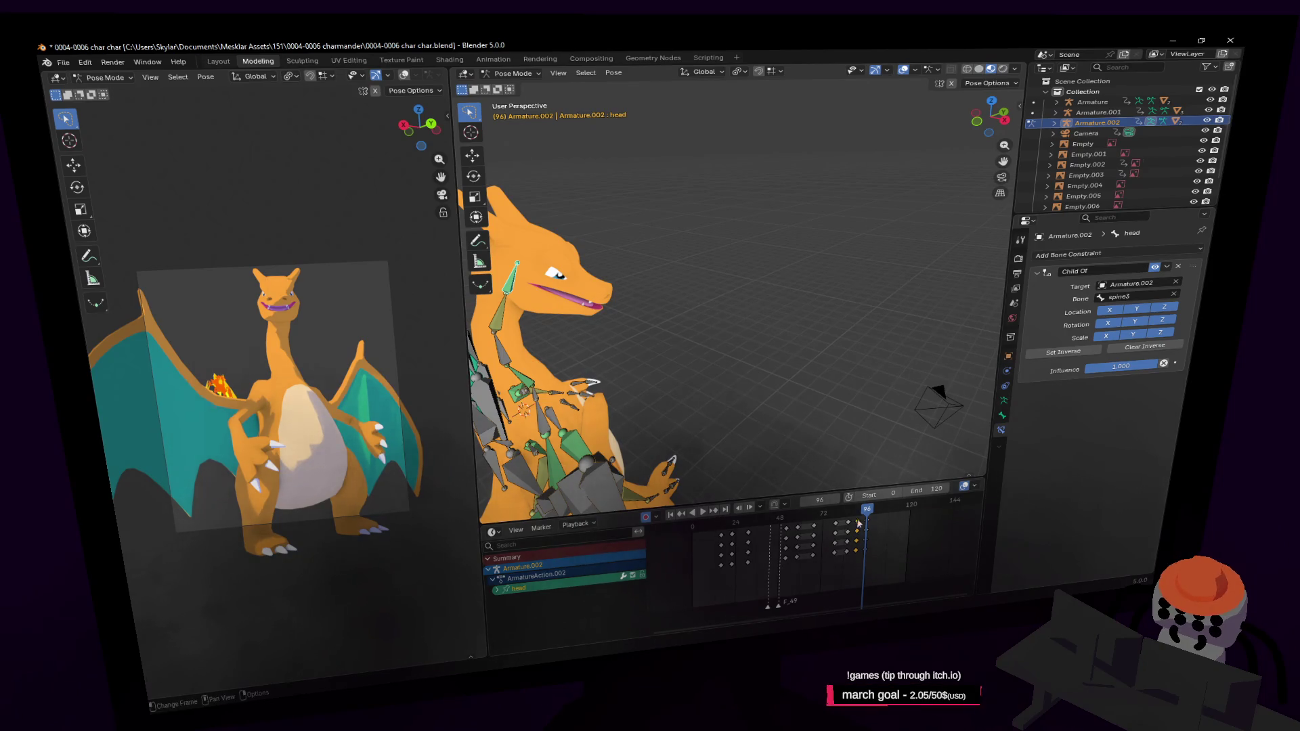
Step: Slide the later head keyframes to around frames 60–66 and play back the retimed motion
key("space")
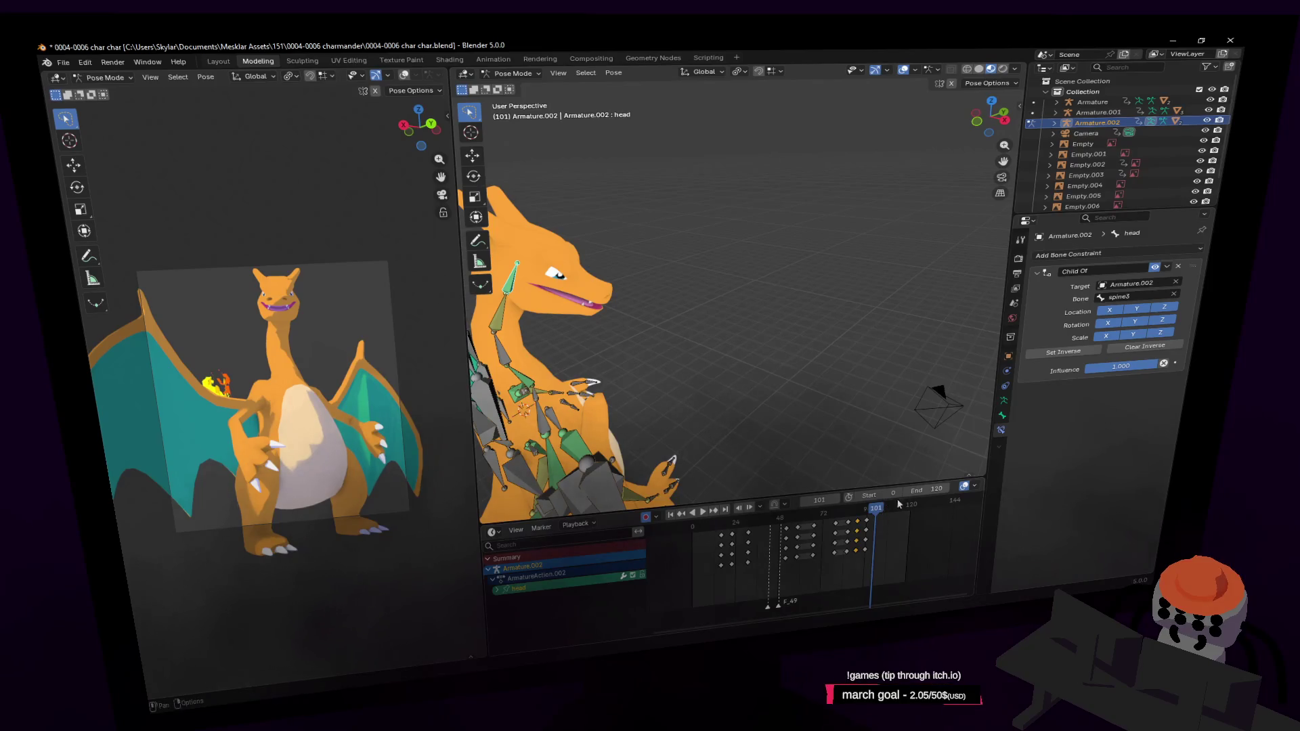
key("shift+Left")
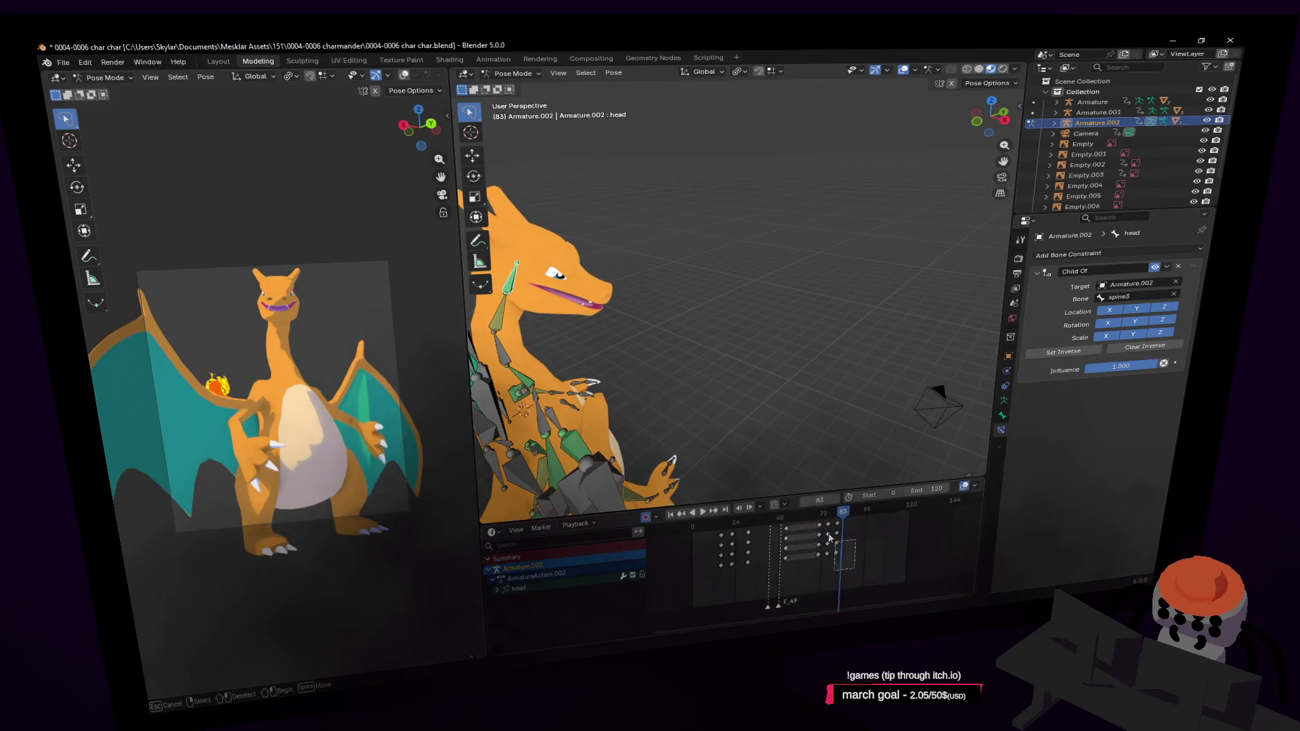
left_click(790, 529)
key("space")
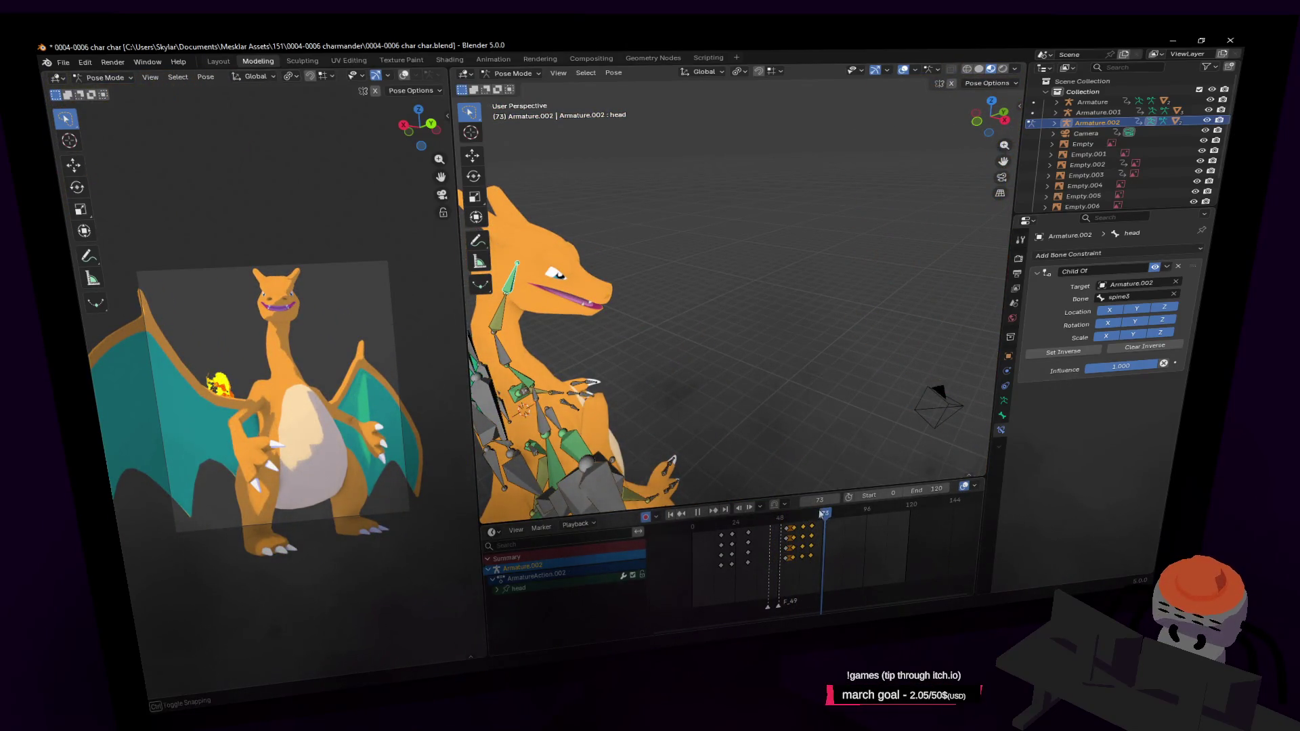
Step: Select the right and left foot bones and finish a small foot adjustment
middle_click_drag(827, 328, 715, 357)
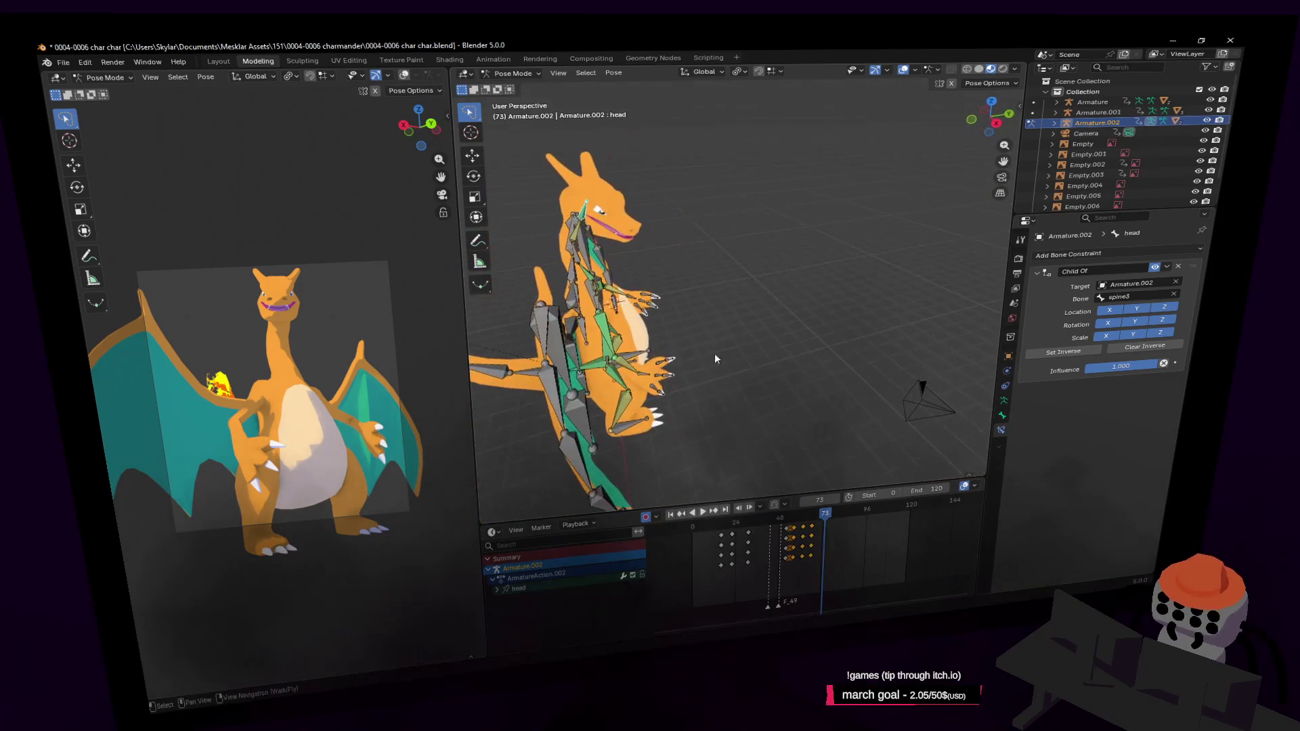
left_click(635, 435)
middle_click_drag(636, 434, 640, 358)
left_click(601, 362, "shift")
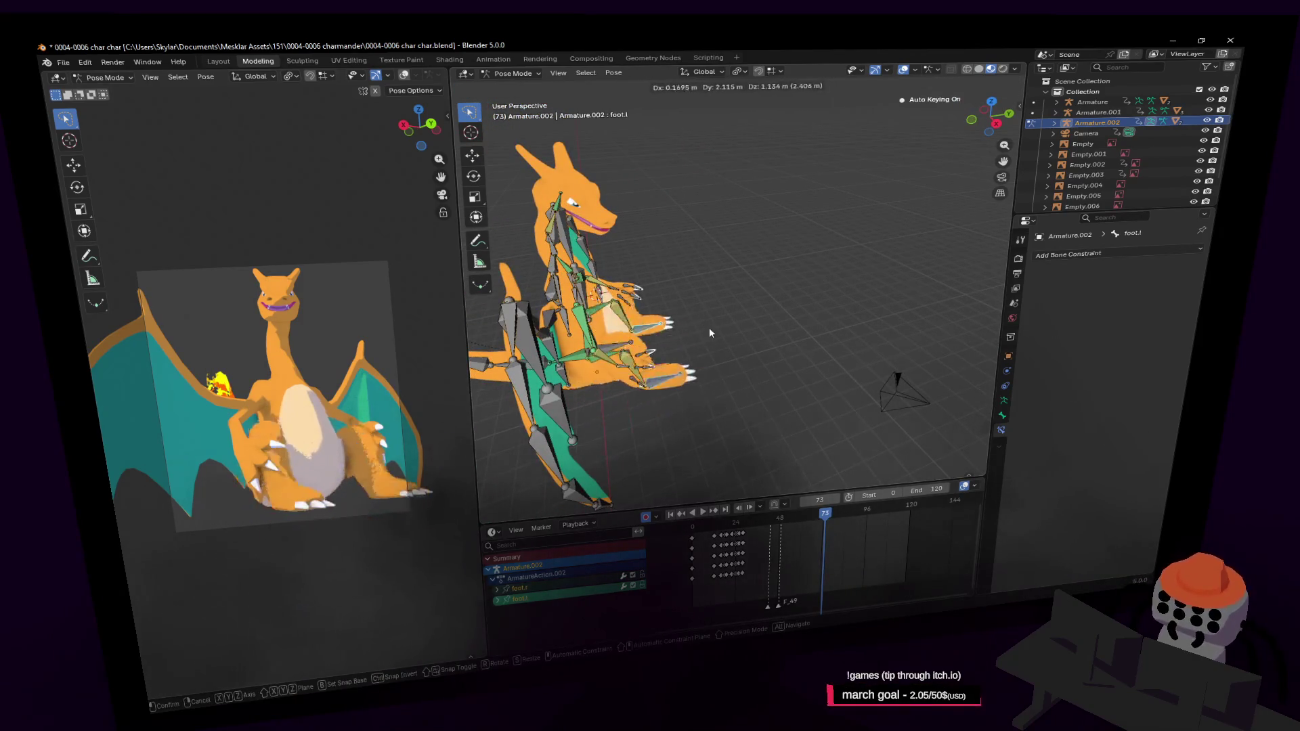
left_click(691, 344)
Step: Reframe the rig and rotate its root bone about the vertical axis
key("shift+grave")
left_click(651, 338)
key("shift+grave")
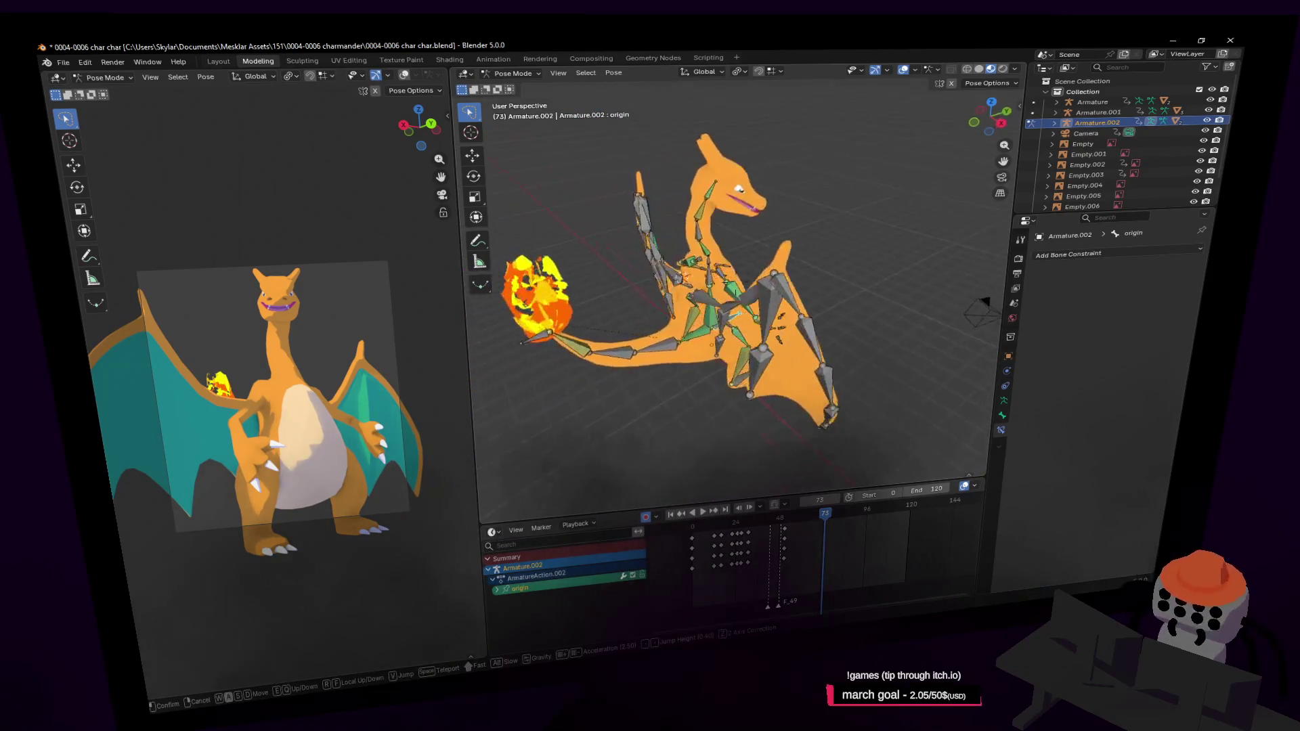
left_click(735, 288)
key("r")
key("z")
left_click(731, 283)
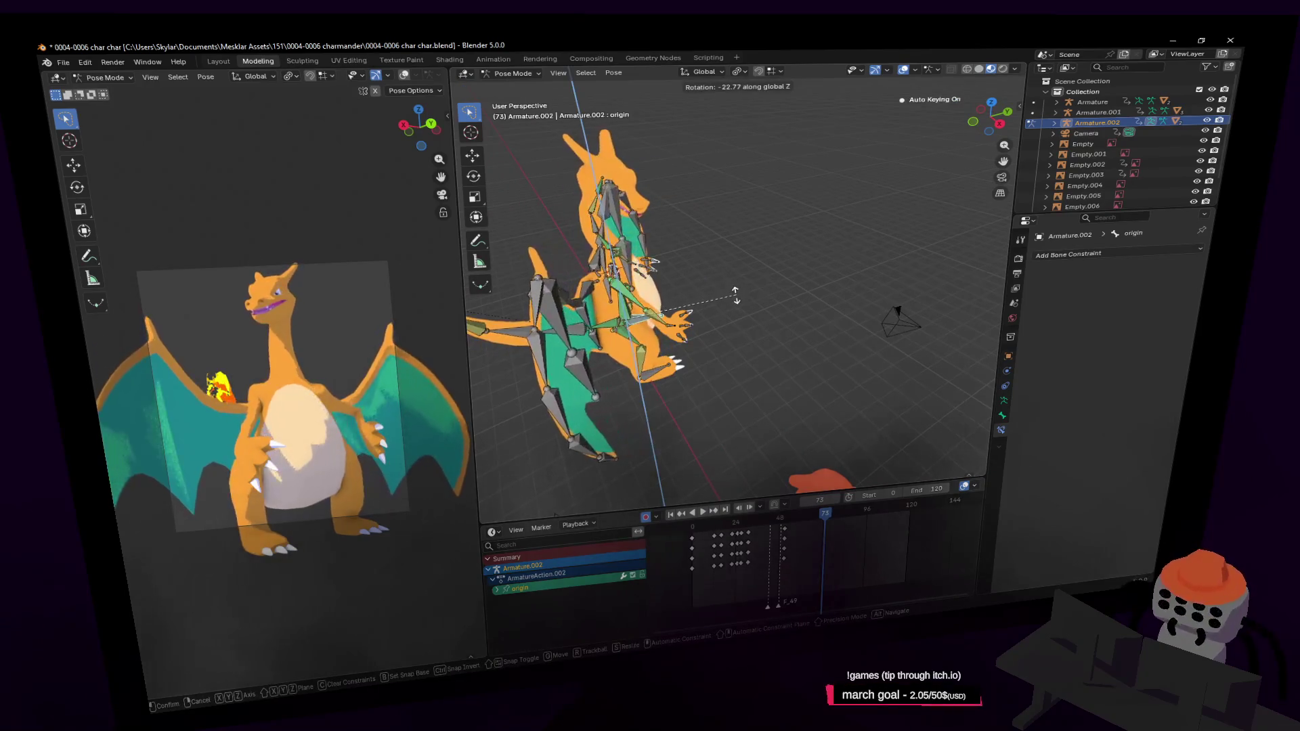
middle_click_drag(730, 283, 724, 301)
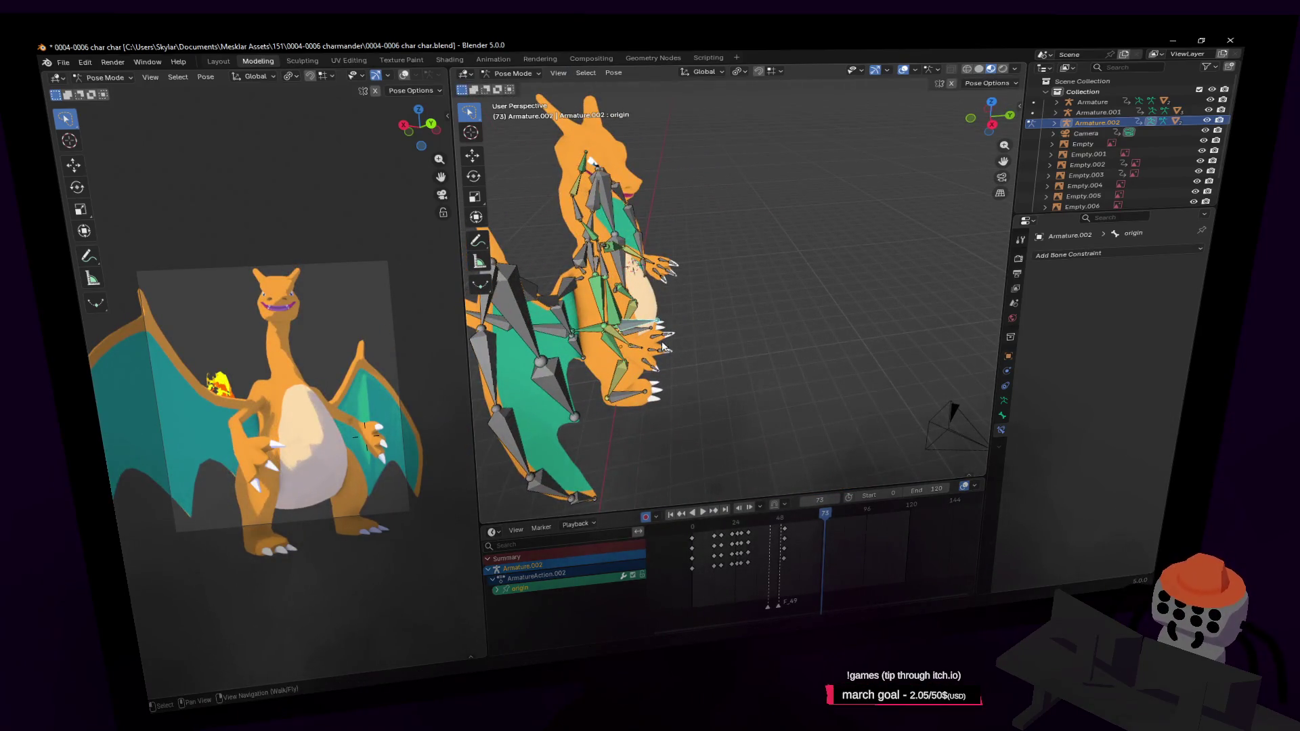
Step: Turn the whole rig about -9° around Z and shift it horizontally at frame 73
key("shift+grave")
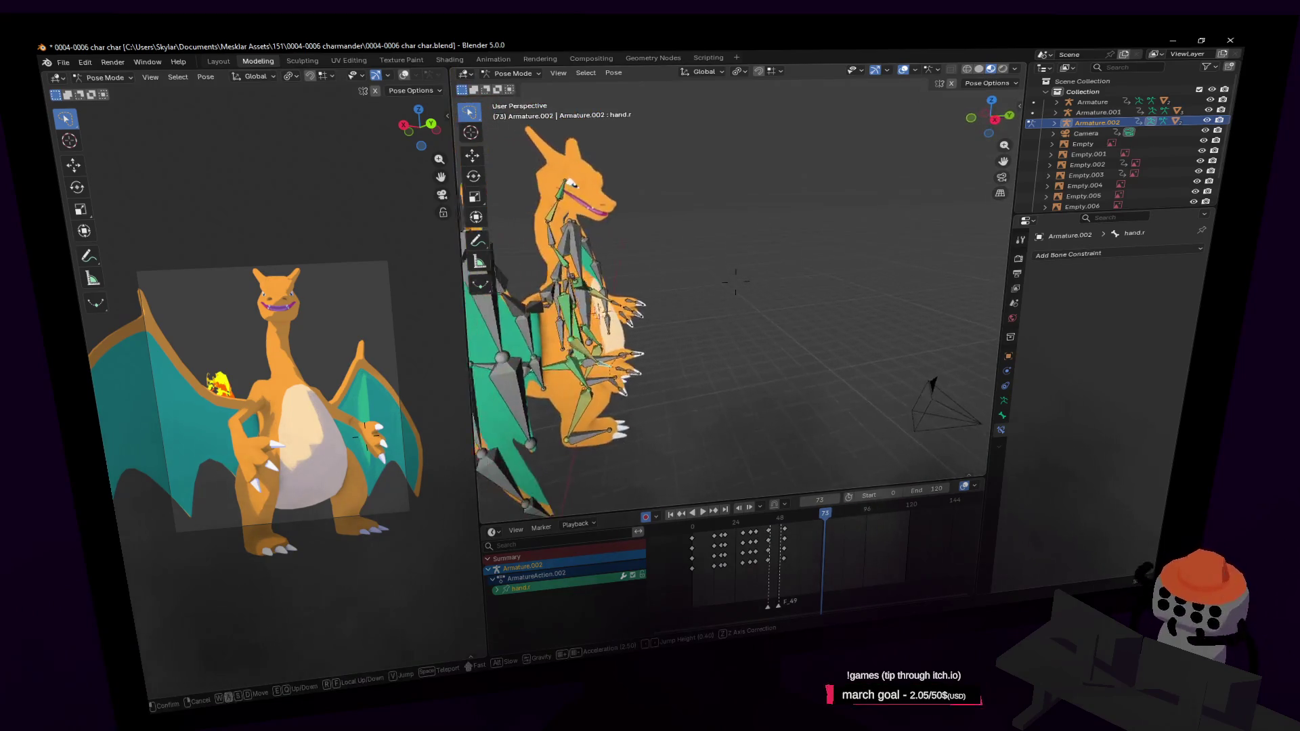
key("w")
left_click(650, 362)
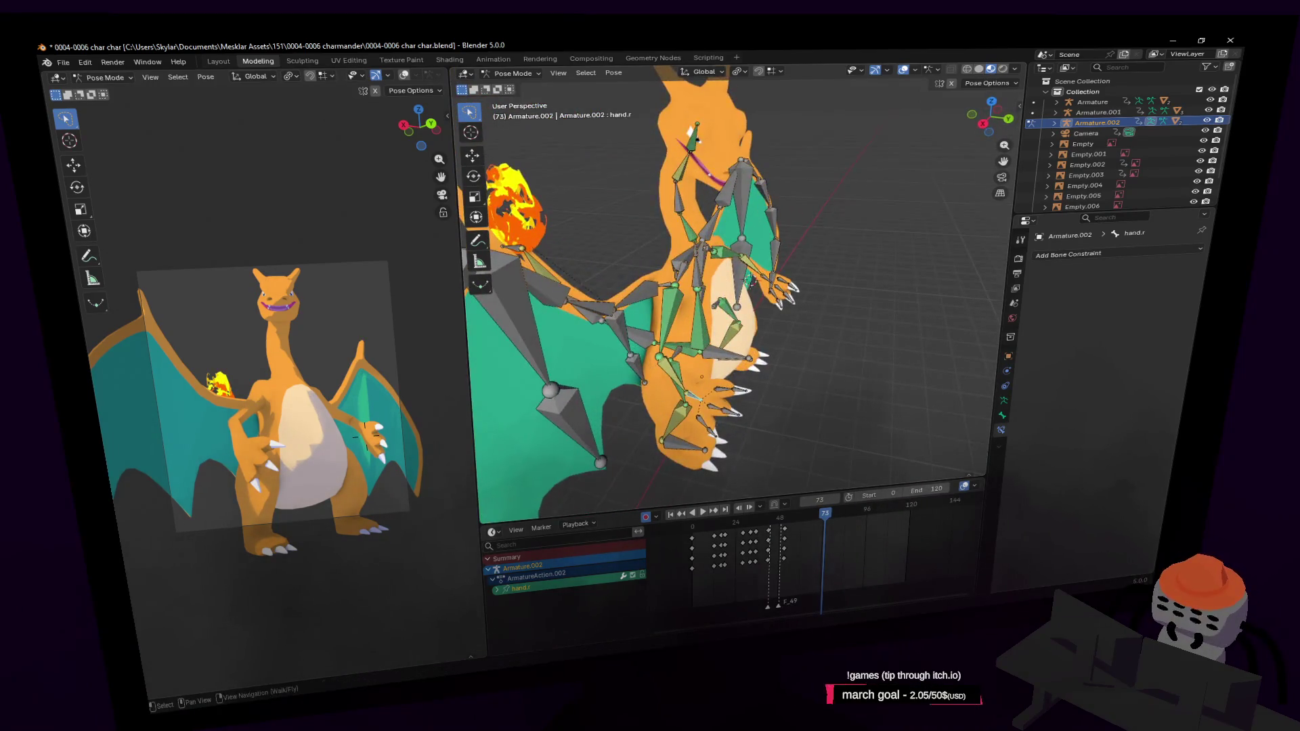
middle_click_drag(650, 375, 668, 388)
middle_click_drag(745, 368, 802, 351)
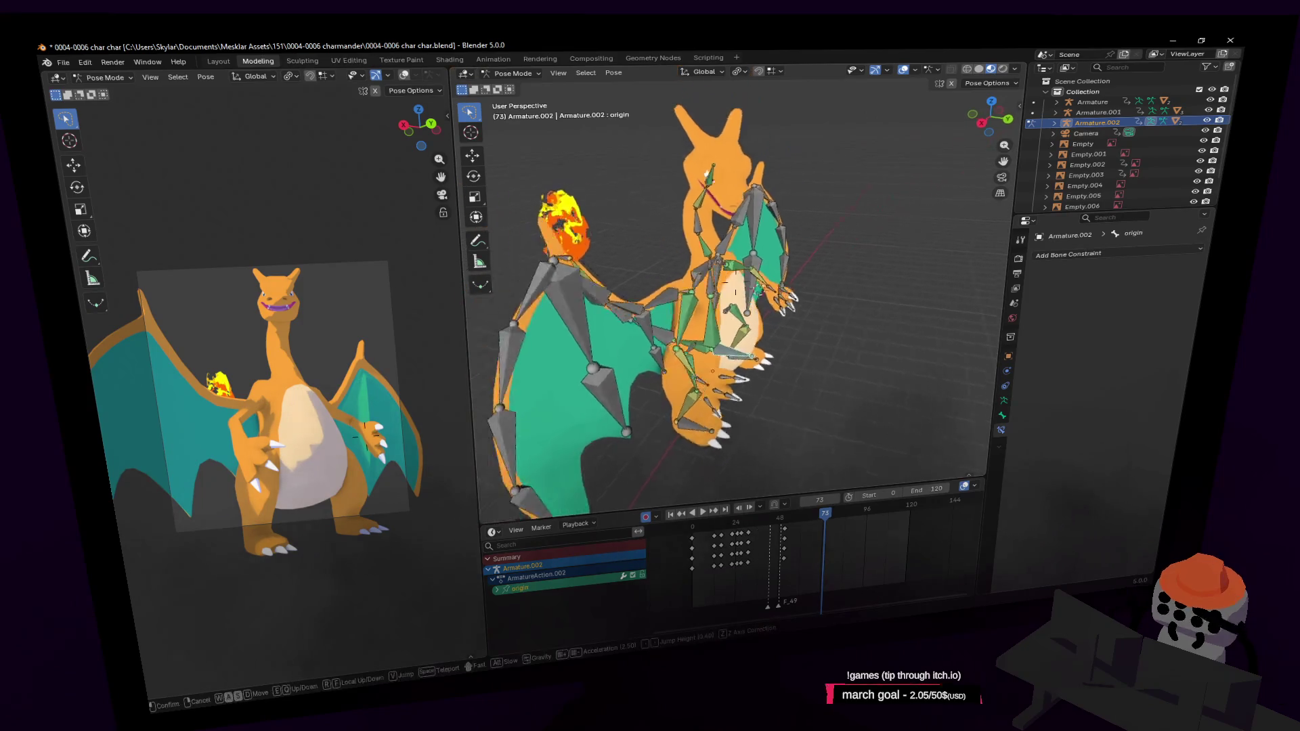
key("r")
key("z")
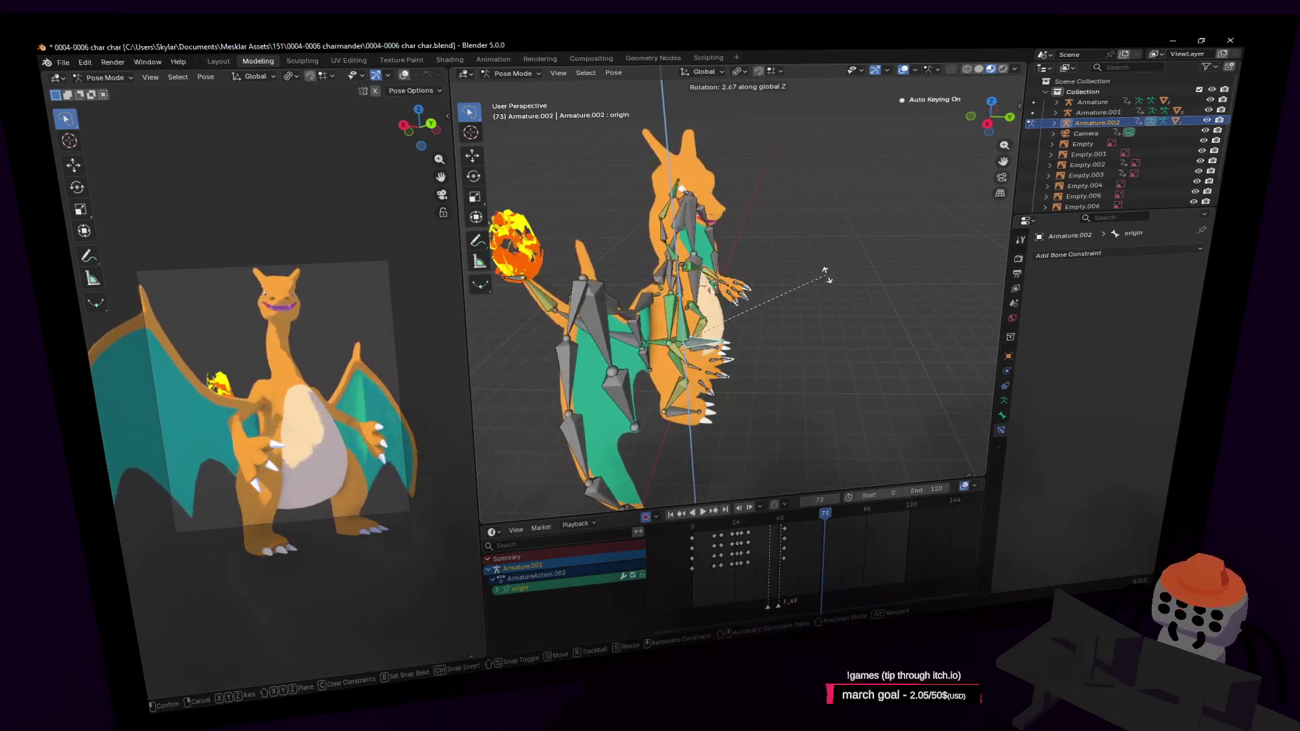
left_click(806, 310)
key("g")
key("shift+z")
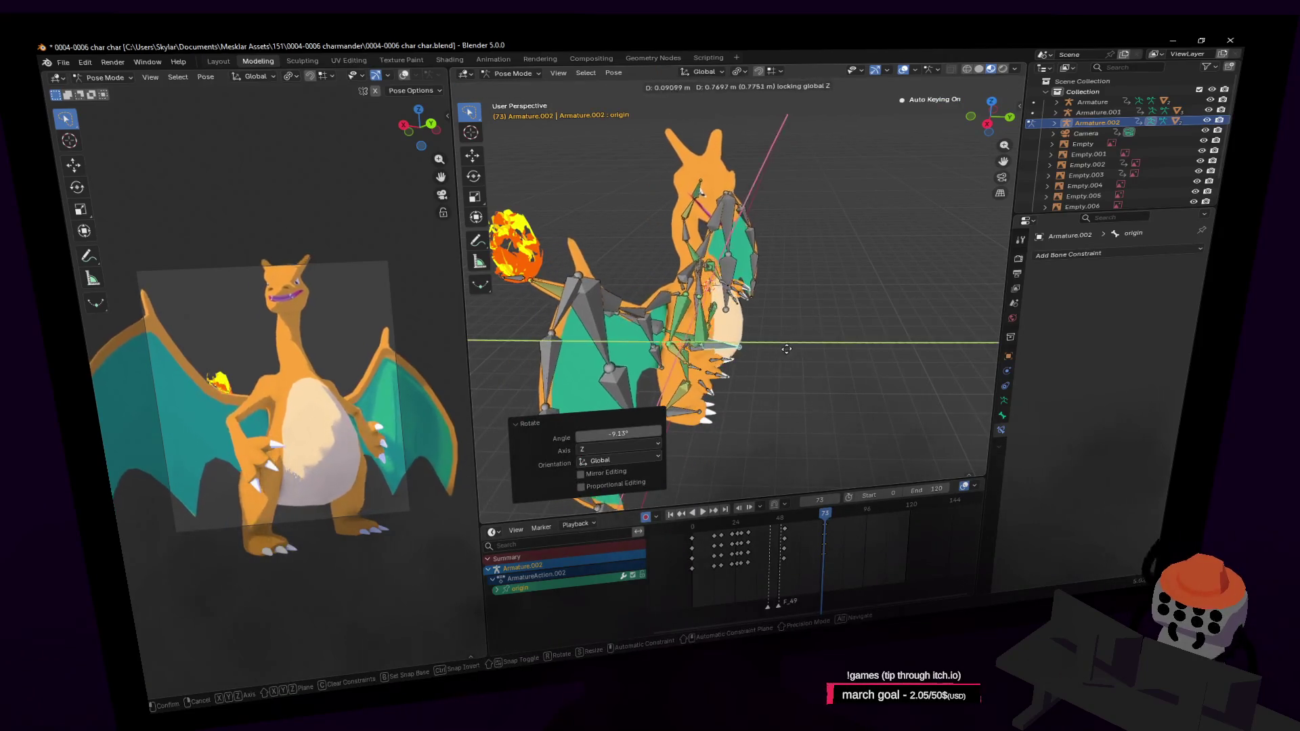
left_click(801, 353)
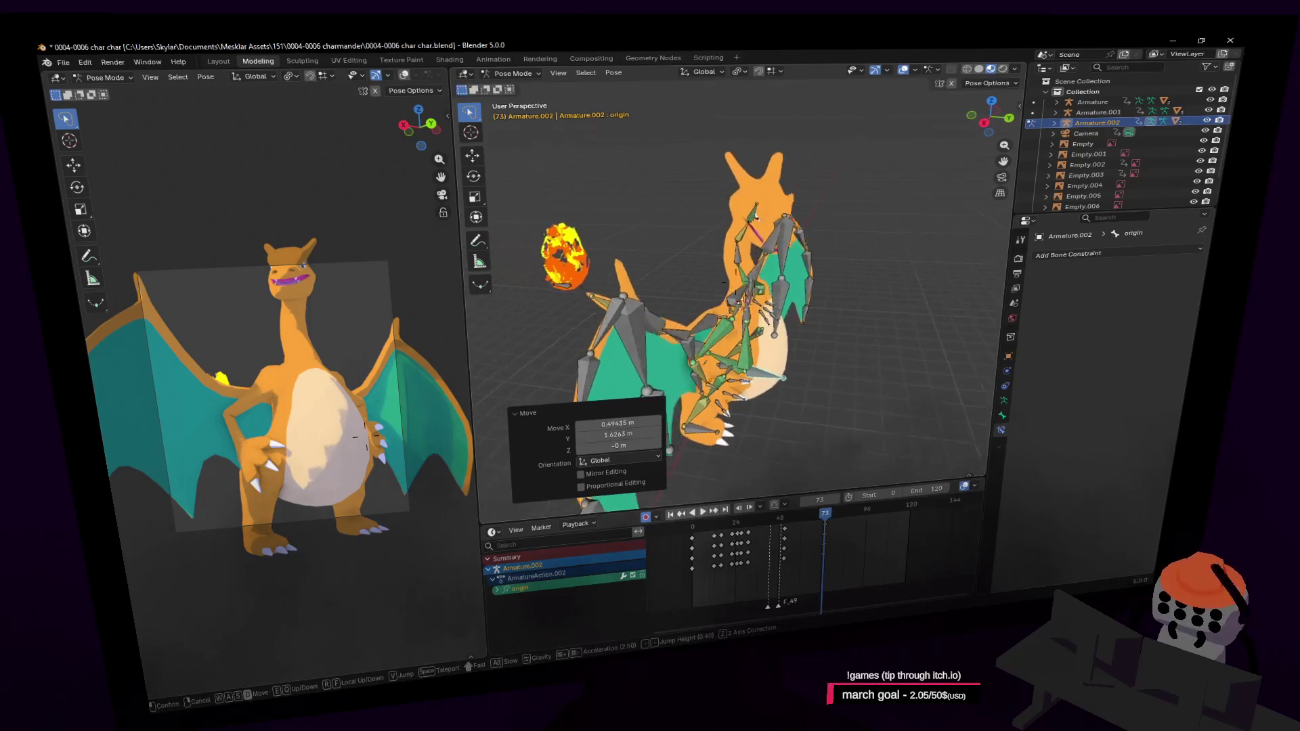
scroll(782, 355, "up", 5)
Step: Select the left hand bone, start moving it, then cancel and undo the change
left_click(723, 335)
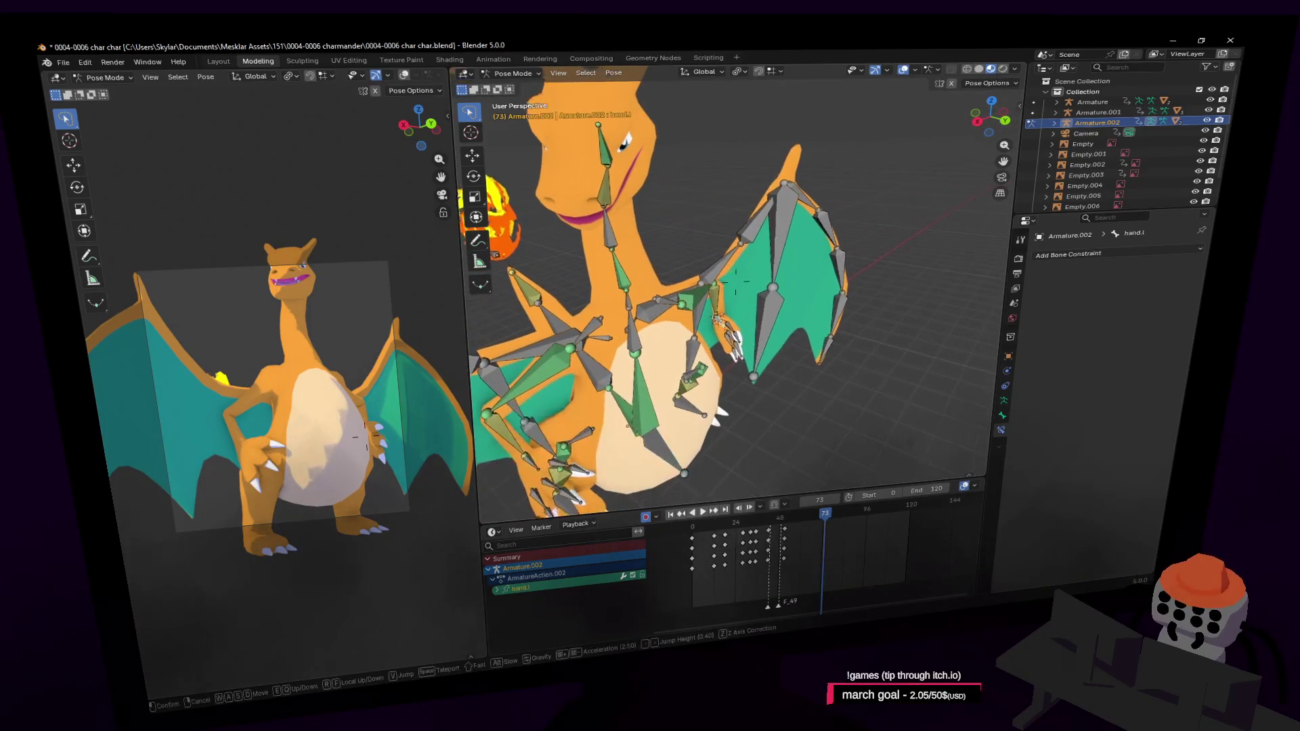
scroll(724, 335, "down", 3)
middle_click_drag(723, 336, 772, 315)
key("g")
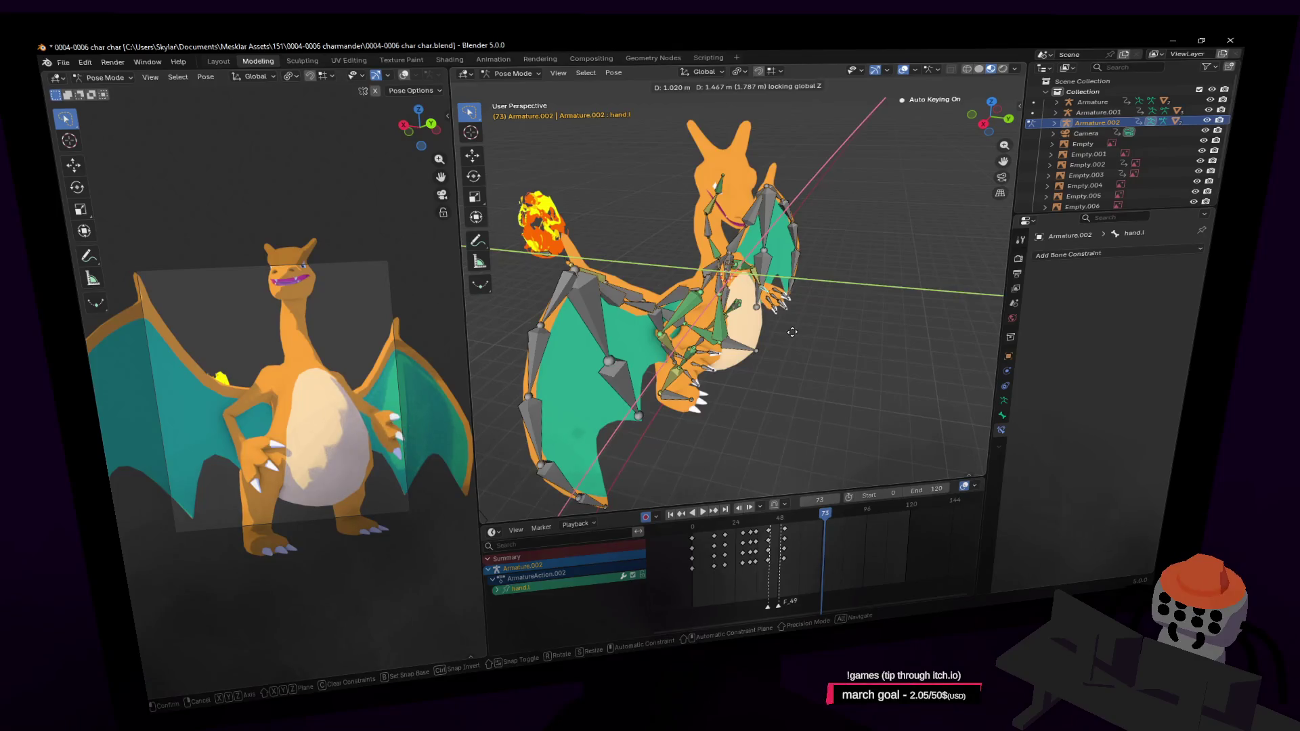
key("Escape")
key("ctrl+z")
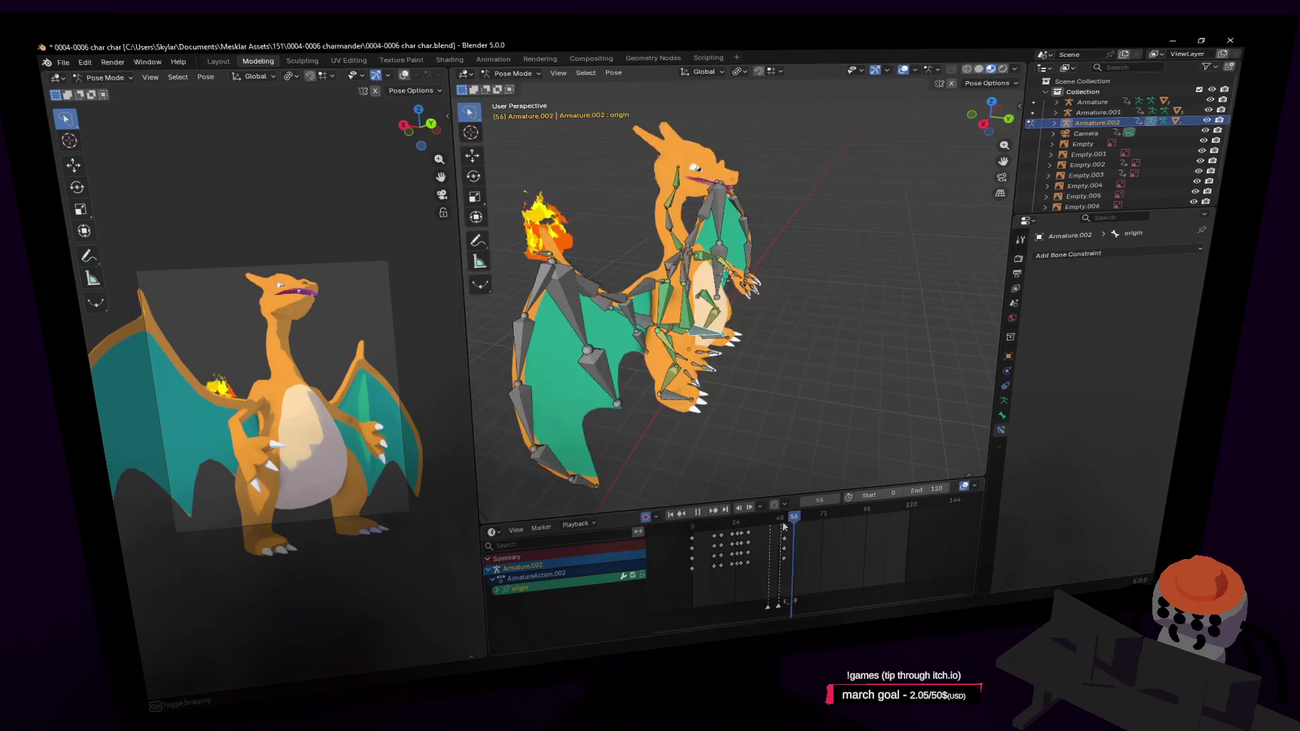
Step: Scrub between frames 40 and 64 to review, then select all bones and fly closer to Charizard
mouse_move(783, 526)
left_mouse_down()
mouse_move(767, 546)
mouse_move(798, 545)
left_mouse_up()
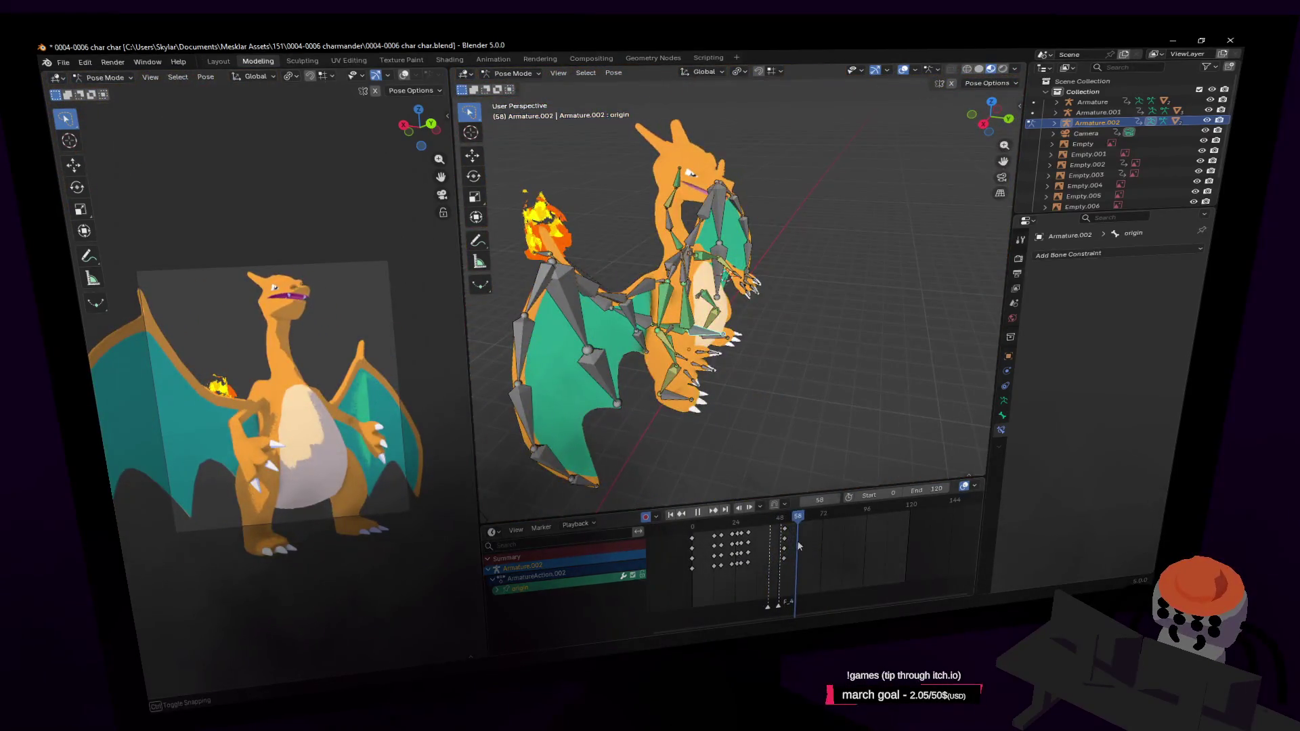
left_click_drag(798, 545, 807, 547)
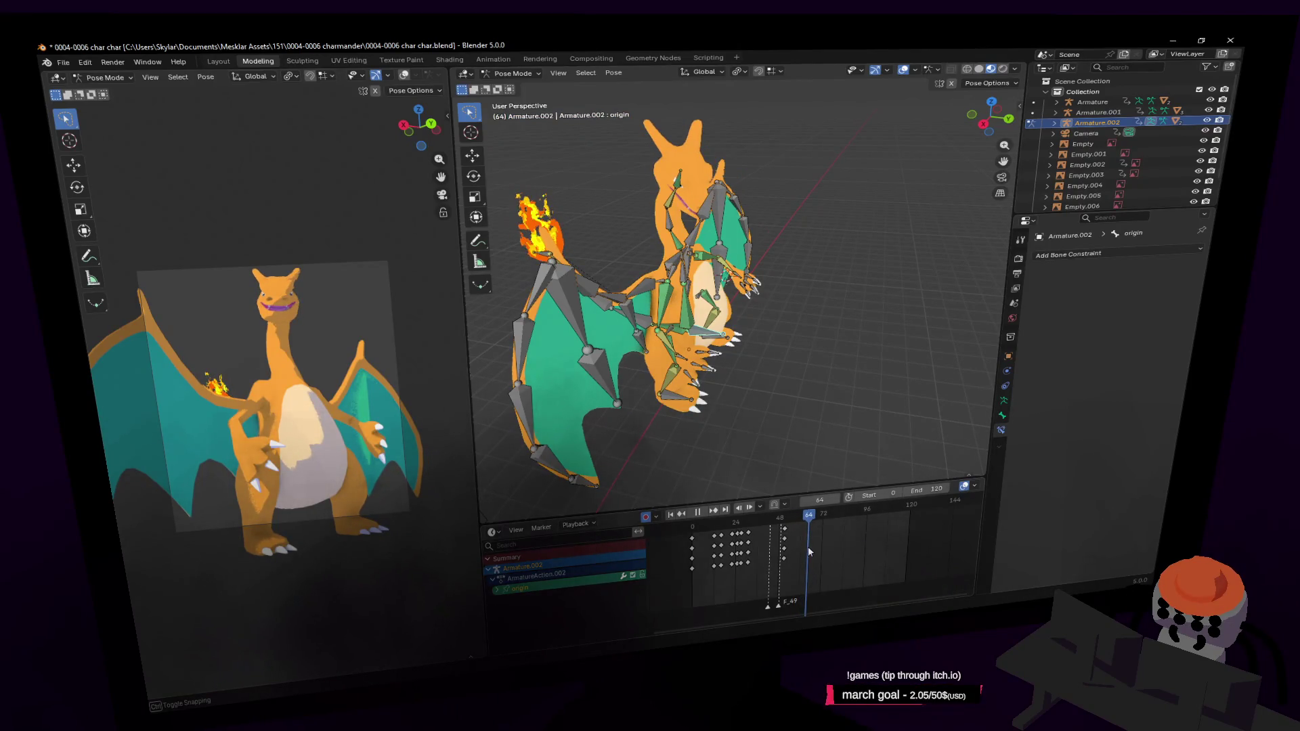
key("a")
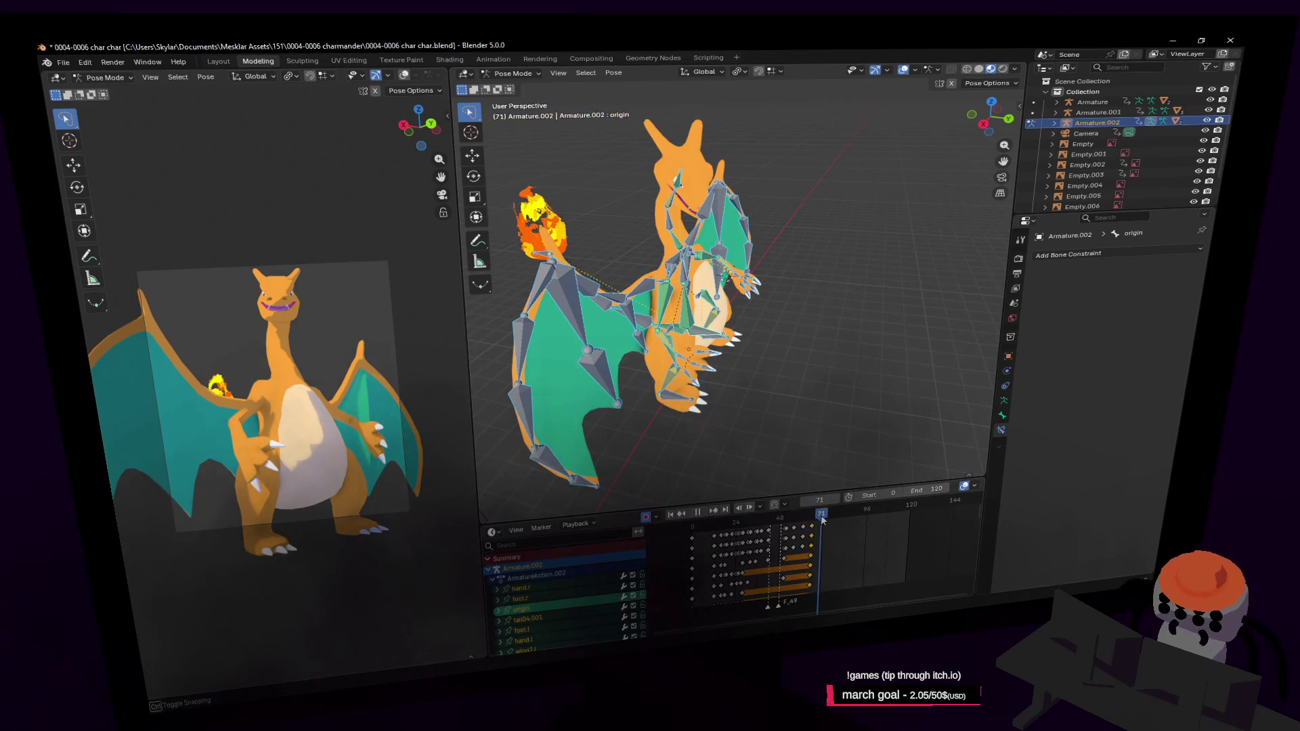
key("shift+grave")
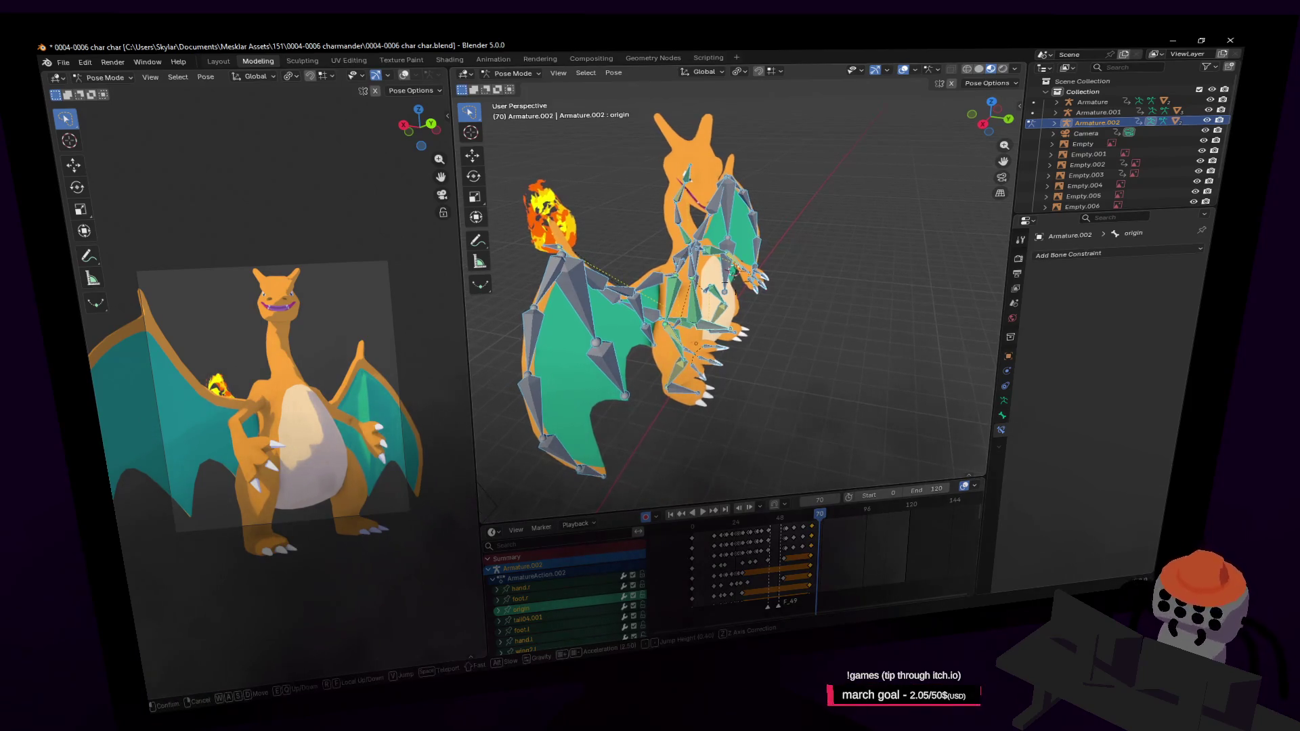
Step: Select the left foot bone and shift it along the vertical Z axis with a grab move
left_click(775, 318)
key("shift+grave")
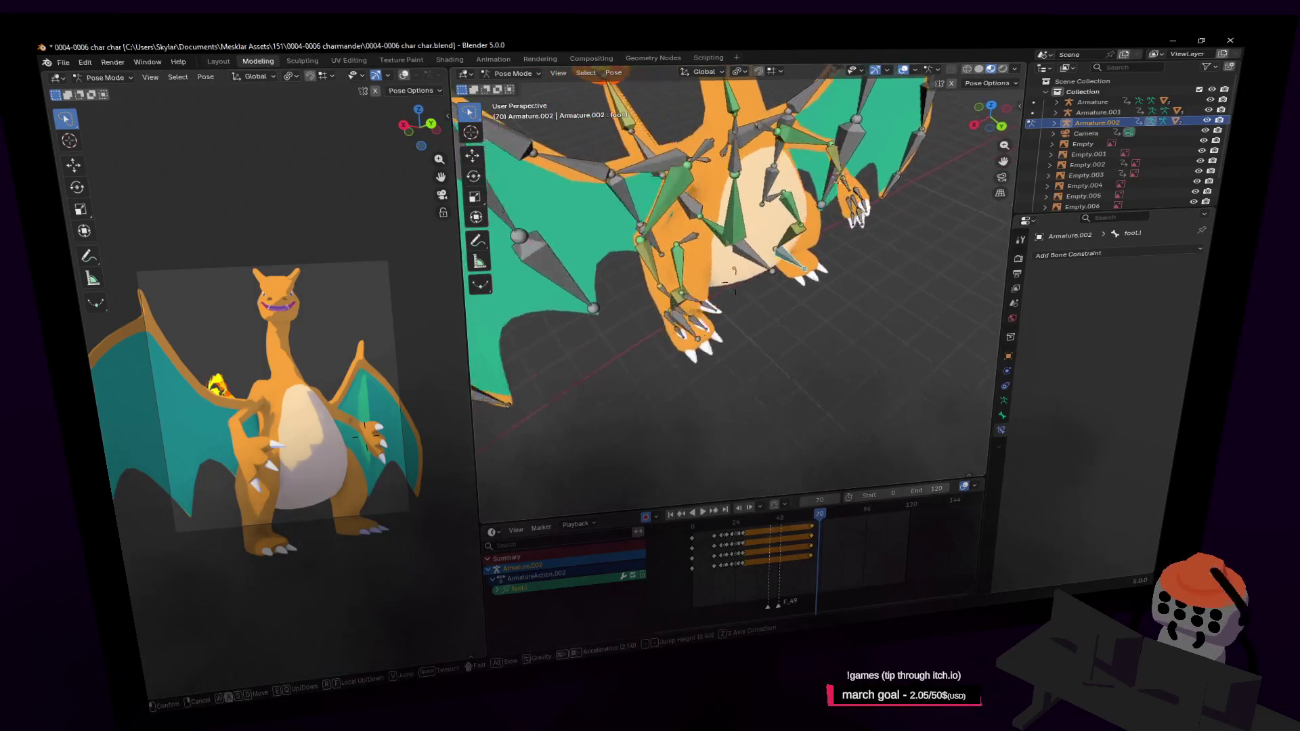
left_click(732, 310)
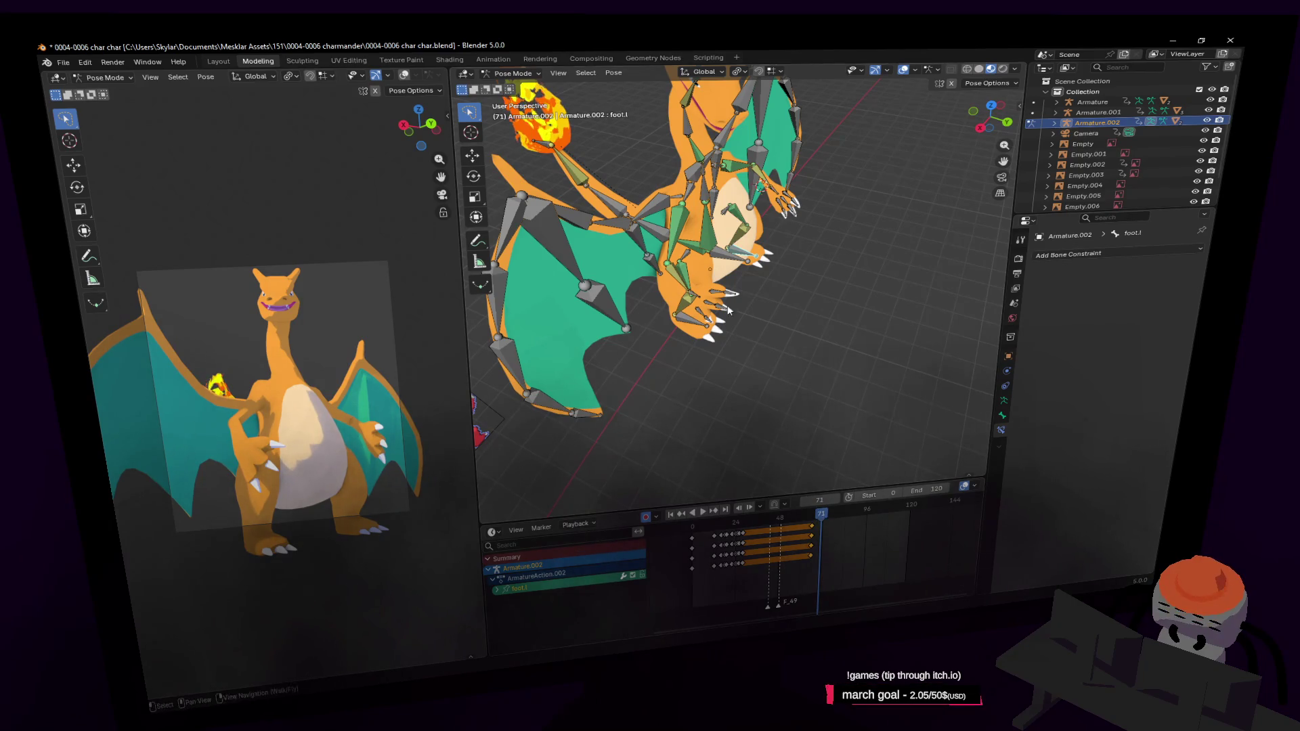
middle_click_drag(727, 304, 738, 304)
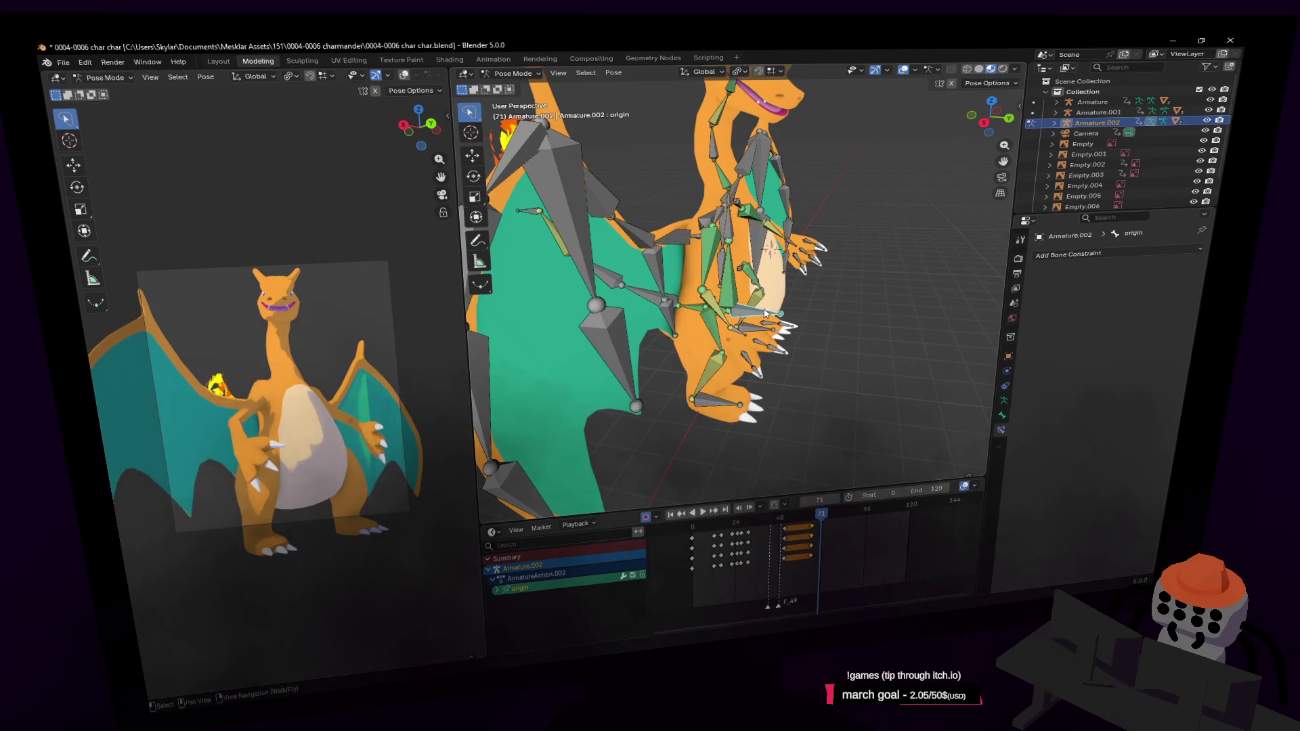
key("g")
key("z")
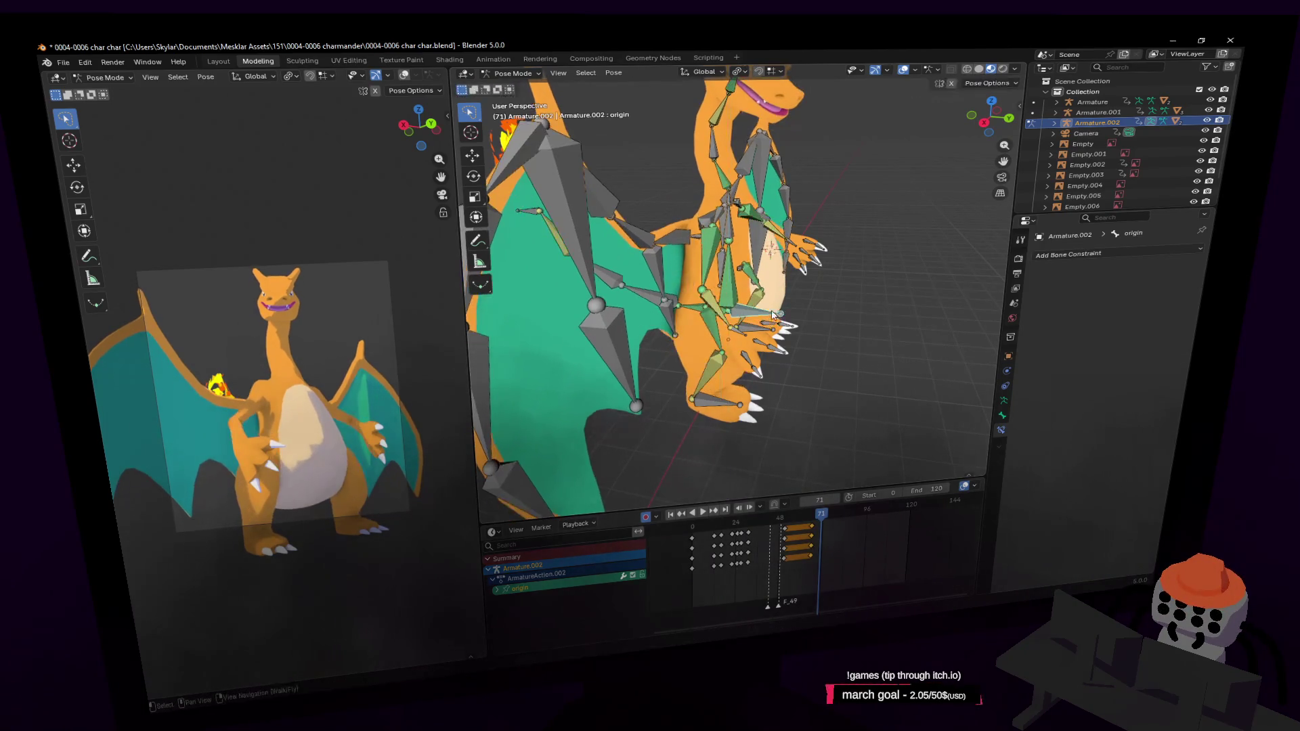
left_click(737, 289)
Step: Turn the rig by about -11 degrees and nudge its root bone along Z
middle_click_drag(736, 291, 774, 321)
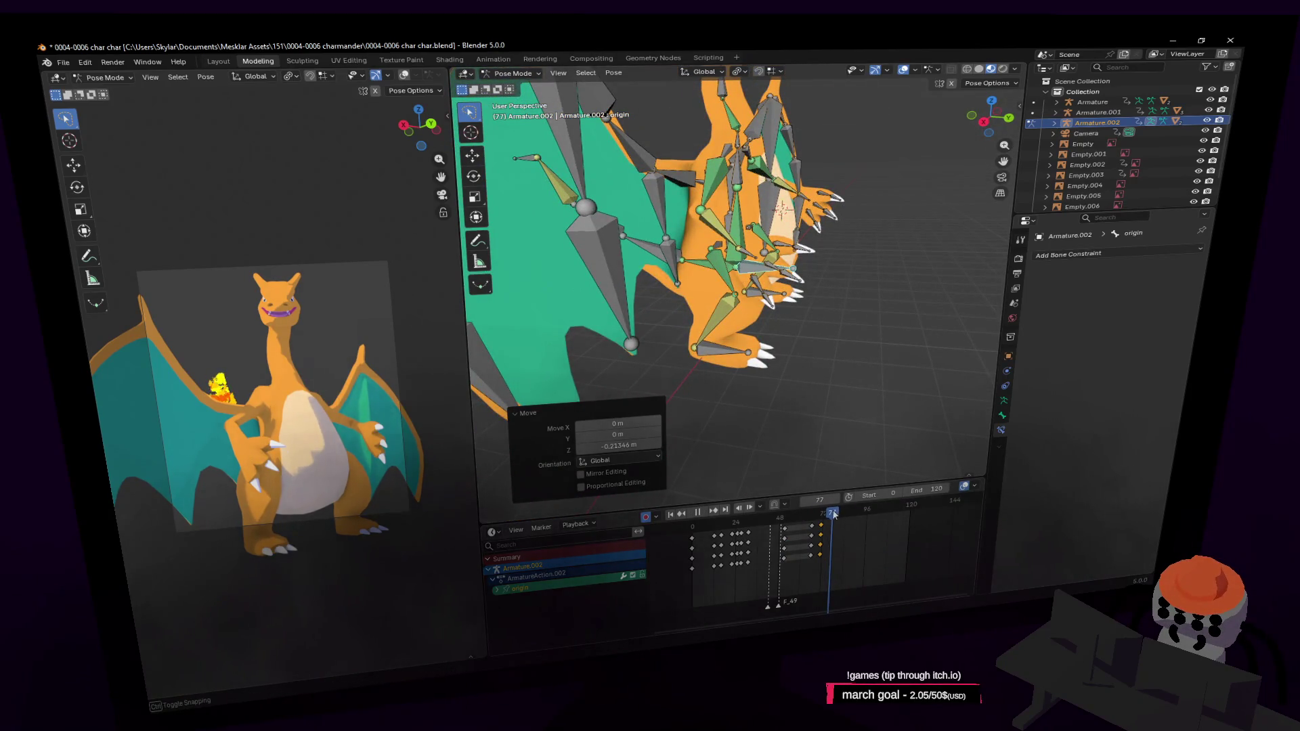
key("shift+grave")
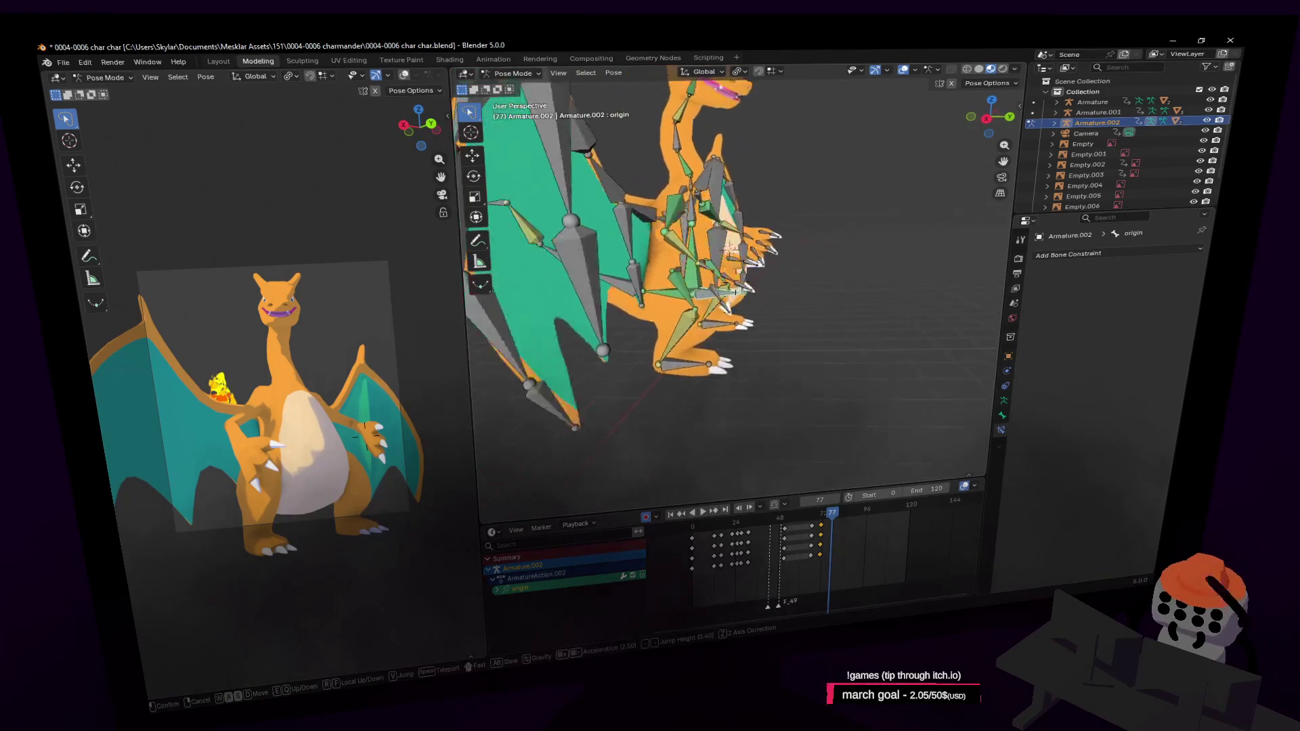
left_click(791, 351)
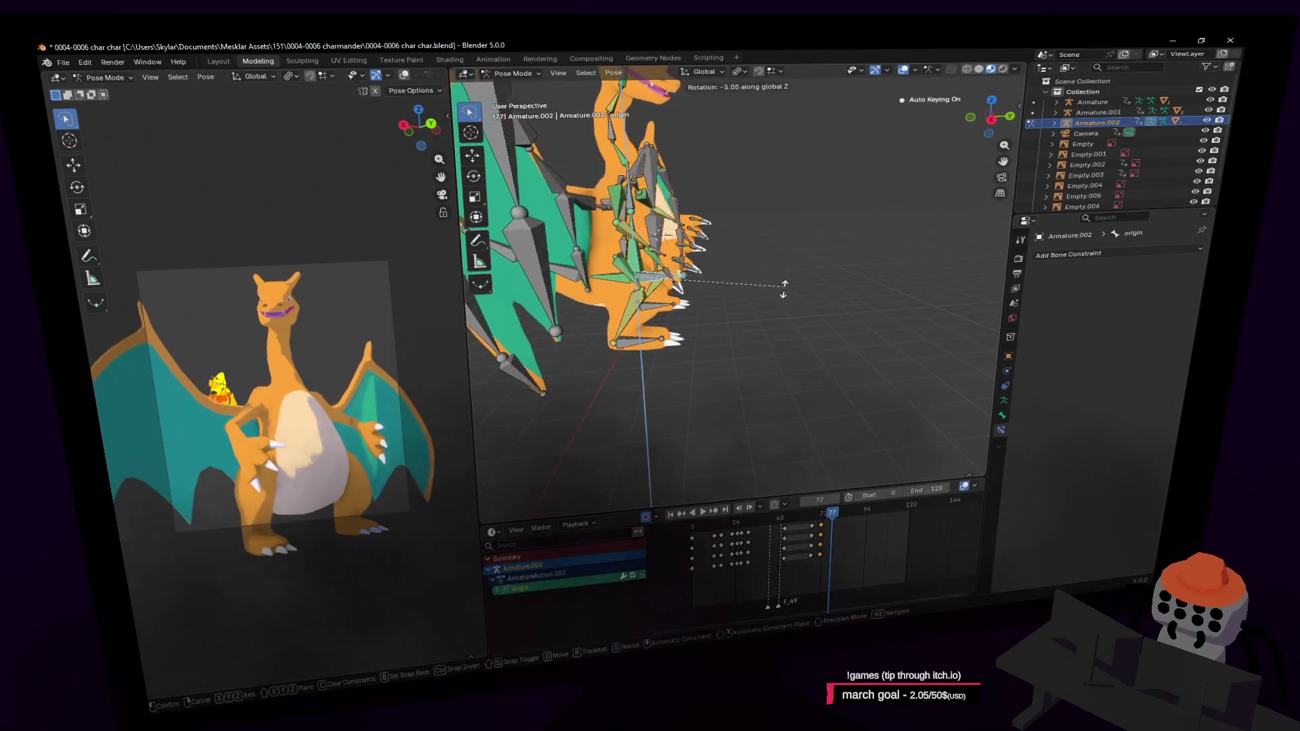
left_click(703, 292)
key("shift+grave")
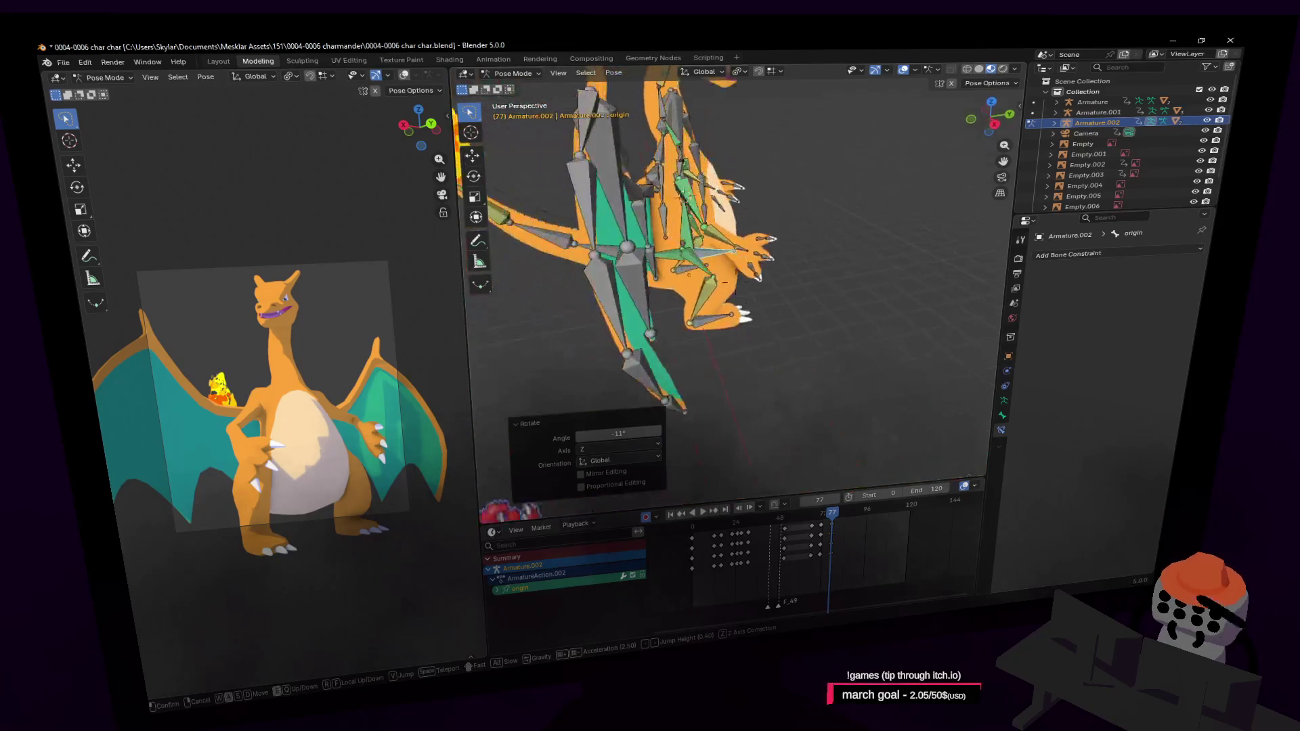
left_click(736, 282)
key("g")
key("z")
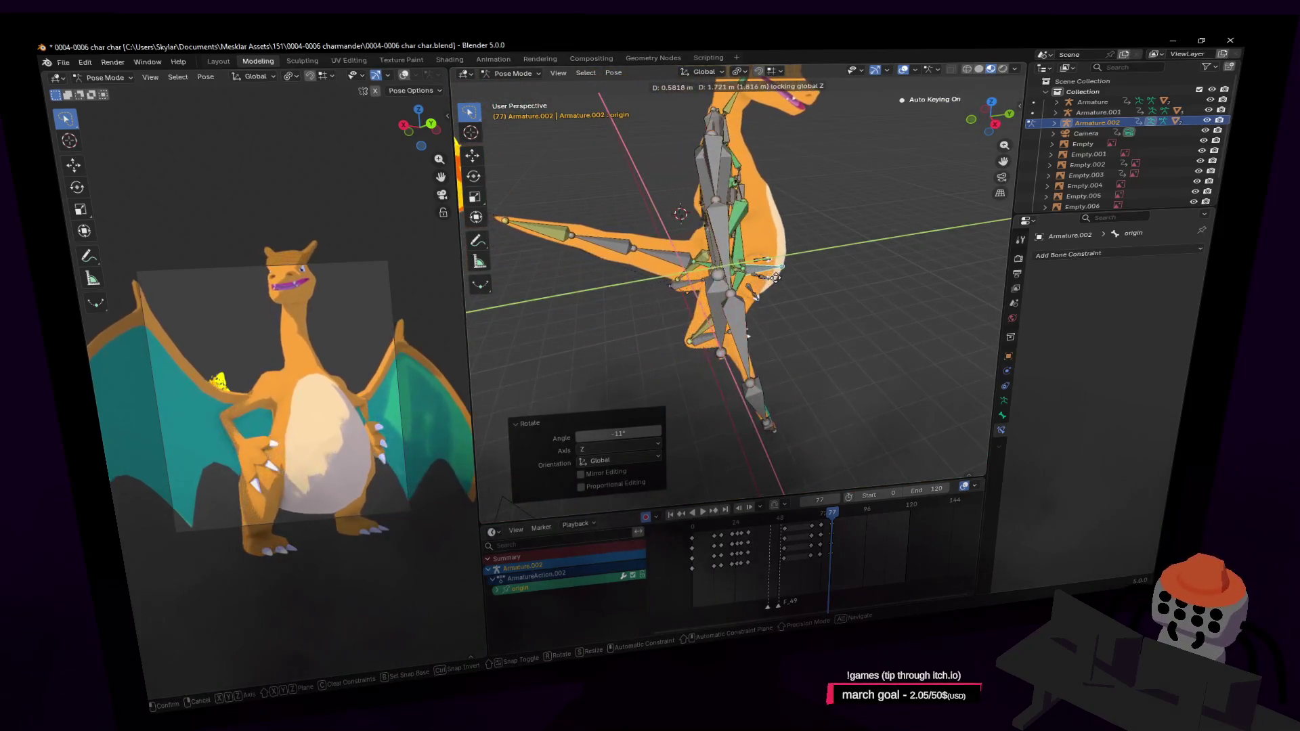
left_click(711, 316)
Step: Settle the left foot's position, then rotate the origin bone around Z to turn the whole rig
left_click(702, 292)
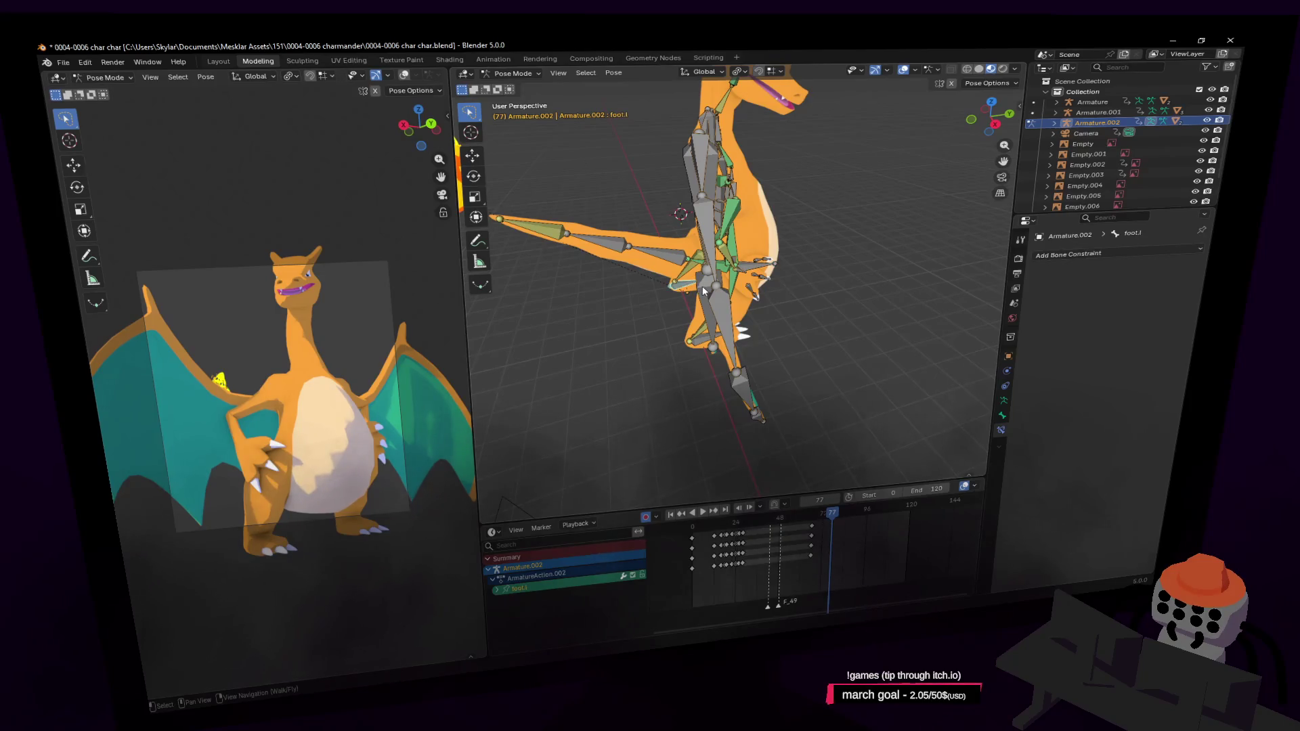
left_click(832, 292)
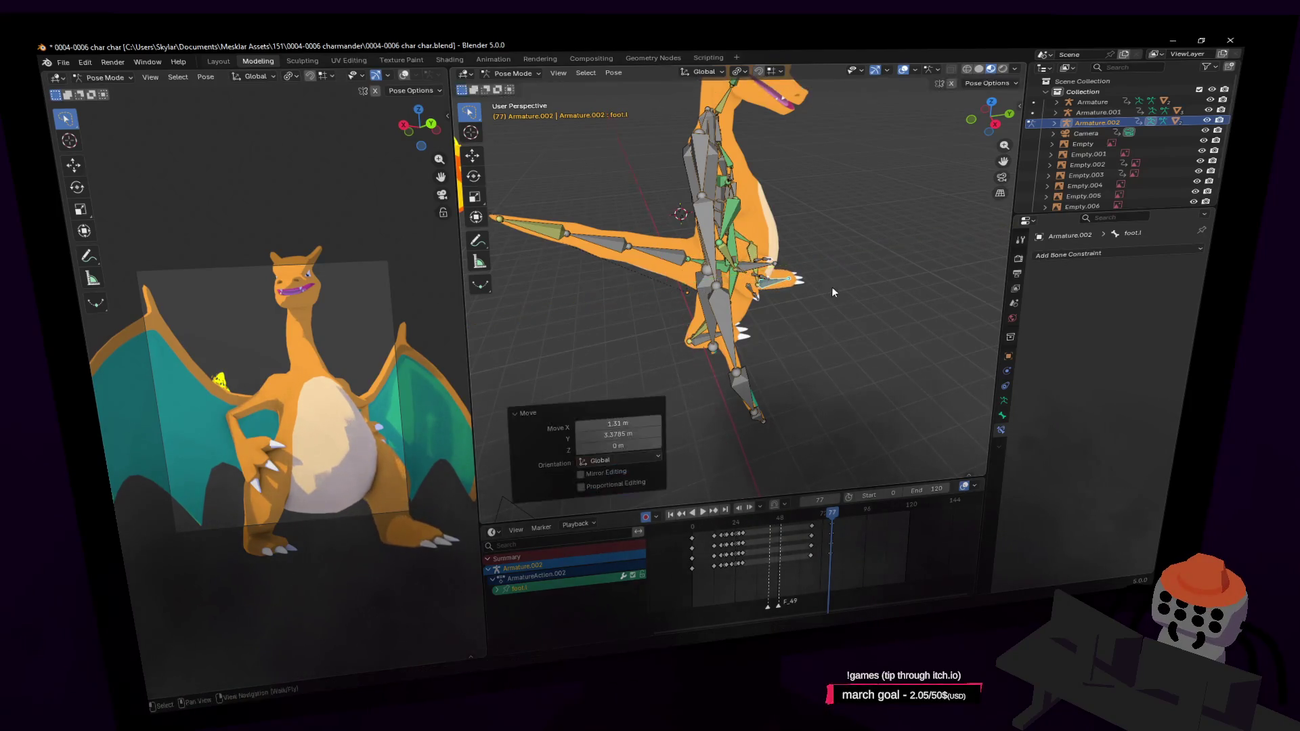
scroll(847, 303, "up", 3)
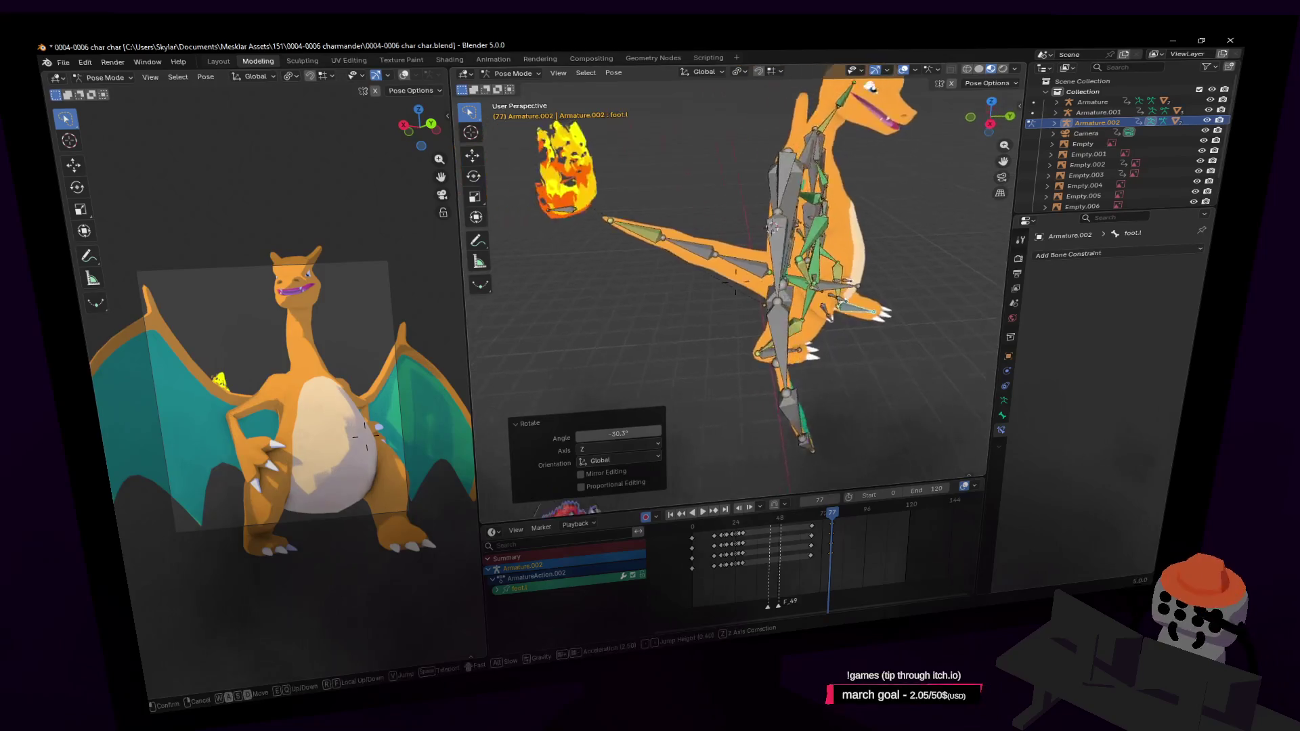
middle_click_drag(848, 303, 852, 293)
scroll(826, 281, "down", 3)
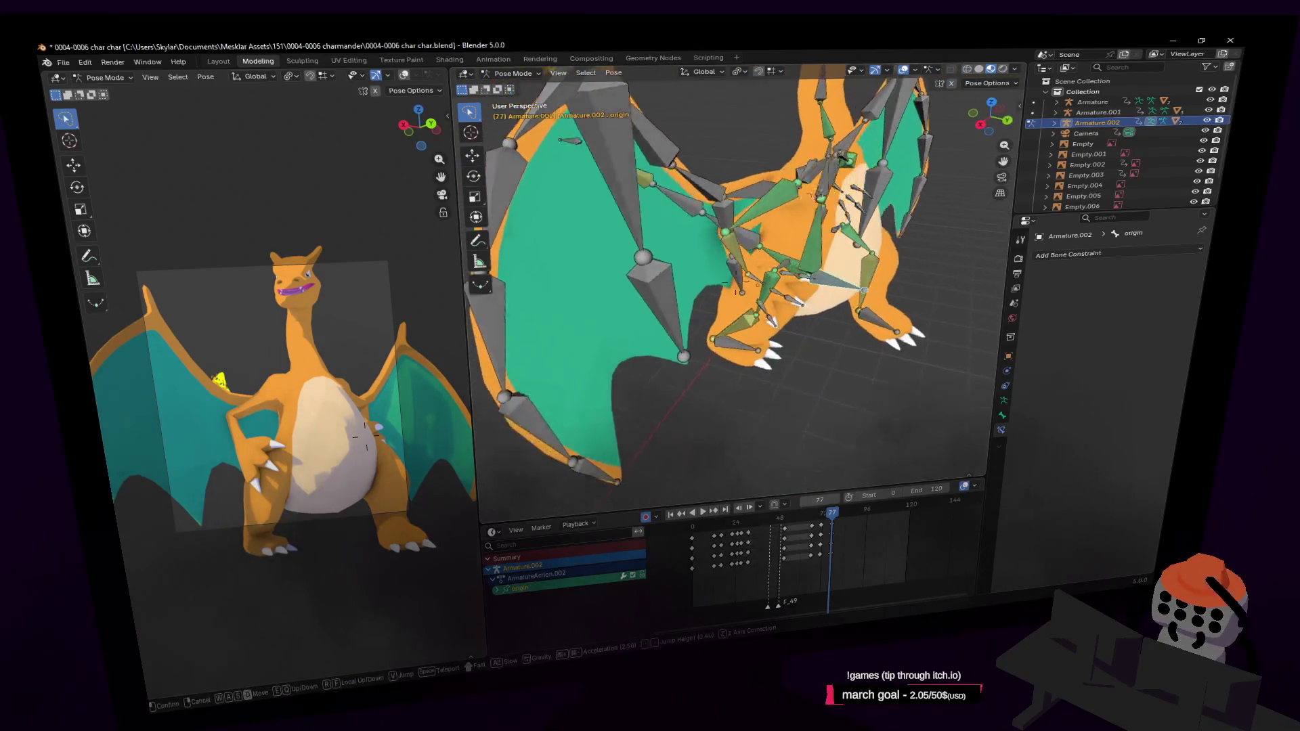
left_click(840, 286)
key("r")
key("z")
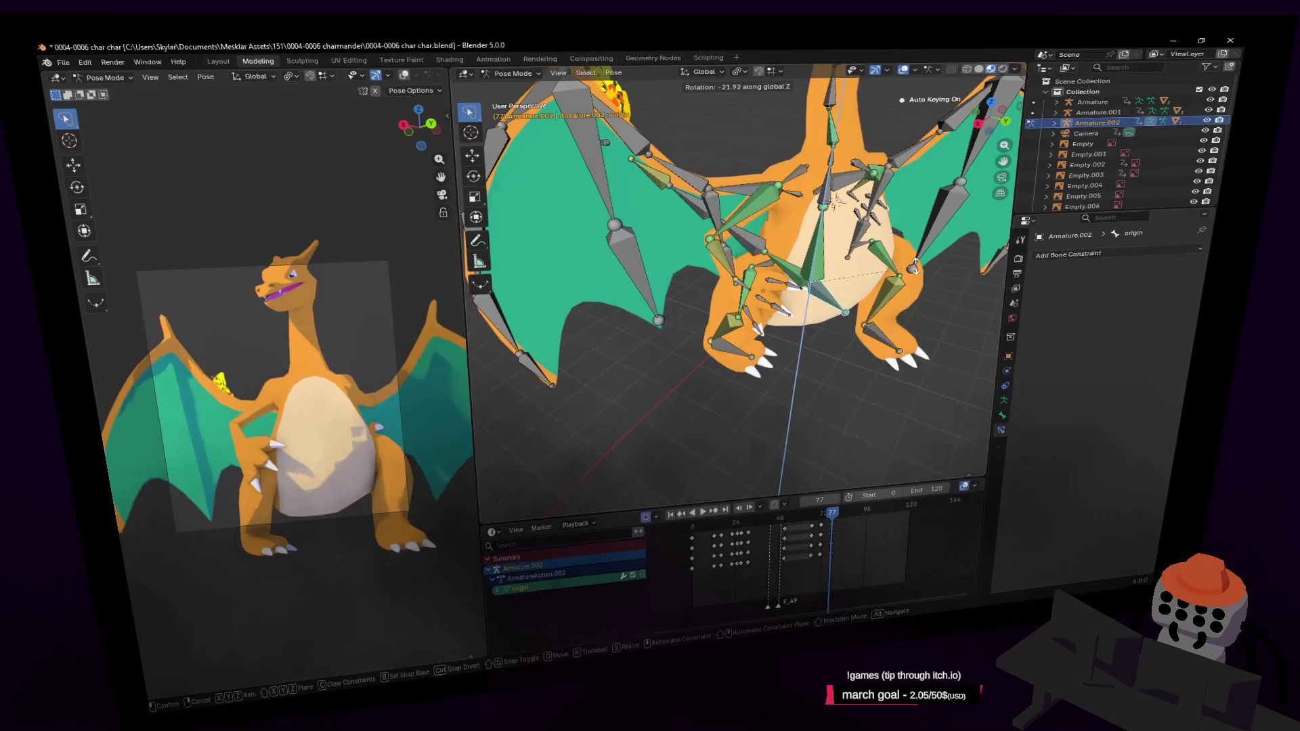
left_click(914, 267)
mouse_move(915, 266)
middle_mouse_down()
mouse_move(862, 267)
mouse_move(800, 227)
middle_mouse_up()
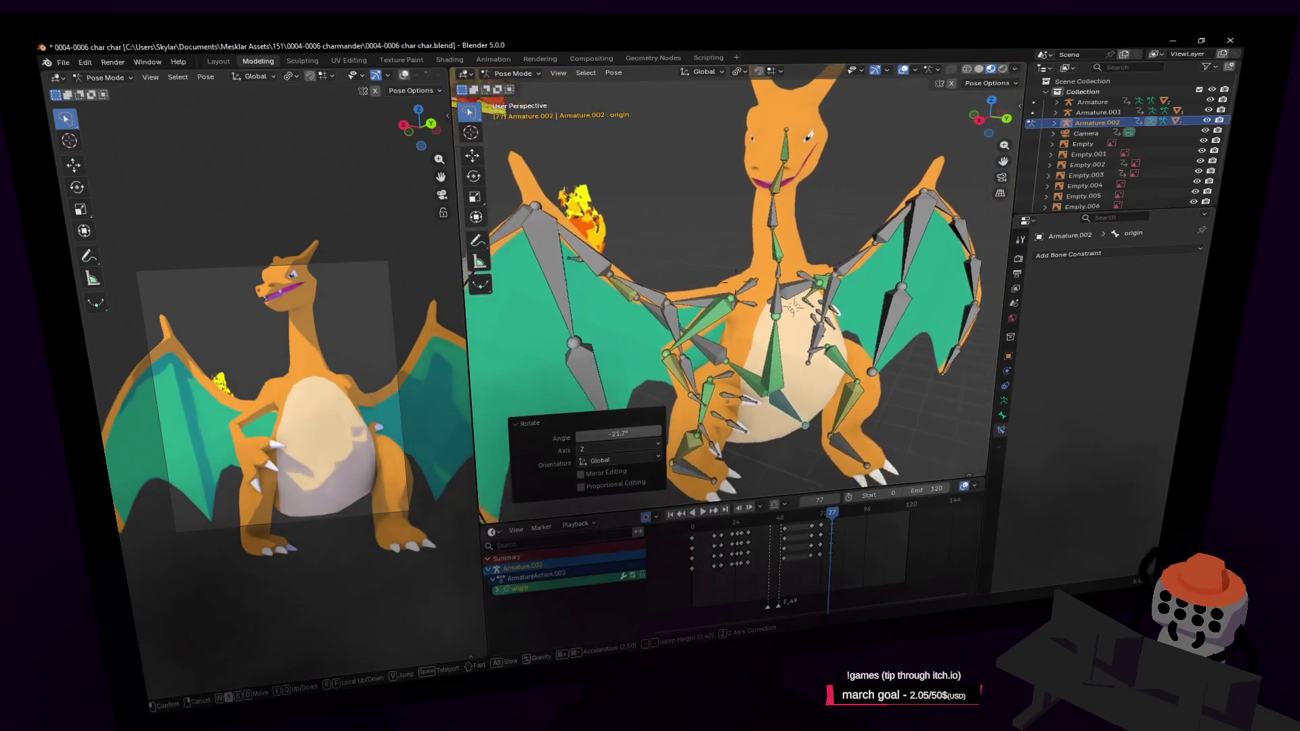
Step: Rotate Charizard's head bone around the Z axis
left_click(802, 153)
key("r")
key("z")
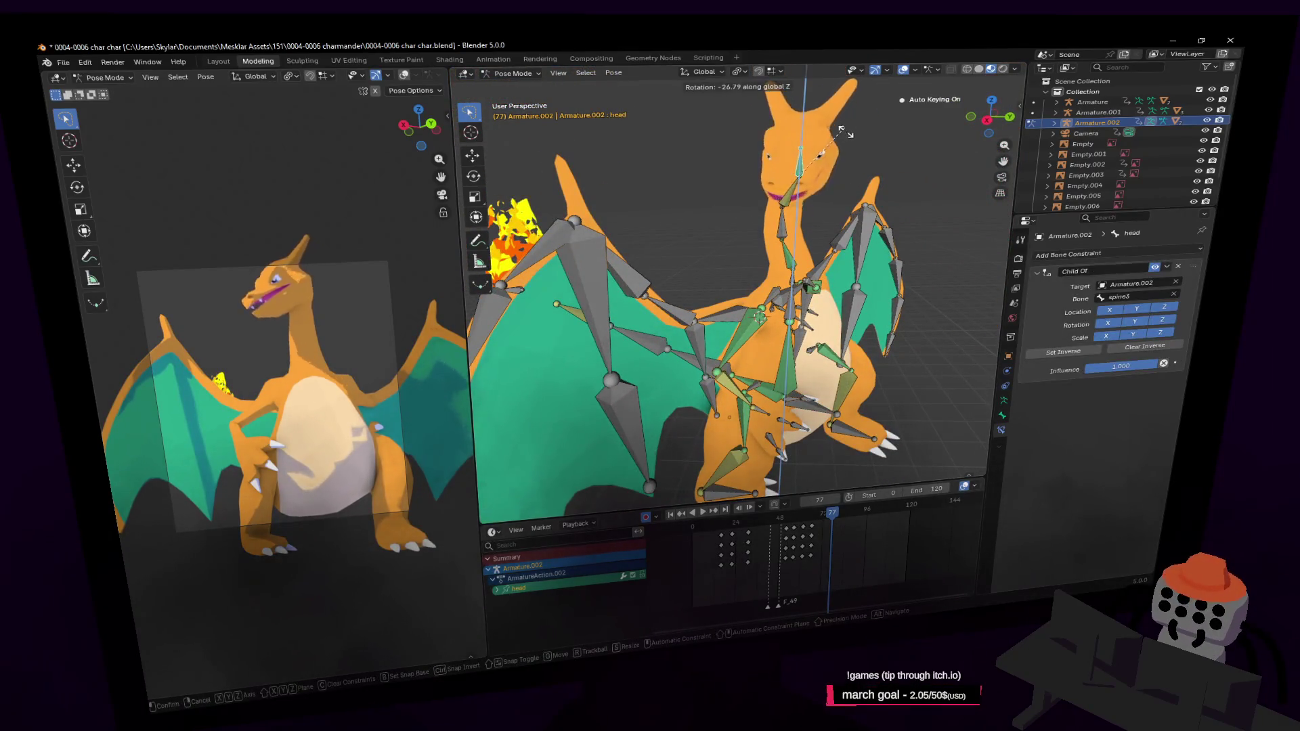
left_click(924, 193)
middle_click_drag(924, 193, 810, 324)
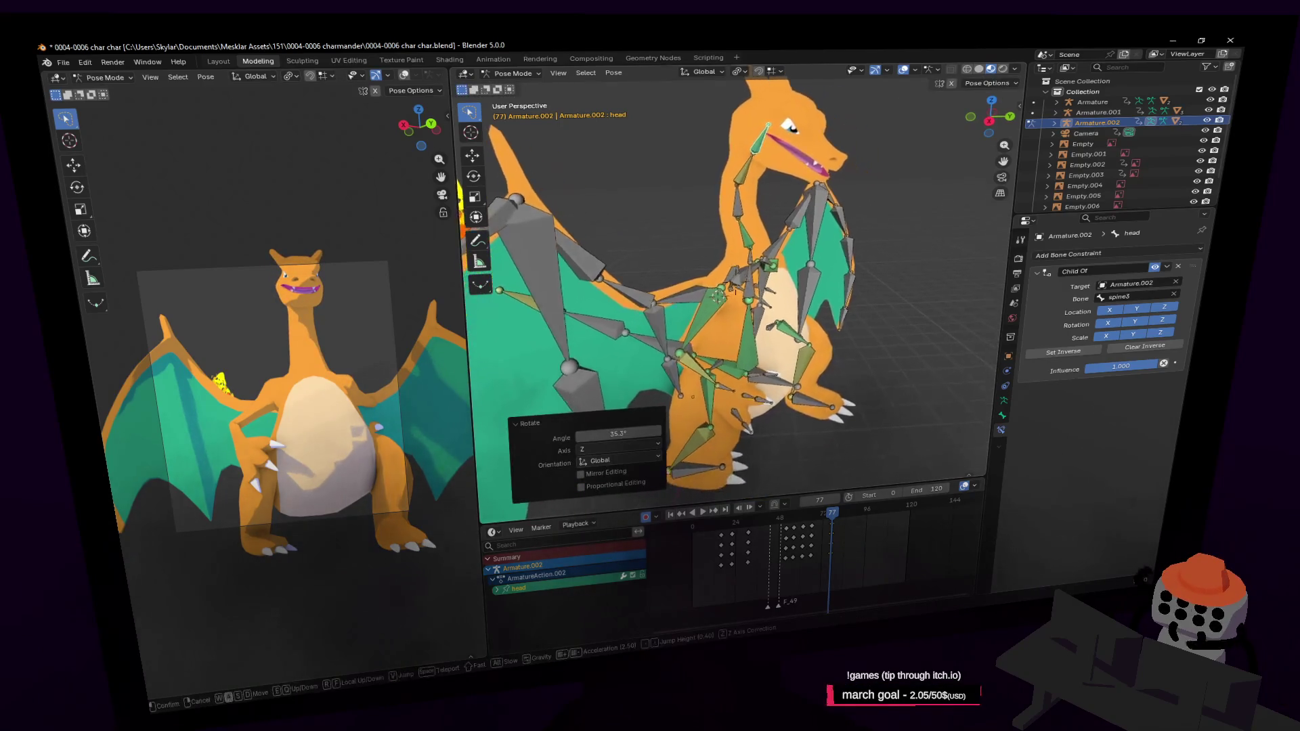
Step: Reposition the hand.r bone with two grab moves and rotate it around Z
left_click(741, 398)
key("g")
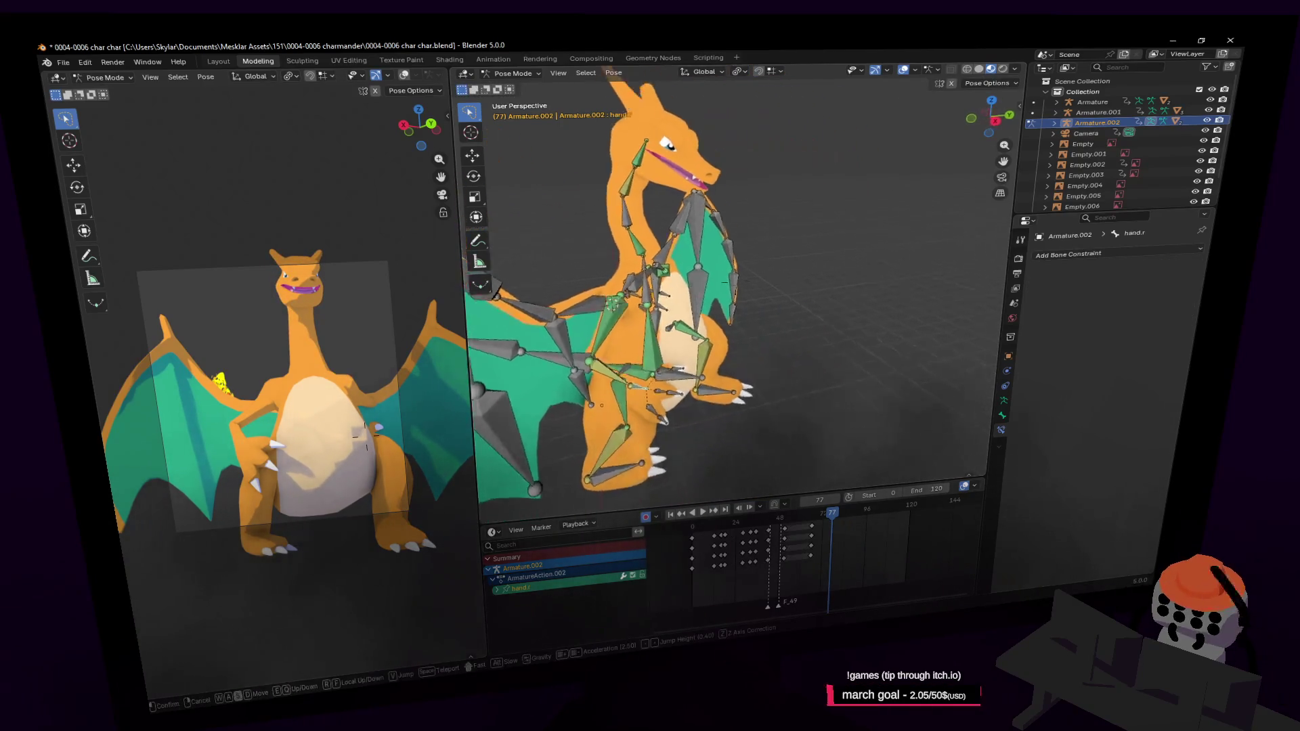
scroll(729, 387, "down", 5)
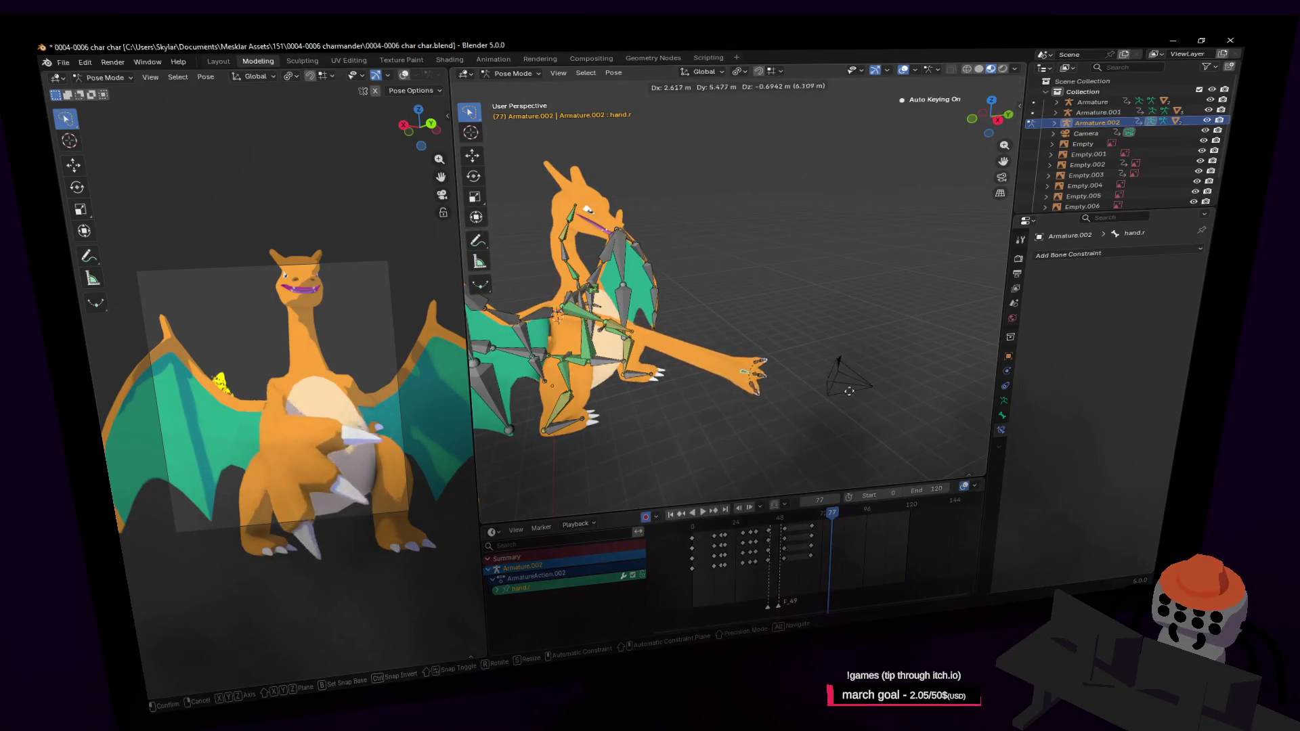
left_click(848, 391)
mouse_move(849, 390)
middle_mouse_down()
mouse_move(731, 280)
mouse_move(752, 295)
middle_mouse_up()
key("g")
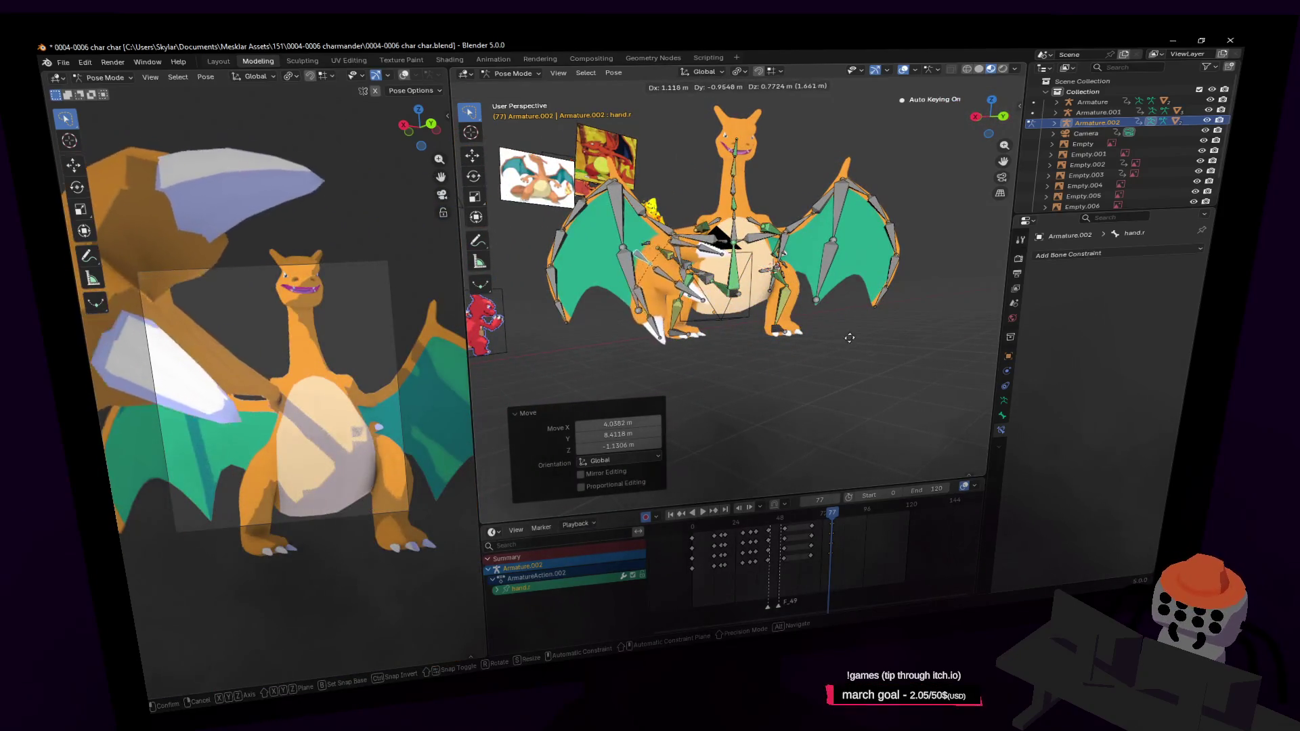
left_click(849, 337)
key("r")
key("z")
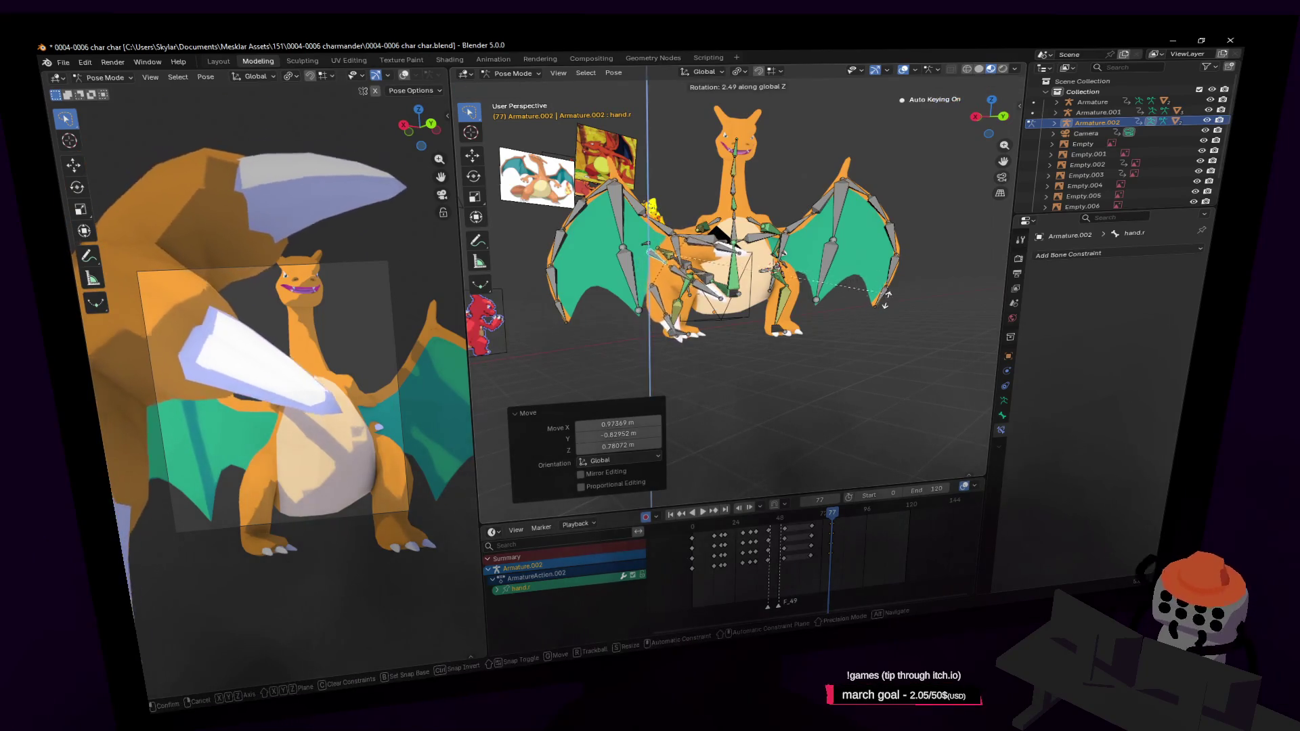
left_click(886, 301)
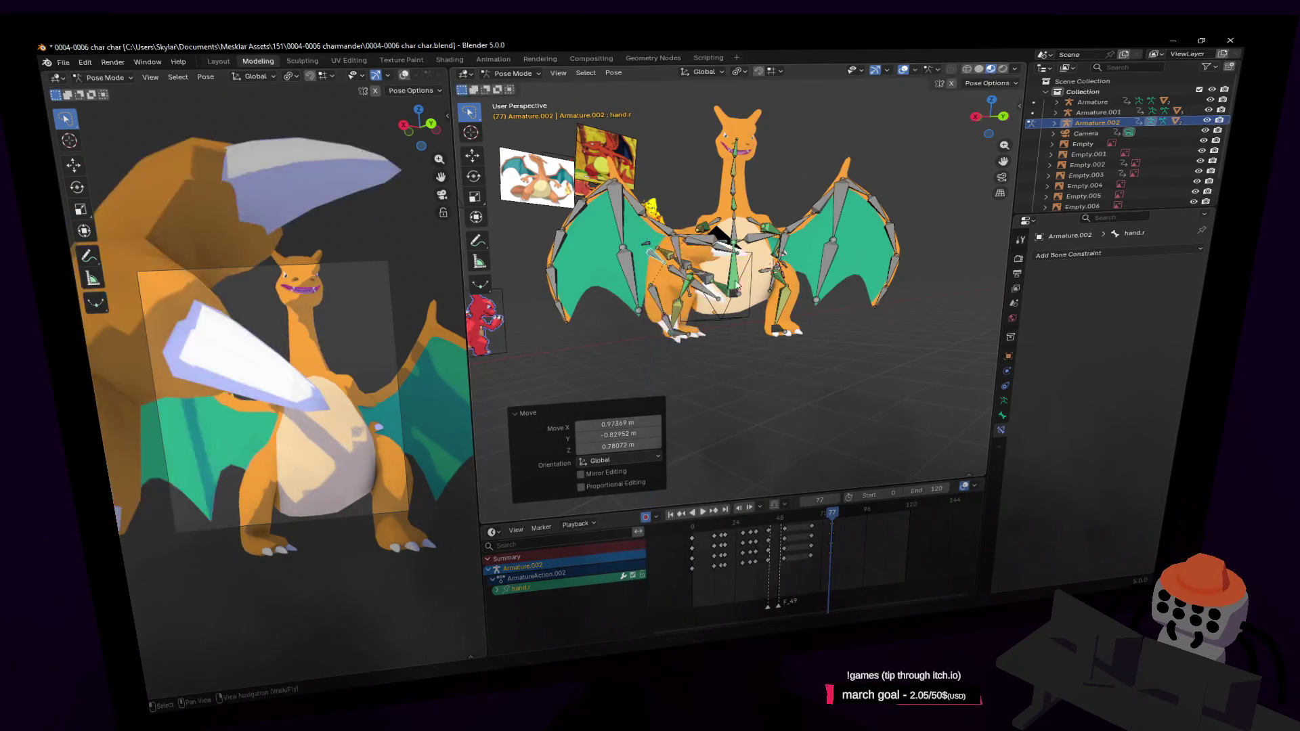
Step: Give the right hand a further Z rotation, then select the origin bone
middle_click_drag(886, 302, 920, 264)
key("r")
key("z")
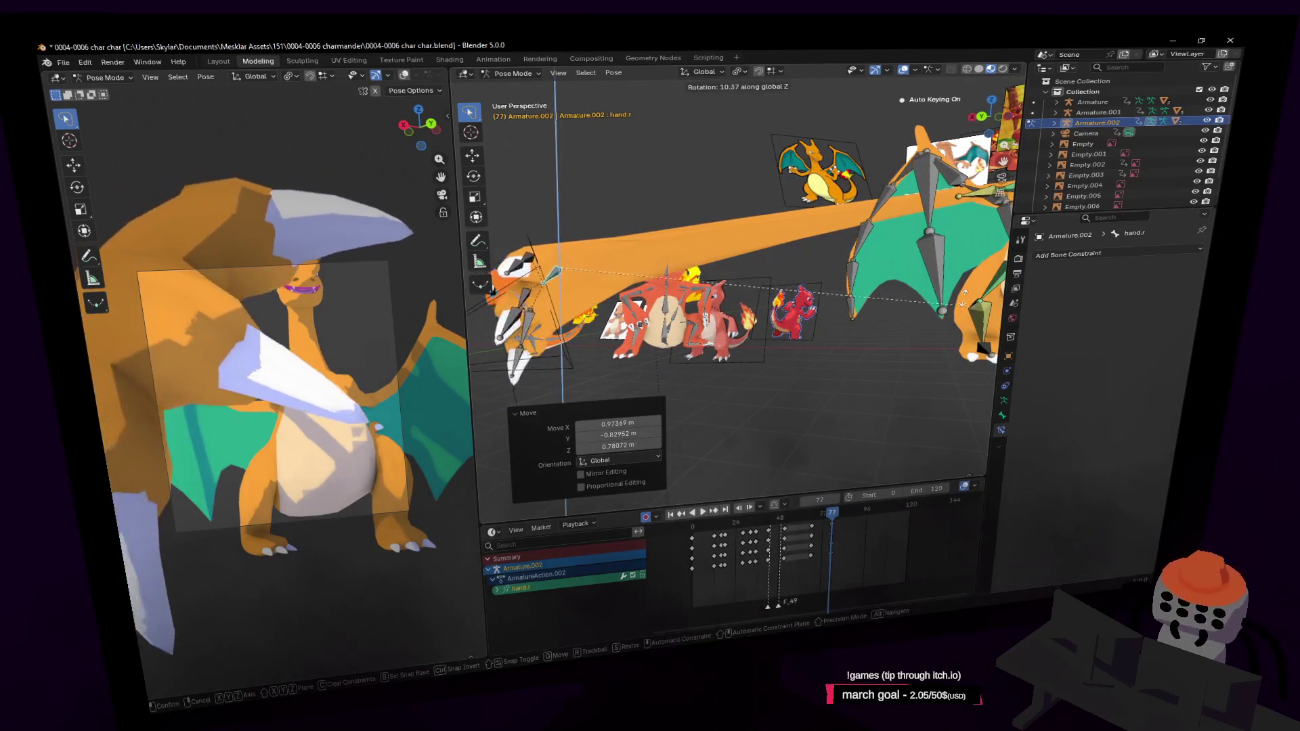
middle_click_drag(690, 203, 711, 183)
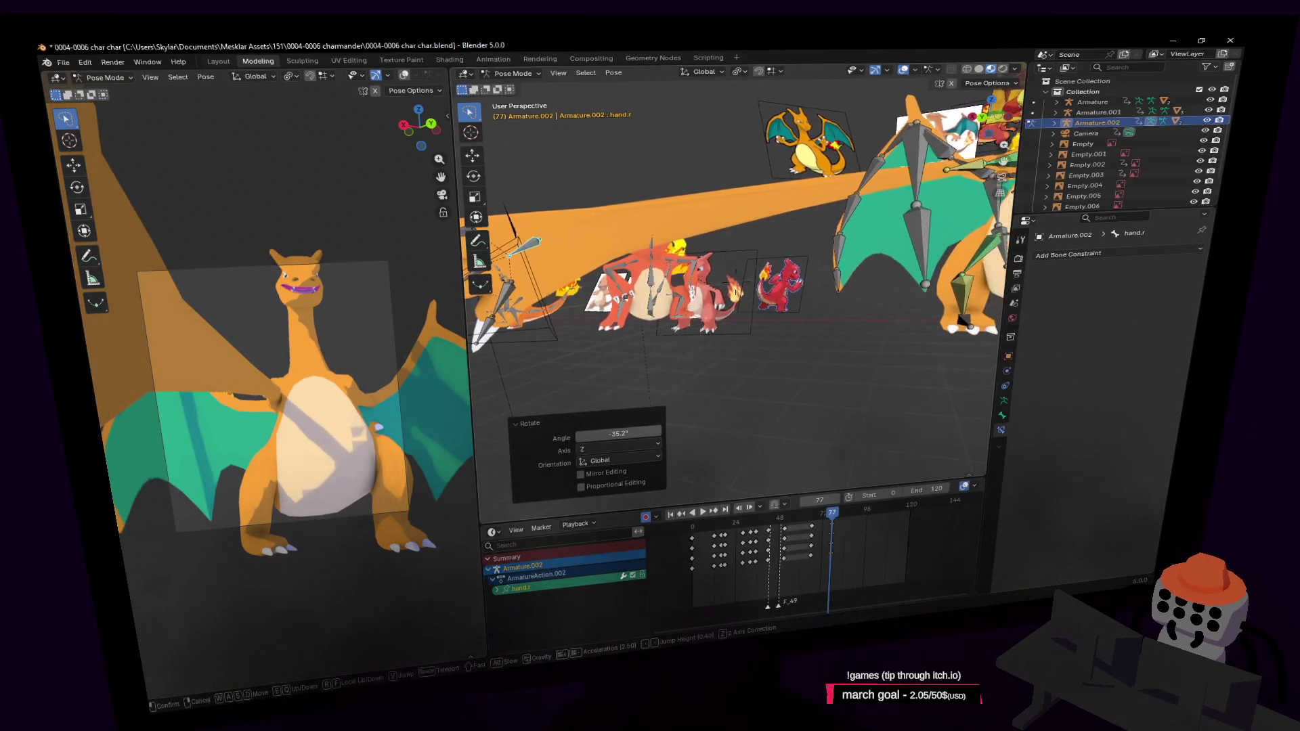
key("shift+grave")
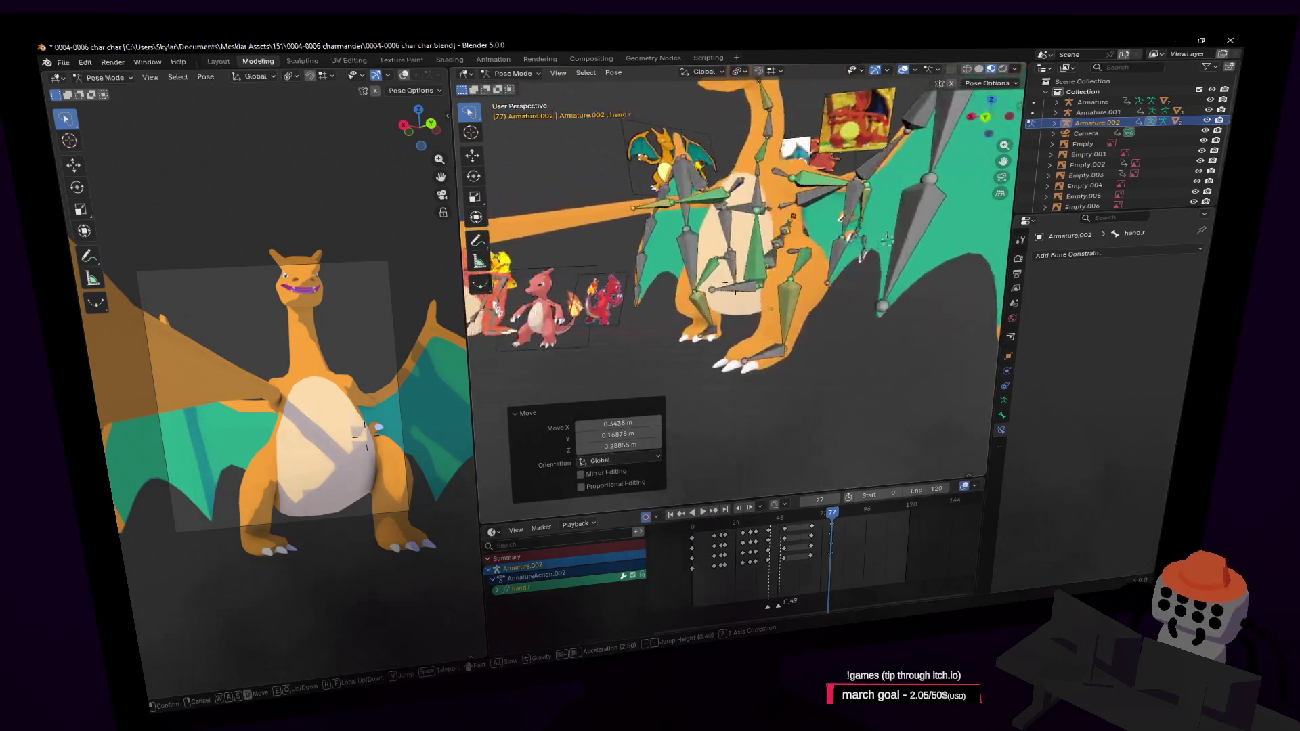
left_click(748, 247)
left_click(795, 311)
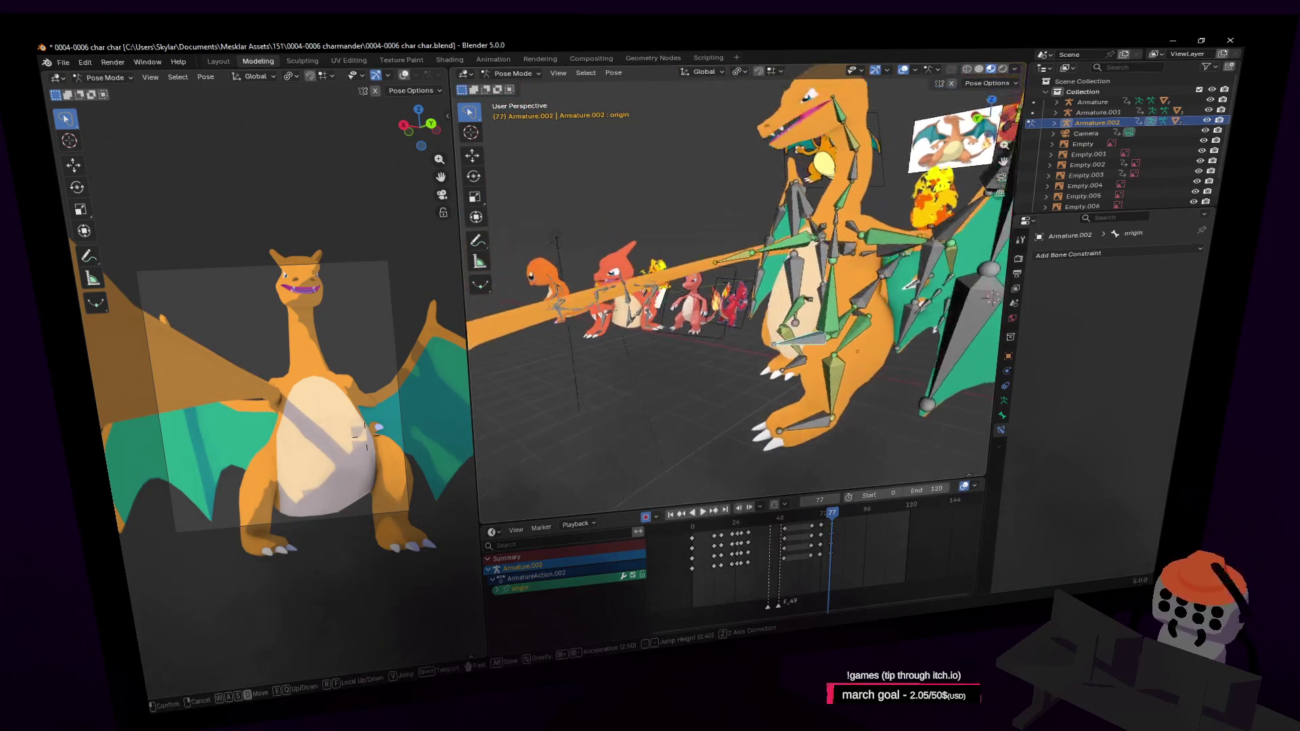
mouse_move(796, 311)
middle_mouse_down()
mouse_move(828, 297)
mouse_move(906, 212)
middle_mouse_up()
Step: Bend the spine1 bone and rotate the head bone, confirming each with Return
left_click(832, 312)
key("r")
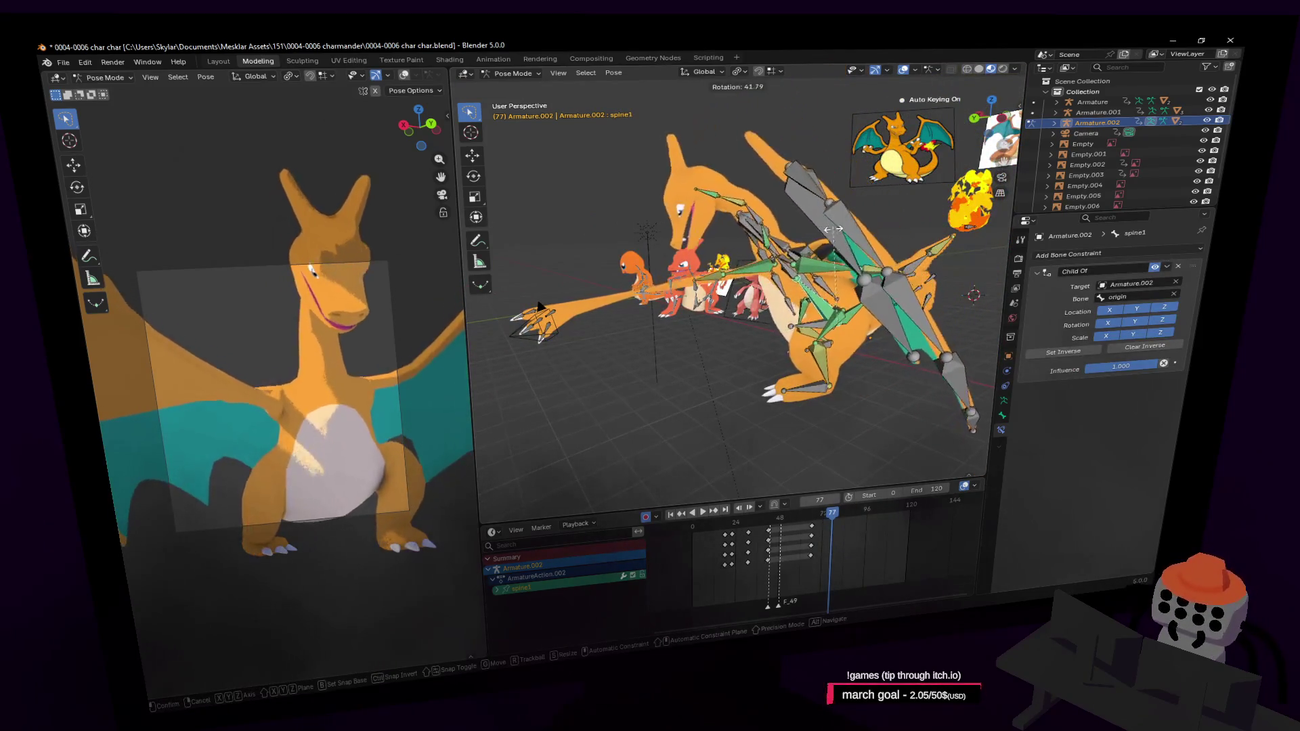
key("Return")
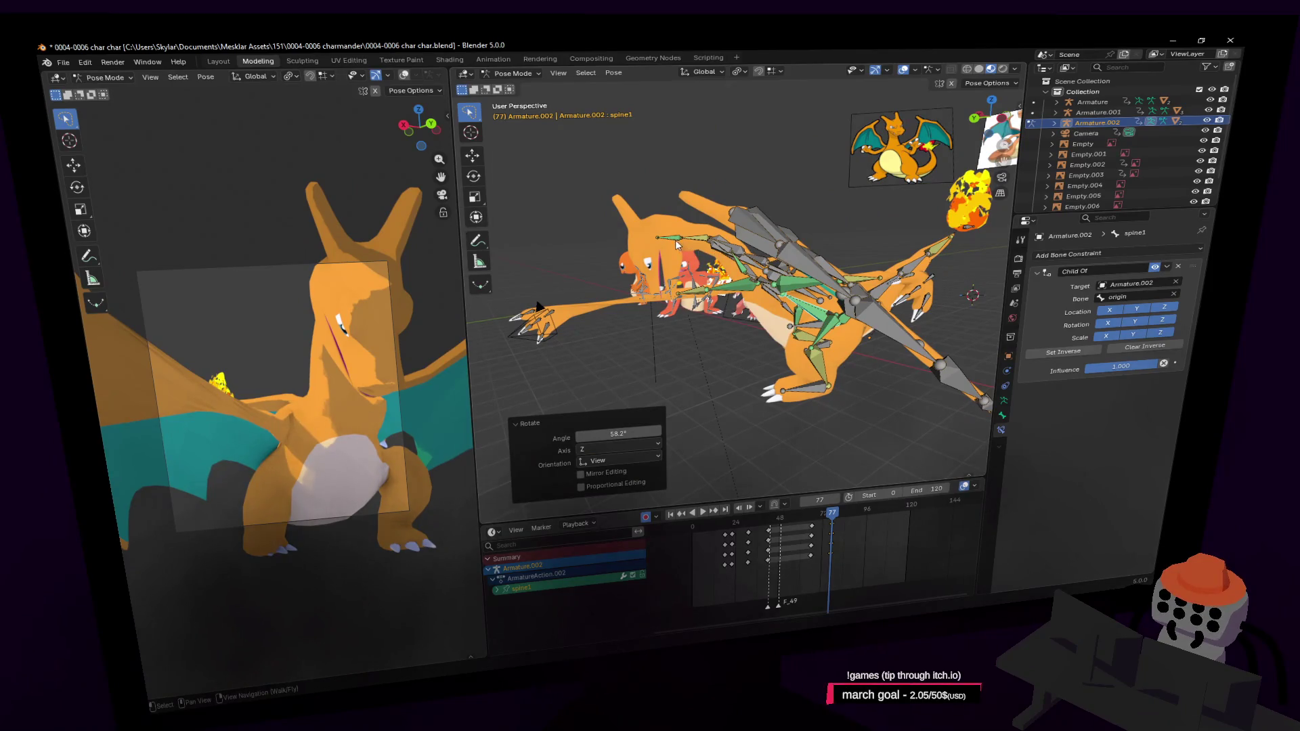
left_click(676, 245)
key("r")
key("Return")
Step: From a front view, move the head left, re-rotate it and shift it slightly, then walk the view in
middle_click_drag(538, 308, 610, 398)
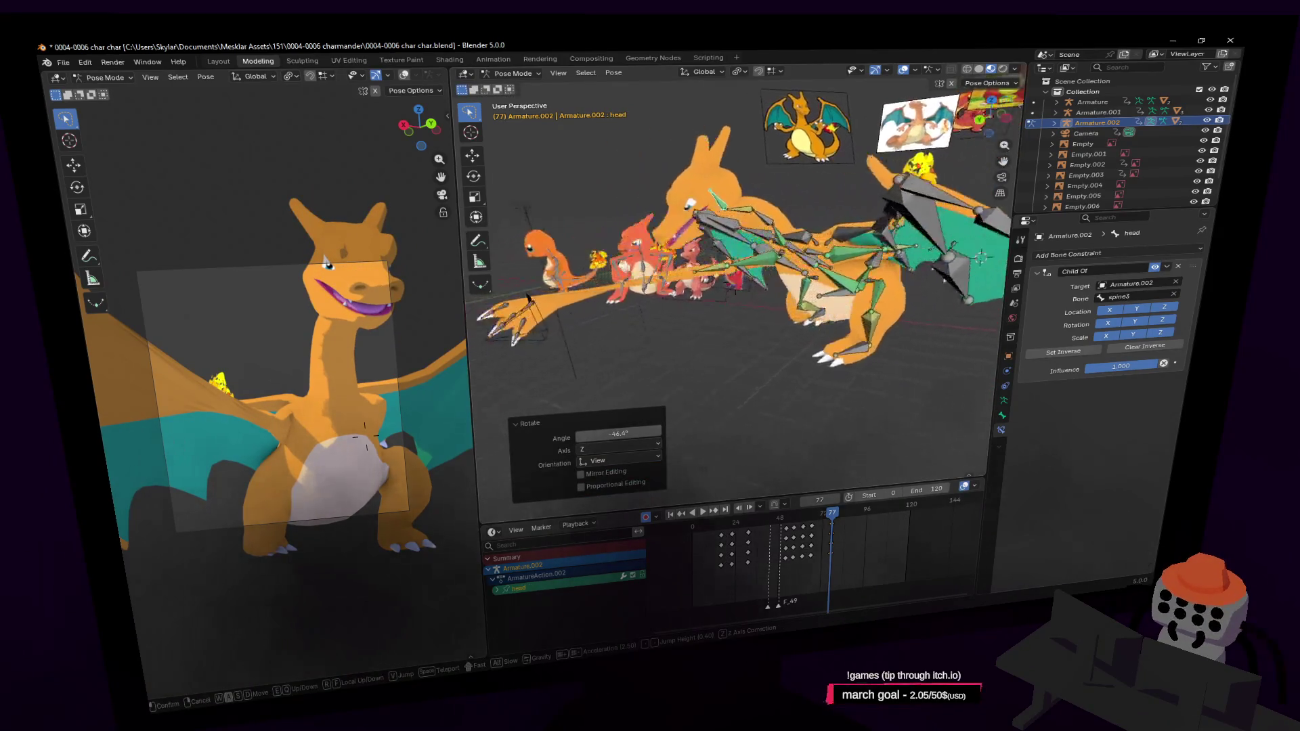
left_click(777, 162)
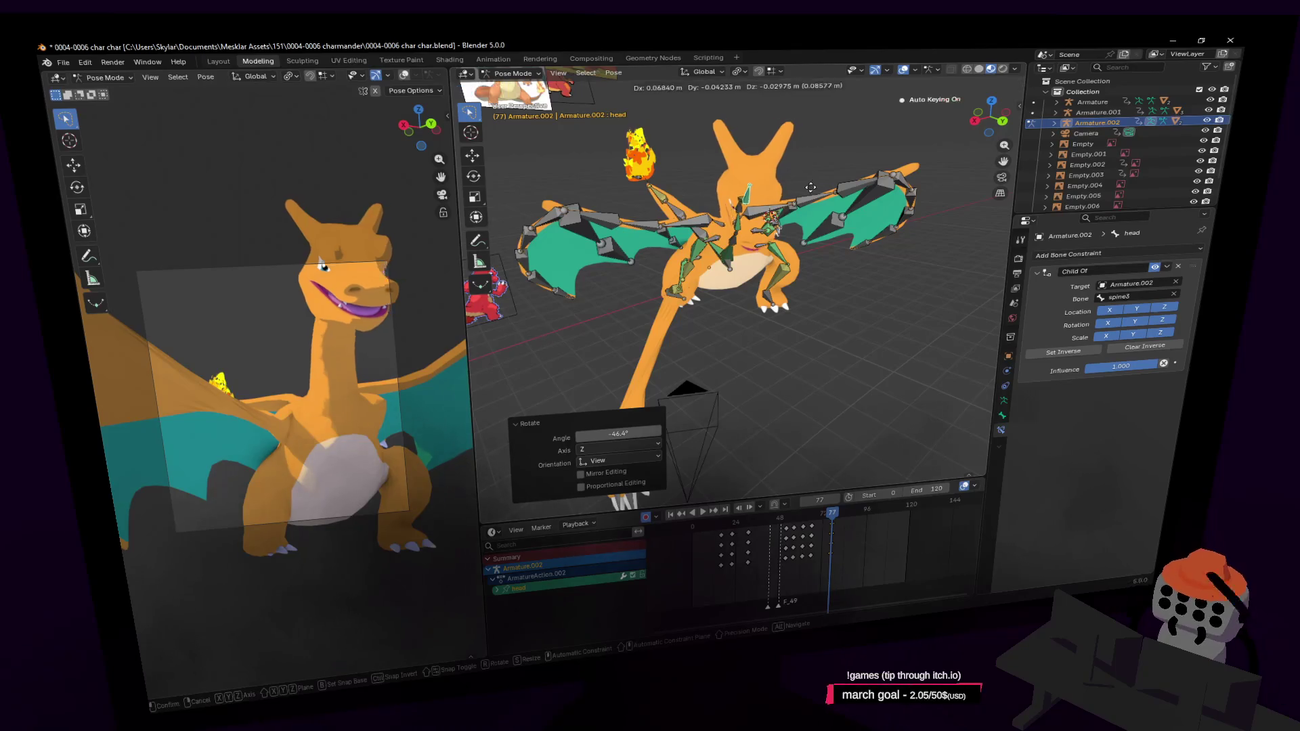
left_click(376, 235)
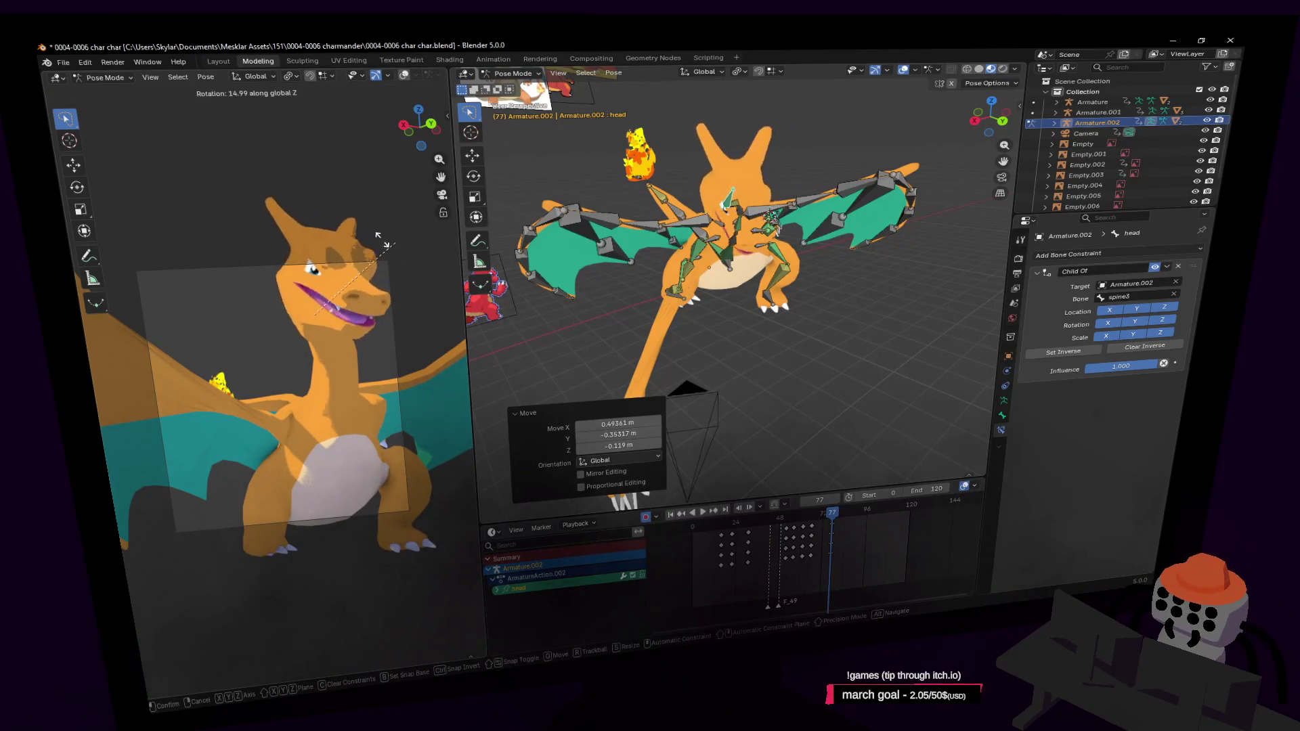
left_click(346, 232)
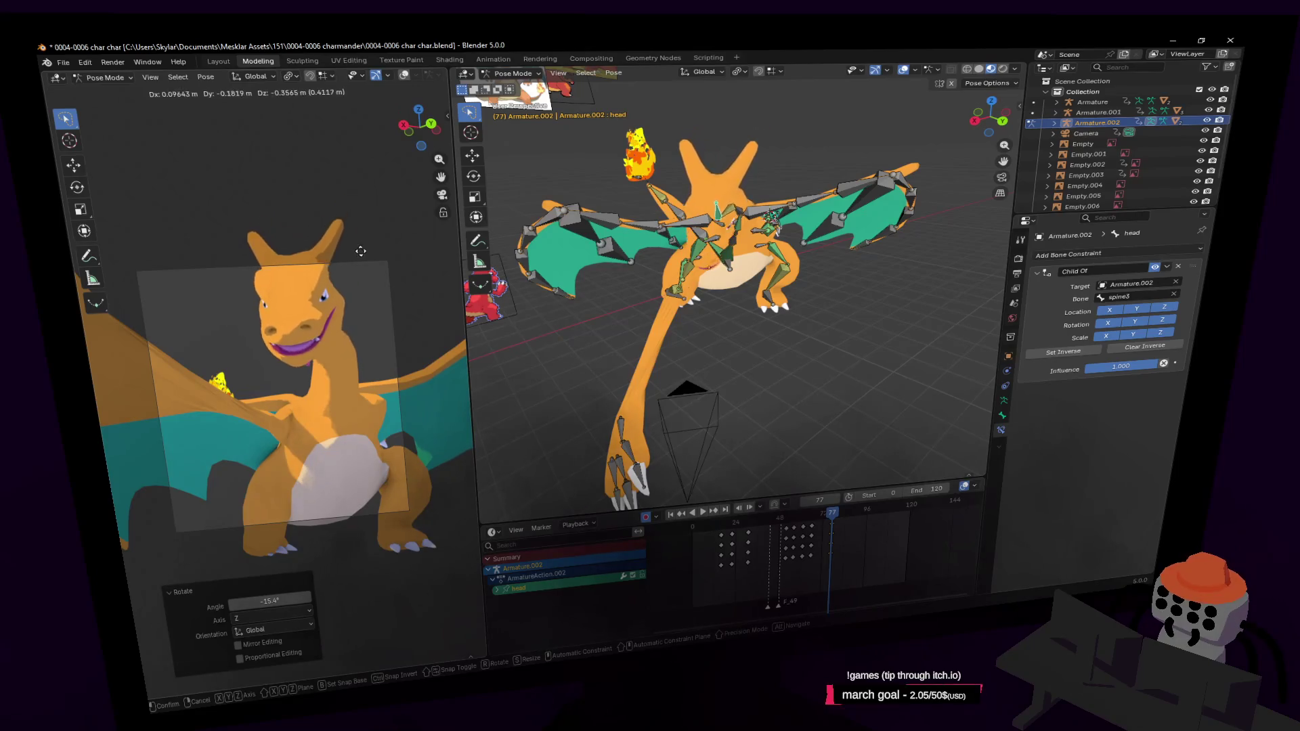
left_click(368, 283)
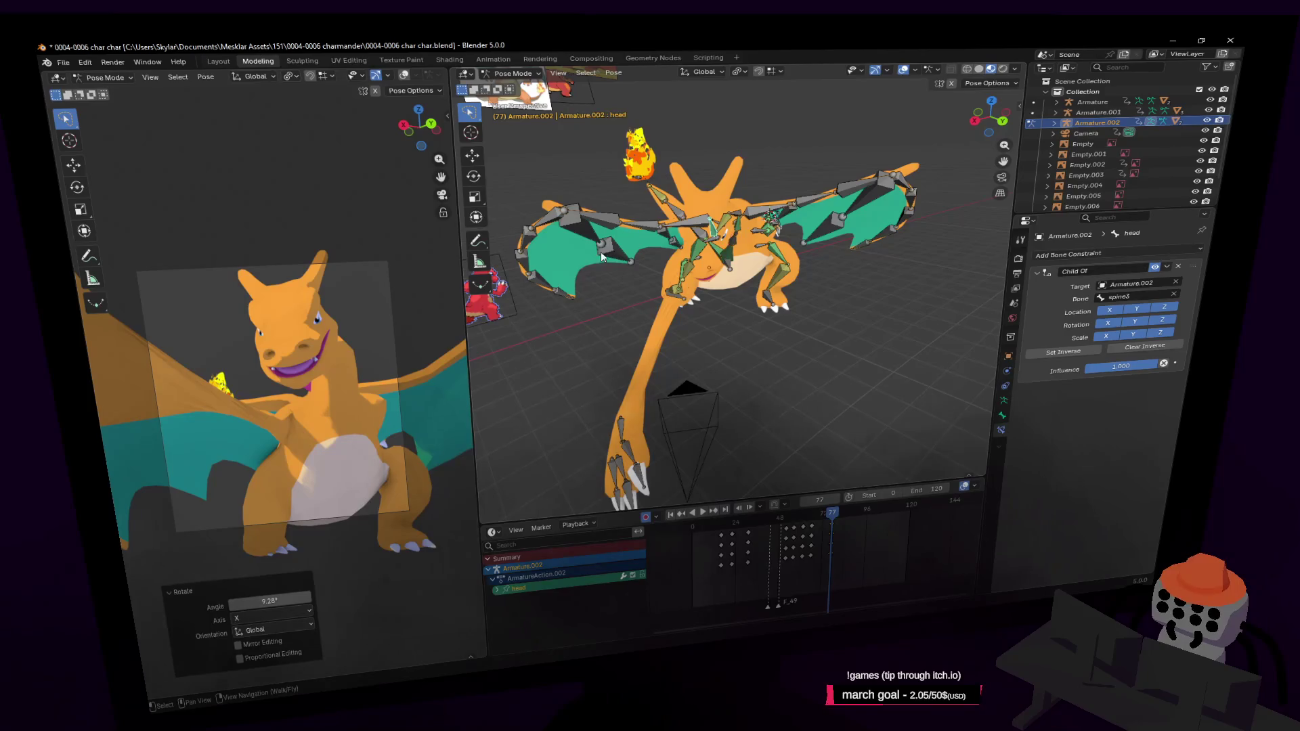
key("shift+grave")
key("w")
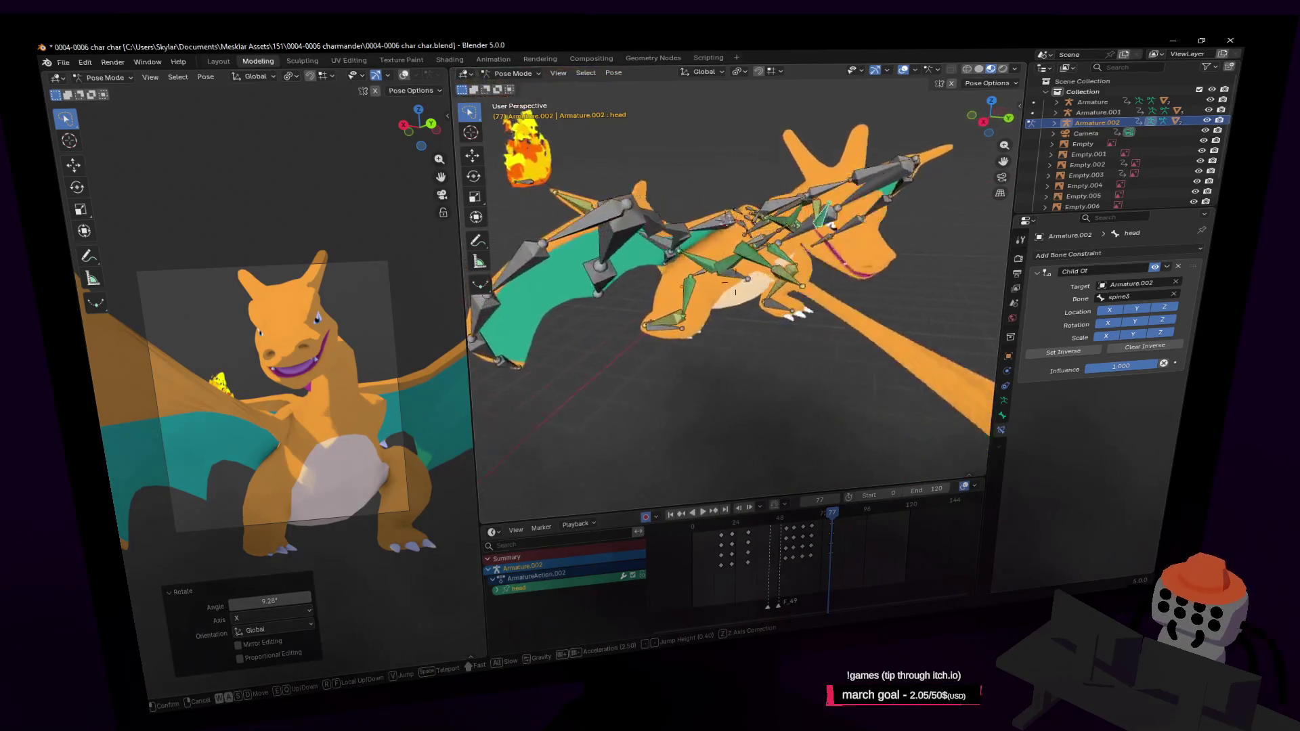
Step: Rotate the wing bone upright, then rotate it again so it hangs down
key("a")
left_click(637, 275)
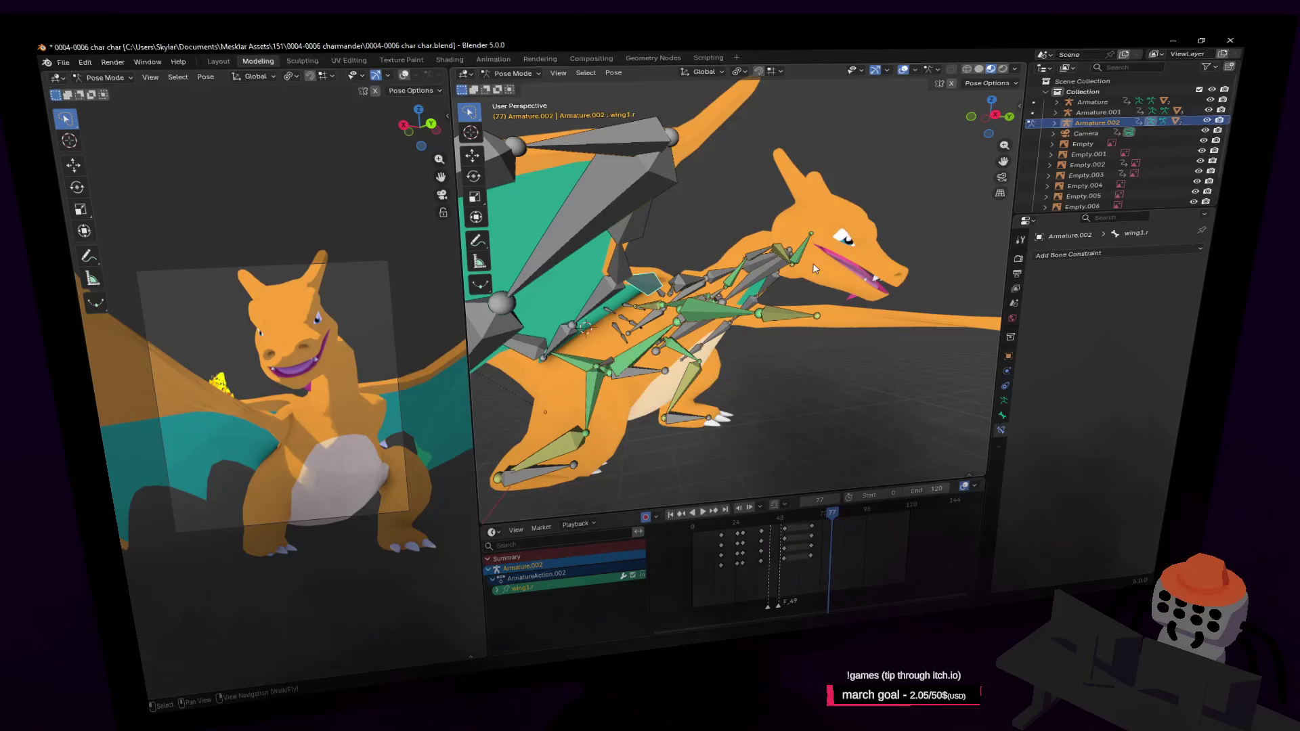
key("r")
left_click(774, 159)
key("shift+grave")
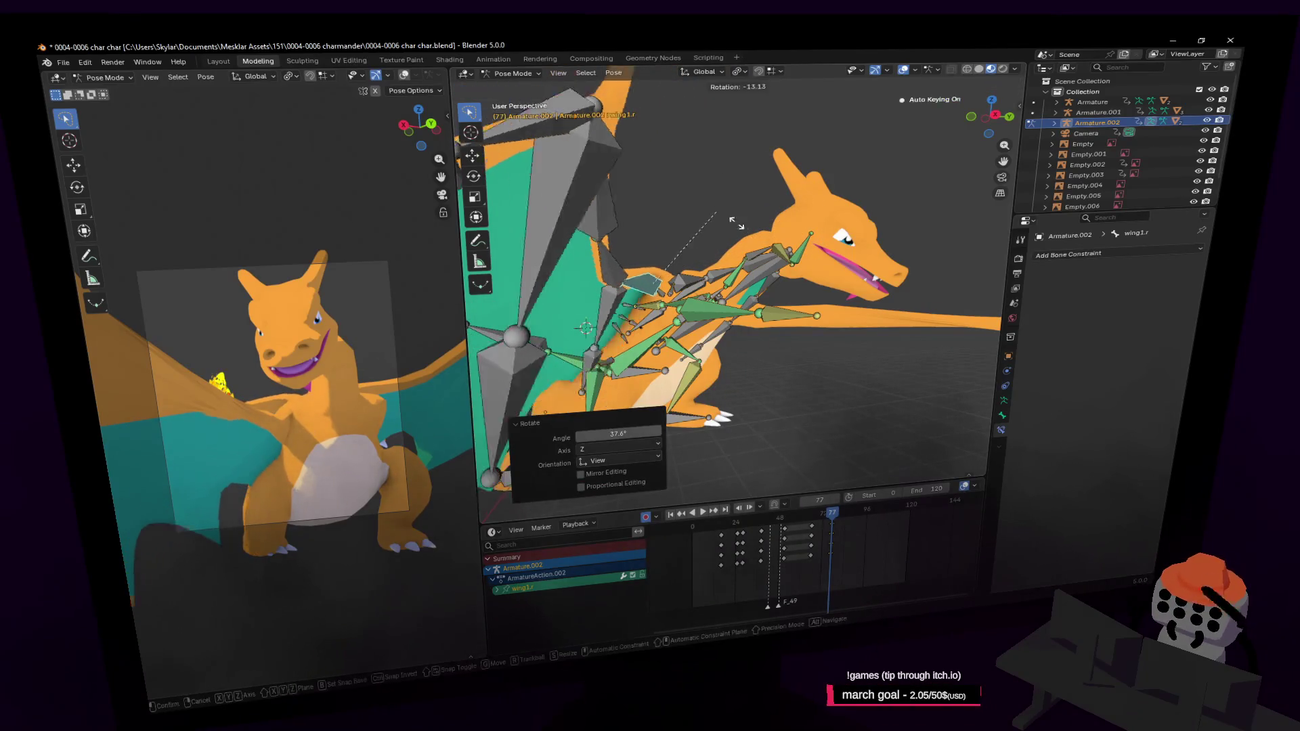
key("w")
left_click(775, 267)
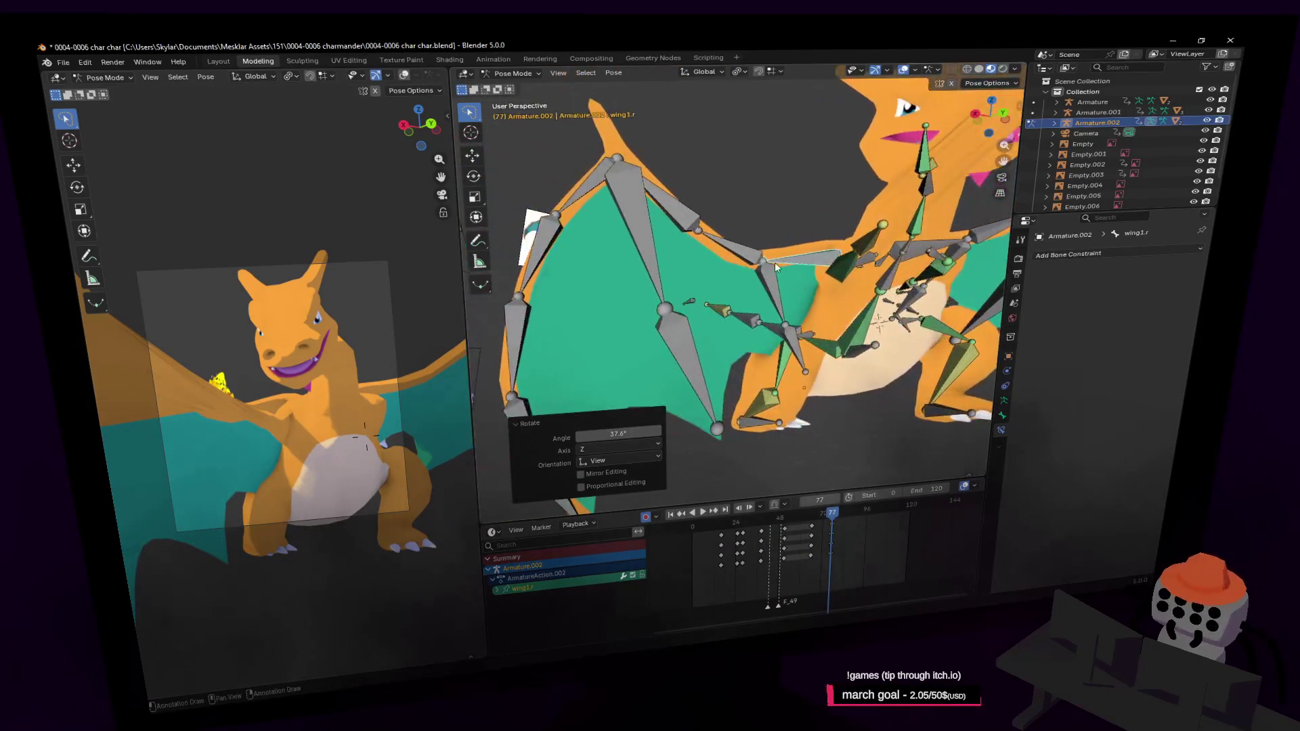
key("r")
left_click(840, 277)
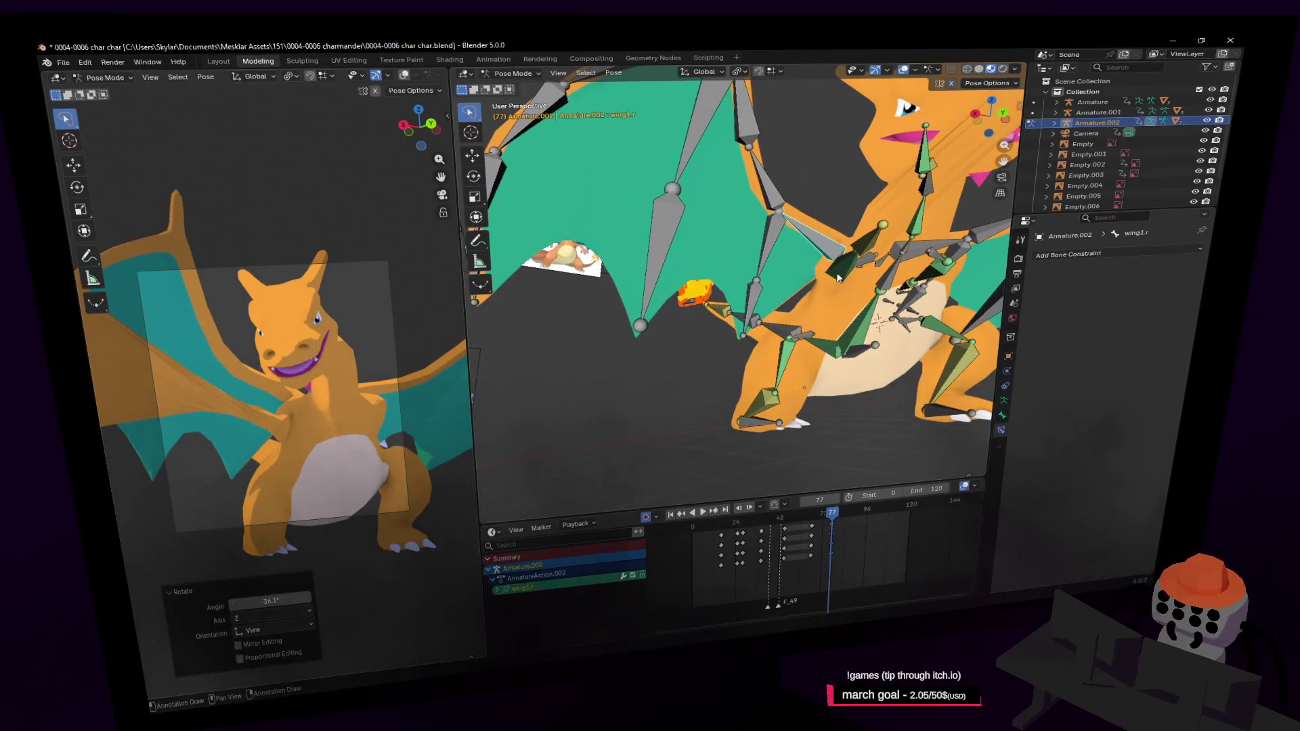
Step: Rotate the left wing bone to about 33.3° and raise it
middle_click_drag(919, 256, 856, 156)
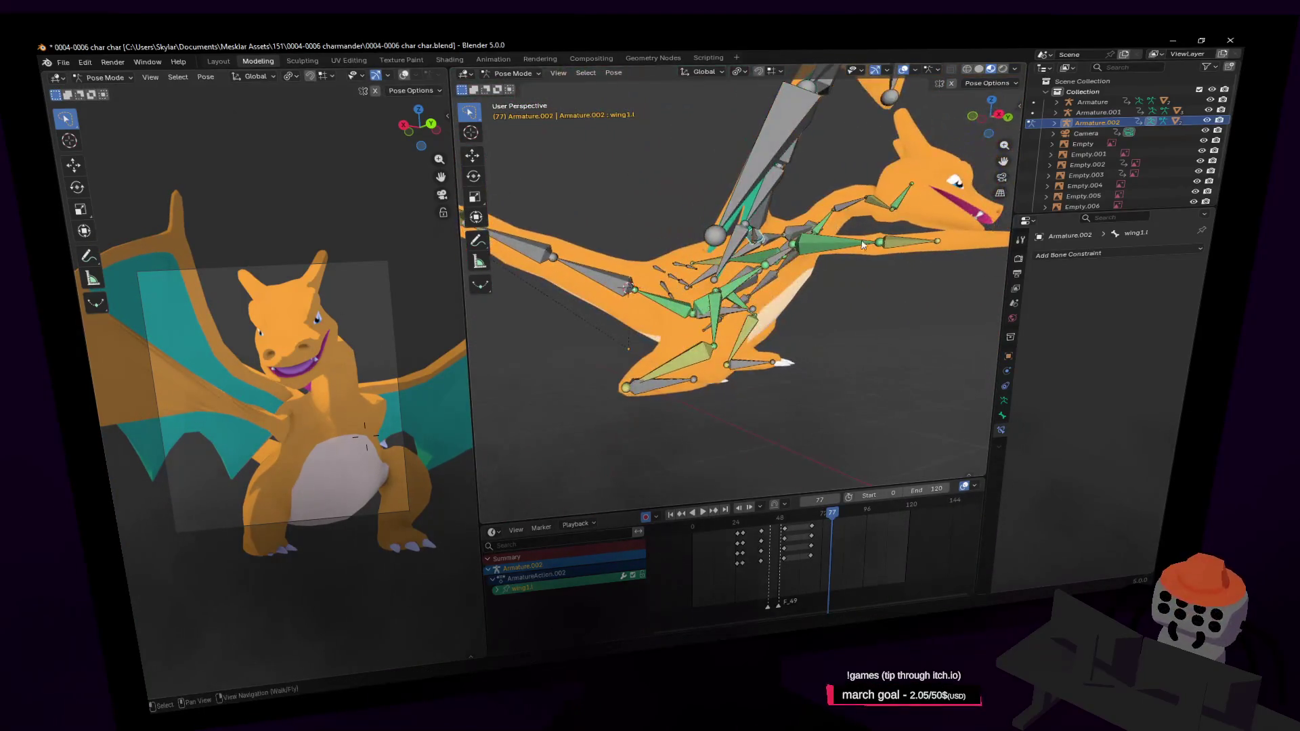
key("r")
left_click(810, 160)
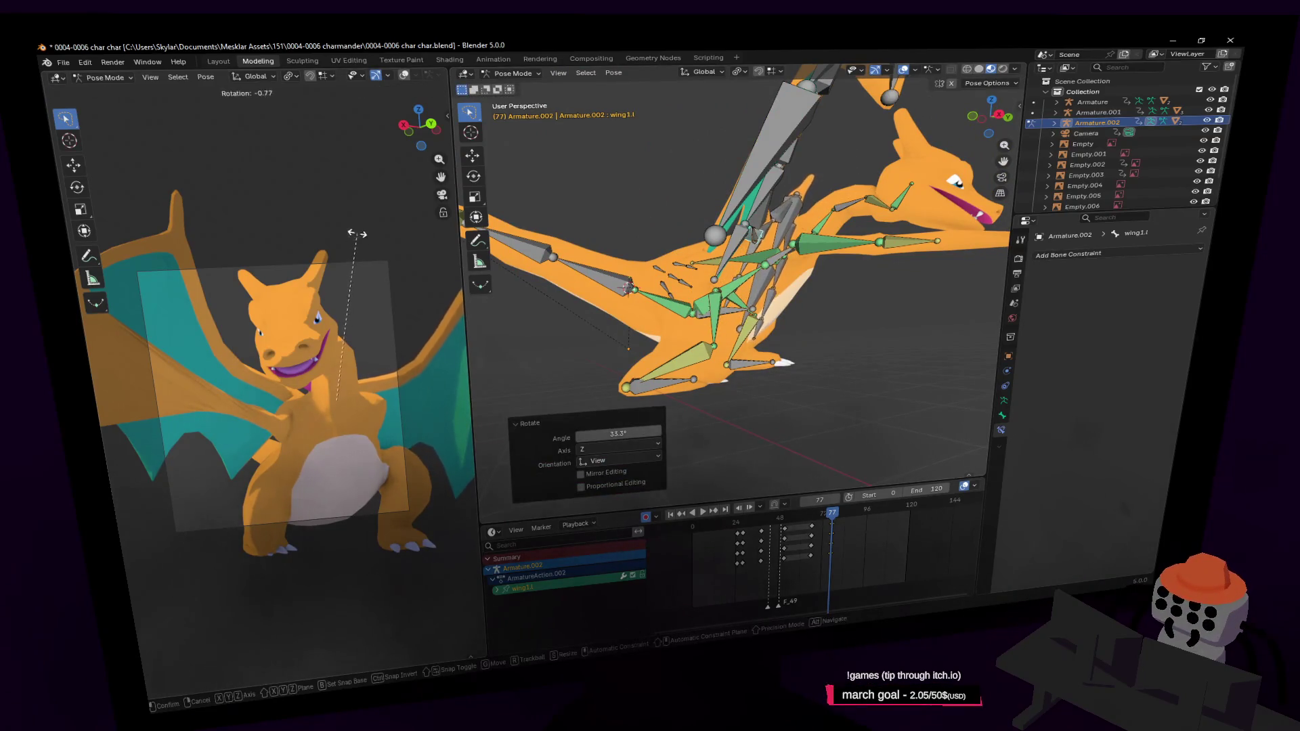
left_click(310, 327)
Step: Fly to the character's front, pick the clav.r bone and start grabbing it
key("shift+grave")
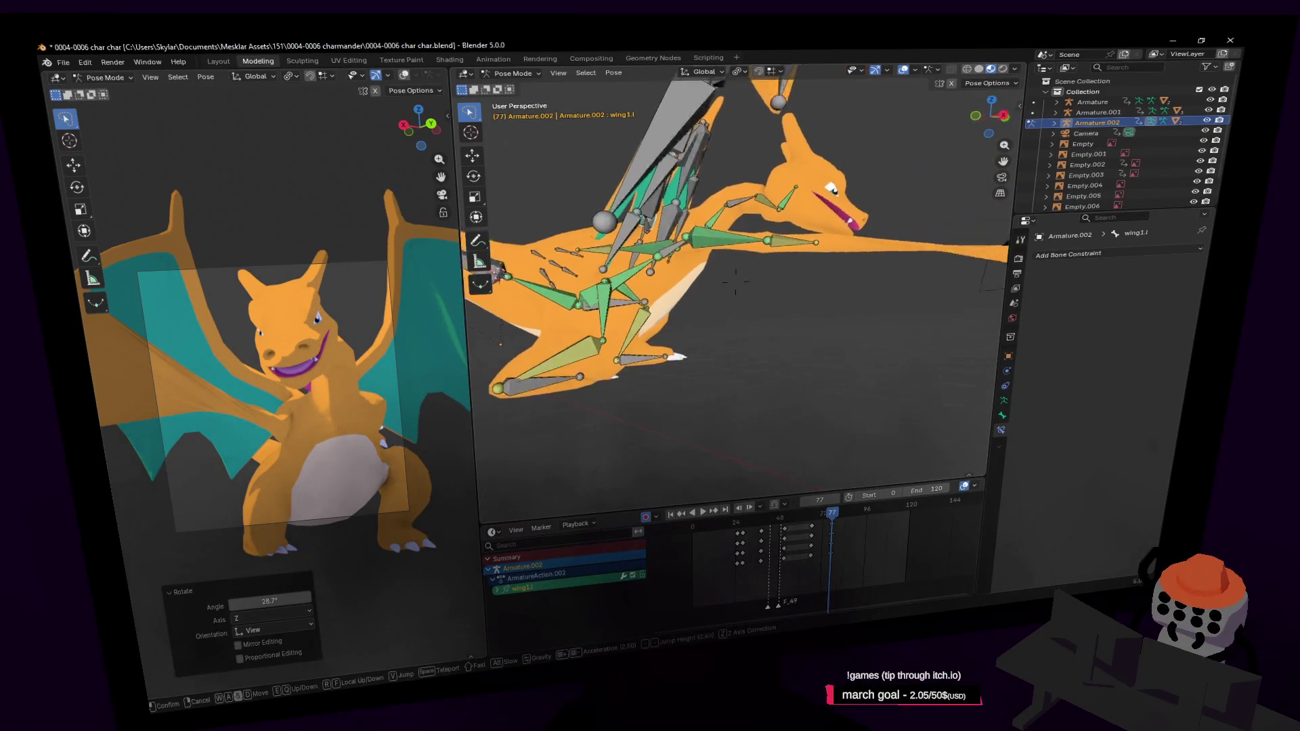
key("s")
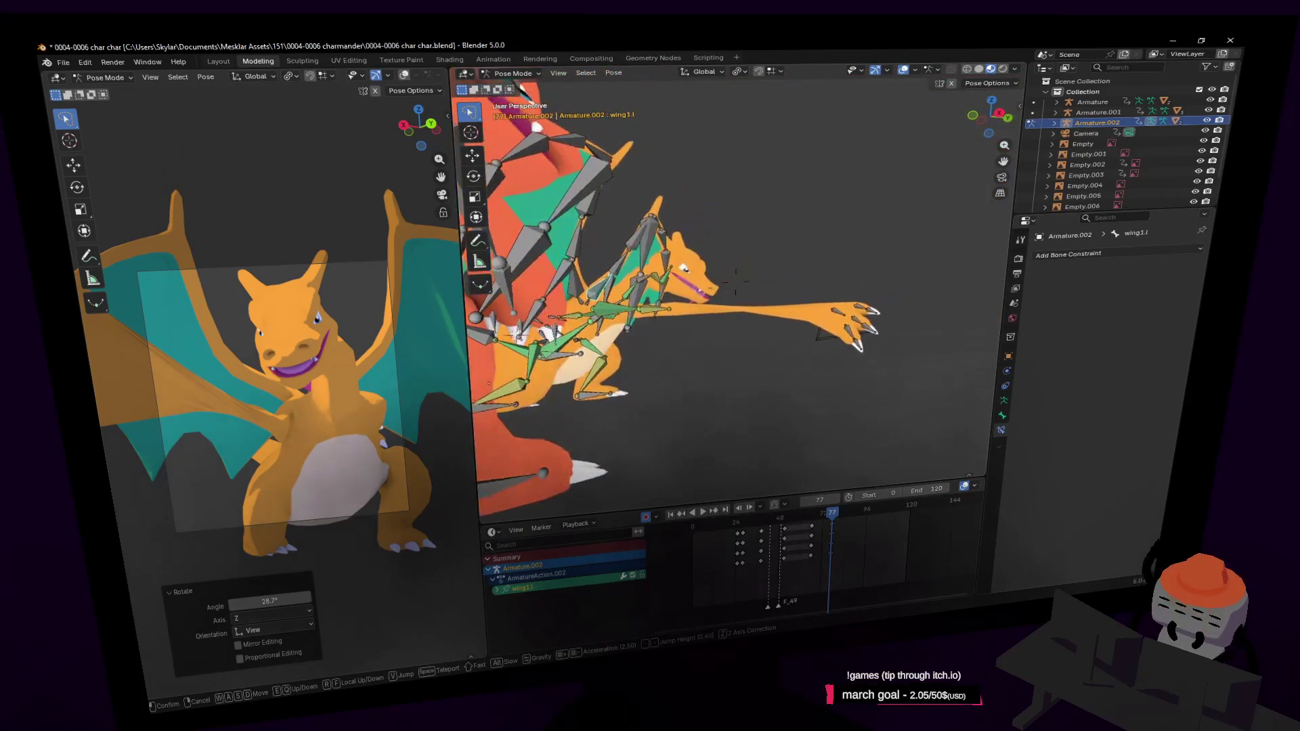
key("w")
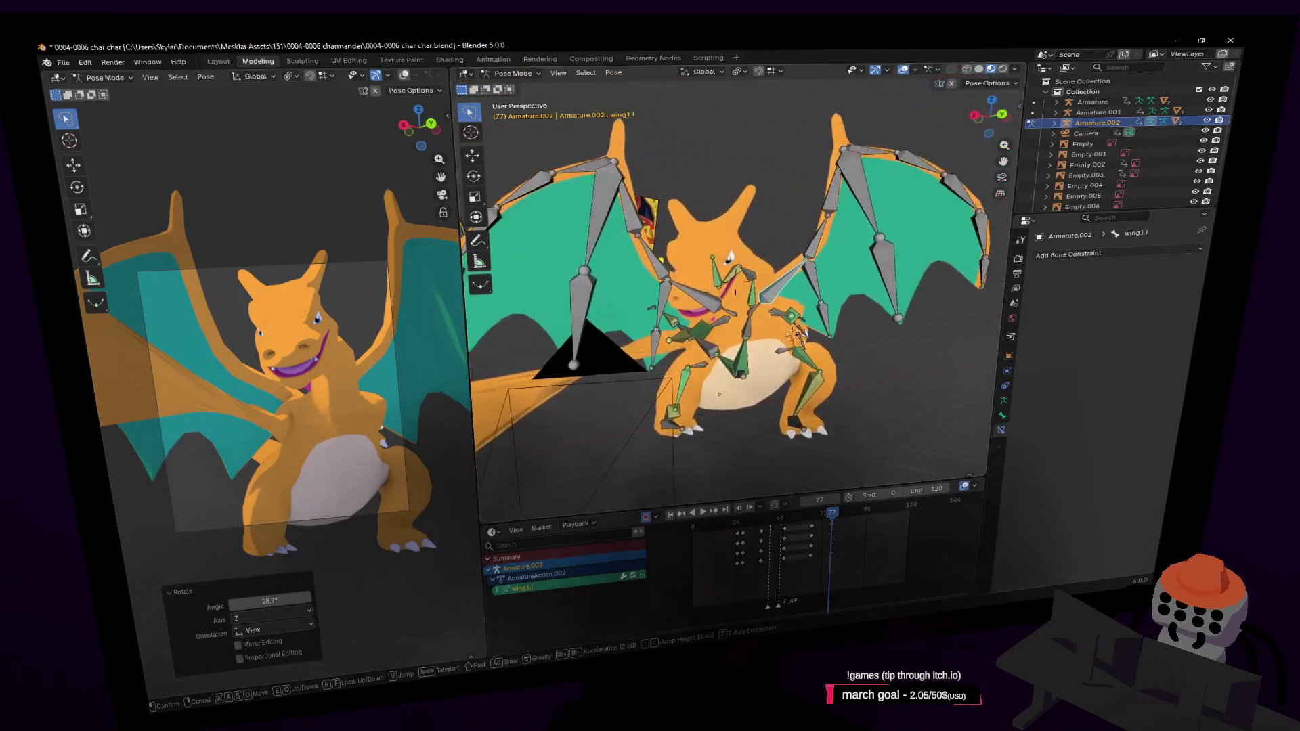
left_click(734, 288)
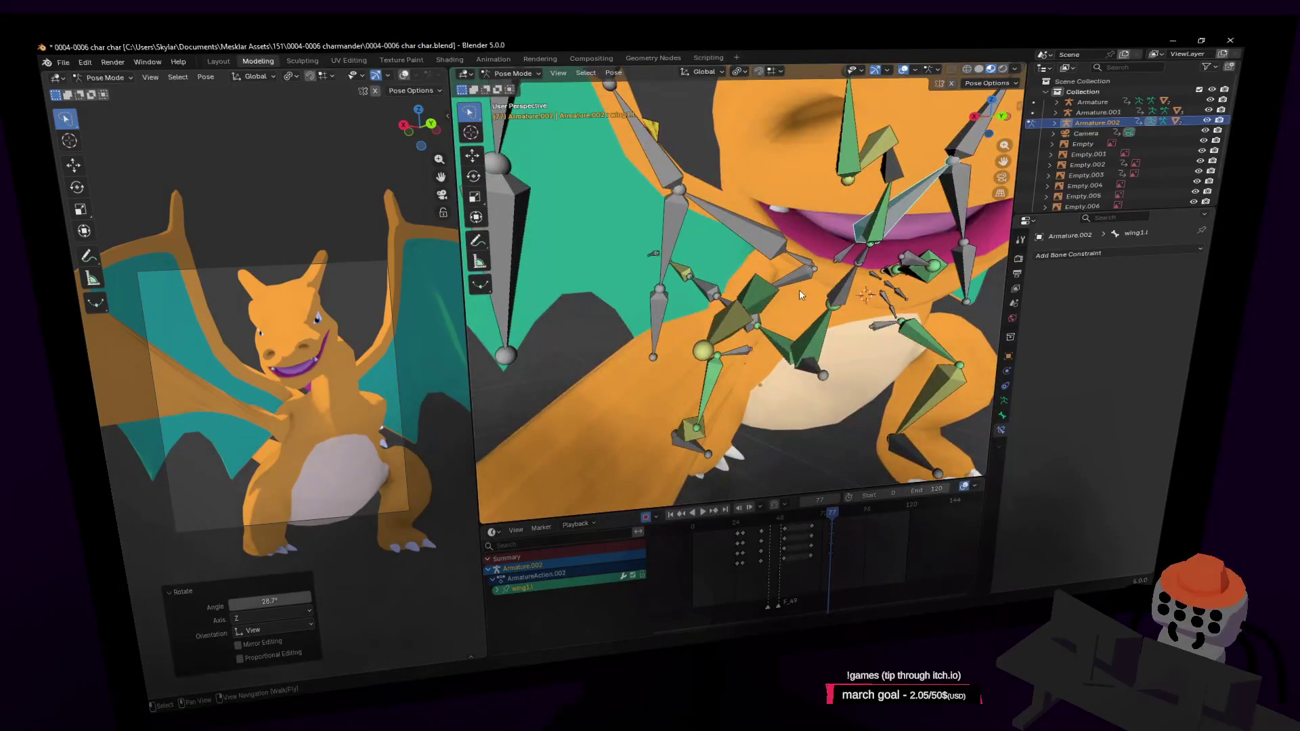
key("g")
key("Escape")
key("shift+grave")
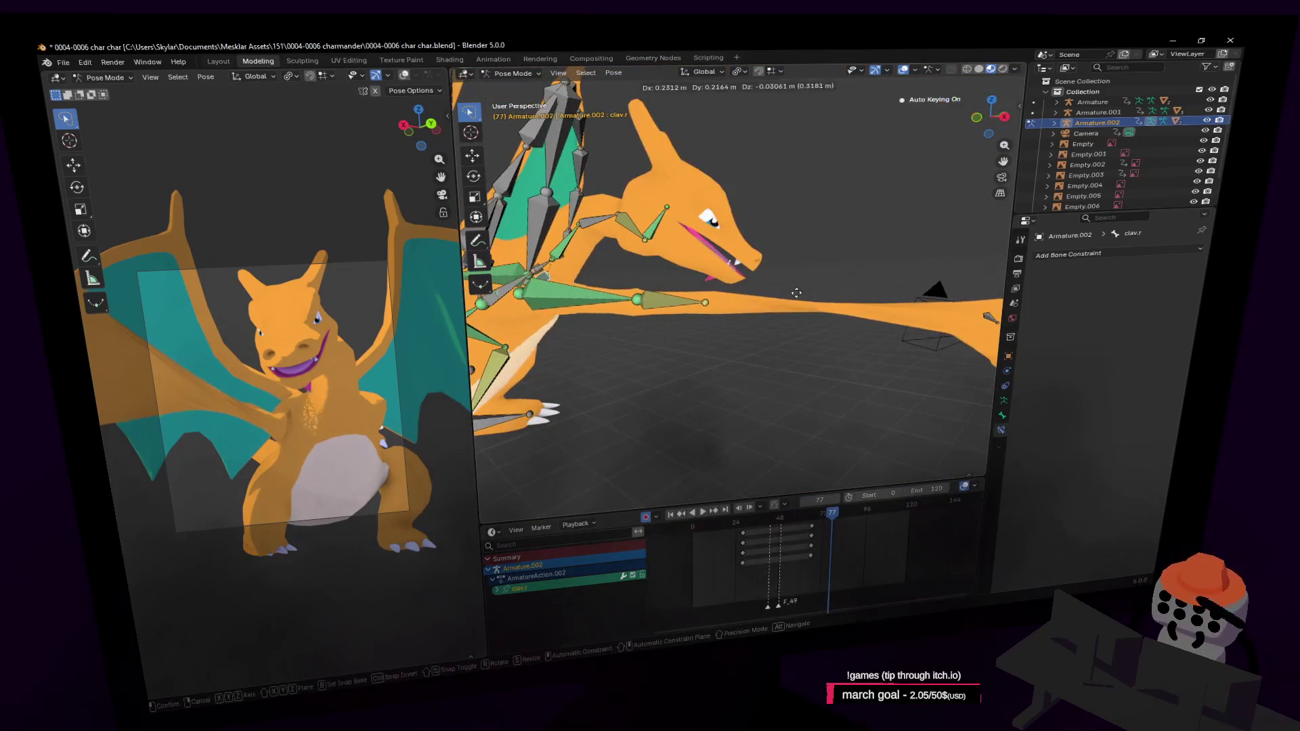
Step: Place the clav.r bone, then select hand.r and rotate it about -175°
left_click(825, 291)
key("shift+grave")
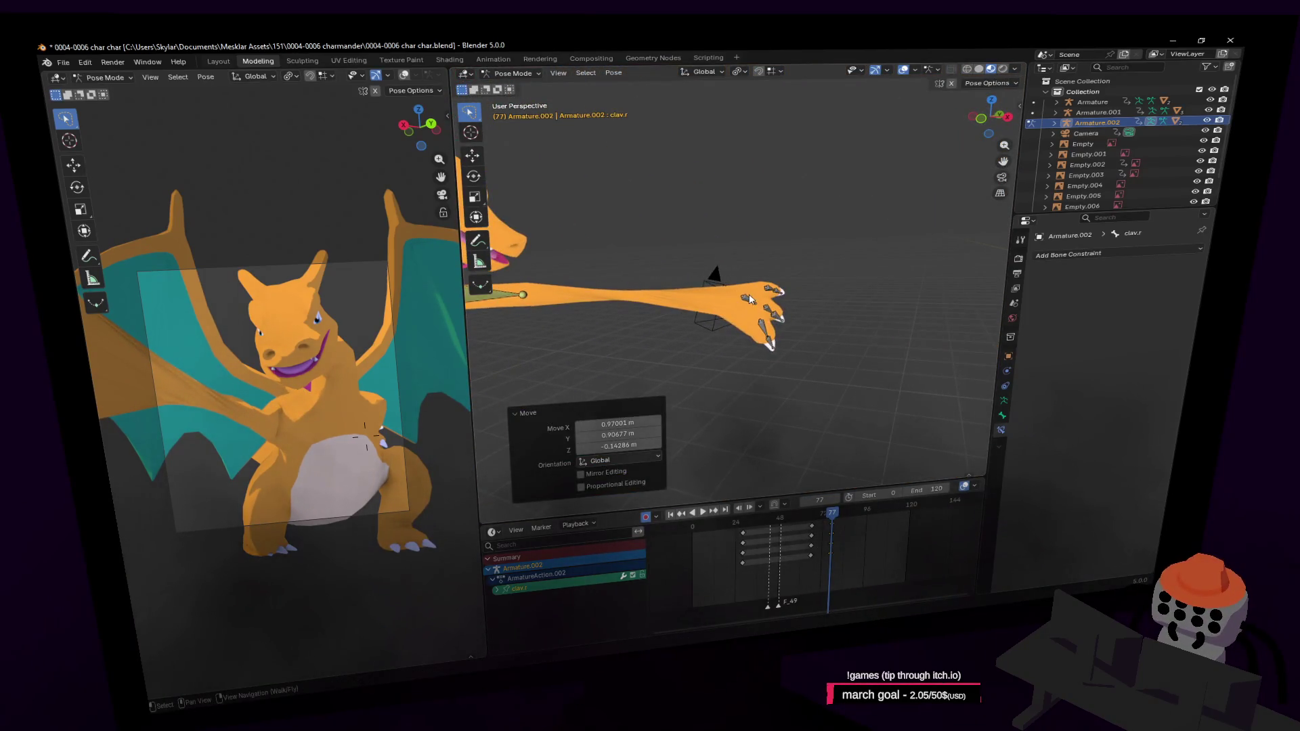
left_click(748, 299)
key("shift+grave")
key("s")
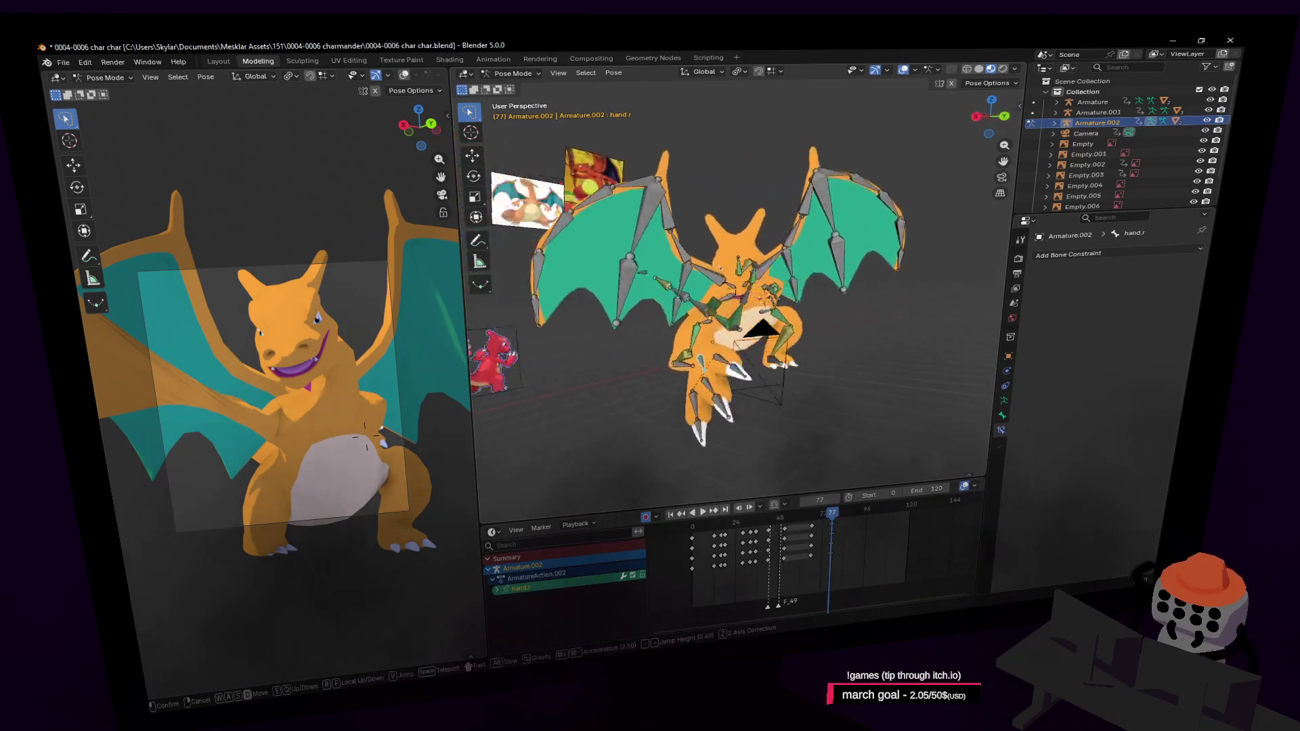
key("w")
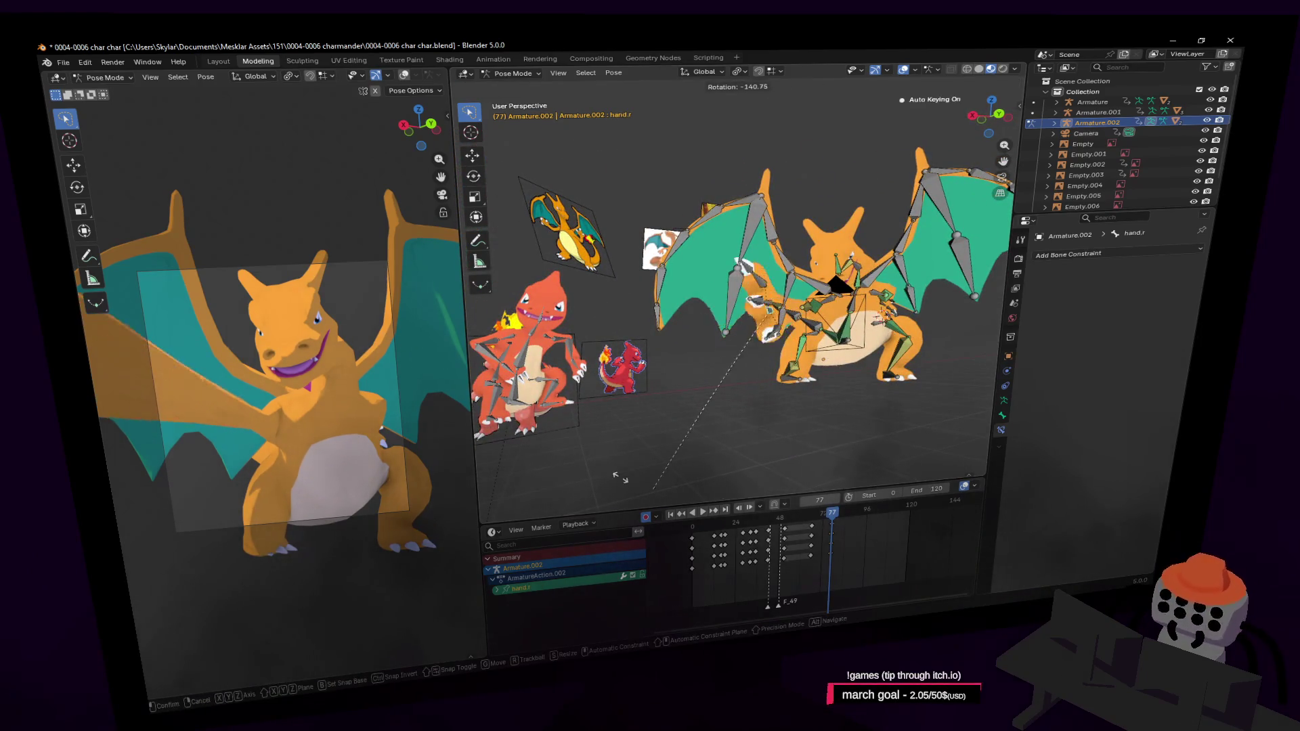
left_click(613, 387)
Step: Back the view out, play the animation and scrub back through frames 73 and 68
key("shift+grave")
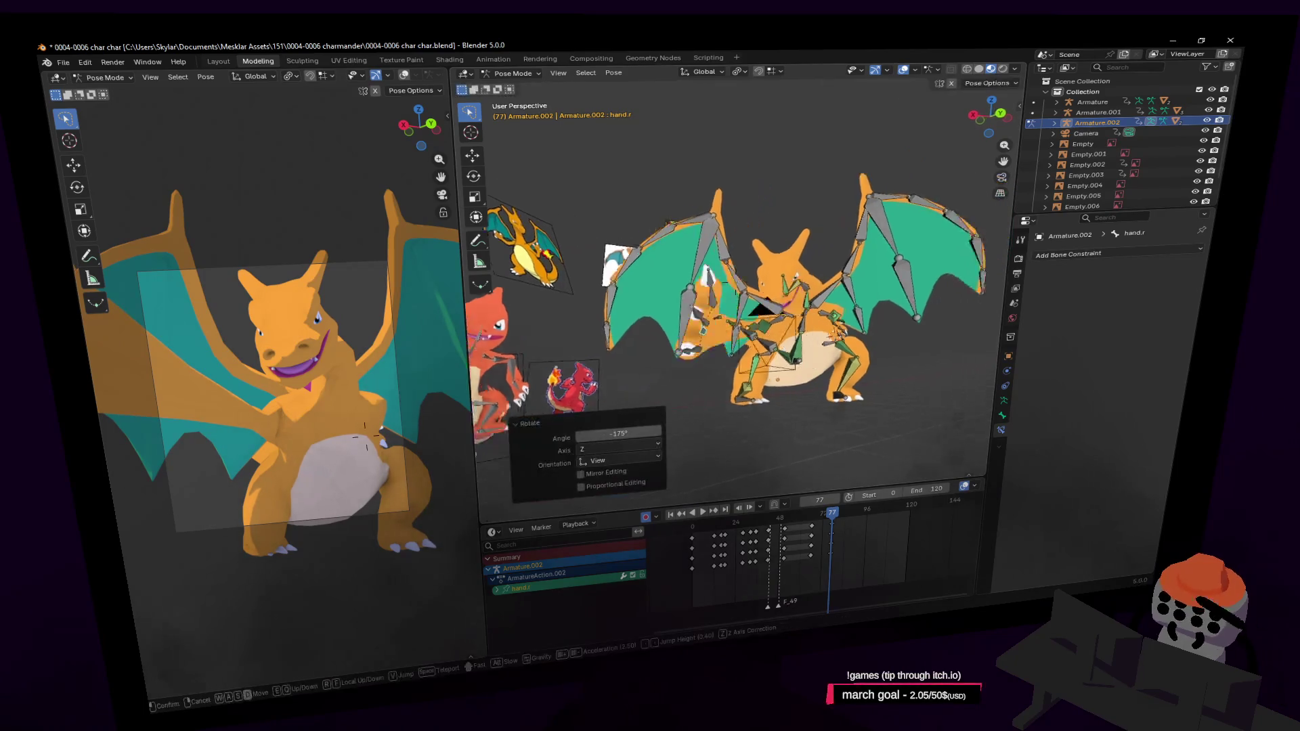
key("w")
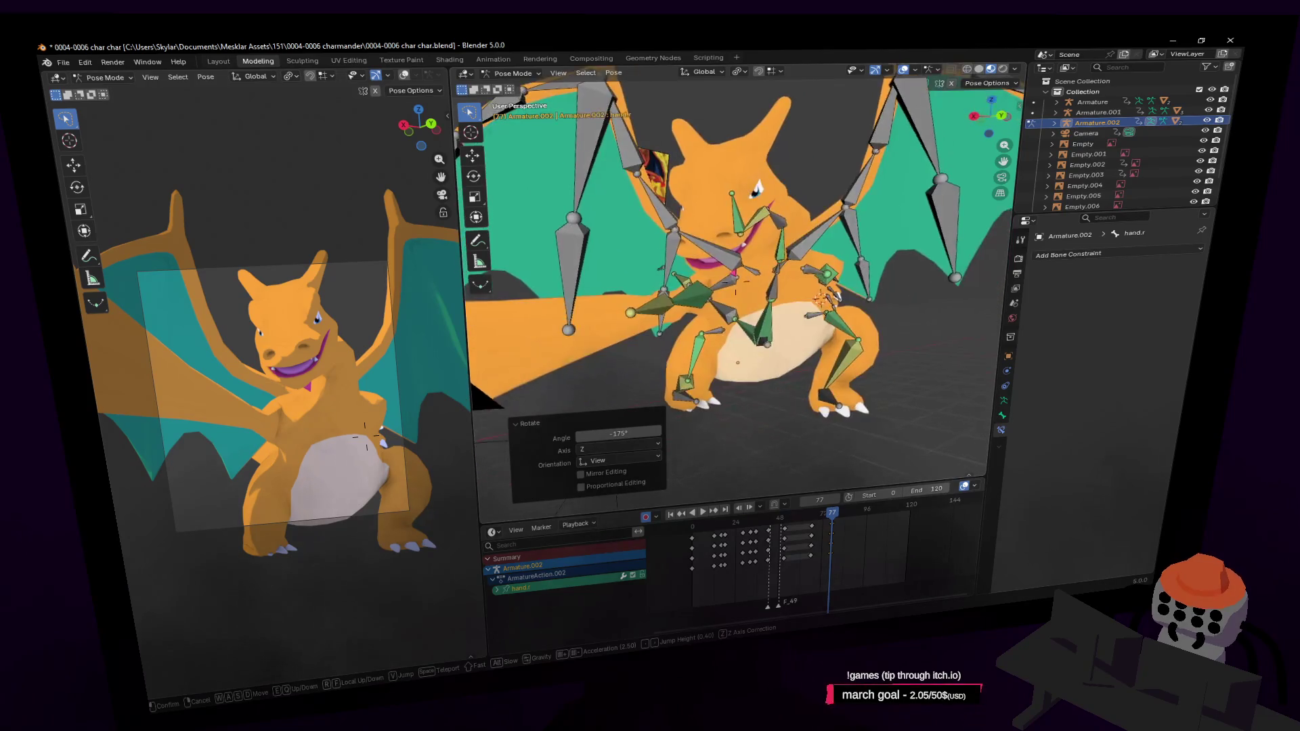
key("s")
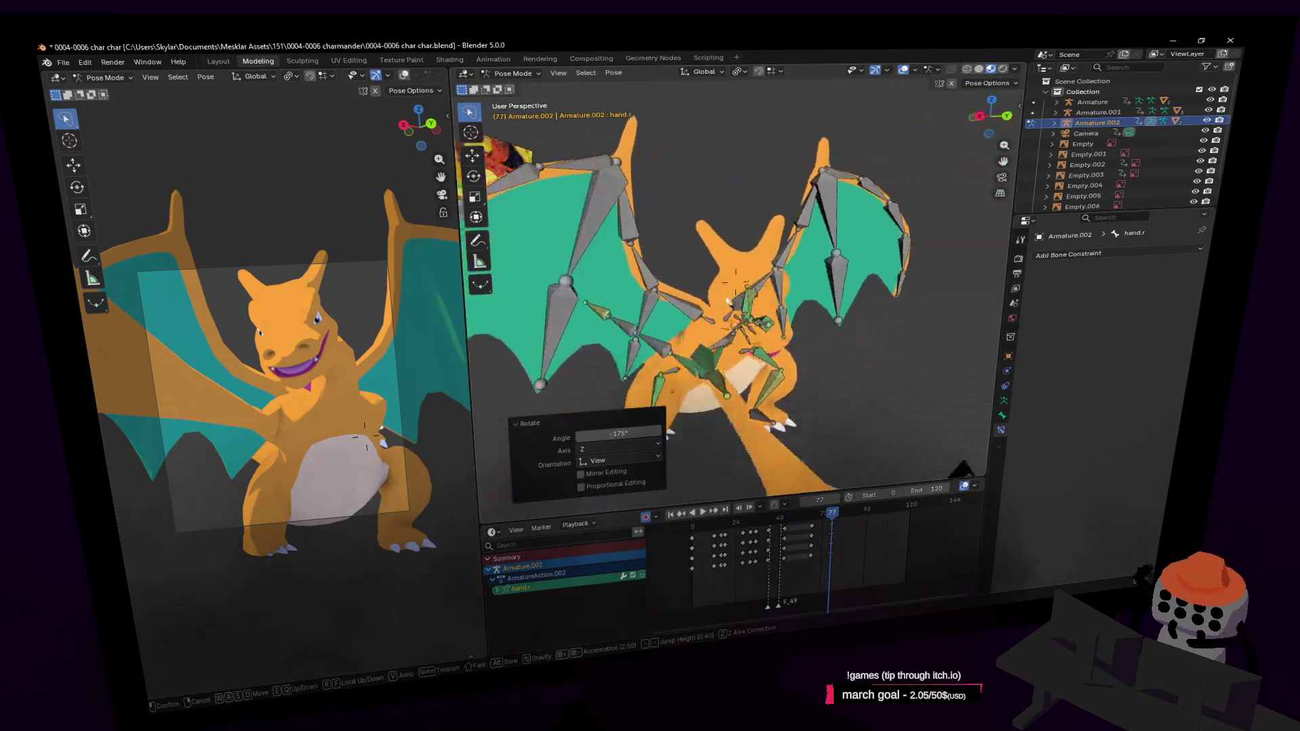
left_click(778, 330)
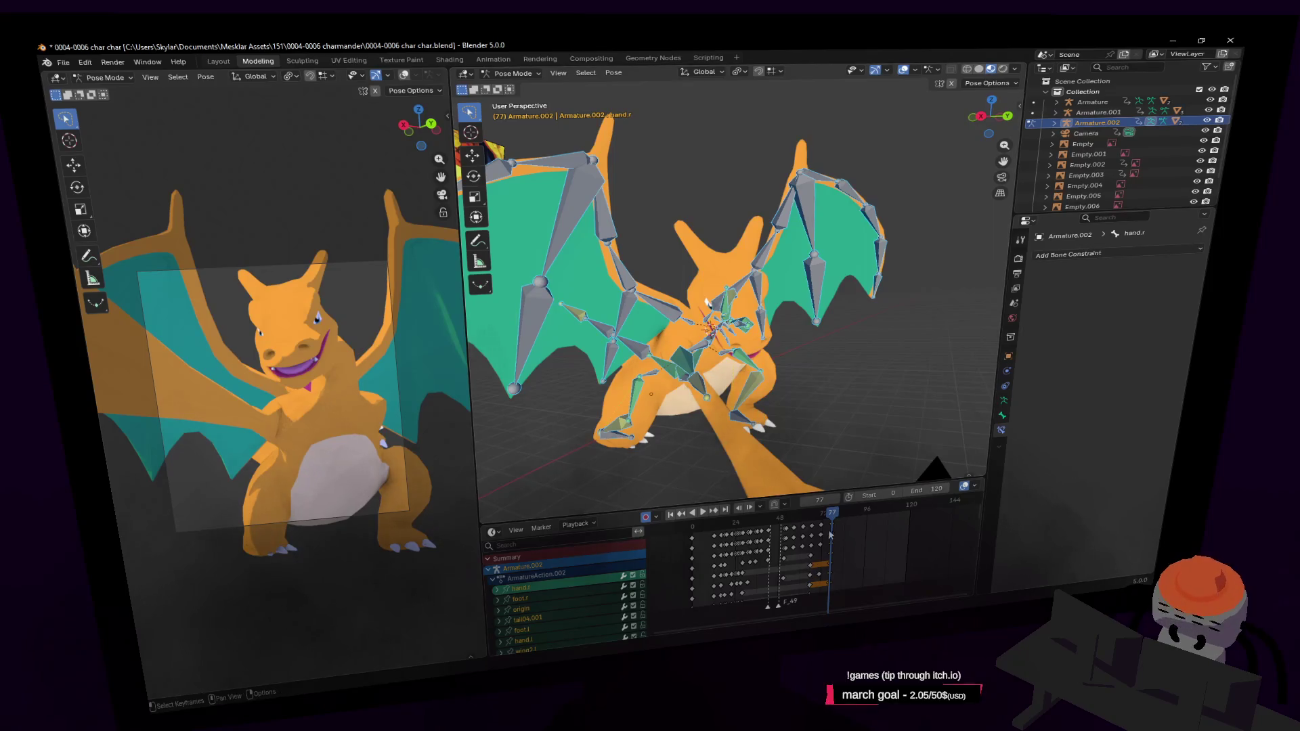
key("space")
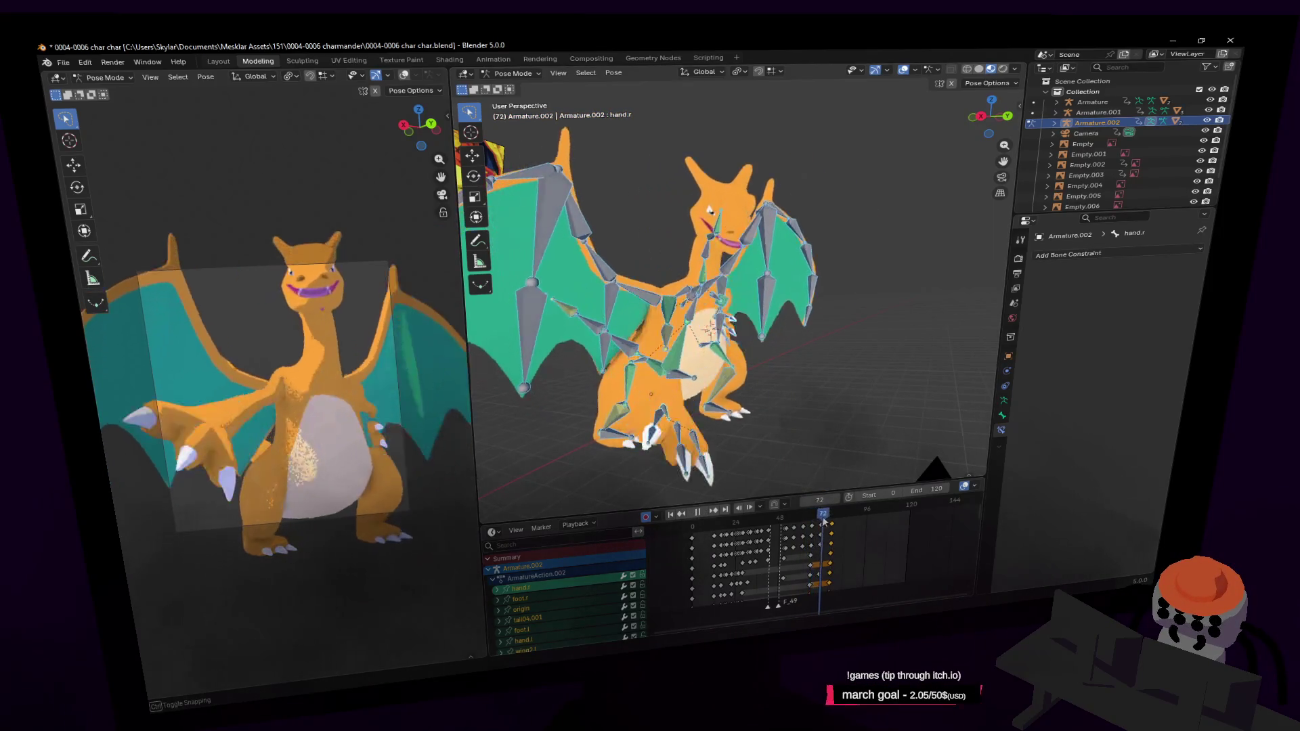
left_click_drag(832, 516, 823, 520)
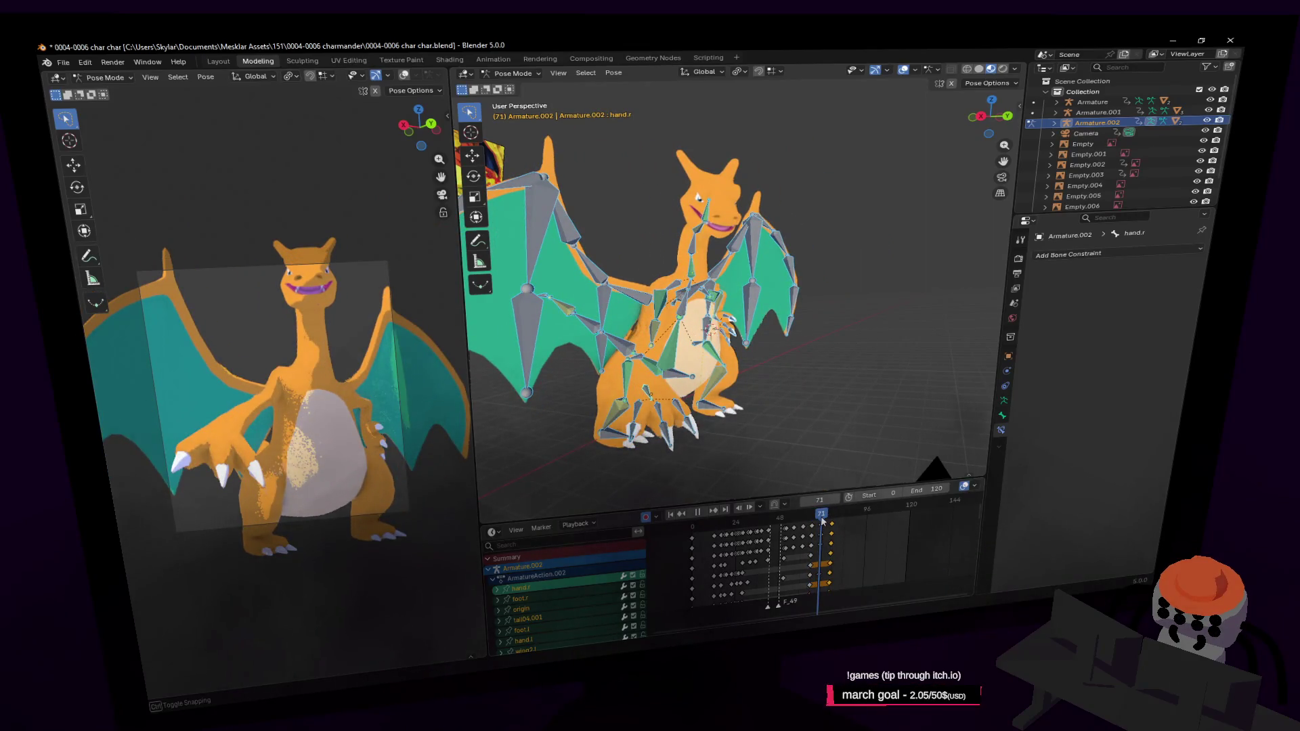
mouse_move(823, 521)
left_mouse_down()
mouse_move(815, 528)
mouse_move(829, 527)
left_mouse_up()
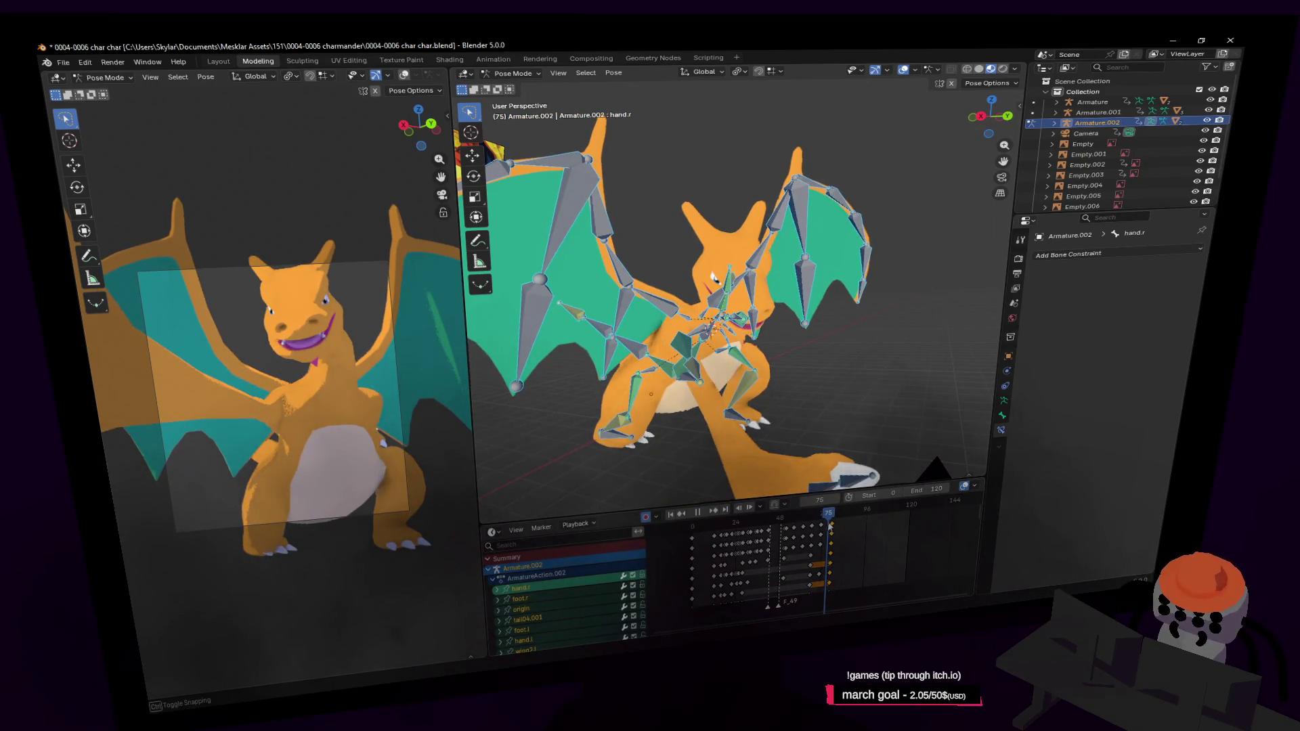
Step: Cancel a stray rotation, select only hand.r and rotate it
key("shift+grave")
key("s")
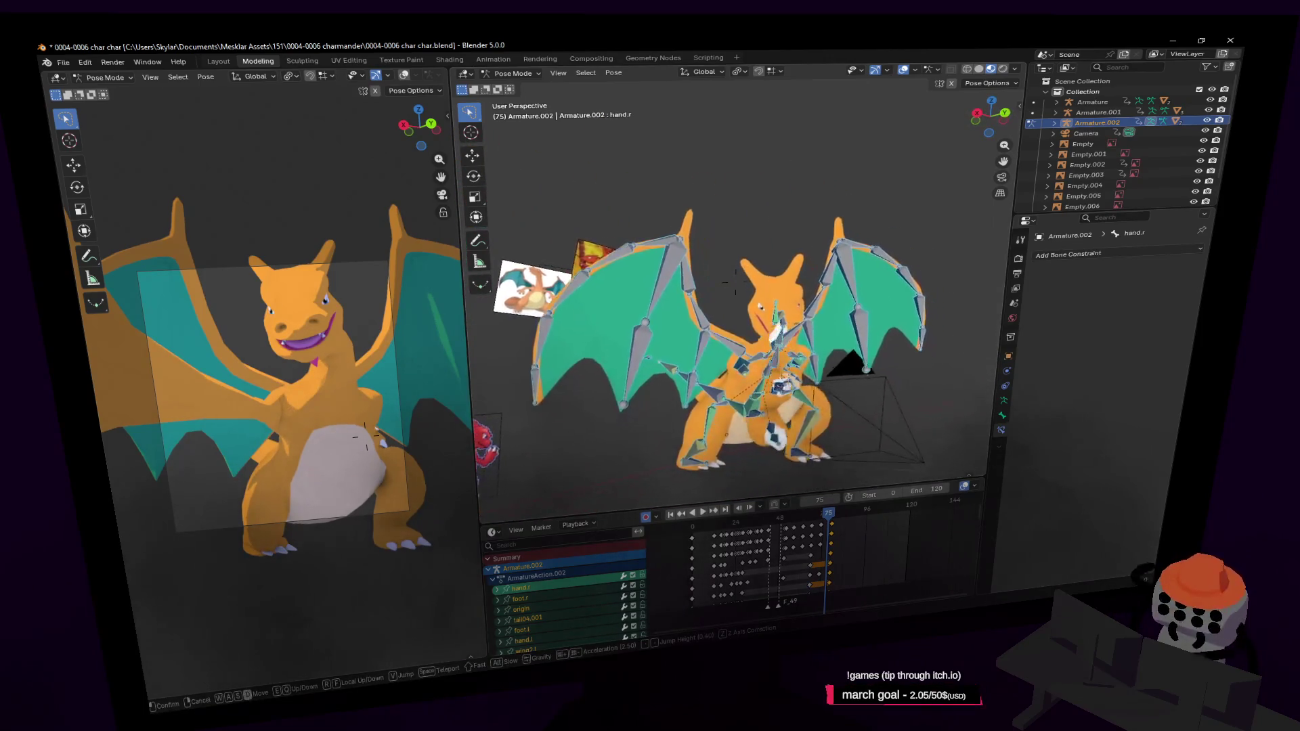
left_click(736, 287)
key("r")
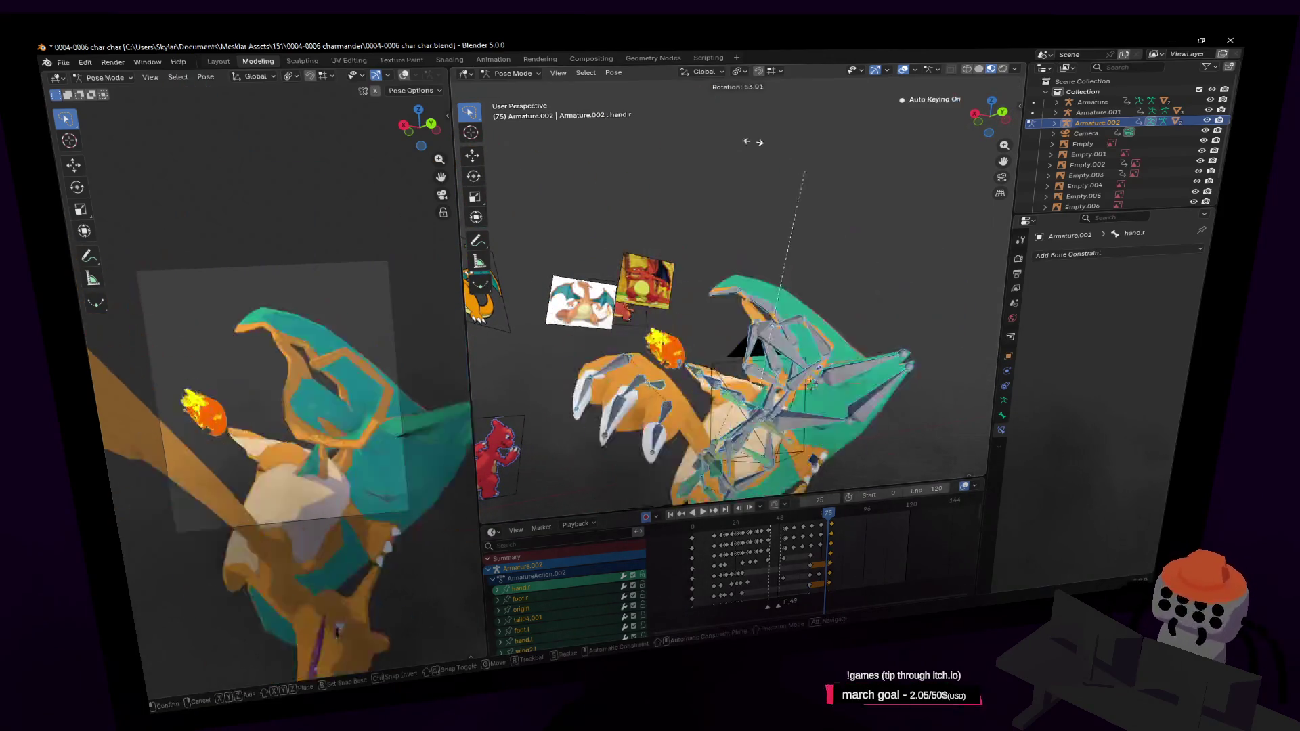
key("Escape")
middle_click_drag(590, 295, 606, 295)
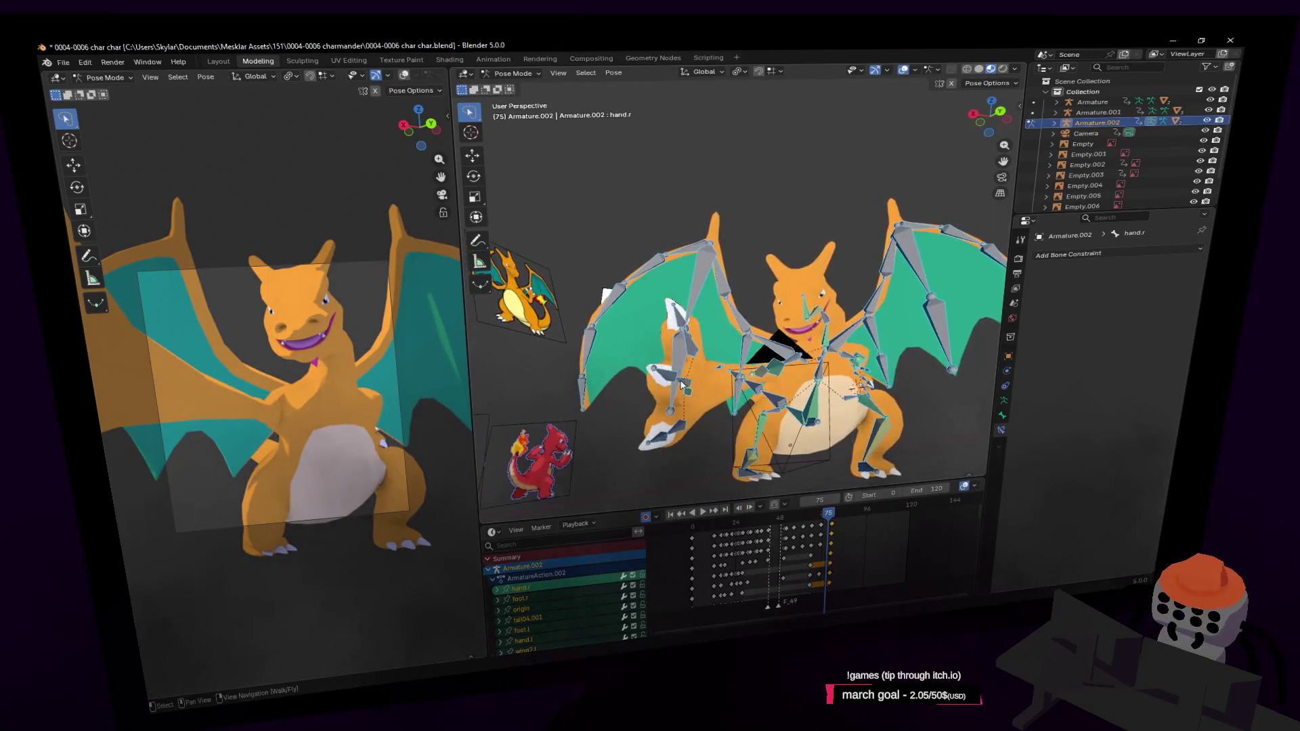
left_click(672, 310)
key("r")
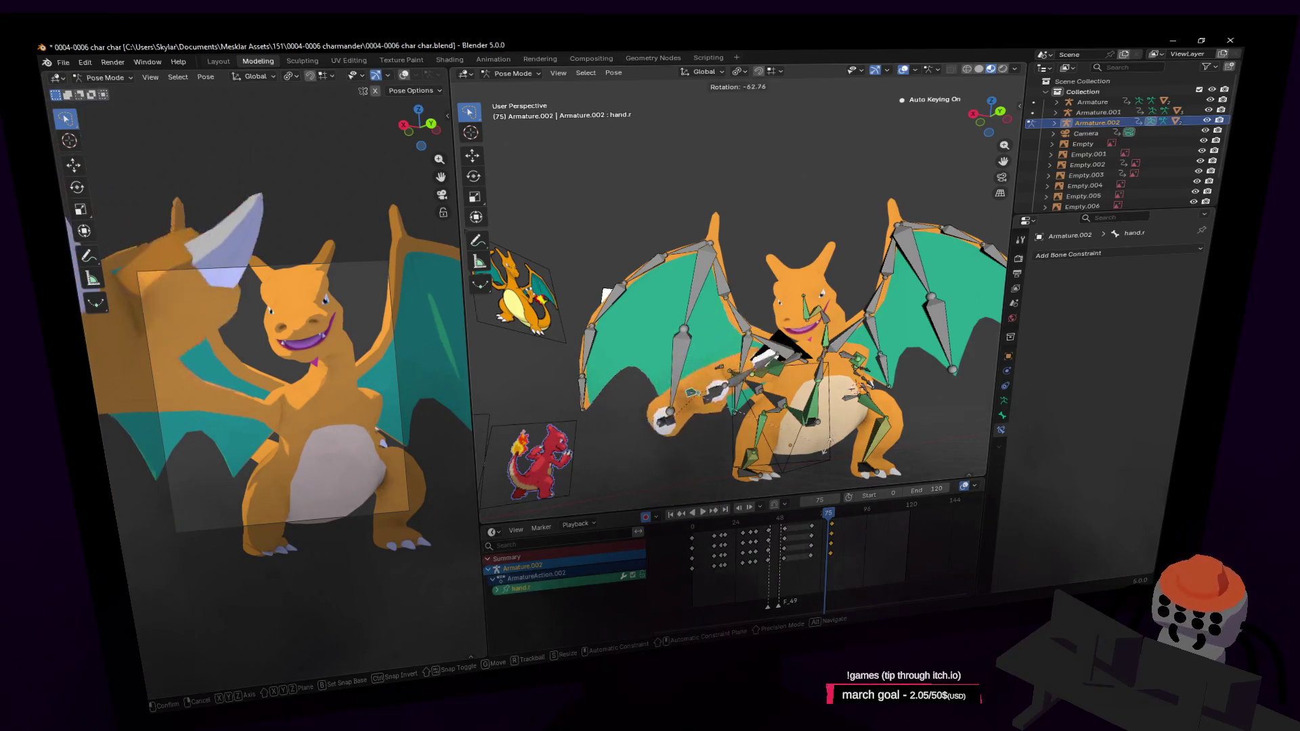
left_click(793, 373)
Step: Rotate the hand bone around Z, move it, and advance to frame 79
middle_click_drag(794, 374, 782, 387)
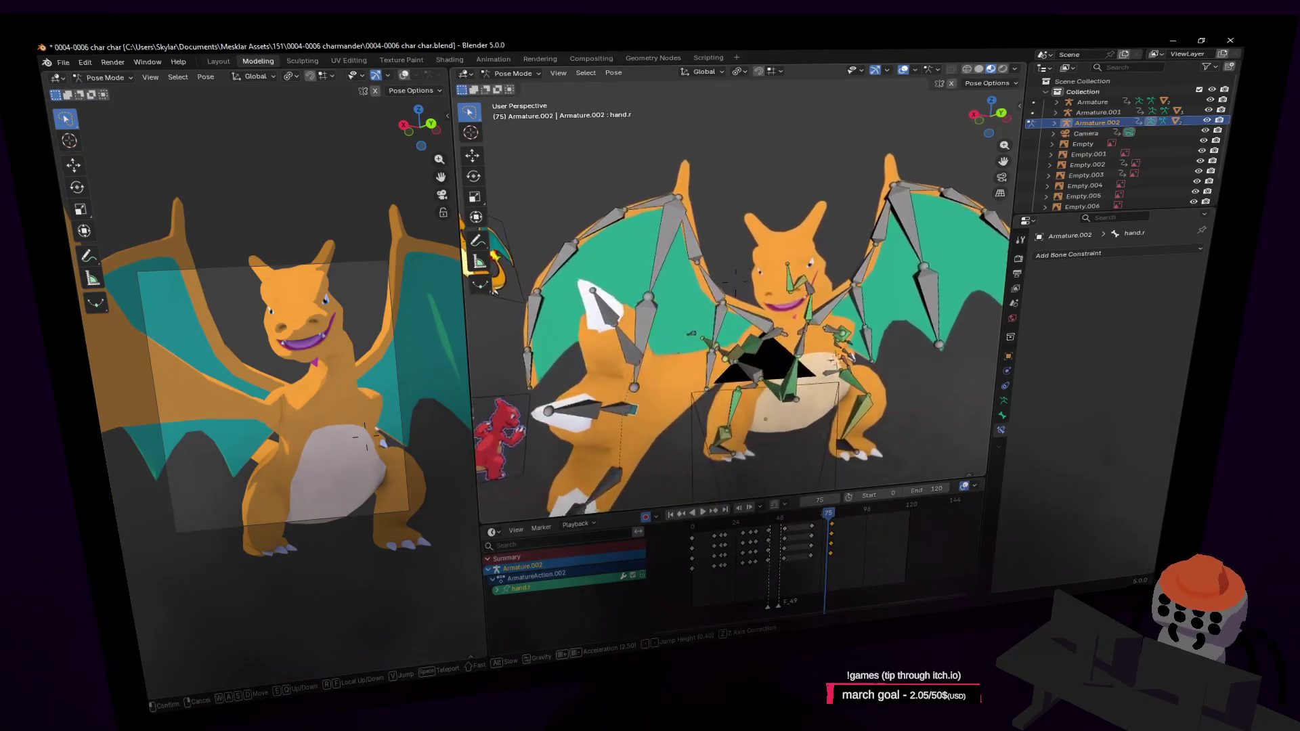
key("r")
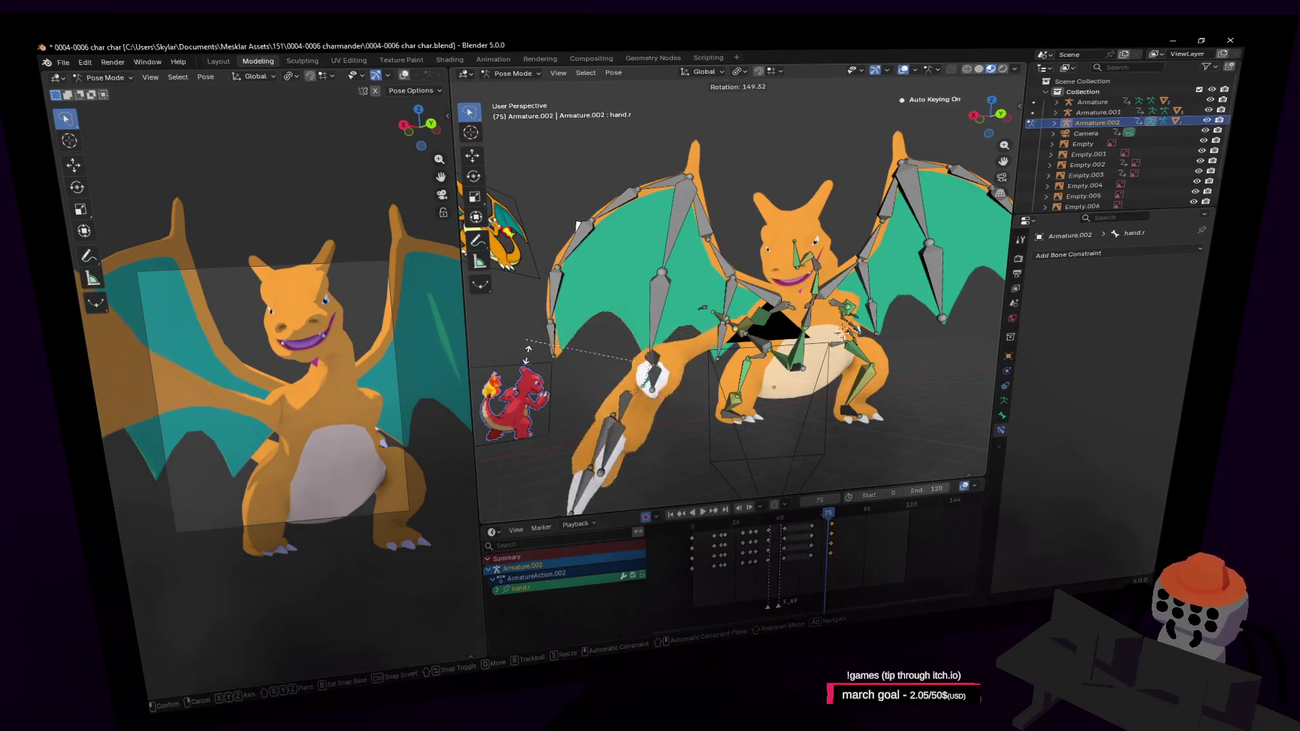
left_click(620, 441)
key("g")
left_click(736, 439)
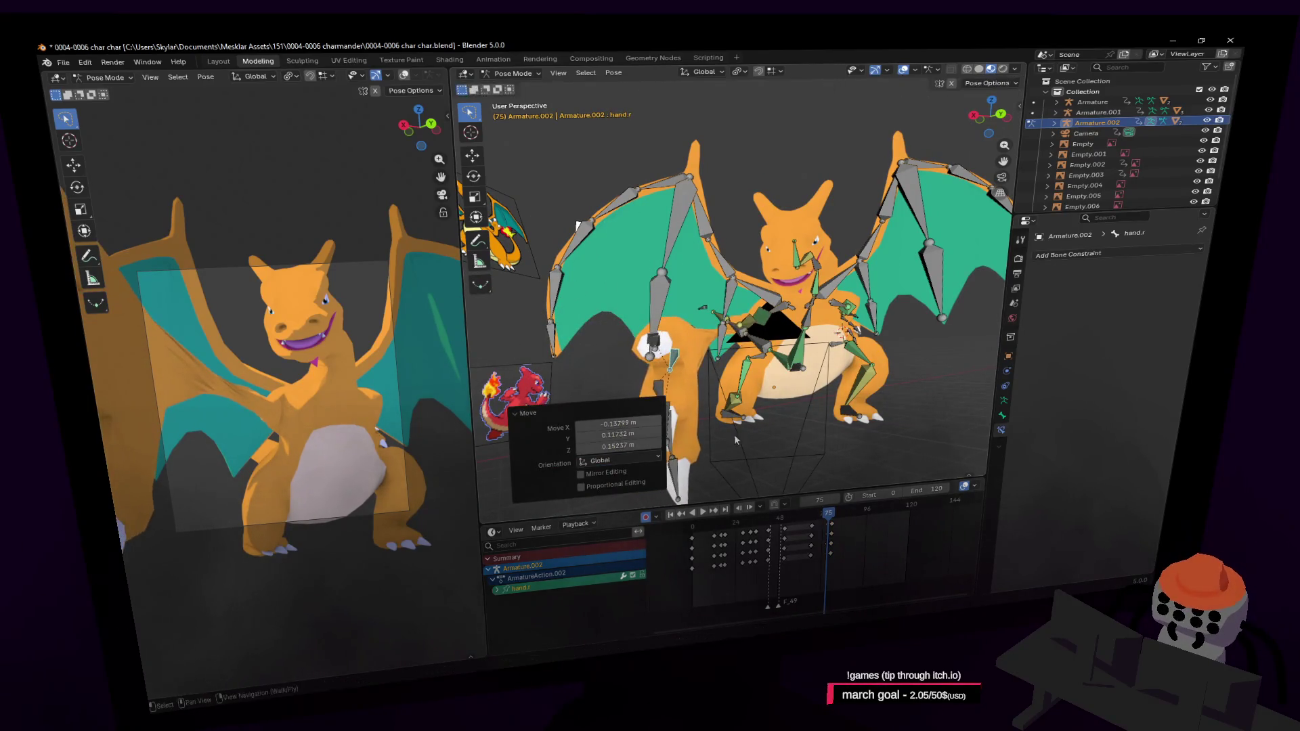
mouse_move(829, 514)
left_mouse_down()
mouse_move(800, 523)
mouse_move(828, 523)
left_mouse_up()
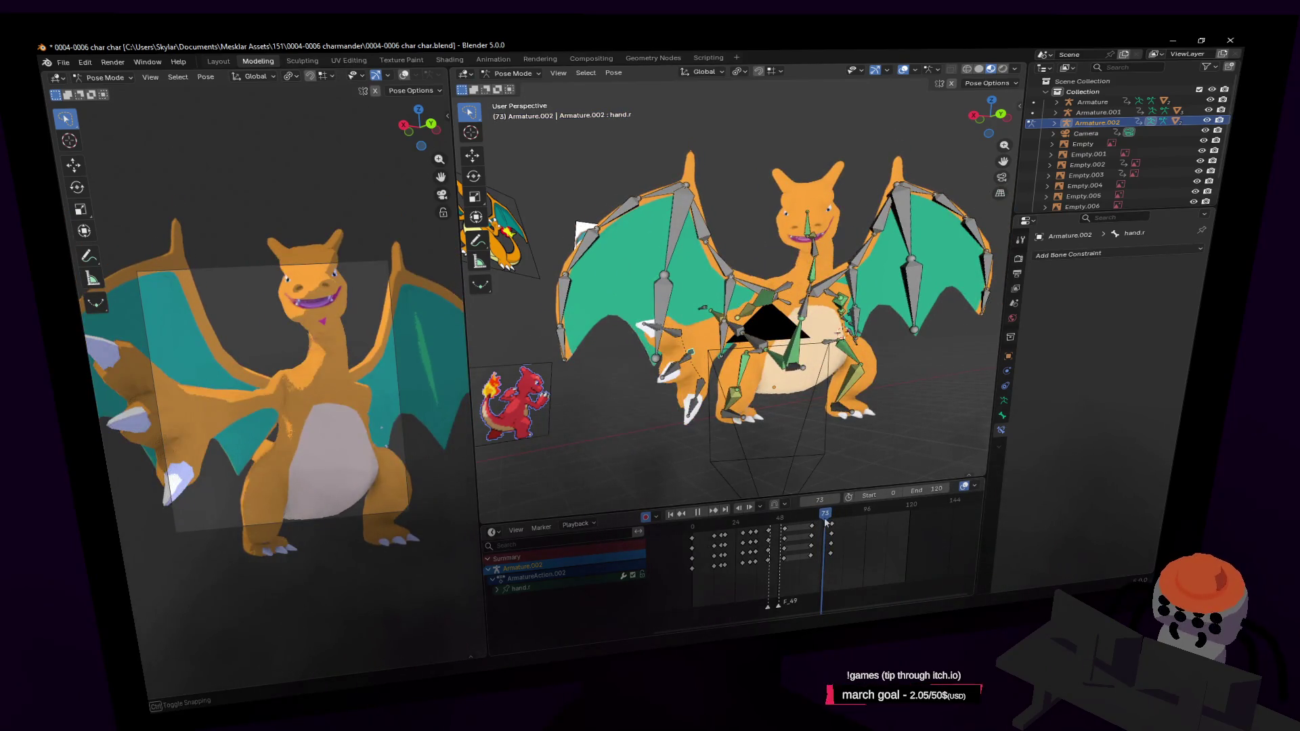
Step: Turn the hand bone 145° around Z and scrub from frame 73 to 76
middle_click_drag(771, 336, 710, 264)
key("r")
key("z")
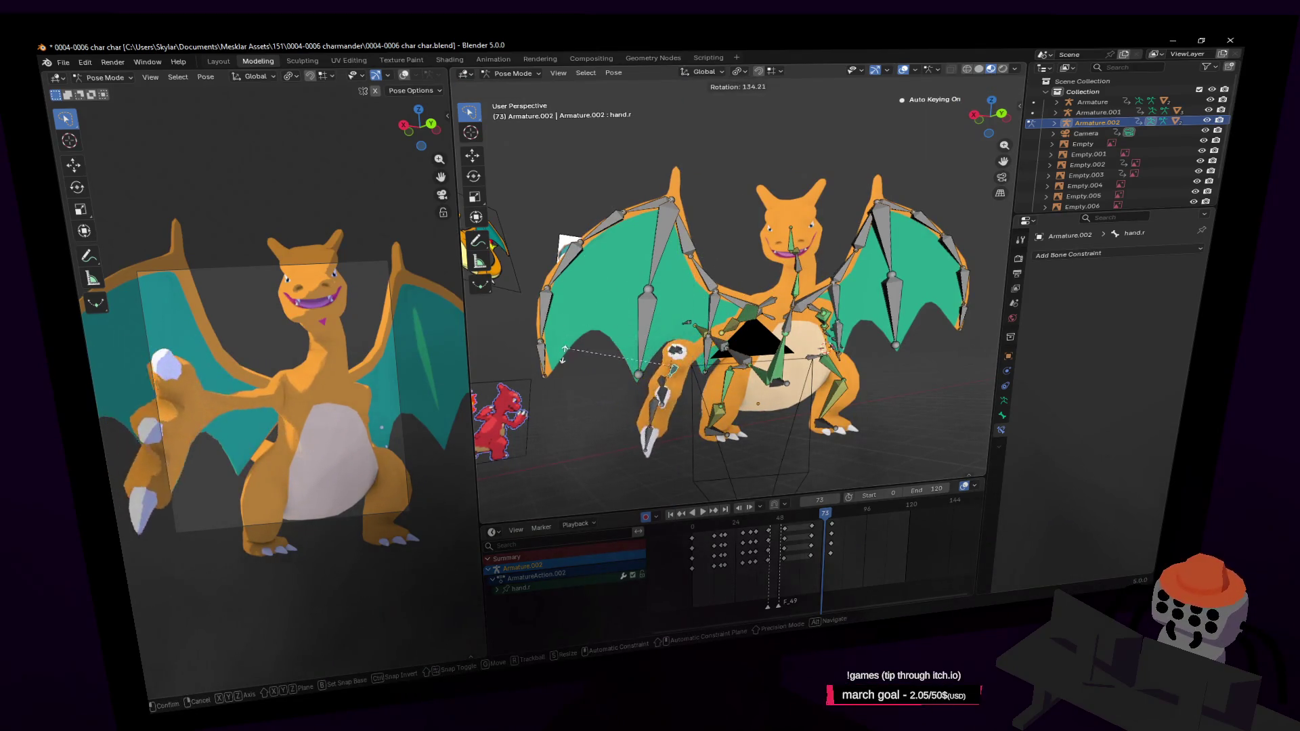
left_click(570, 379)
mouse_move(825, 522)
left_mouse_down()
mouse_move(836, 519)
mouse_move(828, 536)
mouse_move(840, 541)
left_mouse_up()
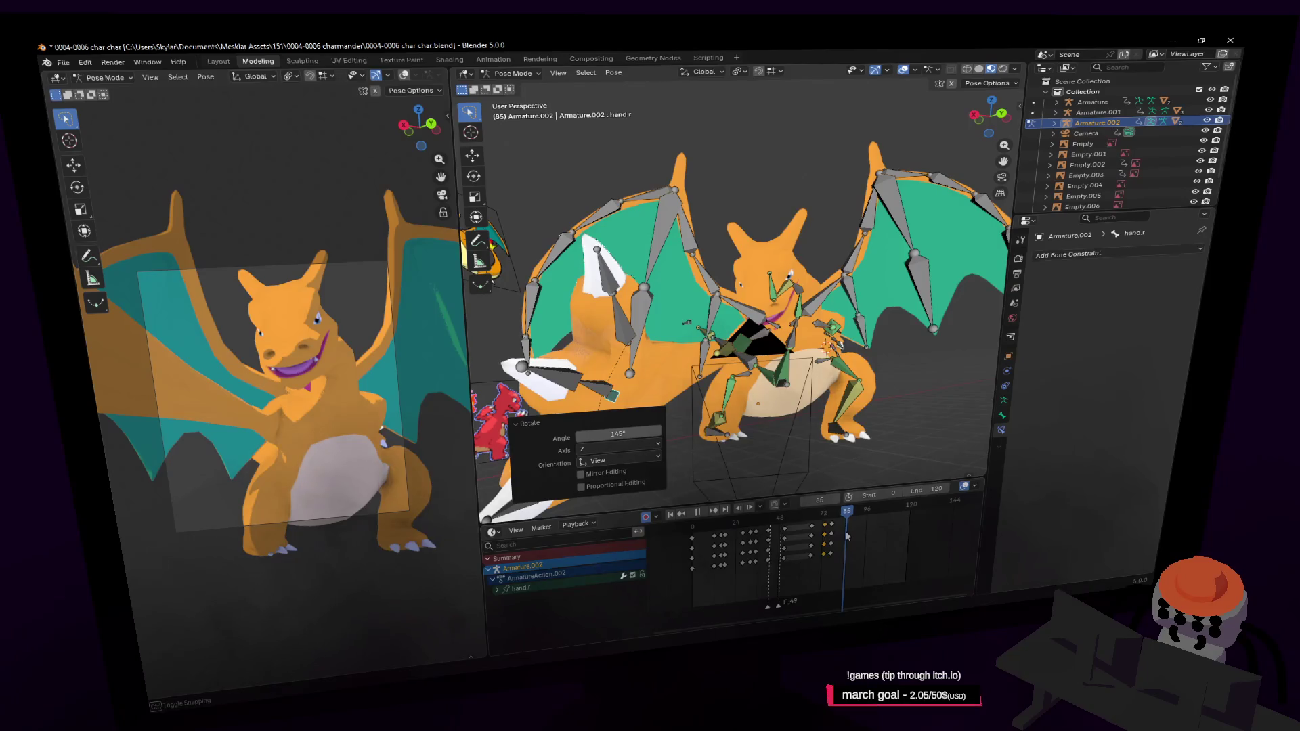
Step: Stop playback, select all bones and duplicate their keyframes to a later frame with Shift+D
key("space")
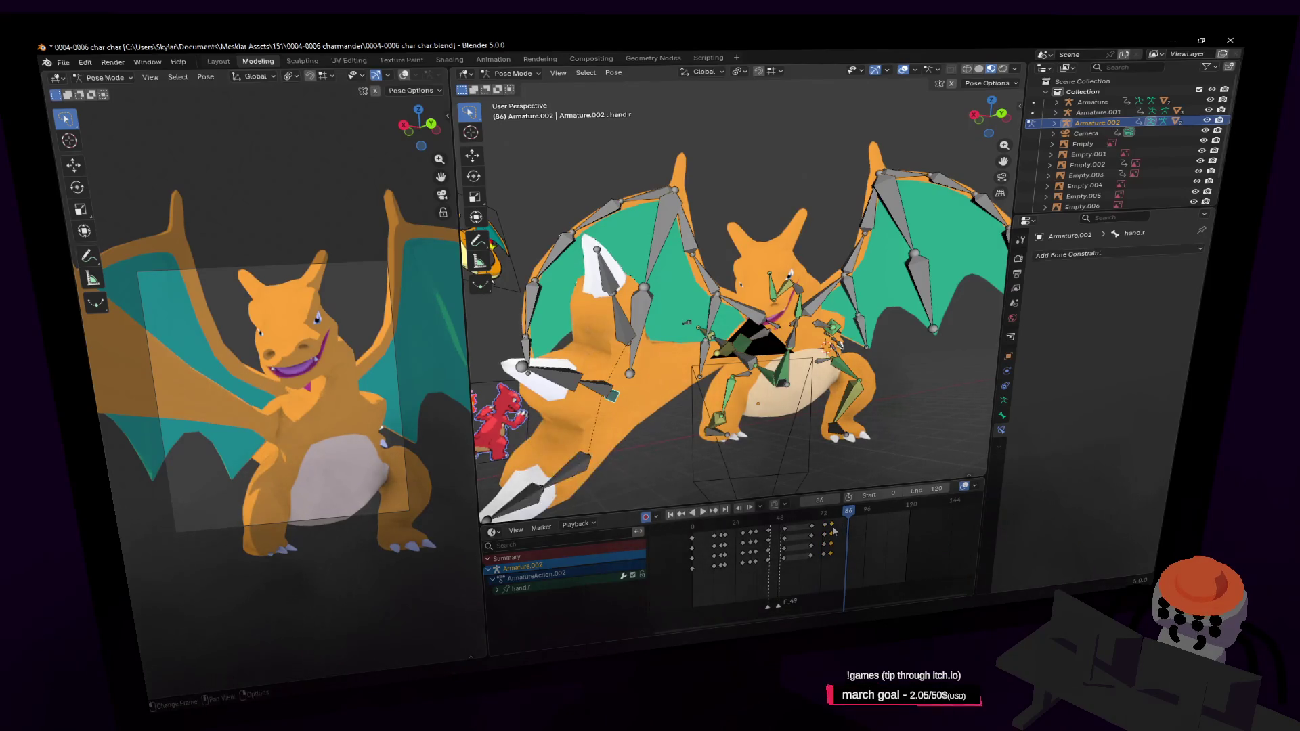
key("a")
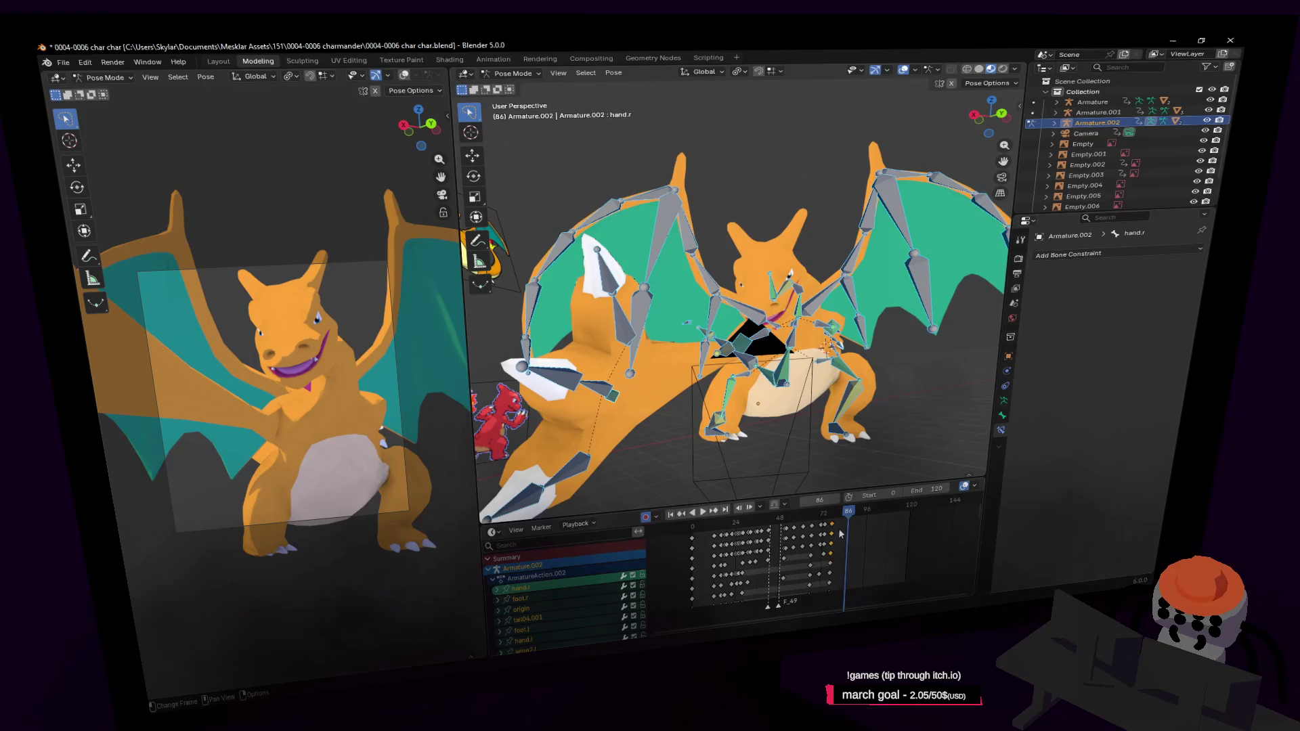
left_click(832, 525)
key("shift+d")
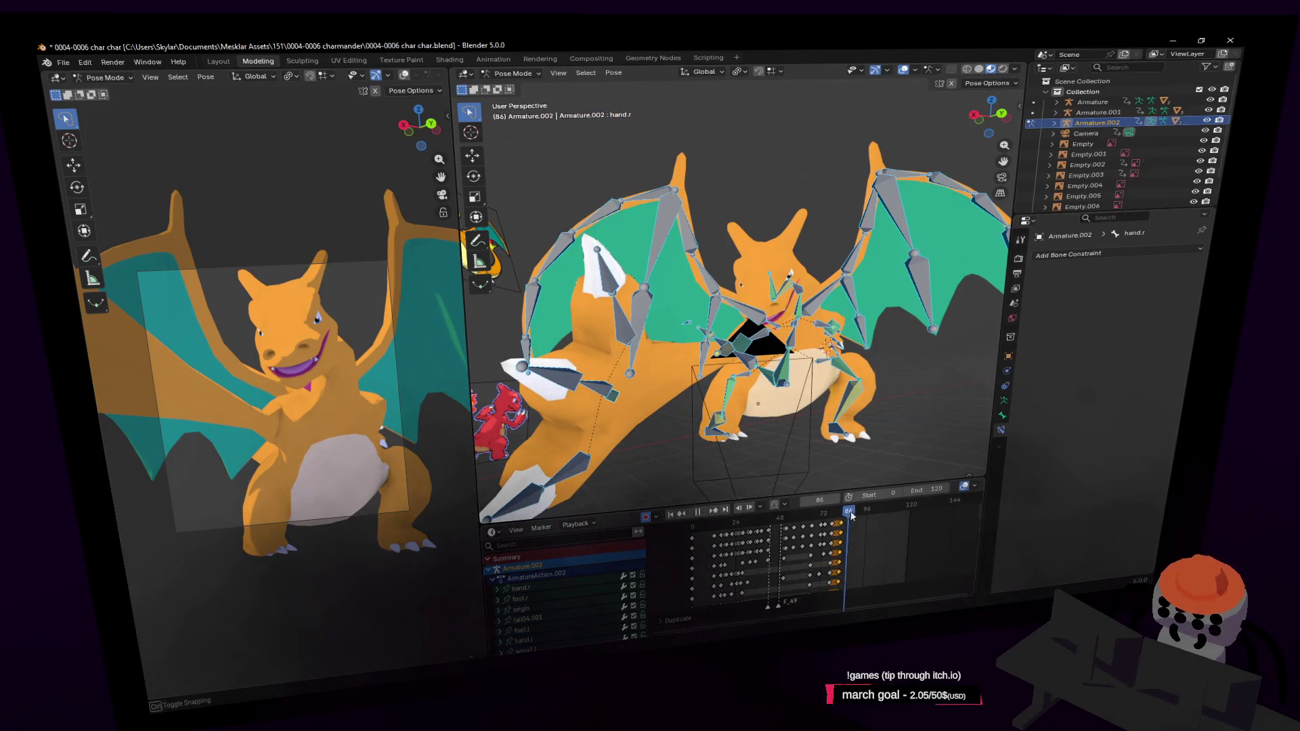
left_click(850, 516)
middle_click_drag(843, 488, 829, 473)
Step: Reframe the view and return to Object Mode
key("shift+grave")
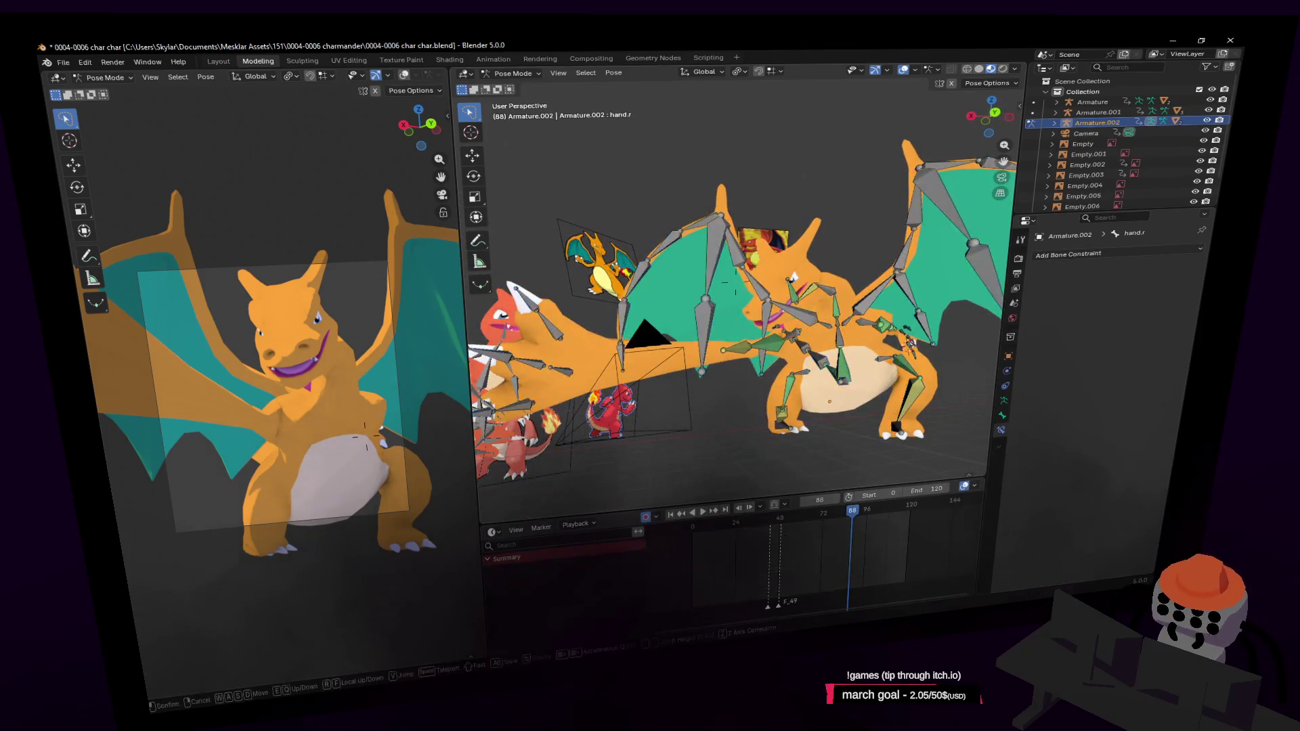
left_click(734, 276)
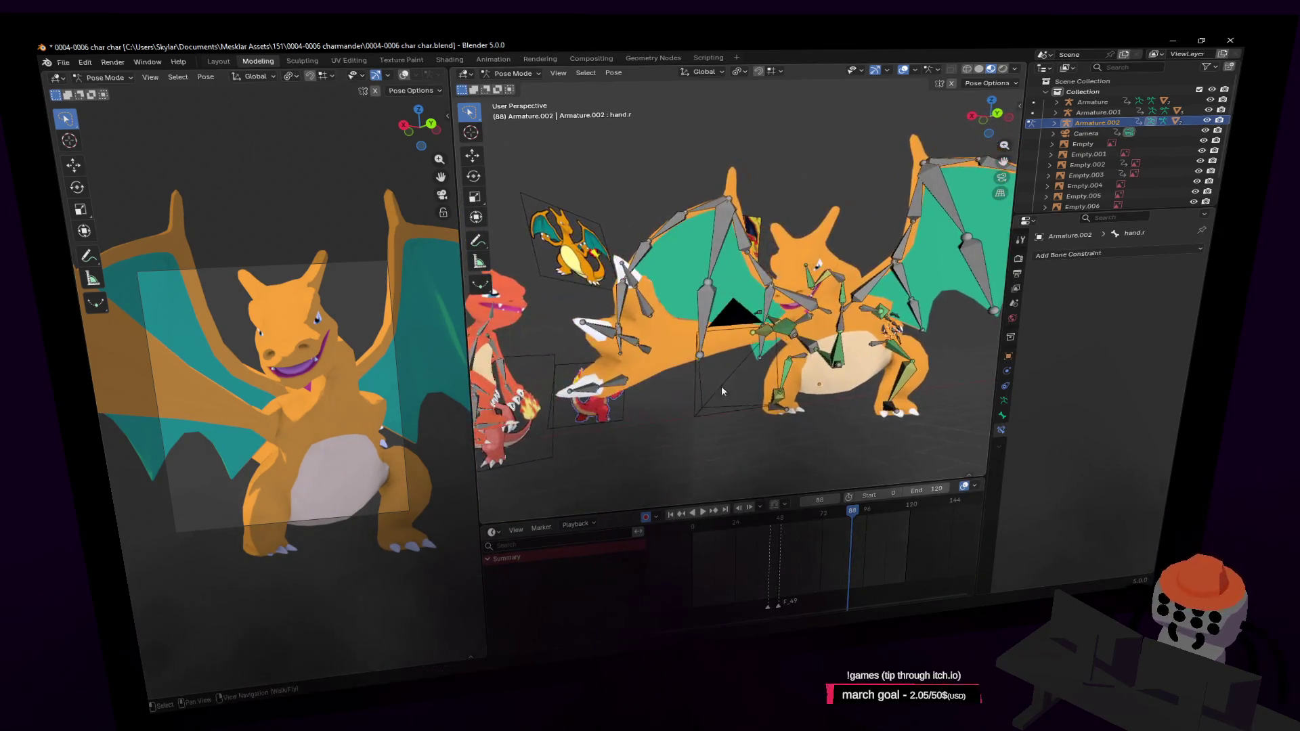
left_click(519, 87)
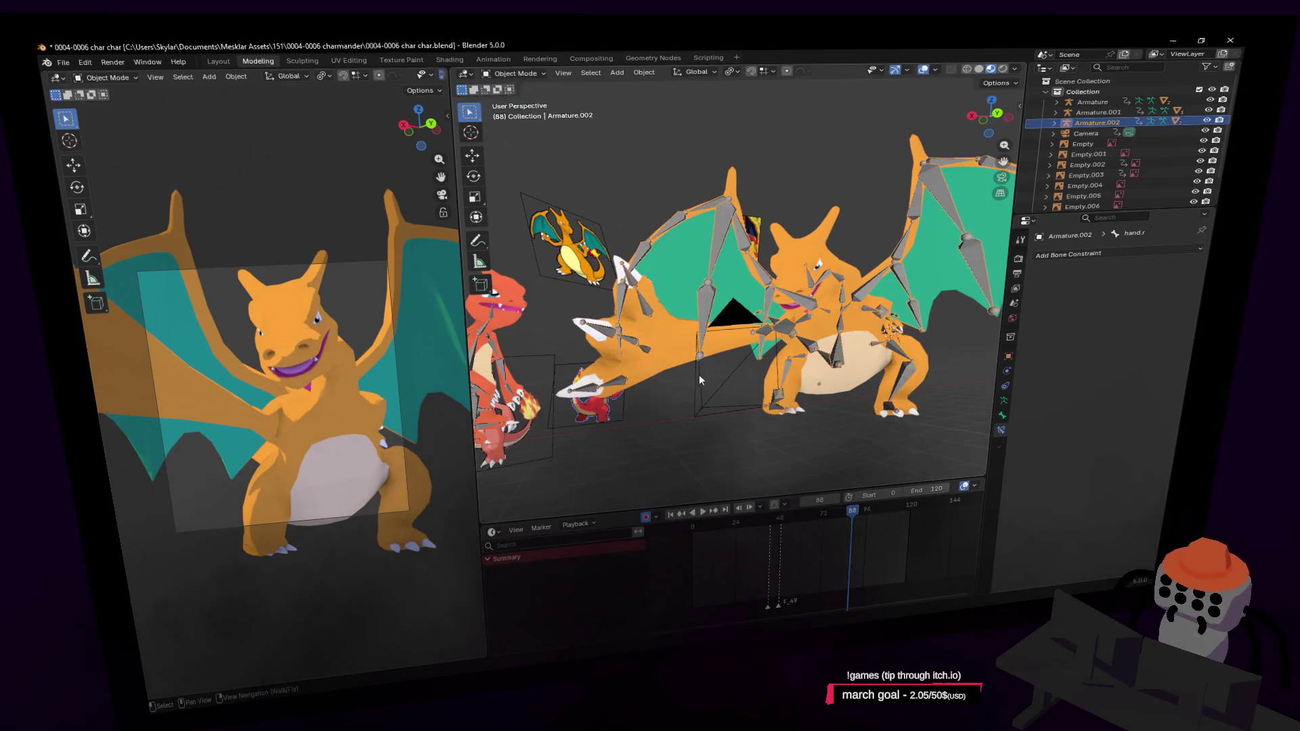
Step: Select the scene camera, paste a duplicate Camera.001 and add a marker at frame 88
left_click(744, 427)
middle_click_drag(745, 427, 728, 419)
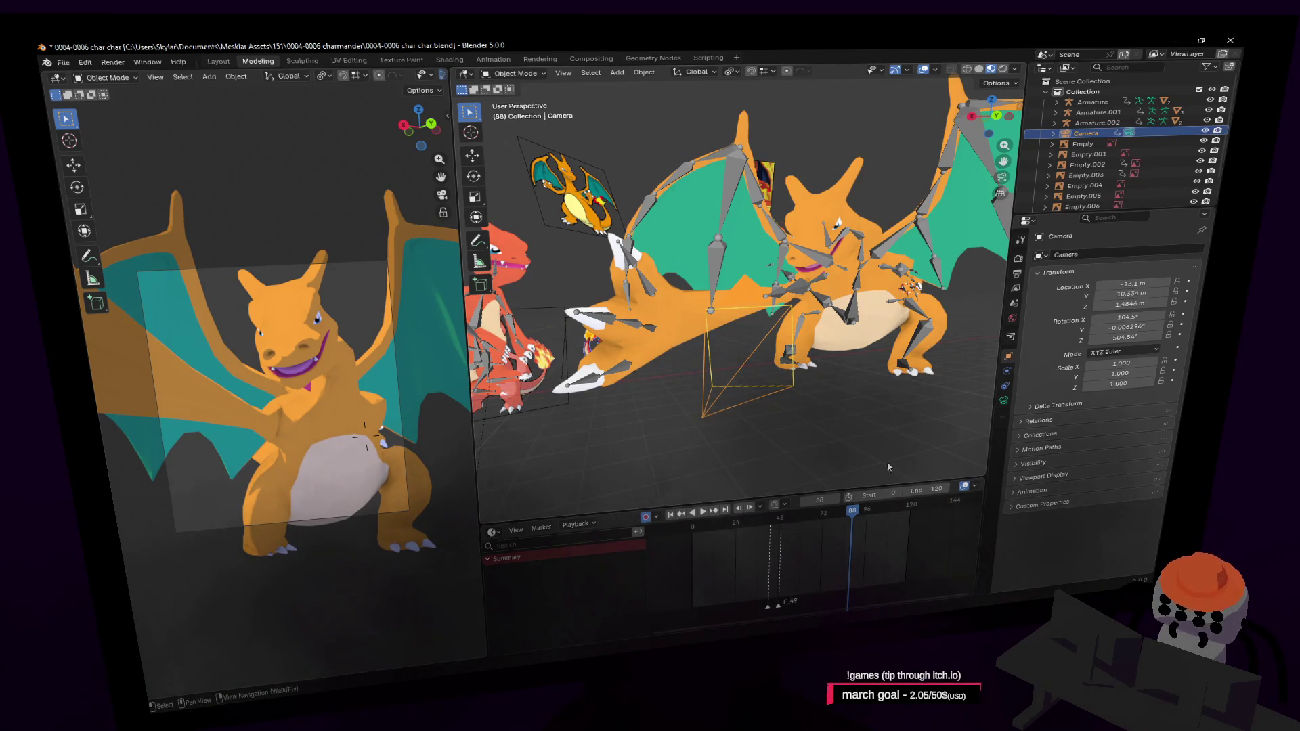
key("ctrl+v")
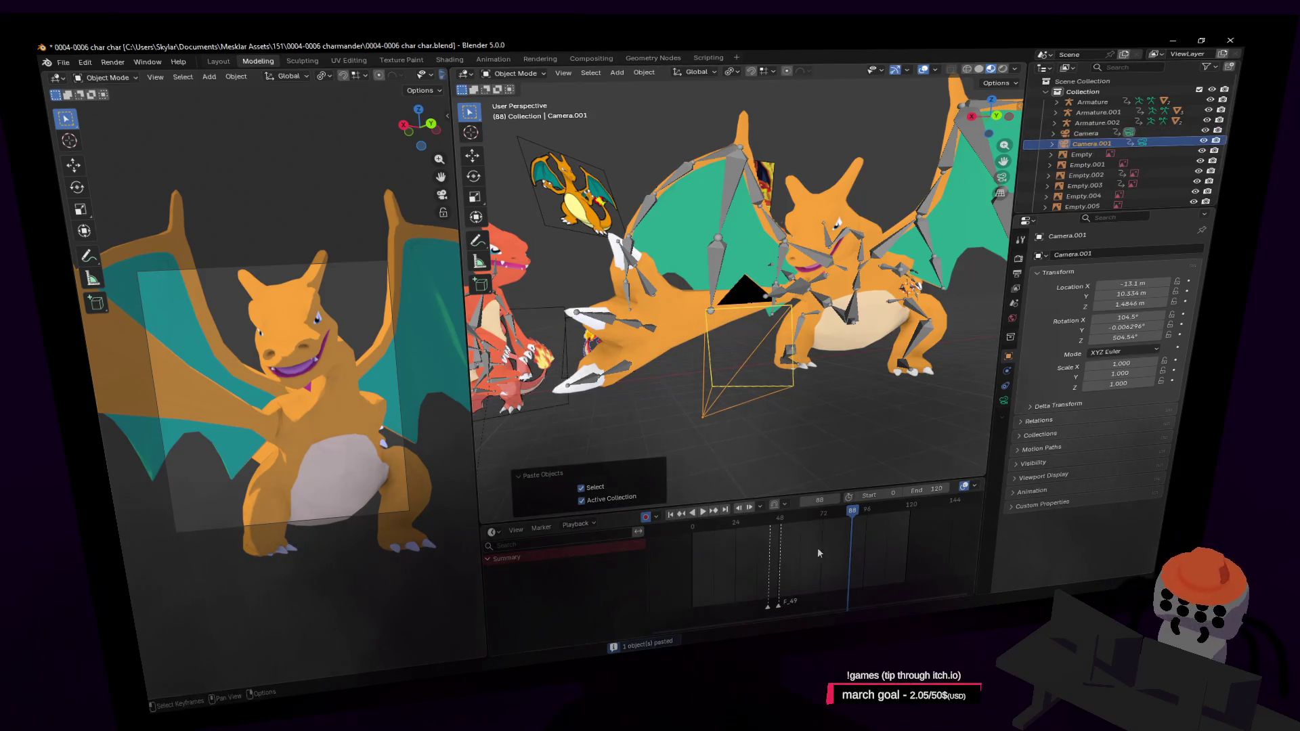
key("m")
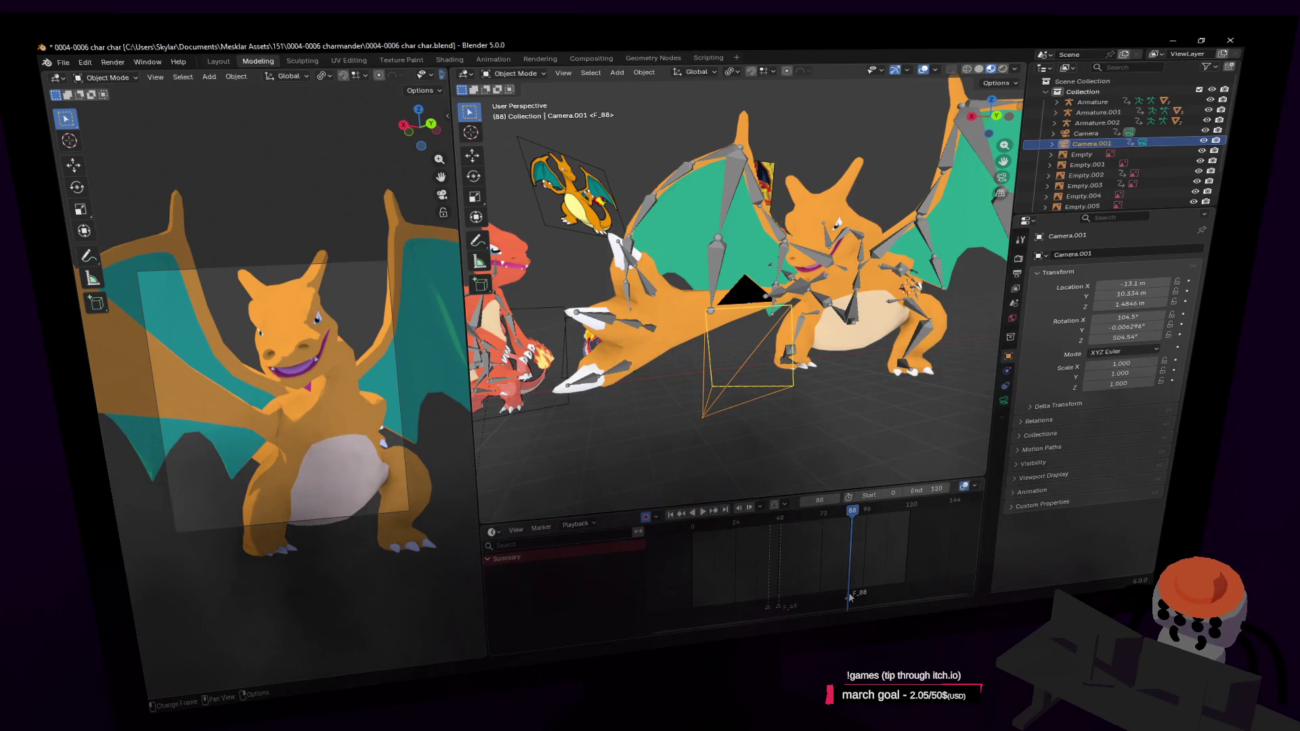
Step: Bind the copied camera to the frame-88 marker and jump back to the first frame
left_click(542, 530)
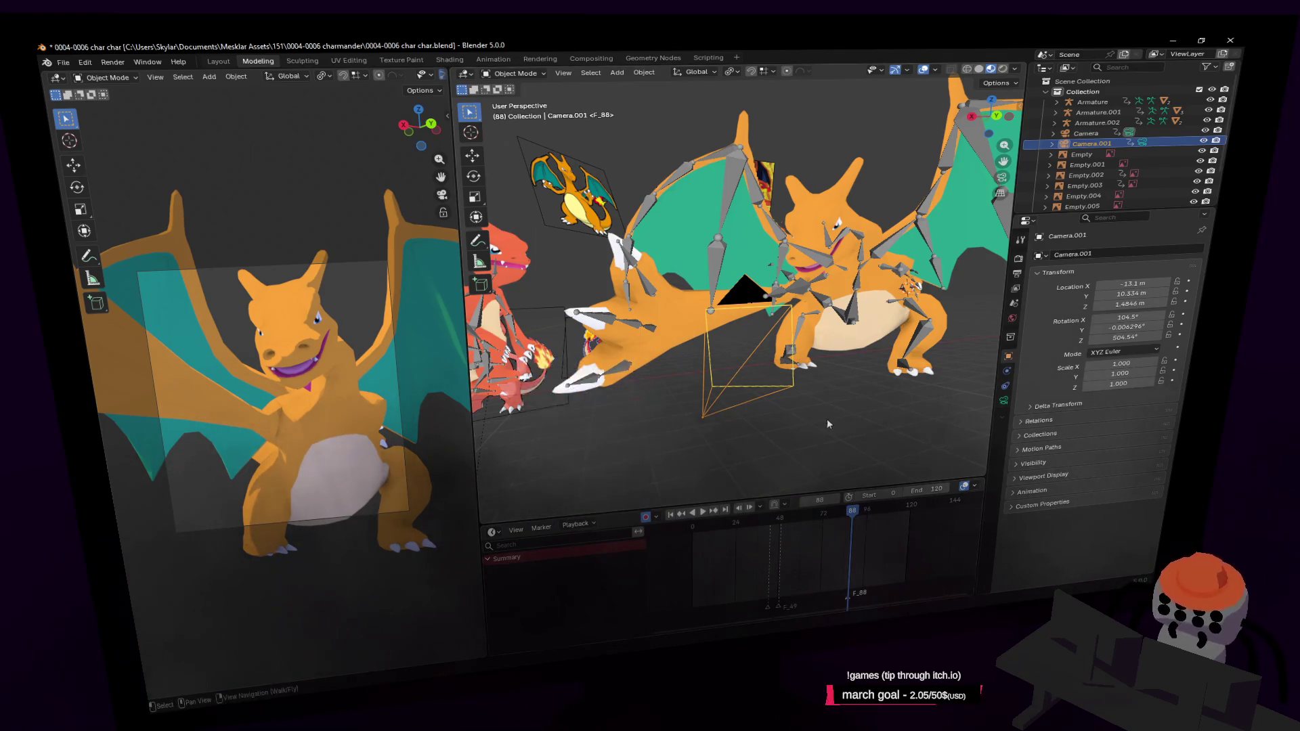
left_click(1141, 143)
key("b")
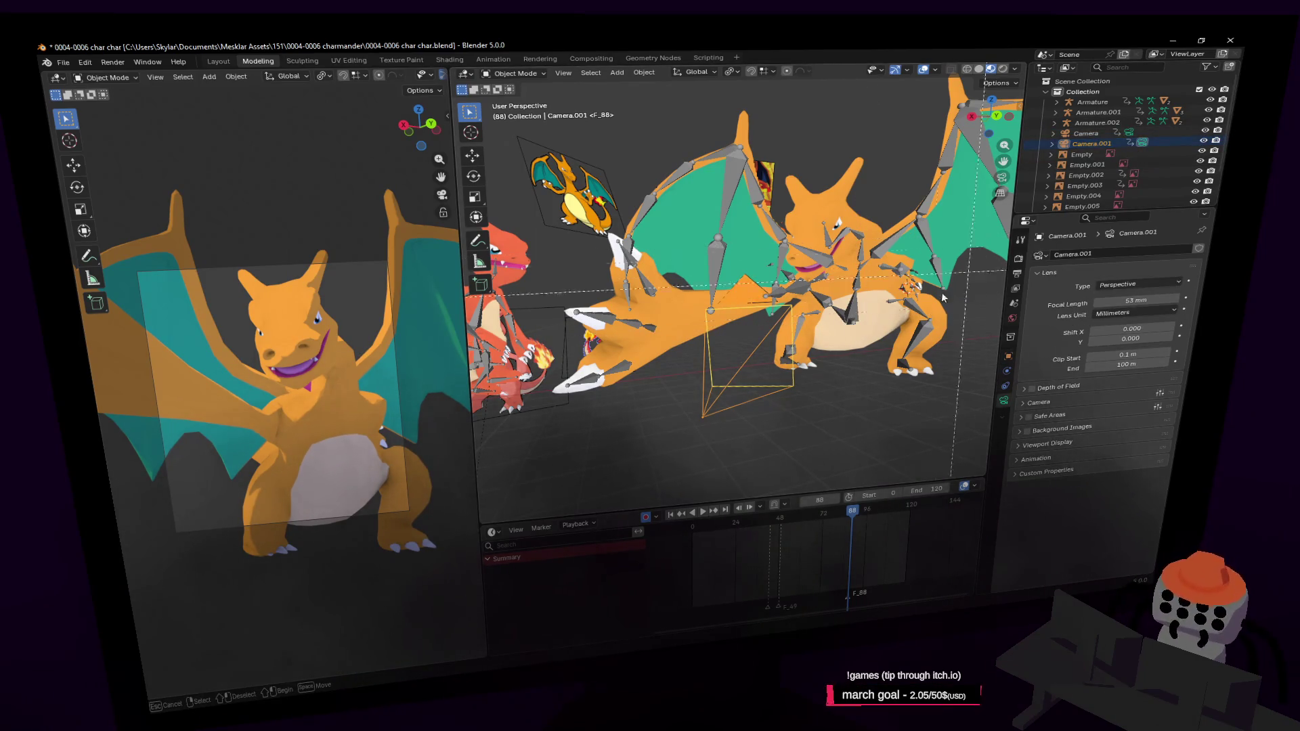
key("Escape")
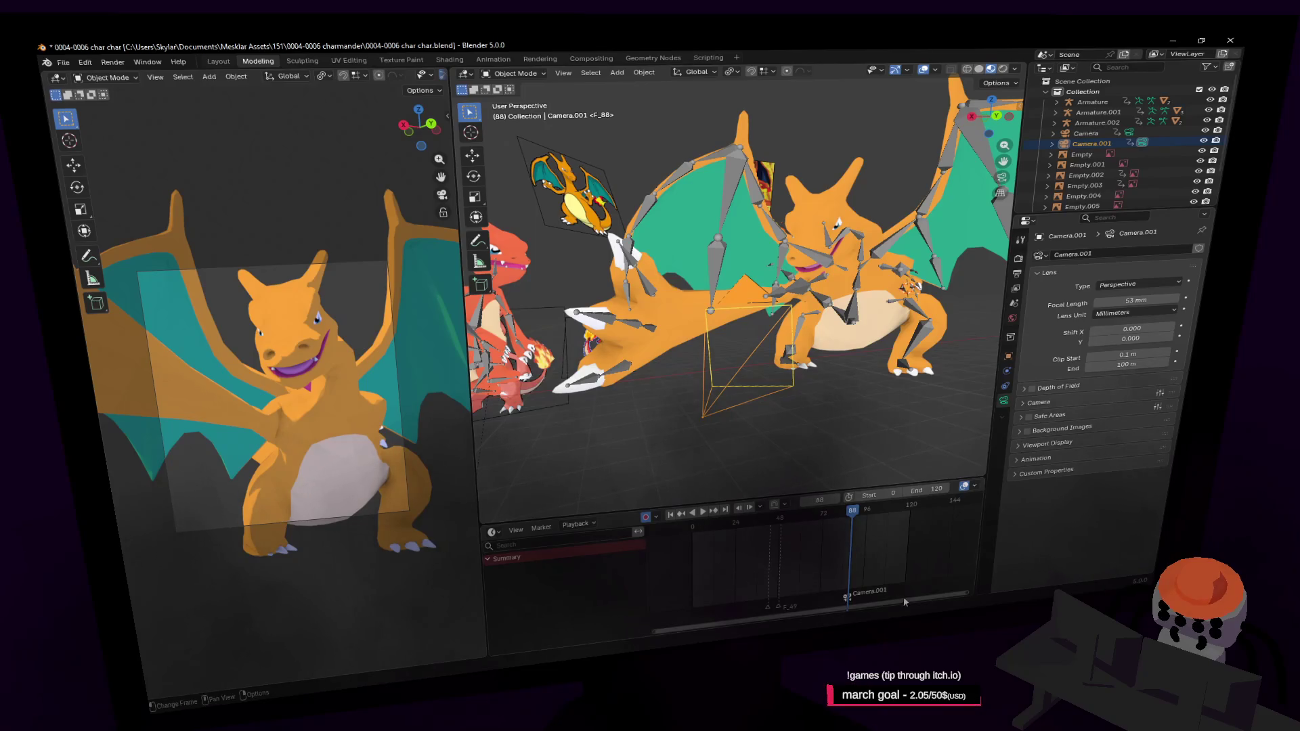
key("shift+Left")
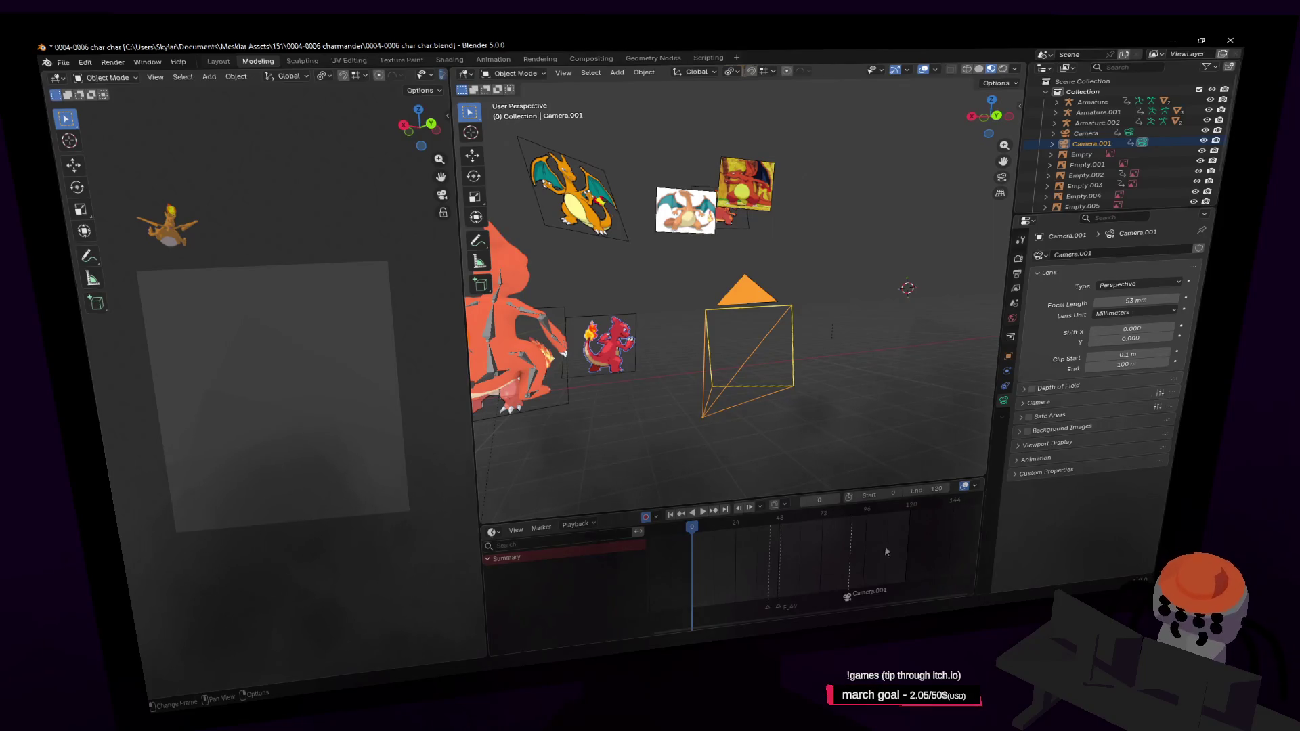
Step: Select the original camera and bind it to a new marker at frame 0 with Ctrl+B
left_click(1126, 131)
key("m")
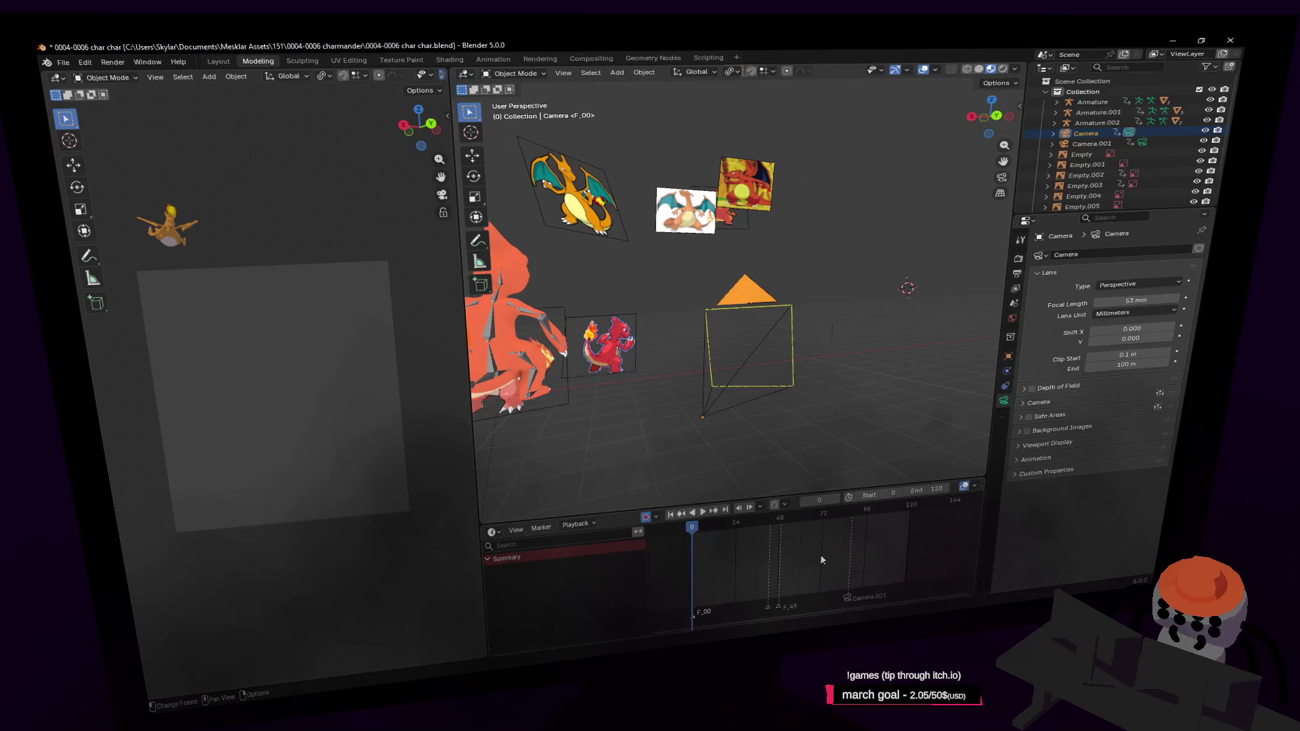
key("ctrl+b")
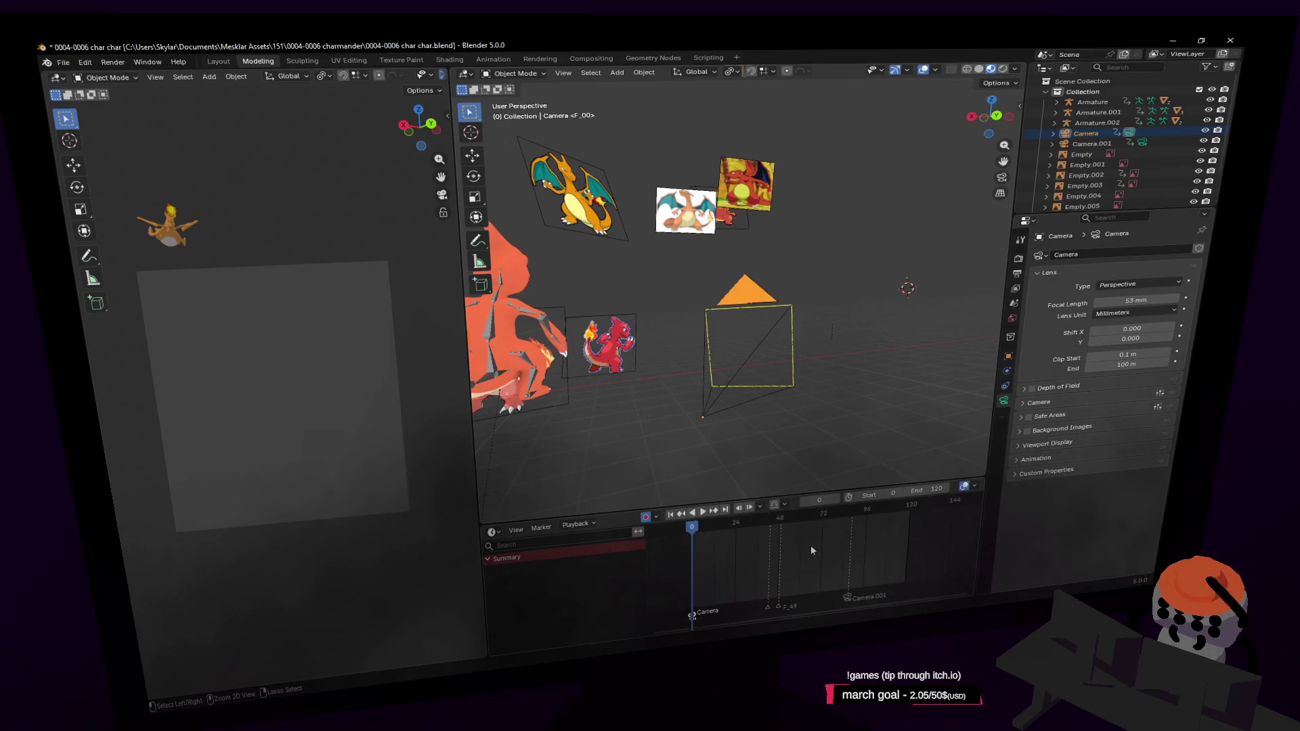
Step: Play back the camera switch, stop at frame 88 and select everything in the scene
key("space")
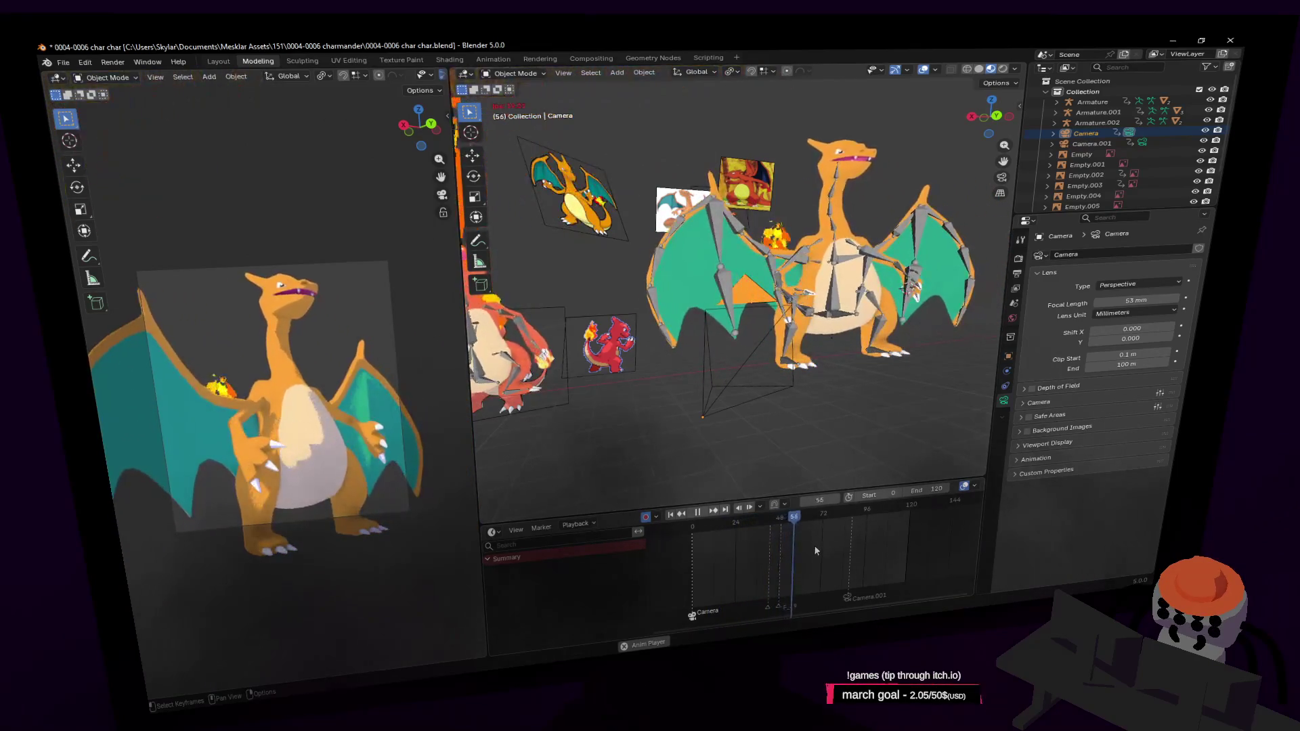
key("space")
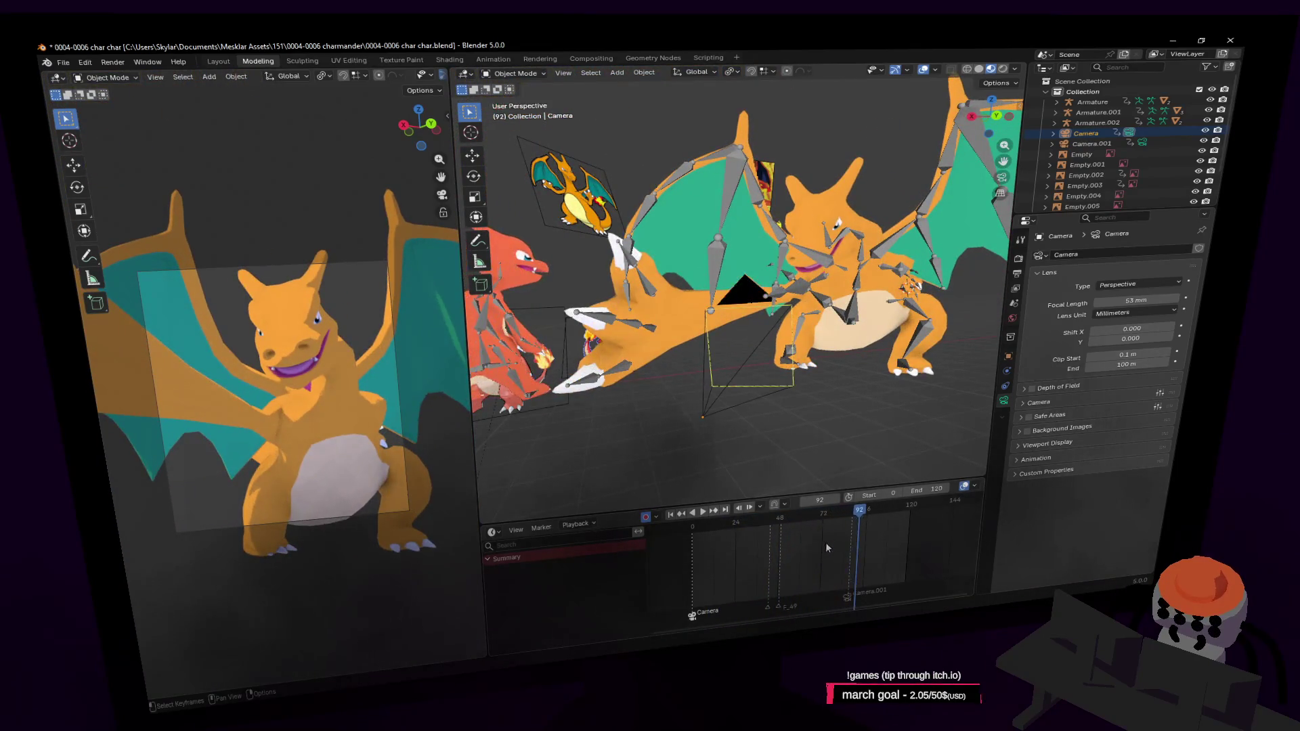
left_click(853, 515)
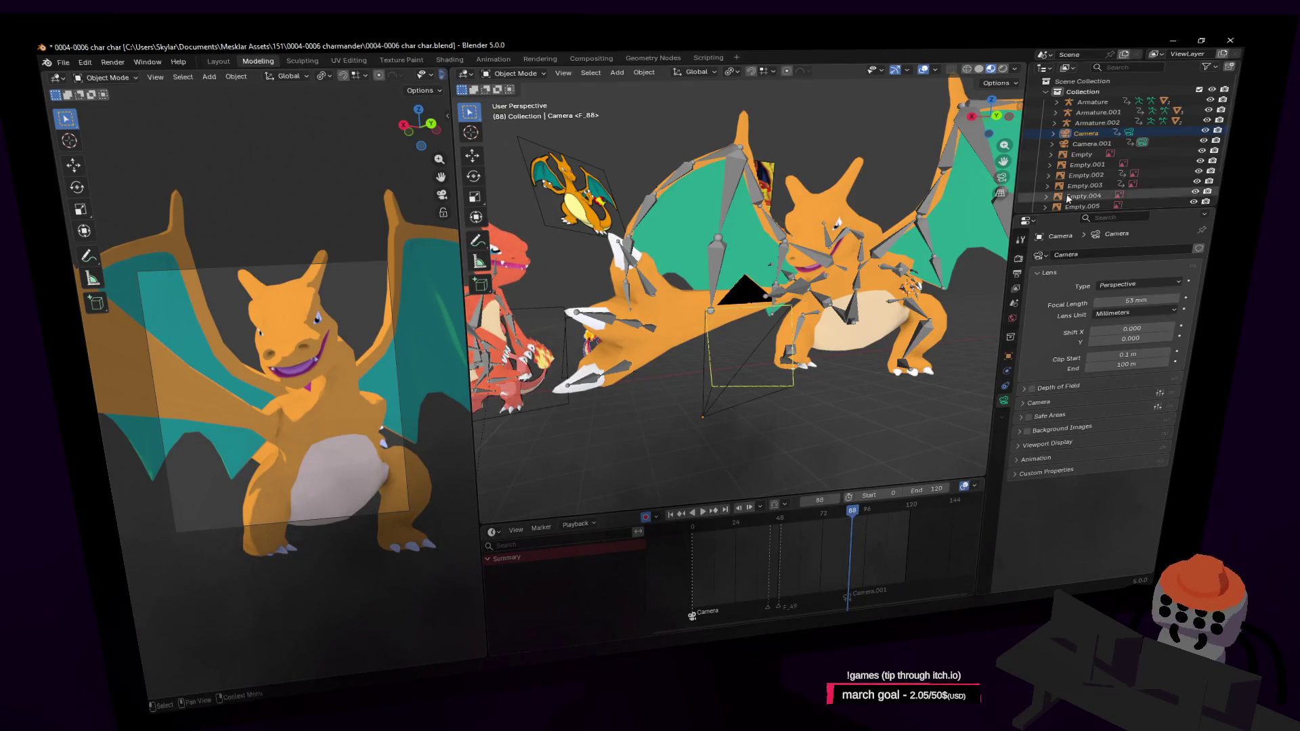
key("a")
Step: Make Armature.002 the only selection, enter Pose Mode and select all bones at frame 77
left_click(863, 257, "shift")
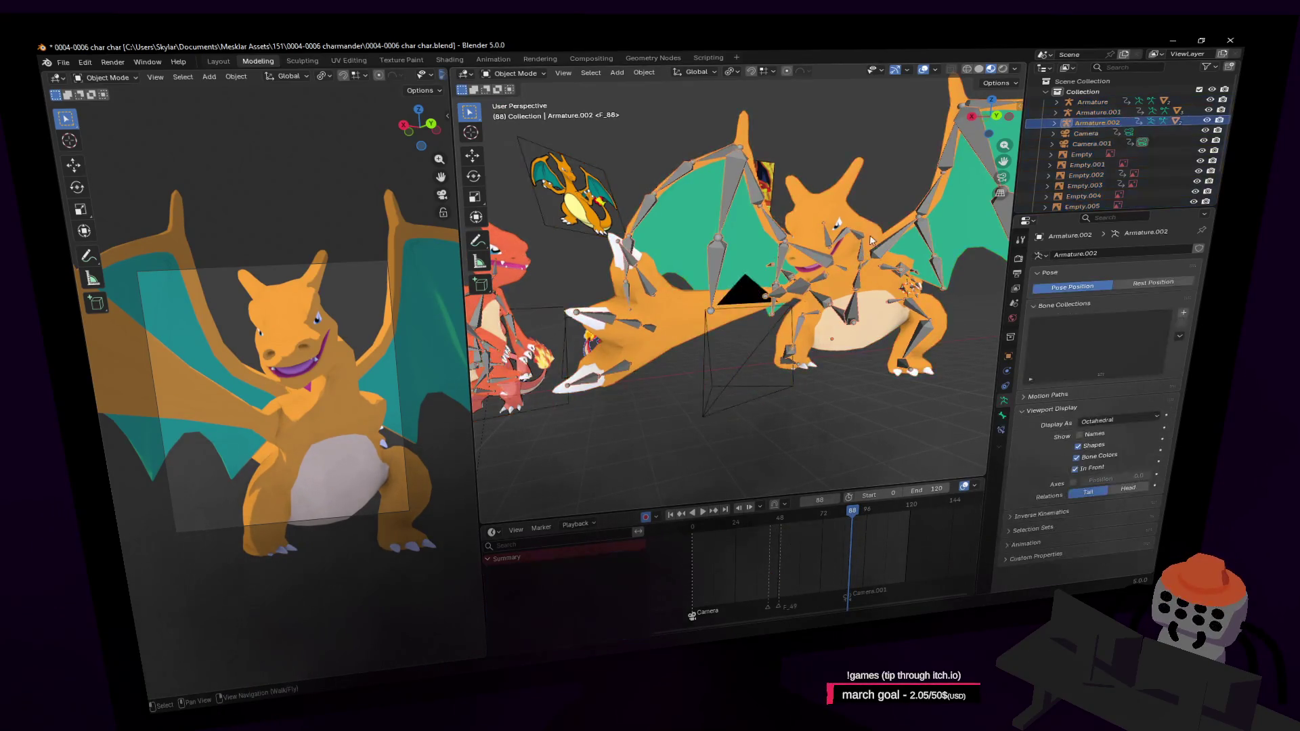
left_click(866, 255)
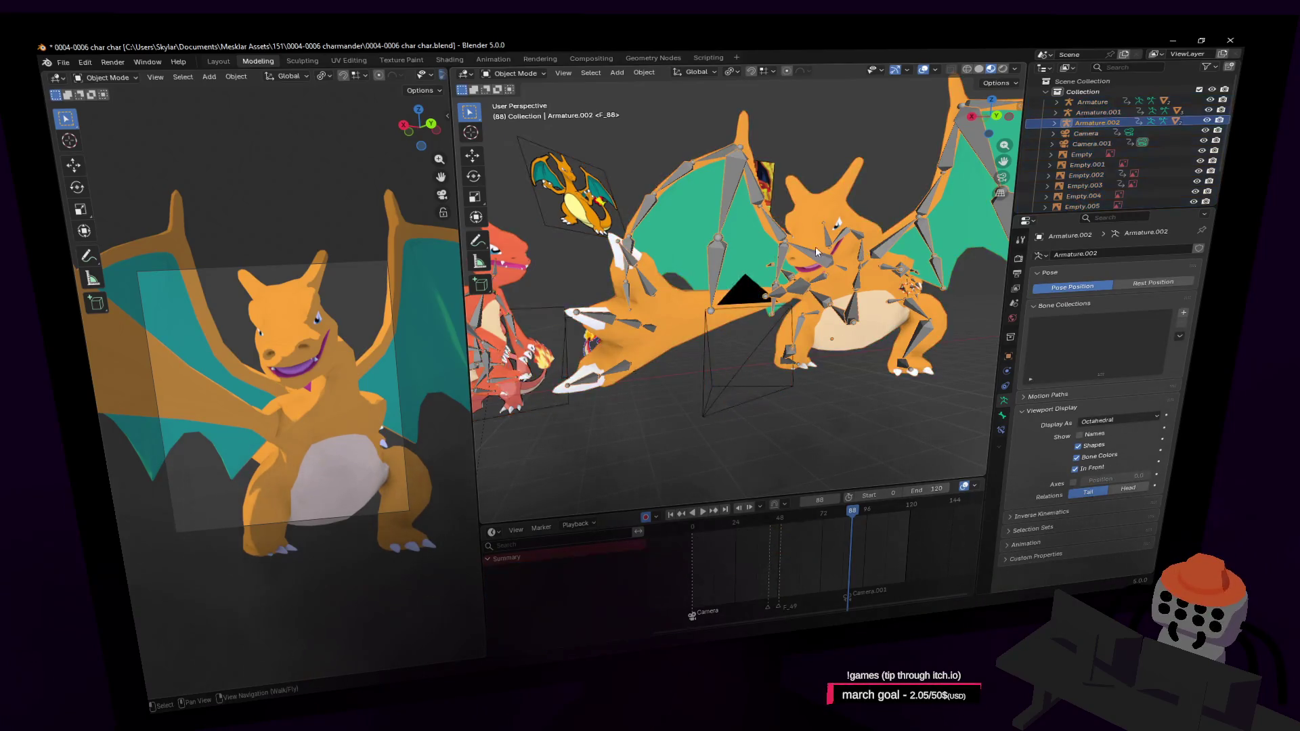
left_click(512, 74)
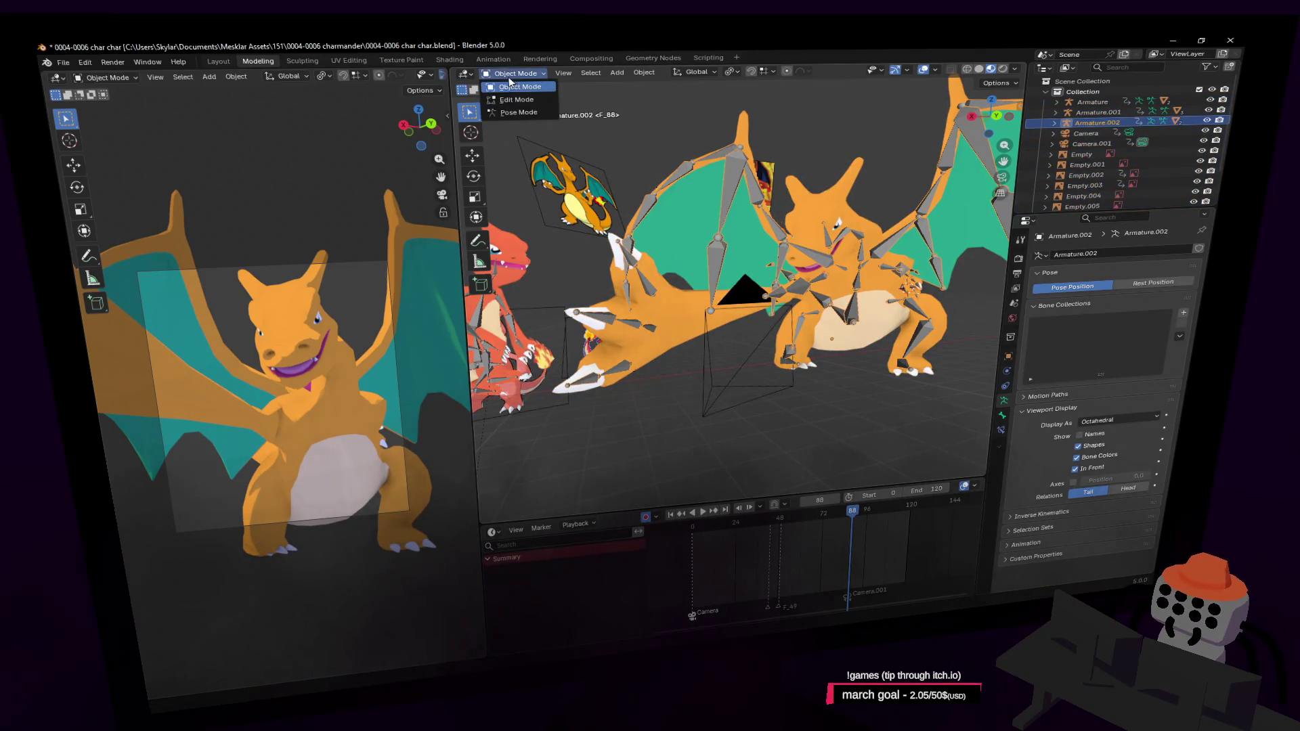
left_click(518, 111)
key("a")
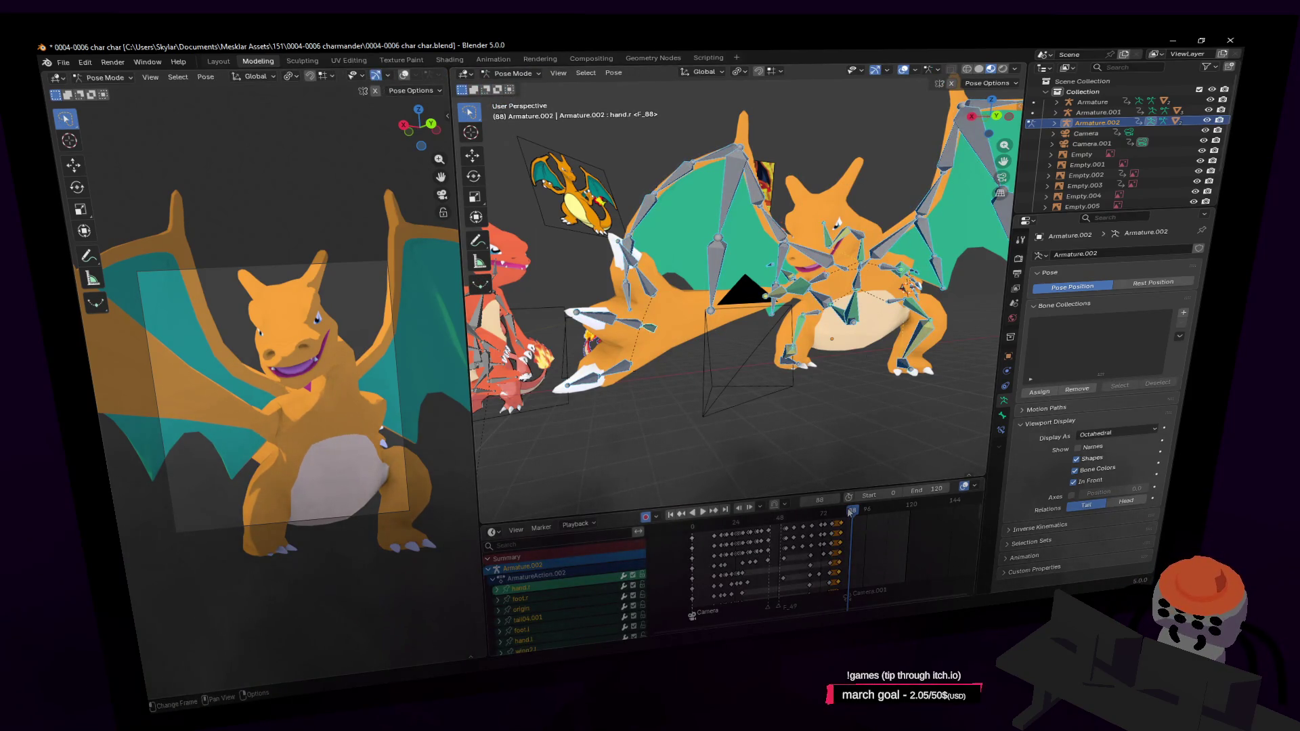
left_click_drag(851, 511, 833, 511)
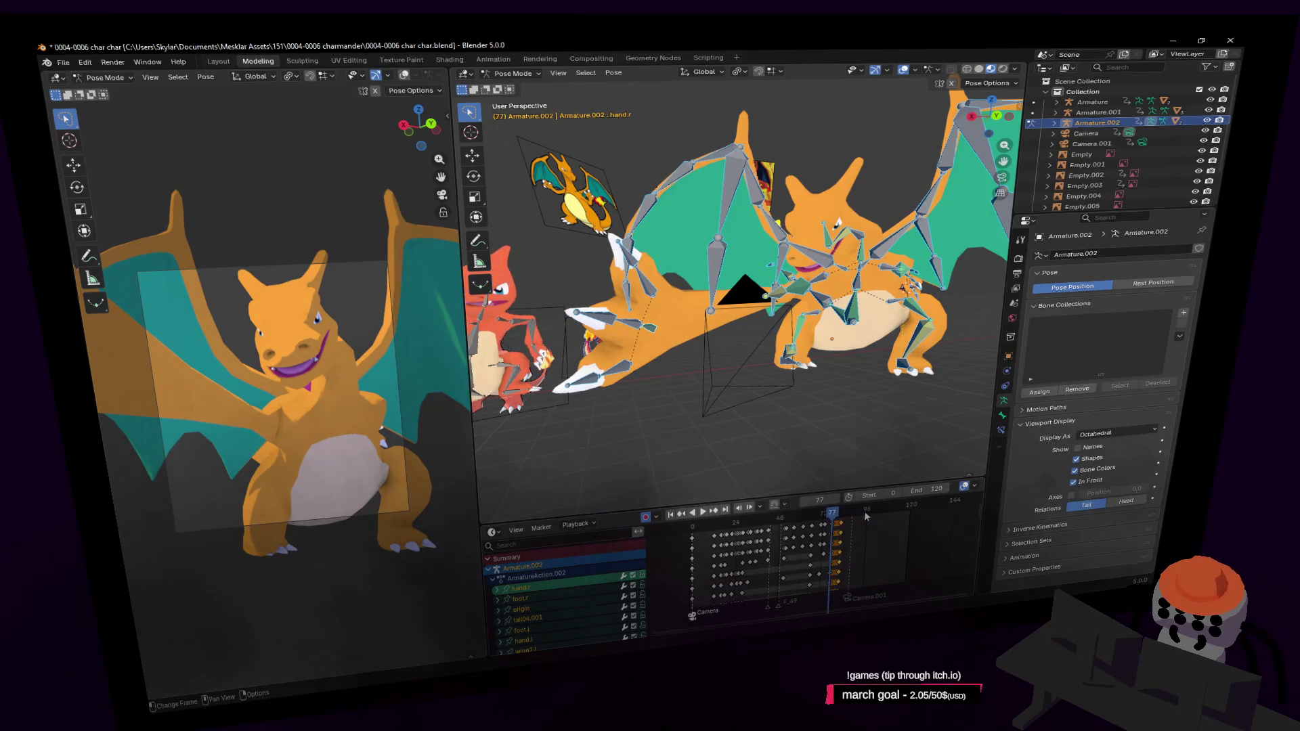
Step: Move the head bone twice into a new position and preview the motion
left_click(828, 235)
key("g")
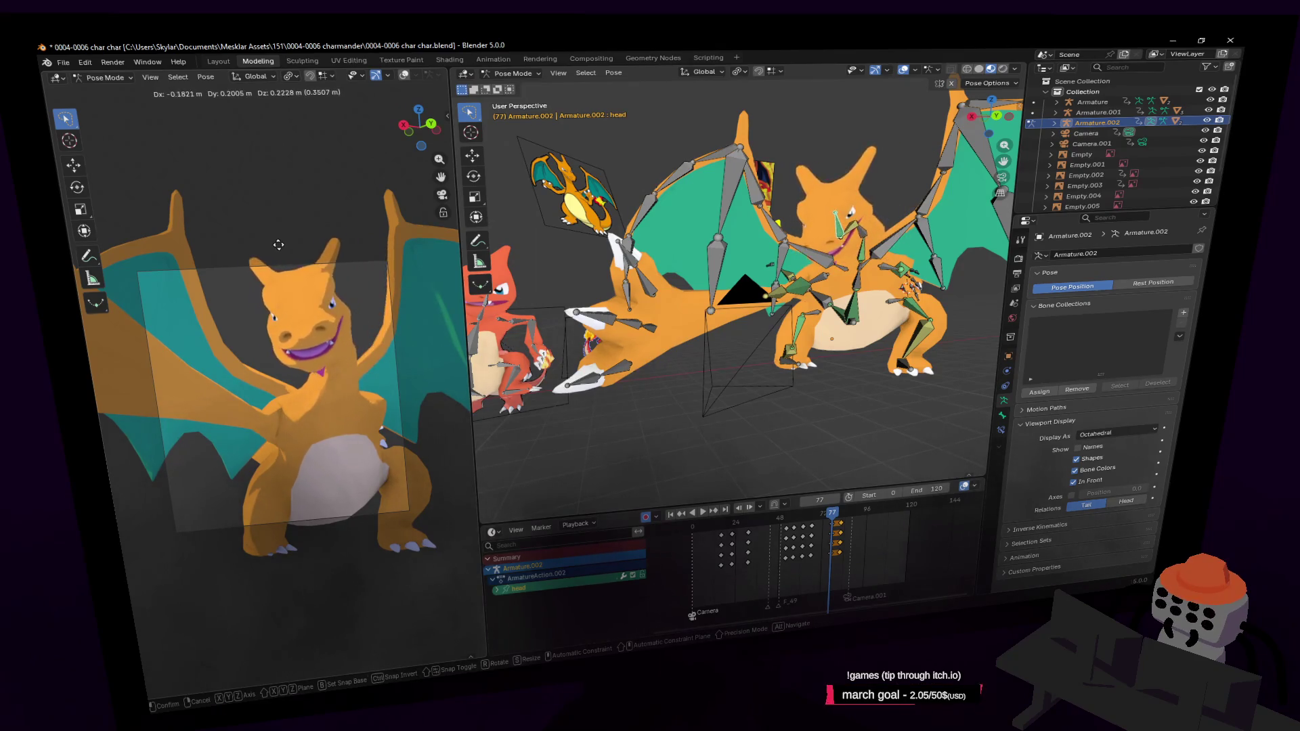
left_click(280, 244)
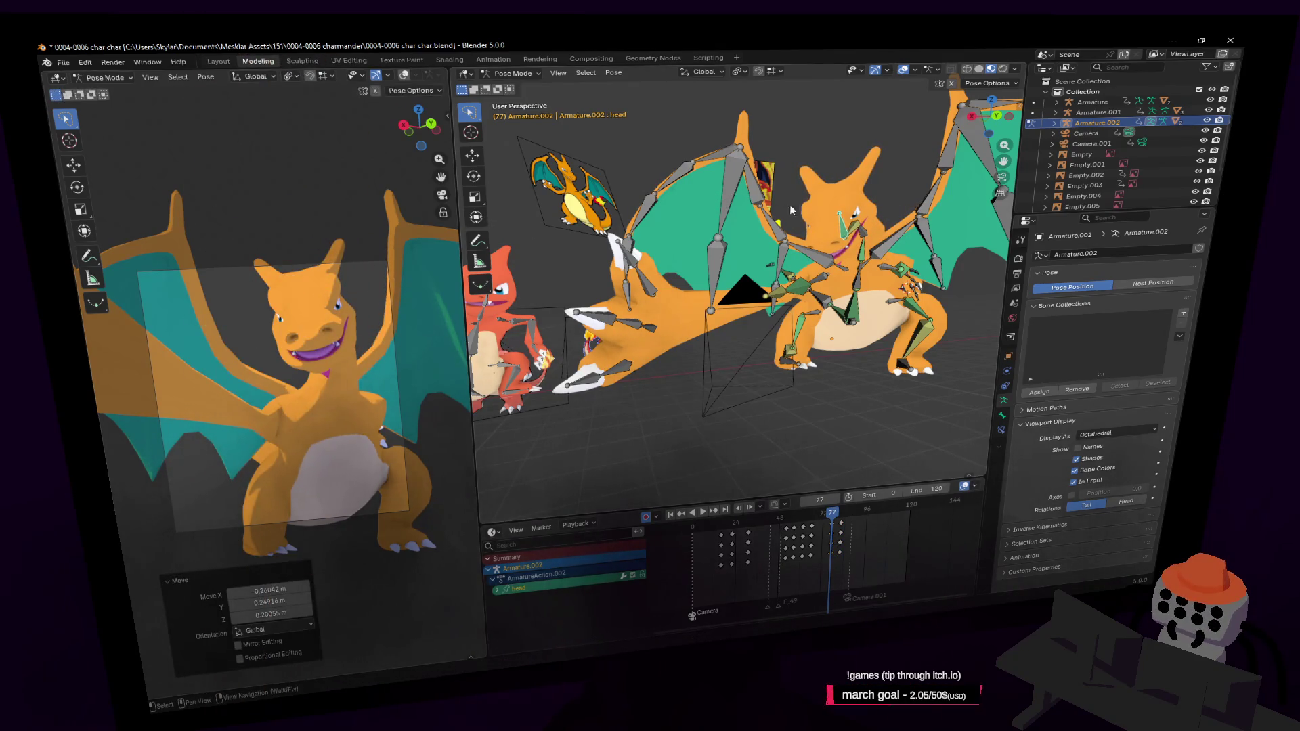
middle_click_drag(790, 210, 788, 209)
key("g")
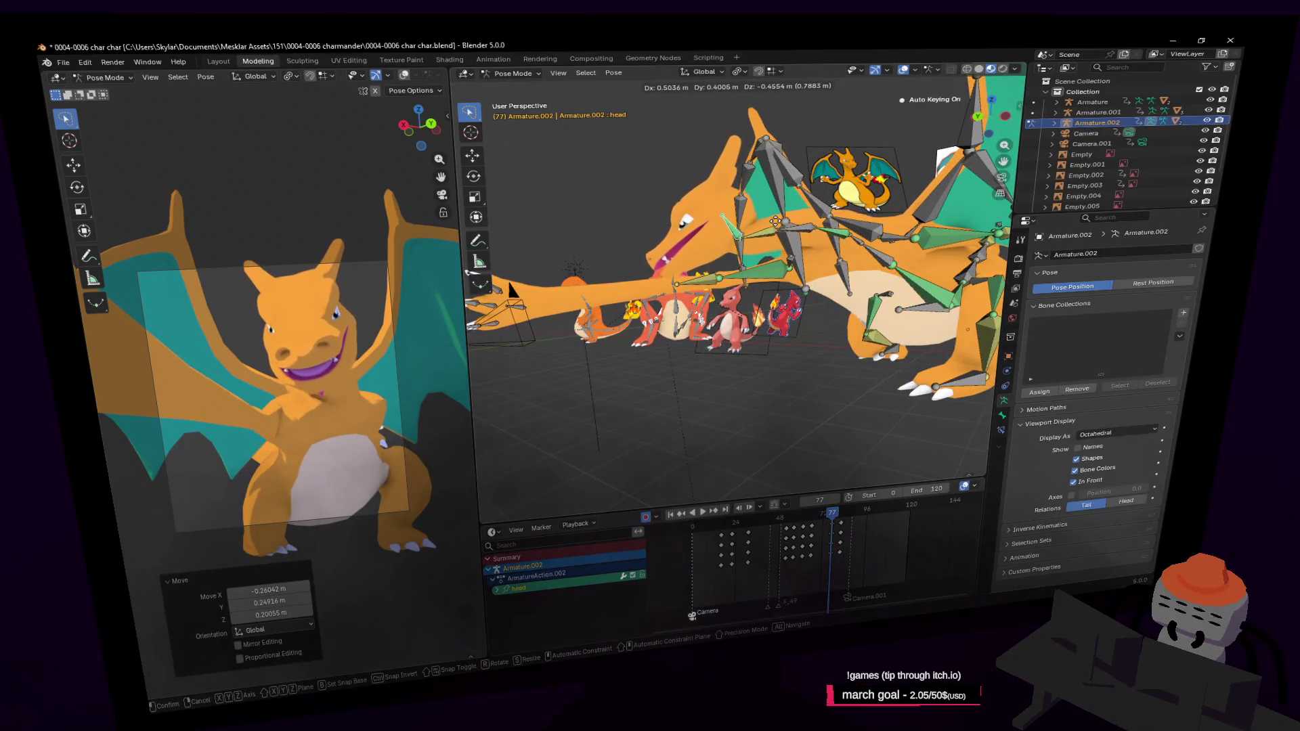
left_click(775, 222)
key("space")
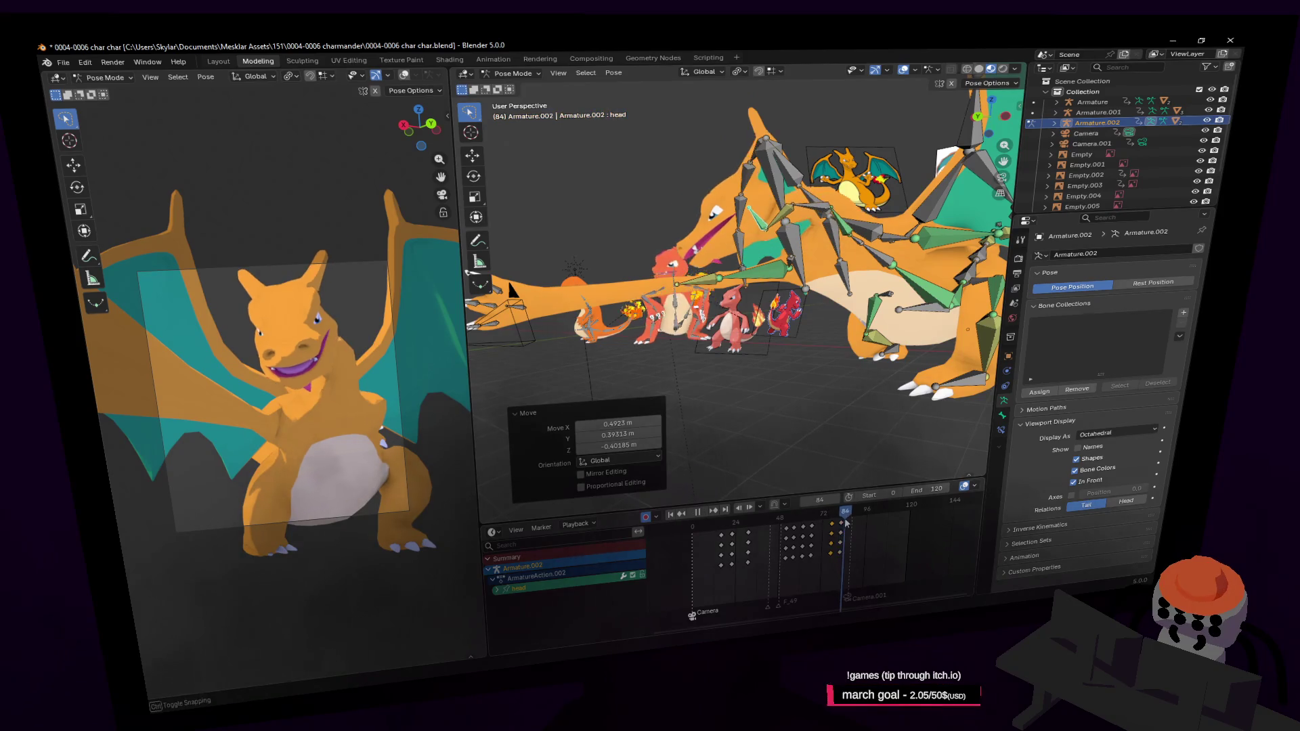
key("Escape")
Step: Duplicate all bone keyframes to around frame 78 and play back frames 66–85
key("a")
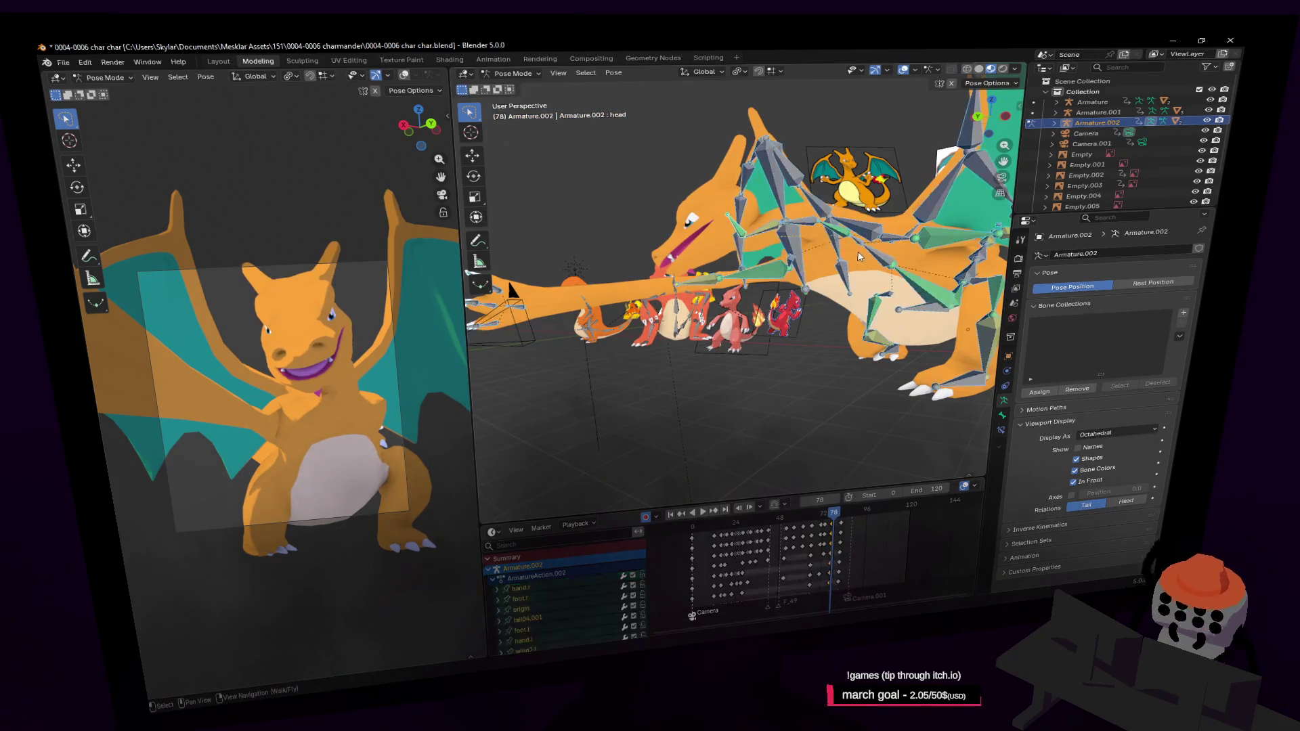
key("shift+d")
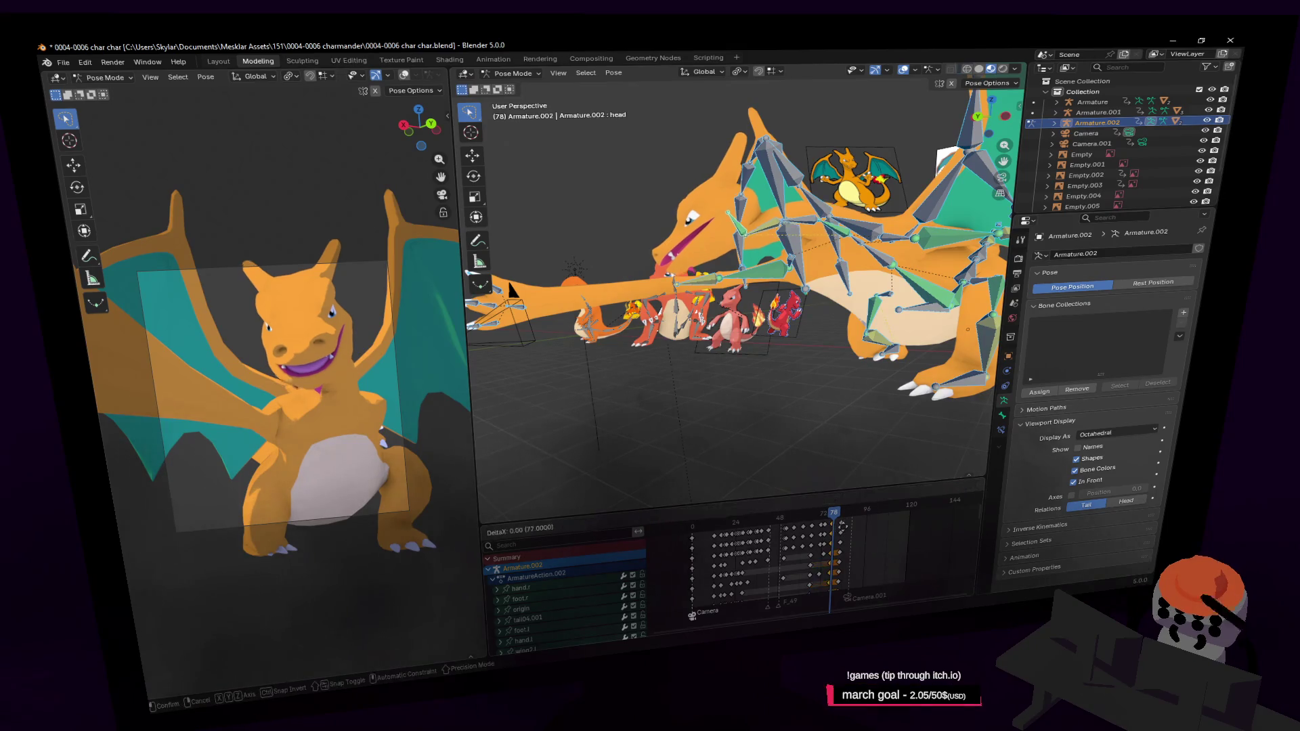
left_click(851, 530)
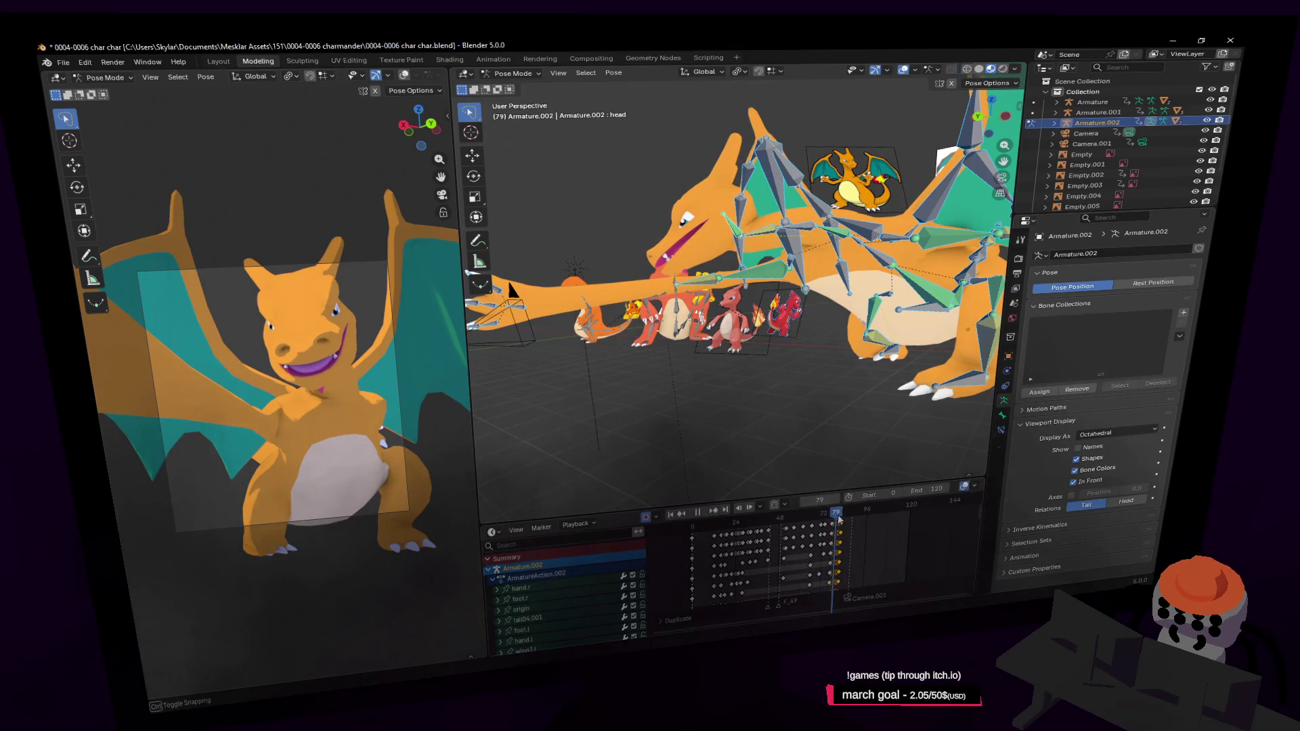
mouse_move(838, 519)
left_mouse_down()
mouse_move(848, 523)
mouse_move(832, 520)
left_mouse_up()
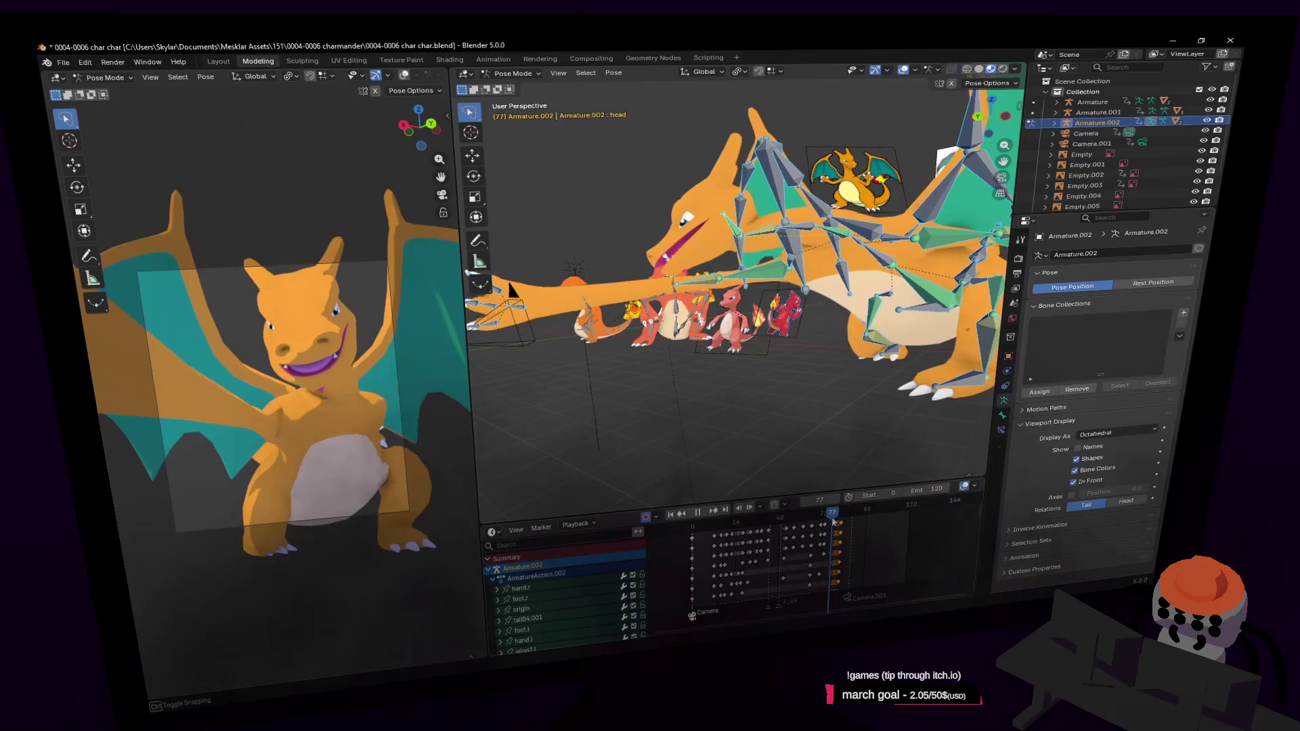
left_click_drag(830, 519, 813, 517)
key("space")
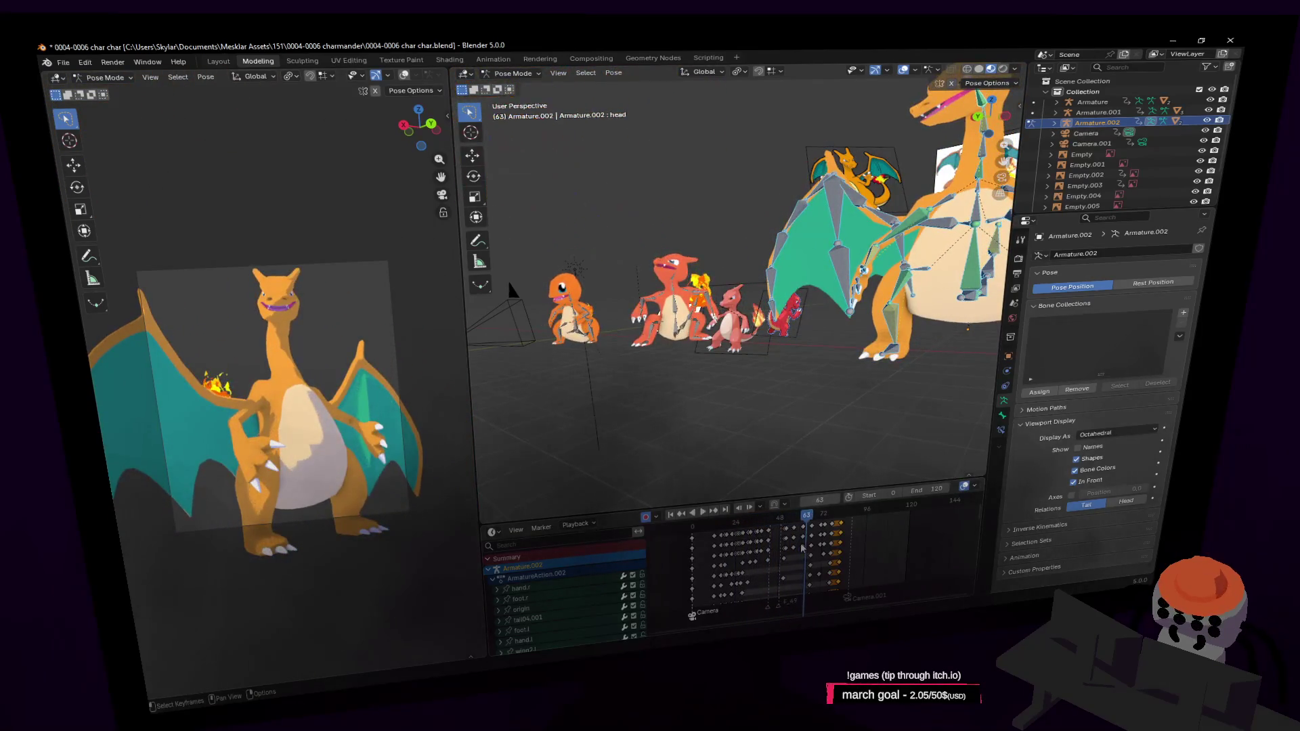
key("space")
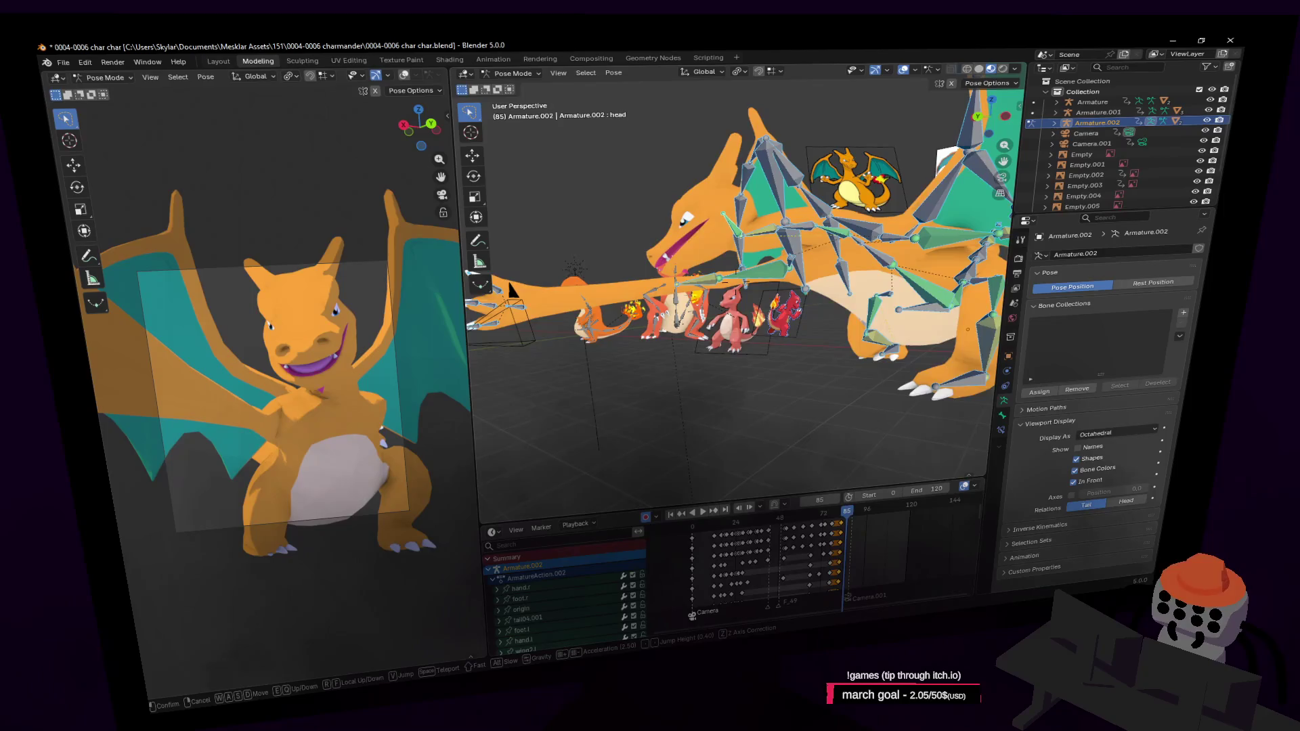
Step: Scrub to frame 94 and fly the view in toward the characters
middle_click_drag(702, 407, 742, 421)
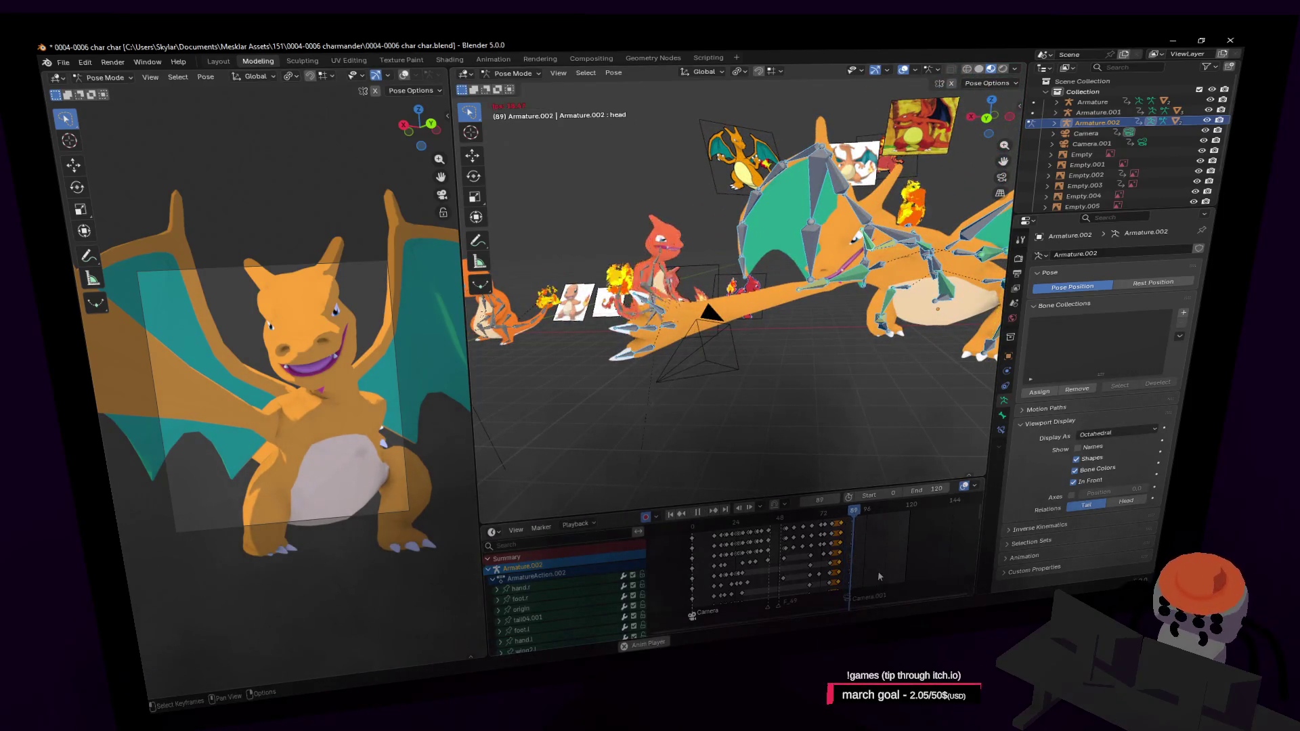
left_click_drag(871, 574, 853, 513)
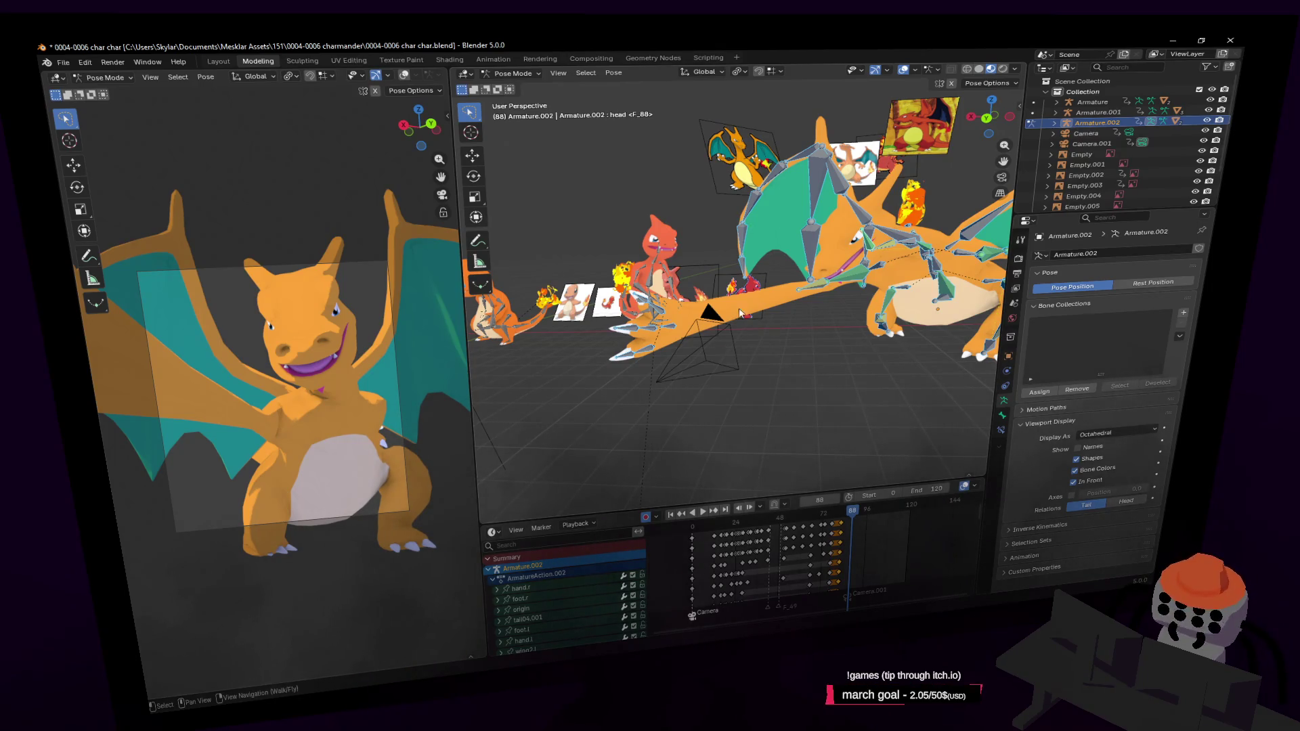
key("shift+grave")
key("w")
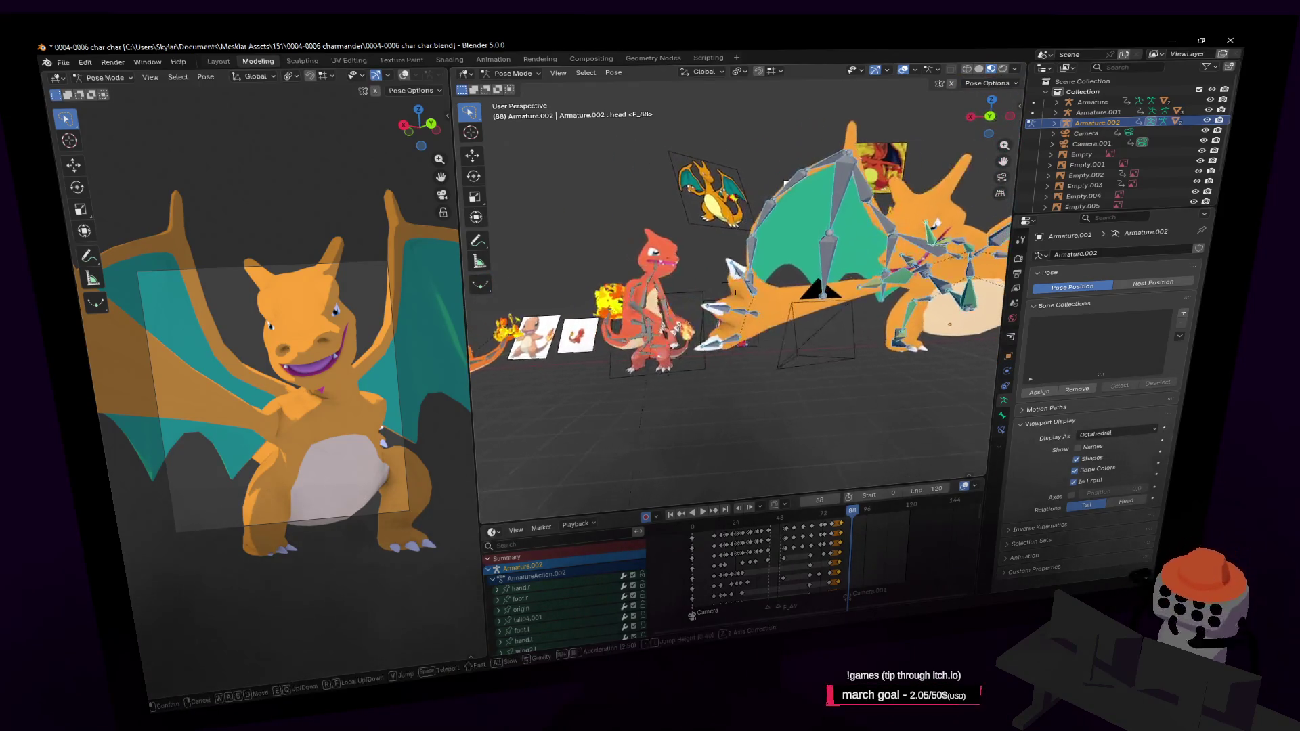
Step: End the walk view and toggle selection between hand bones and Camera.001
left_click(760, 321)
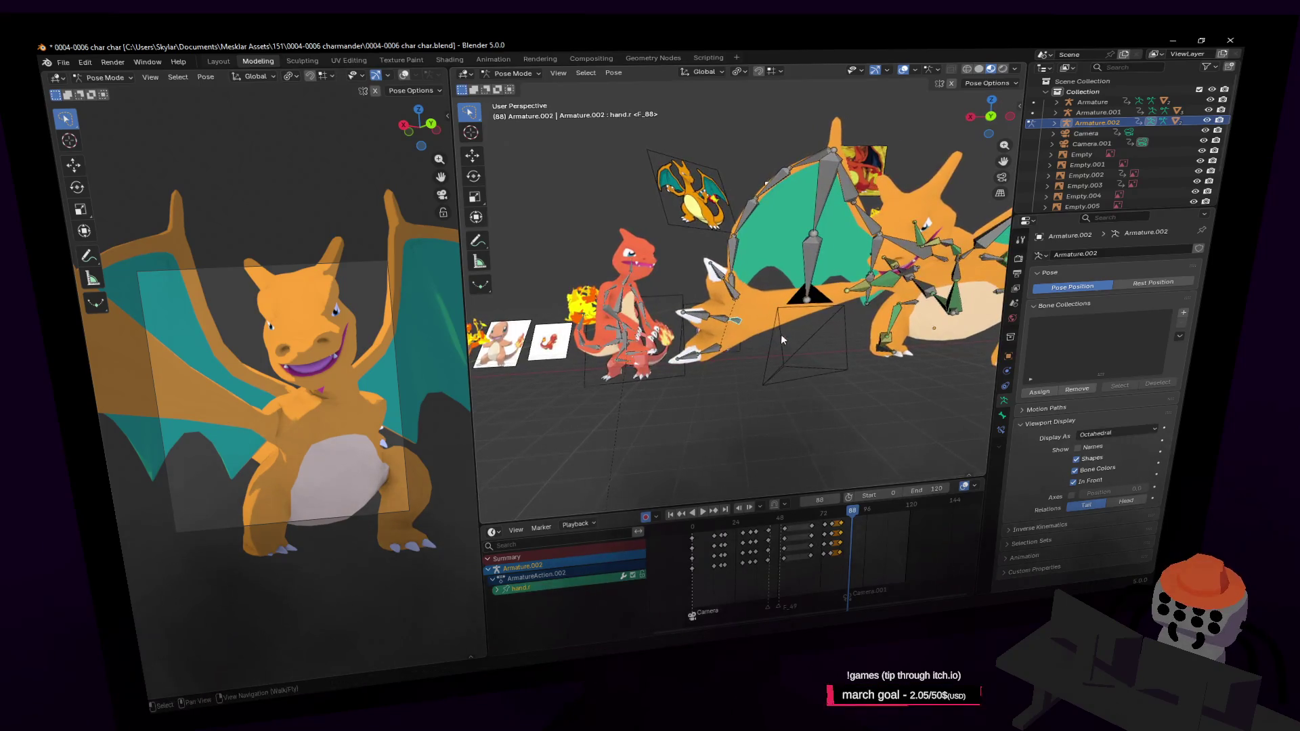
left_click(781, 334)
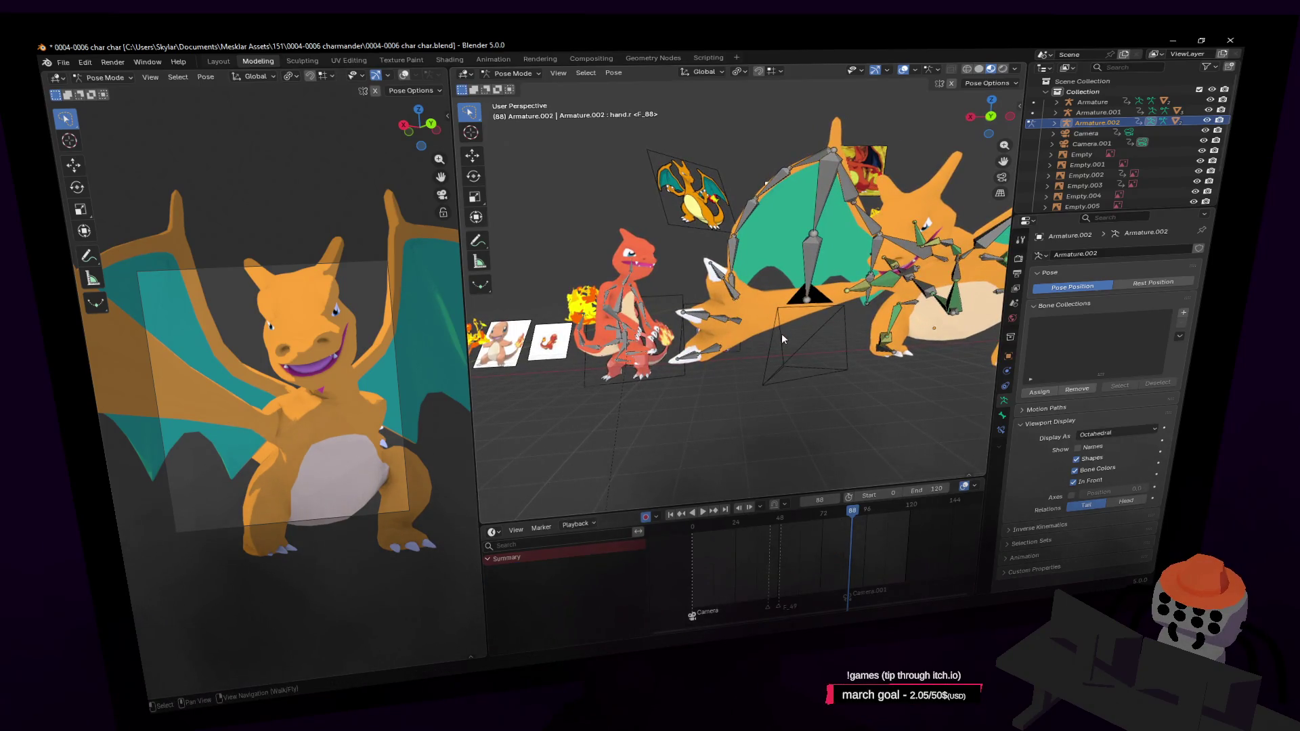
left_click(1091, 143)
scroll(833, 327, "up", 3)
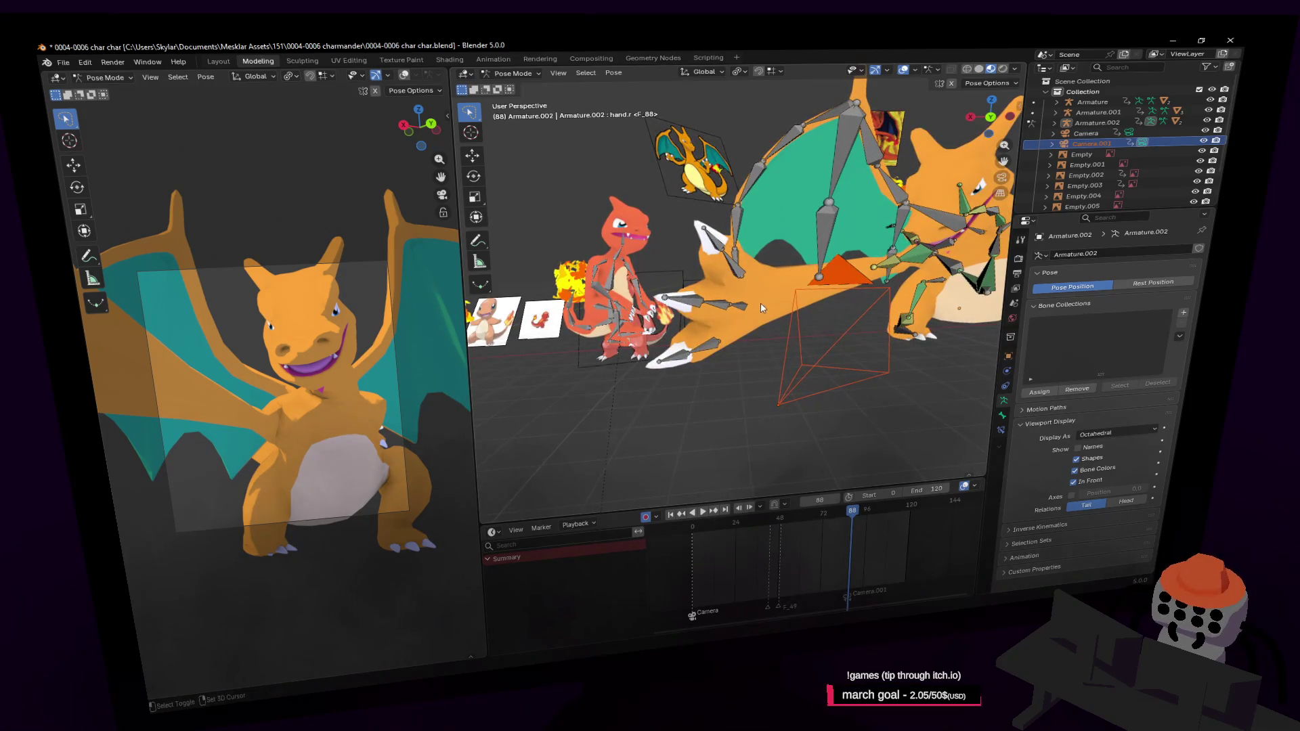
left_click(744, 310)
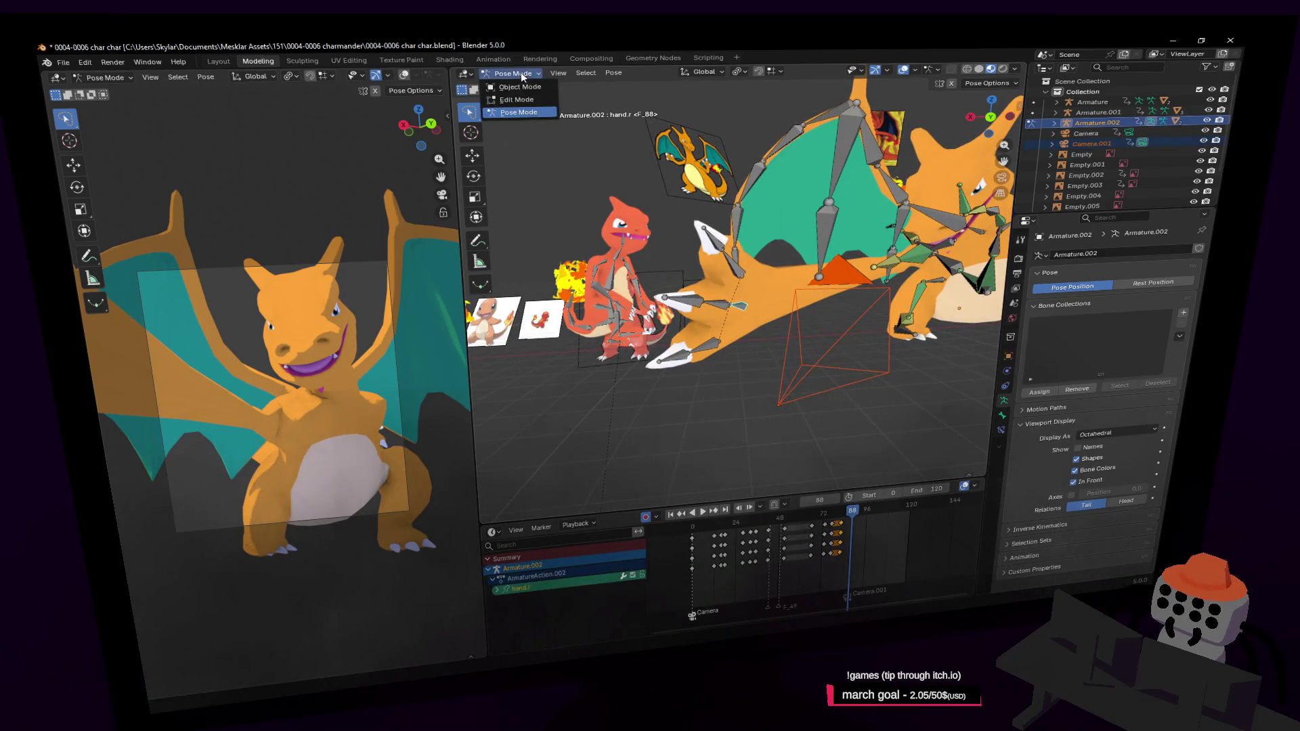
Step: Return to Object Mode, make Armature.002 active and enter Edit Mode on it
left_click(520, 86)
left_click(836, 345)
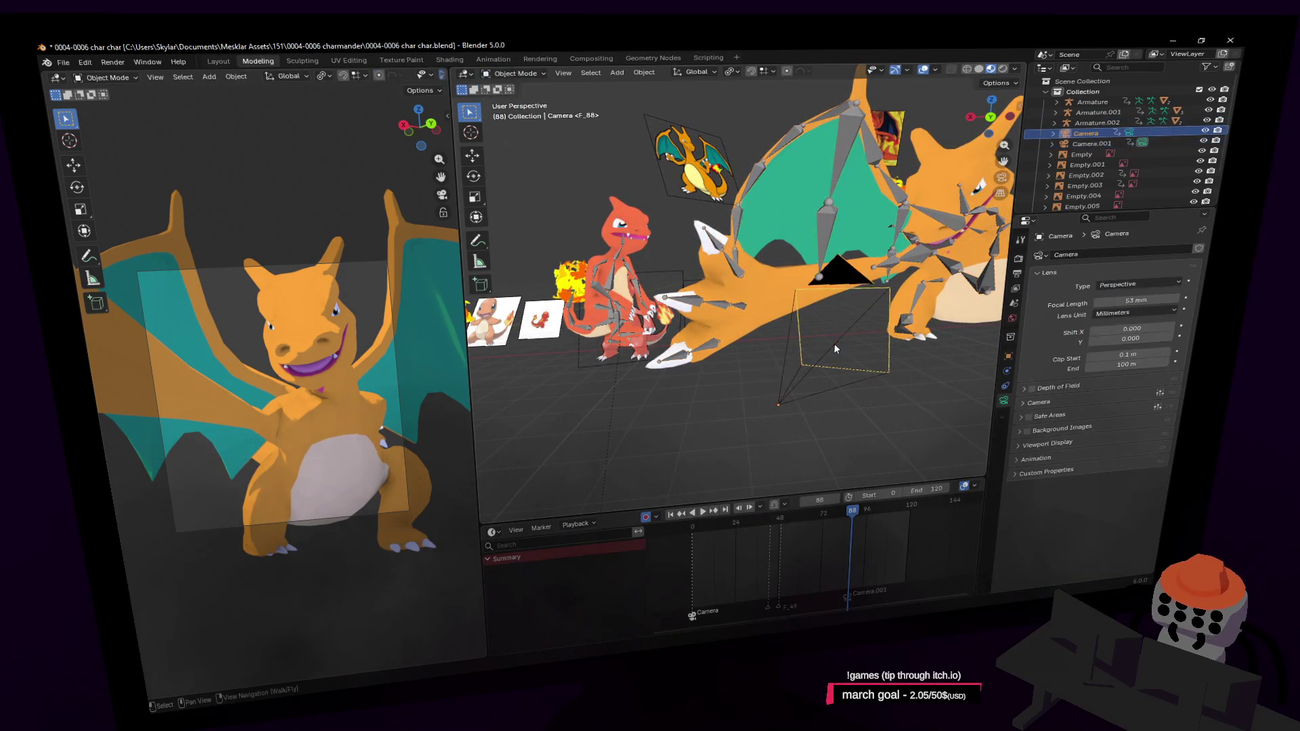
left_click(1090, 143)
left_click(742, 310)
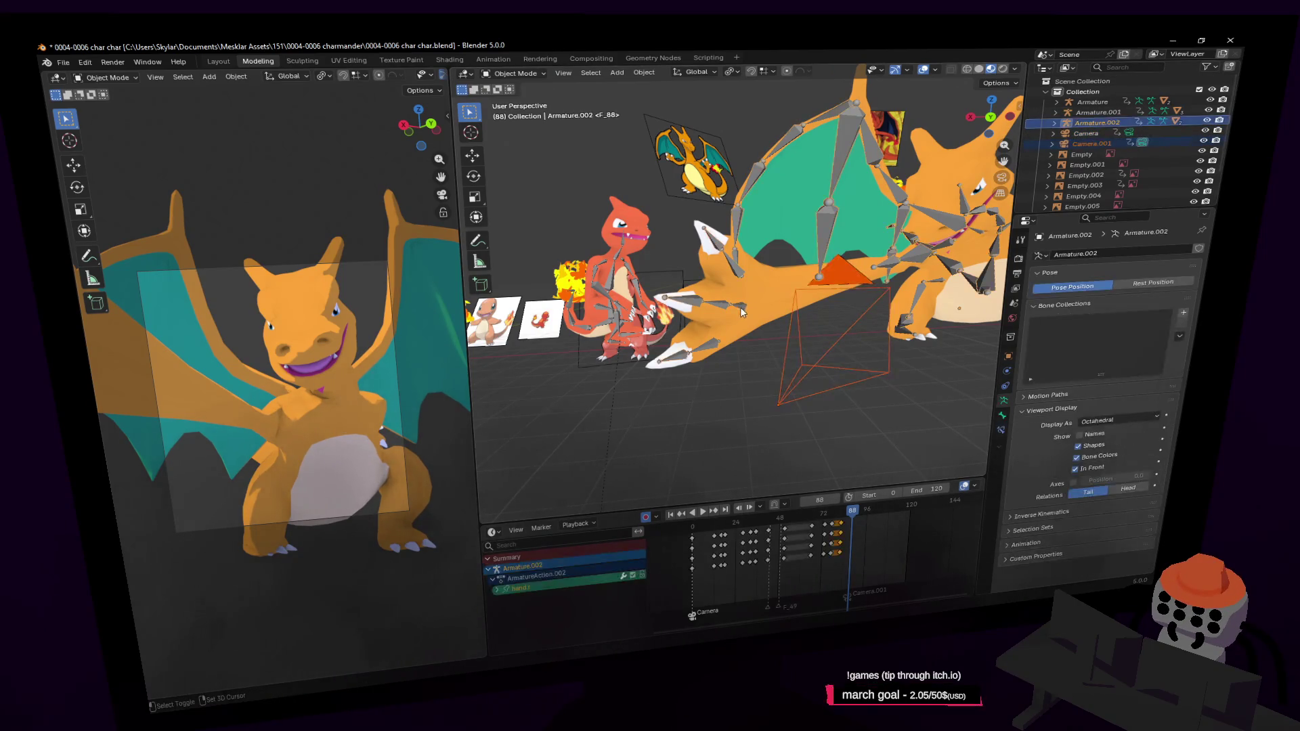
key("Tab")
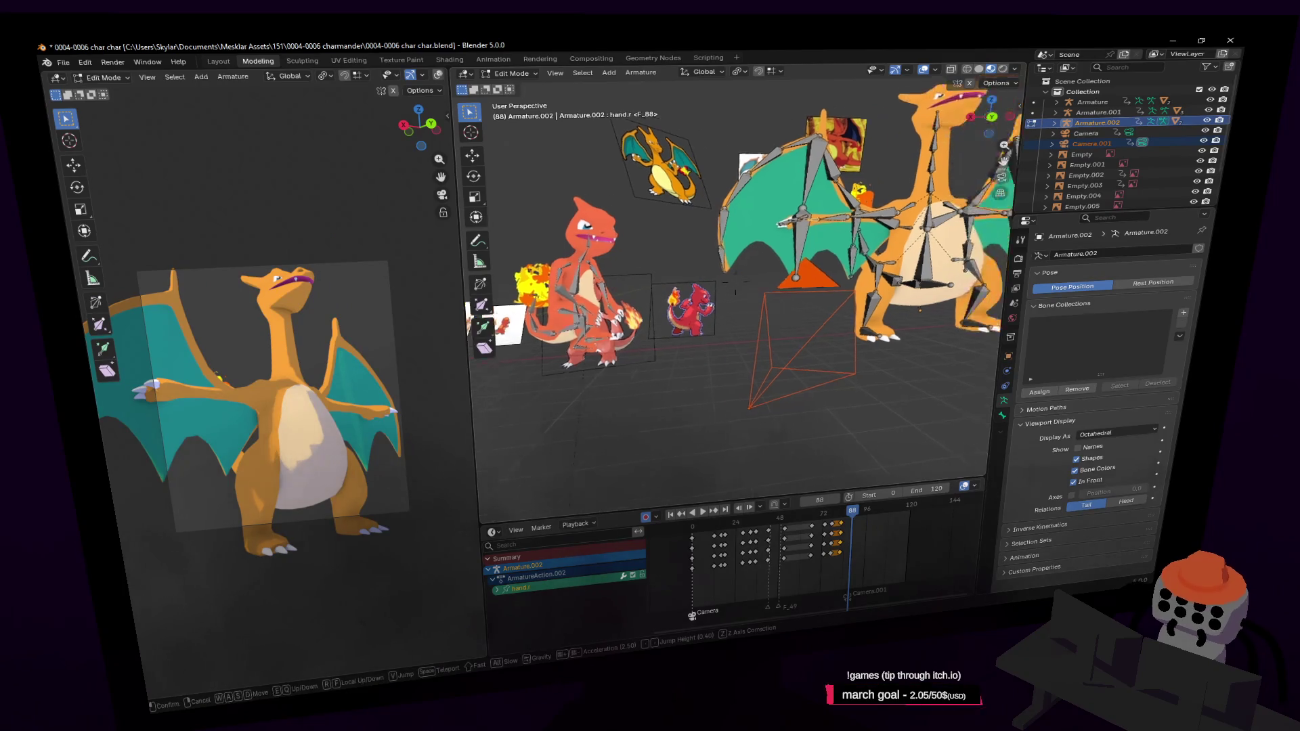
Step: Orbit around the rest-pose armature from the front and below, then switch back to Pose Mode
middle_click_drag(746, 307, 794, 250)
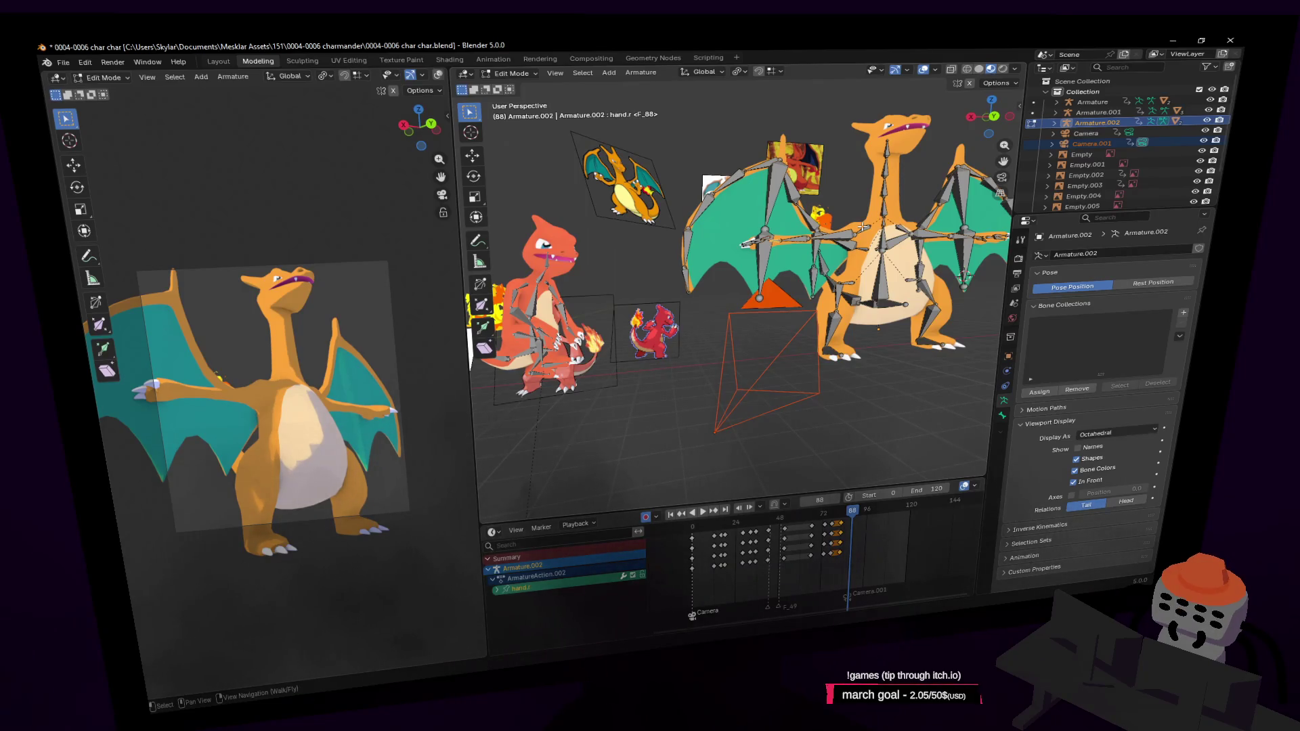
middle_click_drag(830, 161, 829, 199)
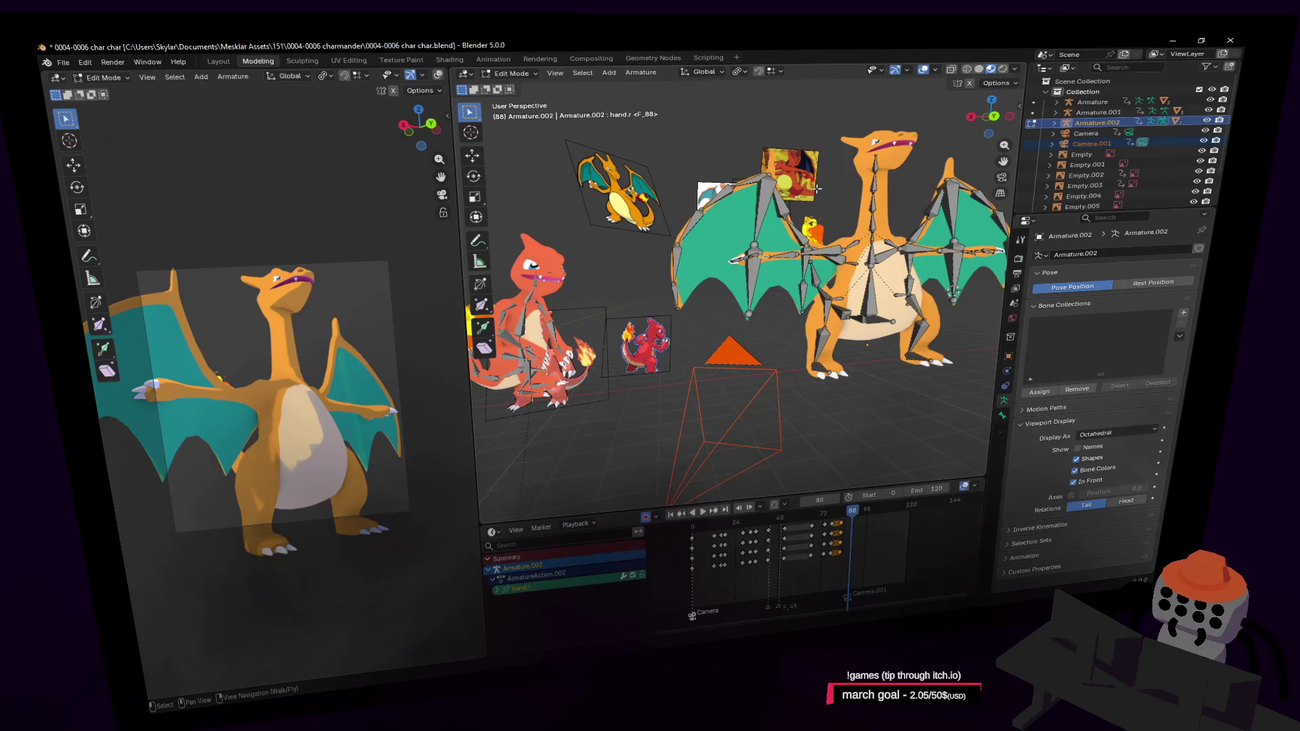
middle_click_drag(836, 213, 854, 216)
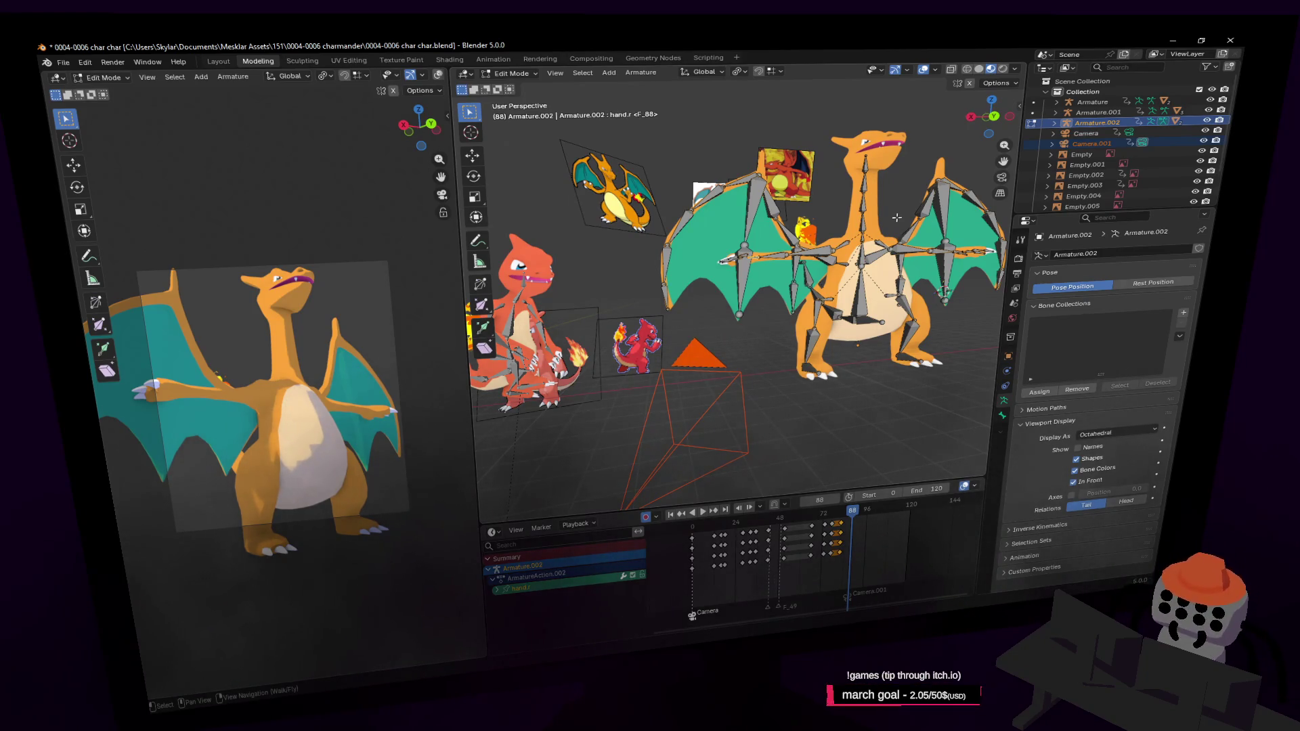
left_click(494, 74)
left_click(513, 115)
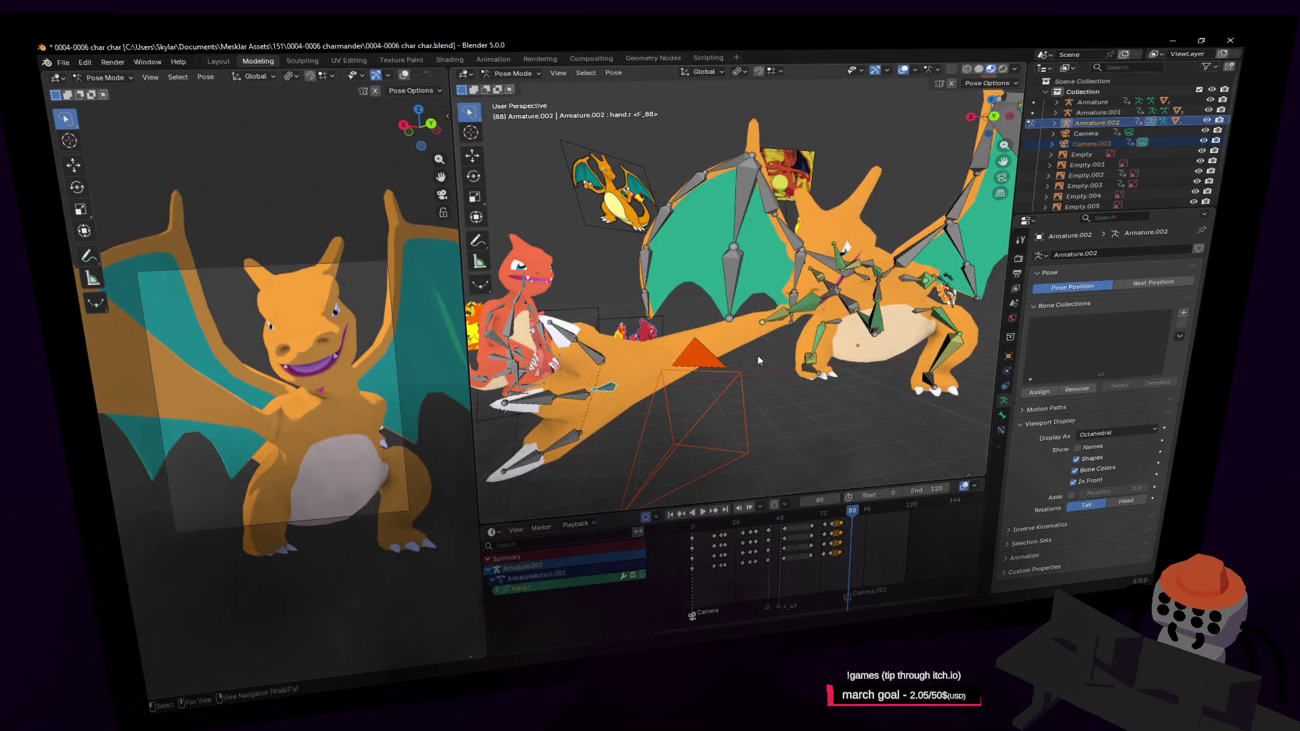
Step: Walk the view to the rig and parent Camera.001 to the hand bone with Bone Relative
key("shift+grave")
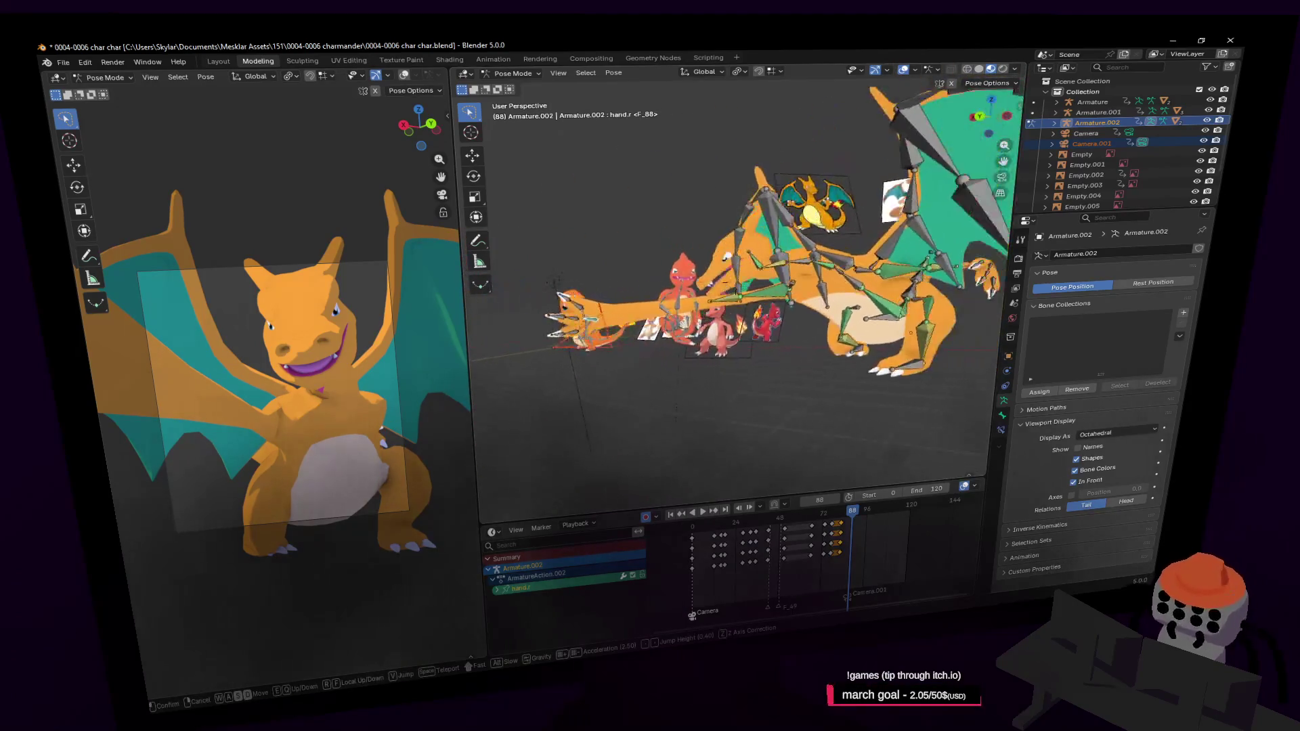
key("w")
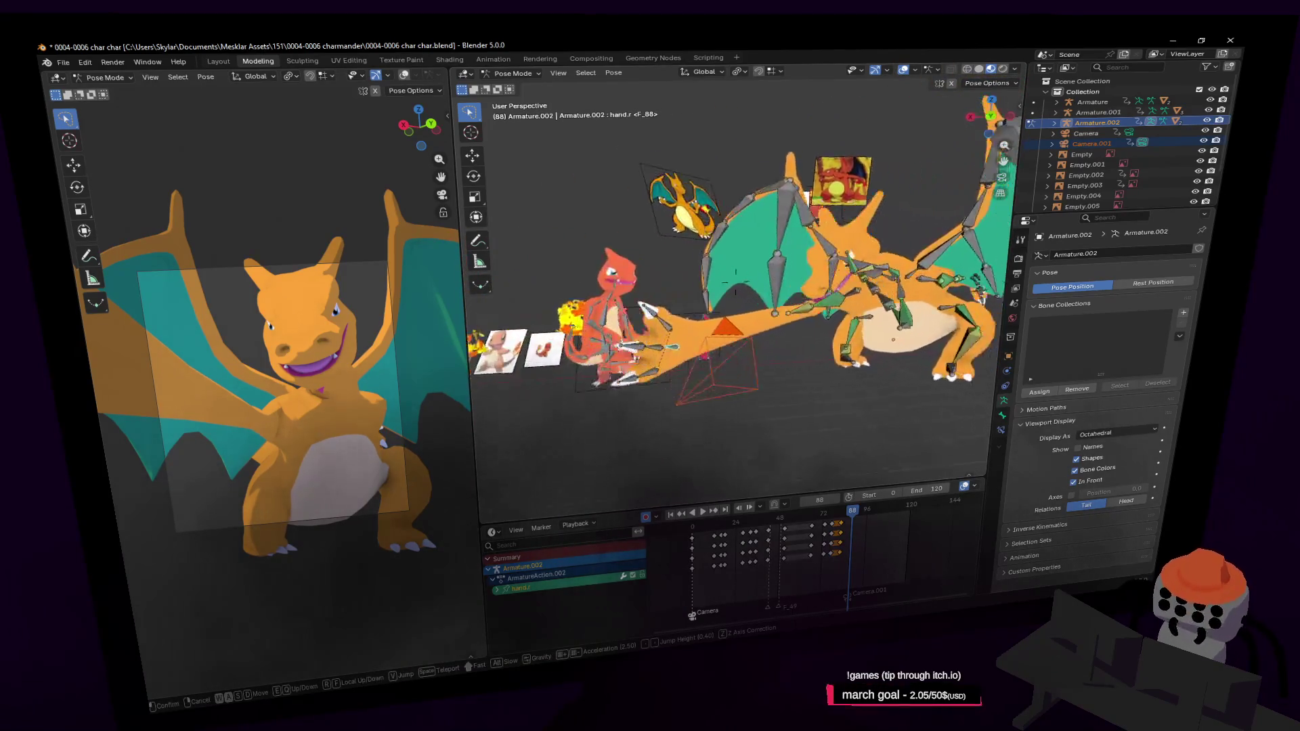
left_click(848, 332)
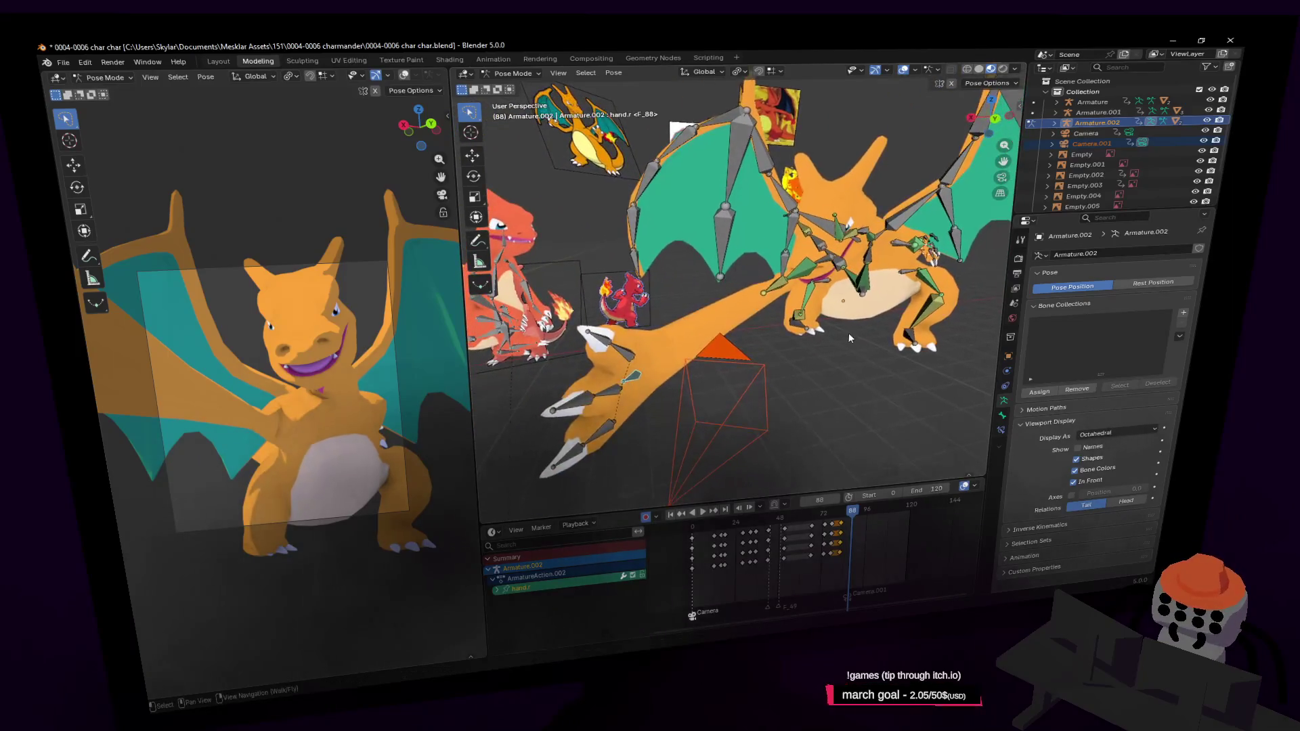
key("ctrl+p")
left_click(805, 315)
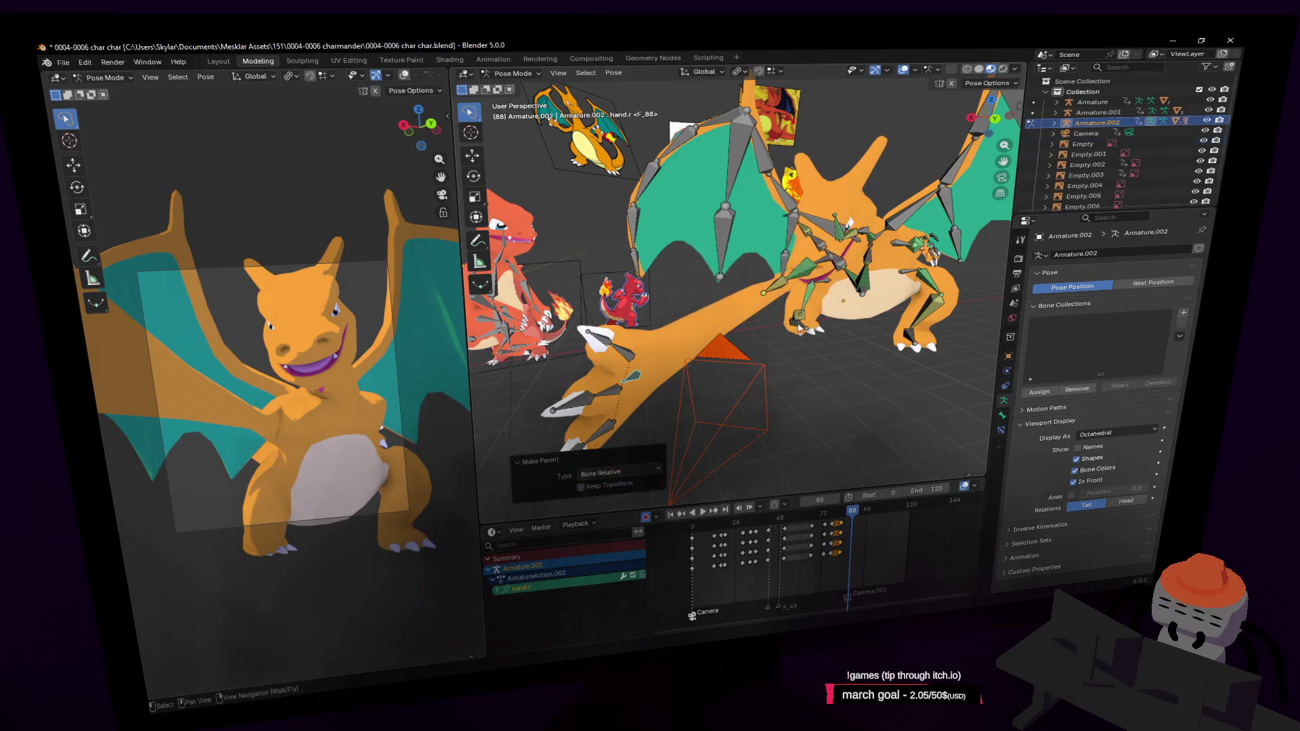
Step: Scrub between frames 73 and 87 to check the camera follows the hand
middle_click_drag(805, 314, 844, 511)
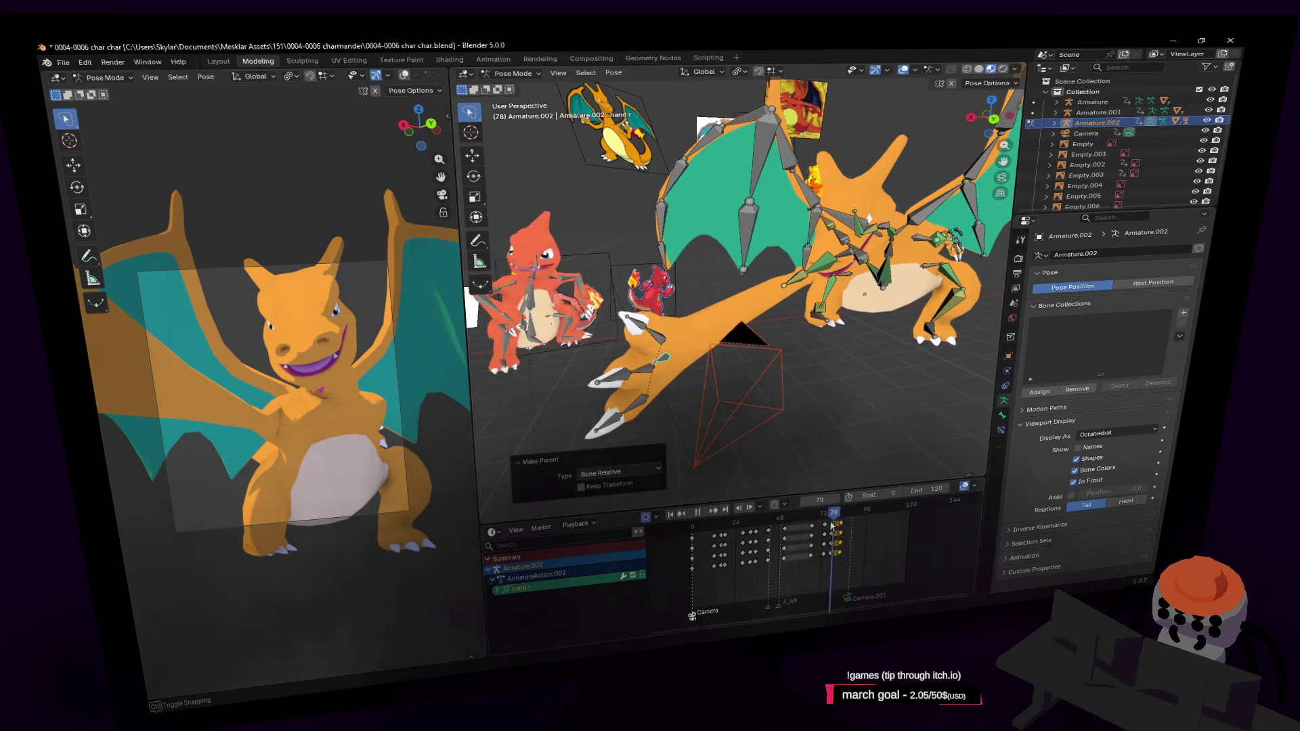
left_click_drag(845, 520, 832, 530)
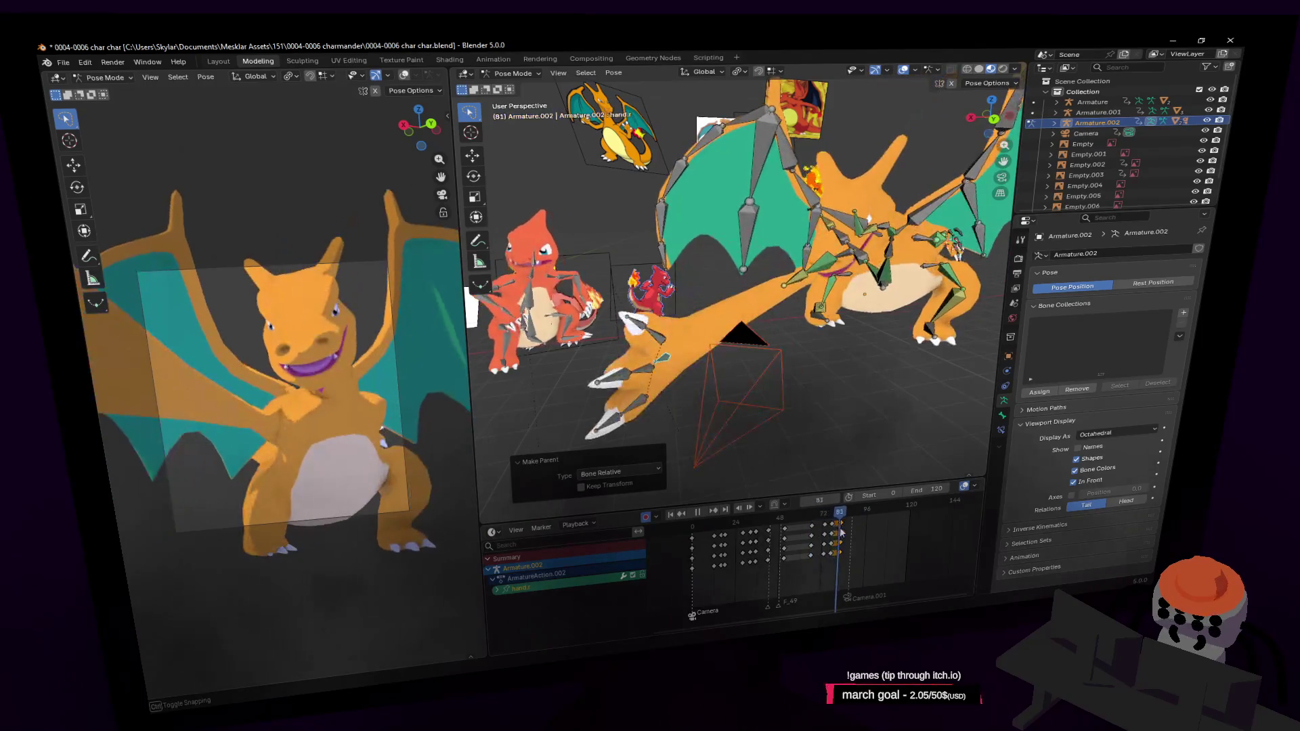
left_click_drag(831, 530, 851, 535)
key("shift+grave")
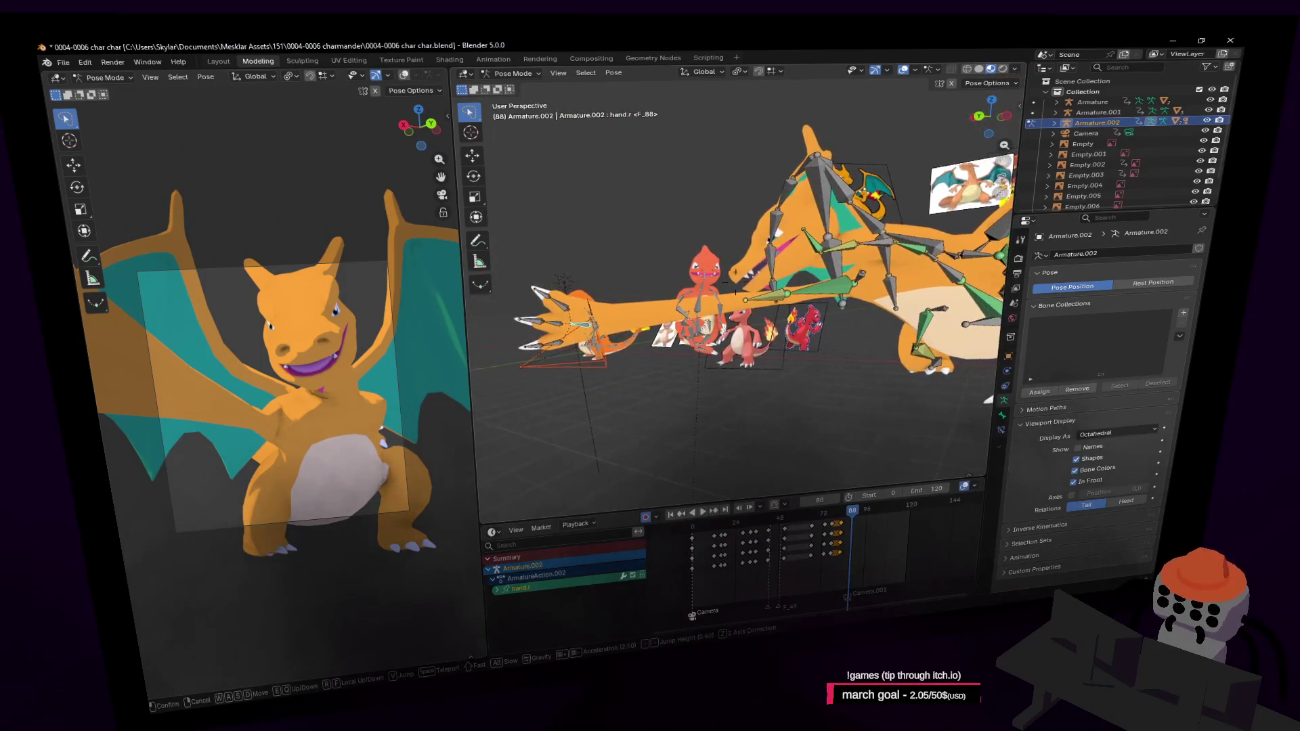
Step: Select all bones, rescrub frames 70–88 and drag the Camera.001 marker earlier toward frame 82
left_click(769, 352)
key("a")
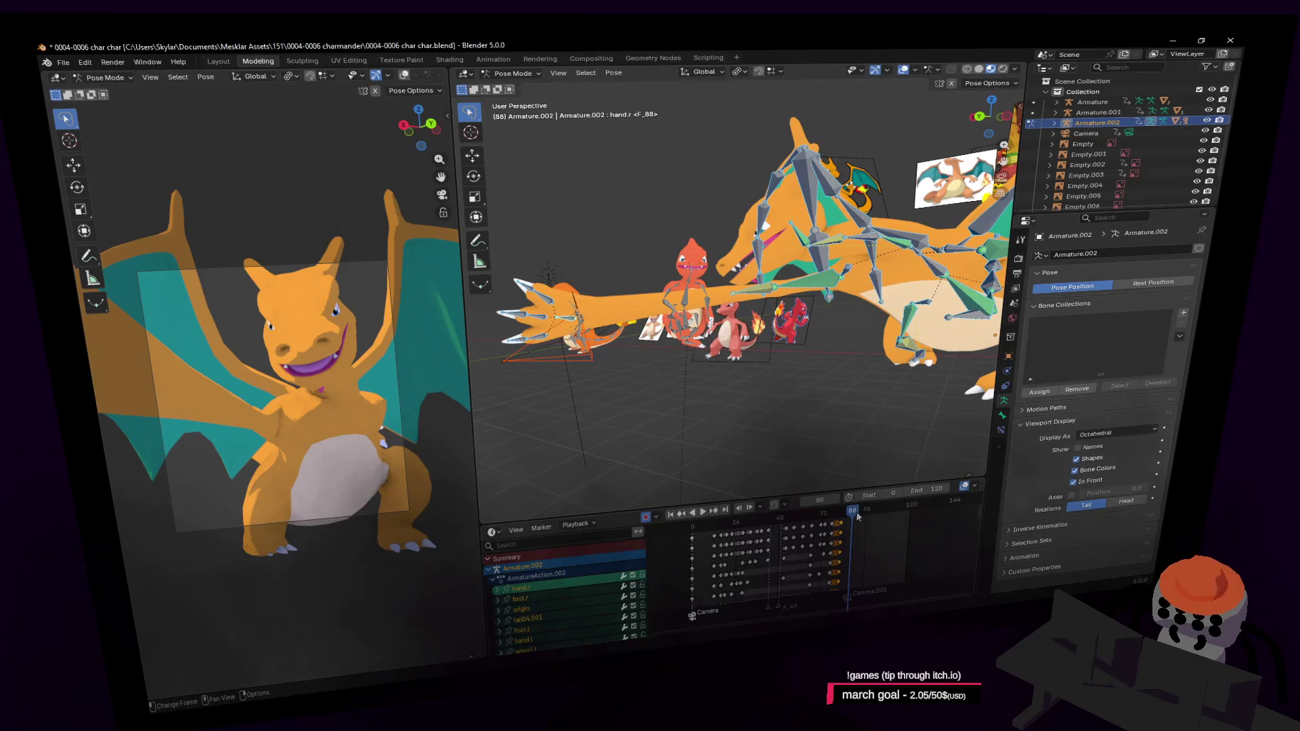
left_click_drag(835, 527, 814, 529)
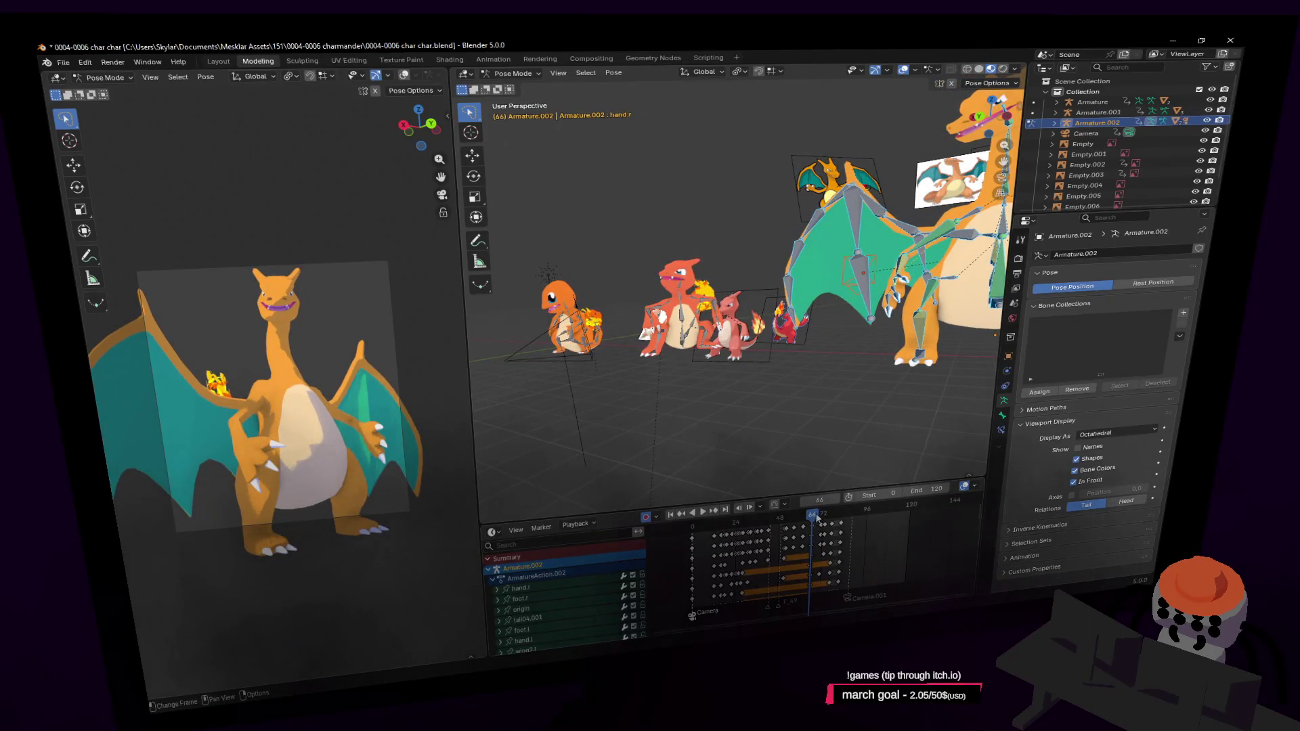
mouse_move(824, 528)
left_mouse_down()
mouse_move(855, 524)
mouse_move(845, 529)
left_mouse_up()
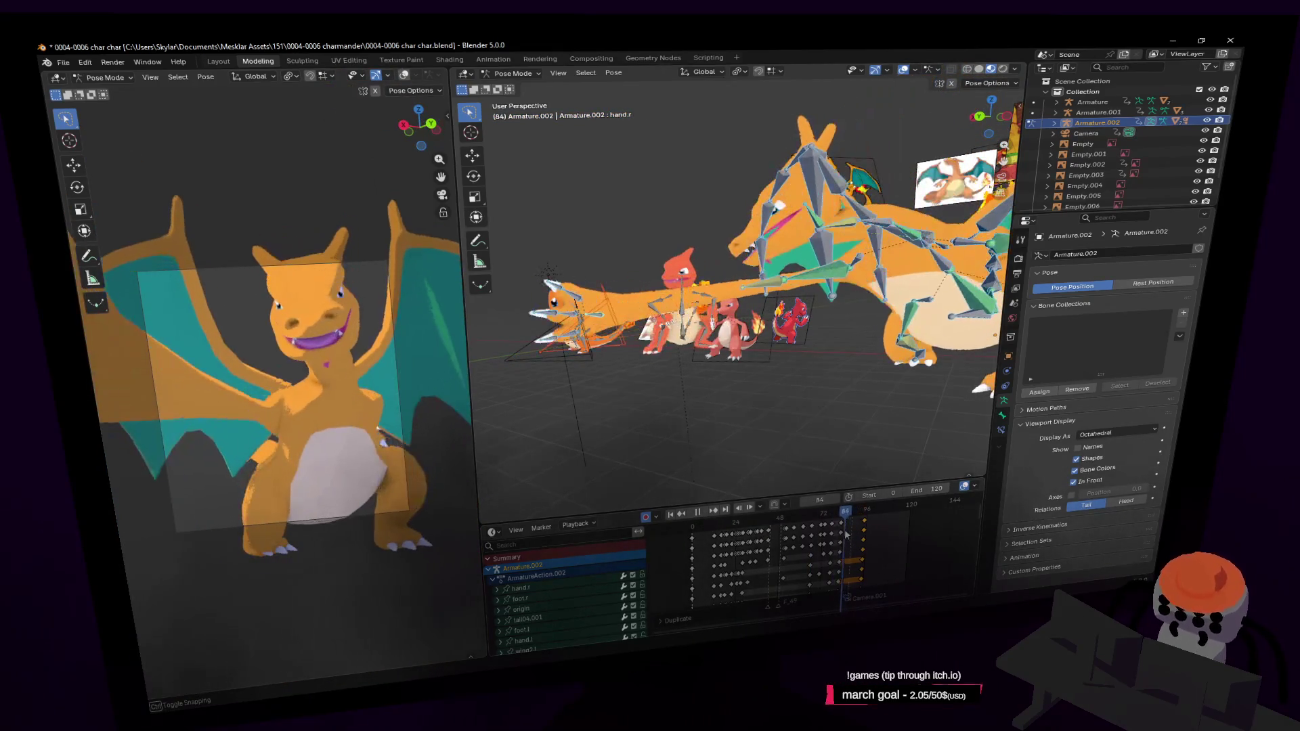
left_click_drag(846, 528, 835, 526)
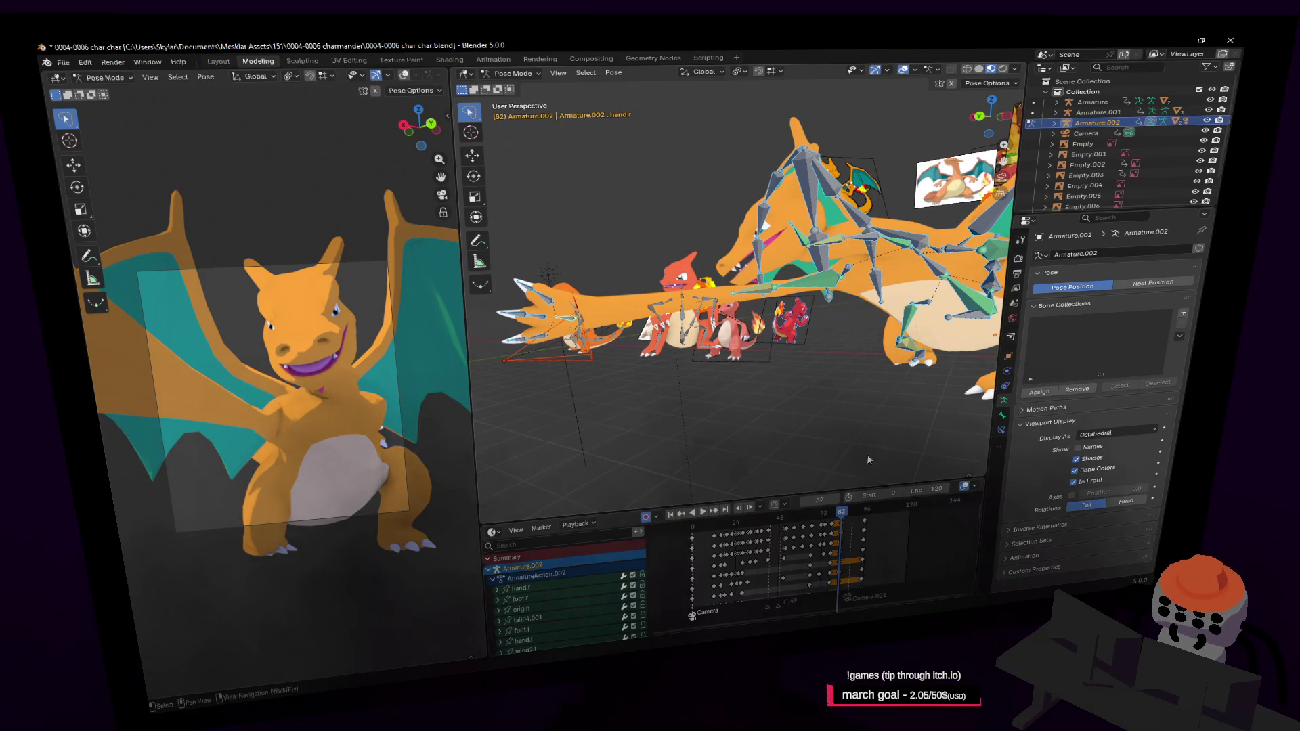
left_click_drag(849, 600, 841, 600)
Step: Confirm the marker at frame 82, play the animation and walk the view in to Charizard's front
left_click(836, 607)
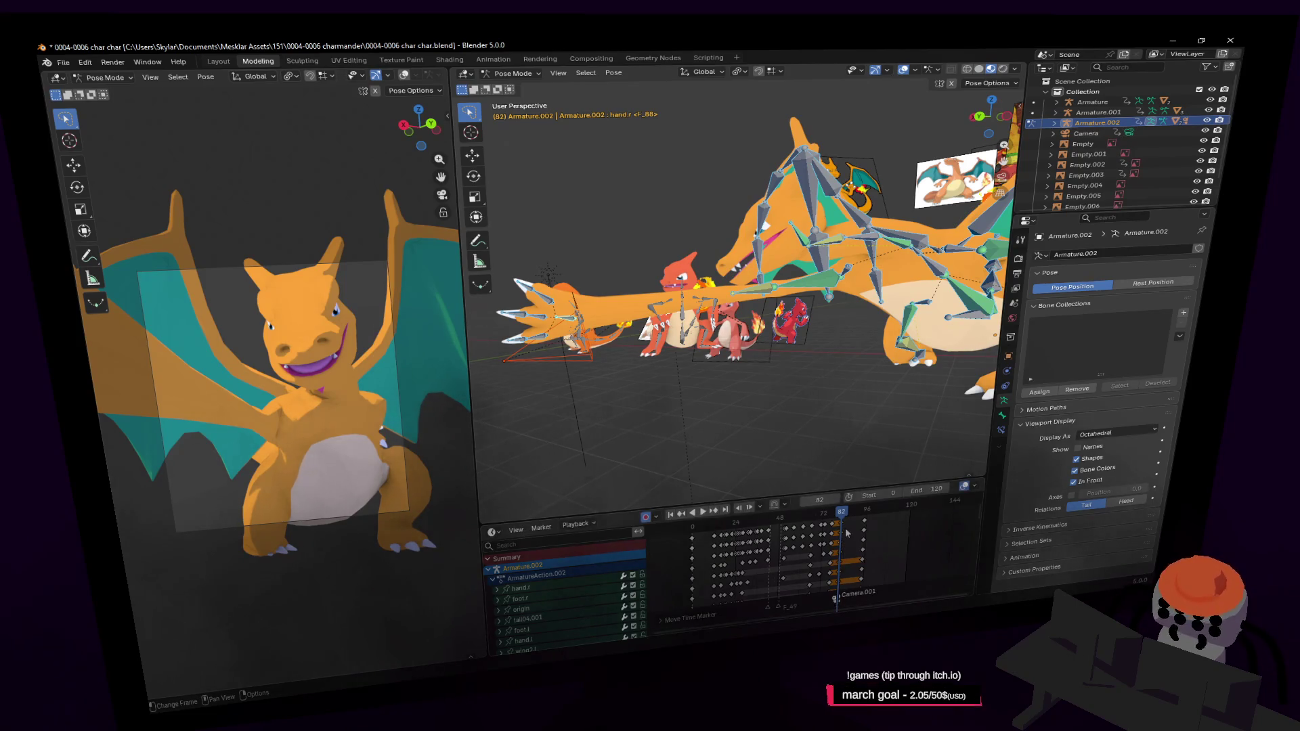
key("space")
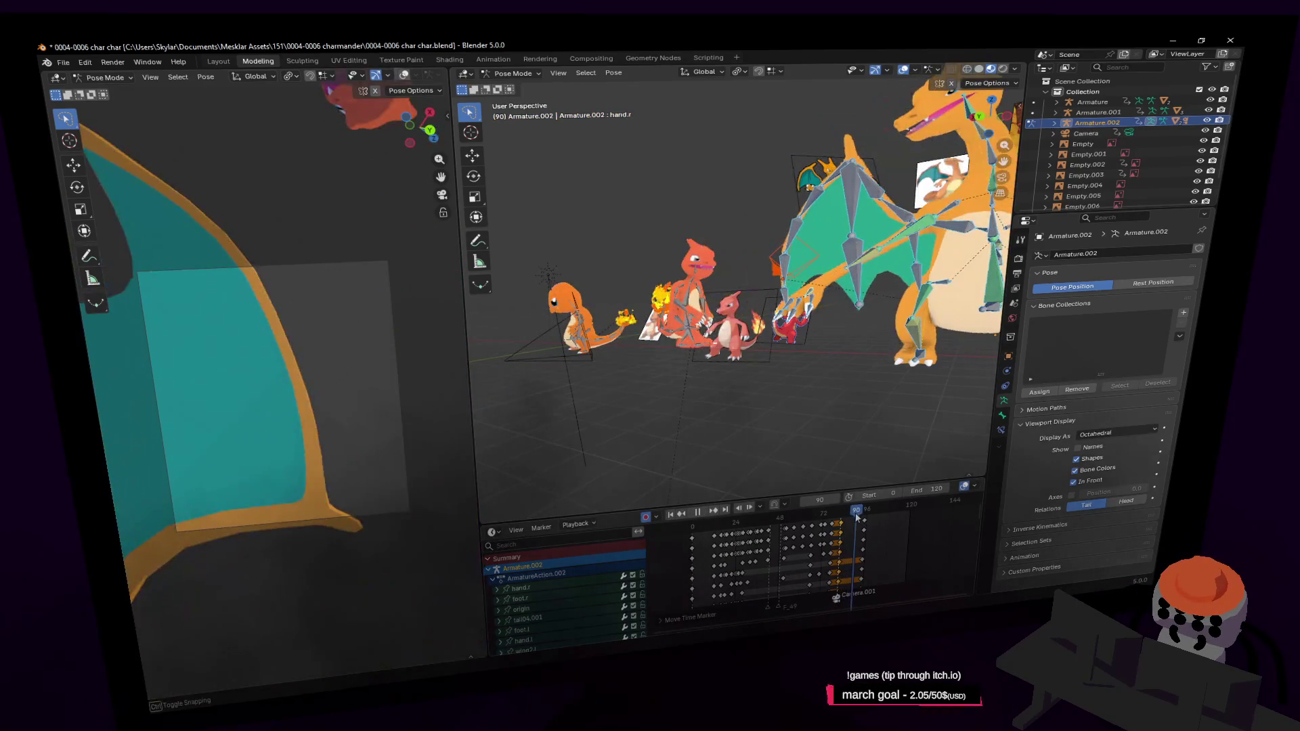
key("shift+grave")
key("w")
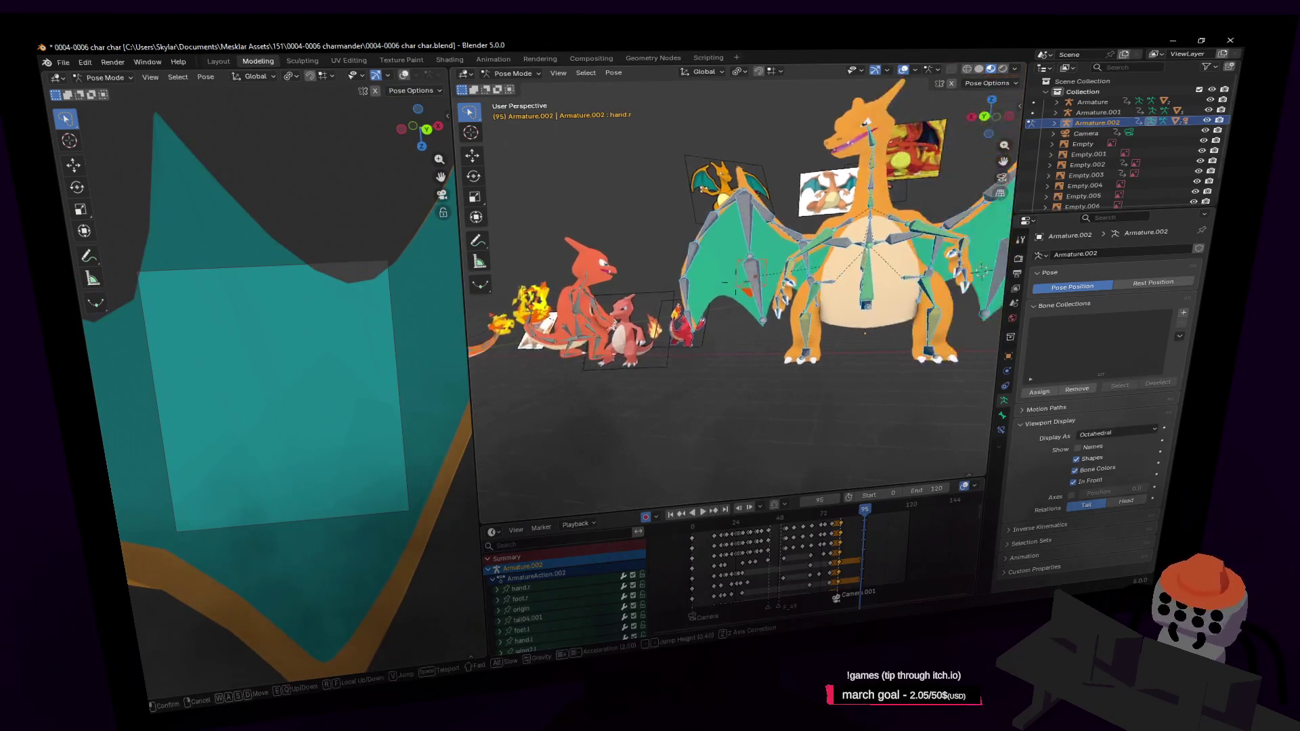
left_click(816, 310)
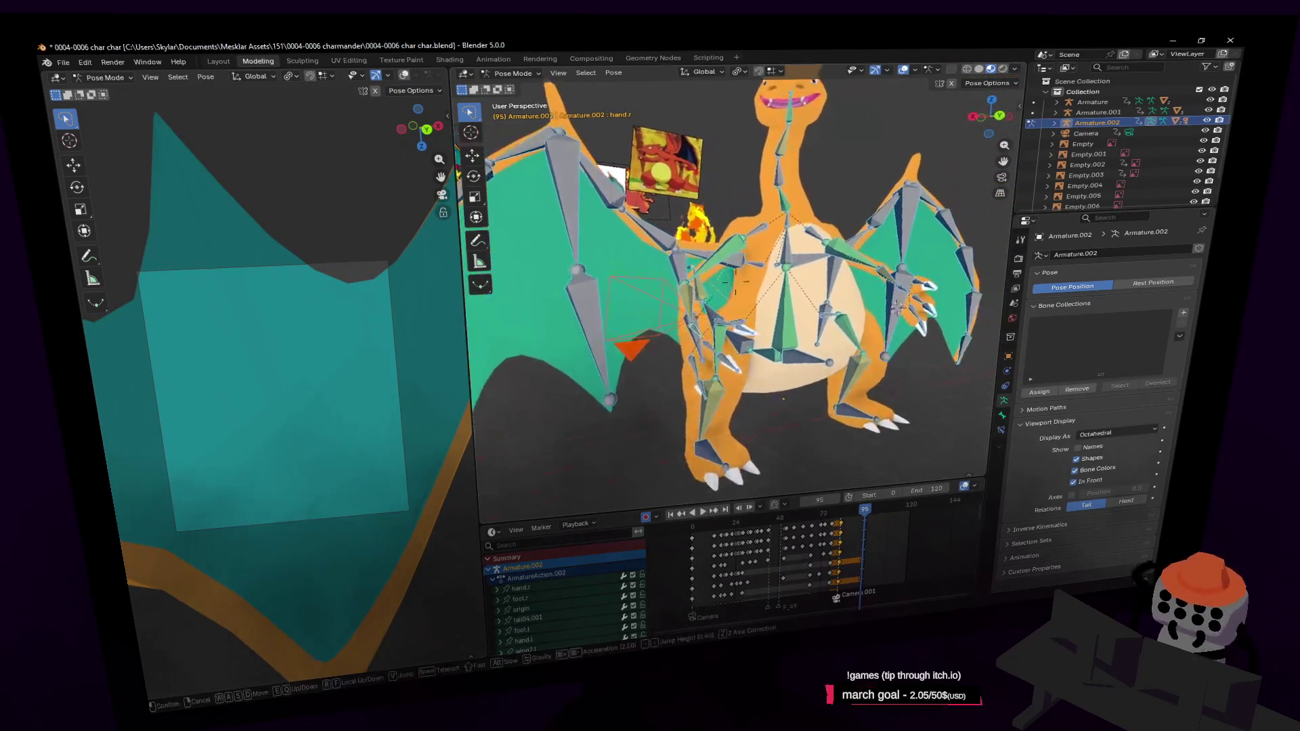
scroll(722, 319, "up", 5)
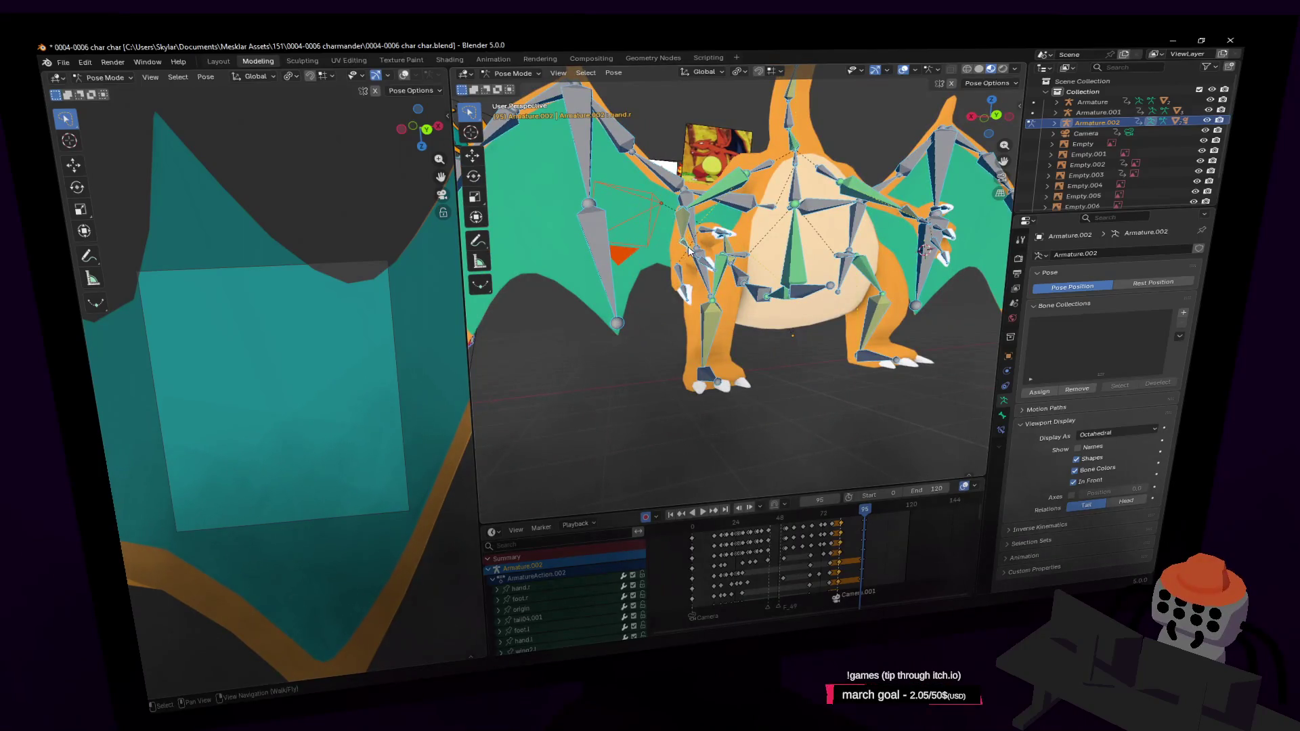
scroll(688, 251, "up", 2)
scroll(696, 253, "up", 2)
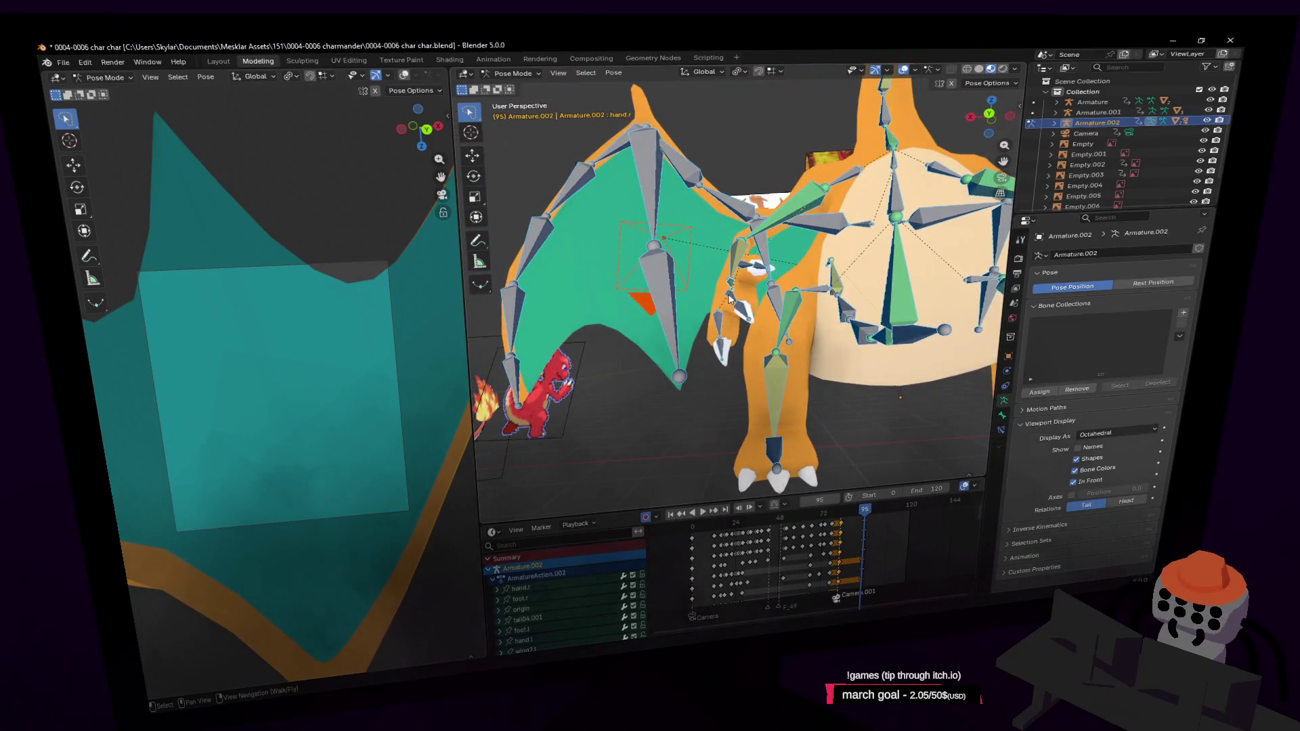
mouse_move(730, 296)
middle_mouse_down()
mouse_move(771, 253)
mouse_move(647, 290)
middle_mouse_up()
Step: Rotate finger2.r and move the camera-holding hand to a new position
left_click(883, 324)
key("r")
left_click(792, 292)
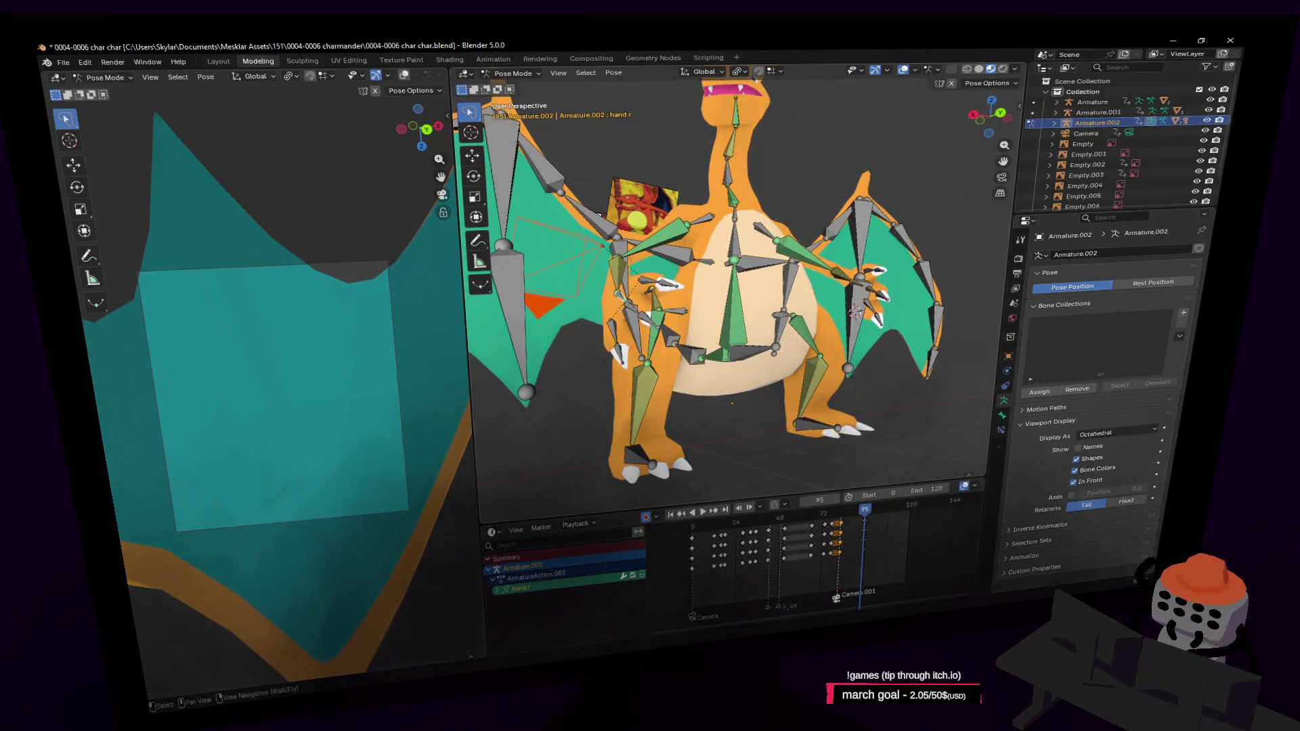
key("g")
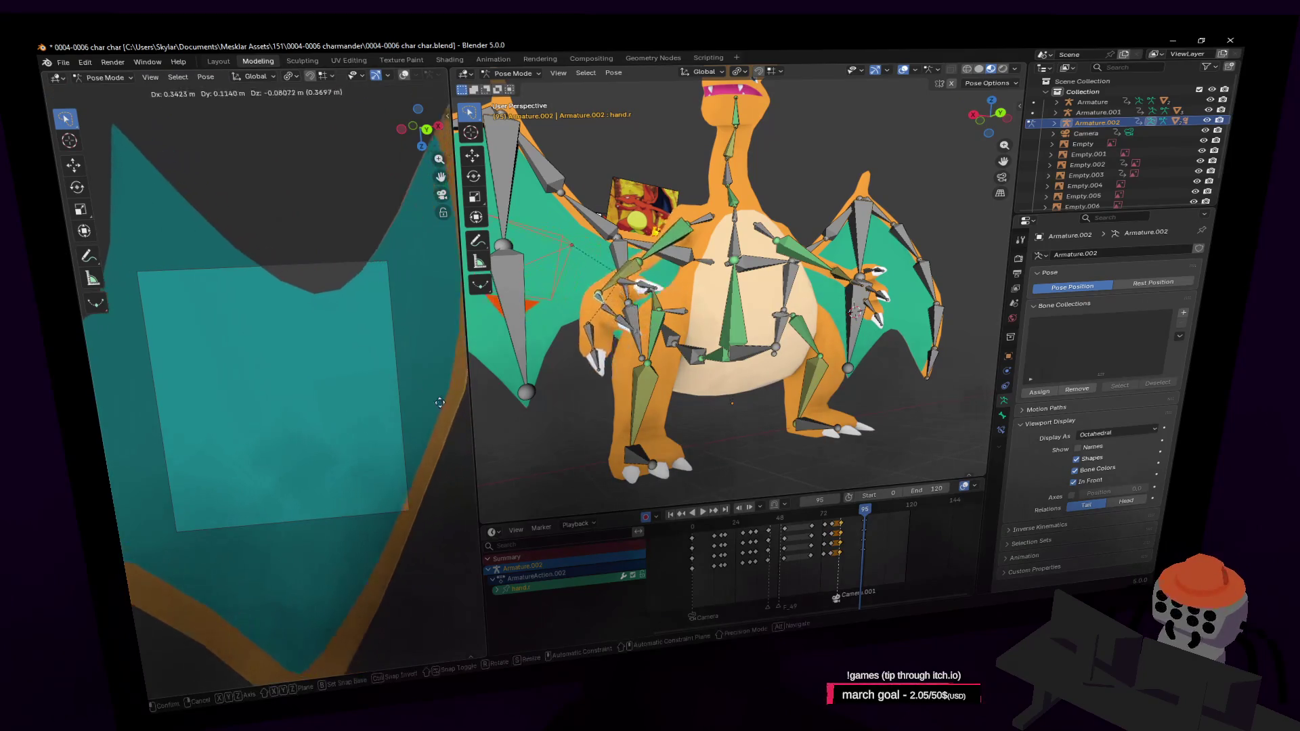
left_click(440, 403)
key("shift+grave")
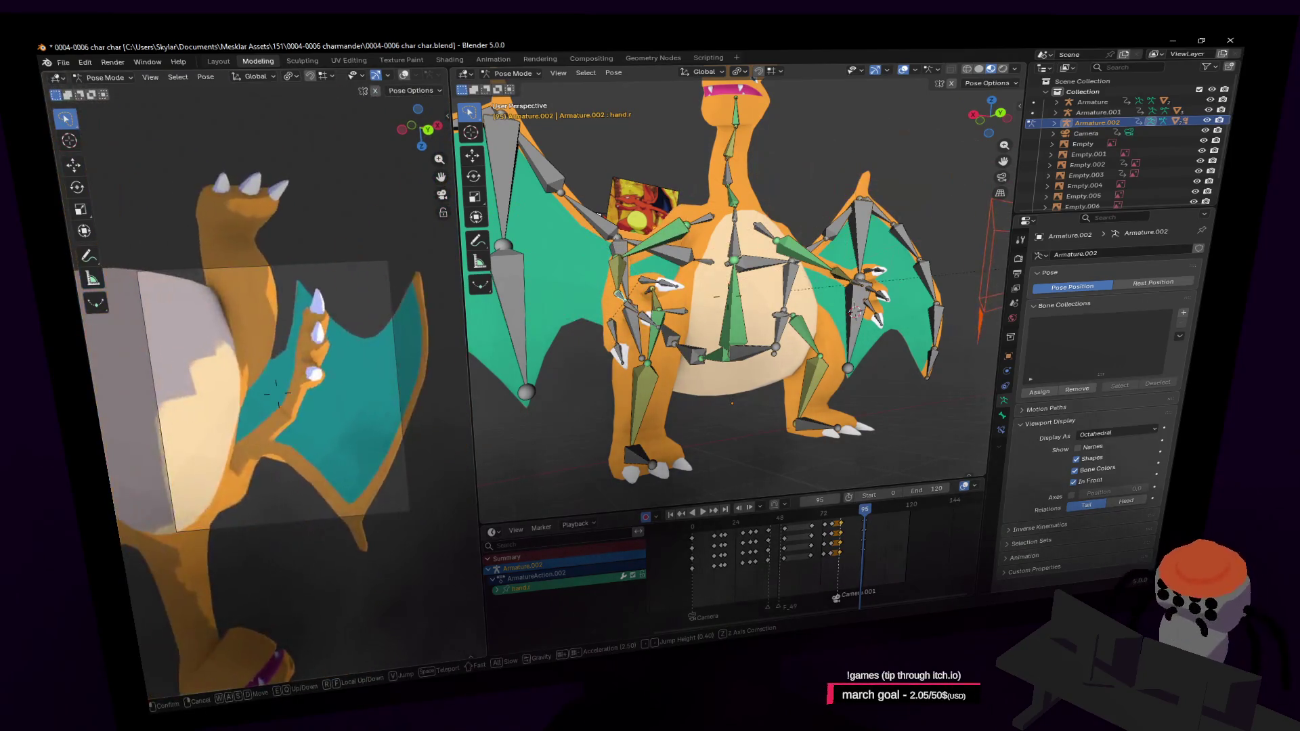
left_click(273, 395)
key("g")
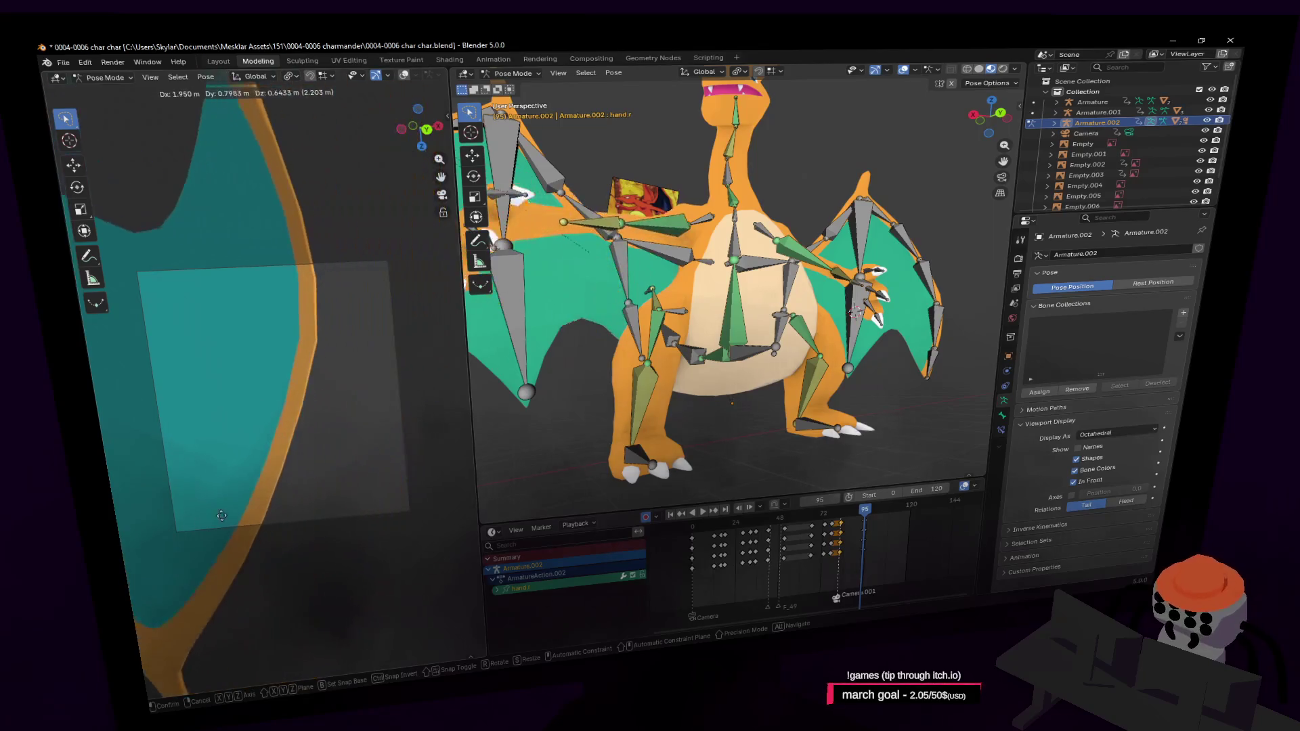
left_click(221, 515)
Step: Rotate and shift the right hand to aim its camera, retrying the moves
key("r")
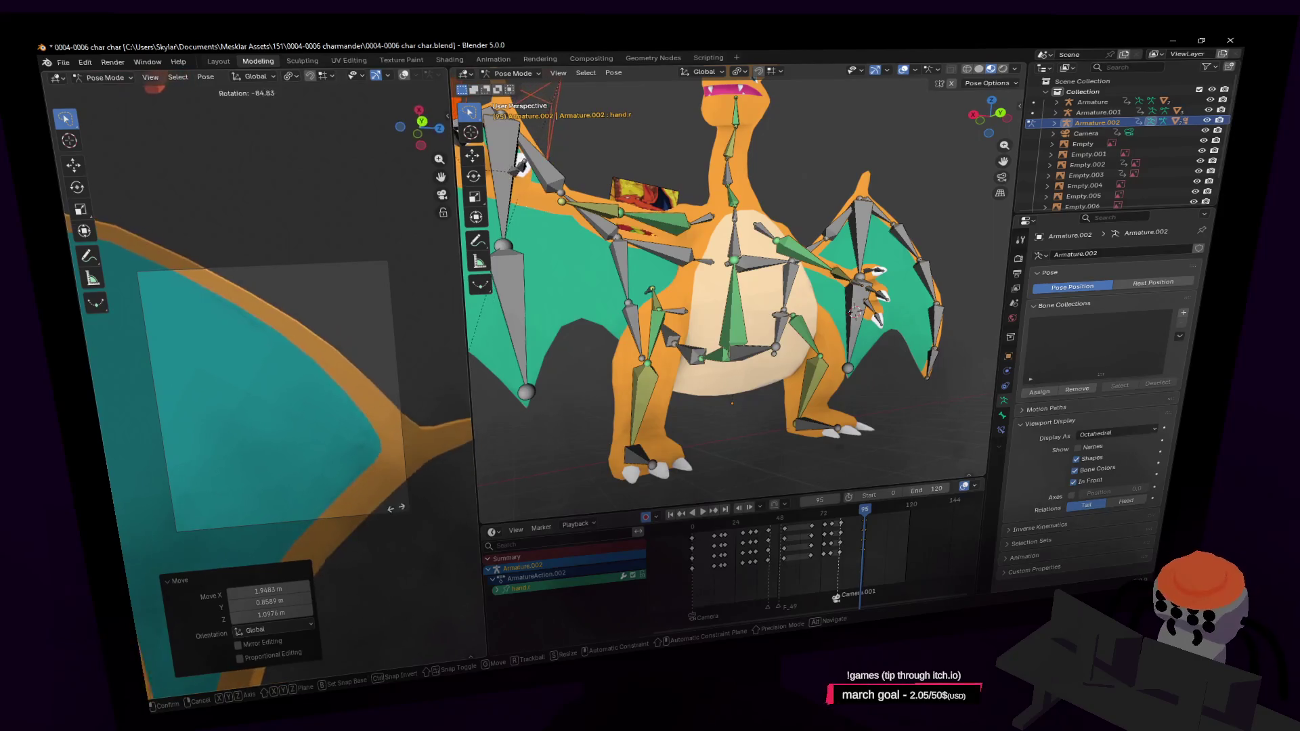
key("Escape")
key("r")
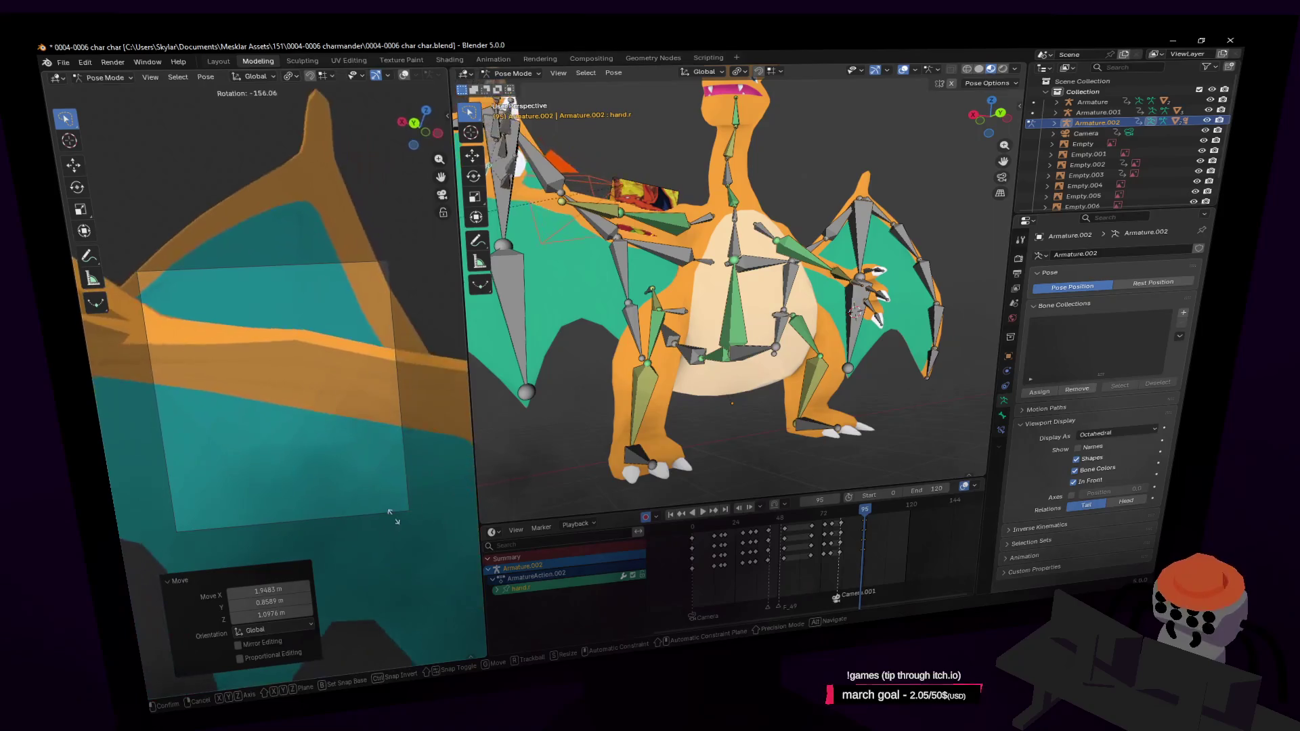
left_click(355, 464)
key("g")
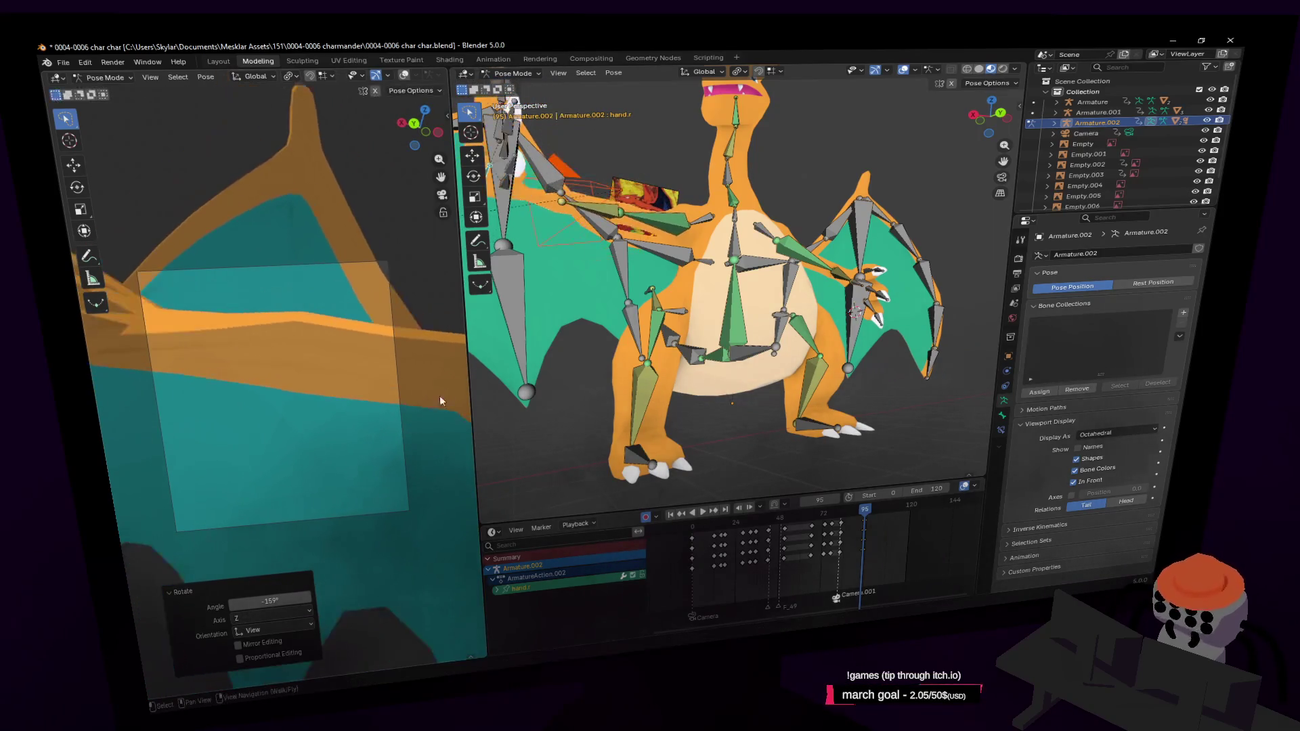
key("Escape")
middle_click_drag(529, 308, 634, 313)
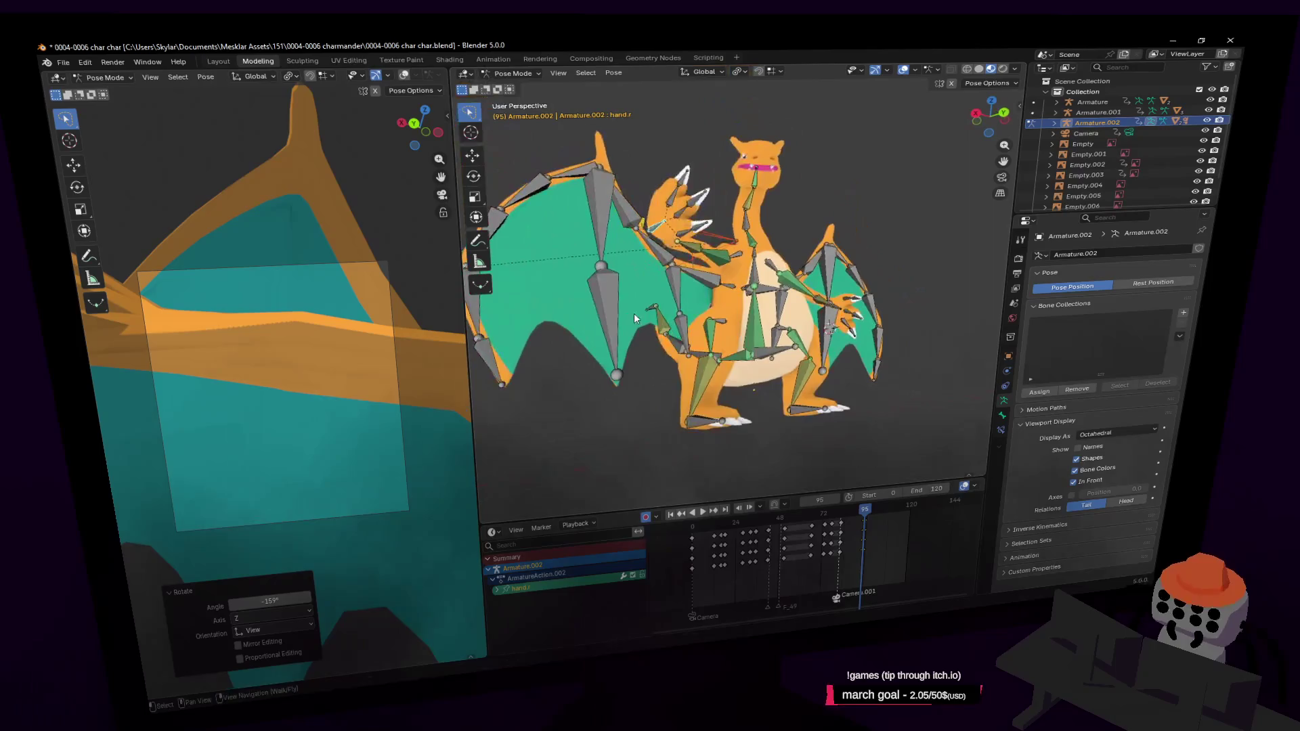
key("g")
left_click(785, 267)
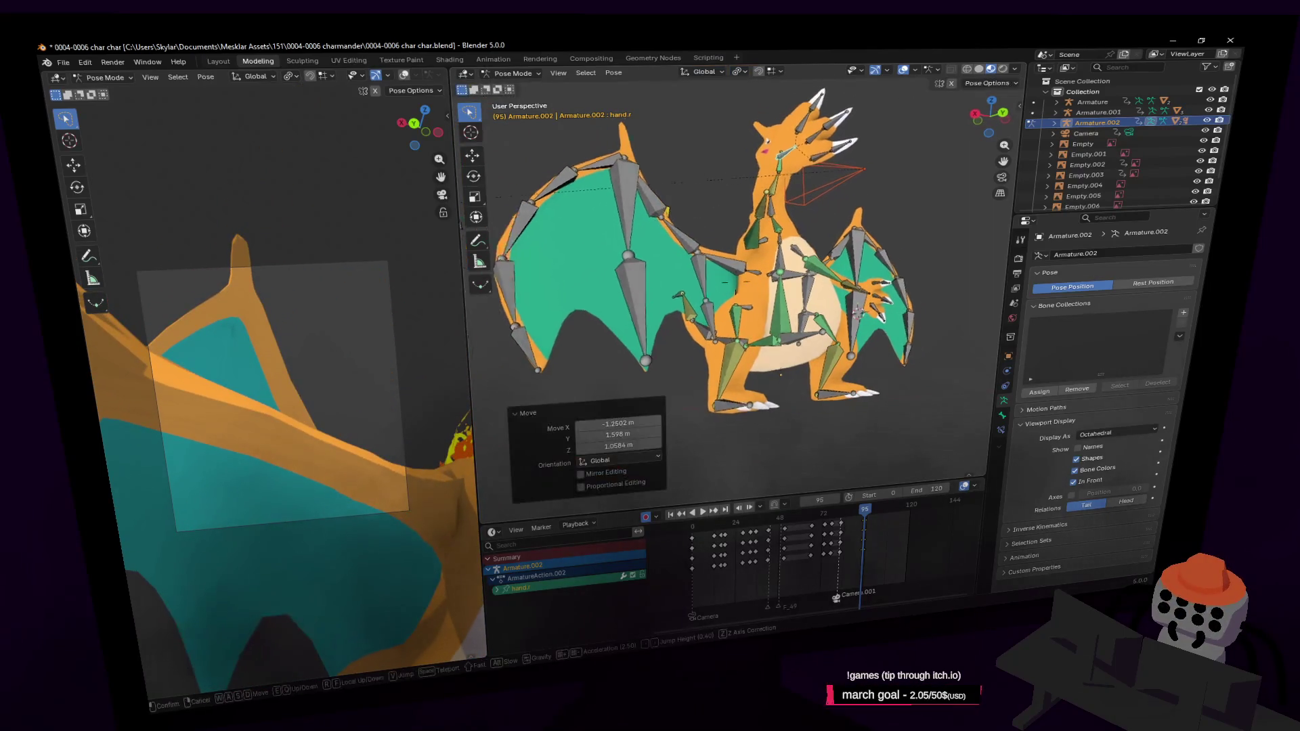
middle_click_drag(785, 268, 765, 211, "shift")
Step: Turn the hand about the vertical axis, tilt it on X and free-rotate so the camera frames the head
key("r")
key("Escape")
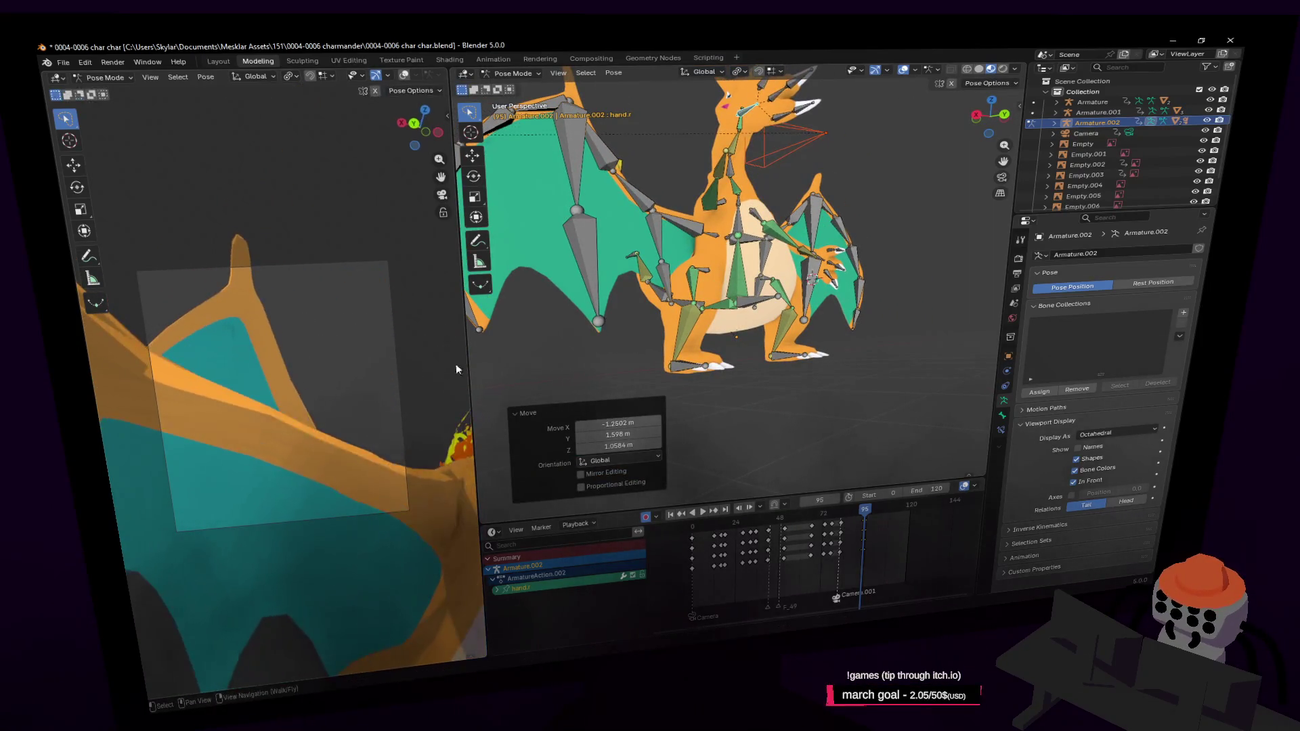
middle_click_drag(609, 305, 660, 335)
middle_click_drag(736, 293, 711, 305)
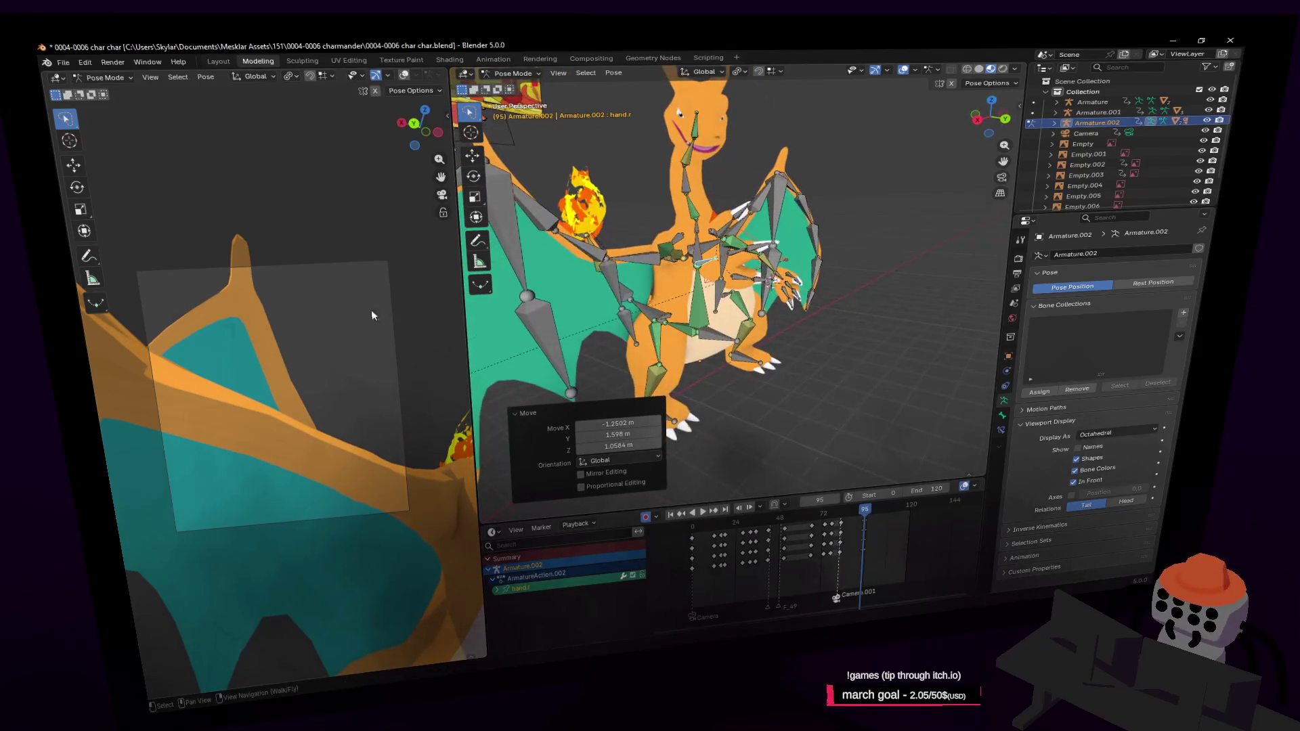
key("r")
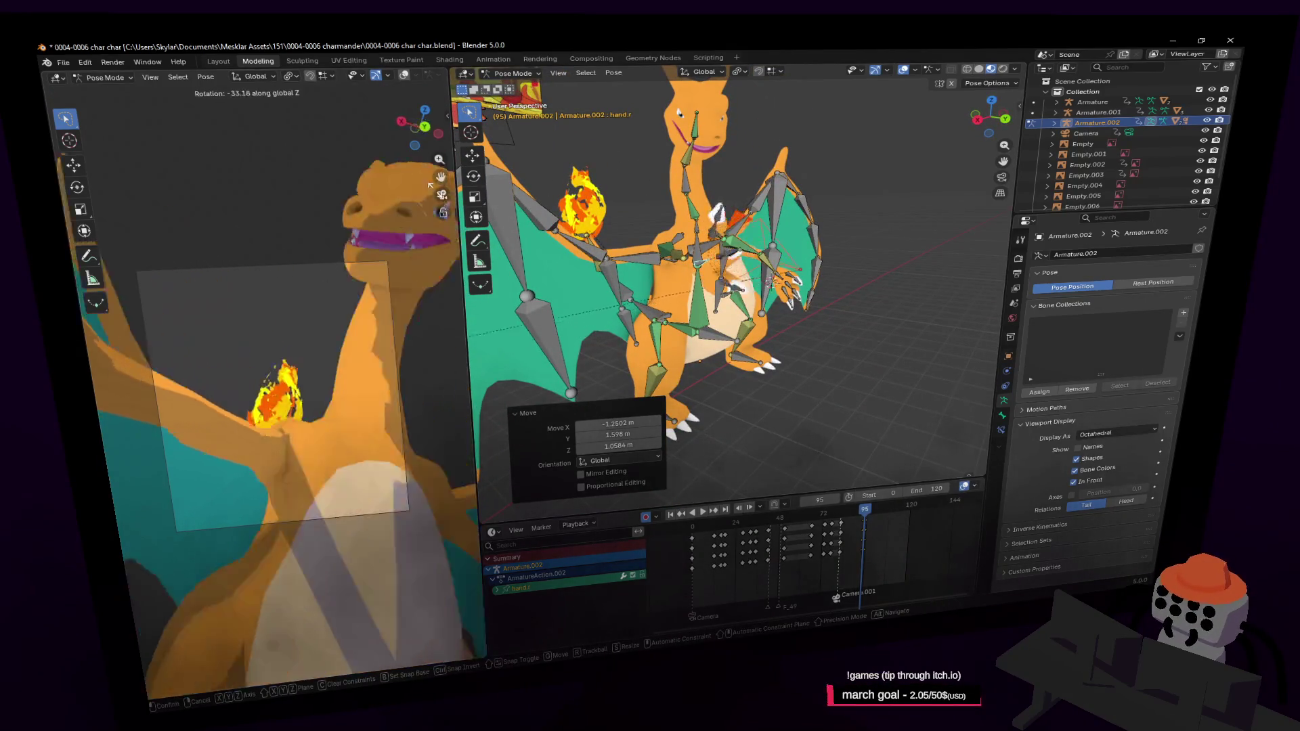
left_click(411, 182)
key("r")
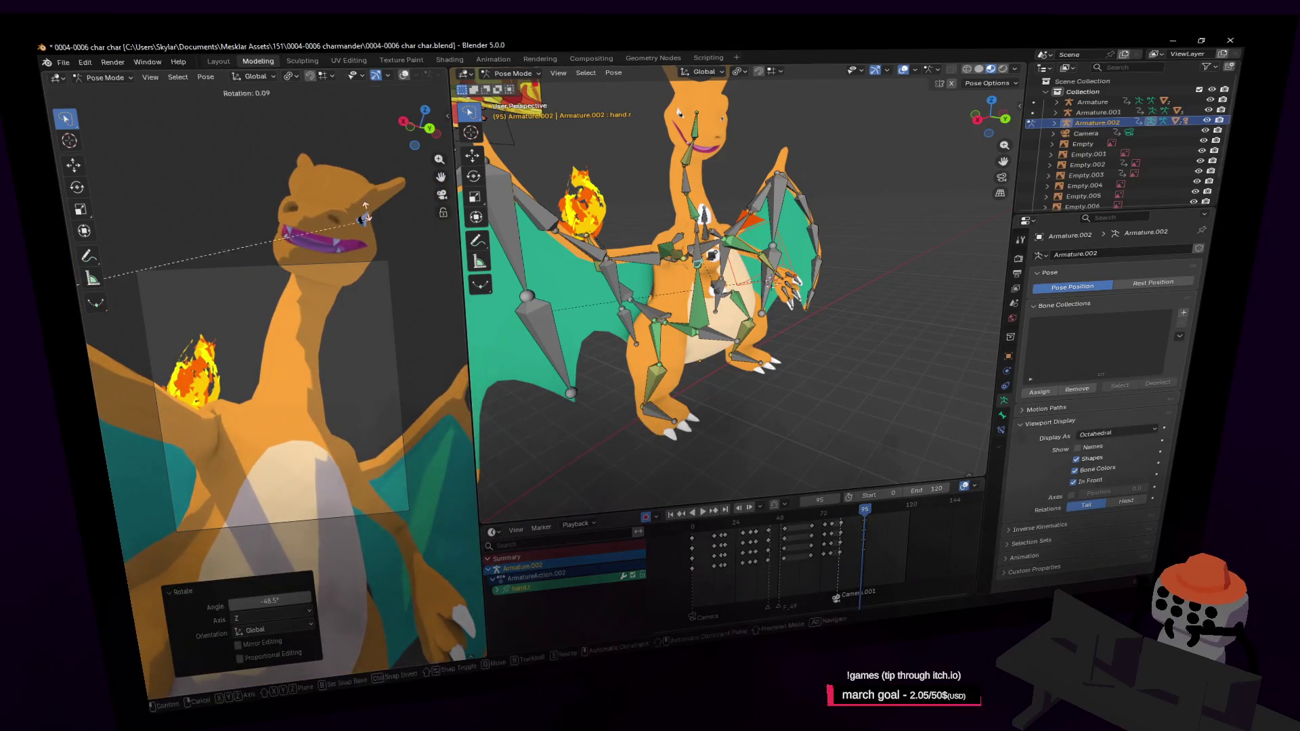
key("x")
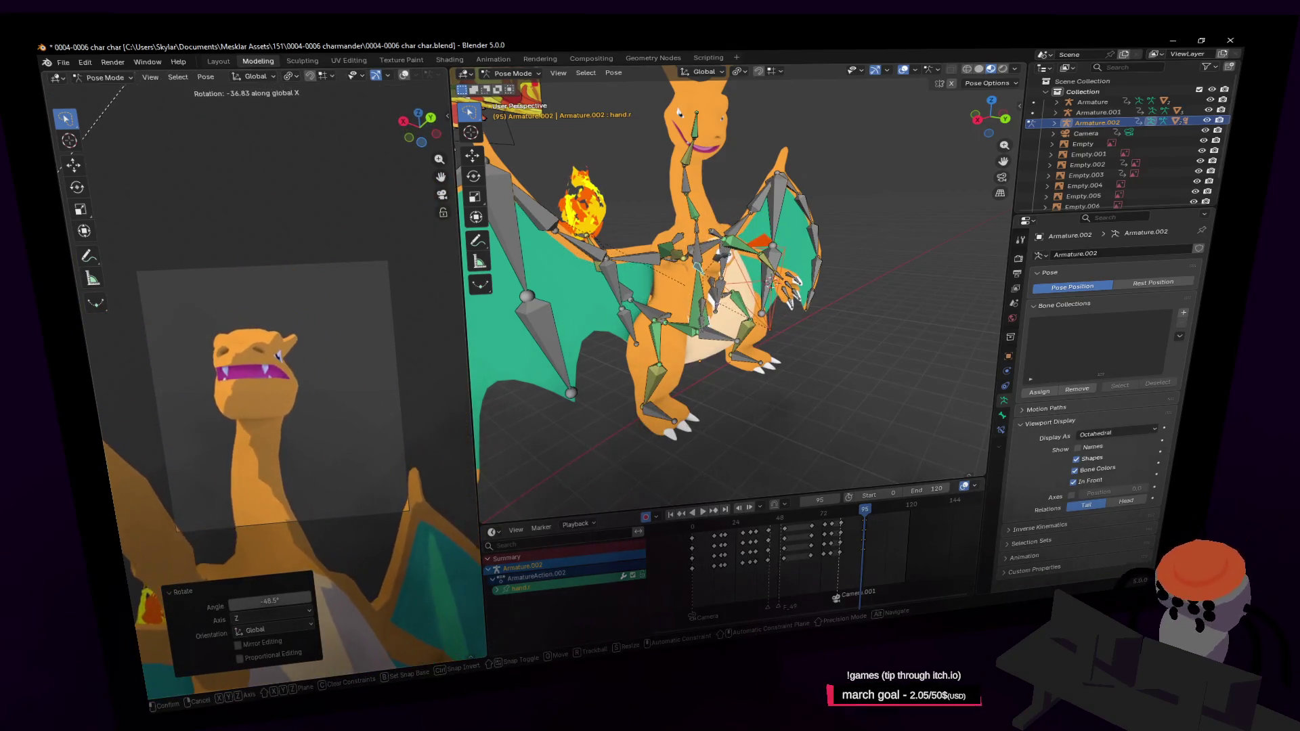
key("Return")
key("r")
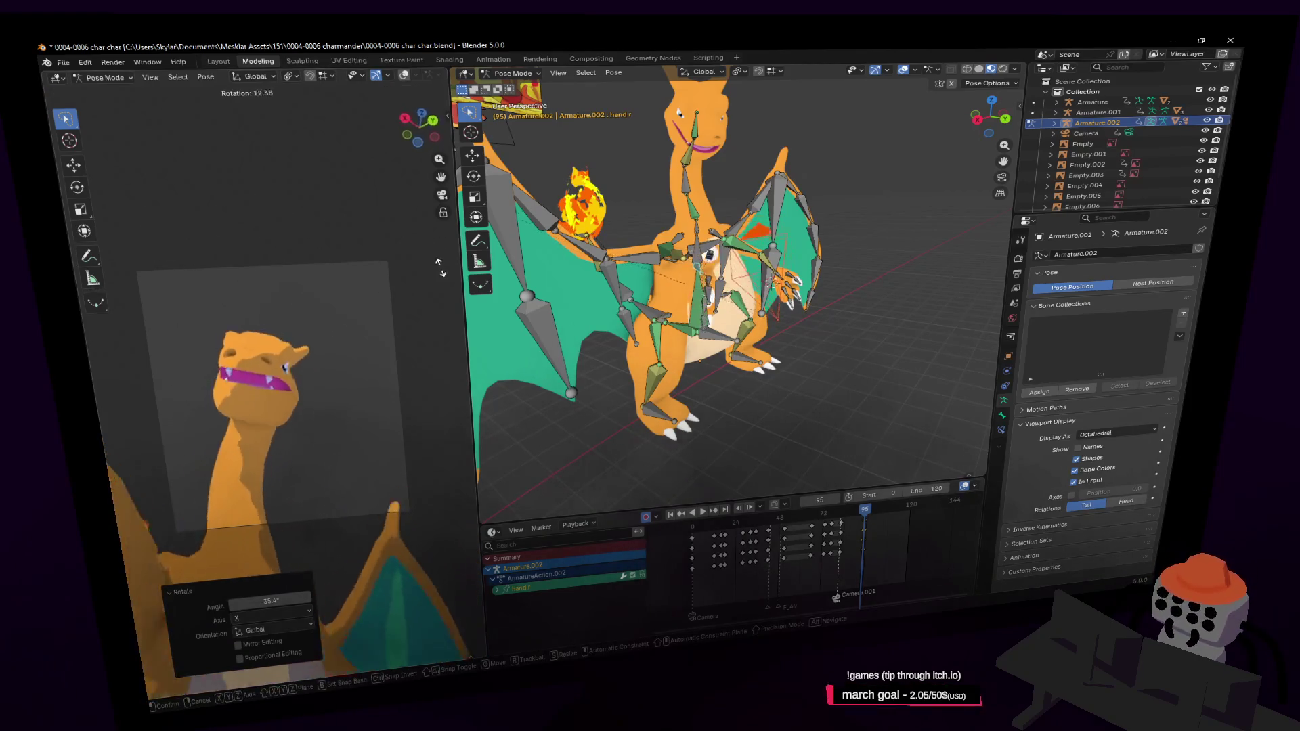
key("Return")
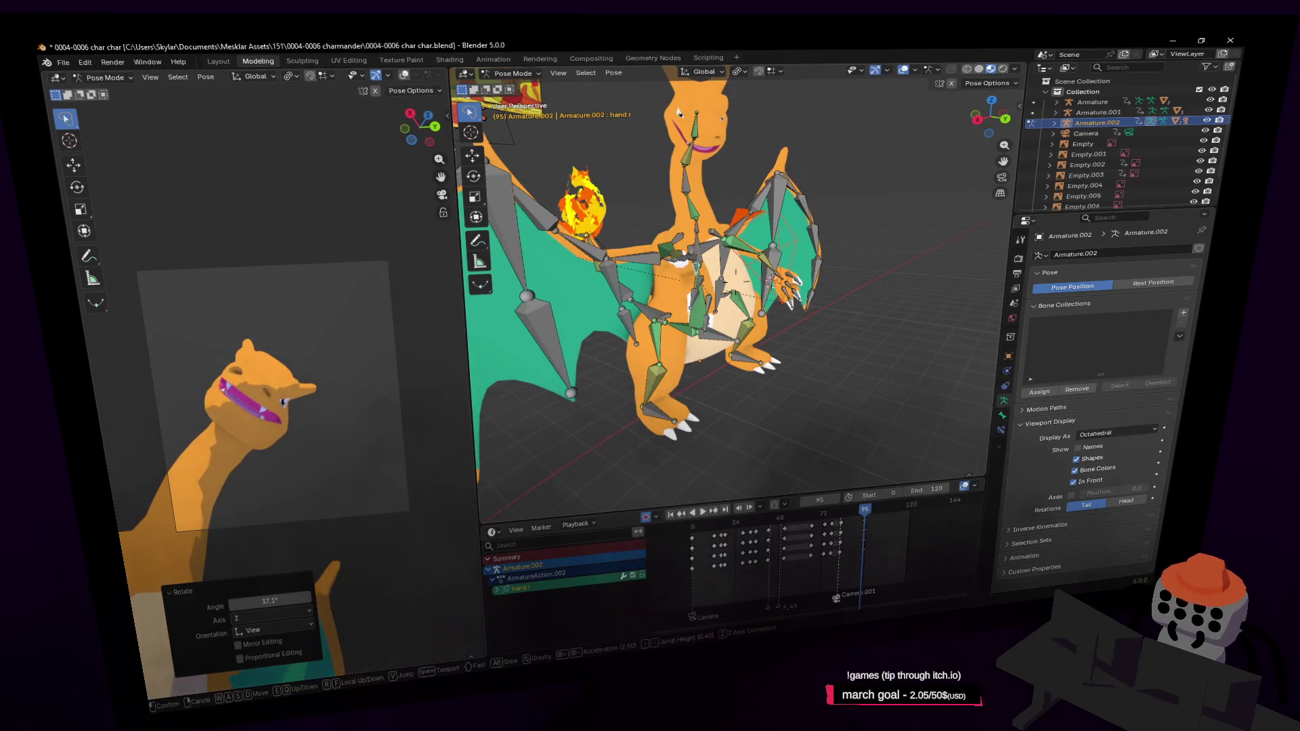
Step: Fly in to the arm, select hand.r and play the animation from around frame 80
middle_click_drag(700, 304, 734, 282)
scroll(735, 282, "up", 3)
key("w")
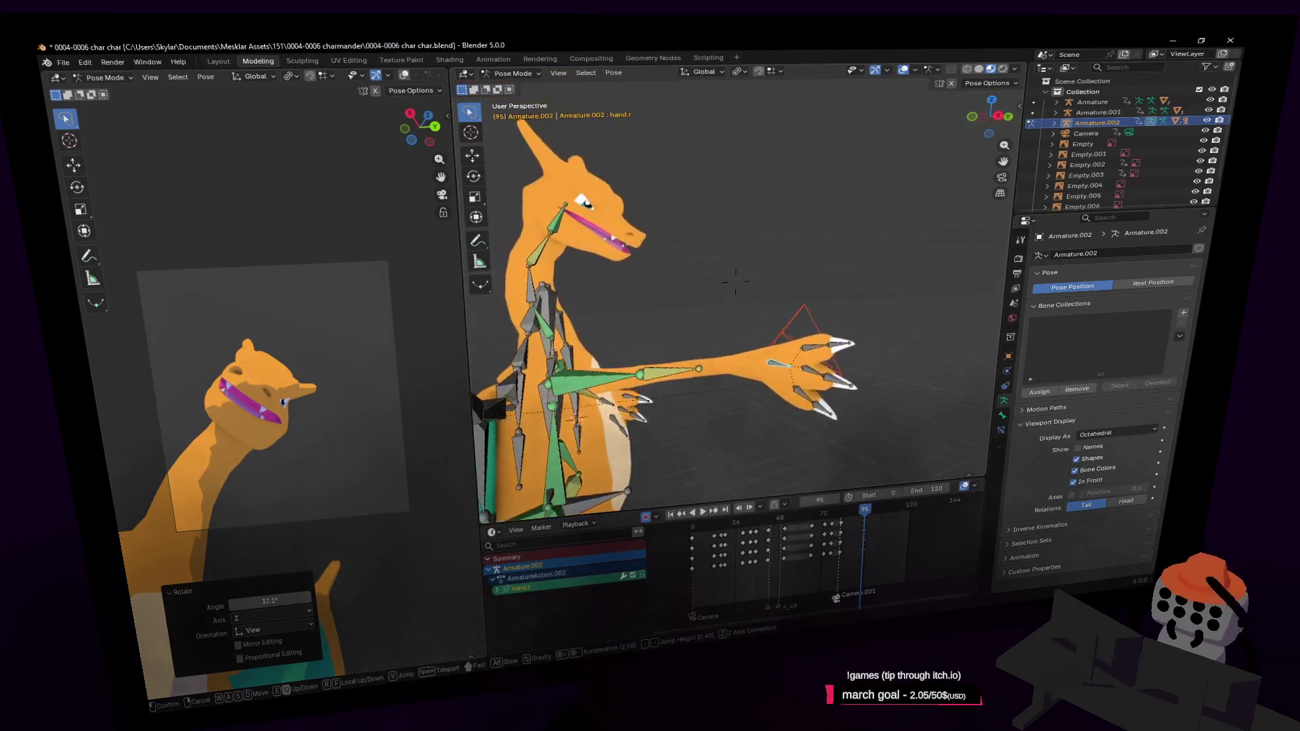
left_click(736, 281)
left_click(943, 298)
scroll(943, 298, "down", 3)
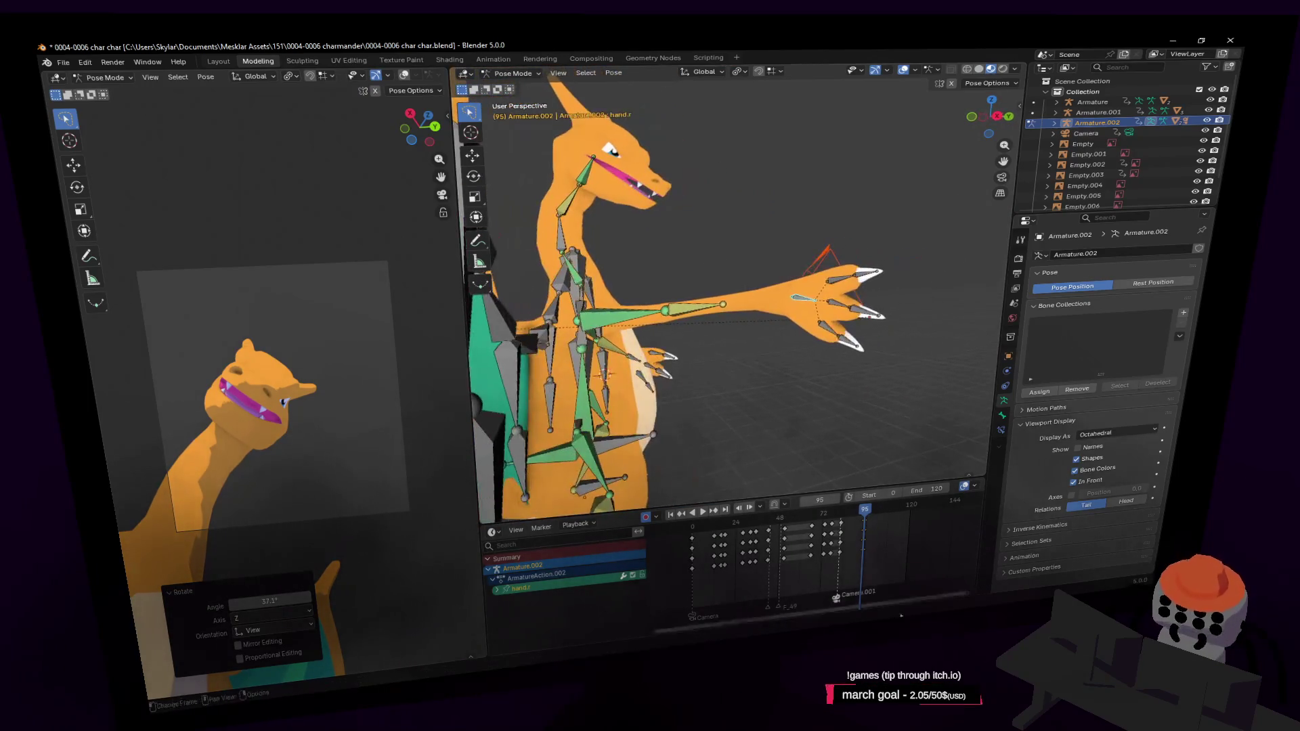
left_click_drag(865, 511, 838, 511)
key("space")
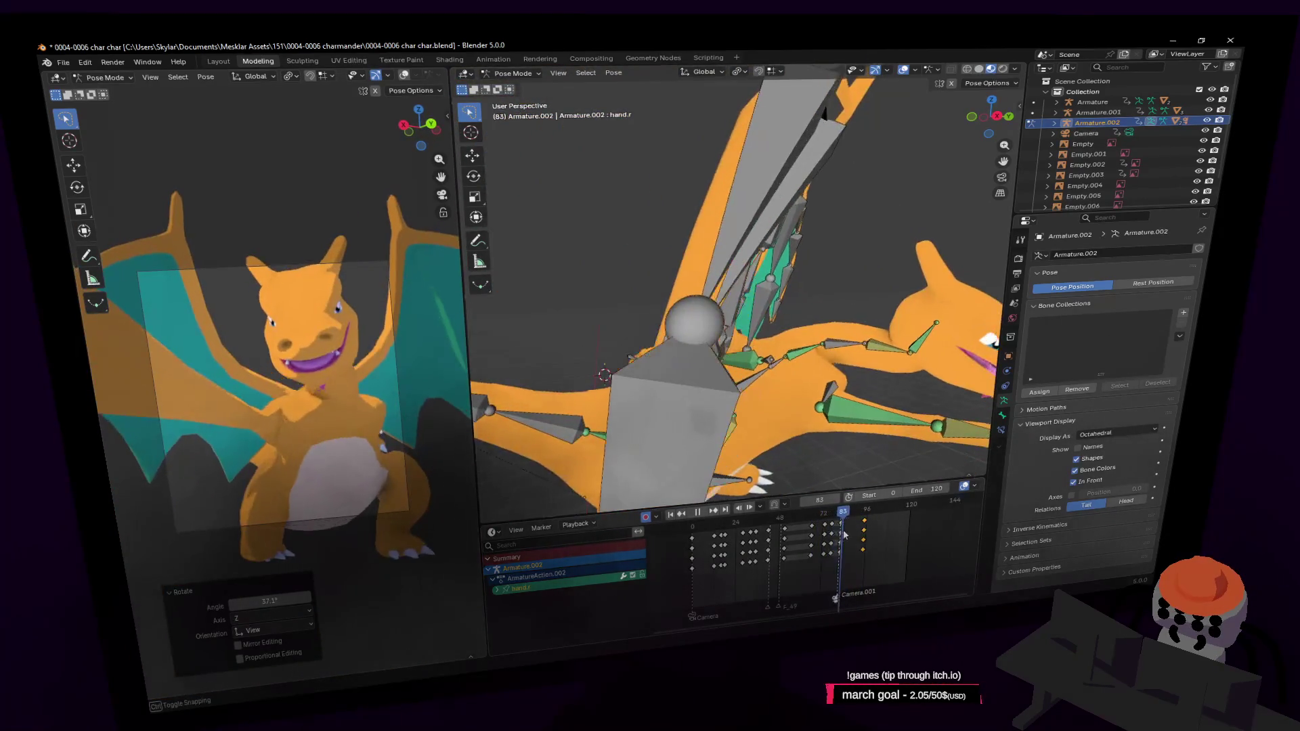
Step: Stop at frame 95 and rotate and raise the right hand up and outward
left_click_drag(843, 533, 865, 538)
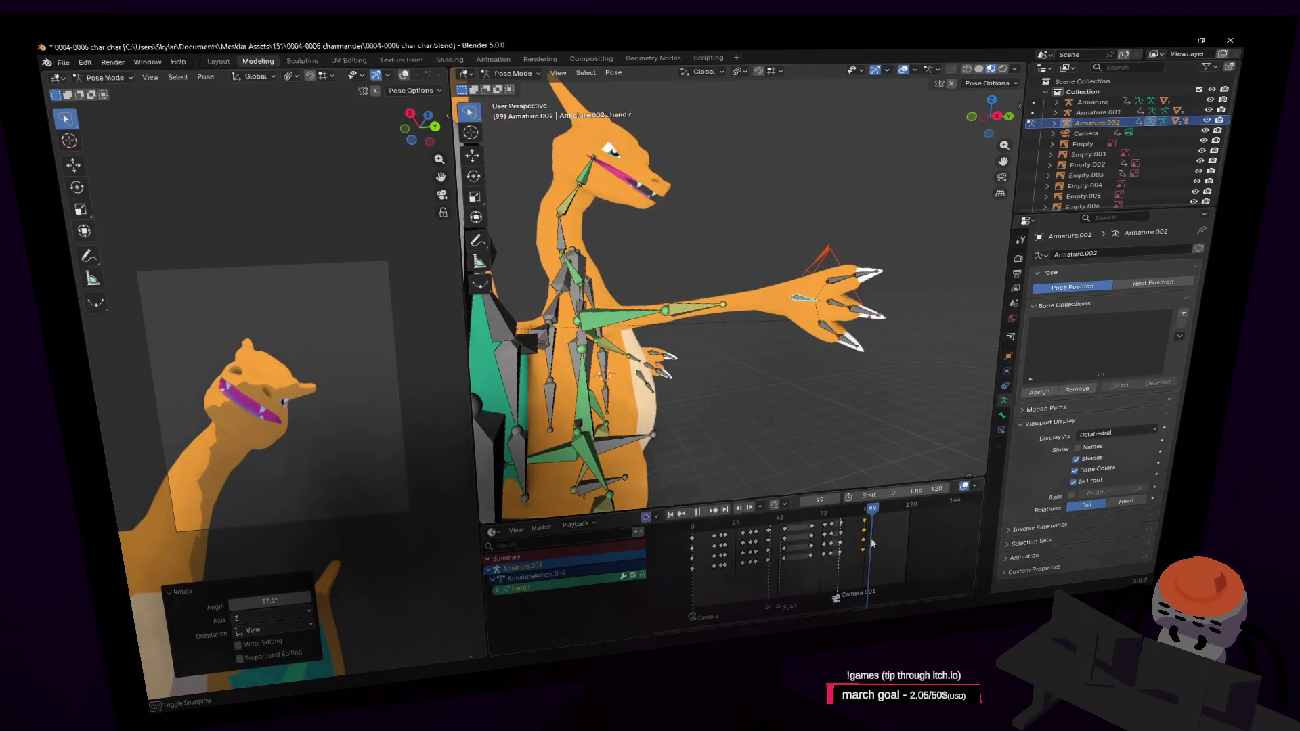
key("Escape")
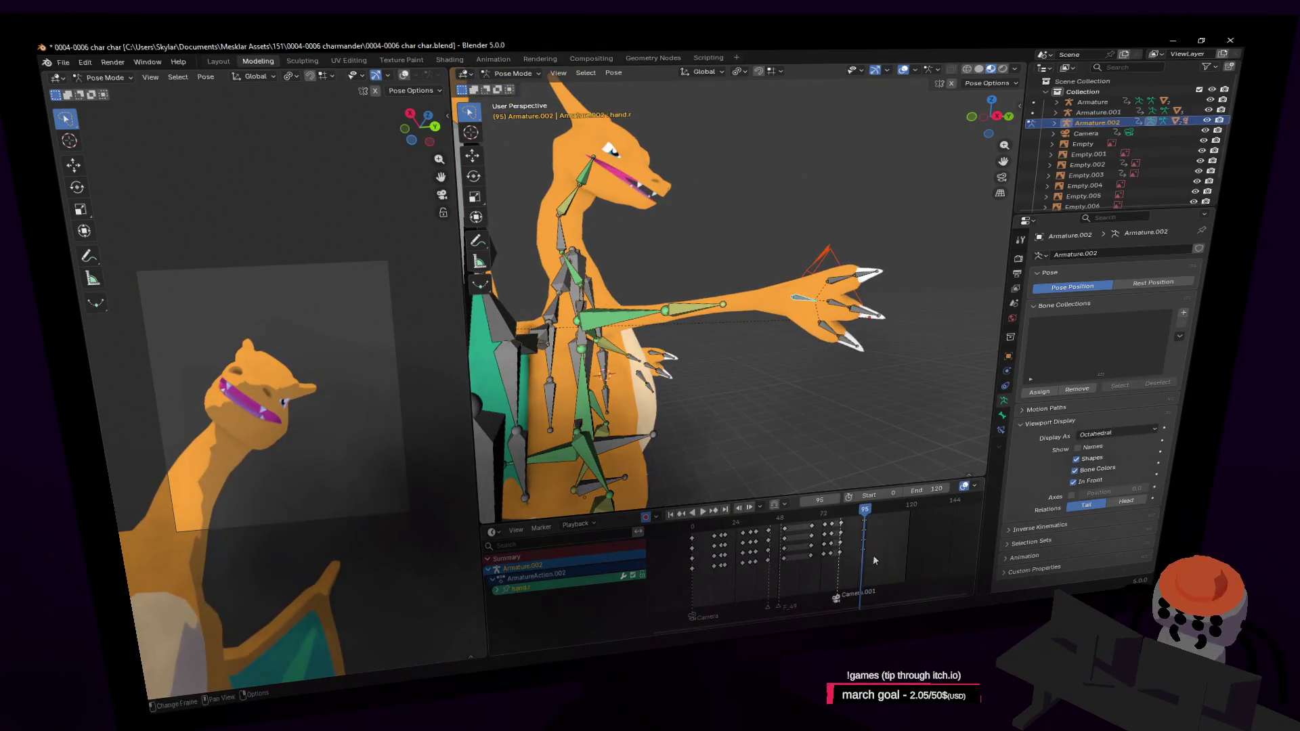
key("r")
left_click(876, 293)
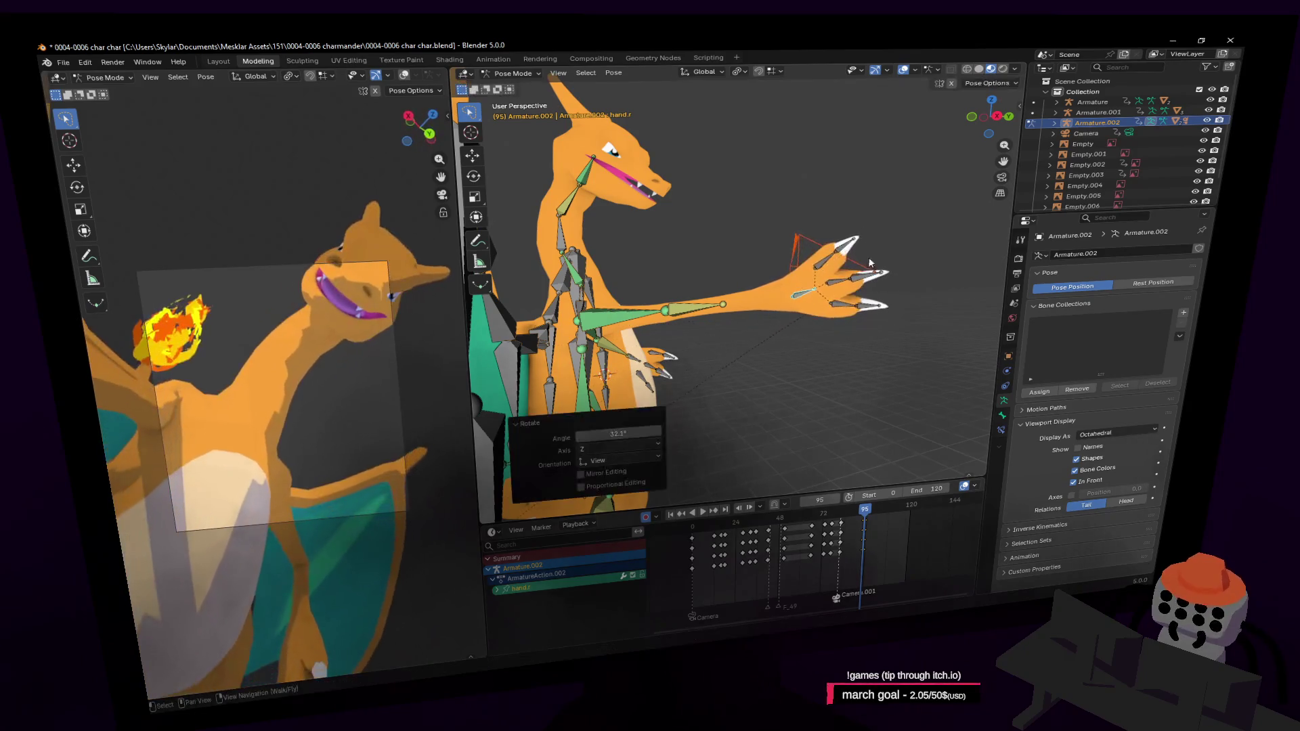
key("g")
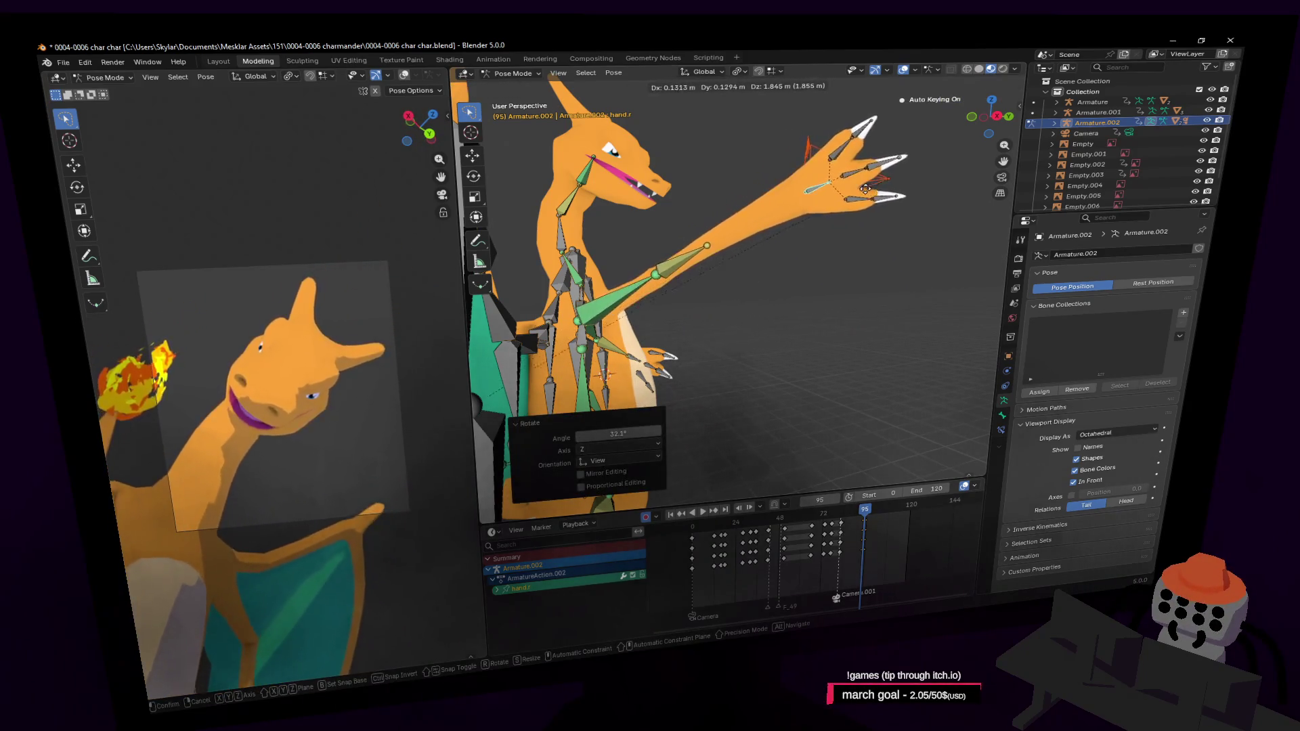
left_click(904, 198)
key("r")
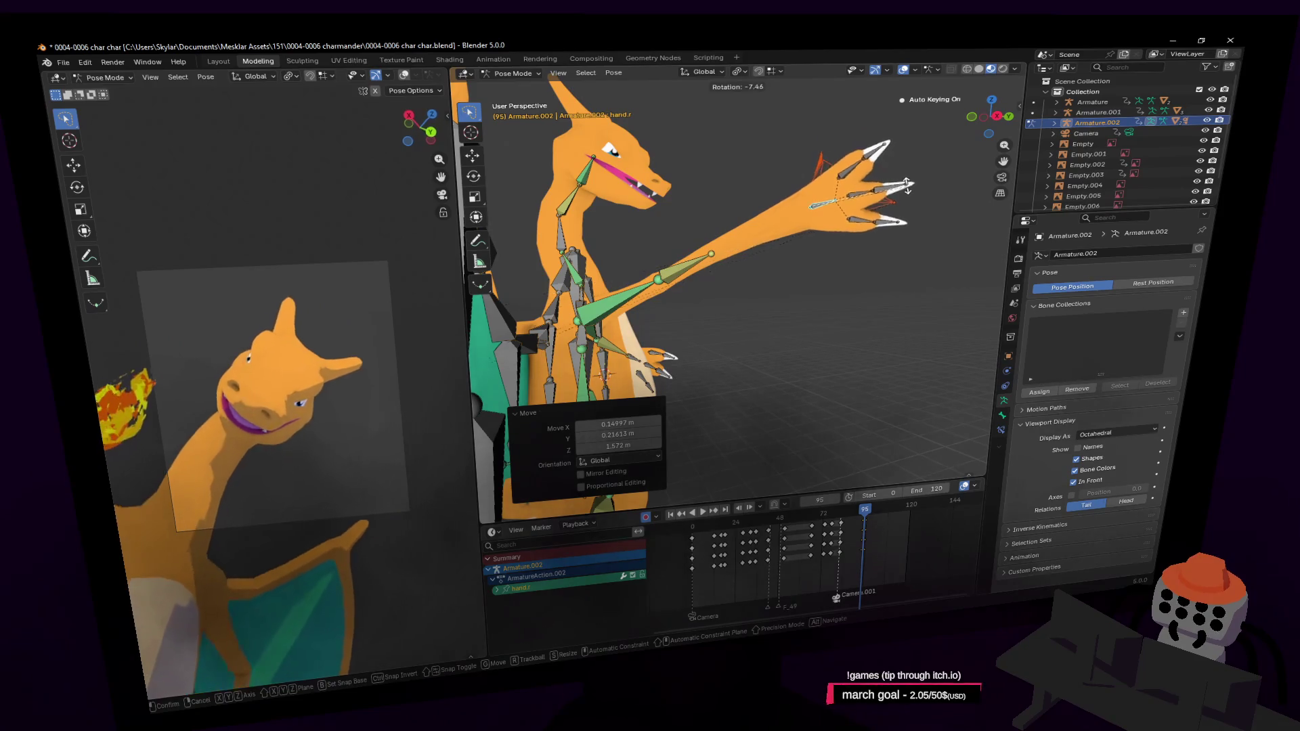
left_click(899, 188)
key("g")
left_click(863, 204)
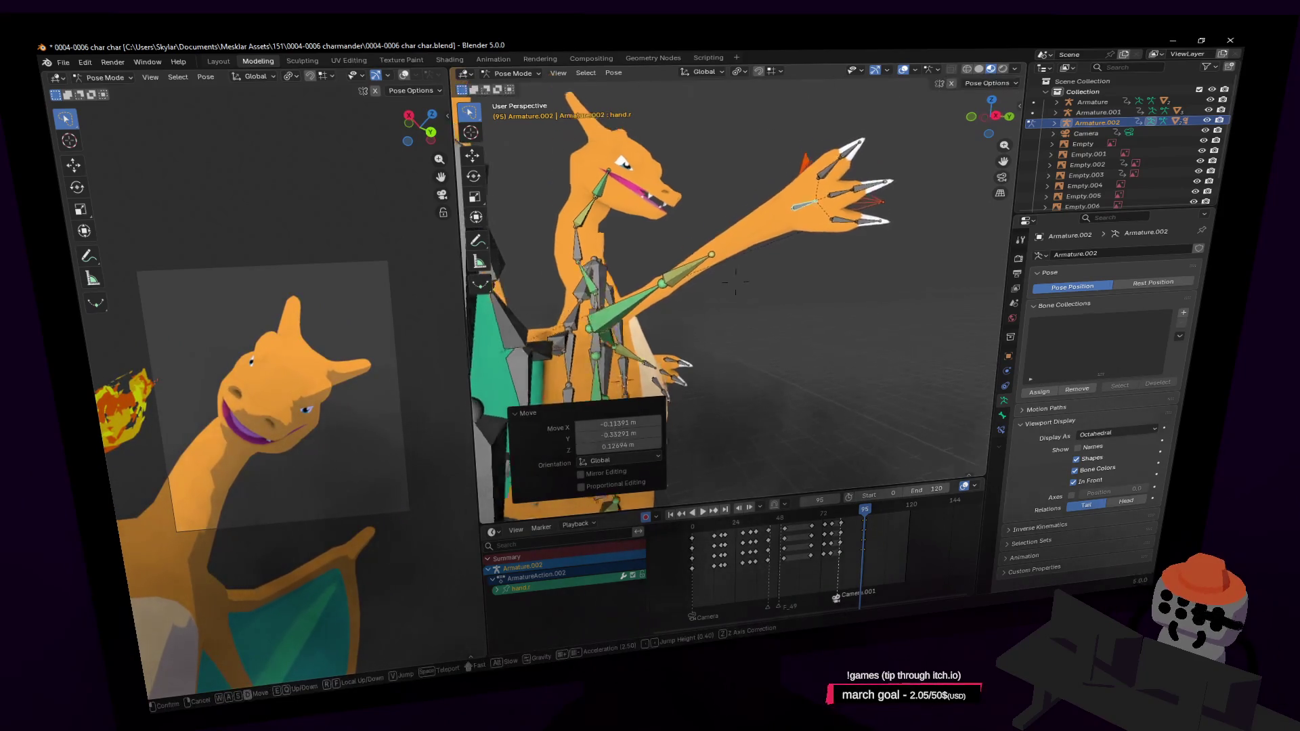
Step: Nudge and tilt the hand to reframe the face, then select the head bone
middle_click_drag(863, 204, 745, 245)
key("g")
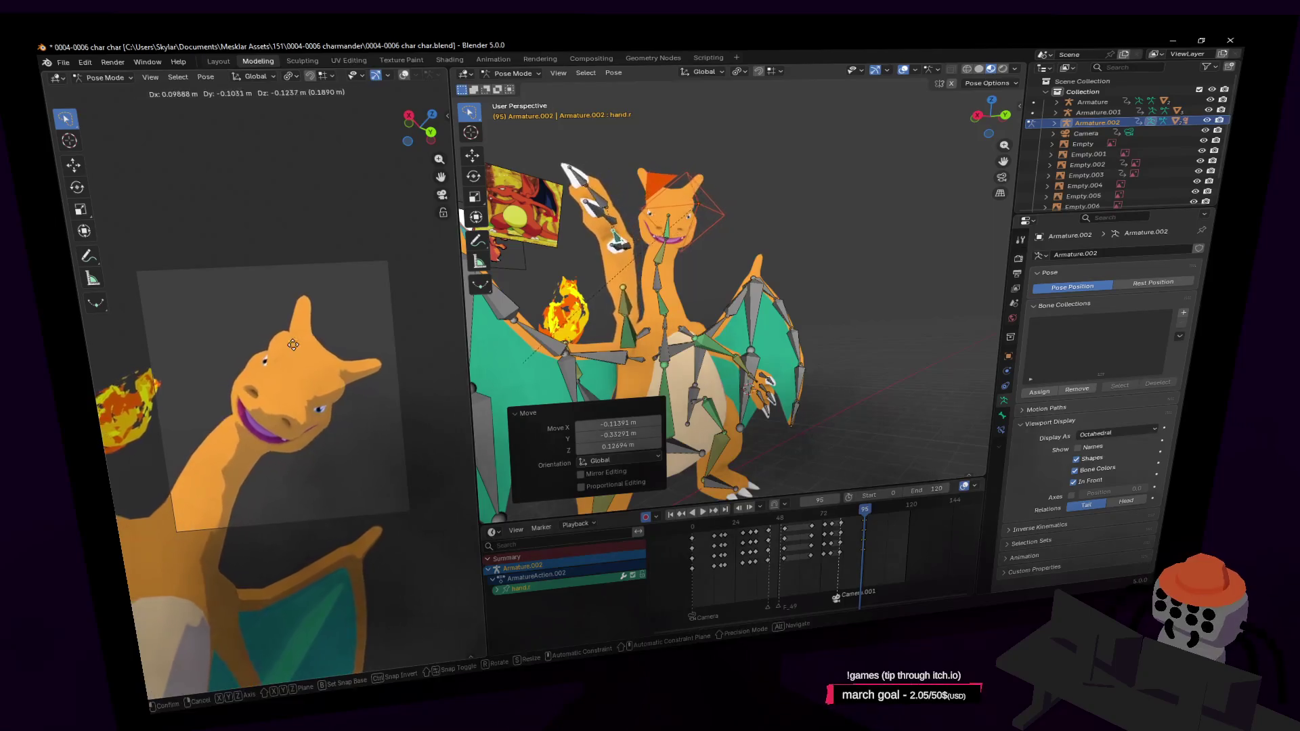
left_click(265, 303)
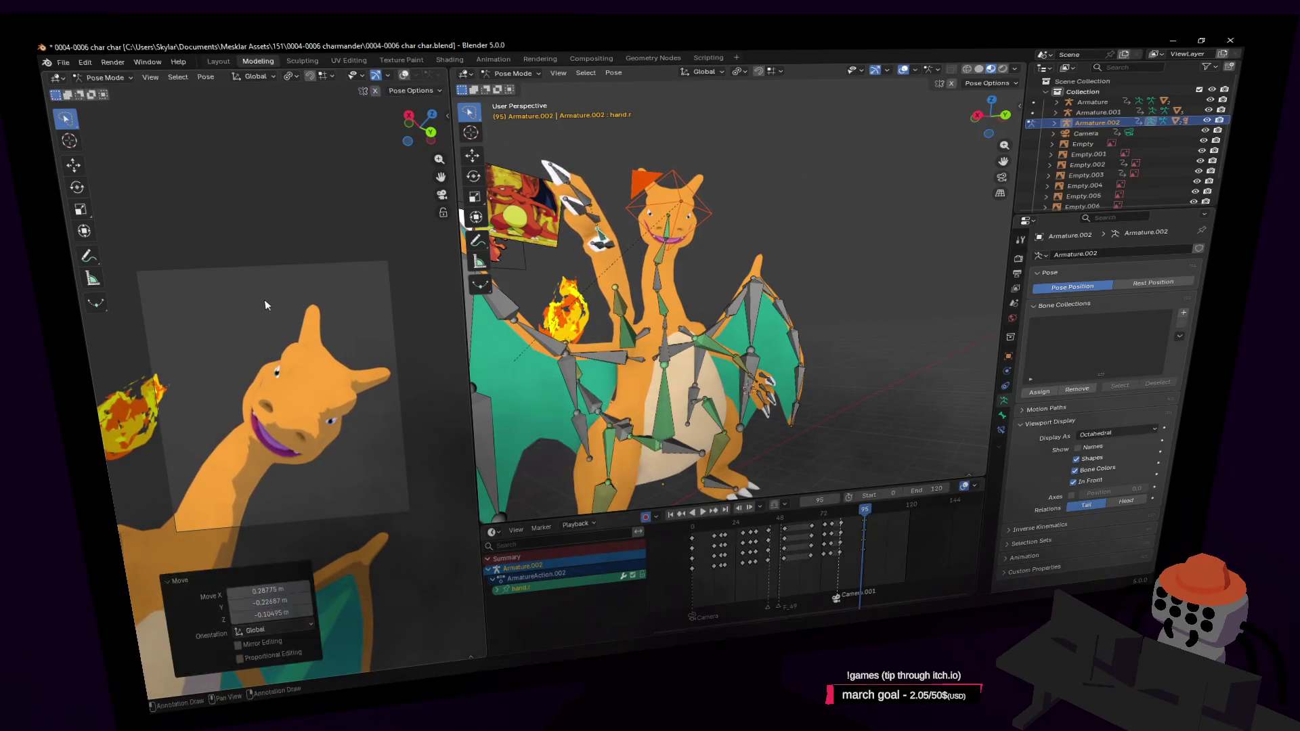
key("r")
left_click(378, 272)
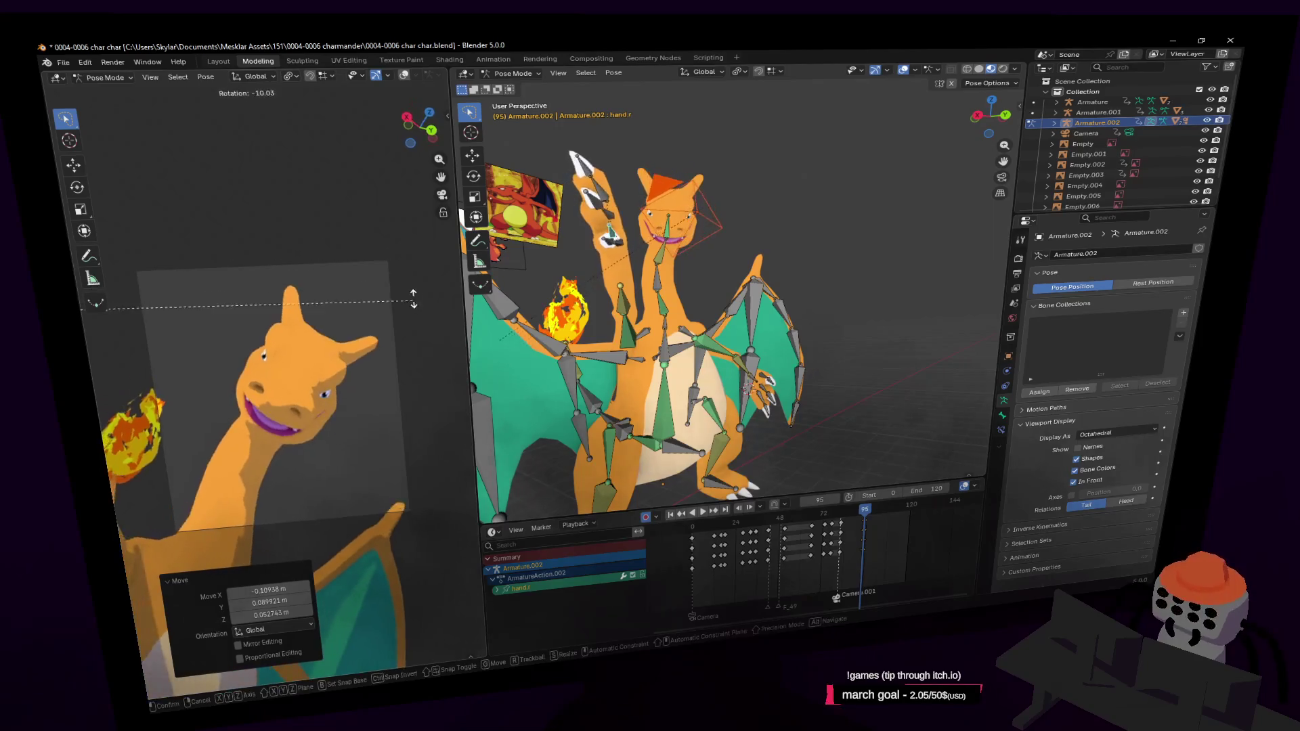
middle_click_drag(630, 305, 741, 244)
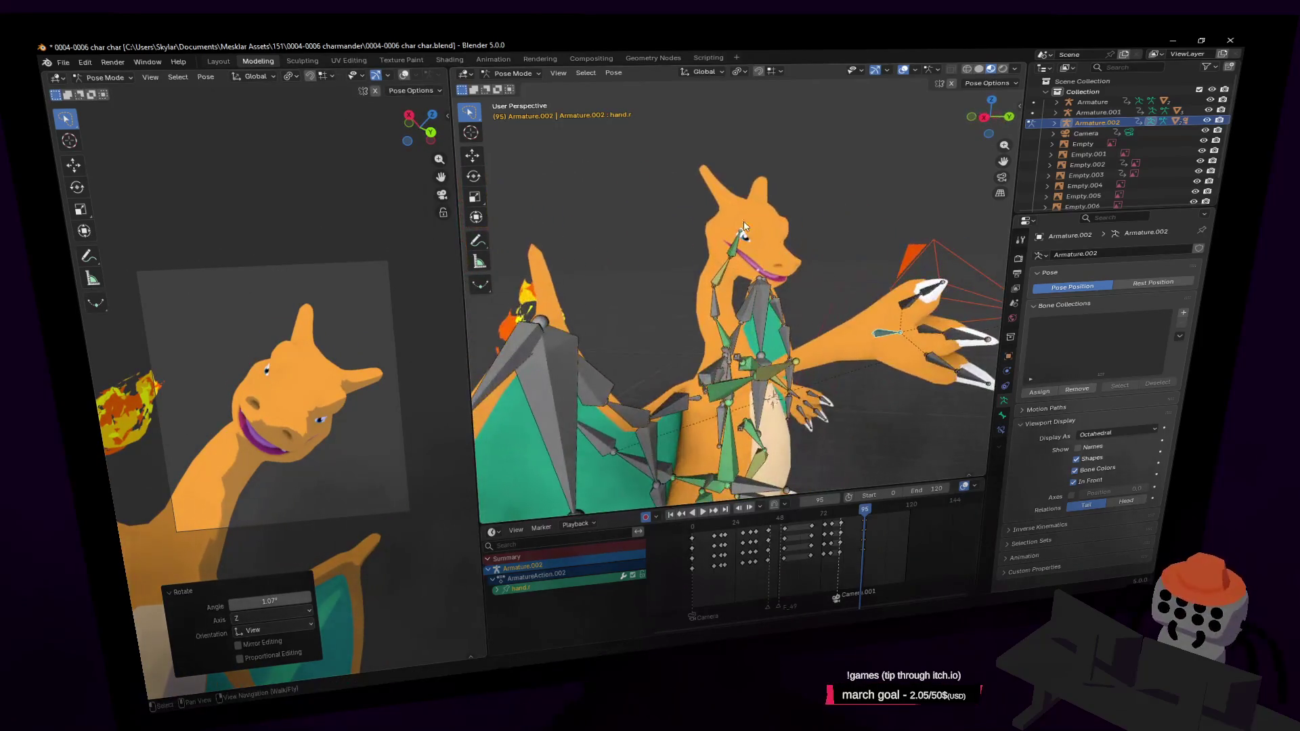
left_click(741, 244)
Step: Turn the head about the Z axis and move to frame 99
key("r")
key("z")
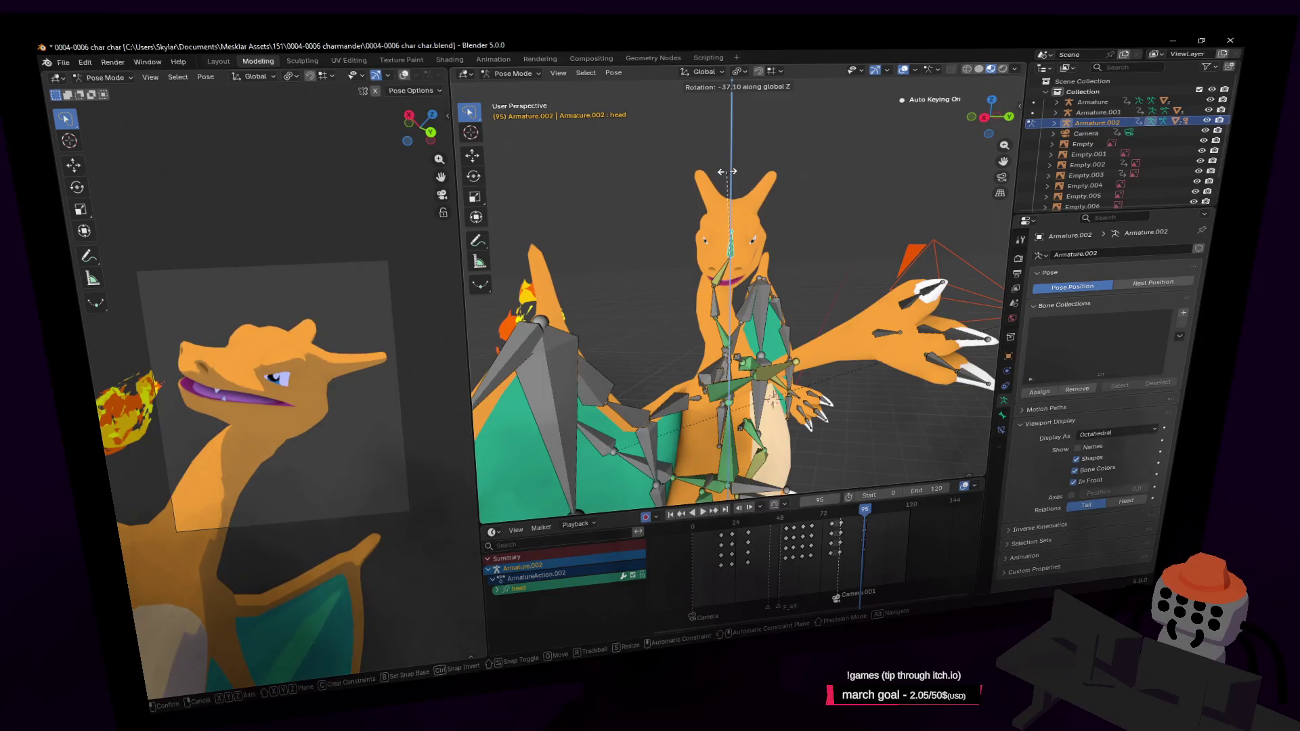
left_click(801, 275)
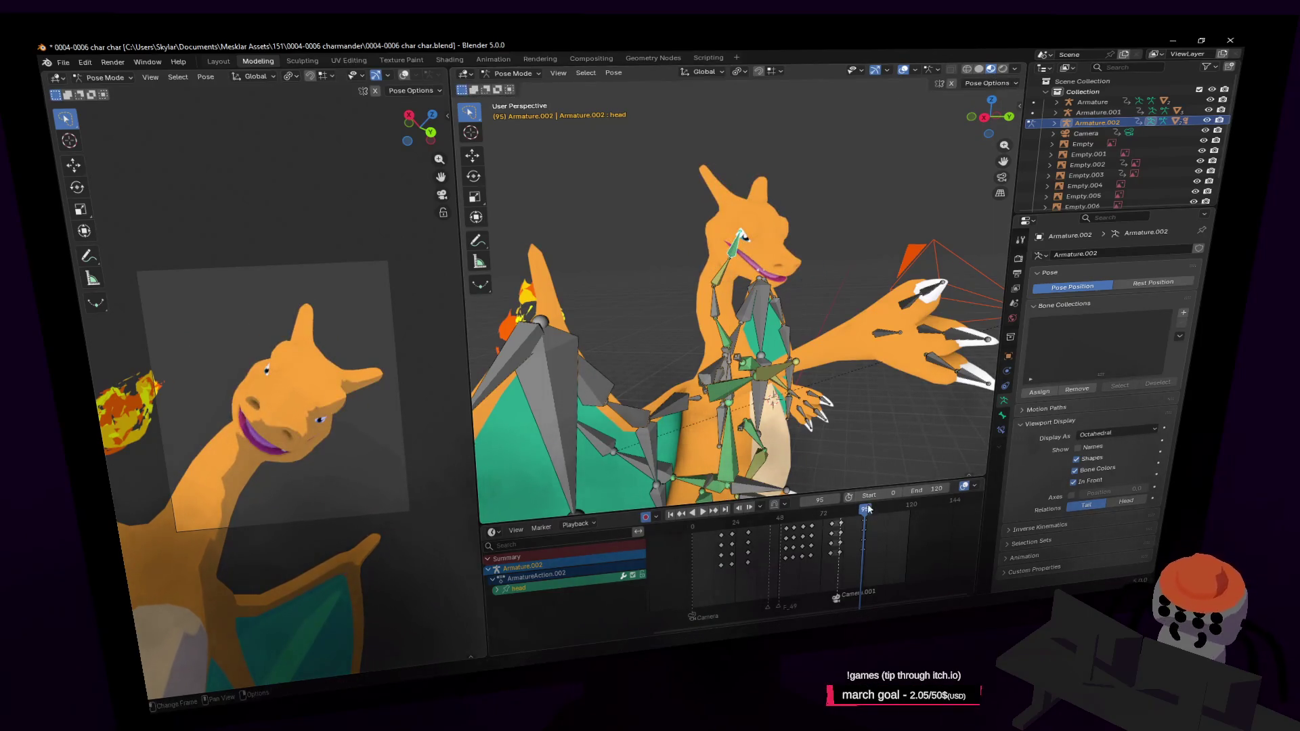
left_click_drag(867, 510, 871, 513)
middle_click_drag(850, 460, 799, 209)
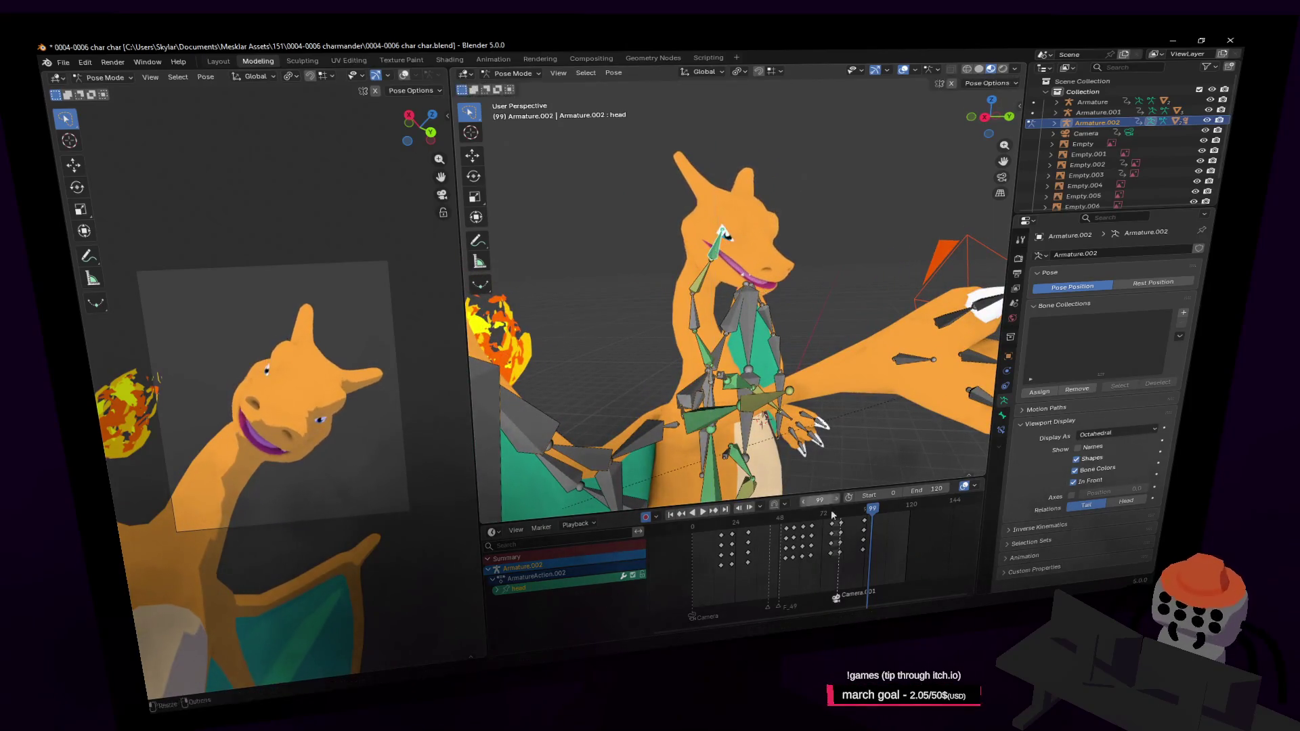
Step: Key a sideways Z turn of about 30° plus a free tilt on the head at frame 99
key("r")
key("z")
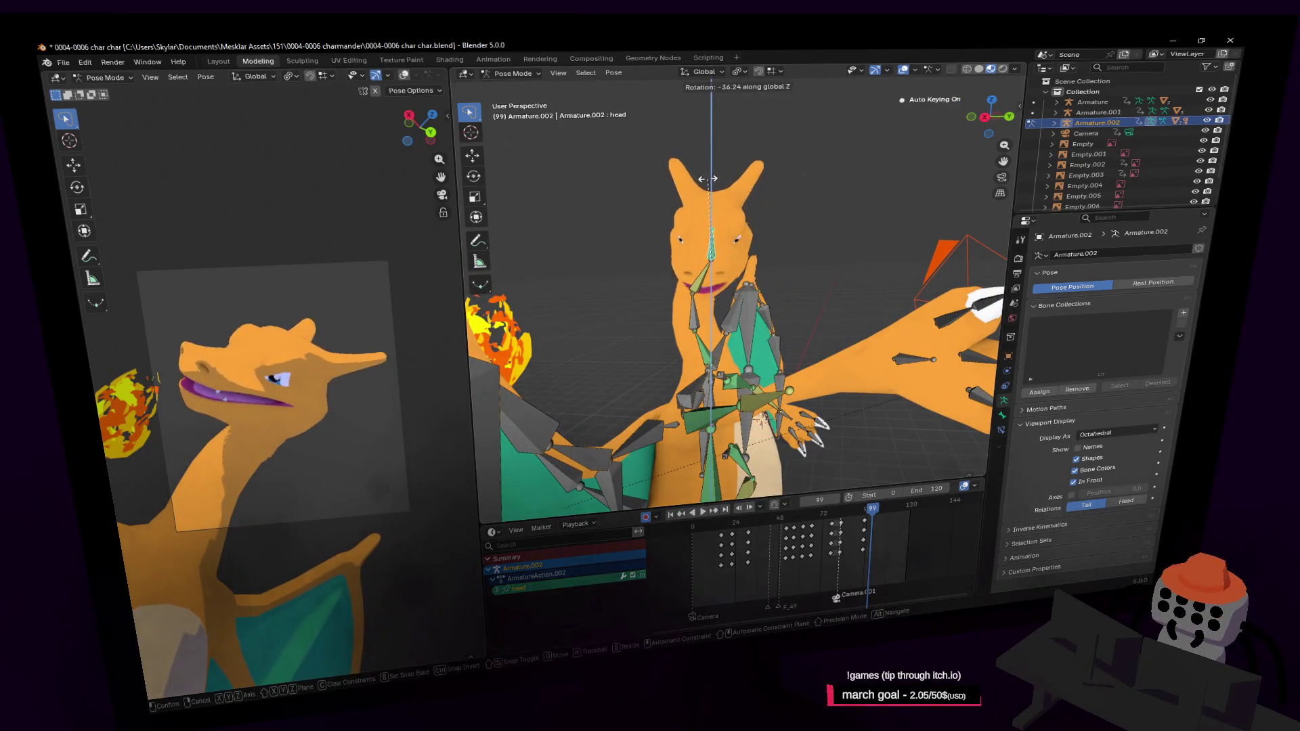
left_click(771, 193)
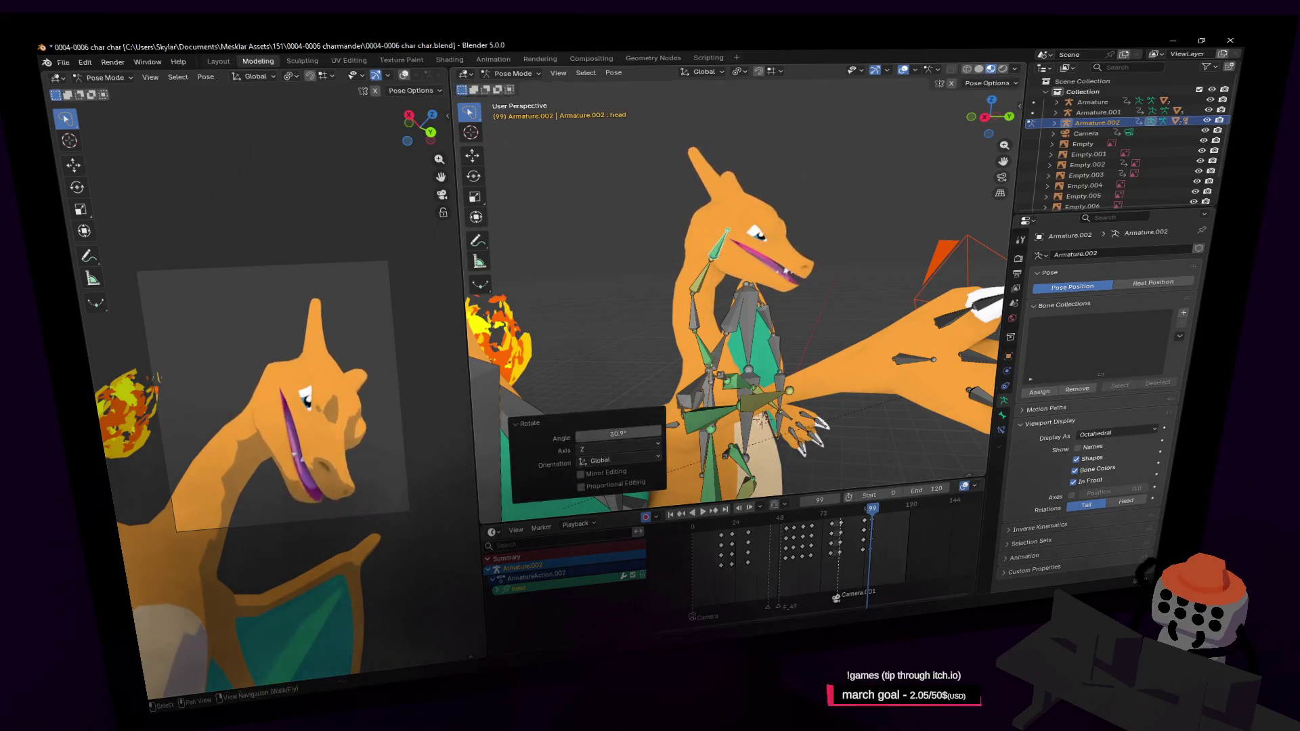
key("r")
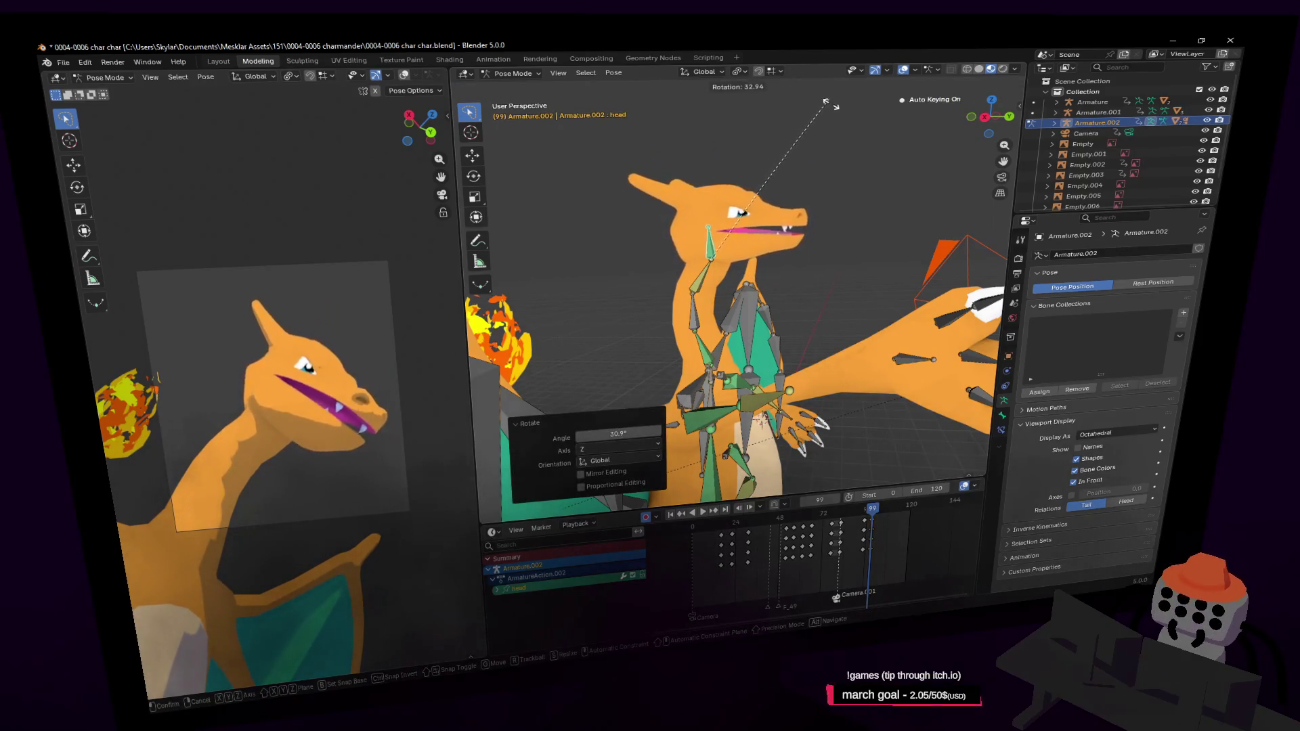
left_click(829, 130)
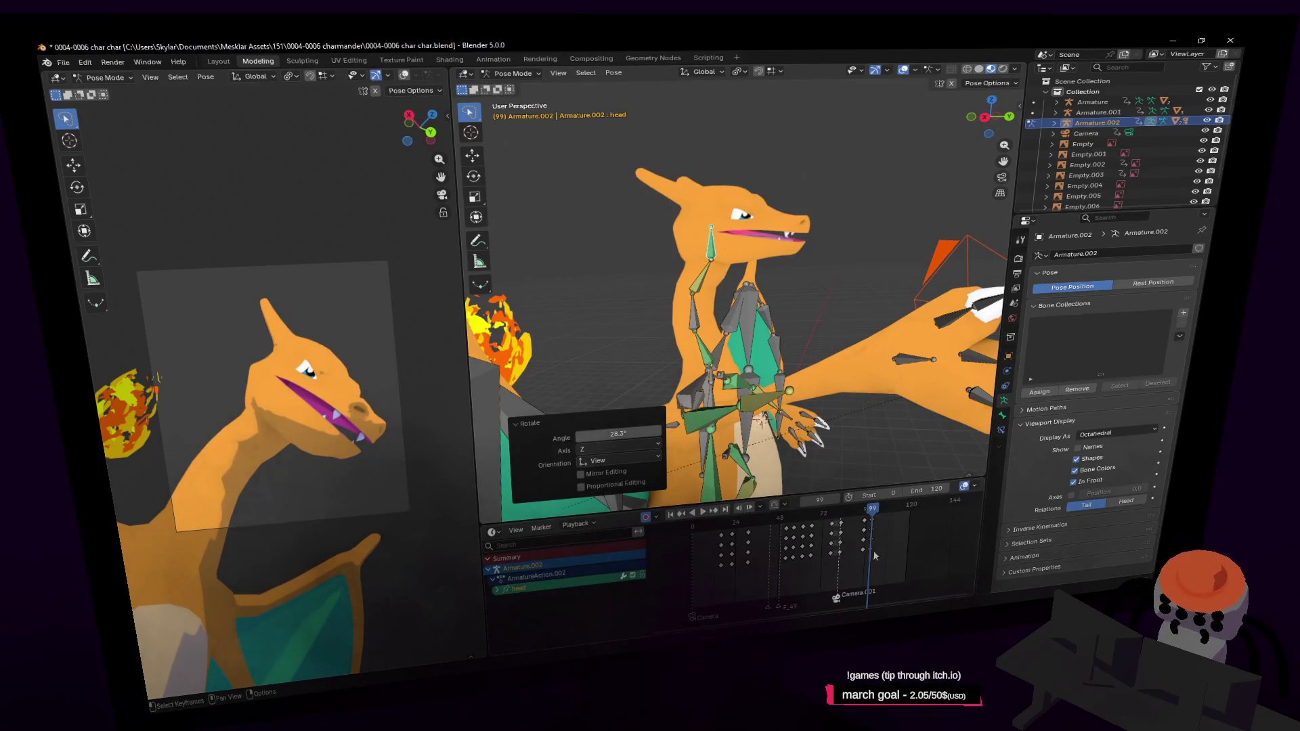
Step: Duplicate the head keyframes, jump to frame 109 and start another Z-axis head turn
left_click(874, 523)
left_click(880, 522)
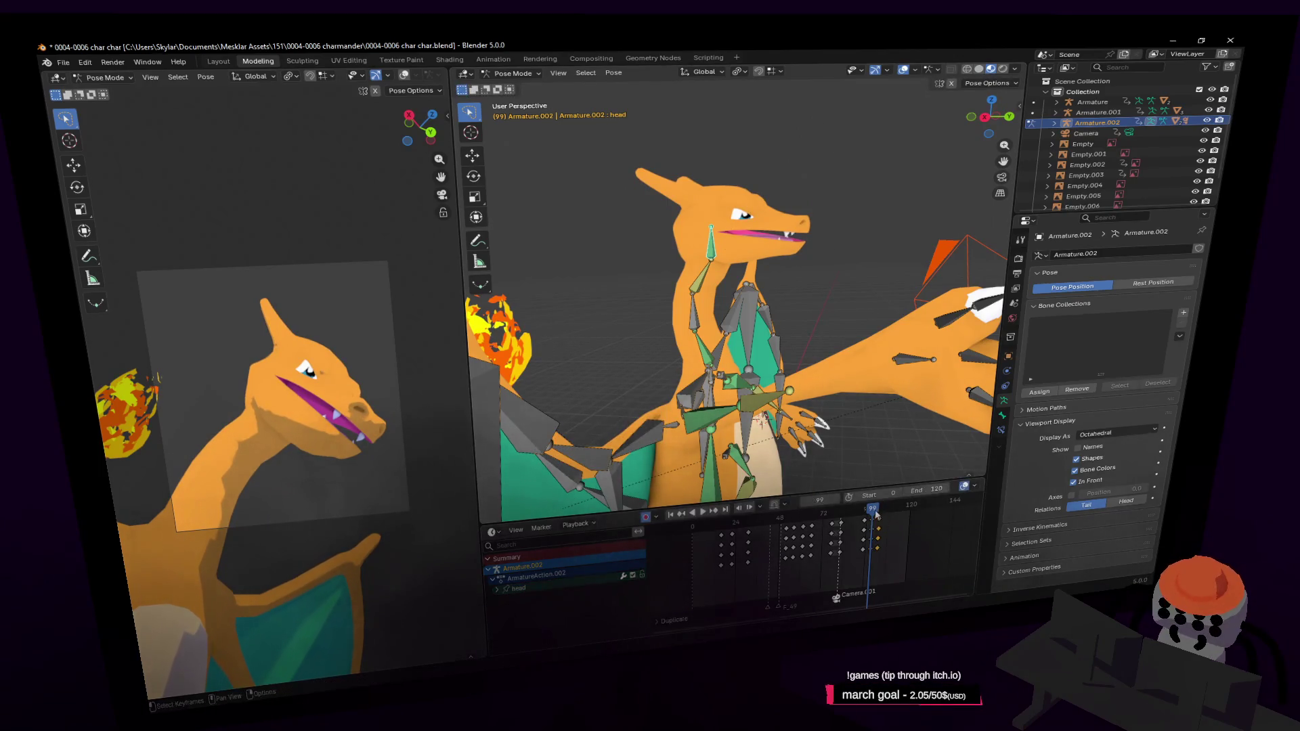
left_click(892, 508)
key("r")
key("z")
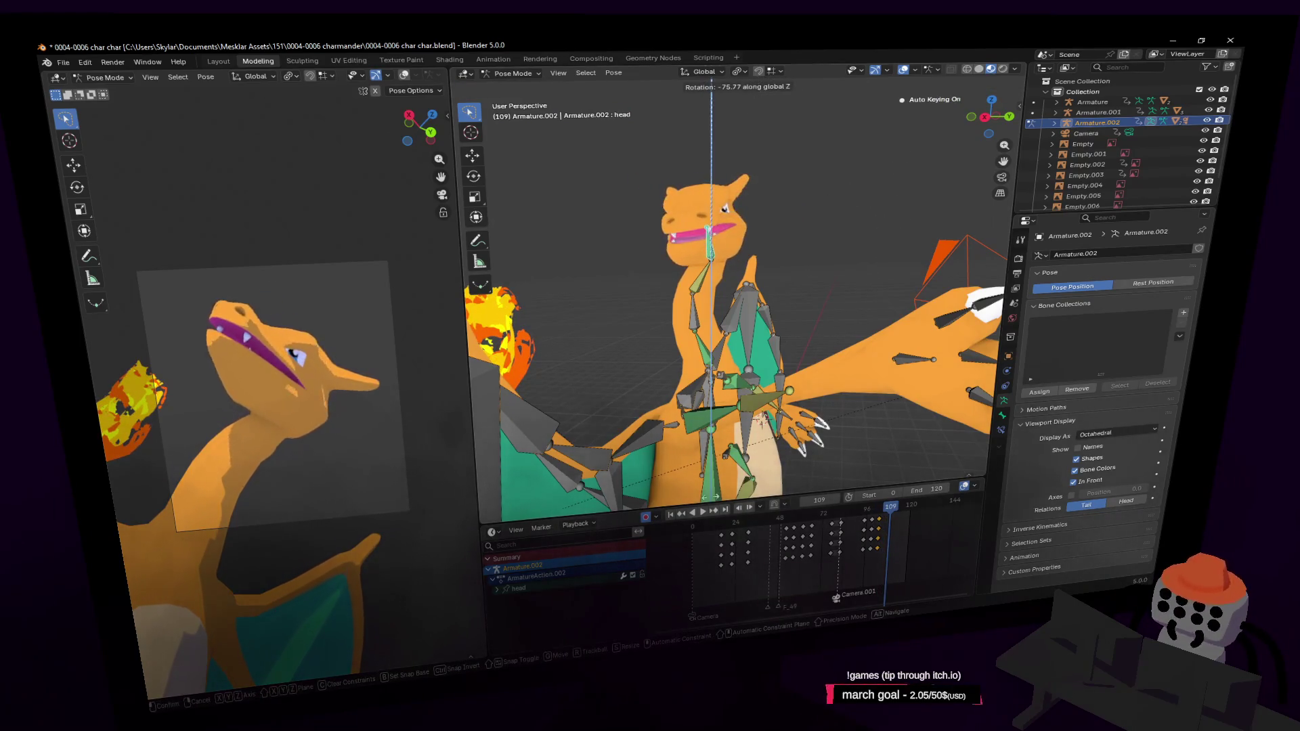
Step: Rough in the head turn at frame 109 with successive rotations (-77.4°, then -17.5°), checking nearby frames
left_click(704, 490)
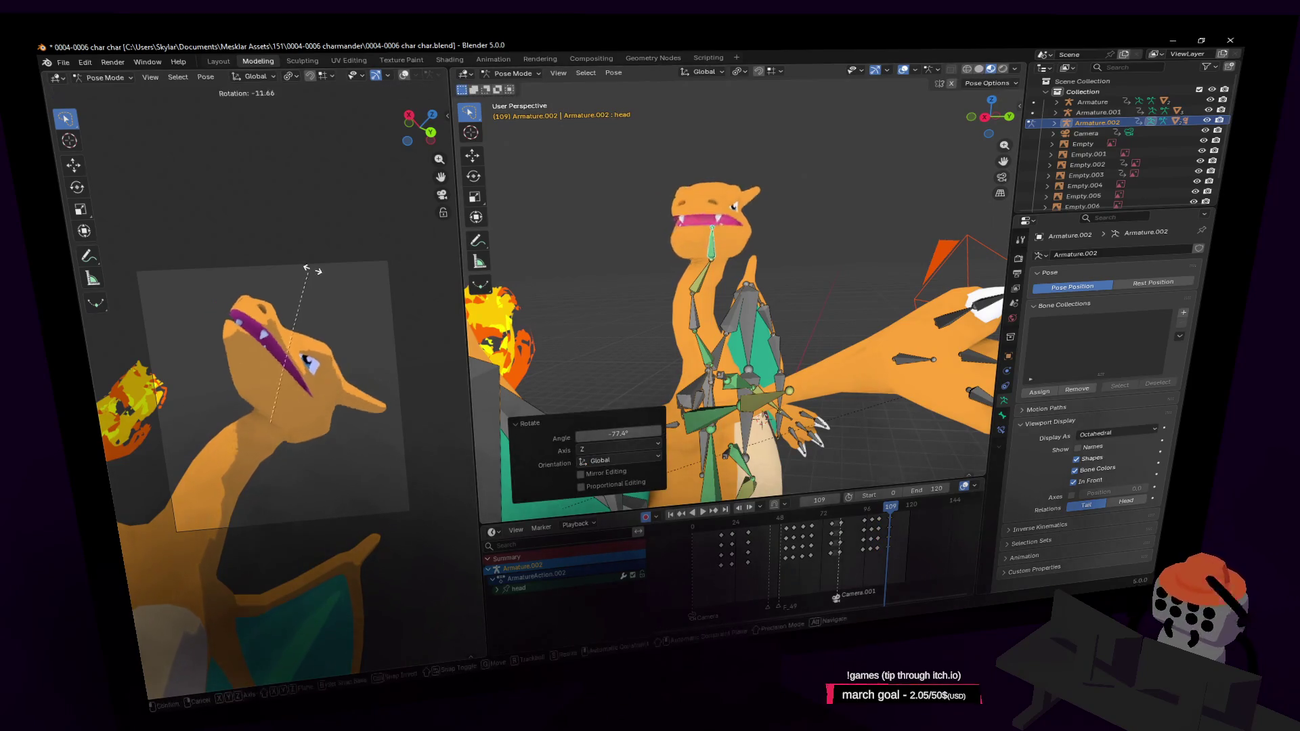
key("shift+grave")
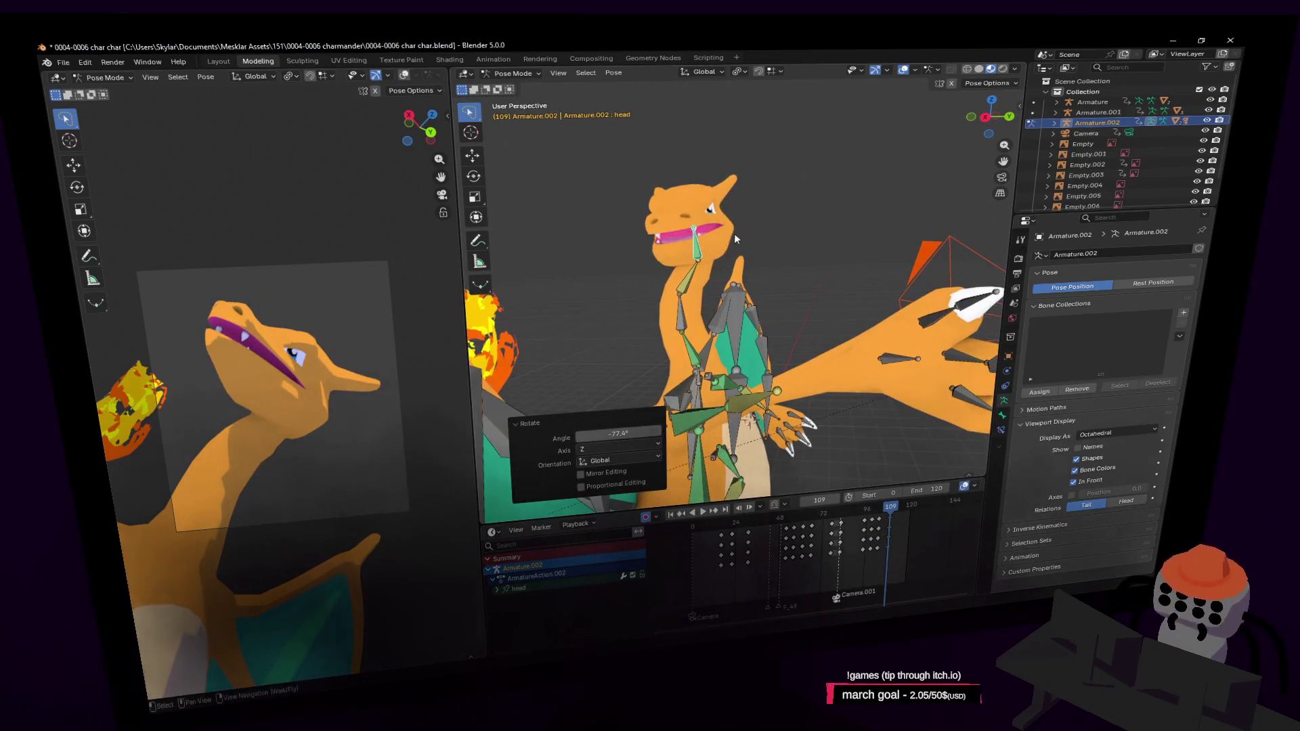
left_click(710, 233)
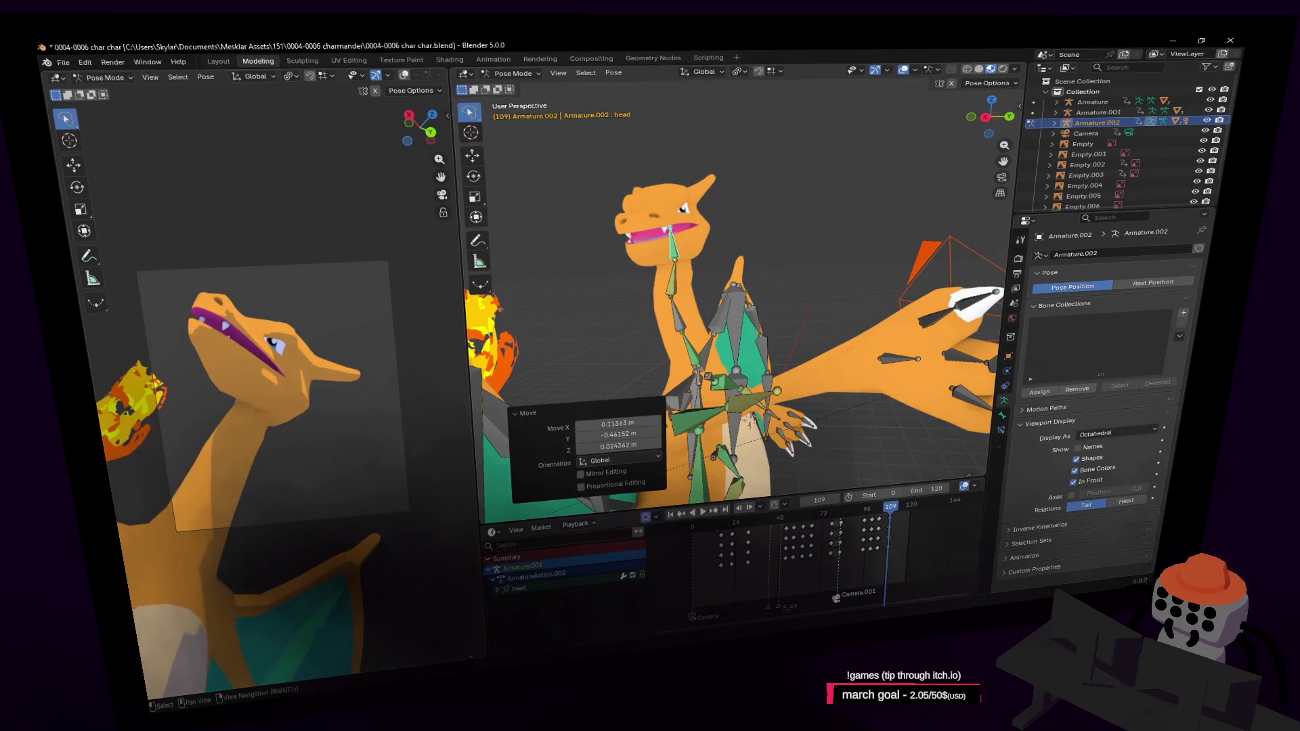
key("r")
left_click(367, 275)
key("shift+grave")
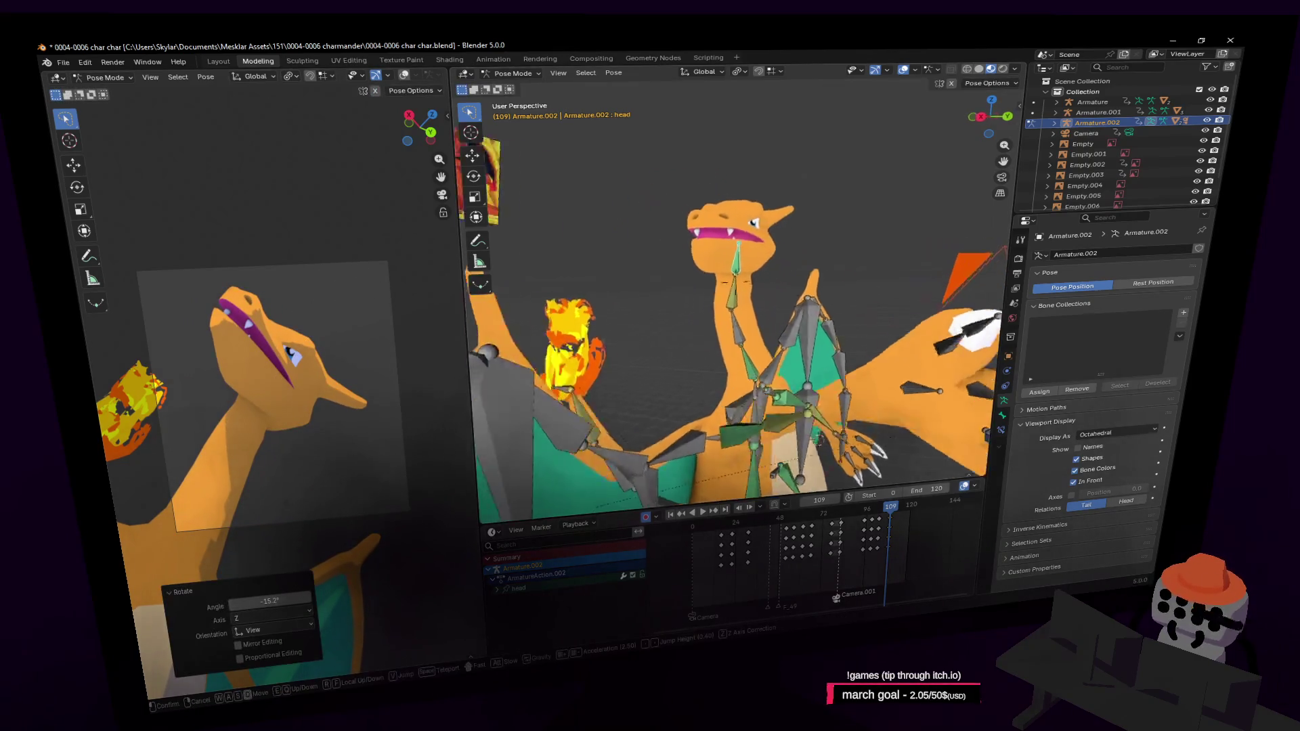
left_click(726, 299)
key("r")
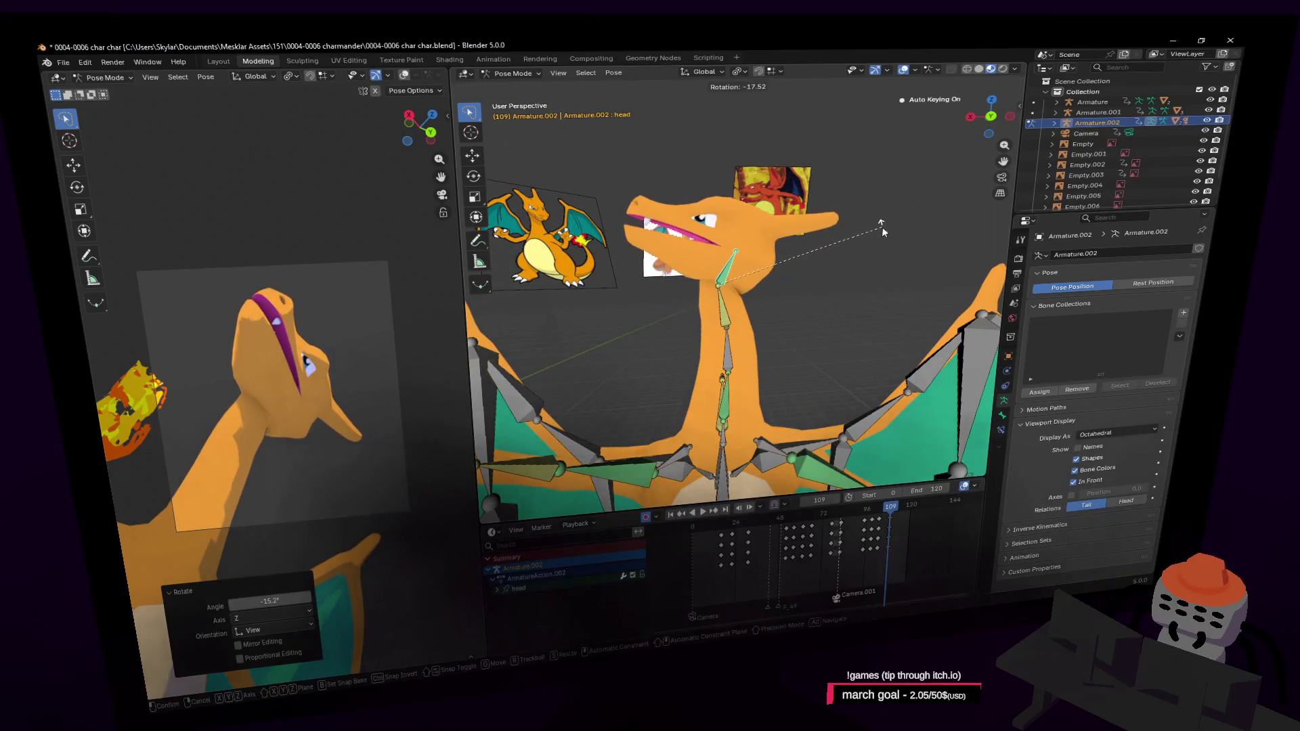
left_click(881, 230)
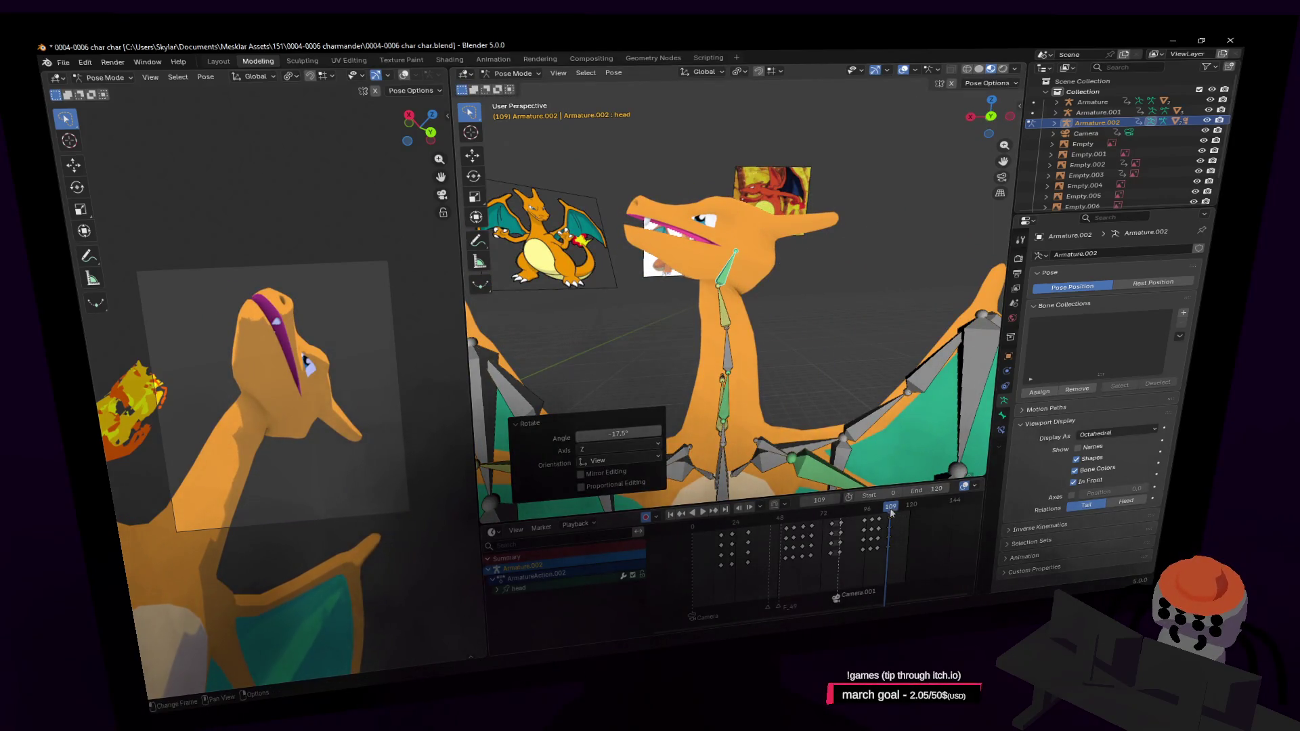
left_click_drag(890, 513, 894, 508)
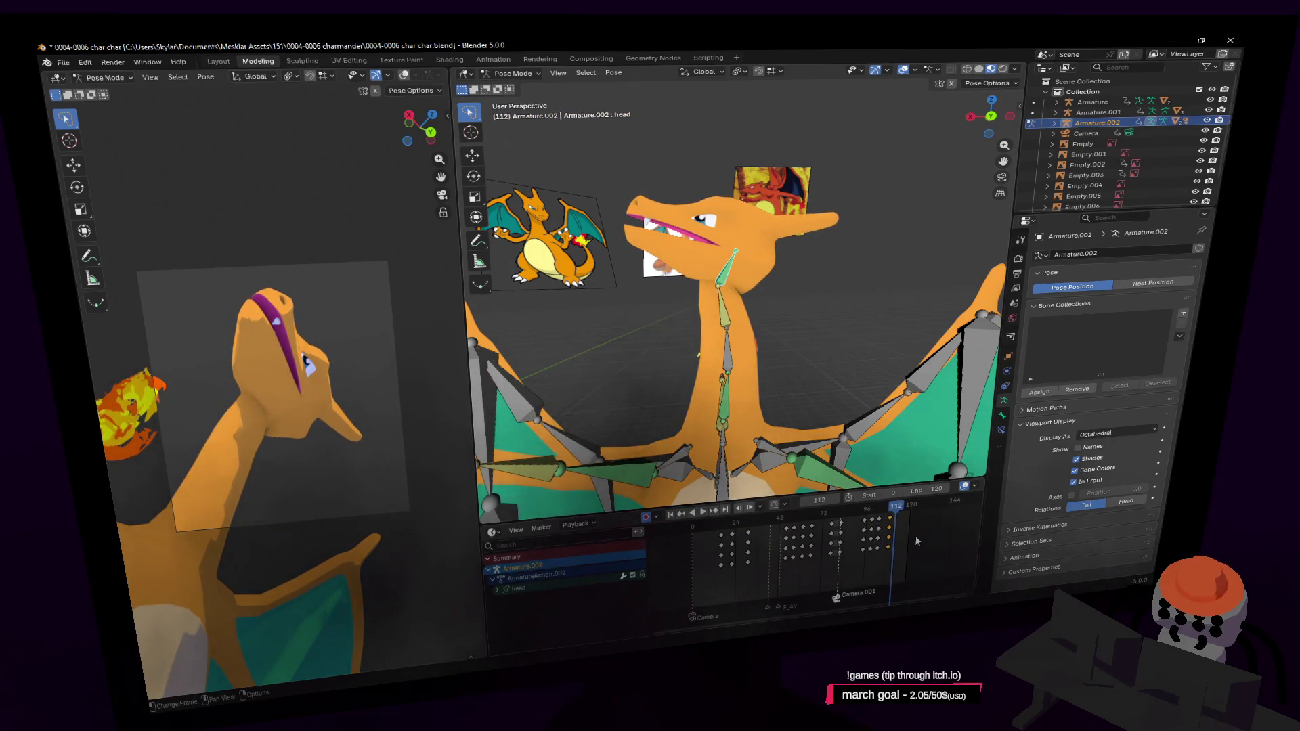
key("Left")
key("Left")
key("Left")
Step: Refine the head bone's position and tilt it up and back (-15.1°, then -18.4° about Z)
key("g")
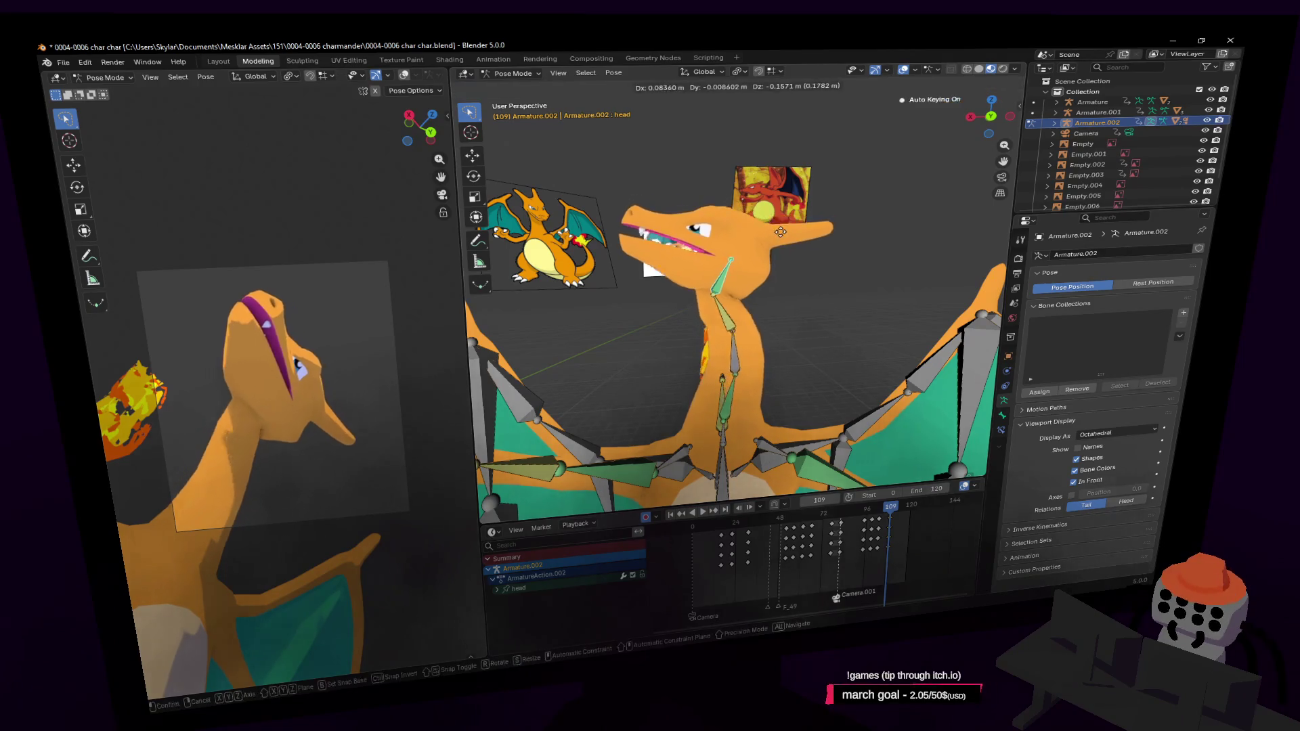
left_click(776, 218)
key("g")
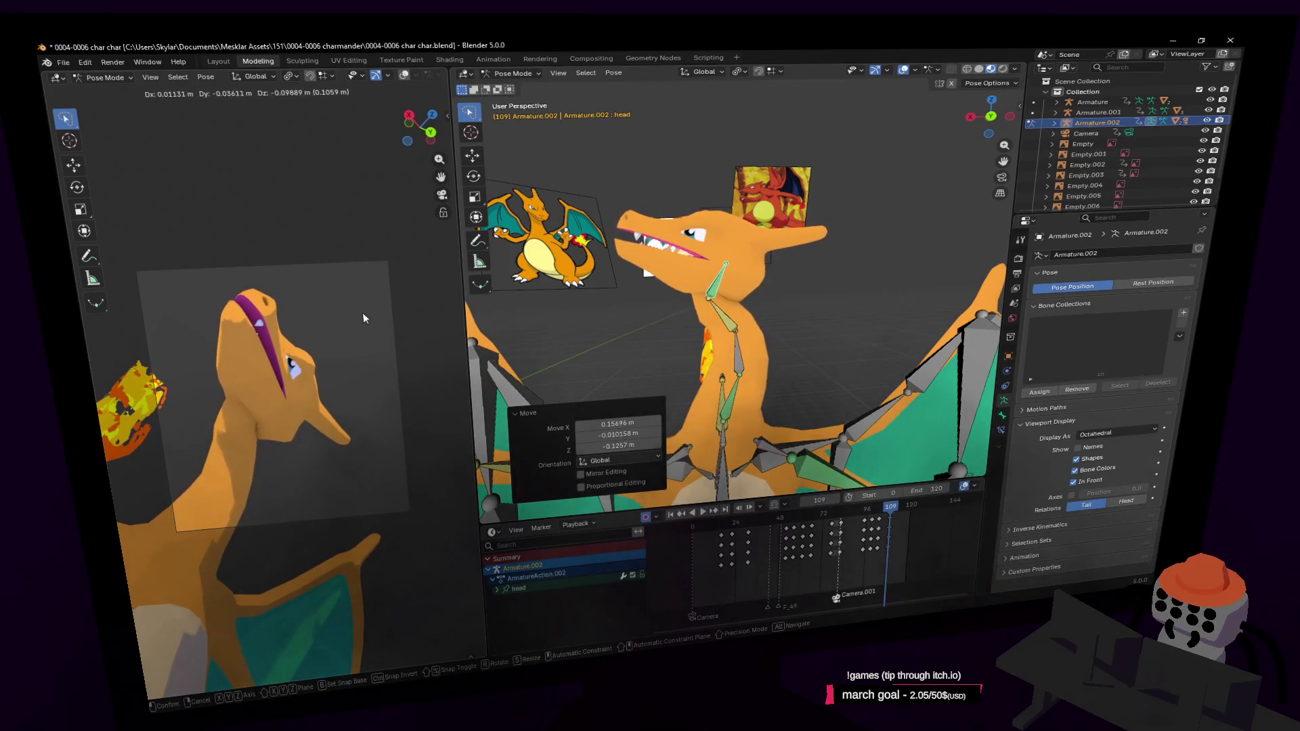
left_click(381, 312)
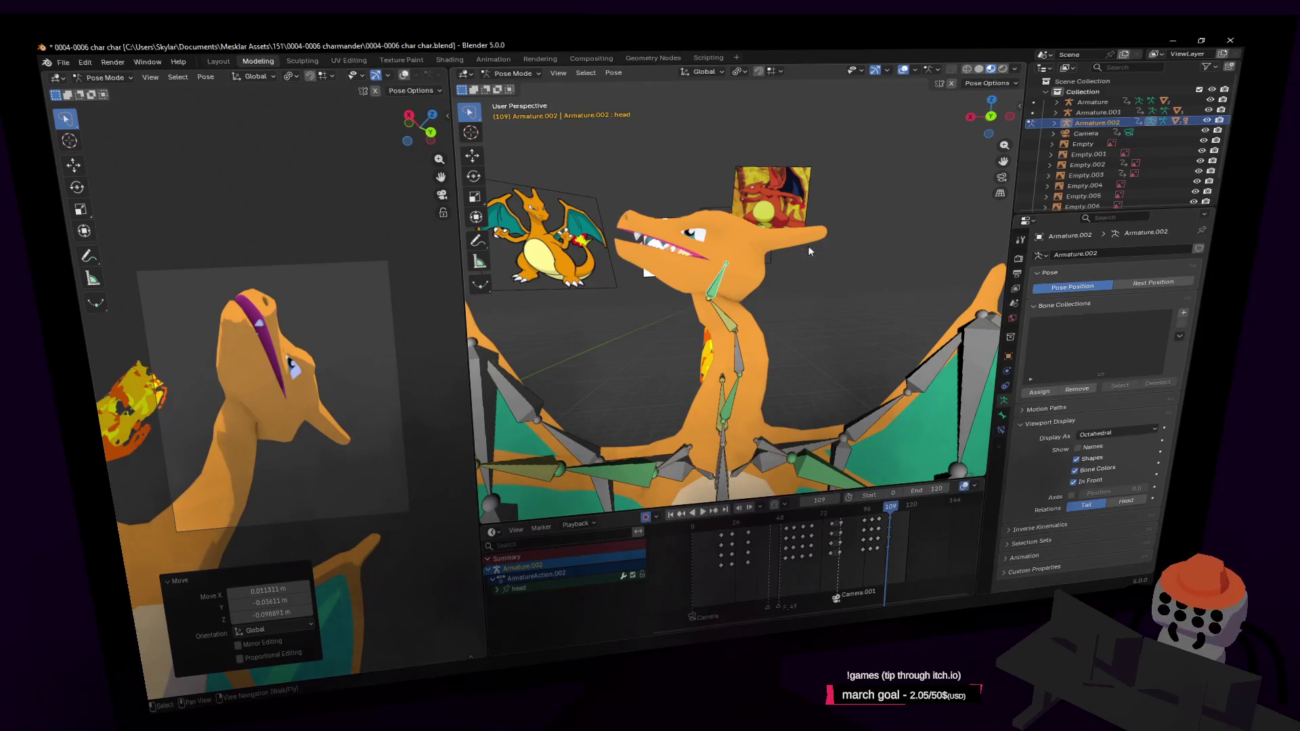
key("r")
left_click(781, 274)
key("g")
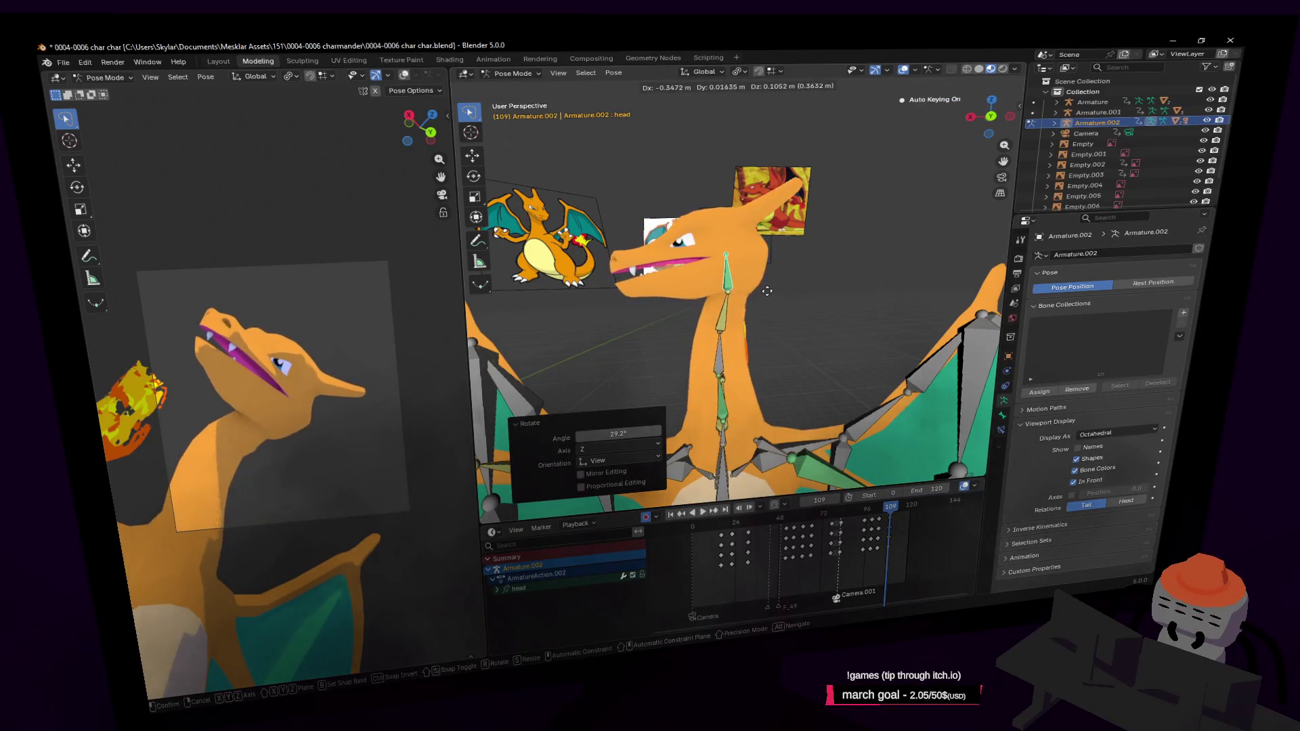
left_click(770, 287)
key("r")
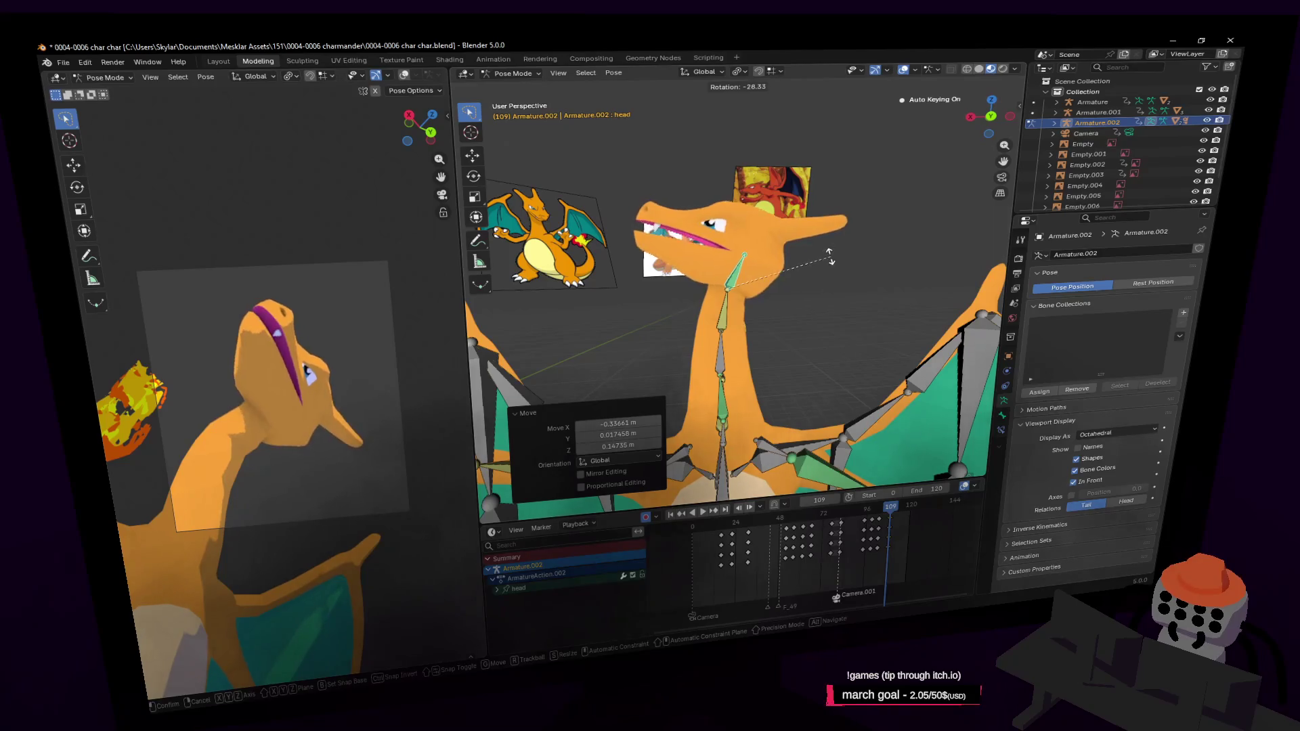
left_click(757, 229)
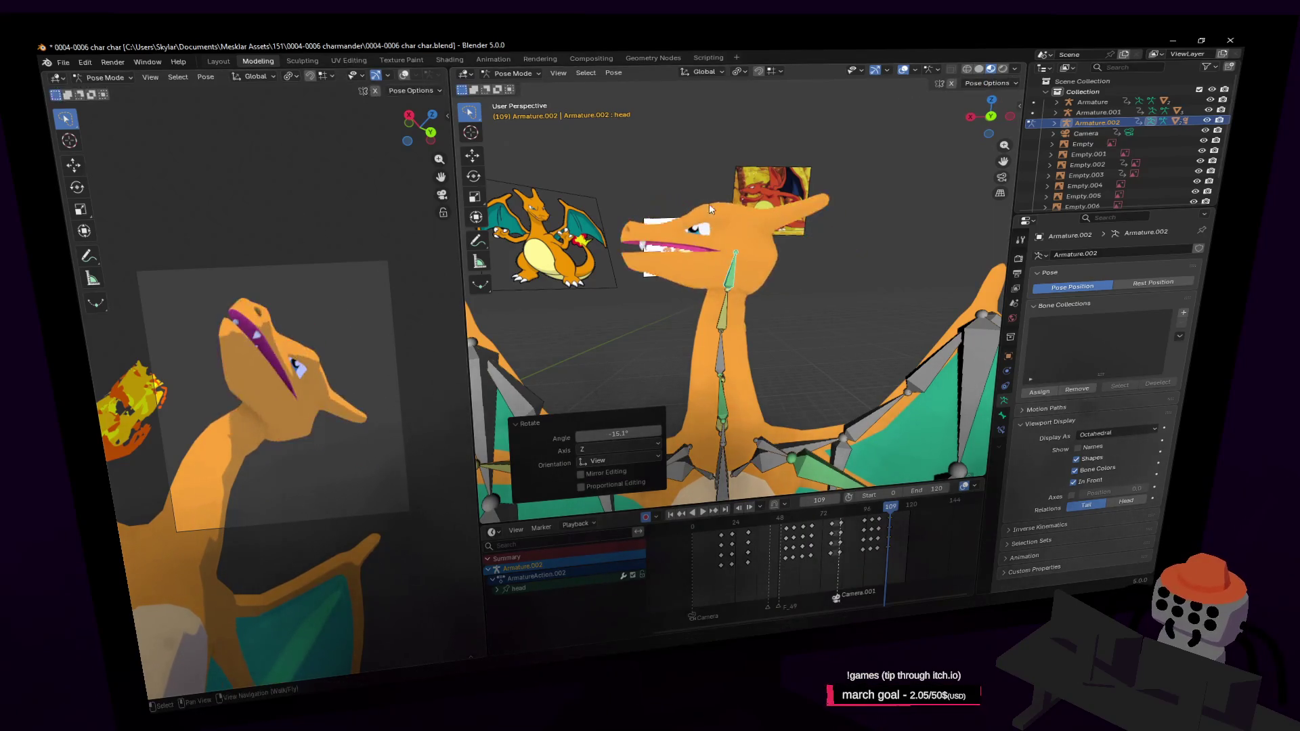
key("r")
key("z")
left_click(742, 167)
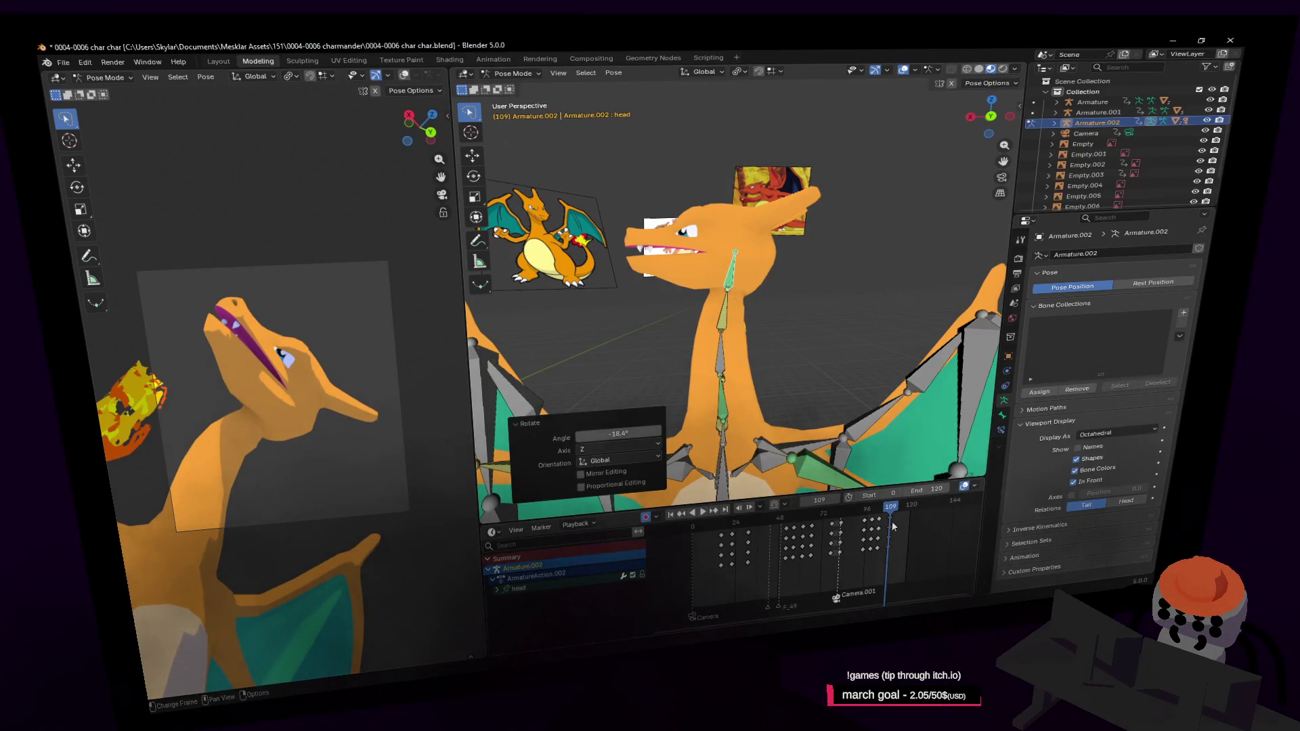
Step: Key the head pose at frame 109 and scrub between frames 100 and 120 to preview it
key("i")
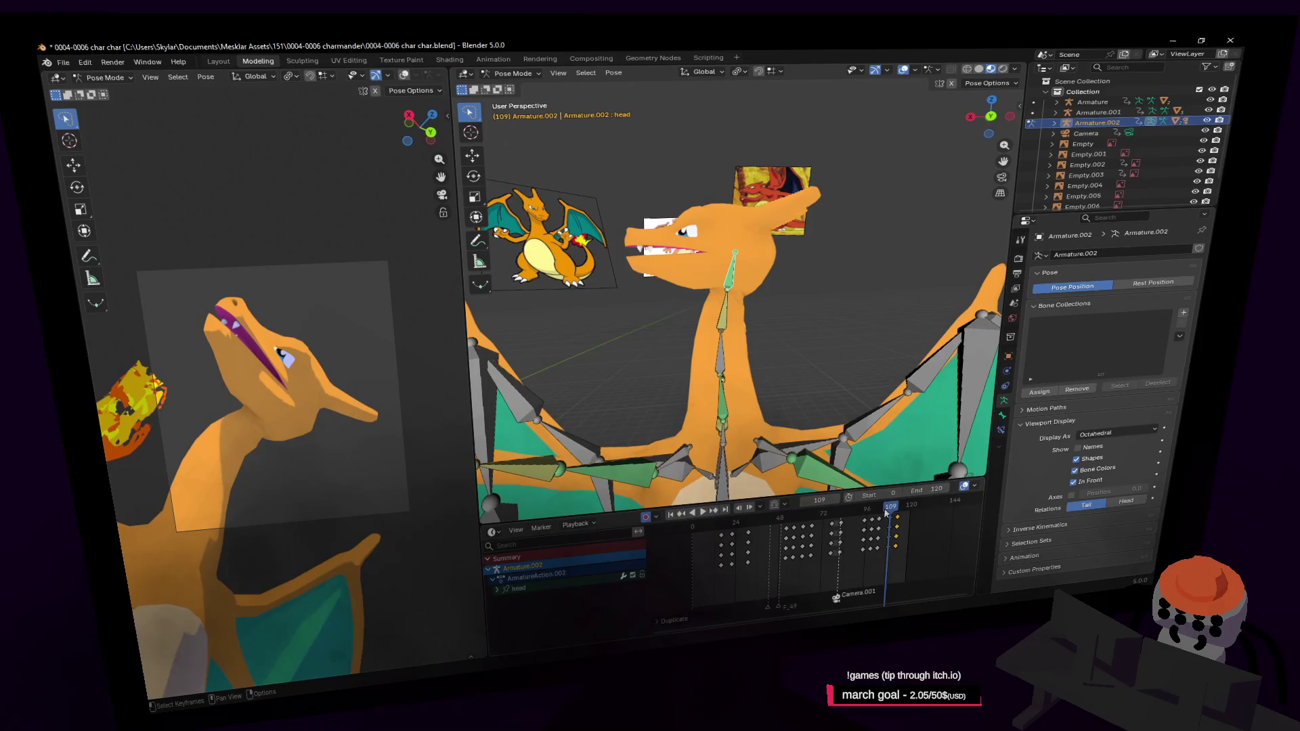
left_click_drag(891, 508, 909, 519)
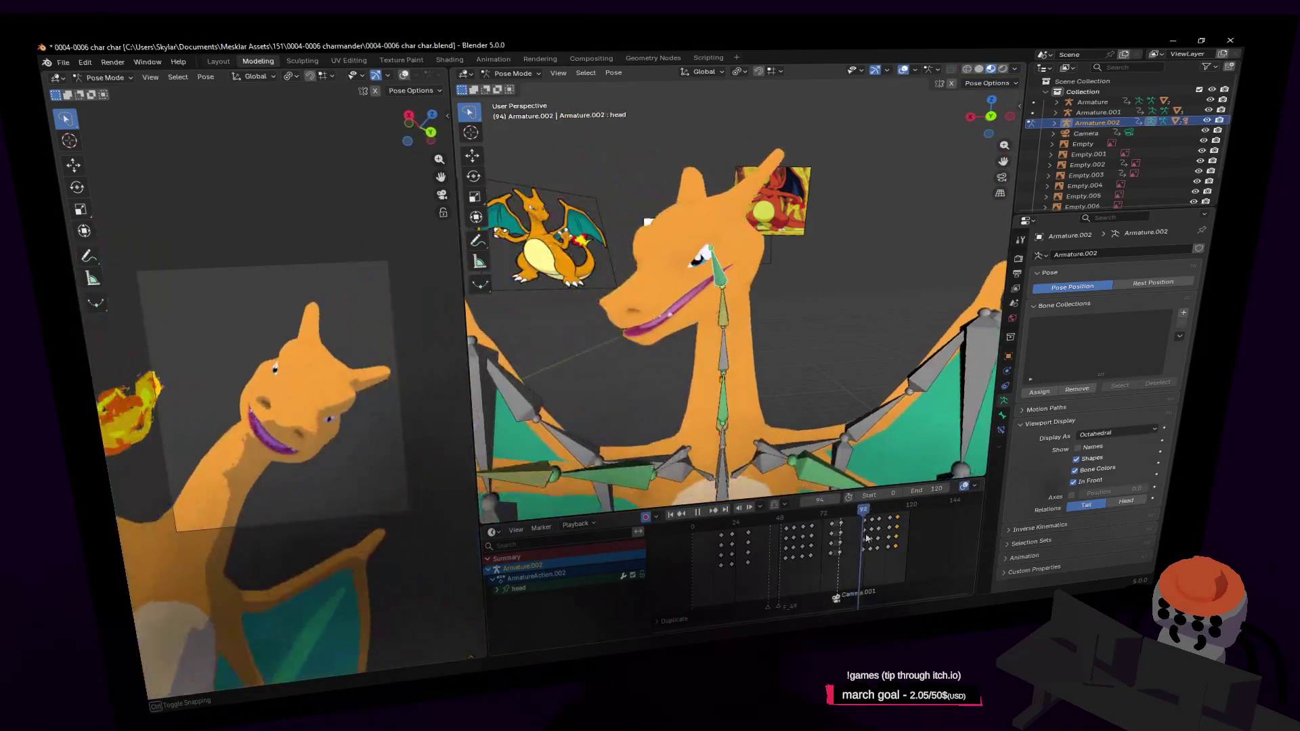
mouse_move(910, 519)
left_mouse_down()
mouse_move(874, 545)
mouse_move(893, 558)
mouse_move(880, 574)
left_mouse_up()
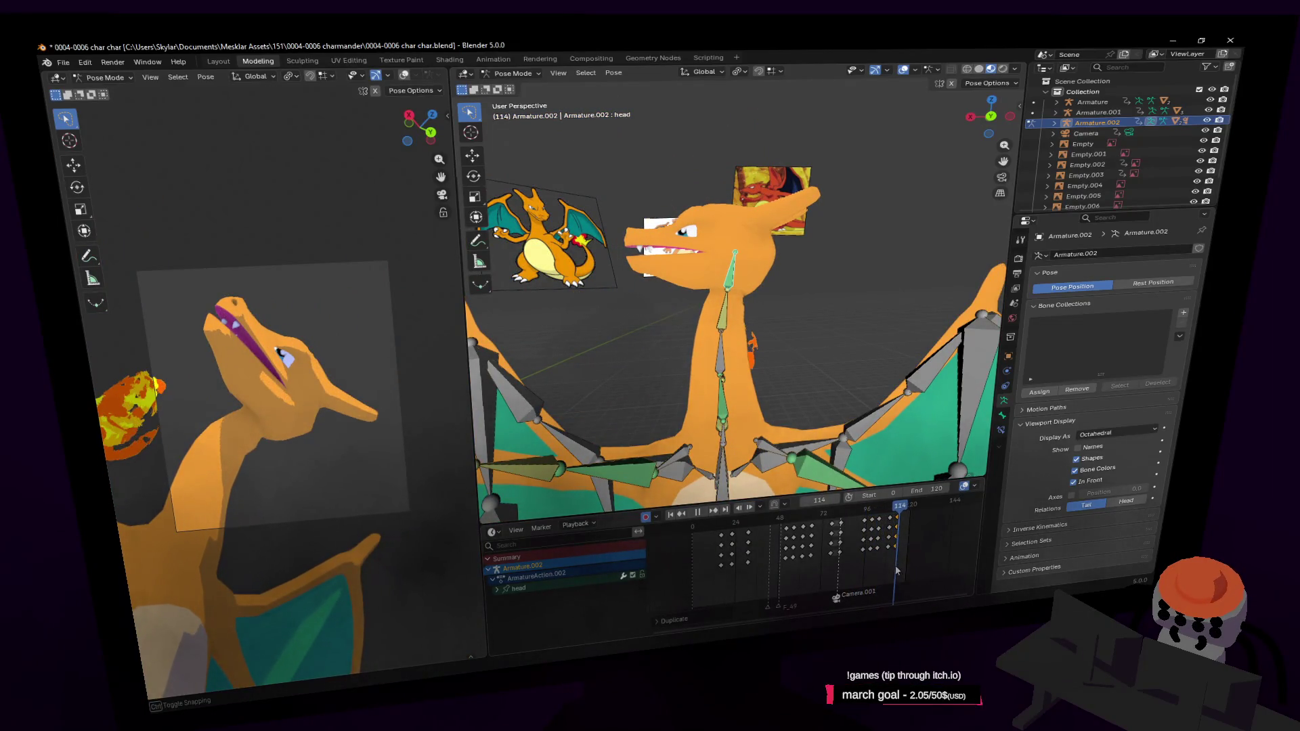
Step: Extend the animation's end frame to 180 and bring the later timeline frames into view
left_click_drag(880, 574, 903, 563)
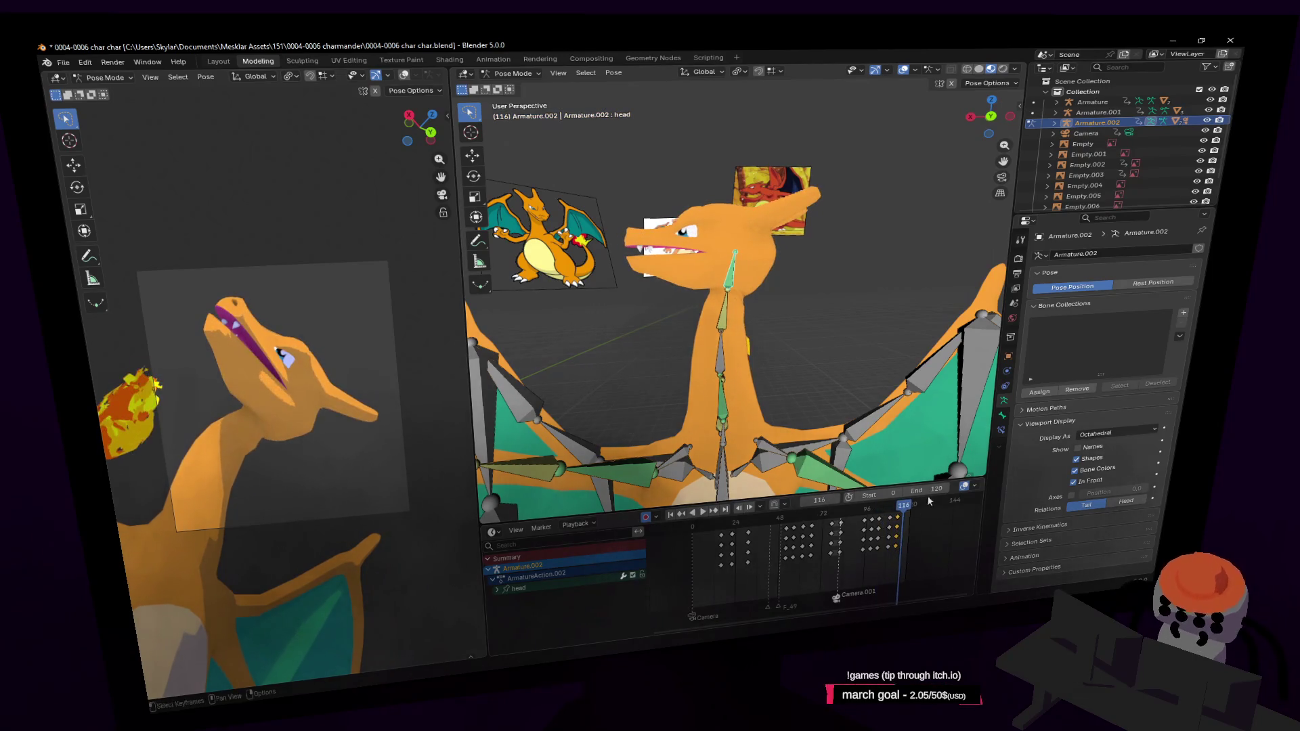
left_click(934, 496)
type("180")
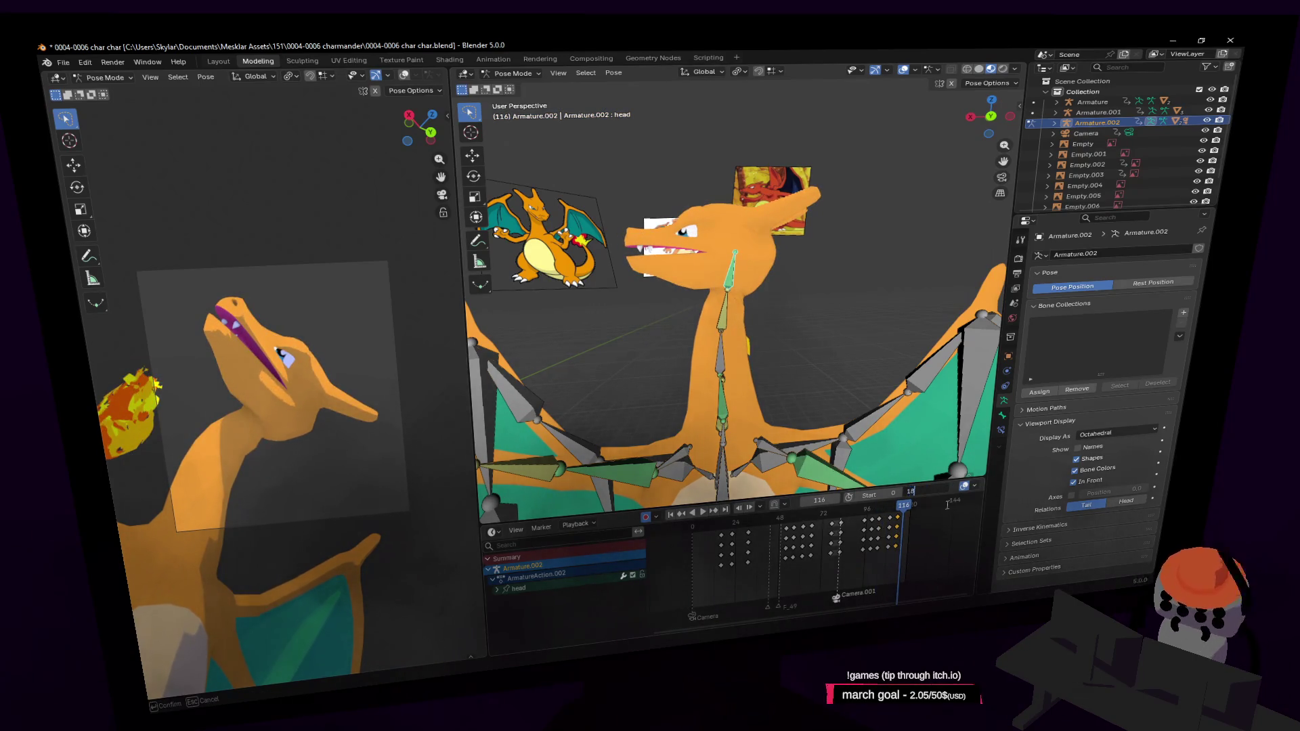
key("Return")
middle_click_drag(945, 503, 772, 511)
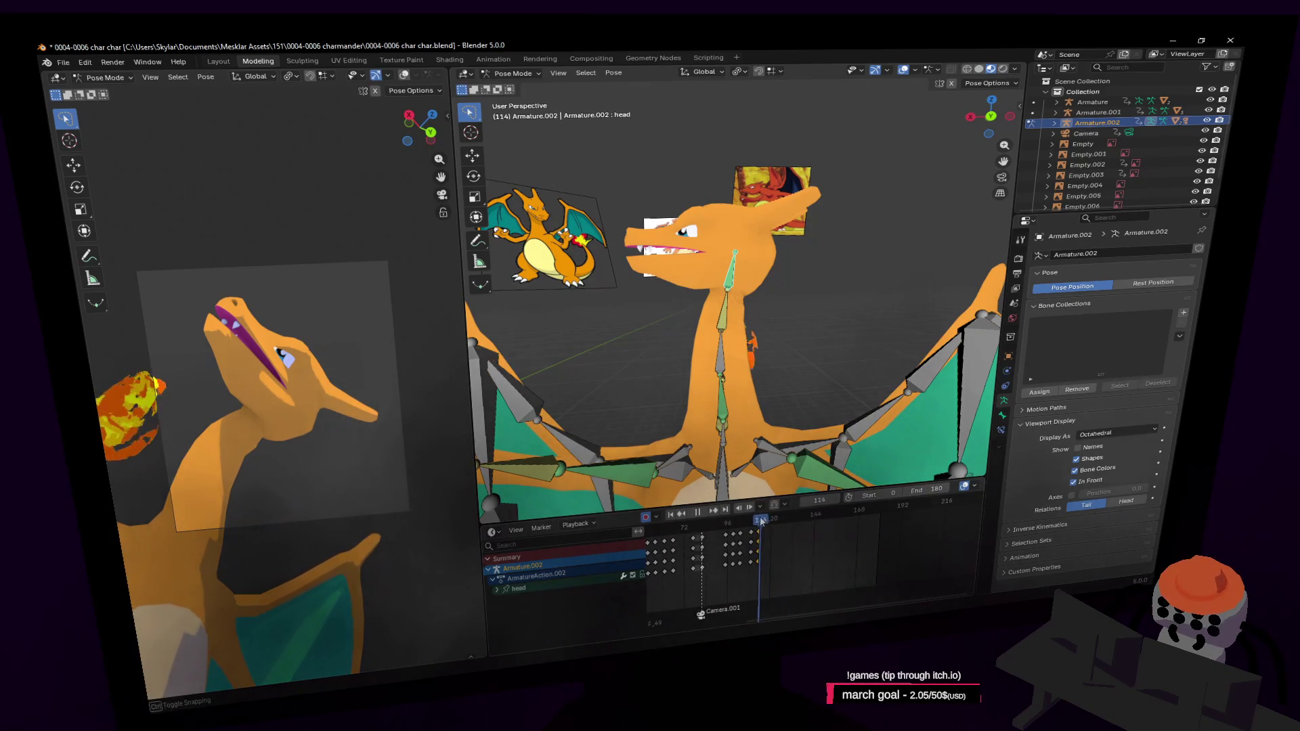
mouse_move(772, 518)
left_mouse_down()
mouse_move(769, 534)
mouse_move(728, 542)
left_mouse_up()
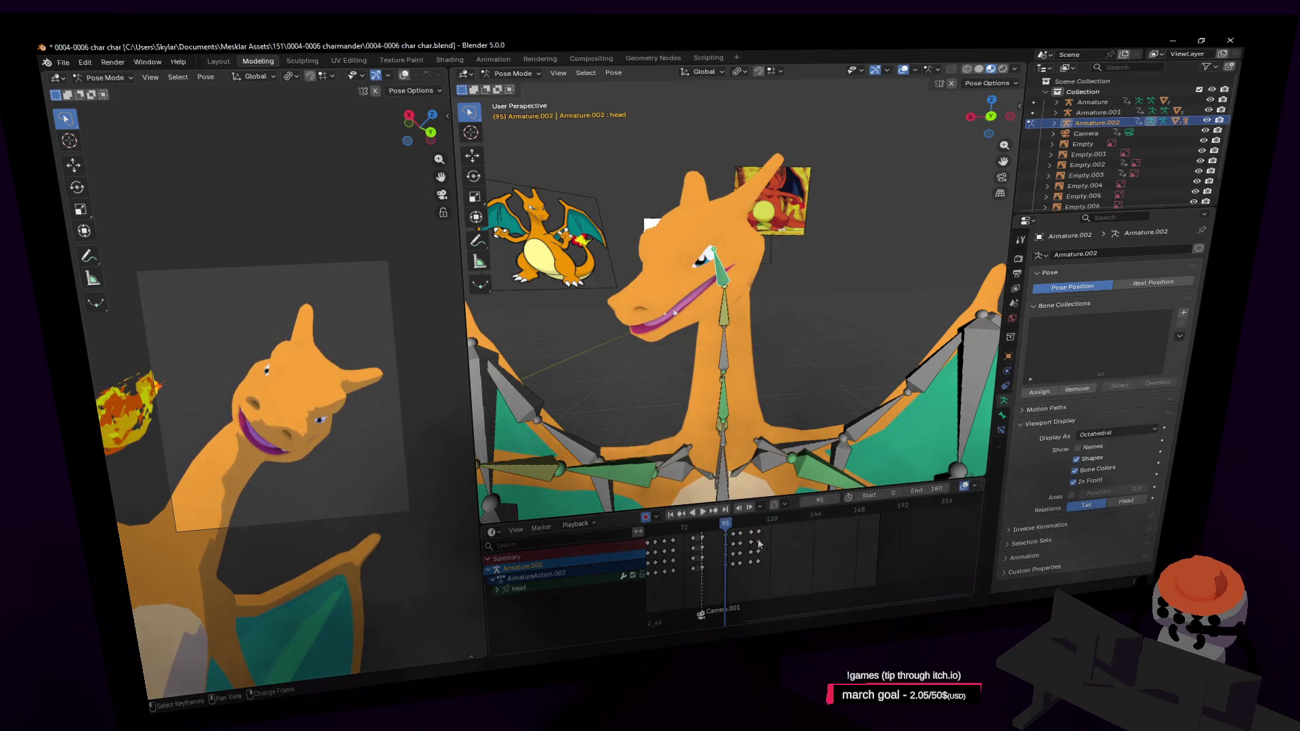
Step: Shift the head keyframes in time around frames 112–122 and play back to preview the motion
key("a")
key("g")
left_click(805, 539)
key("space")
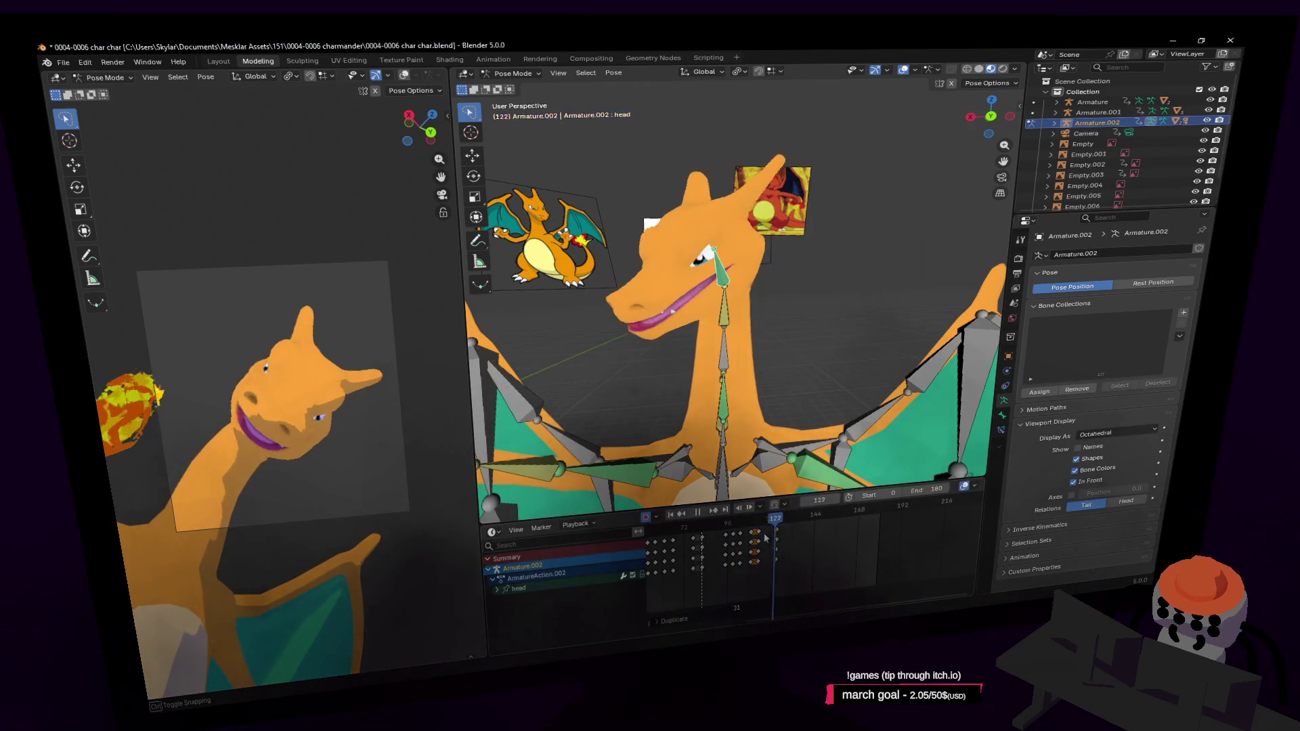
left_click_drag(780, 533, 758, 539)
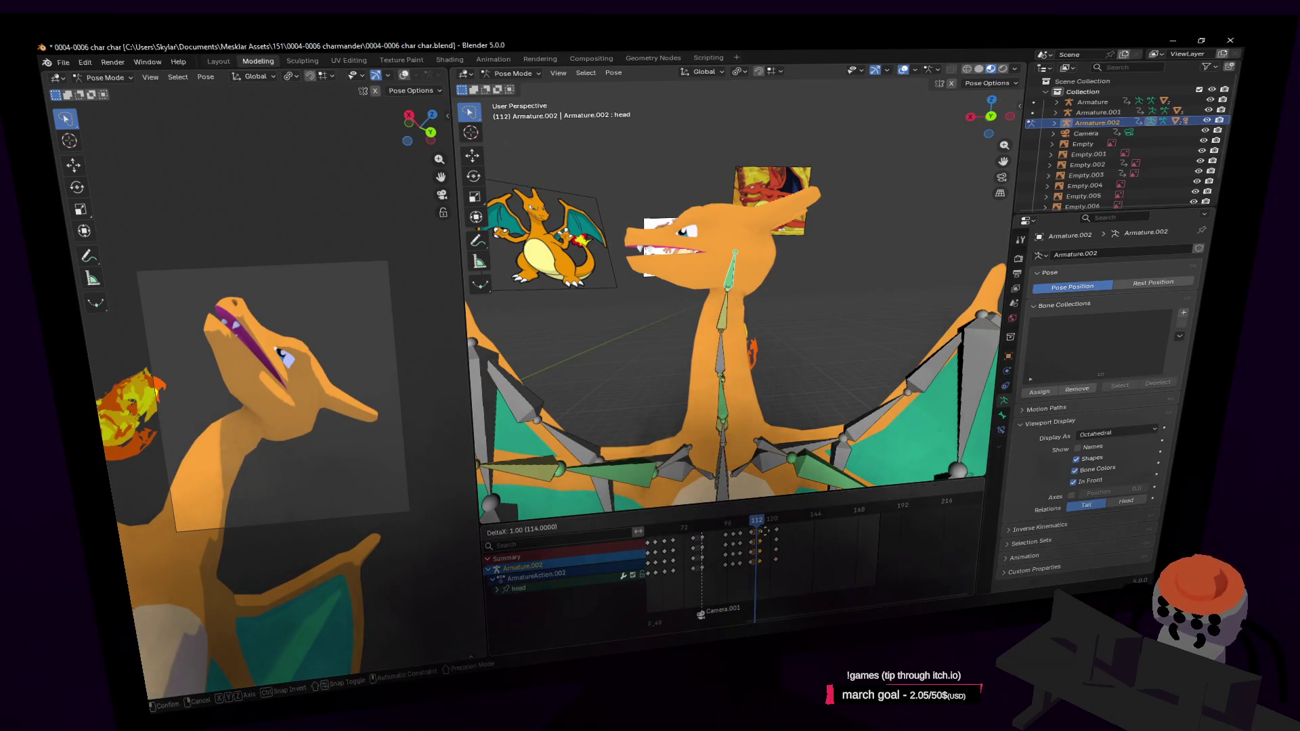
key("g")
left_click(769, 529)
mouse_move(769, 528)
left_mouse_down()
mouse_move(777, 520)
mouse_move(777, 532)
left_mouse_up()
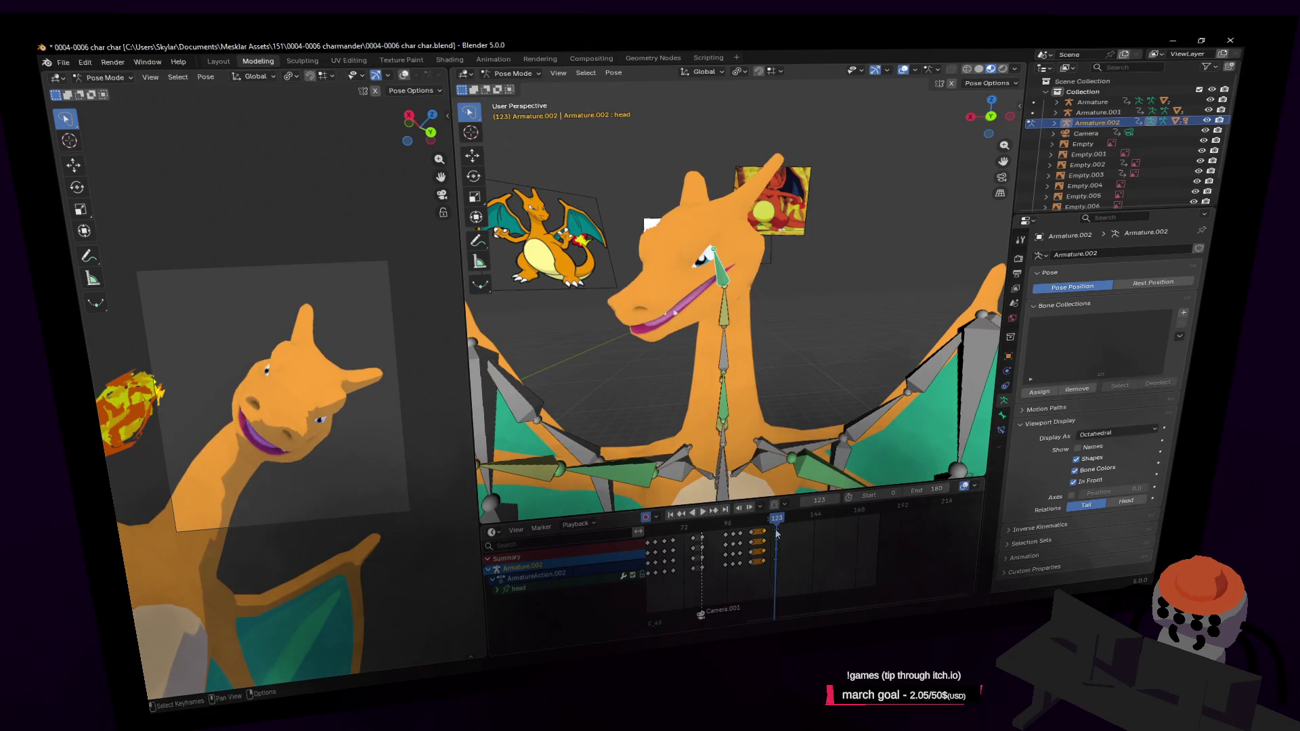
key("space")
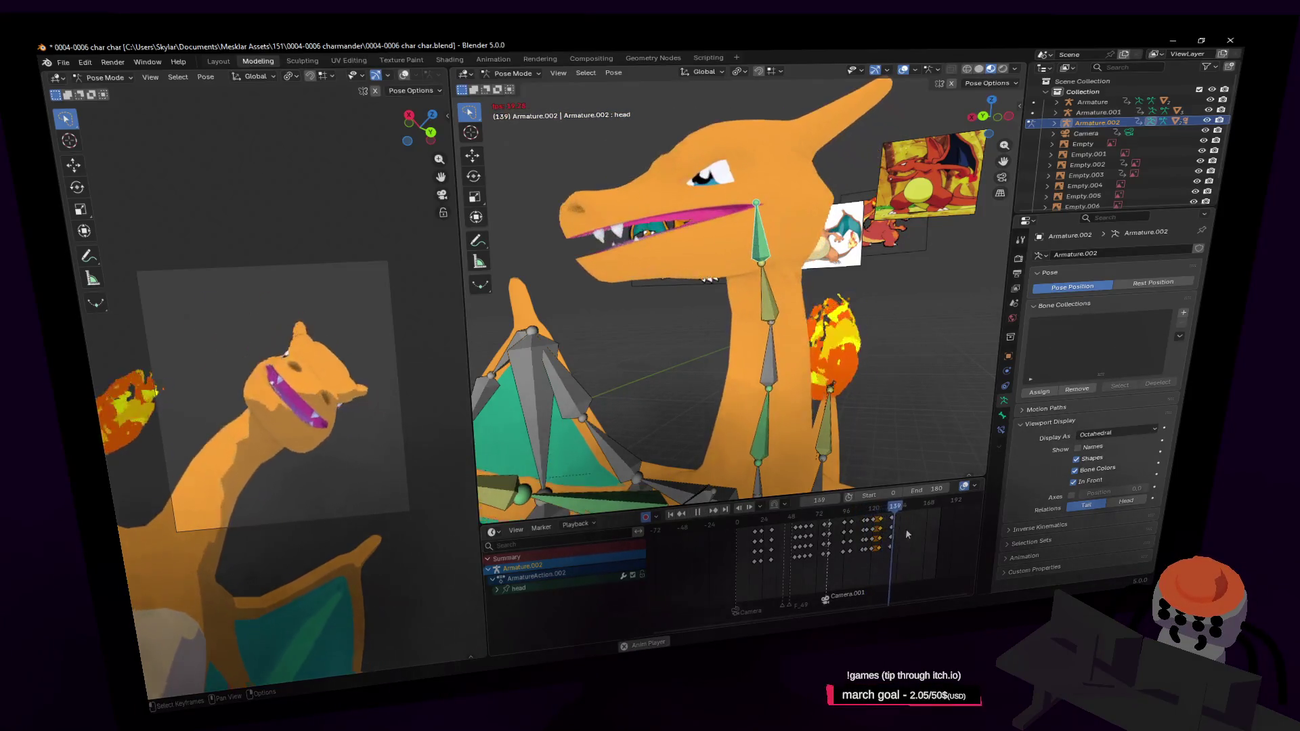
Step: Stop playback, nudge the head keys to around frame 127, and select every rig bone at frame 139
key("Escape")
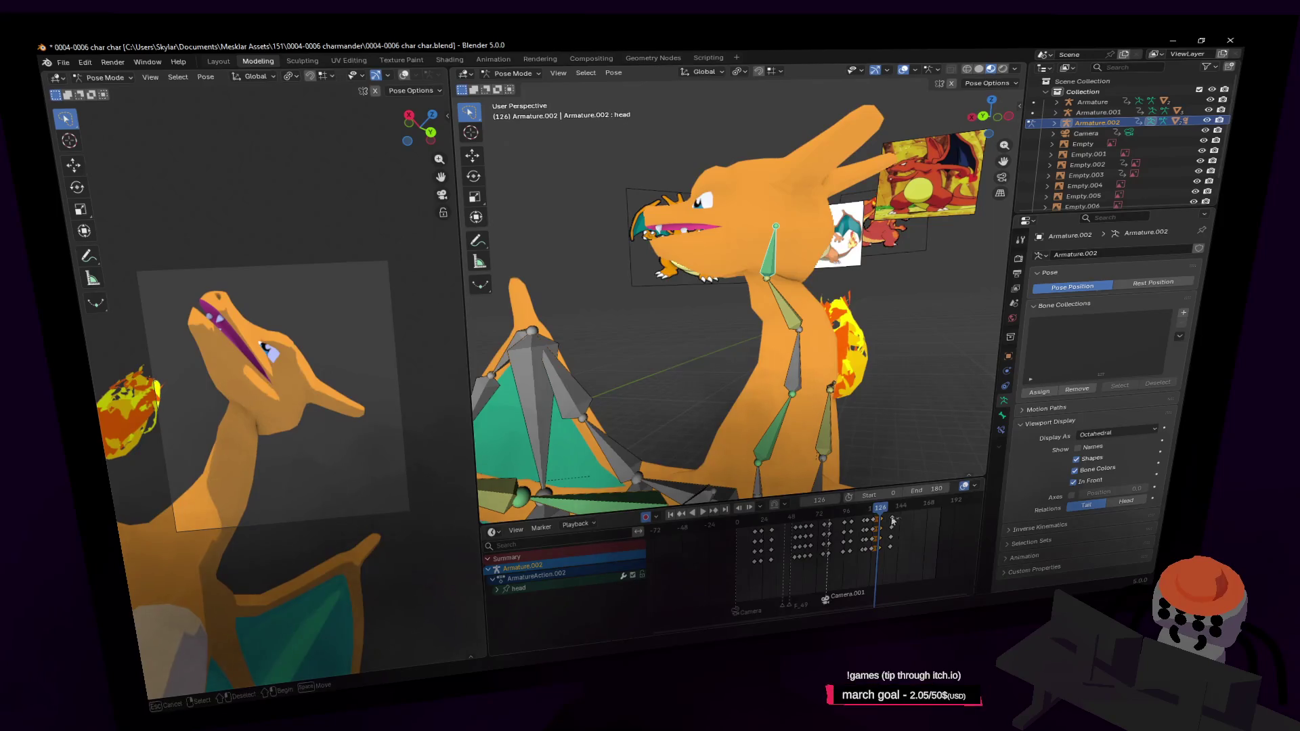
key("g")
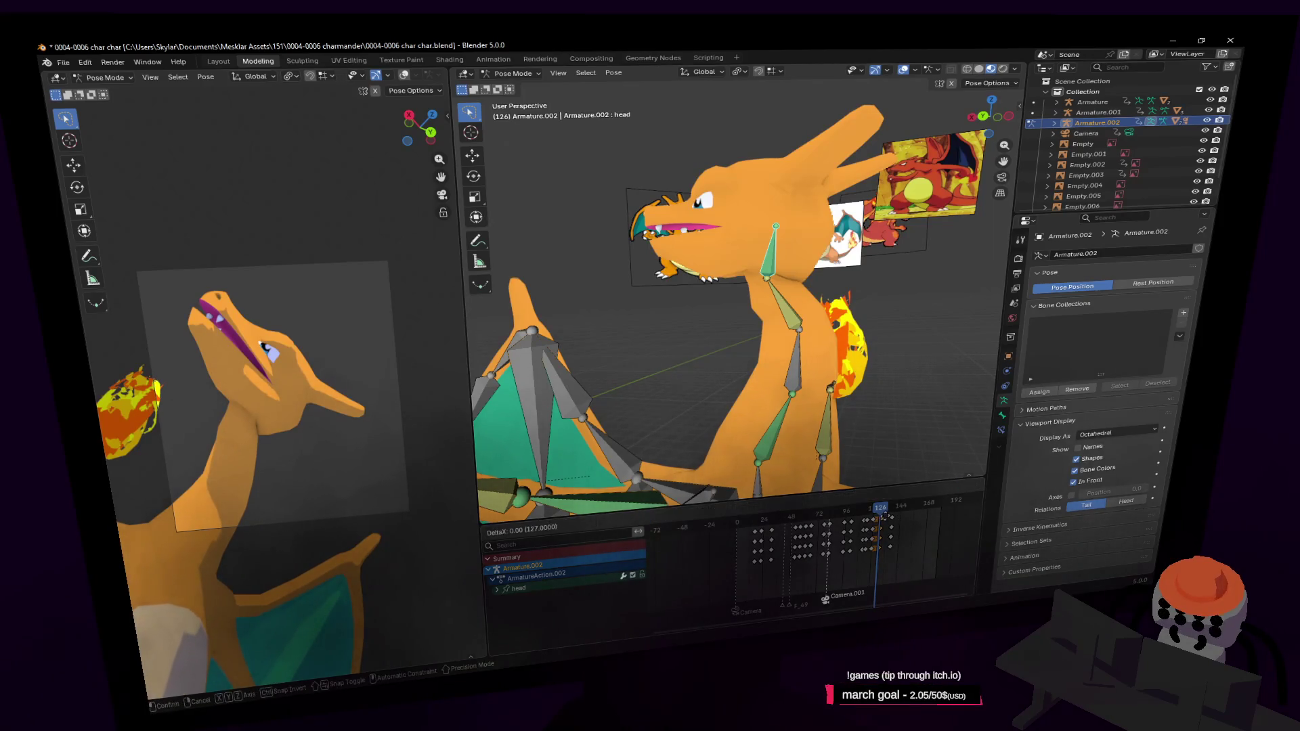
left_click(882, 513)
left_click_drag(881, 515, 897, 512)
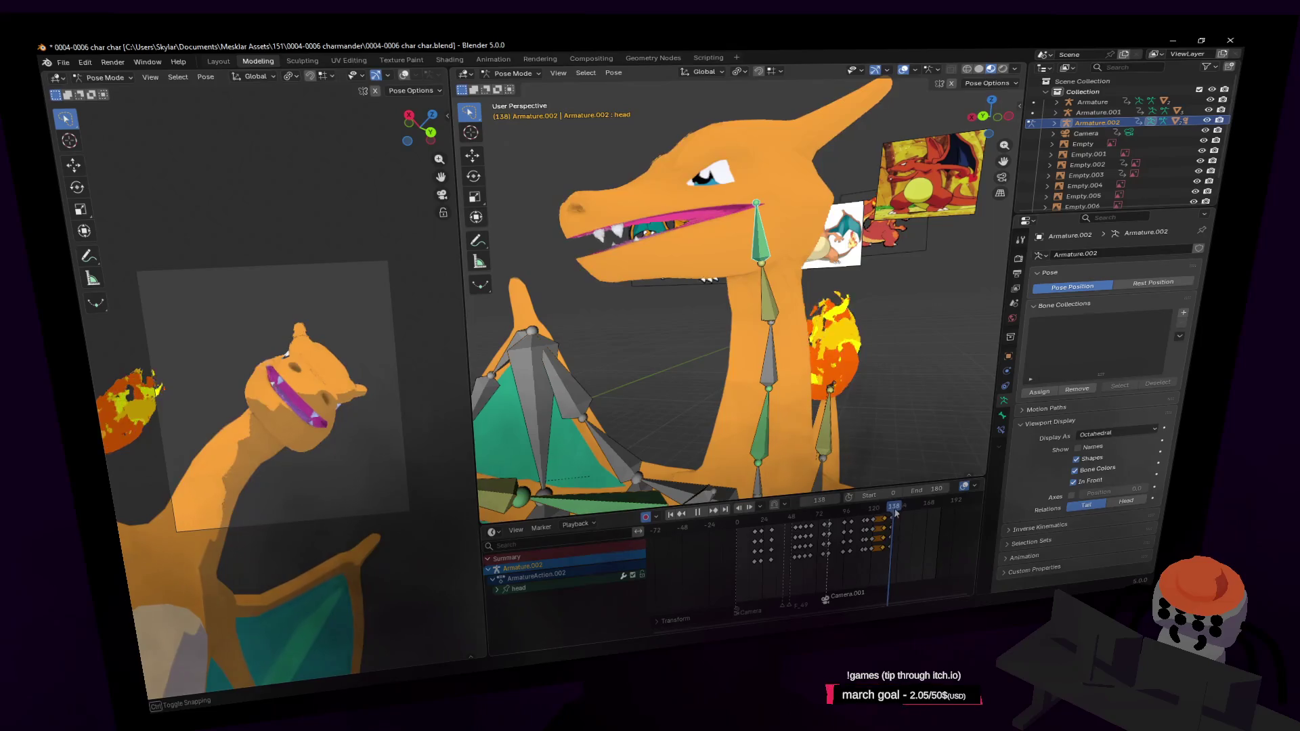
key("Escape")
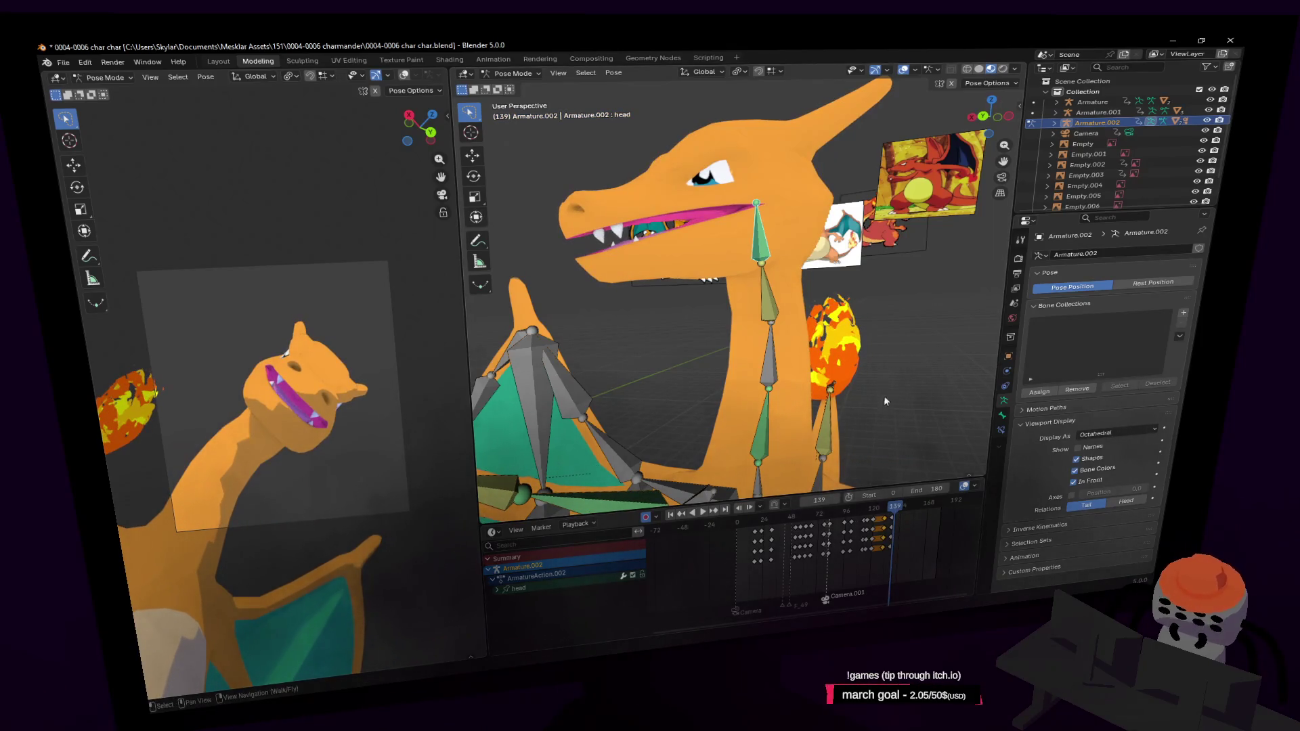
key("a")
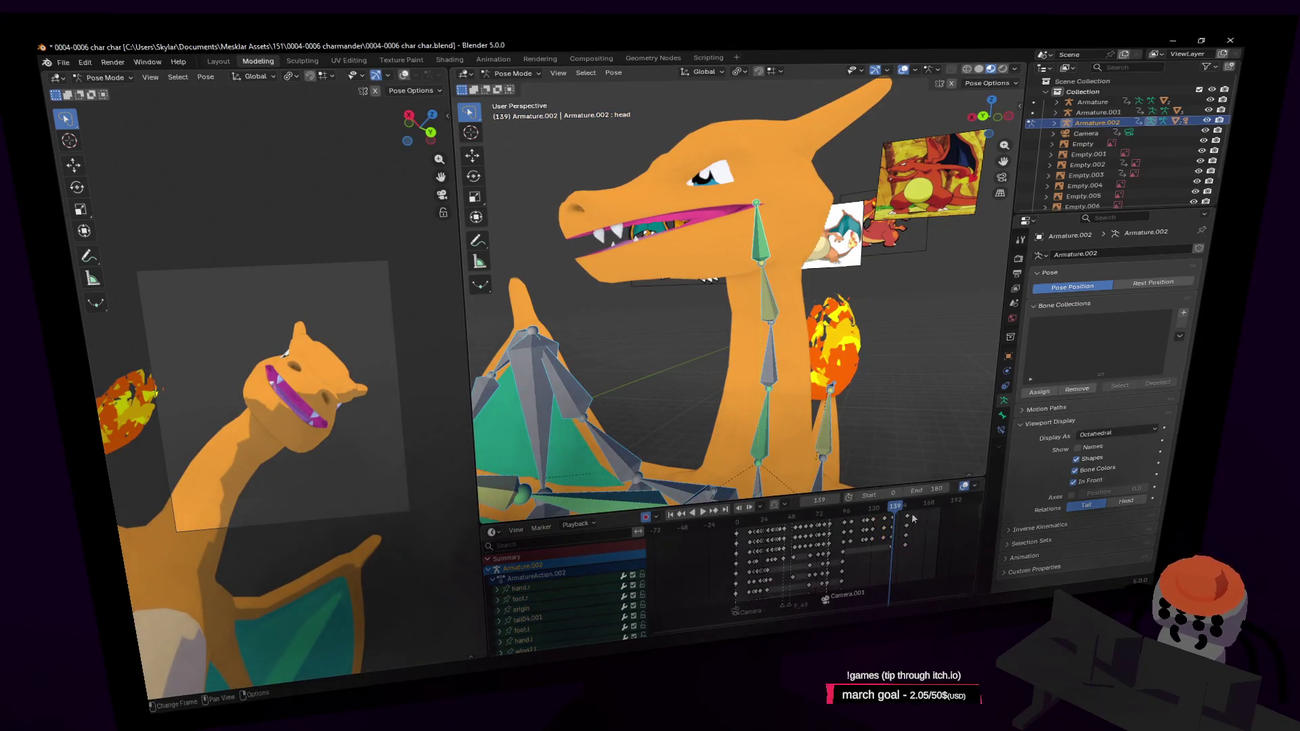
scroll(913, 521, "down", 3)
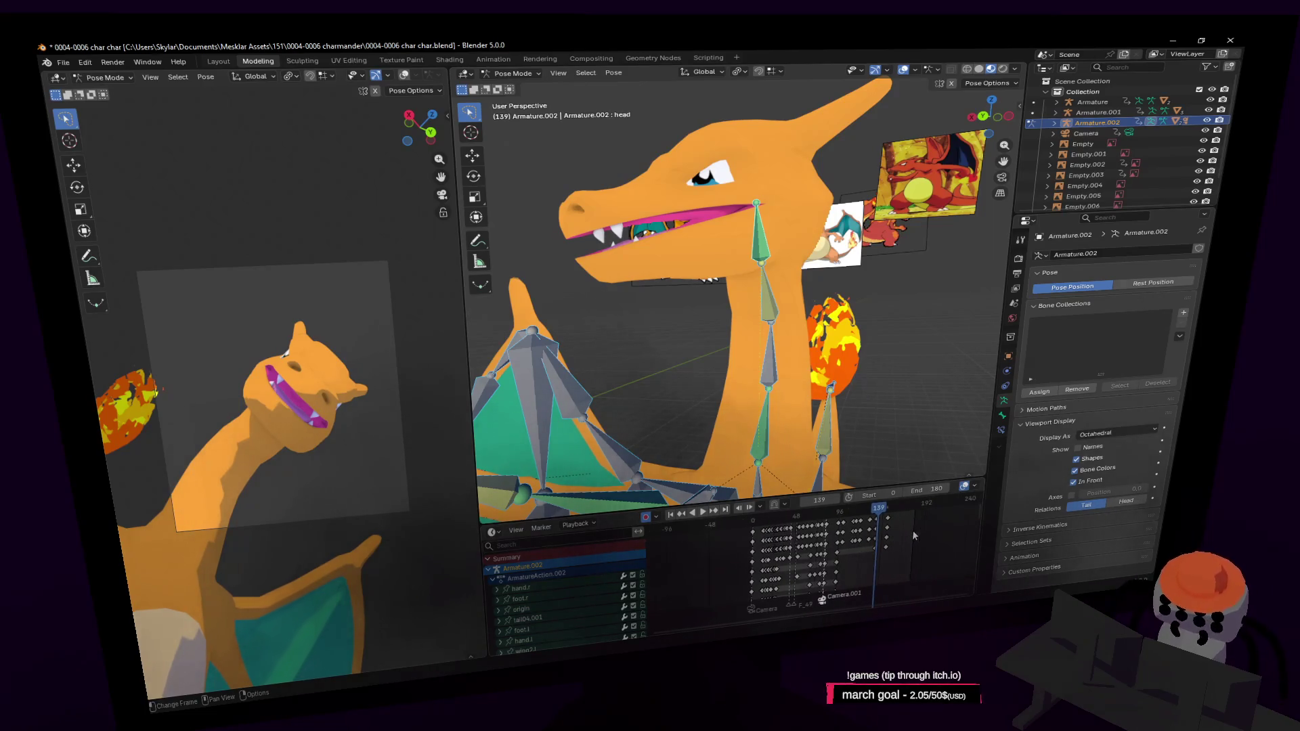
scroll(912, 536, "up", 2)
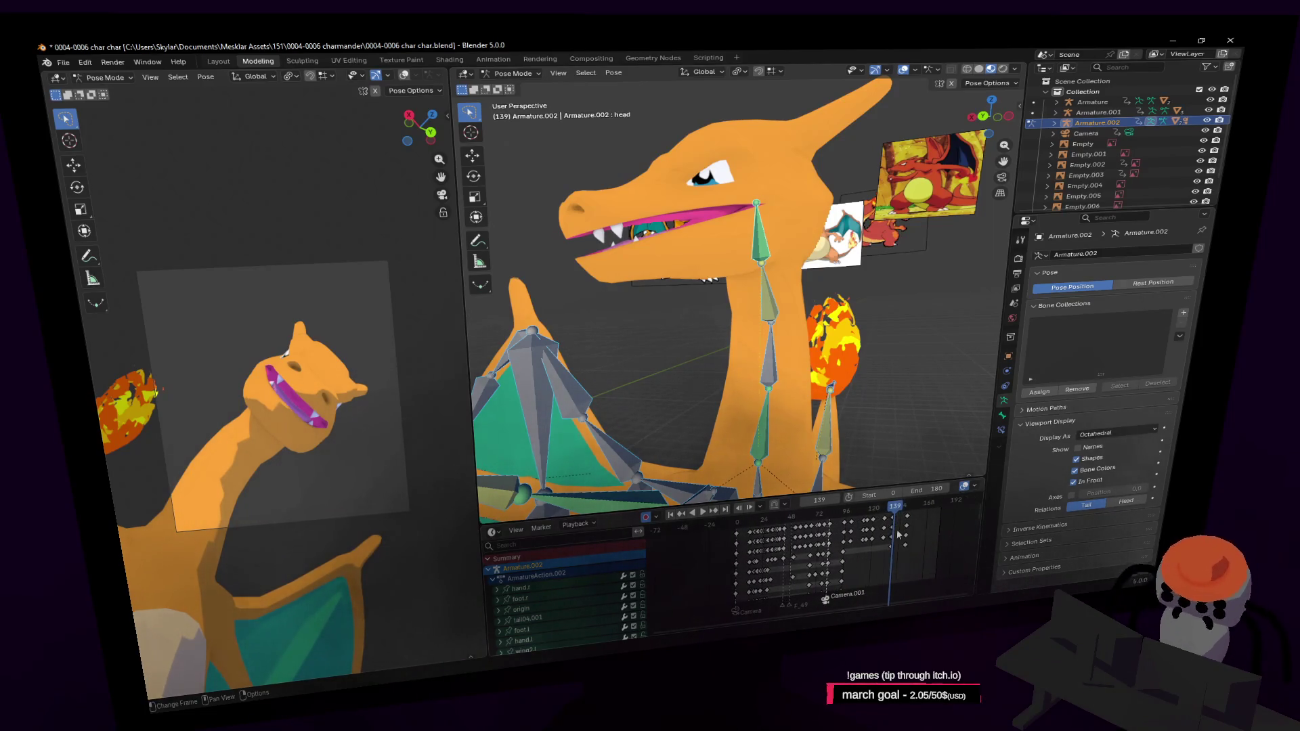
scroll(898, 535, "up", 2)
scroll(899, 550, "up", 2)
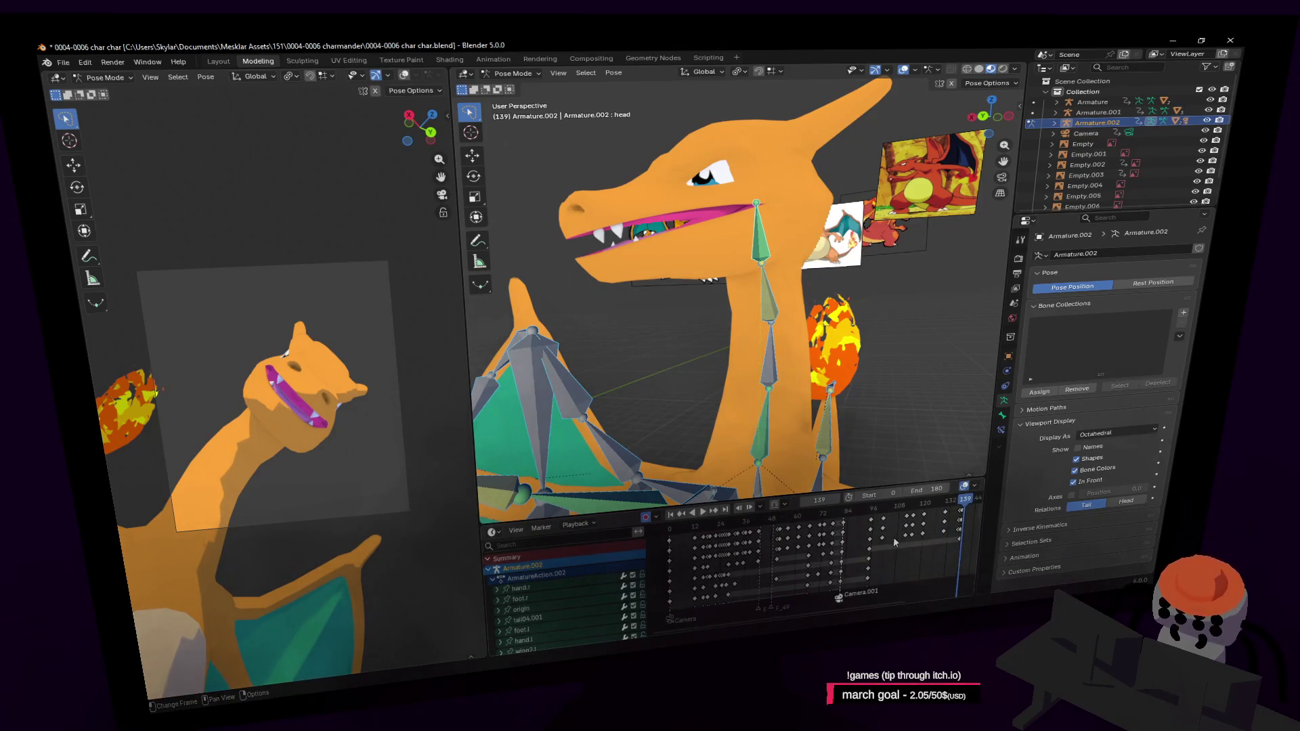
scroll(899, 544, "down", 5, "ctrl")
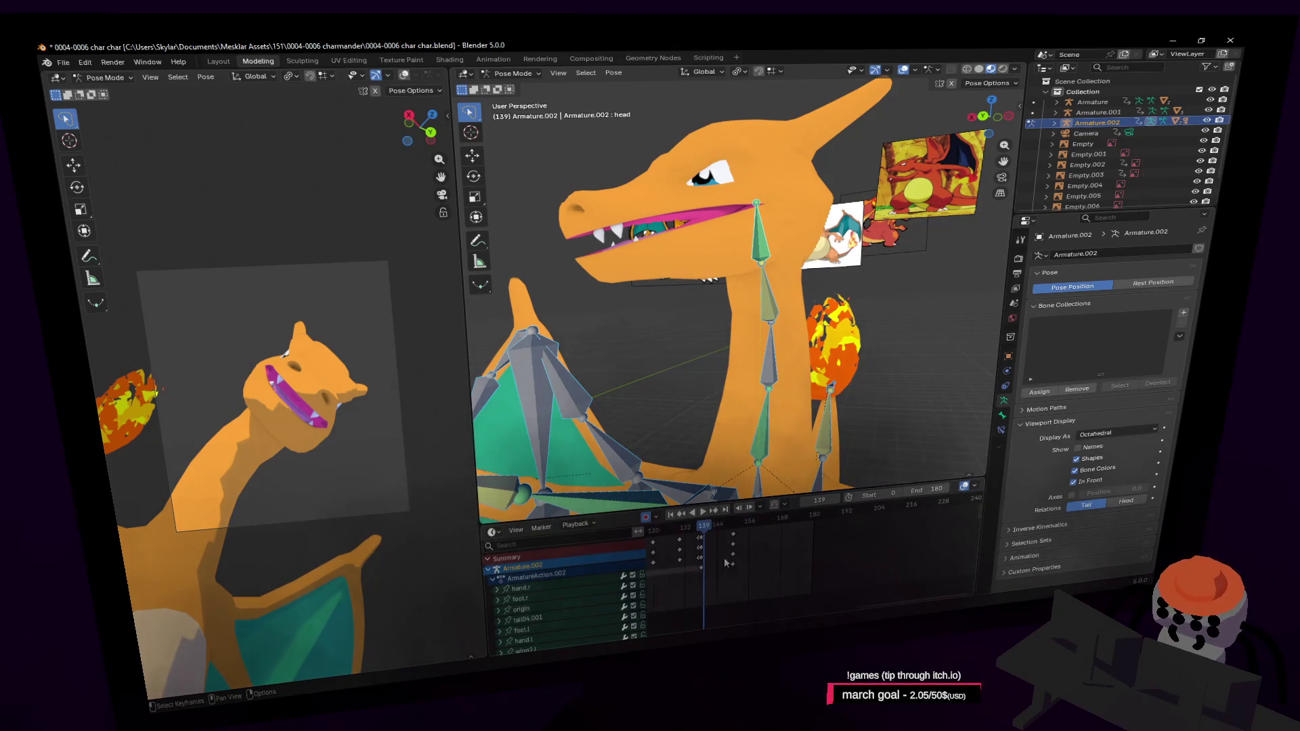
scroll(727, 563, "up", 3, "ctrl")
scroll(800, 558, "up", 2)
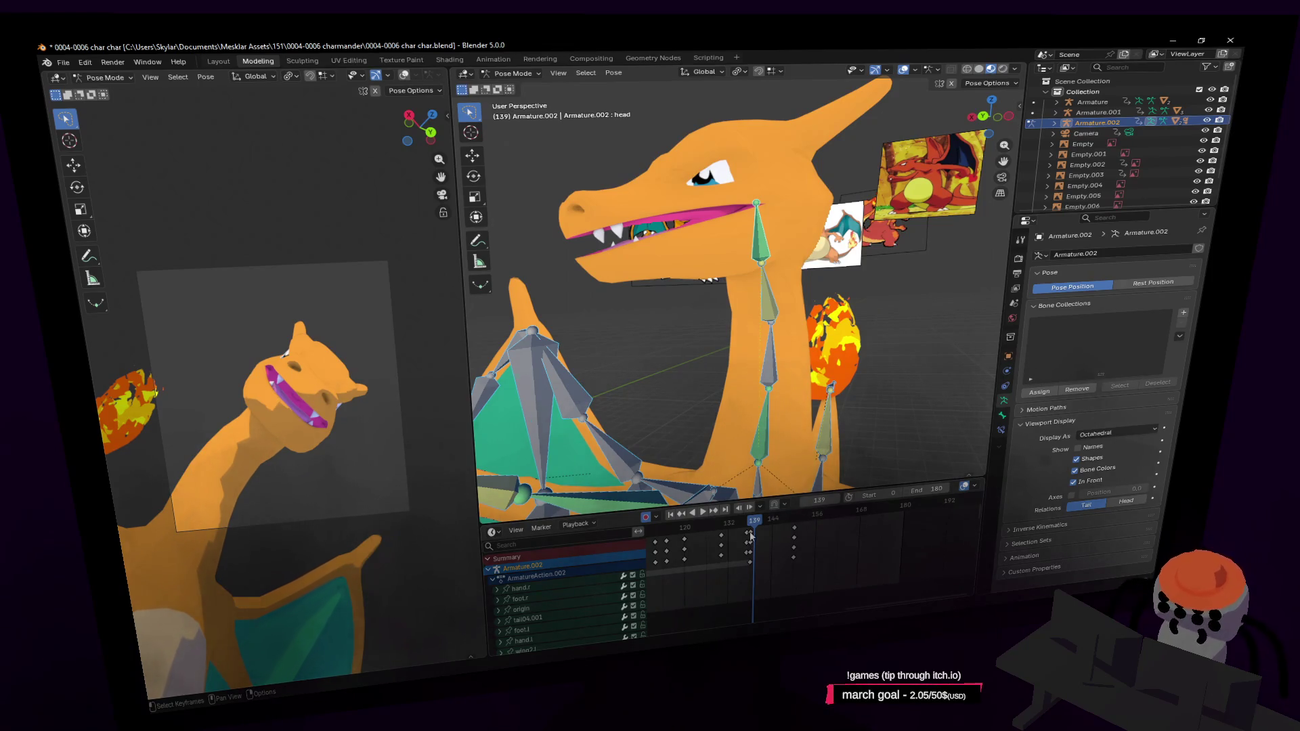
Step: Duplicate the full rig's keys from frame 139 to around frame 144 and check the pose there
mouse_move(751, 534)
left_mouse_down()
mouse_move(763, 529)
mouse_move(754, 543)
left_mouse_up()
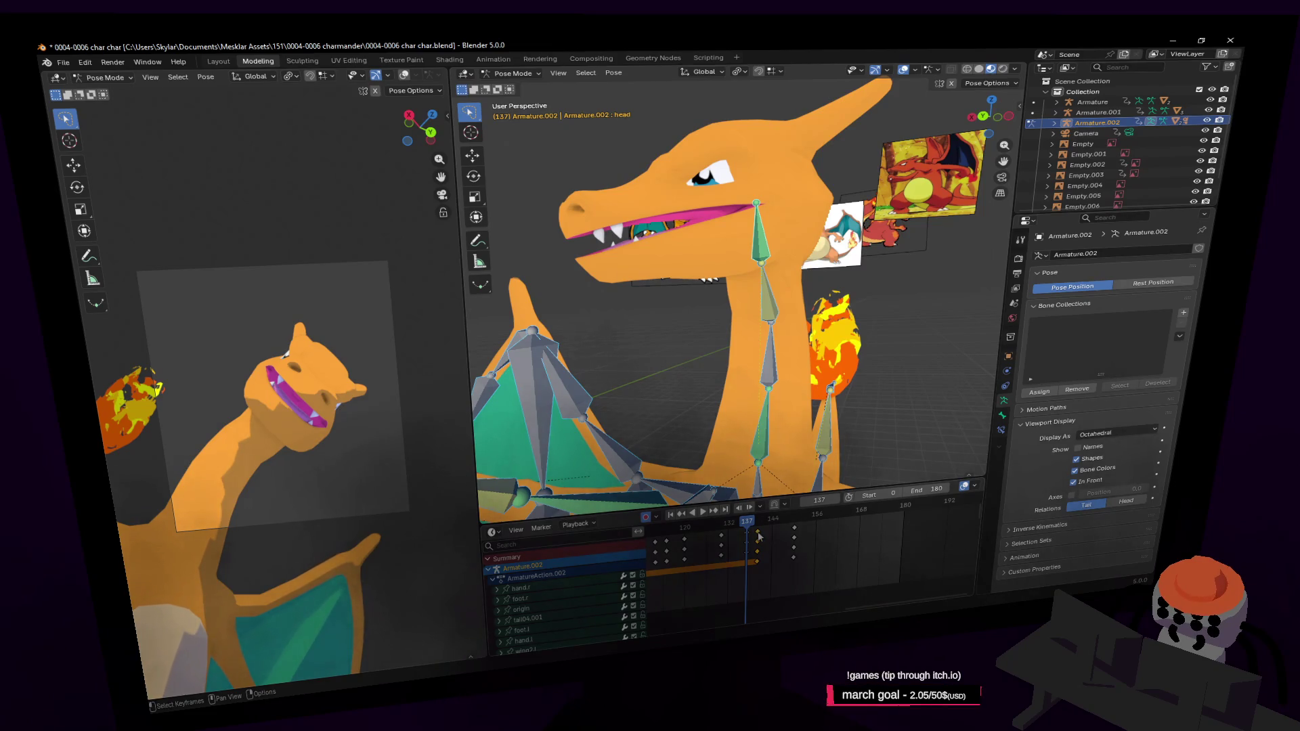
key("i")
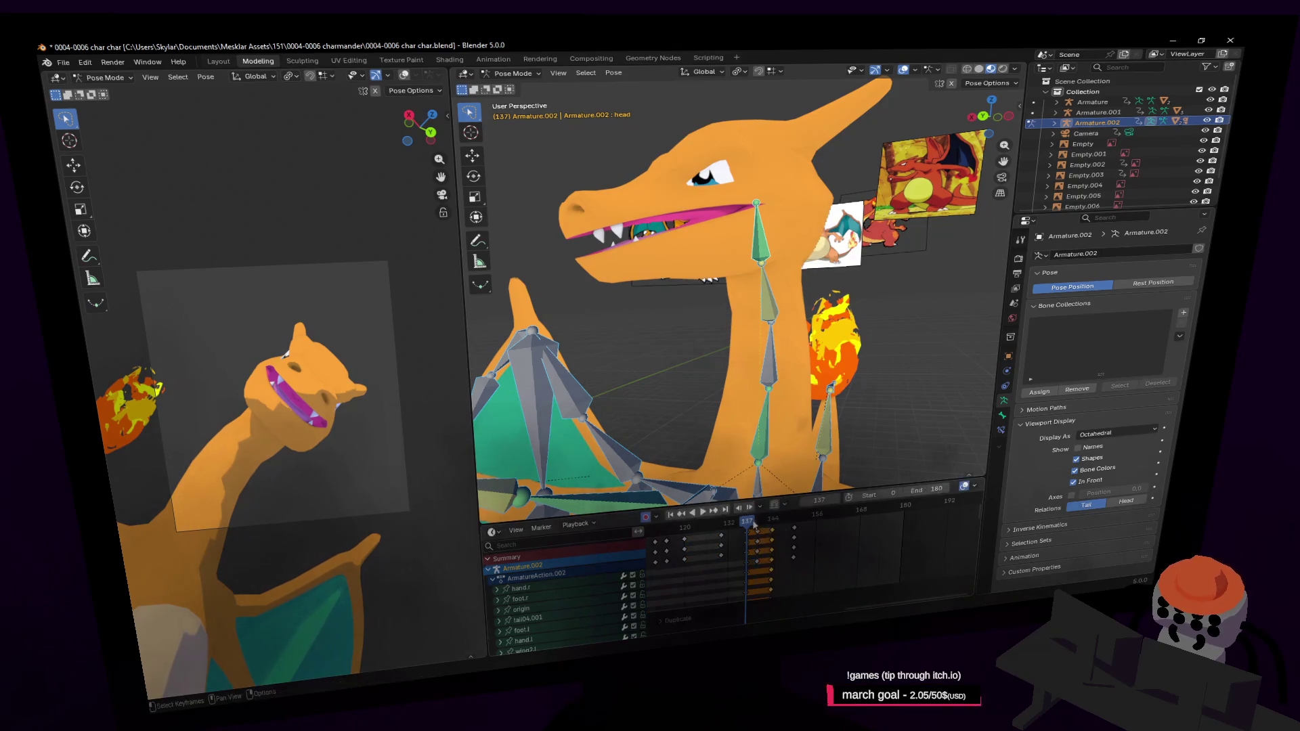
left_click_drag(754, 535, 804, 522)
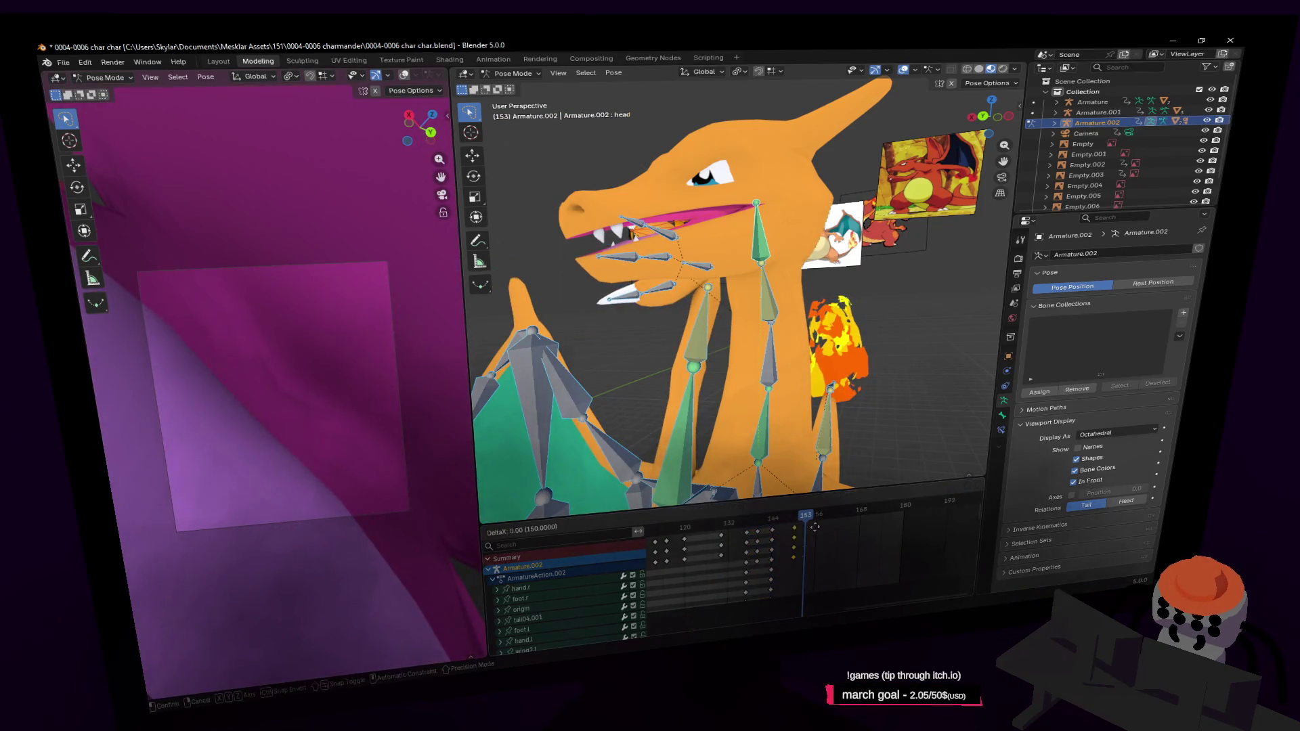
Step: Play the extended animation from frame 139 and from the start, then stop and deselect all bones
key("space")
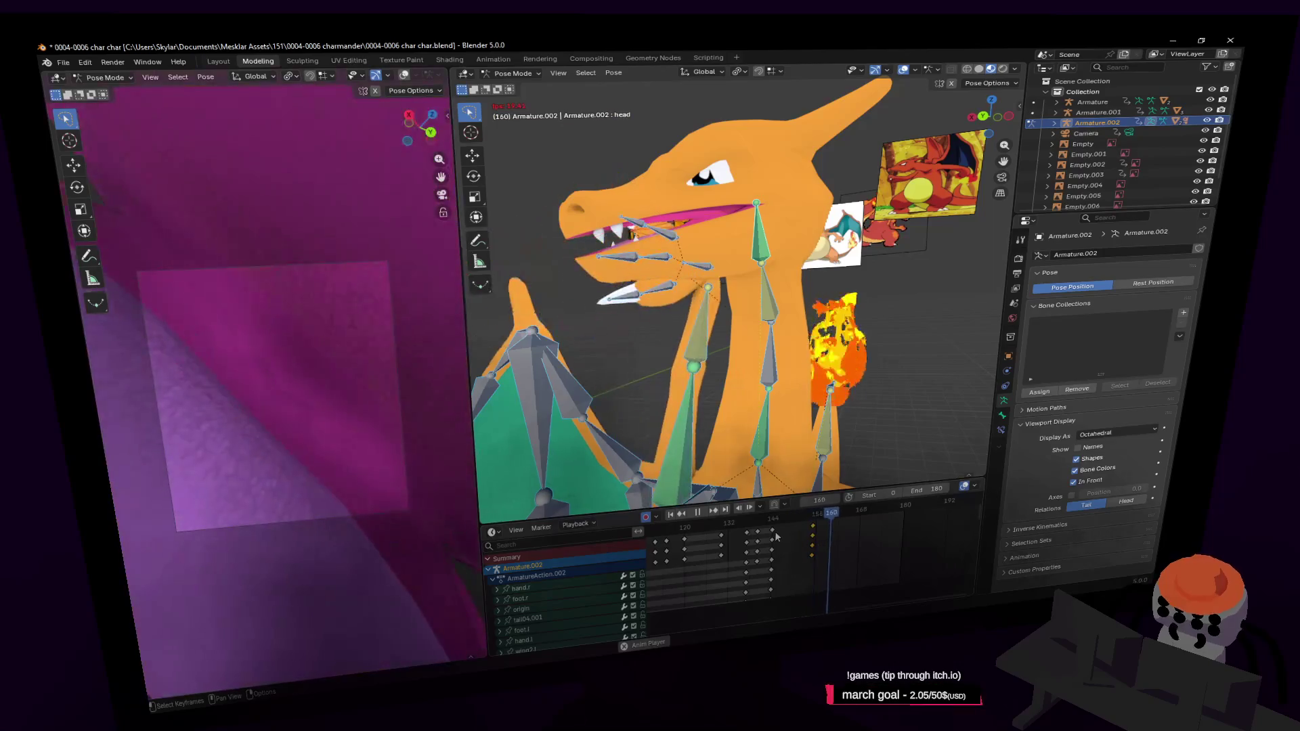
left_click(747, 526)
key("space")
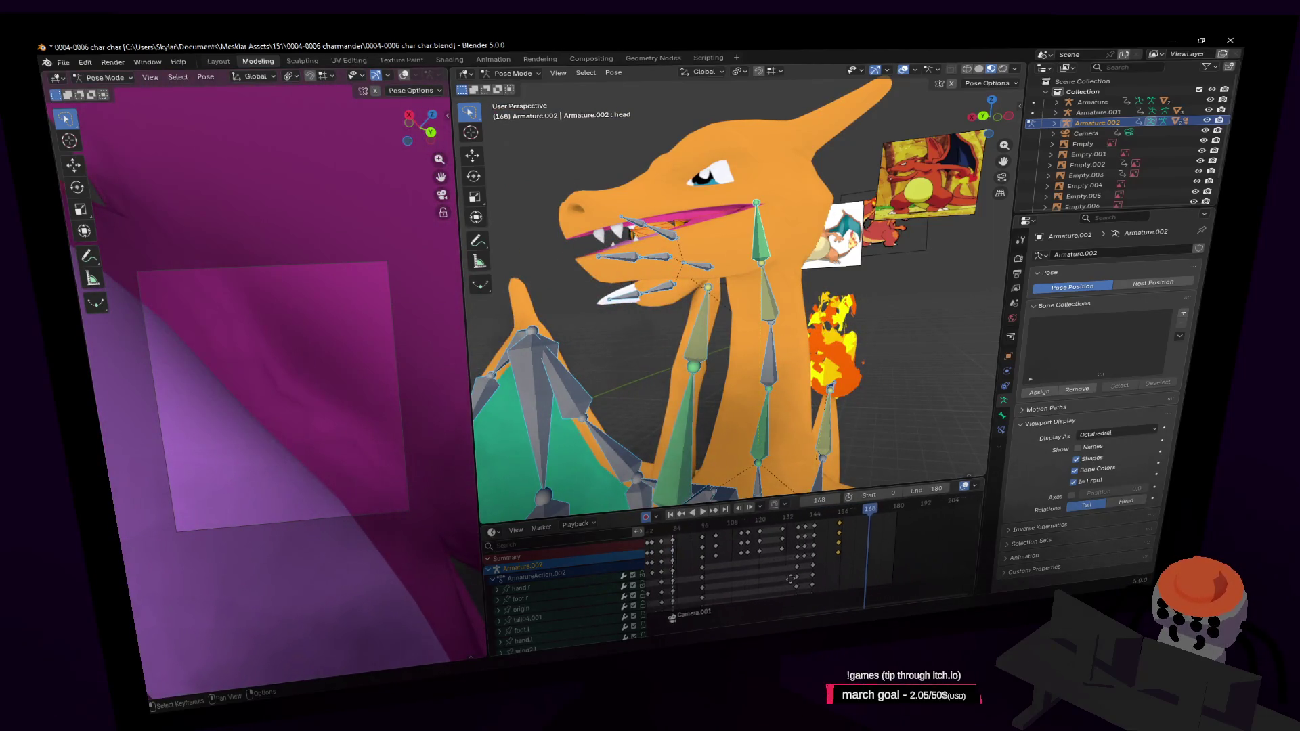
scroll(782, 559, "down", 4)
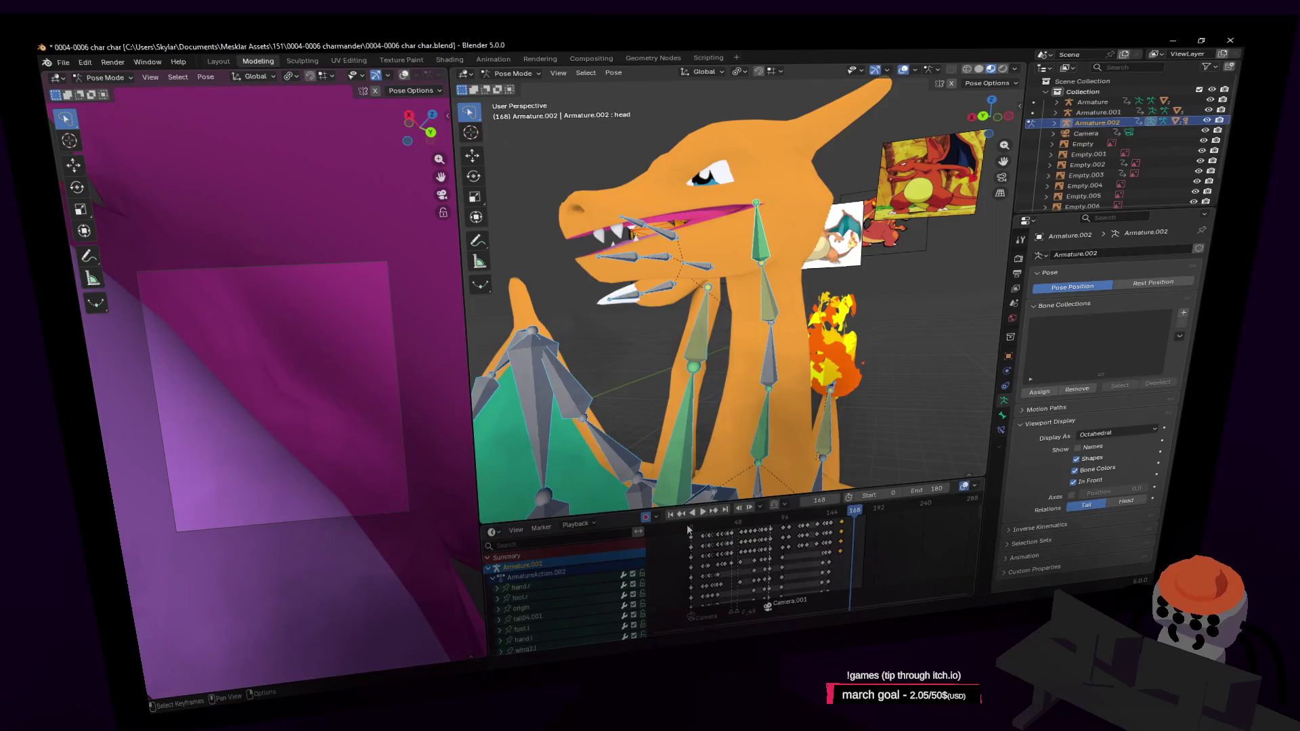
left_click(708, 528)
key("space")
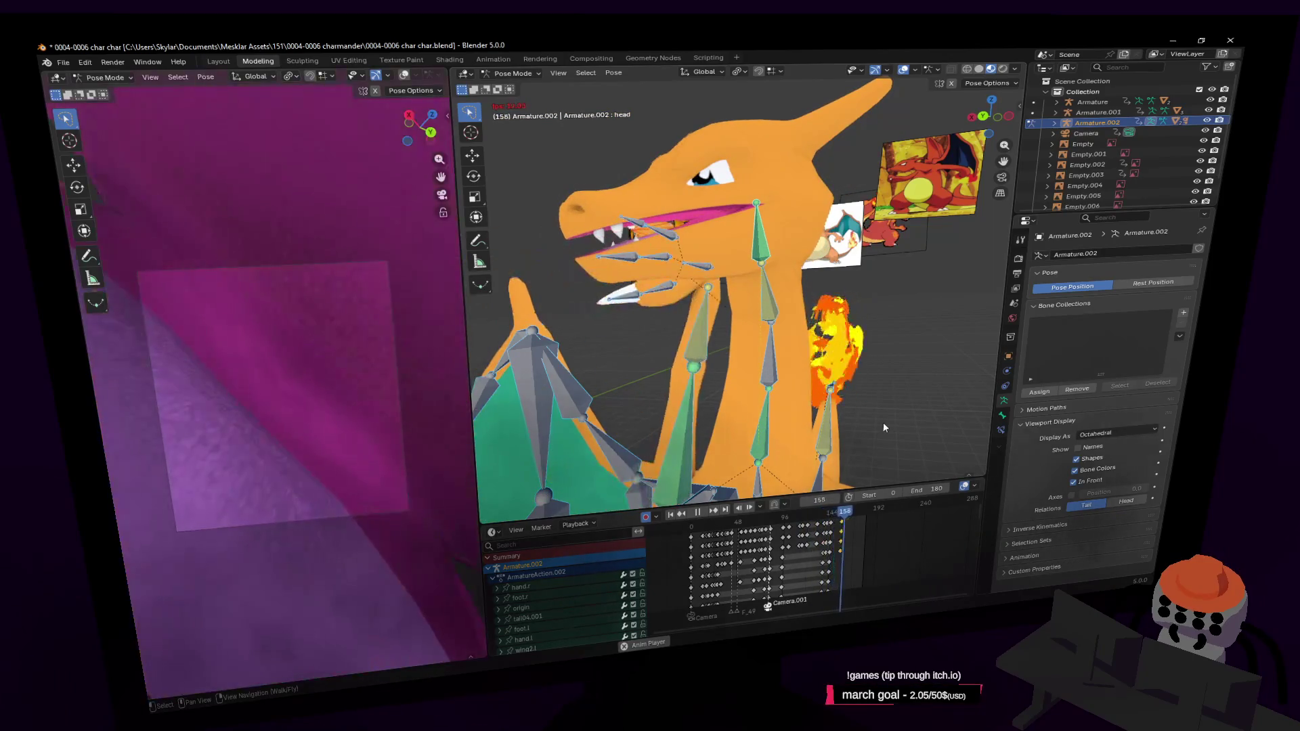
key("space")
key("alt+a")
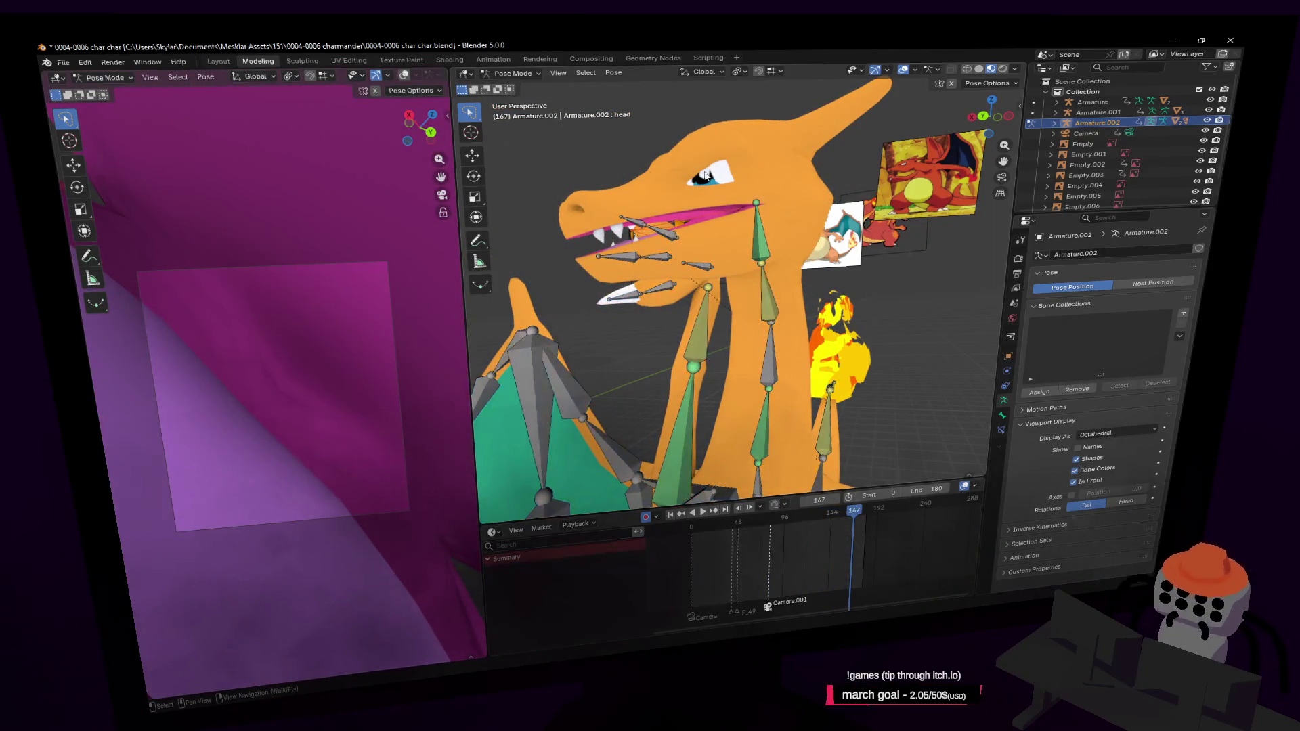
Step: Return the rig to Object Mode, scrub through frames 37–65, and rewind to frame 0
key("ctrl+Tab")
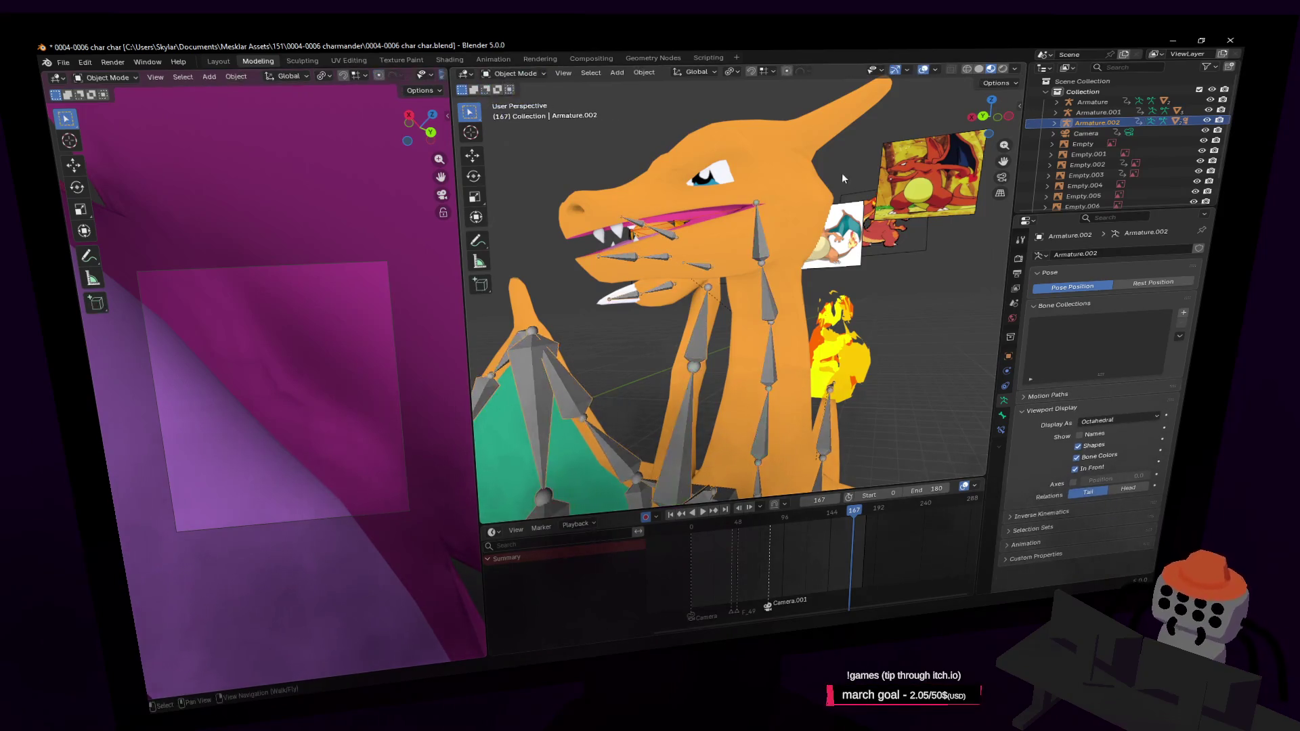
left_click(756, 187)
key("shift+grave")
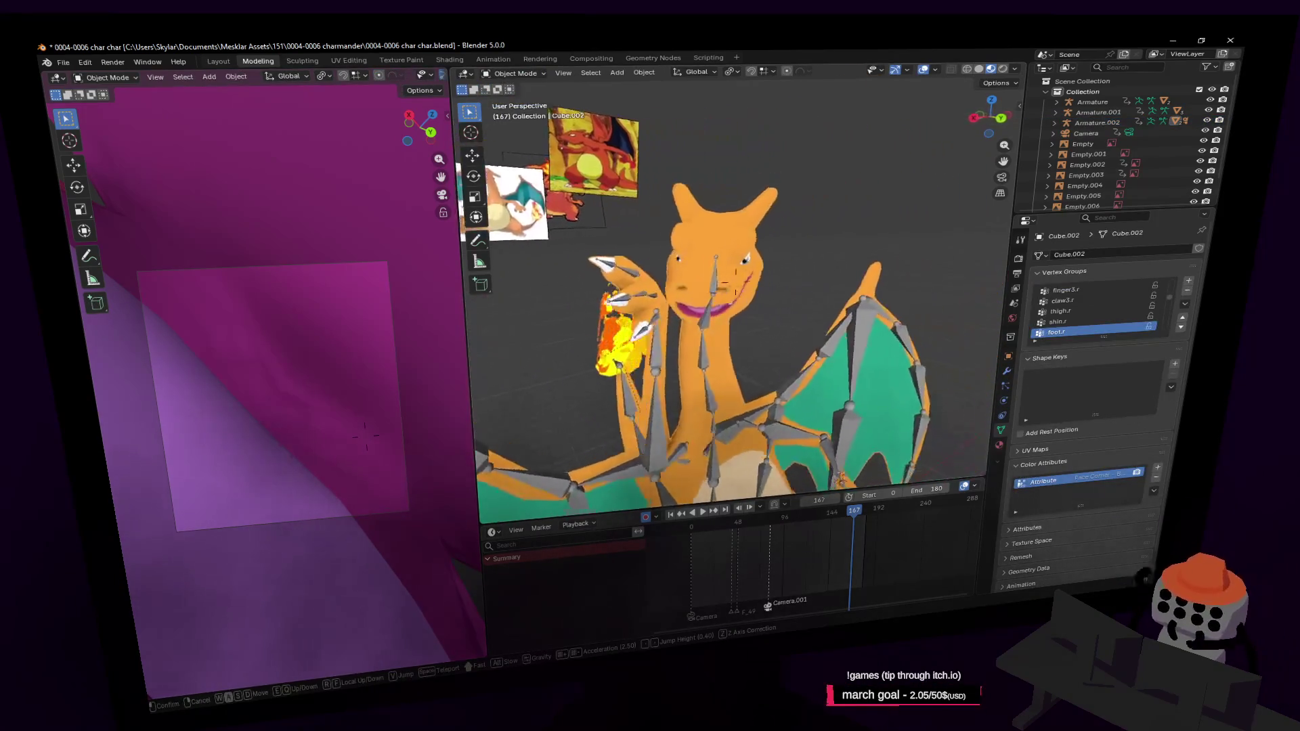
left_click(747, 226)
left_click_drag(691, 525, 729, 534)
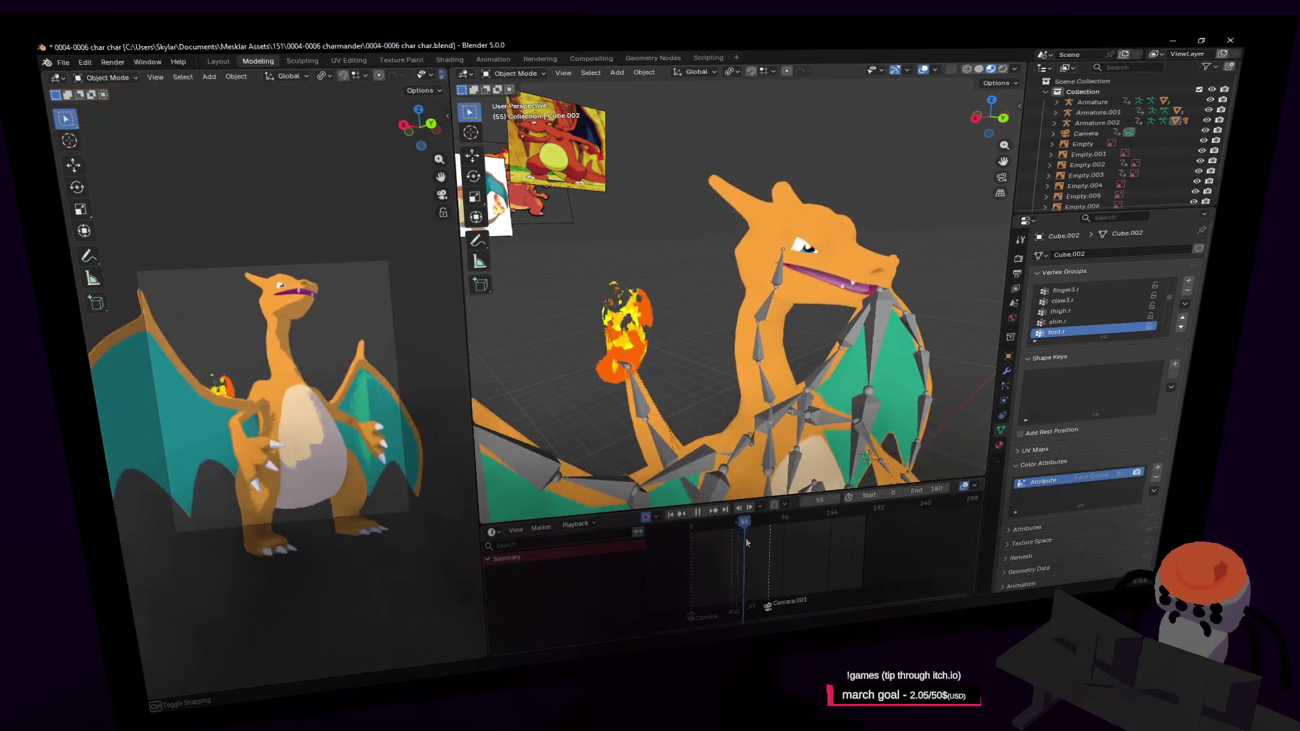
left_click_drag(730, 536, 756, 548)
key("shift+Left")
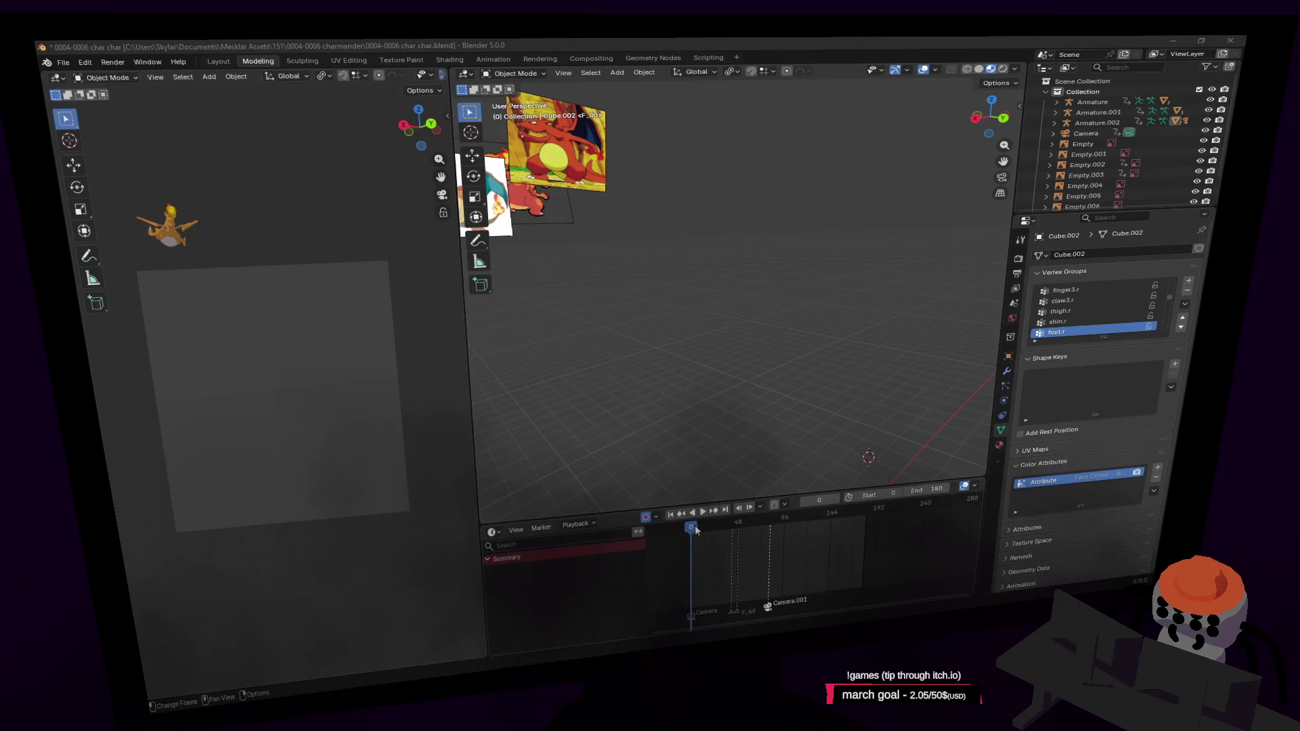
Step: Play to frame 61, then scrub the head motion at frames 80, 126, 139 and 152
key("space")
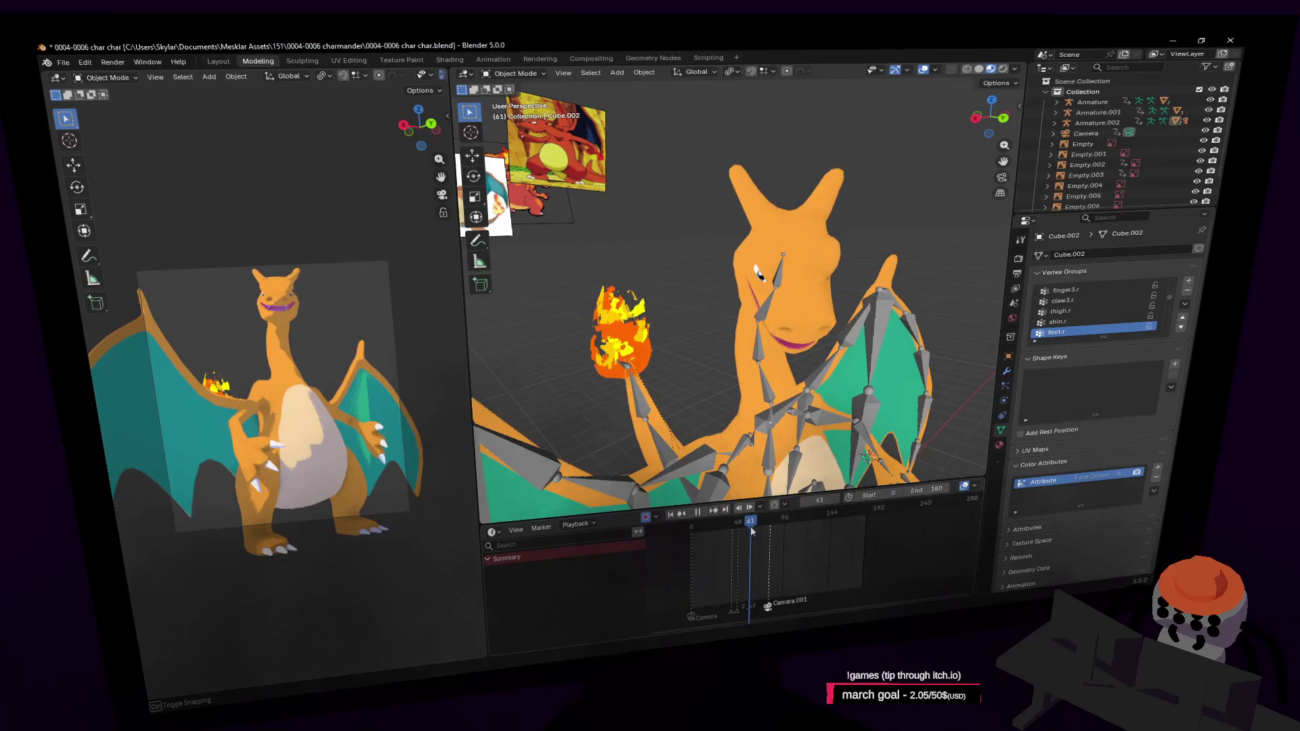
key("space")
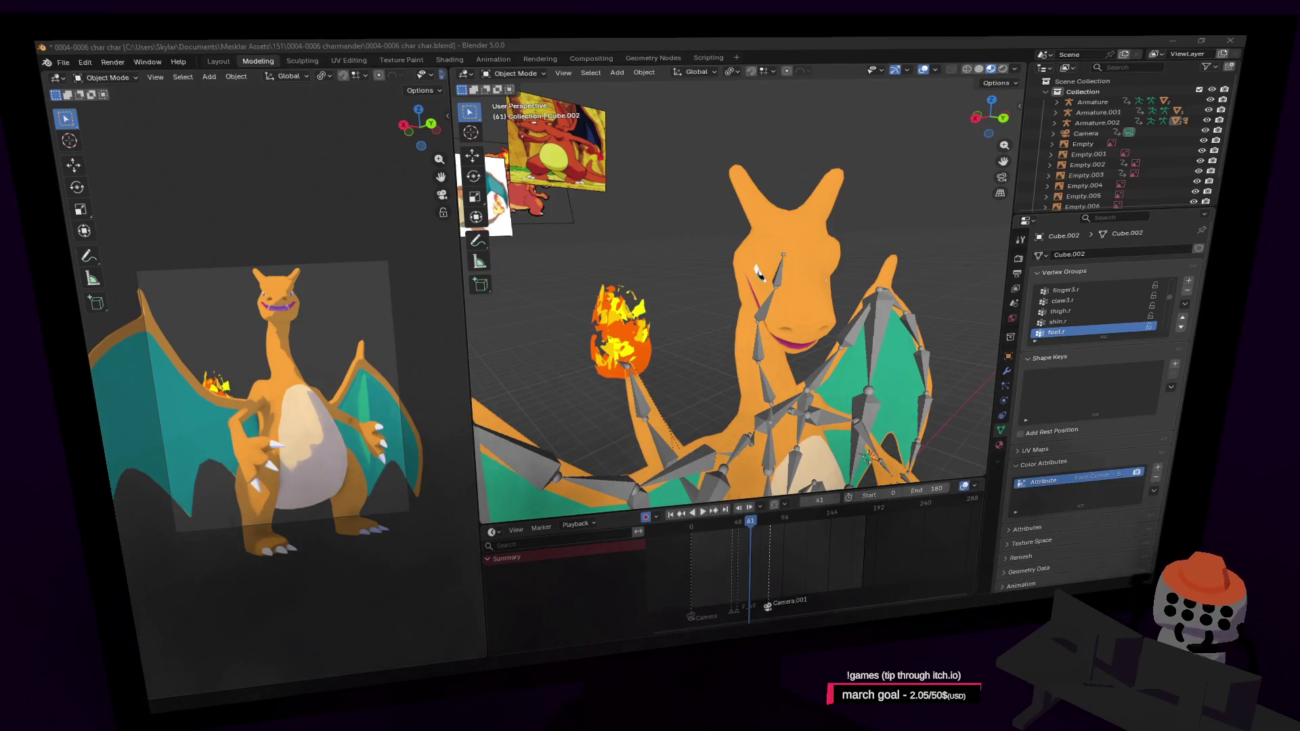
left_click_drag(751, 527, 794, 521)
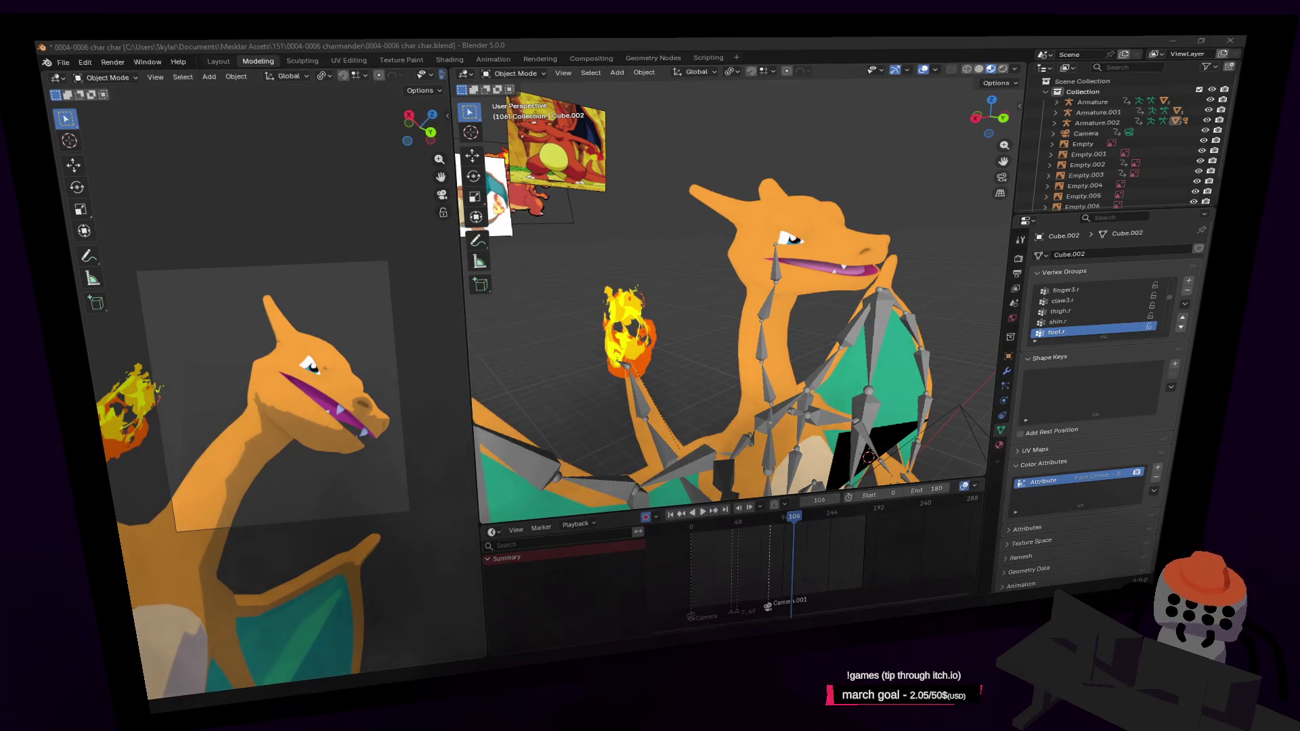
left_click_drag(794, 520, 814, 518)
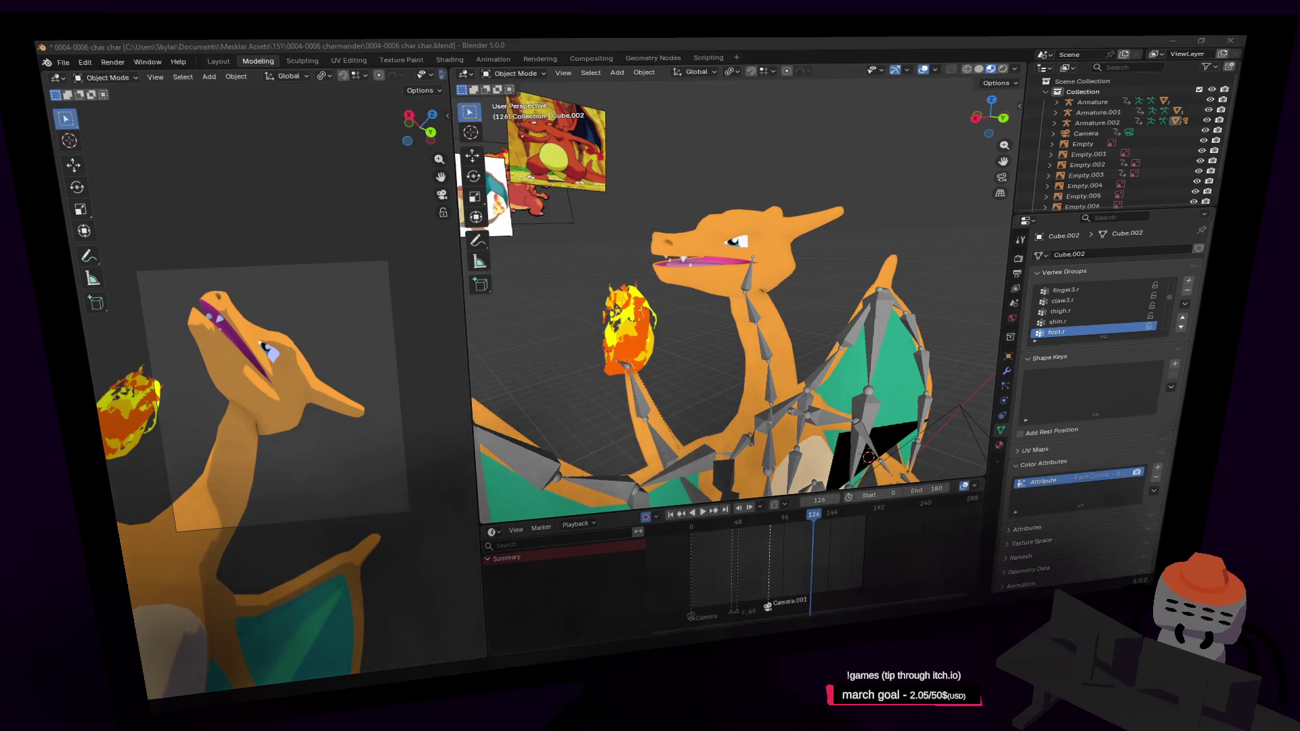
mouse_move(815, 519)
left_mouse_down()
mouse_move(828, 523)
mouse_move(813, 518)
left_mouse_up()
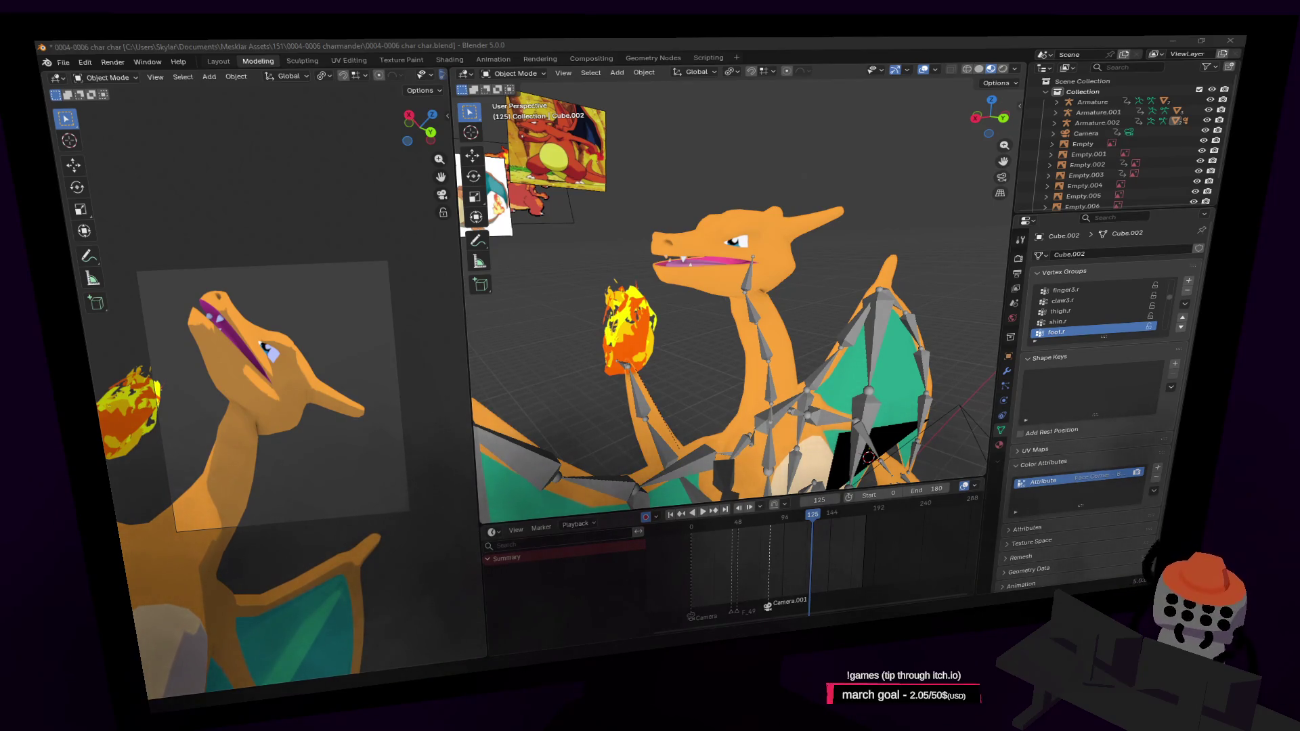
left_click_drag(813, 523, 839, 515)
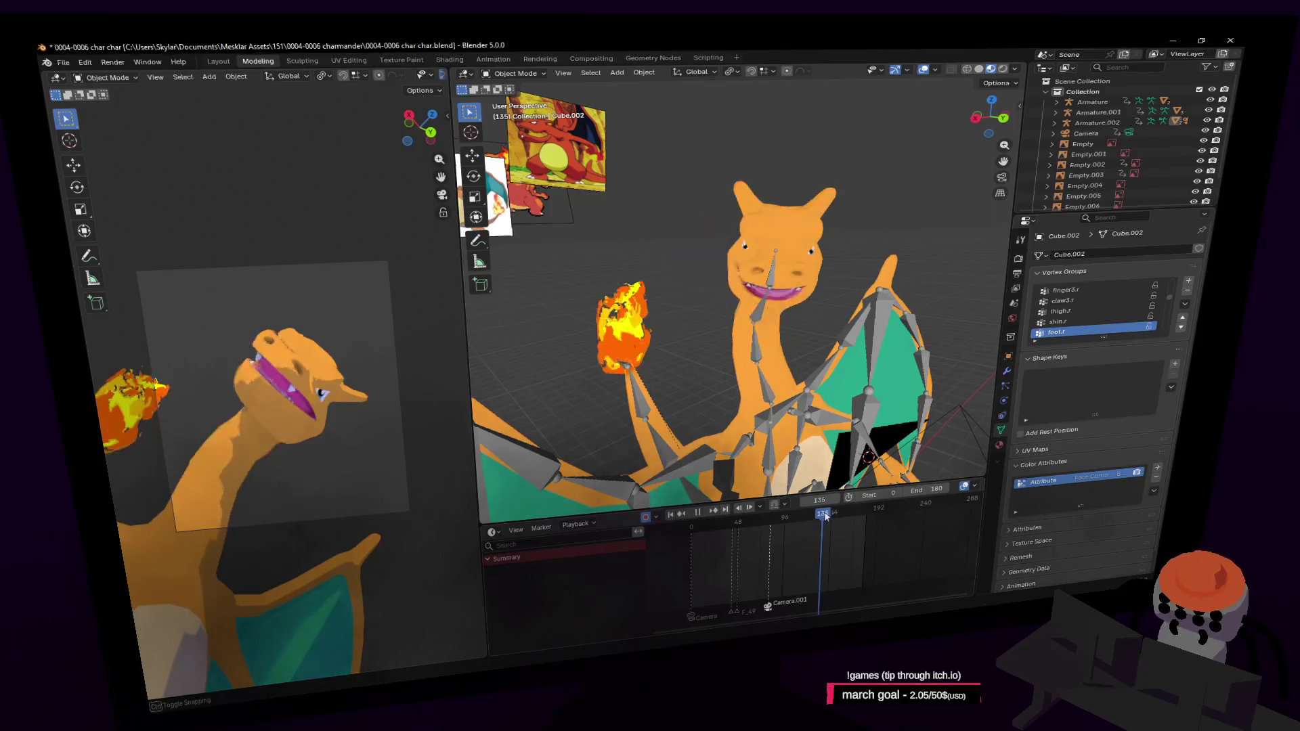
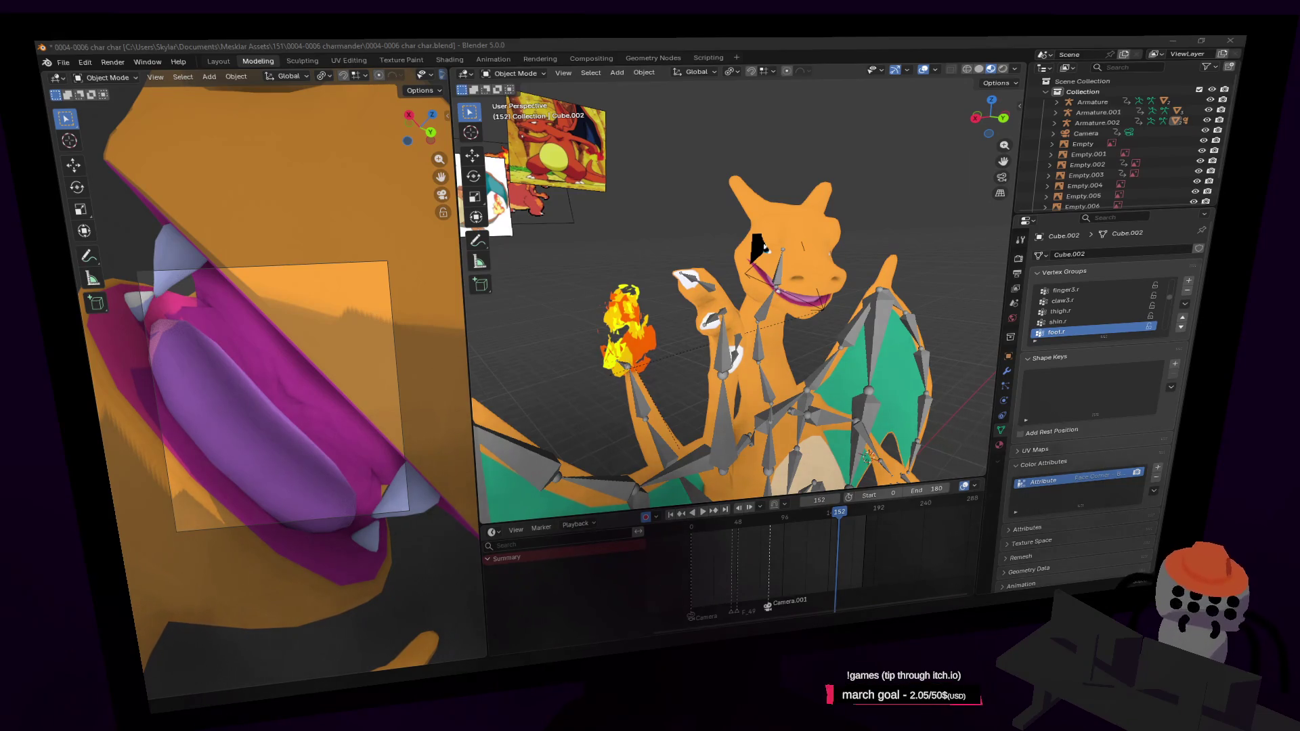
scroll(819, 298, "down", 2)
scroll(840, 308, "down", 3)
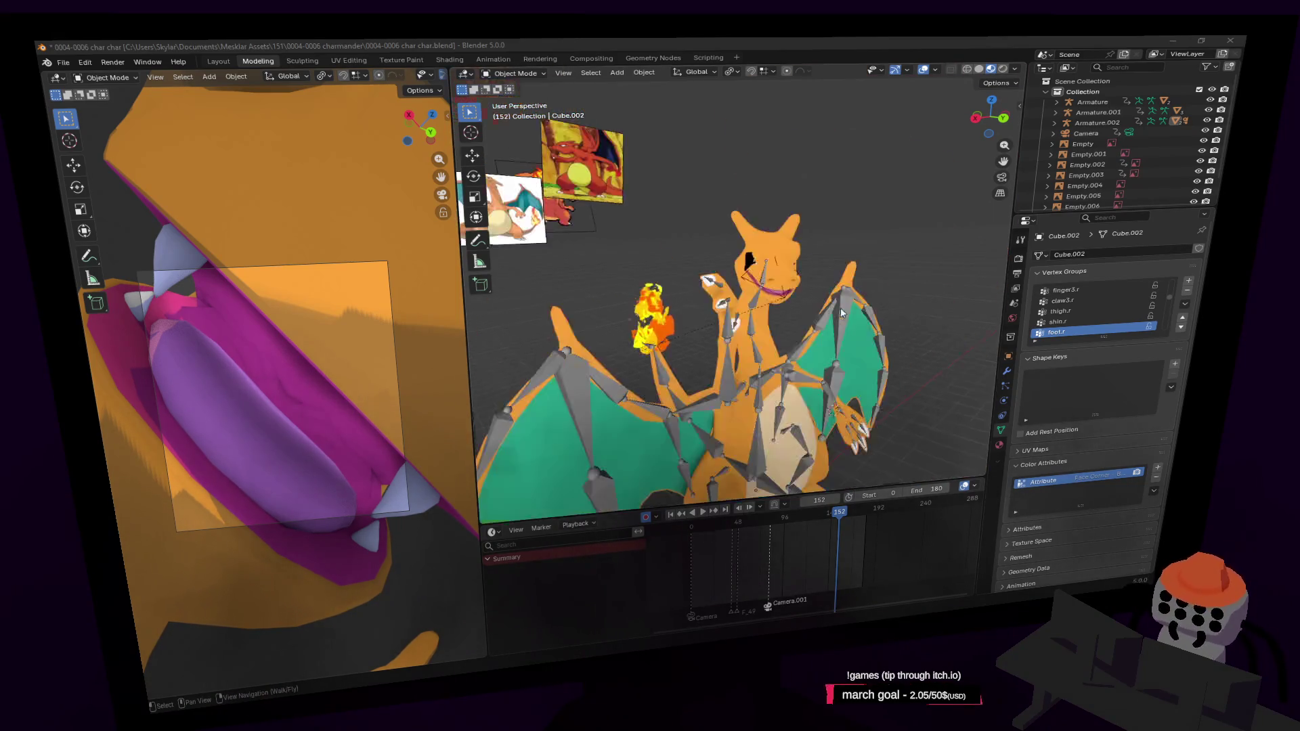
scroll(845, 299, "down", 3)
Step: Orbit and walk the view in close on Charizard, then jump the timeline to frame 109
middle_click_drag(845, 300, 821, 293)
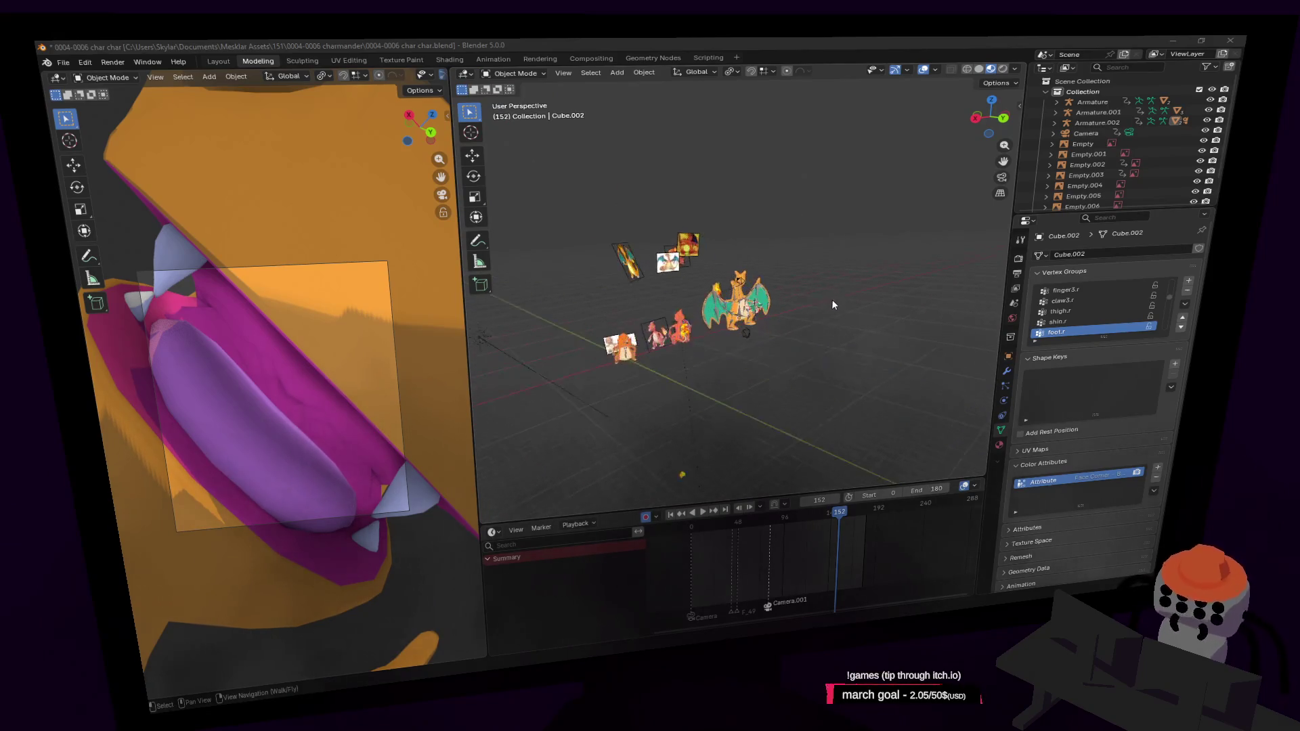
scroll(820, 292, "up", 2)
scroll(824, 284, "up", 4)
scroll(824, 284, "down", 2)
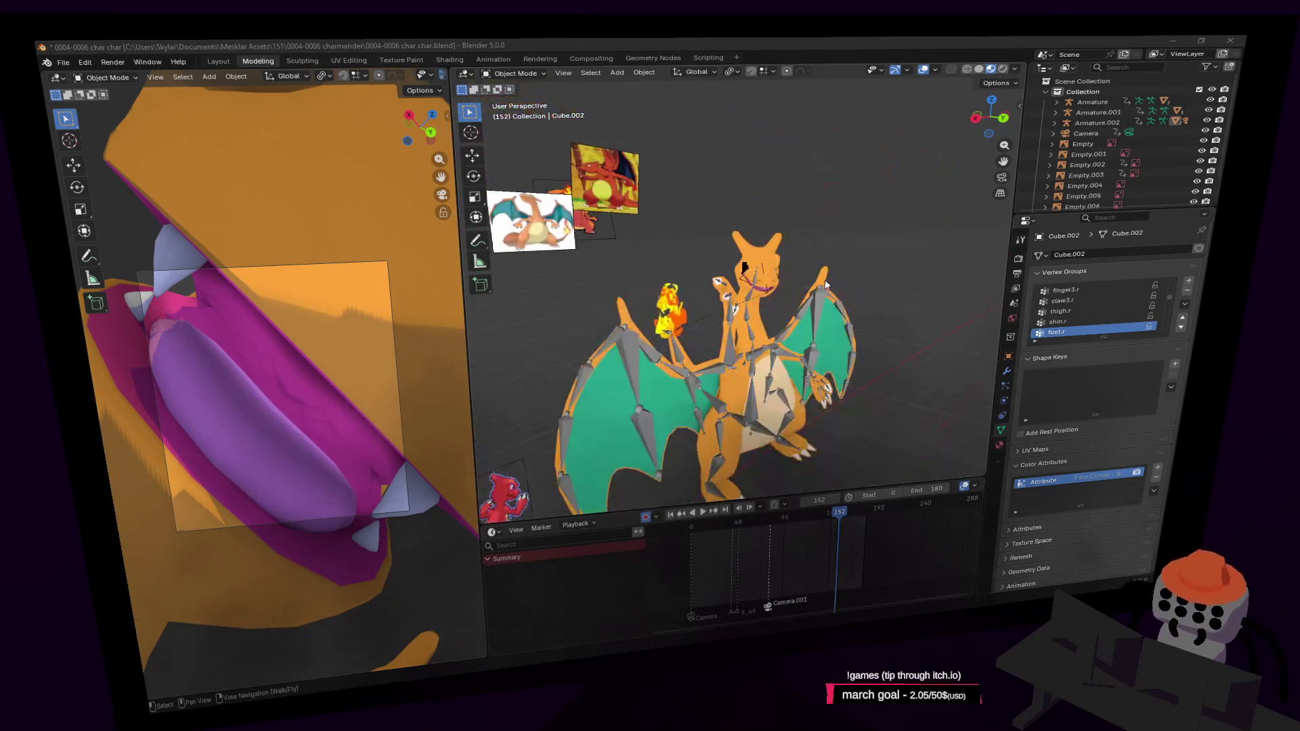
scroll(825, 284, "up", 2)
scroll(824, 284, "down", 3)
scroll(824, 276, "down", 3)
scroll(823, 277, "down", 1)
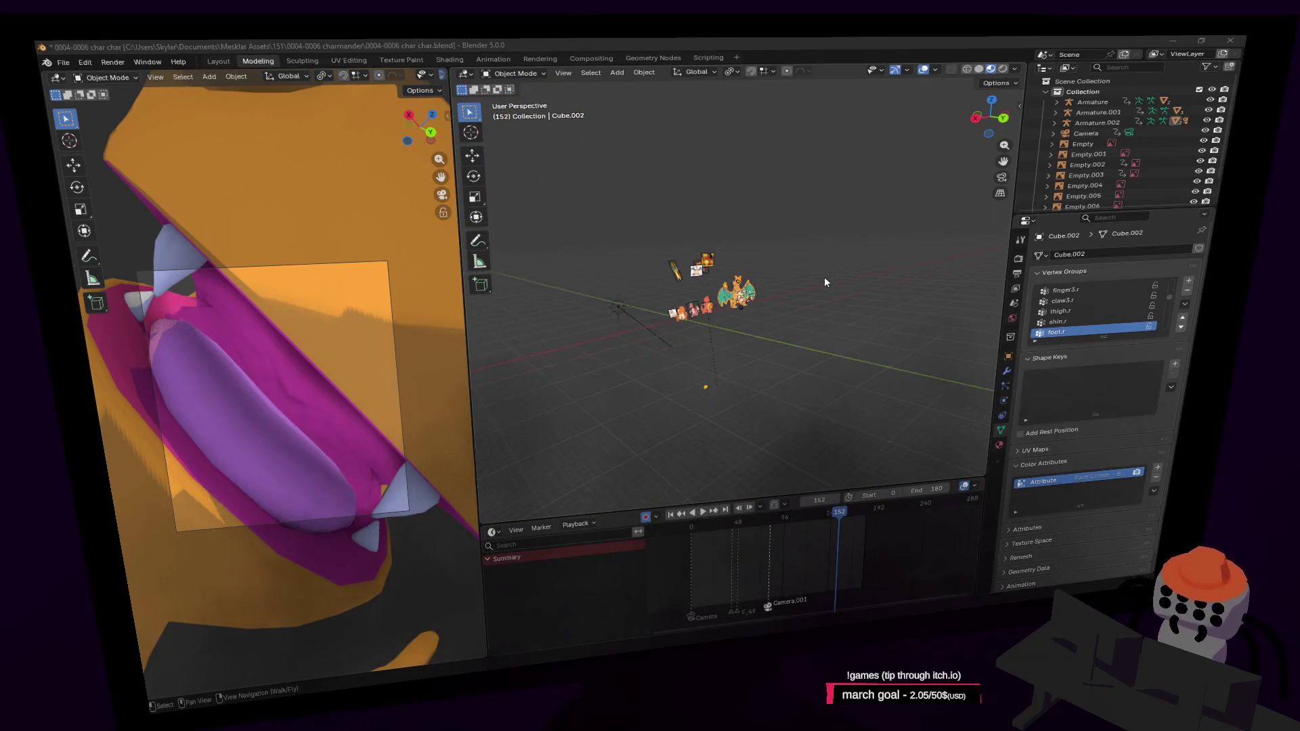
scroll(823, 277, "up", 1)
scroll(824, 277, "up", 1)
scroll(822, 276, "up", 2)
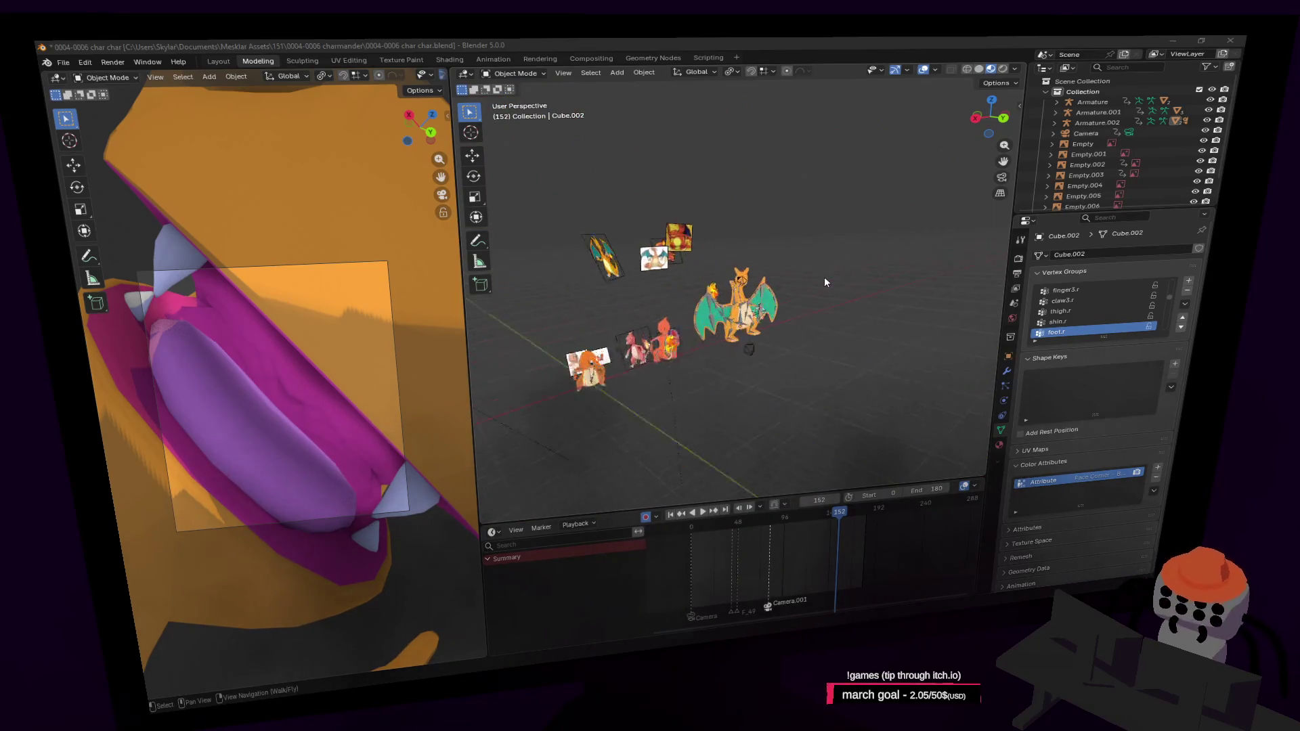
scroll(824, 277, "up", 2)
scroll(824, 279, "up", 2)
scroll(824, 278, "up", 2)
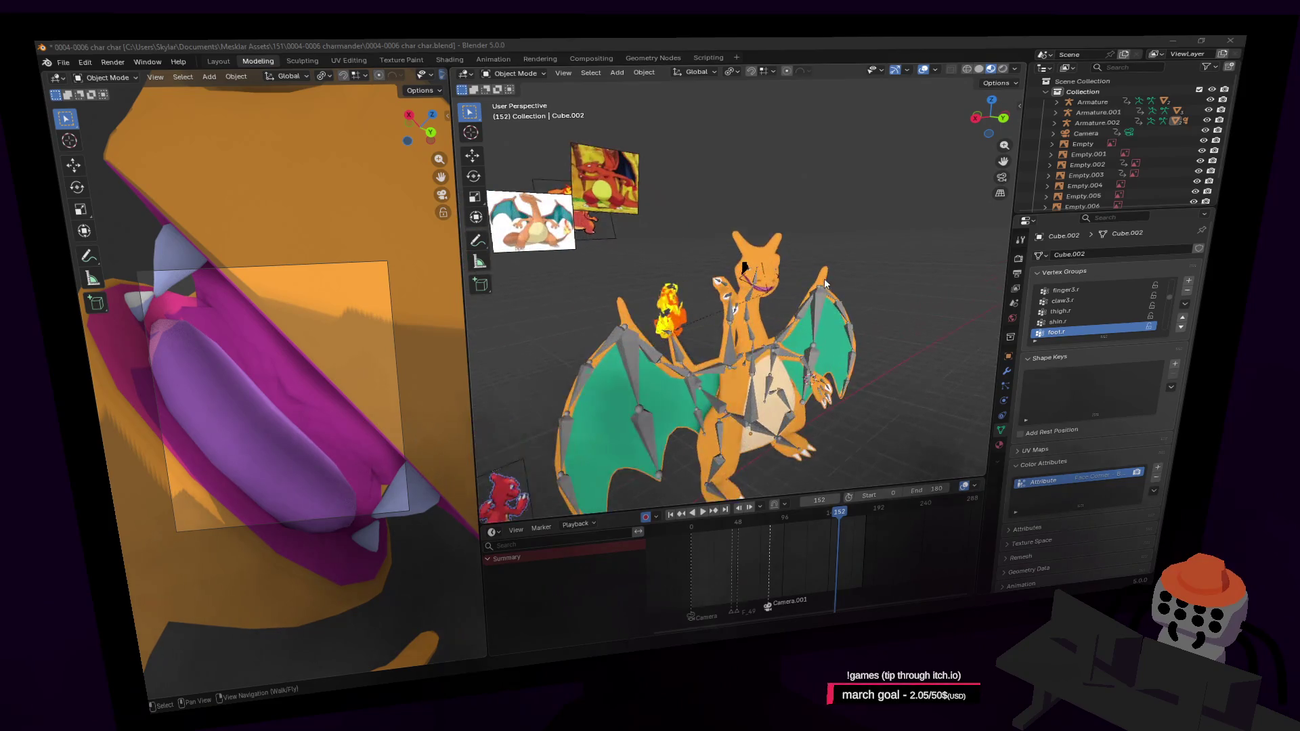
key("shift+grave")
key("w")
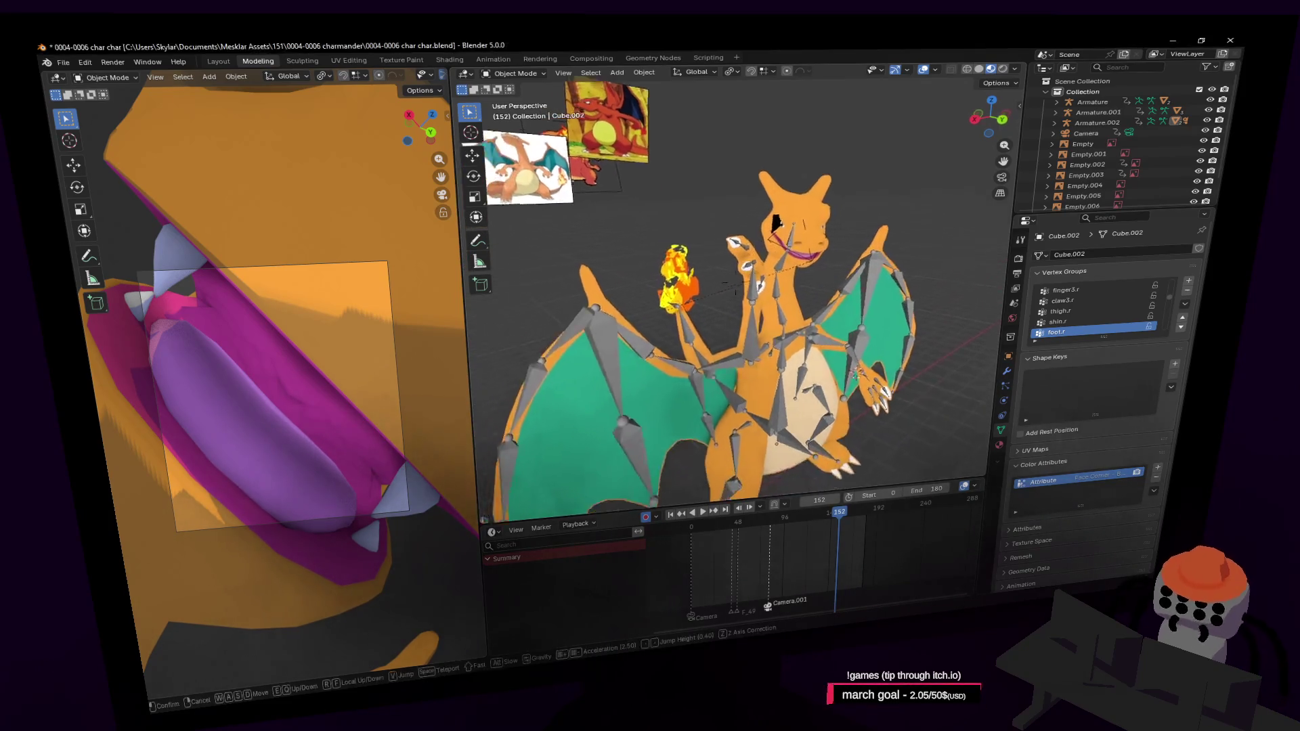
key("s")
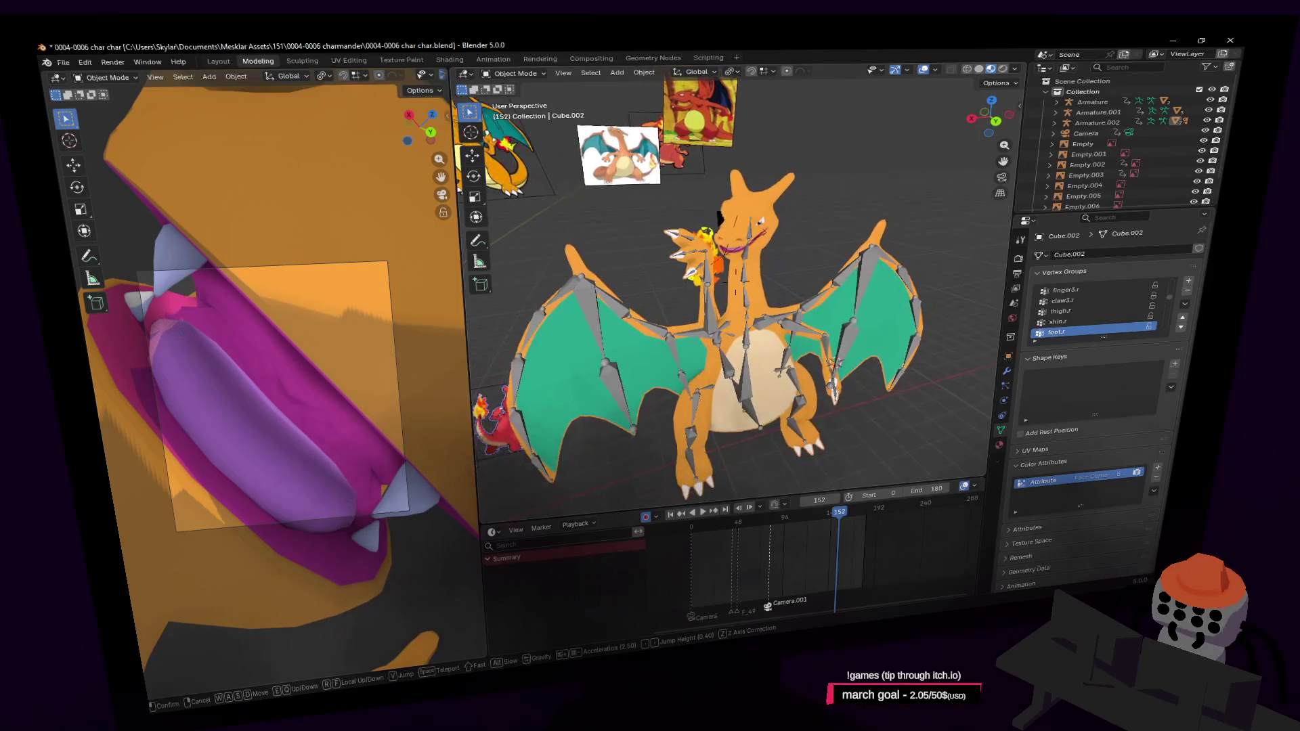
key("w")
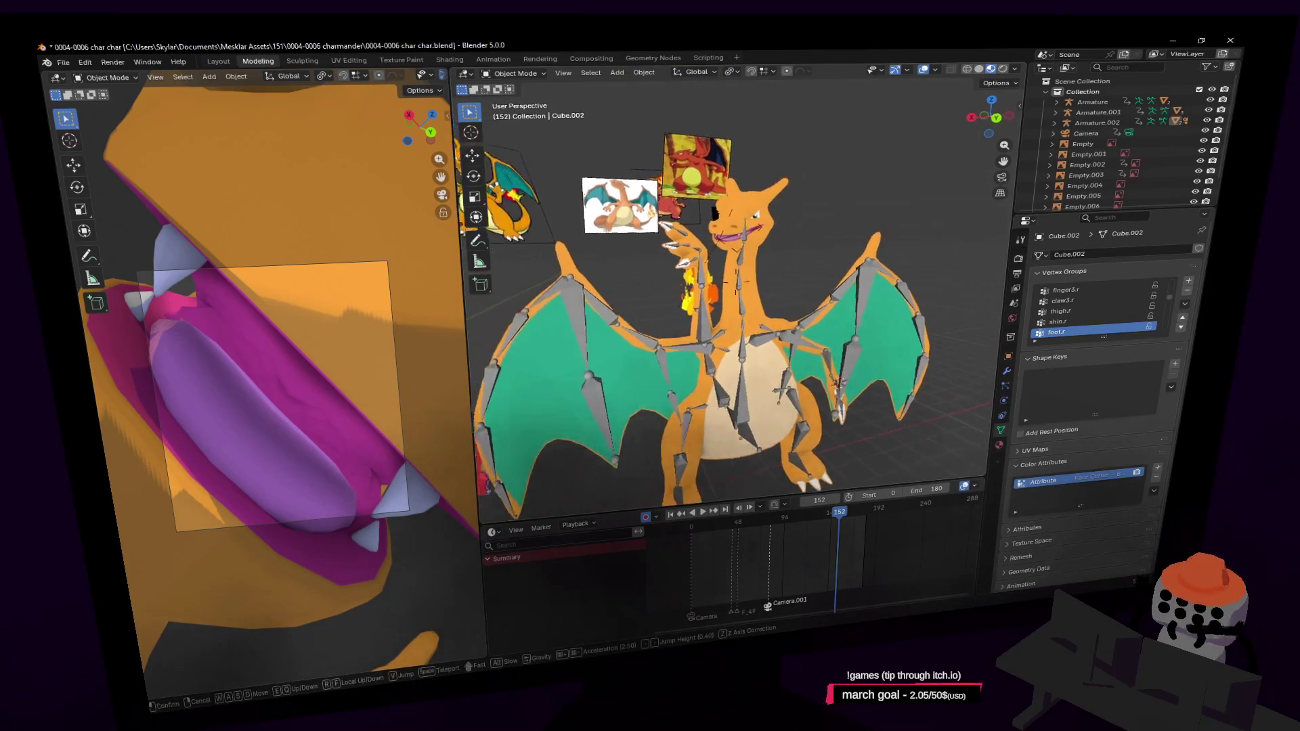
left_click(828, 274)
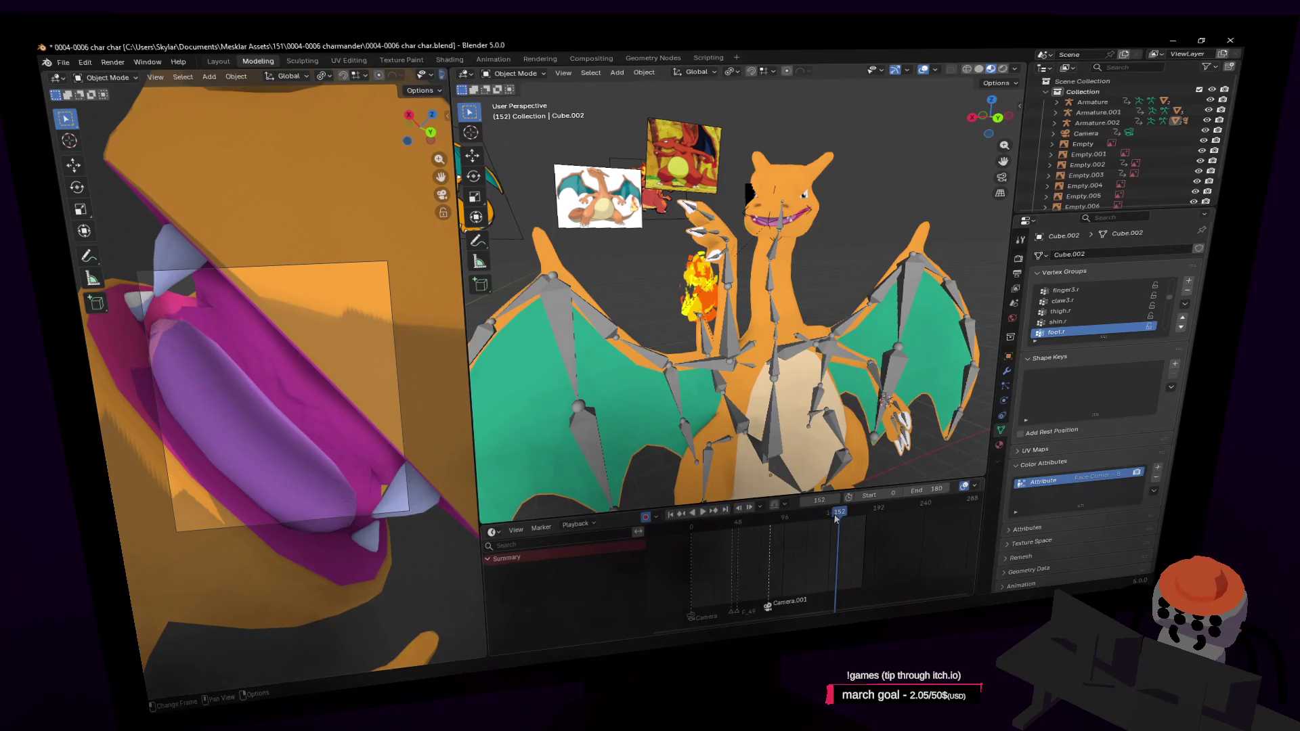
left_click_drag(835, 516, 796, 517)
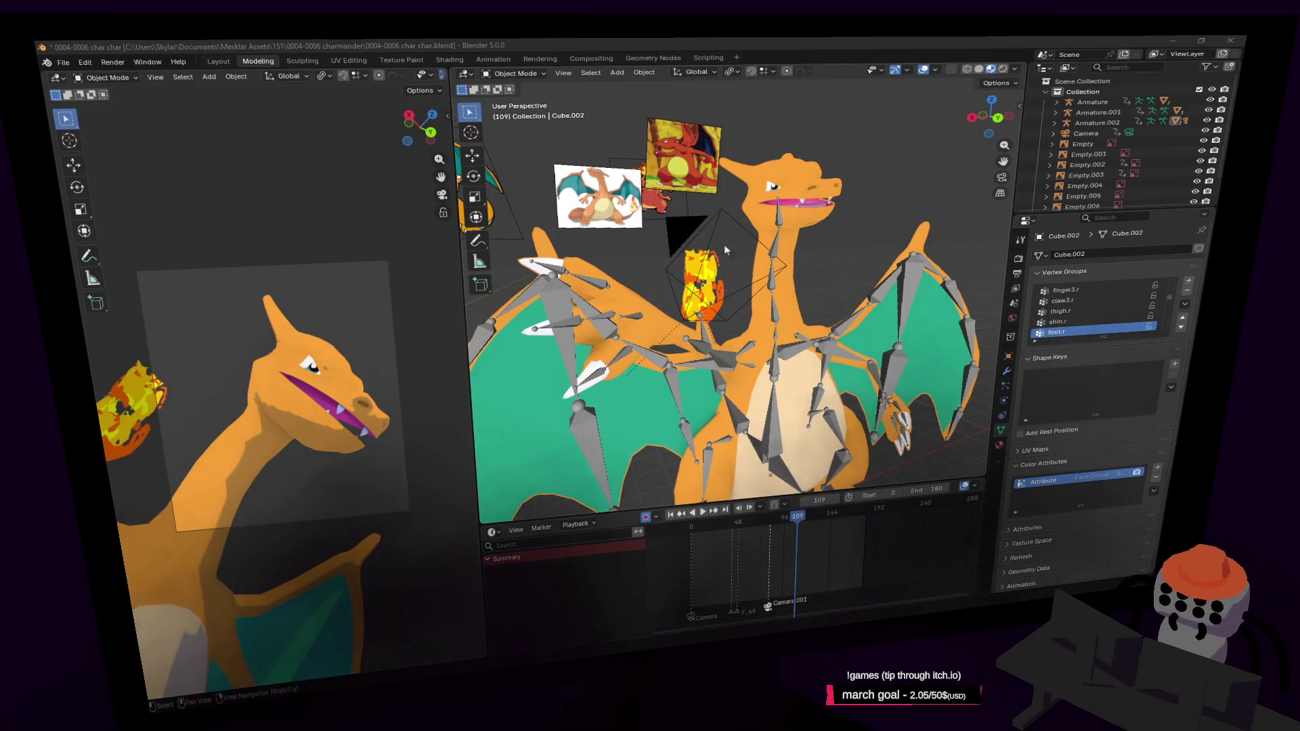
Step: Fly and orbit the view in close around Charizard's head
key("shift+grave")
key("w")
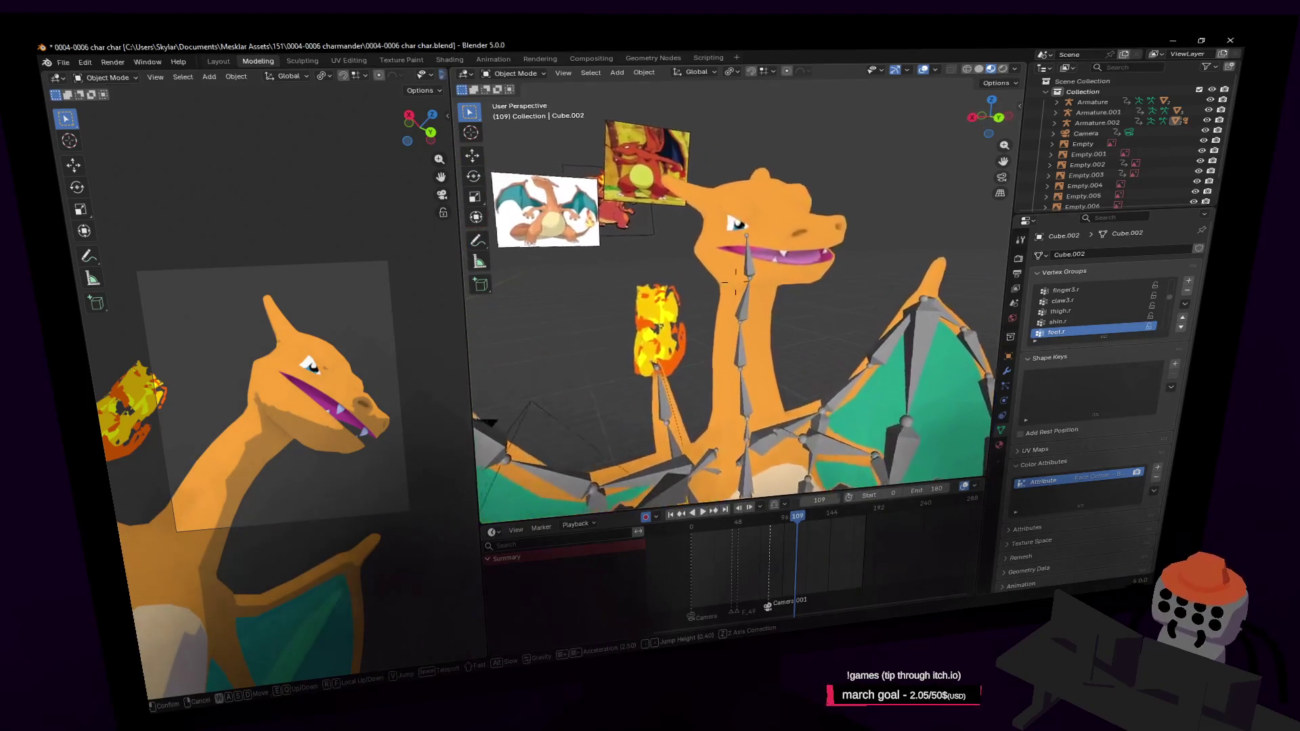
left_click(788, 244)
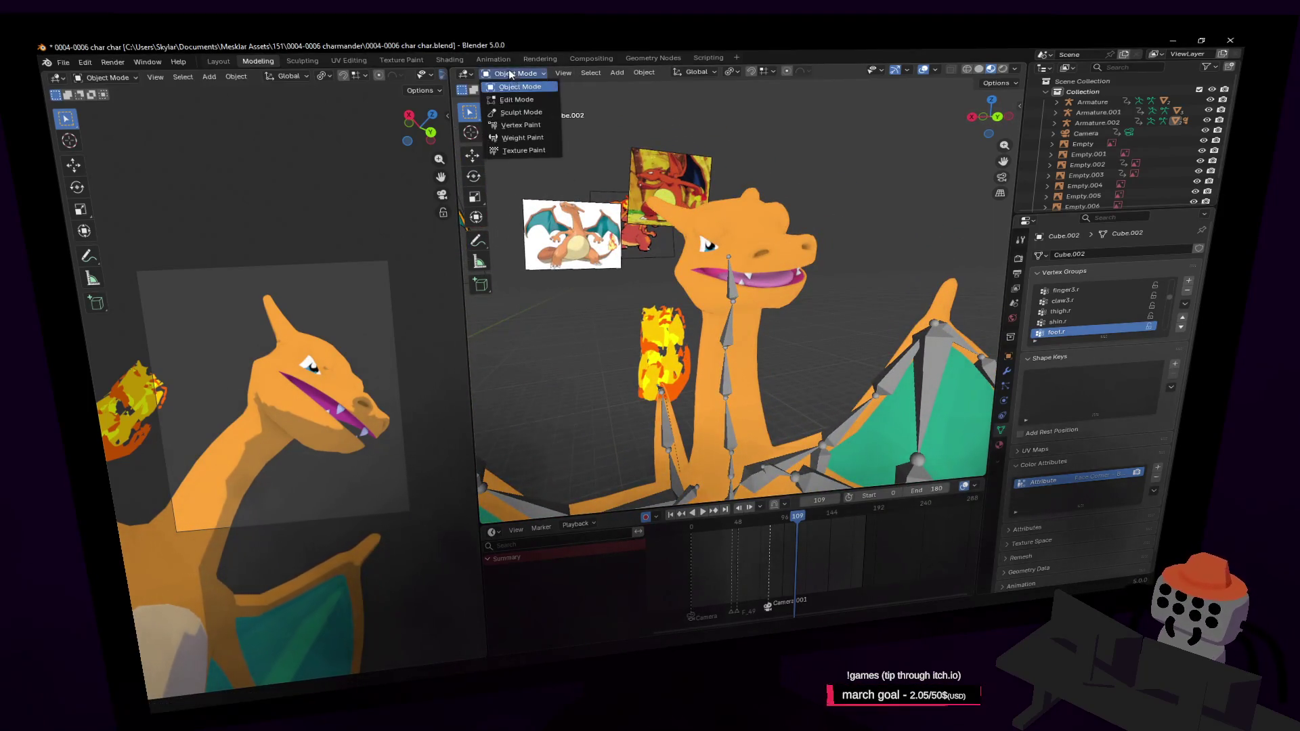
mouse_move(713, 214)
middle_mouse_down()
mouse_move(664, 215)
mouse_move(743, 238)
middle_mouse_up()
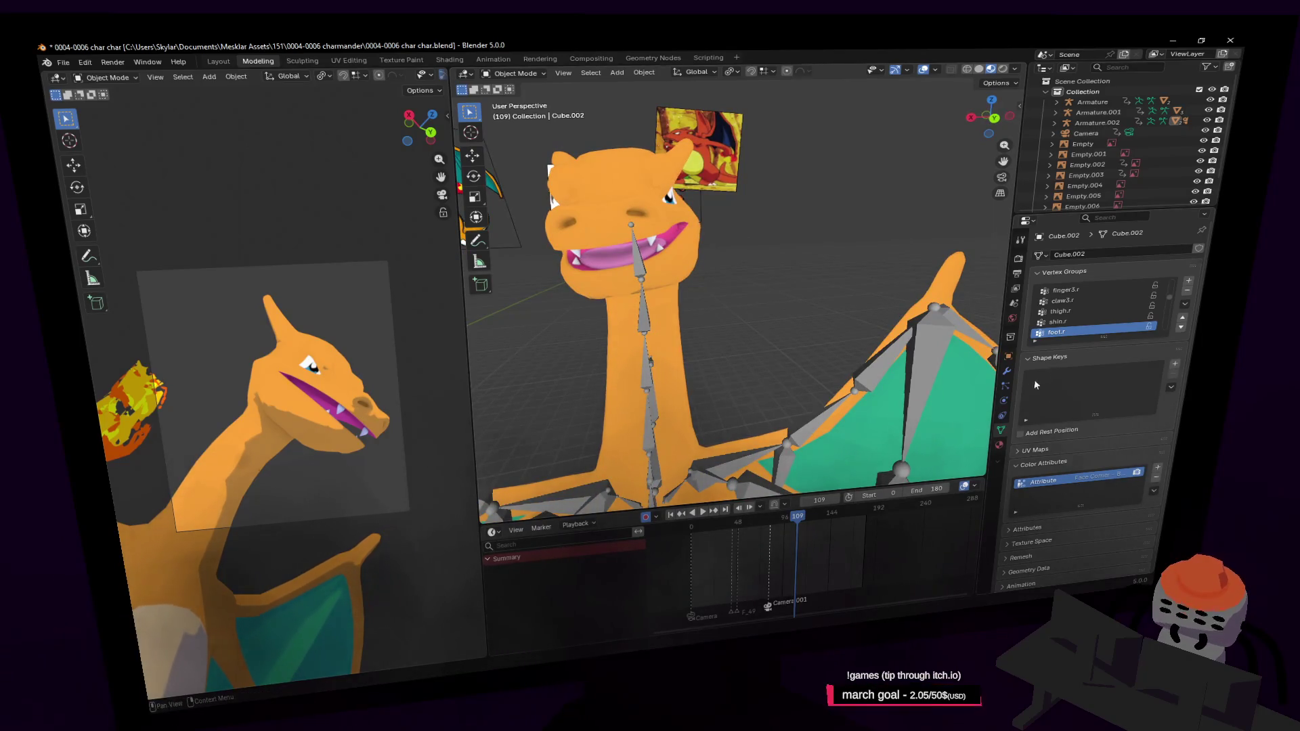
Step: Show the body mesh's Shape Keys list (Basis through Key 5) and select Key 1 for editing
left_click(999, 445)
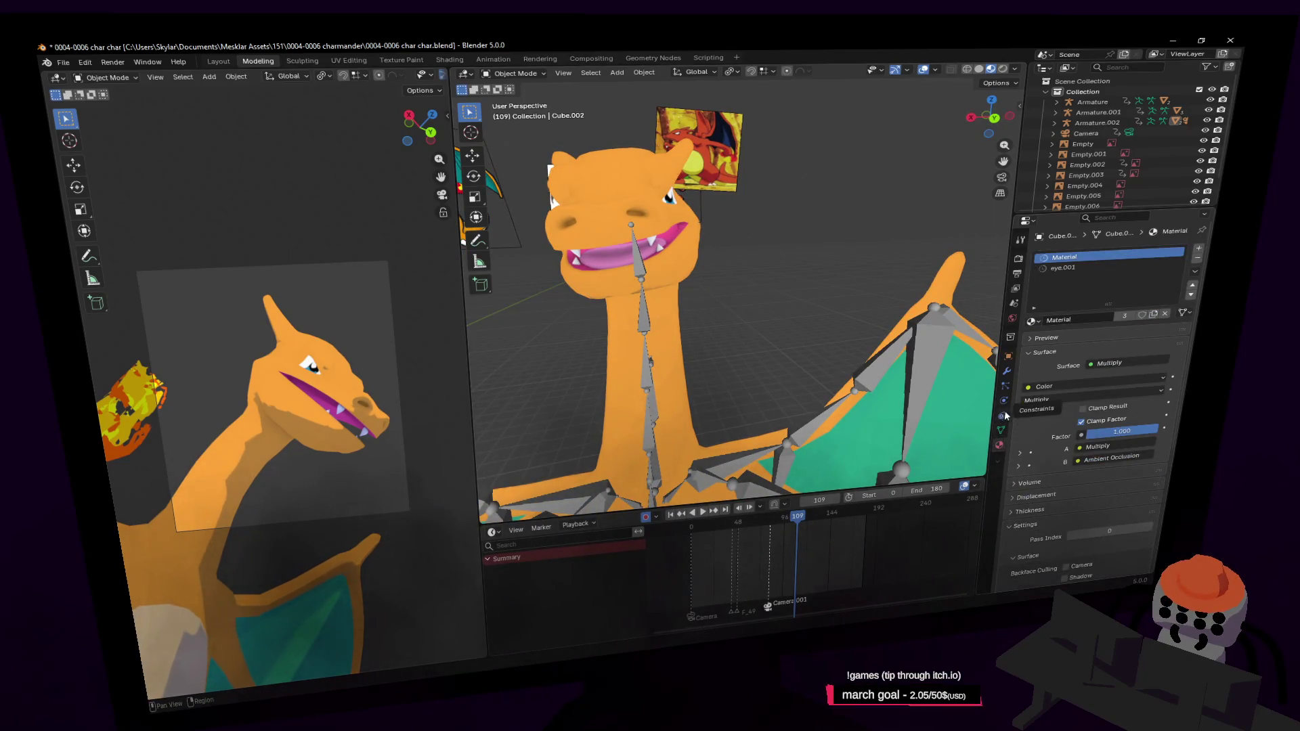
left_click(1002, 430)
left_click(1175, 367)
left_click(1175, 367)
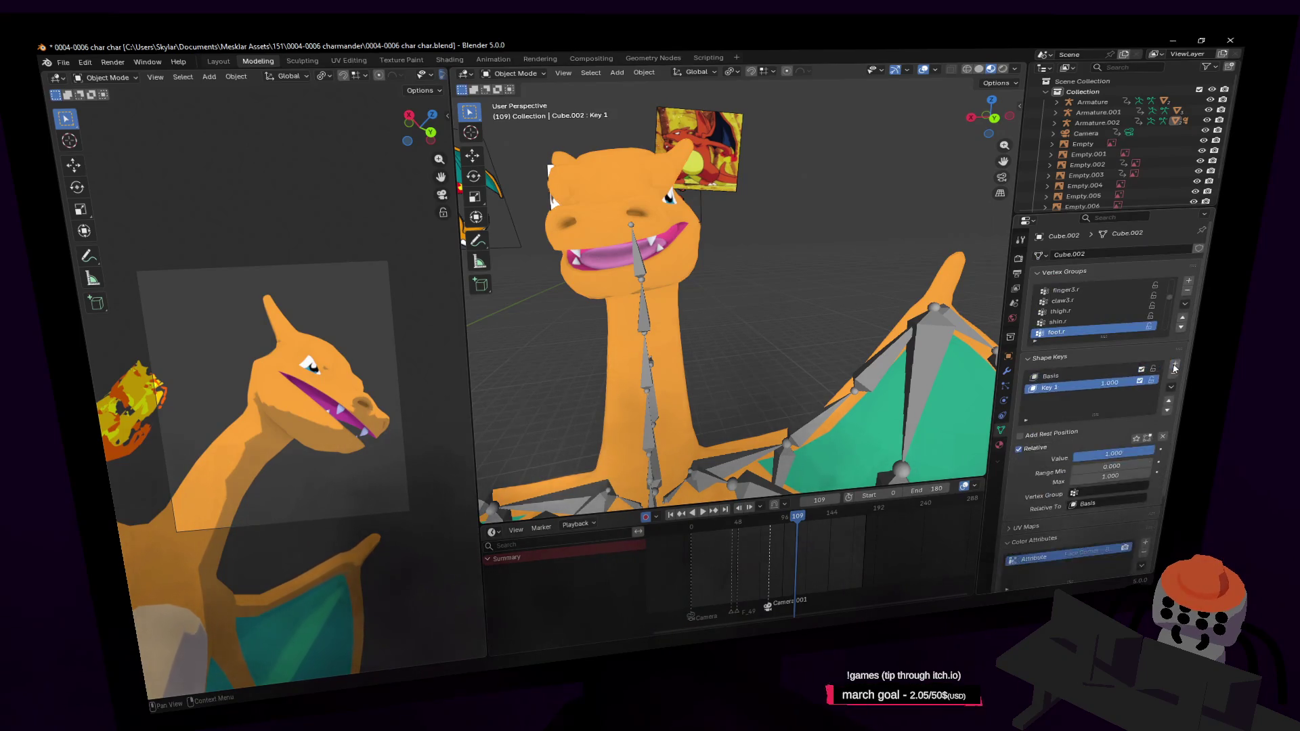
left_click(1176, 365)
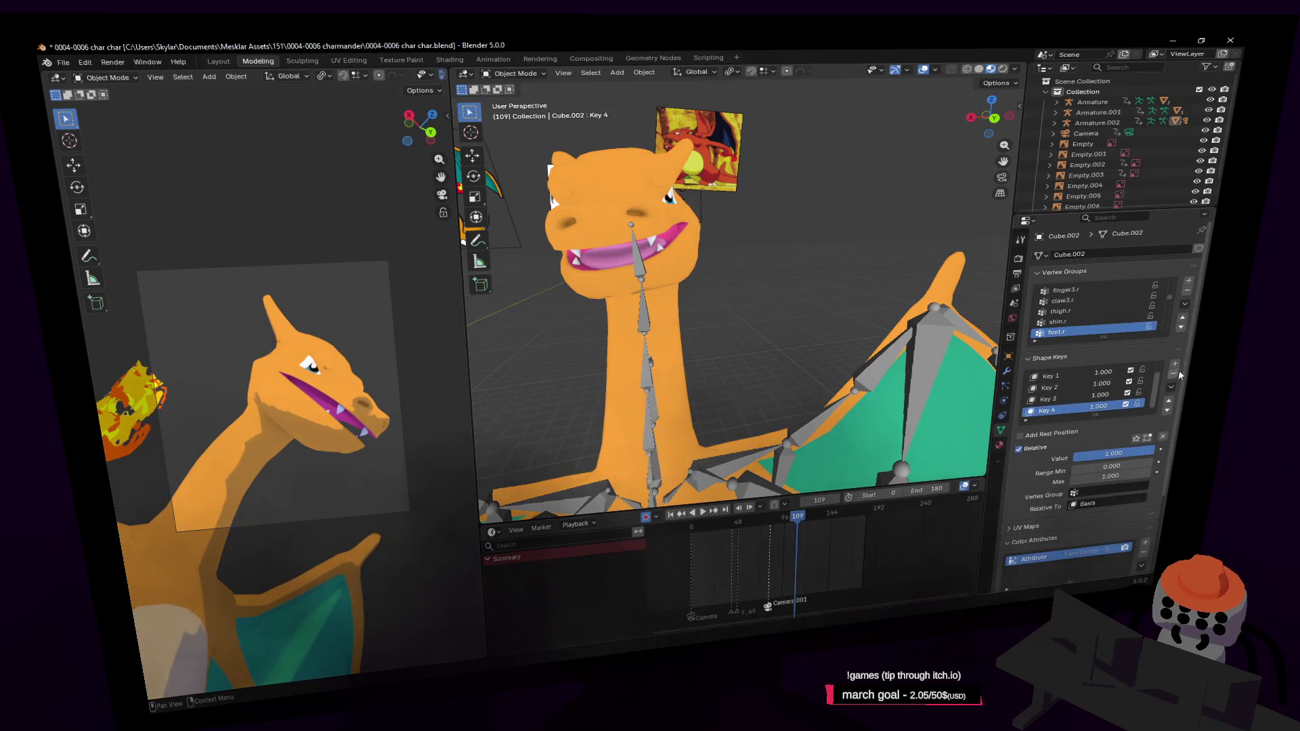
scroll(1155, 385, "up", 1, "ctrl")
scroll(1154, 386, "up", 1, "ctrl")
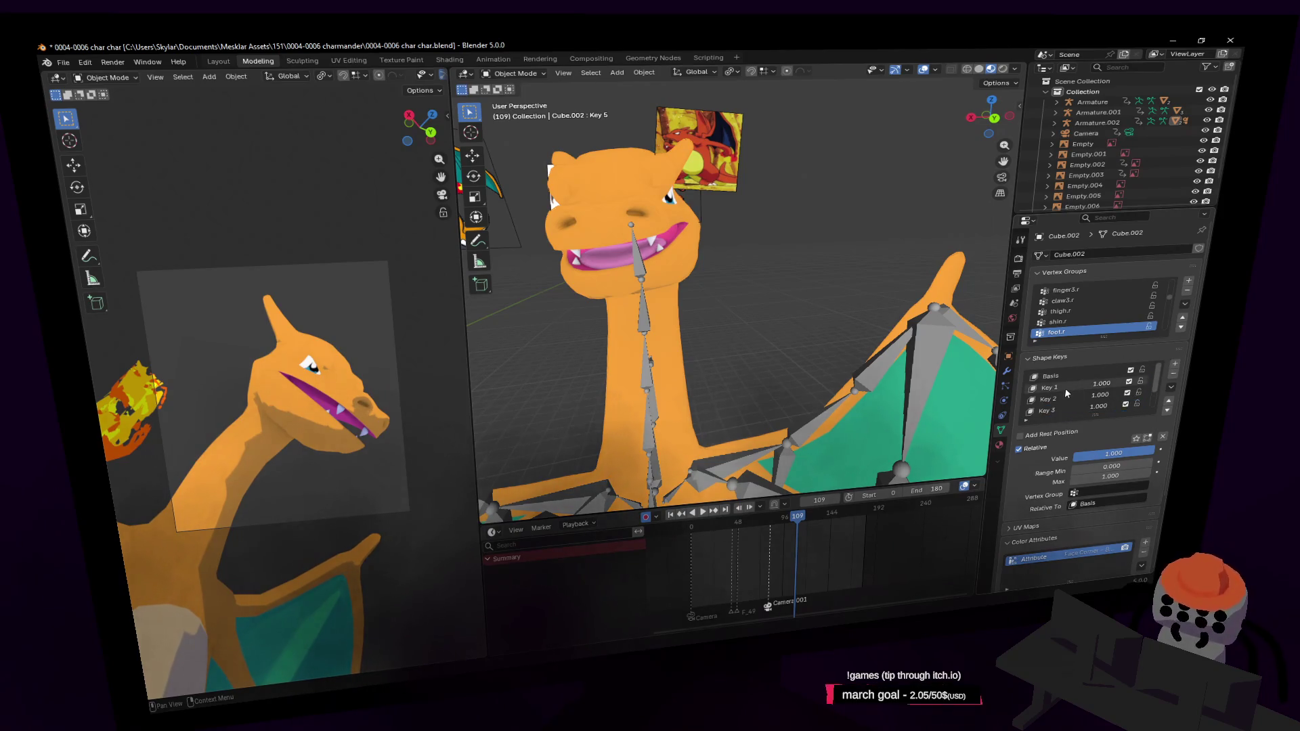
scroll(1155, 385, "up", 1, "ctrl")
scroll(1155, 385, "up", 1, "ctrl")
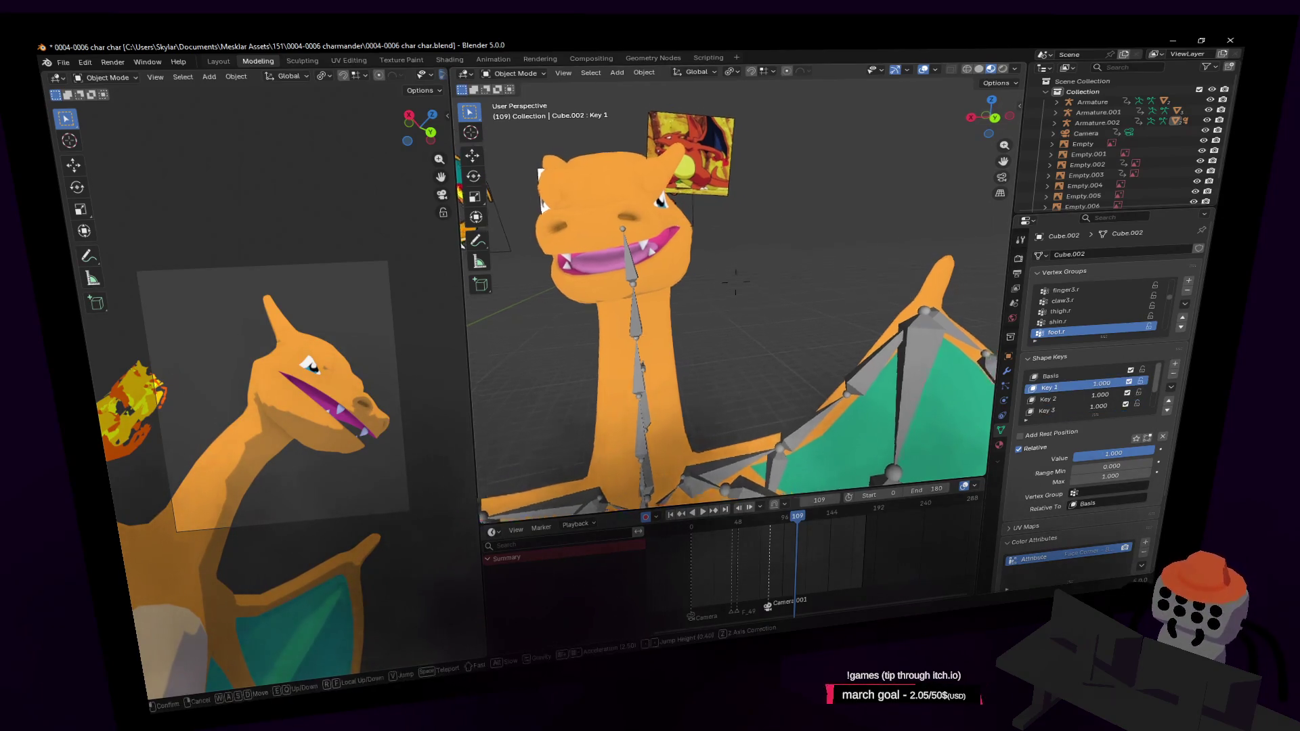
middle_click_drag(766, 221, 680, 209)
Step: Enter Edit Mode in face select and pick the triangular brow face above Charizard's eye
key("Tab")
scroll(715, 232, "up", 2)
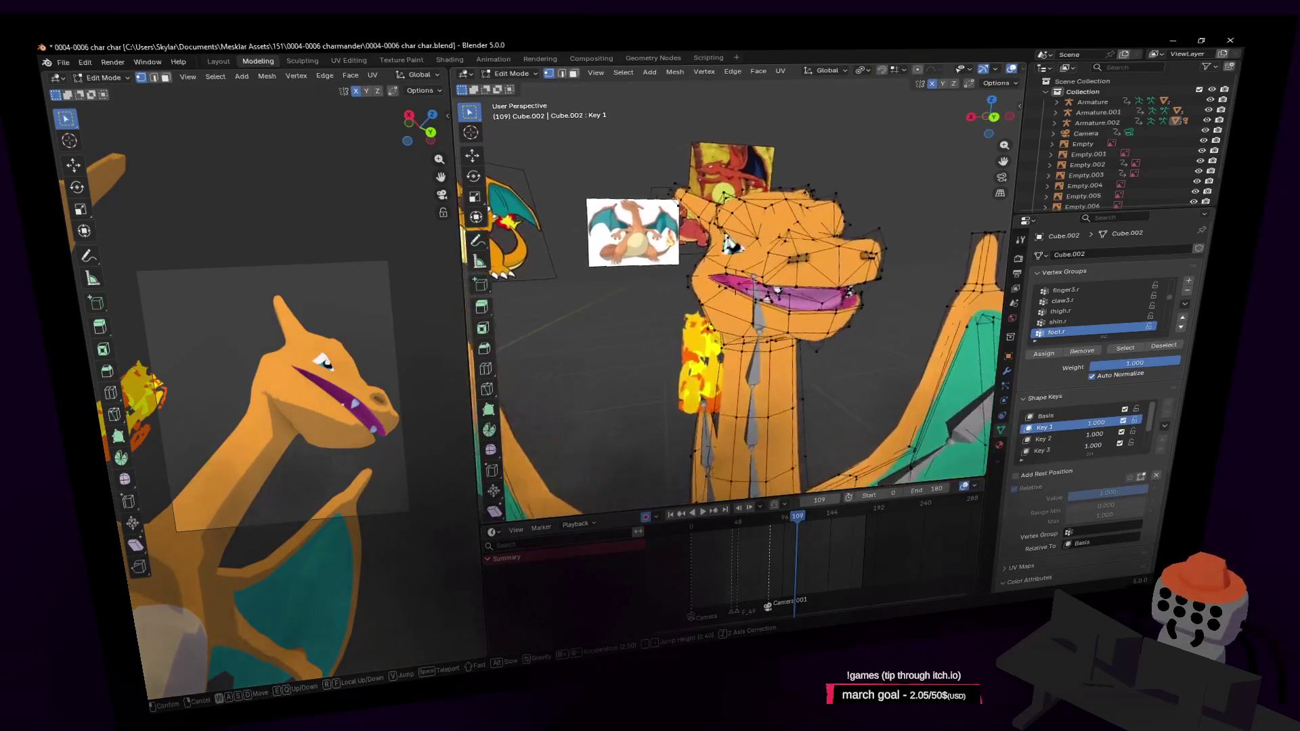
scroll(713, 231, "up", 2)
scroll(714, 232, "up", 2)
key("3")
left_click(819, 204)
scroll(819, 204, "up", 3)
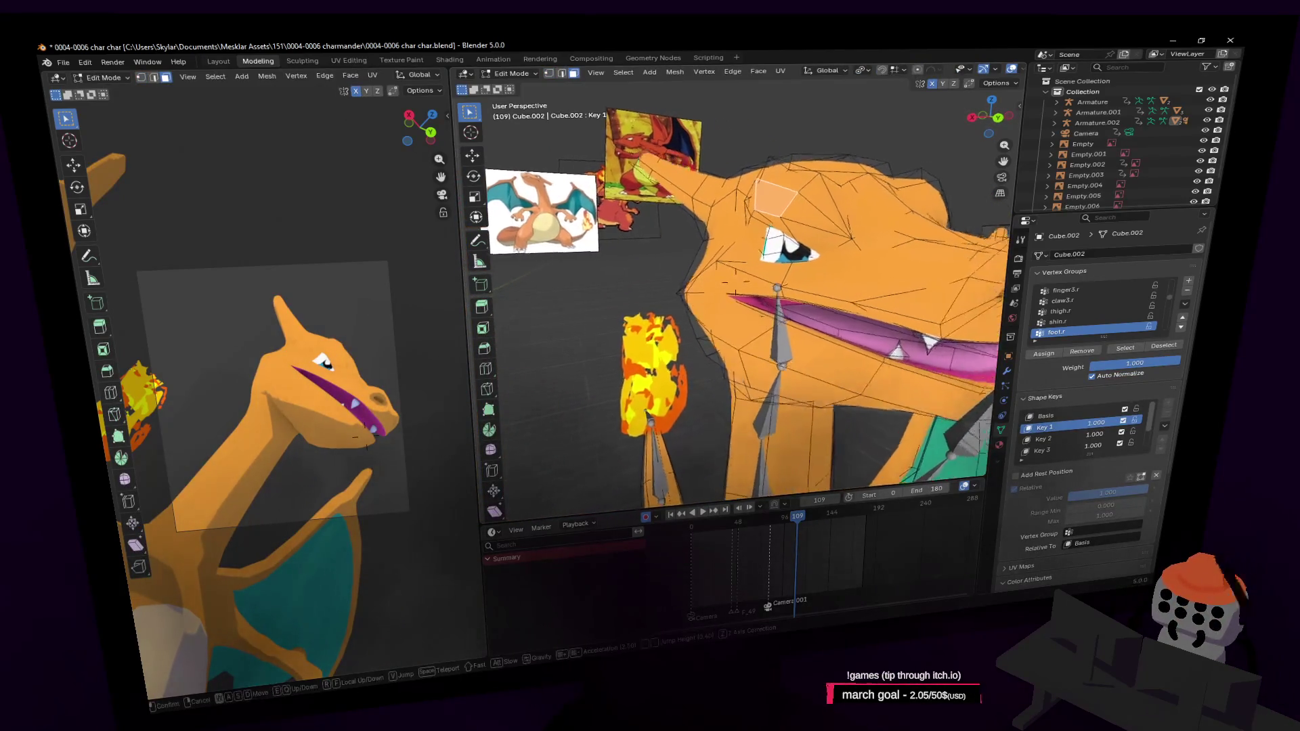
middle_click_drag(819, 204, 940, 217)
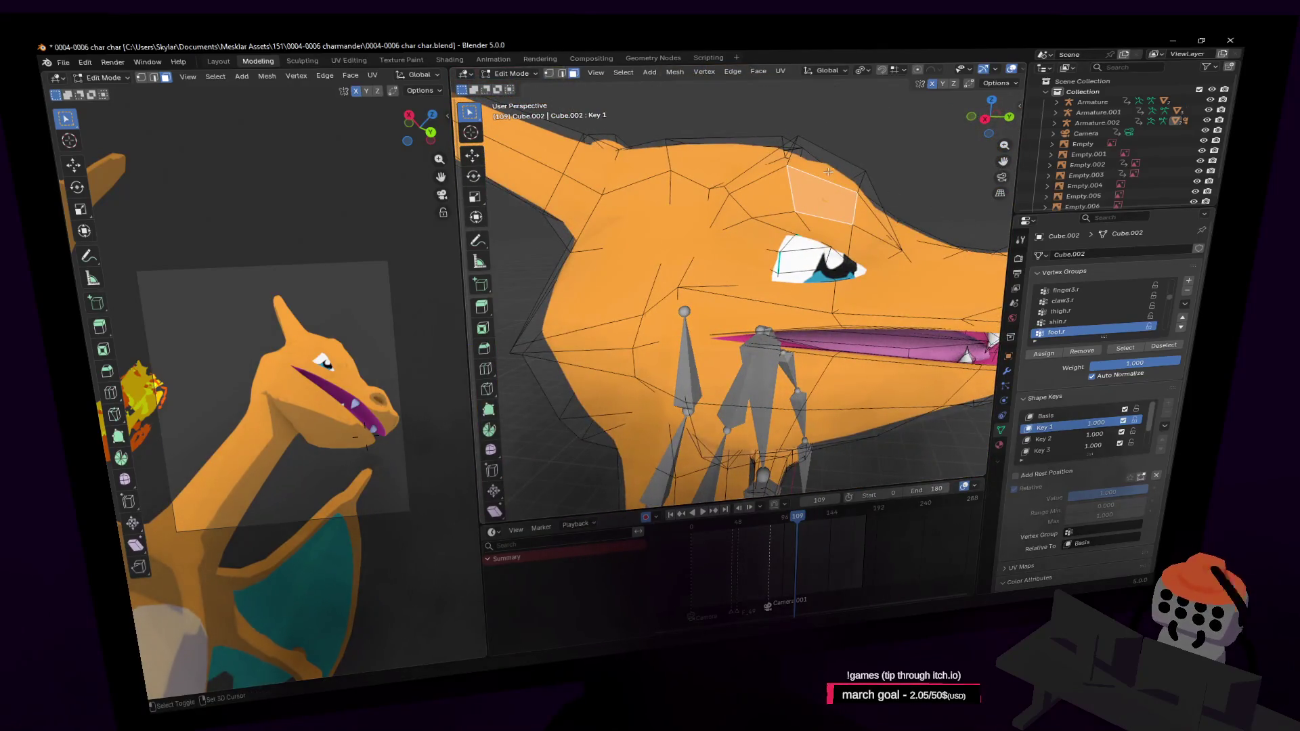
left_click(848, 193)
middle_click_drag(861, 217, 851, 206)
key("shift+grave")
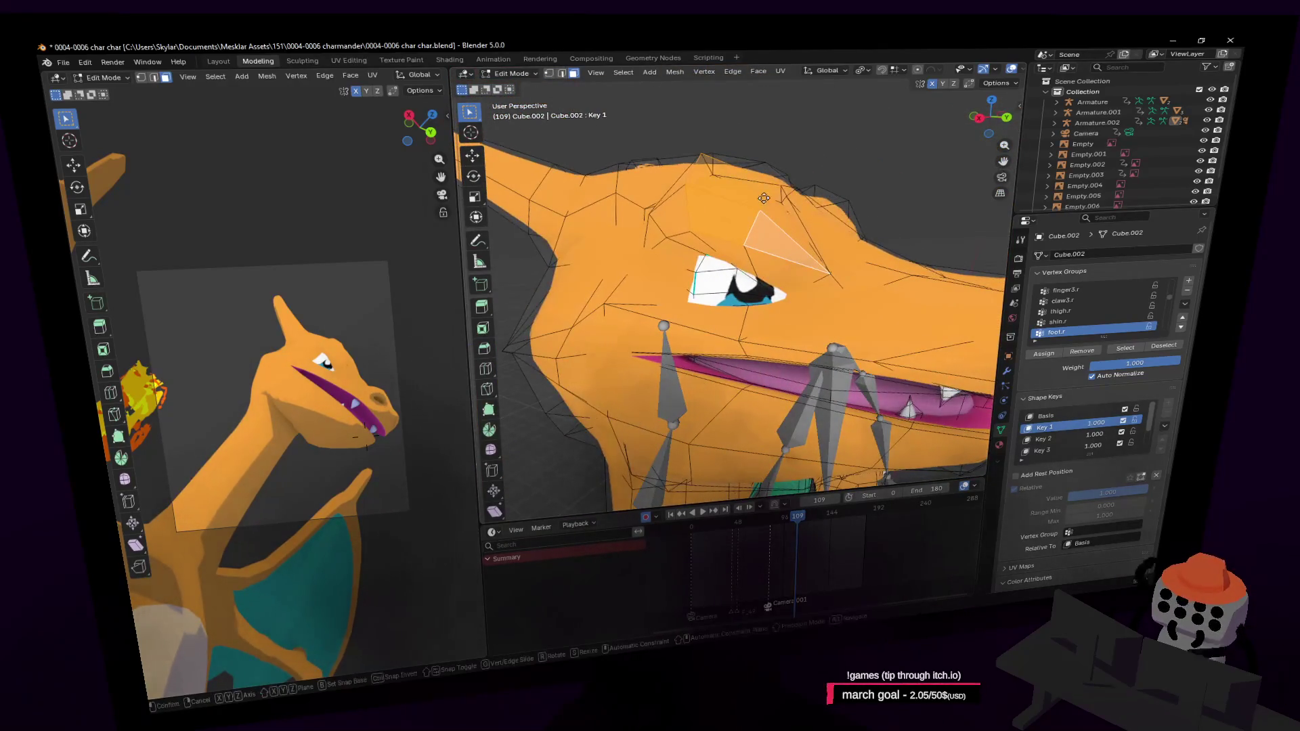
left_click(955, 87)
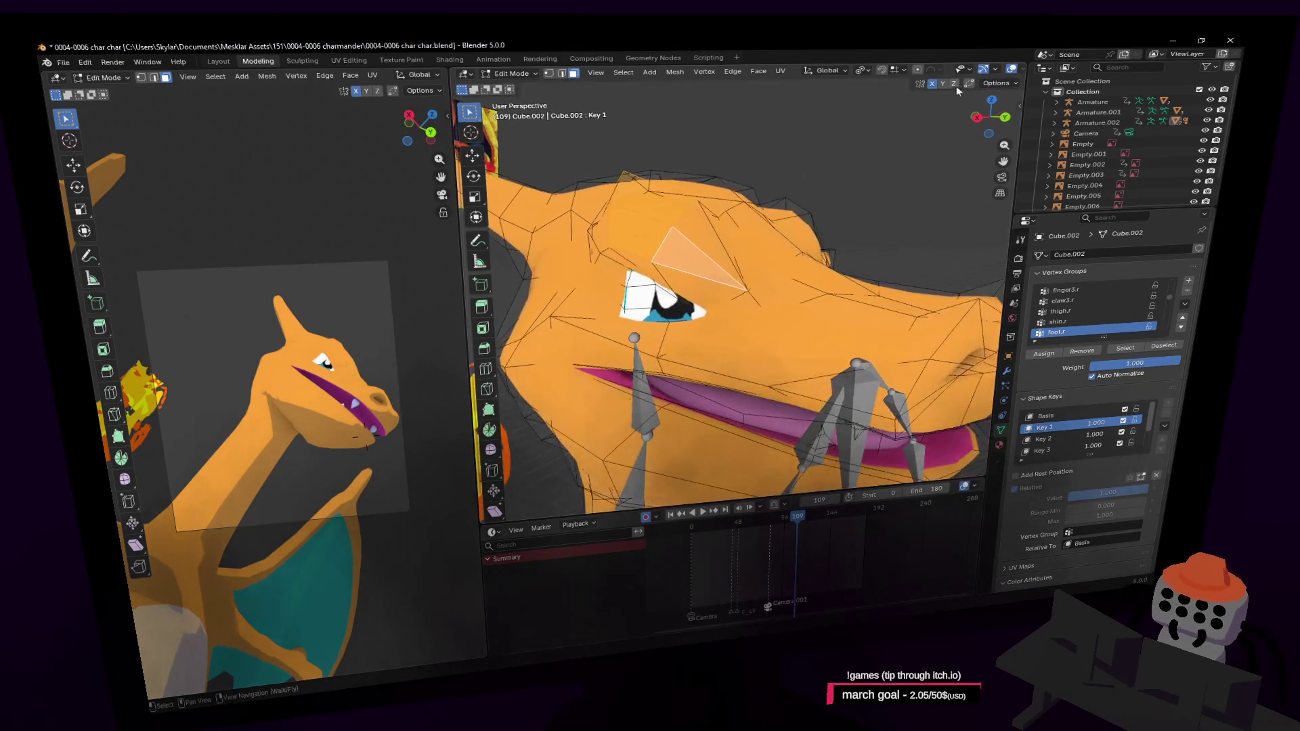
middle_click_drag(894, 162, 864, 123)
Step: Lift the brow face about 0.0991 m along Z on Key 1, then scrub the playhead back to frame 40
key("g")
key("z")
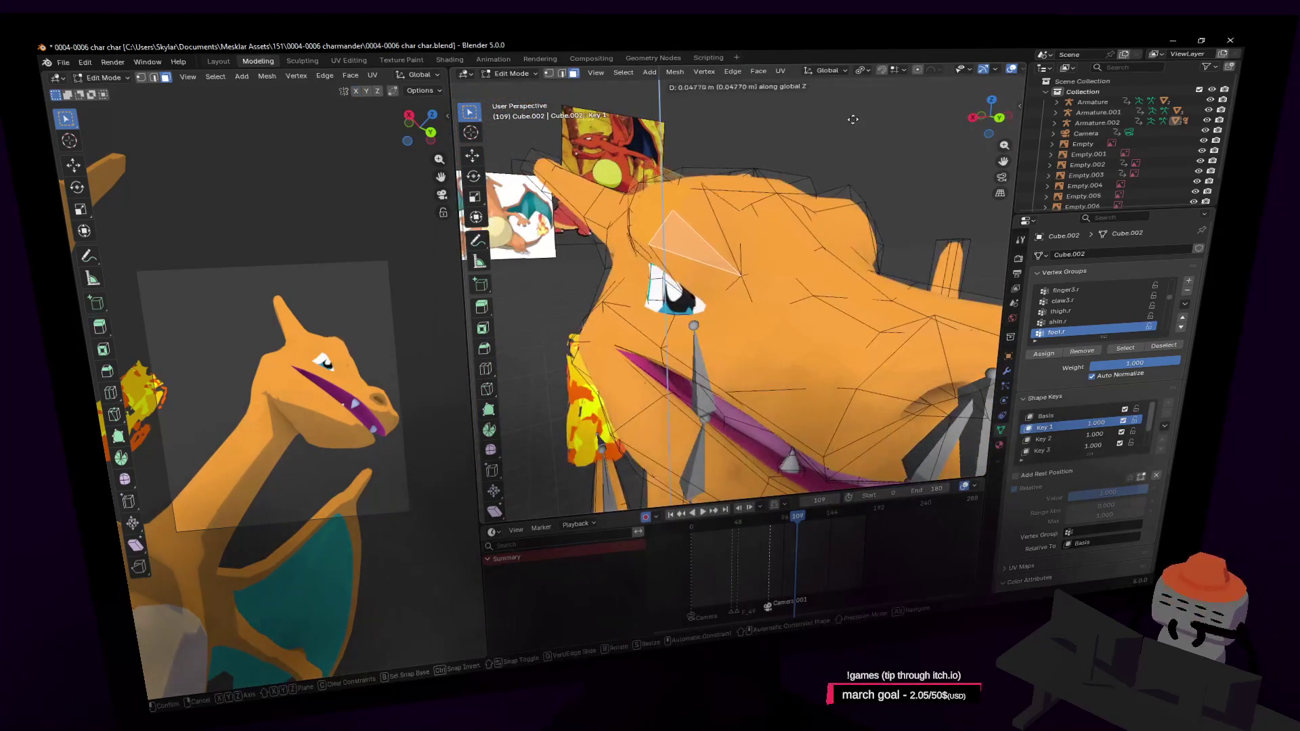
left_click(869, 111)
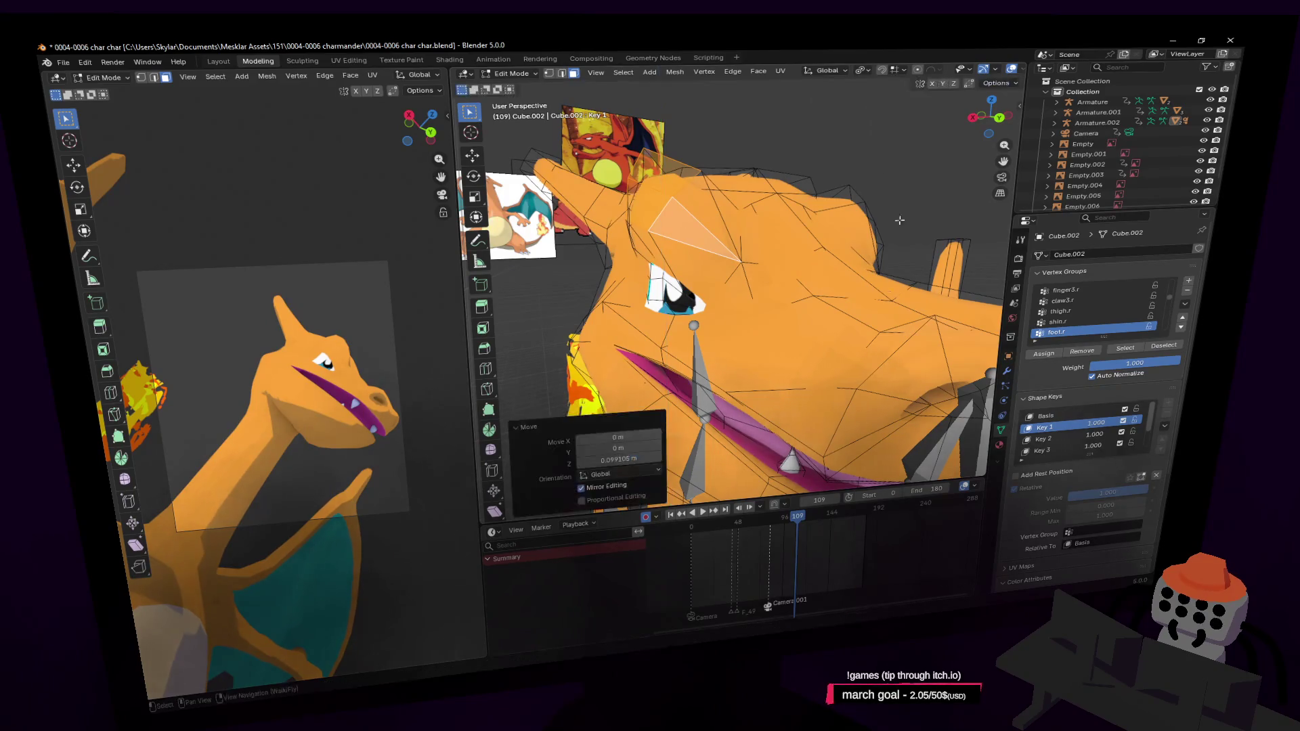
left_click_drag(742, 518, 737, 524)
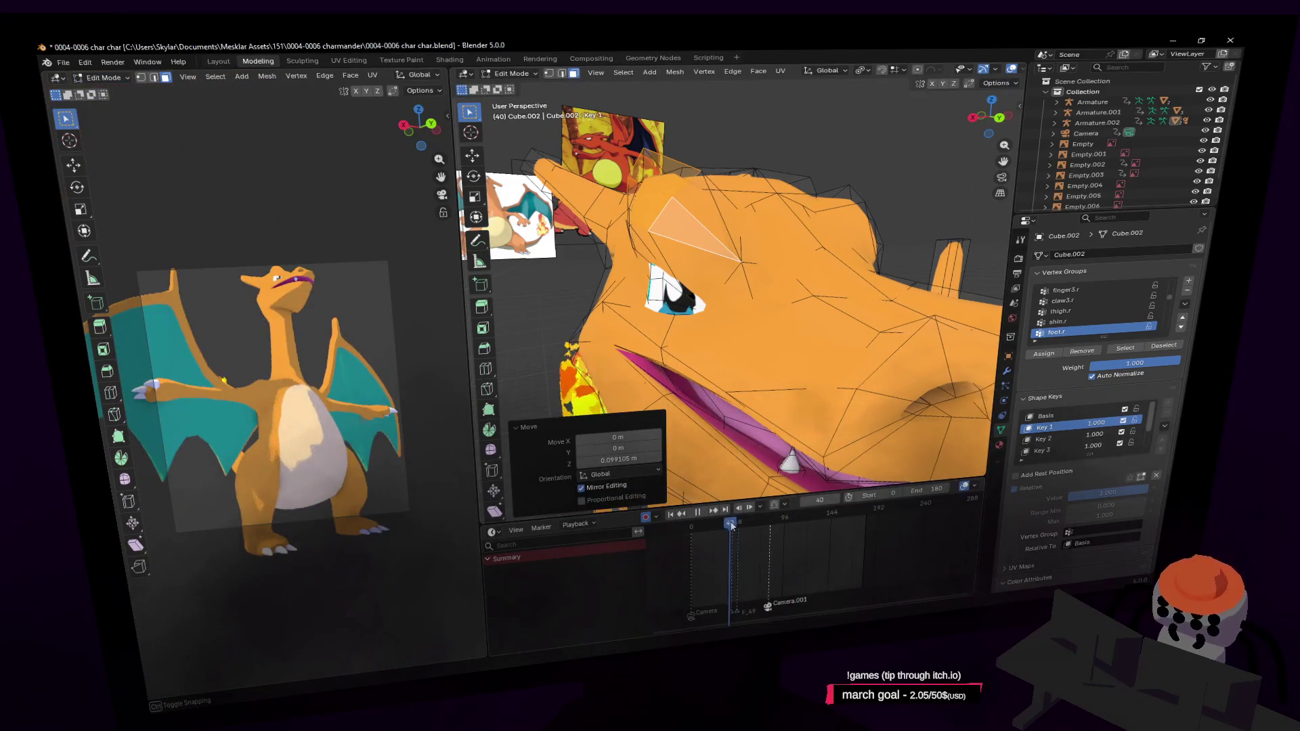
Step: Raise the selected mouth faces vertically on Key 1 to widen the open mouth
middle_click_drag(700, 306, 755, 286)
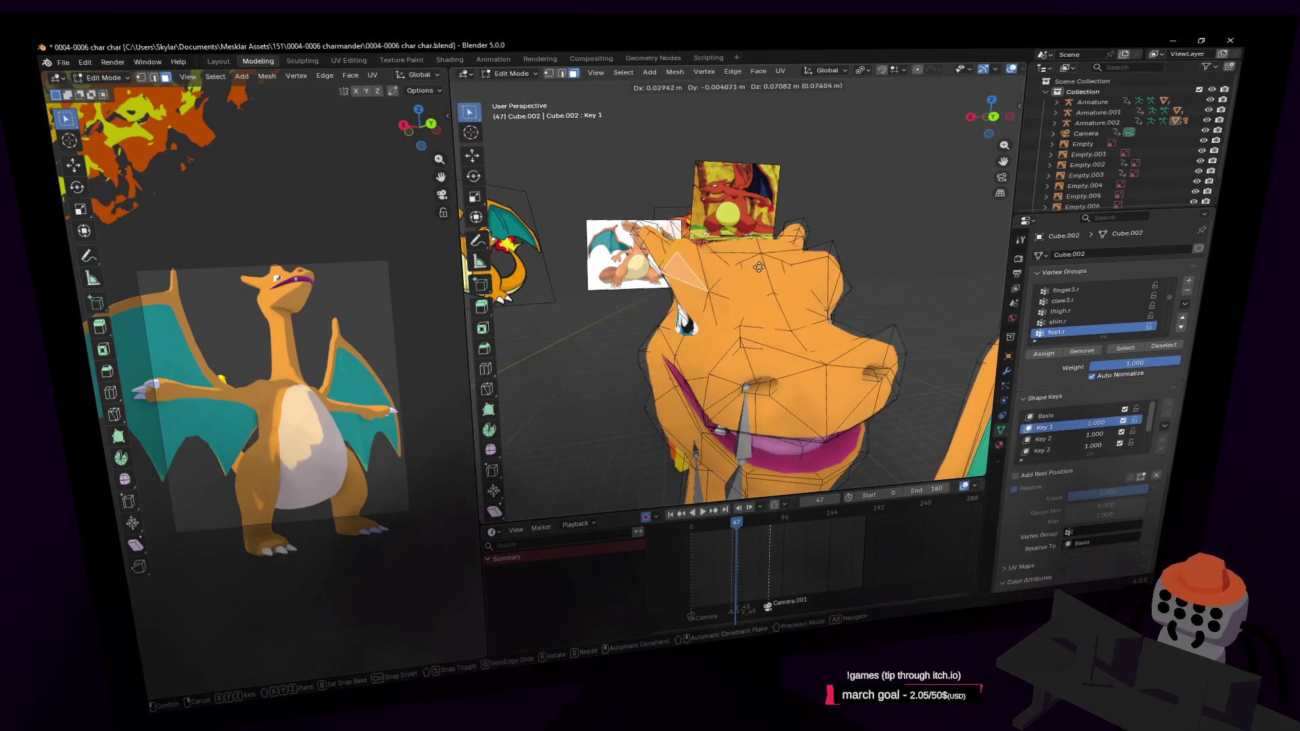
key("shift+grave")
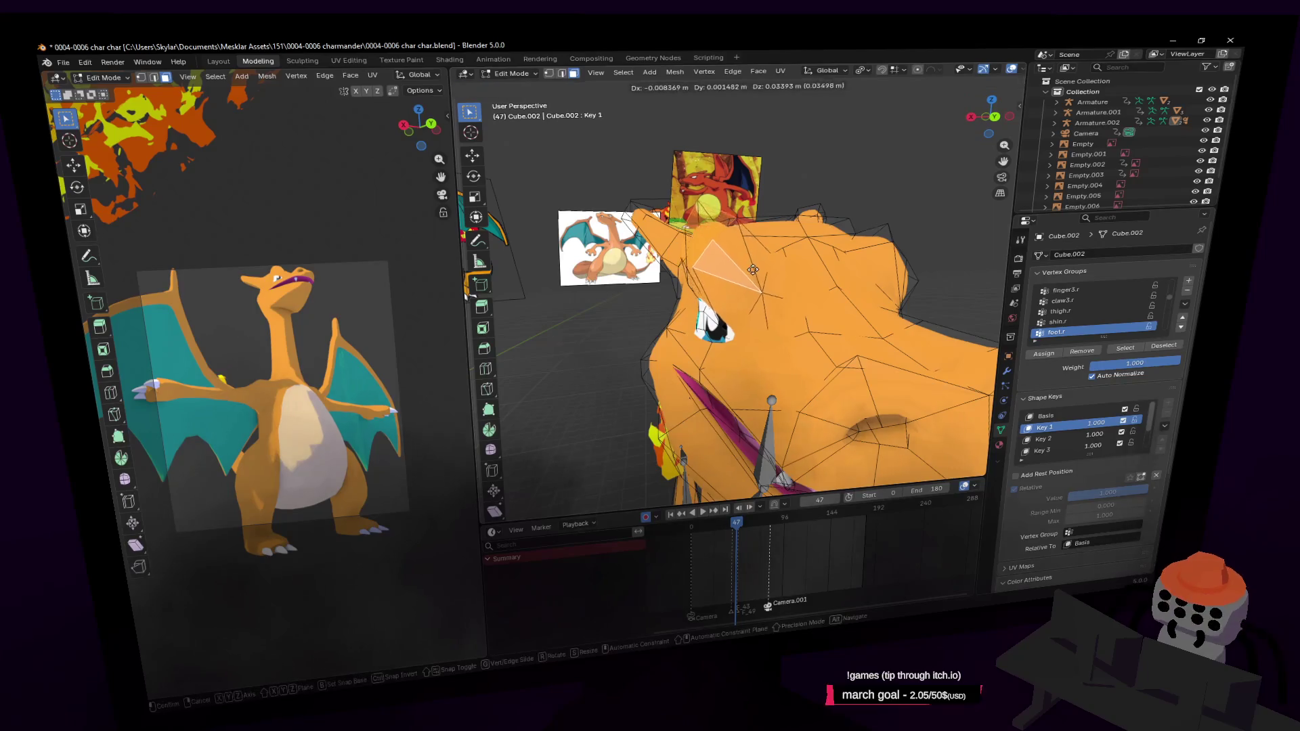
key("g")
key("z")
key("Return")
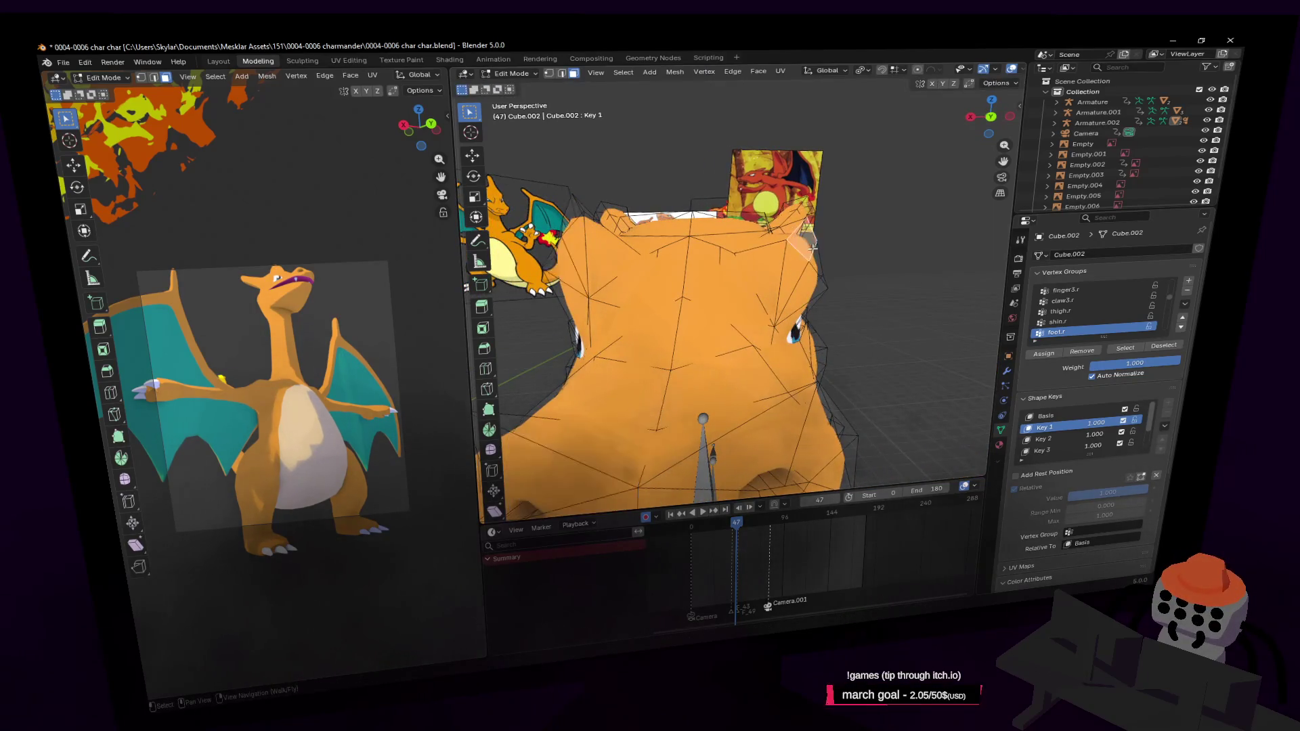
key("g")
left_click(805, 238)
Step: Fly around the head to inspect the result and select the upper head faces
key("shift+grave")
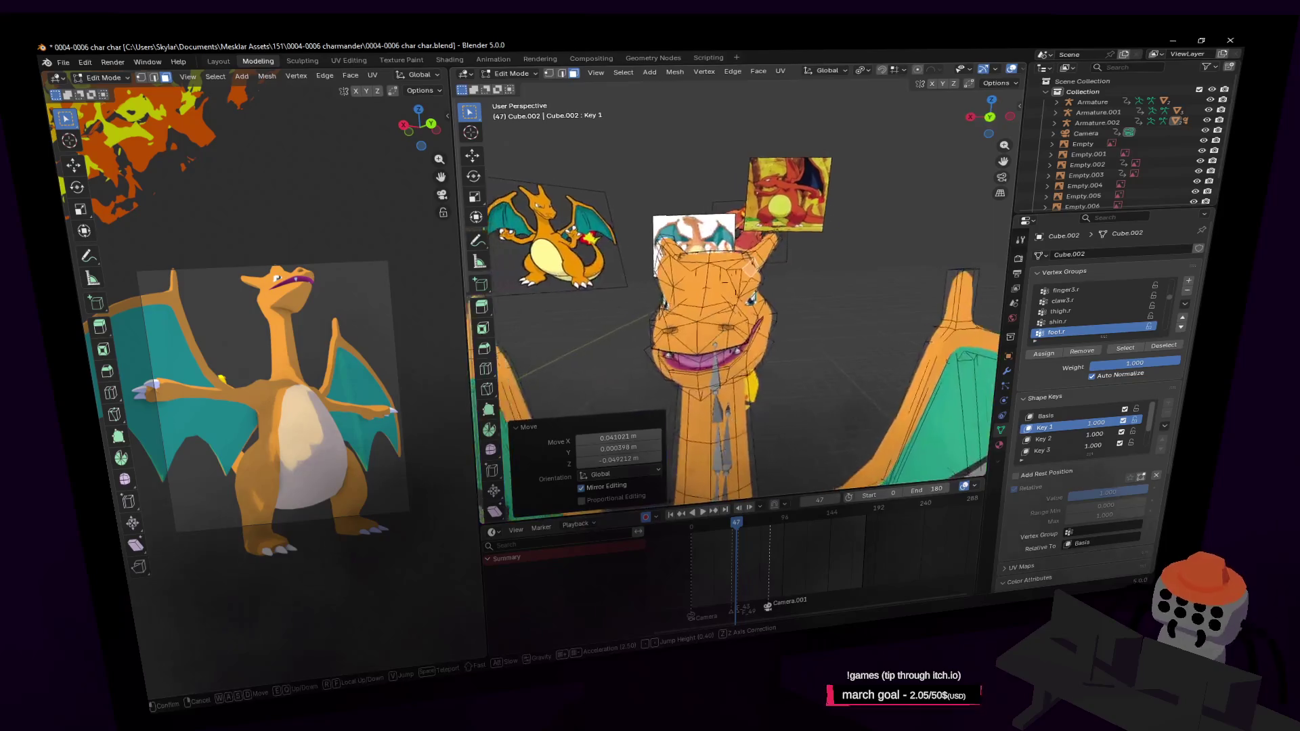
key("w")
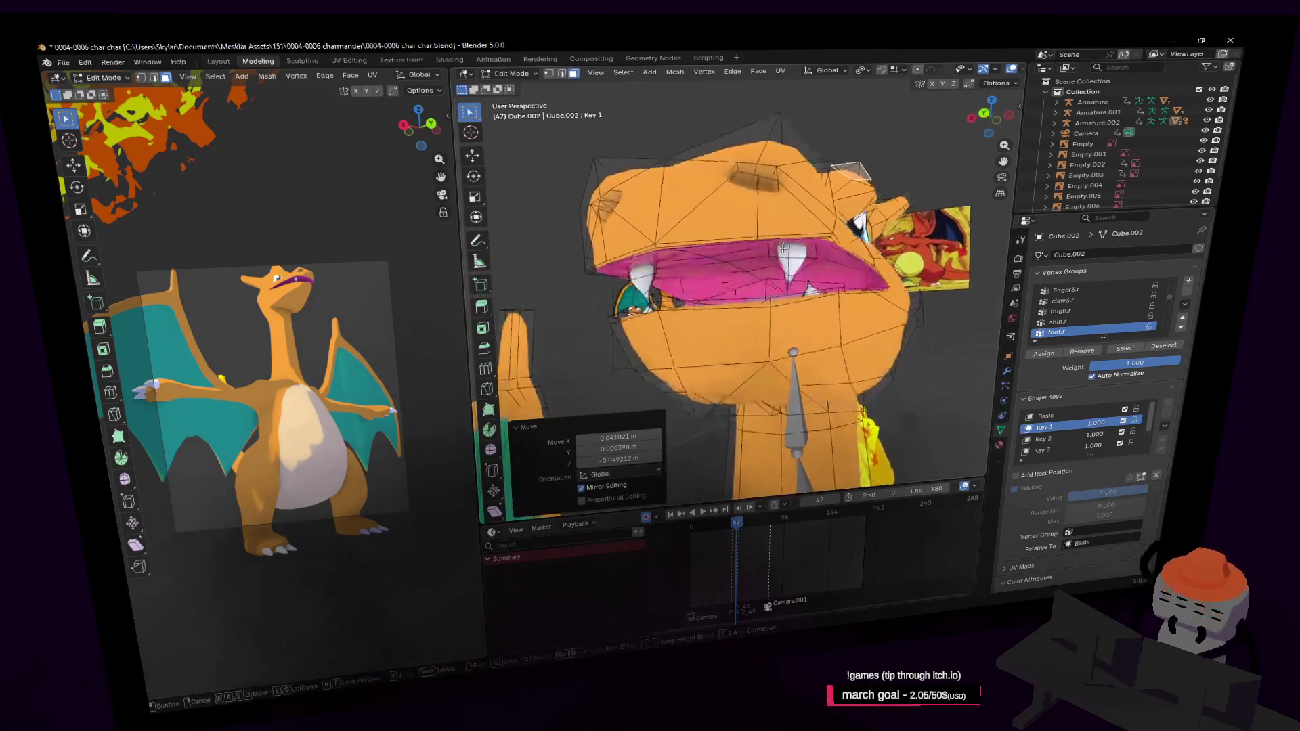
left_click(730, 244)
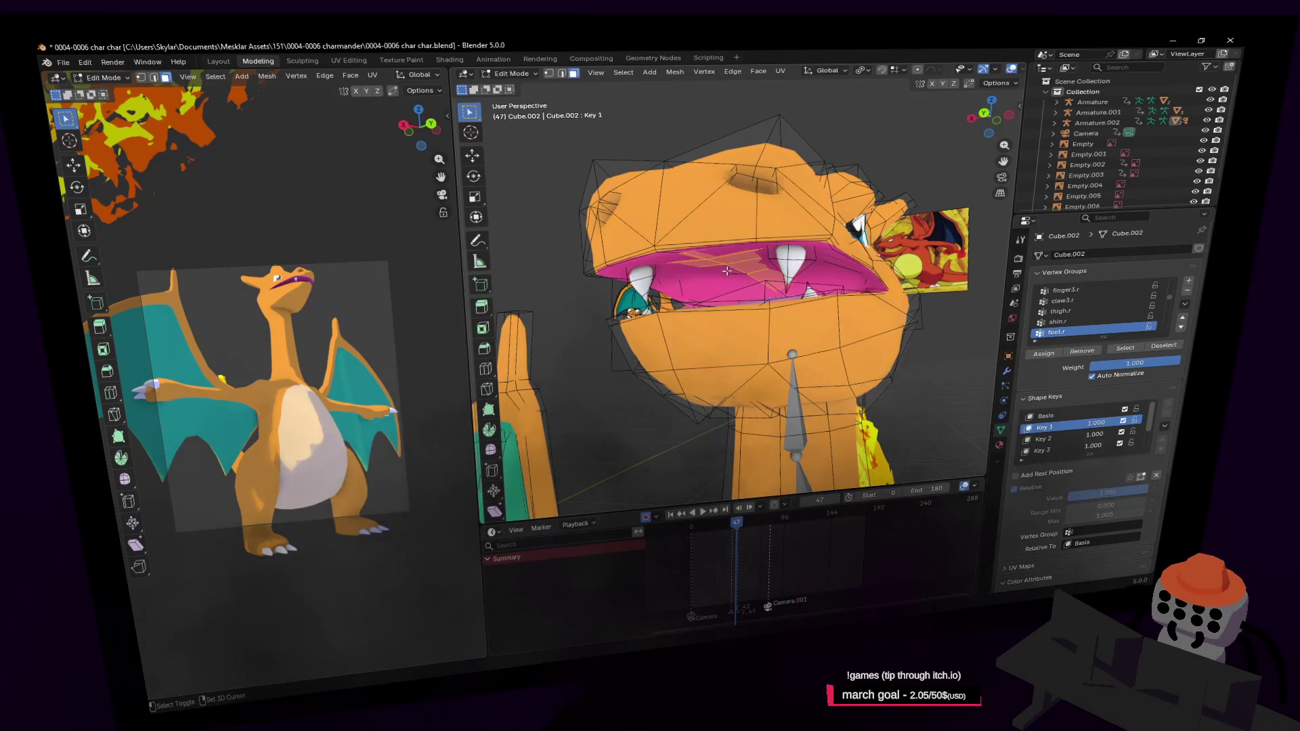
left_click(740, 245)
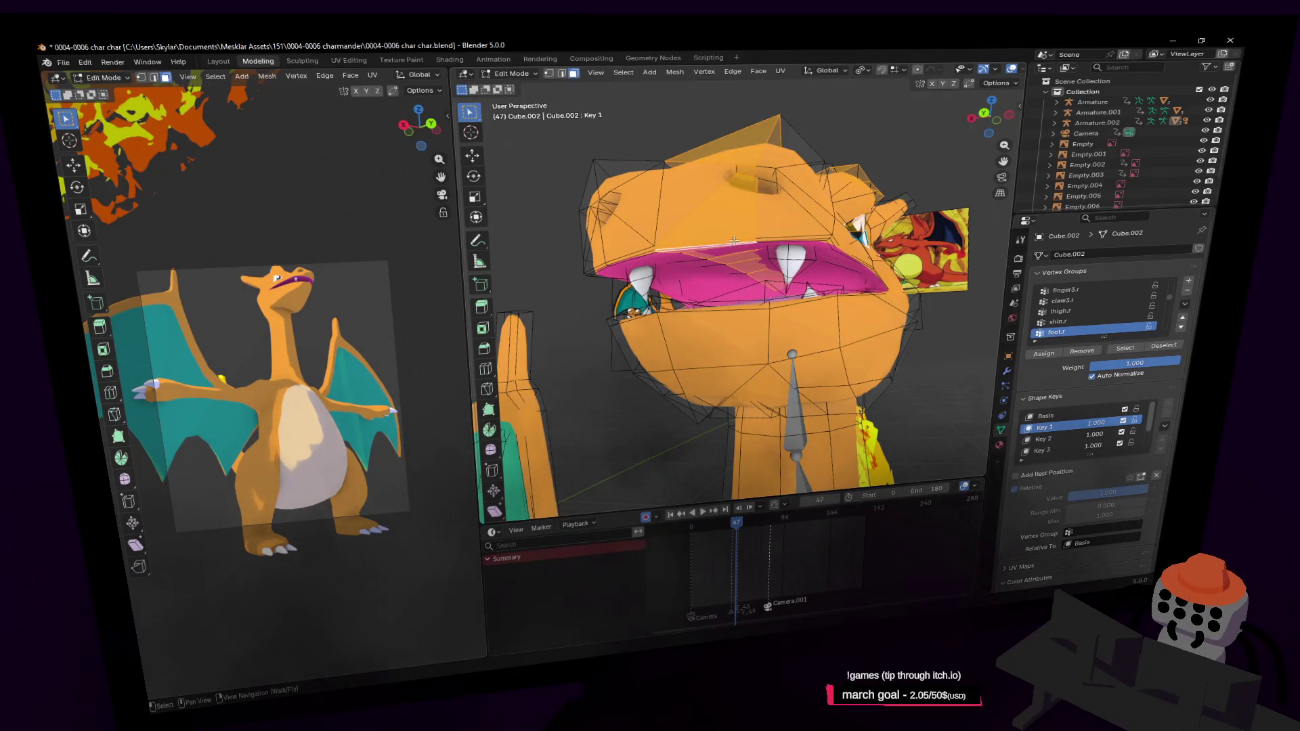
key("shift+grave")
key("s")
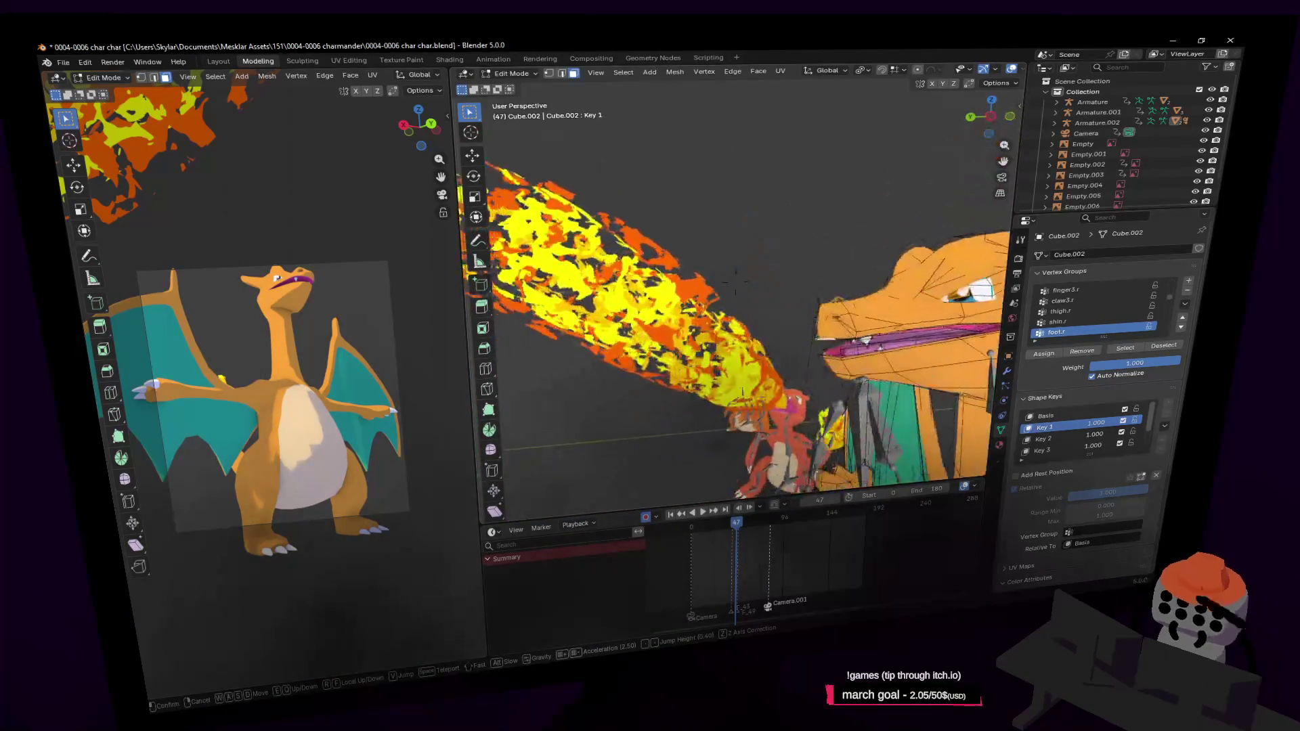
Step: Circle-select the mouth vertices and move them vertically to open Charizard's jaw on Key 1
key("w")
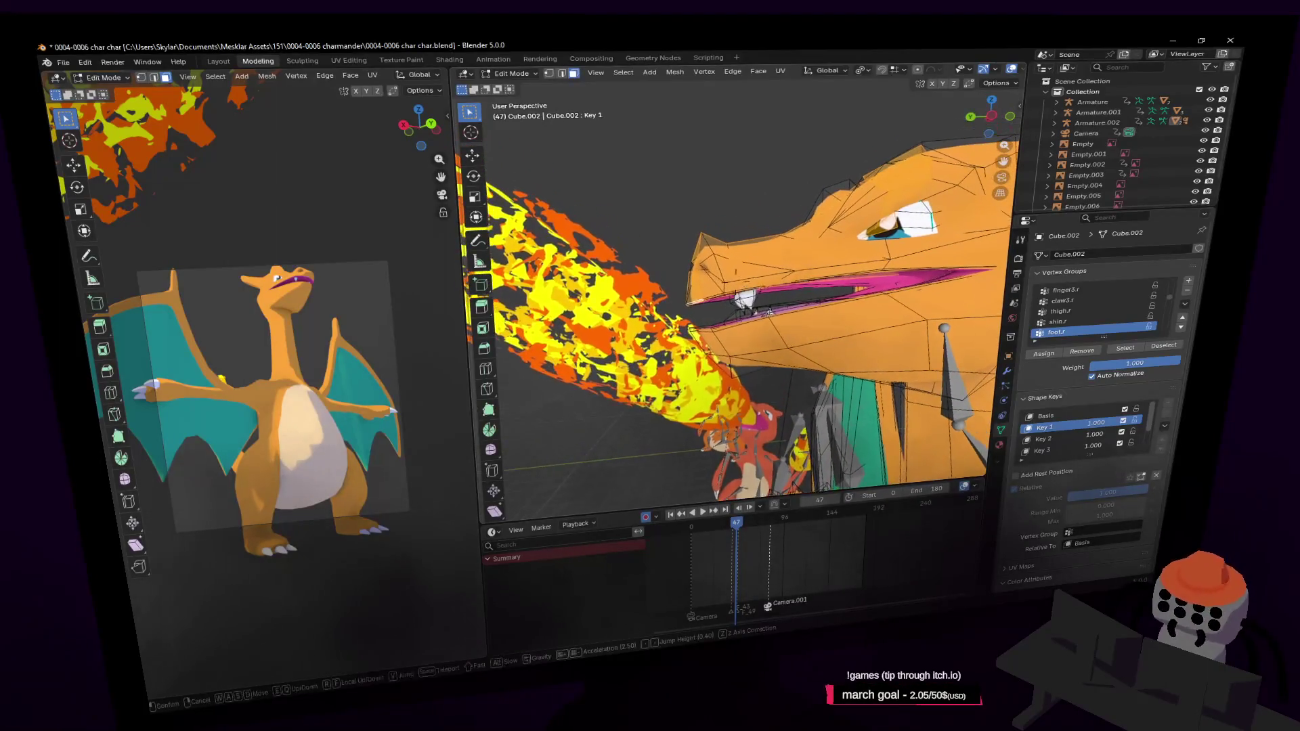
left_click(761, 337)
middle_click_drag(702, 372, 736, 381)
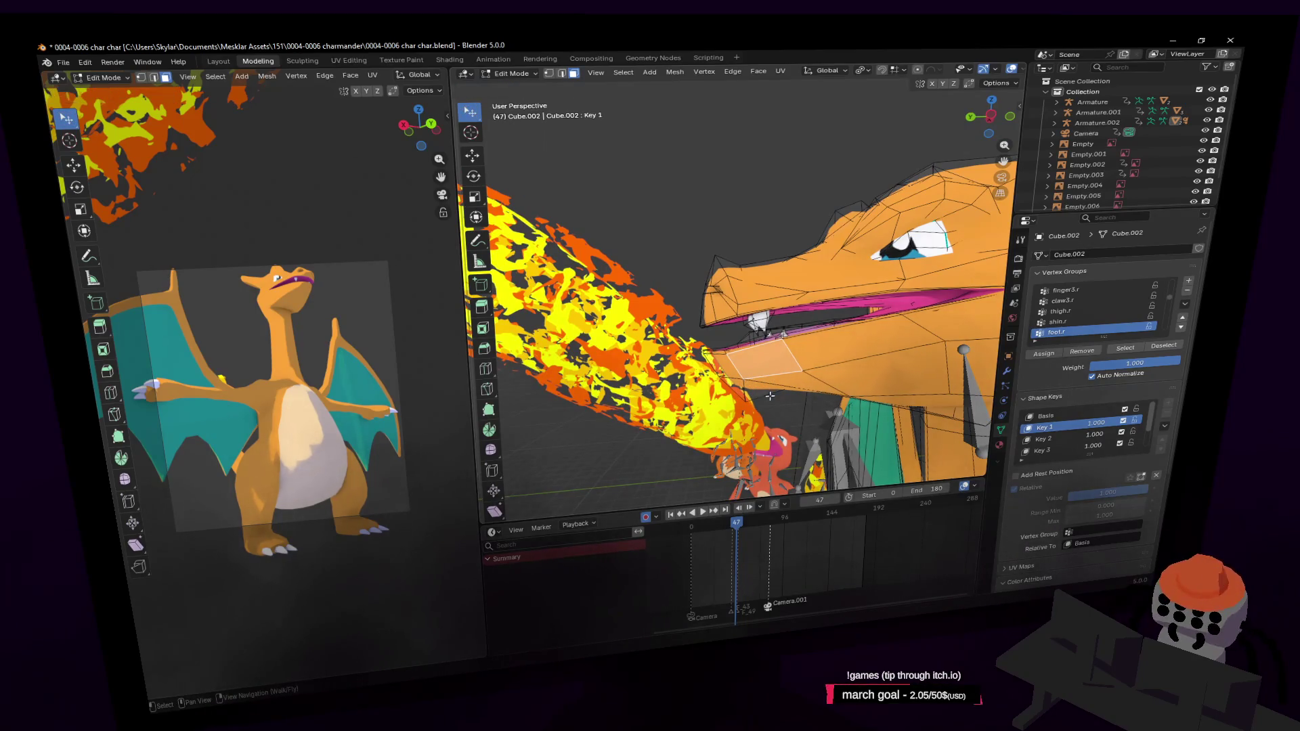
key("c")
key("shift+grave")
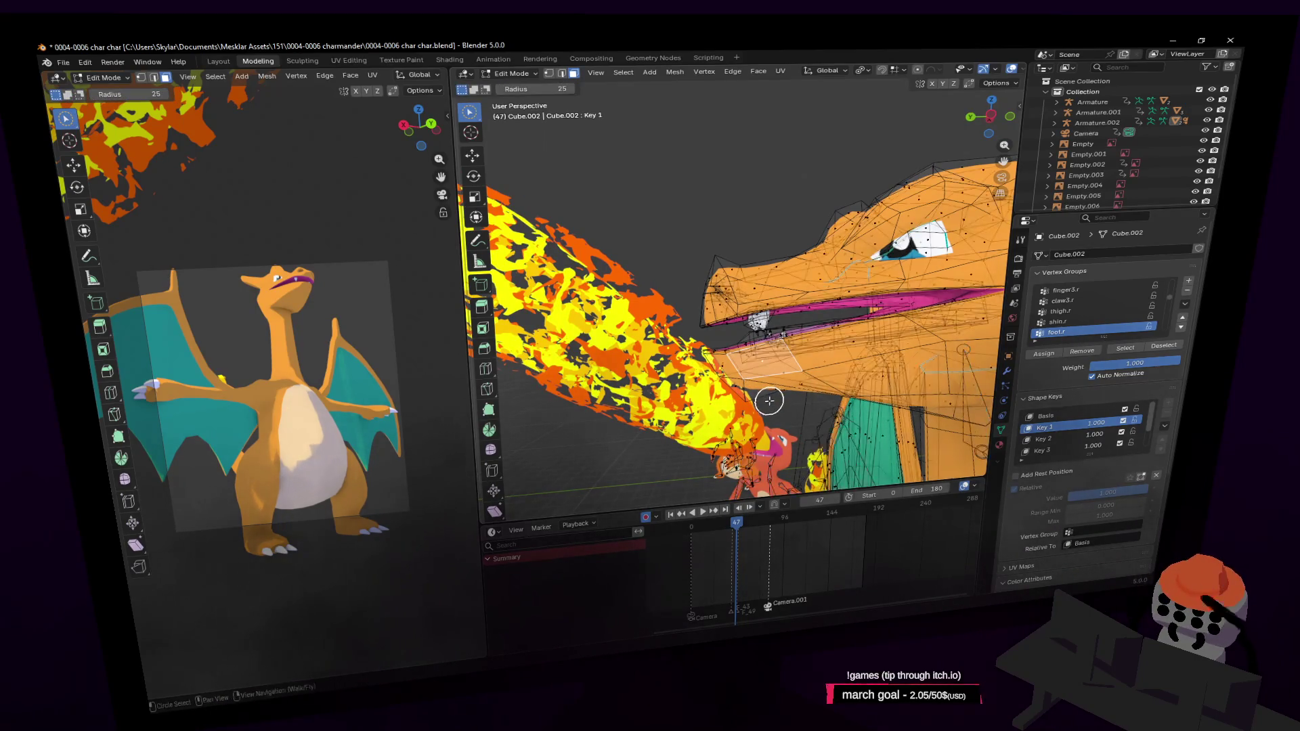
left_click(768, 398)
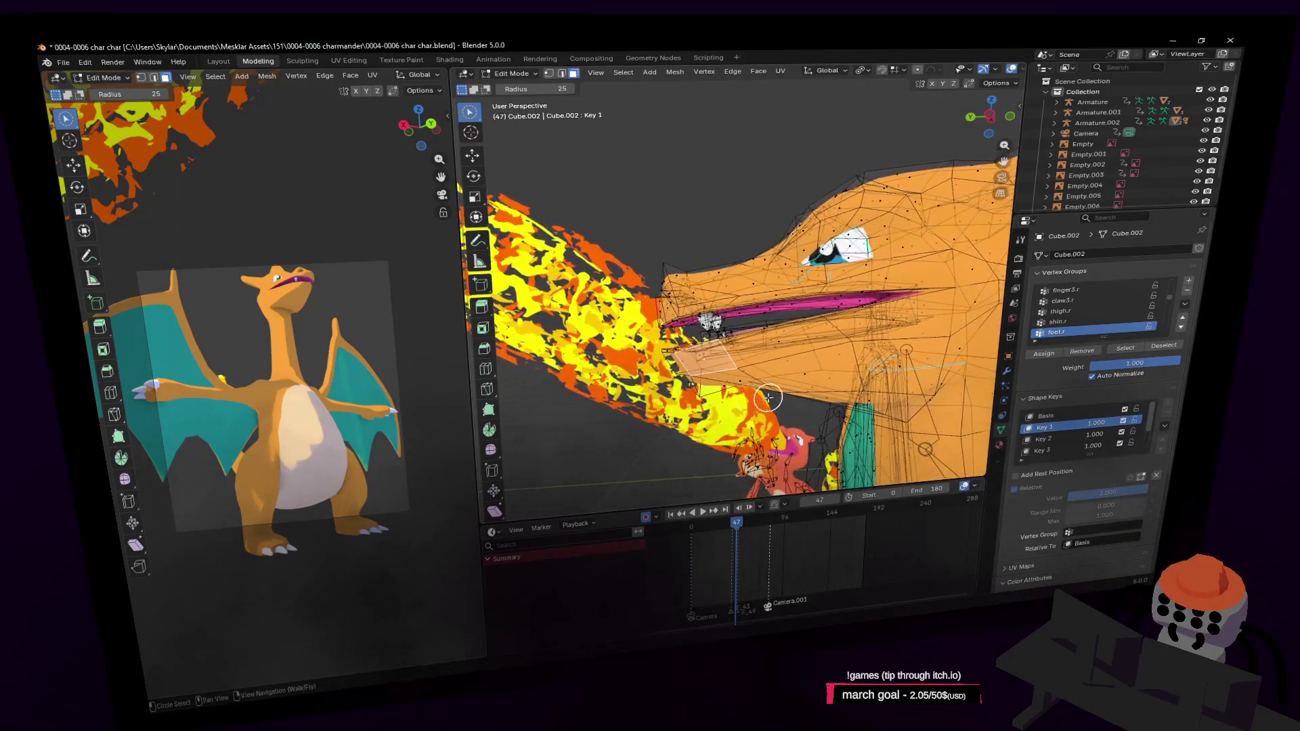
left_click_drag(774, 396, 786, 351)
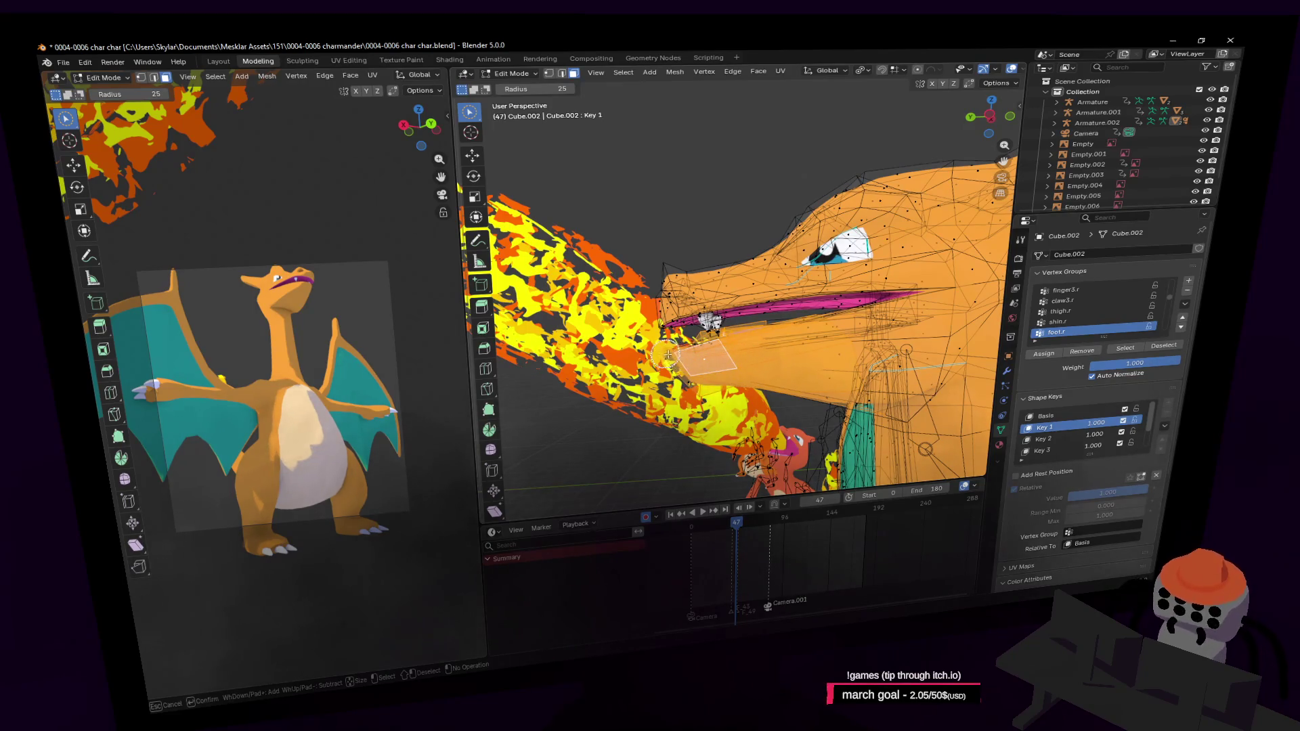
key("Escape")
key("g")
key("z")
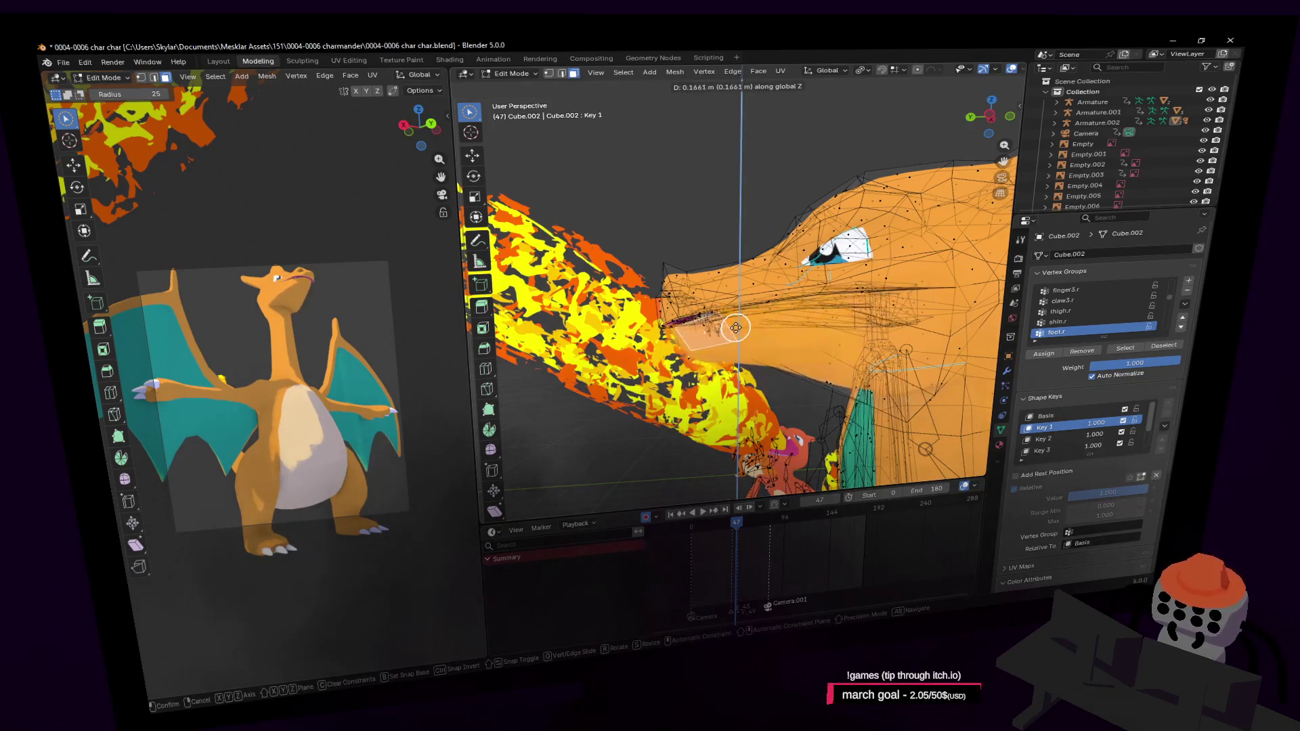
left_click(732, 326)
Step: Make two more small vertical moves of the jaw geometry, checking from different angles
key("shift+grave")
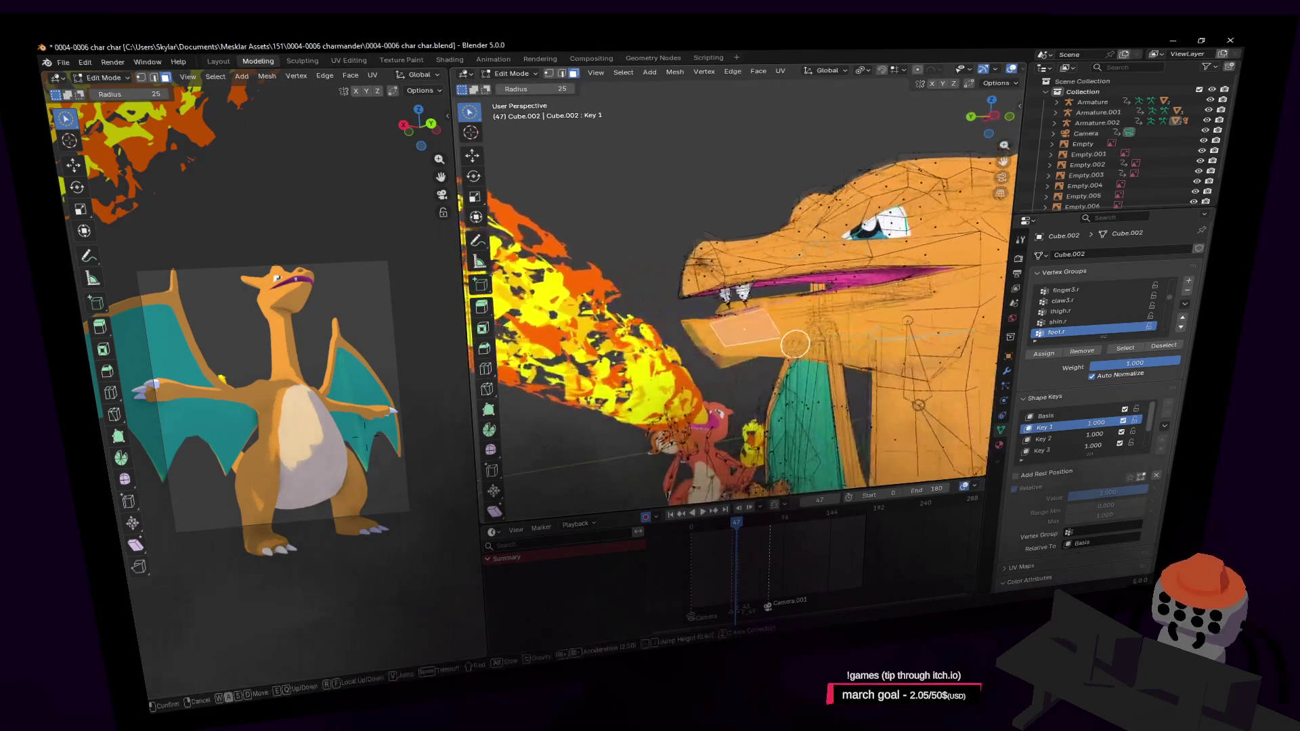
key("w")
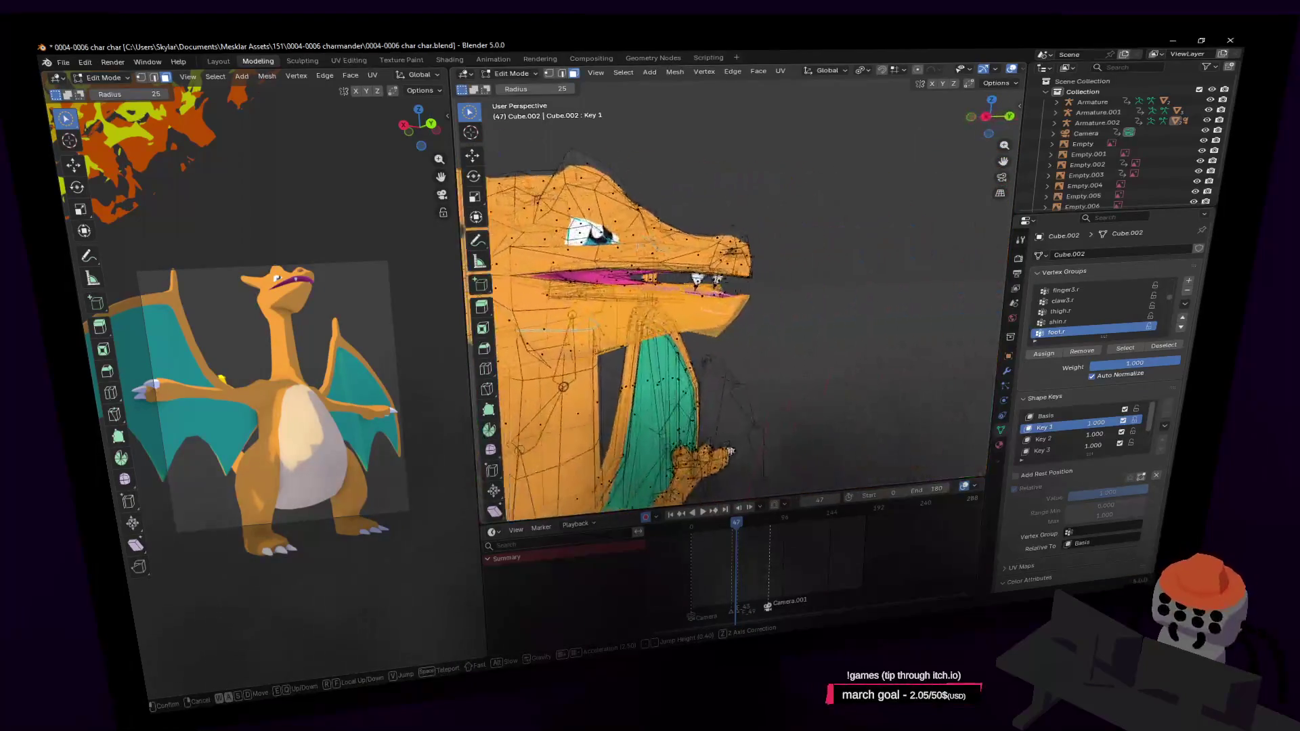
left_click(701, 317)
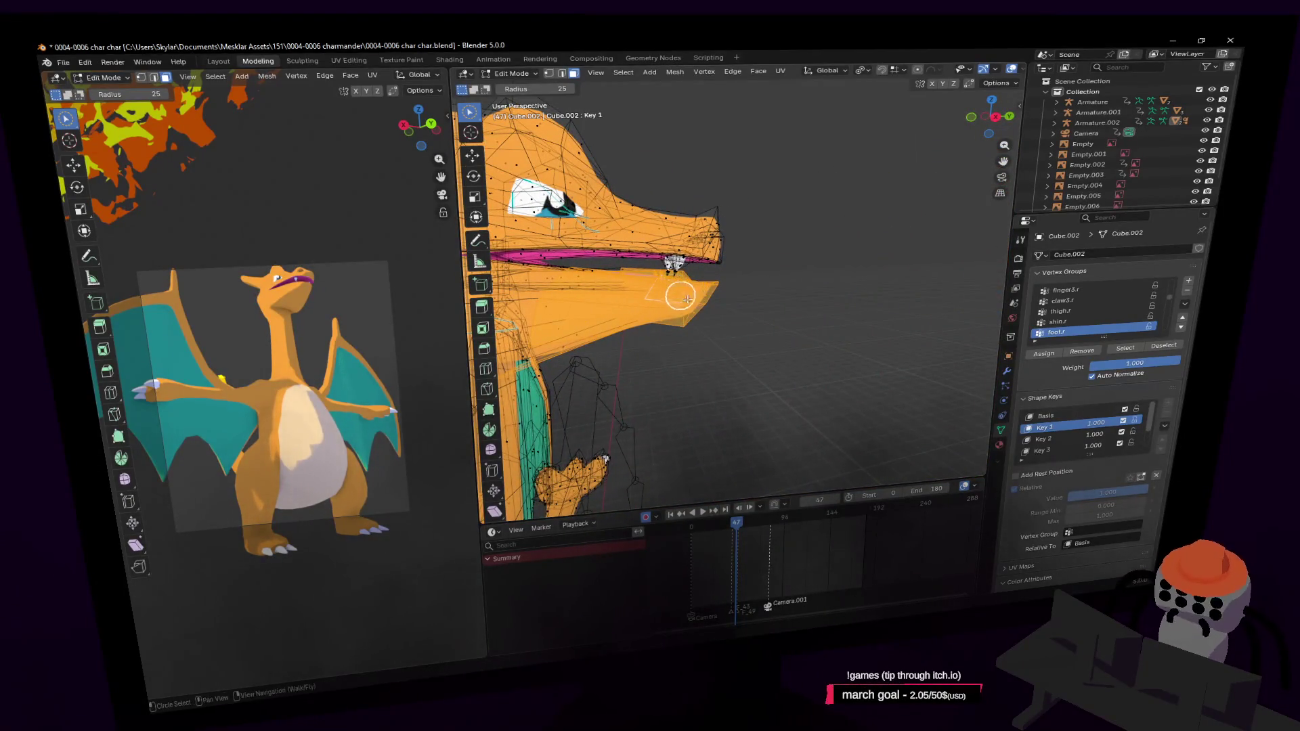
key("g")
key("z")
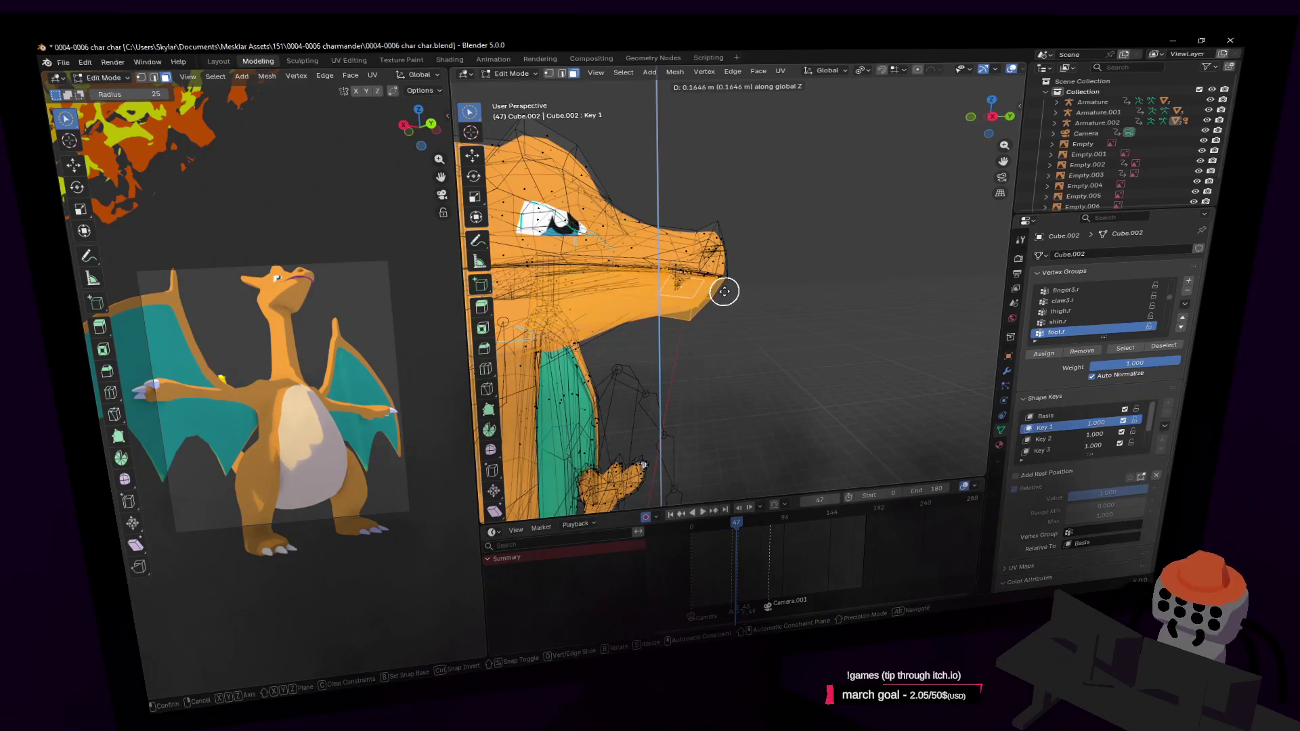
left_click(726, 290)
middle_click_drag(725, 290, 810, 294)
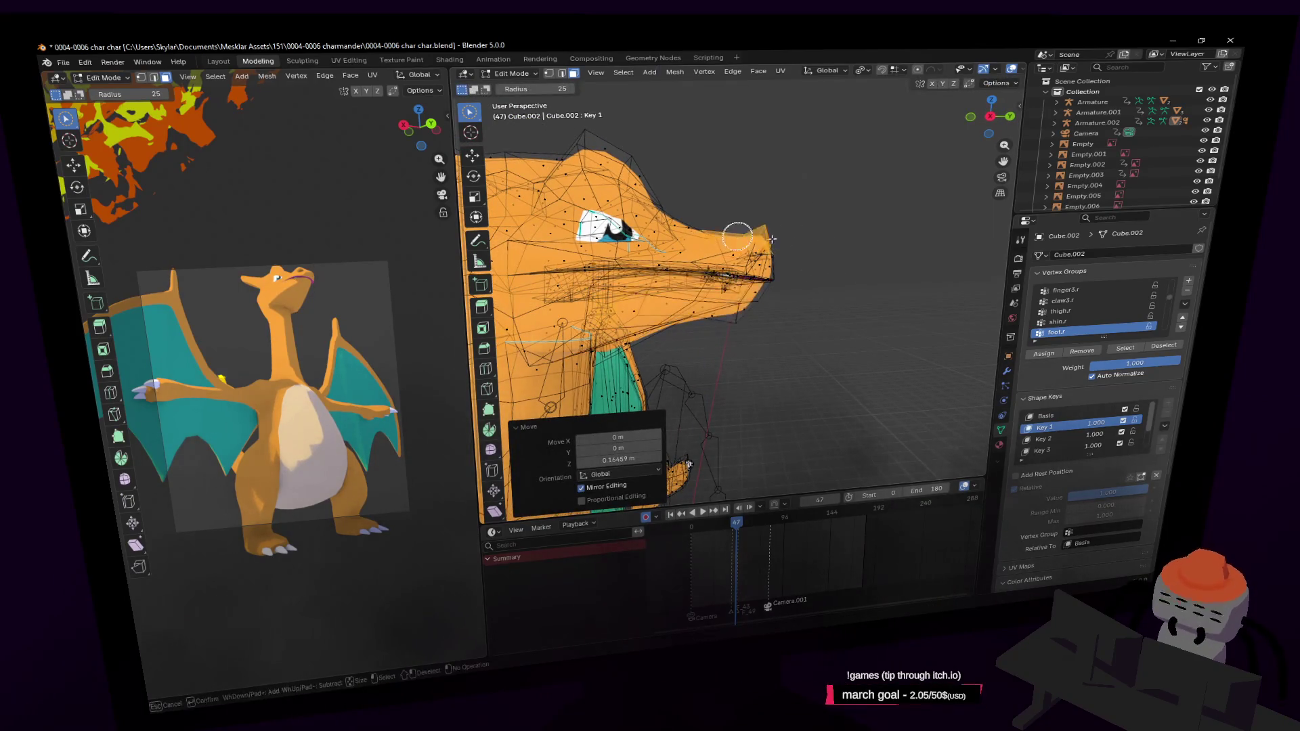
key("g")
key("z")
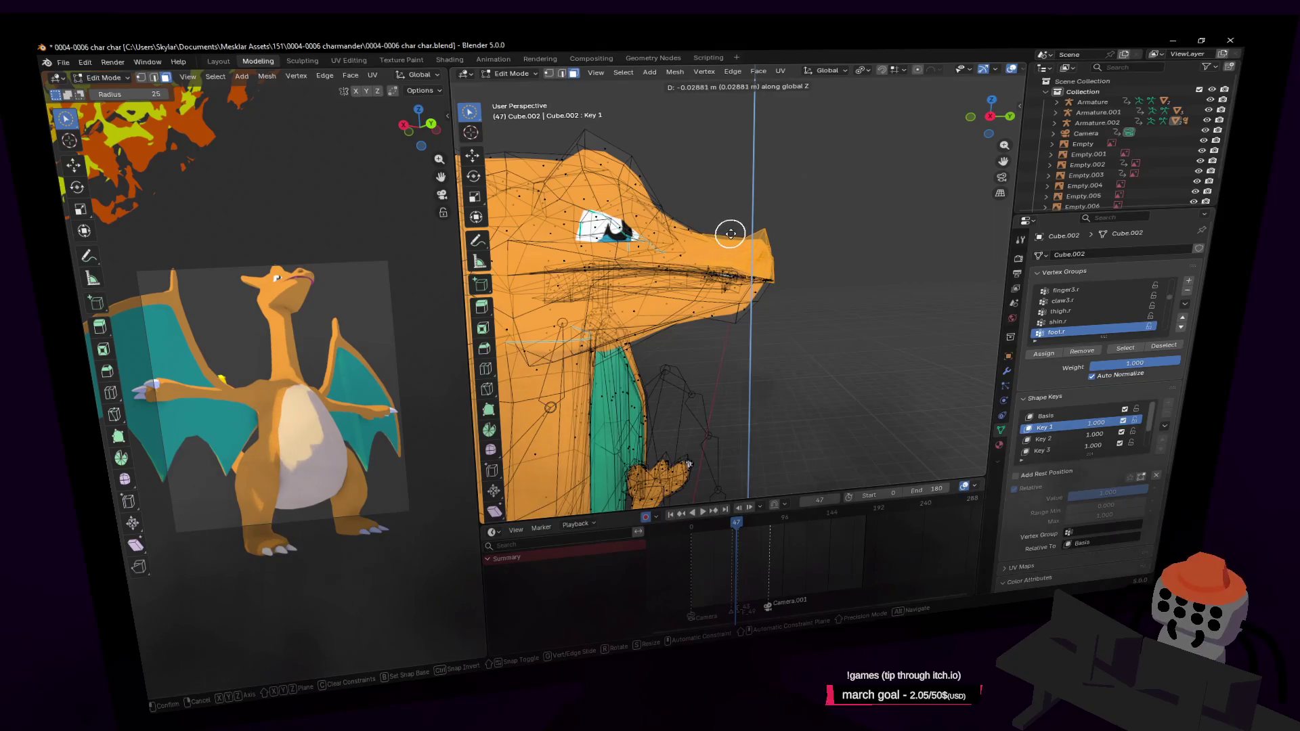
left_click(732, 232)
Step: Circle-select and shift the upper-lip geometry, then leave Edit Mode for Object Mode
key("shift+grave")
key("w")
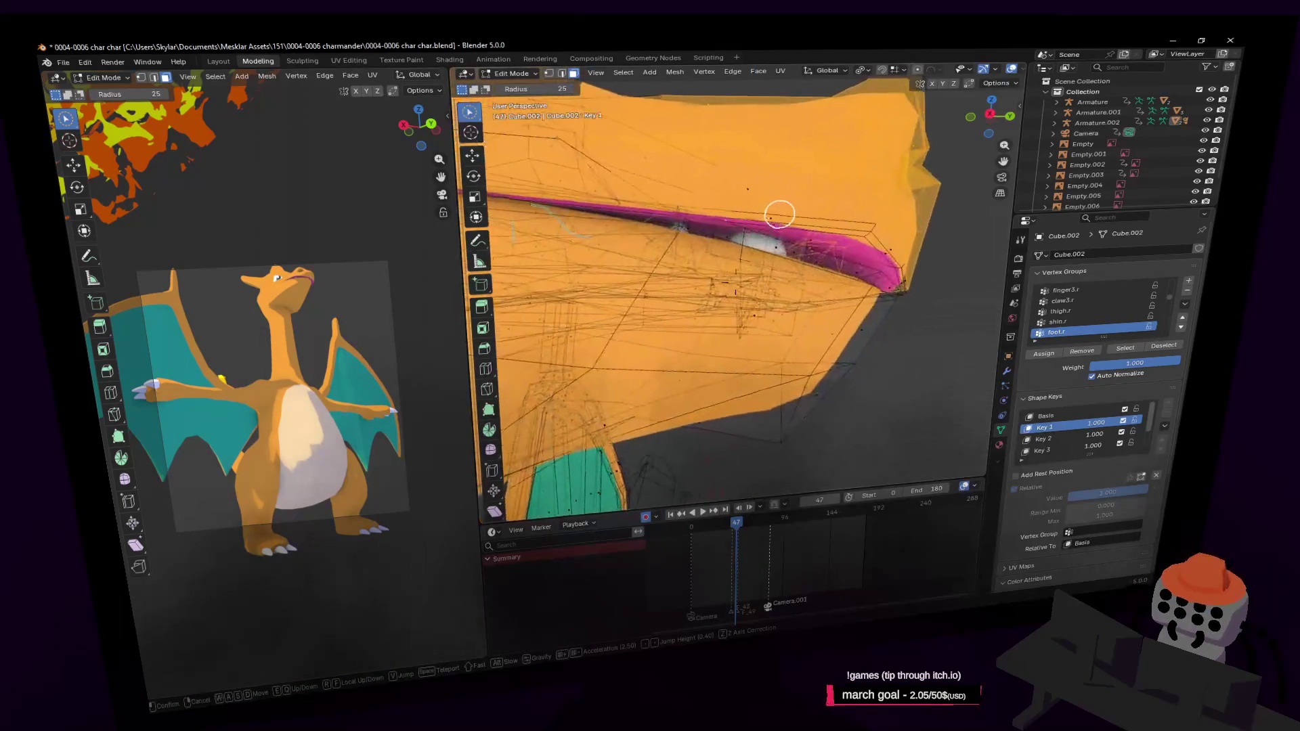
left_click(777, 244)
key("c")
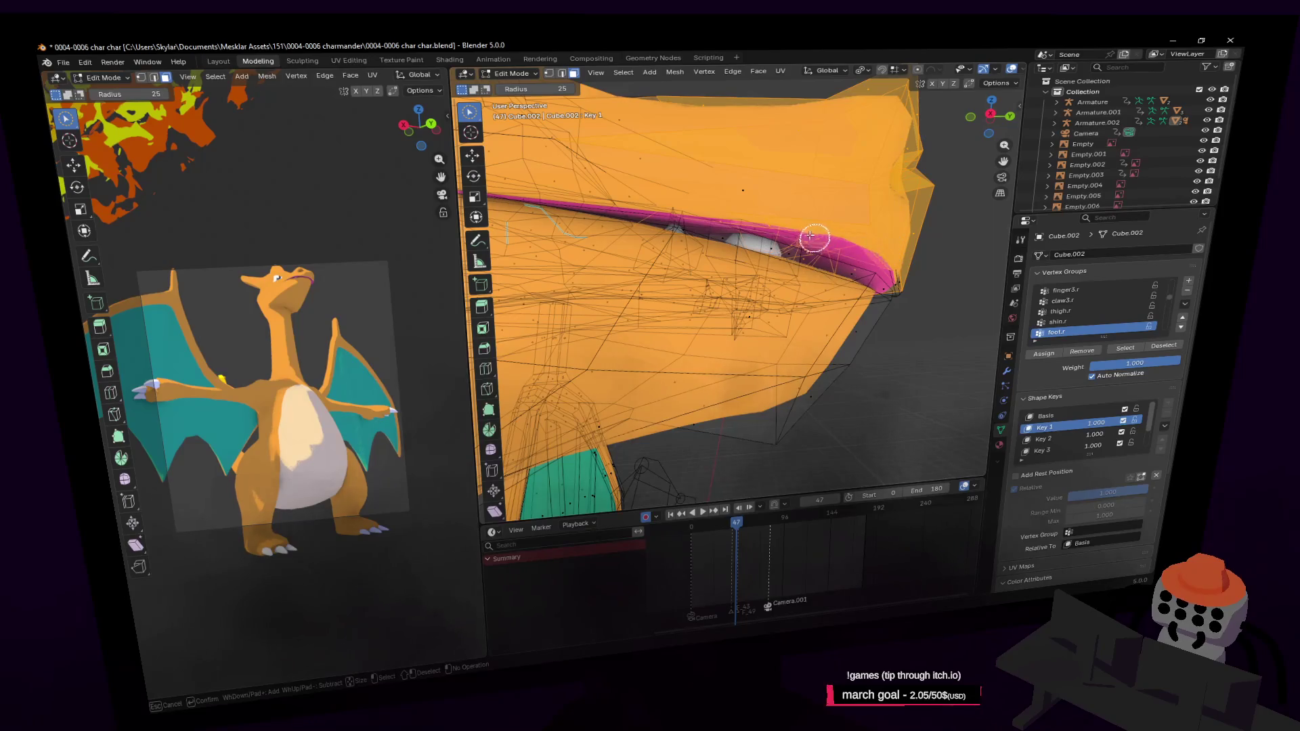
key("Escape")
key("g")
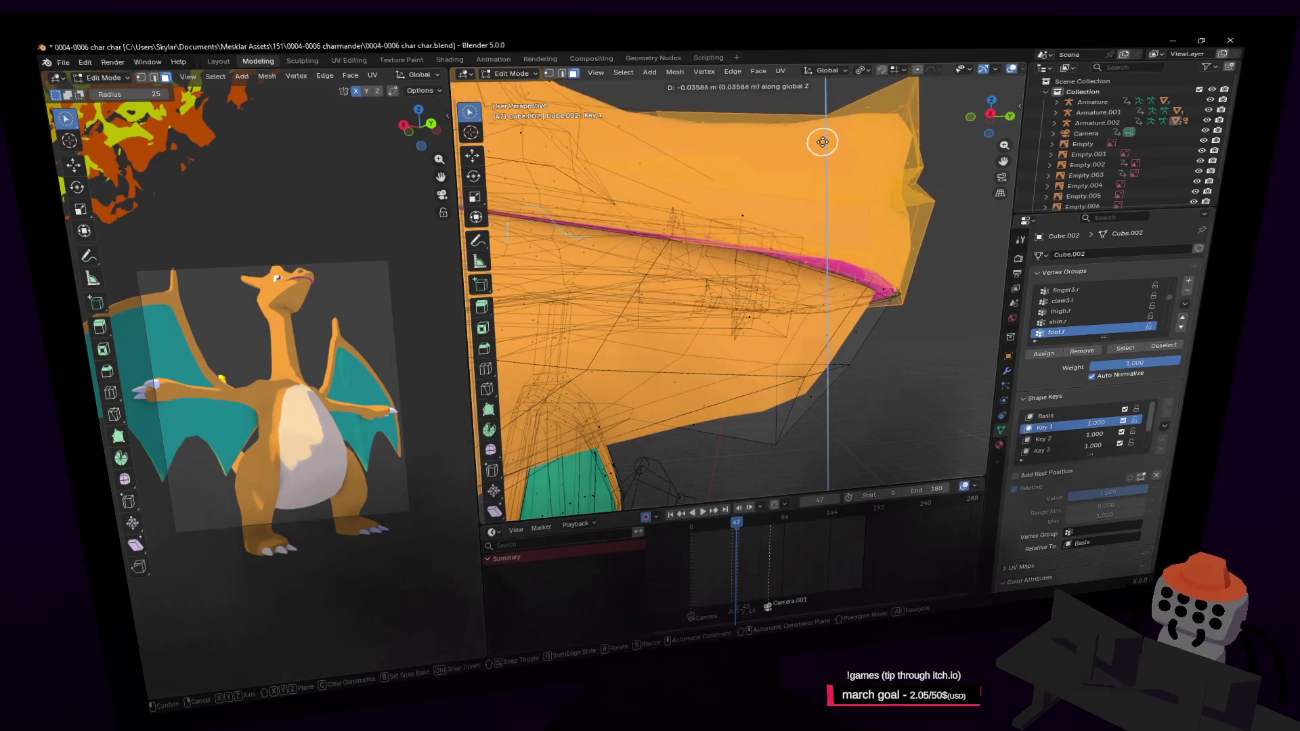
left_click(820, 137)
key("shift+grave")
key("s")
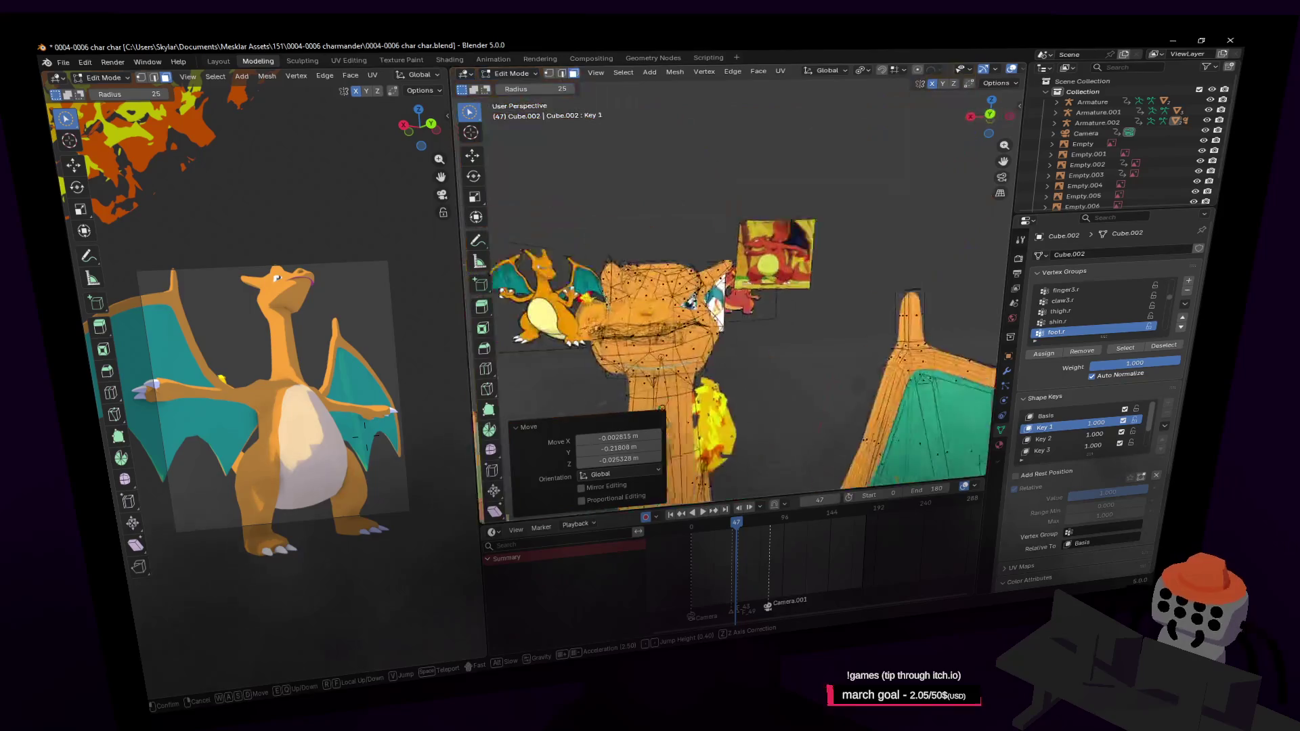
key("Return")
key("Tab")
Step: Slide the Key 1 value to preview the mouth shape on the whole body, then re-enter Edit Mode
key("s")
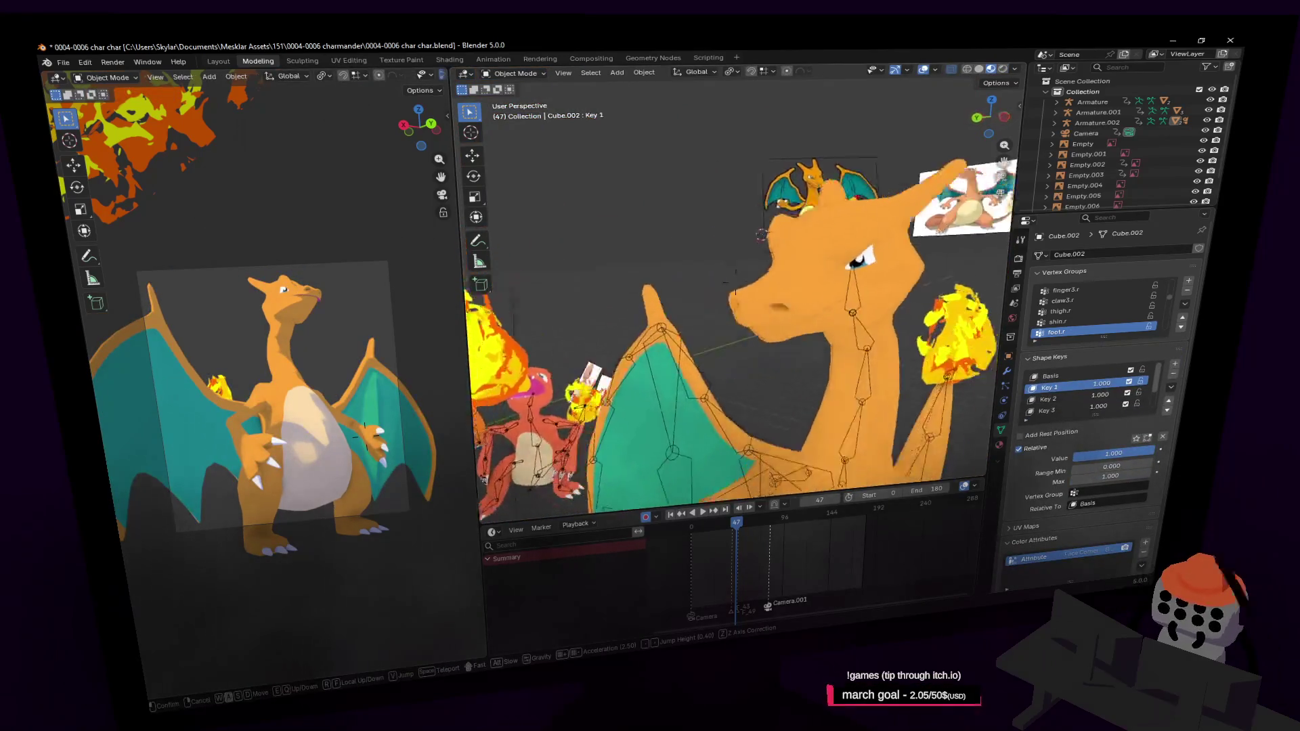
left_click(808, 220)
mouse_move(1101, 385)
left_mouse_down()
mouse_move(1056, 385)
mouse_move(1102, 384)
left_mouse_up()
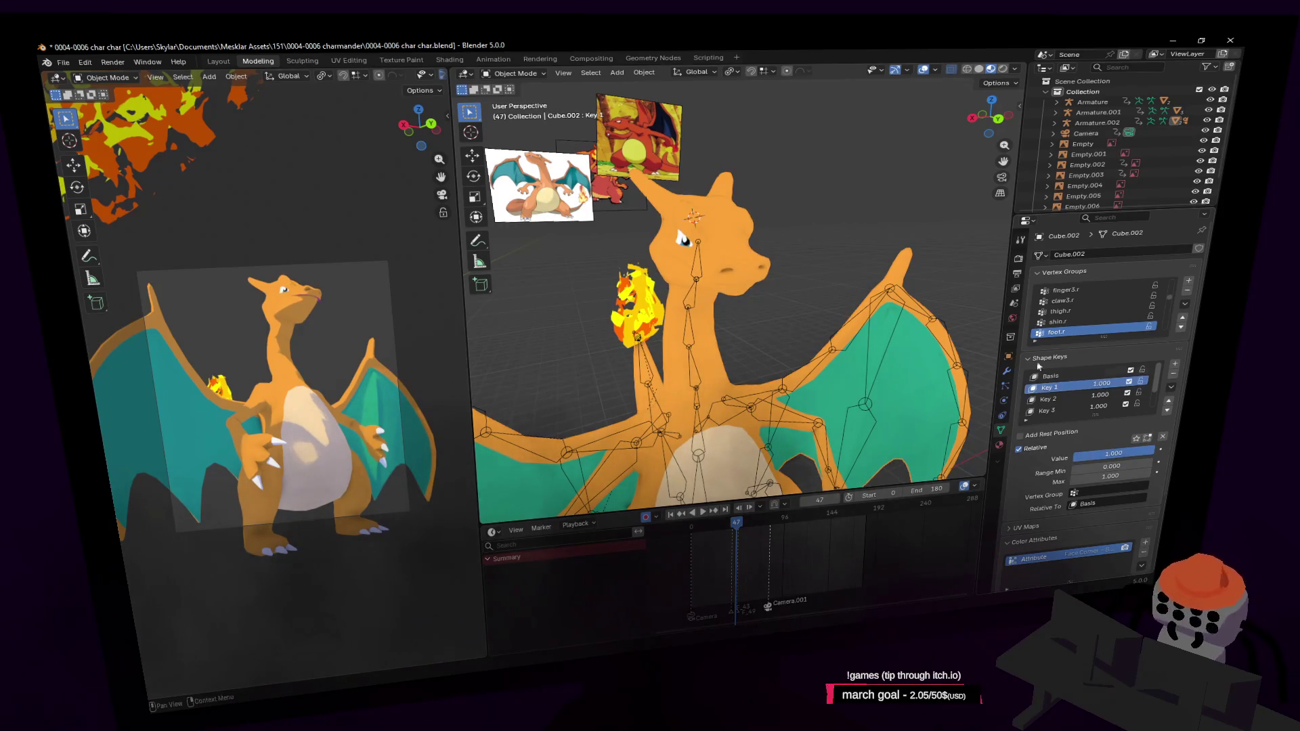
key("shift+grave")
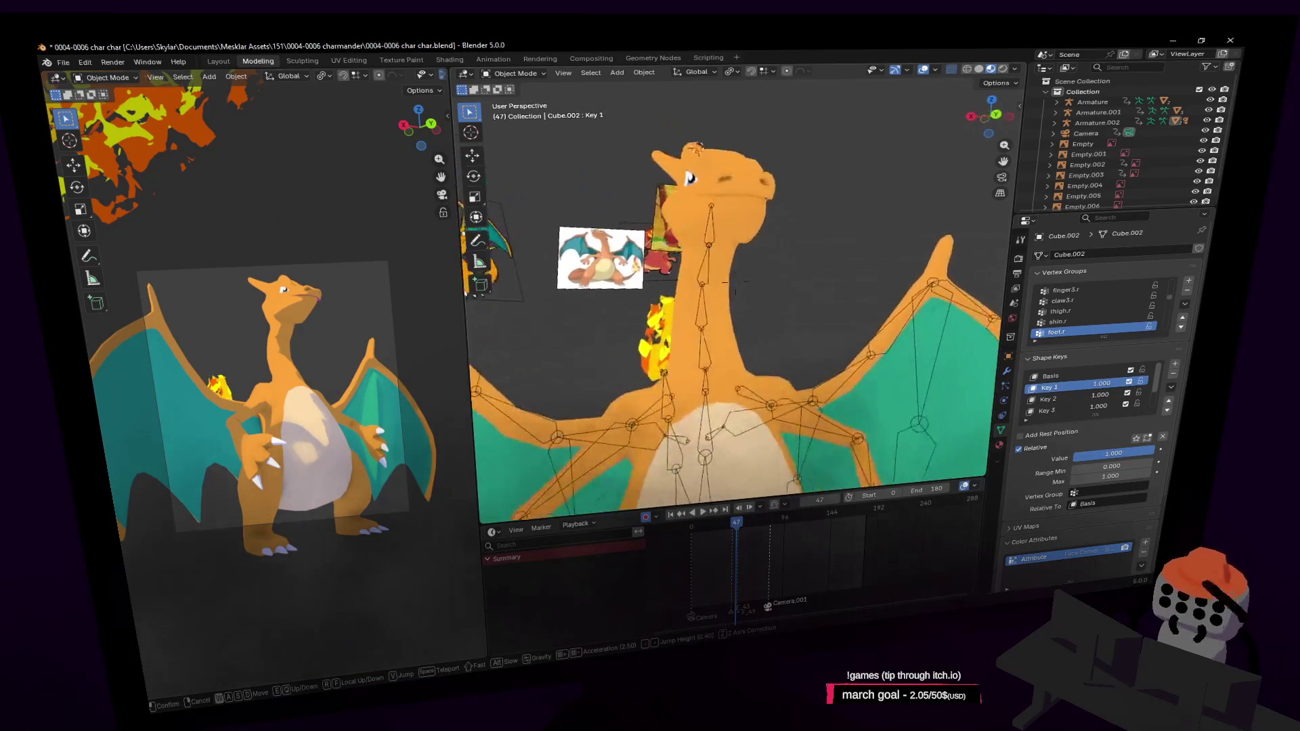
key("Tab")
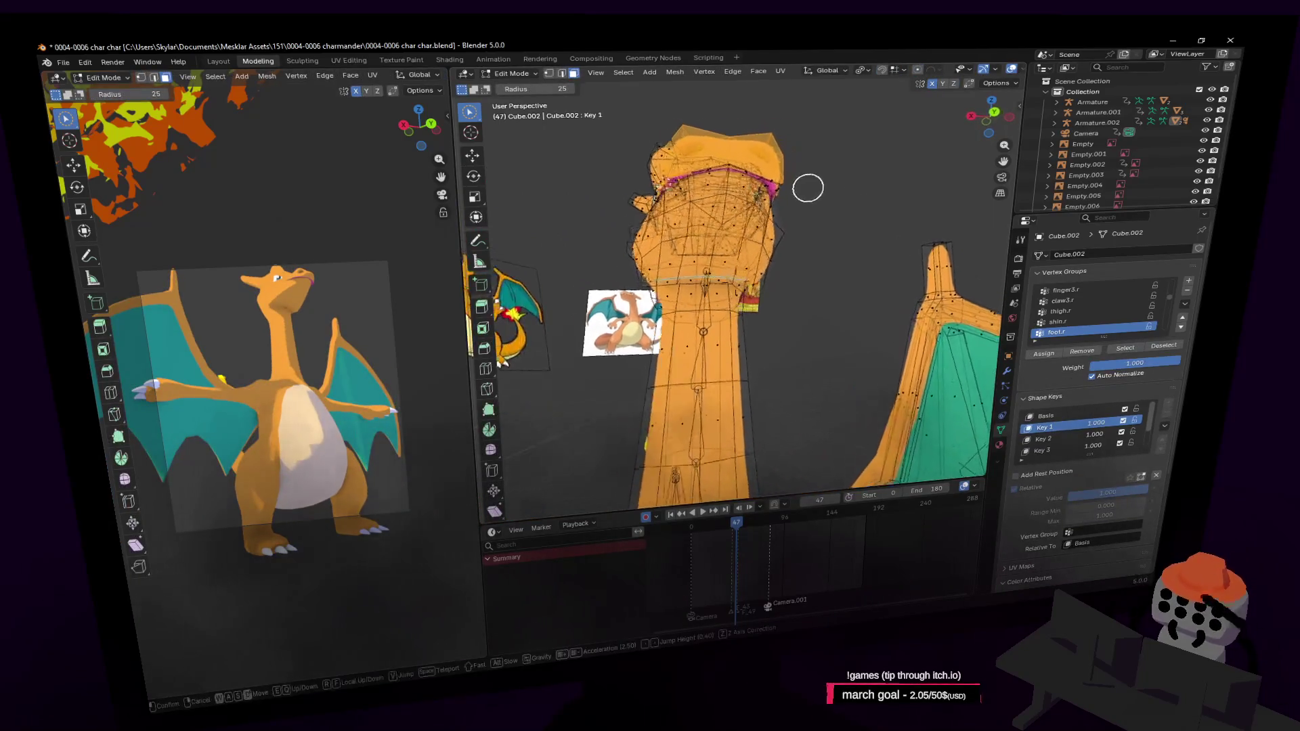
Step: Move the selected mouth vertices slightly on Key 1 while facing the head
key("w")
left_click(837, 202)
middle_click_drag(817, 145, 820, 180)
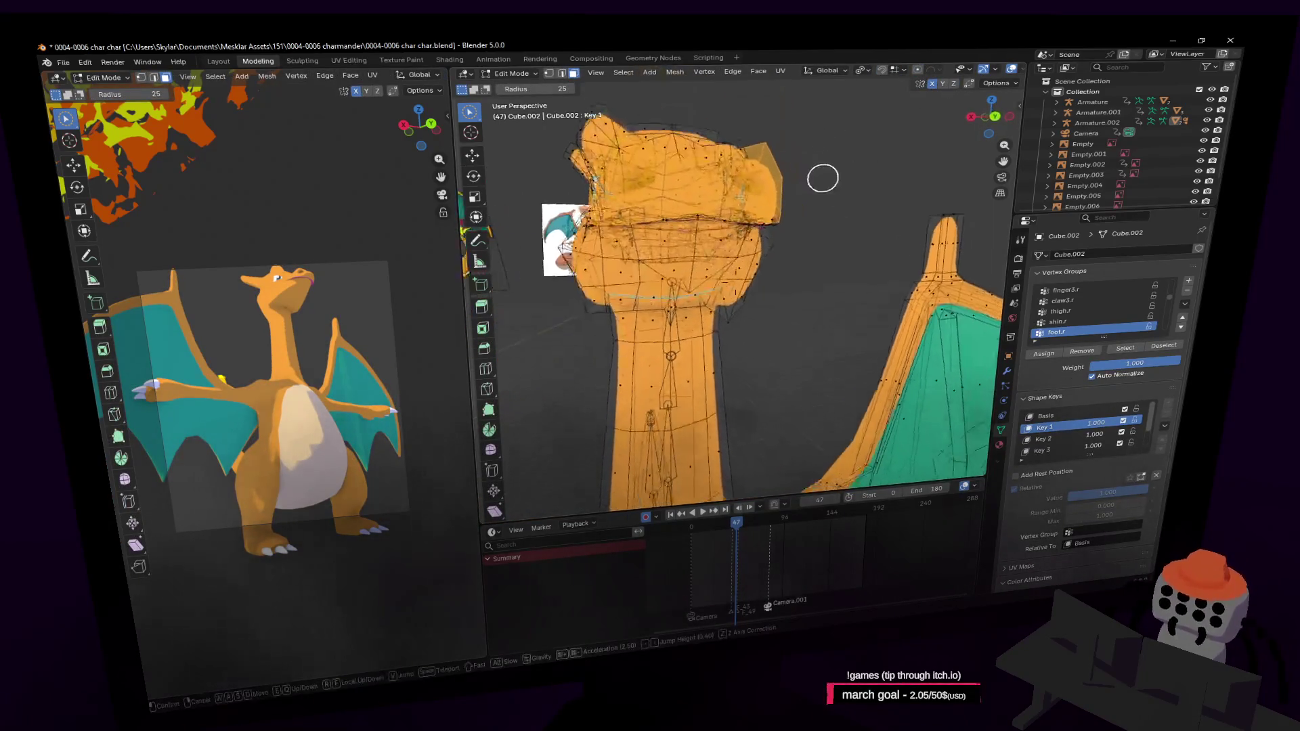
key("g")
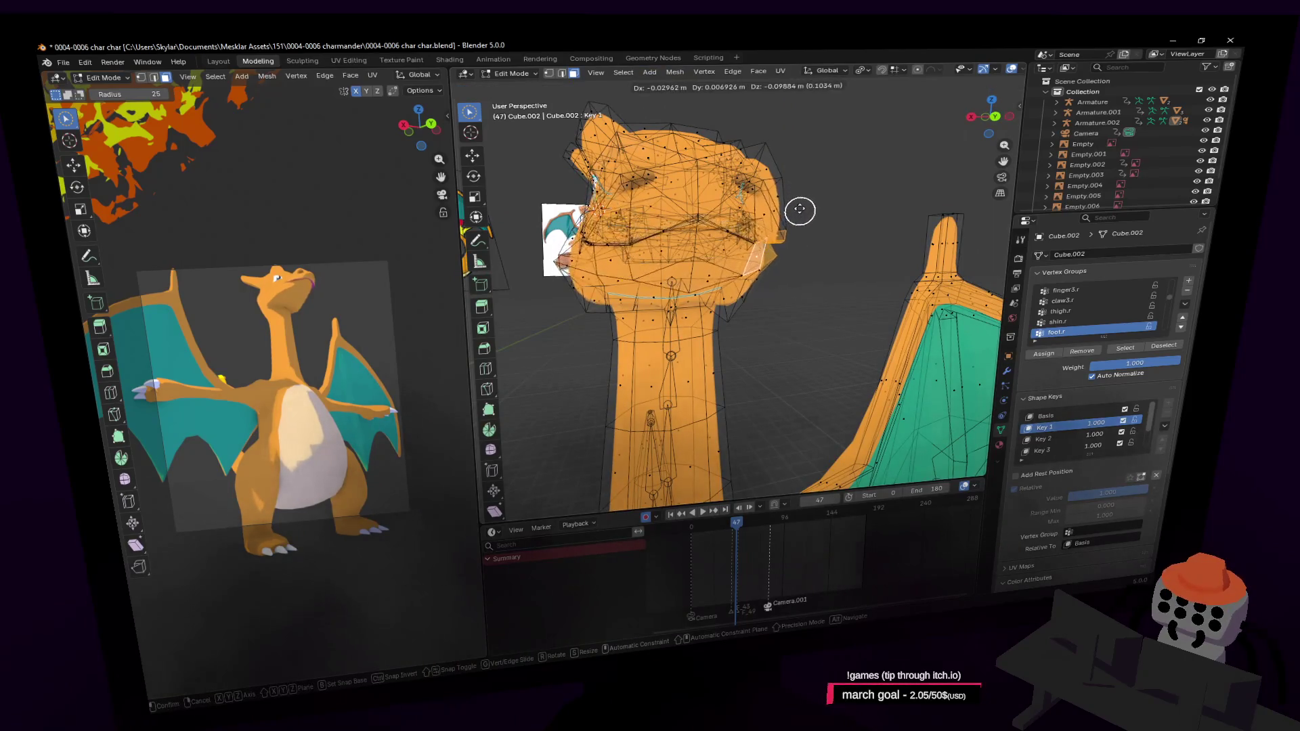
left_click(801, 206)
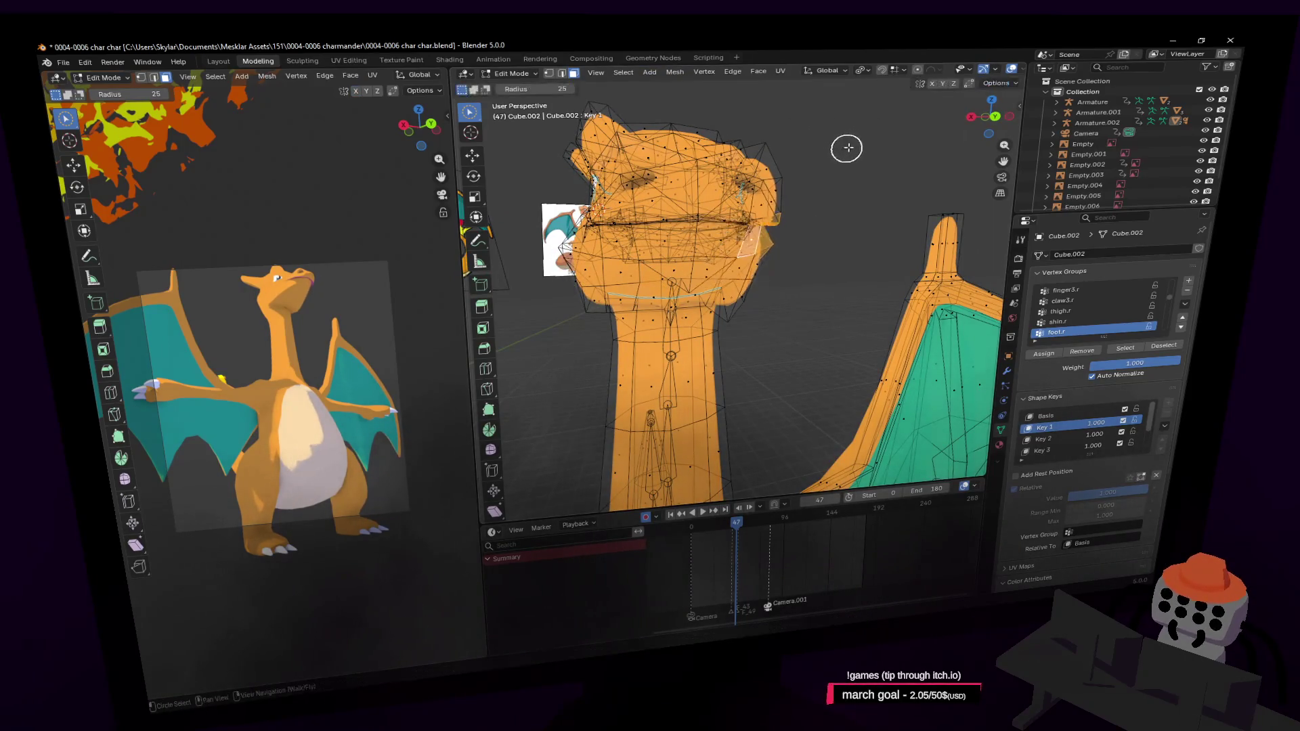
Step: Turn on Proportional Editing and make a second smooth-falloff move of the mouth vertices
middle_click_drag(841, 136, 862, 144)
left_click(918, 71)
key("g")
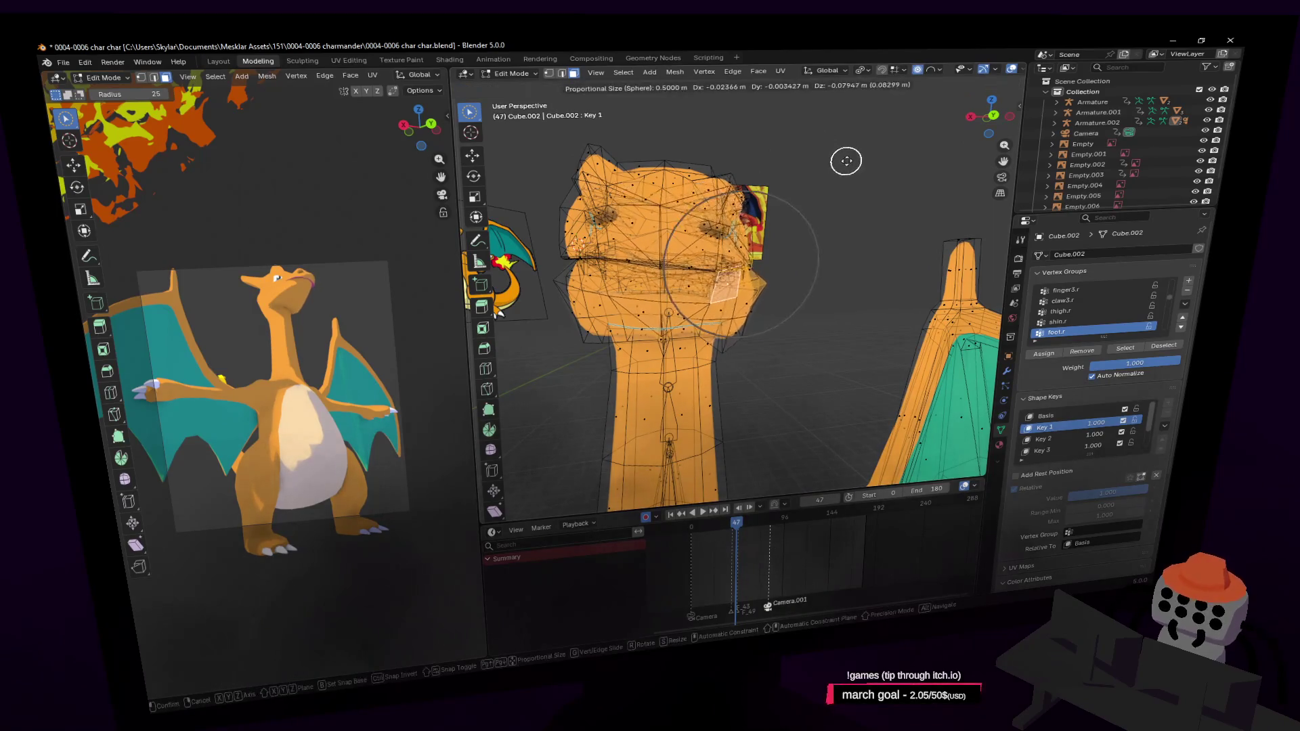
left_click(840, 159)
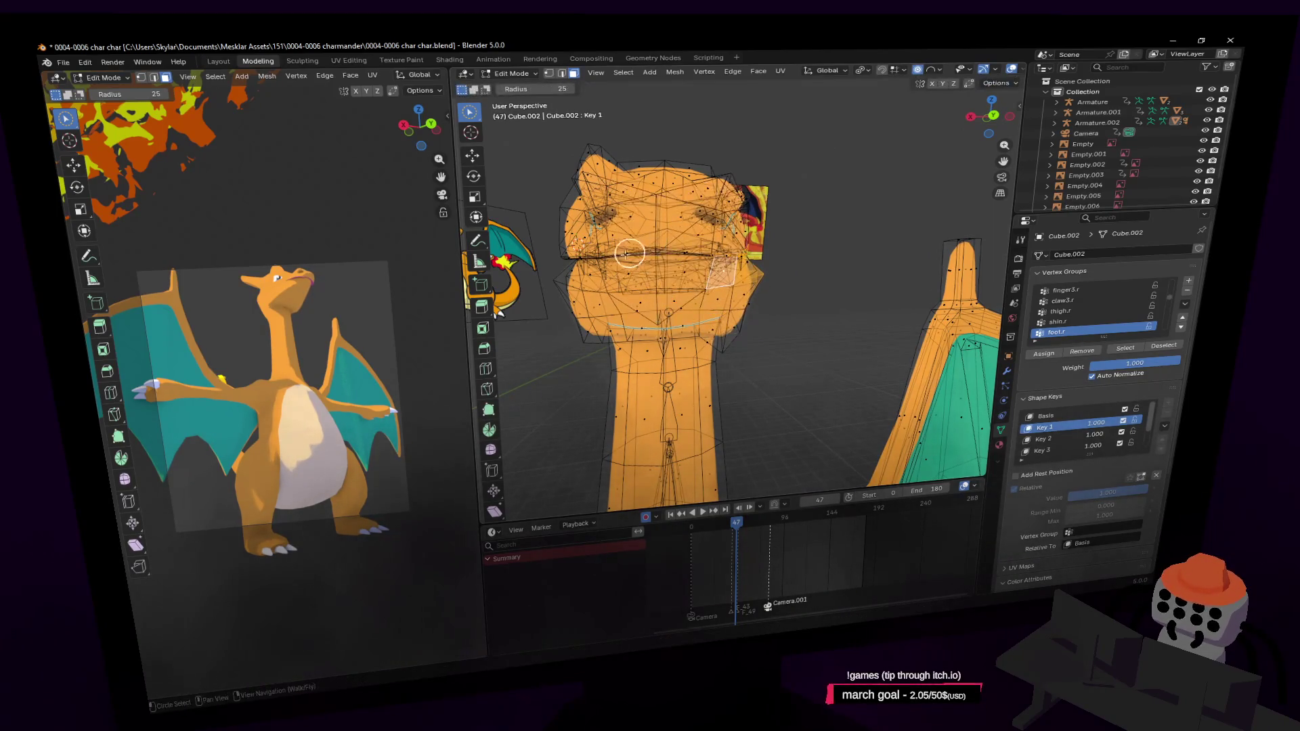
mouse_move(840, 159)
middle_mouse_down()
mouse_move(707, 269)
mouse_move(856, 209)
middle_mouse_up()
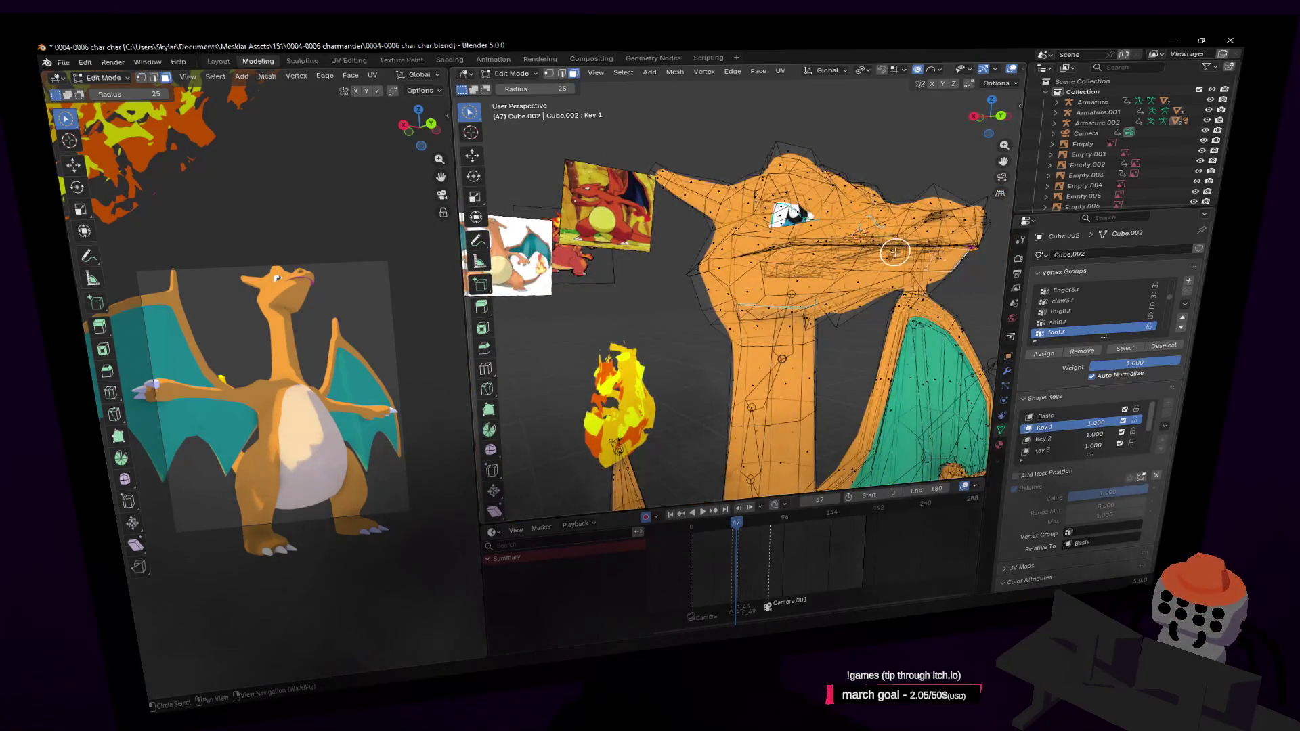
Step: Stretch the head vertices vertically with an S Z scale on Key 1
middle_click_drag(895, 252, 853, 254)
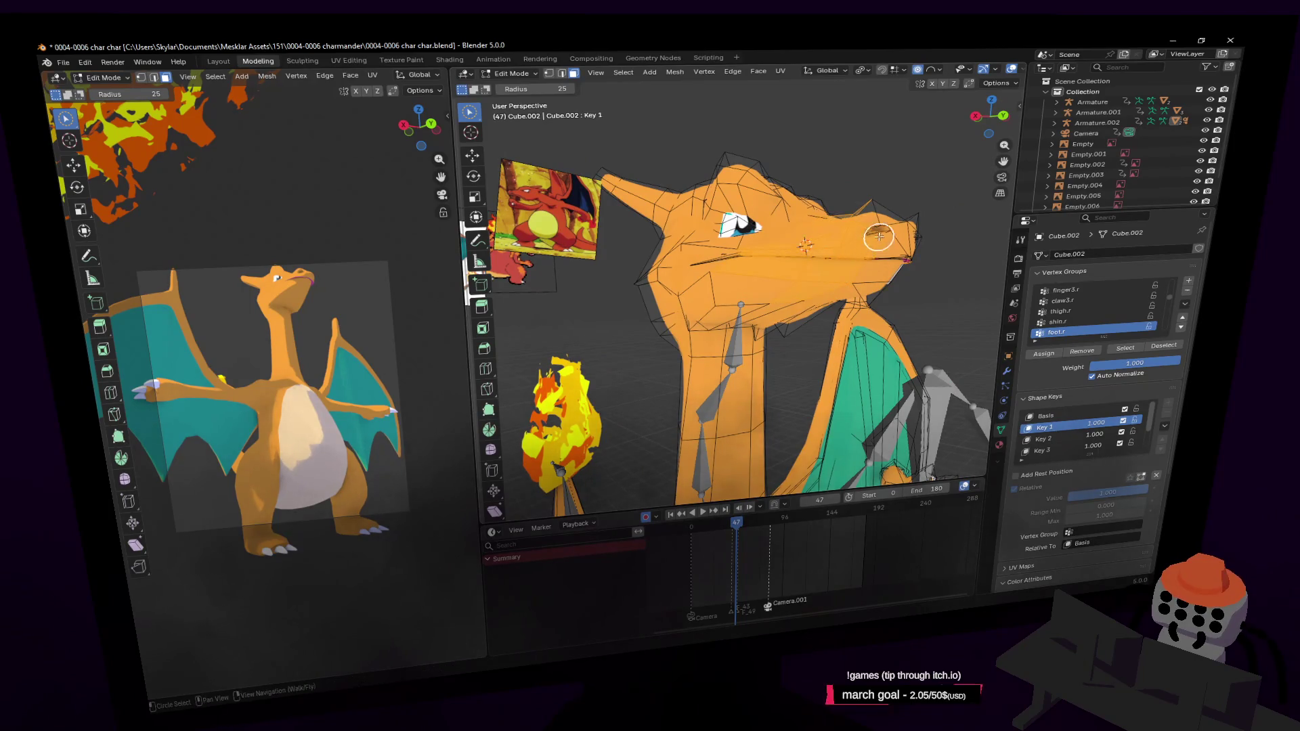
key("s")
key("z")
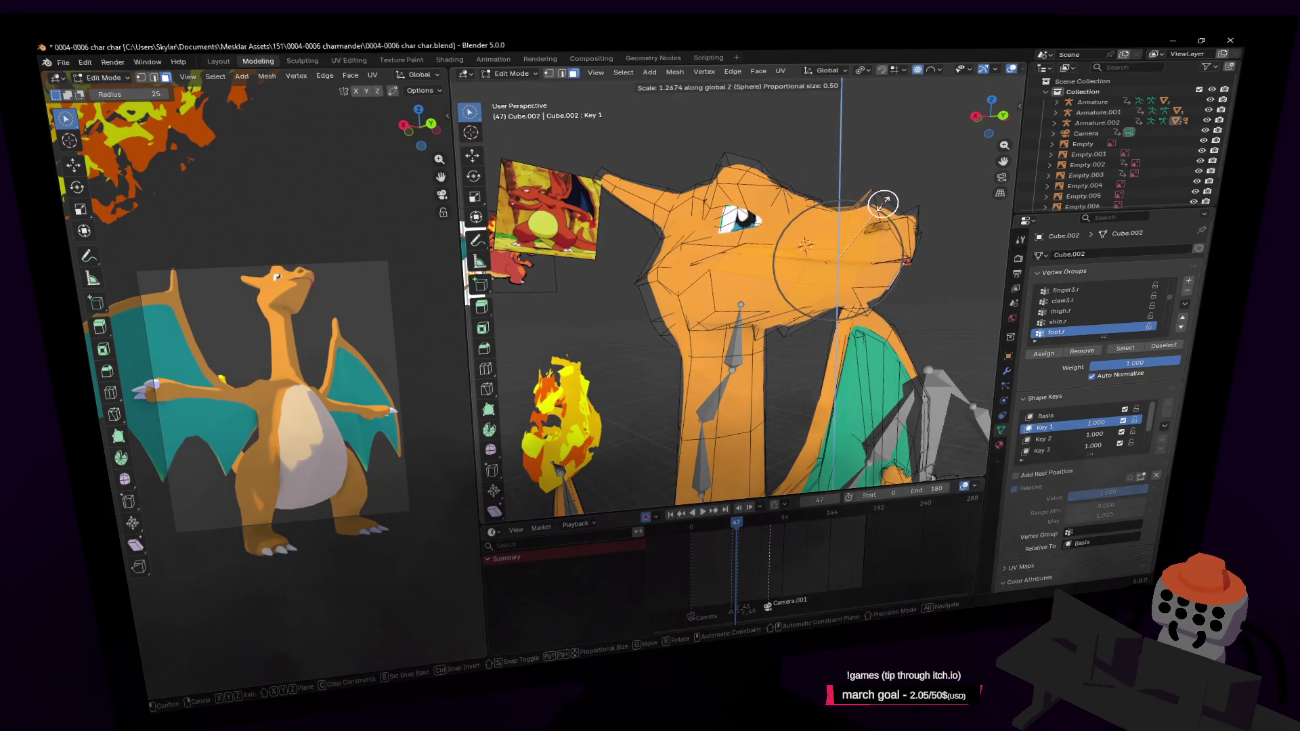
left_click(886, 202)
mouse_move(886, 202)
middle_mouse_down()
mouse_move(690, 202)
mouse_move(884, 207)
middle_mouse_up()
mouse_move(842, 210)
middle_mouse_down()
mouse_move(900, 202)
mouse_move(790, 264)
middle_mouse_up()
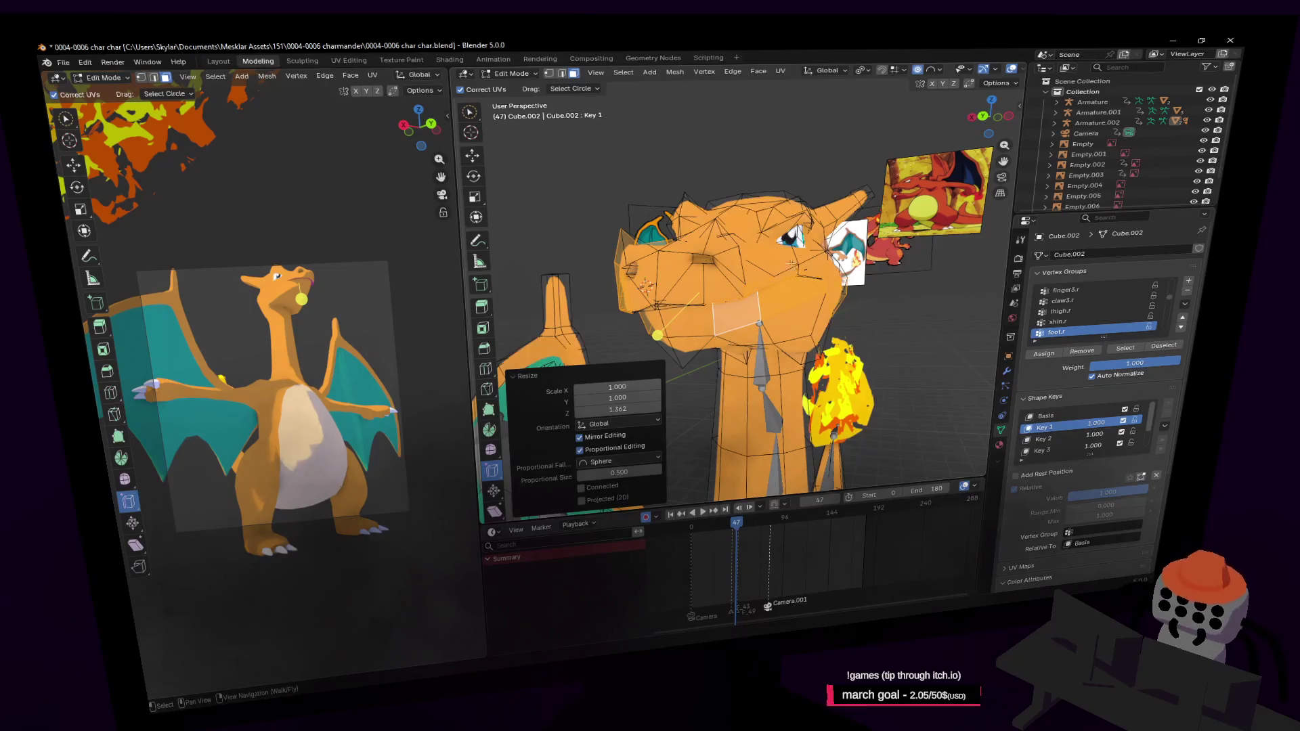
Step: Circle-select more head vertices and flatten them vertically with another S Z scale
key("c")
key("Escape")
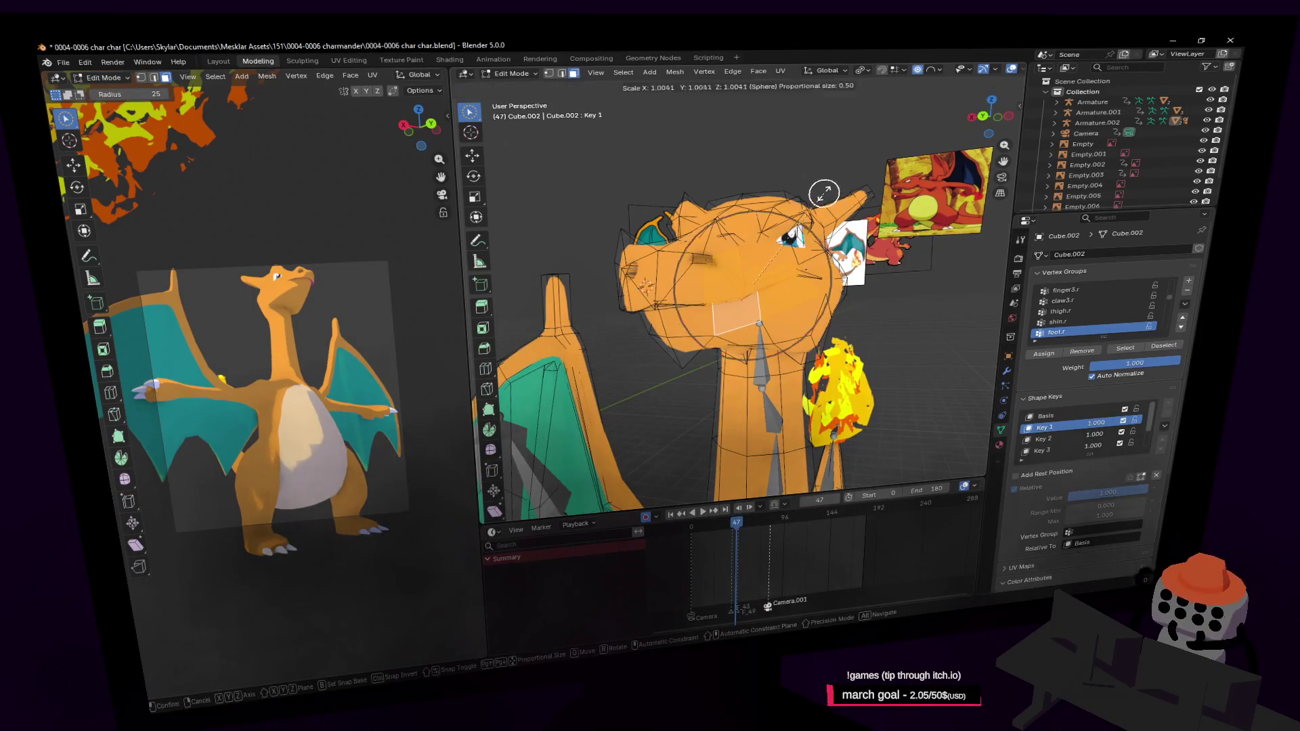
key("s")
key("z")
left_click(793, 200)
mouse_move(793, 199)
middle_mouse_down()
mouse_move(932, 266)
mouse_move(801, 221)
middle_mouse_up()
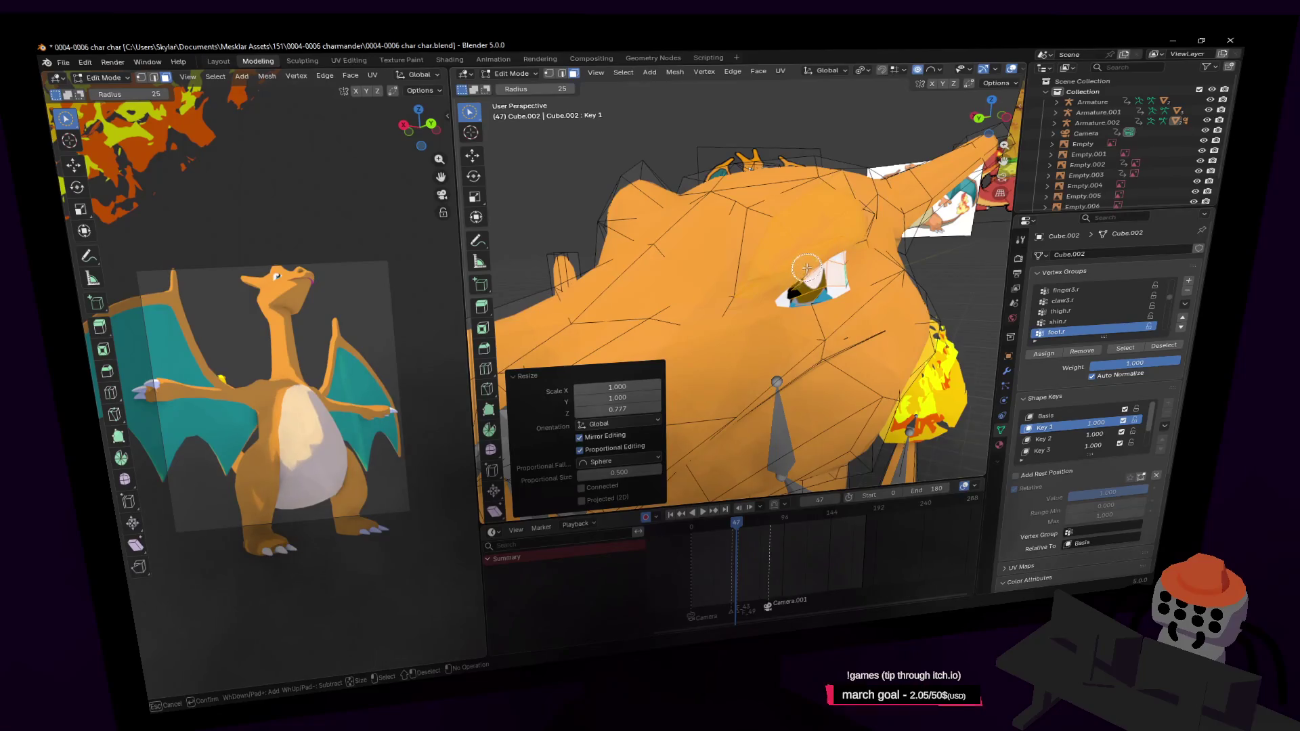
mouse_move(807, 269)
middle_mouse_down()
mouse_move(804, 255)
mouse_move(864, 255)
middle_mouse_up()
Step: Rotate the selected vertices about Z and shift them with a proportional move
key("r")
key("z")
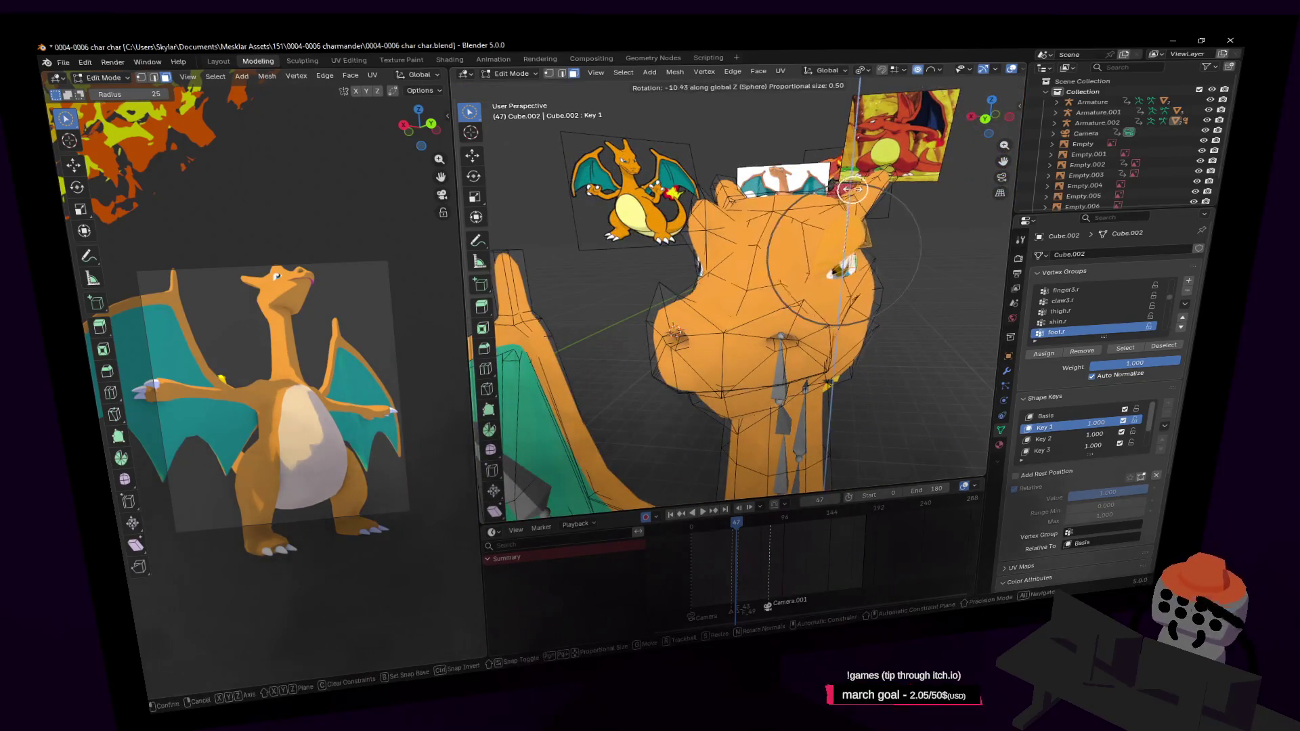
left_click(860, 201)
key("g")
mouse_move(861, 200)
middle_mouse_down()
mouse_move(850, 217)
mouse_move(930, 230)
mouse_move(917, 218)
mouse_move(687, 266)
middle_mouse_up()
left_click(847, 218)
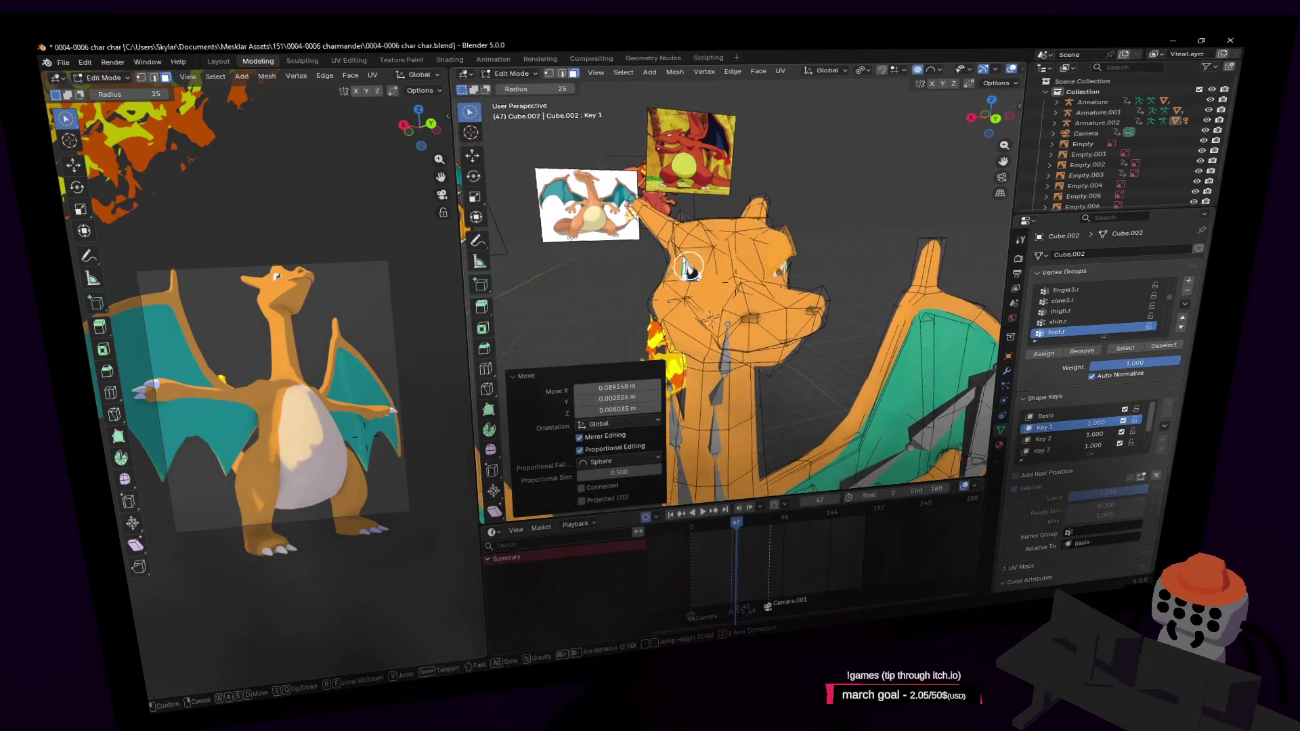
Step: Check the eye close-up, try and cancel one more Z rotation, then leave Edit Mode
key("w")
left_click(595, 260)
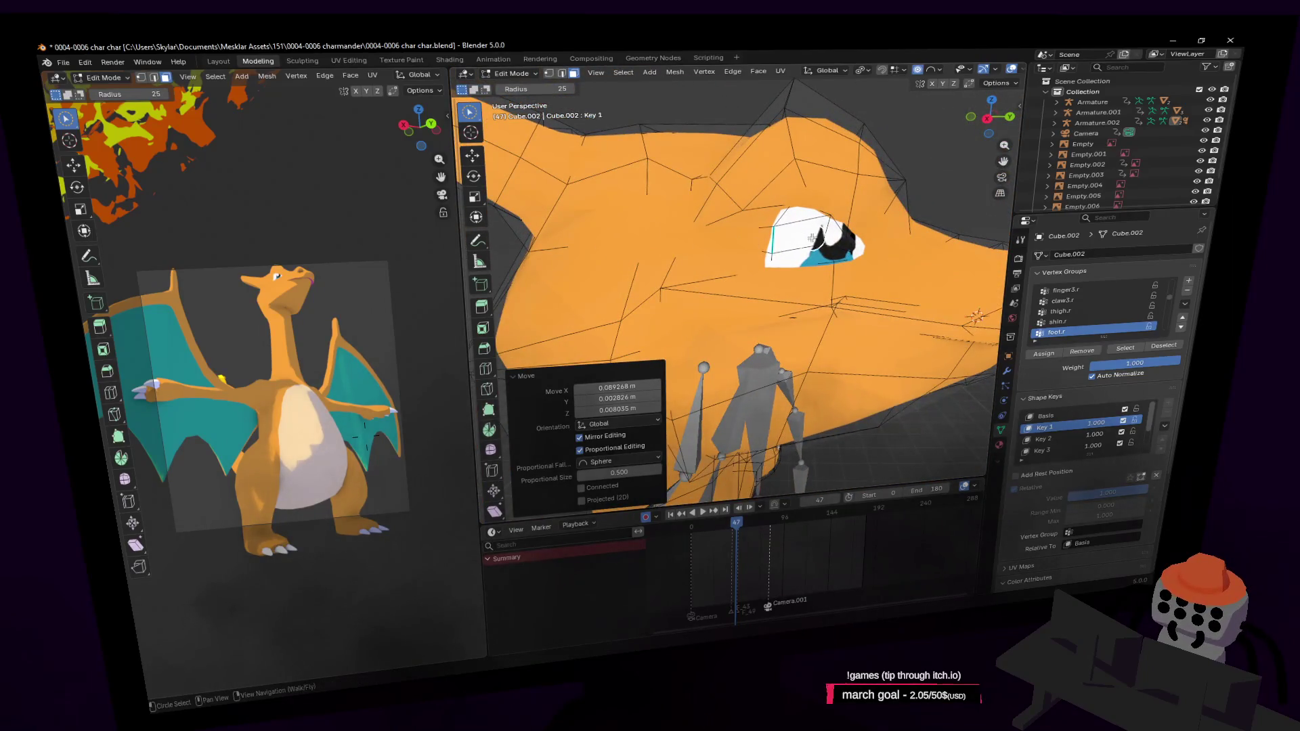
key("shift+grave")
key("s")
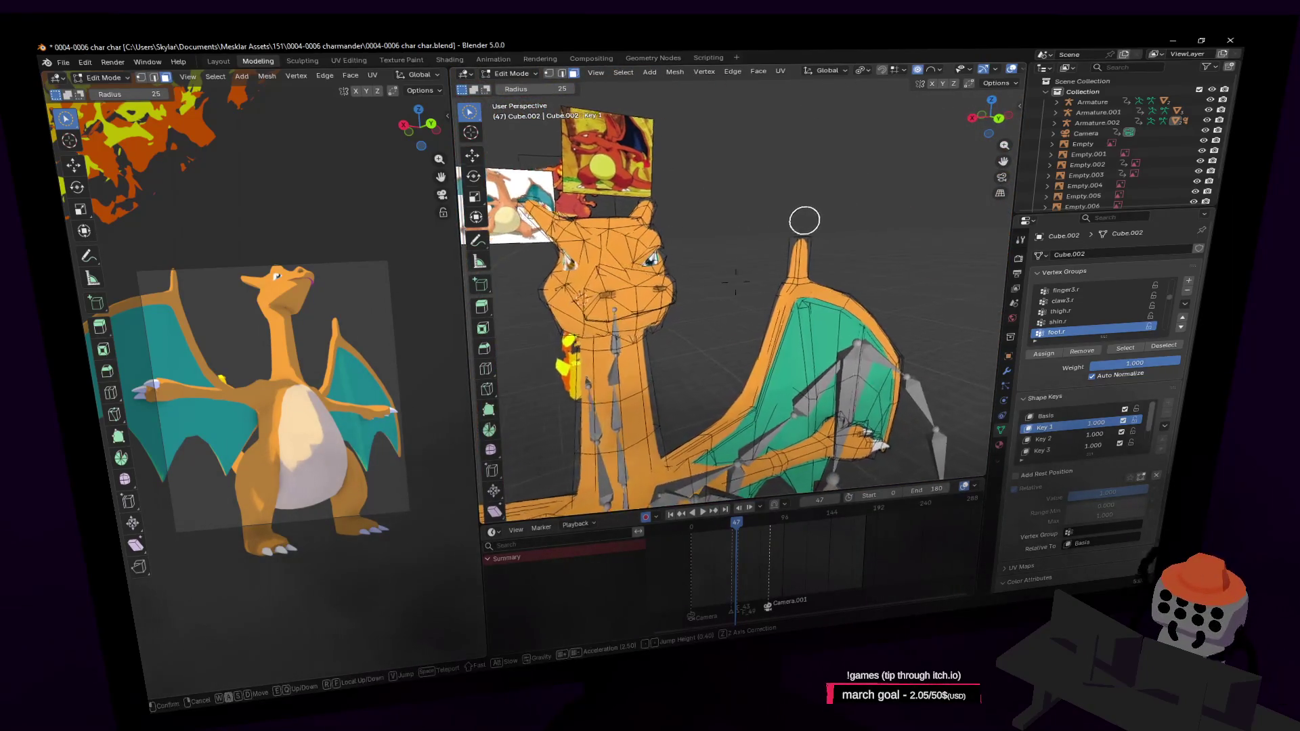
left_click(798, 219)
key("r")
key("z")
key("Escape")
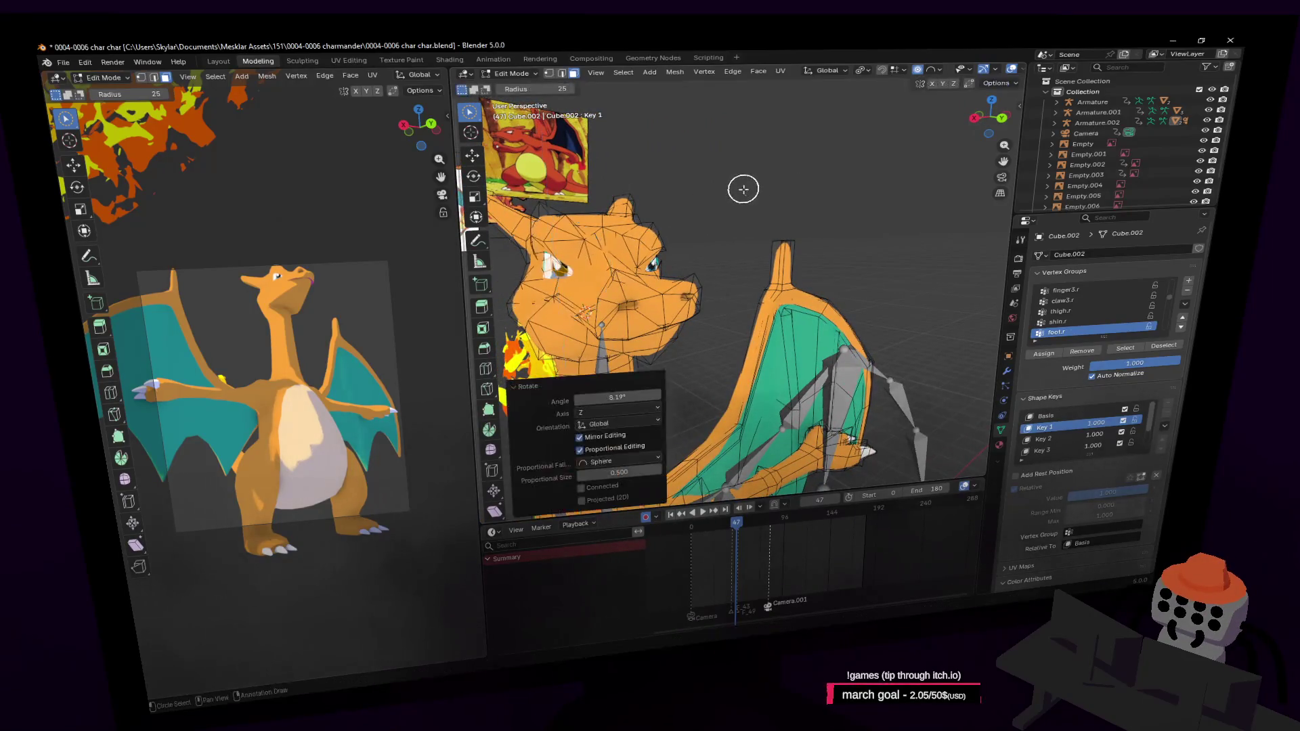
key("Tab")
key("shift+grave")
Step: Walk and orbit around the head, then scrub the Key 1 value to preview the revised mouth
key("w")
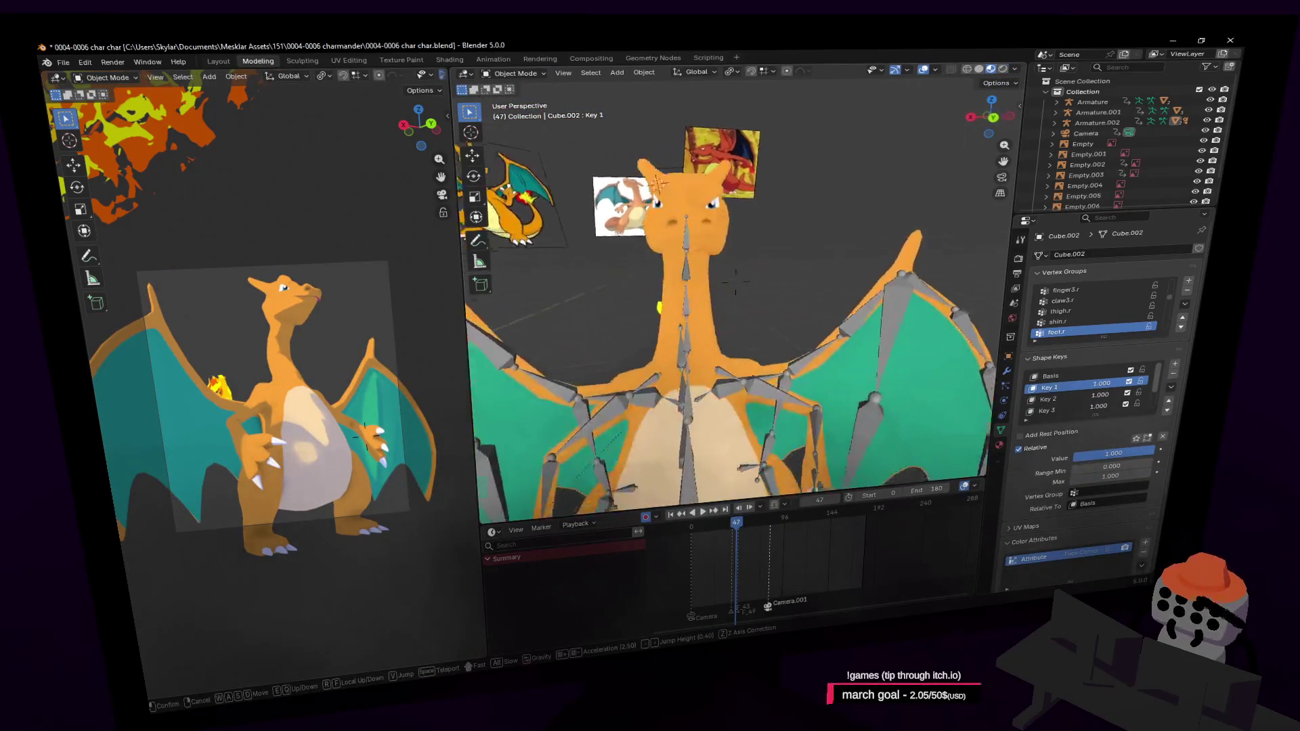
key("w")
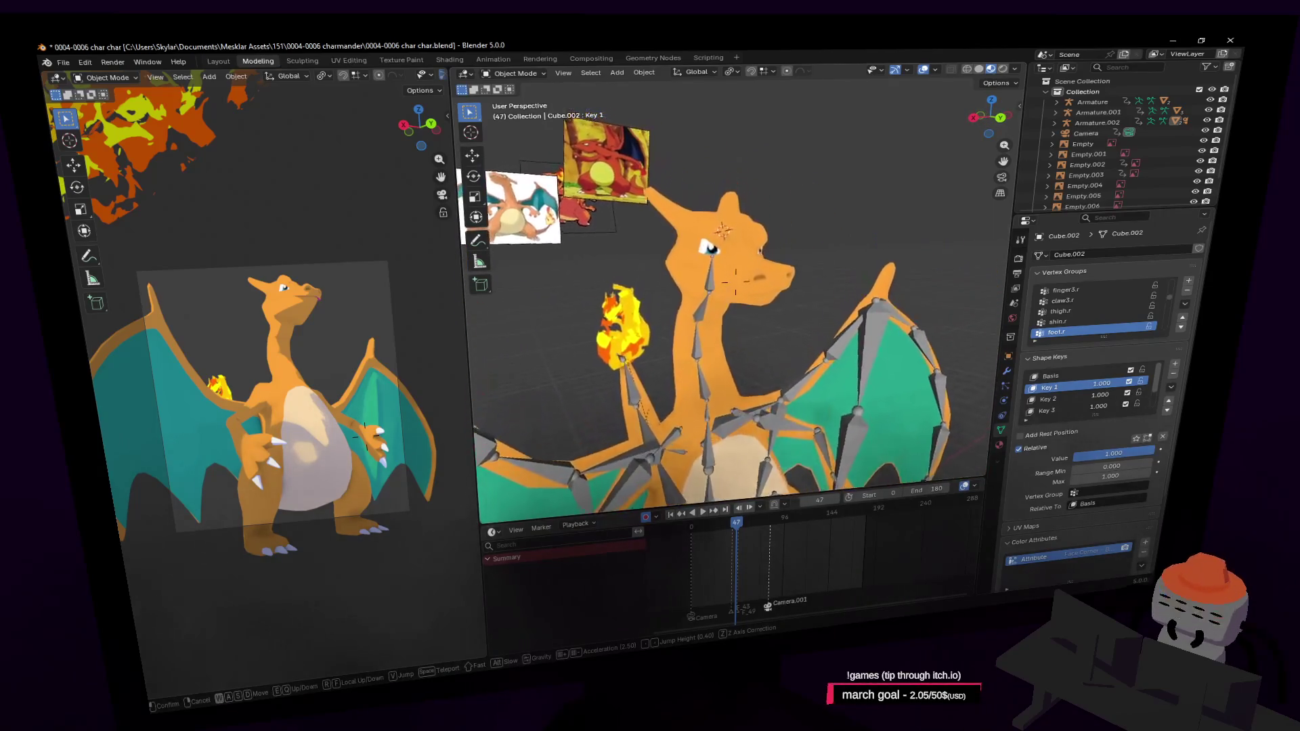
key("w")
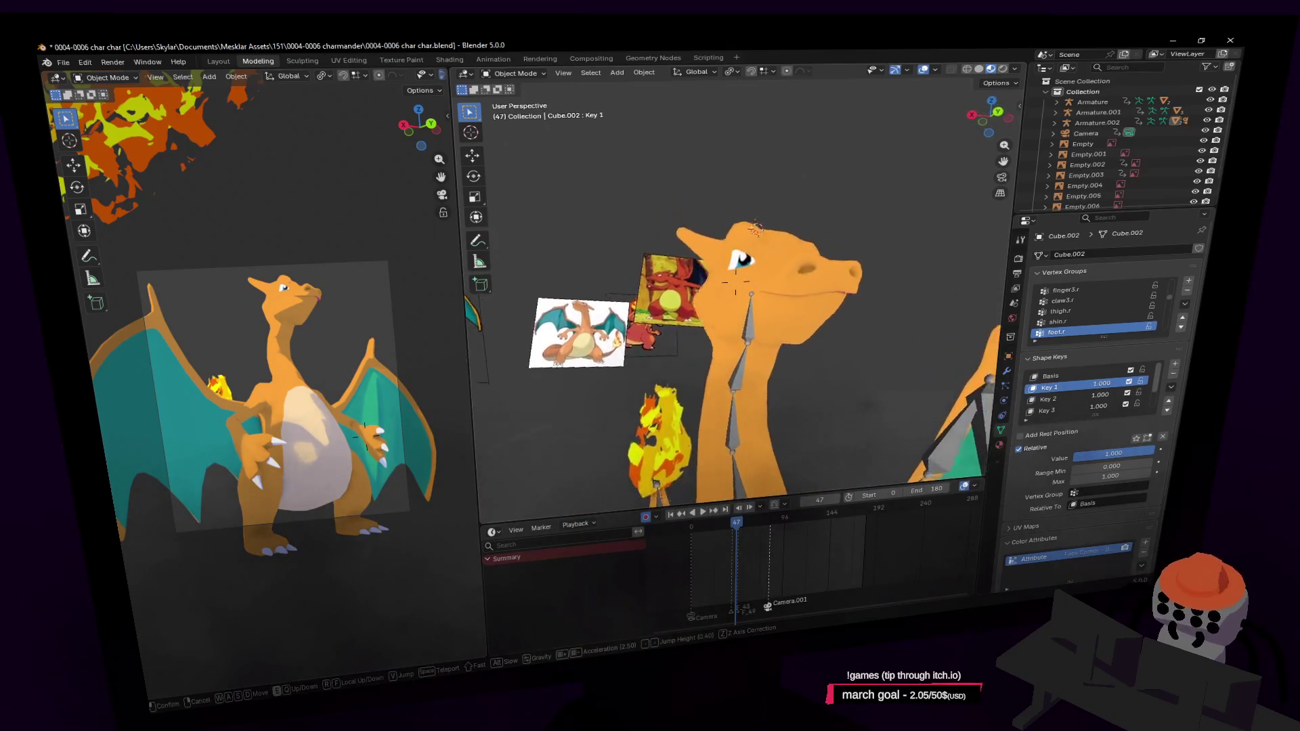
left_click(901, 310)
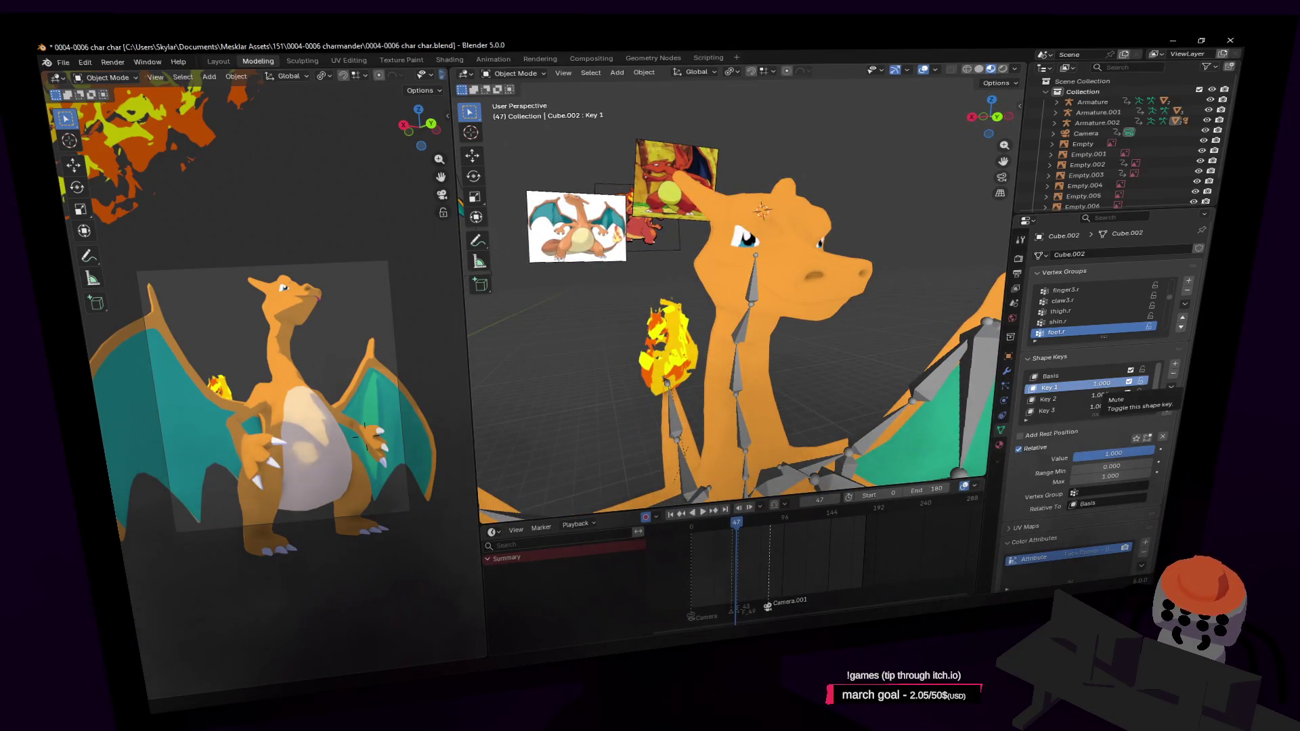
middle_click_drag(850, 212, 765, 476)
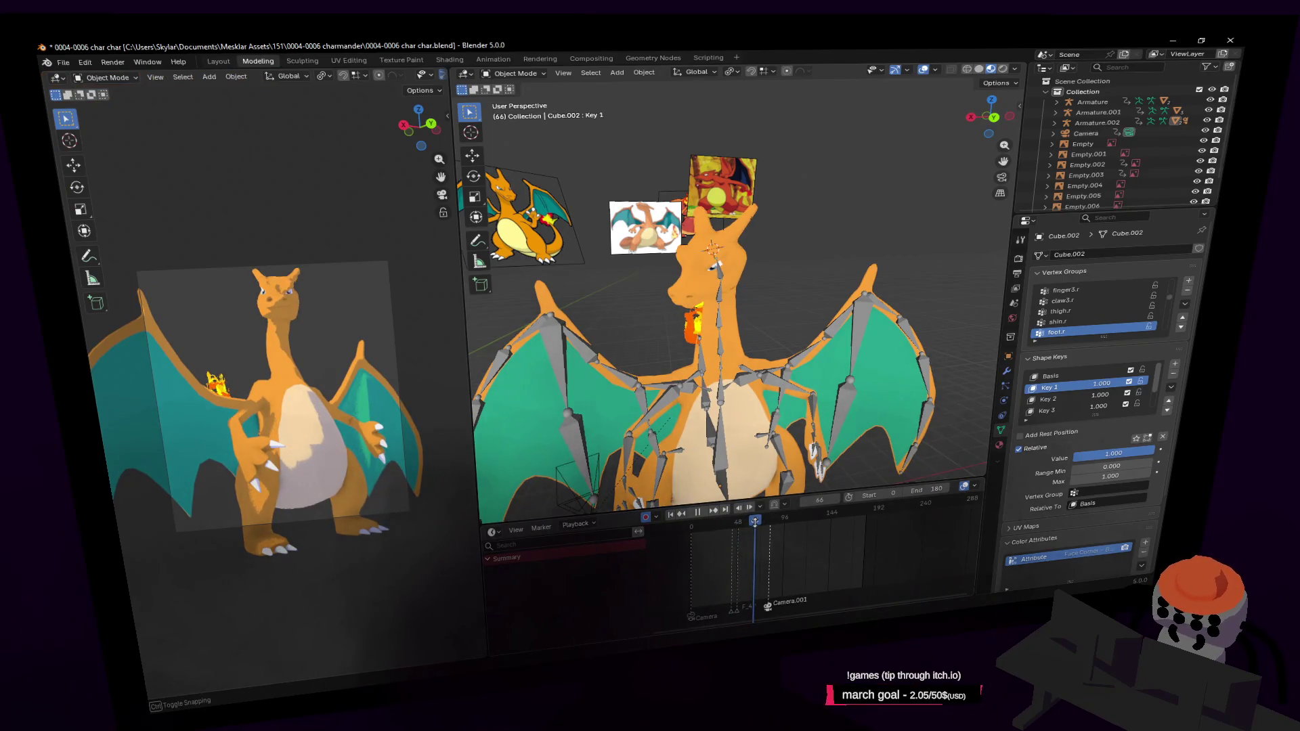
scroll(277, 283, "up", 2)
scroll(295, 280, "up", 1)
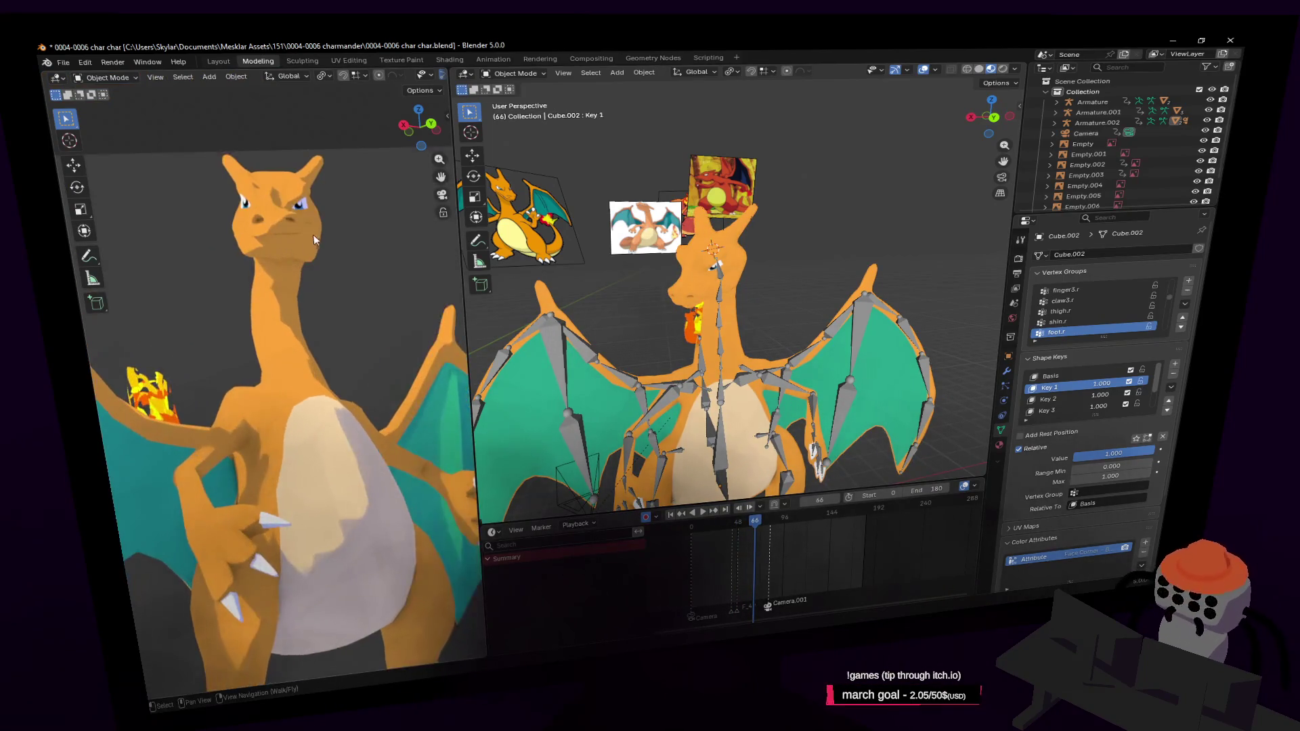
scroll(315, 275, "up", 1)
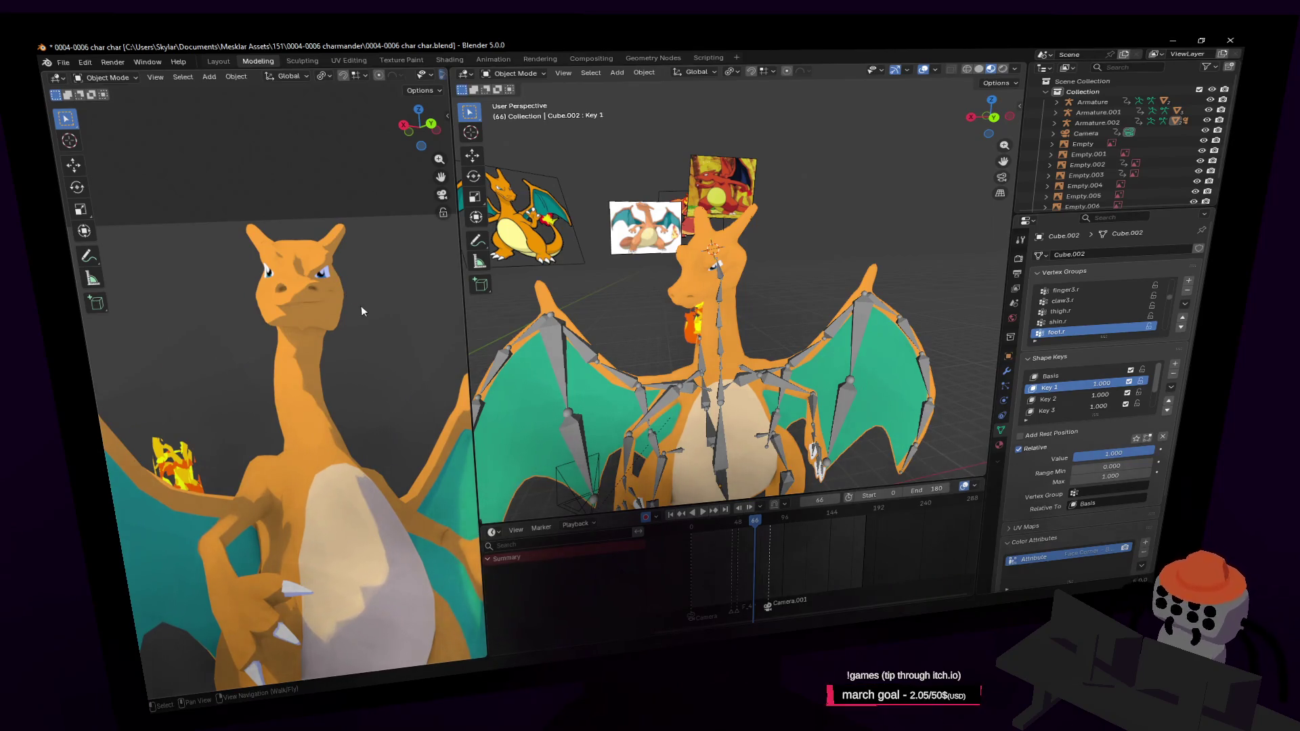
middle_click_drag(361, 306, 367, 324)
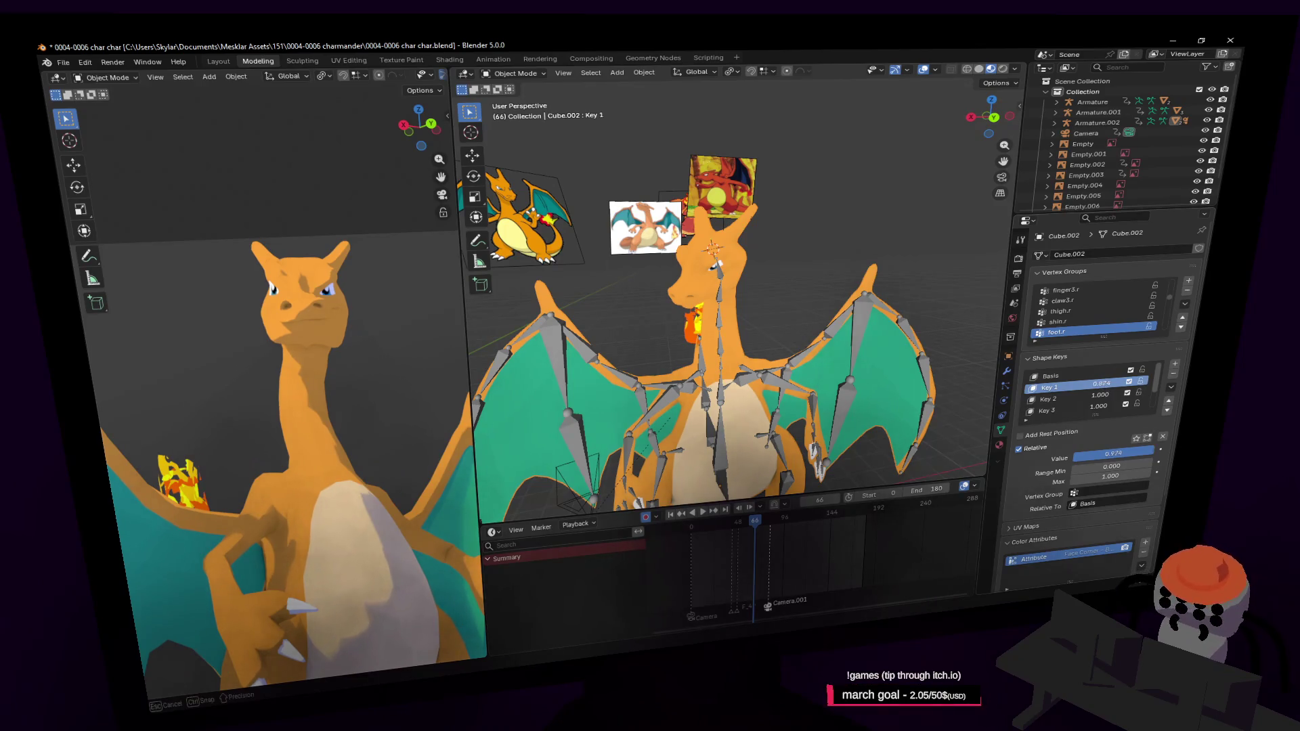
mouse_move(1102, 385)
left_mouse_down()
mouse_move(1061, 386)
mouse_move(1148, 387)
mouse_move(1061, 387)
mouse_move(1133, 387)
left_mouse_up()
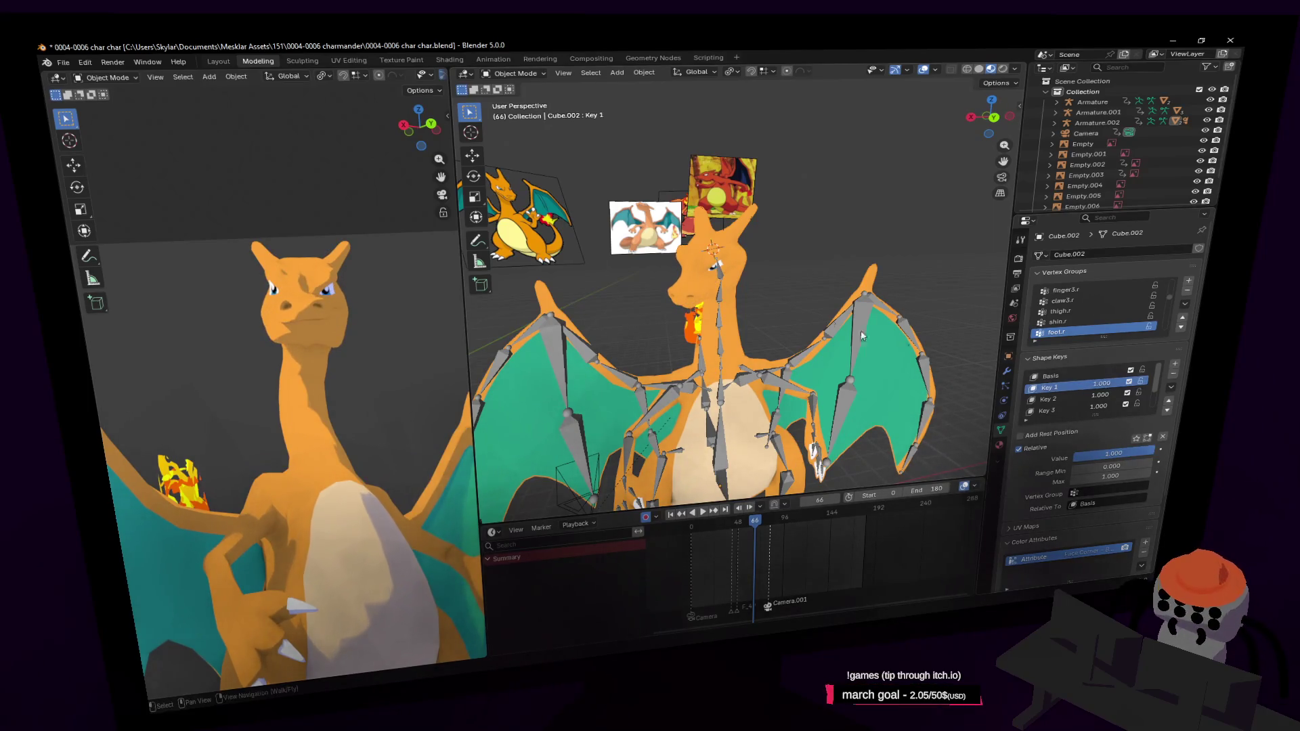
Step: Enter Pose Mode on the Charizard armature with the head bone selected, cancelling a first trial rotation
left_click(722, 270)
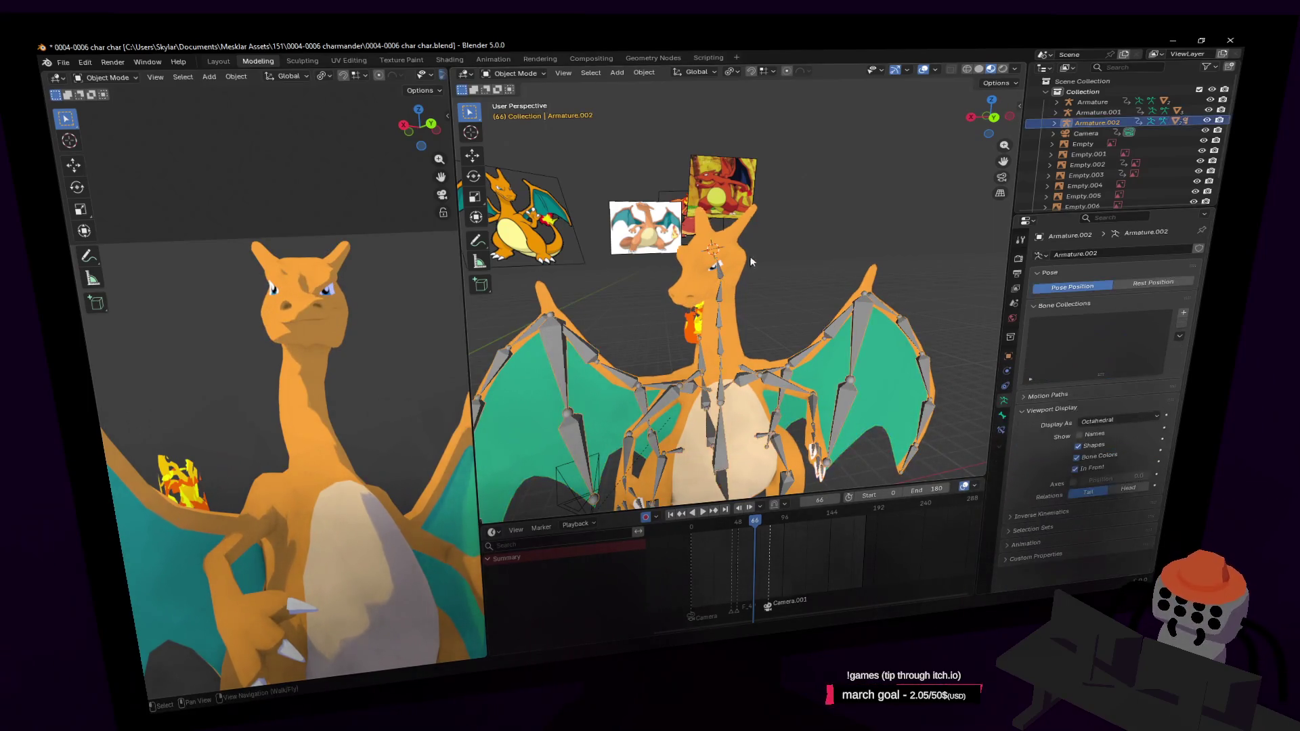
left_click(529, 75)
left_click(518, 114)
left_click(717, 267)
key("r")
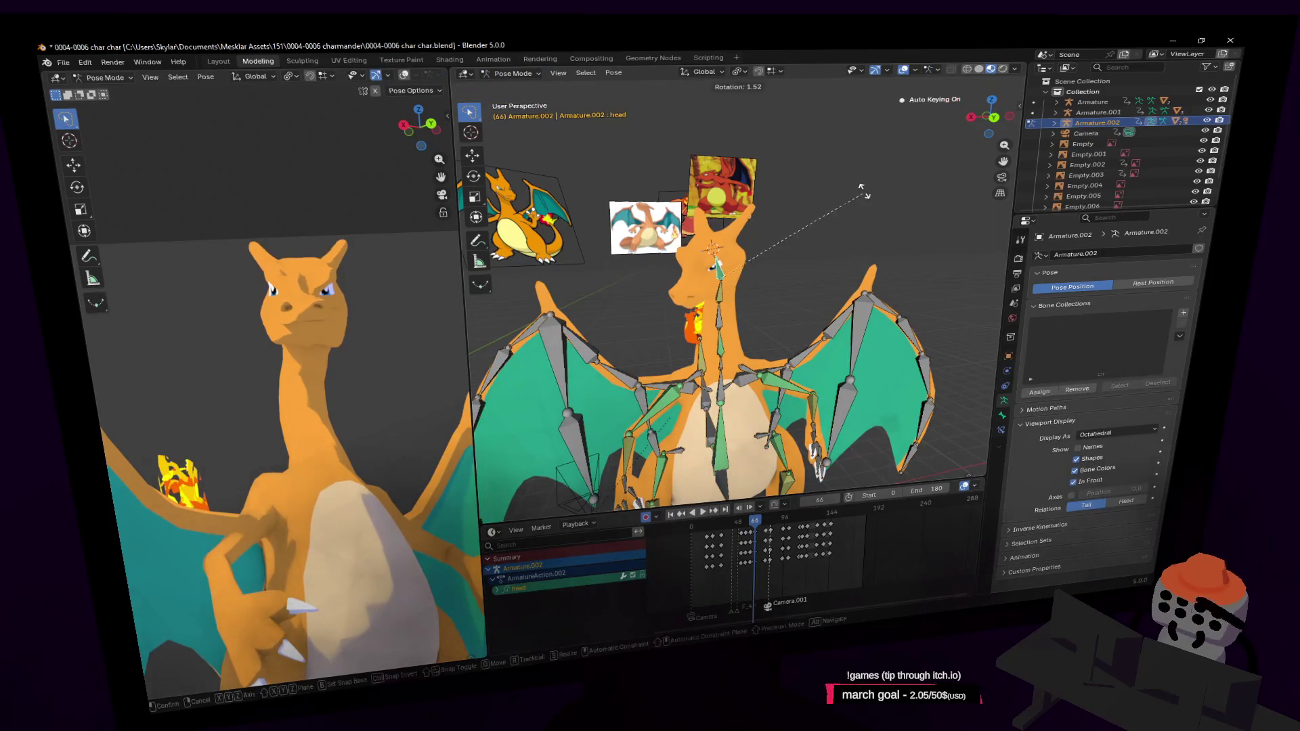
key("z")
key("Escape")
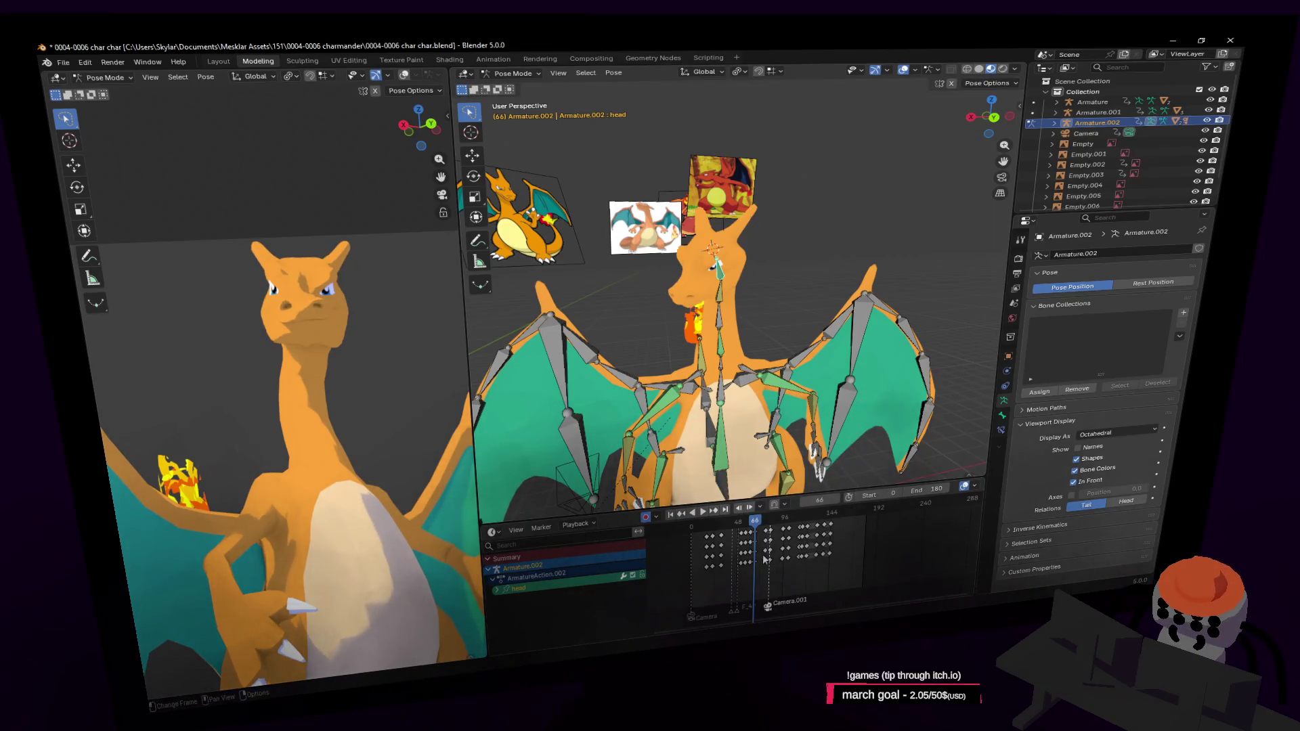
scroll(765, 556, "up", 2)
scroll(772, 552, "up", 1)
scroll(777, 548, "up", 1)
scroll(785, 544, "up", 1)
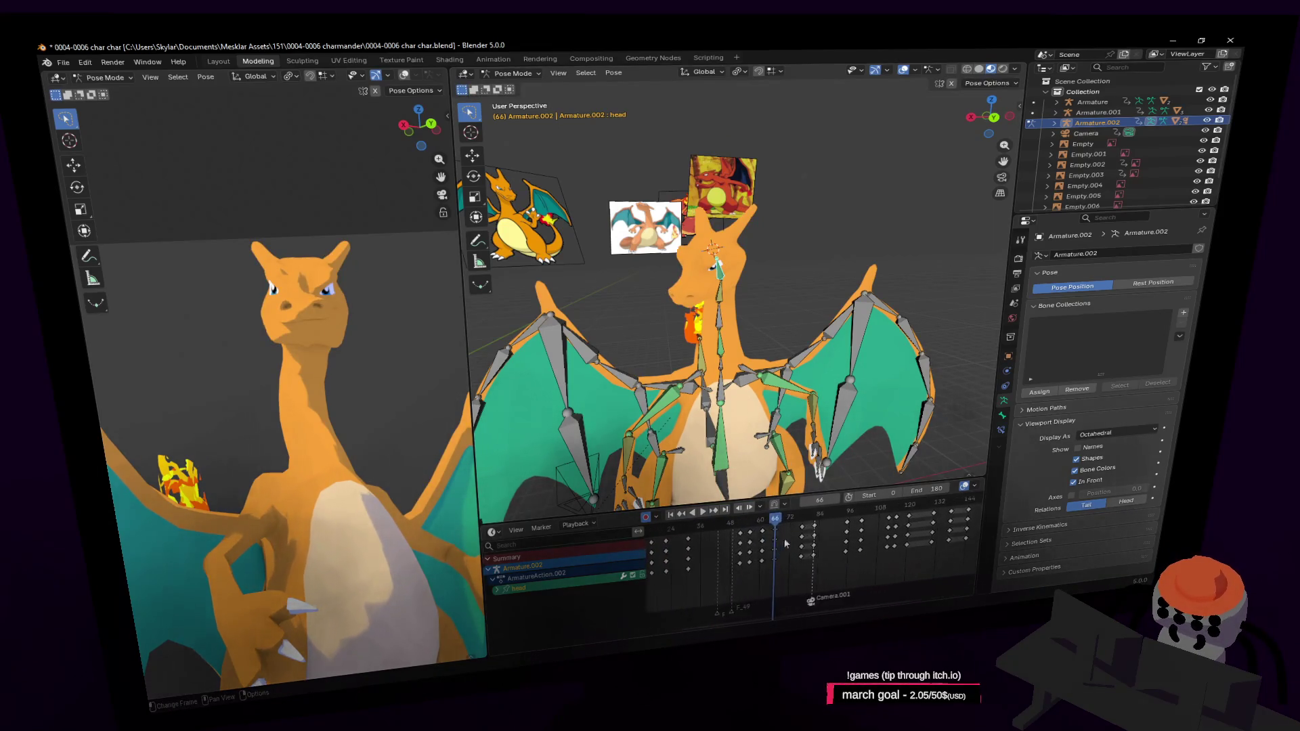
Step: At frame 62, rotate the head bone about 9.6° around Z so auto-keying records the new pose
left_click_drag(784, 543, 760, 548)
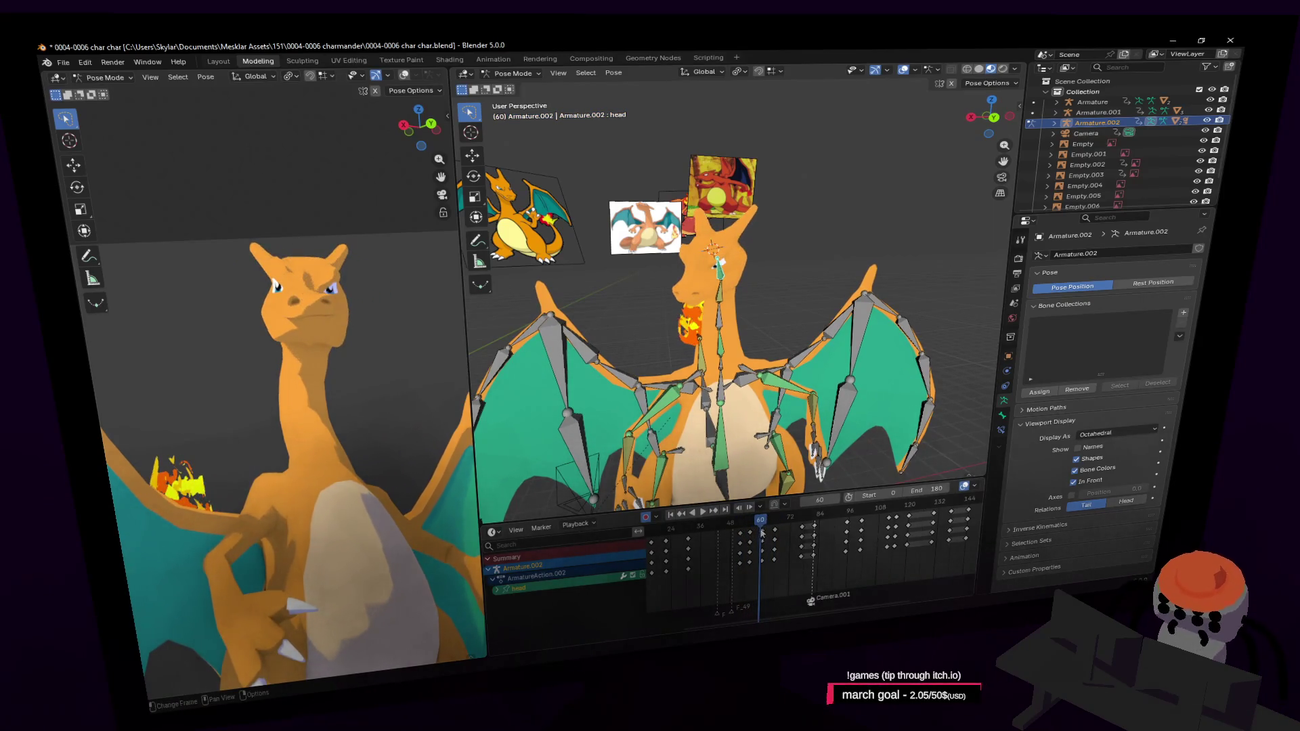
left_click_drag(761, 549, 768, 530)
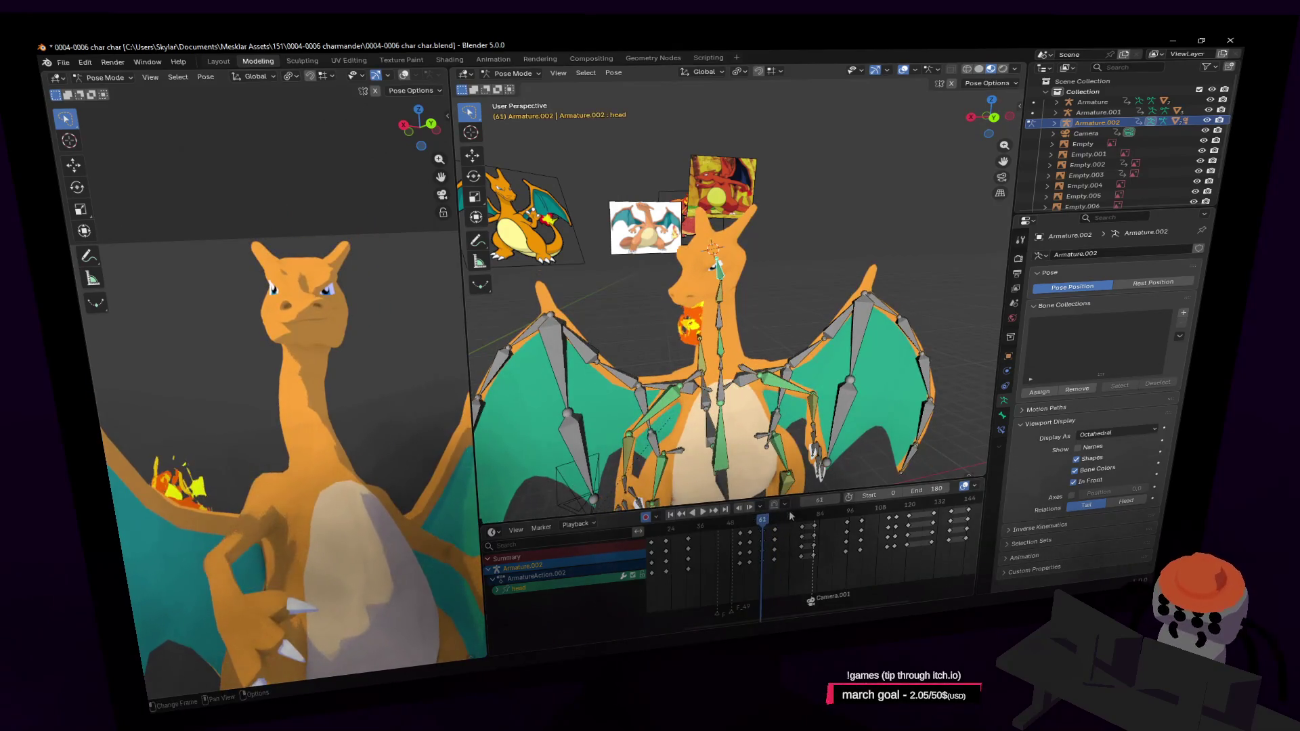
key("shift+grave")
key("w")
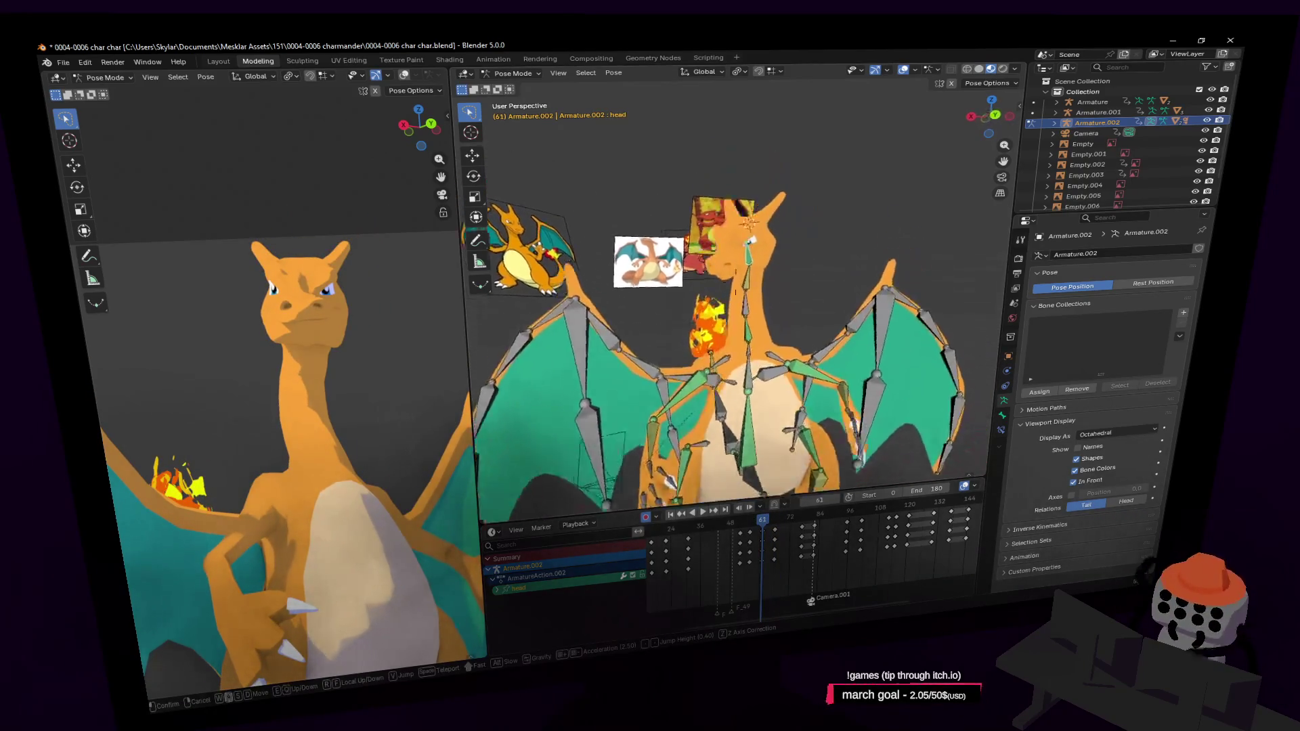
key("w")
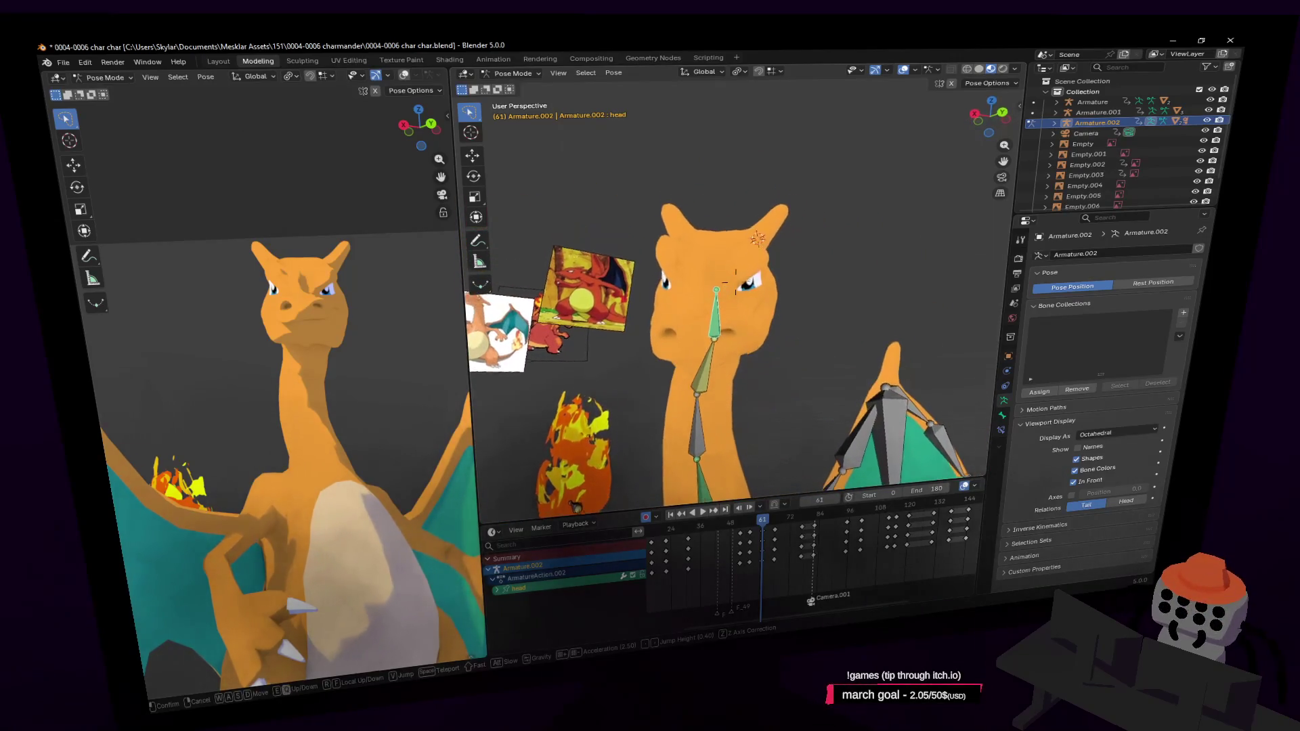
left_click(872, 218)
key("r")
key("z")
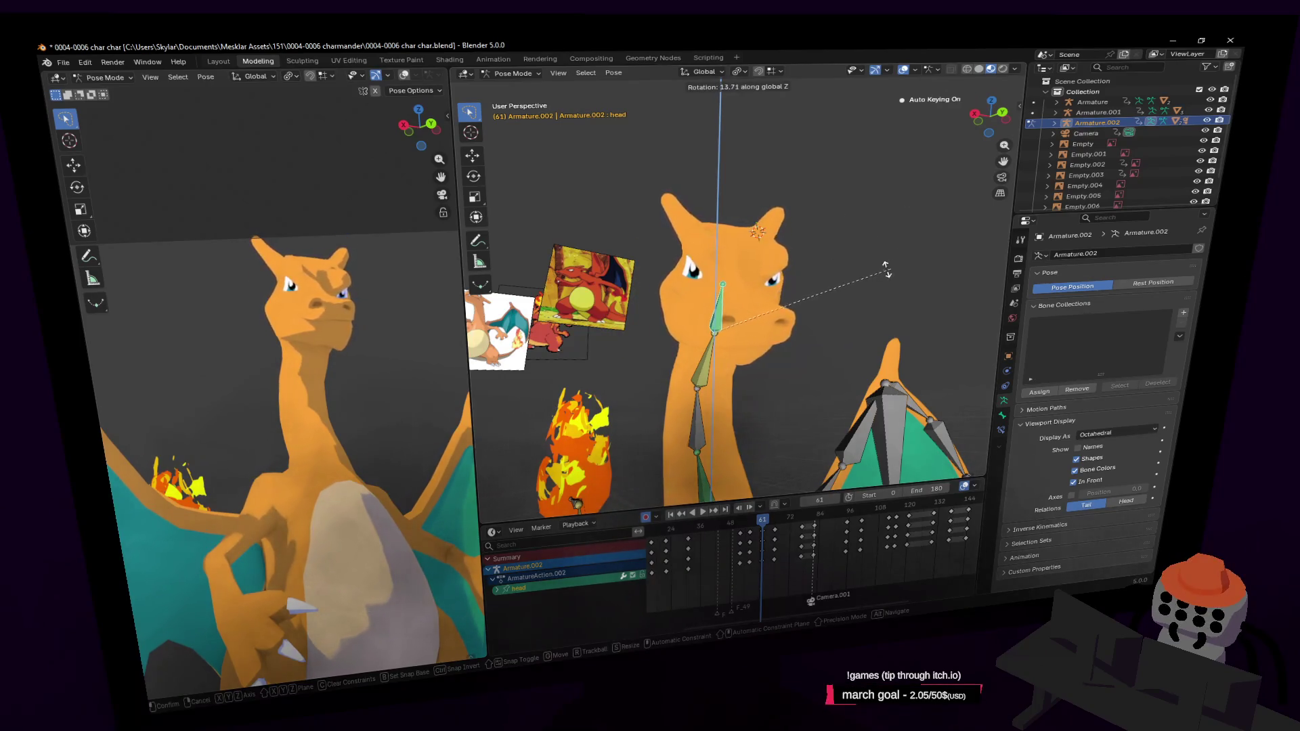
left_click(799, 292)
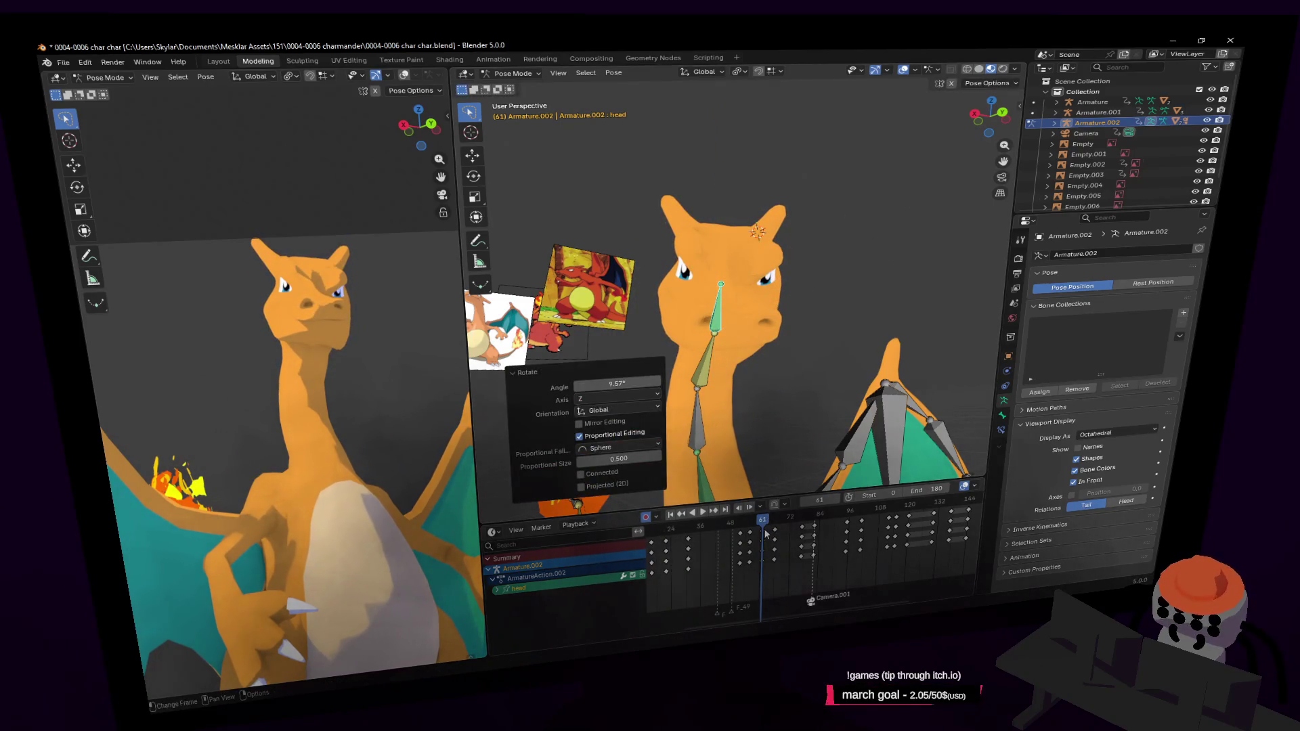
Step: Preview the head turn, then duplicate the head keyframes and shift the copies later in the Dope Sheet
left_click(764, 540)
key("space")
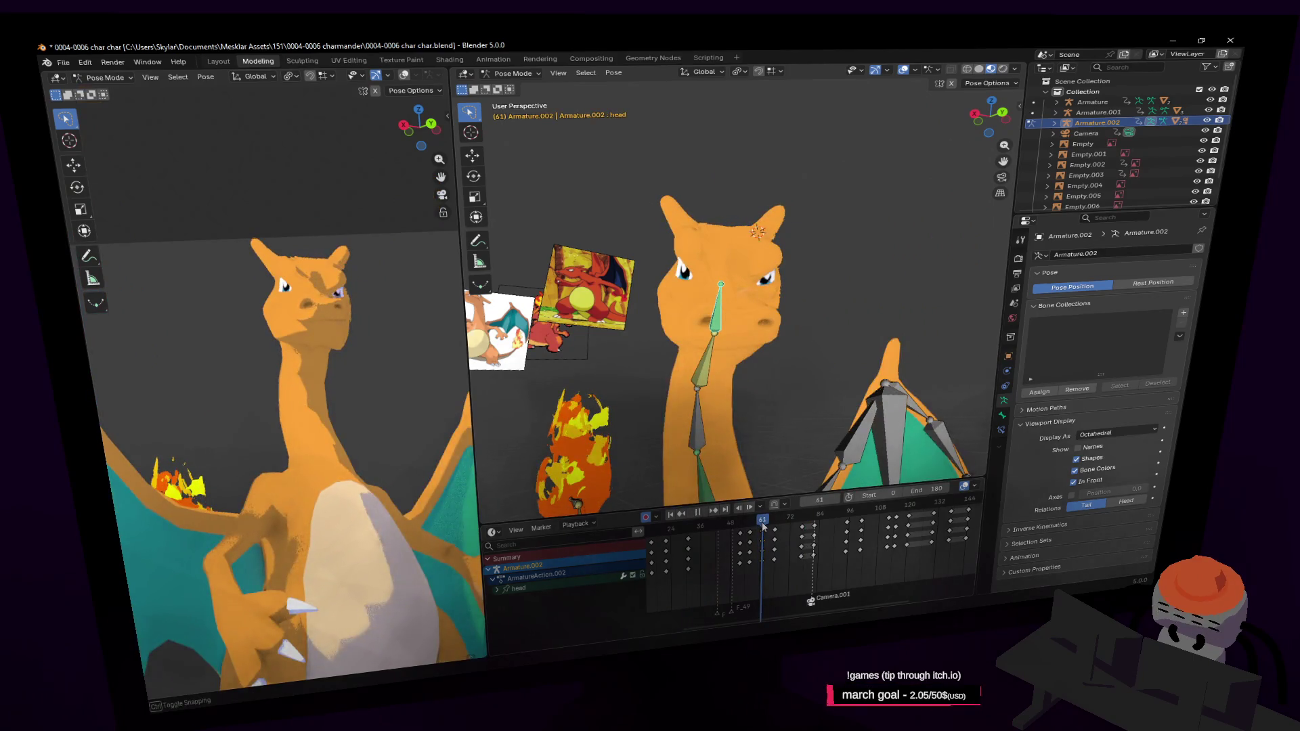
key("space")
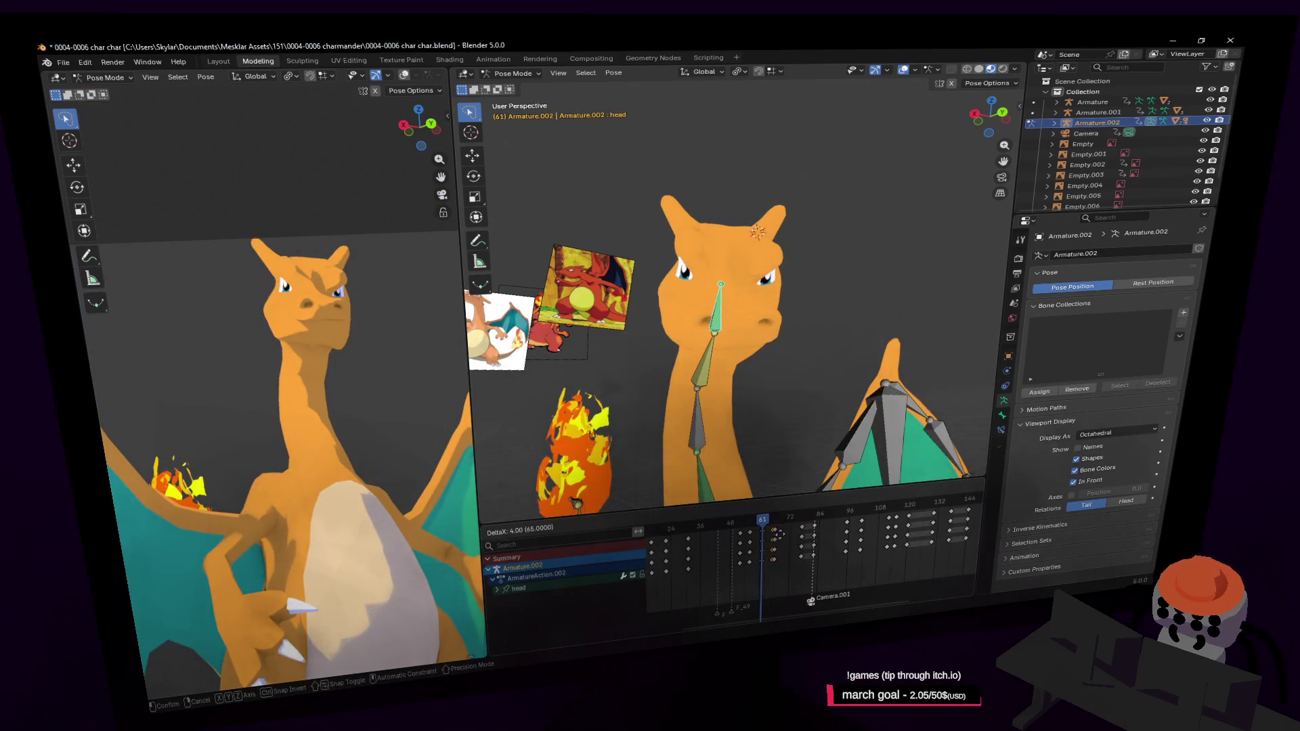
left_click(772, 532)
key("space")
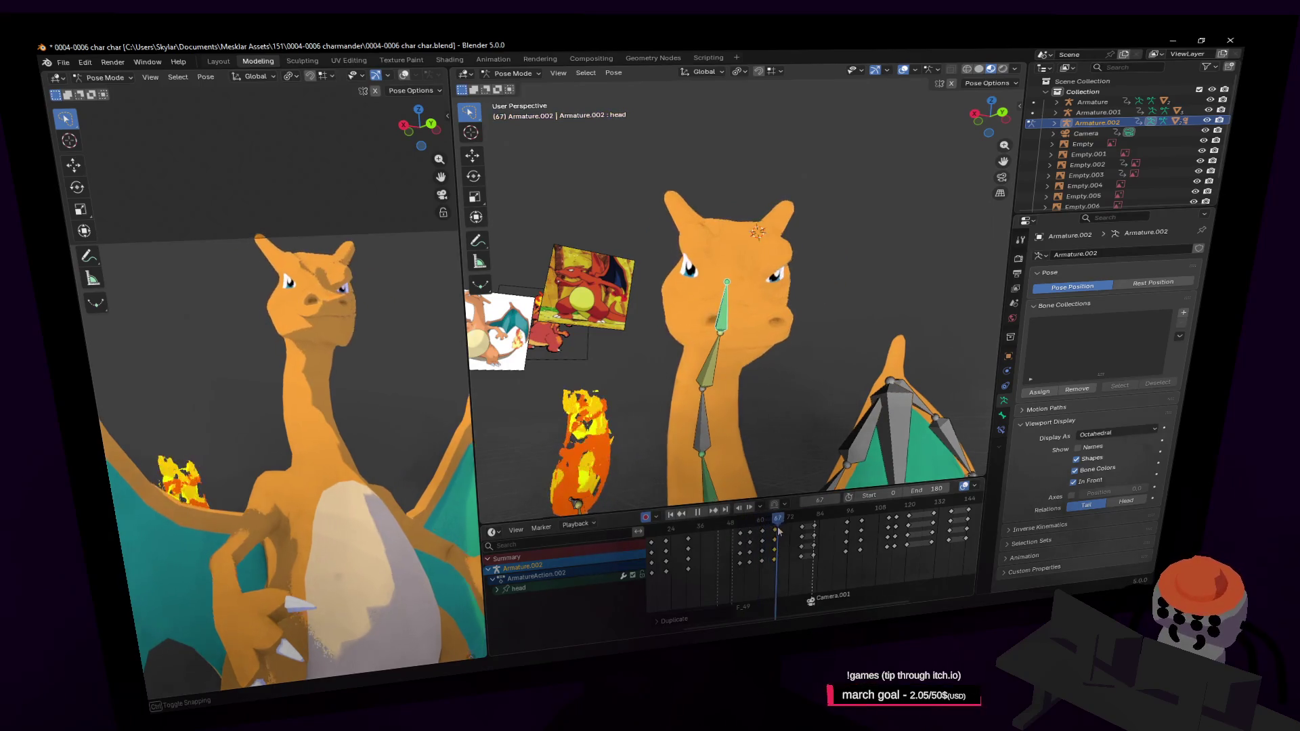
key("space")
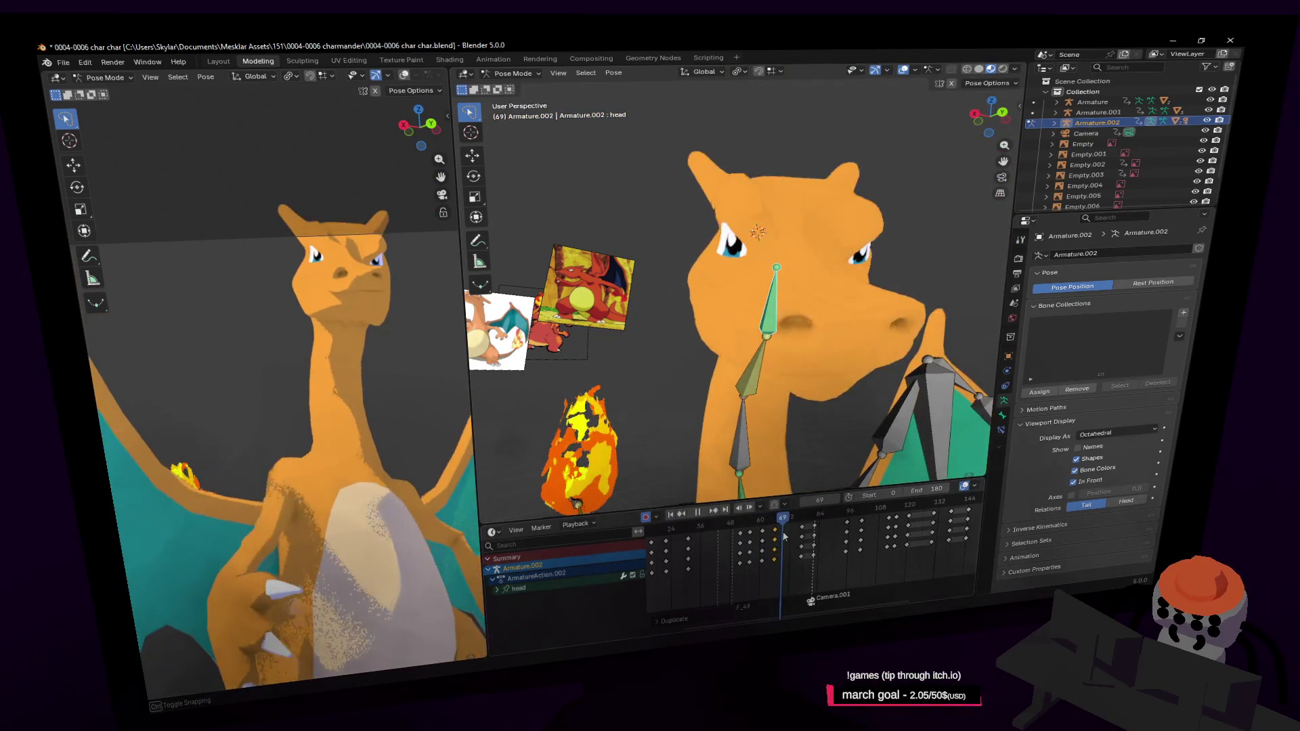
key("space")
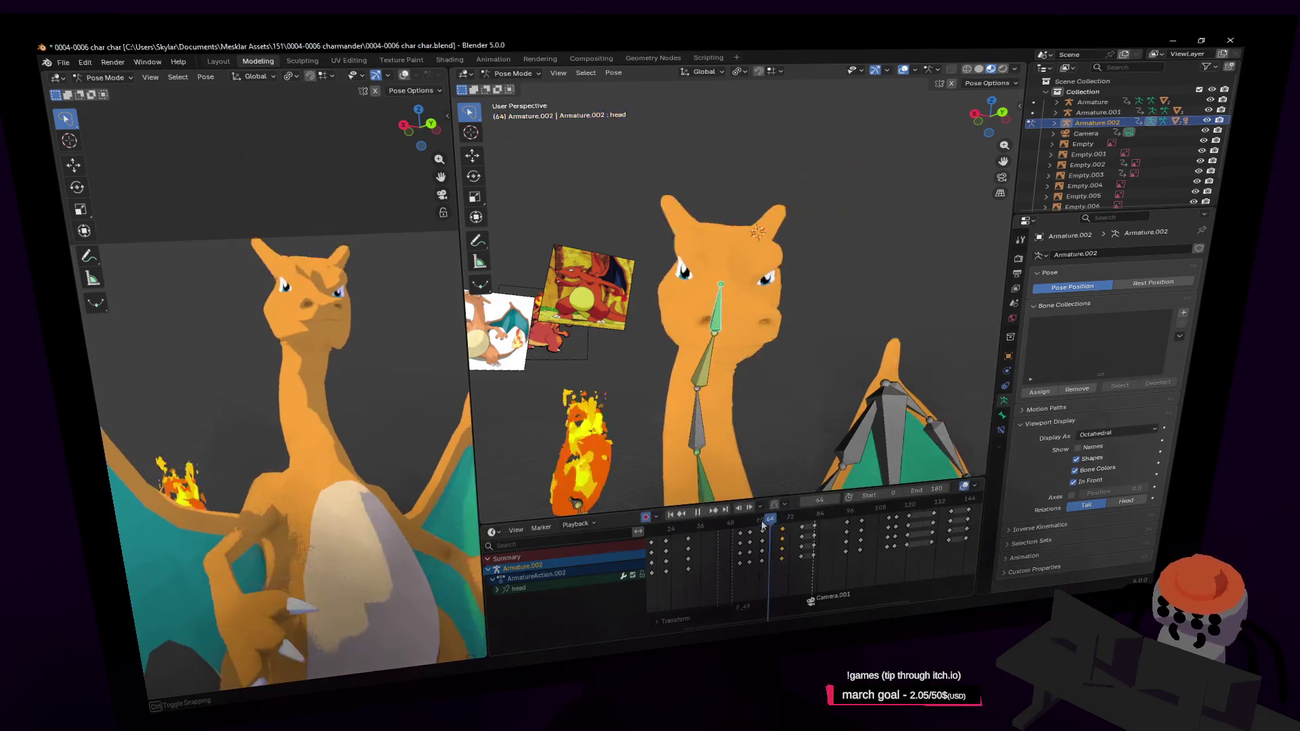
mouse_move(776, 535)
left_mouse_down()
mouse_move(783, 525)
mouse_move(765, 539)
left_mouse_up()
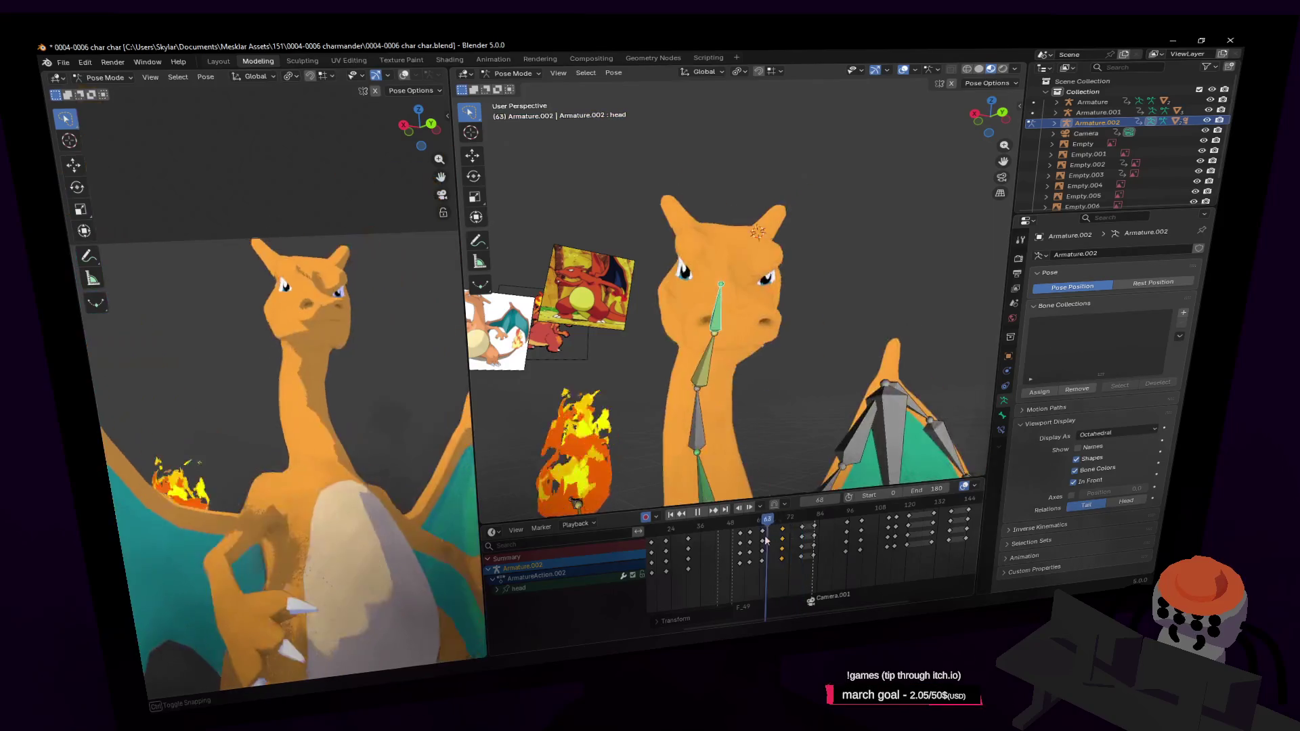
key("space")
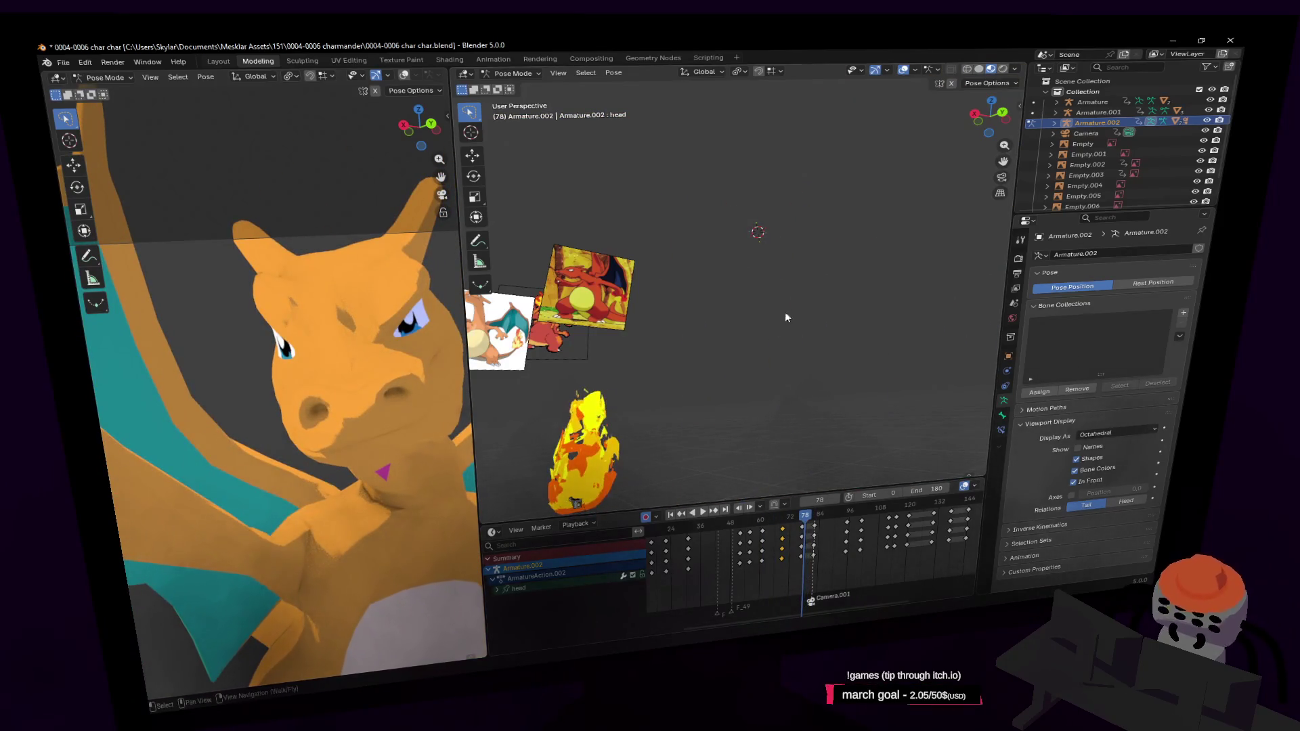
Step: Pull both viewports back so the whole Charizard rig is in view
key("shift+grave")
key("s")
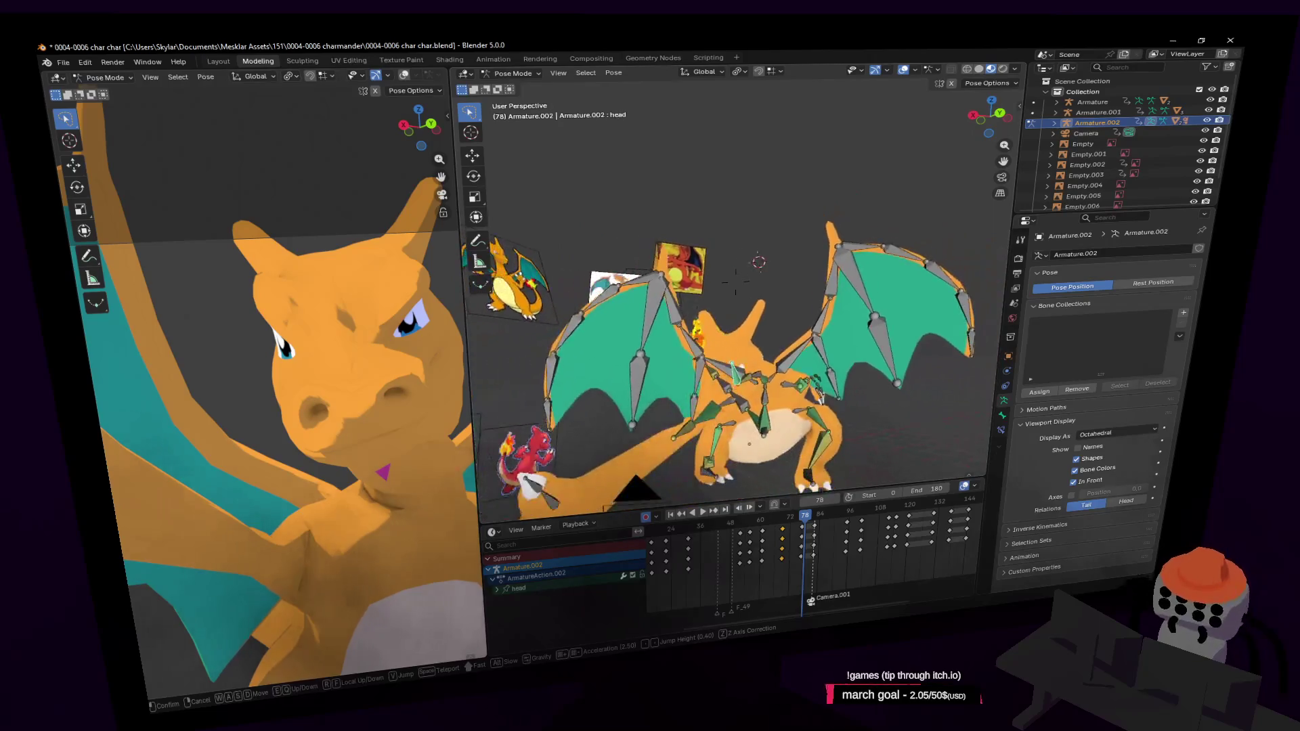
left_click(736, 288)
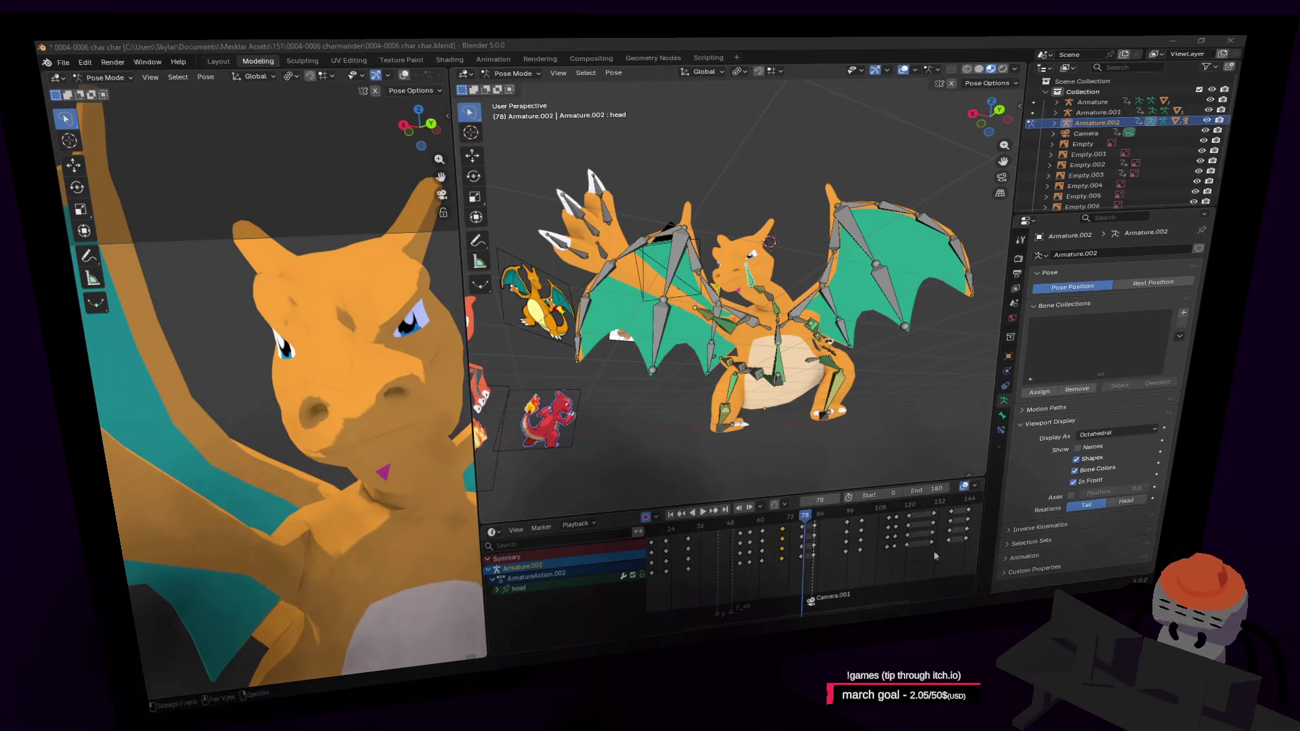
key("shift+grave")
key("s")
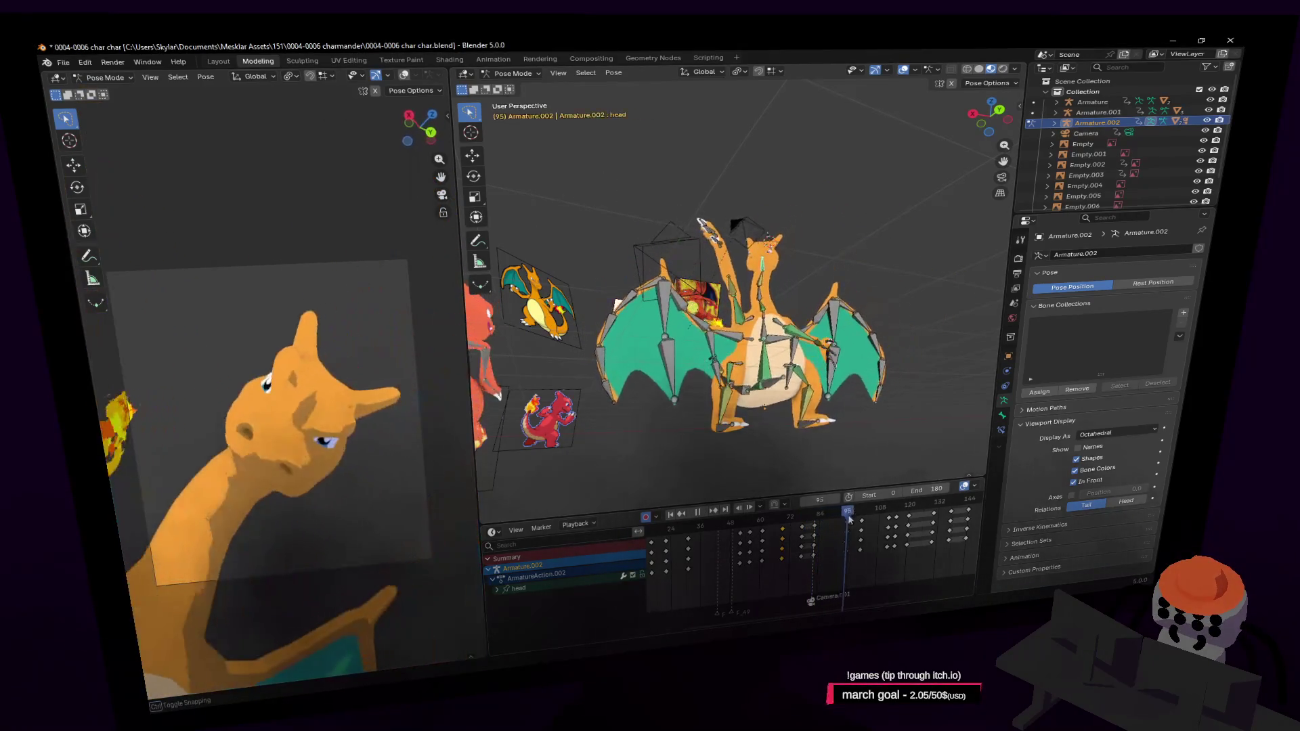
Step: Step through the head keyframes around frame 82, play the turn, then switch the armature to Object Mode
mouse_move(857, 521)
left_mouse_down()
mouse_move(873, 523)
mouse_move(822, 541)
left_mouse_up()
key("Down")
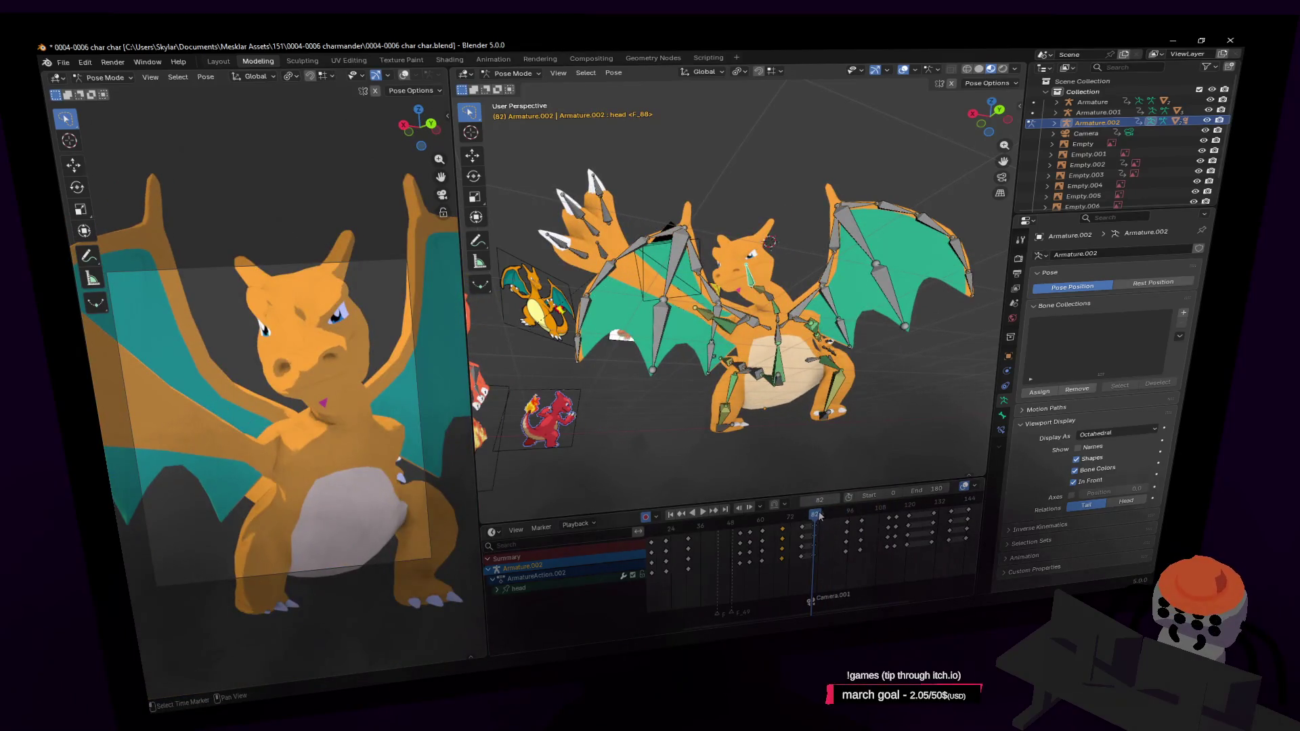
key("Down")
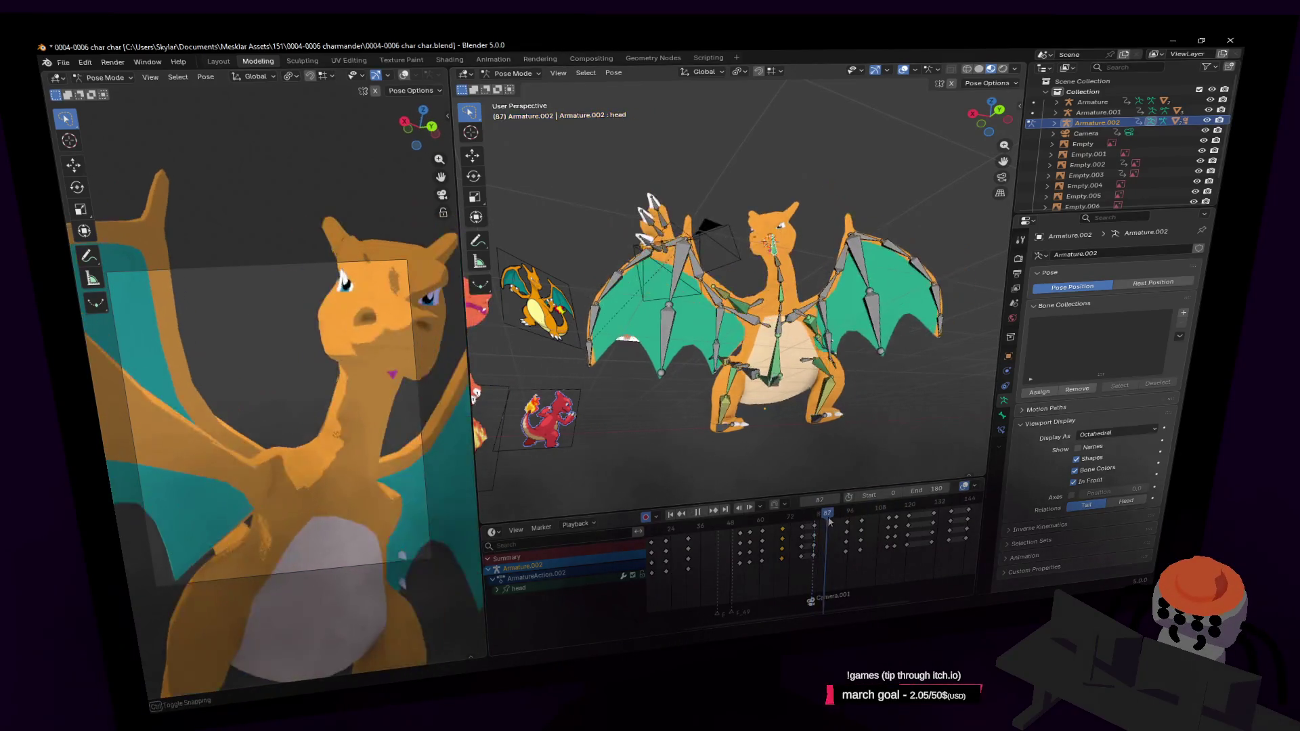
key("Up")
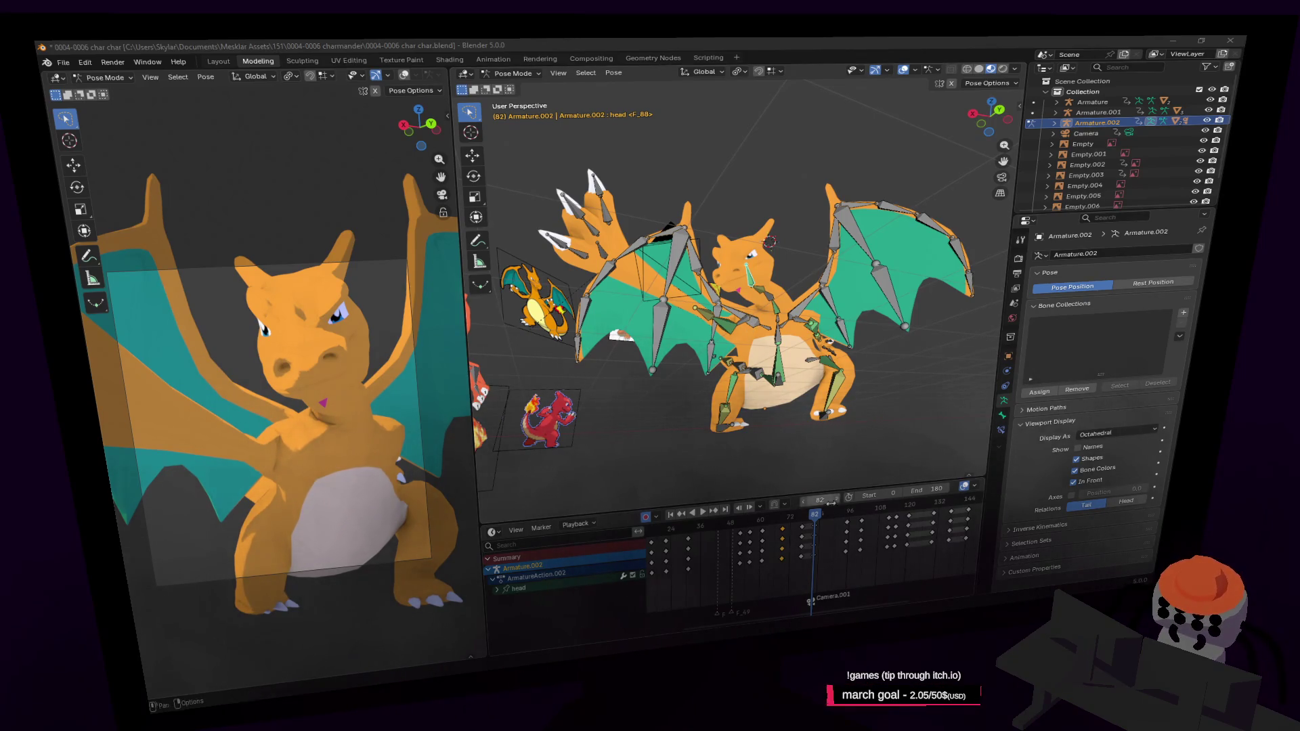
key("space")
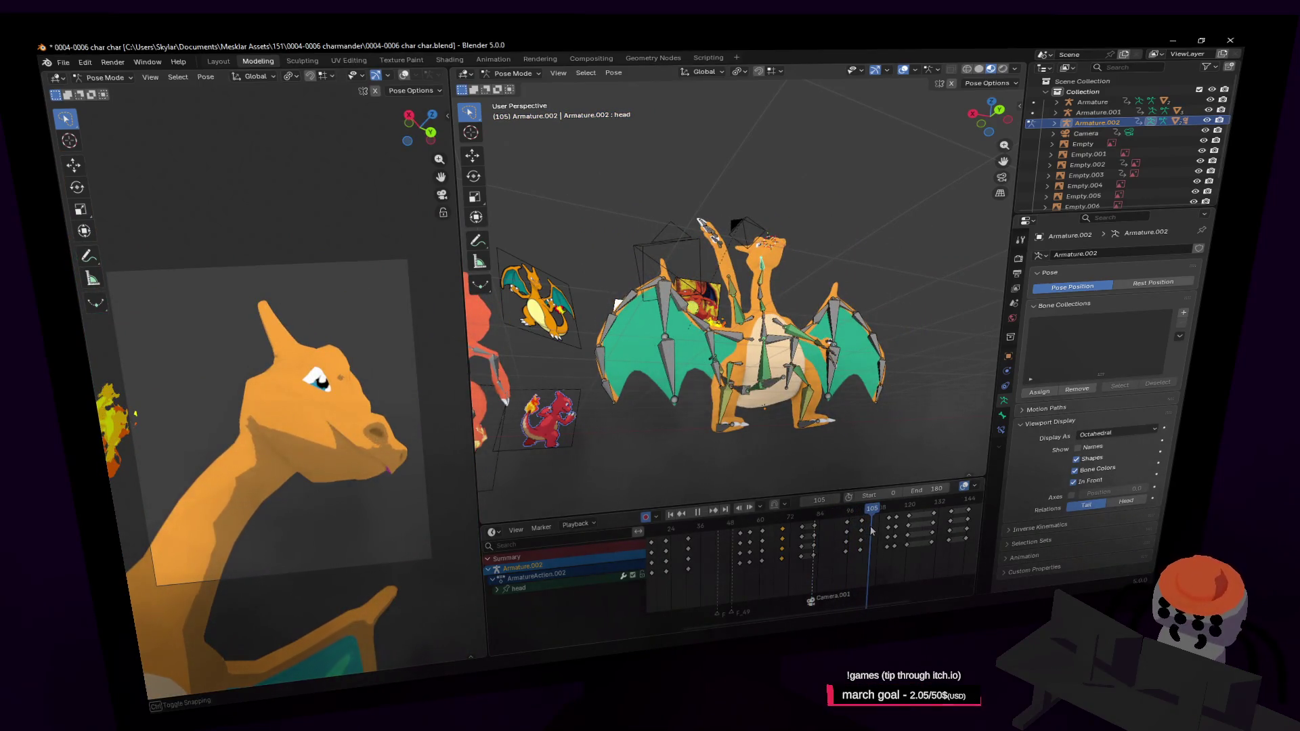
key("space")
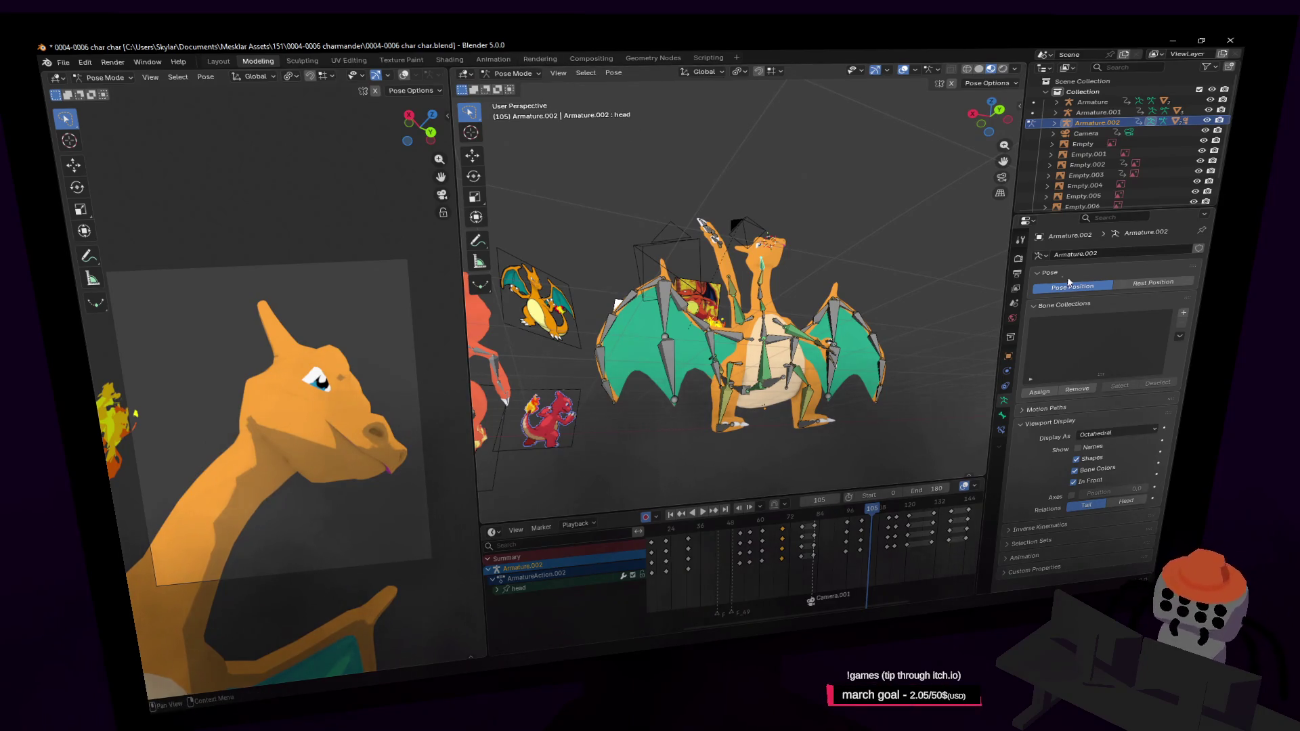
left_click(513, 73)
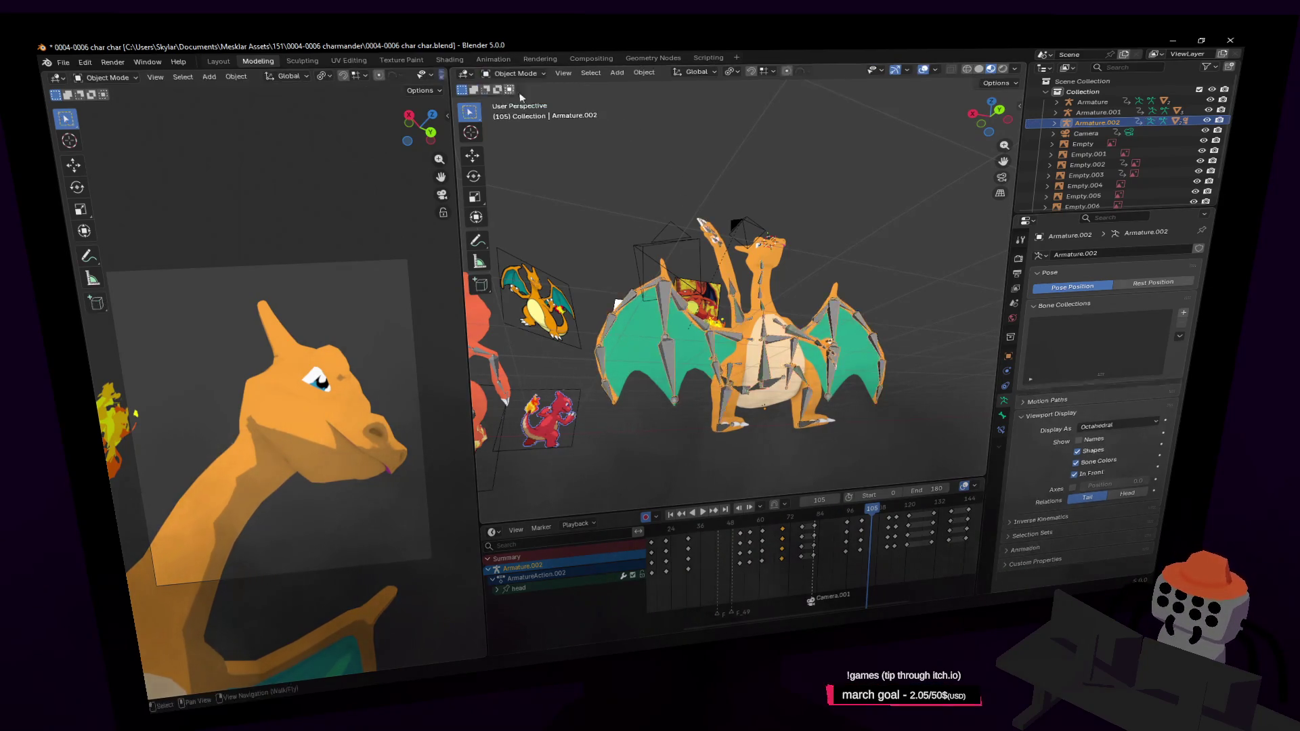
Step: Select the Charizard mesh and delete its spare shape keys Key 2, Key 4 and Key 5
key("shift+grave")
key("w")
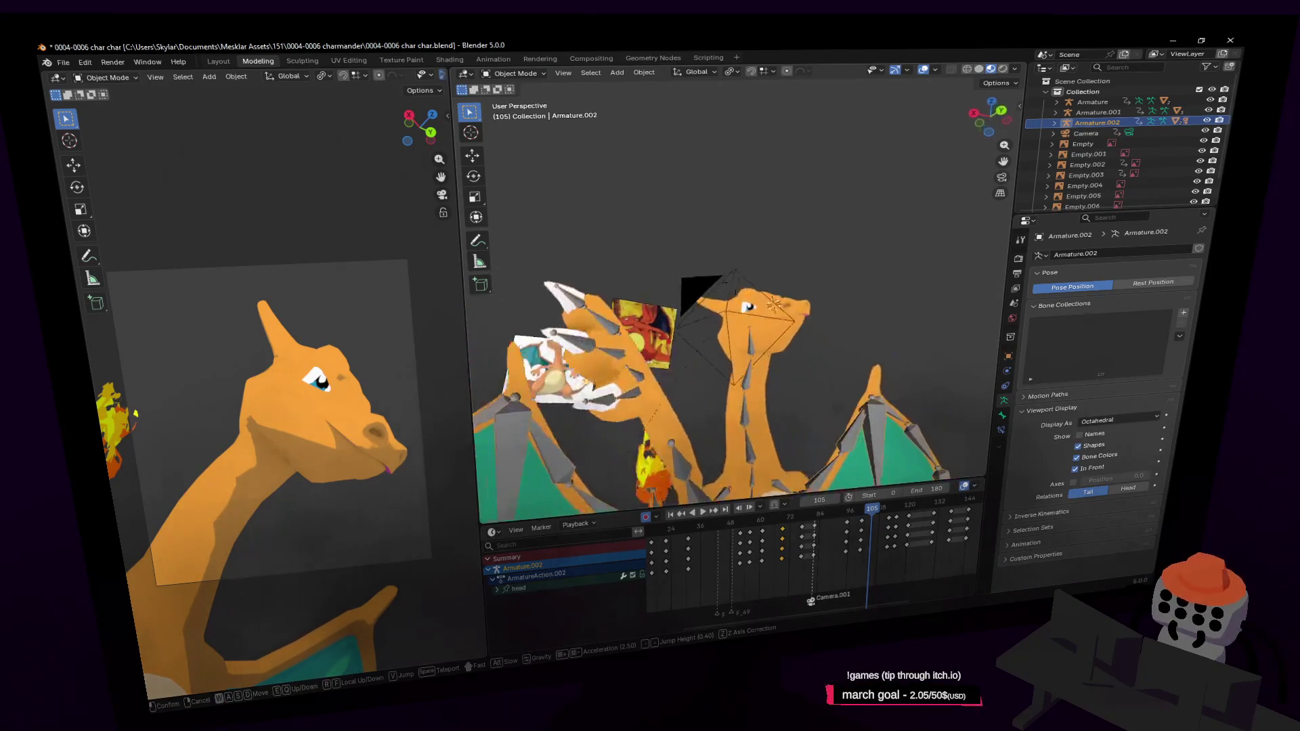
left_click(780, 359)
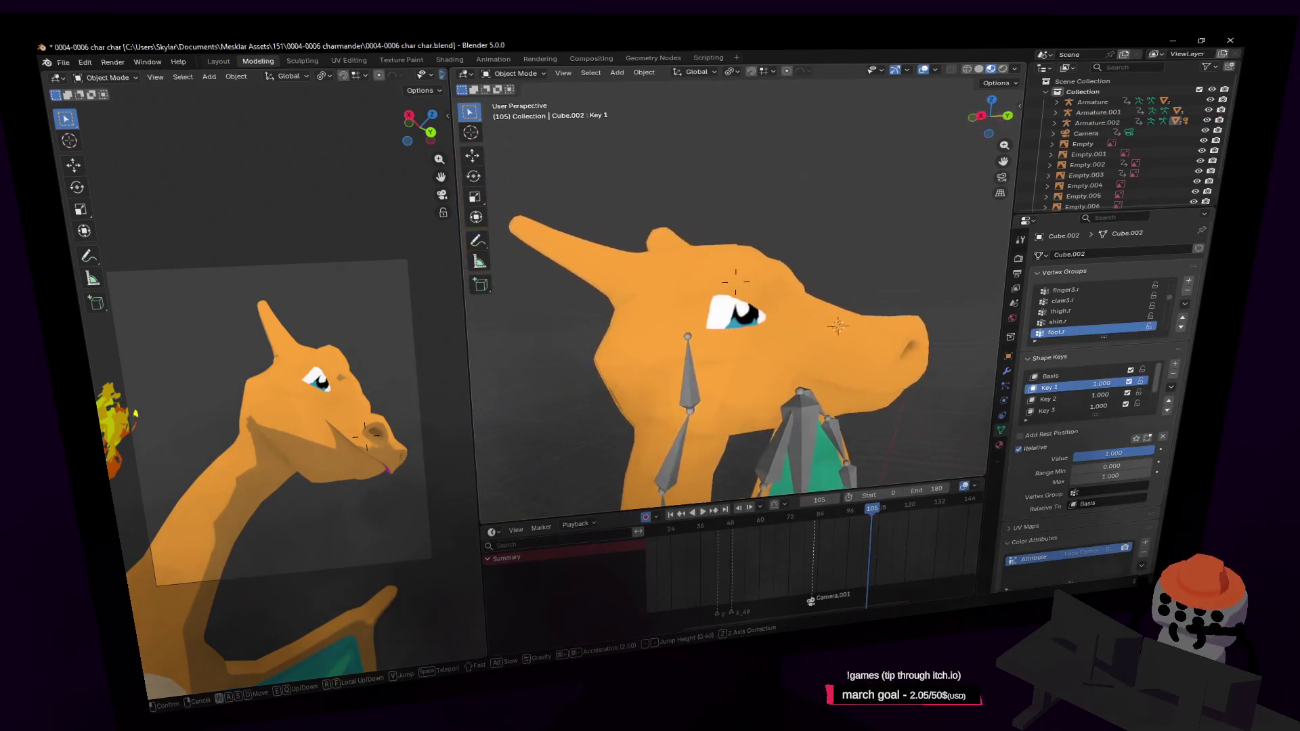
scroll(1114, 409, "down", 1, "ctrl")
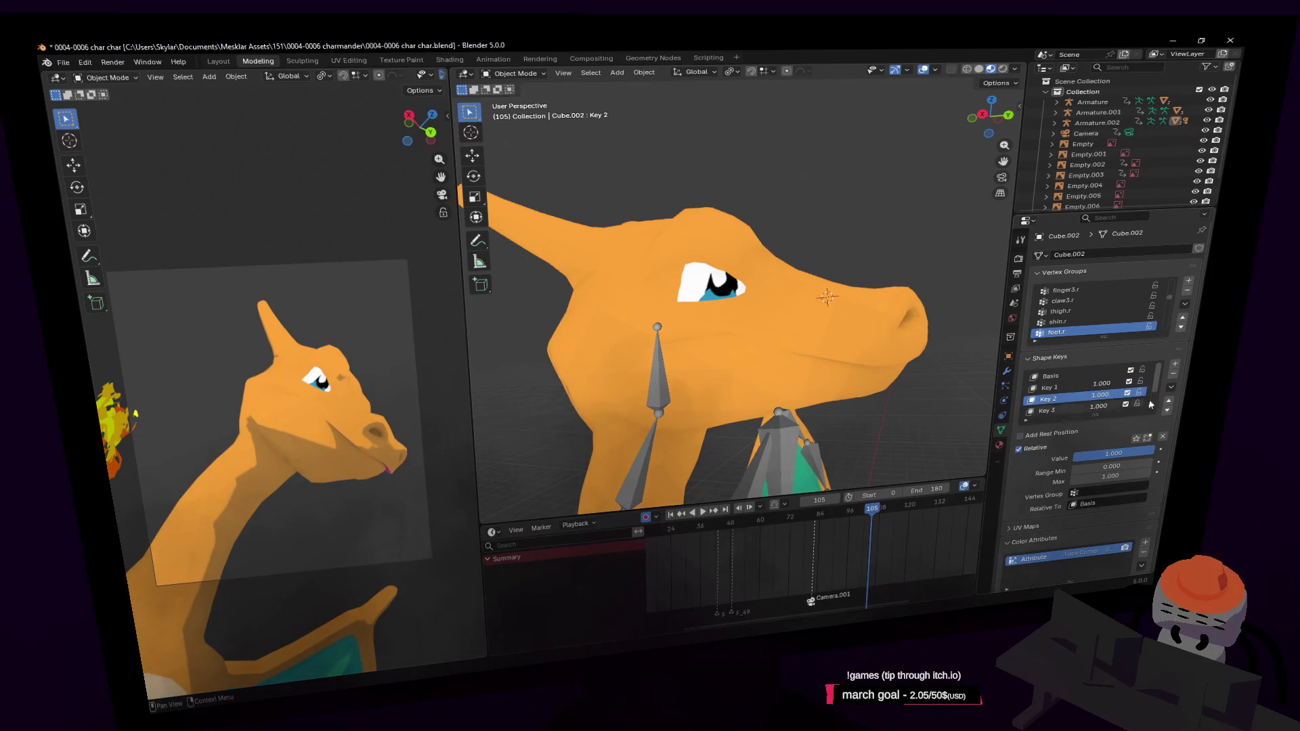
left_click(1172, 377)
left_click(1049, 411)
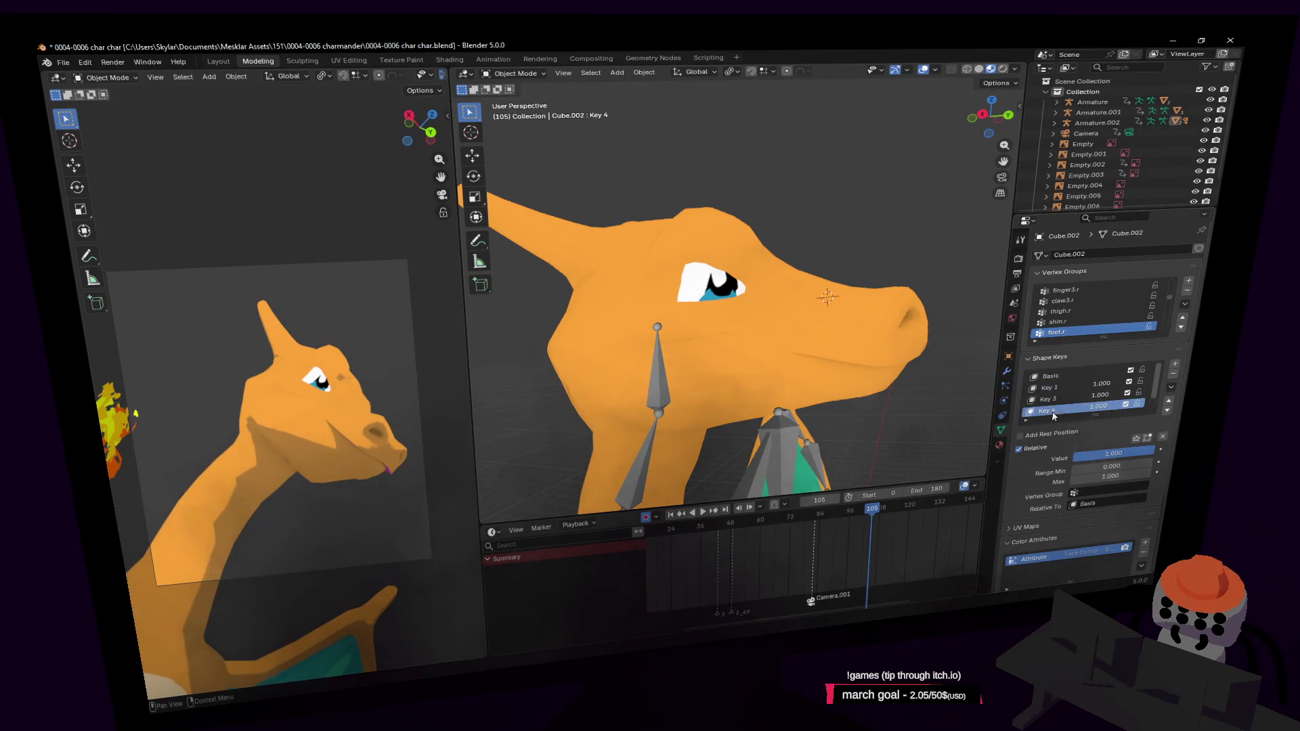
left_click(1175, 377)
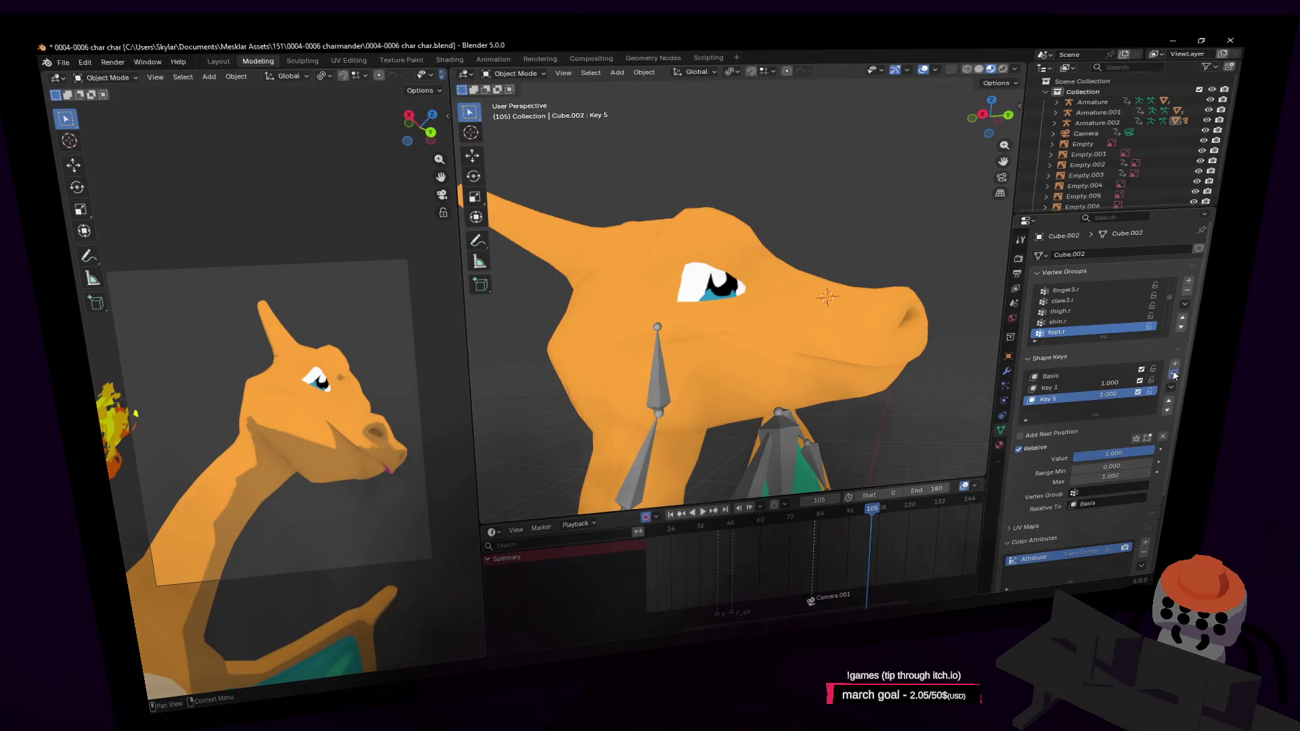
left_click(1174, 376)
Step: Duplicate Key 1 as Key 1.001, set Key 1's value to 0 and enter Edit Mode
right_click(1066, 392)
left_click(1055, 395)
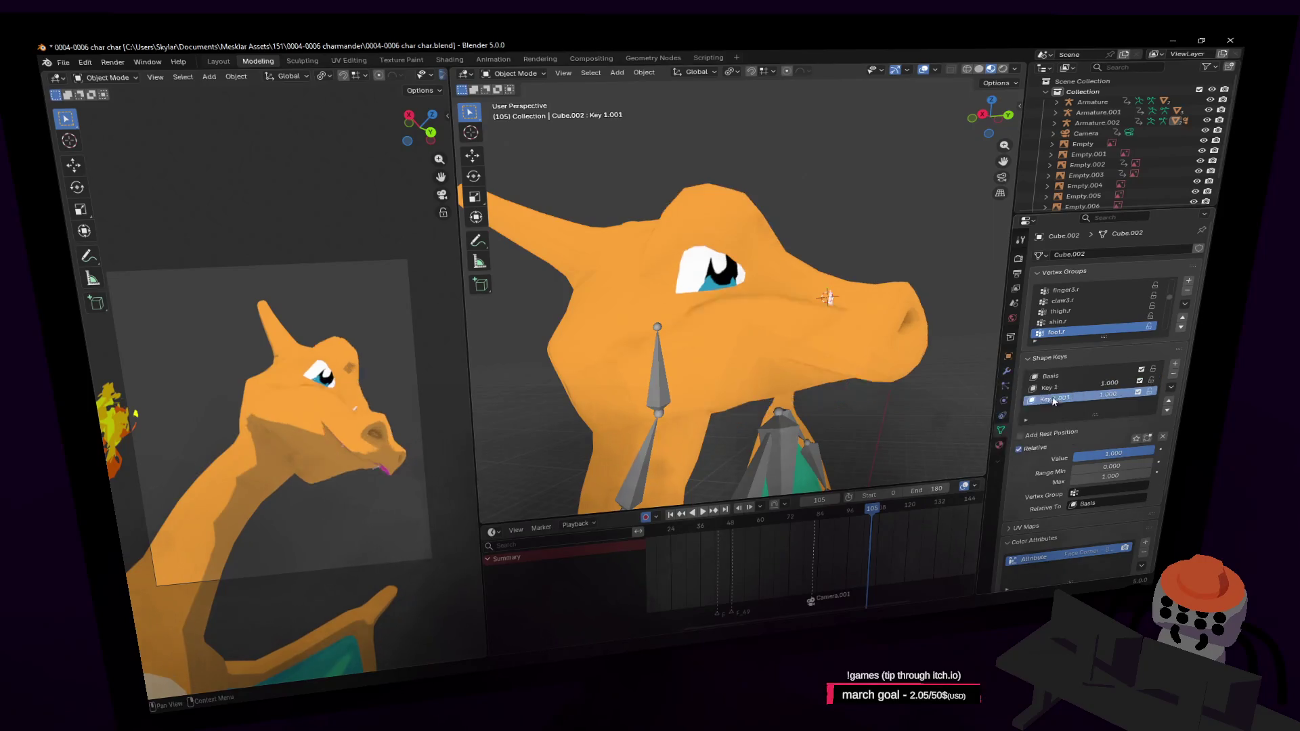
left_click_drag(1109, 389, 1076, 390)
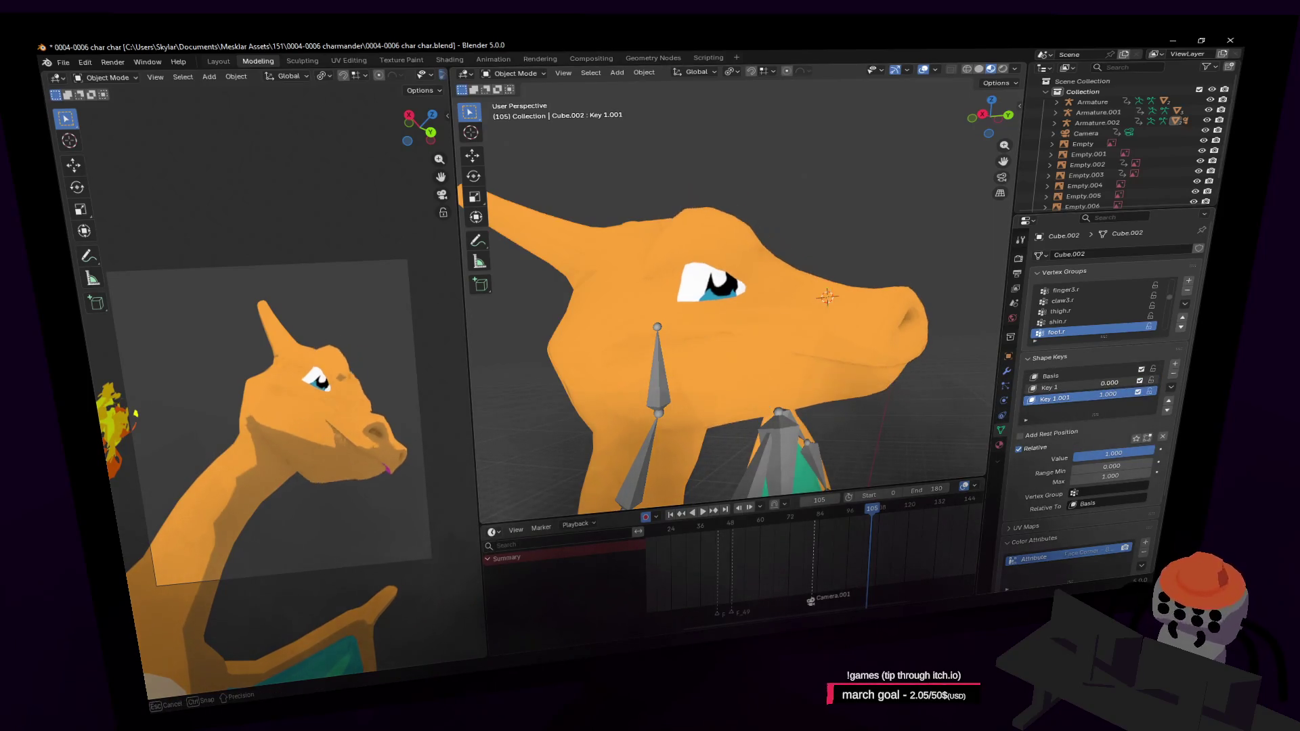
key("Tab")
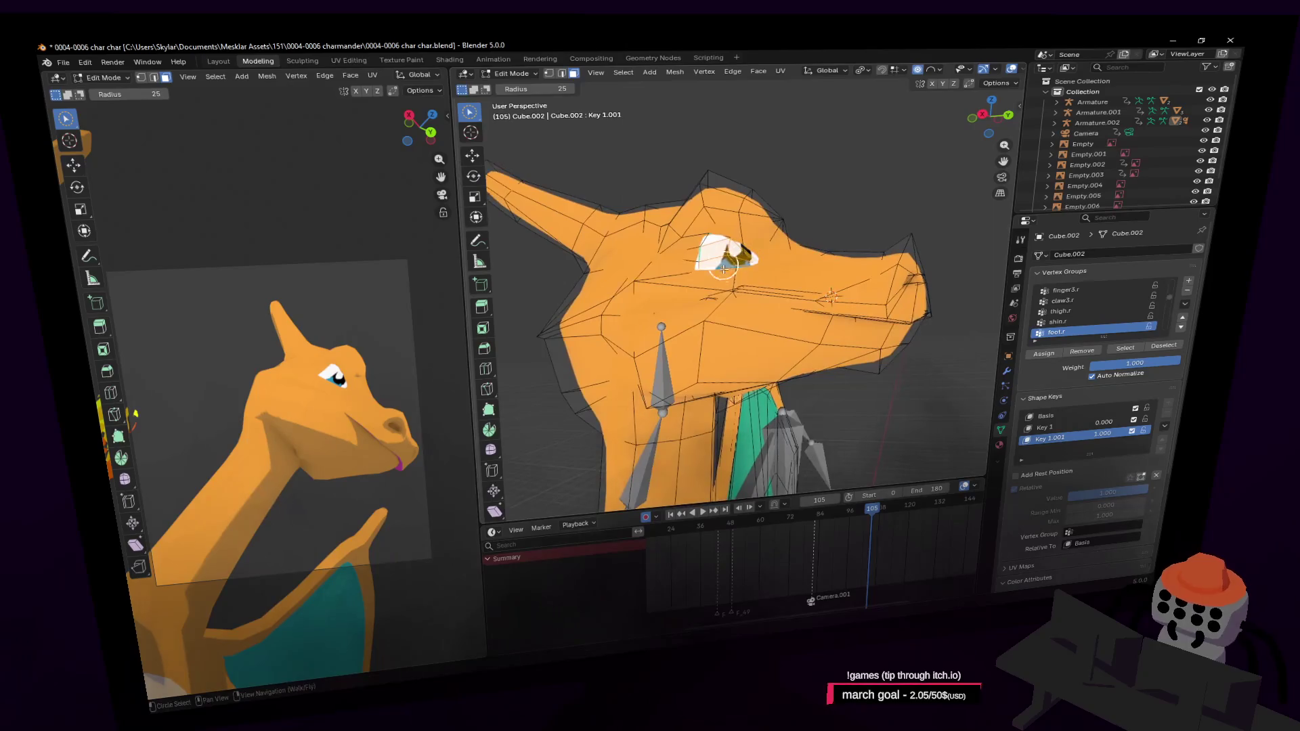
Step: Close in on the head and, after two cancelled tries, move the selected head vertices down
key("w")
left_click(735, 296)
key("g")
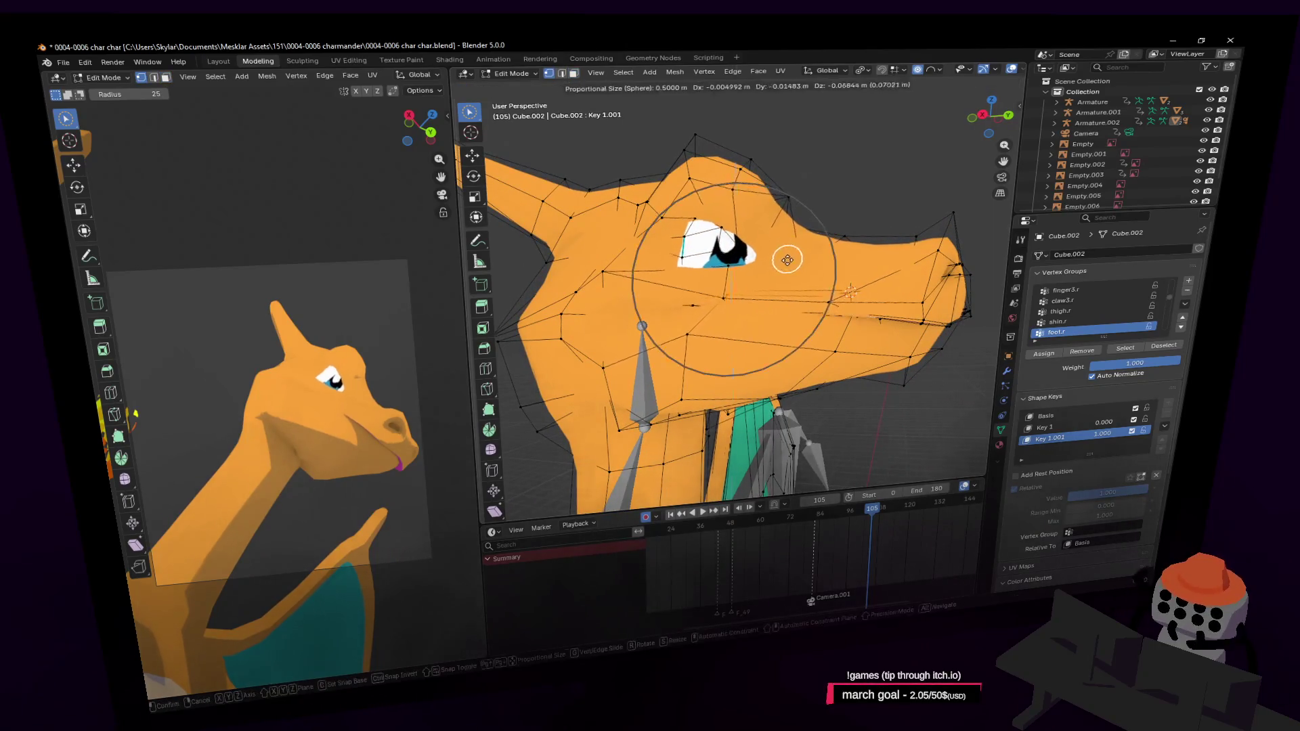
key("Escape")
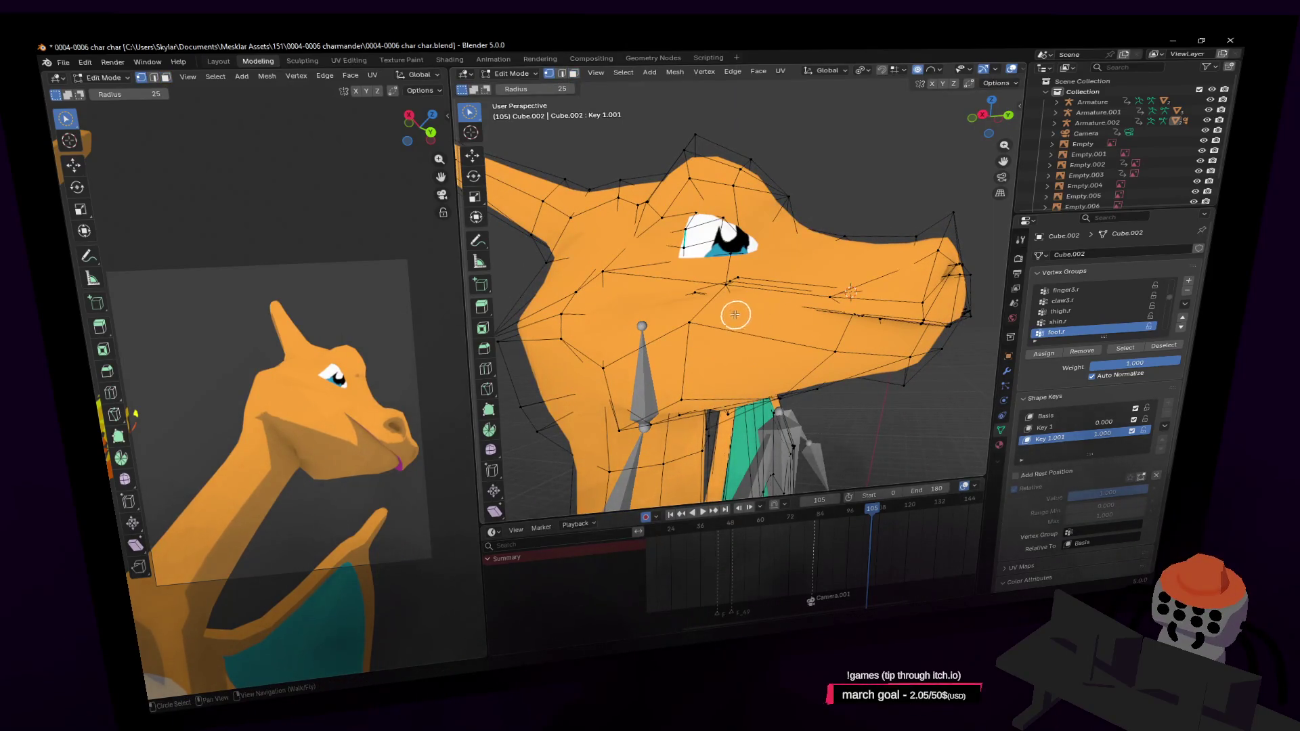
key("g")
key("Escape")
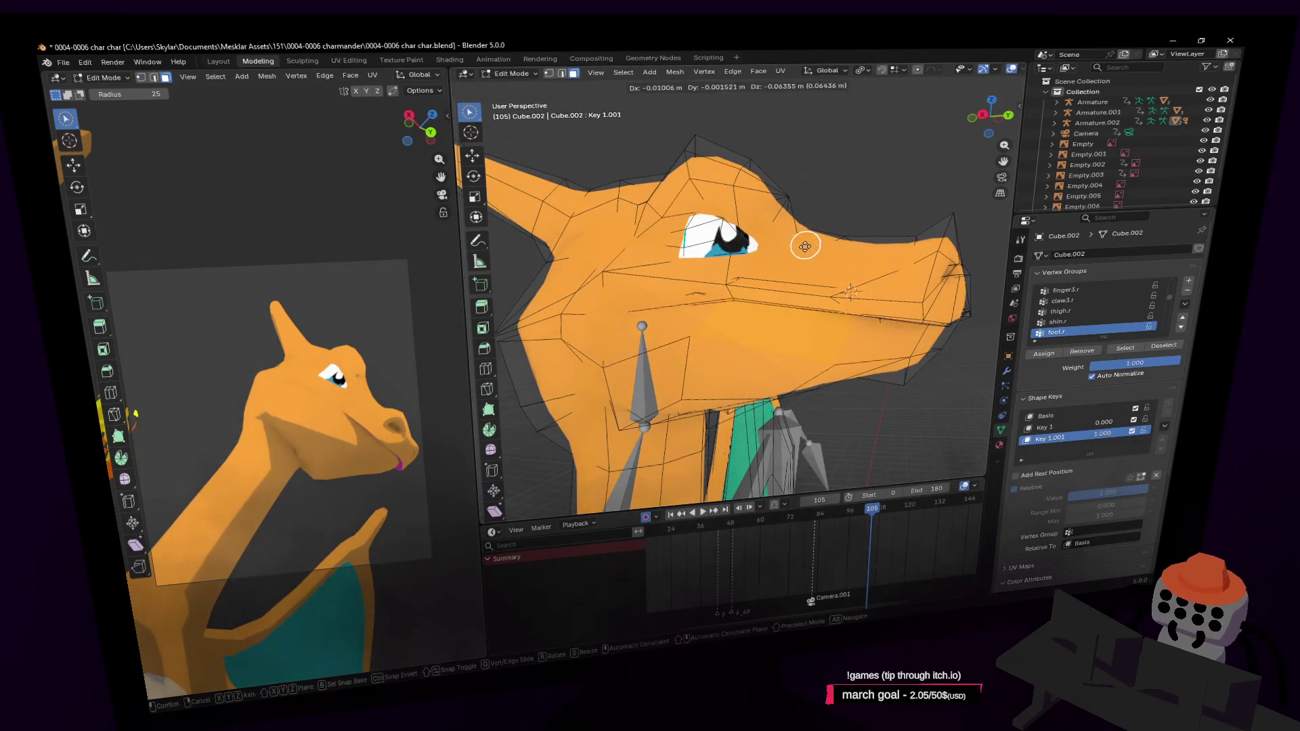
key("g")
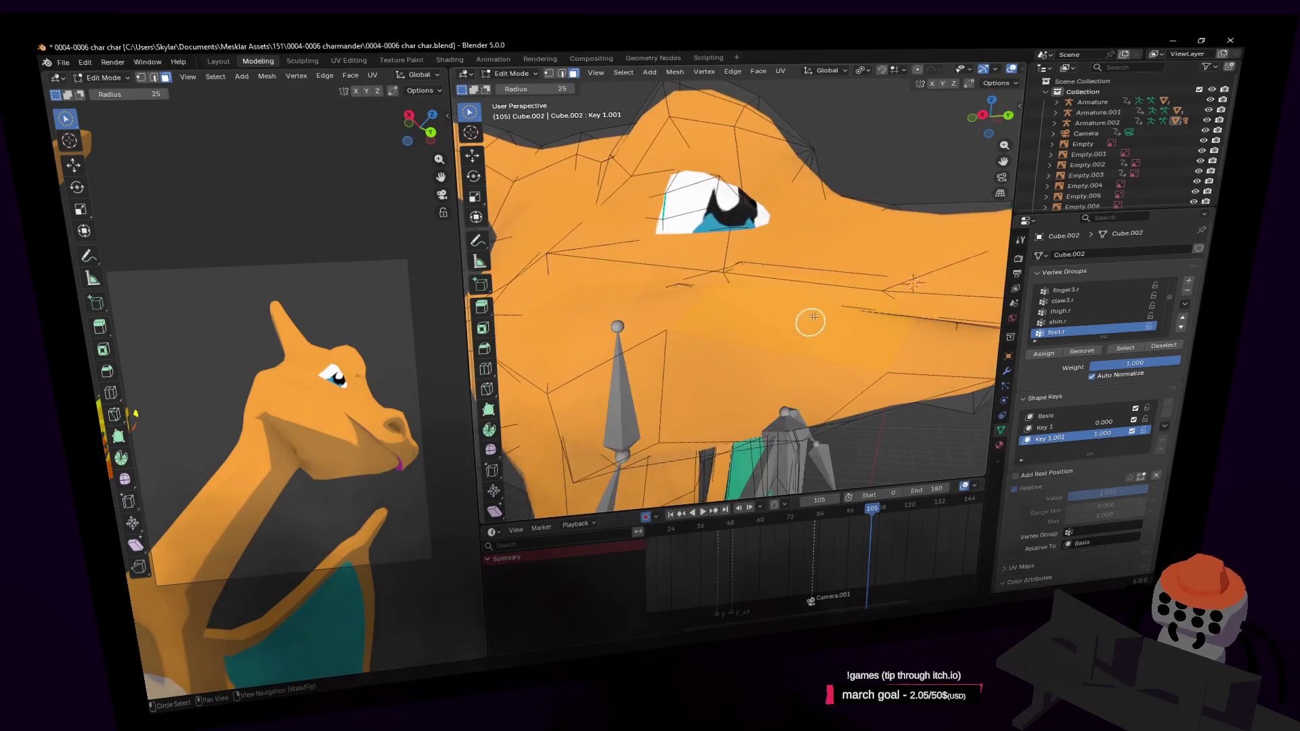
left_click(798, 328)
scroll(797, 325, "down", 3)
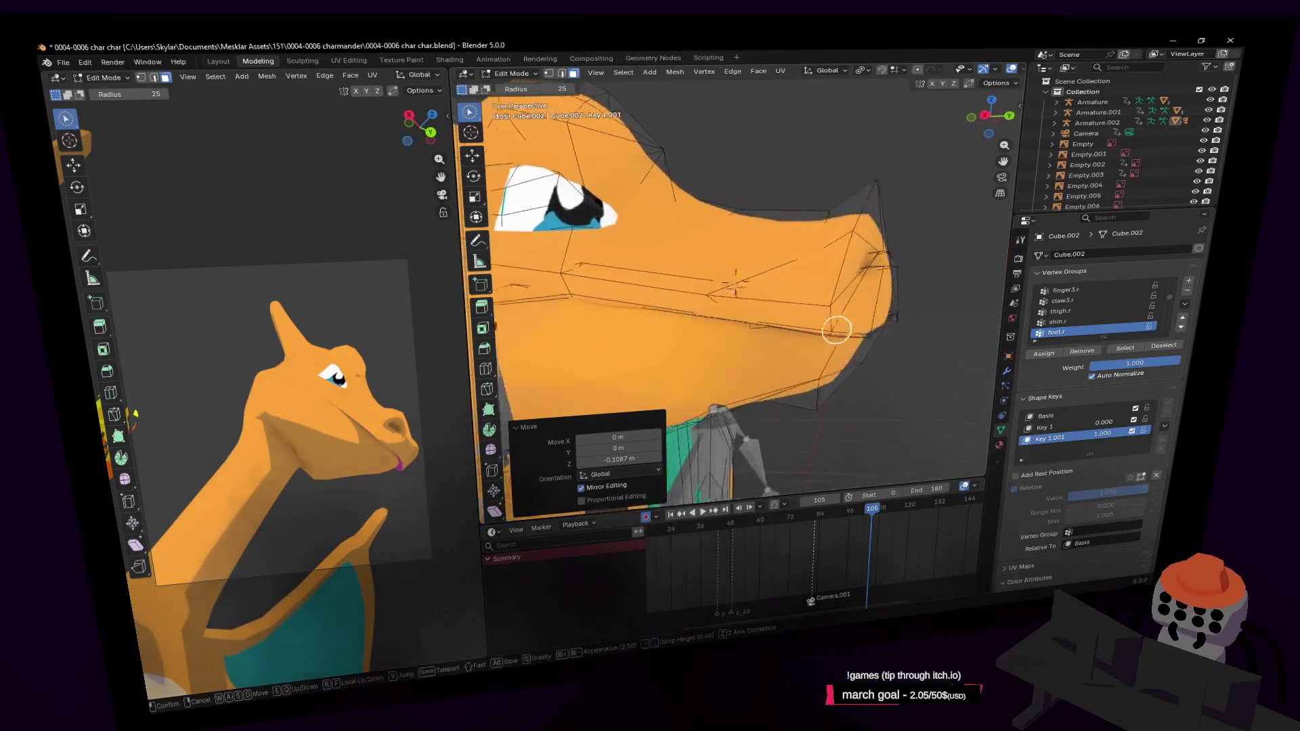
Step: In X-ray, circle-select the lower jaw vertices, enable X-mirror and move them
middle_click_drag(842, 325, 778, 319)
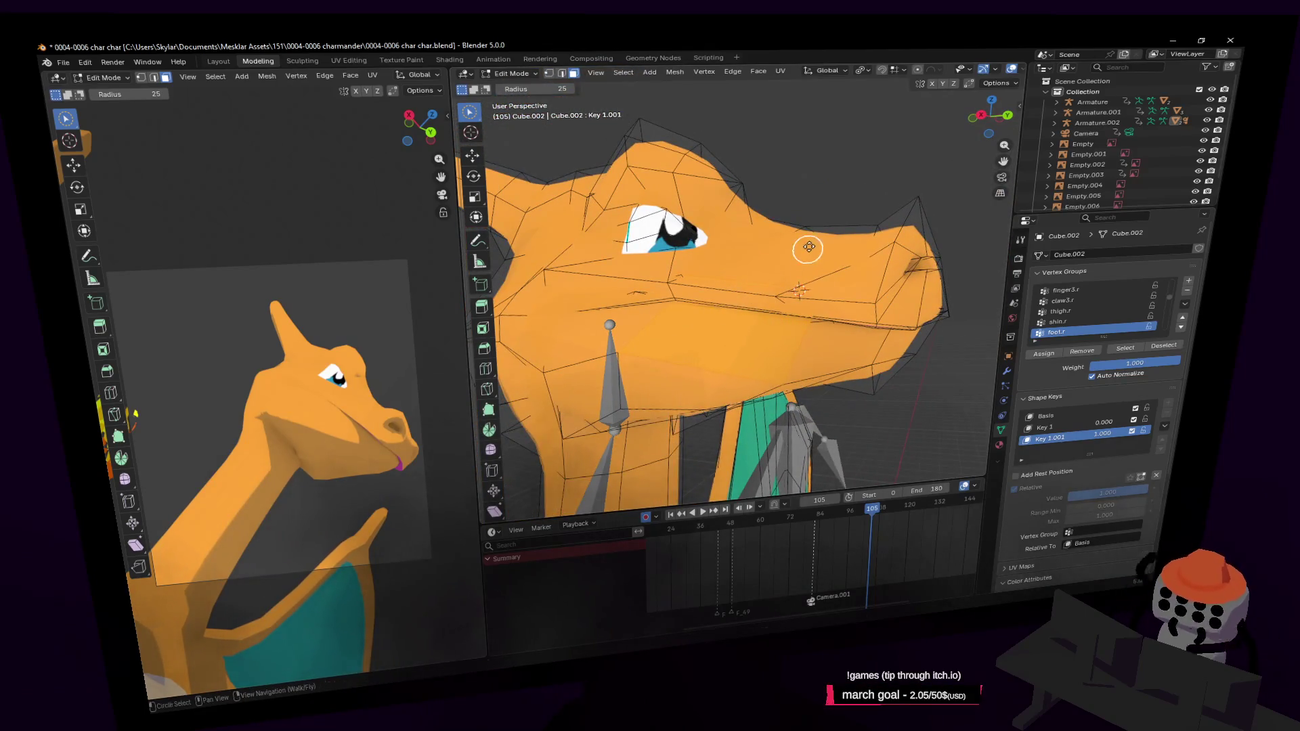
key("alt+z")
middle_click_drag(850, 355, 842, 363)
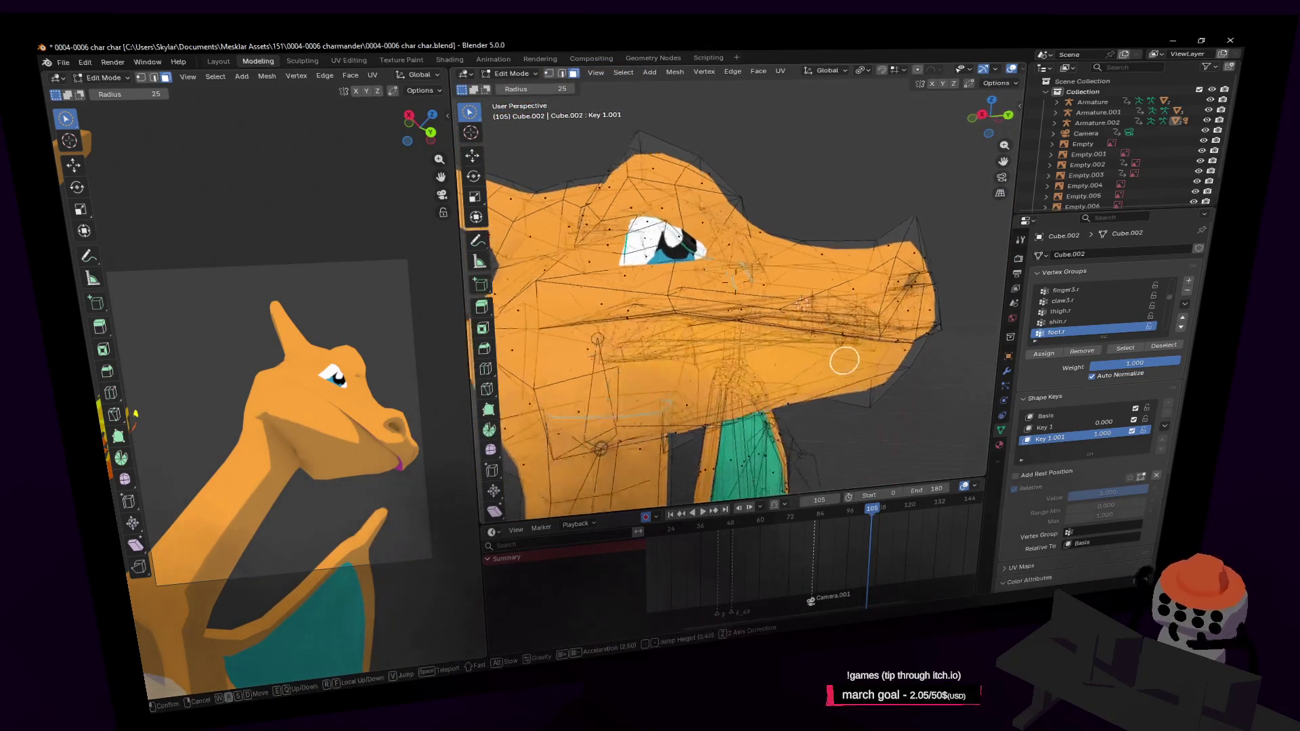
left_click_drag(841, 396, 891, 368)
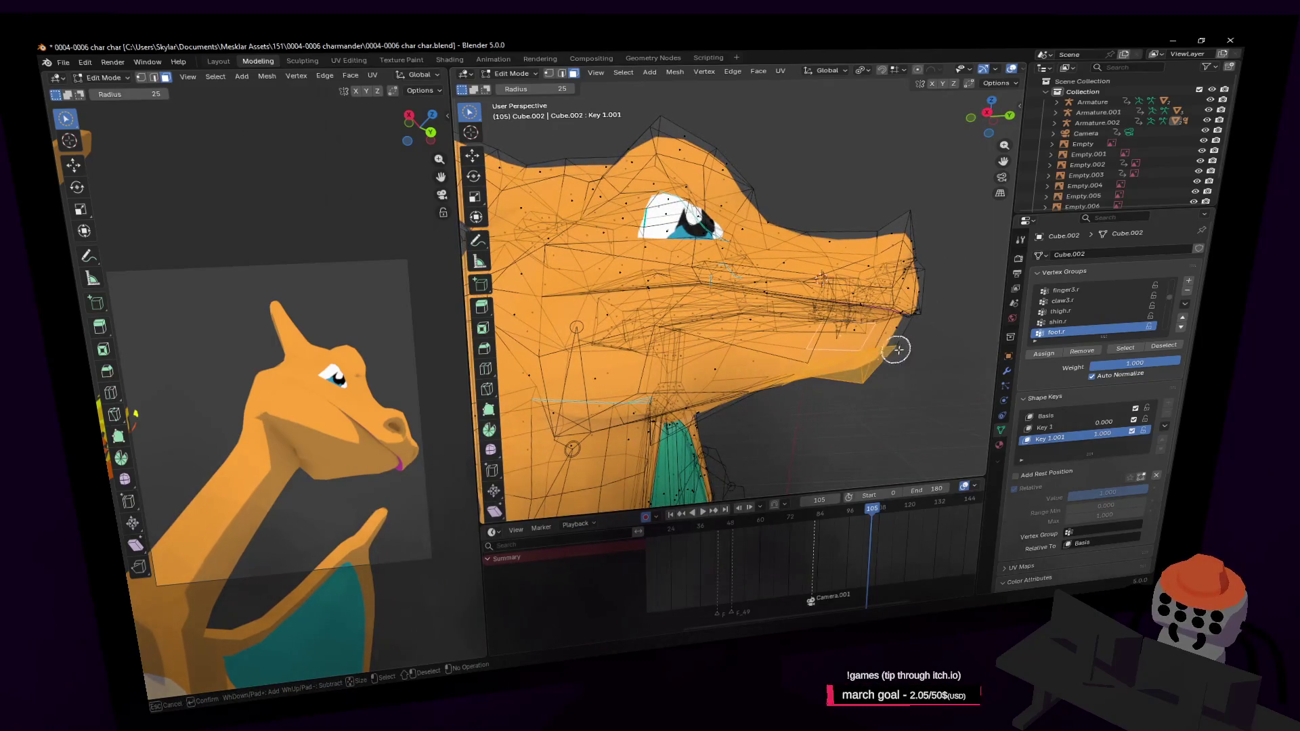
left_click_drag(827, 339, 885, 346)
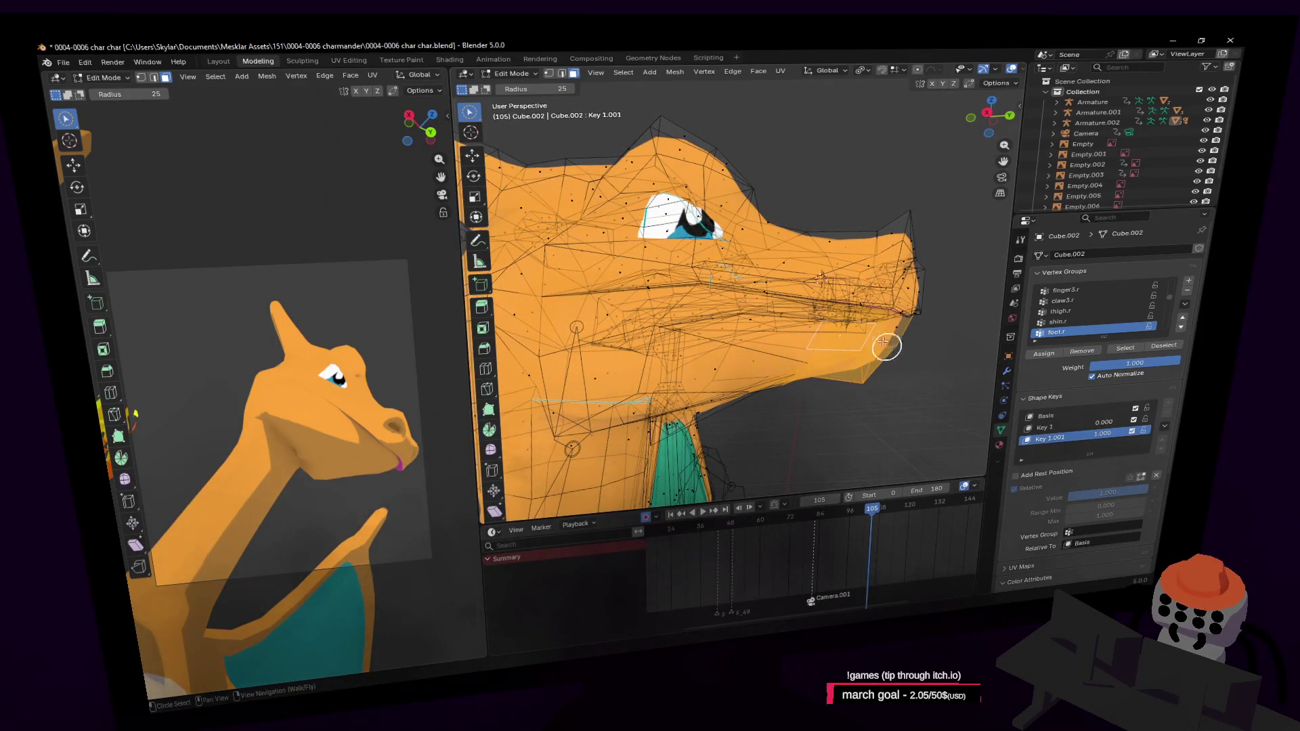
left_click(931, 84)
key("g")
left_click(874, 183)
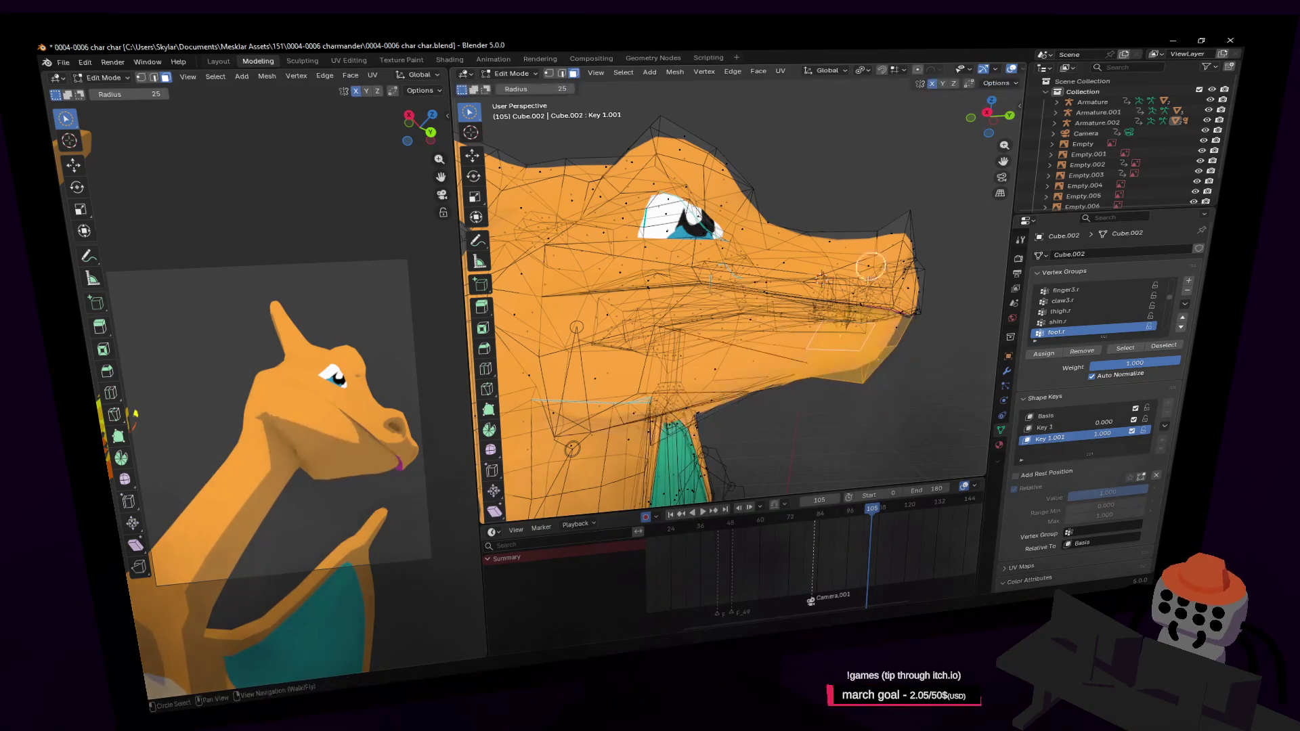
Step: Enable proportional editing with a chosen falloff, soft-move the jaw, and test further jaw swings before walking the view closer
middle_click_drag(870, 190, 847, 117)
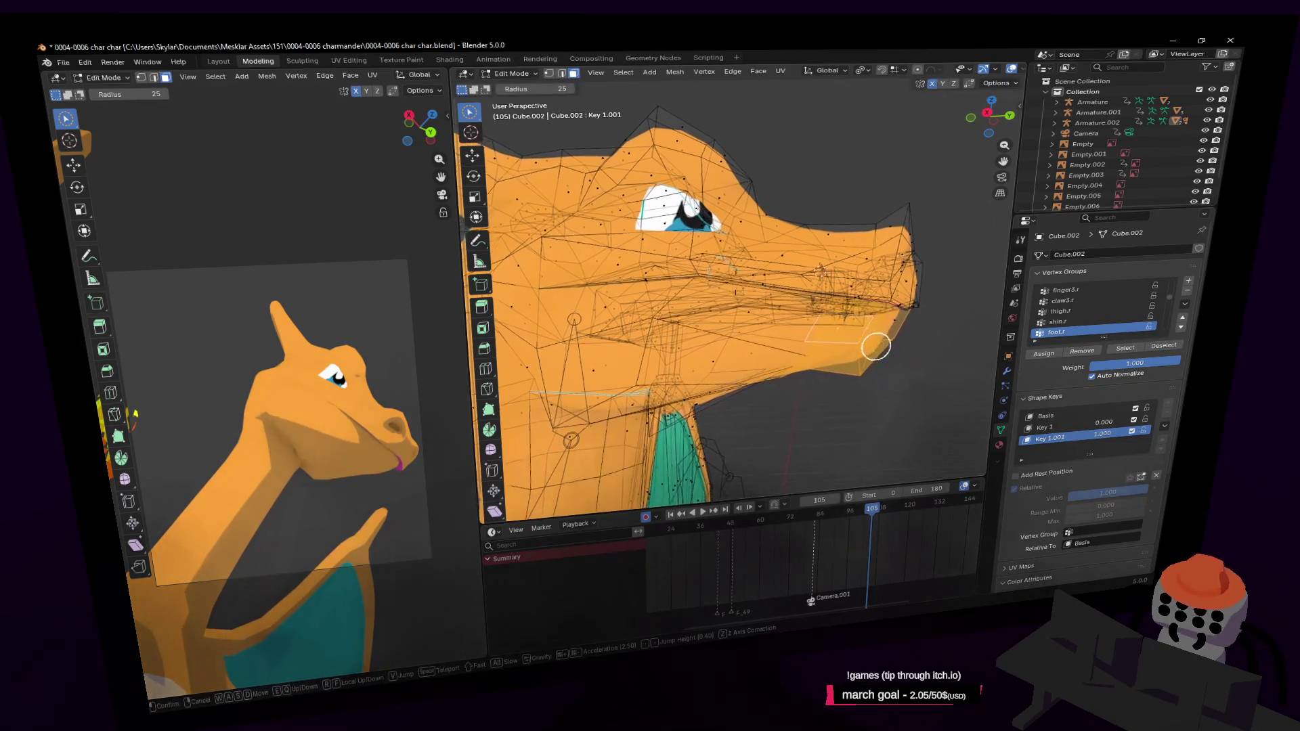
left_click(931, 71)
left_click(911, 143)
key("g")
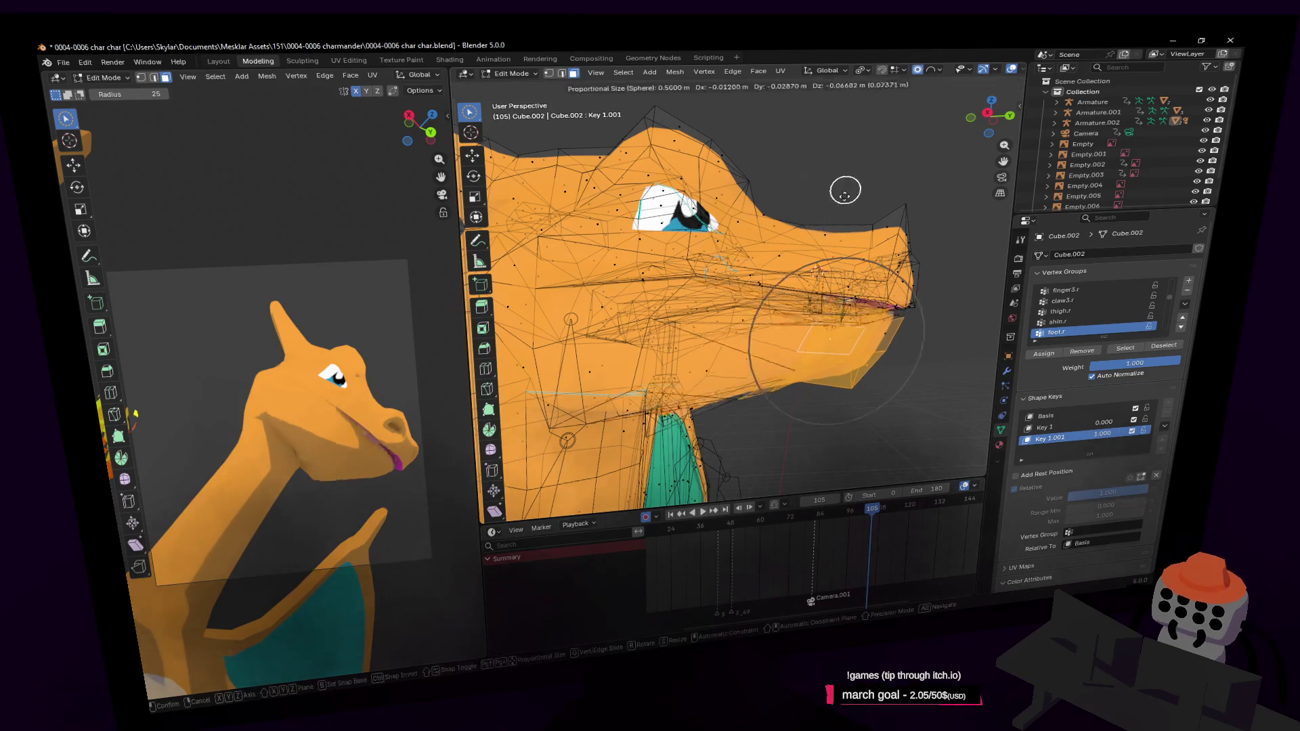
left_click(828, 224)
key("c")
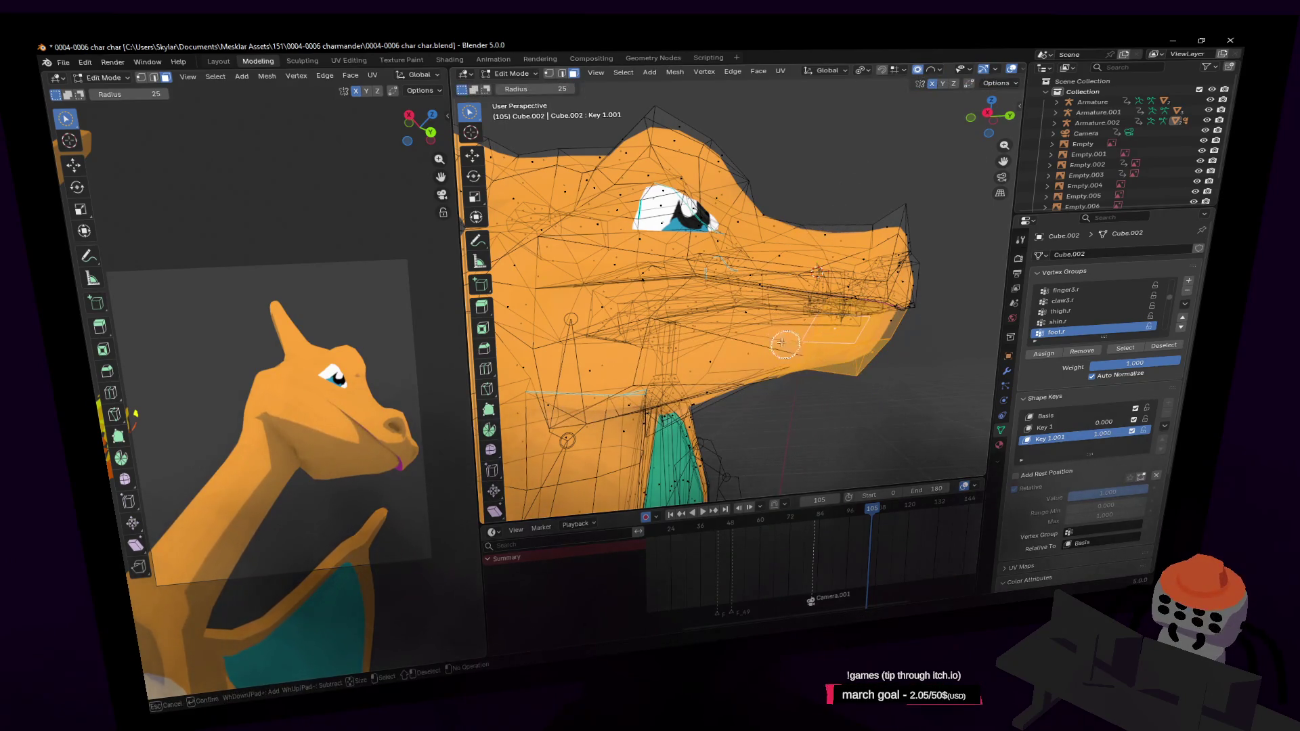
key("g")
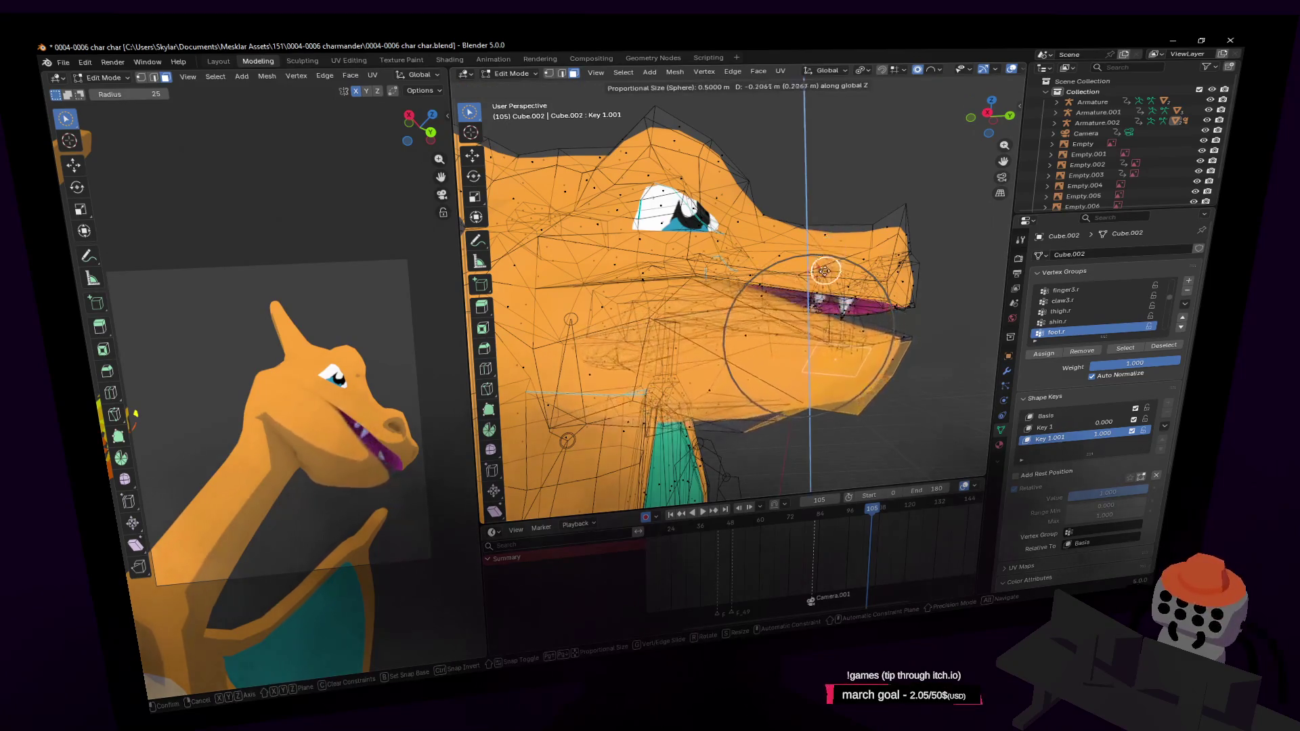
key("Escape")
key("g")
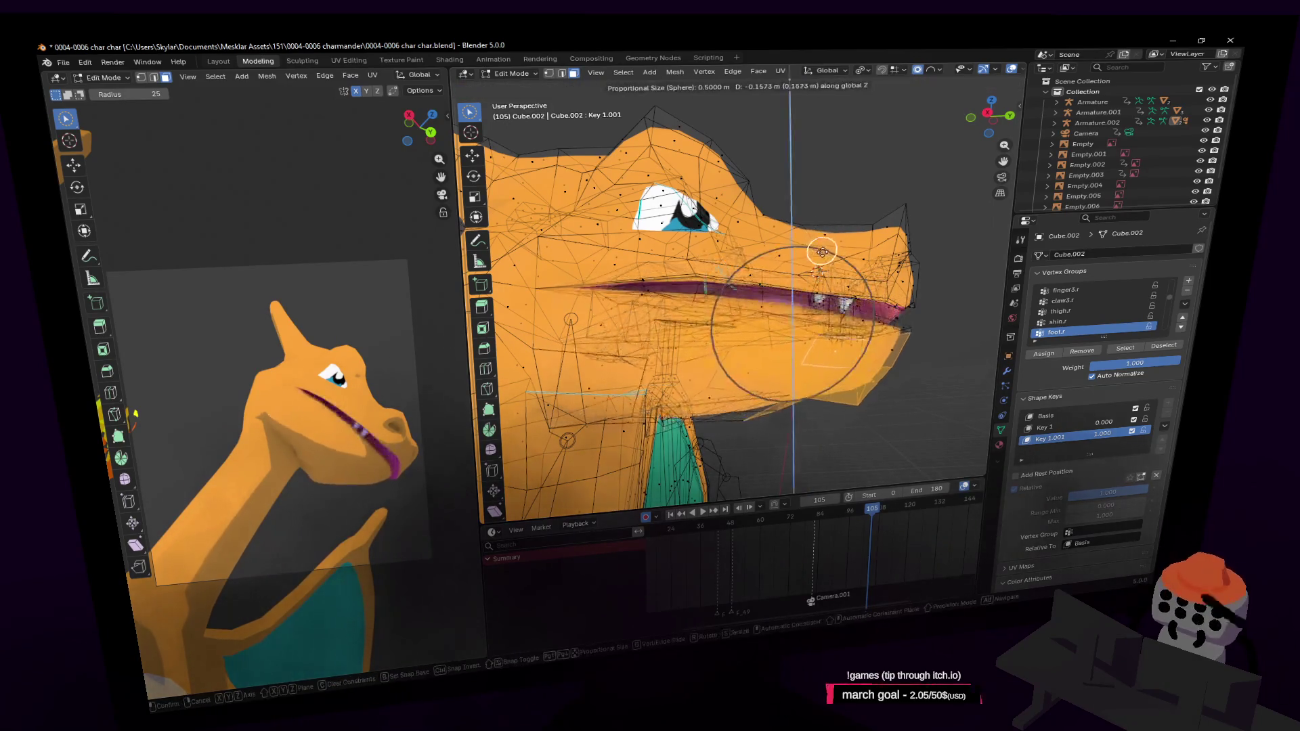
key("Escape")
key("shift+f")
left_click(784, 318)
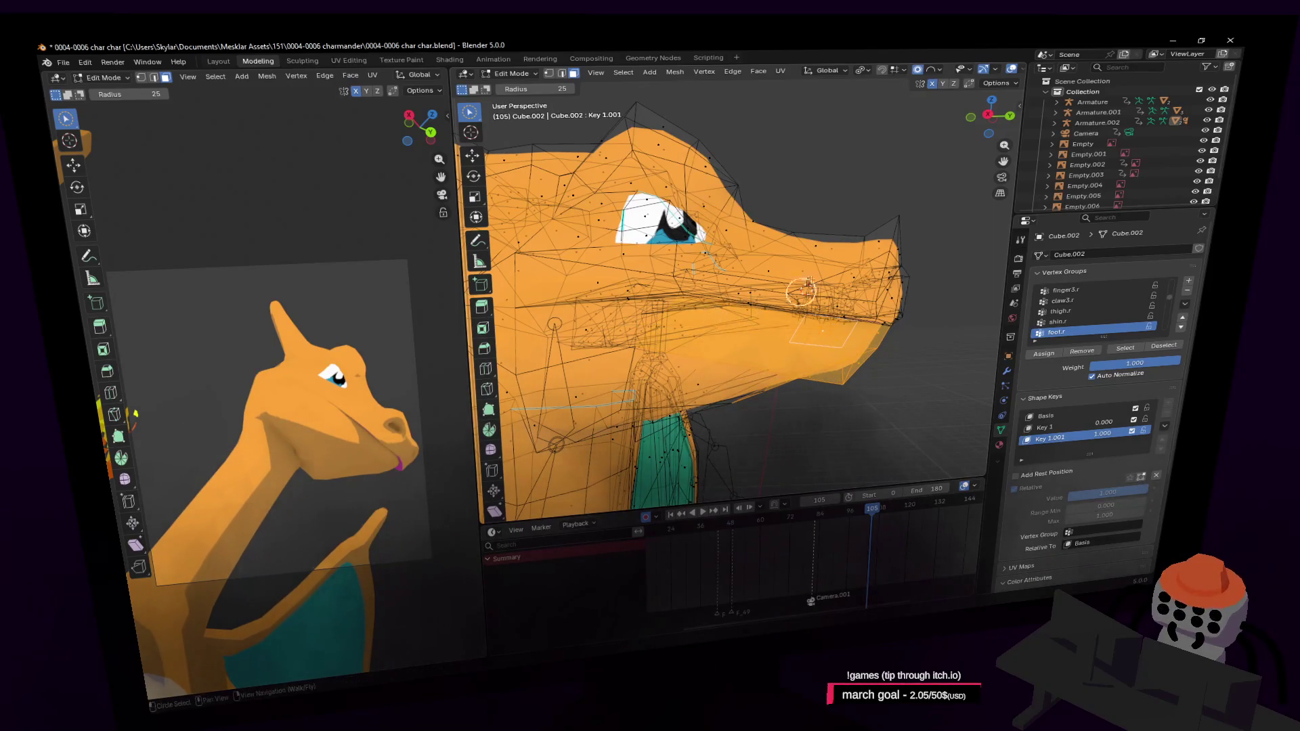
Step: Lower the jaw along Z to open the mouth, discard an X rotation and nudge it slightly back up
key("g")
key("z")
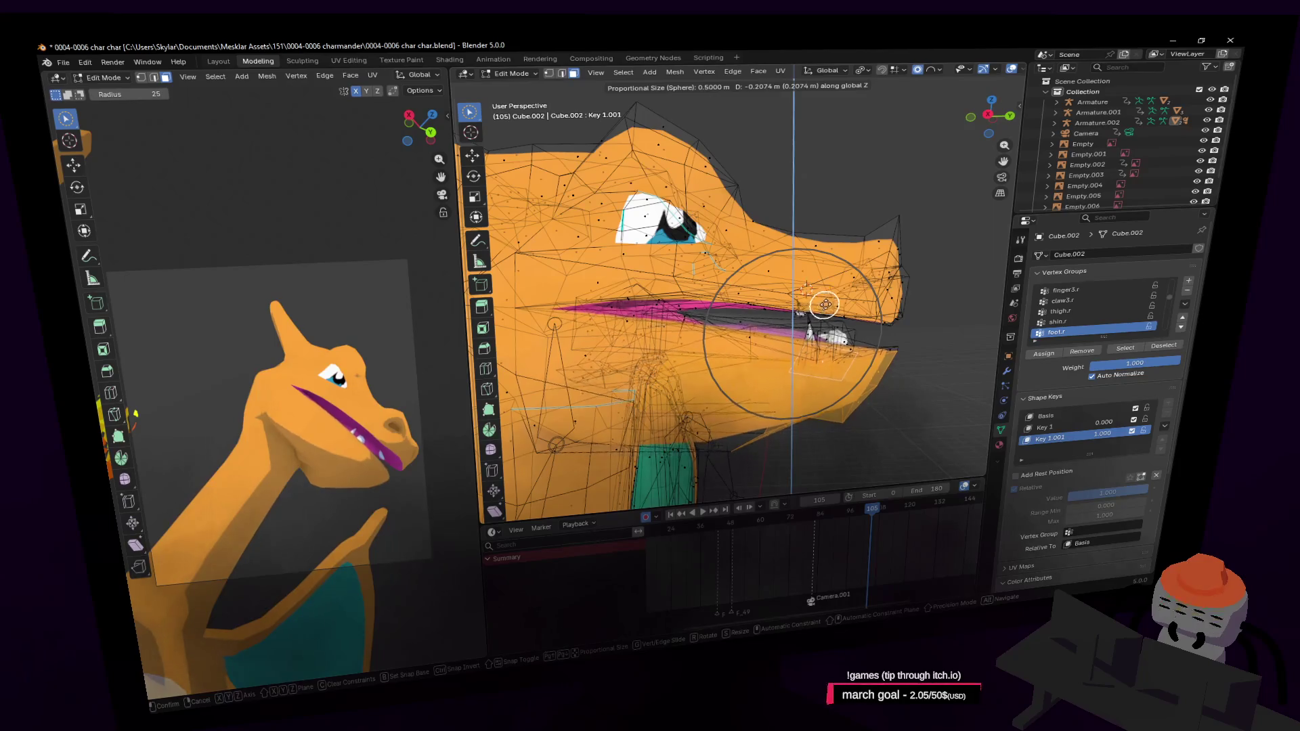
left_click(820, 305)
key("r")
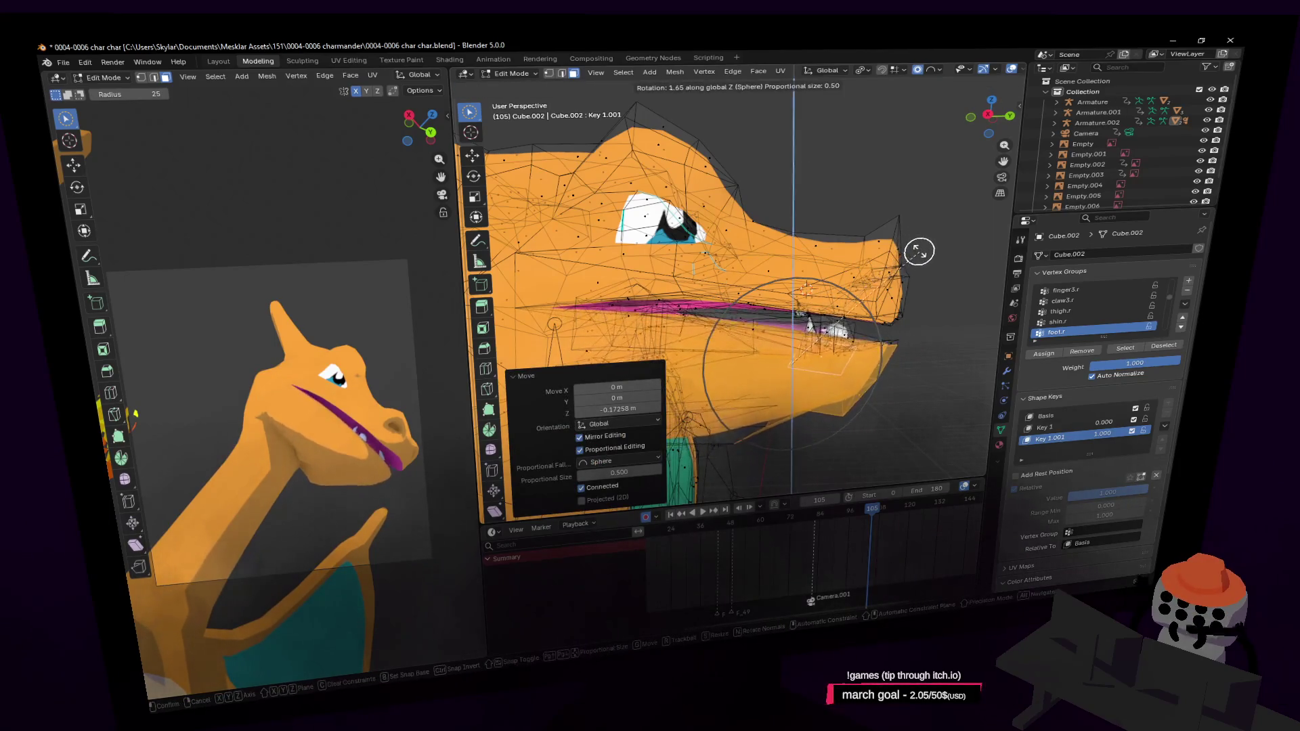
key("x")
right_click(909, 245)
key("g")
key("z")
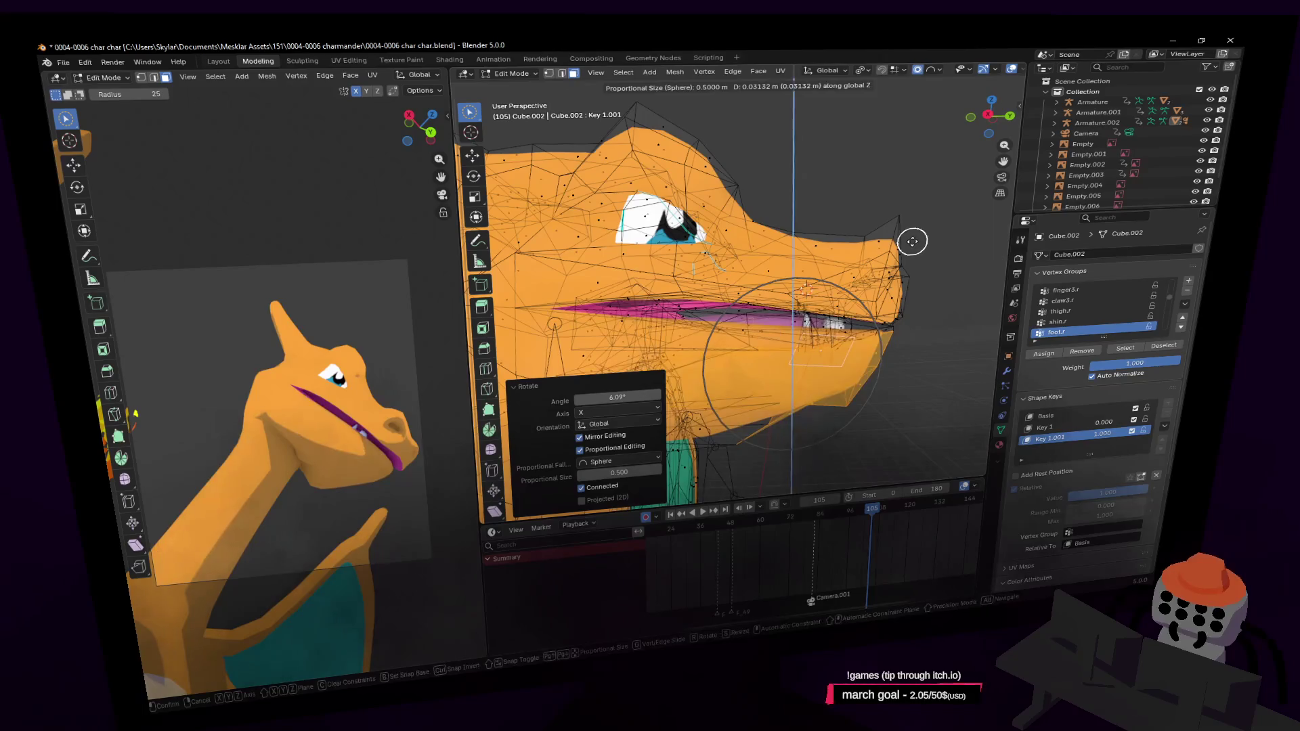
left_click(908, 238)
scroll(793, 259, "up", 3)
Step: With the mesh opaque again, soft-move the selected vertices to reshape the mouth area
key("alt+z")
mouse_move(841, 291)
middle_mouse_down()
mouse_move(822, 282)
mouse_move(774, 306)
middle_mouse_up()
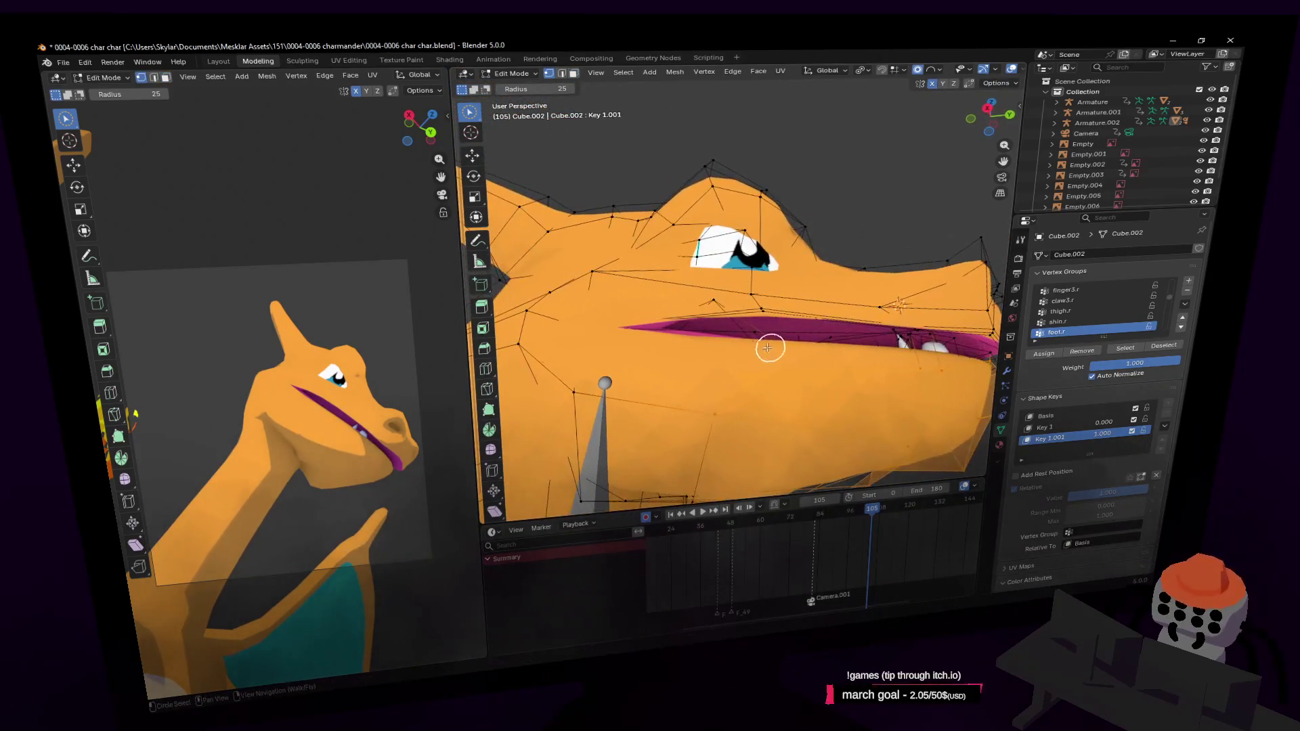
key("g")
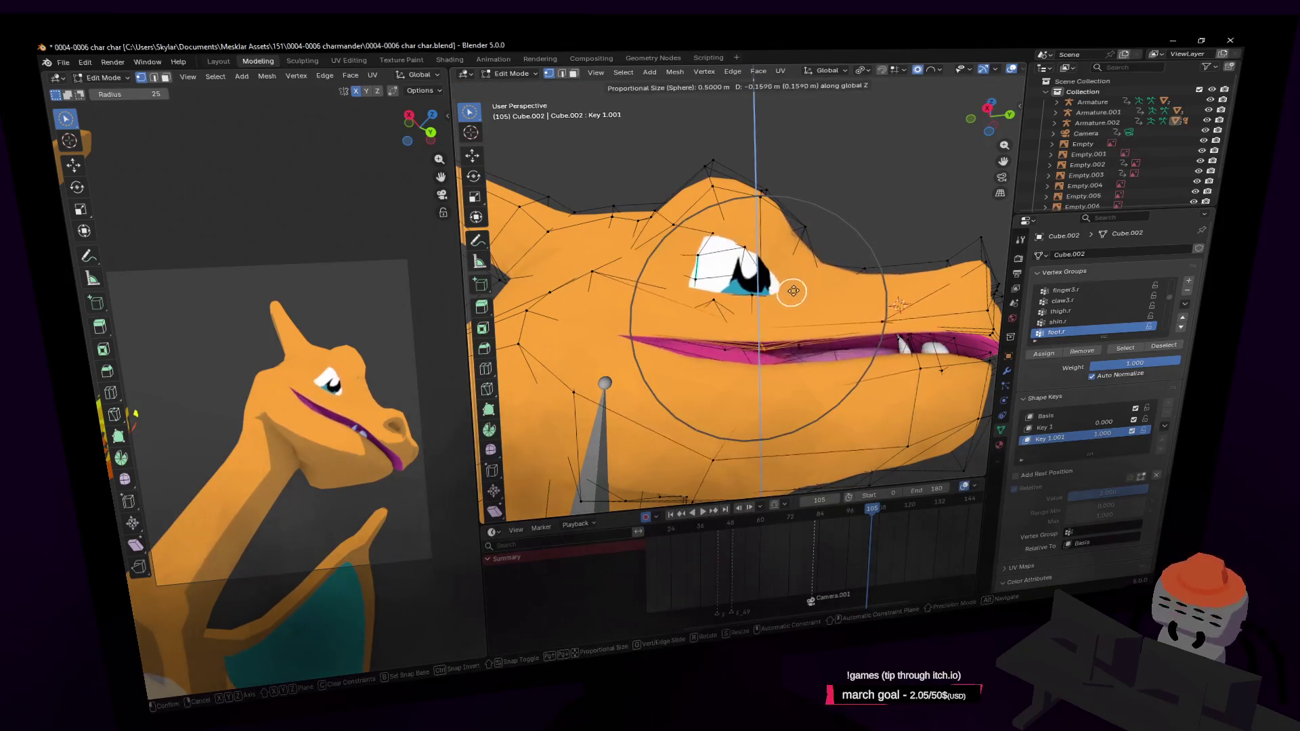
right_click(778, 296)
key("g")
left_click(794, 302)
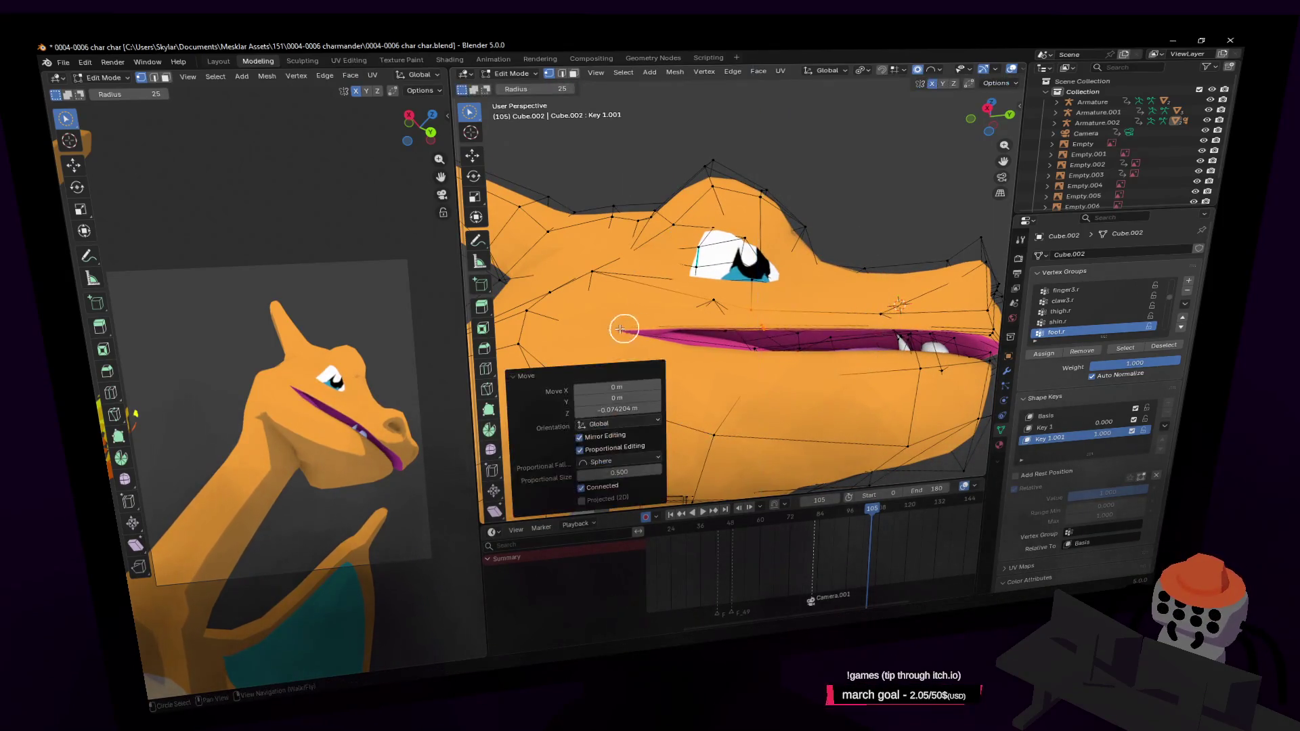
Step: Make final proportional tweaks near the eye and mouth on Key 1.001, then leave Edit Mode
middle_click_drag(798, 290, 833, 295)
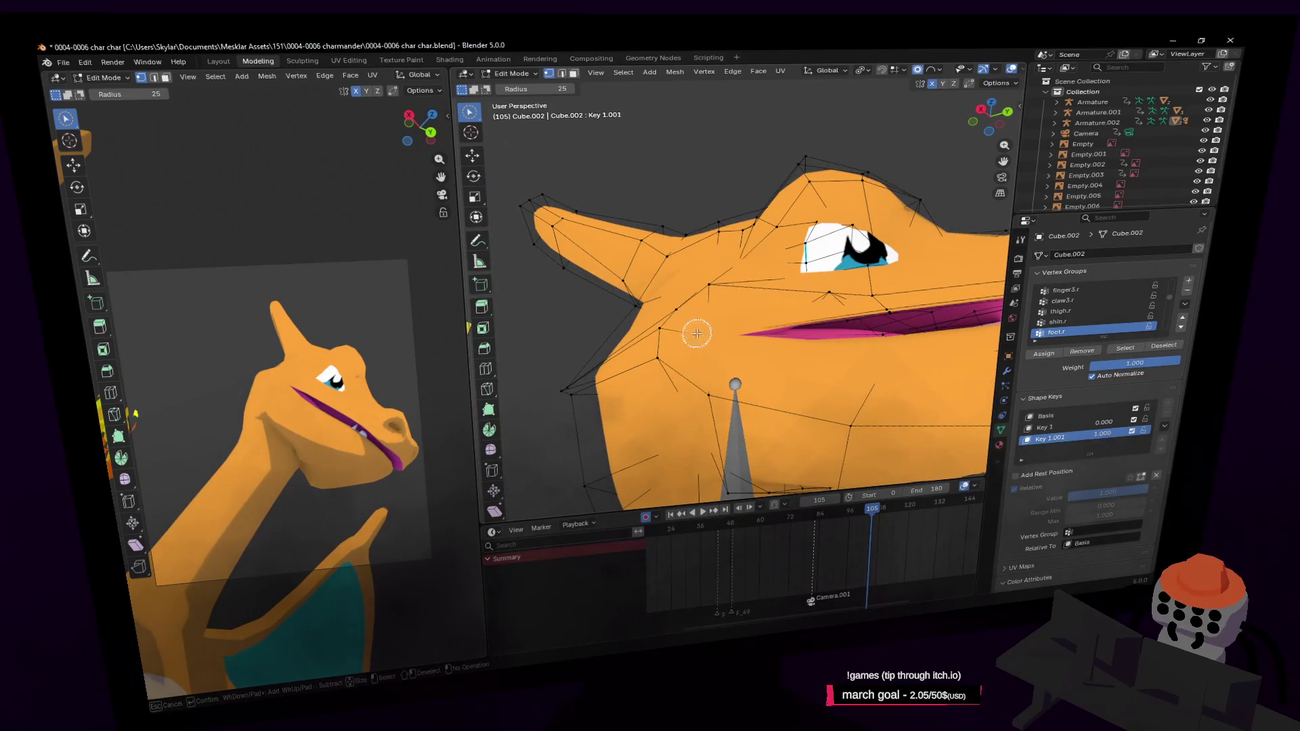
key("g")
key("z")
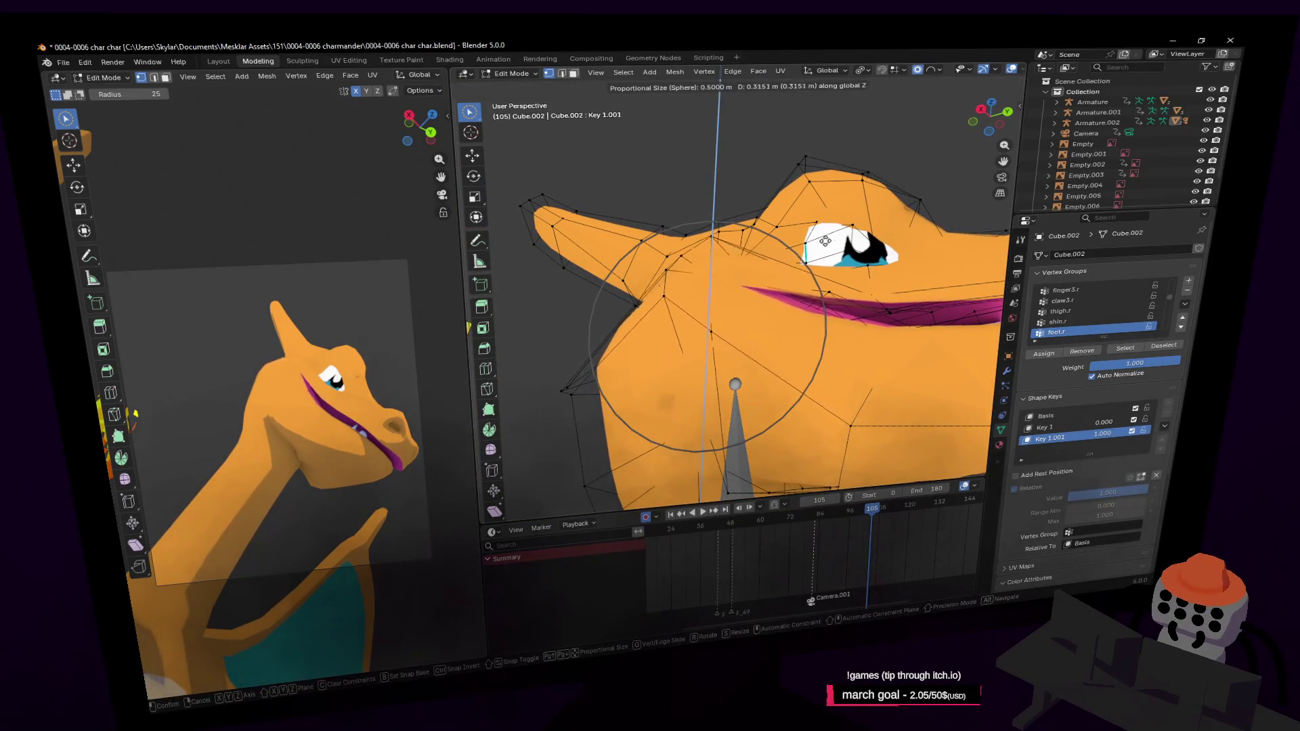
left_click(827, 255)
mouse_move(872, 305)
middle_mouse_down()
mouse_move(826, 339)
mouse_move(827, 356)
mouse_move(844, 343)
mouse_move(820, 339)
mouse_move(761, 393)
mouse_move(818, 335)
middle_mouse_up()
key("g")
left_click(813, 341)
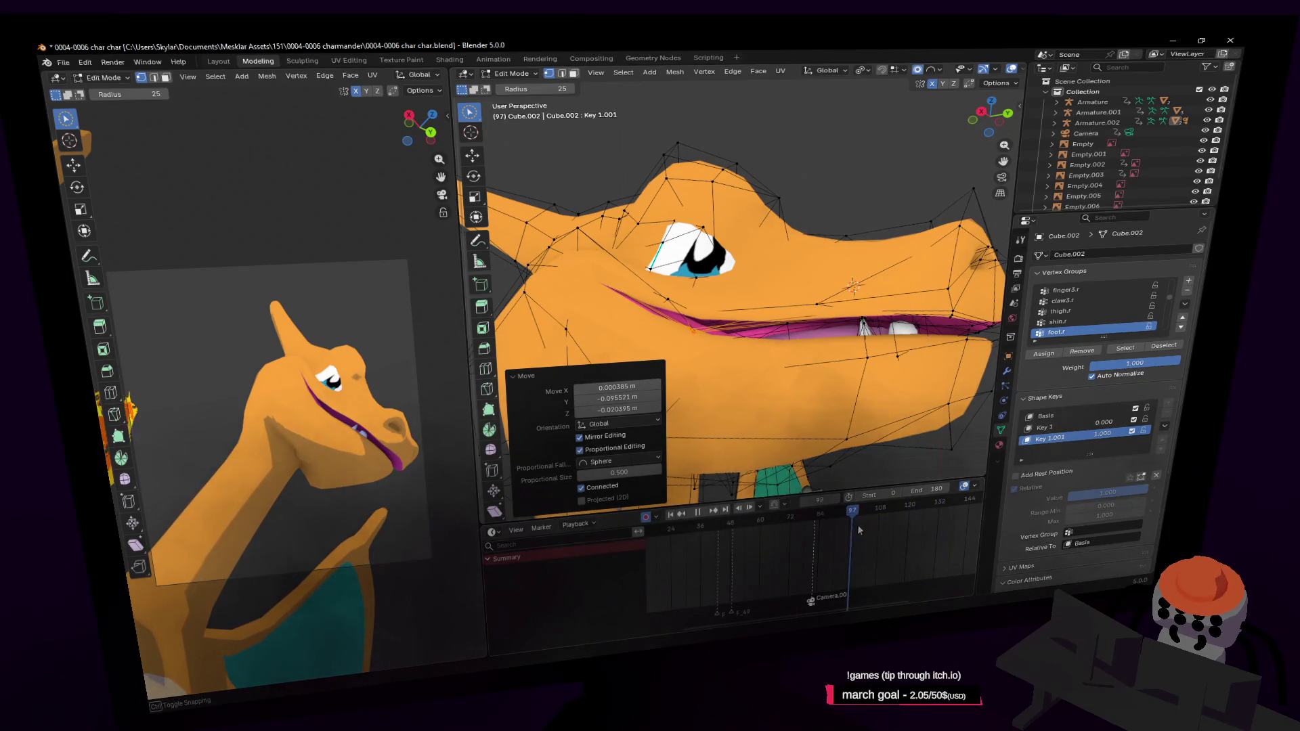
key("Tab")
key("space")
key("space")
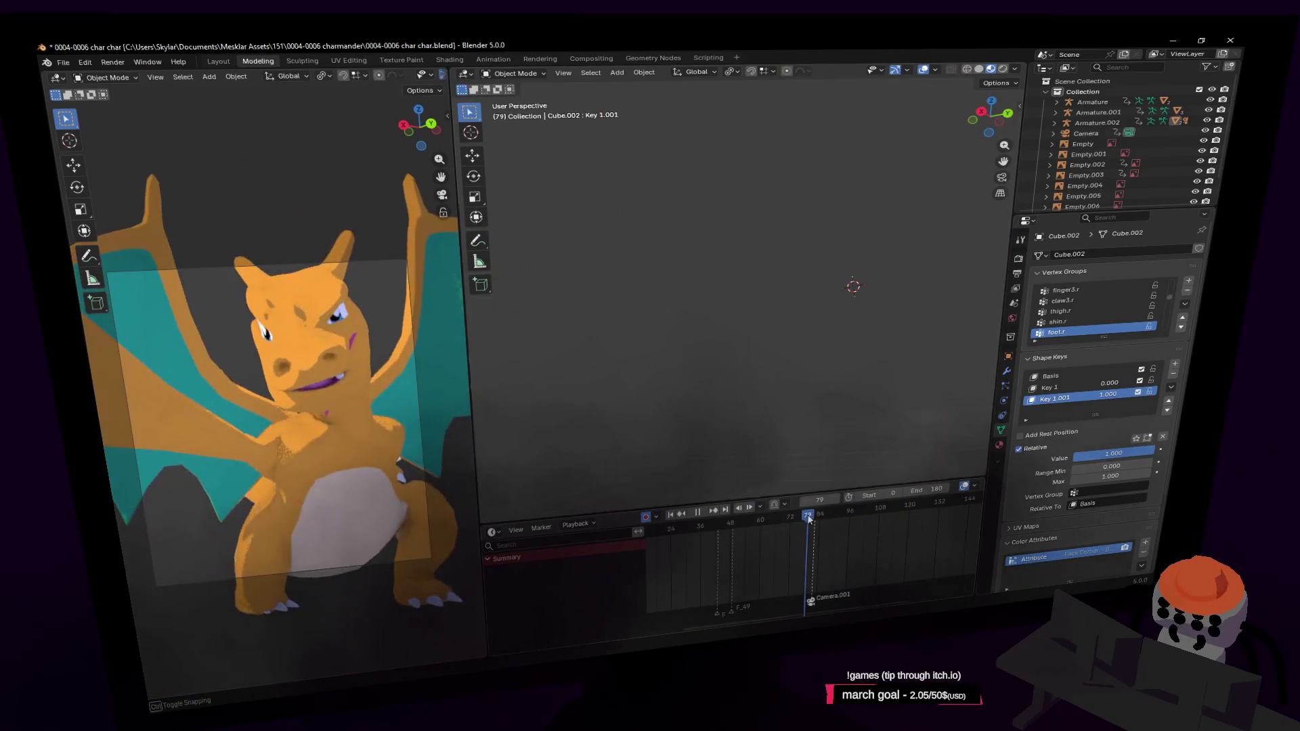
Step: Scrub the timeline between frames 106 and 45 to check the pose and set Key 1.001 to zero
mouse_move(808, 519)
left_mouse_down()
mouse_move(879, 530)
mouse_move(853, 539)
mouse_move(867, 528)
left_mouse_up()
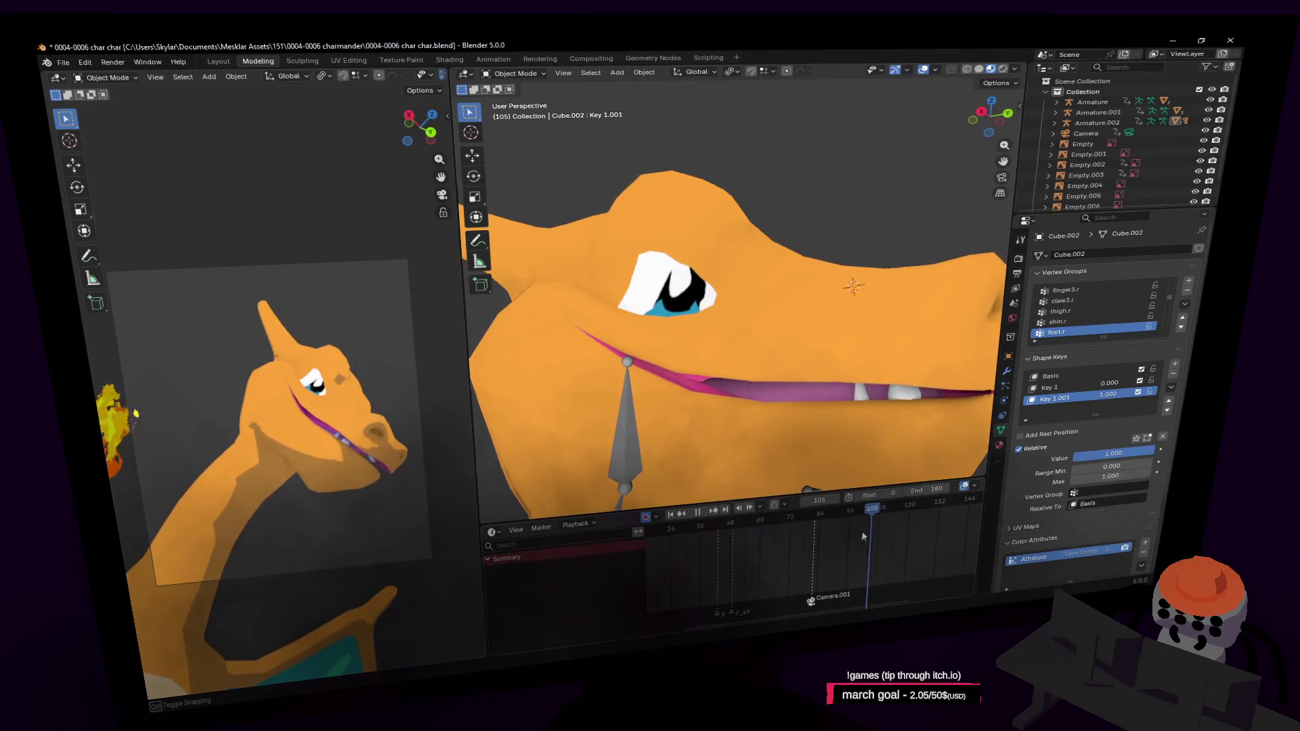
mouse_move(866, 529)
left_mouse_down()
mouse_move(848, 532)
mouse_move(875, 542)
mouse_move(830, 543)
left_mouse_up()
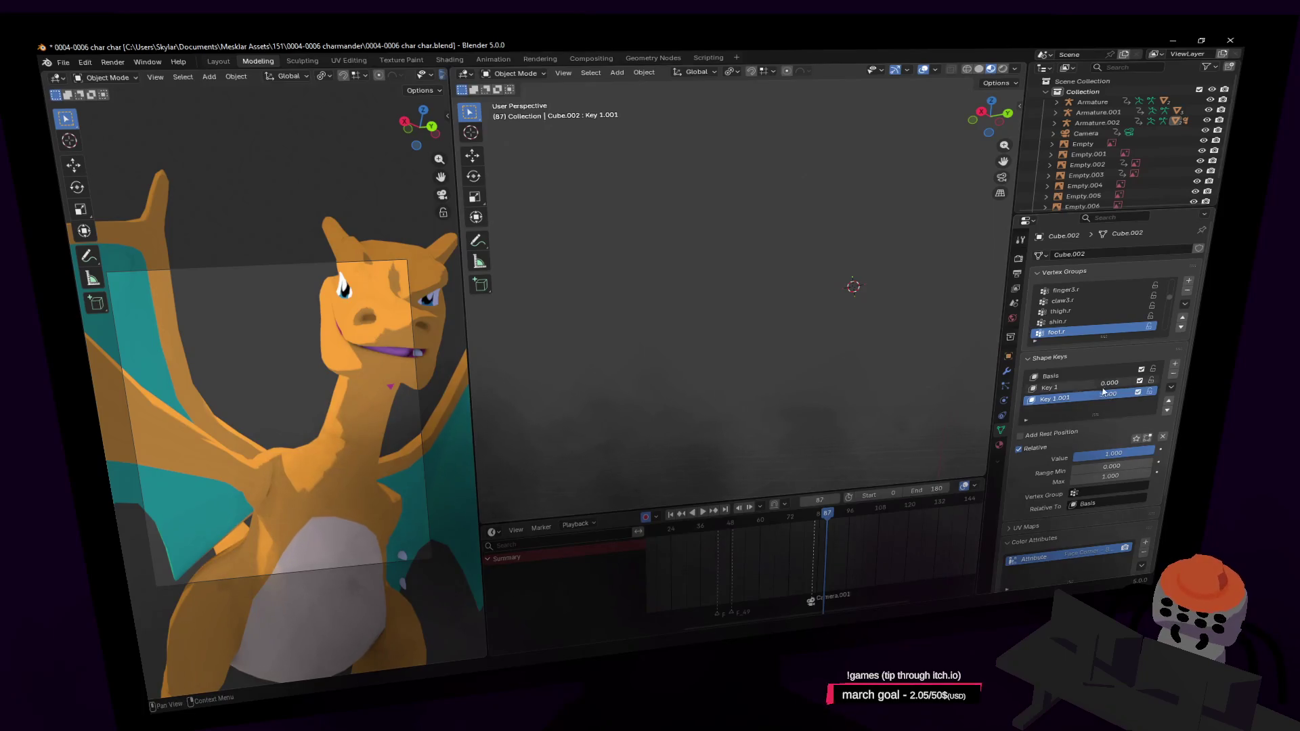
left_click_drag(1108, 400, 1060, 393)
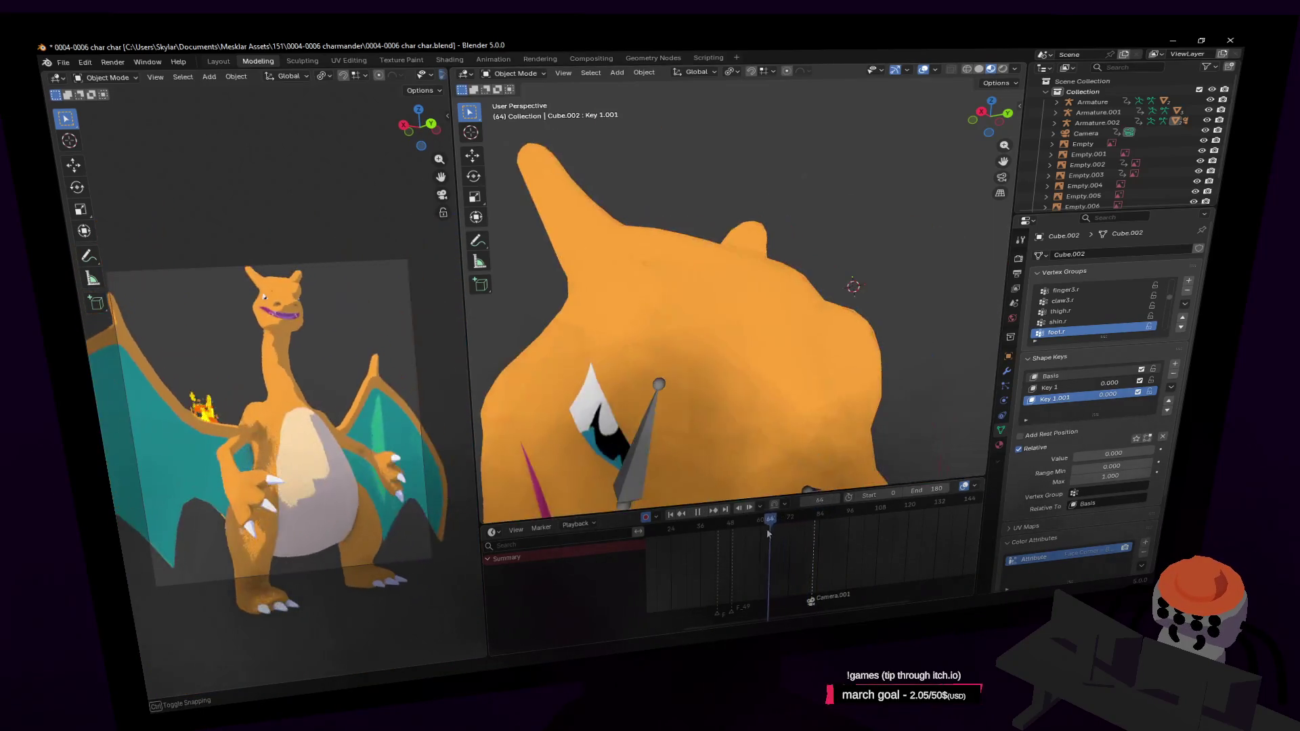
mouse_move(827, 516)
left_mouse_down()
mouse_move(759, 530)
mouse_move(762, 546)
left_mouse_up()
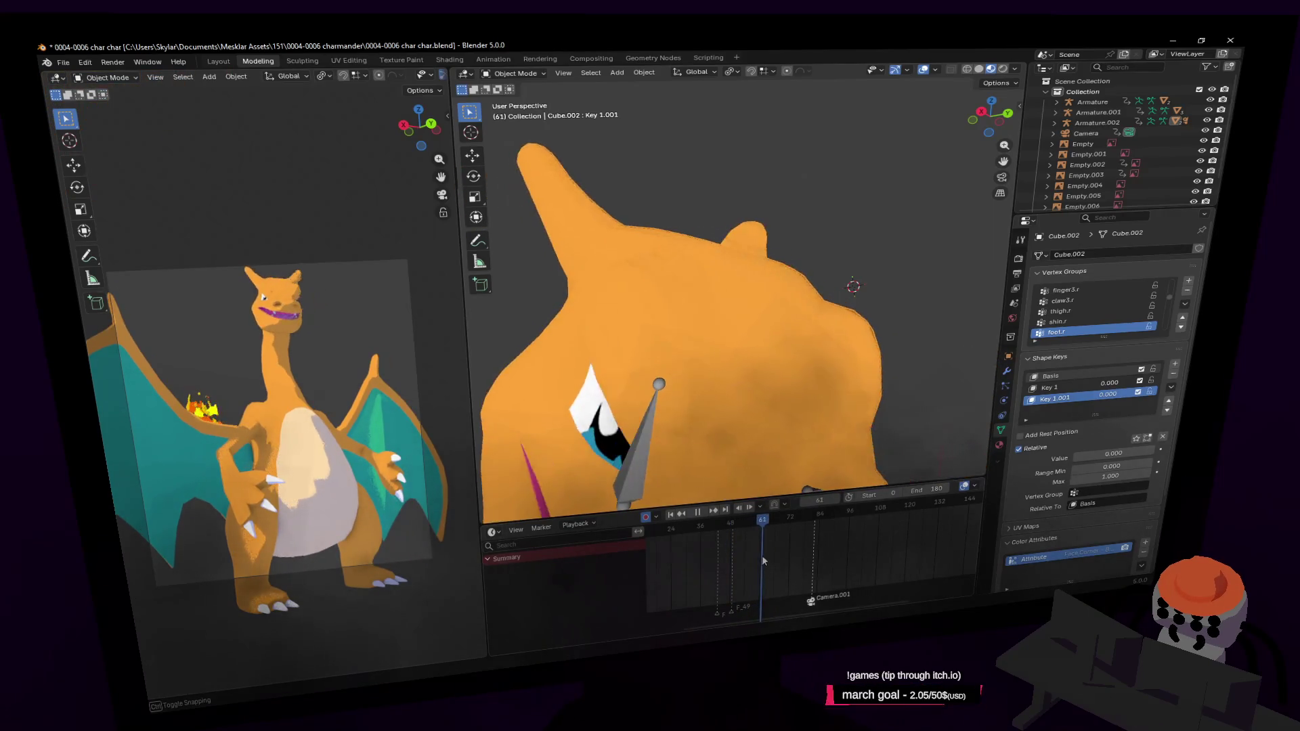
left_click_drag(762, 546, 715, 559)
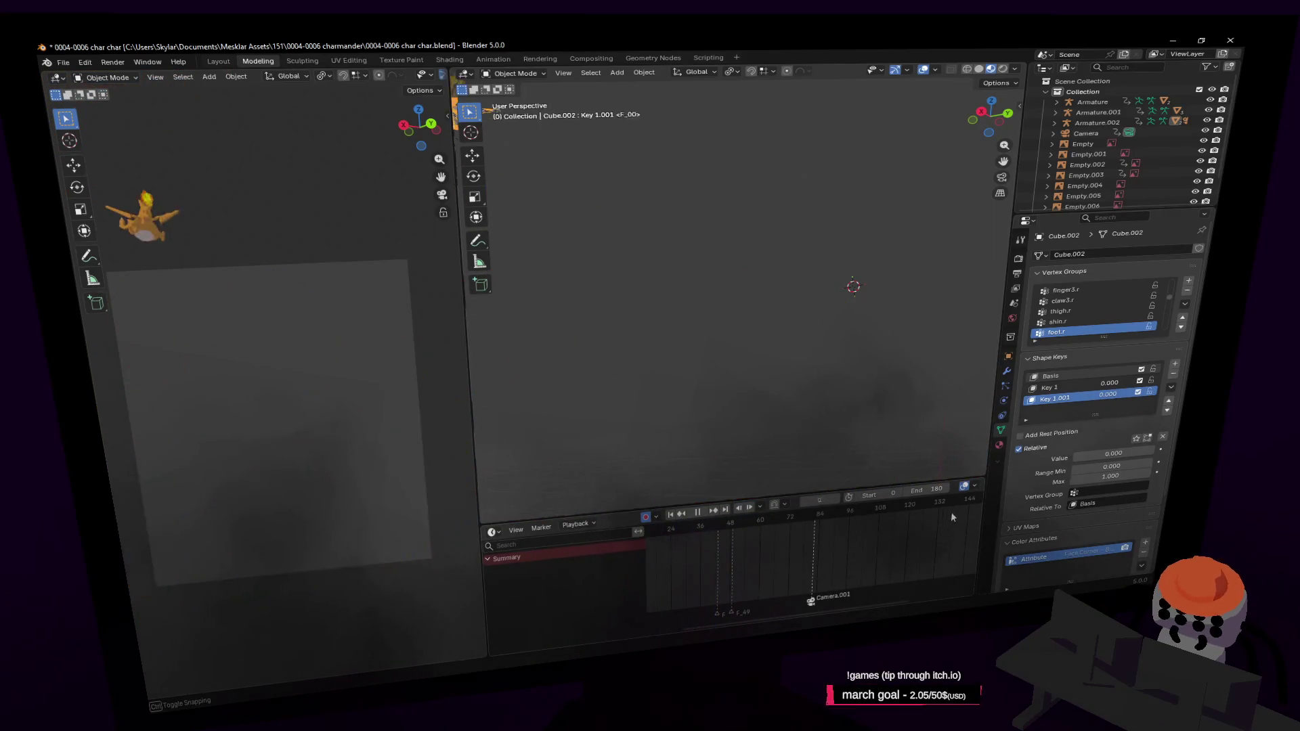
Step: Play the mouth animation back, save the blend file with Ctrl+S and move to frame 55
key("space")
key("space")
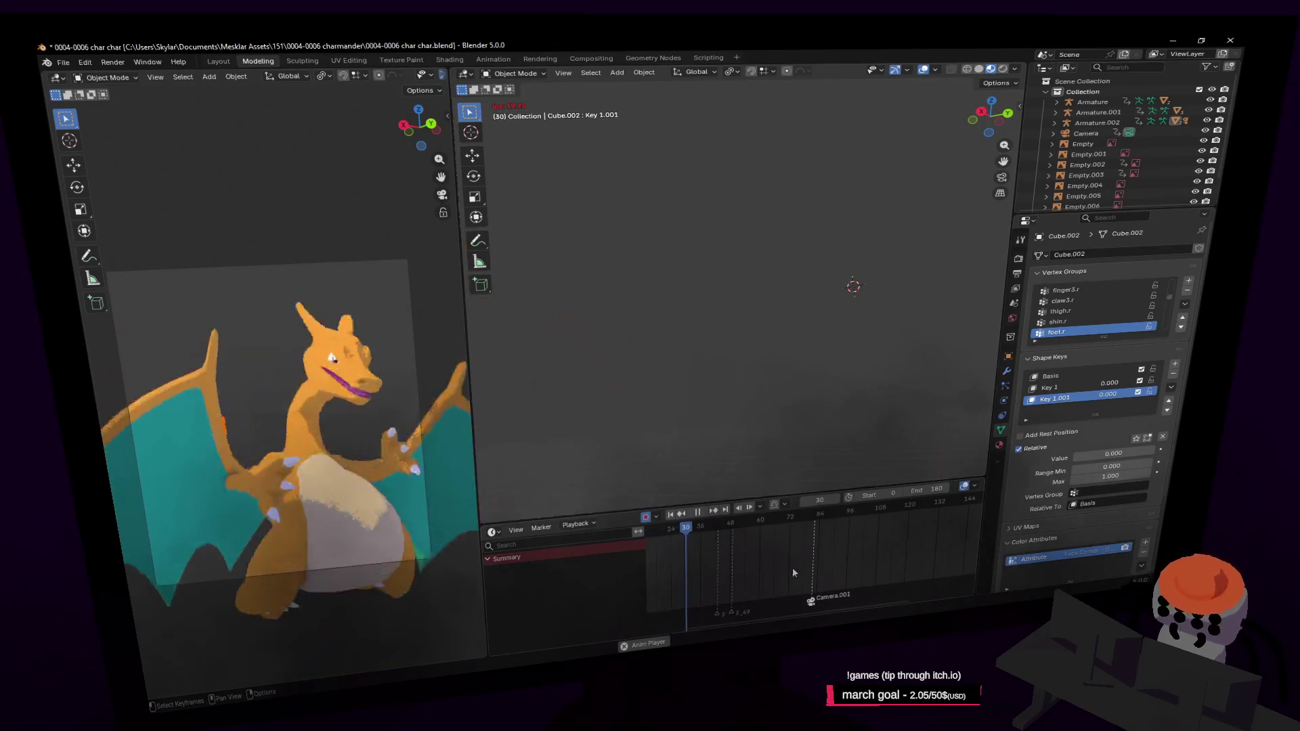
key("space")
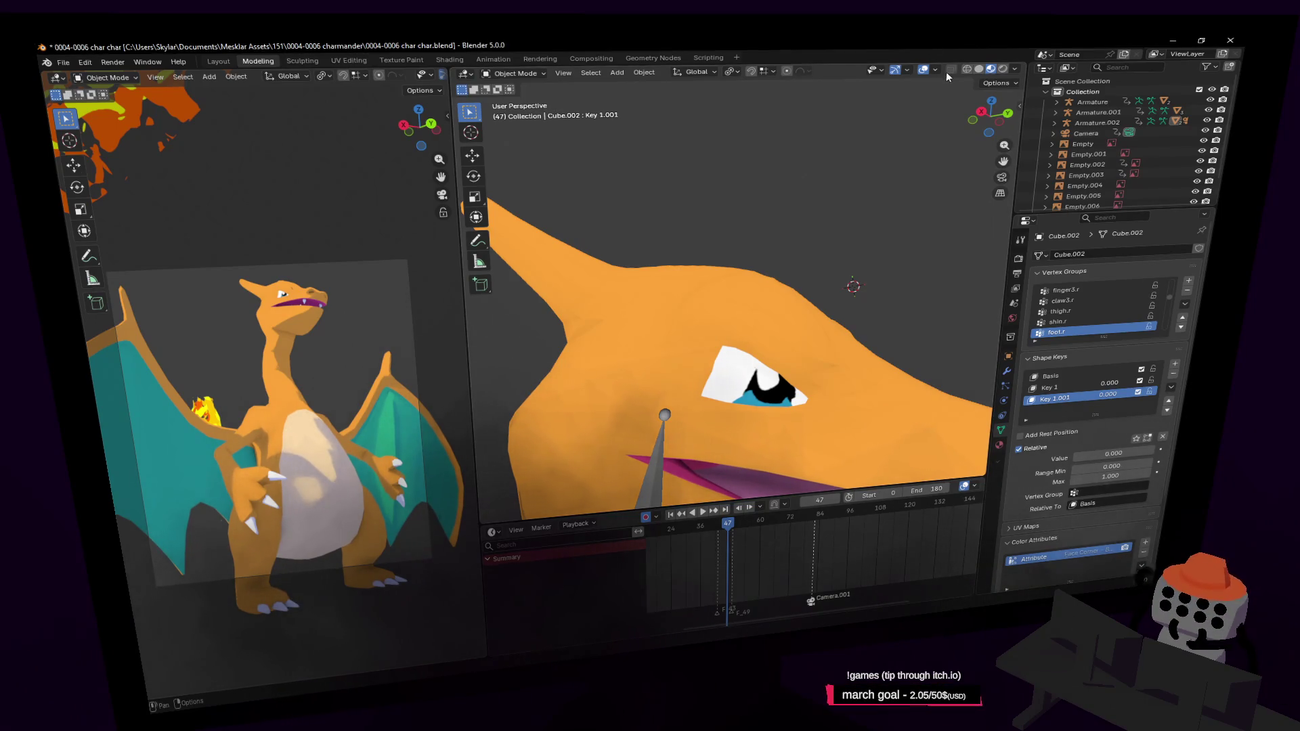
key("ctrl+s")
left_click_drag(723, 524, 755, 528)
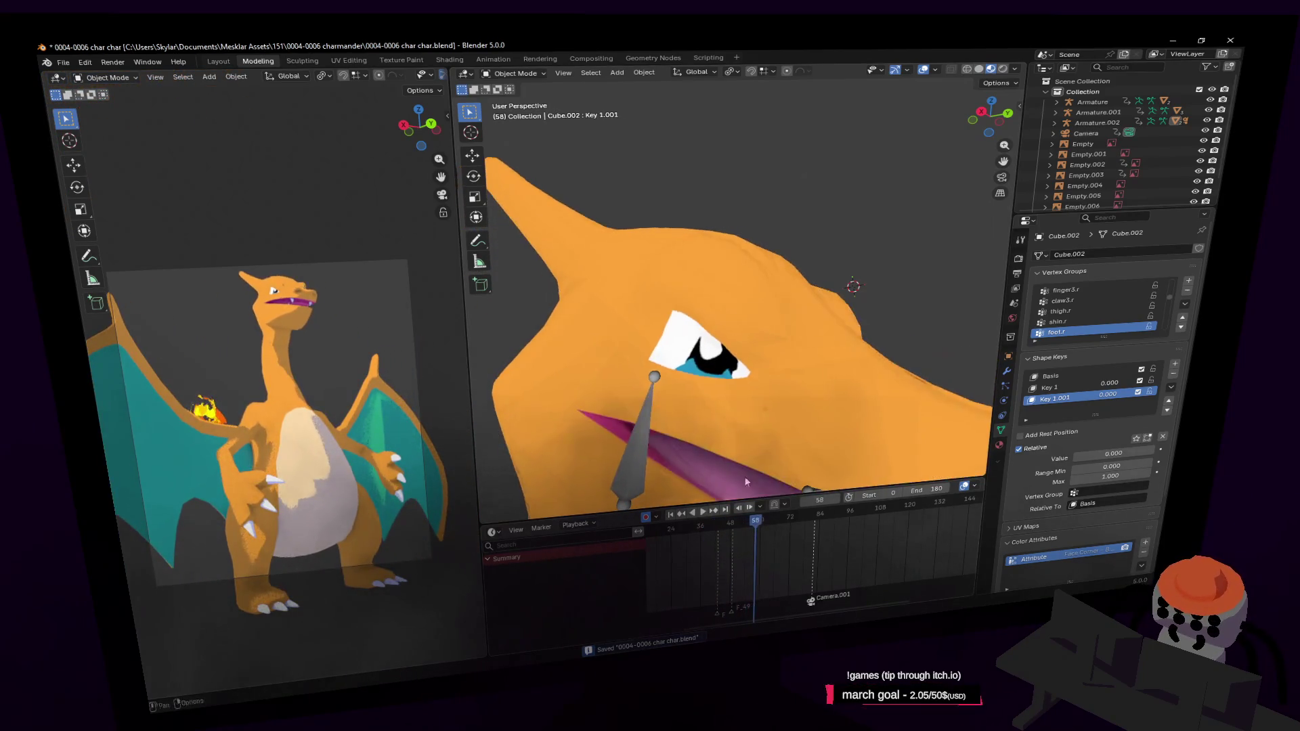
scroll(666, 292, "down", 5)
Step: Put Armature.002 in Pose Mode, rewind to an earlier frame and rotate the head bone with auto-keying
left_click(627, 323)
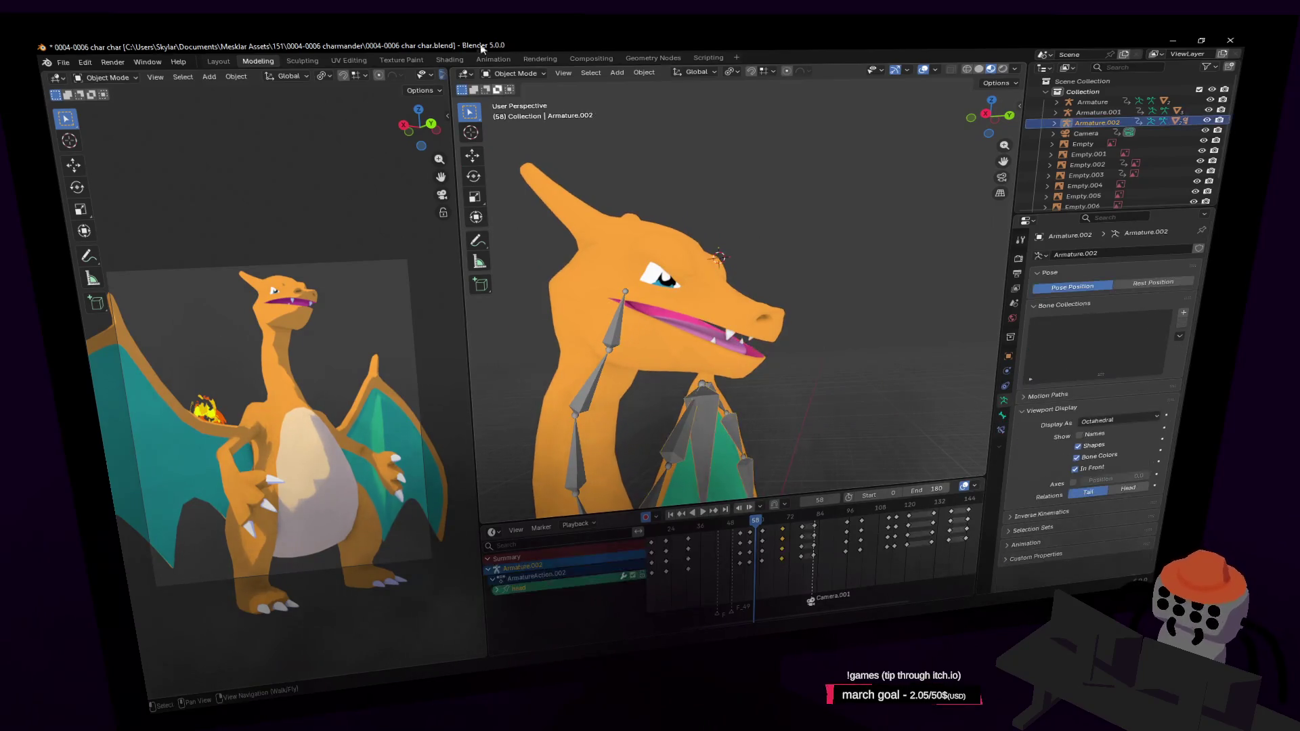
left_click(513, 74)
left_click(517, 112)
middle_click_drag(751, 305, 792, 304)
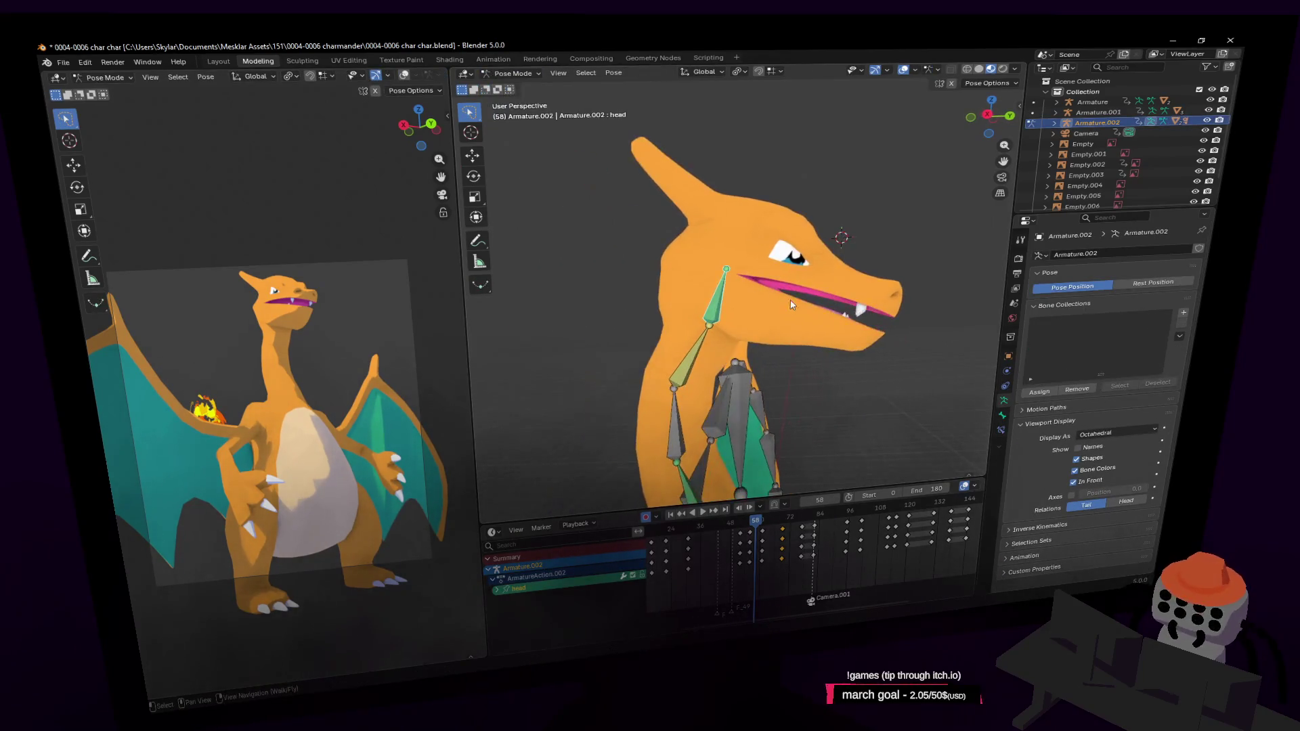
left_click_drag(755, 524, 715, 539)
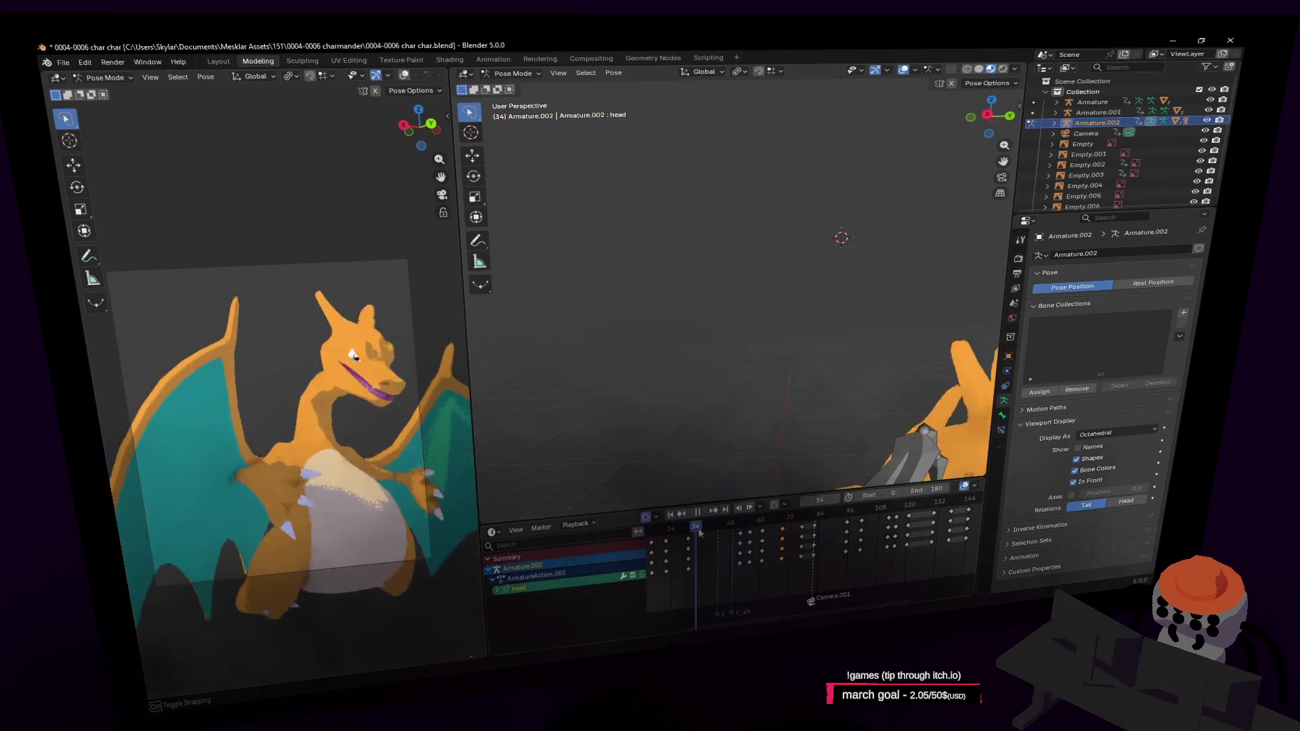
key("r")
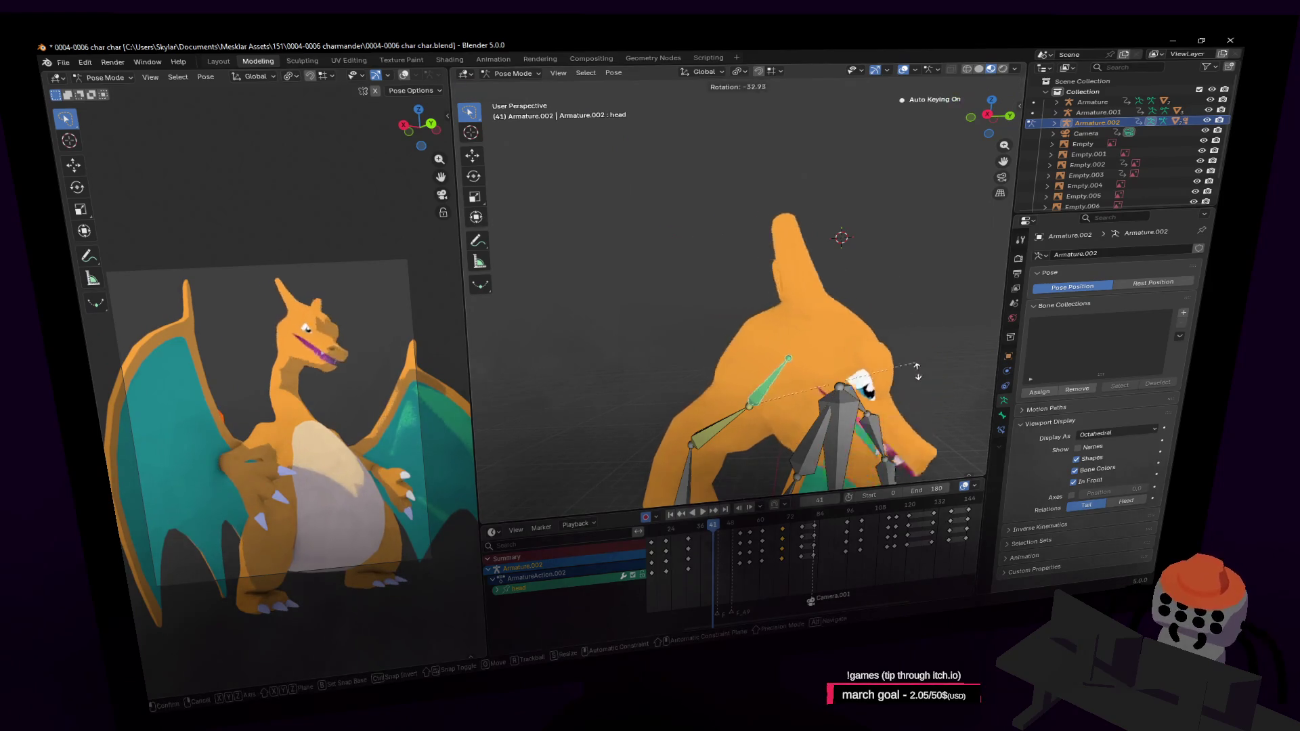
left_click(901, 433)
Step: Play the turn, then move and rotate the head bone again and replay from the start
key("space")
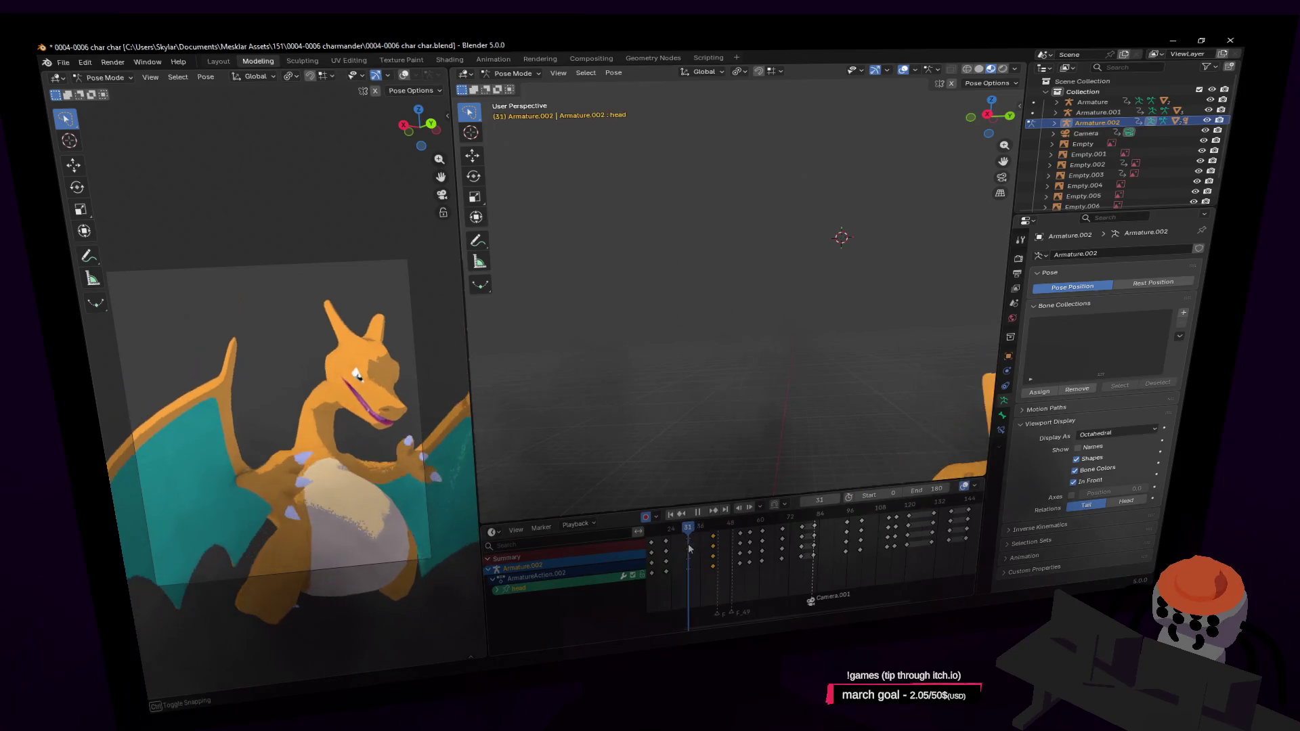
middle_click_drag(718, 409, 756, 292, "shift")
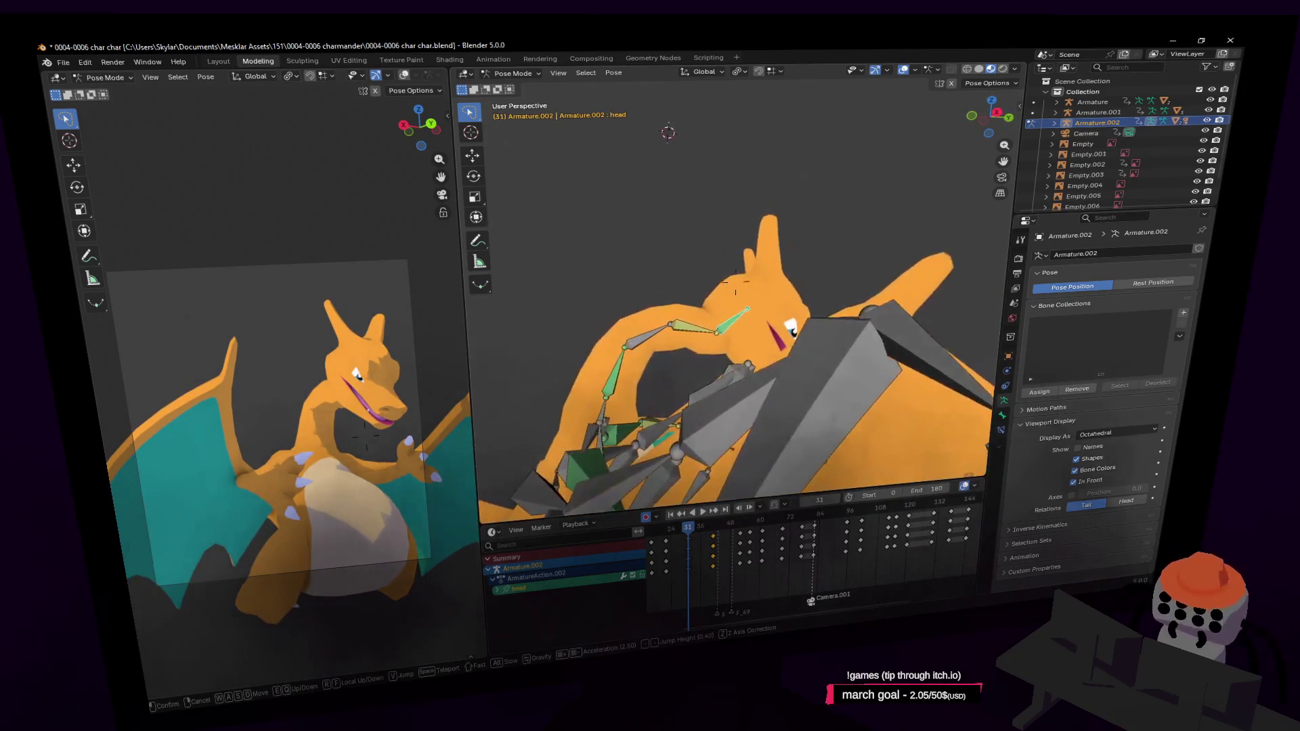
key("g")
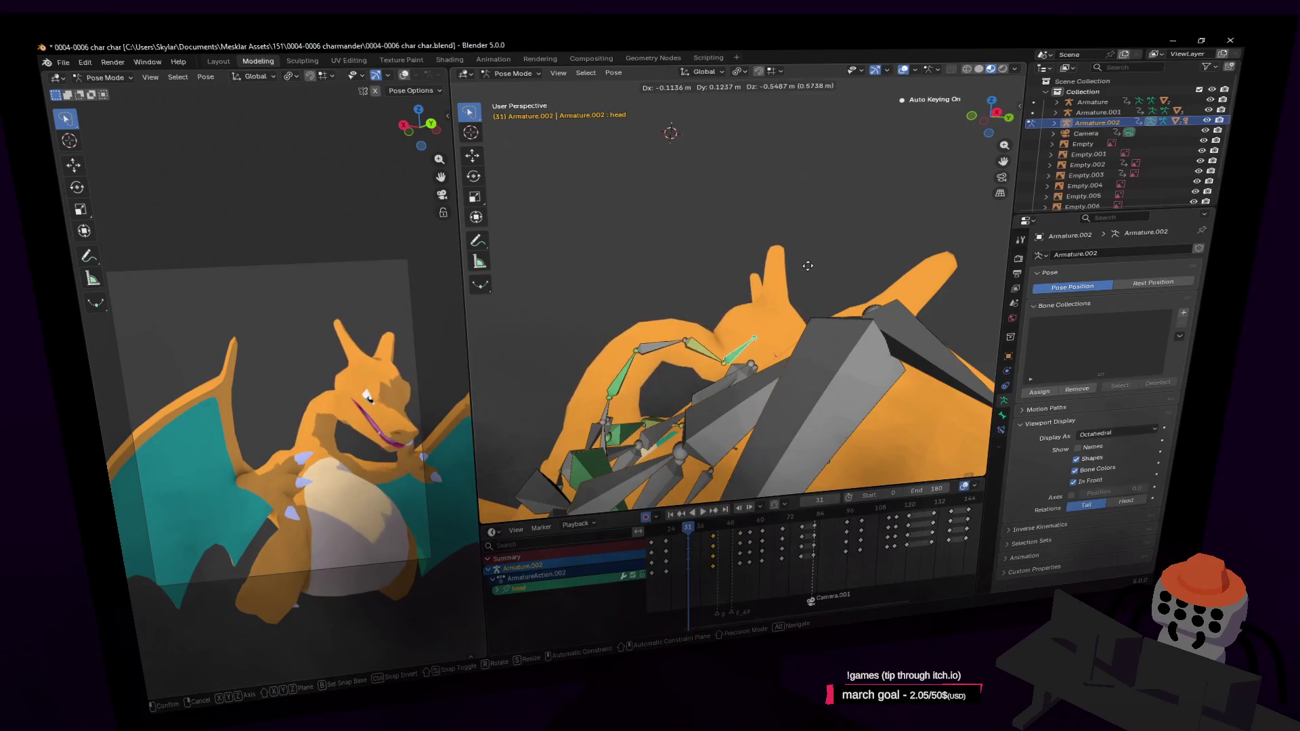
left_click(866, 301)
key("r")
left_click(792, 385)
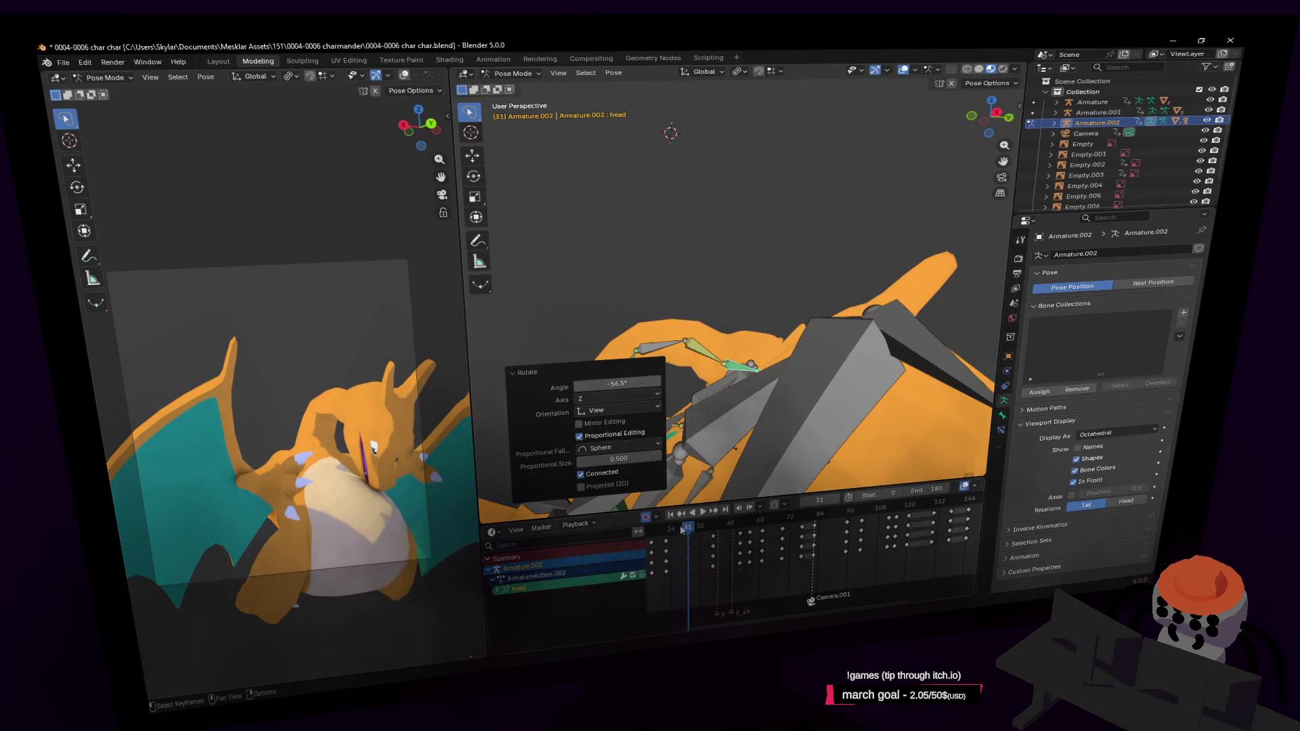
key("shift+Left")
key("space")
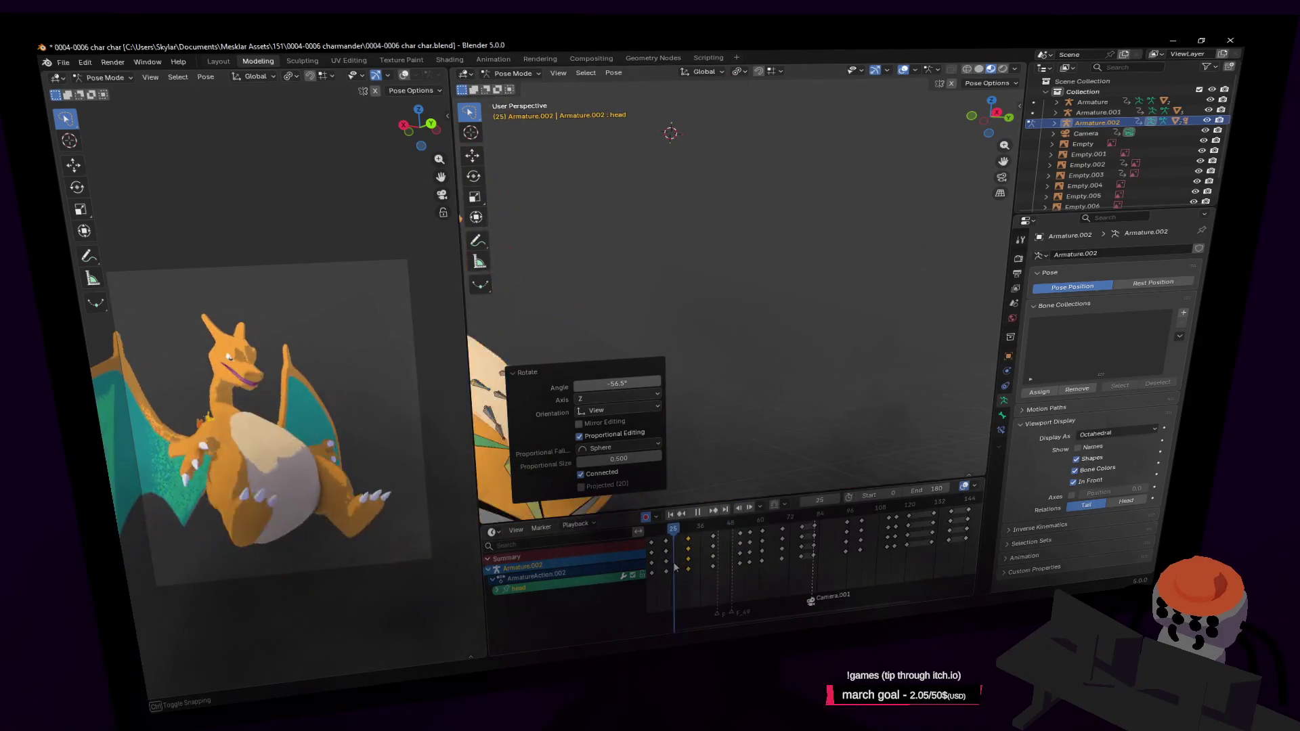
Step: Fly in close, rotate and lift the head bone into its keyed pose, then play back and stop at frame 60
key("shift+grave")
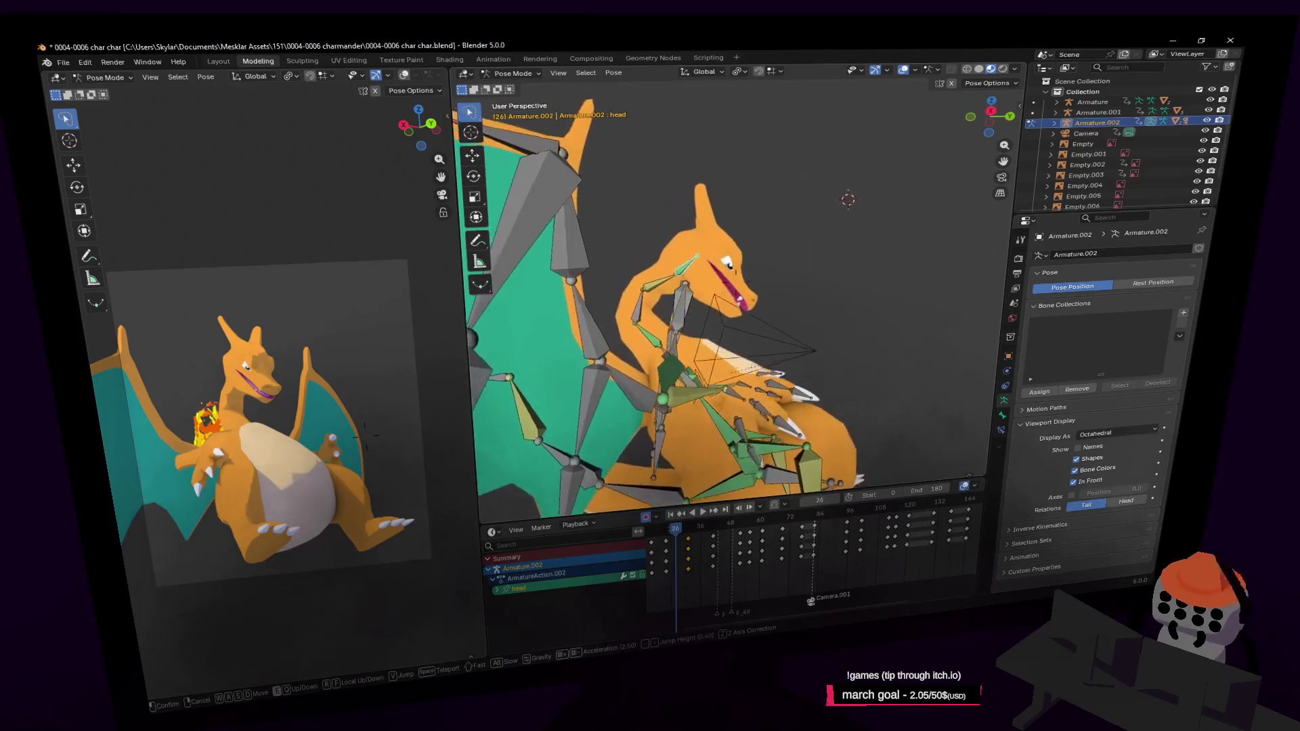
left_click(901, 297)
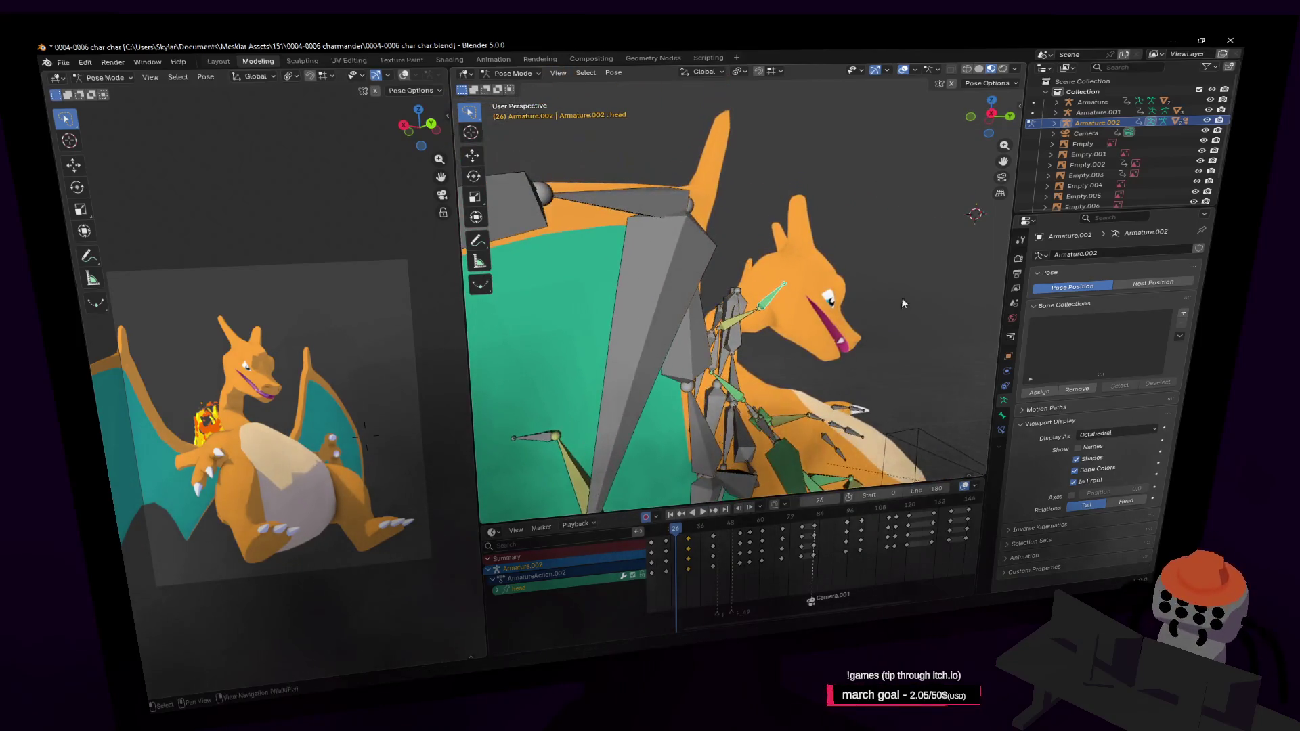
key("r")
key("Return")
key("g")
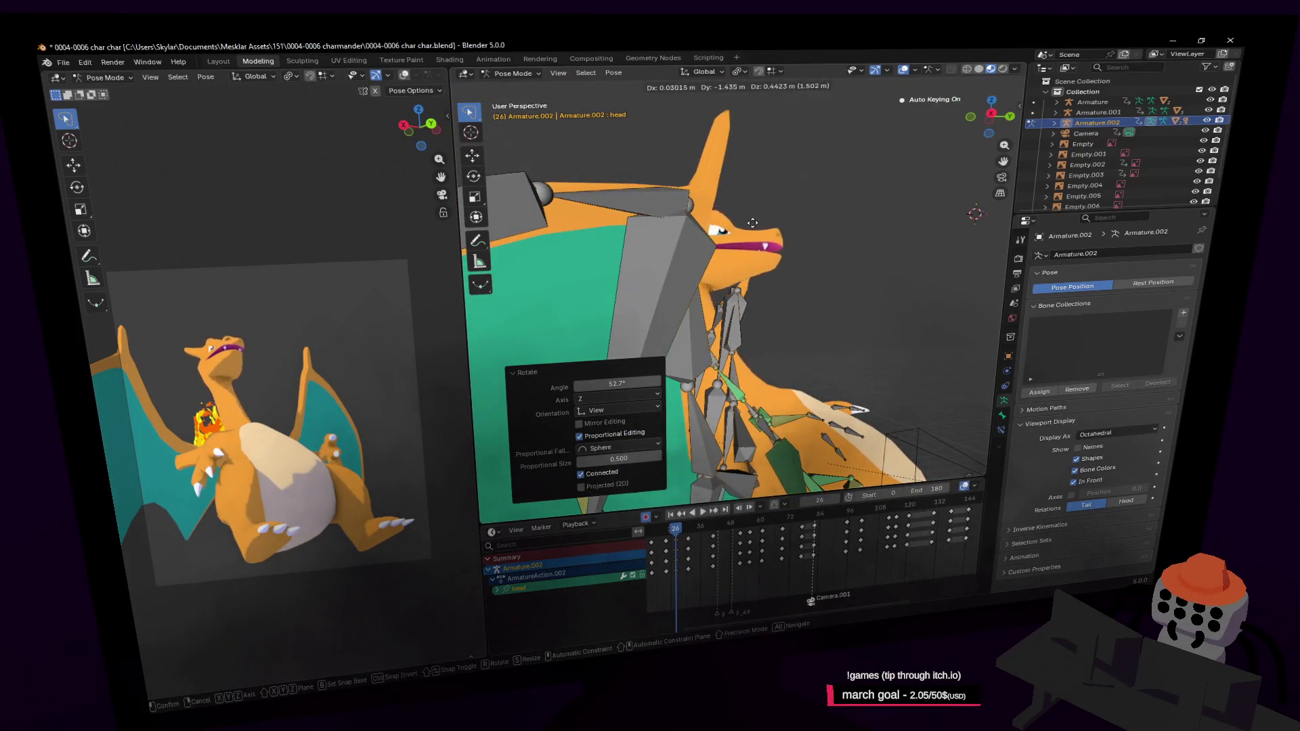
key("Return")
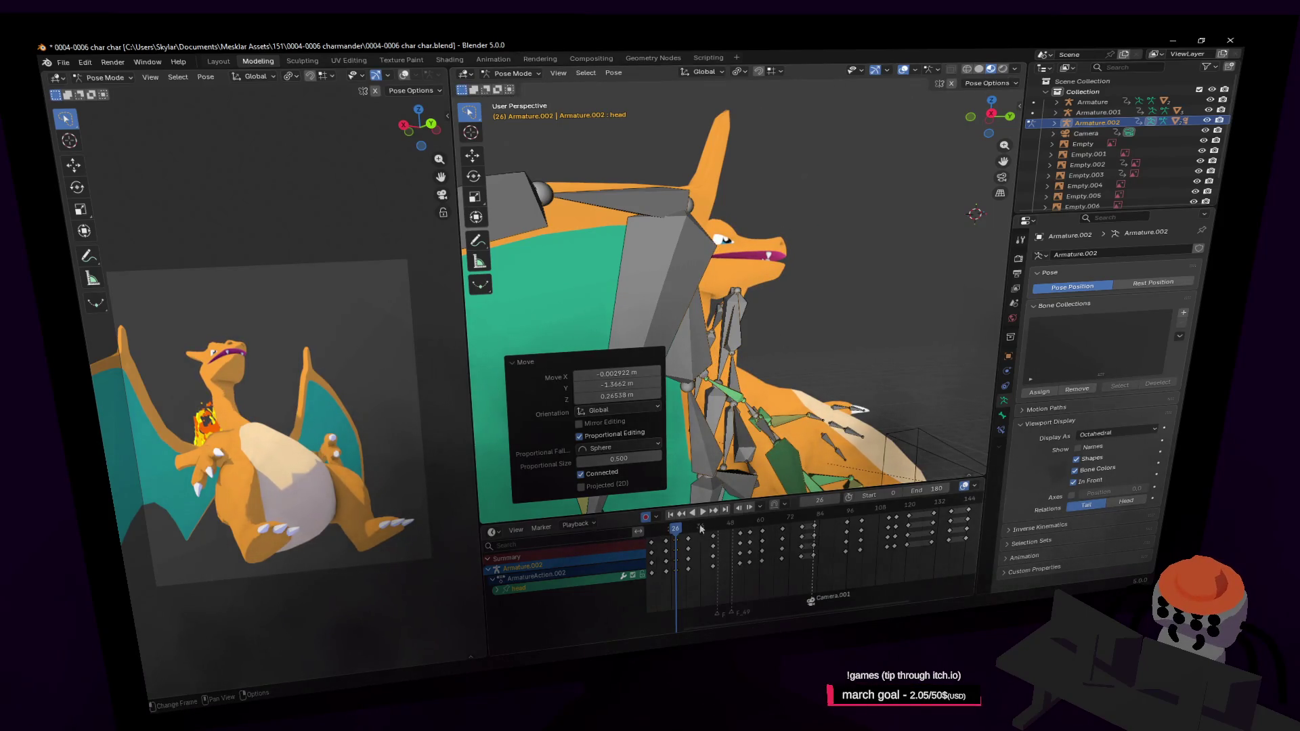
right_click(680, 535)
key("Escape")
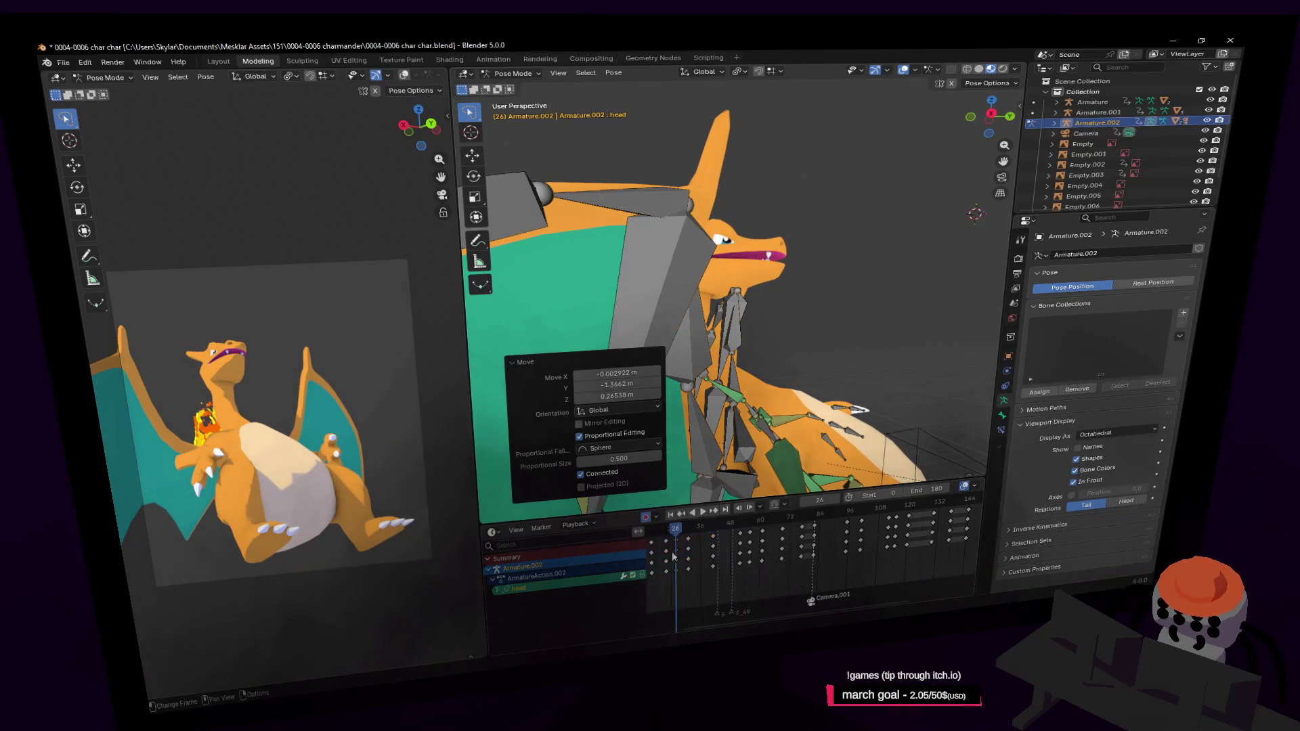
key("space")
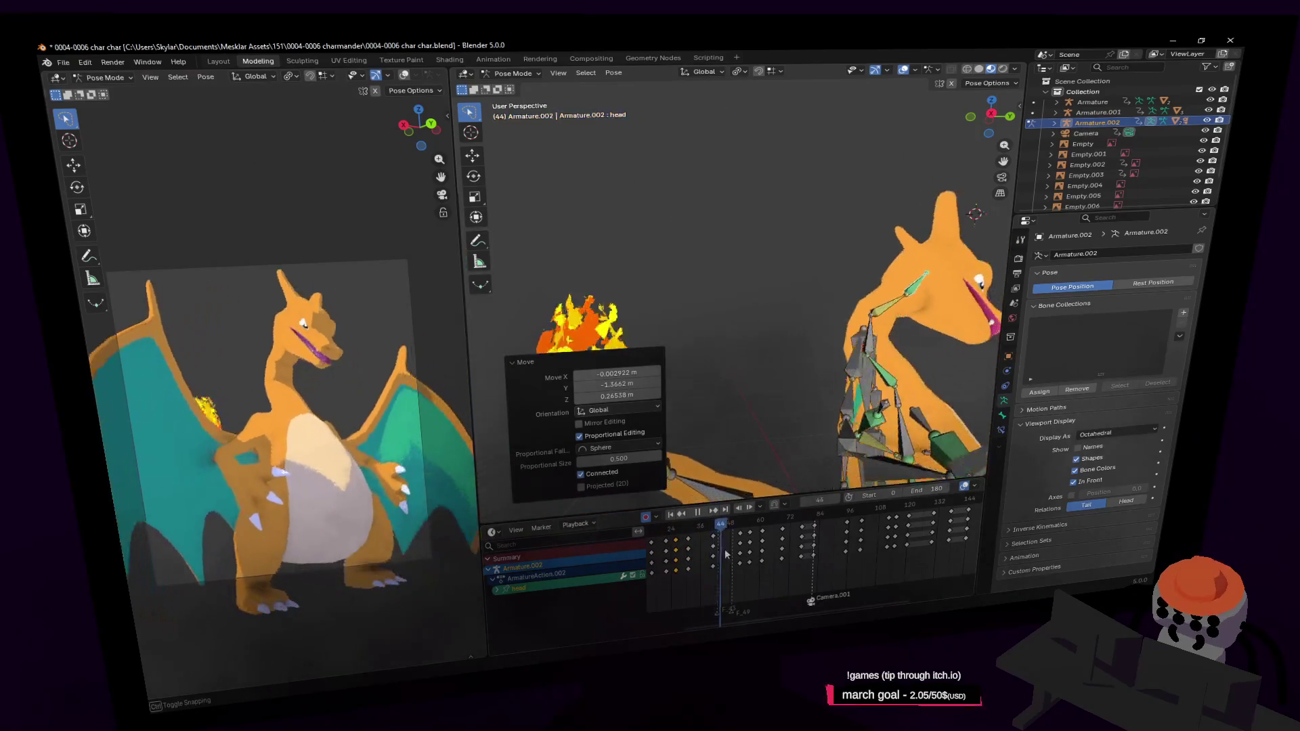
key("space")
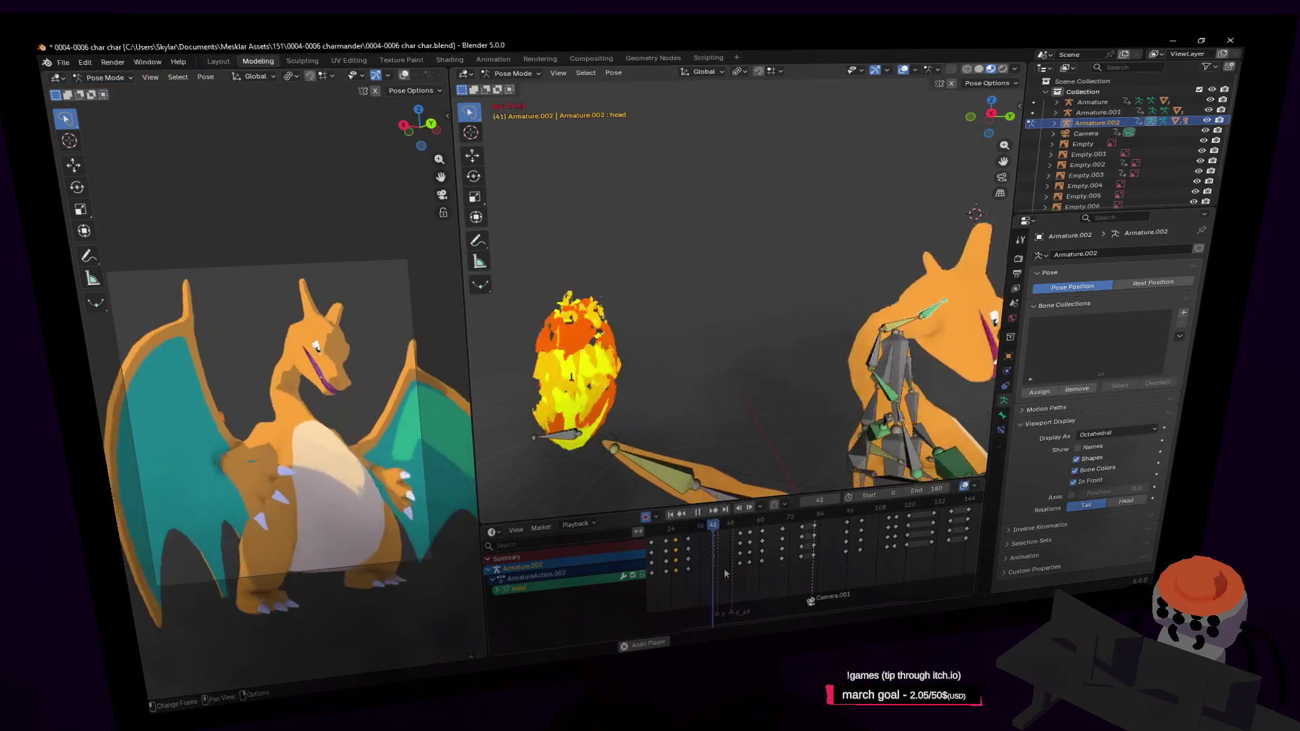
key("space")
key("space")
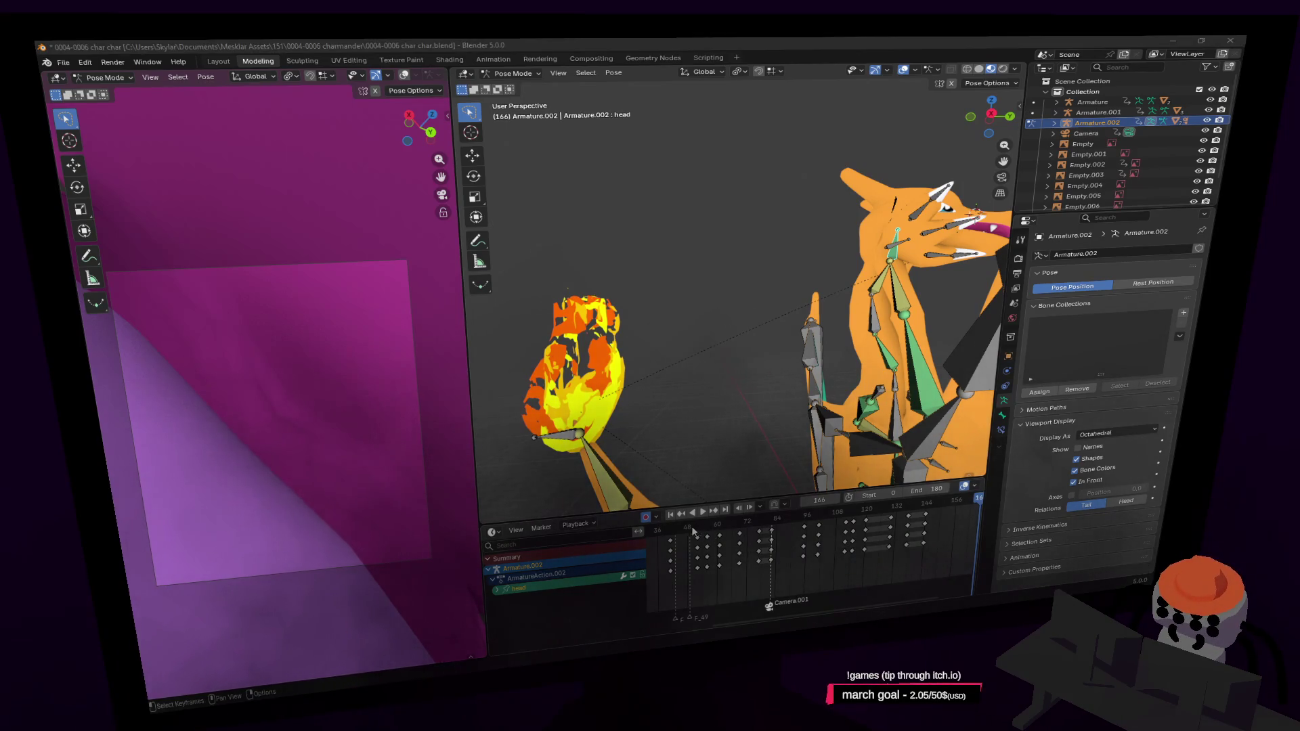
Step: Scrub and play the head animation in the dope sheet, landing around frame 61
mouse_move(693, 531)
left_mouse_down()
mouse_move(740, 524)
mouse_move(699, 542)
left_mouse_up()
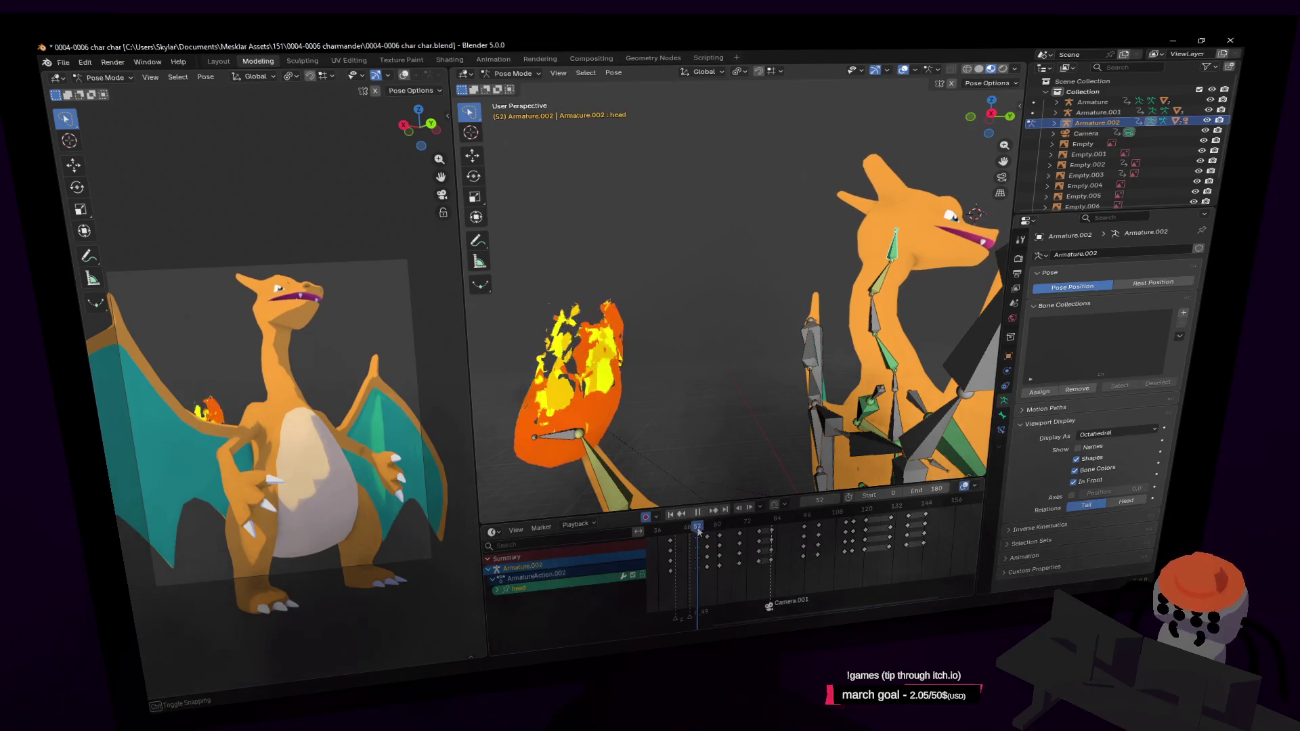
middle_click_drag(650, 610, 719, 617)
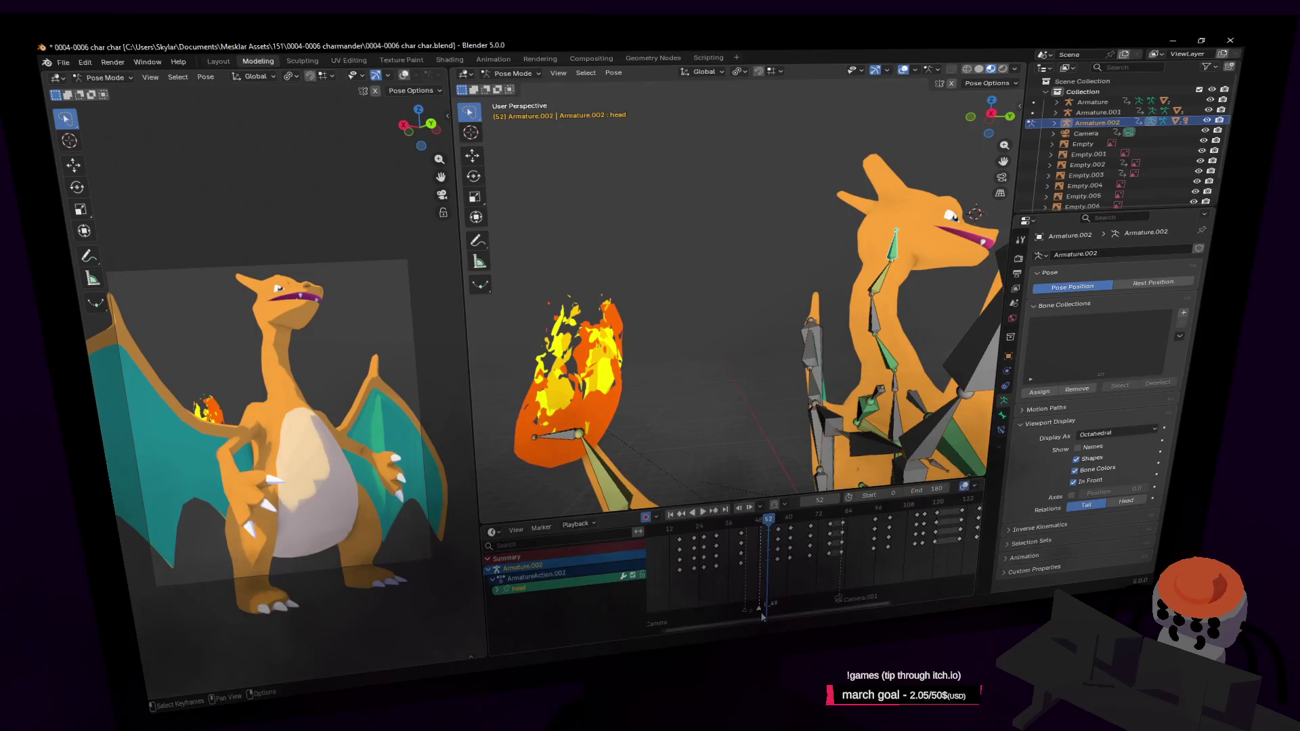
key("space")
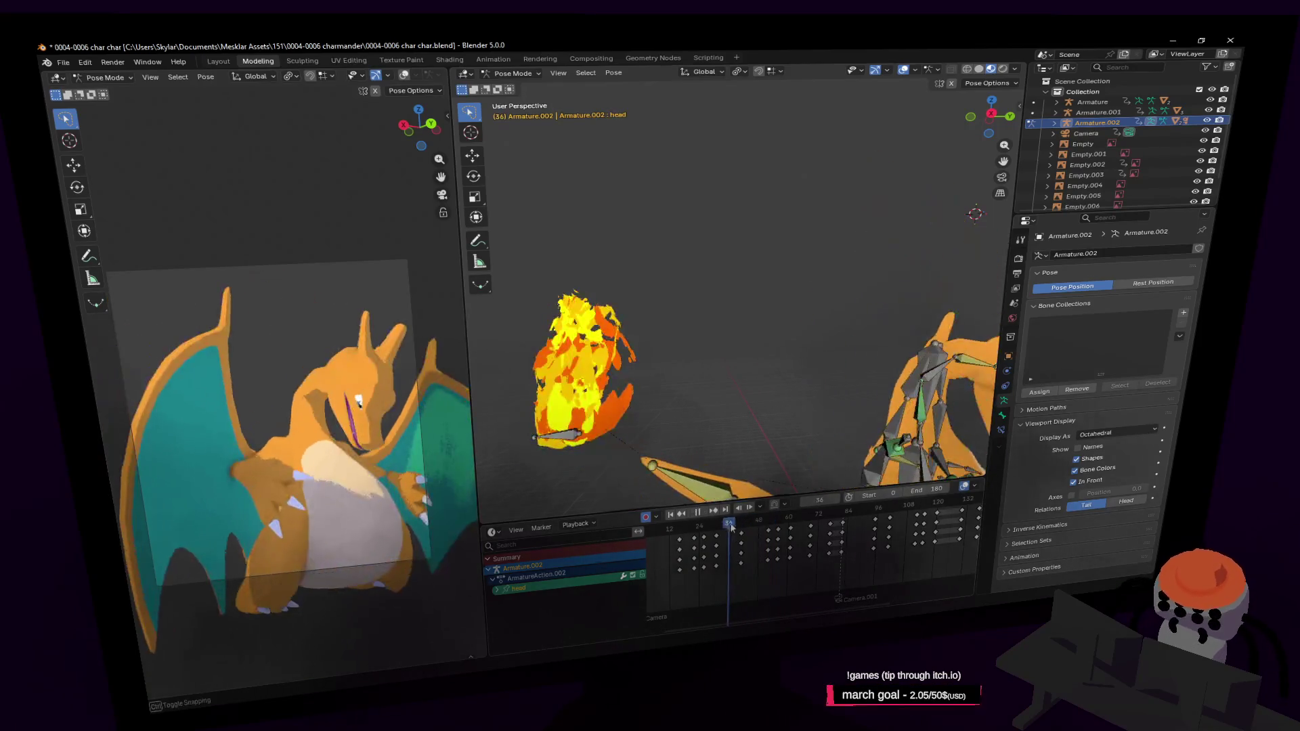
left_click(757, 525)
left_click_drag(756, 526, 792, 527)
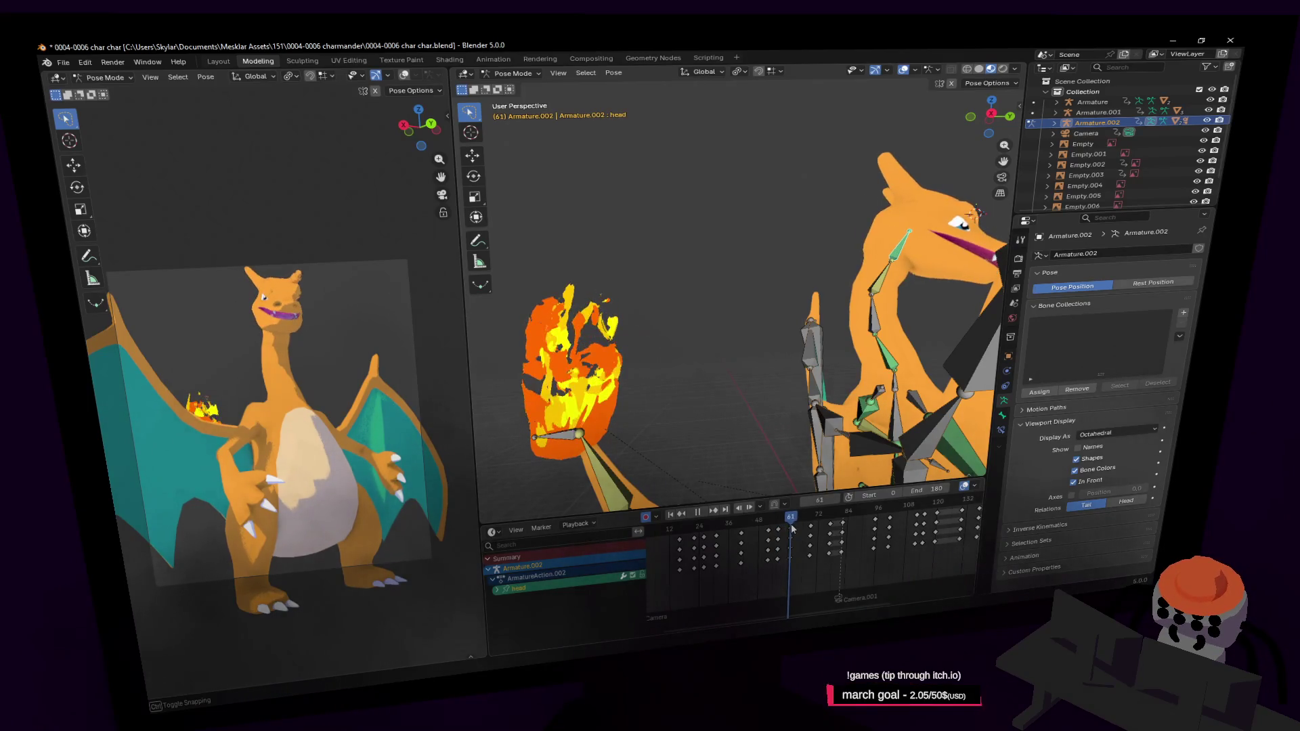
mouse_move(813, 577)
middle_mouse_down()
mouse_move(771, 594)
mouse_move(731, 584)
middle_mouse_up()
Step: Add marker F_61 at frame 61, deselect the neck bone and return the rig to object mode
key("m")
mouse_move(714, 525)
left_mouse_down()
mouse_move(736, 530)
mouse_move(714, 527)
left_mouse_up()
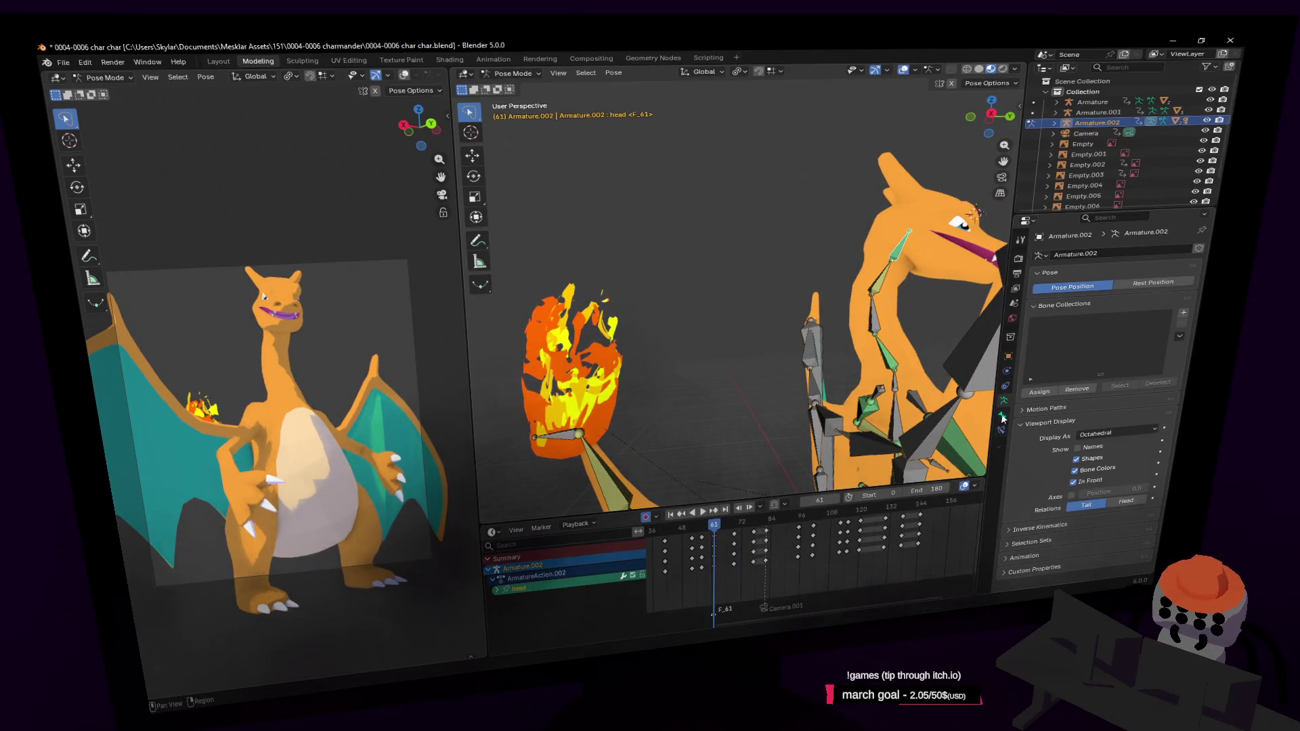
left_click(697, 113)
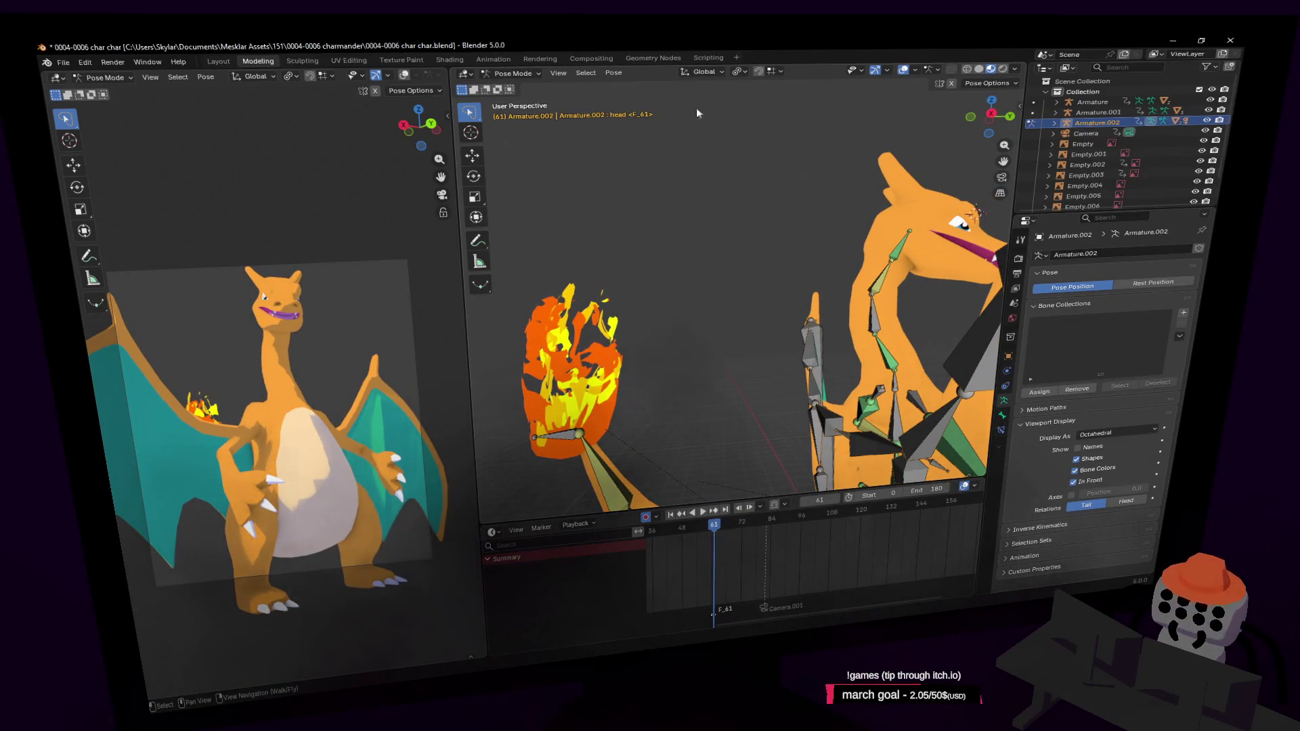
key("ctrl+Tab")
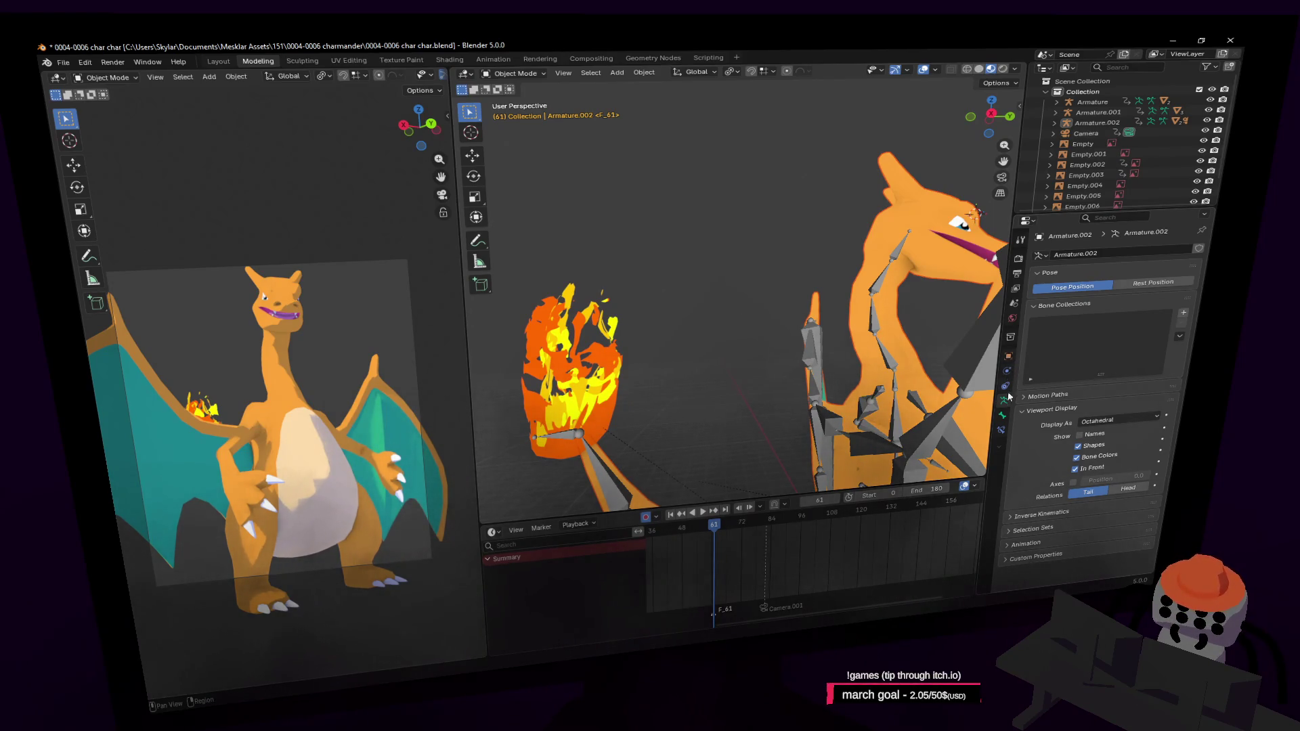
Step: Keyframe Key 1 at 1.000 on Cube.002 so the mouth closes near frame 61, and preview it
left_click(920, 171)
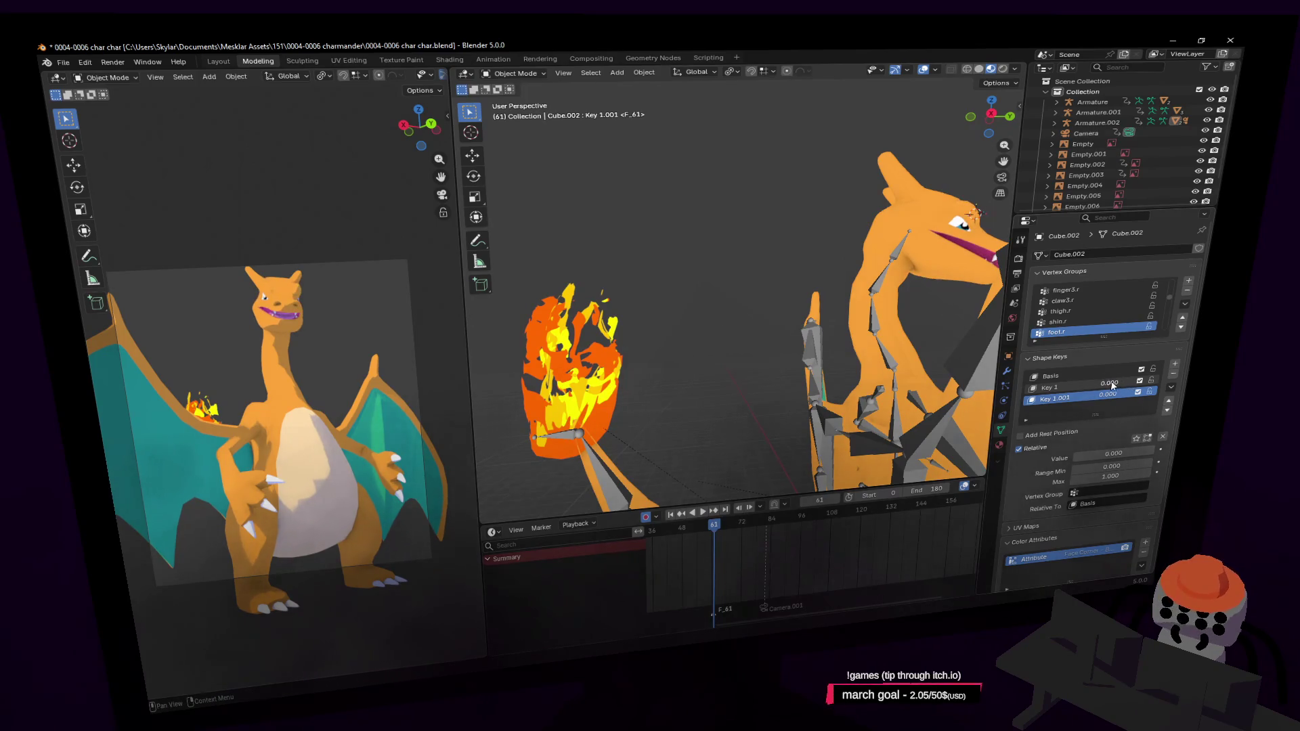
key("i")
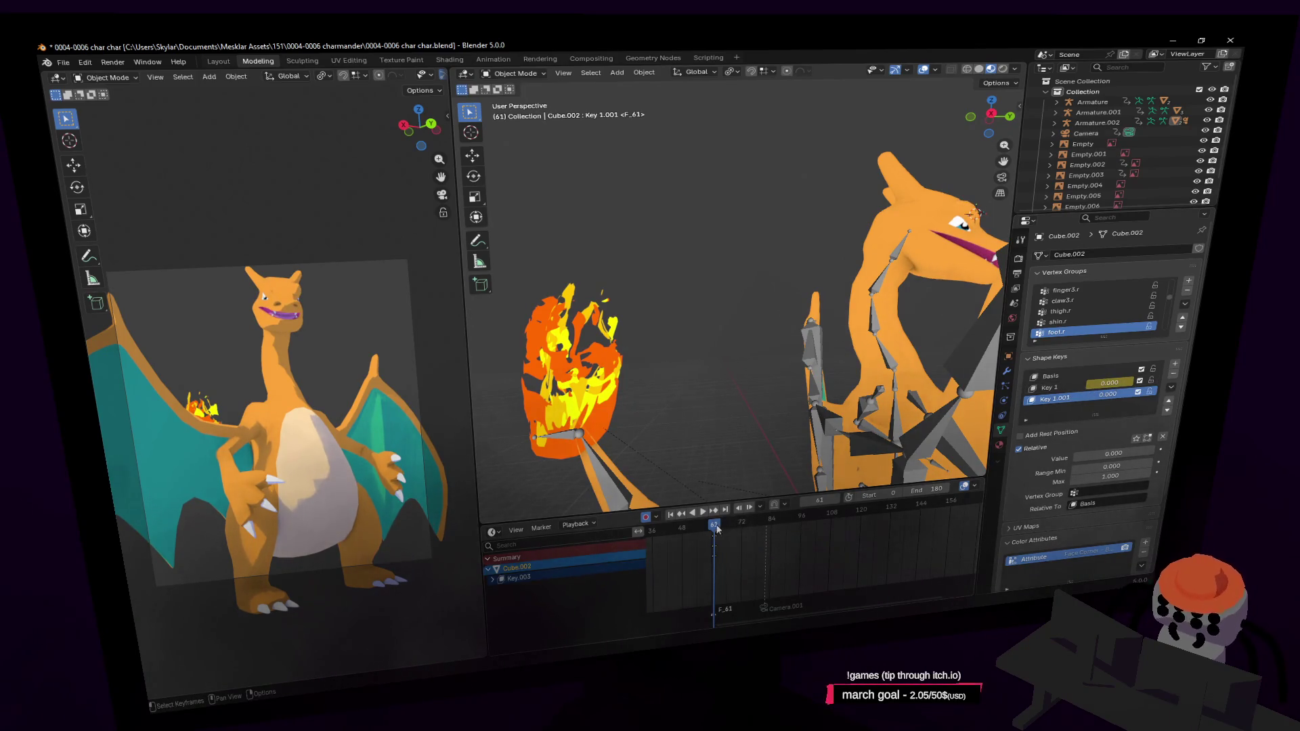
left_click_drag(716, 544, 712, 545)
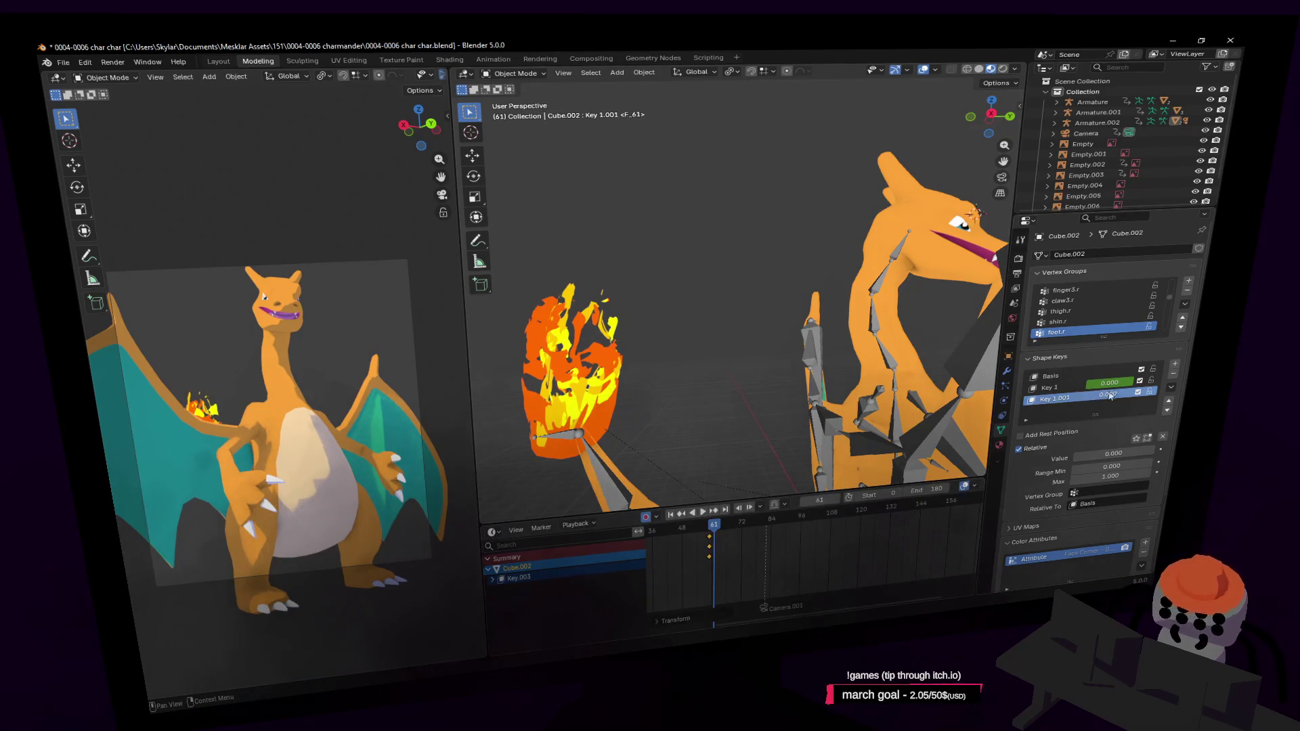
key("Escape")
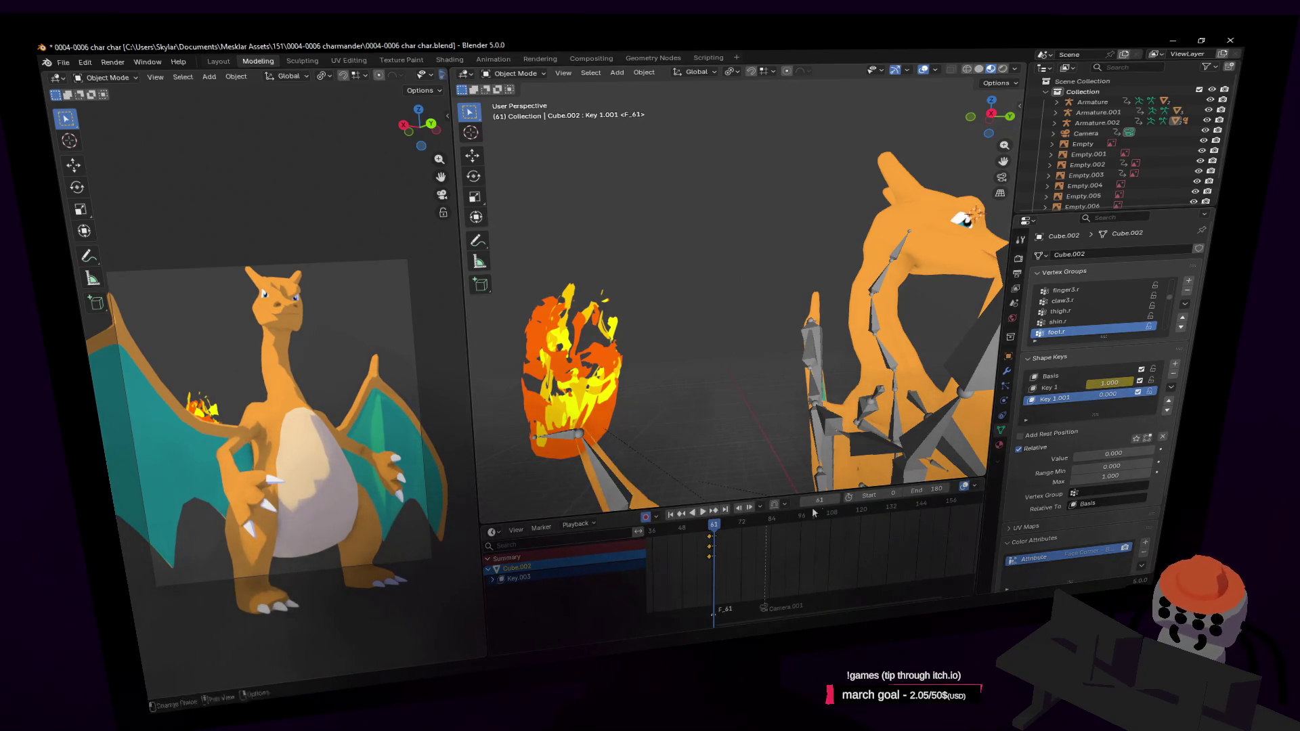
left_click_drag(716, 525, 712, 544)
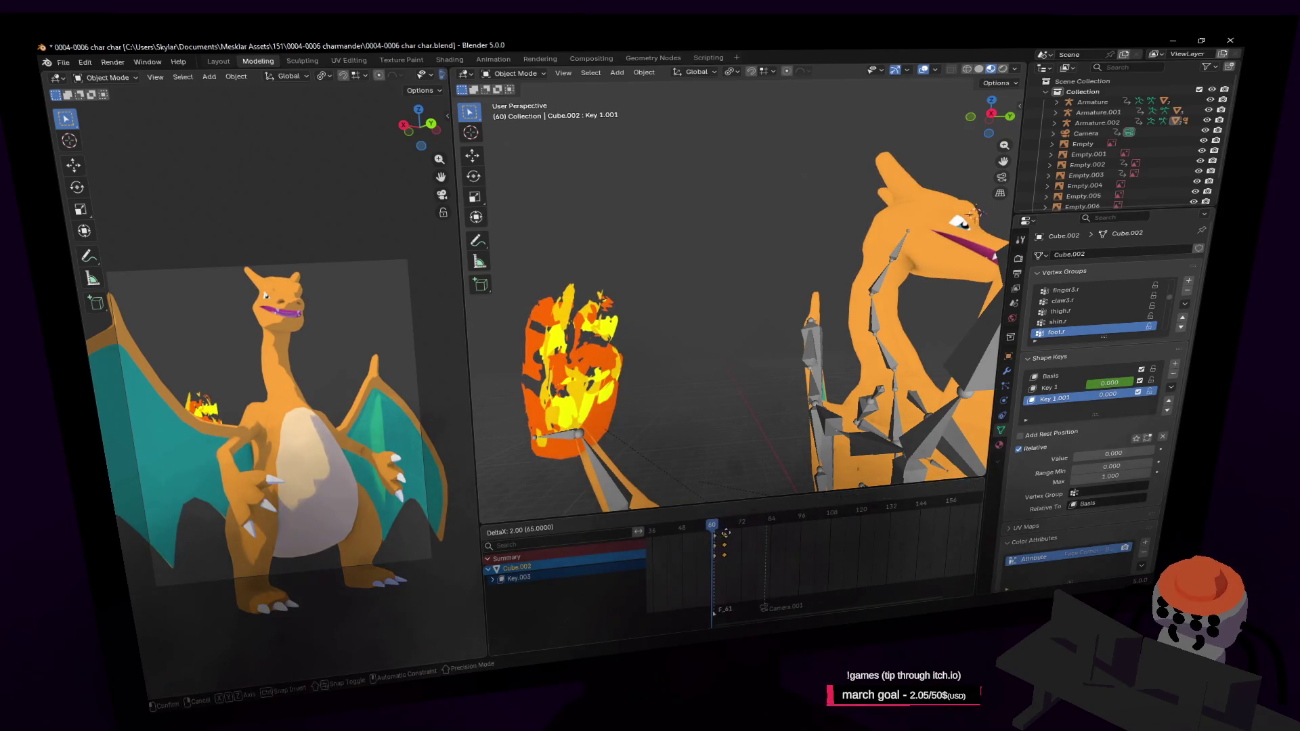
left_click(726, 532)
key("space")
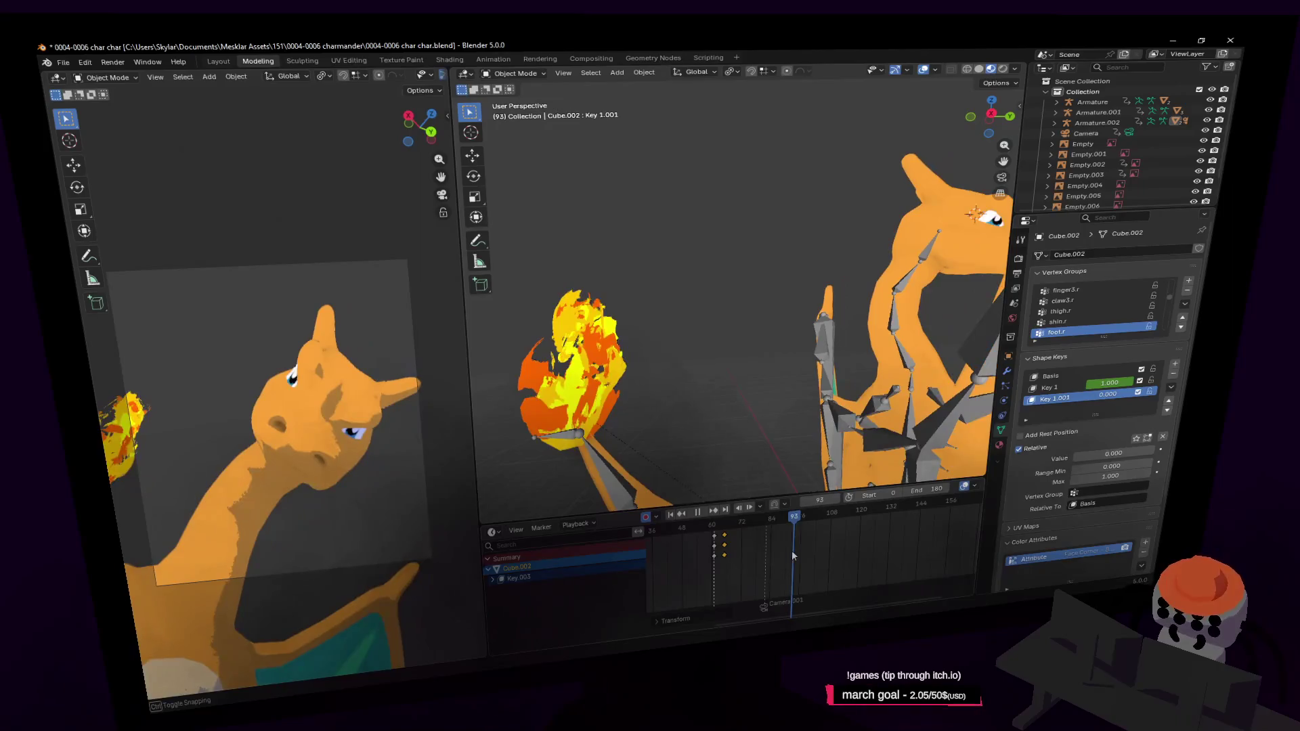
Step: Rewind to around frame 75 and start moving a copy of the mouth keyframes later
mouse_move(791, 550)
left_mouse_down()
mouse_move(739, 565)
mouse_move(777, 565)
left_mouse_up()
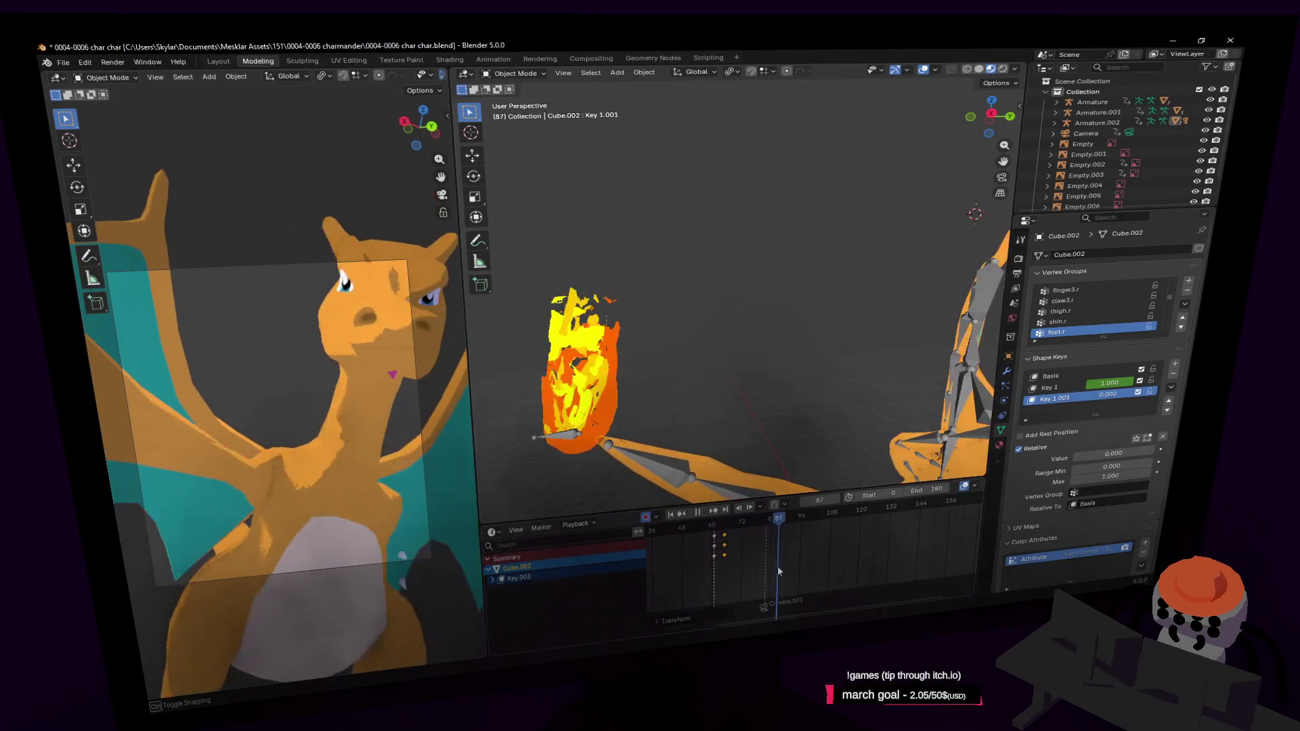
left_click_drag(780, 570, 748, 572)
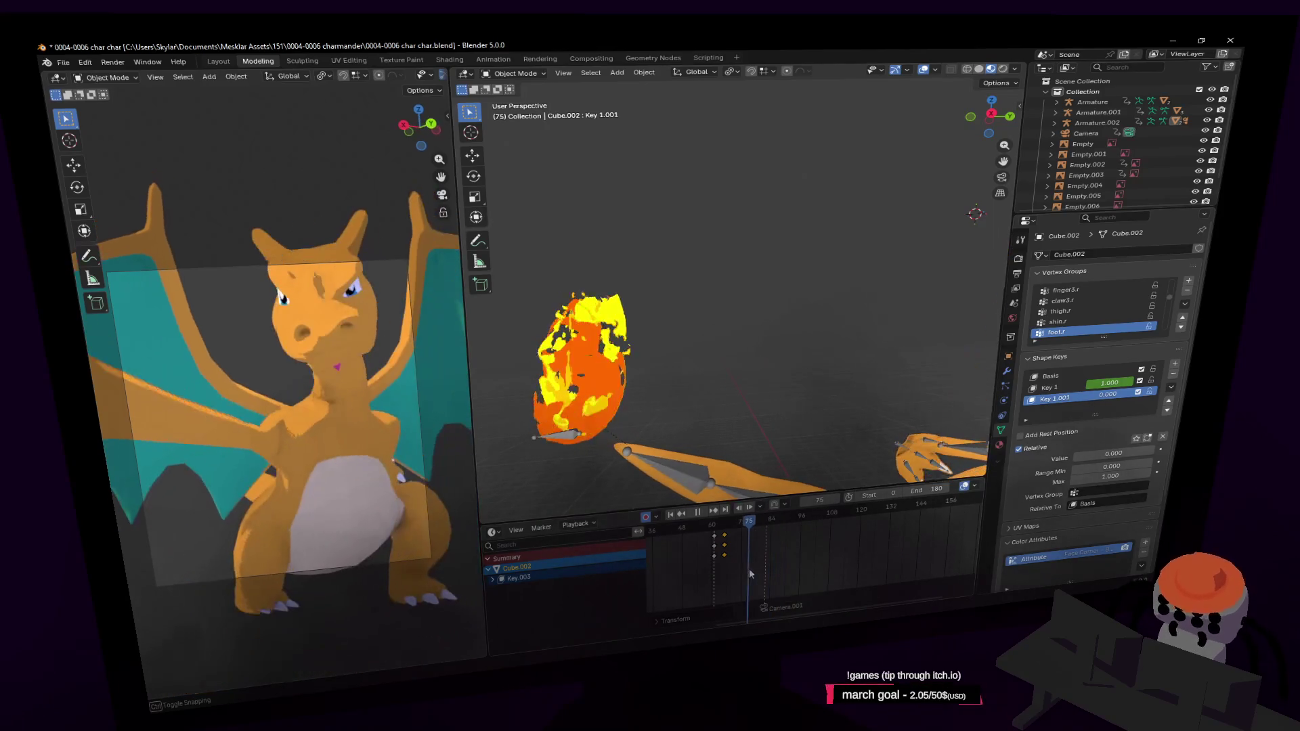
key("g")
Step: Place the copied keys at frame 83 and set Key 1 to 0 at frame 90 so the mouth opens
left_click(775, 549)
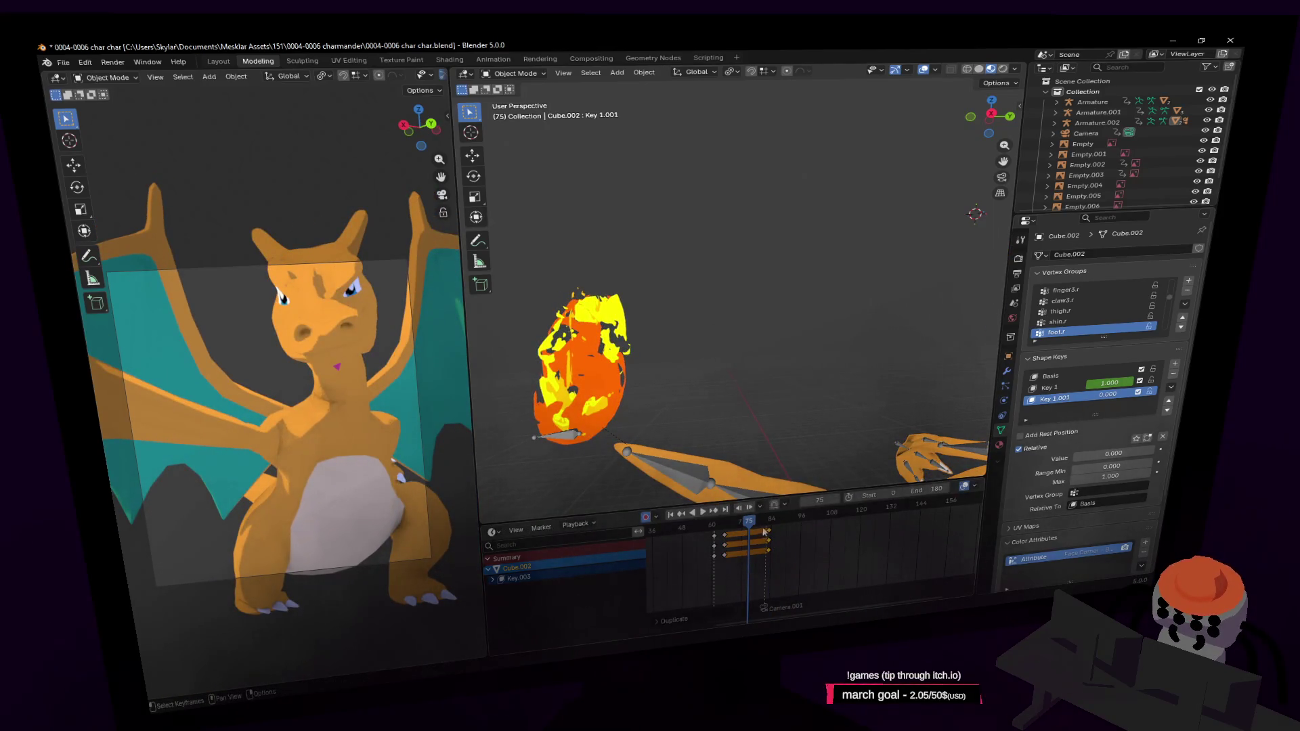
key("space")
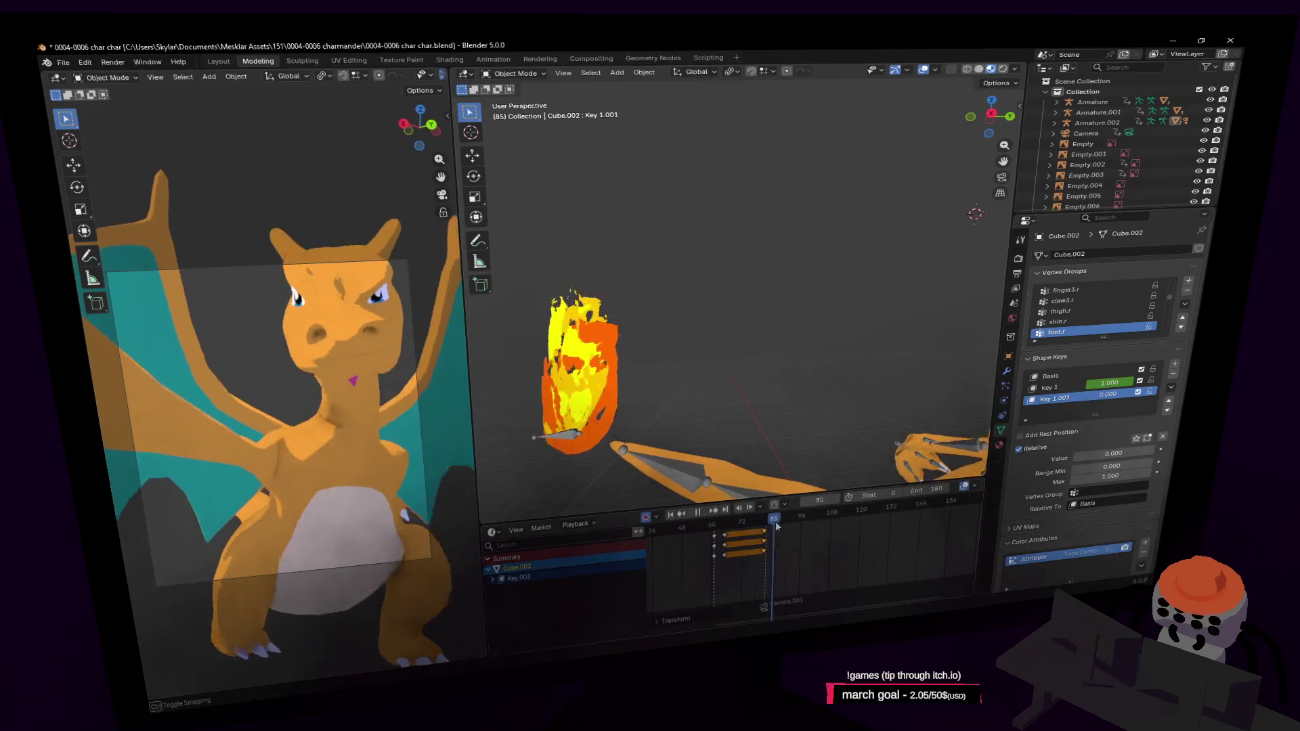
key("space")
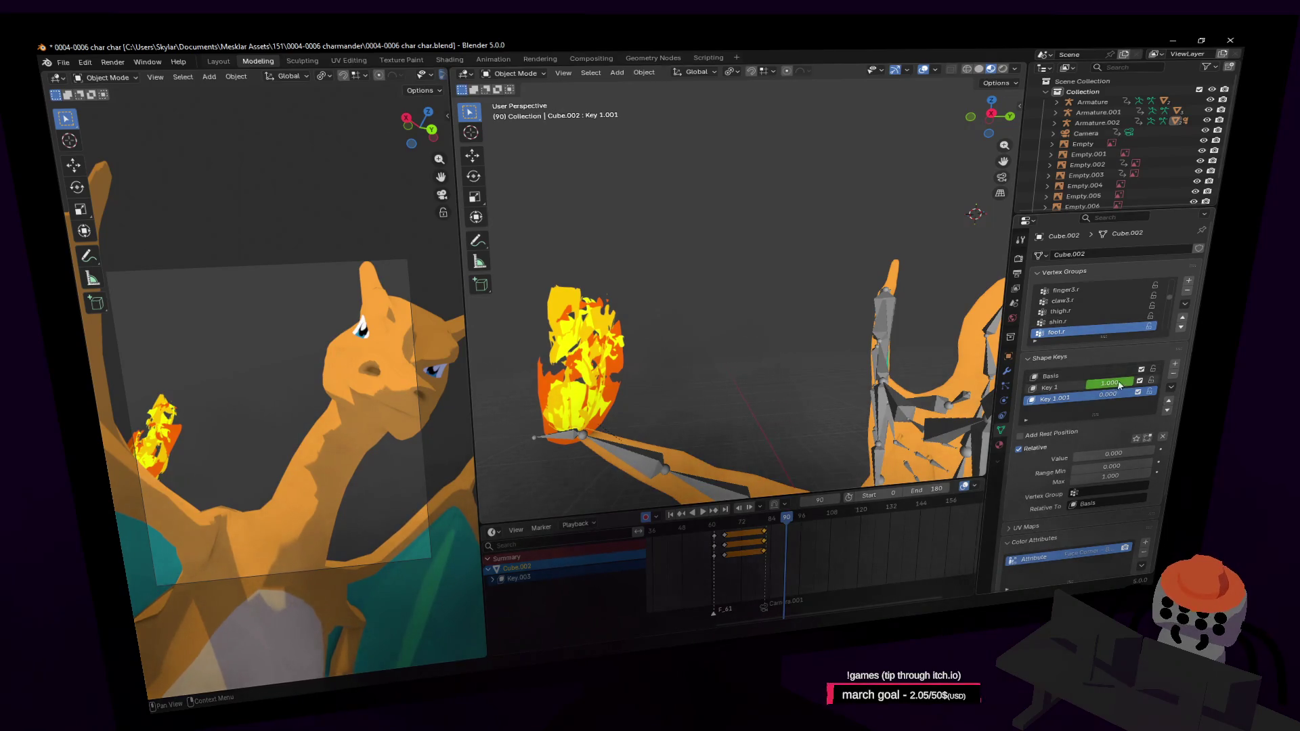
left_click_drag(1107, 383, 1018, 433)
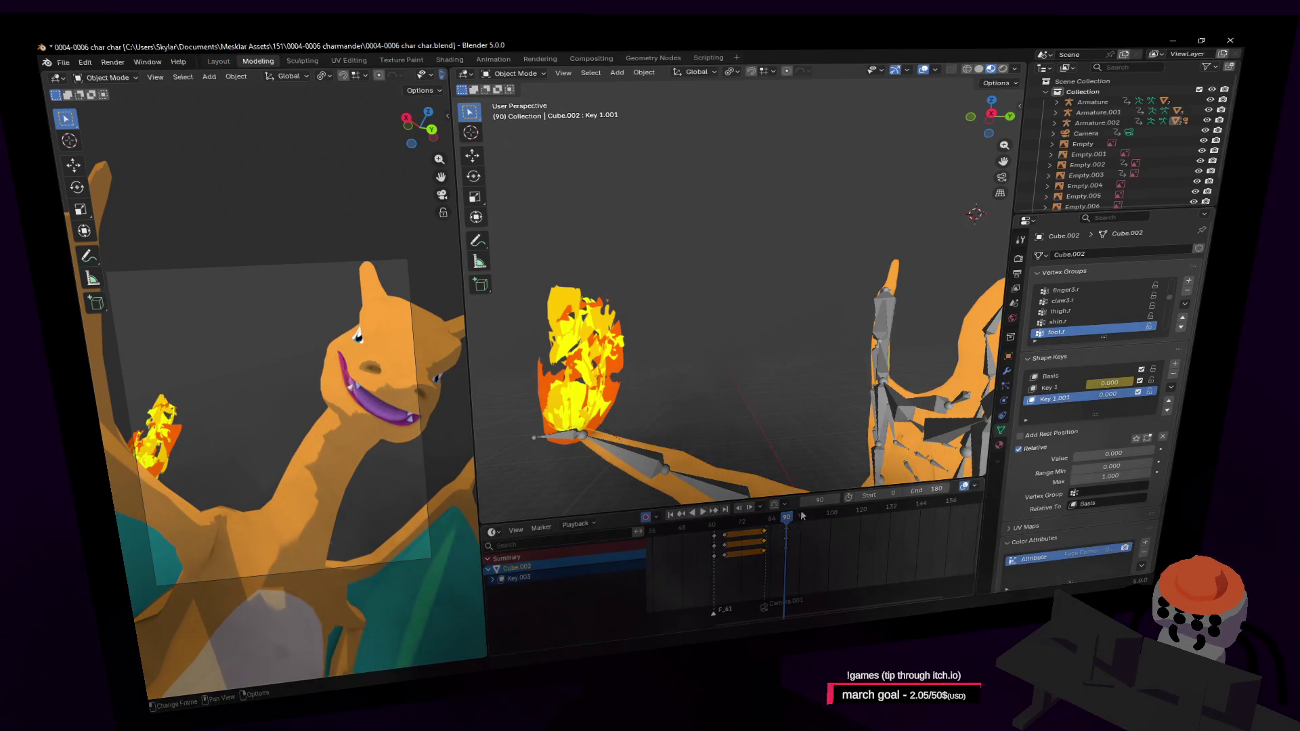
key("space")
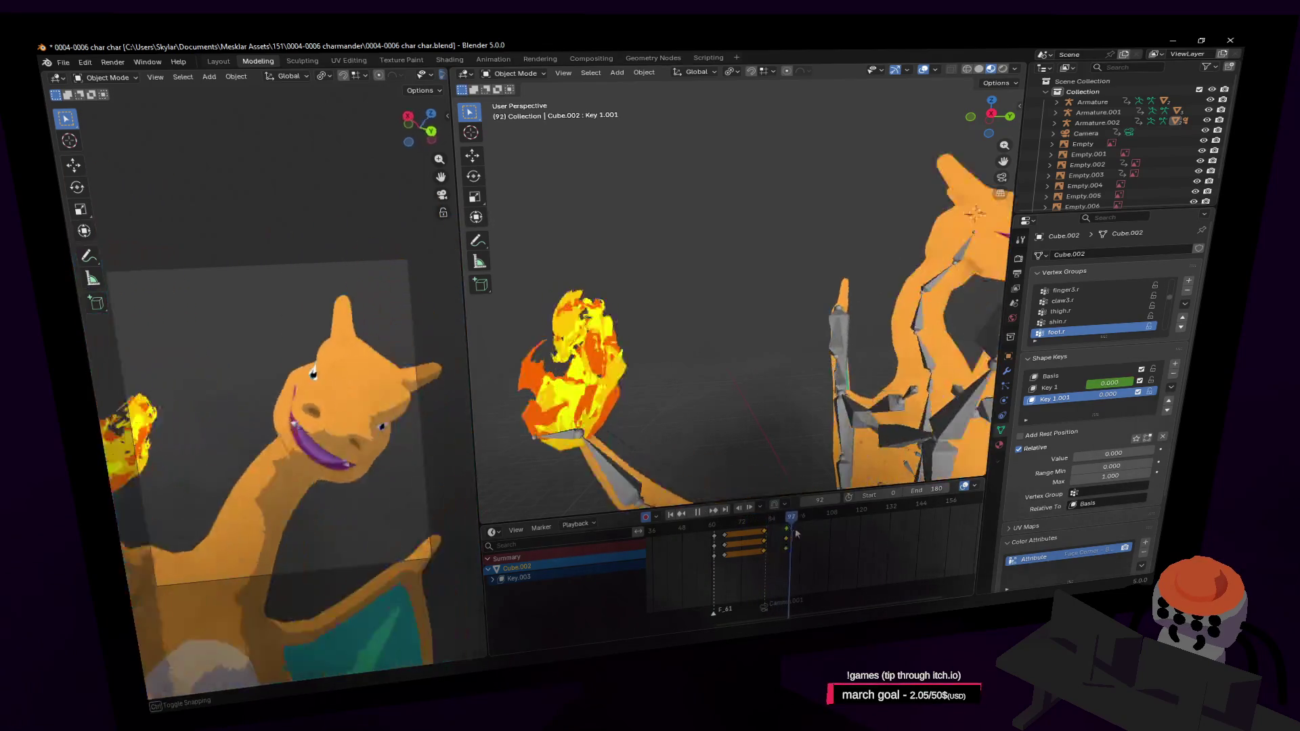
left_click_drag(810, 539, 783, 541)
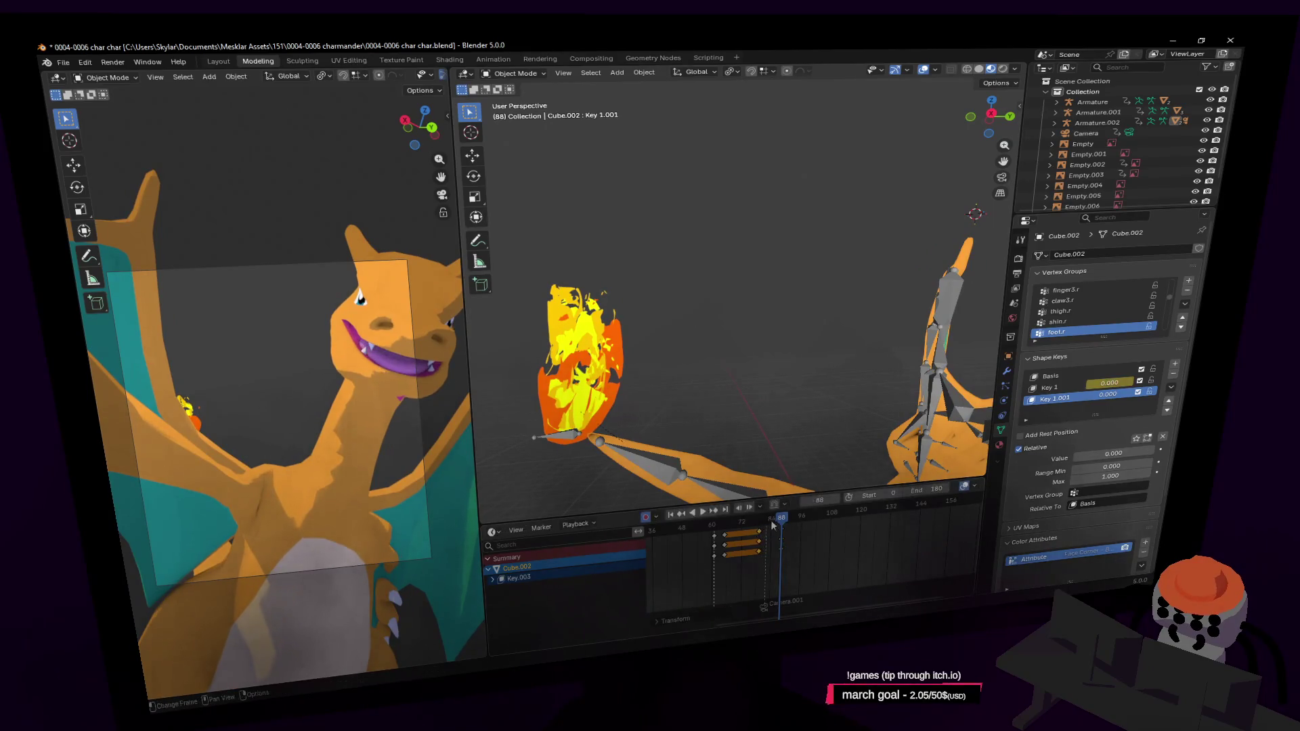
key("space")
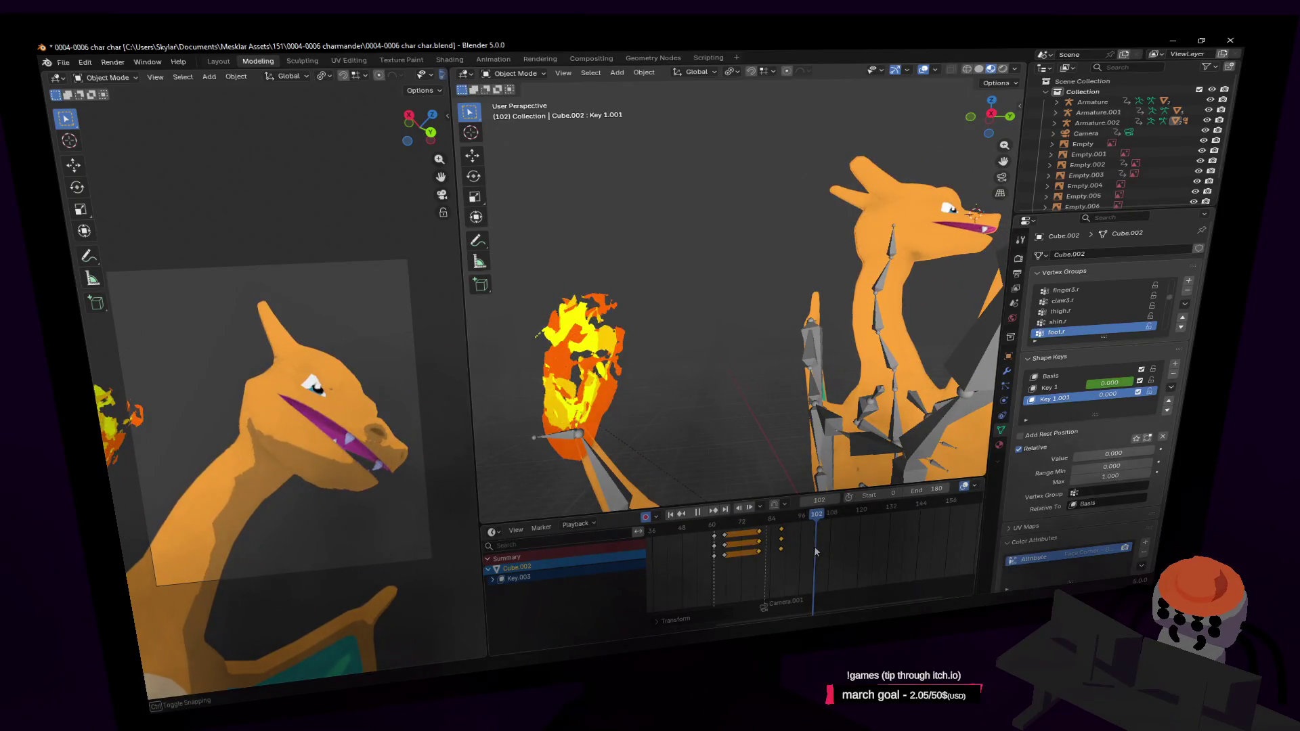
Step: Duplicate the mouth keys with Shift+D and raise Key 1.001 to 1.000 to shut the mouth near frame 100
key("shift+d")
left_click(787, 539)
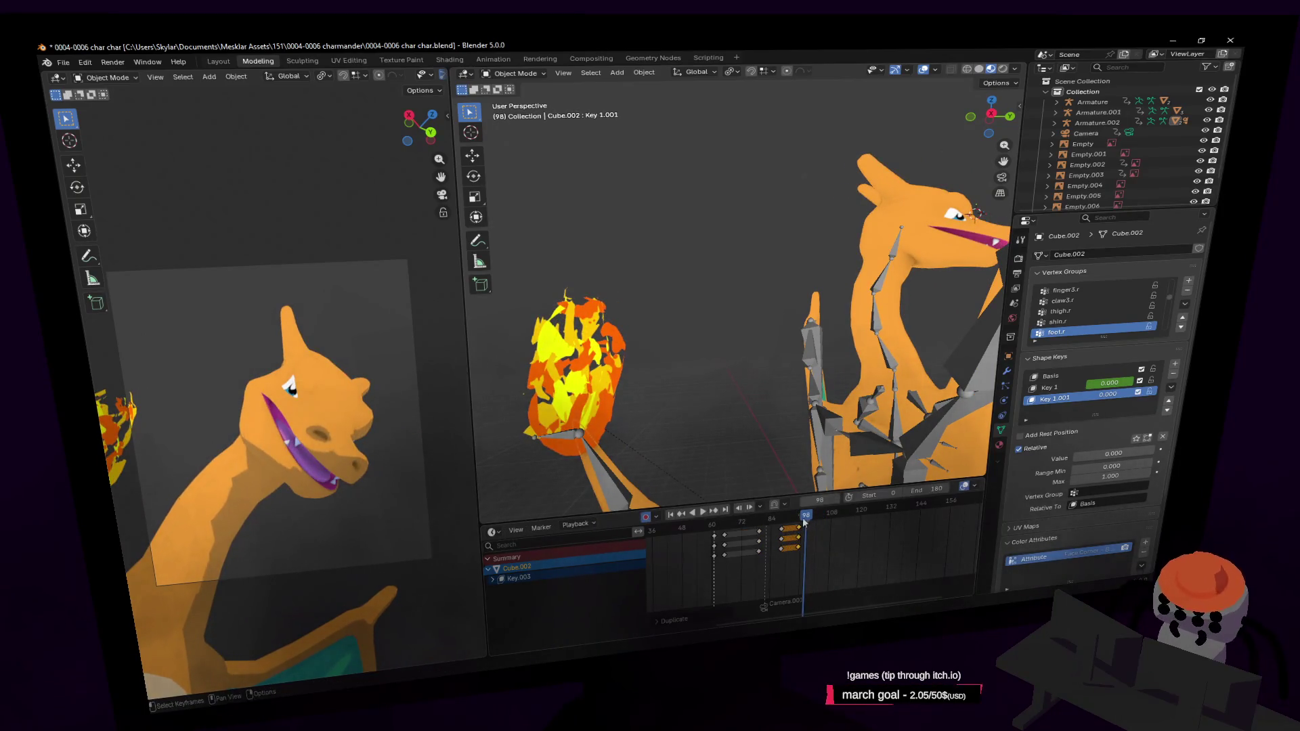
key("space")
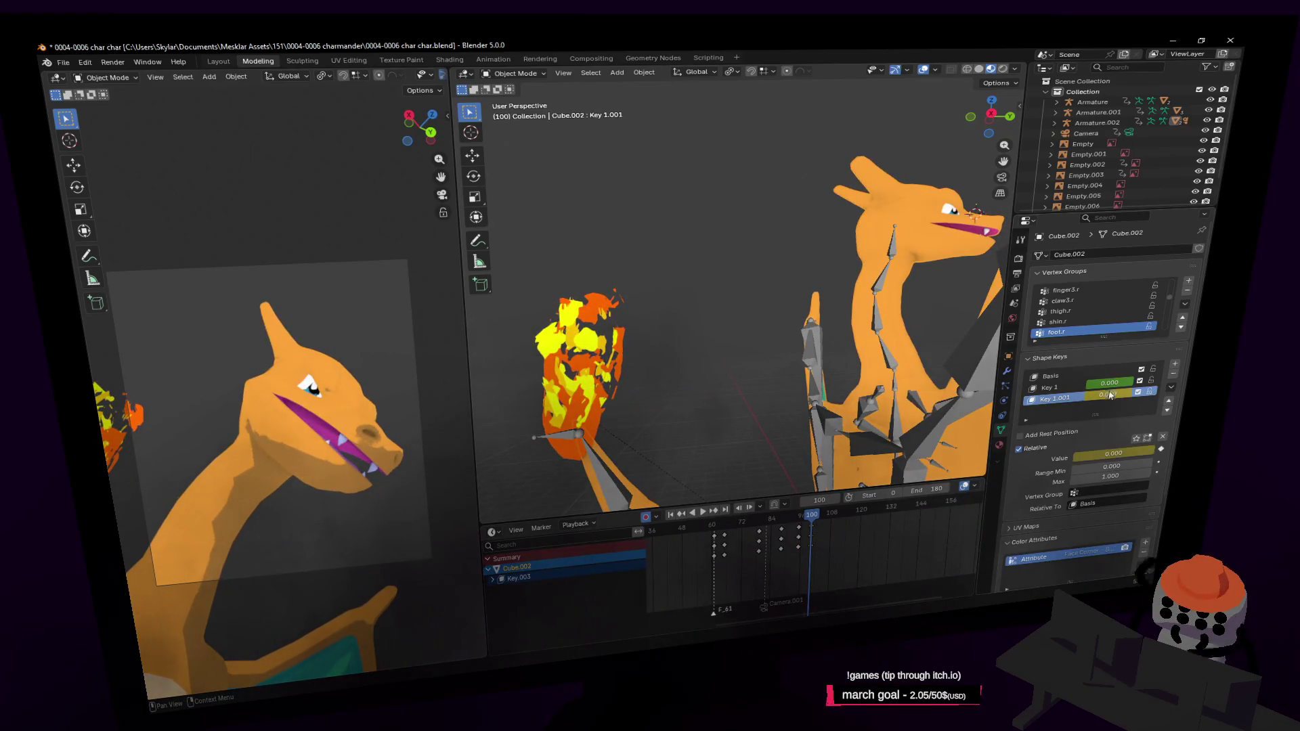
left_click_drag(1113, 453, 1148, 453)
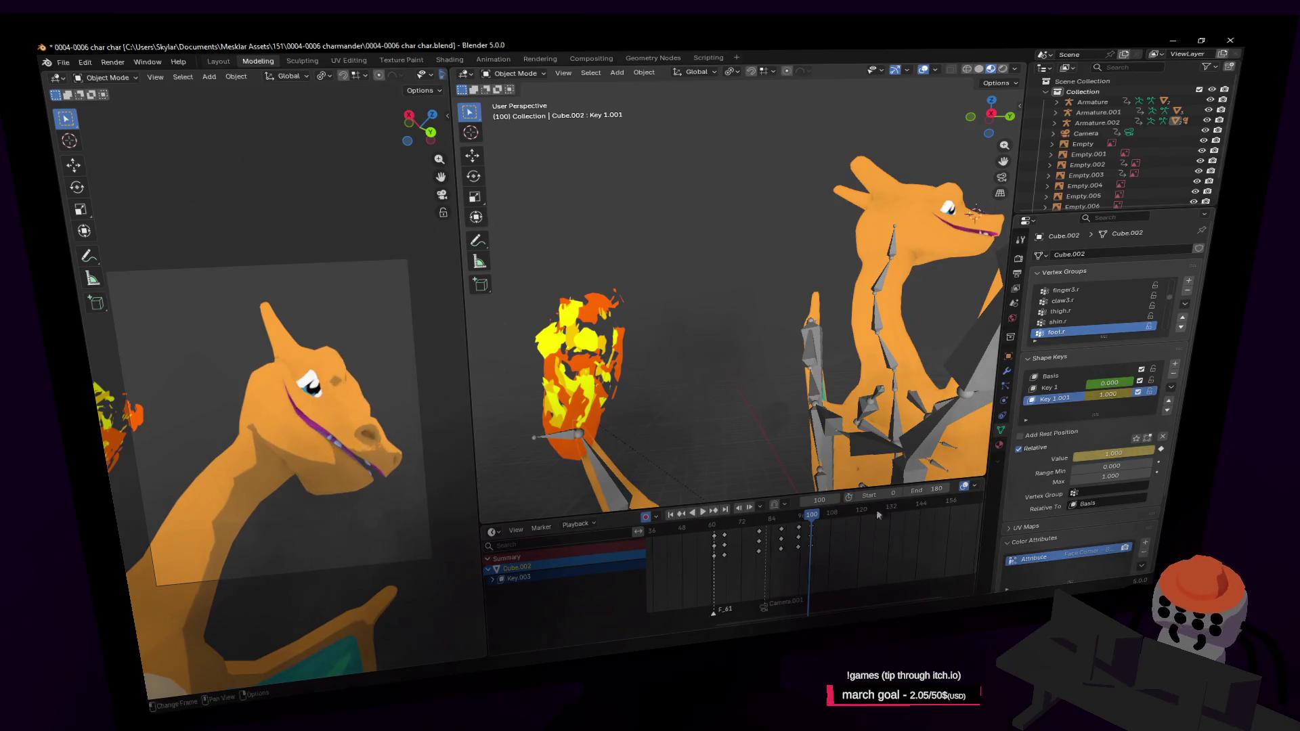
left_click(798, 516)
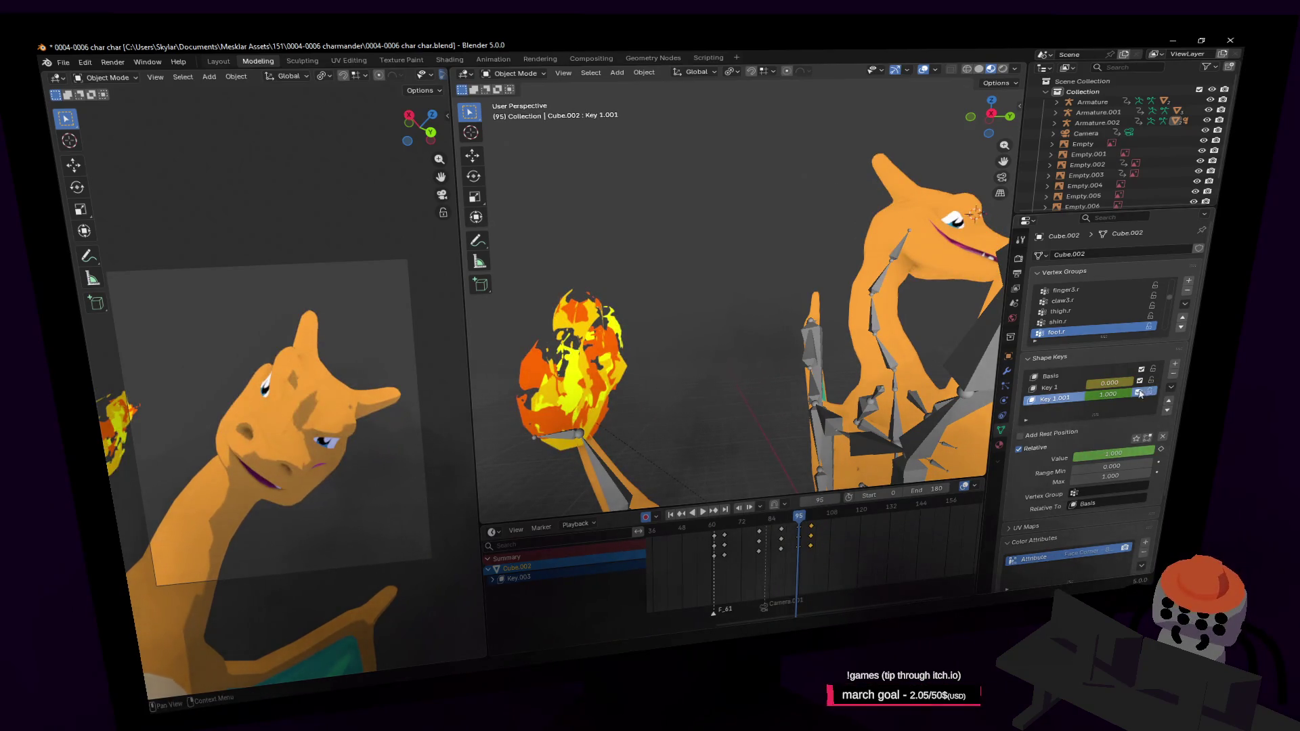
left_click_drag(802, 520, 695, 536)
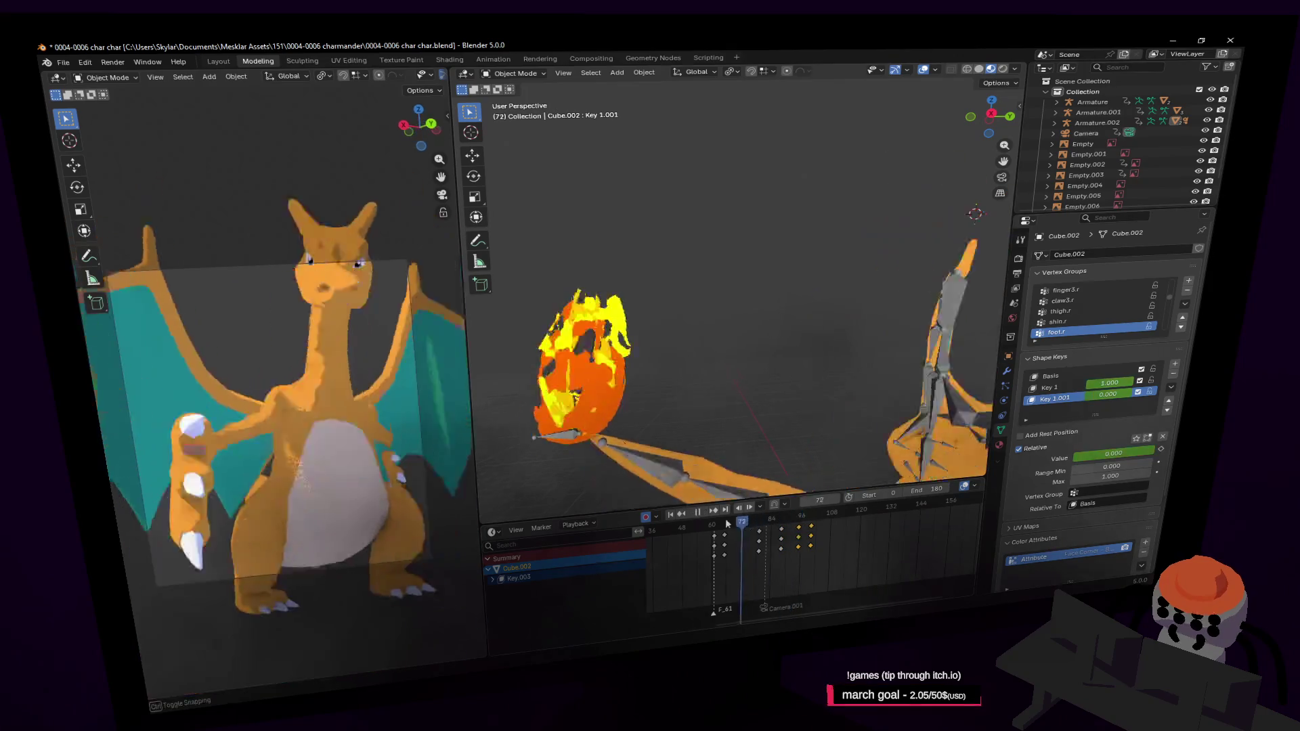
key("space")
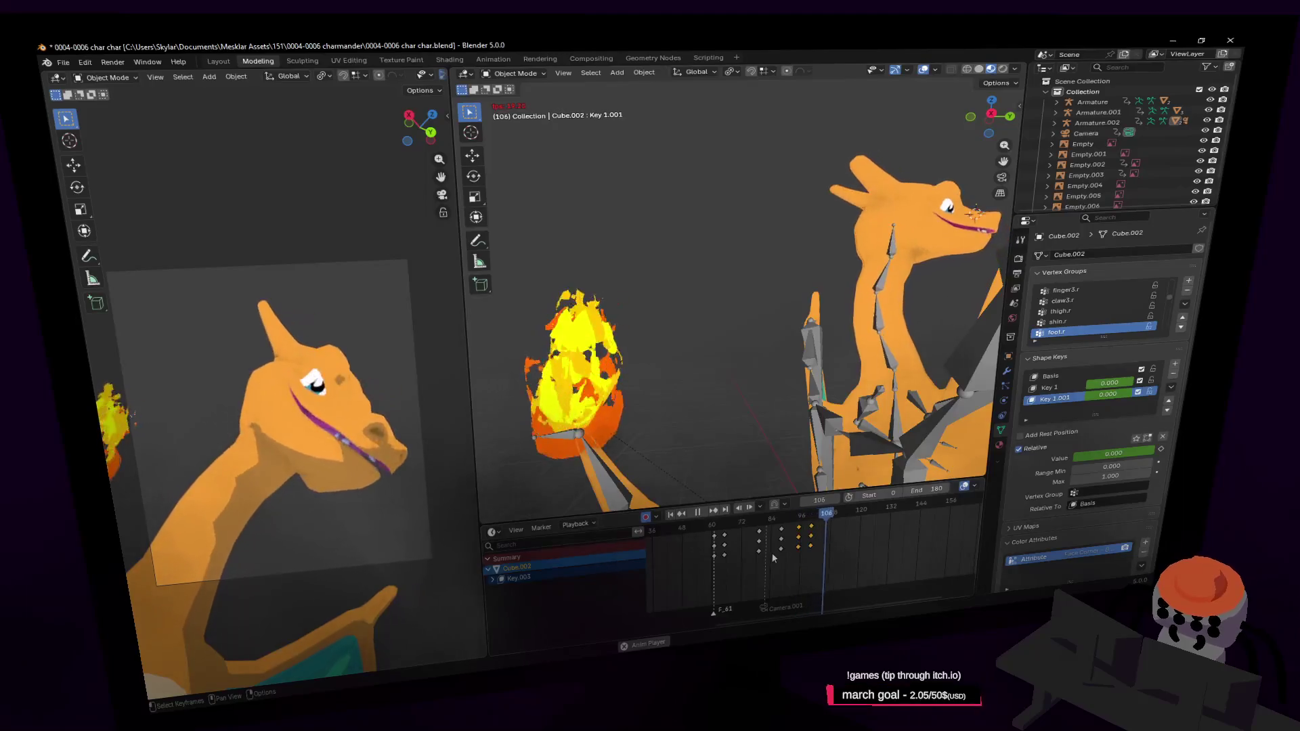
key("space")
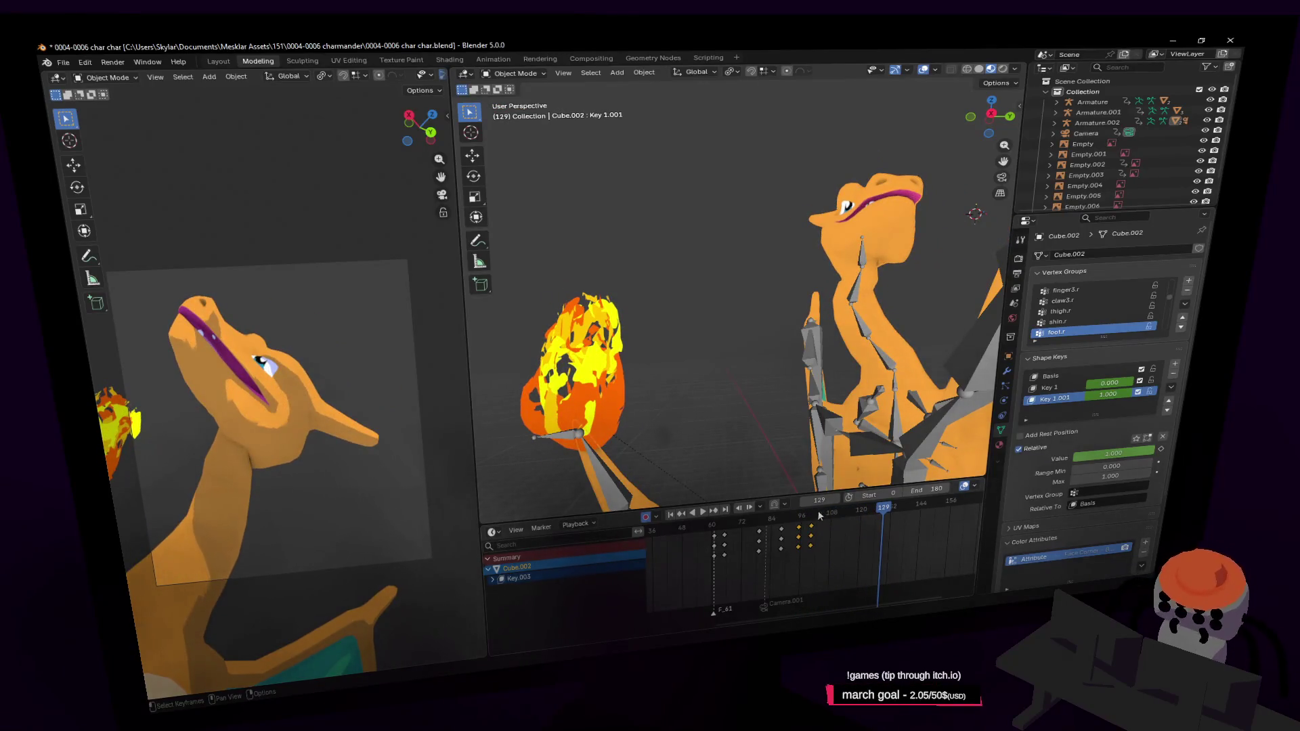
mouse_move(819, 516)
left_mouse_down()
mouse_move(838, 530)
mouse_move(767, 561)
left_mouse_up()
key("space")
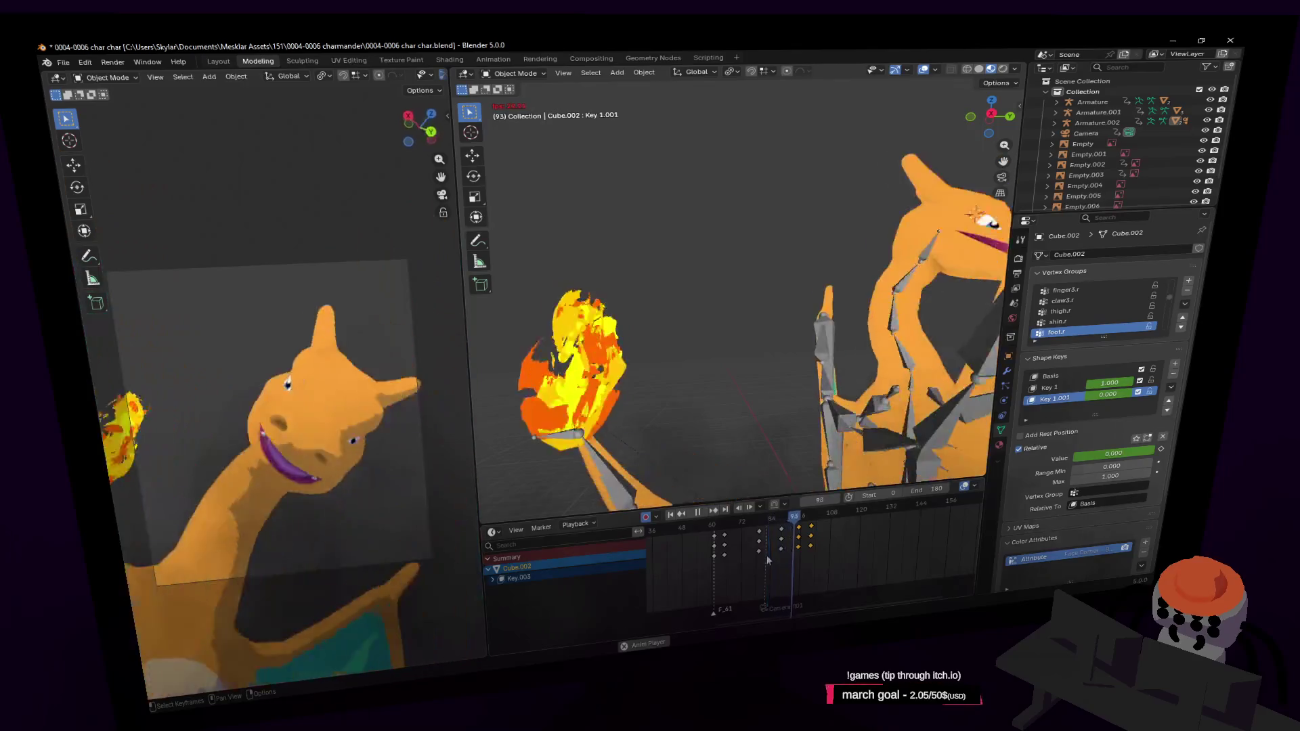
key("space")
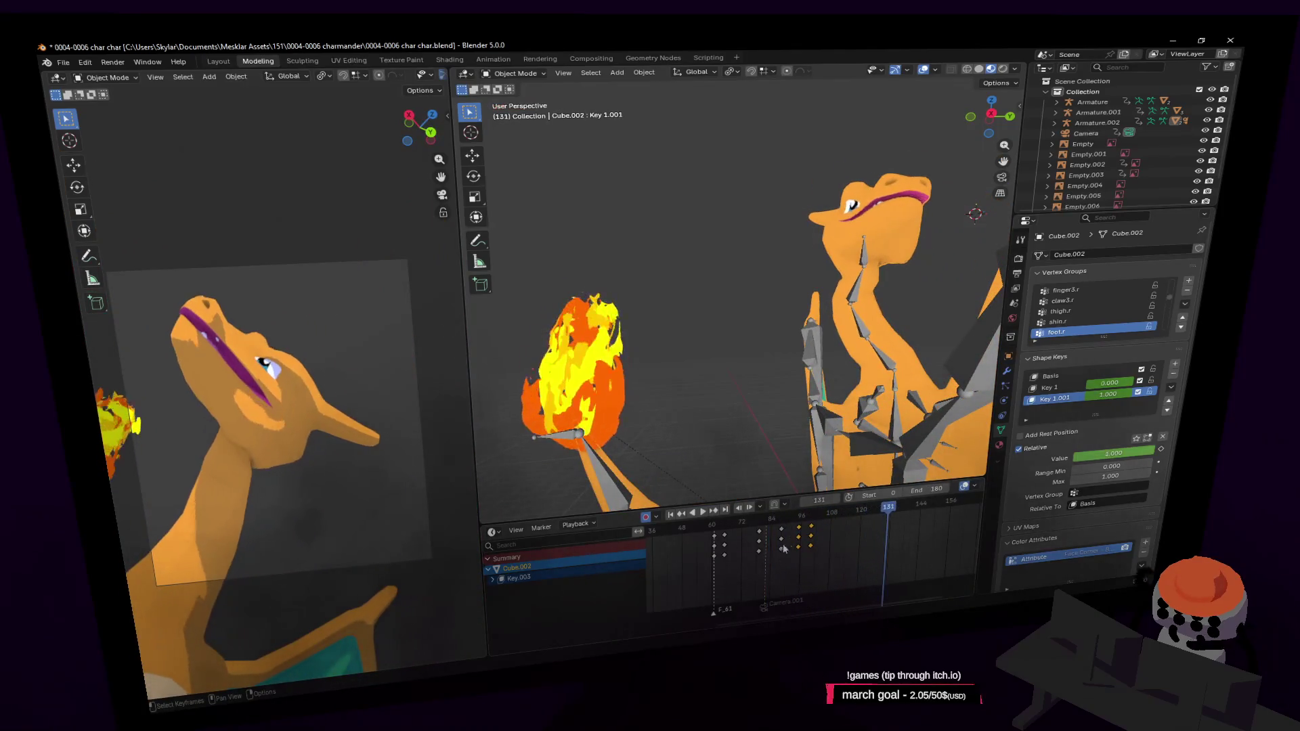
left_click_drag(827, 513, 852, 524)
key("space")
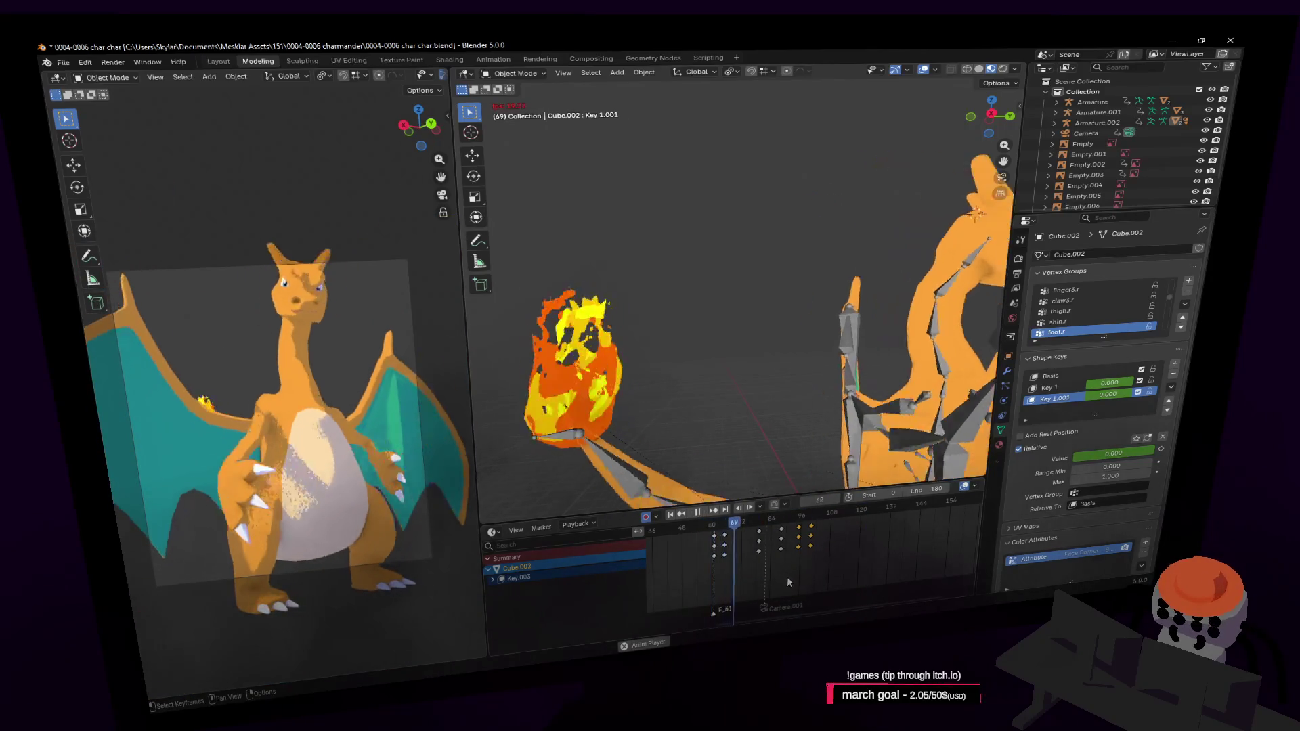
key("space")
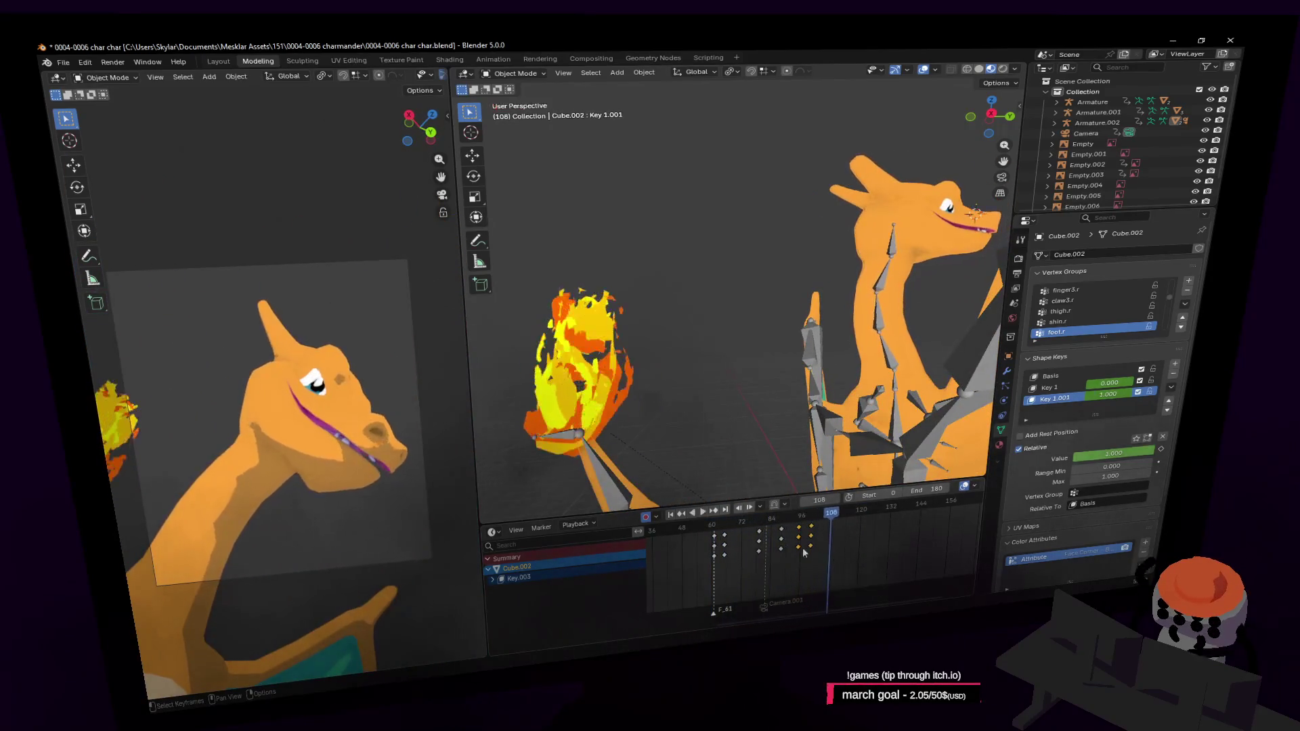
left_click_drag(767, 520, 794, 523)
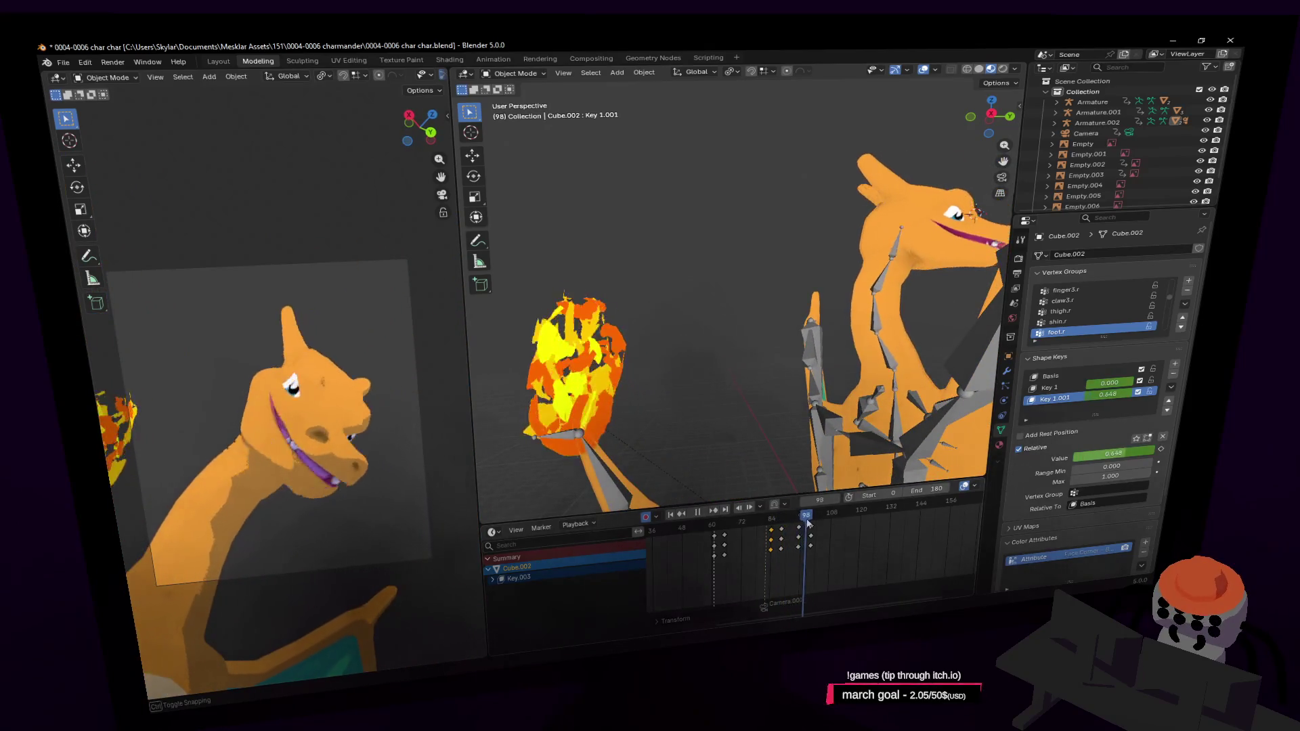
left_click_drag(794, 522, 820, 522)
key("shift+Left")
key("space")
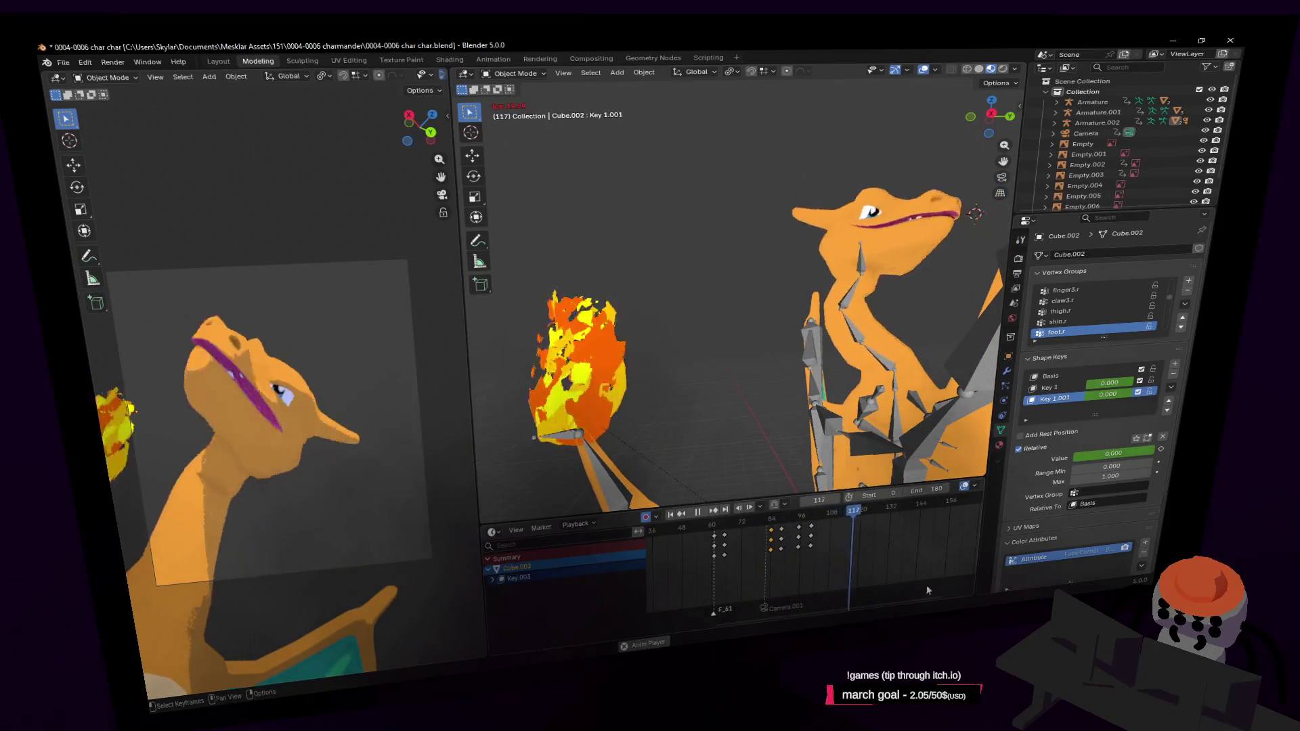
key("space")
left_click(808, 514)
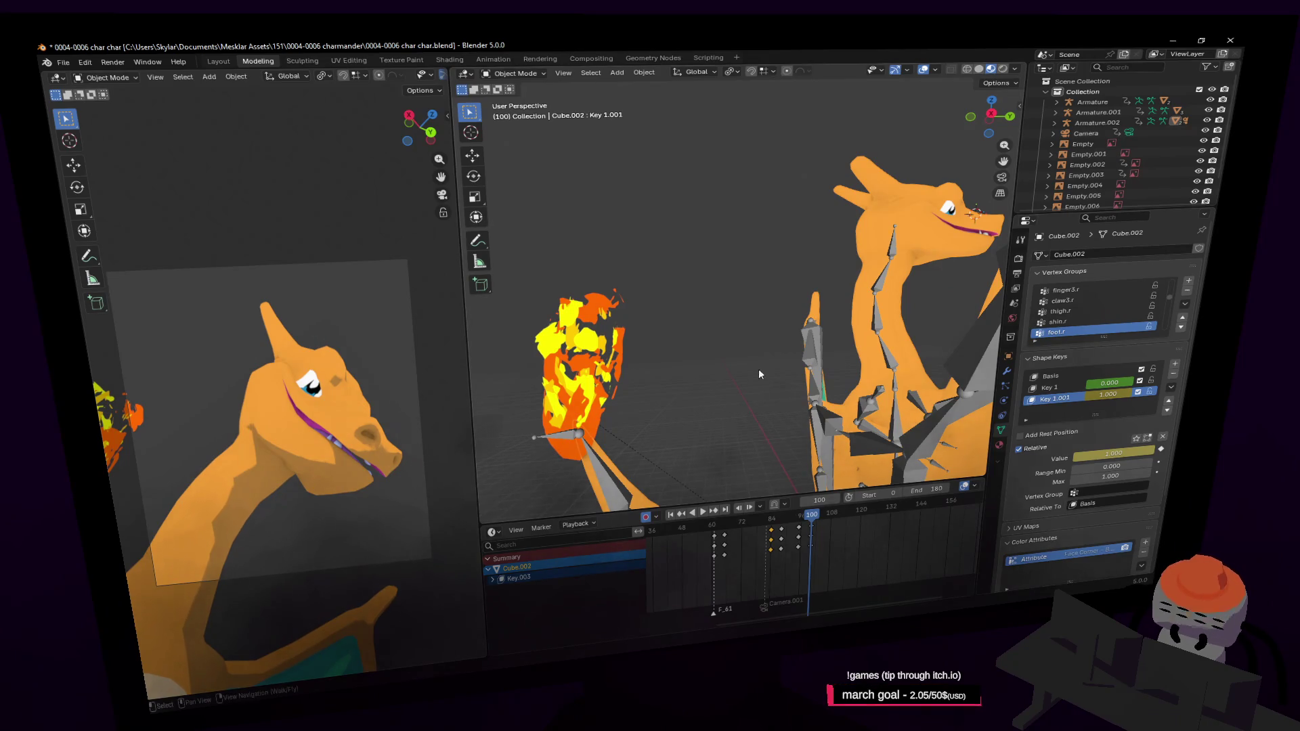
key("space")
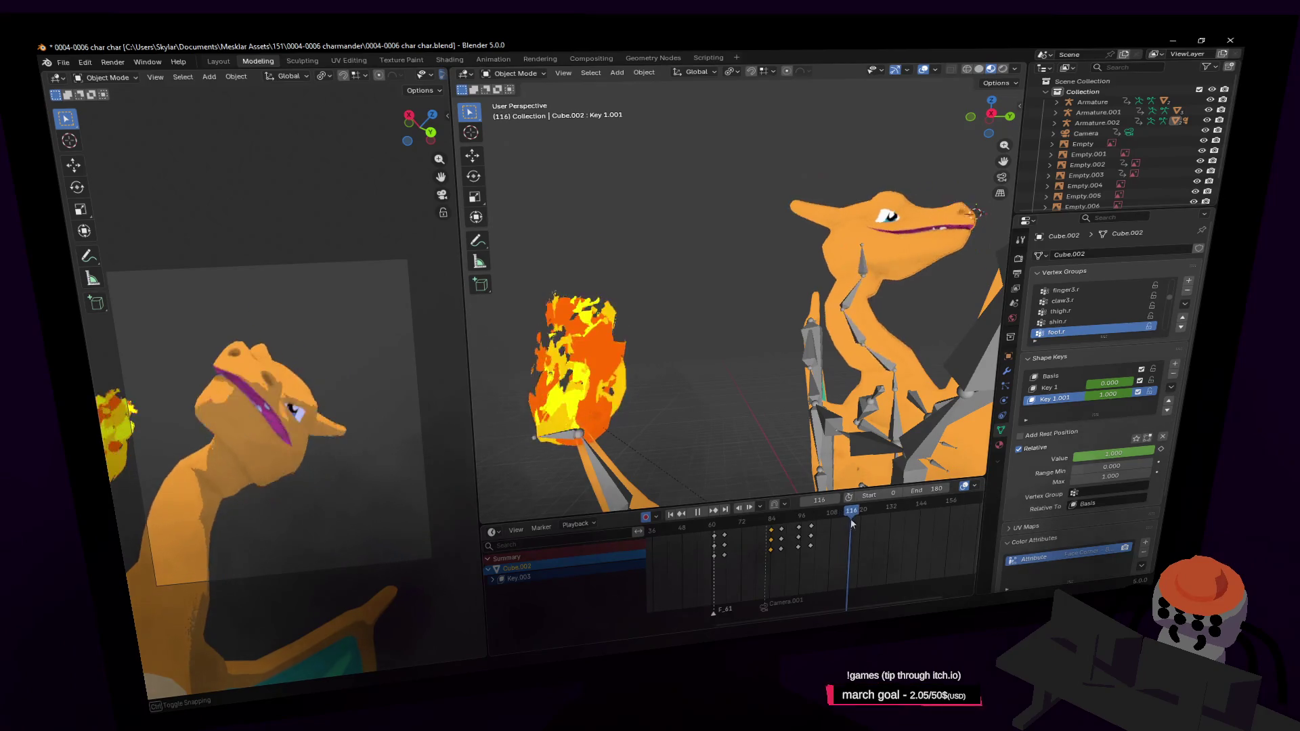
key("Tab")
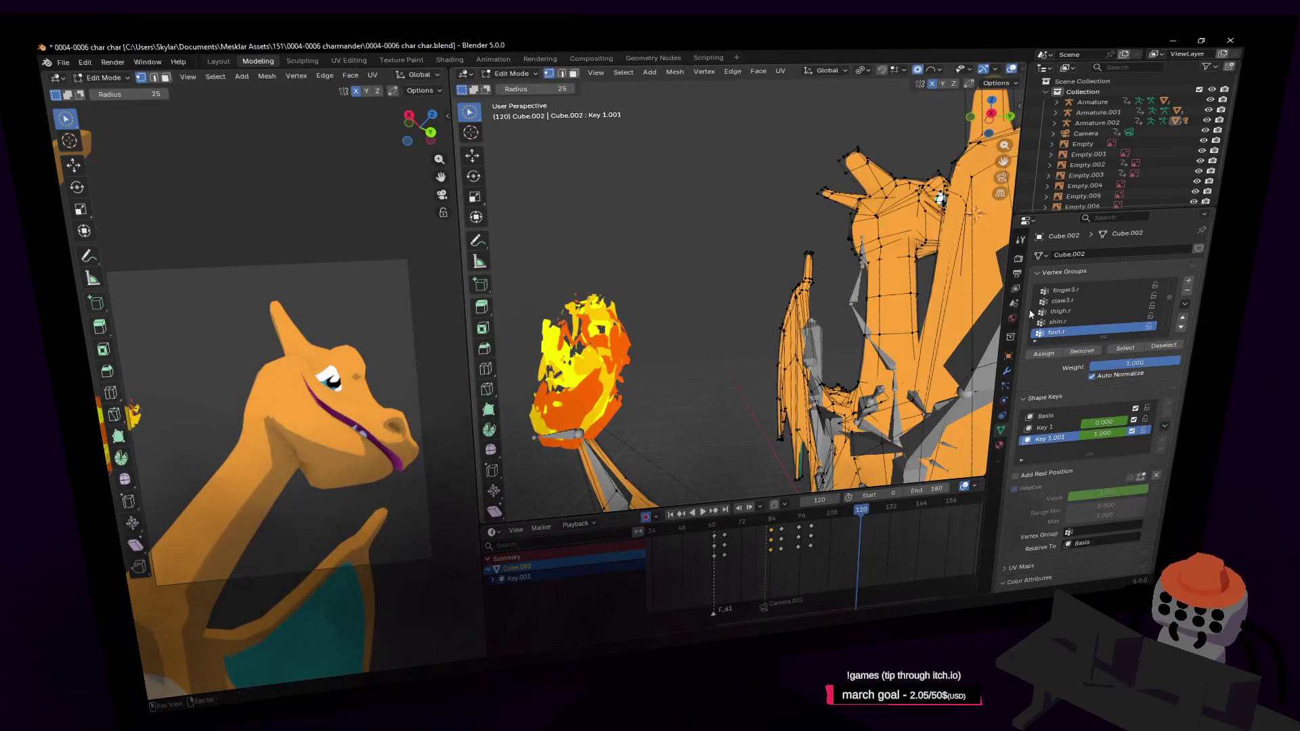
Step: Check the mesh from the front and make Basis the active shape key in object mode
key("Tab")
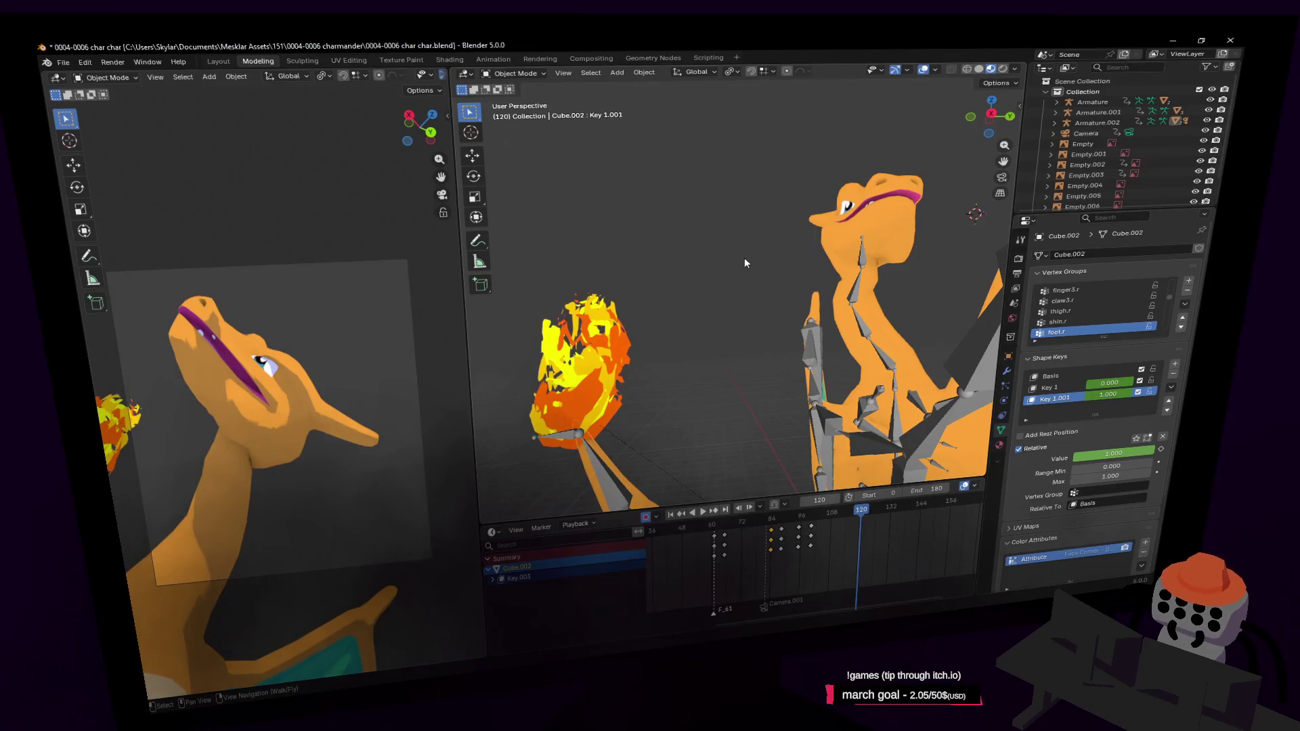
key("Tab")
key("shift+grave")
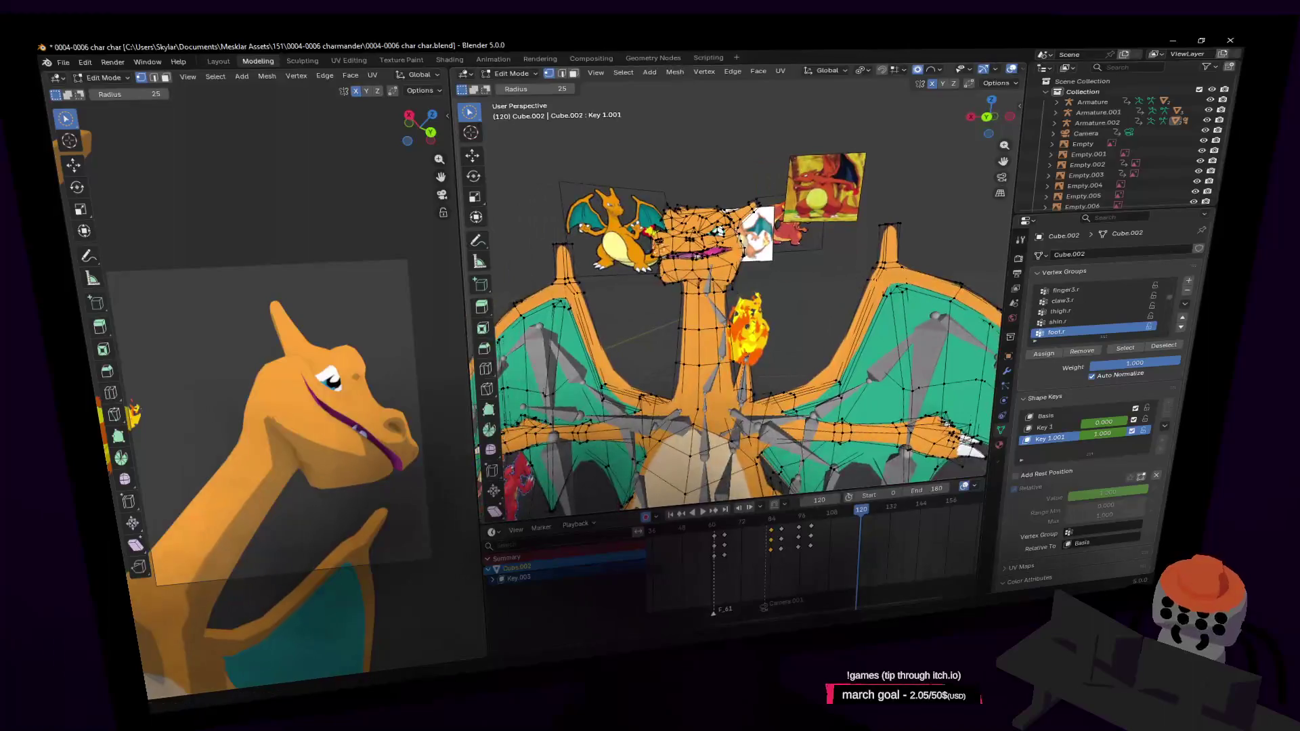
left_click_drag(1068, 458, 1069, 498)
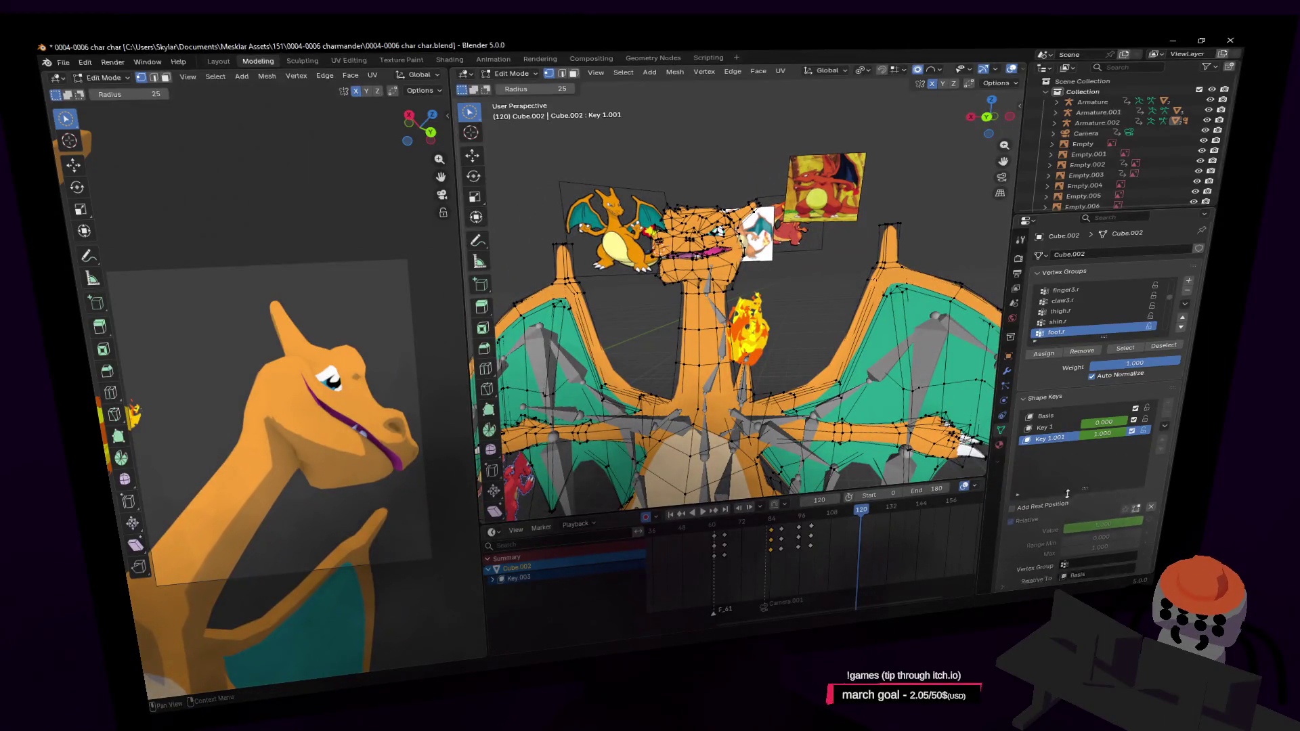
left_click(1056, 416)
key("Tab")
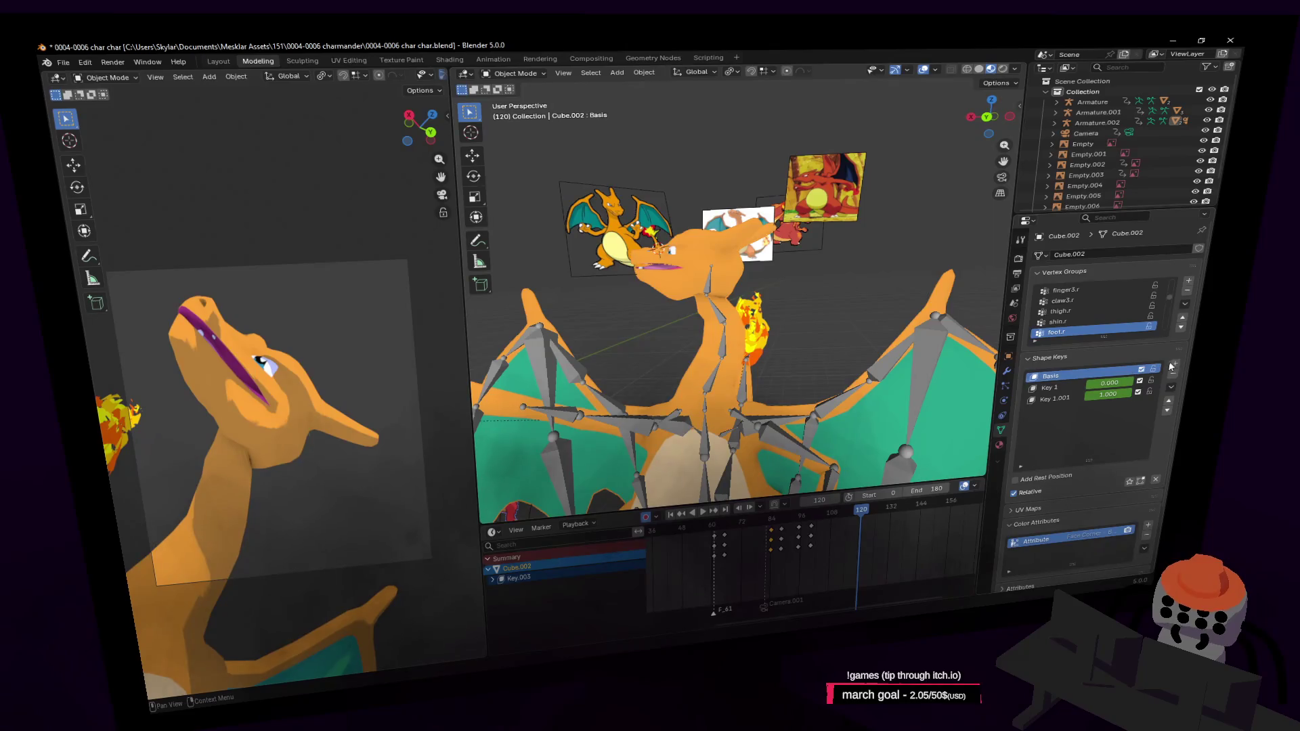
Step: Add shape keys Key 3 and Key 4, then re-enter mesh editing with brush select
left_click(1174, 367)
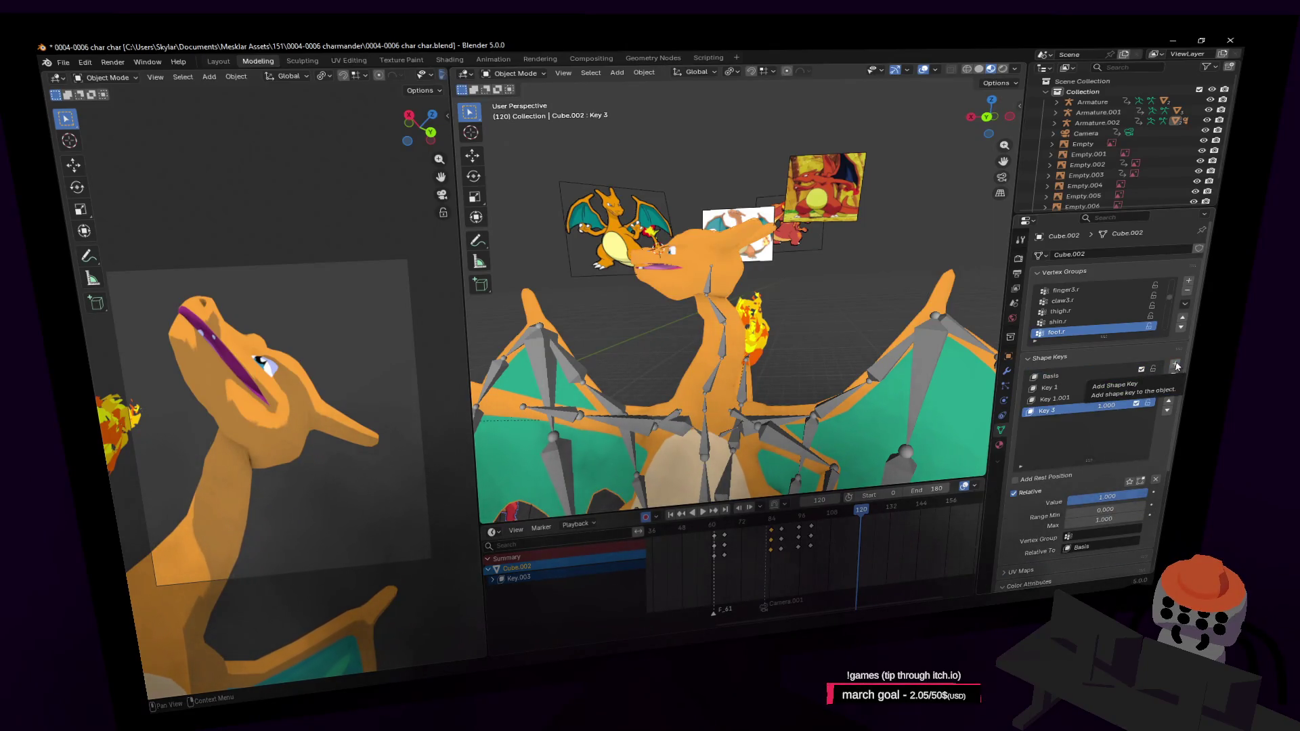
left_click(1175, 367)
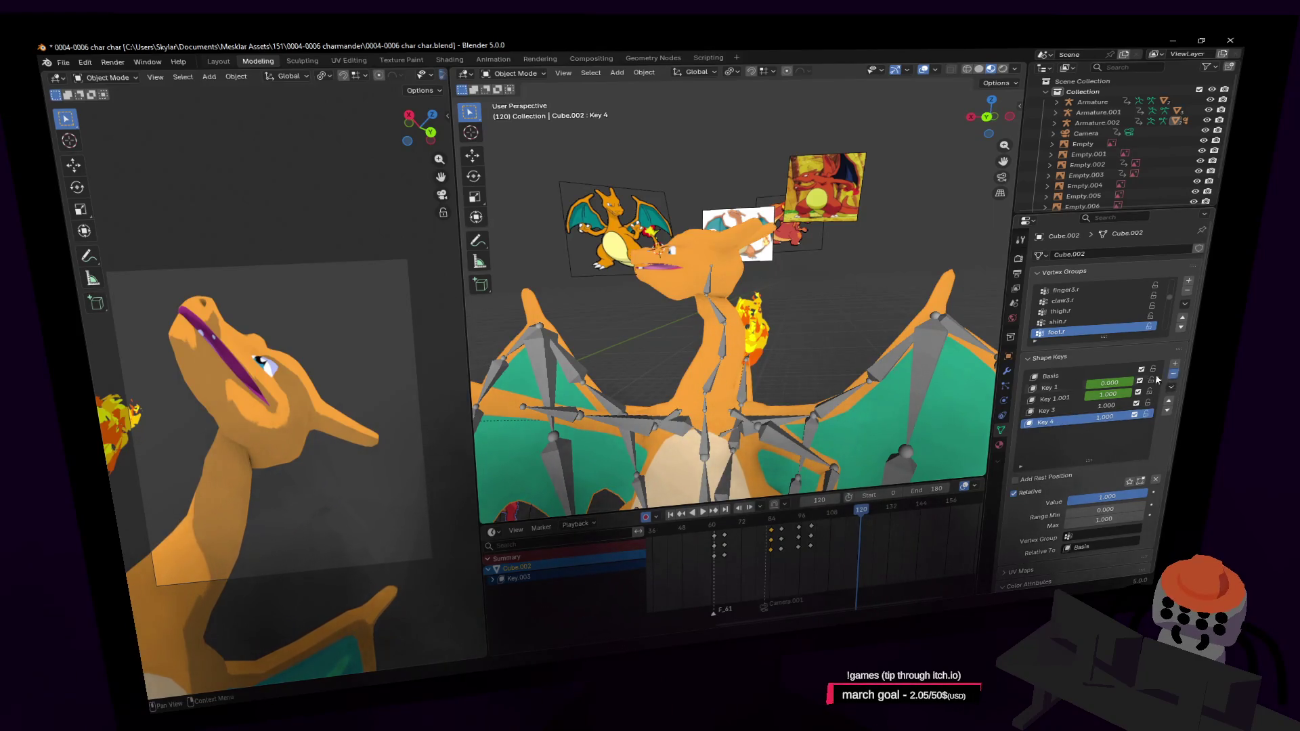
key("Tab")
key("c")
Step: Frame the head and move the mouth vertices down along Z in Key 3, redoing the first attempt
mouse_move(735, 169)
middle_mouse_down()
mouse_move(618, 207)
mouse_move(772, 213)
middle_mouse_up()
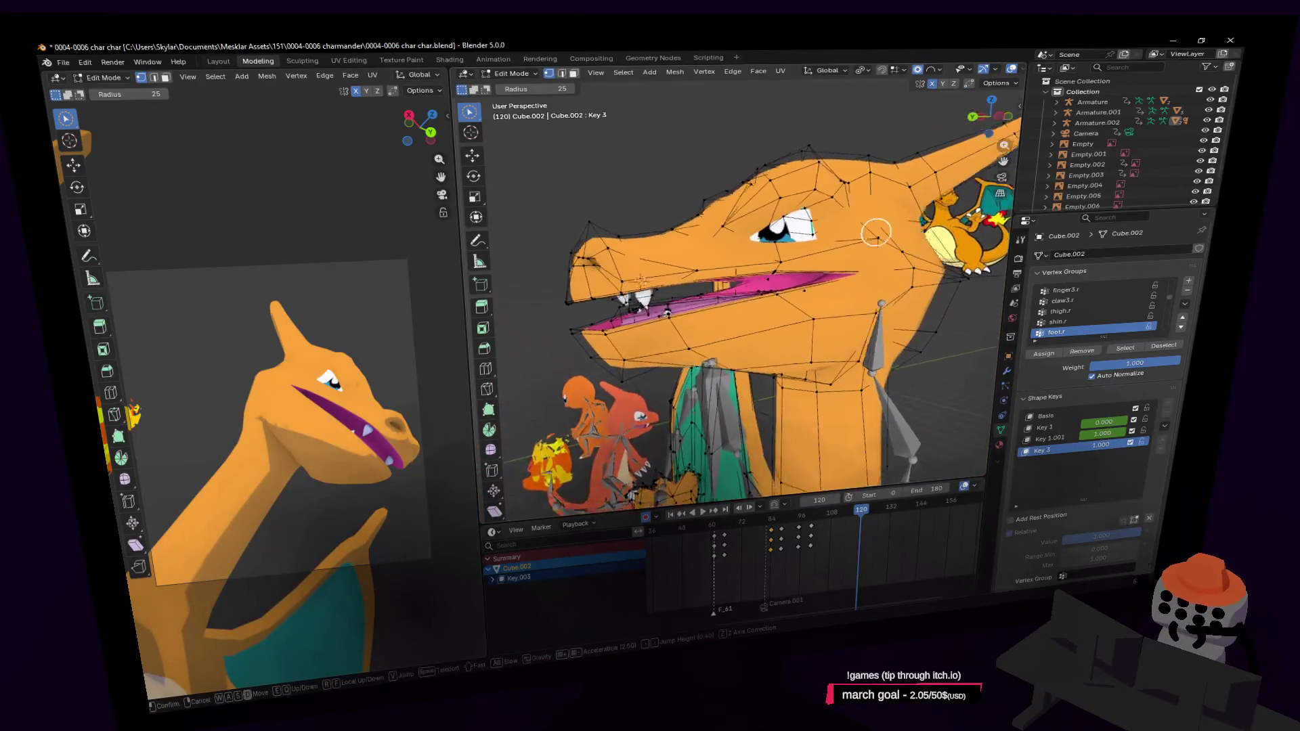
scroll(870, 220, "up", 3)
mouse_move(888, 152)
middle_mouse_down()
mouse_move(851, 145)
mouse_move(889, 153)
mouse_move(842, 218)
mouse_move(825, 194)
middle_mouse_up()
key("shift+grave")
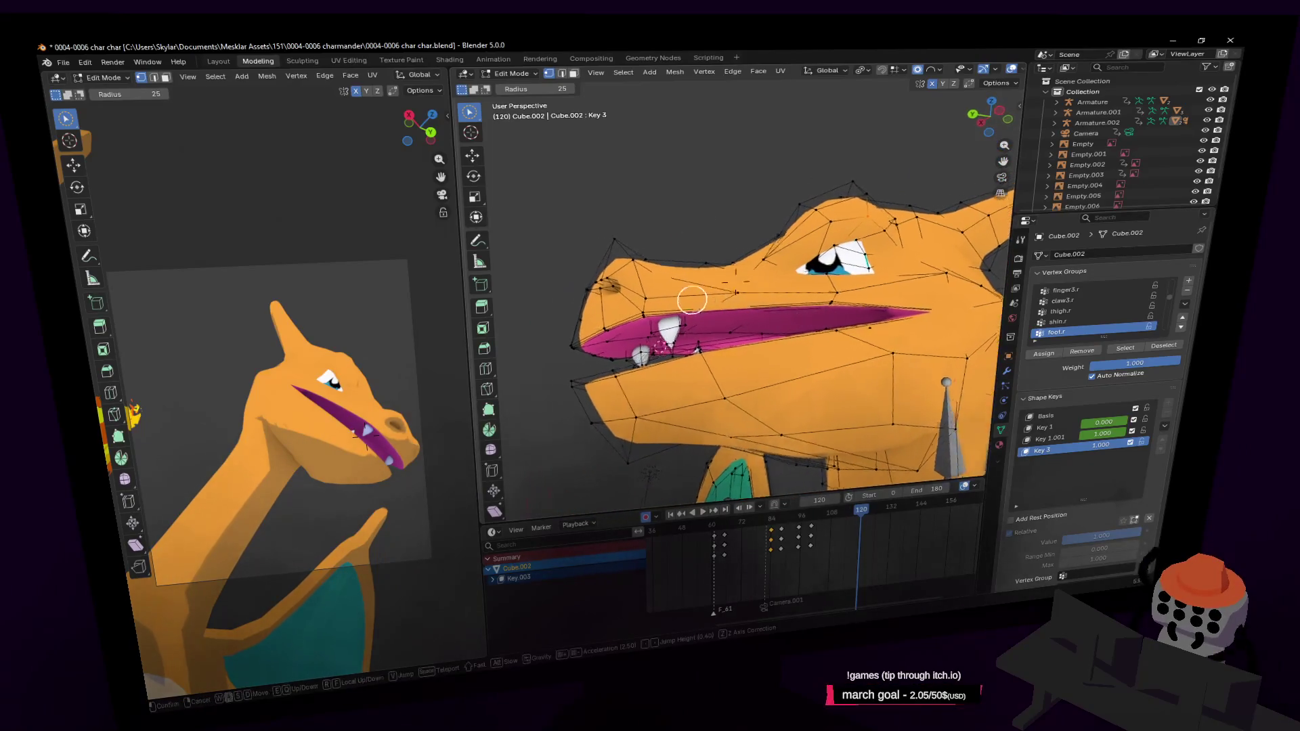
left_click(703, 300)
scroll(827, 315, "up", 1)
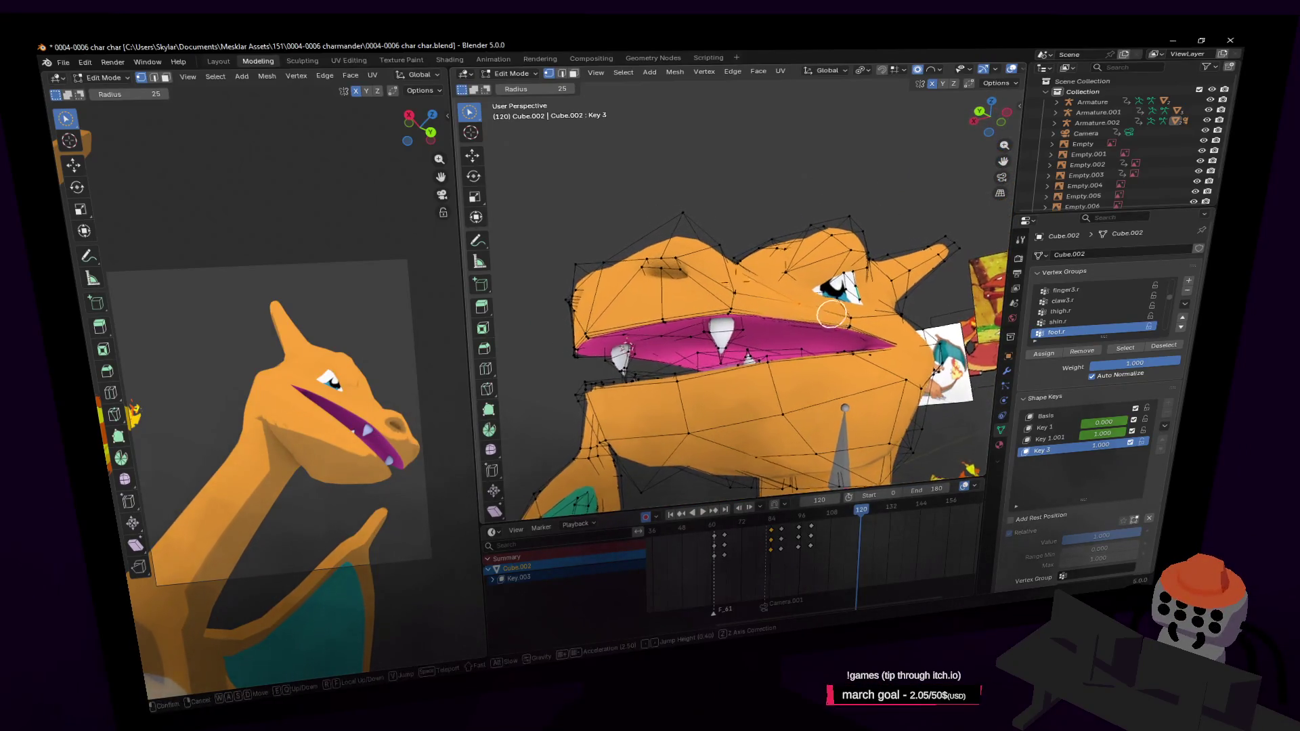
scroll(828, 325, "up", 1)
scroll(845, 365, "up", 1)
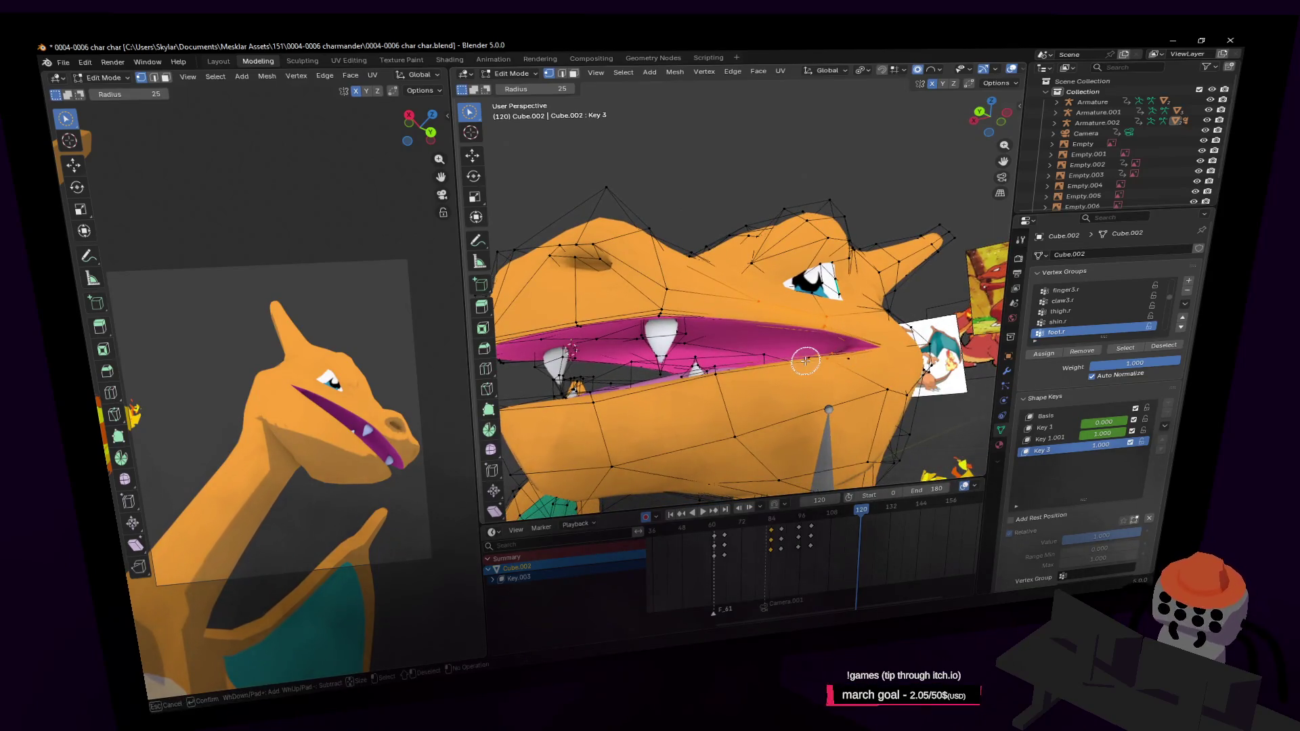
mouse_move(719, 372)
middle_mouse_down()
mouse_move(923, 362)
mouse_move(975, 203)
middle_mouse_up()
middle_click_drag(793, 333, 803, 310)
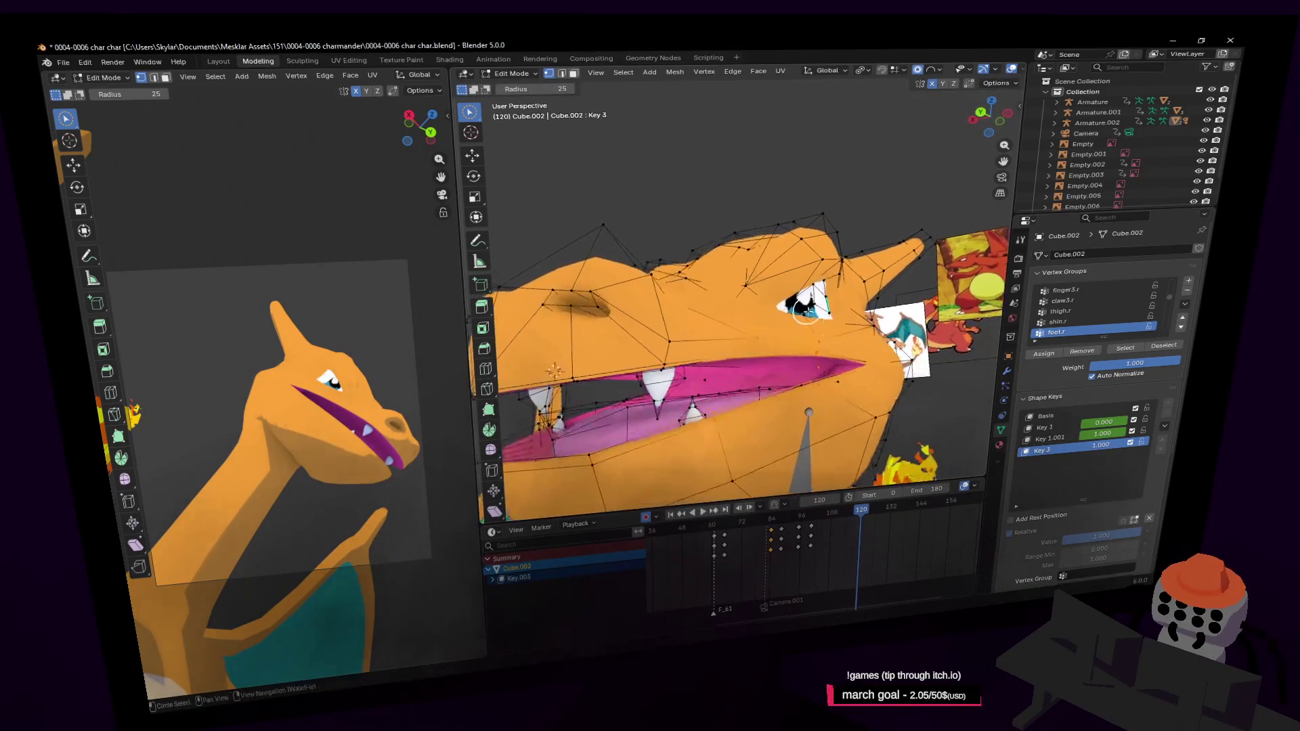
key("g")
key("z")
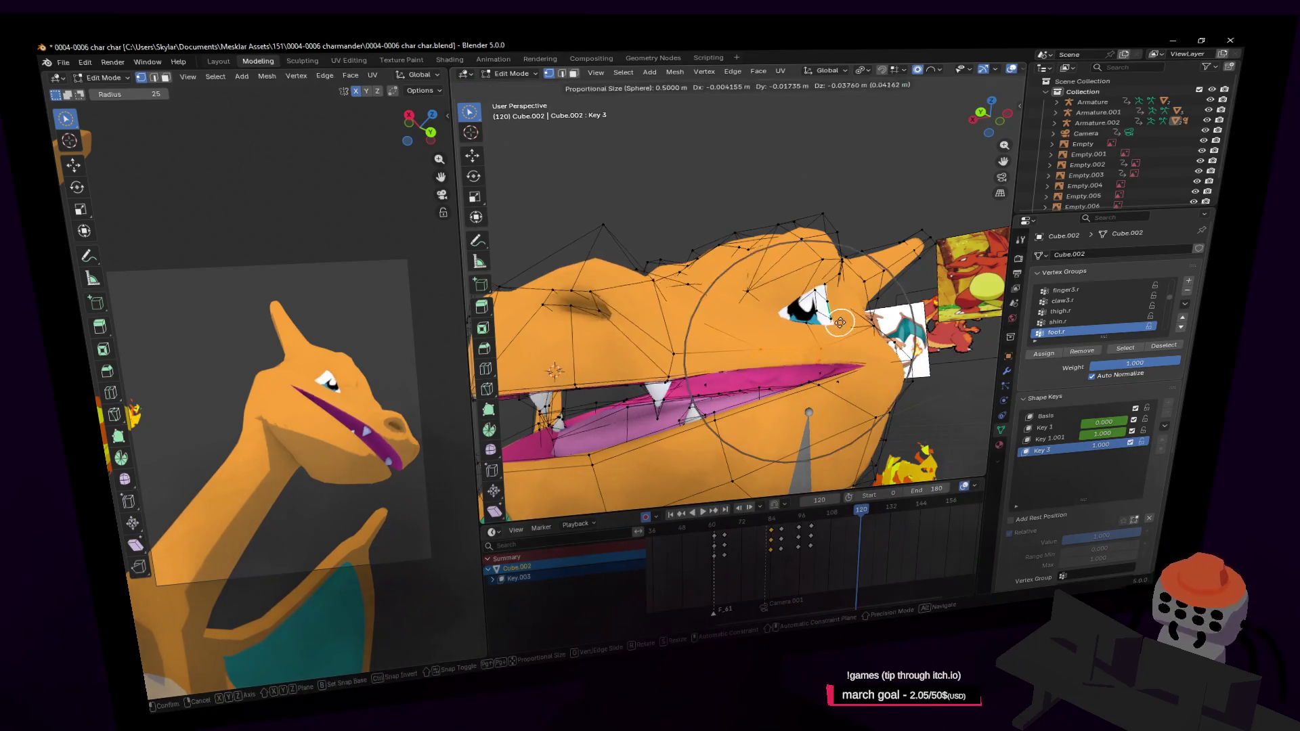
left_click(831, 381)
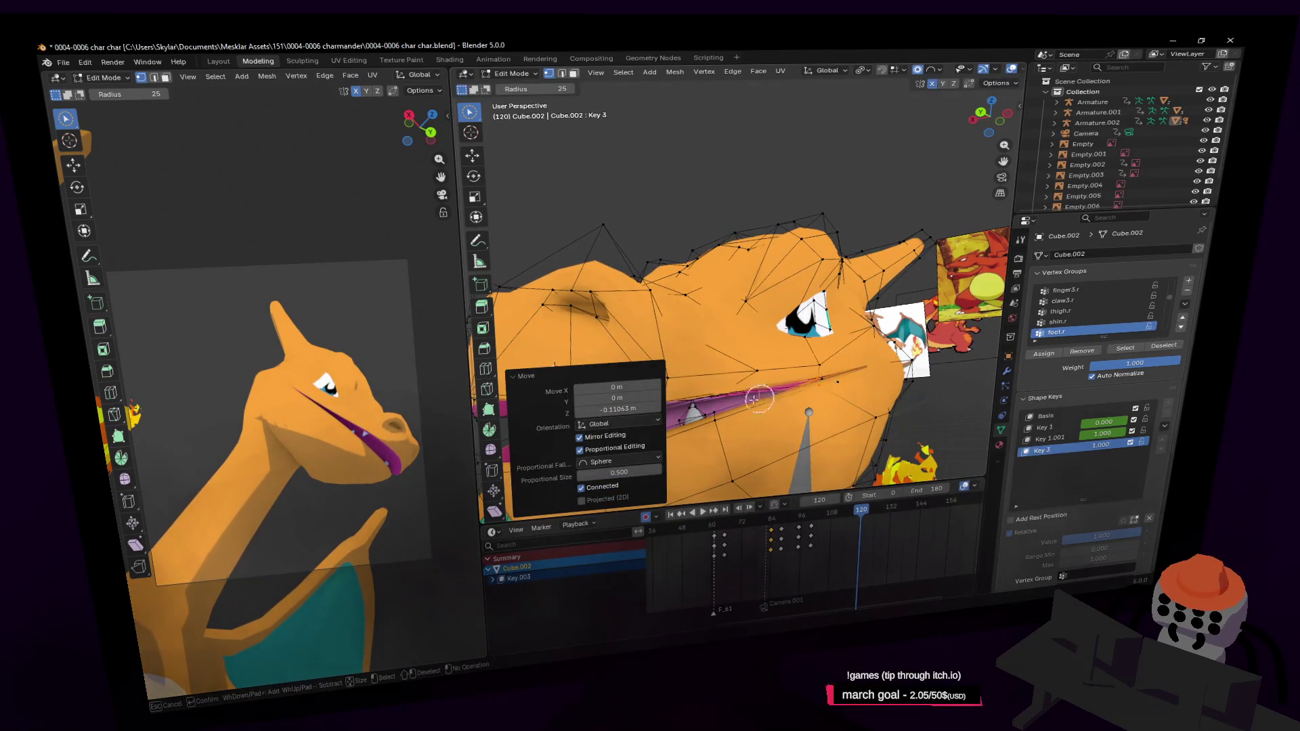
key("ctrl+z")
key("g")
key("z")
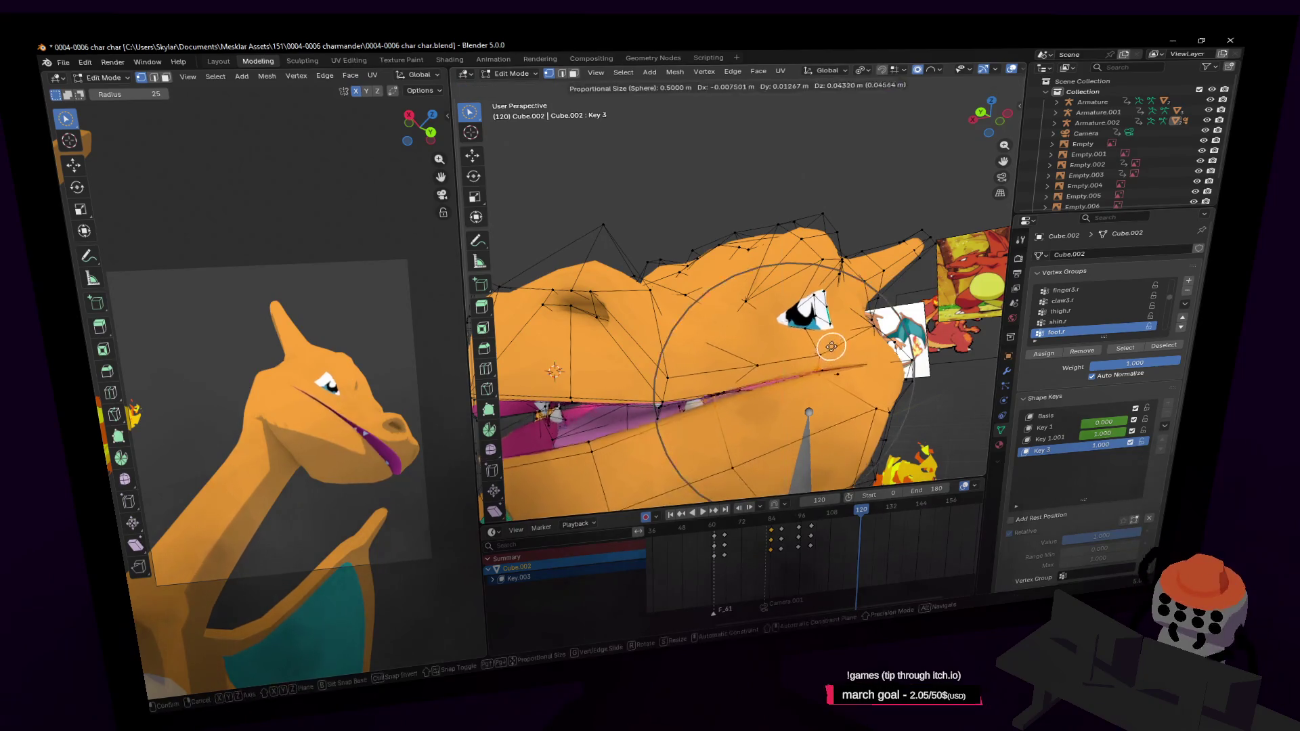
left_click(843, 328)
key("g")
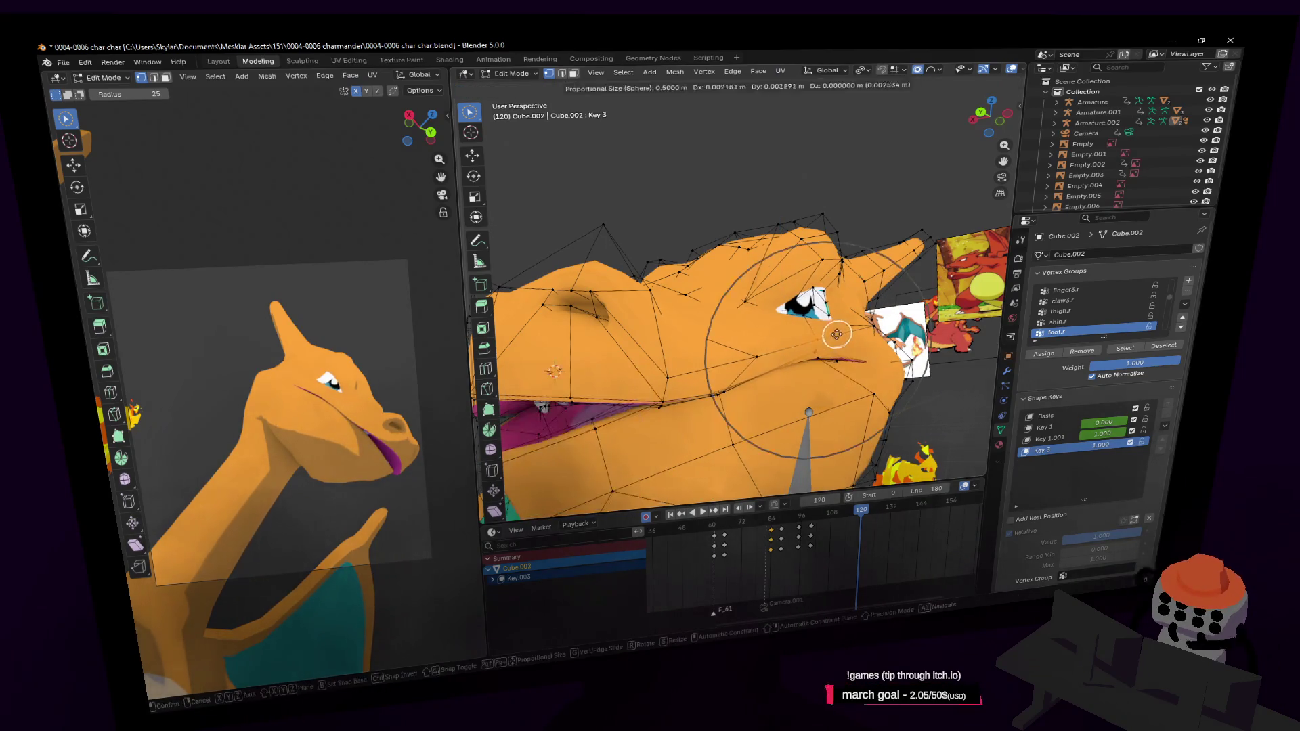
left_click(752, 353)
scroll(752, 353, "up", 2)
Step: Move the head vertices with proportional falloff and set the falloff shape to Sphere
mouse_move(752, 352)
middle_mouse_down()
mouse_move(705, 372)
mouse_move(849, 348)
middle_mouse_up()
key("g")
key("z")
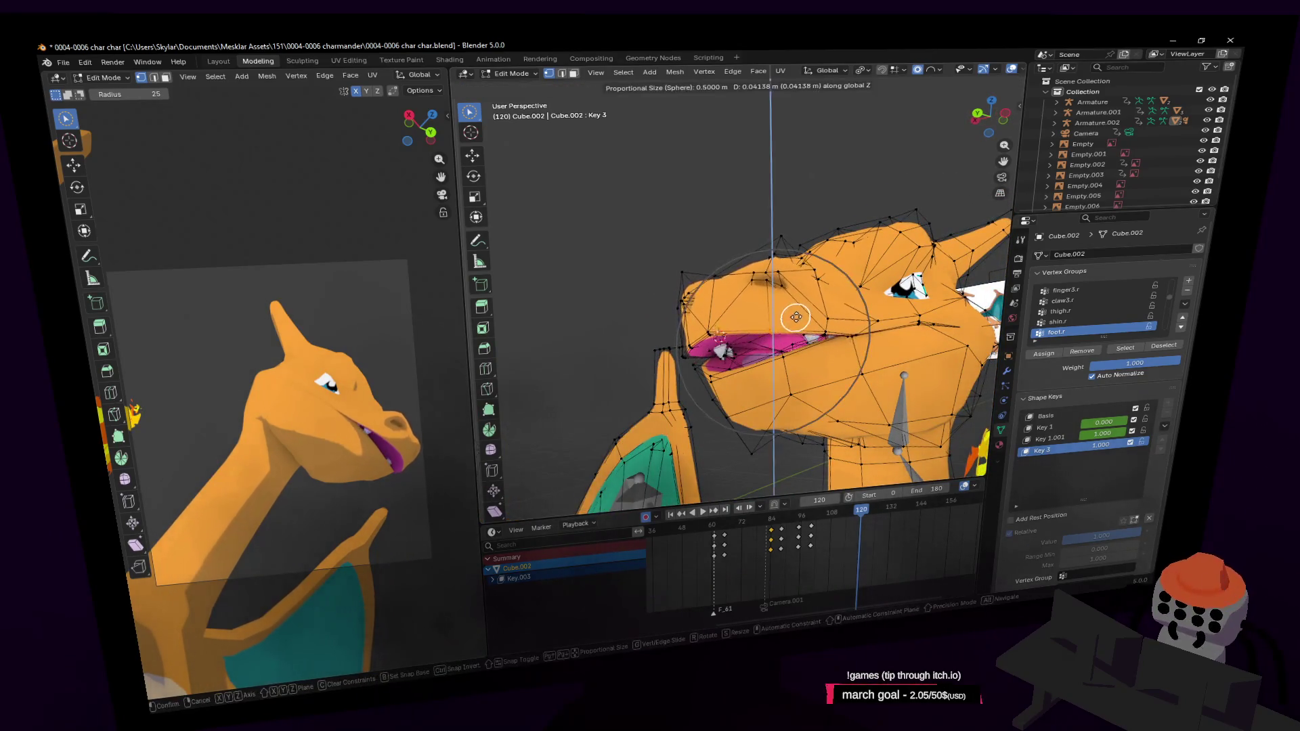
key("Escape")
key("g")
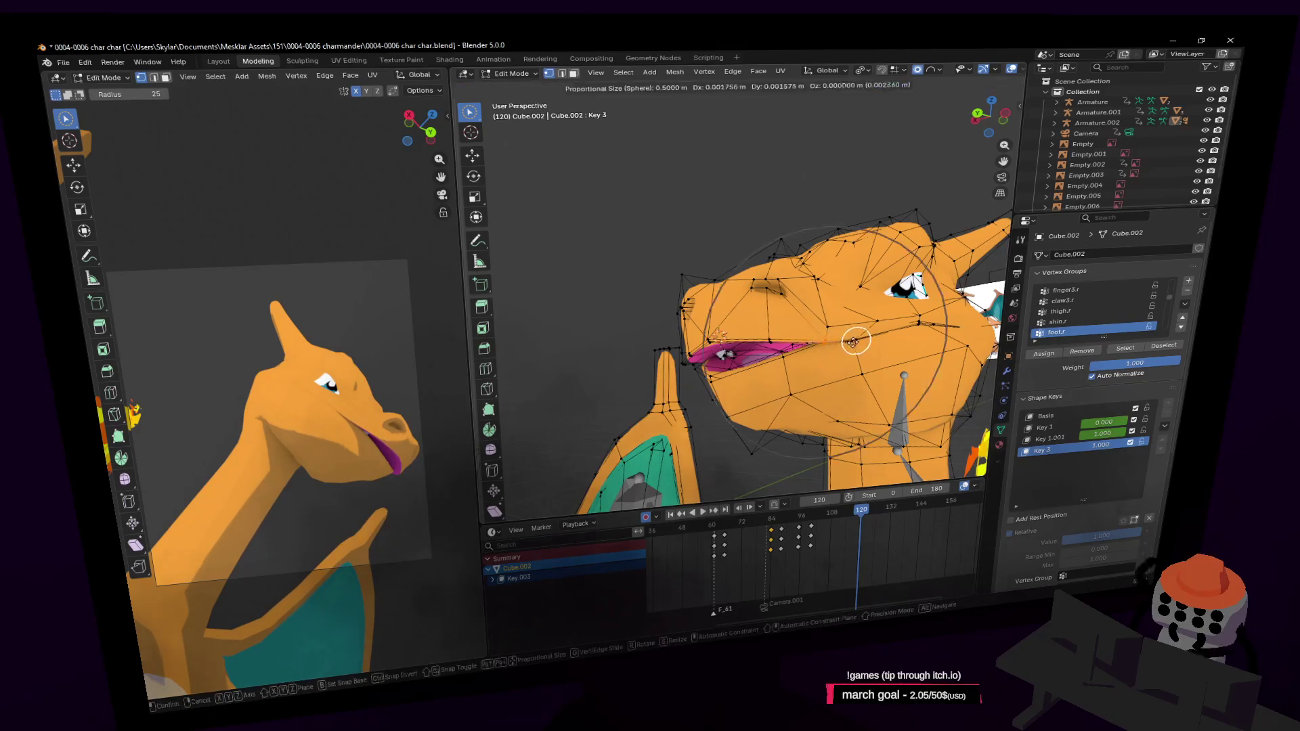
left_click(846, 346)
mouse_move(846, 345)
middle_mouse_down()
mouse_move(945, 339)
mouse_move(760, 355)
middle_mouse_up()
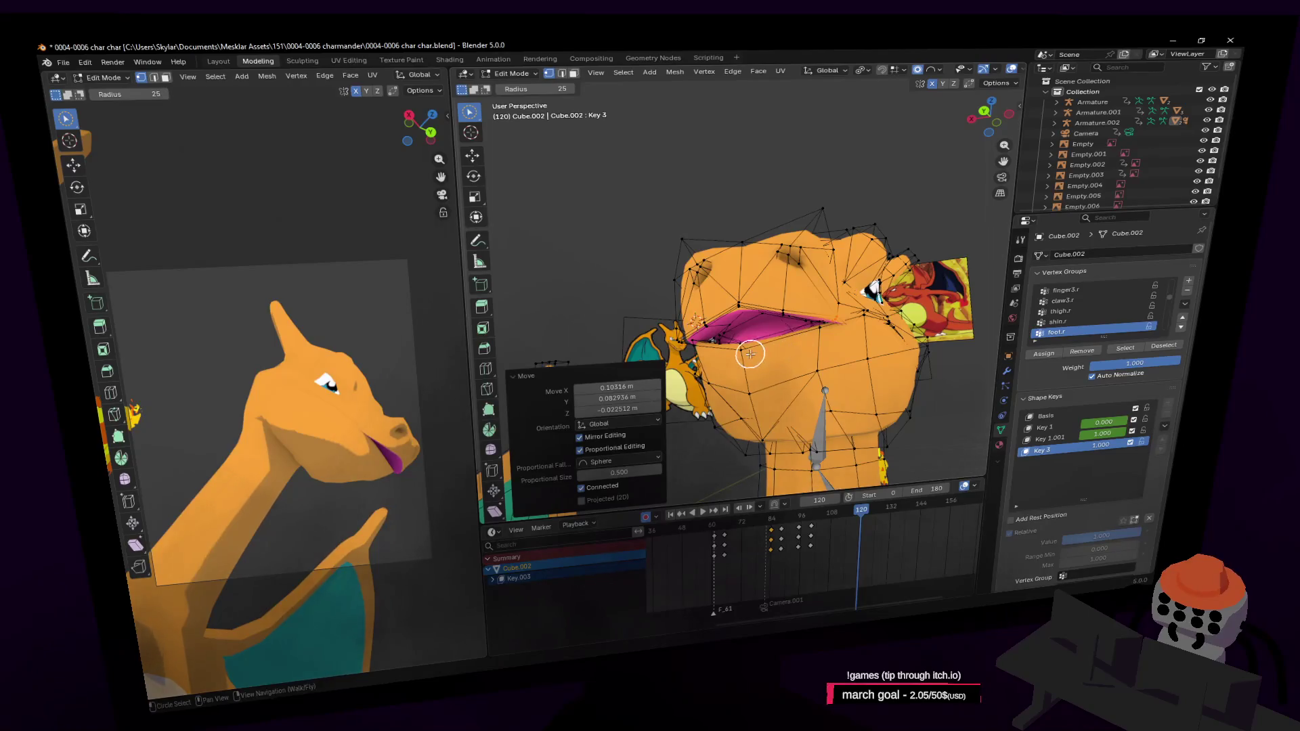
left_click(749, 352)
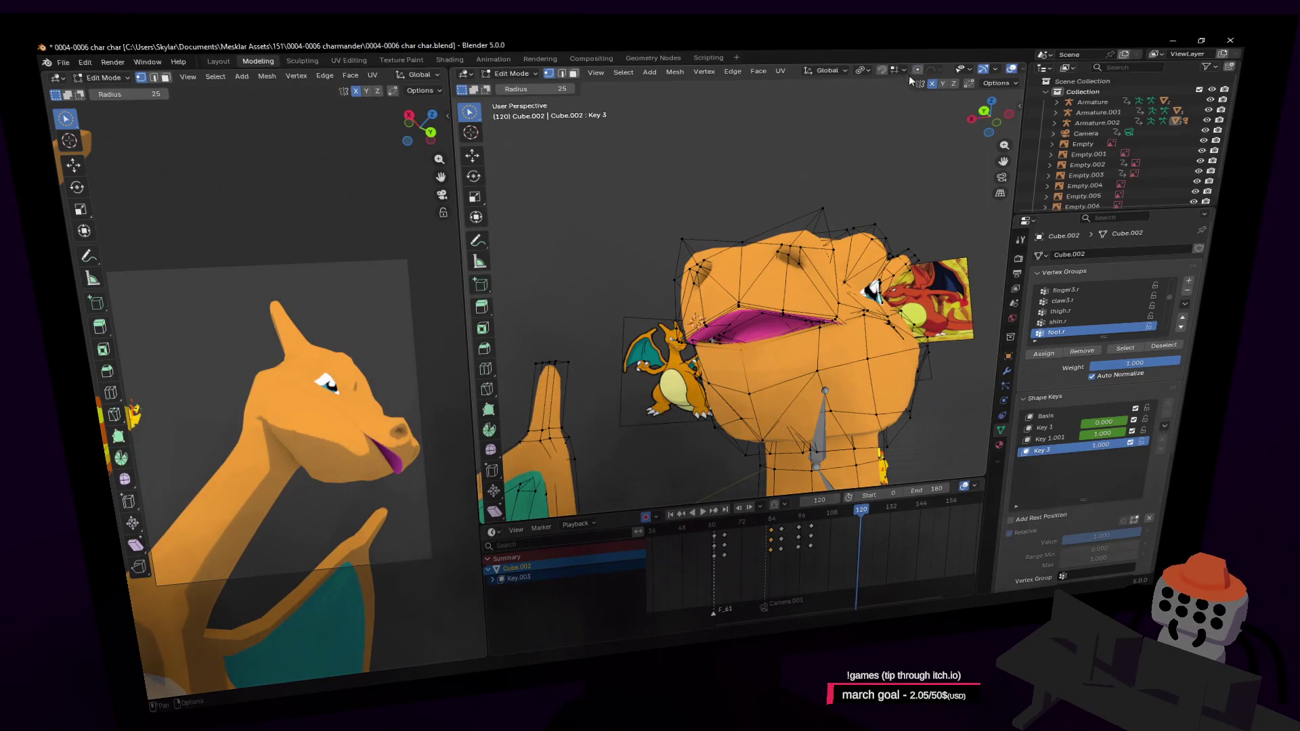
left_click(930, 72)
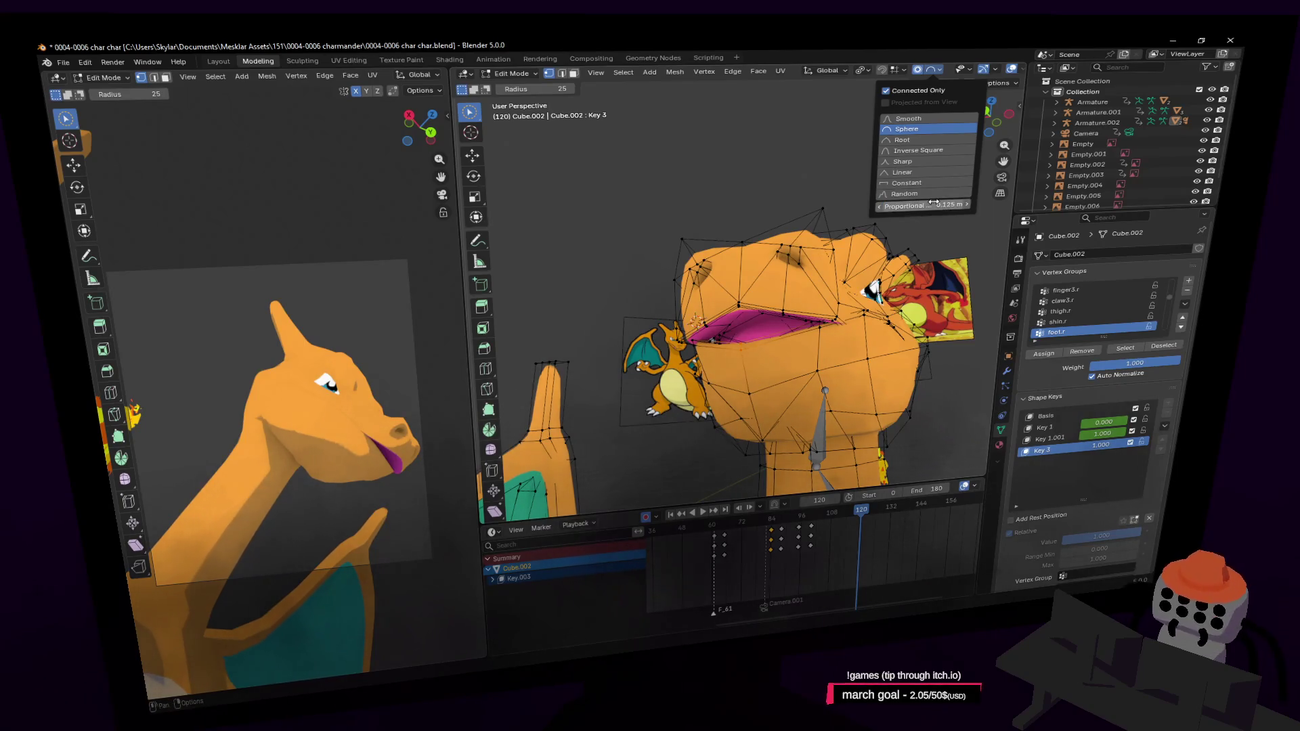
key("c")
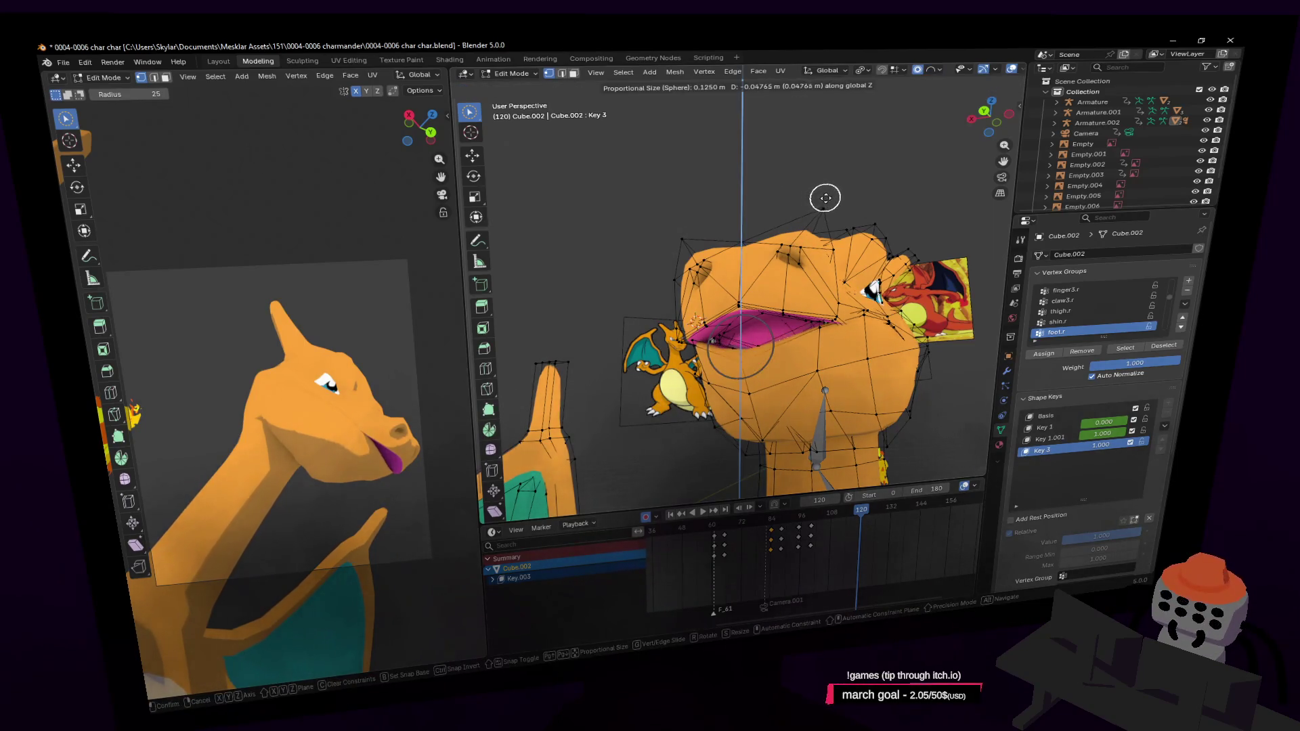
Step: Widen the mouth with three proportional vertex moves, checking it from side and front
key("g")
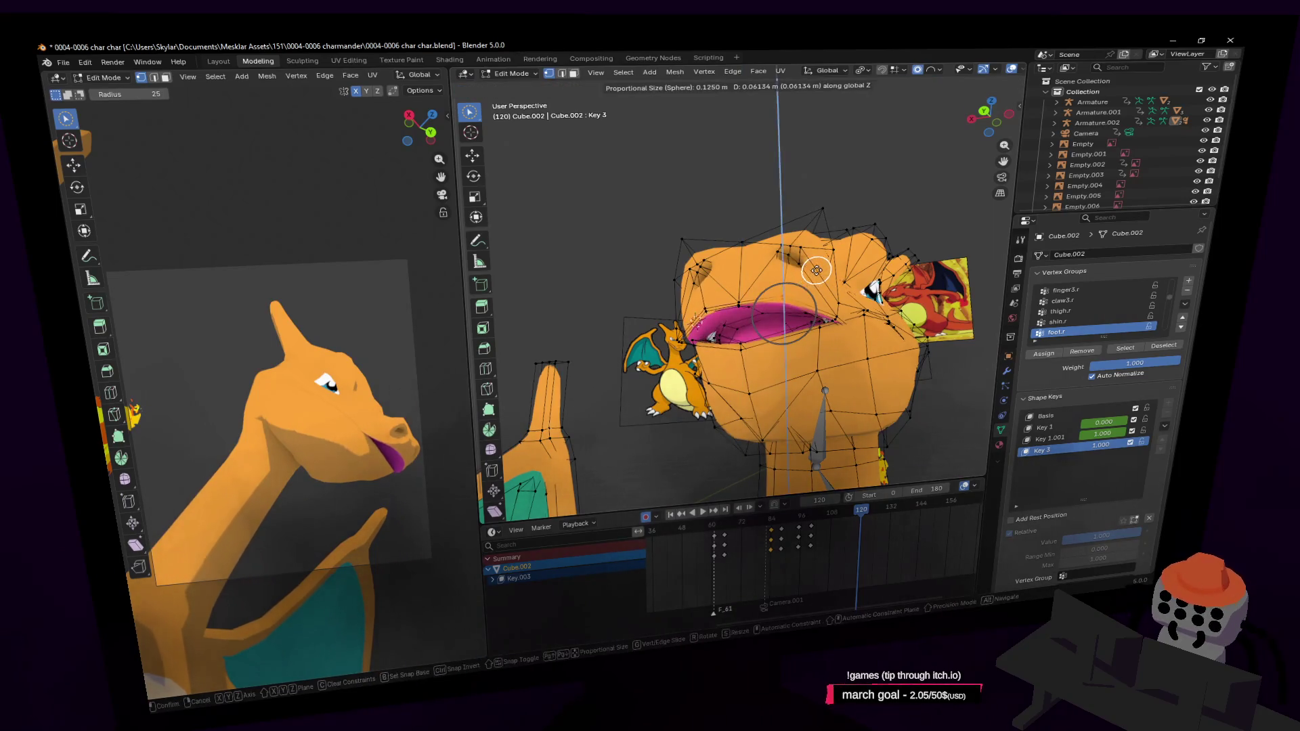
left_click(861, 320)
key("g")
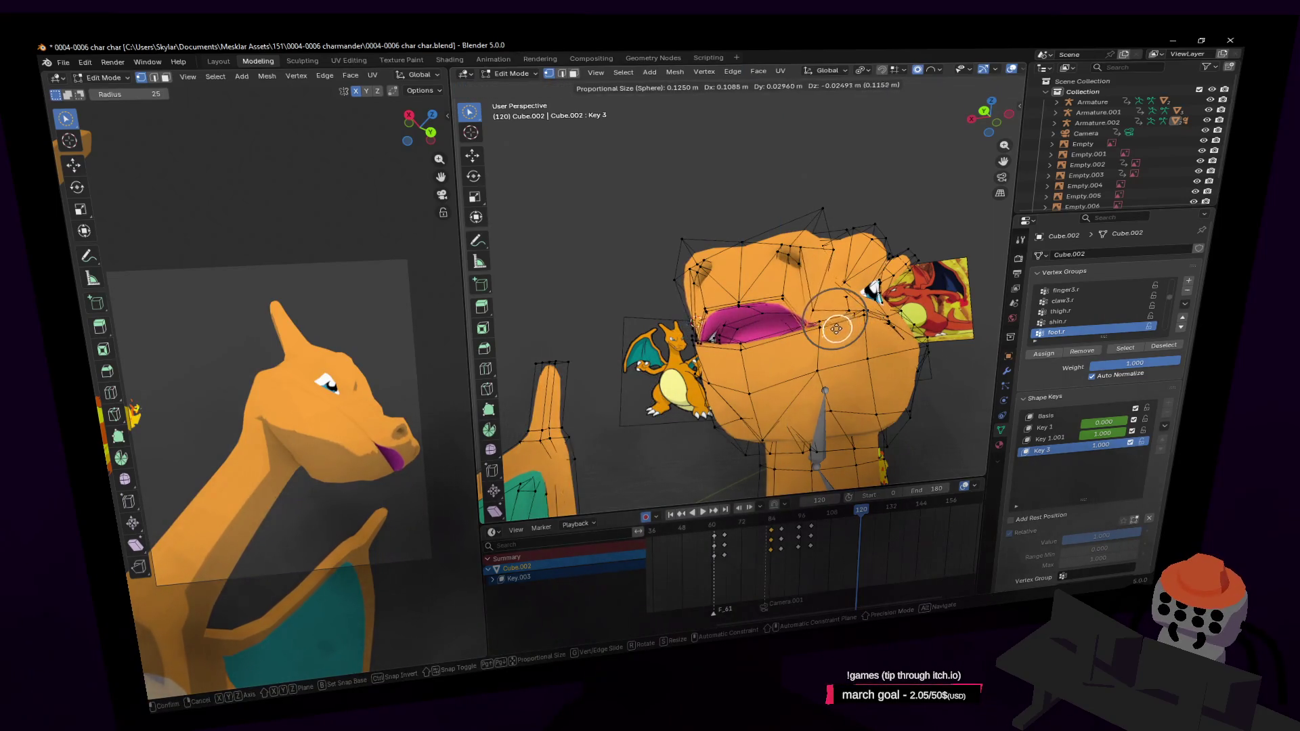
left_click(812, 343)
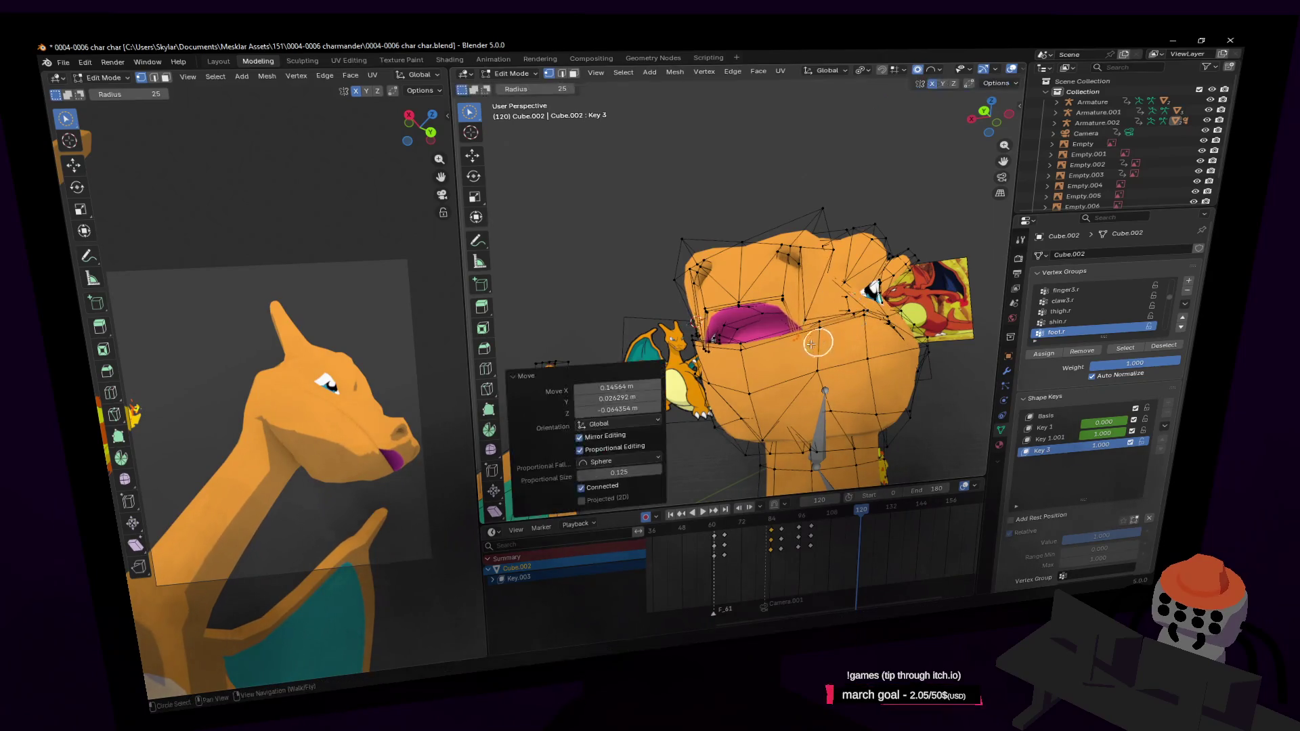
key("g")
left_click(840, 310)
middle_click_drag(839, 310, 805, 331)
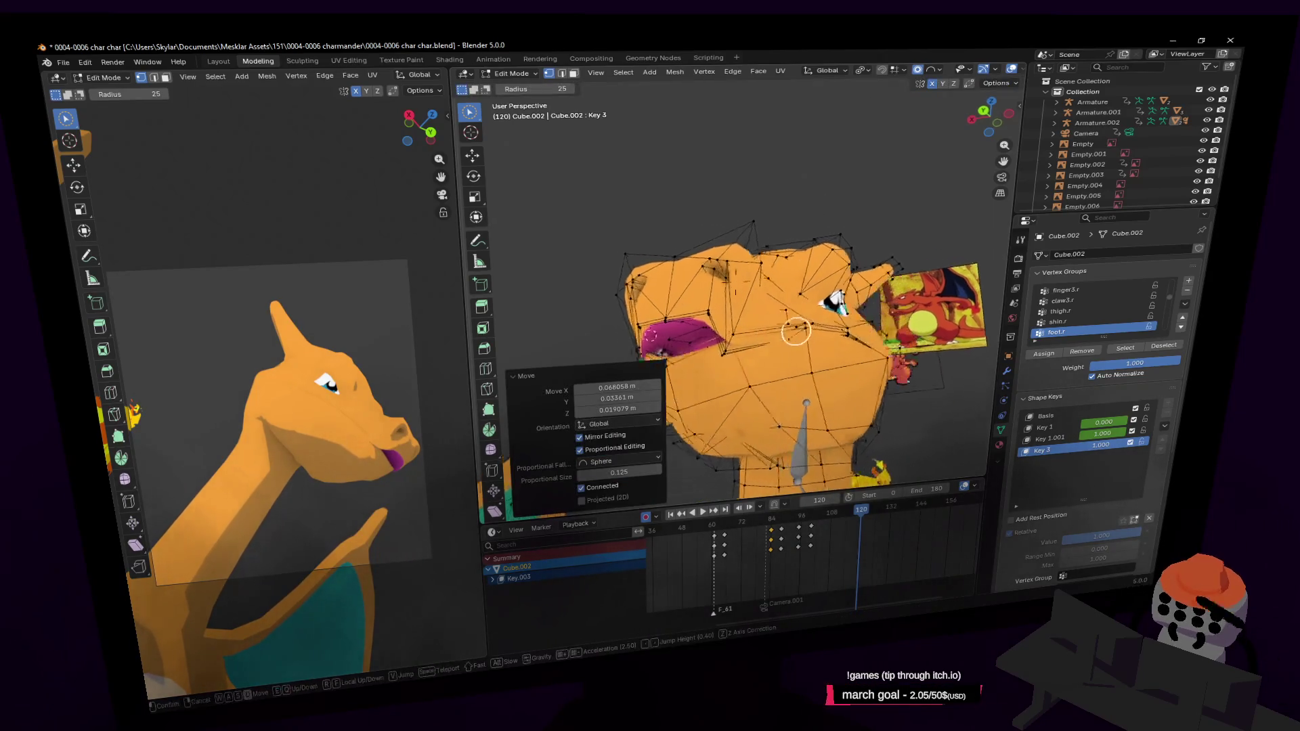
key("shift+grave")
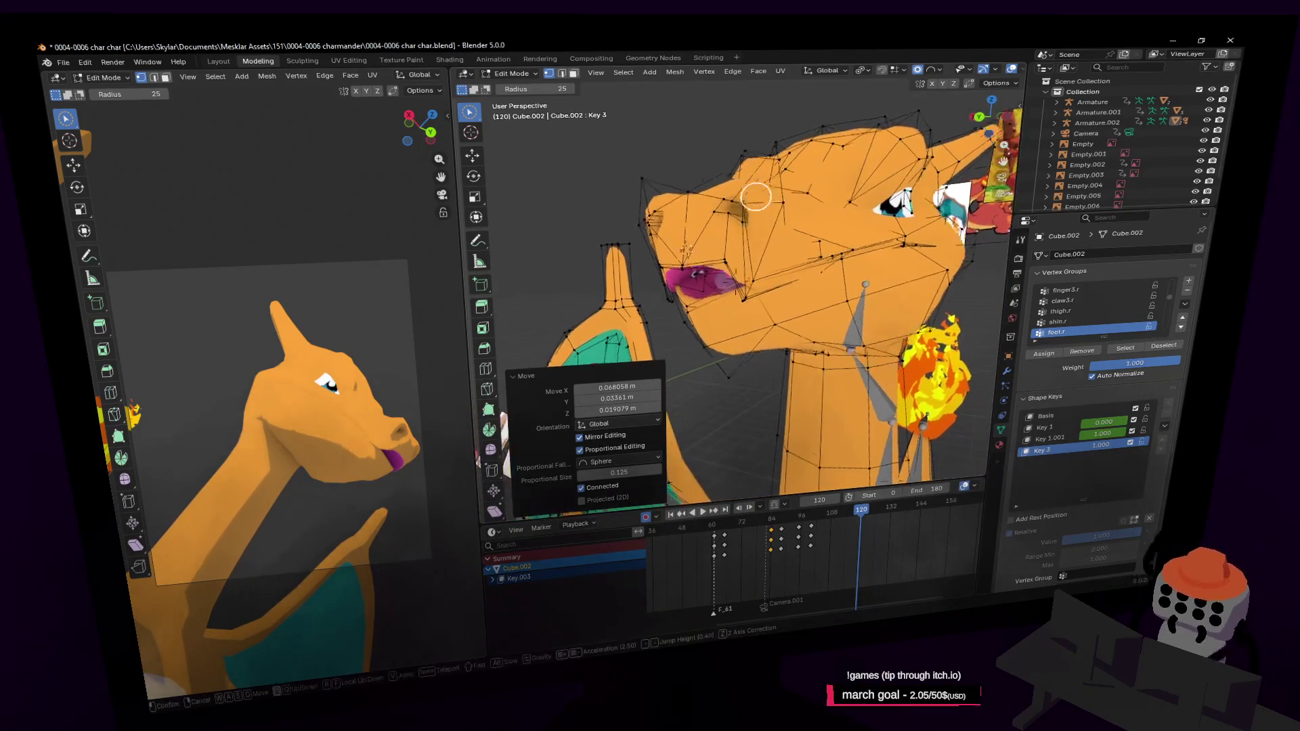
left_click(757, 195)
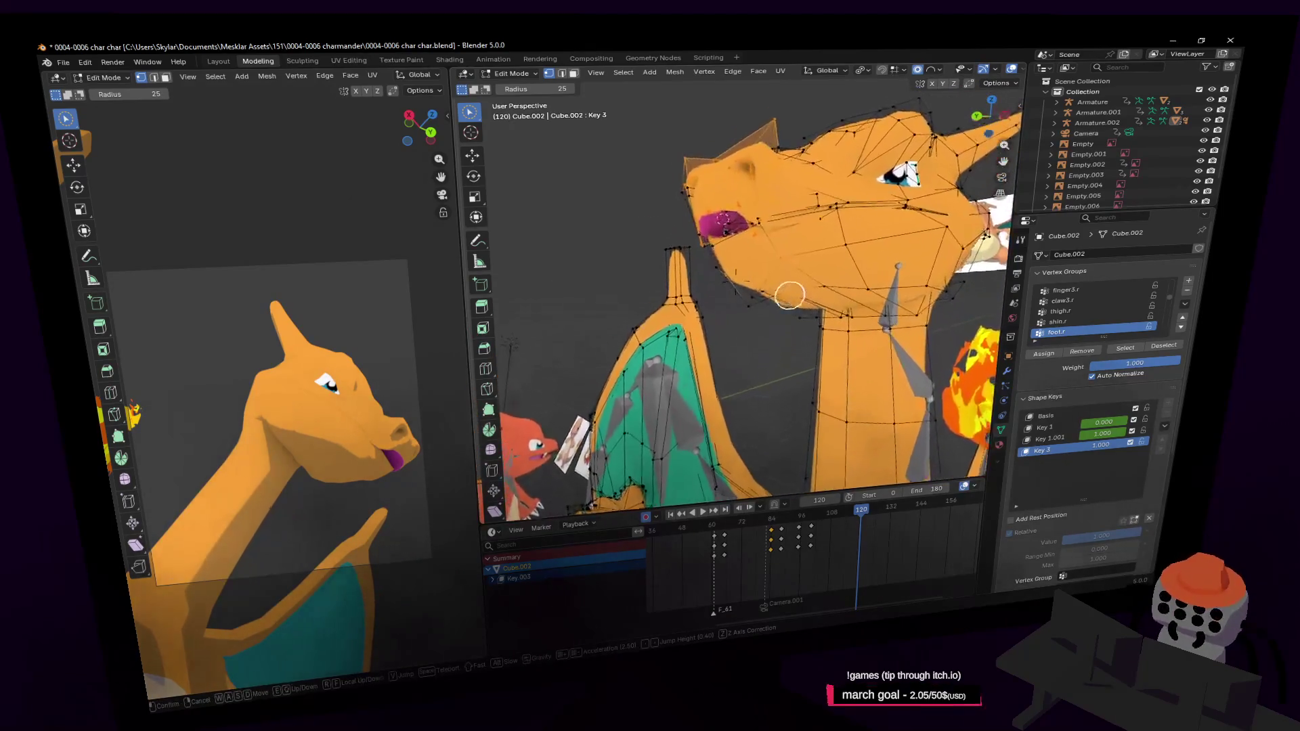
left_click(762, 302)
Step: Rotate the head vertices around Z and nudge them, then view the head from above
key("r")
key("z")
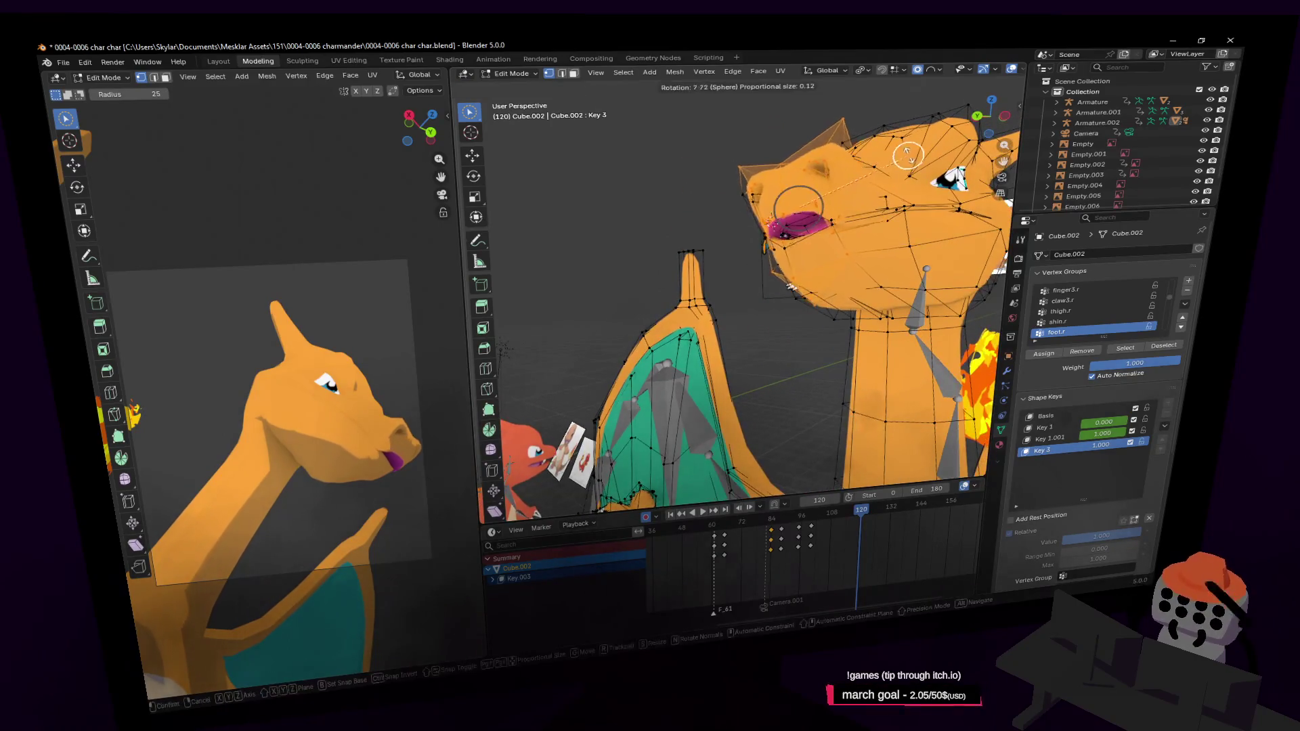
left_click(941, 203)
key("g")
left_click(936, 207)
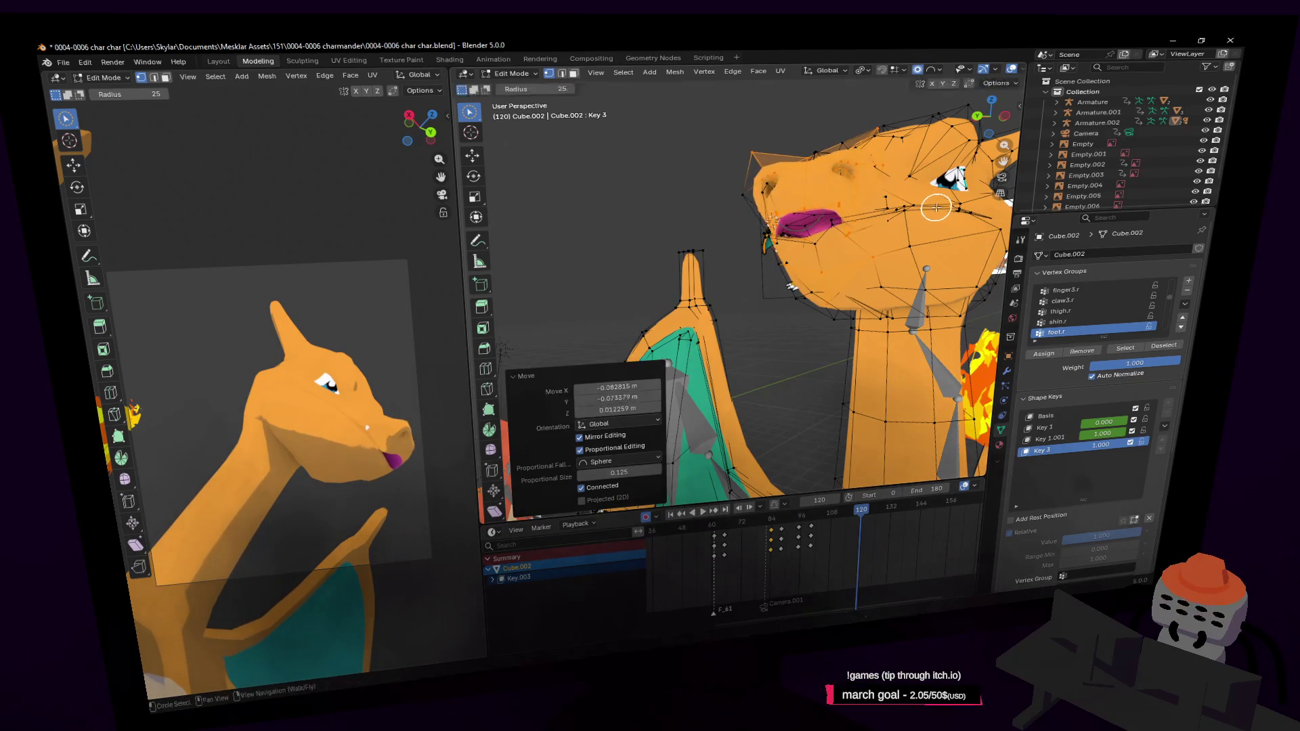
mouse_move(936, 207)
middle_mouse_down()
mouse_move(848, 225)
mouse_move(678, 297)
mouse_move(751, 290)
middle_mouse_up()
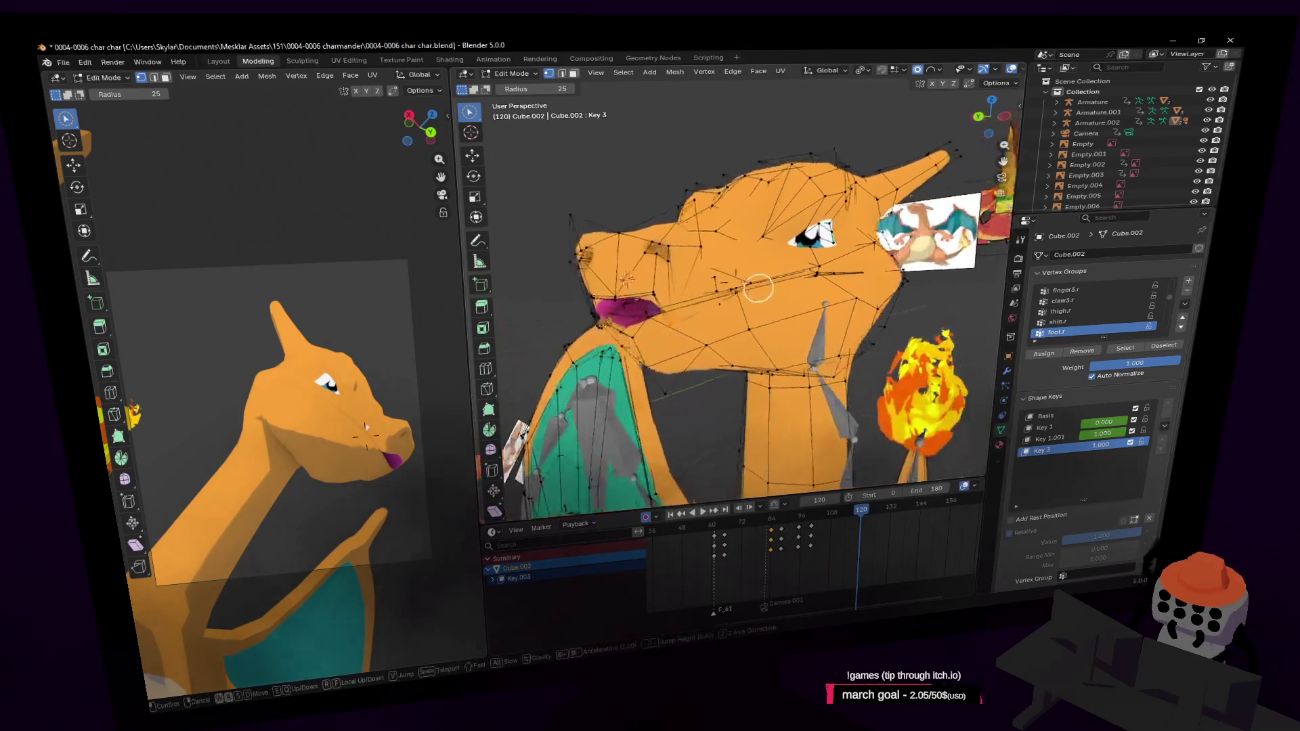
key("shift+grave")
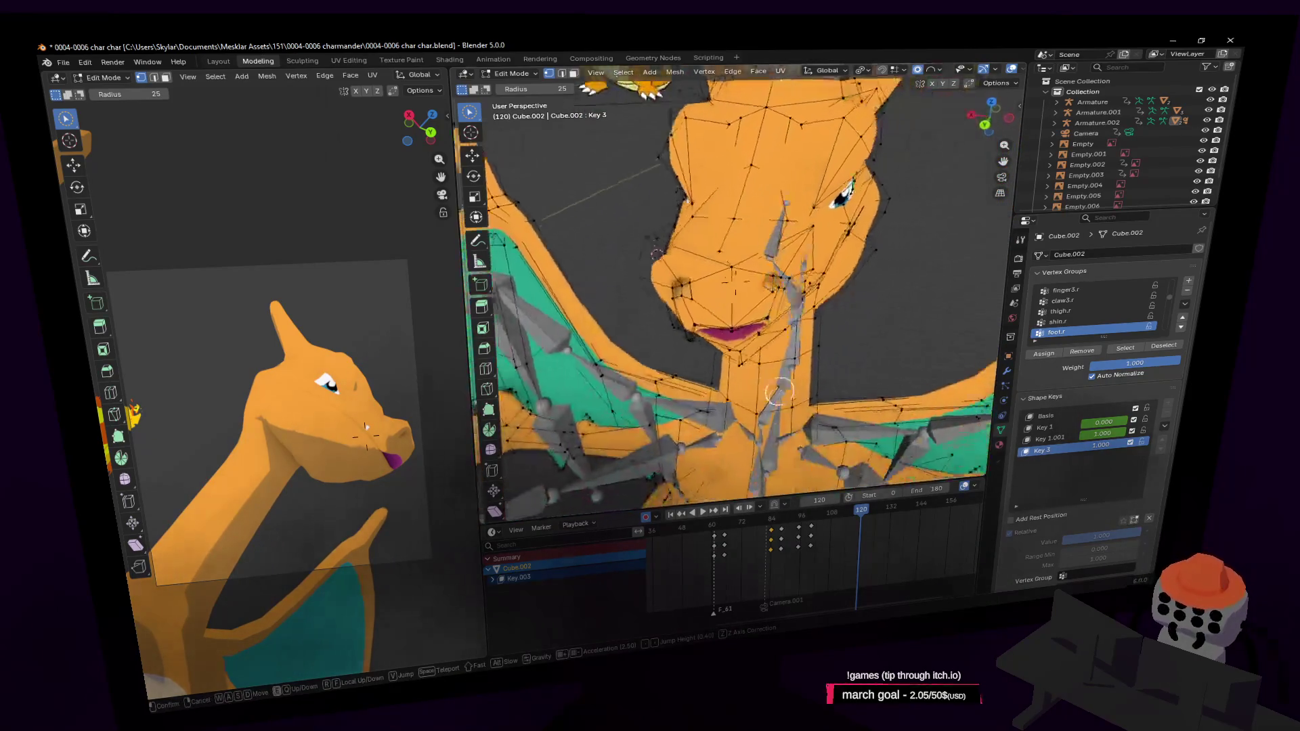
left_click(828, 237)
middle_click_drag(801, 271, 793, 185)
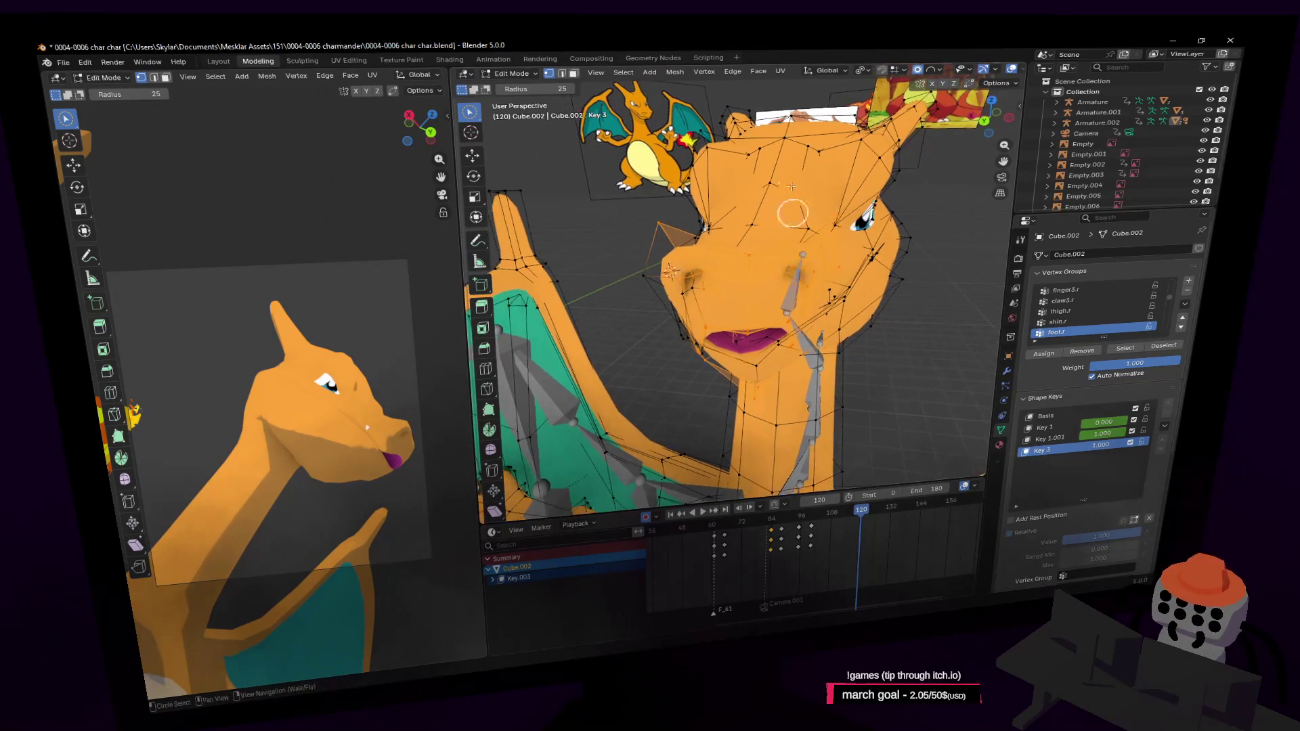
Step: With Sphere falloff, move the mouth vertices once more and apply a small 3° Z rotation
left_click(934, 73)
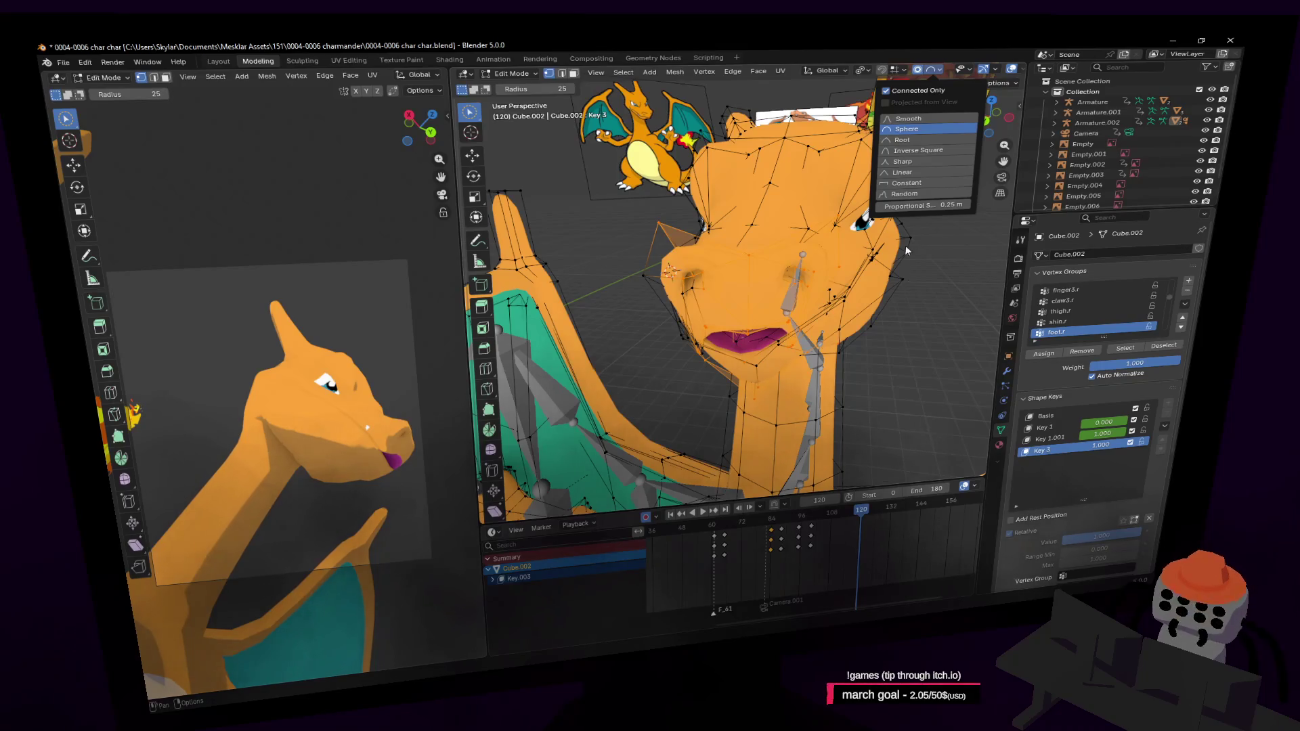
key("r")
key("z")
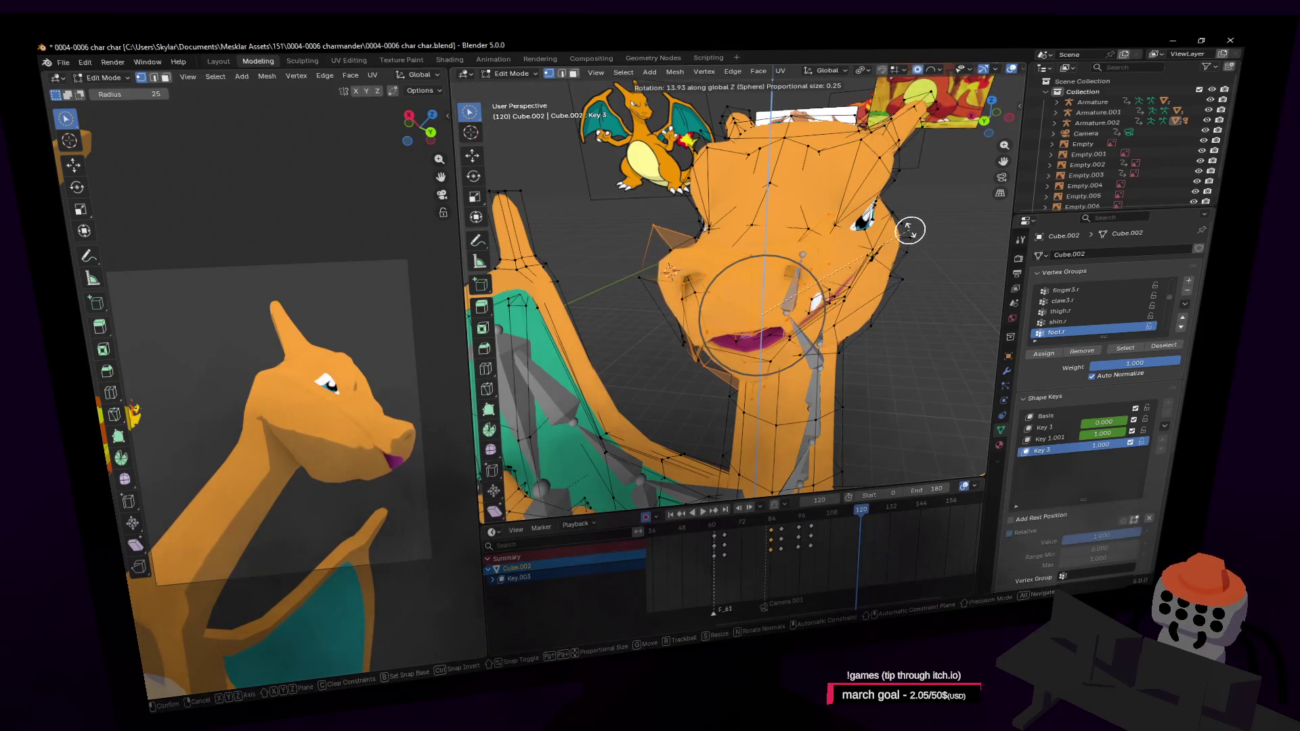
right_click(935, 238)
key("g")
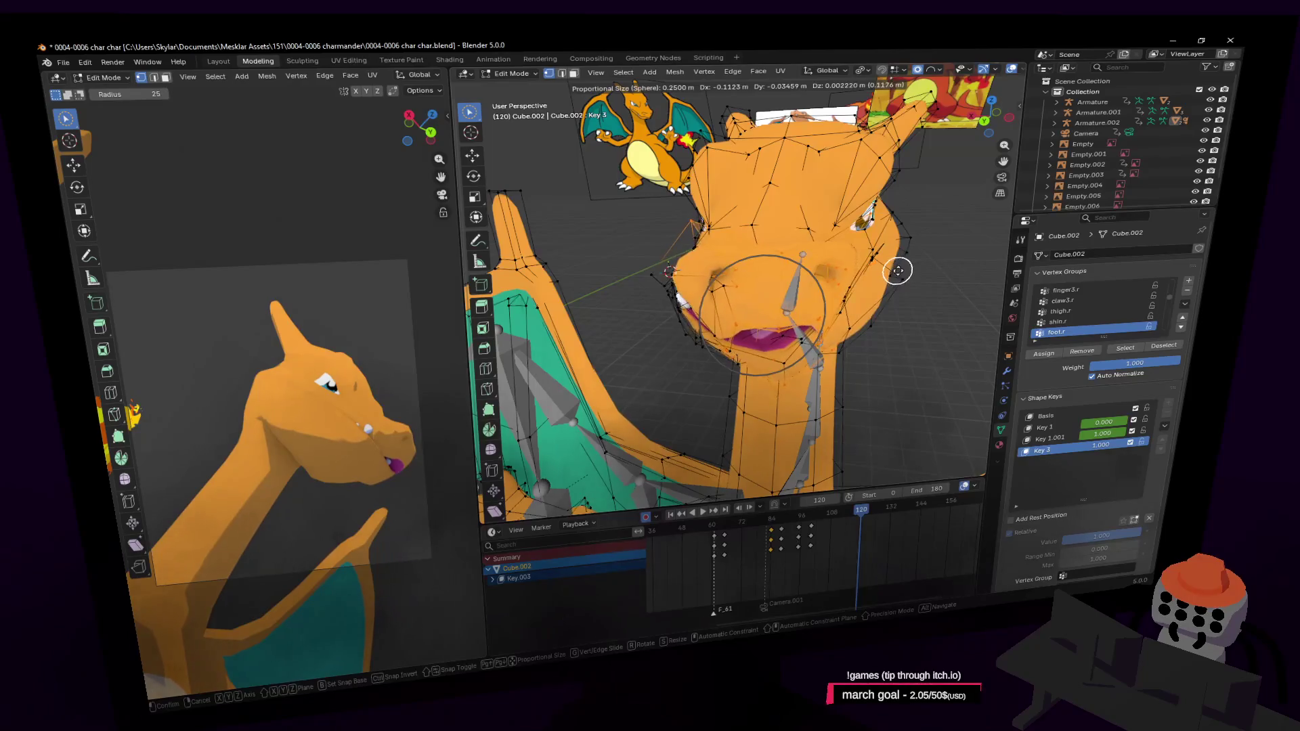
left_click(901, 268)
middle_click_drag(901, 269, 901, 269)
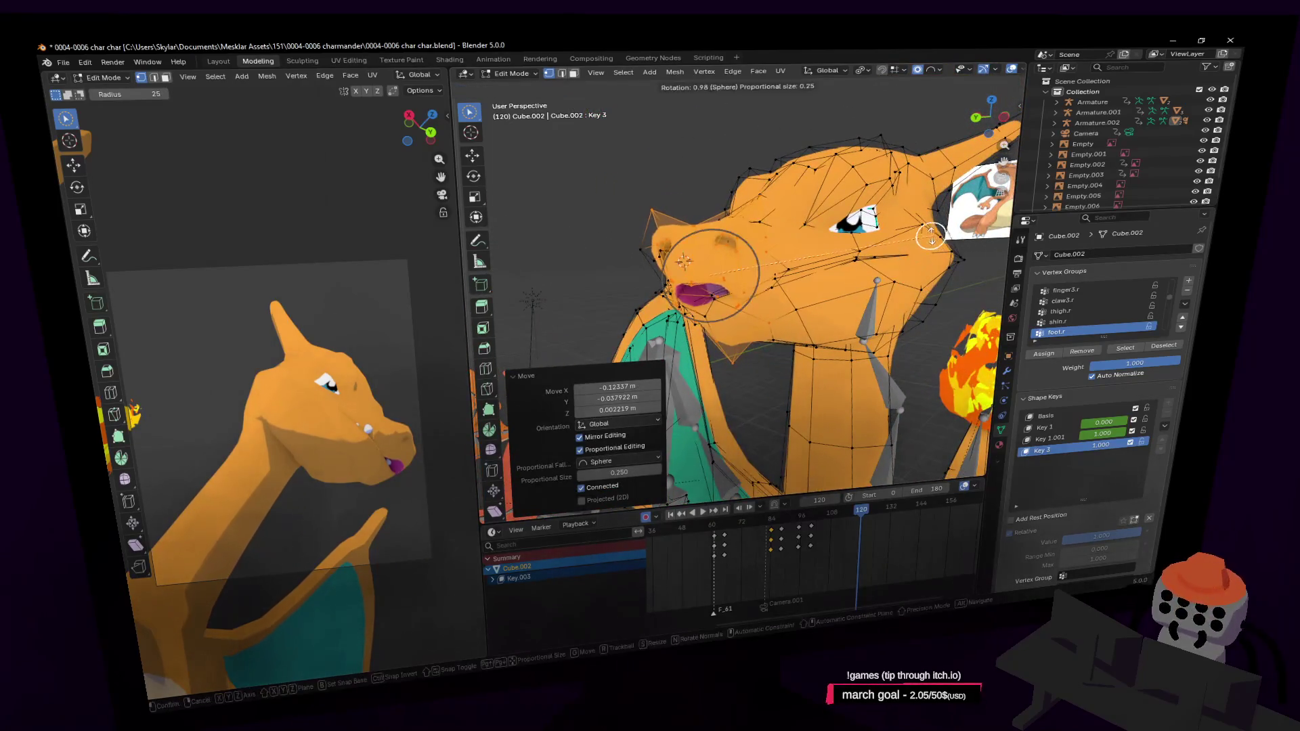
type("rz3")
key("Return")
Step: Leave mesh editing and fly the view up to Charizard's head
key("Tab")
key("shift+grave")
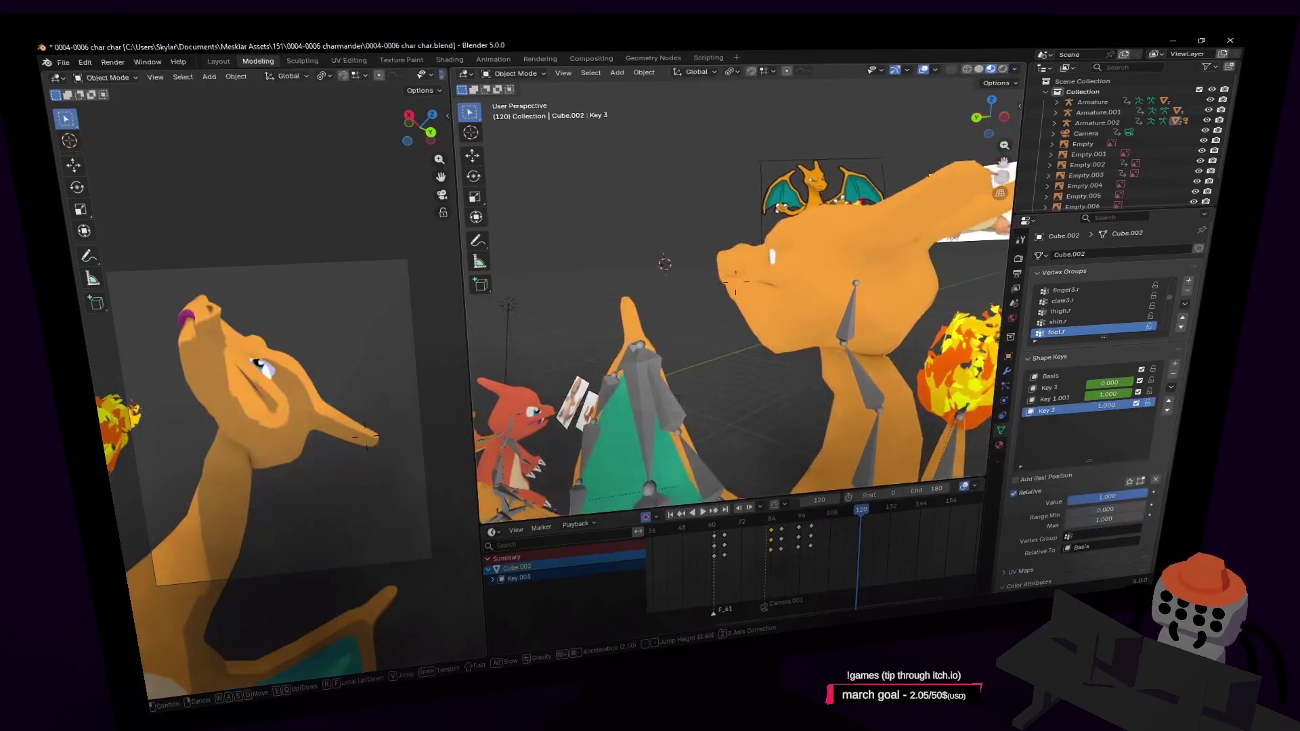
key("w")
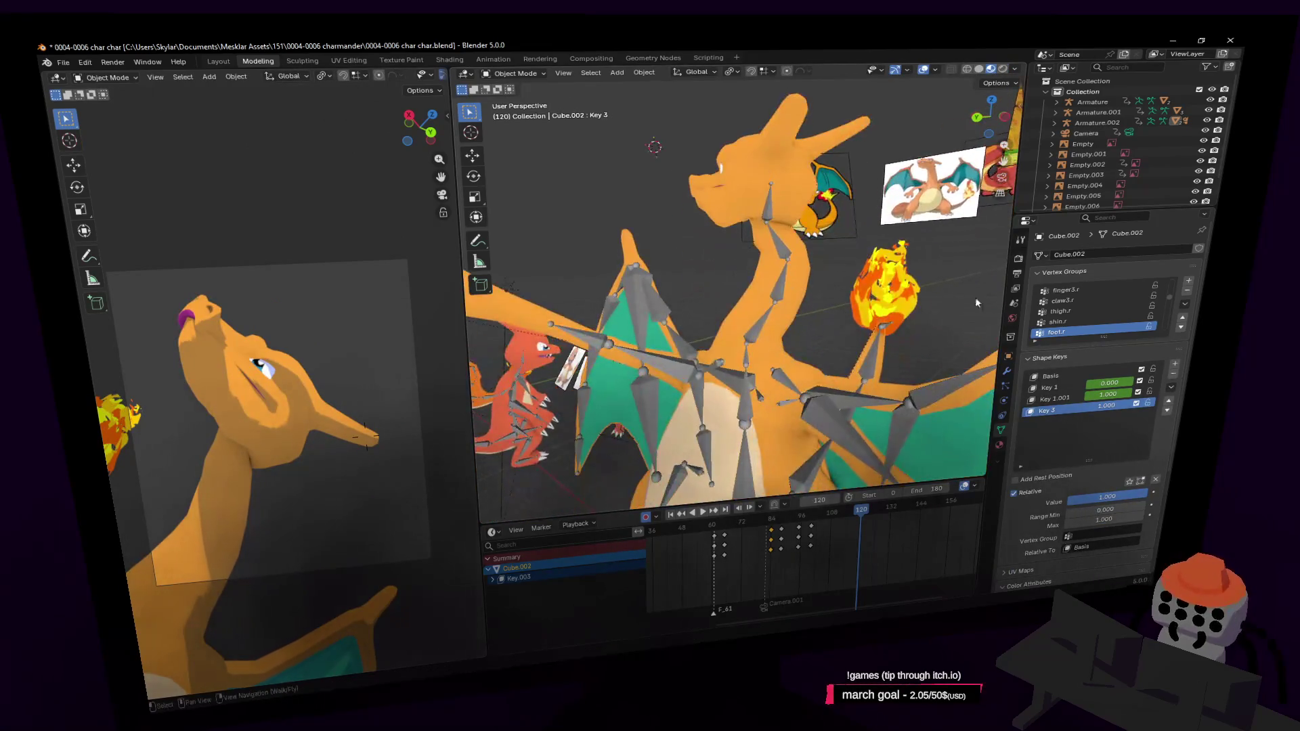
key("w")
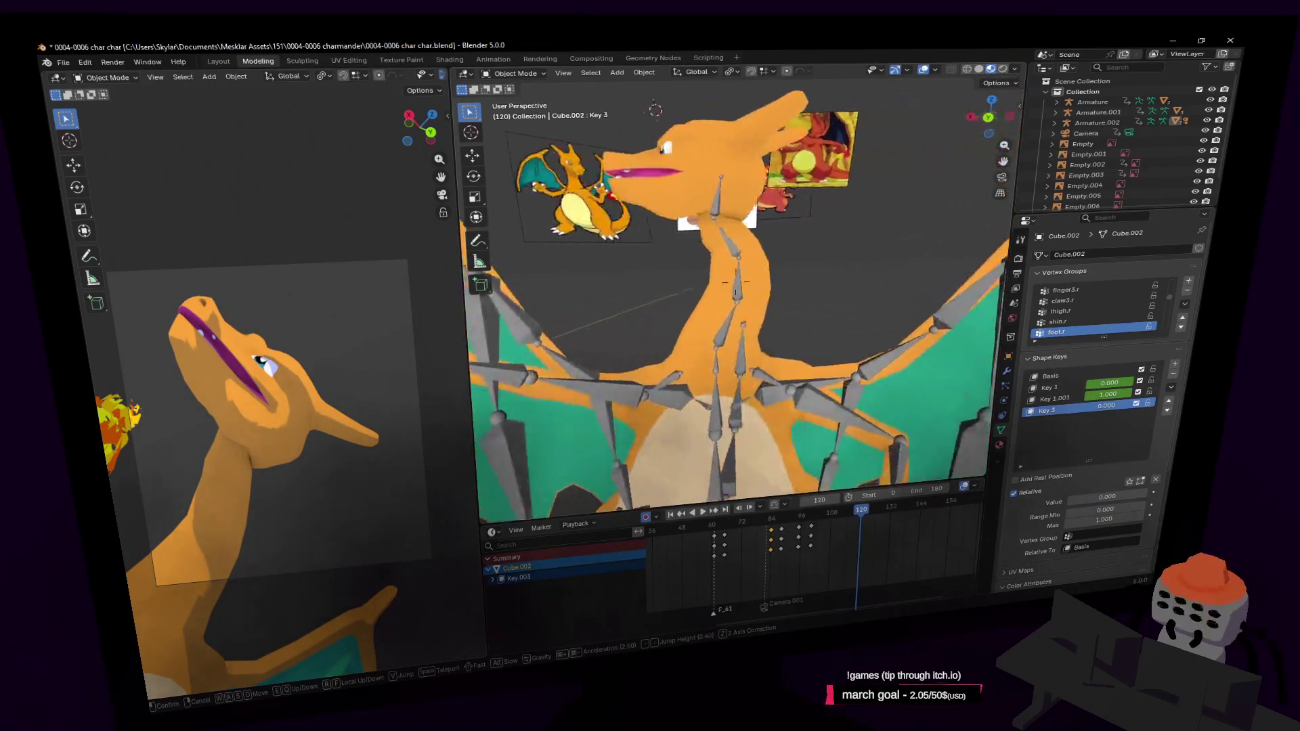
left_click(858, 218)
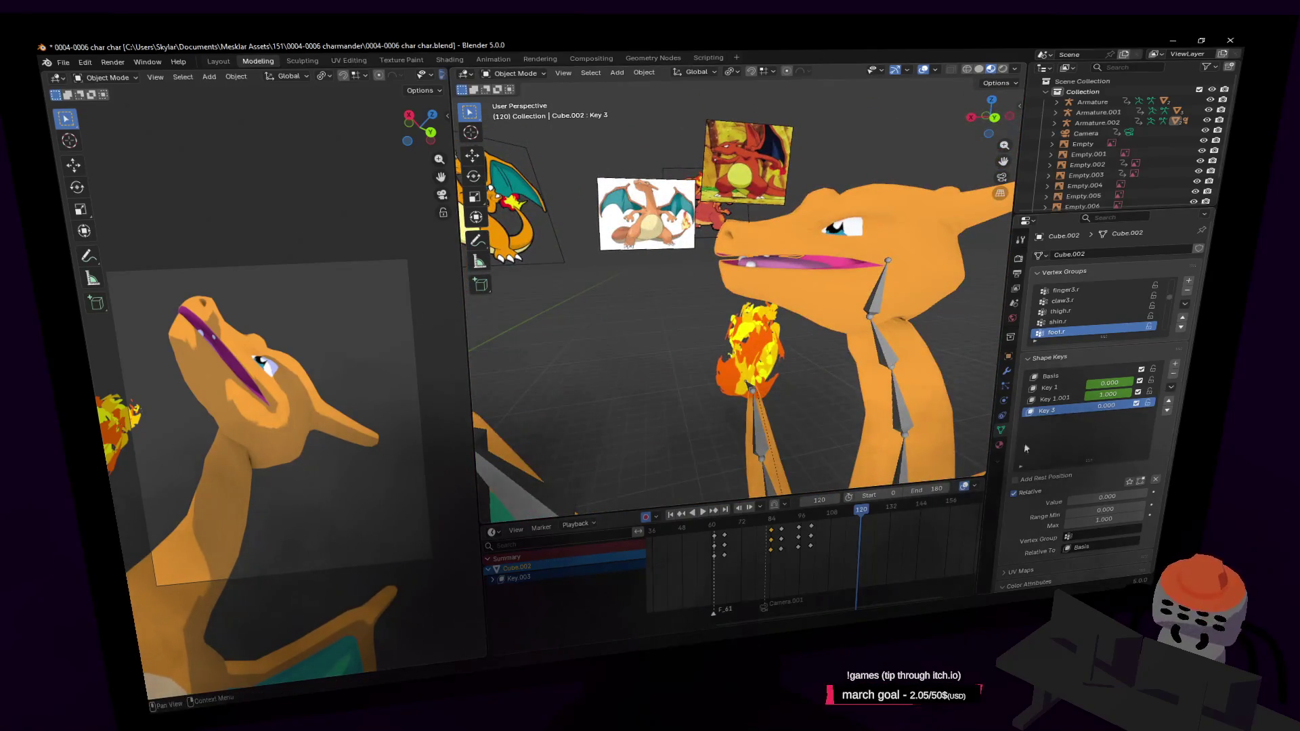
Step: Scrub the animation to frame 117 and select Armature.002
left_click_drag(849, 519, 852, 521)
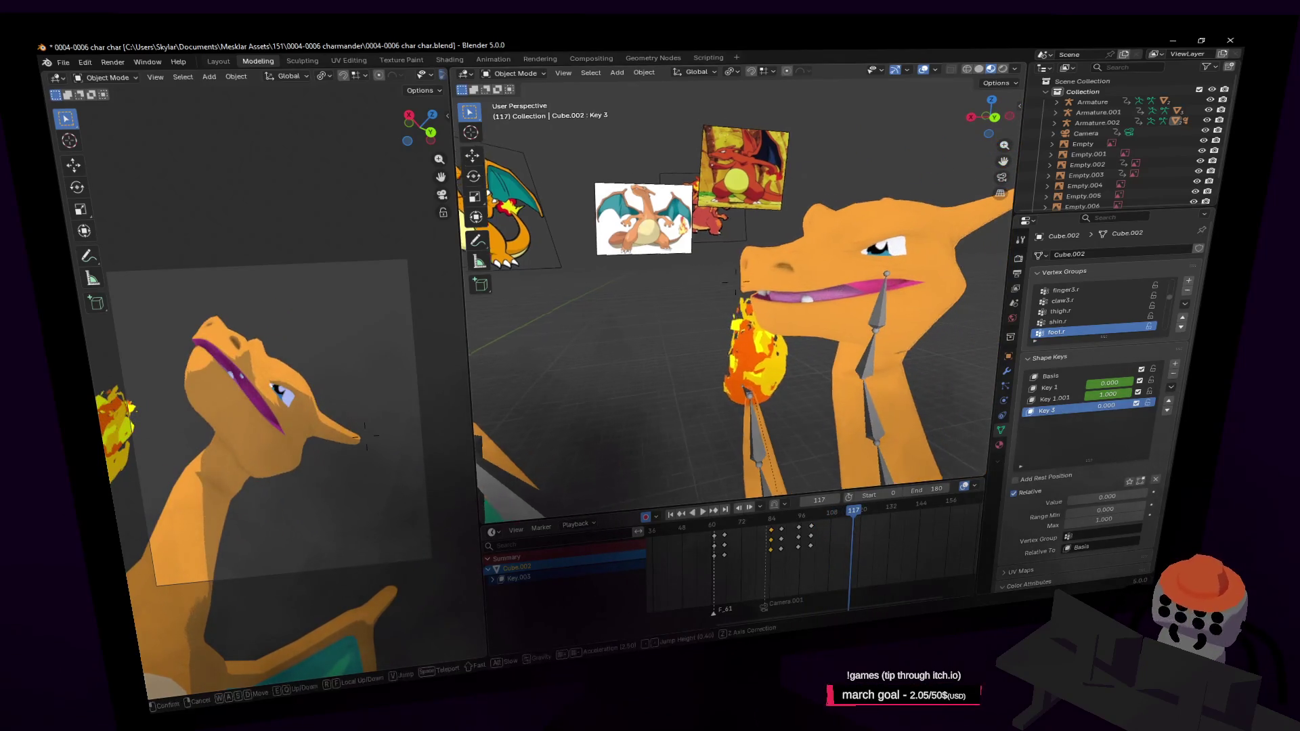
middle_click_drag(874, 406, 915, 326)
left_click(769, 285)
Step: Enter pose mode, select the head bone and step back to frame 115
left_click(515, 74)
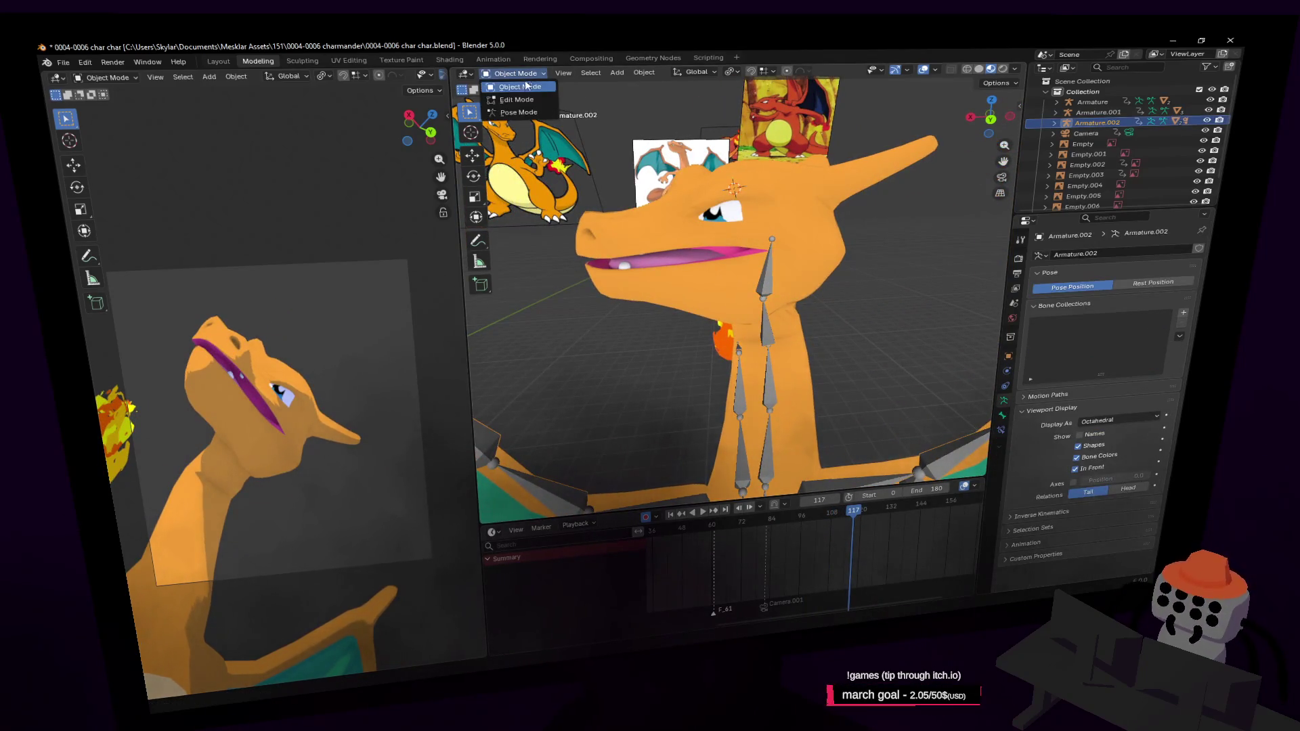
left_click(518, 105)
key("shift+grave")
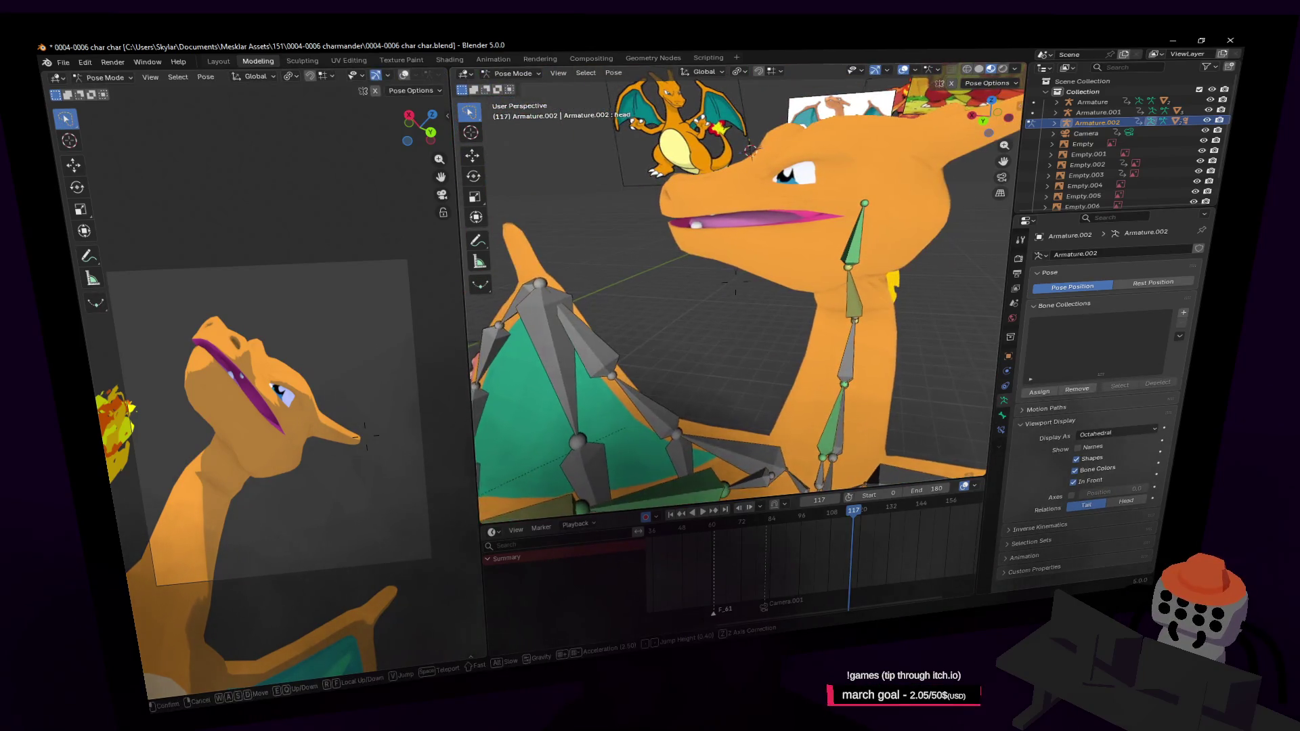
left_click(859, 229)
key("s")
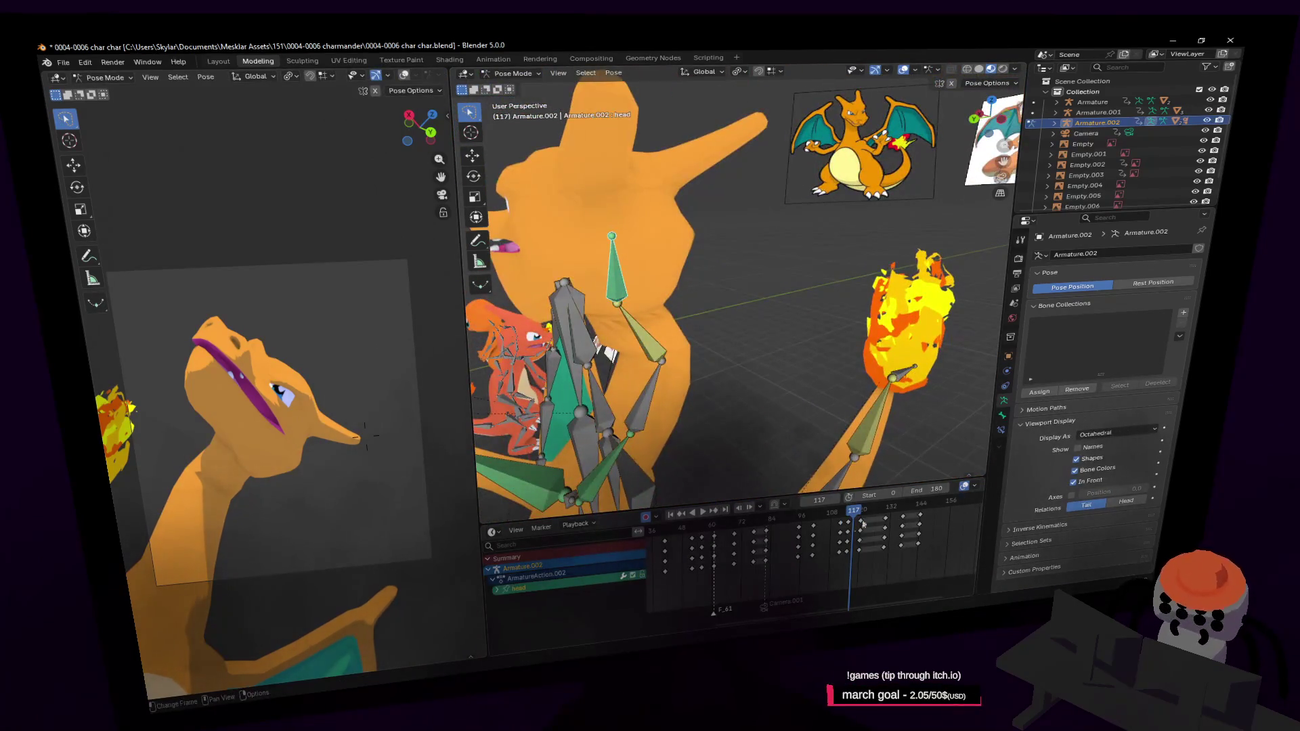
left_click(777, 186)
Step: Tilt the head bone so the pose is auto-keyed at frame 115, preview it and return to object mode
key("r")
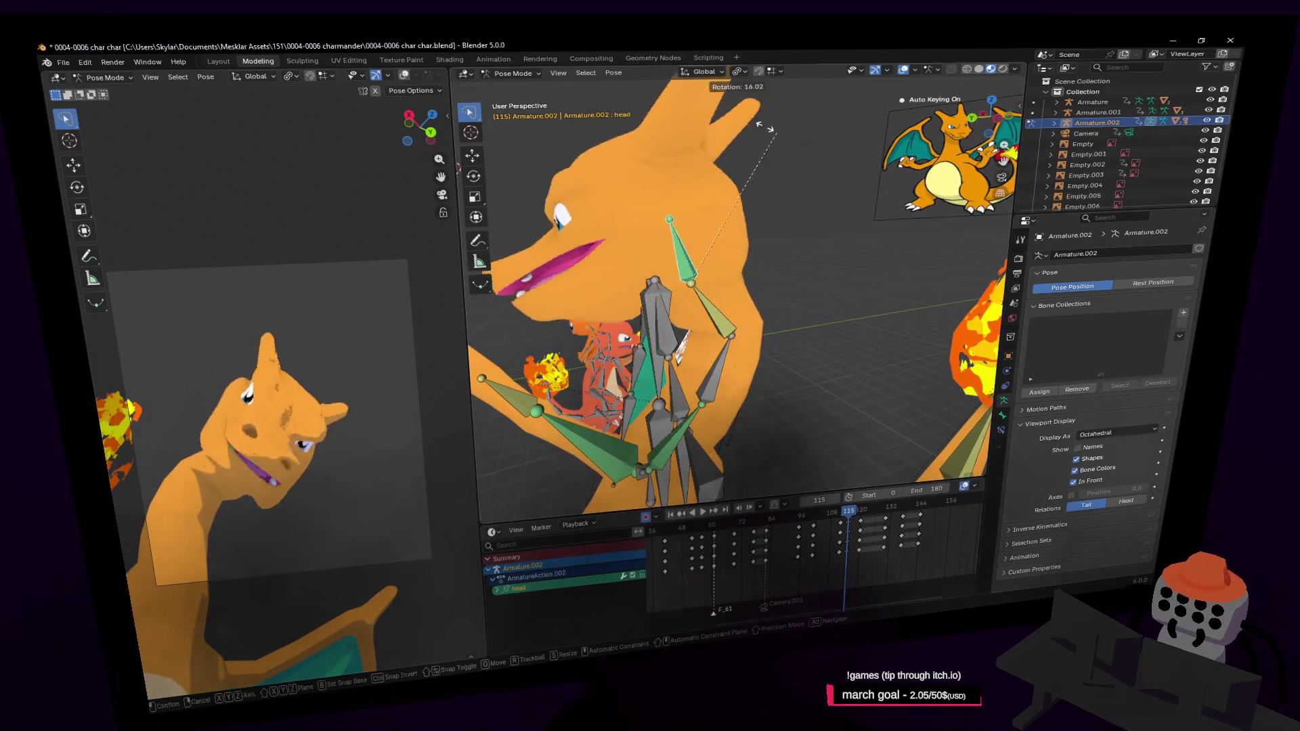
left_click(730, 140)
mouse_move(857, 515)
left_mouse_down()
mouse_move(869, 526)
mouse_move(848, 513)
left_mouse_up()
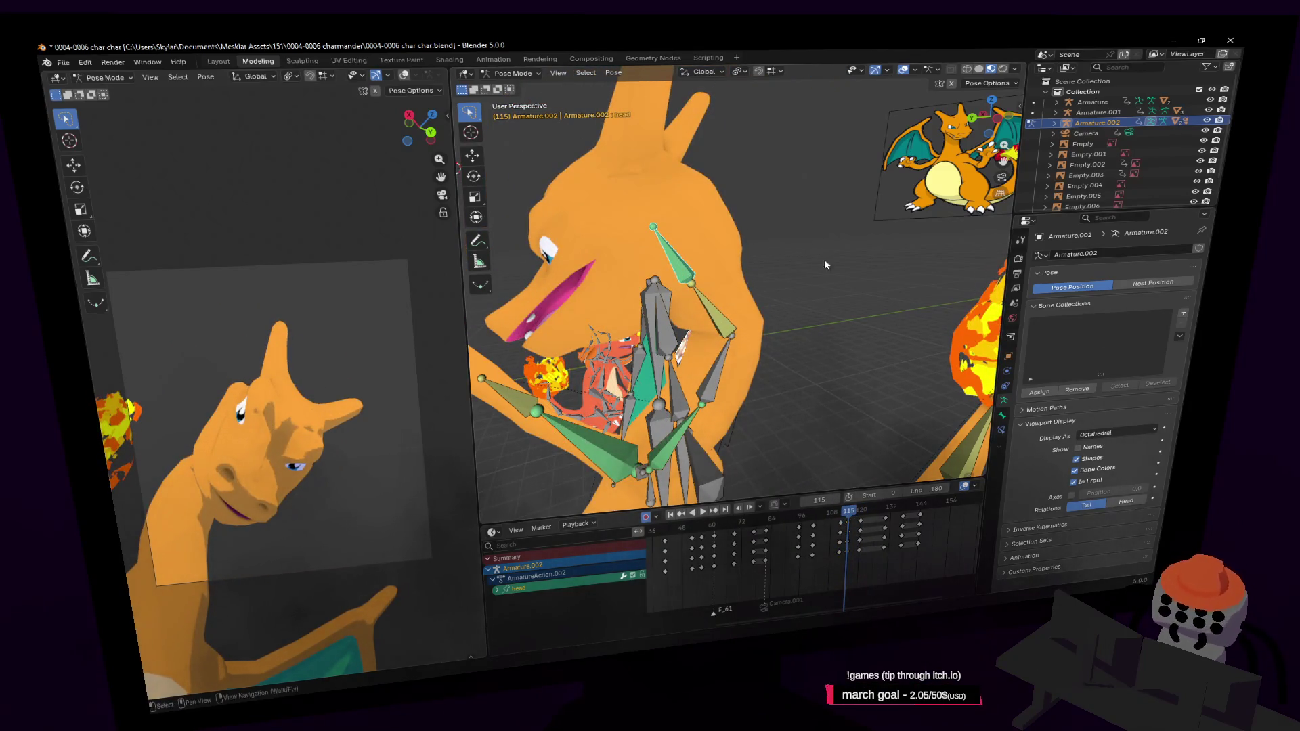
left_click(529, 88)
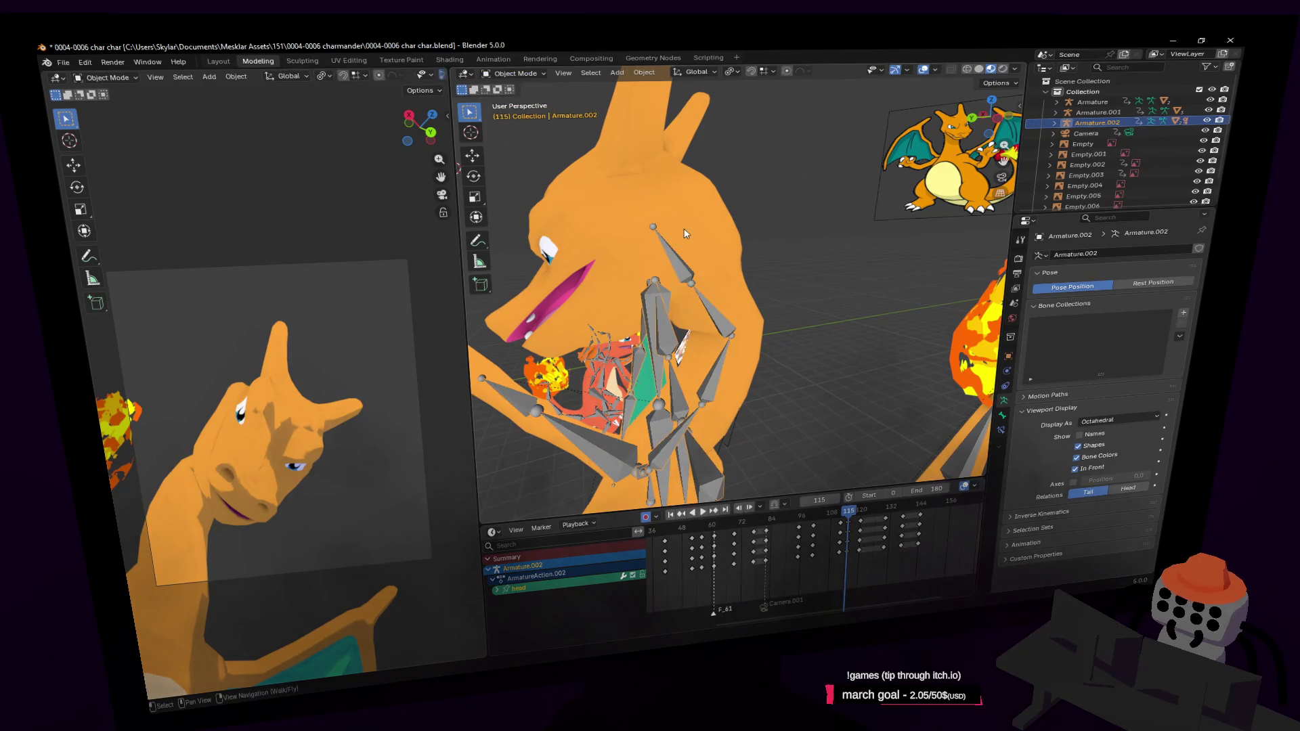
Step: Deselect the armature and make the Charizard mesh Cube.002 active to show its shape keys
left_click(759, 218)
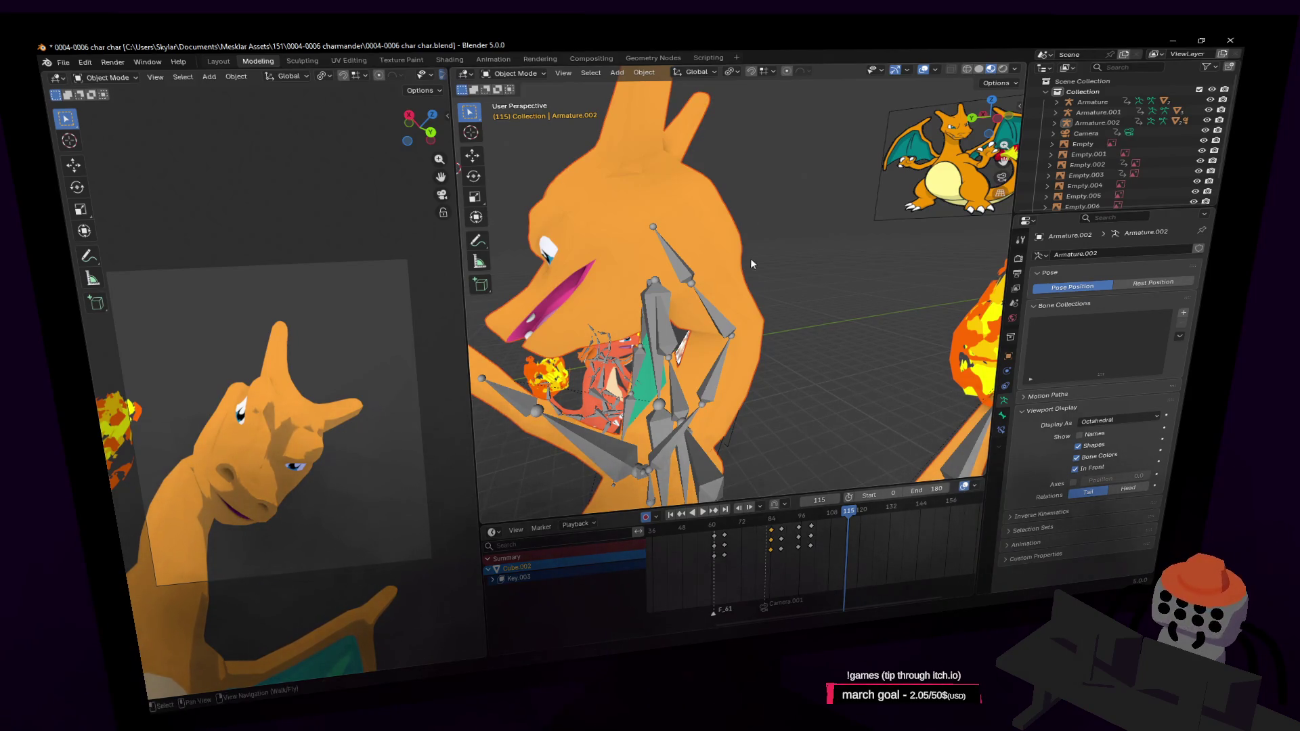
middle_click_drag(751, 264, 750, 530)
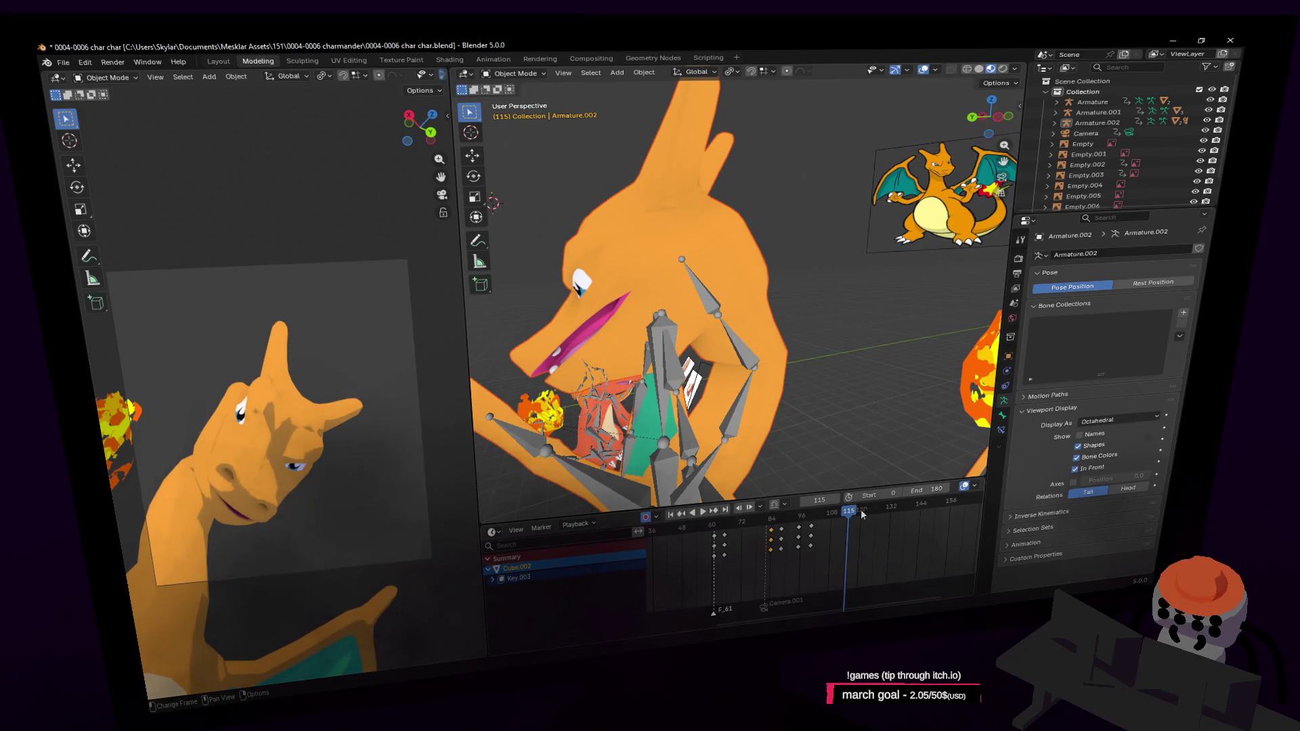
left_click(706, 204)
left_click(1112, 410)
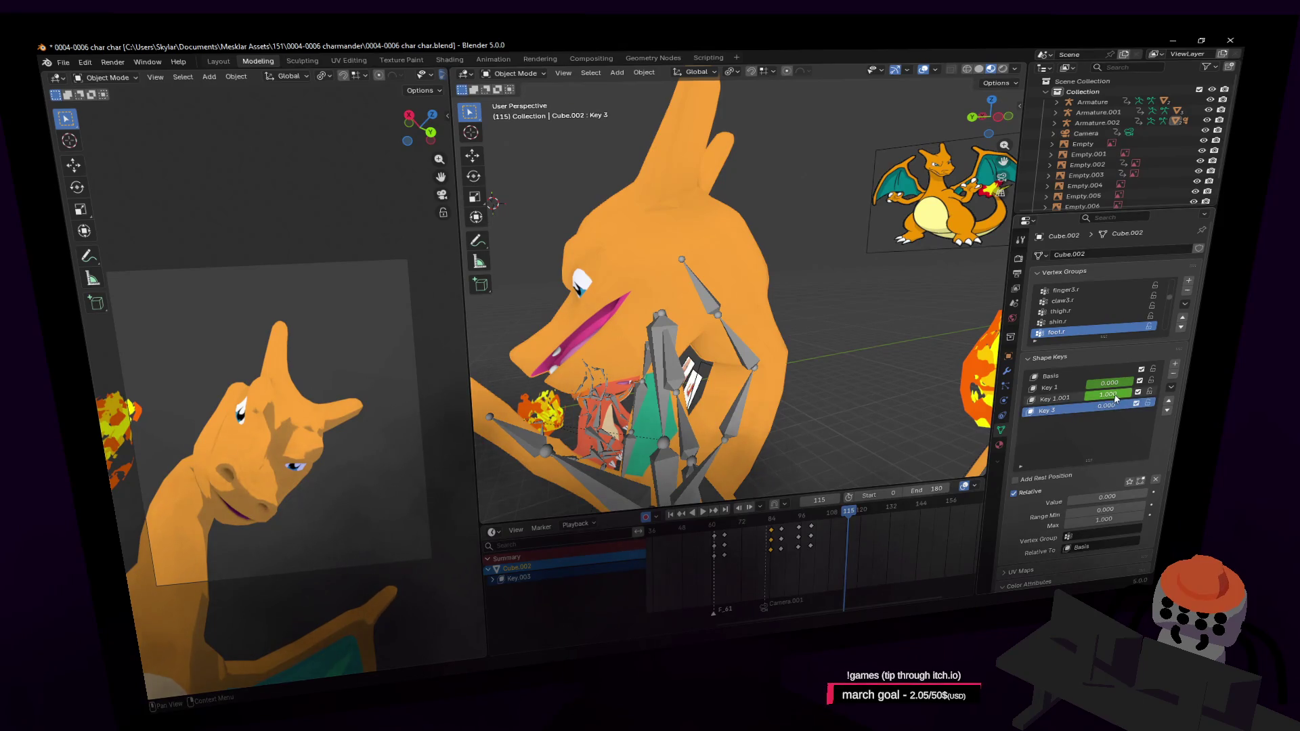
Step: Shift the selected mouth keyframe along the timeline near frame 111
left_click(834, 520)
mouse_move(834, 521)
left_mouse_down()
mouse_move(812, 523)
mouse_move(846, 521)
left_mouse_up()
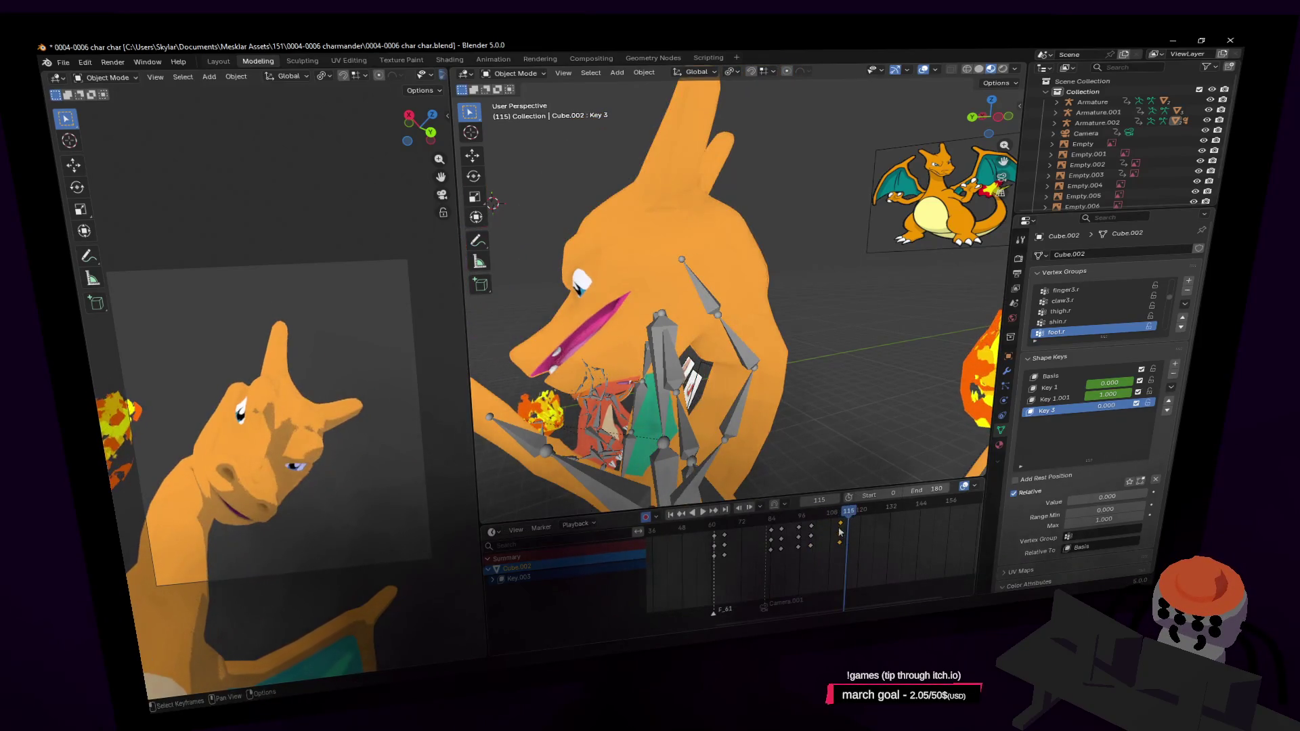
key("g")
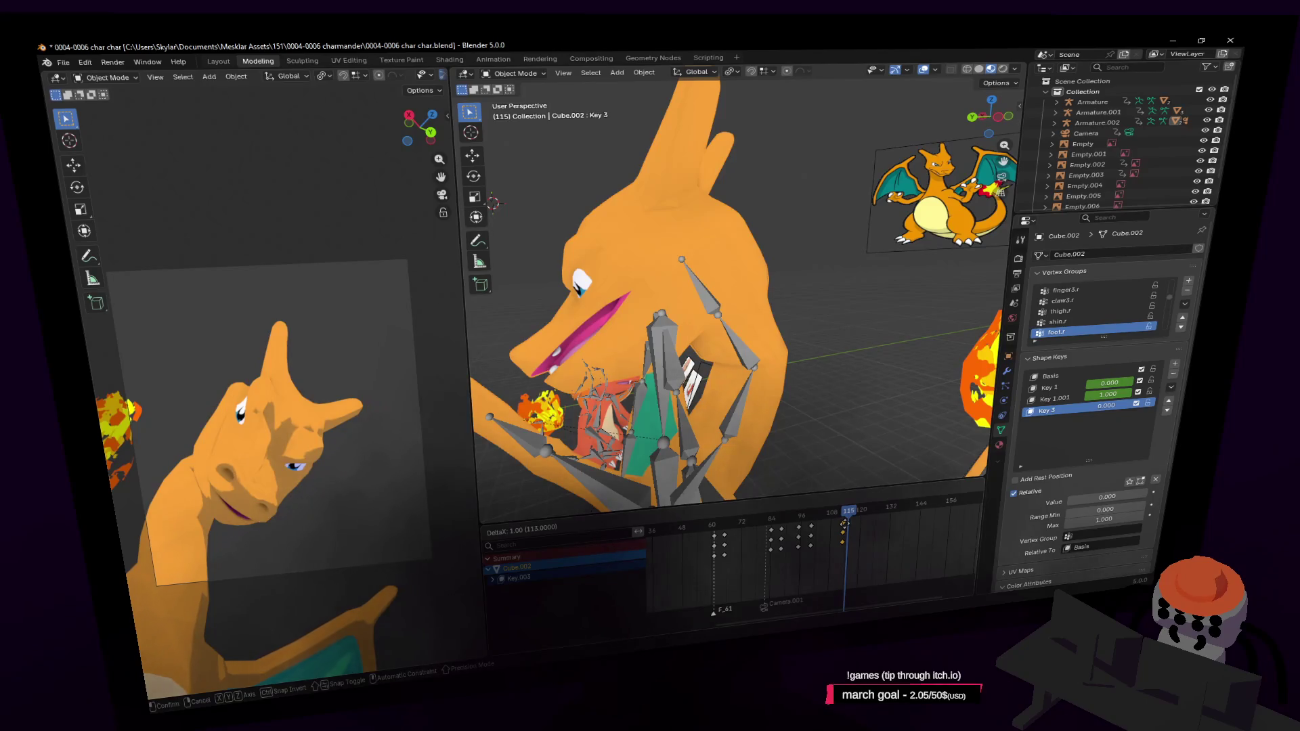
left_click(848, 522)
Step: At frame 118 set Key 1.001 to 0 and keyframe the mouth shape values
left_click_drag(850, 520, 856, 515)
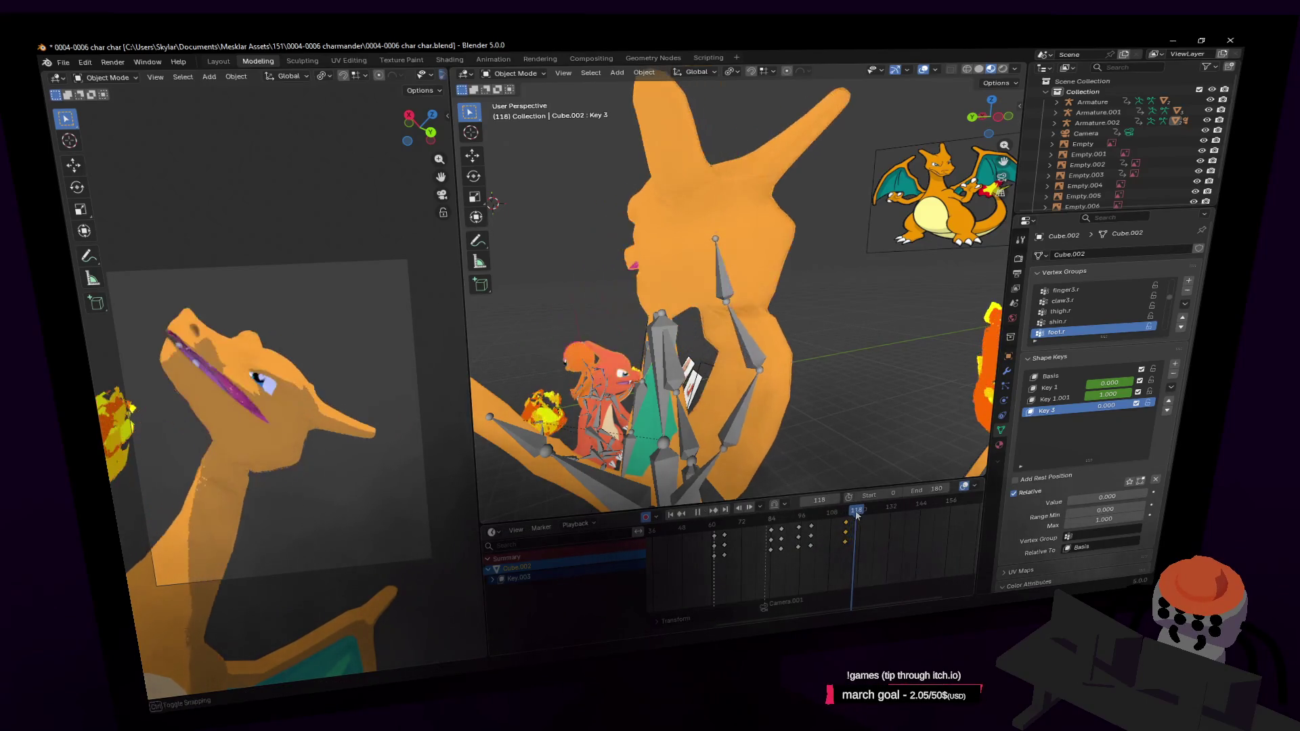
left_click_drag(1112, 394, 1076, 393)
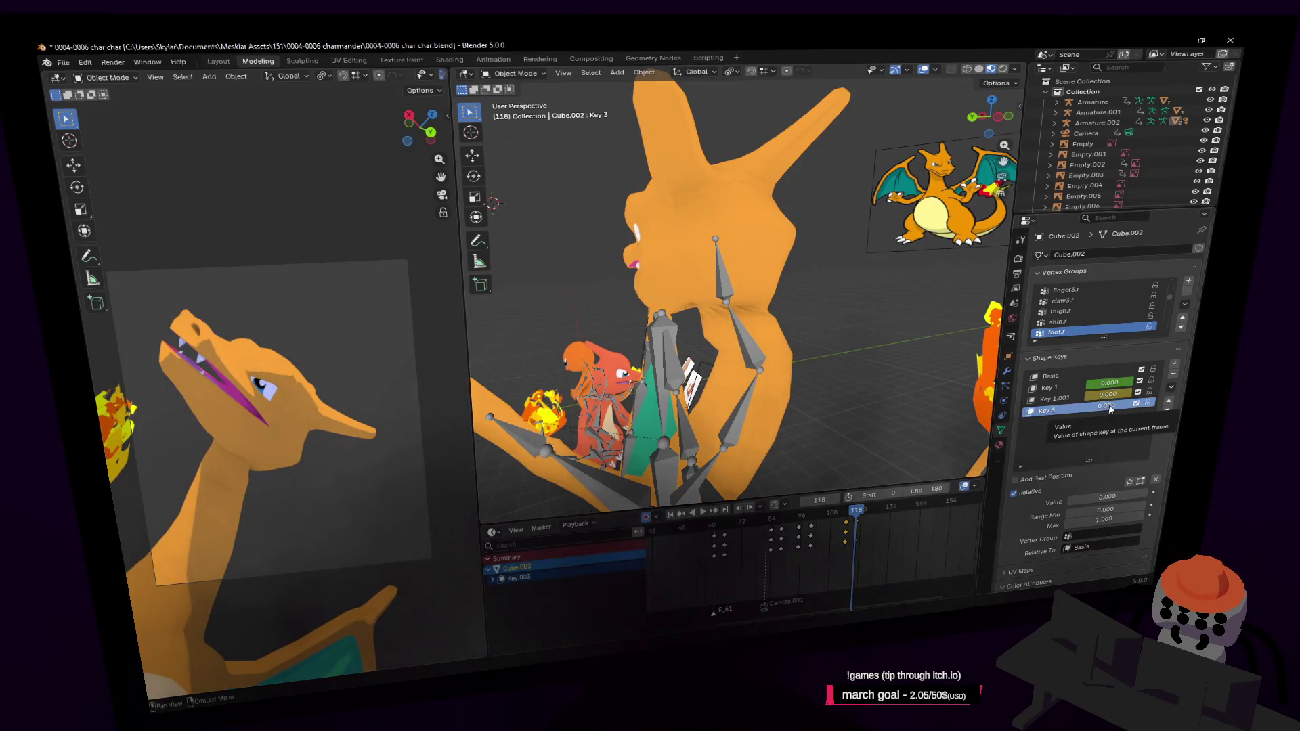
key("i")
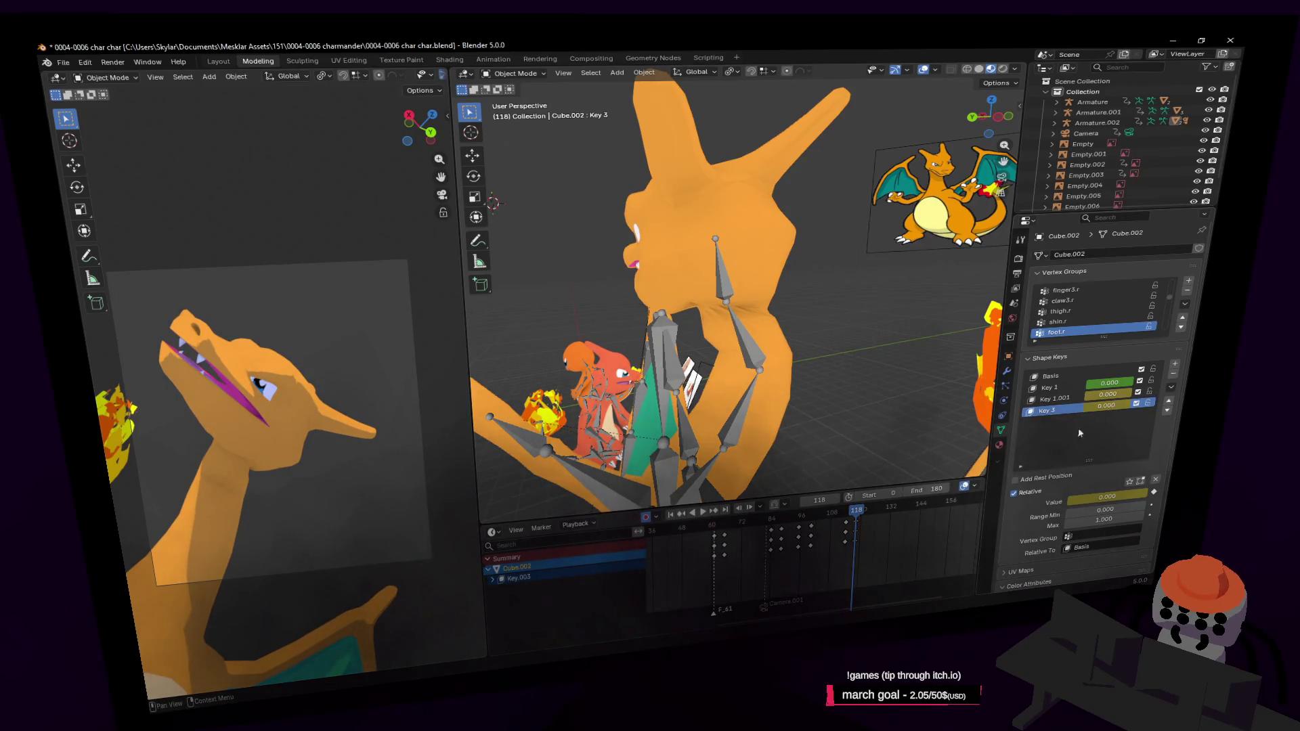
Step: At frame 122 raise Key 3 to 1.000 and keyframe it
left_click_drag(871, 519, 866, 513)
left_click_drag(1106, 405, 1143, 406)
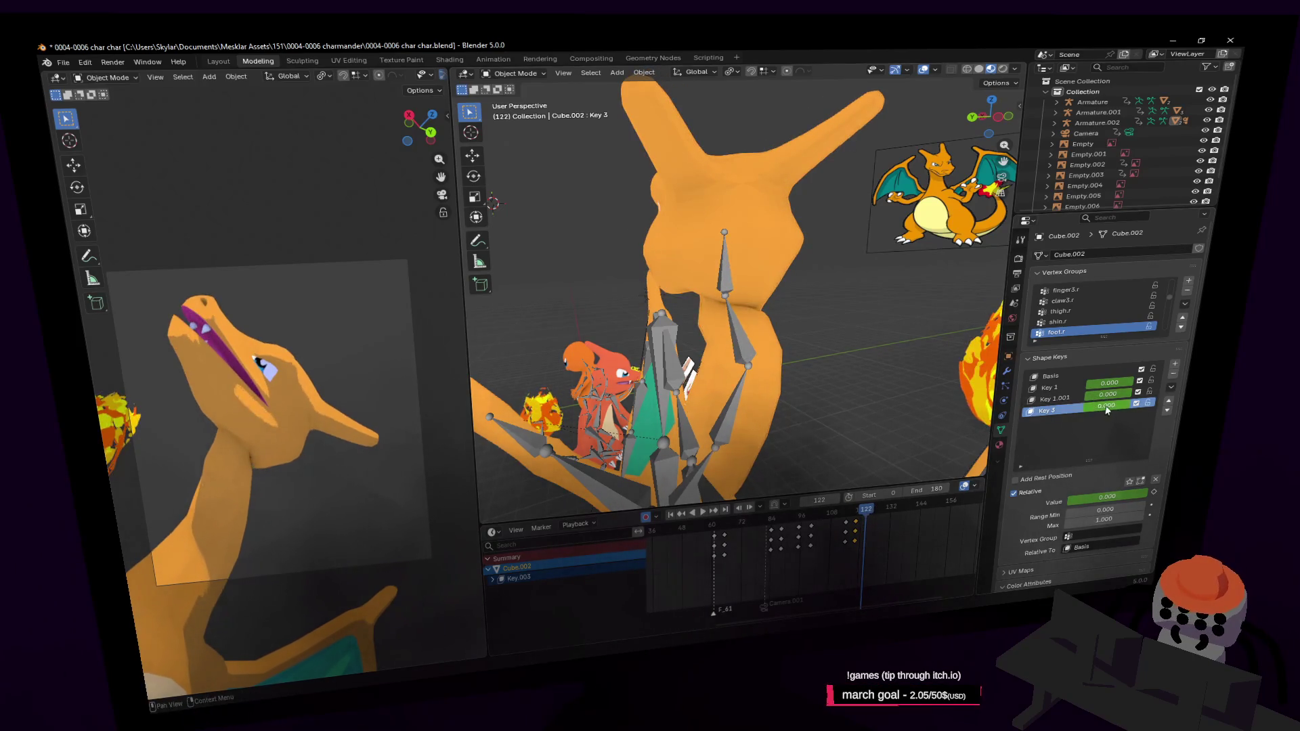
key("i")
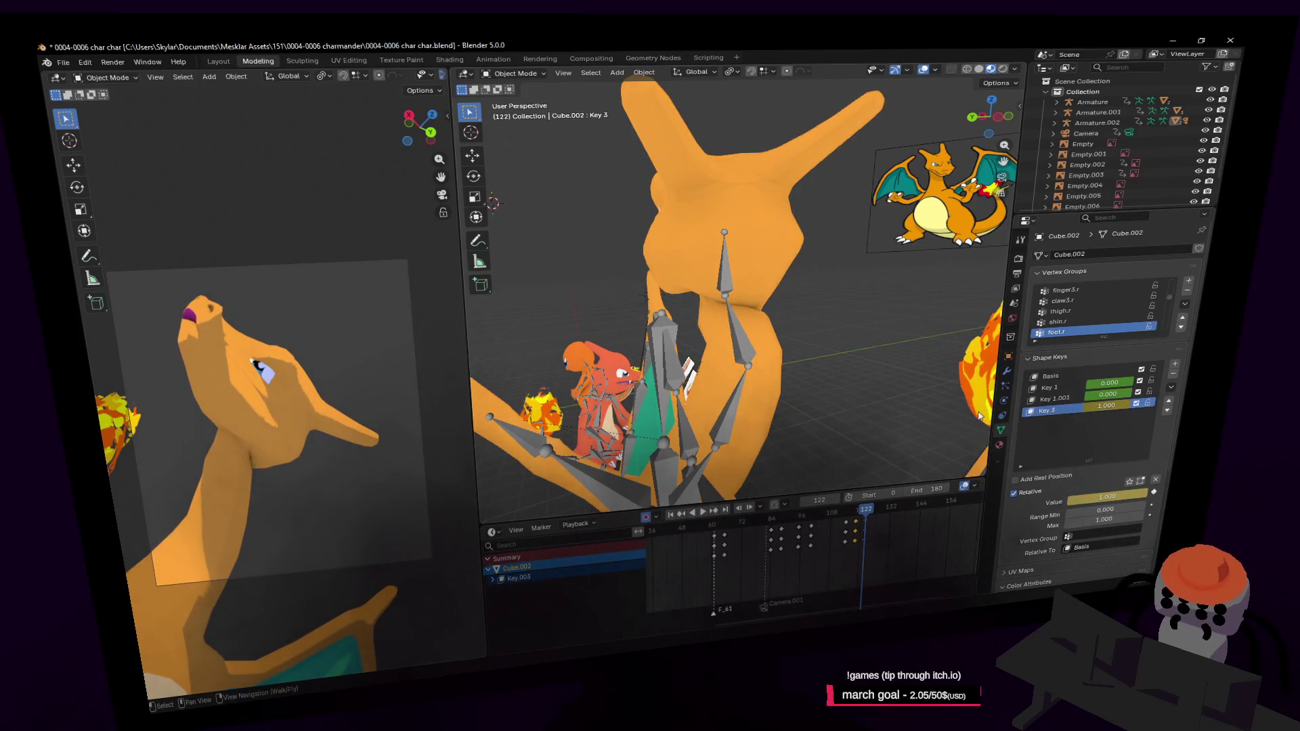
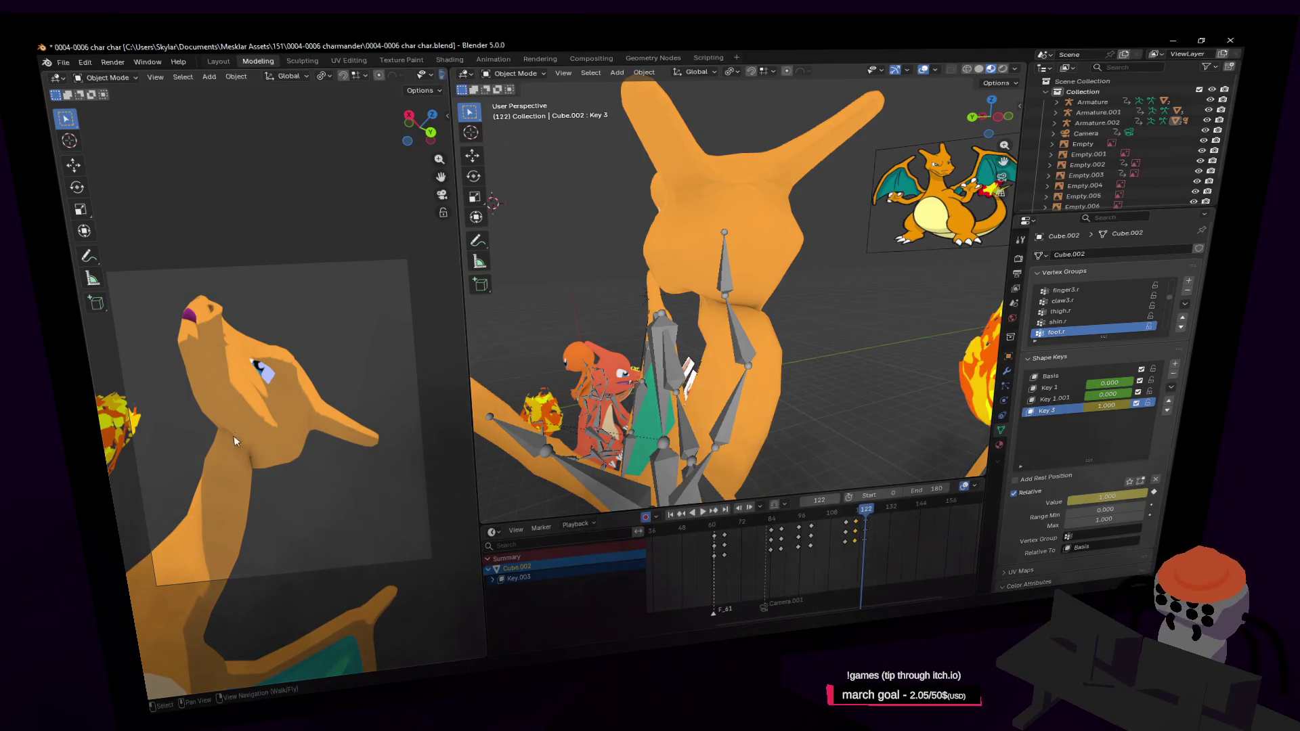
Step: Scrub the timeline to frame 129 and make the Armature.002 rig the active object
mouse_move(859, 513)
left_mouse_down()
mouse_move(908, 532)
mouse_move(874, 537)
left_mouse_up()
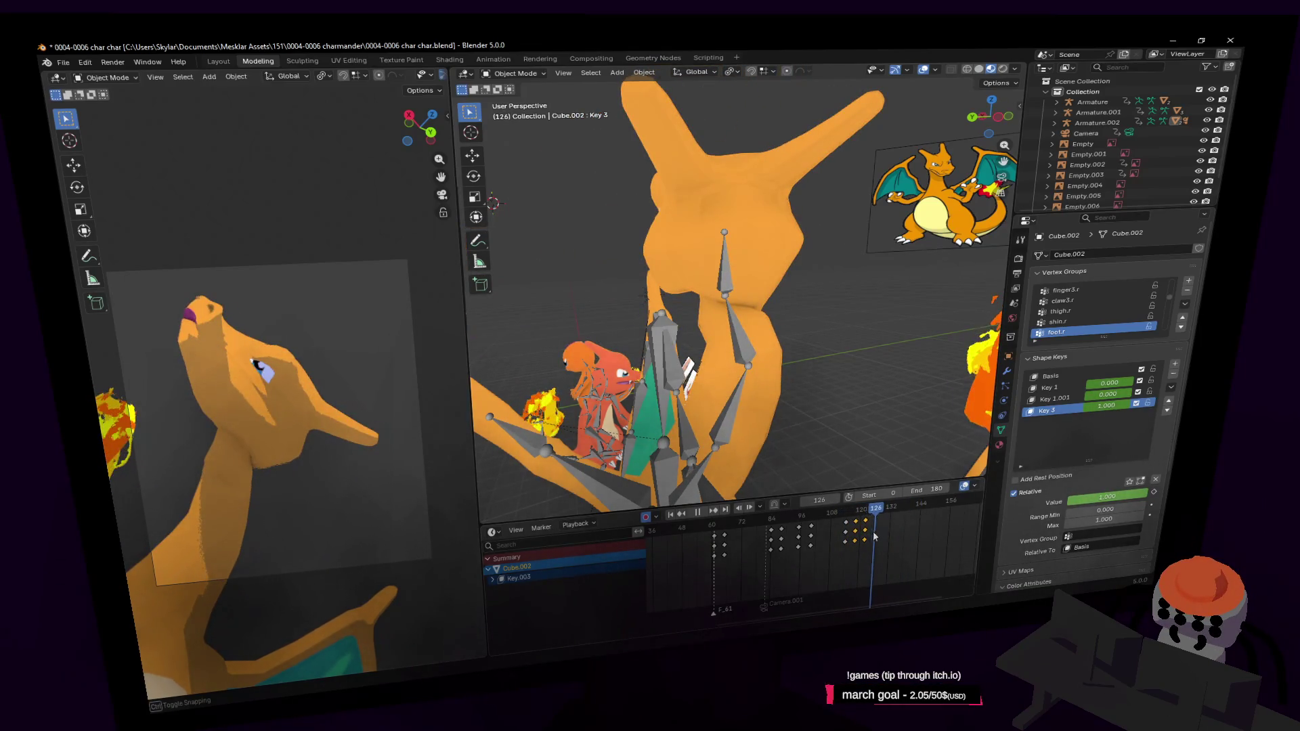
left_click_drag(873, 537, 883, 536)
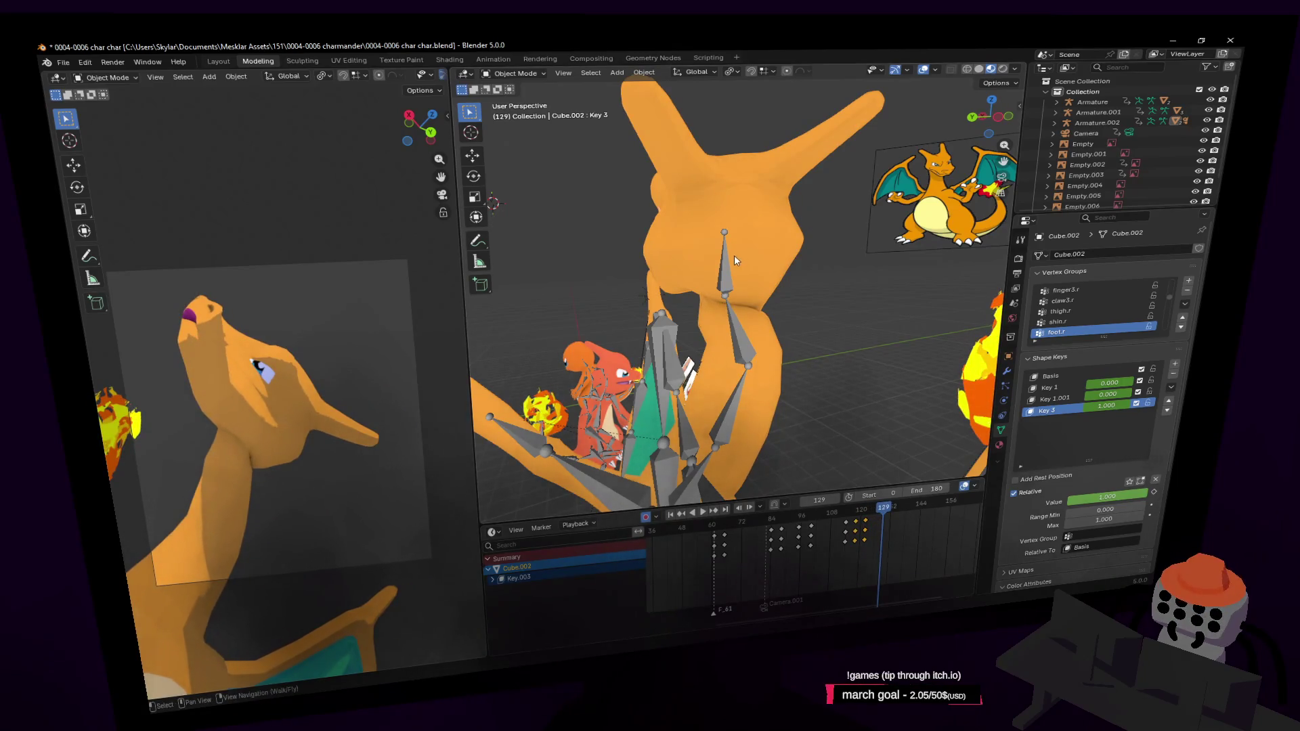
left_click(734, 261)
left_click(508, 76)
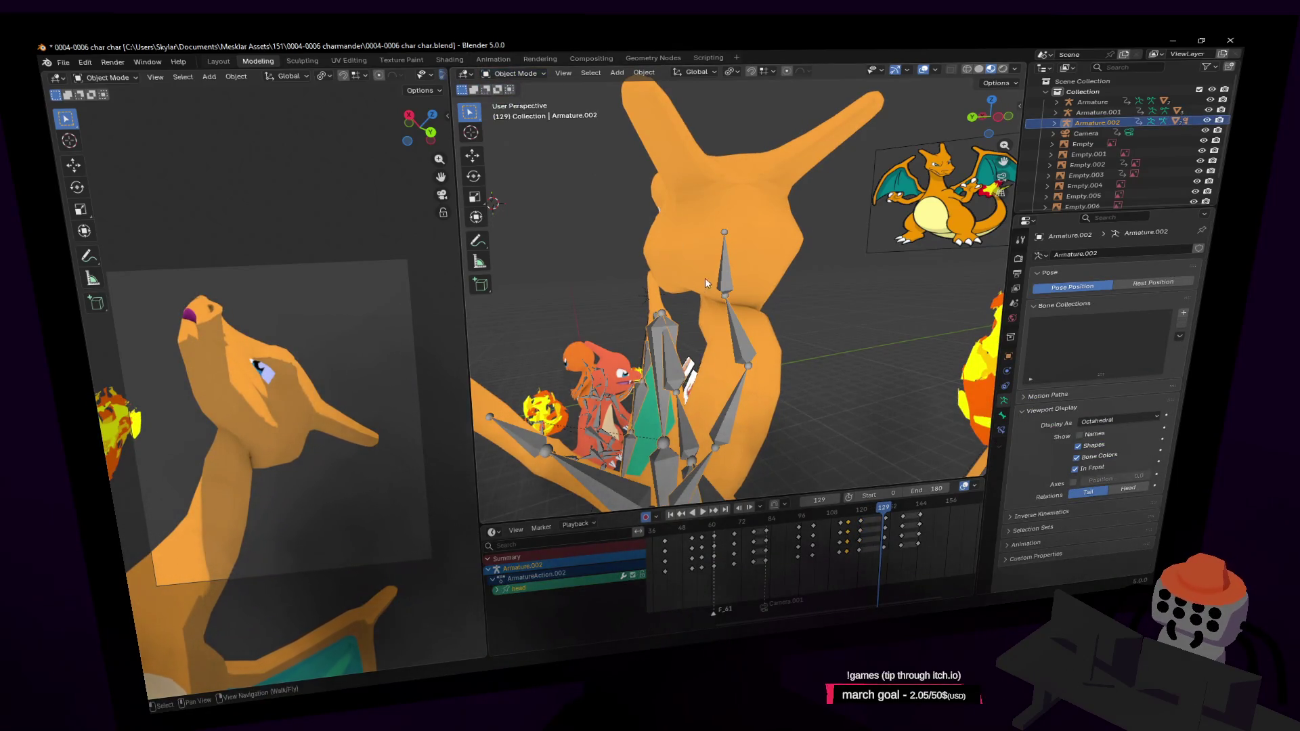
Step: Enter Pose Mode, select the rig's later keyframes and shift them further along the timeline
left_click(513, 73)
left_click(518, 101)
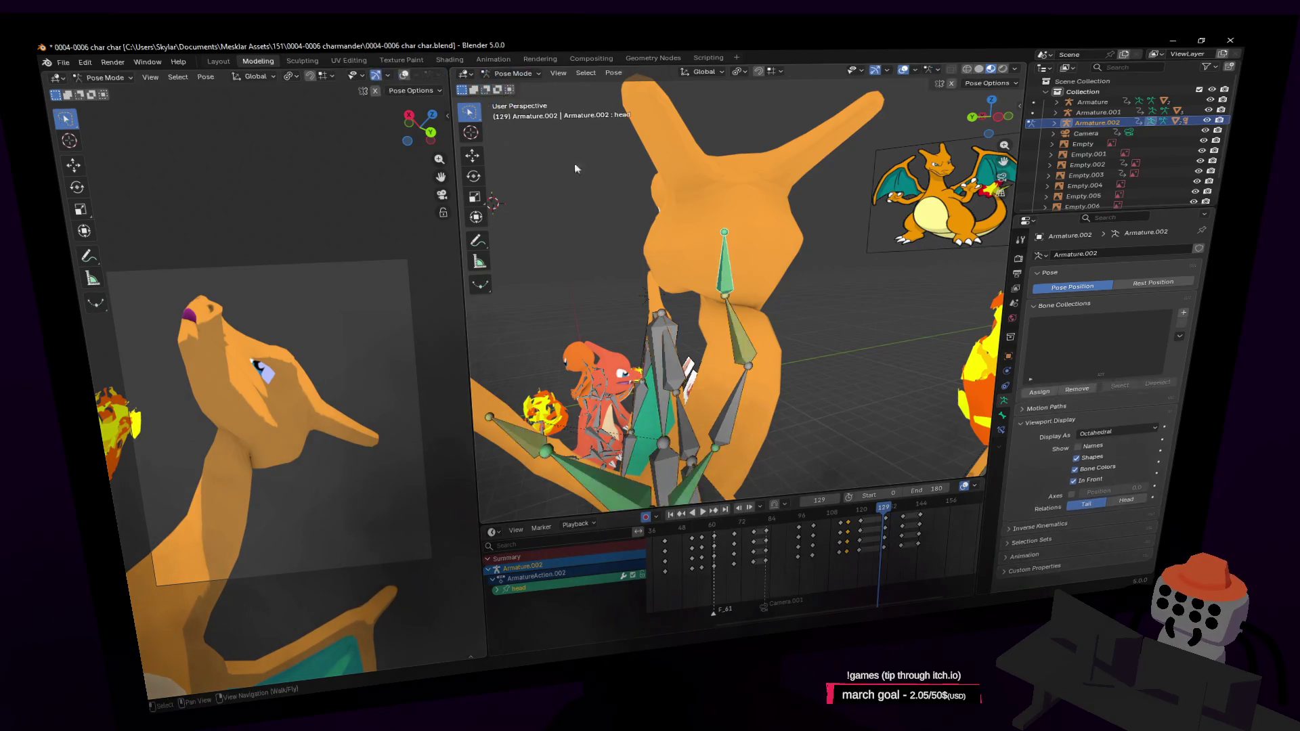
middle_click_drag(889, 528, 807, 518)
left_click(808, 516)
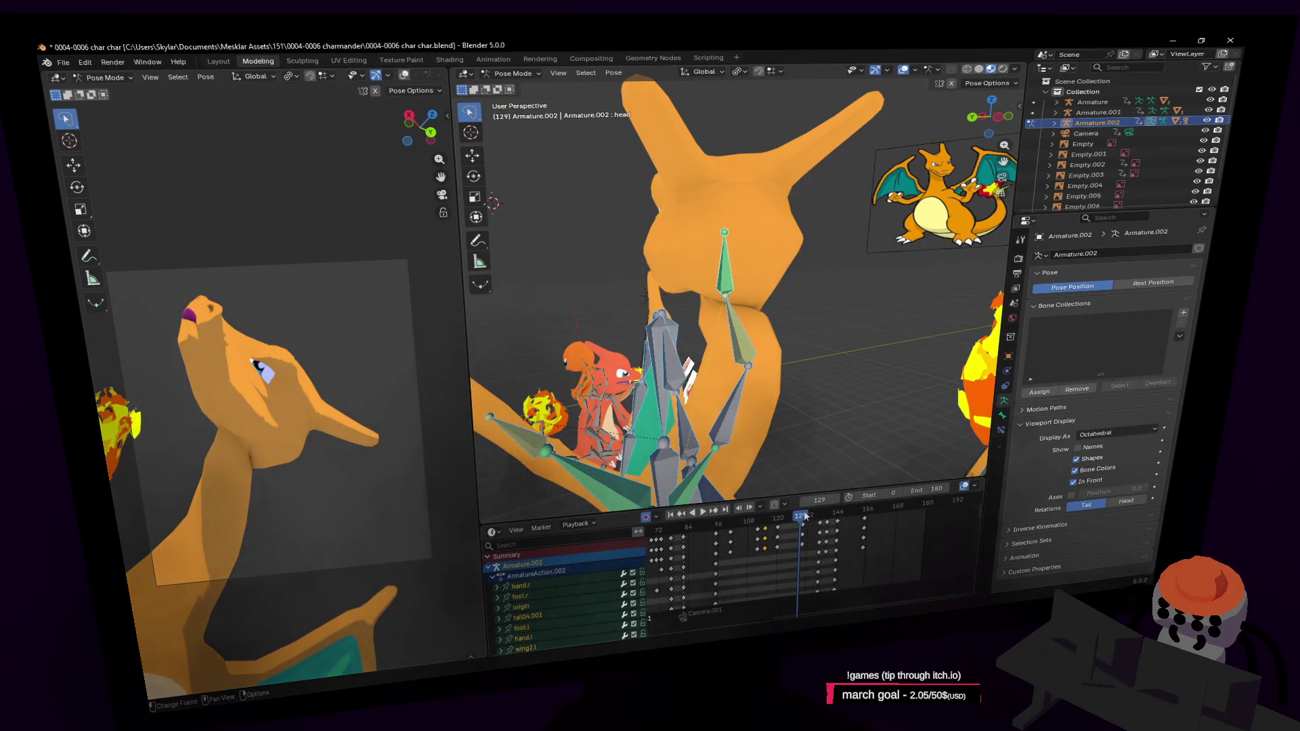
left_click(794, 516)
key("a")
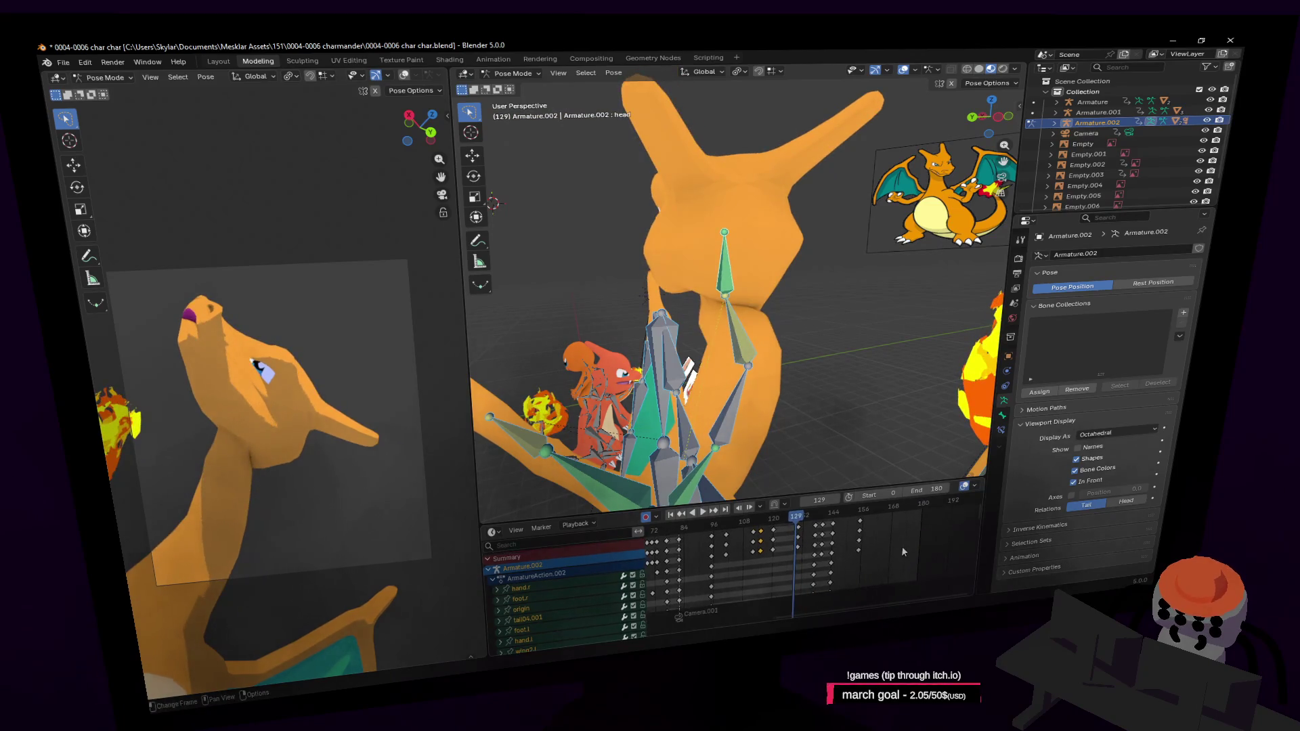
key("g")
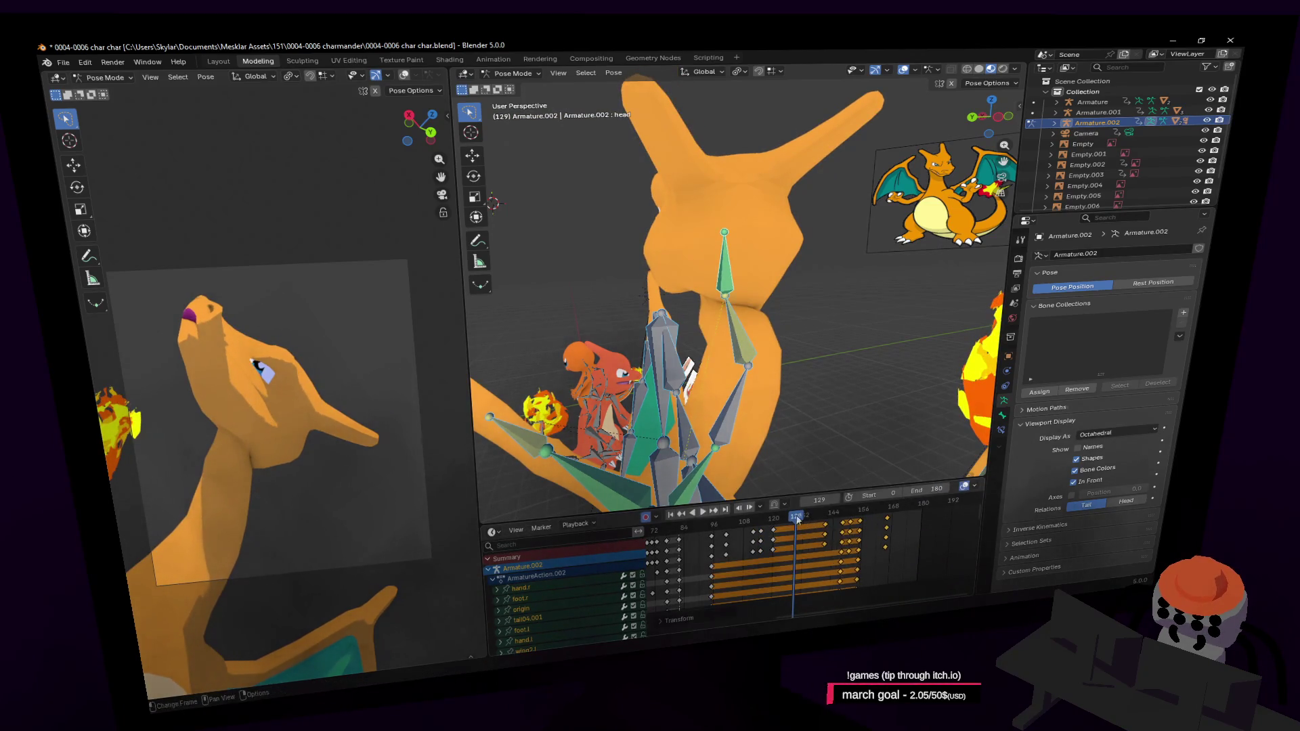
left_click(798, 523)
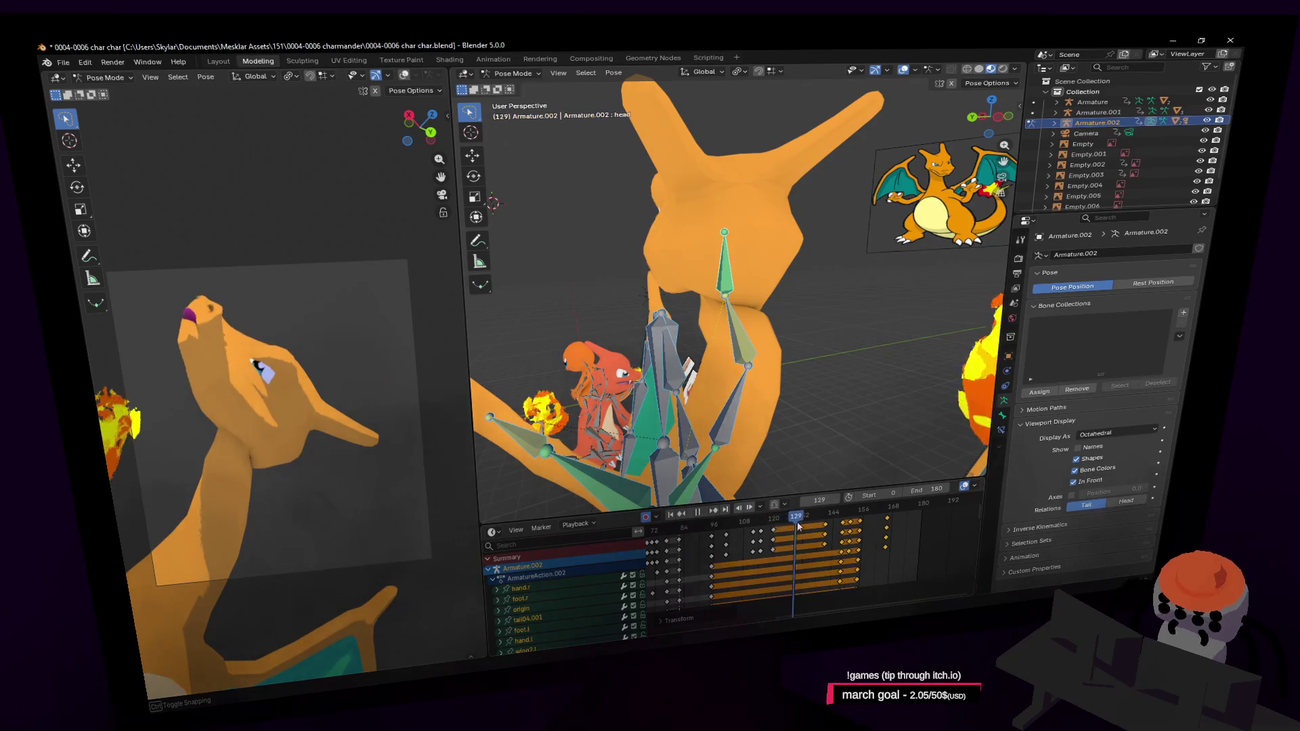
Step: Play back the neck motion from around frame 111 to check timing, then deselect the head bone
left_click_drag(823, 527, 811, 537)
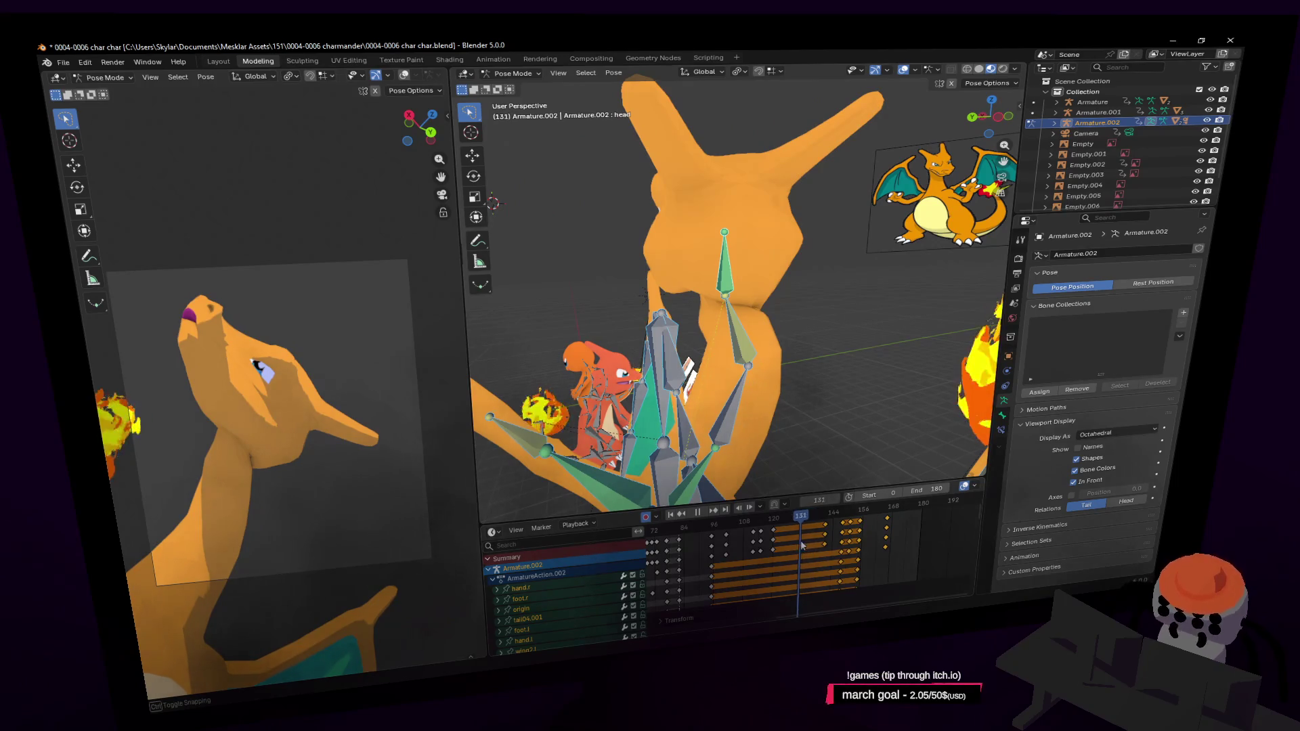
left_click_drag(810, 536, 748, 543)
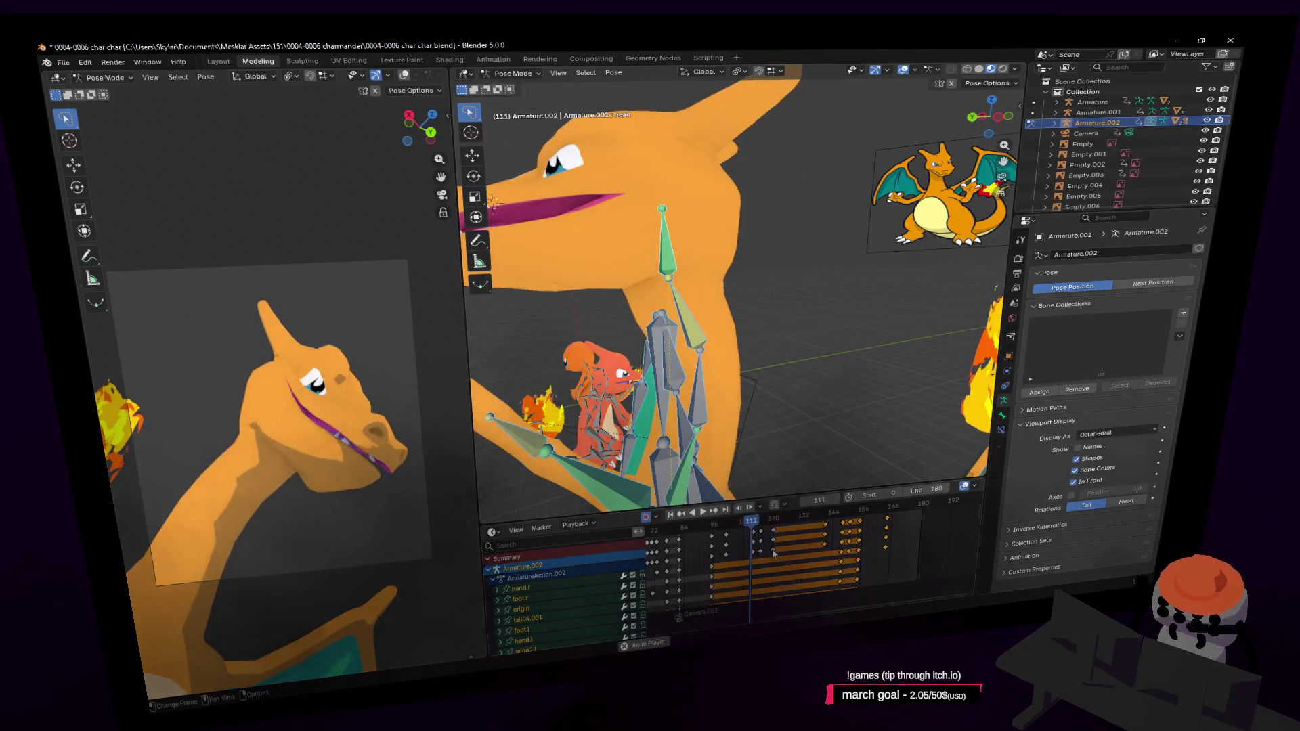
key("space")
key("space")
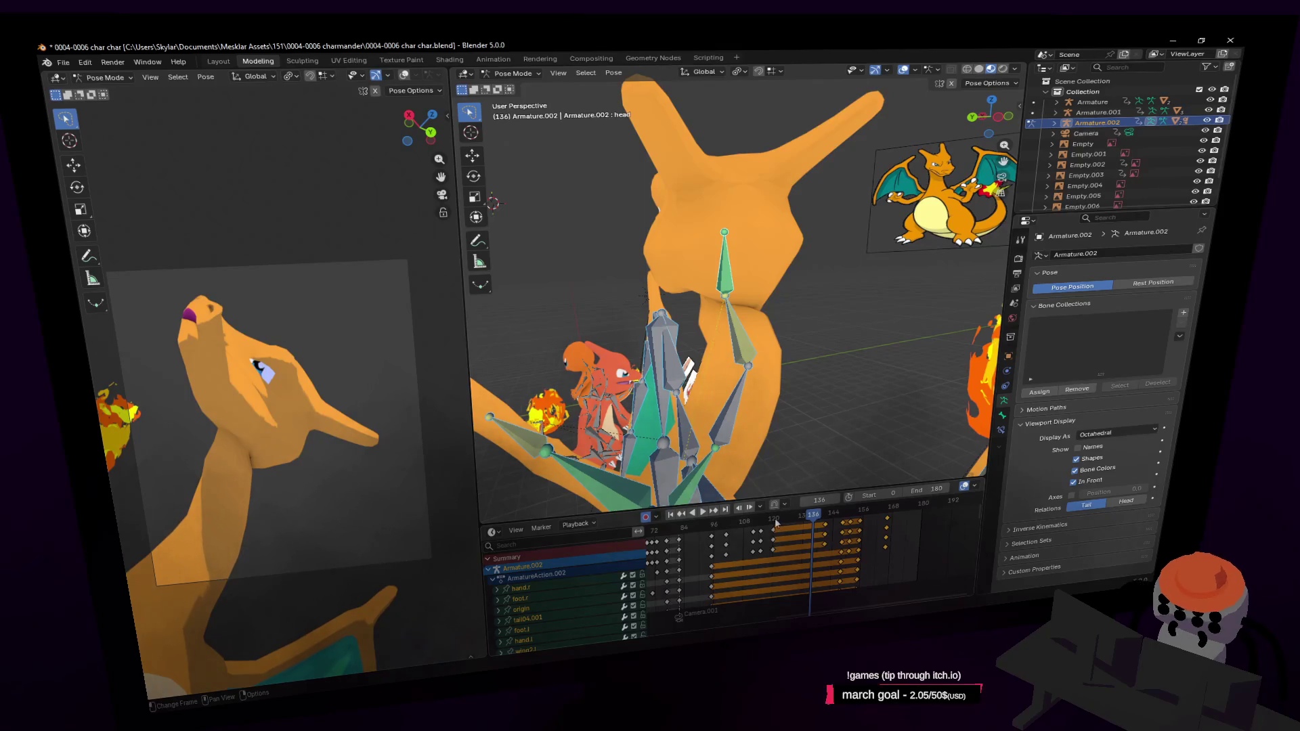
left_click_drag(778, 527, 798, 519)
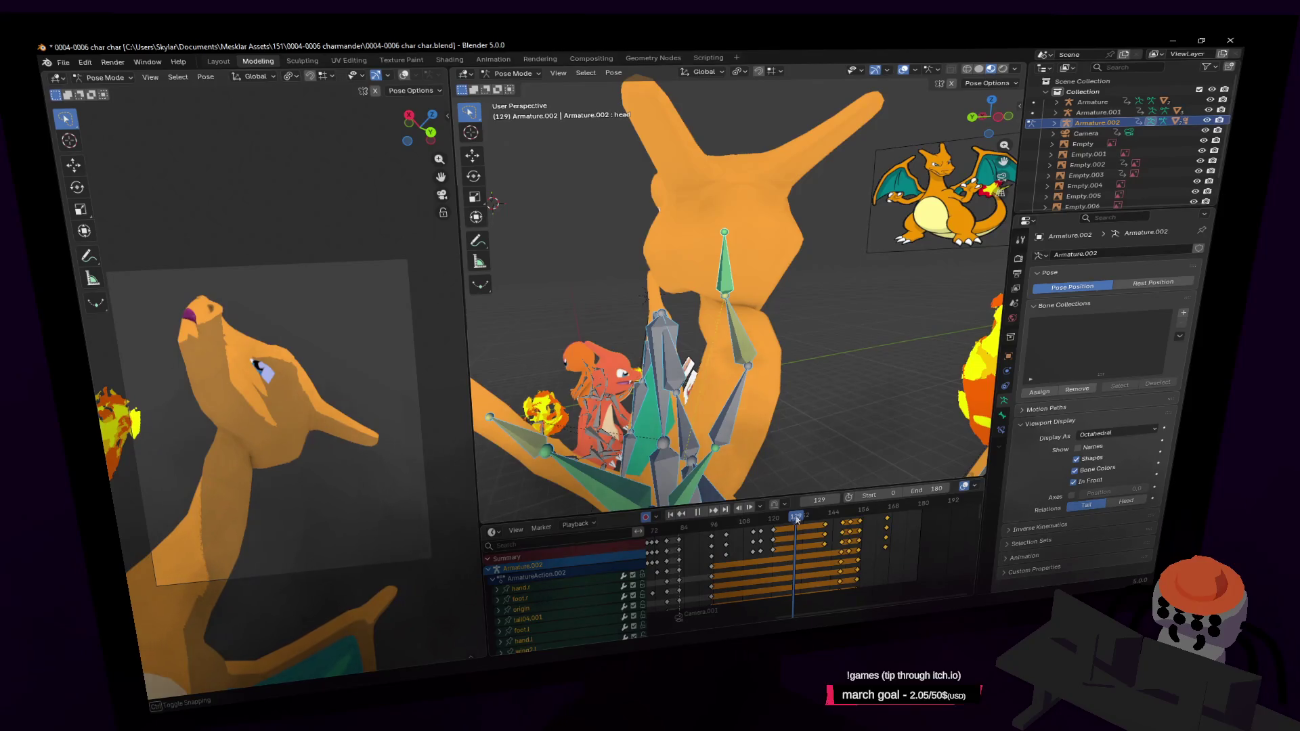
key("space")
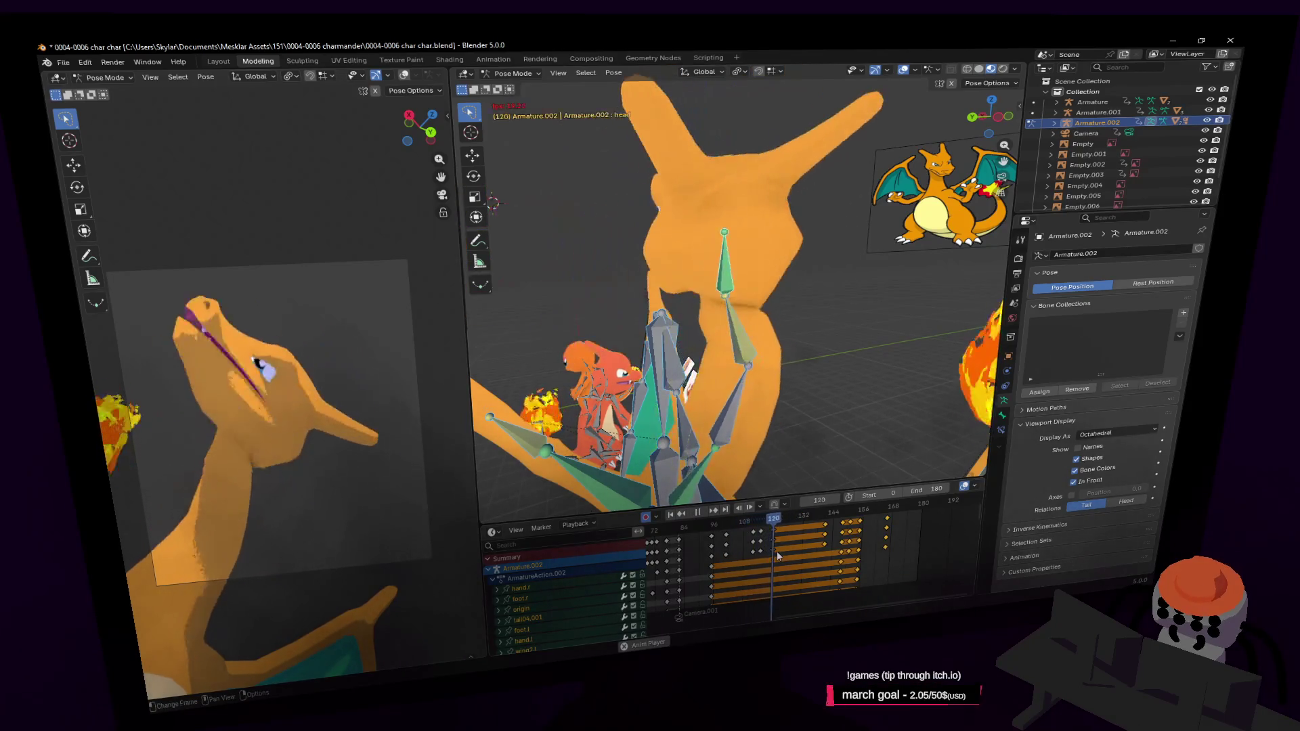
key("space")
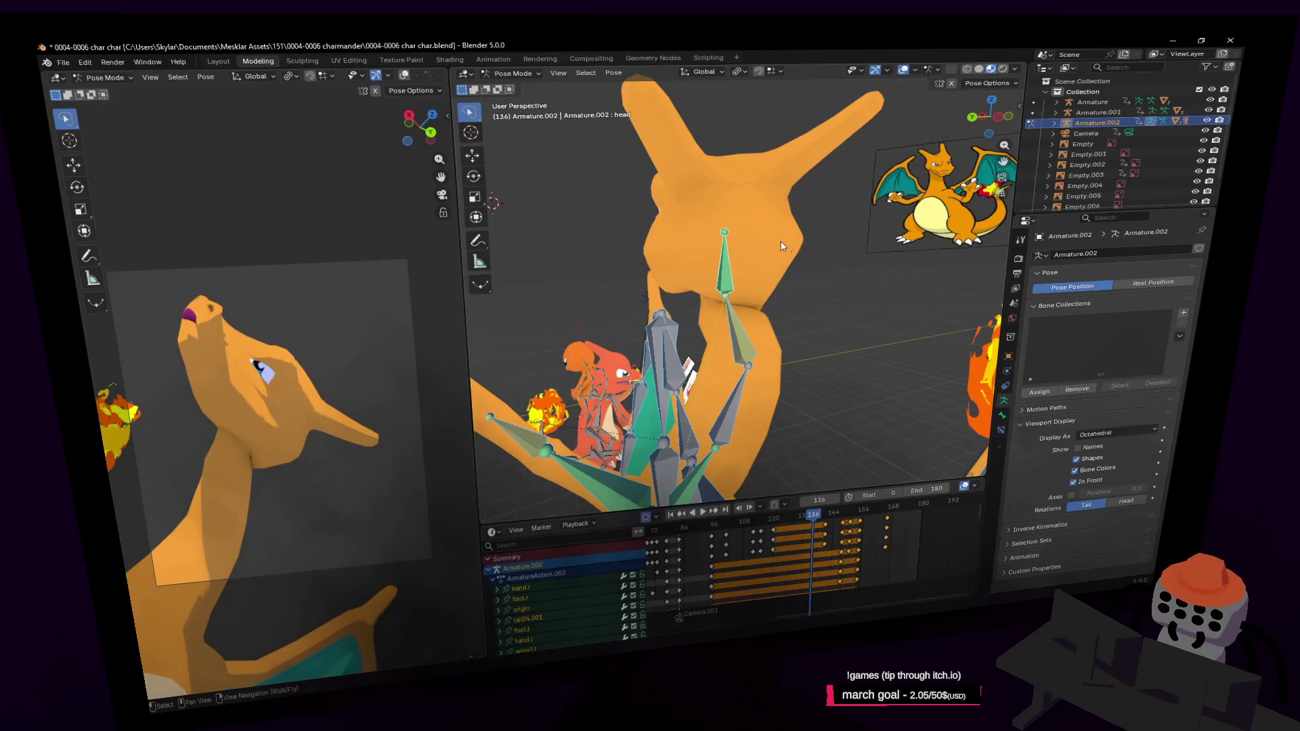
middle_click_drag(781, 246, 676, 237)
left_click(675, 237)
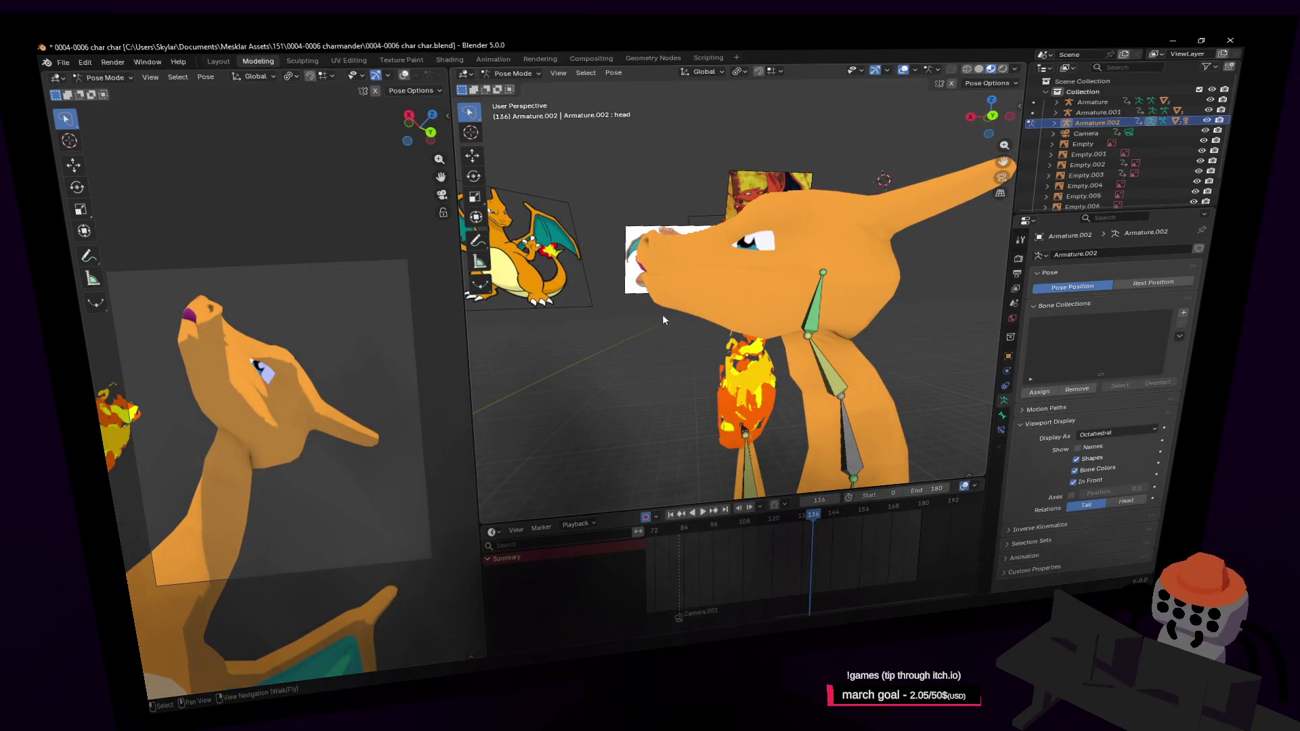
Step: Cycle the rig through Object, Pose and Edit modes while viewing the head from the side
left_click(513, 73)
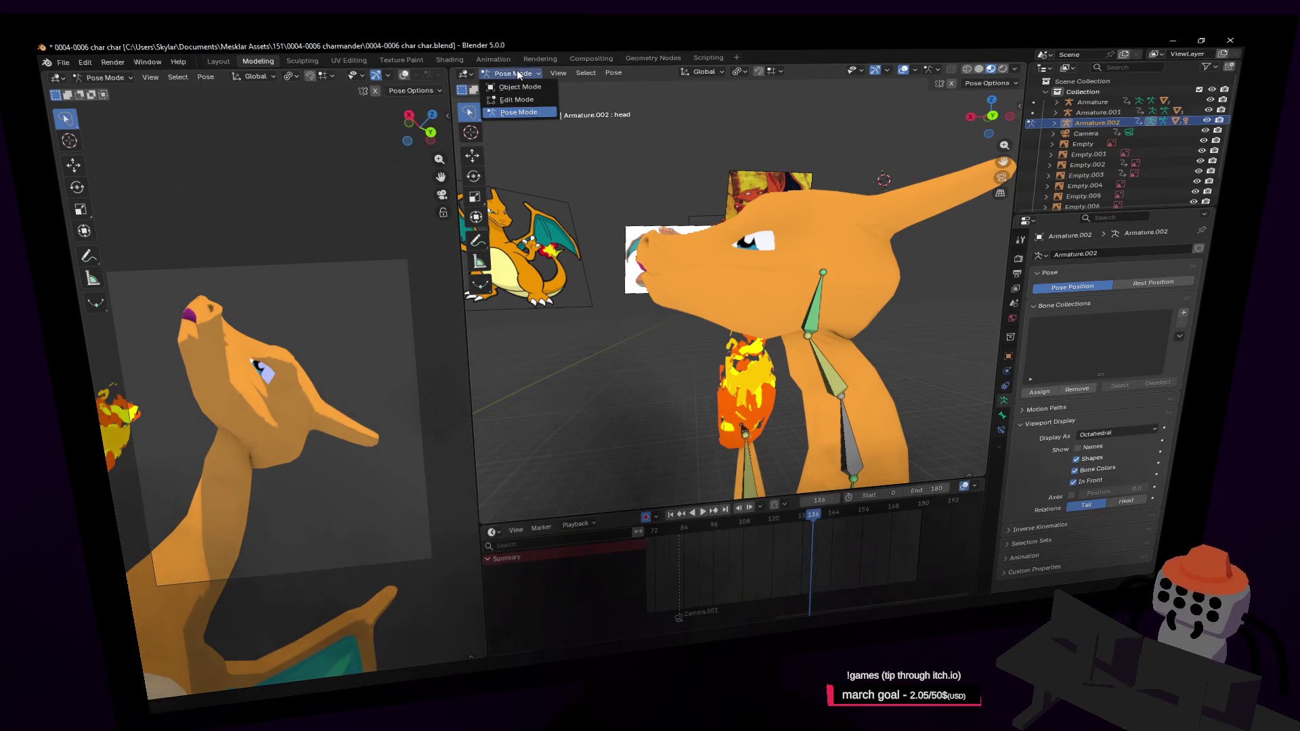
left_click(514, 73)
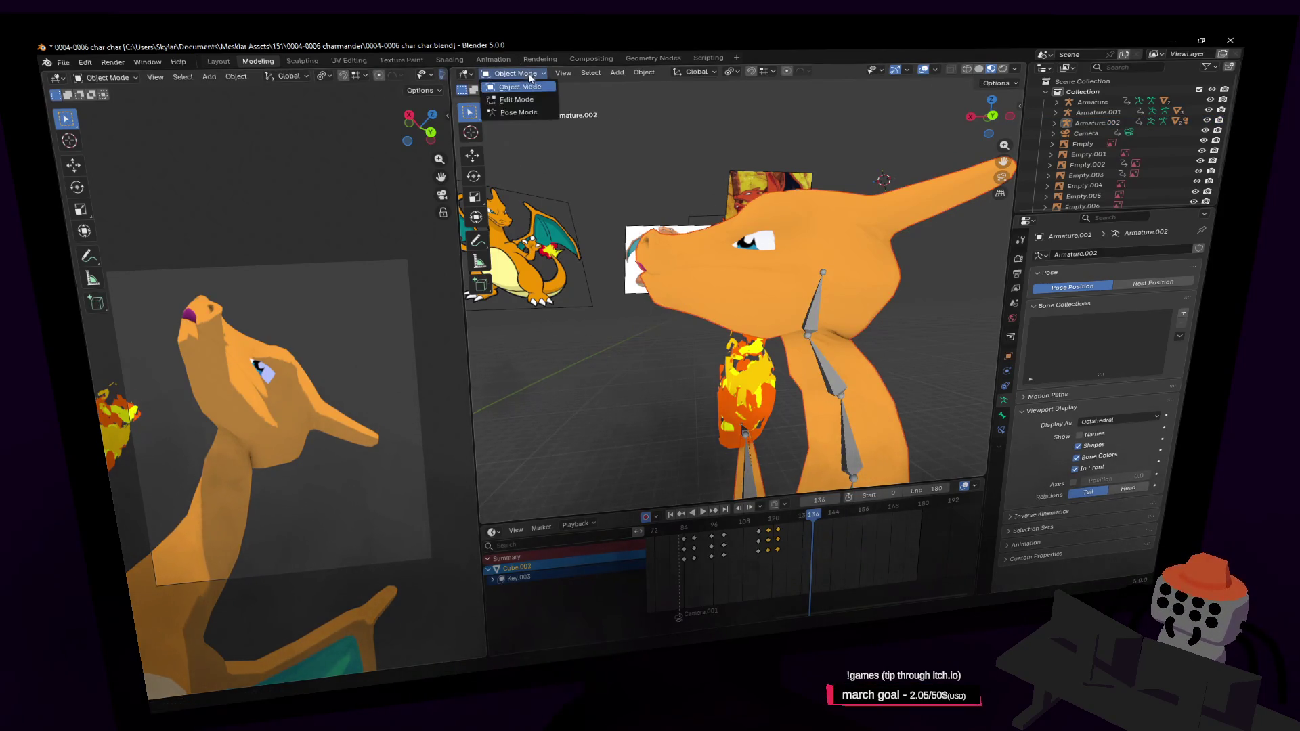
left_click(520, 110)
left_click(513, 74)
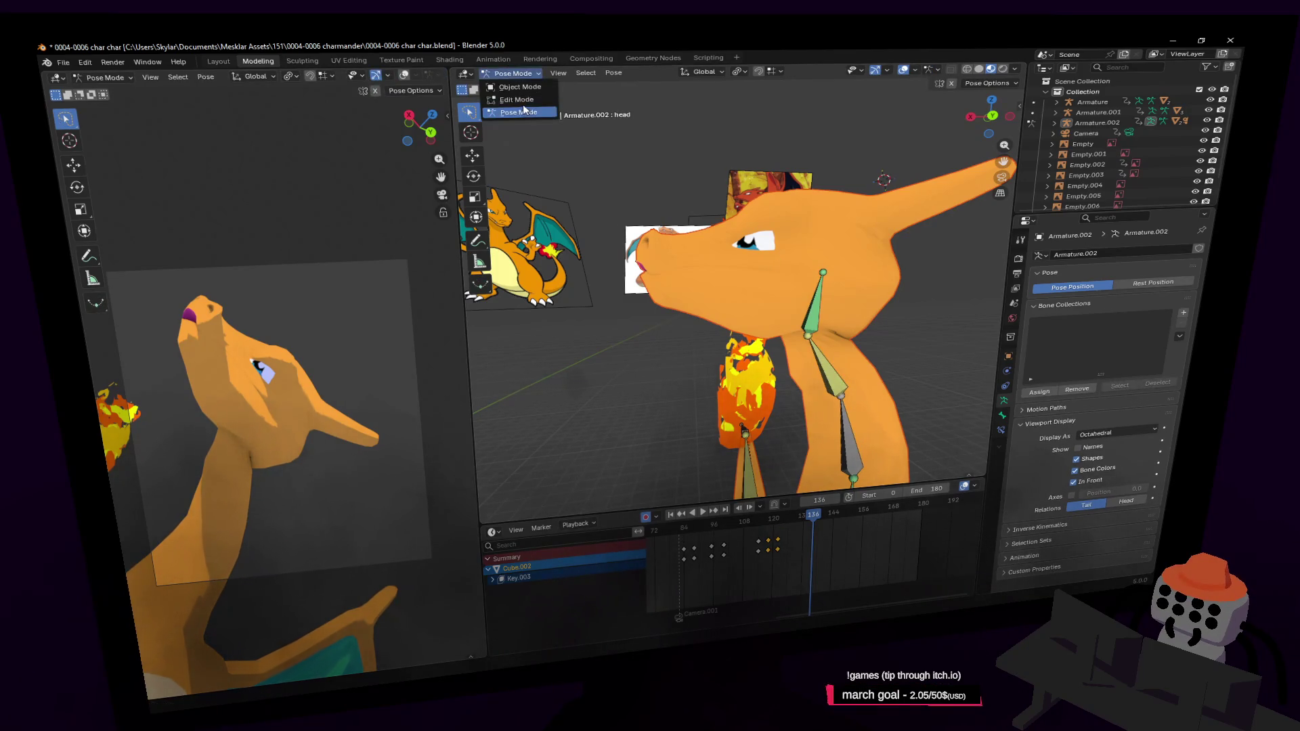
left_click(513, 73)
left_click(521, 98)
middle_click_drag(836, 301, 834, 292)
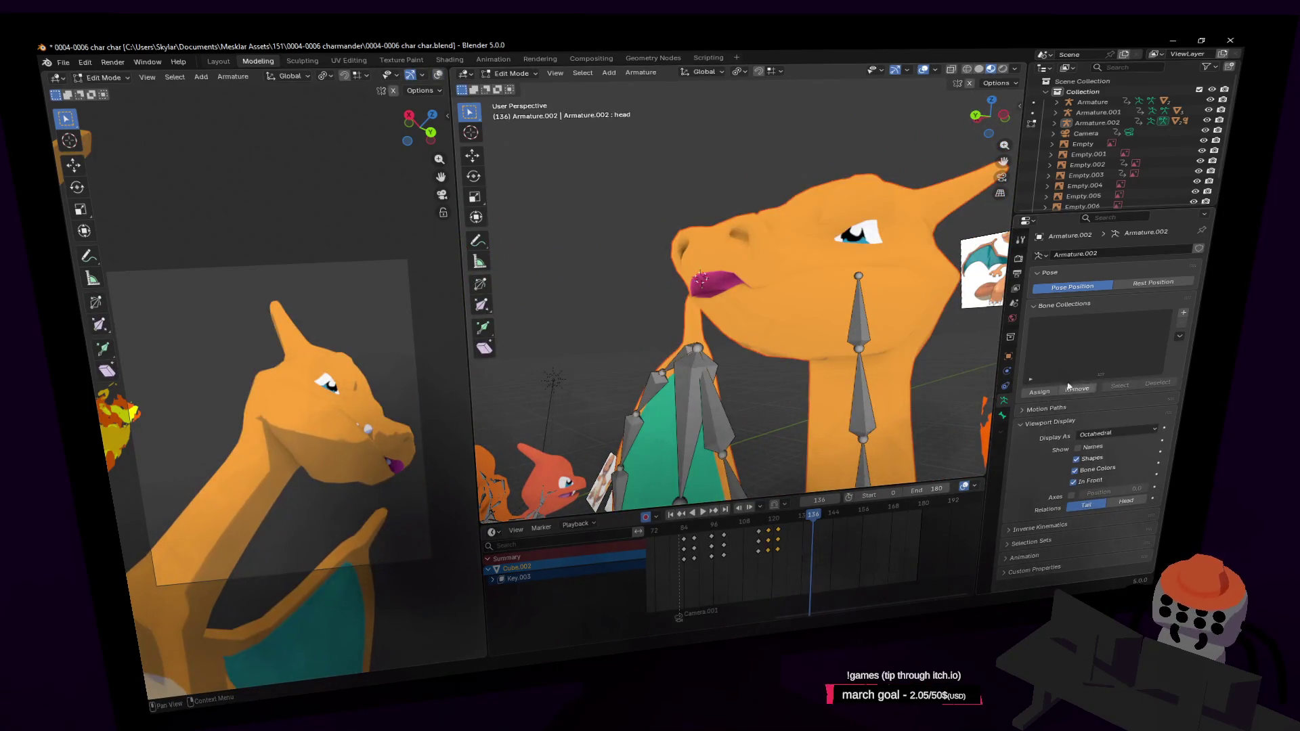
Step: Make the Cube.002 body mesh active, try Vertex Paint, then enter Edit Mode on it
left_click(512, 73)
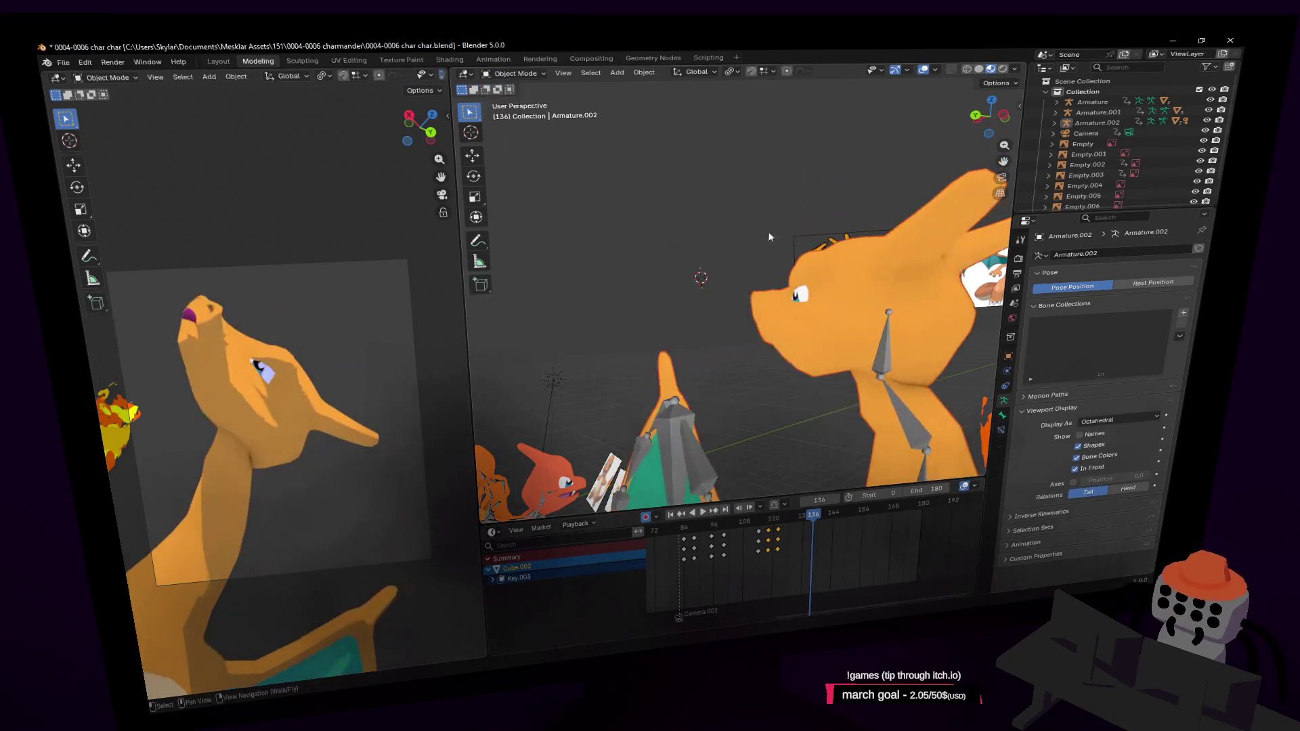
left_click(811, 287)
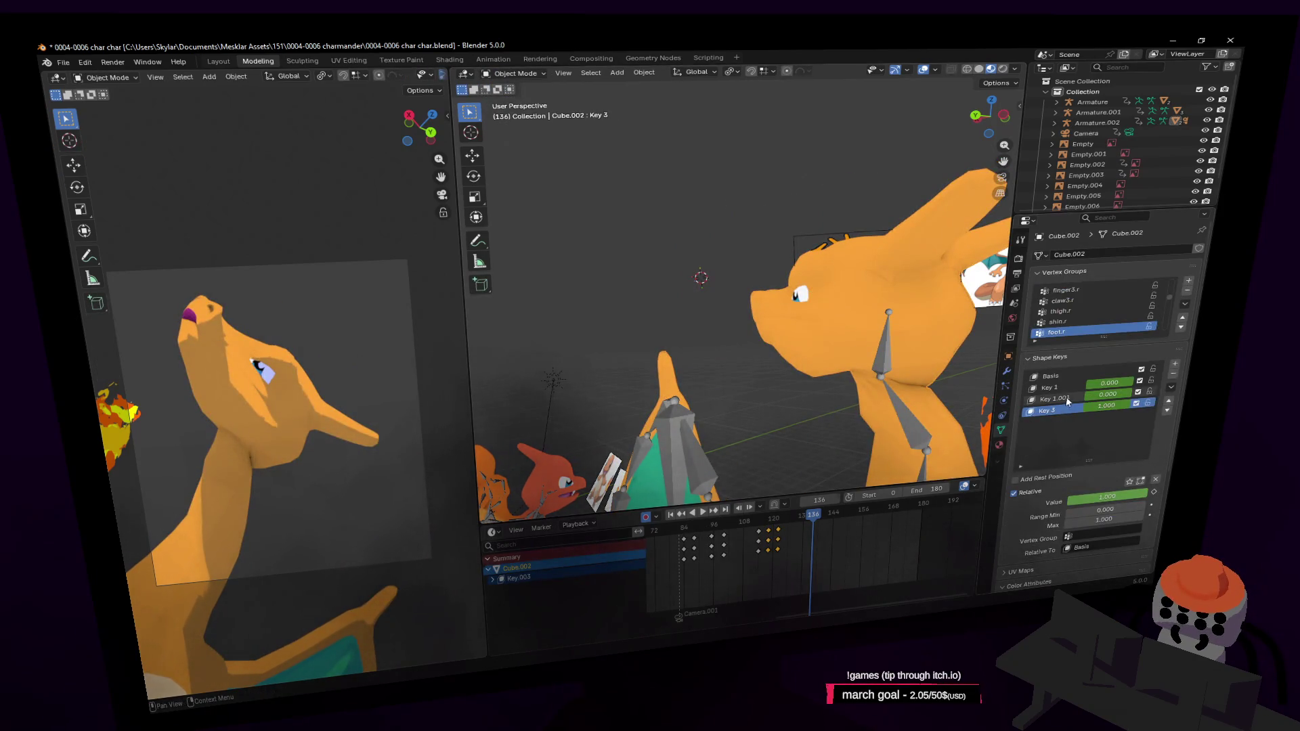
left_click(514, 73)
left_click(521, 125)
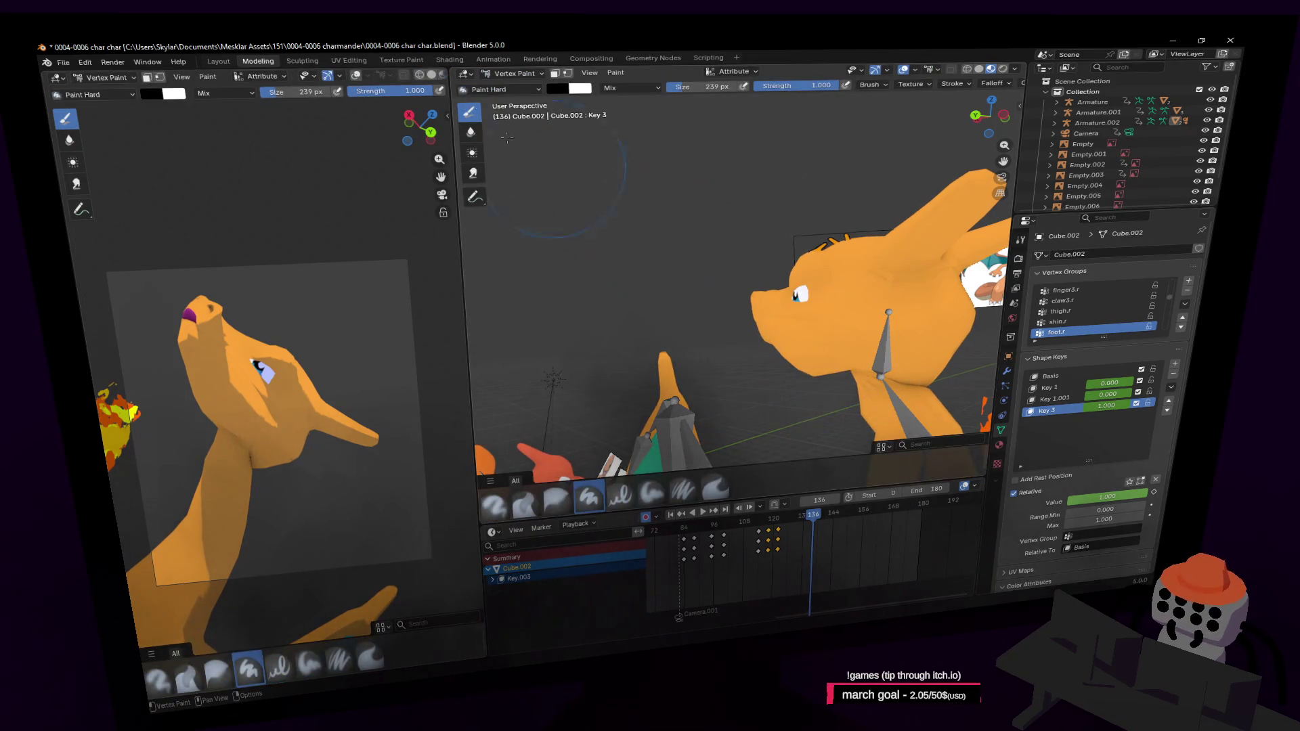
left_click(515, 74)
left_click(520, 102)
scroll(825, 378, "up", 2)
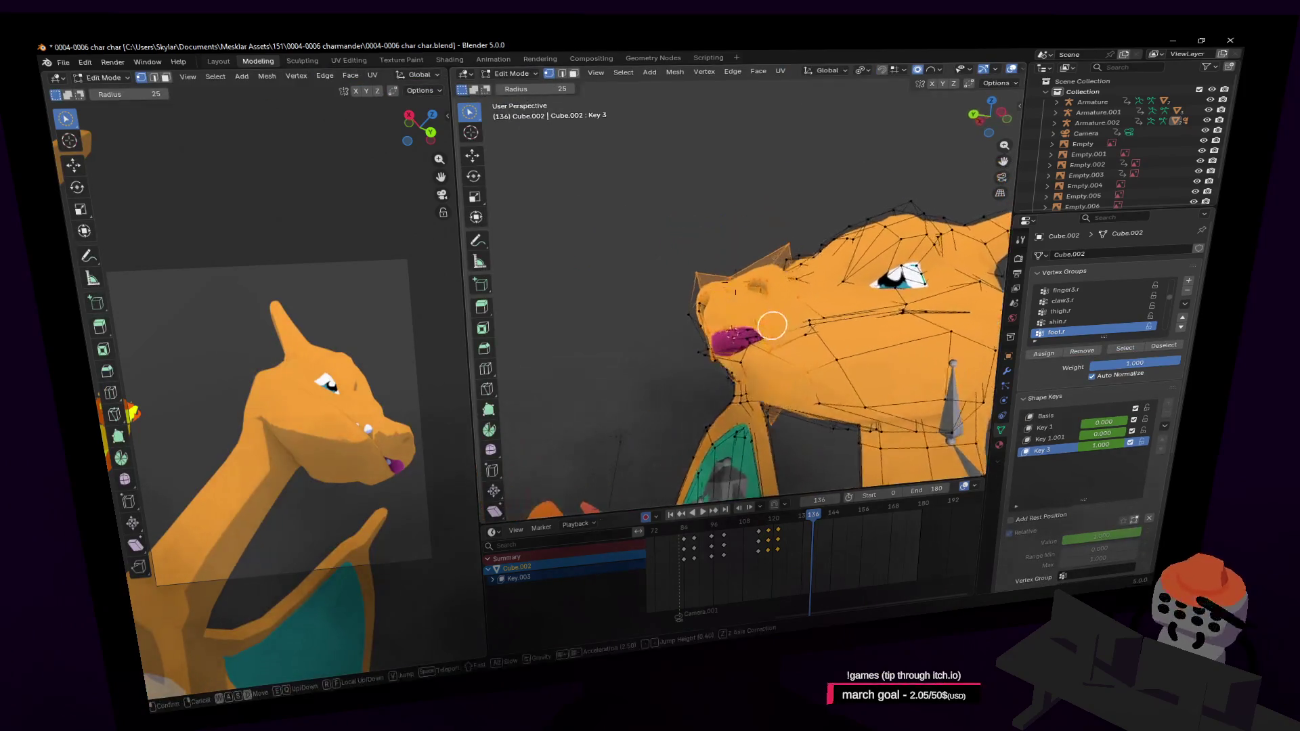
Step: Move the mouth vertices and lower the head vertices along Z on the Key 3 shape key
key("Tab")
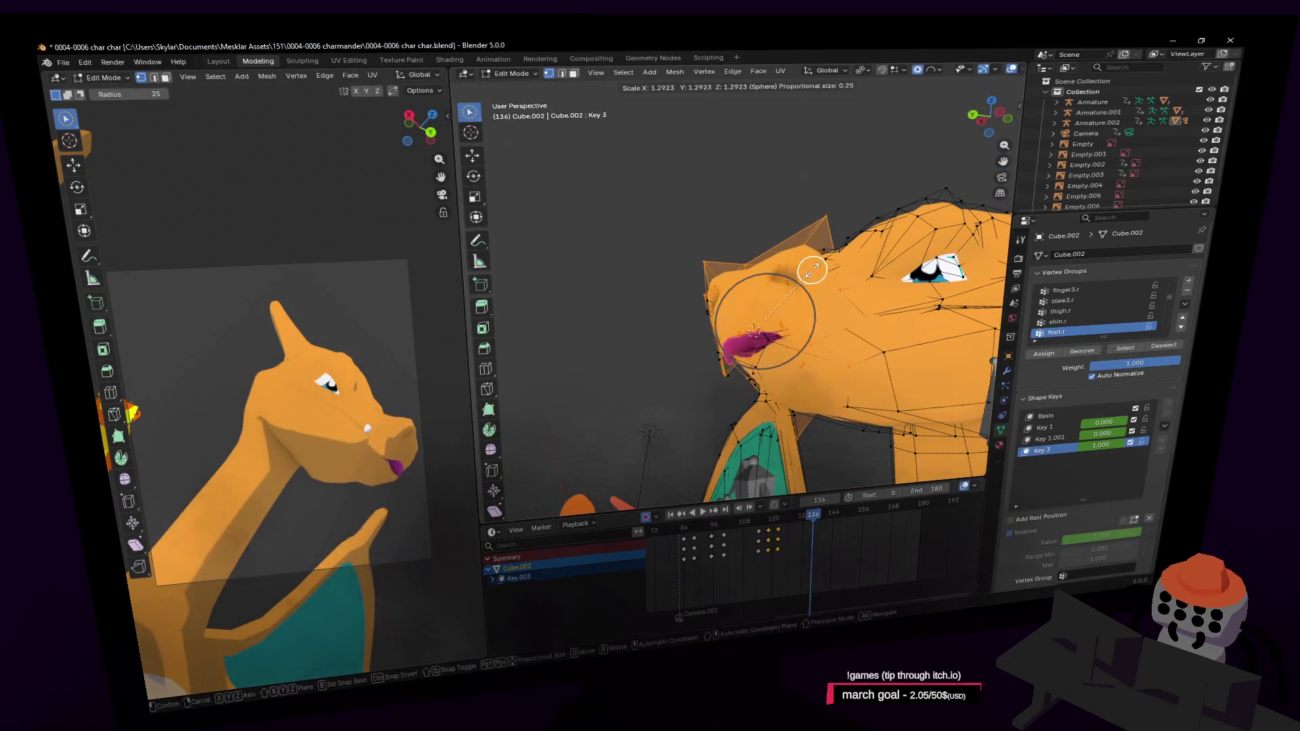
key("Tab")
key("g")
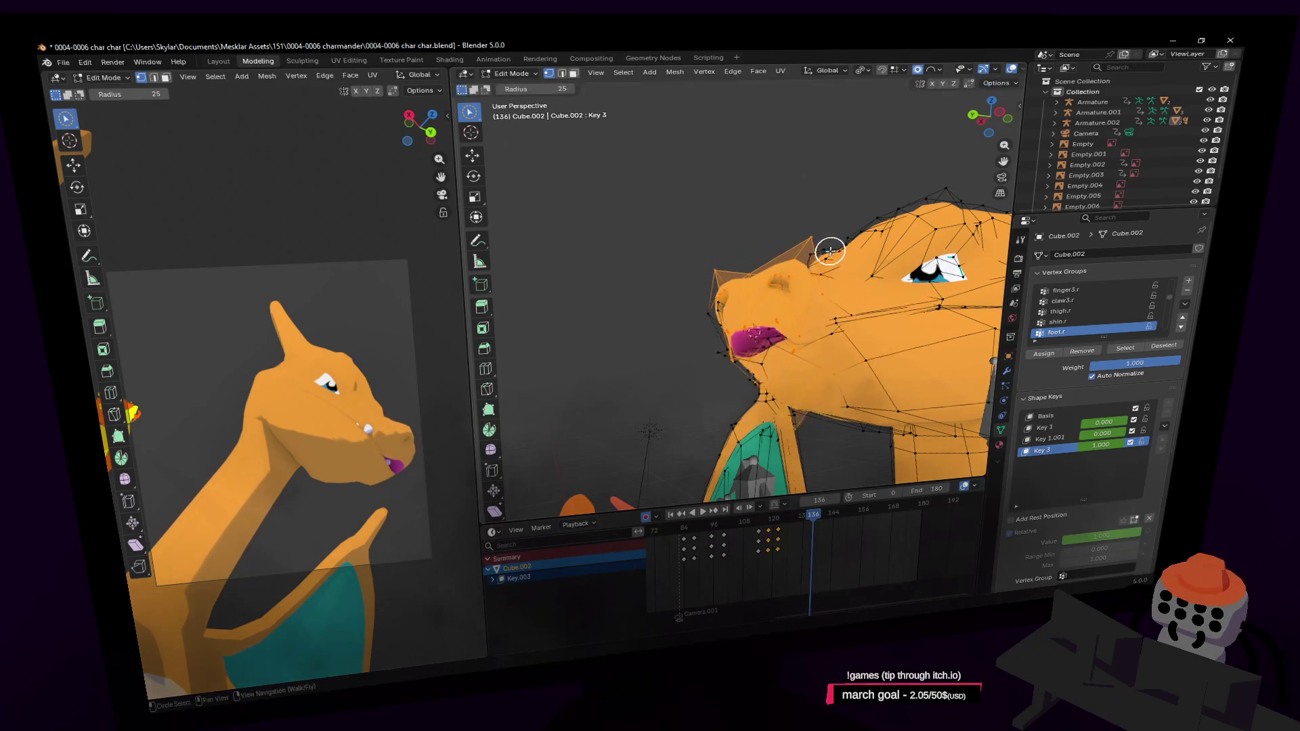
left_click(836, 244)
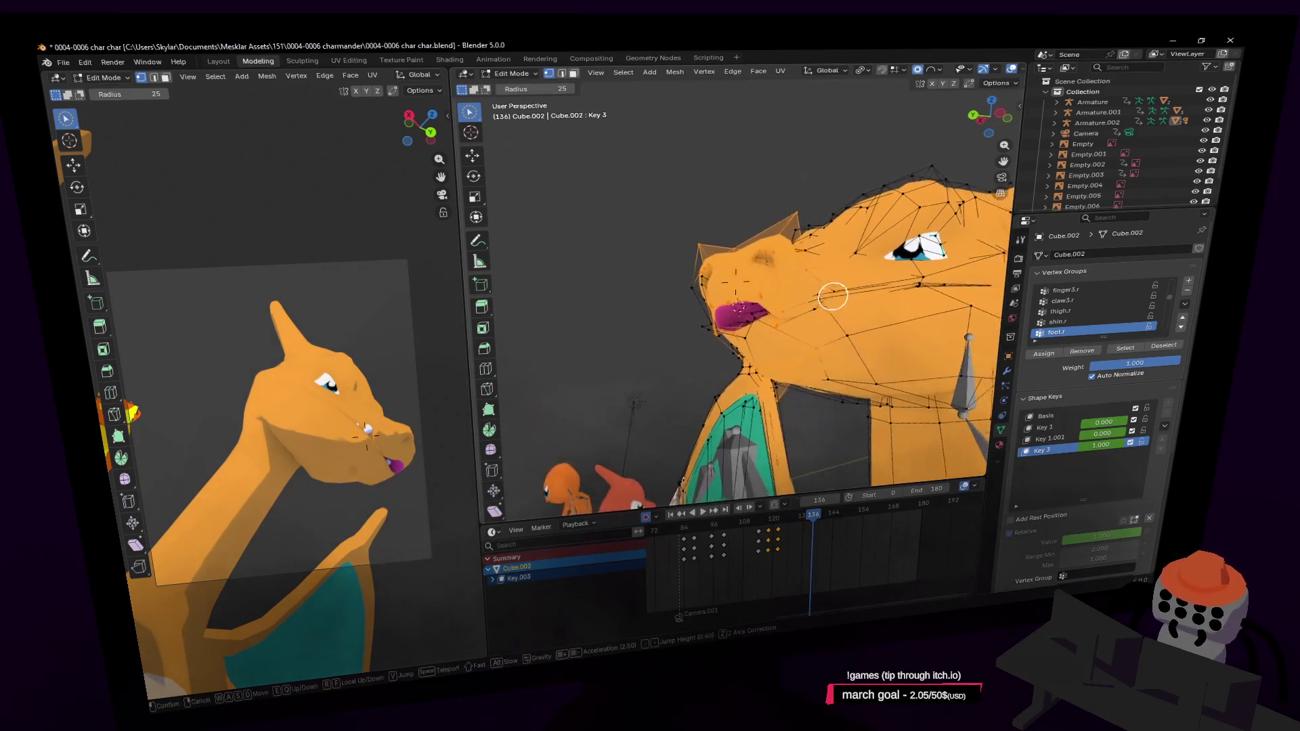
middle_click_drag(836, 244, 822, 276)
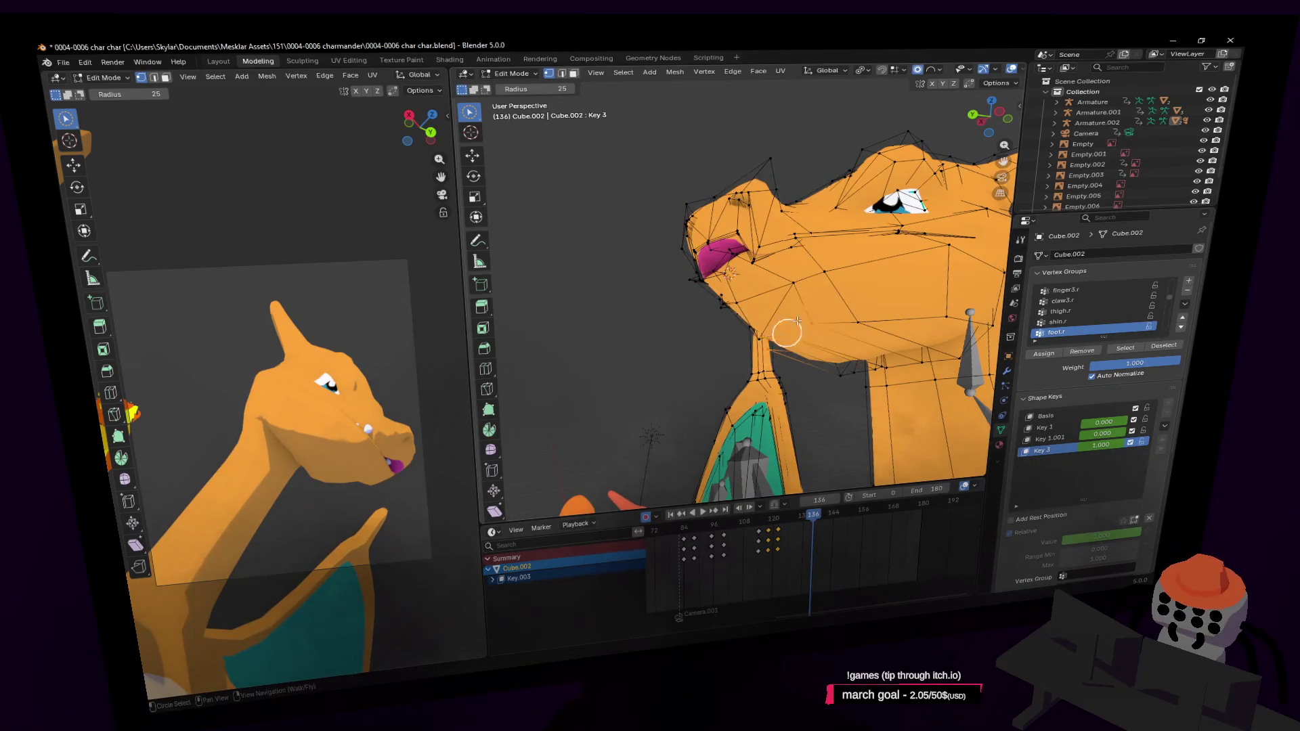
key("g")
key("z")
left_click(825, 282)
mouse_move(825, 282)
middle_mouse_down()
mouse_move(769, 275)
mouse_move(769, 239)
middle_mouse_up()
key("g")
key("z")
left_click(769, 275)
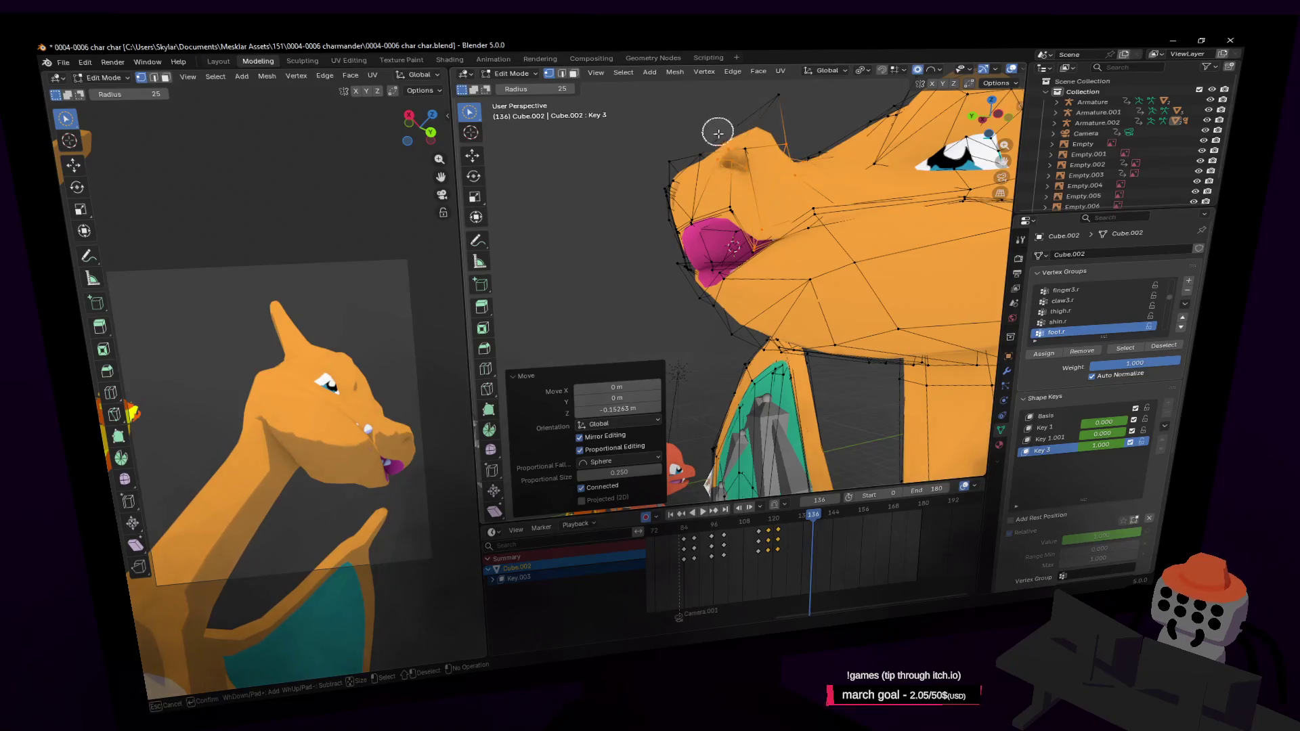
Step: Select the snout and mouth vertices and stretch the jaw vertically, scaling about the Median Point pivot
mouse_move(718, 133)
left_mouse_down()
mouse_move(660, 218)
mouse_move(690, 198)
left_mouse_up()
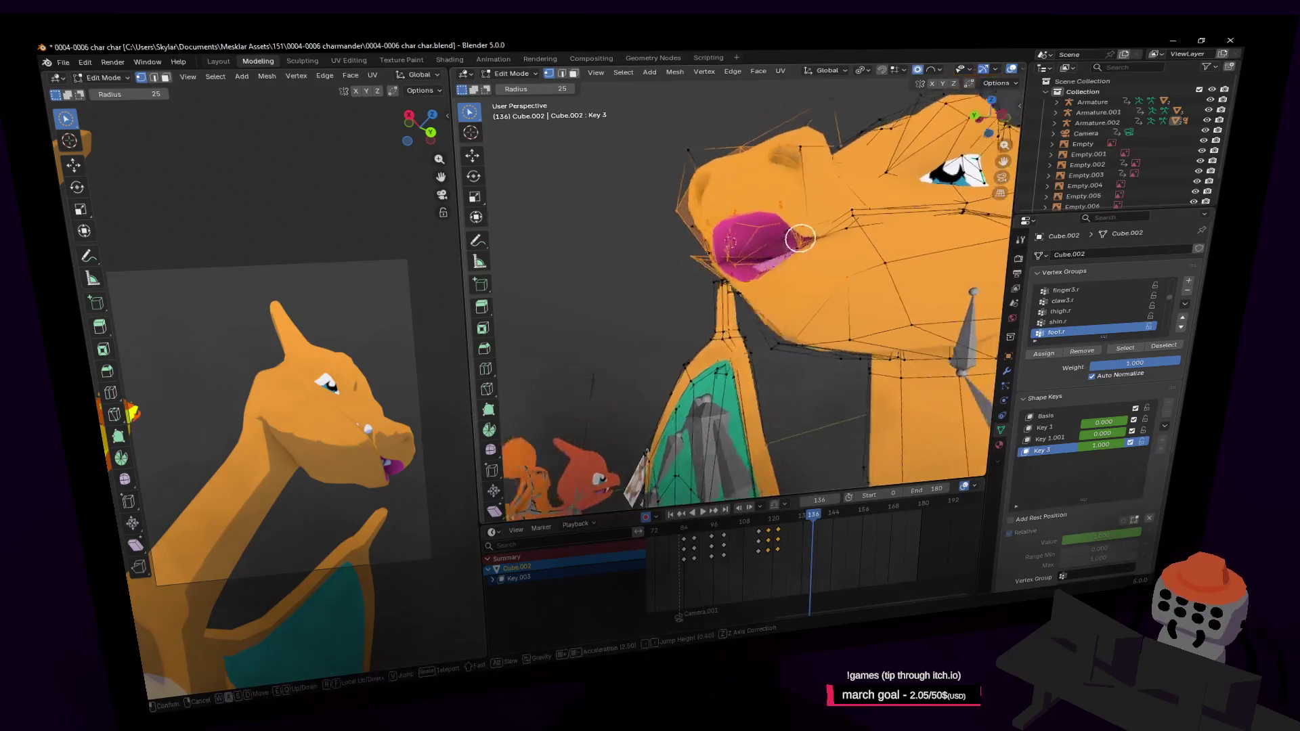
middle_click_drag(715, 220, 842, 188)
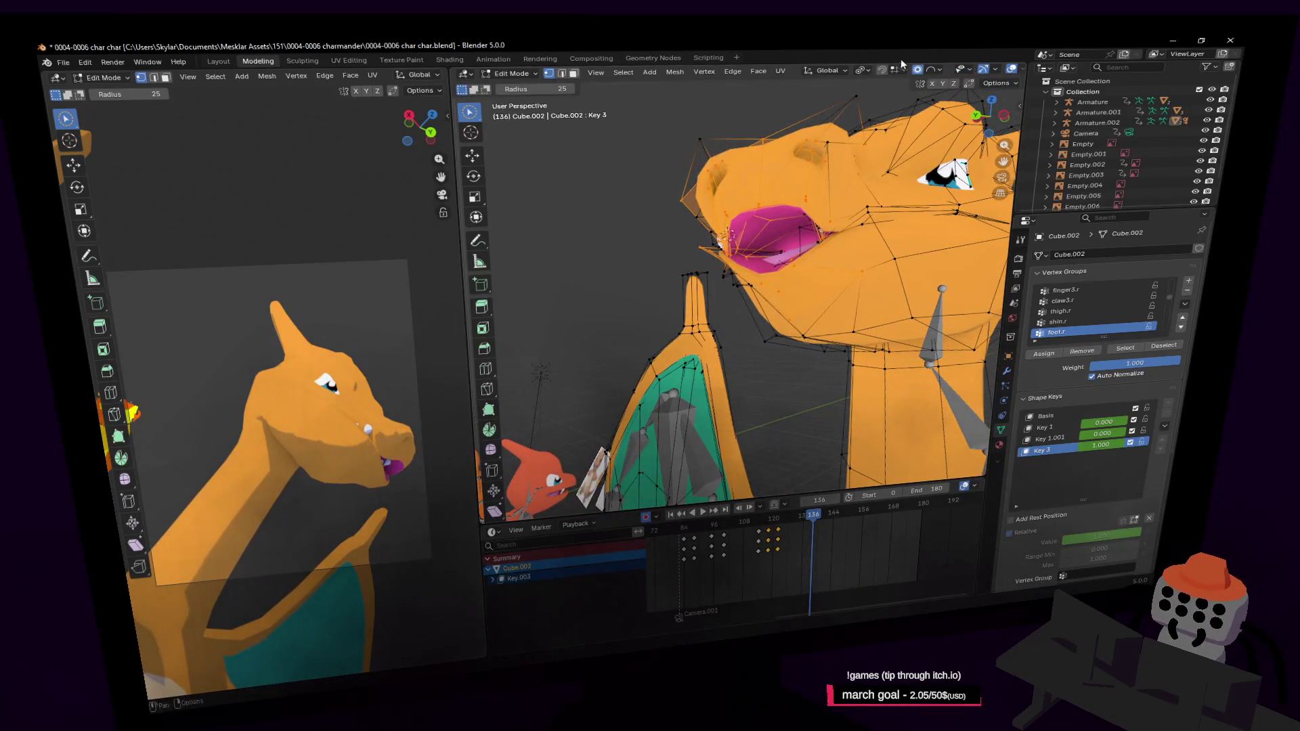
left_click(936, 74)
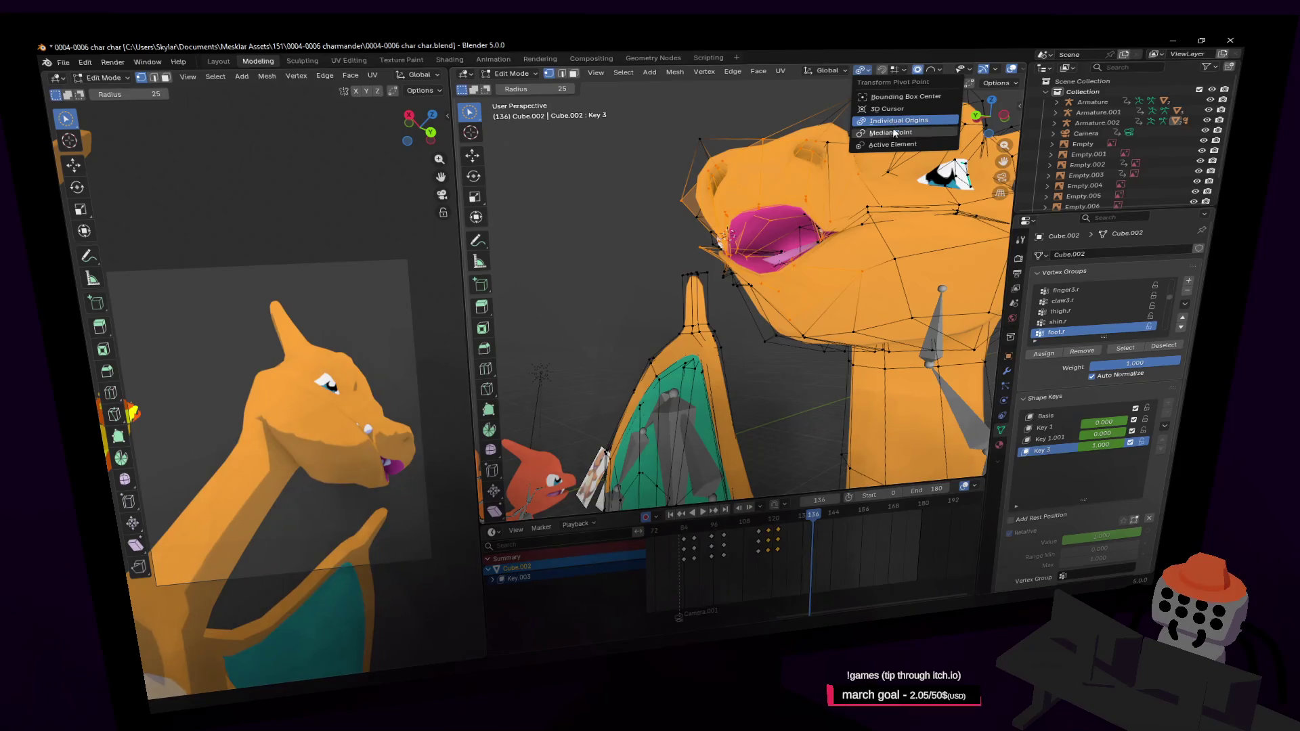
left_click(894, 134)
key("s")
key("z")
left_click(880, 175)
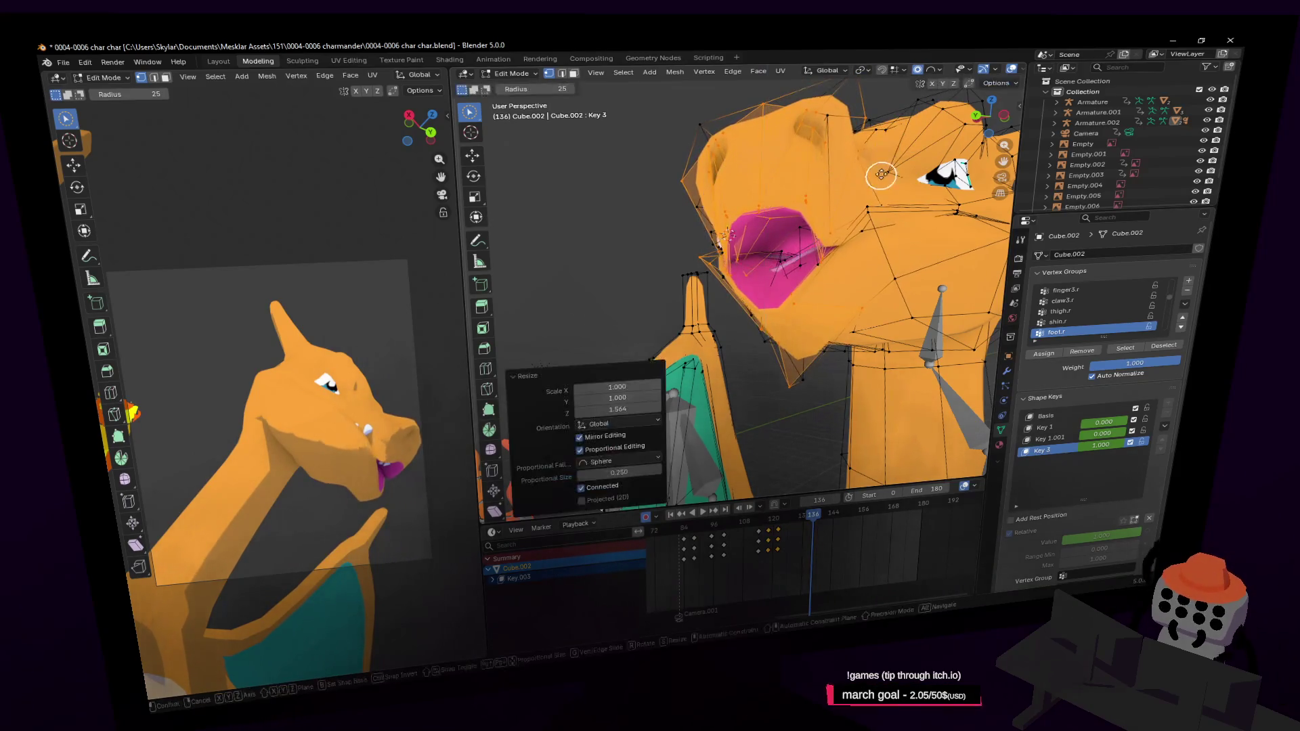
Step: Raise head and jaw vertices along Z with proportional falloff, then select the connected tooth piece
key("g")
key("z")
left_click(848, 189)
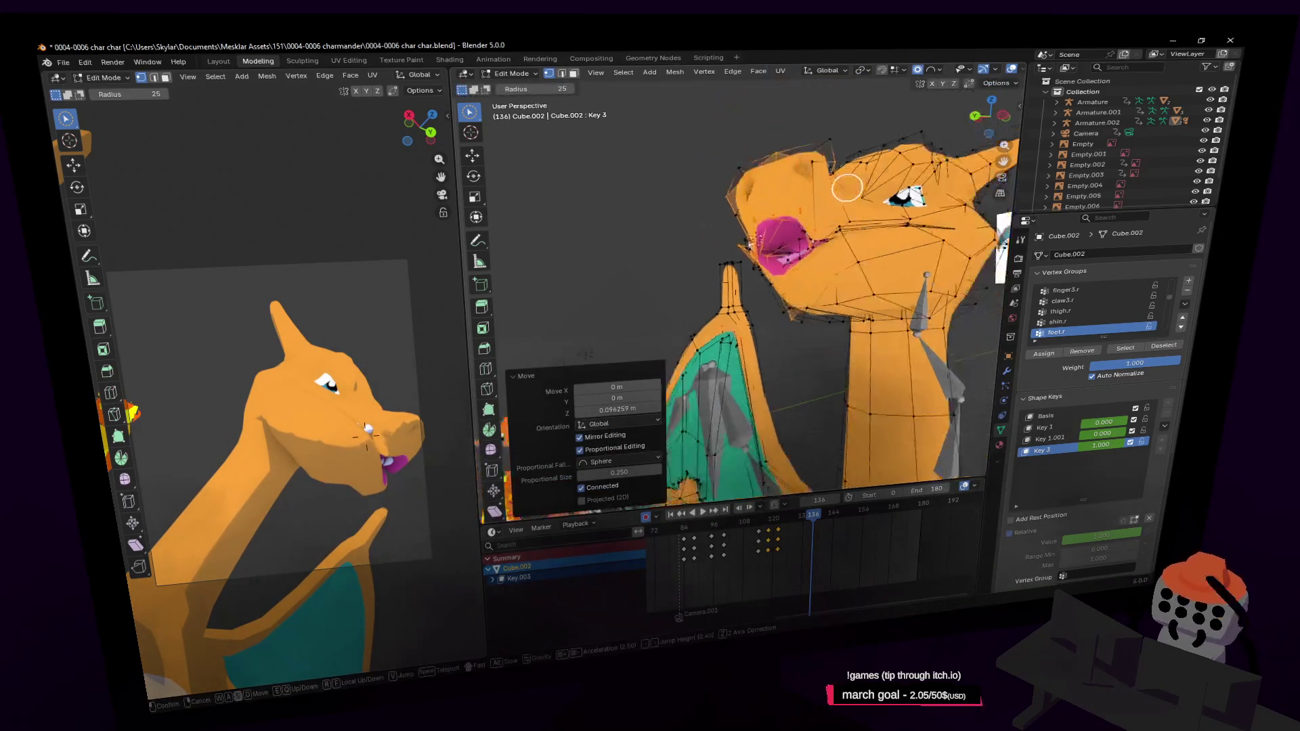
mouse_move(847, 189)
middle_mouse_down()
mouse_move(748, 197)
mouse_move(834, 224)
middle_mouse_up()
scroll(778, 173, "up", 3)
left_click(808, 240)
key("g")
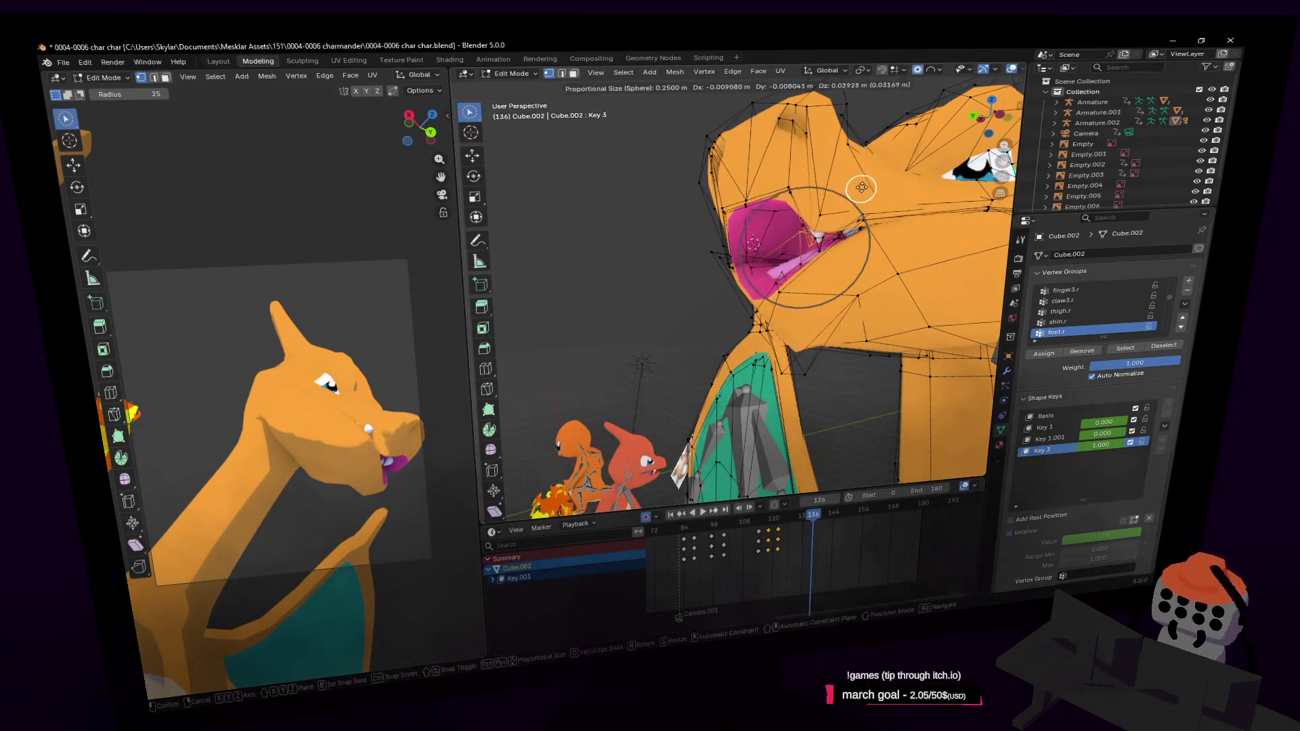
key("z")
left_click(862, 178)
mouse_move(861, 178)
middle_mouse_down()
mouse_move(820, 204)
mouse_move(806, 198)
mouse_move(855, 180)
mouse_move(942, 217)
mouse_move(896, 295)
mouse_move(836, 307)
middle_mouse_up()
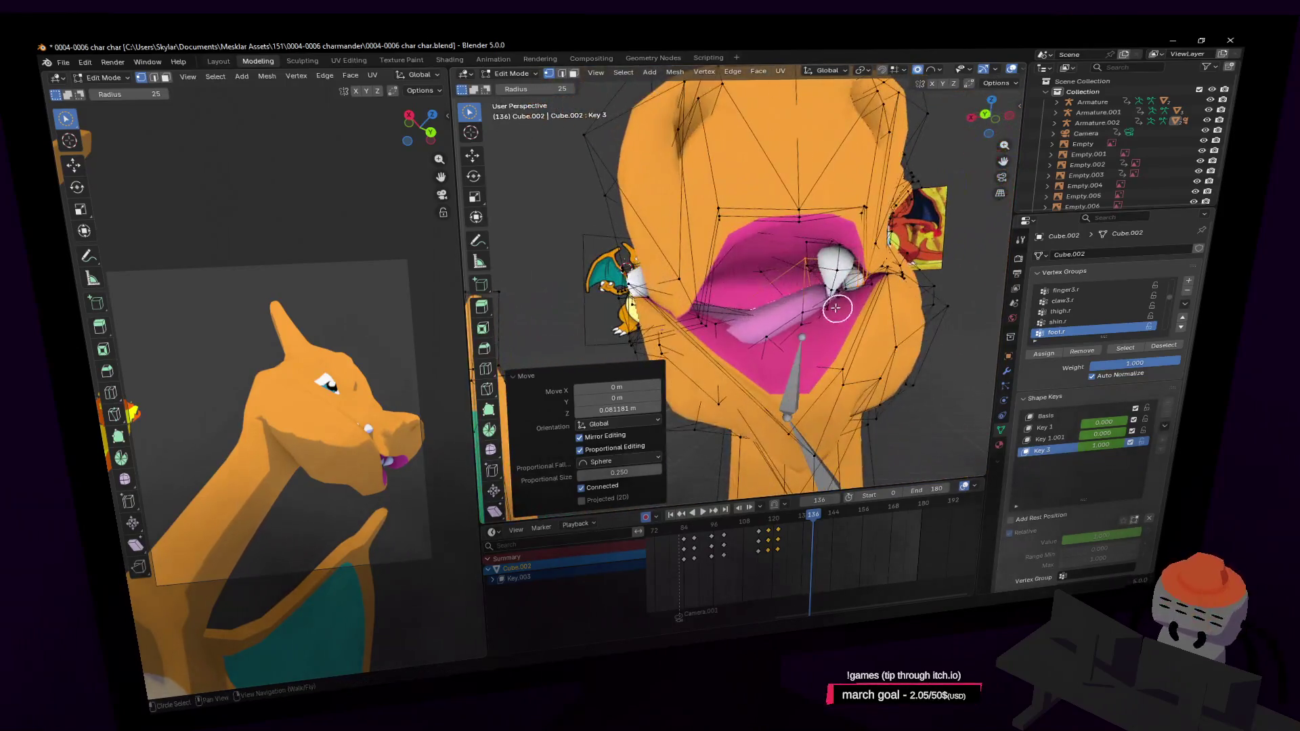
left_click(824, 267)
key("l")
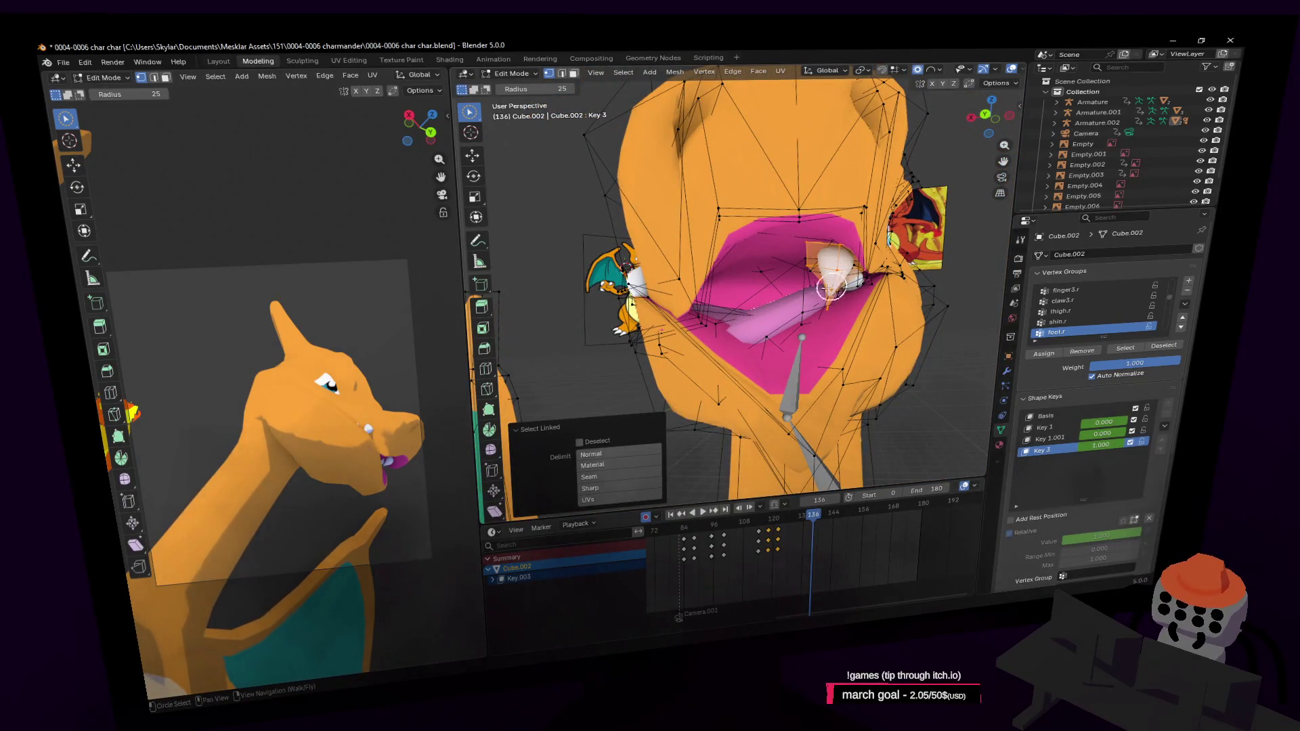
scroll(830, 288, "up", 2)
scroll(937, 281, "up", 2)
scroll(789, 298, "up", 2)
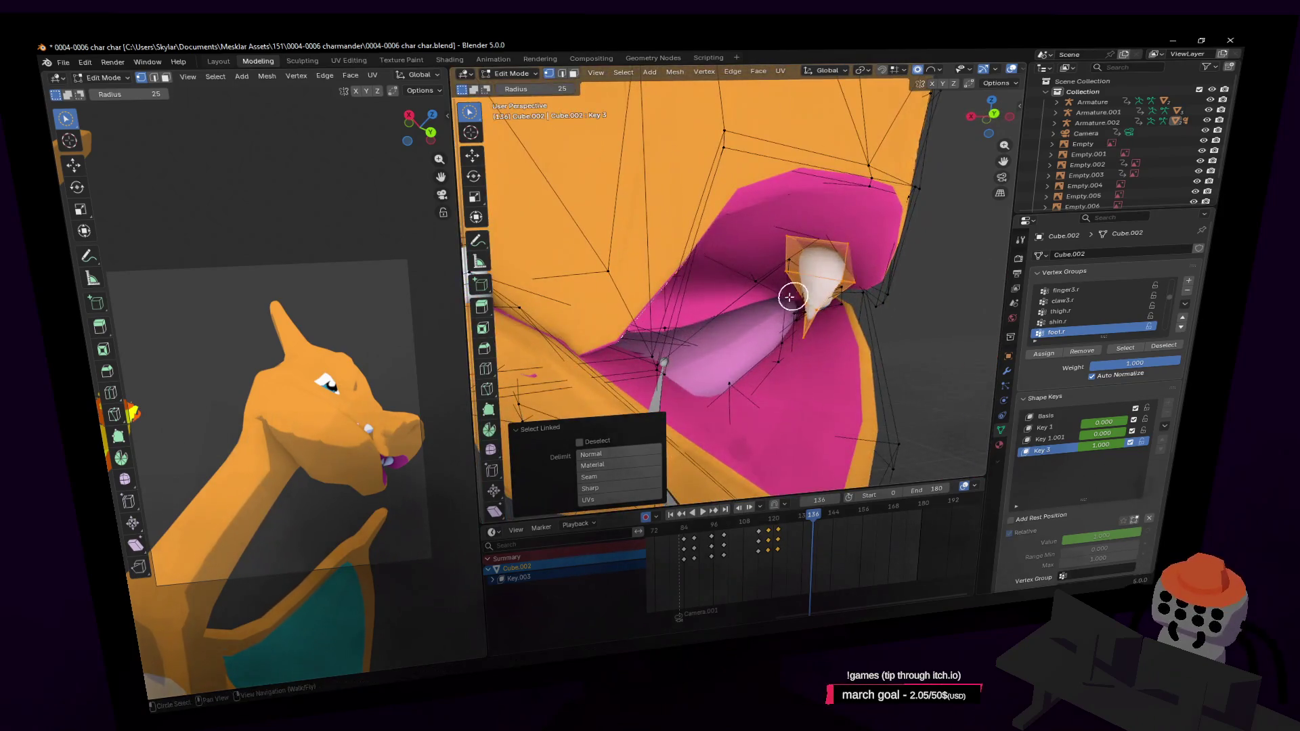
Step: Select the linked part inside the mouth, scale it to about 0.284, and return to Object Mode
left_click(763, 323)
key("l")
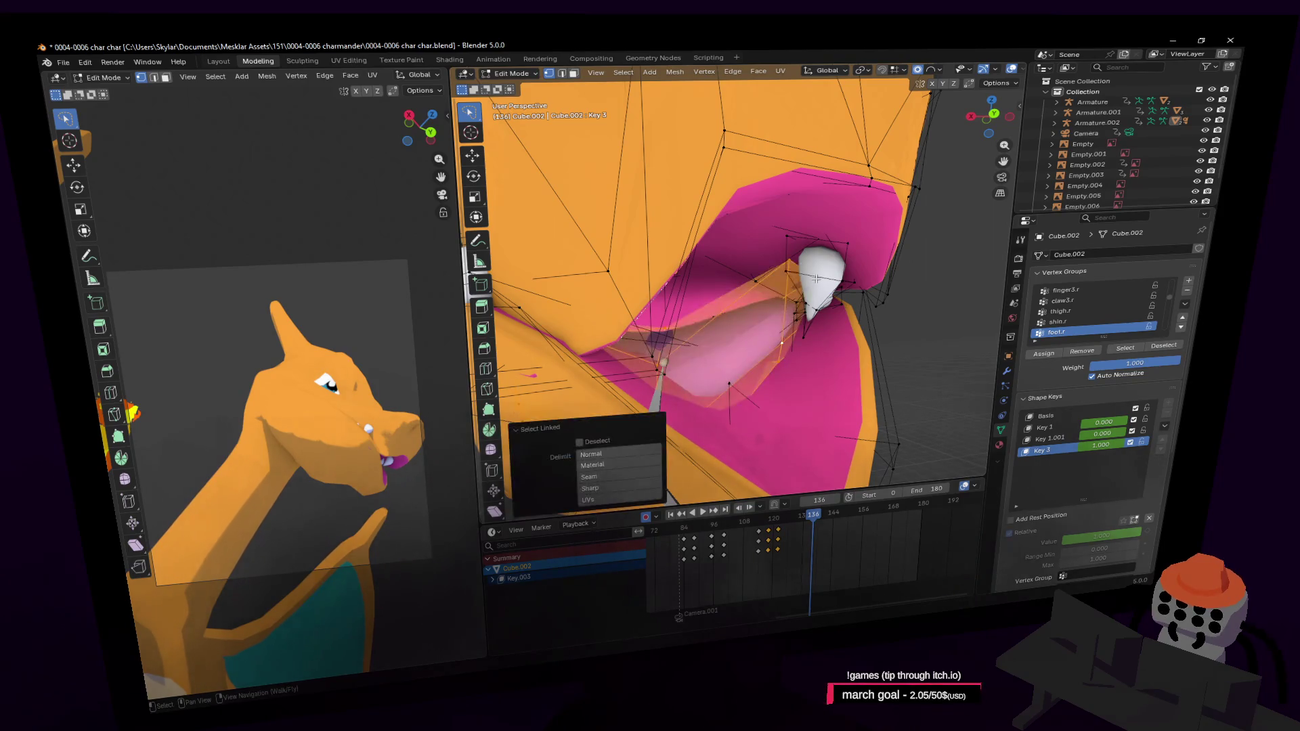
mouse_move(785, 333)
middle_mouse_down()
mouse_move(733, 274)
mouse_move(773, 298)
middle_mouse_up()
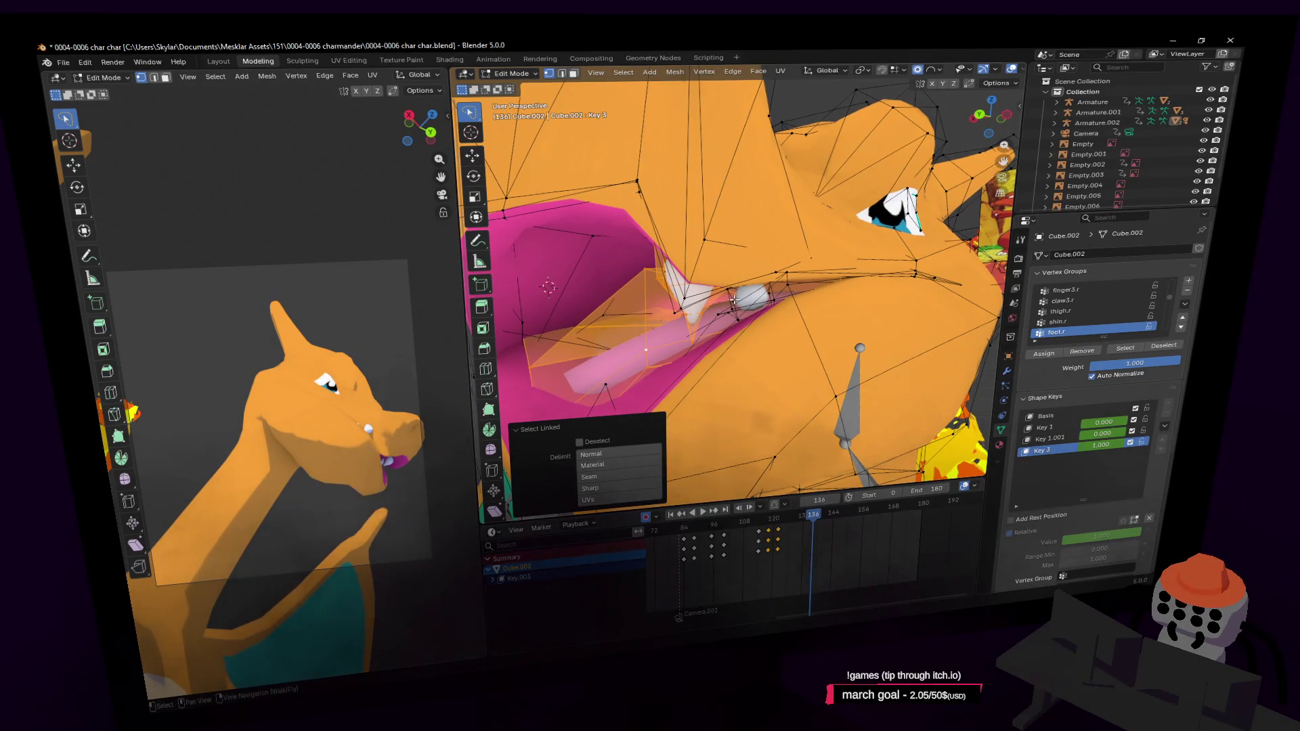
mouse_move(731, 297)
middle_mouse_down()
mouse_move(823, 259)
mouse_move(735, 281)
middle_mouse_up()
key("s")
left_click(833, 265)
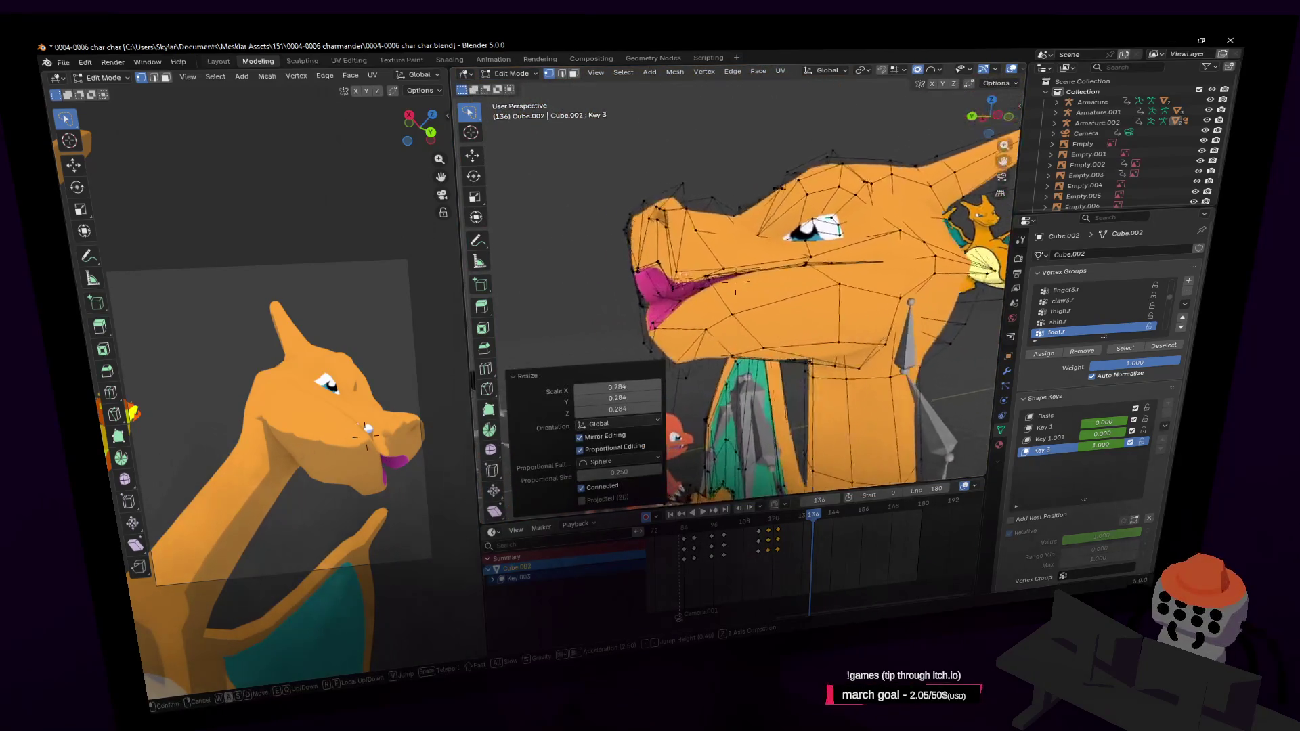
key("Tab")
scroll(771, 295, "down", 5)
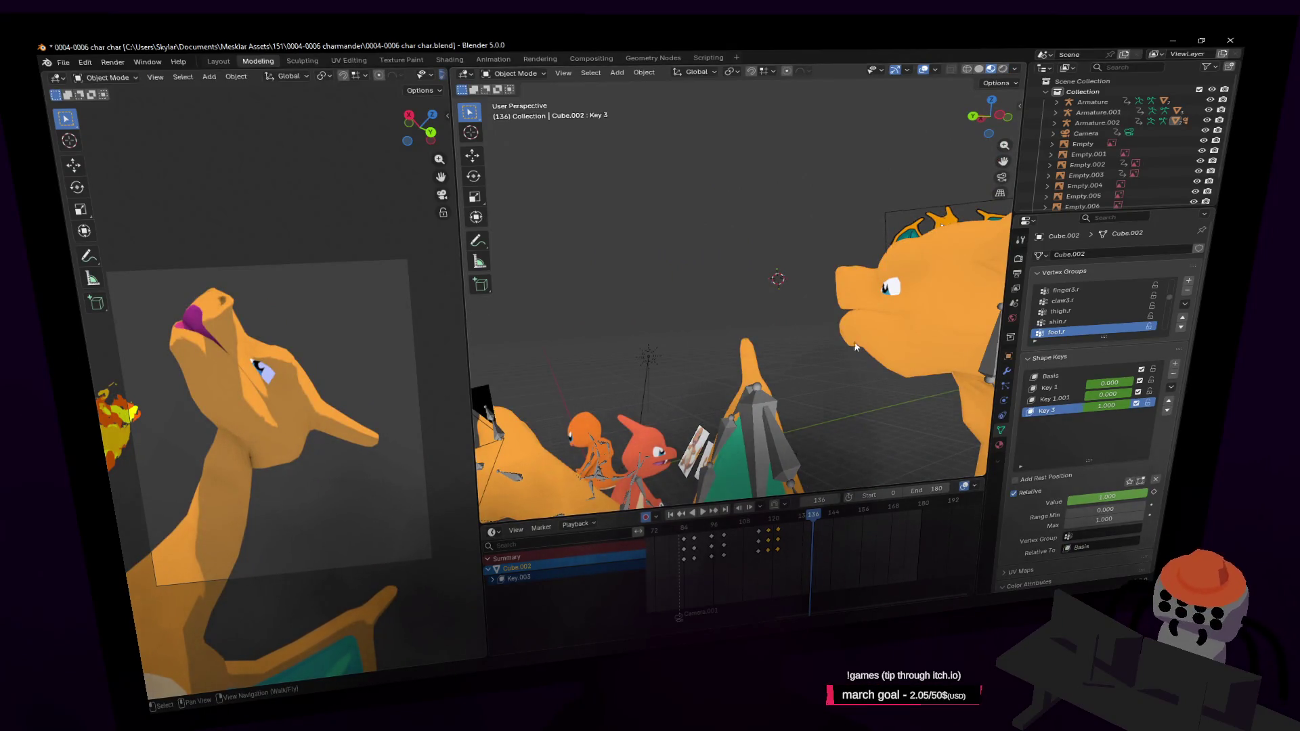
Step: Reshape the mouth corner vertices with several proportional-falloff moves on Key 3
key("Tab")
scroll(854, 342, "up", 4)
middle_click_drag(854, 341, 803, 305)
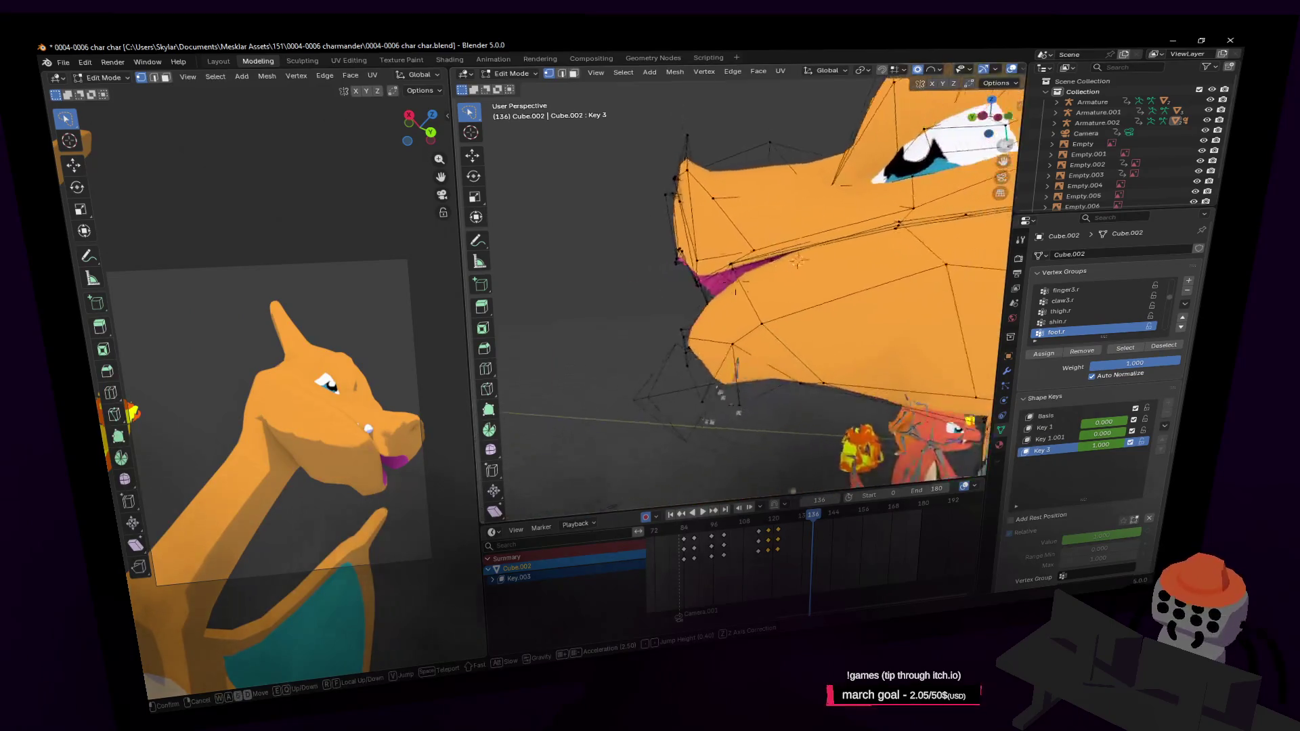
middle_click_drag(798, 260, 784, 274)
left_click(770, 339)
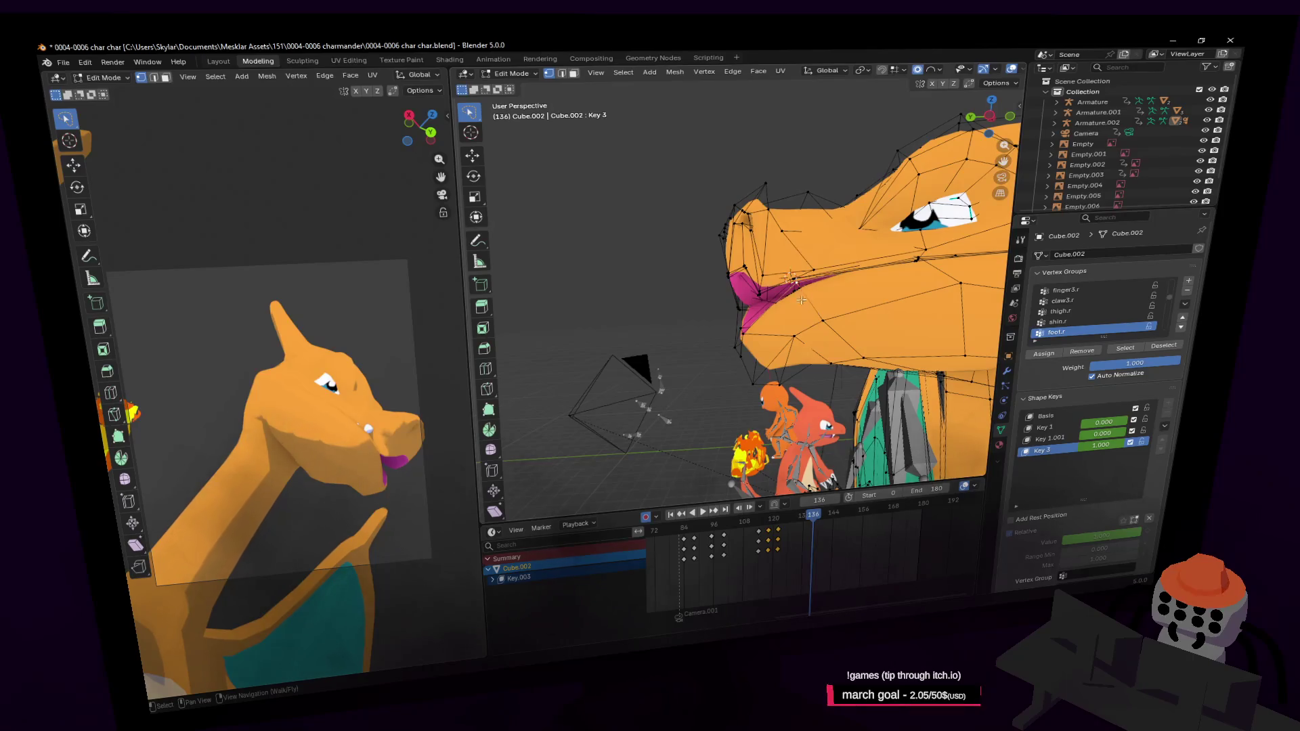
key("g")
left_click(801, 280)
middle_click_drag(801, 278, 732, 300)
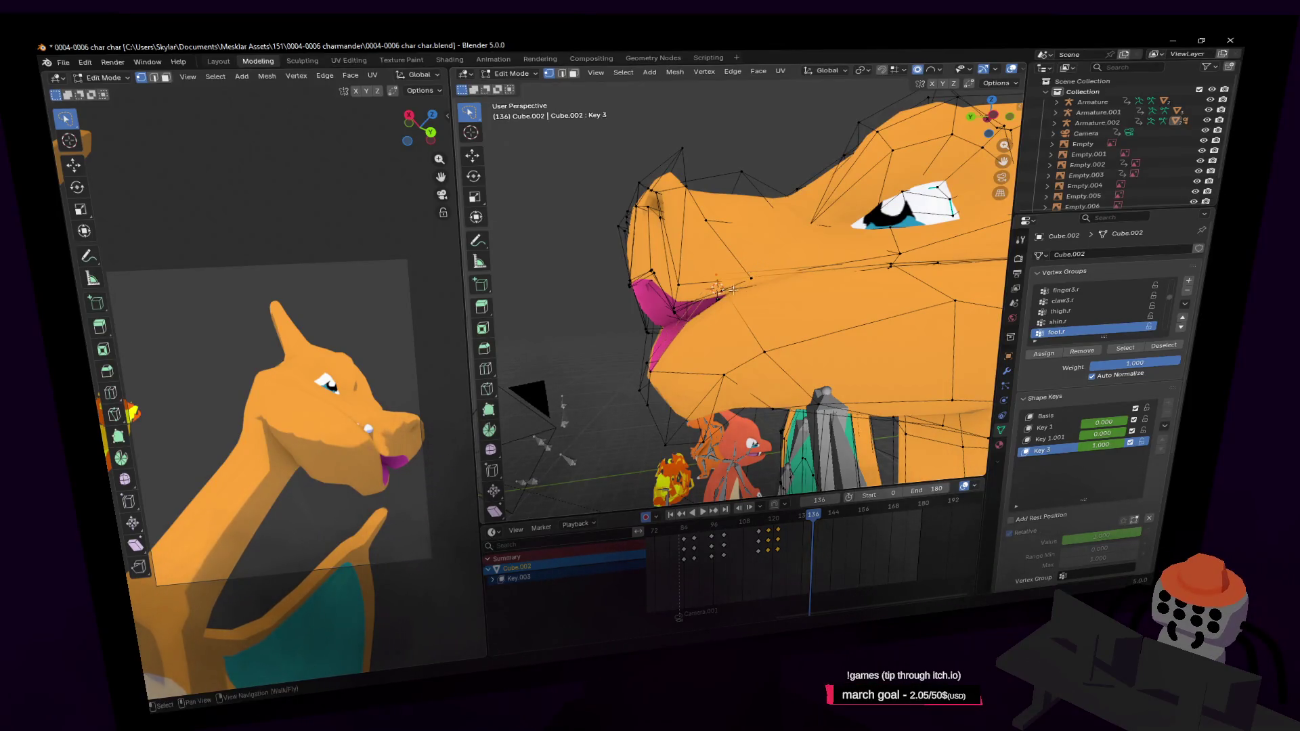
key("g")
left_click(743, 295)
middle_click_drag(744, 295, 719, 325)
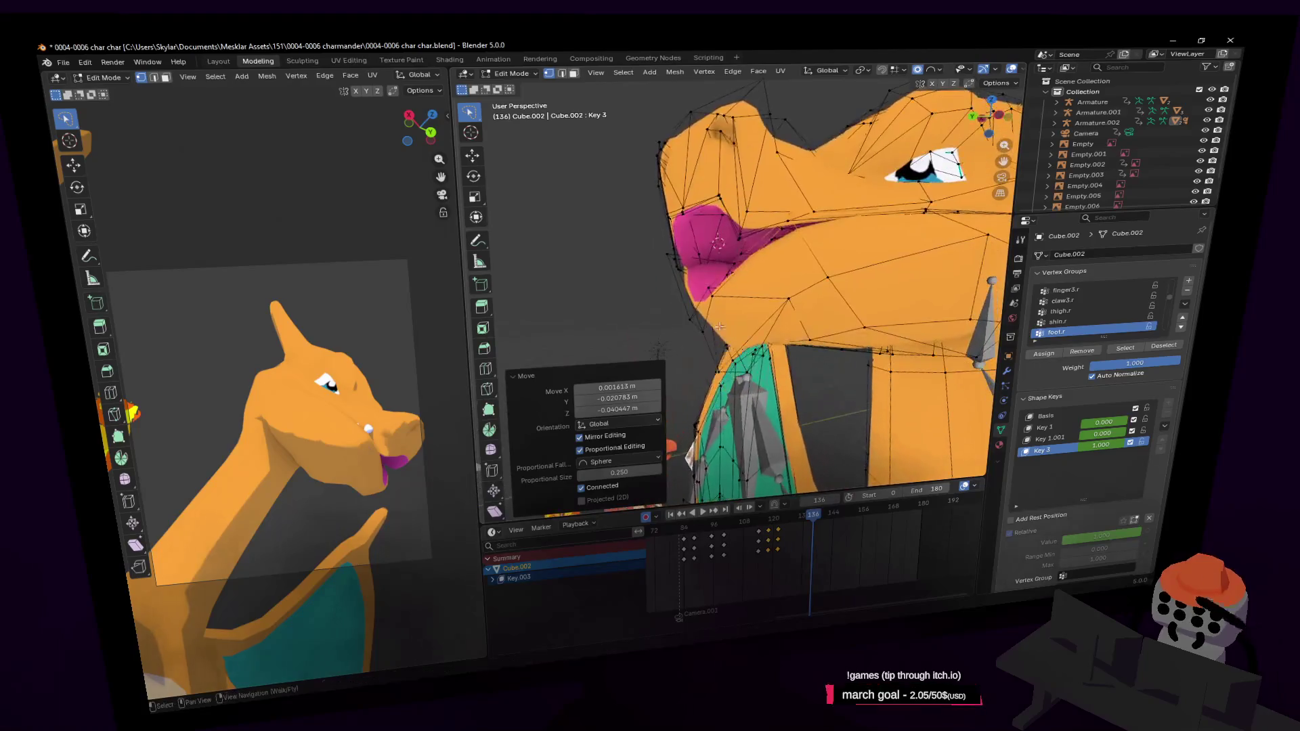
key("g")
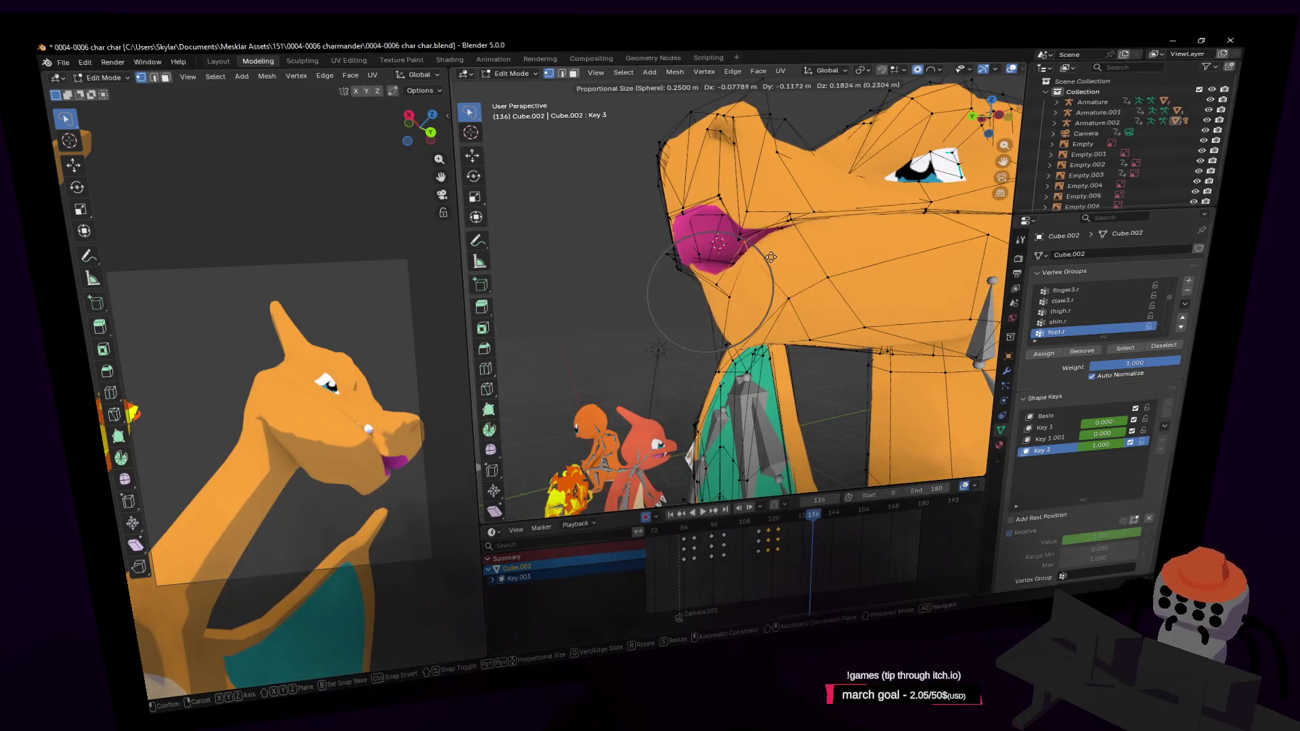
left_click(750, 266)
middle_click_drag(751, 266, 772, 279)
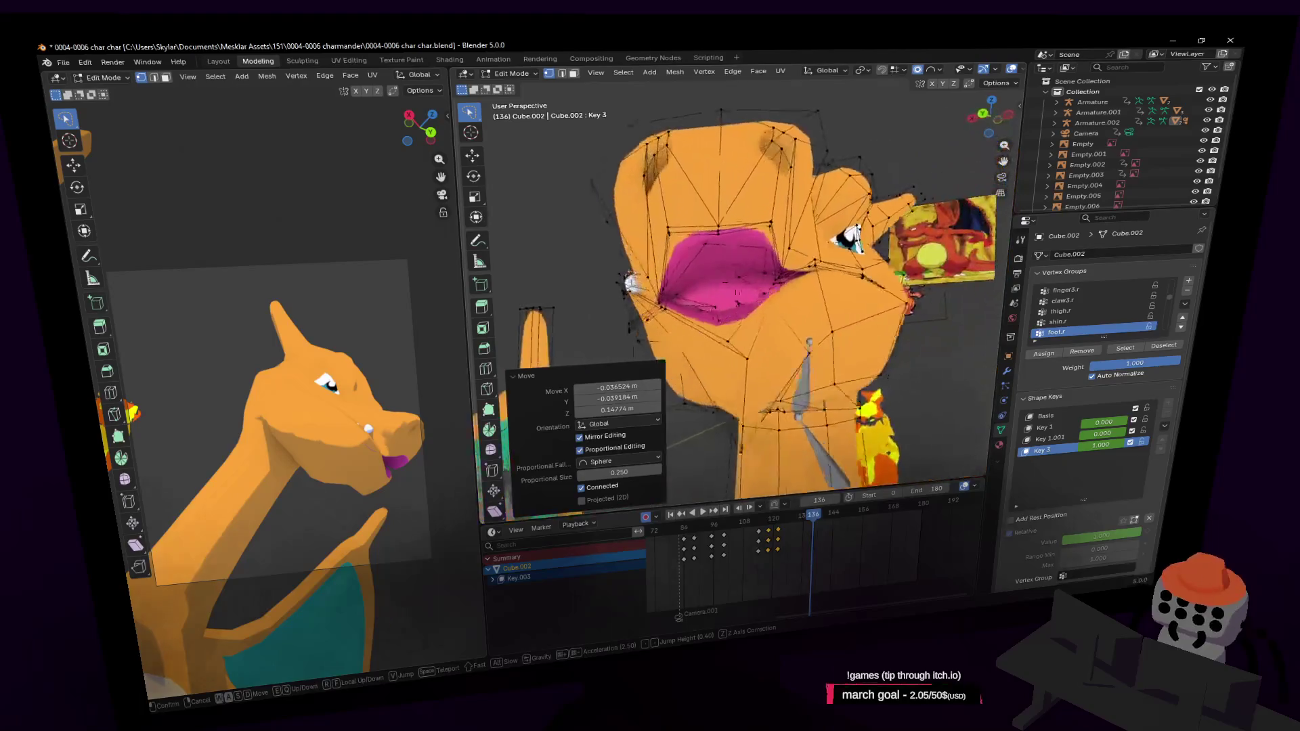
Step: Rotate the jaw vertices about 28 degrees and nudge the upper head, checking the result in Object Mode
key("r")
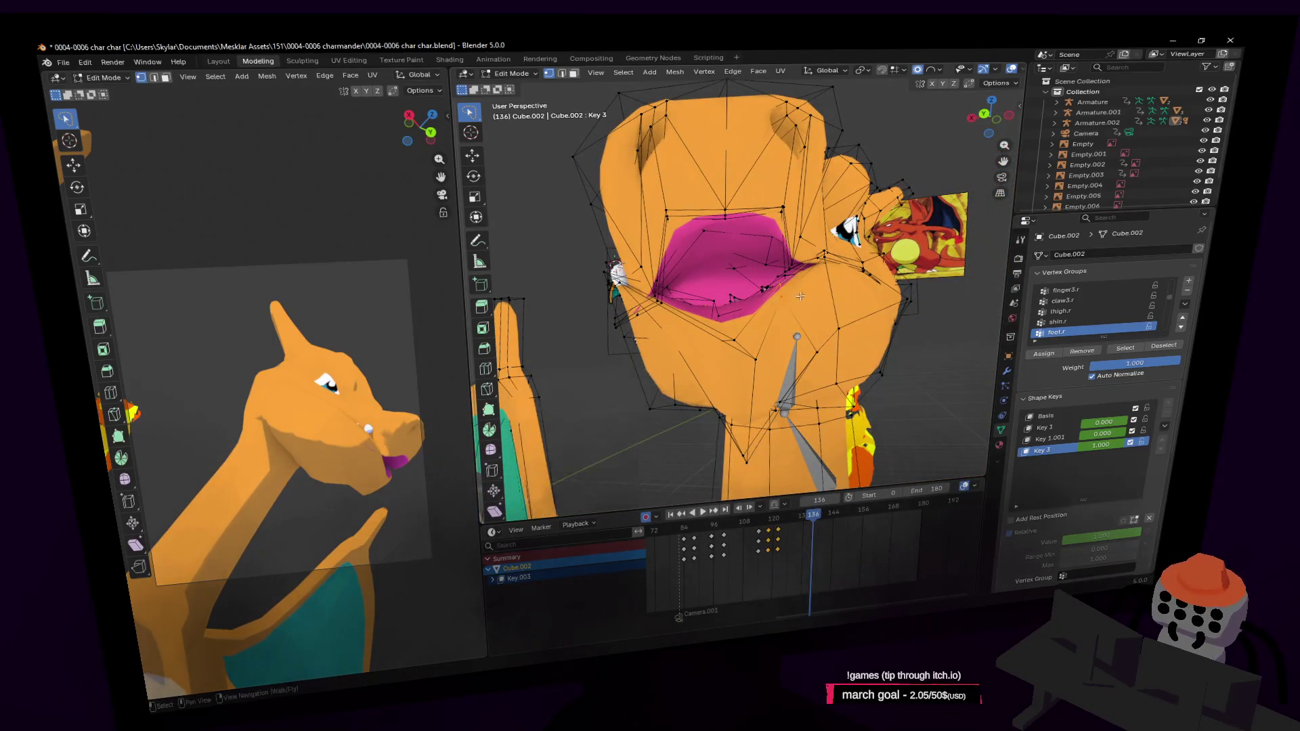
left_click(826, 305)
mouse_move(825, 305)
middle_mouse_down()
mouse_move(824, 265)
mouse_move(884, 266)
middle_mouse_up()
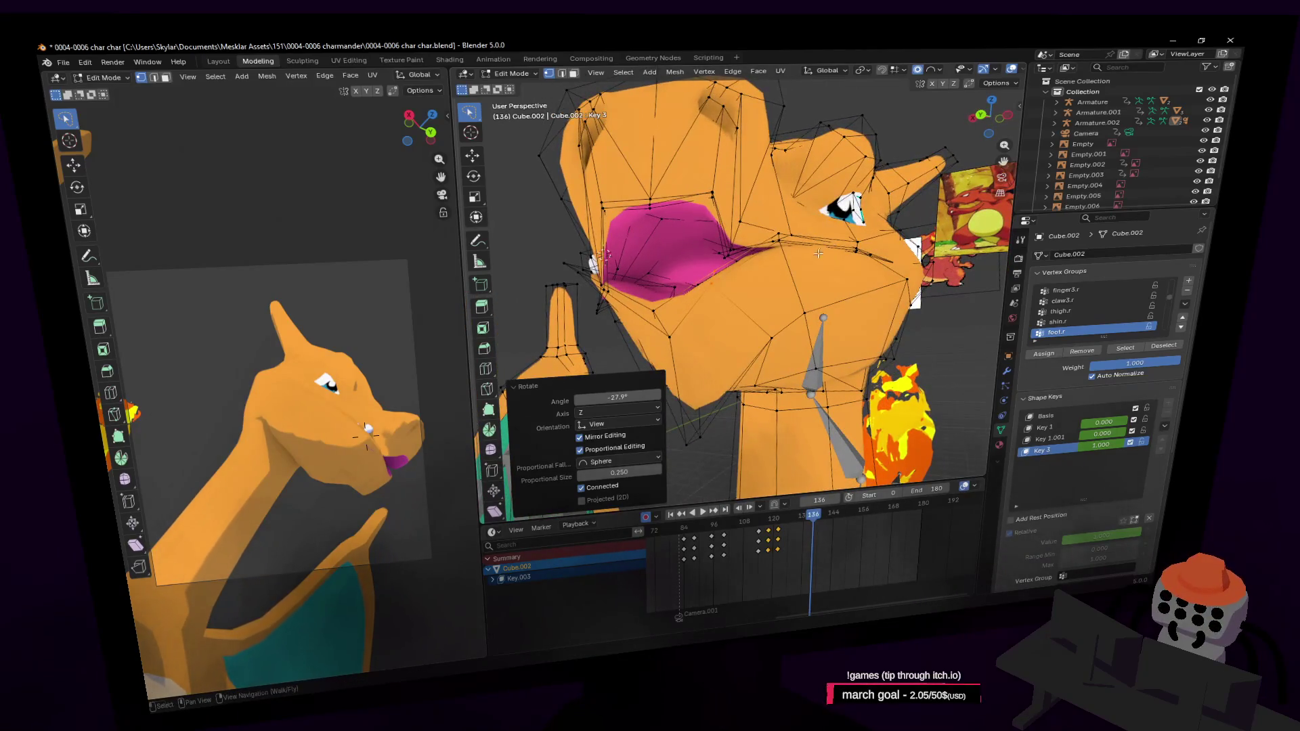
key("g")
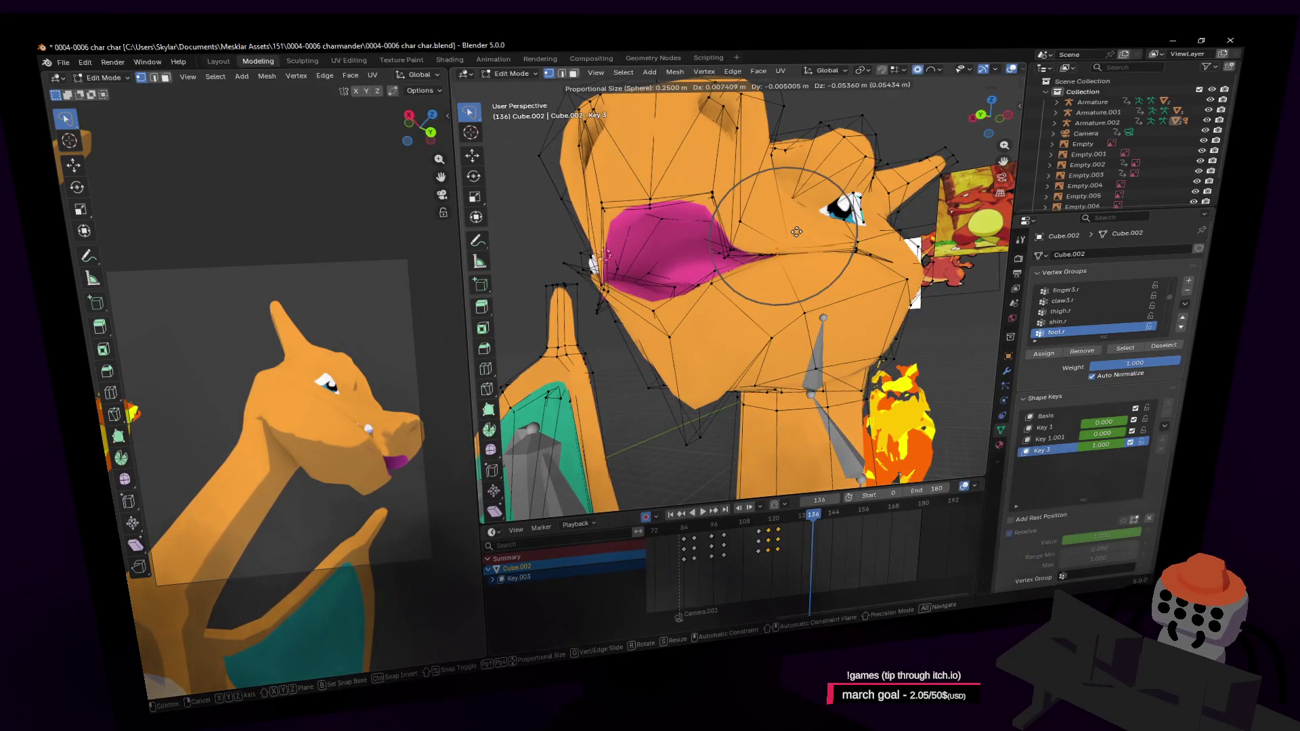
left_click(797, 232)
middle_click_drag(797, 232, 798, 232)
key("Tab")
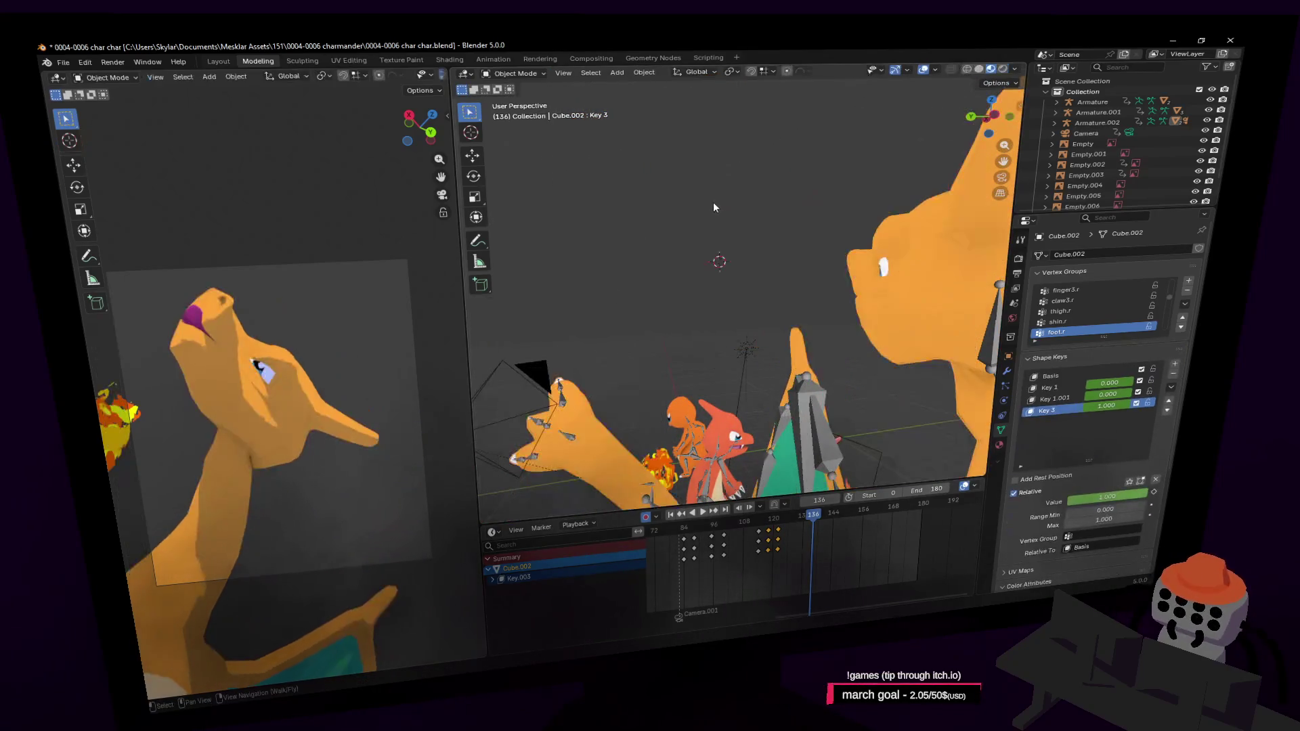
key("Tab")
Step: Fly in close and refine the lower mouth and mouth-corner vertices with falloff moves
key("shift+grave")
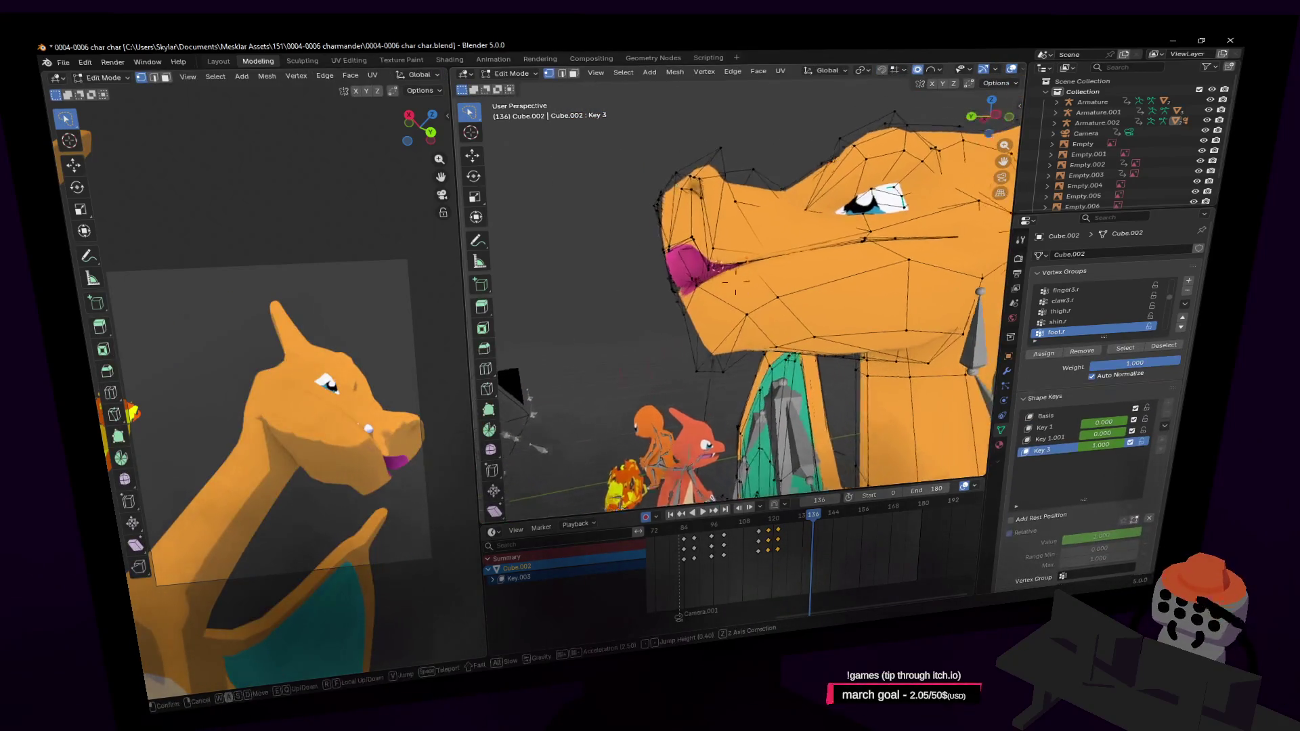
left_click(723, 247)
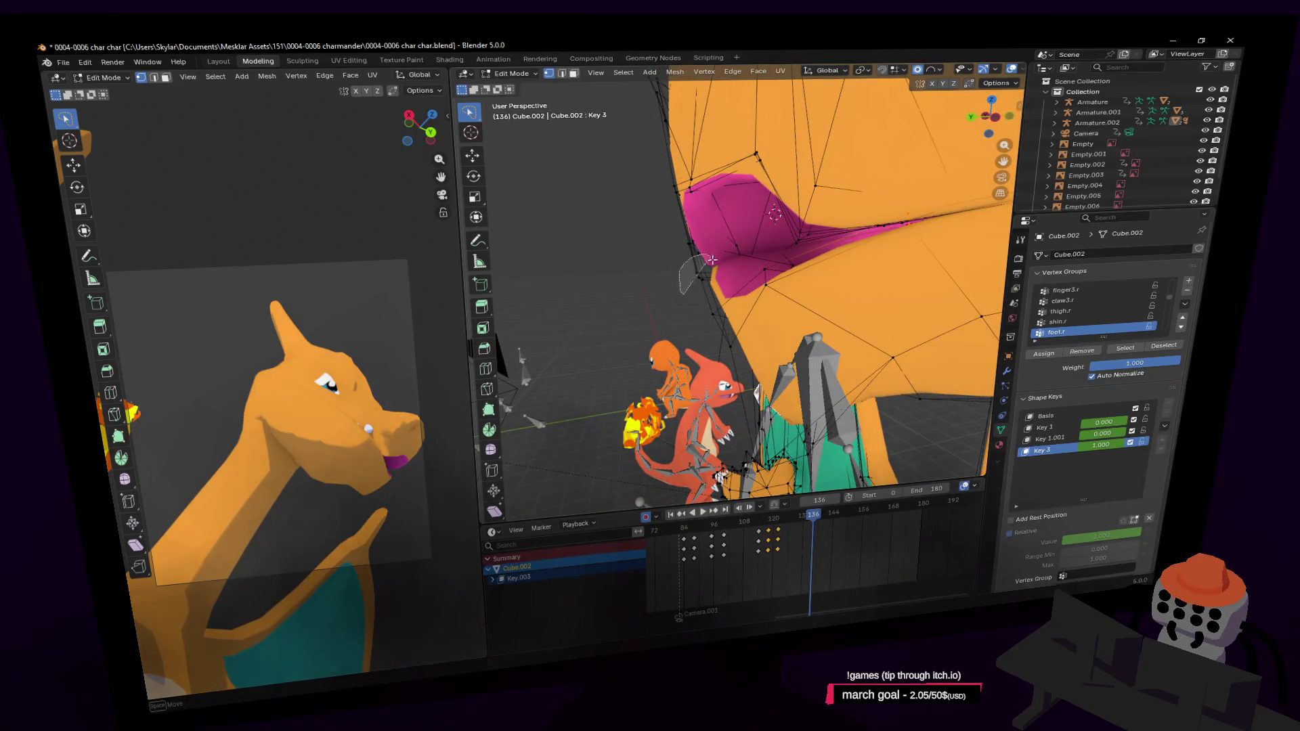
key("g")
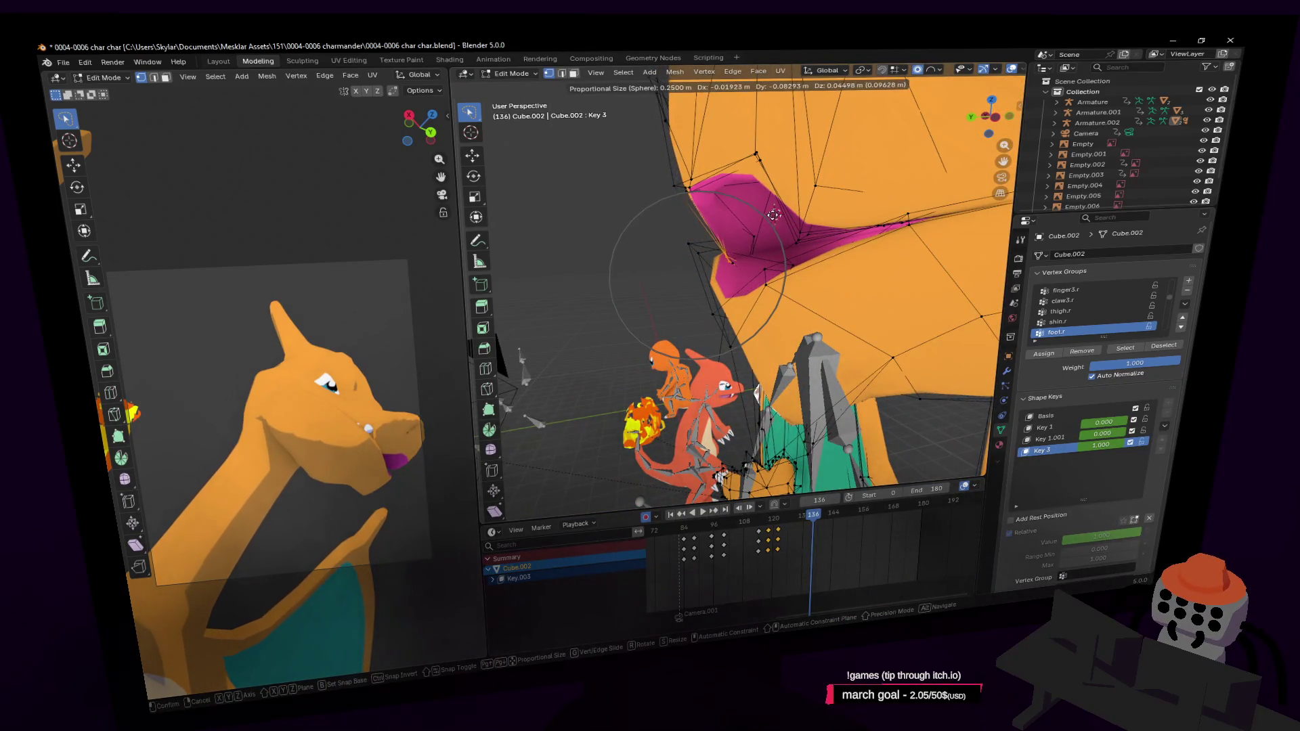
left_click(773, 215)
key("shift+grave")
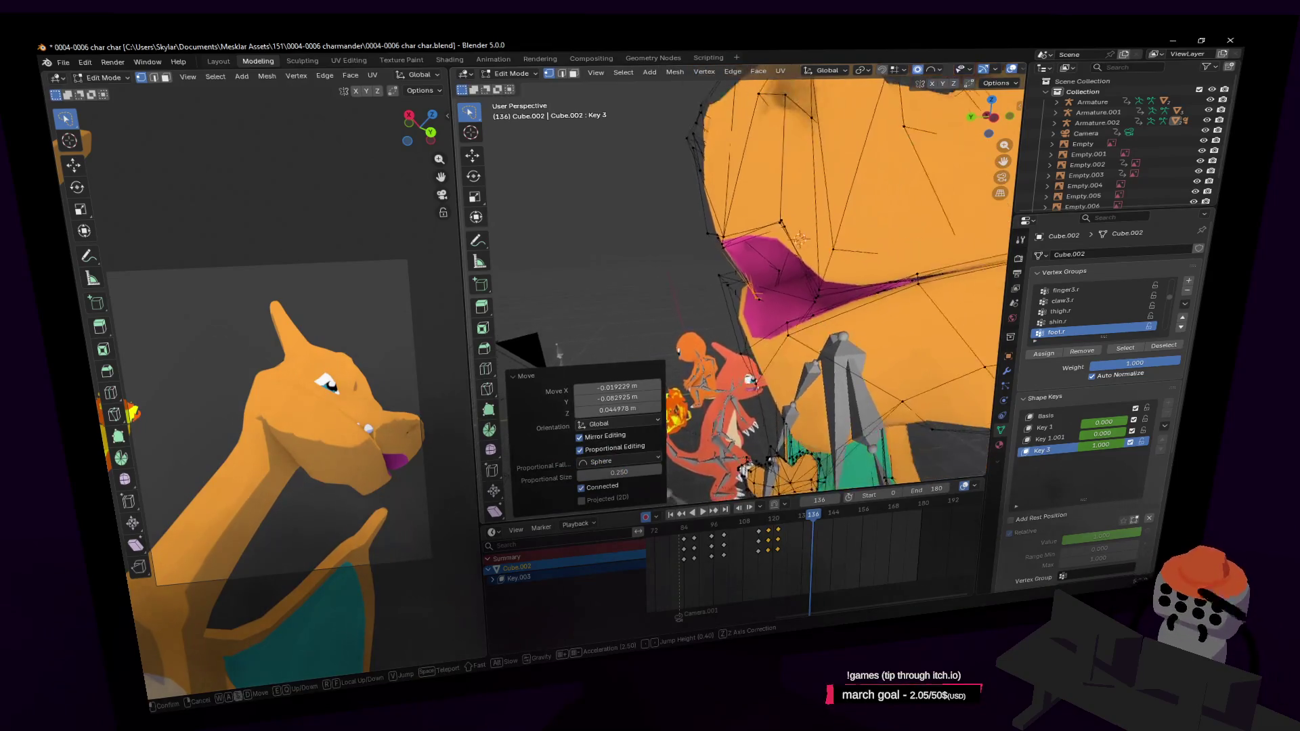
left_click(769, 236)
left_click(748, 195)
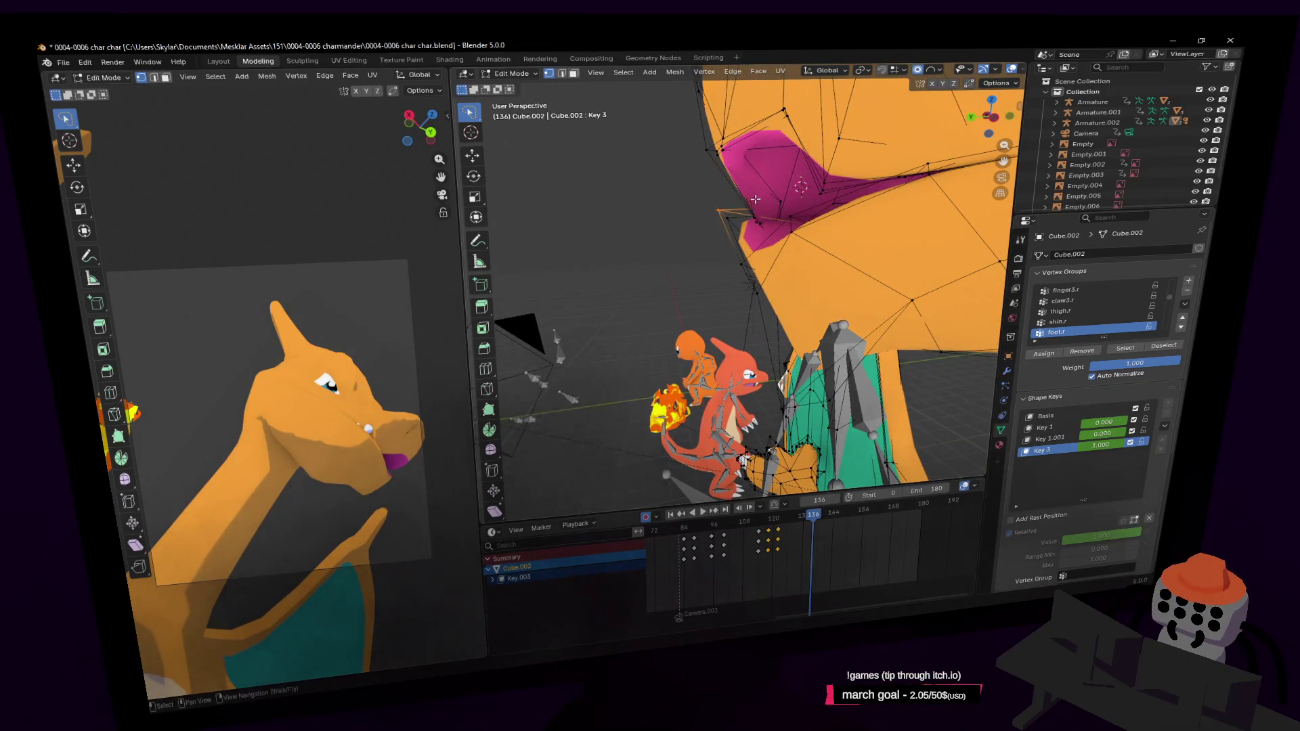
key("g")
left_click(788, 218)
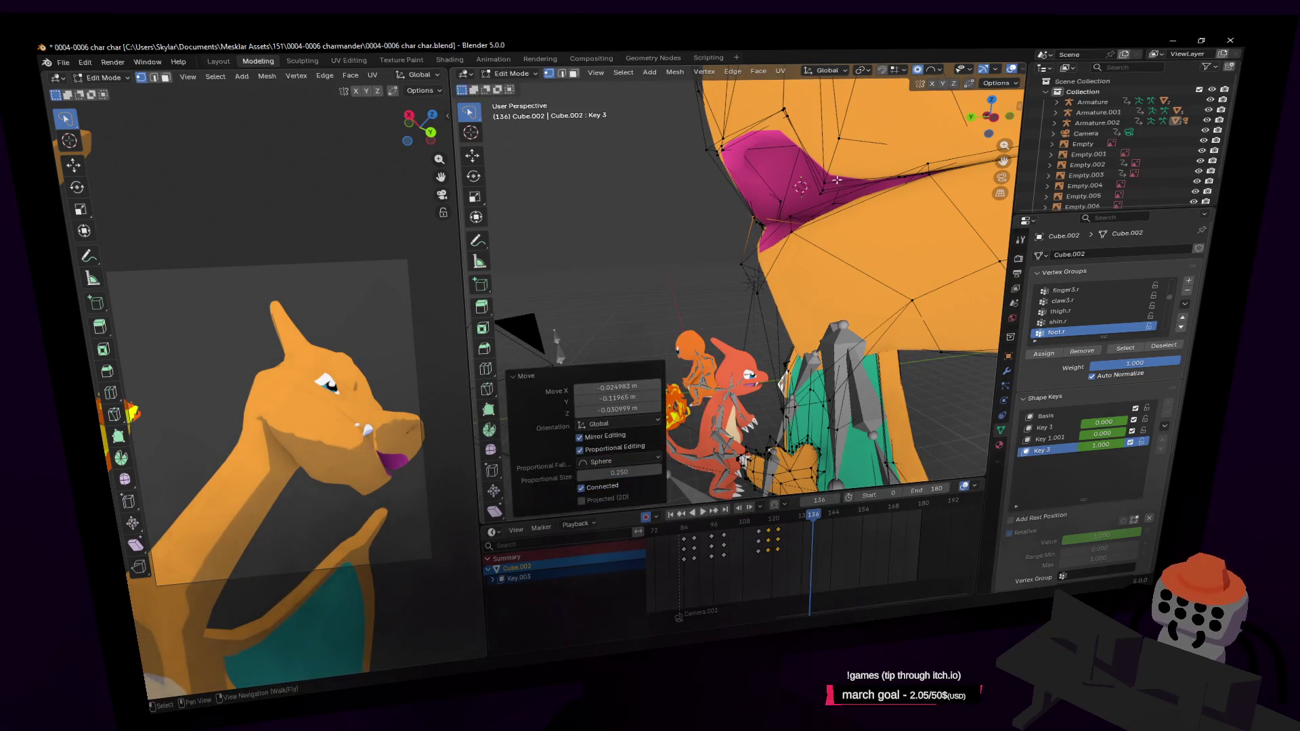
key("Tab")
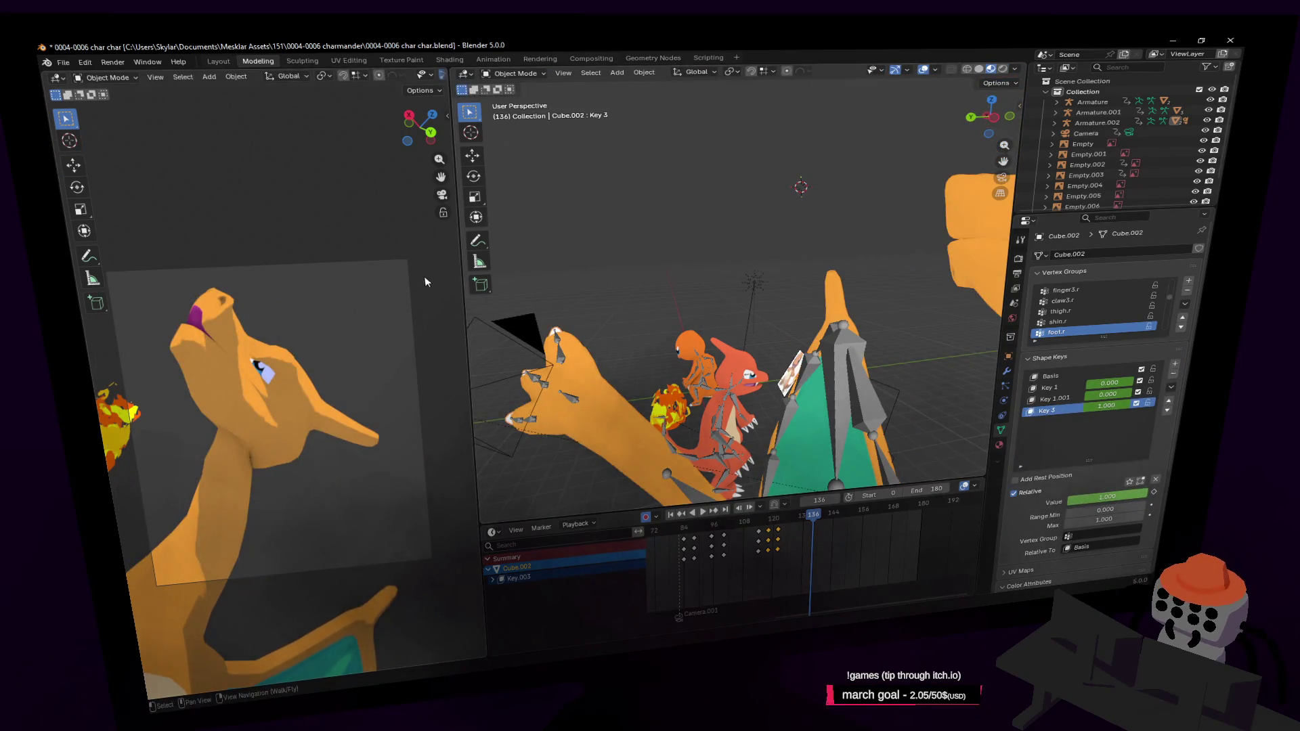
key("Tab")
scroll(732, 305, "up", 5)
Step: Move the lower jaw vertices further open from inside the head mesh, checking the shape between edits
middle_click_drag(731, 305, 858, 239)
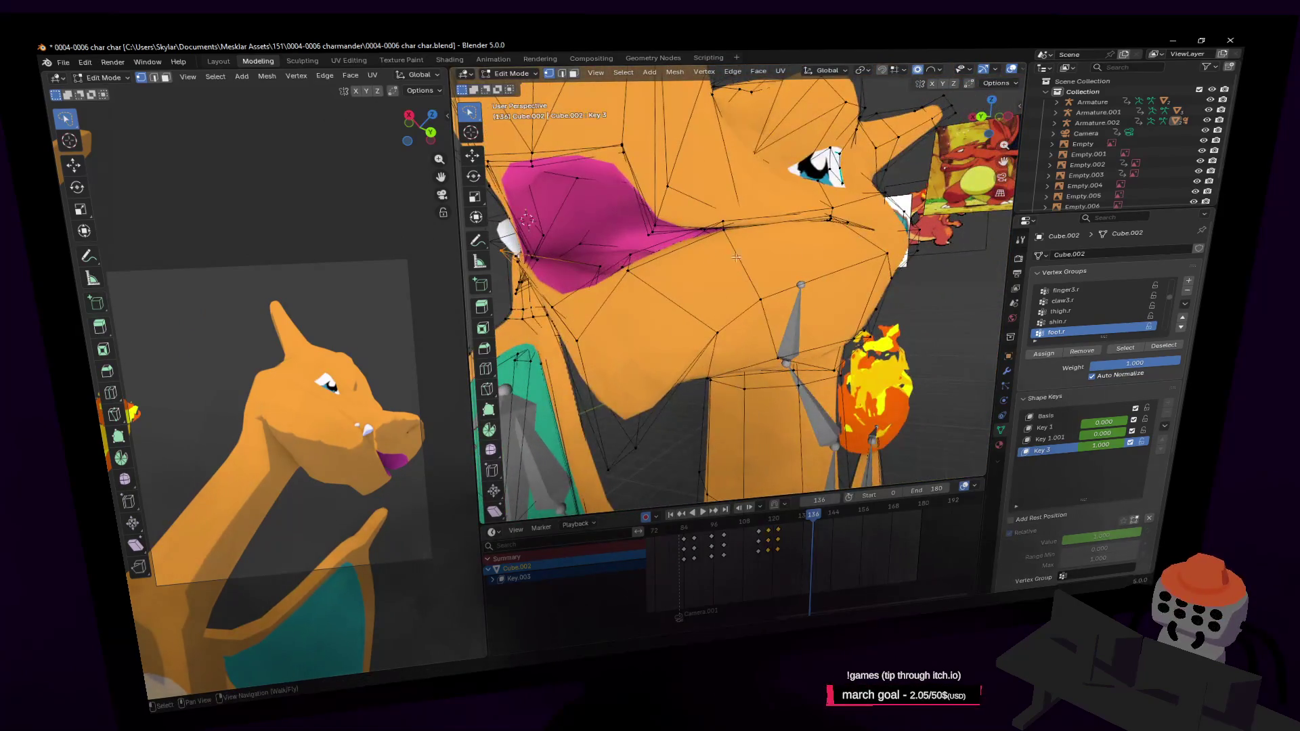
mouse_move(736, 258)
middle_mouse_down()
mouse_move(725, 259)
mouse_move(746, 305)
middle_mouse_up()
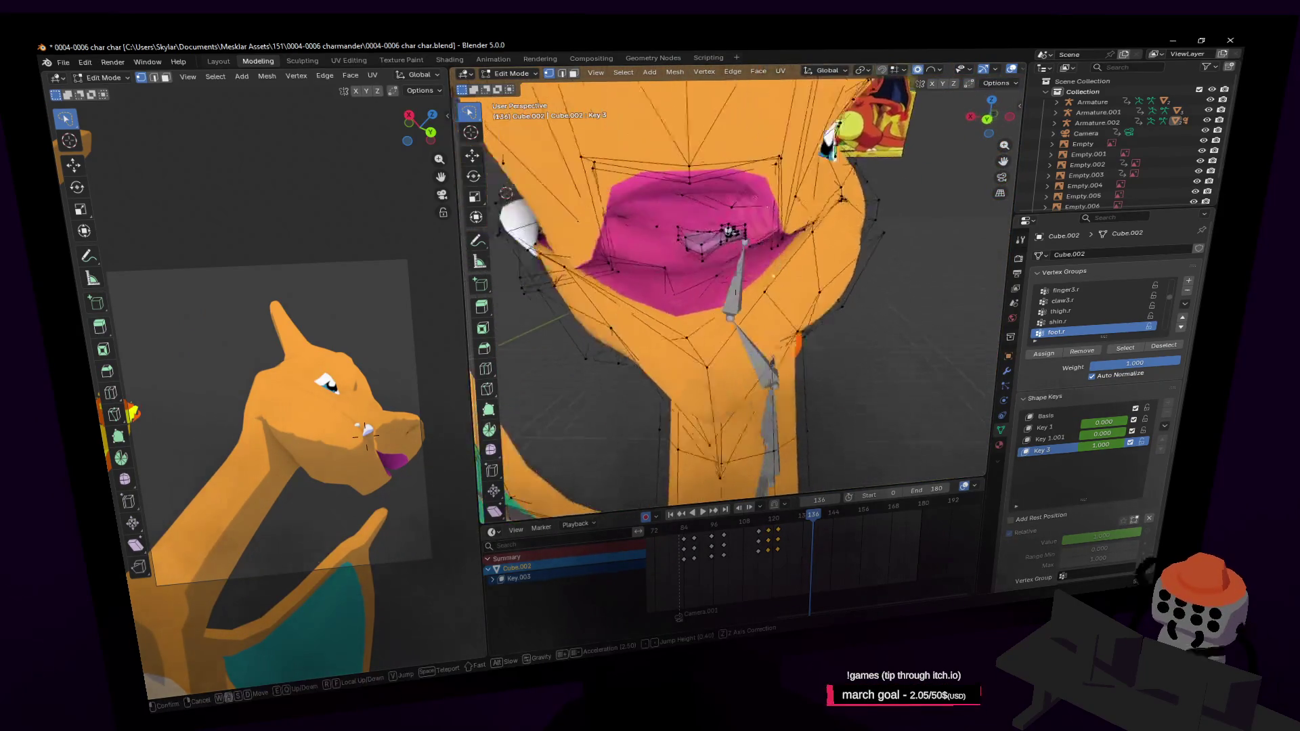
key("shift+grave")
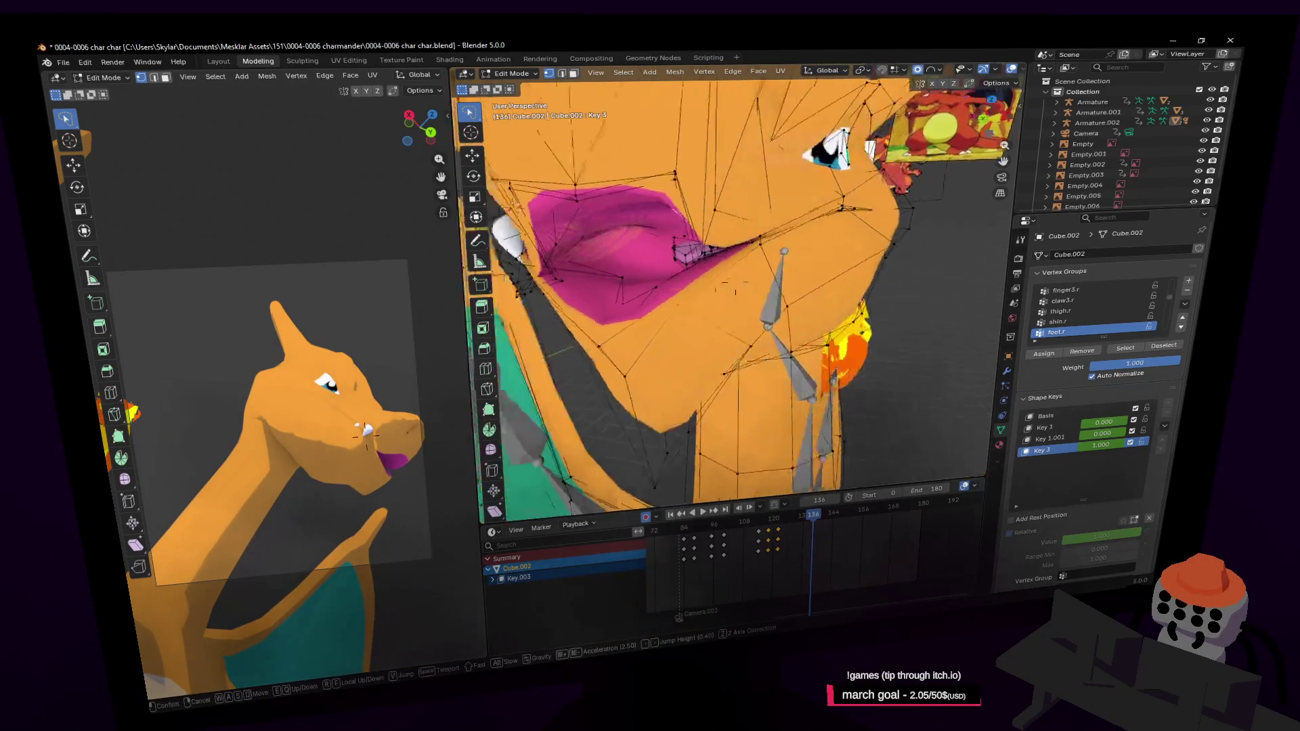
left_click(699, 266)
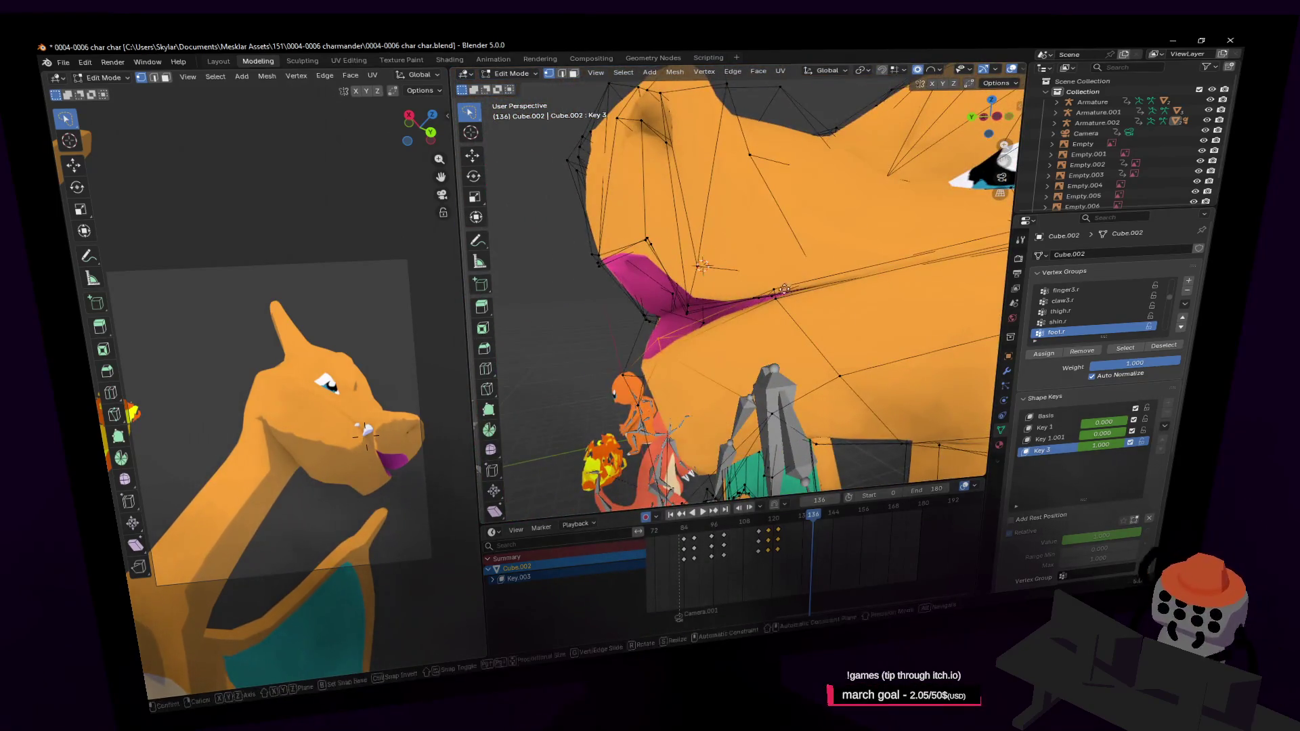
key("g")
left_click(803, 320)
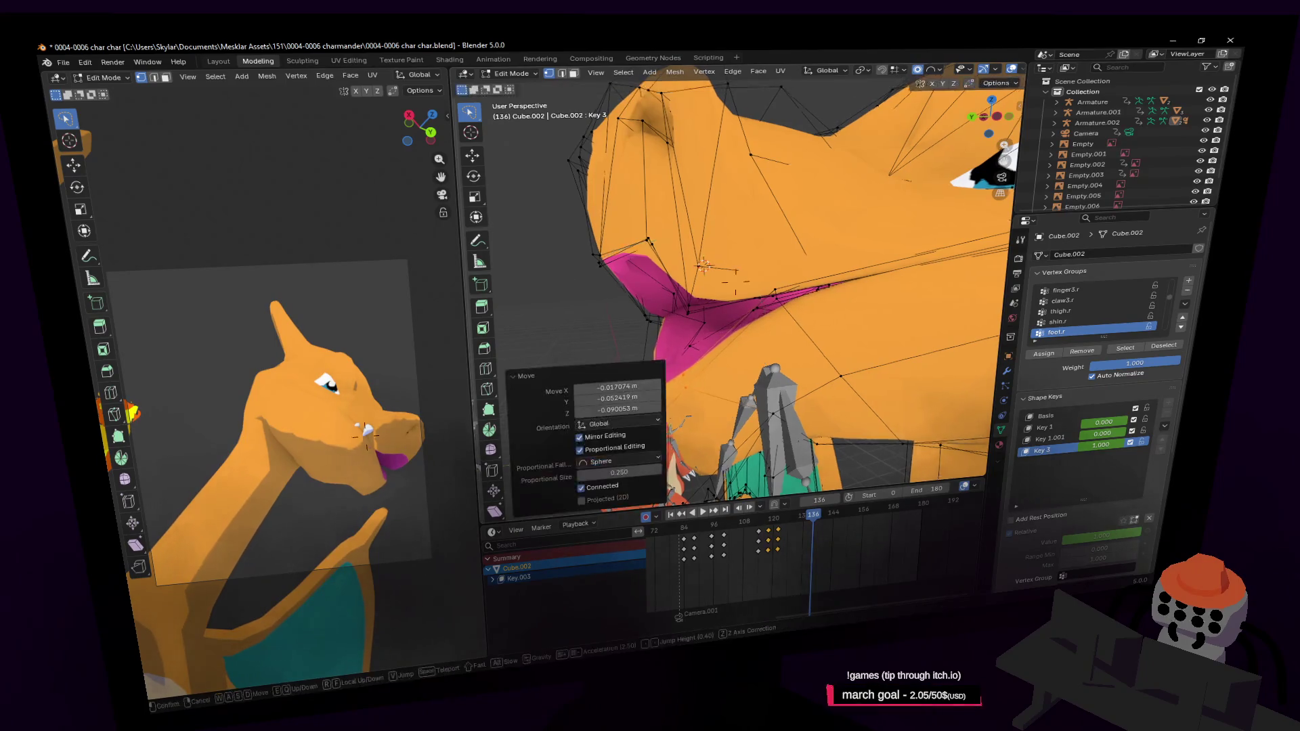
middle_click_drag(804, 320, 763, 395)
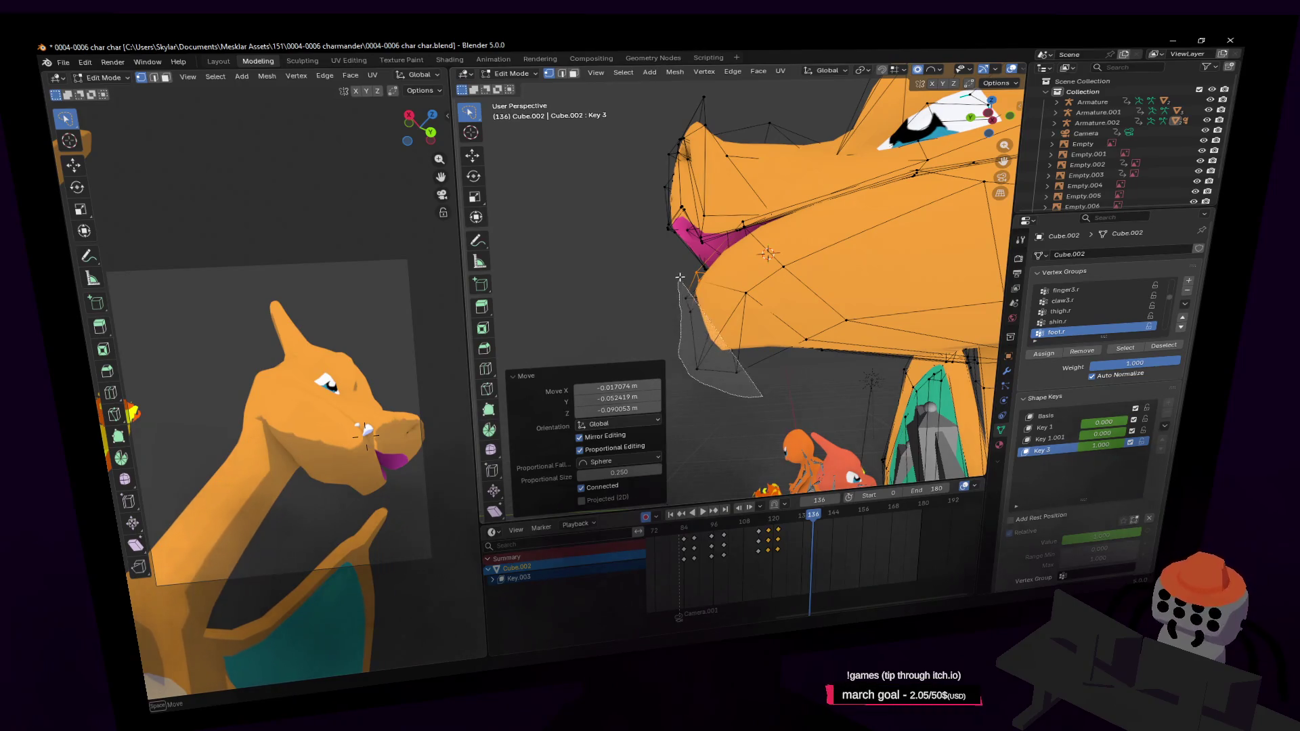
key("g")
left_click(751, 304)
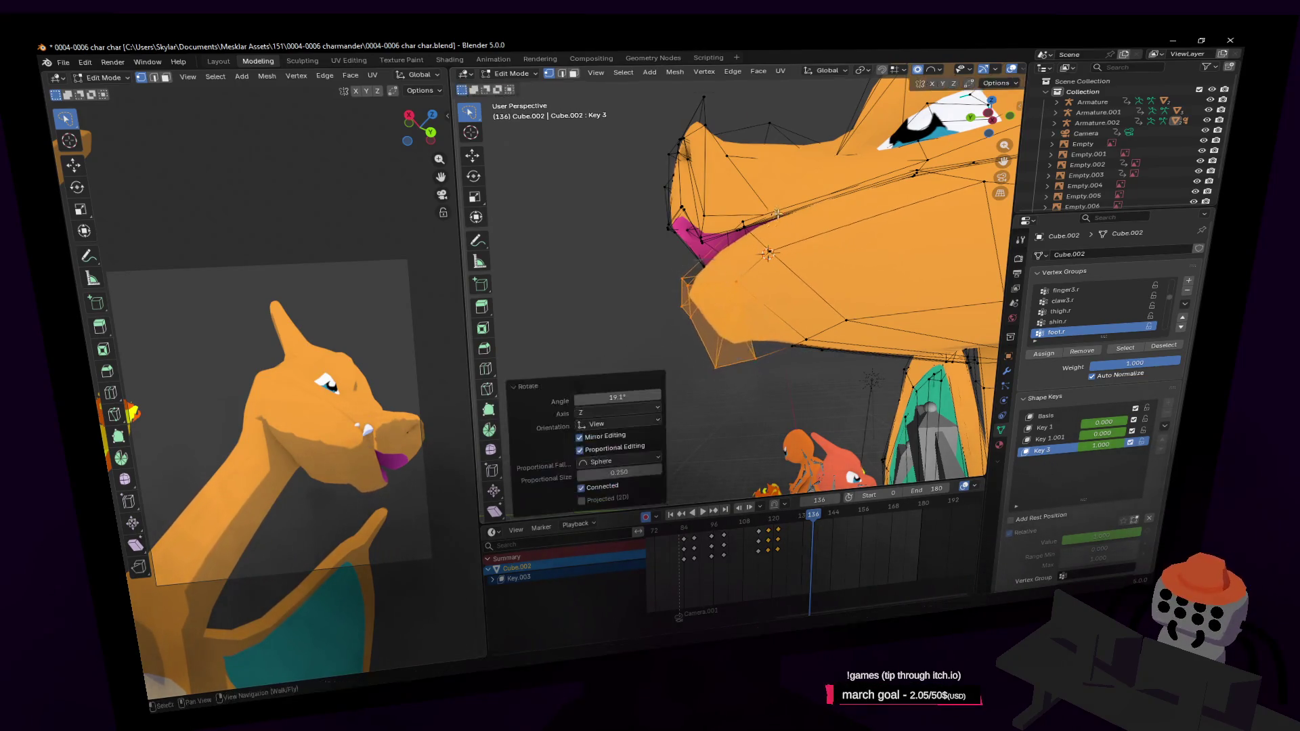
key("shift+grave")
left_click(775, 262)
key("Tab")
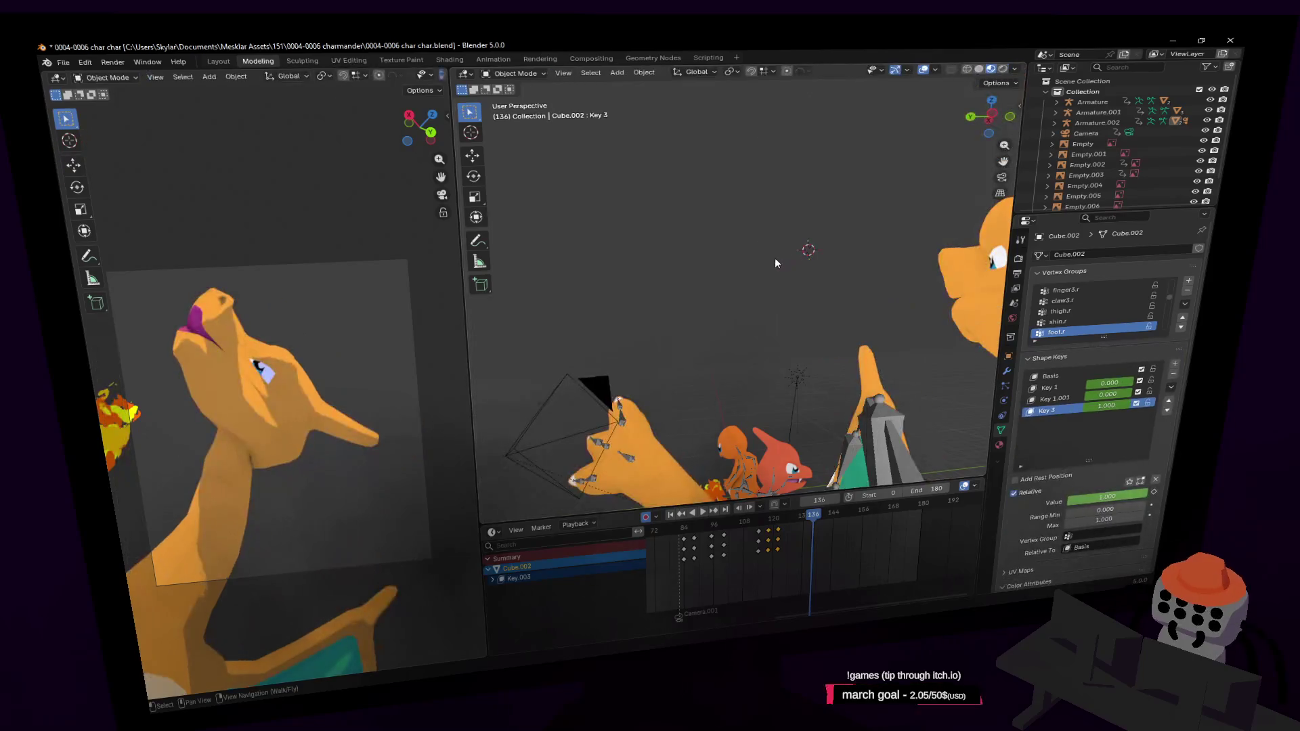
key("Tab")
Step: Rotate the jaw vertices 11.4° around the Z axis and step back to preview the tilted open-mouth head
key("shift+grave")
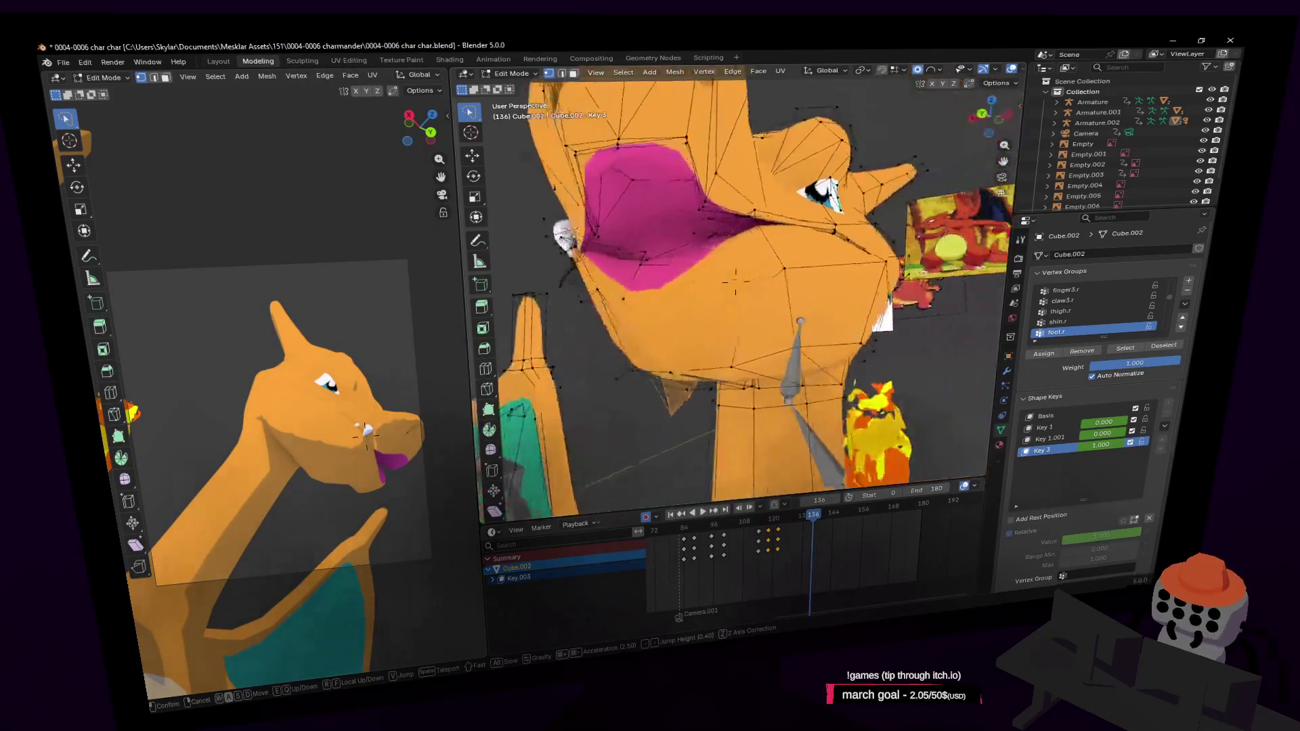
left_click(735, 284)
key("r")
key("z")
left_click(792, 254)
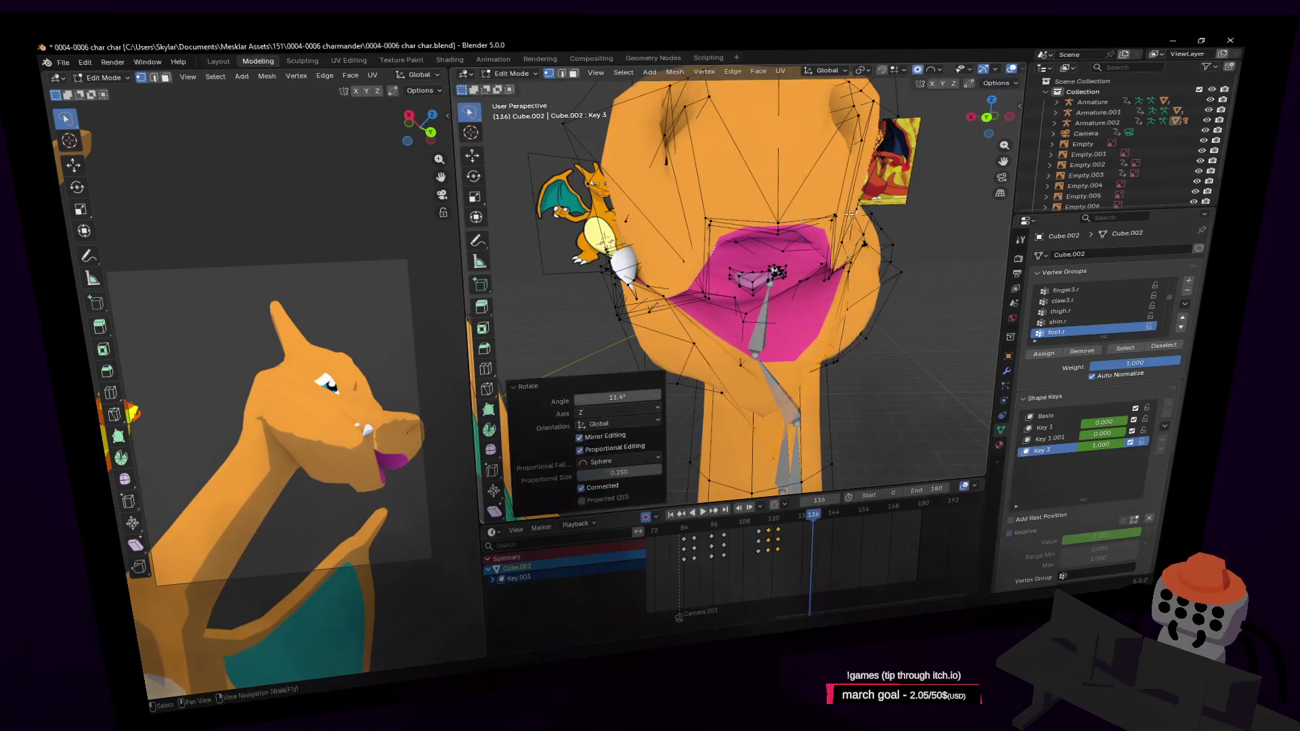
middle_click_drag(792, 253, 846, 217)
key("shift+grave")
left_click(787, 232)
key("Tab")
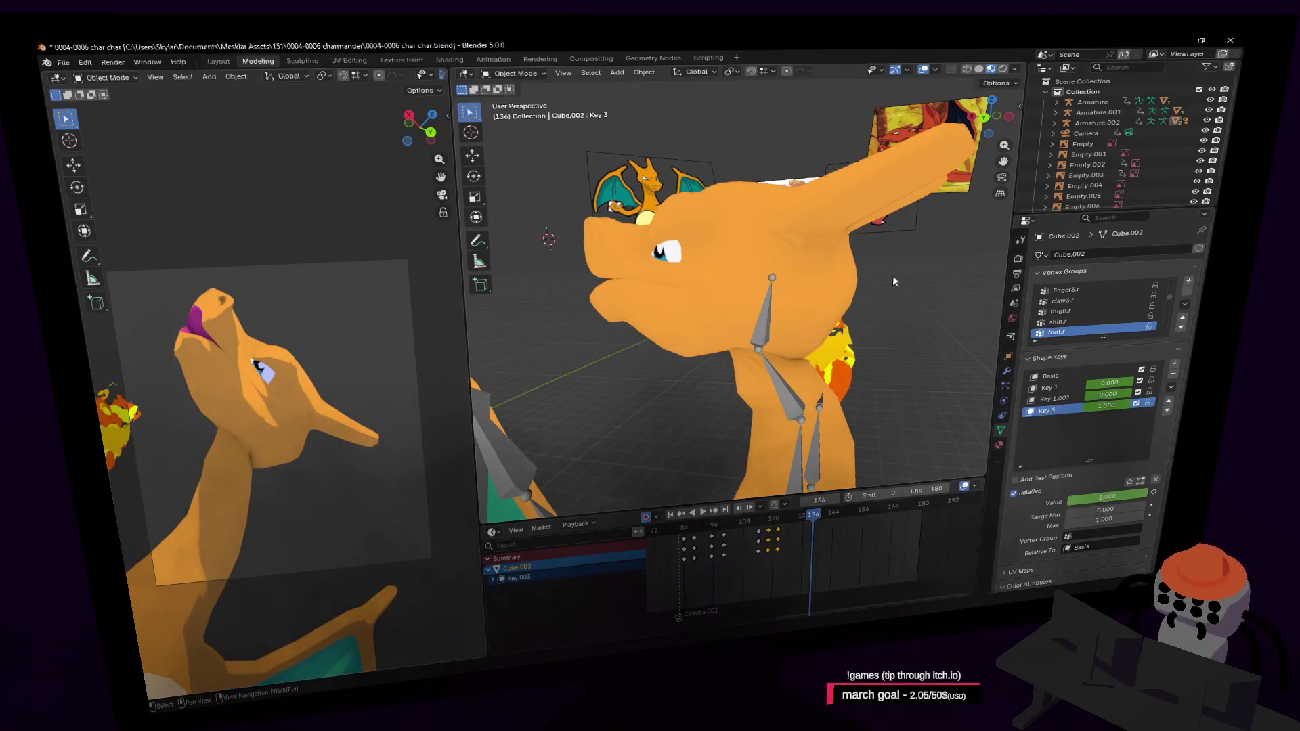
Step: Fly into the head and make a proportional grab on the Key 3 mouth vertices, then preview
key("Tab")
key("shift+grave")
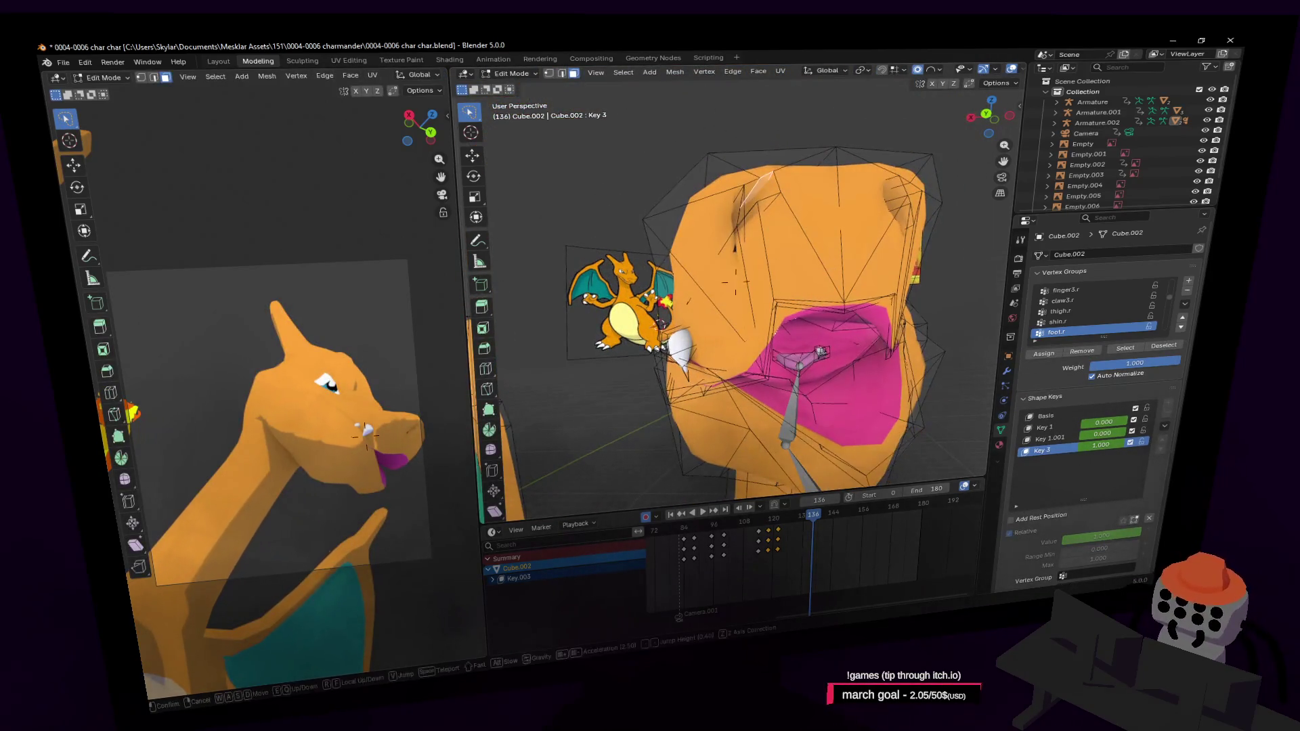
key("a")
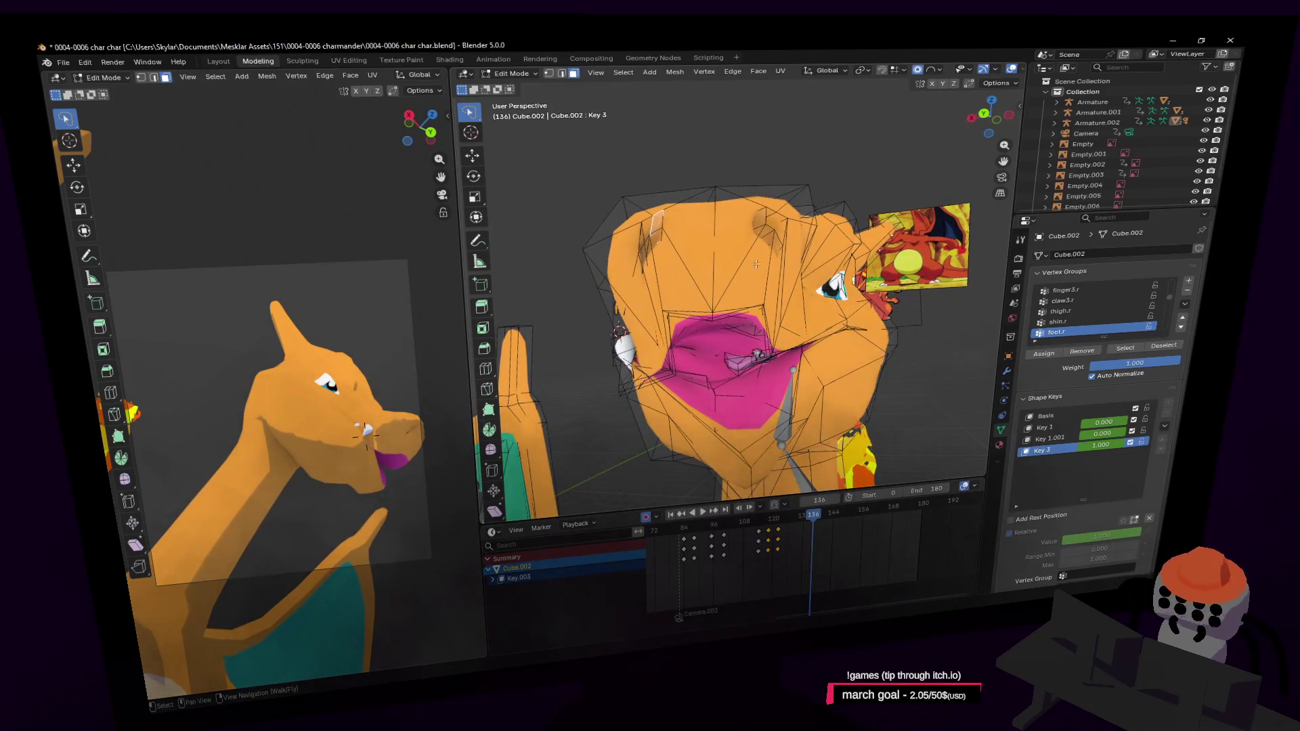
key("s")
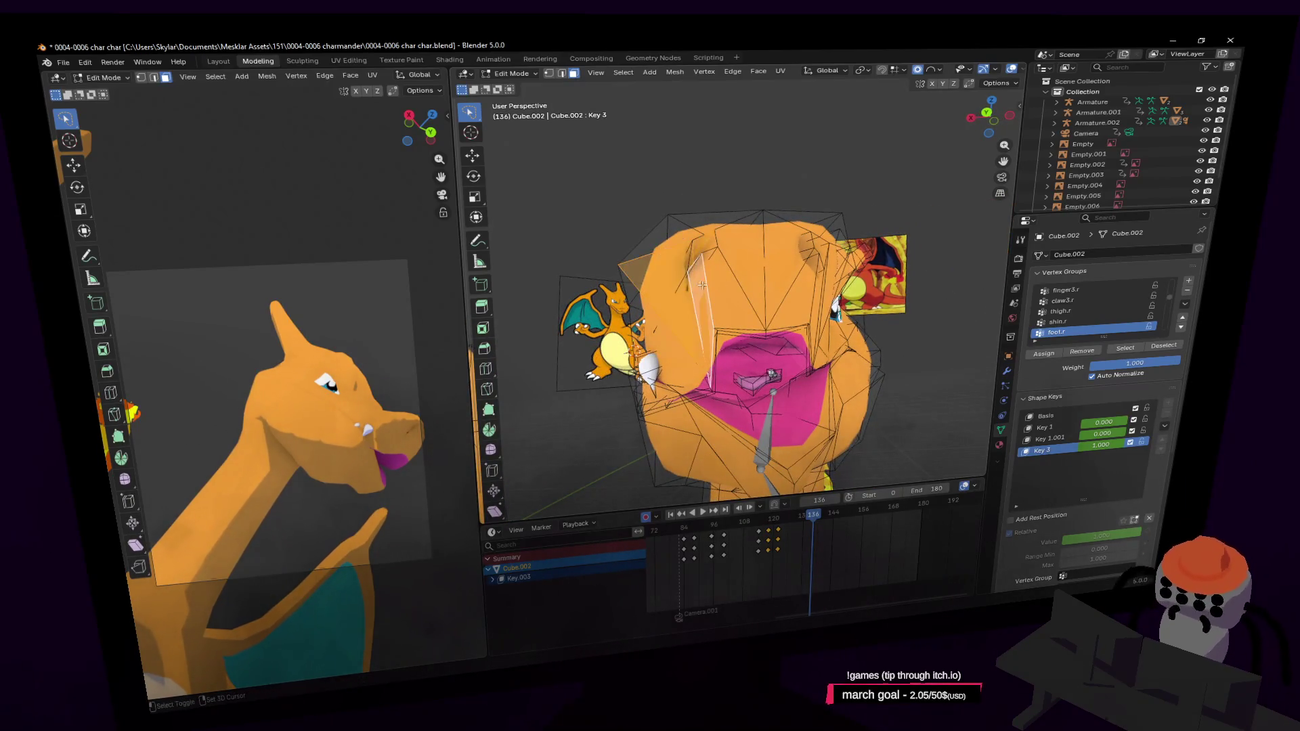
key("w")
key("Escape")
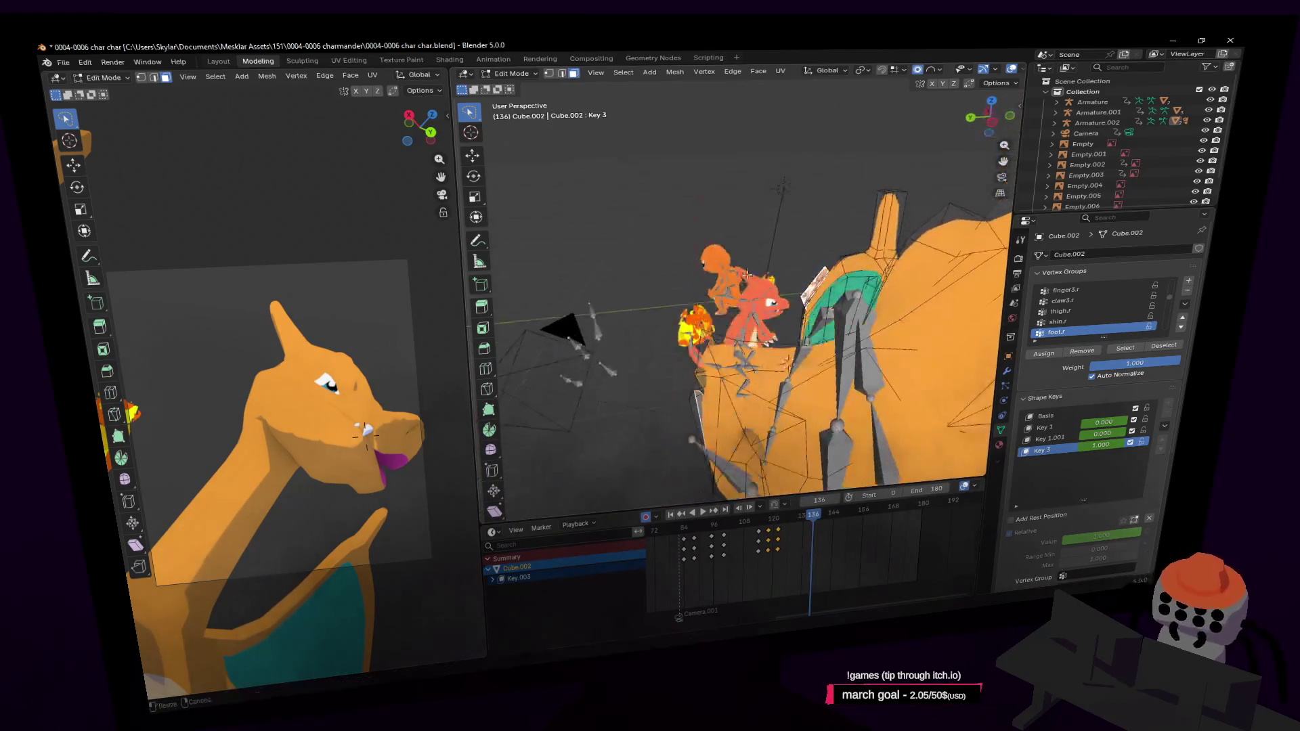
key("shift+grave")
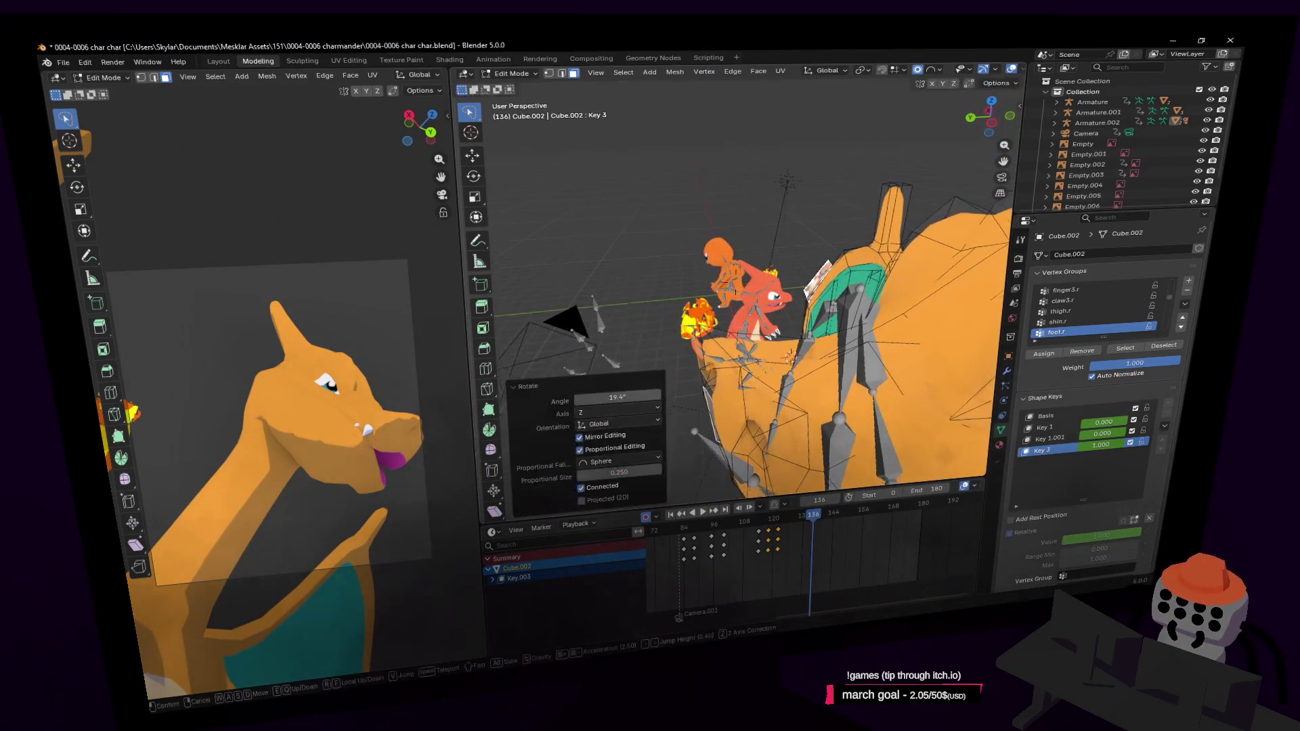
key("w")
key("w")
left_click(784, 246)
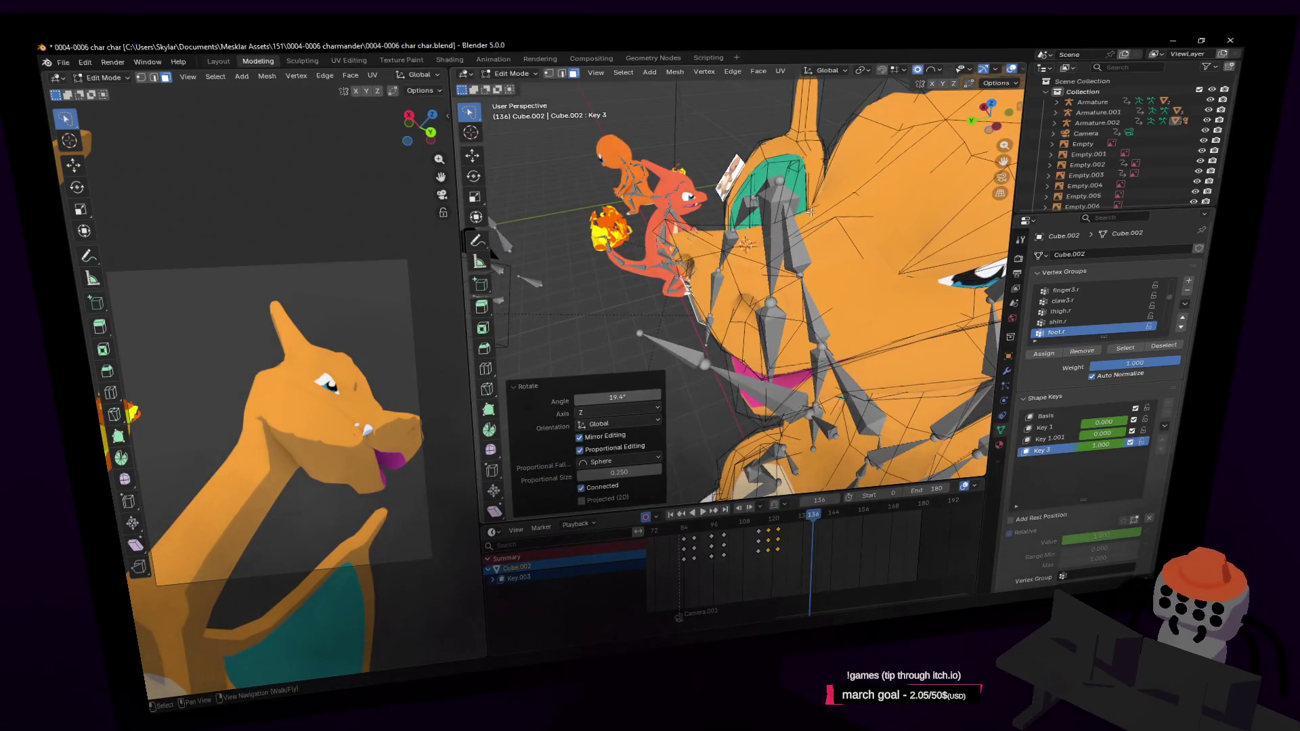
key("g")
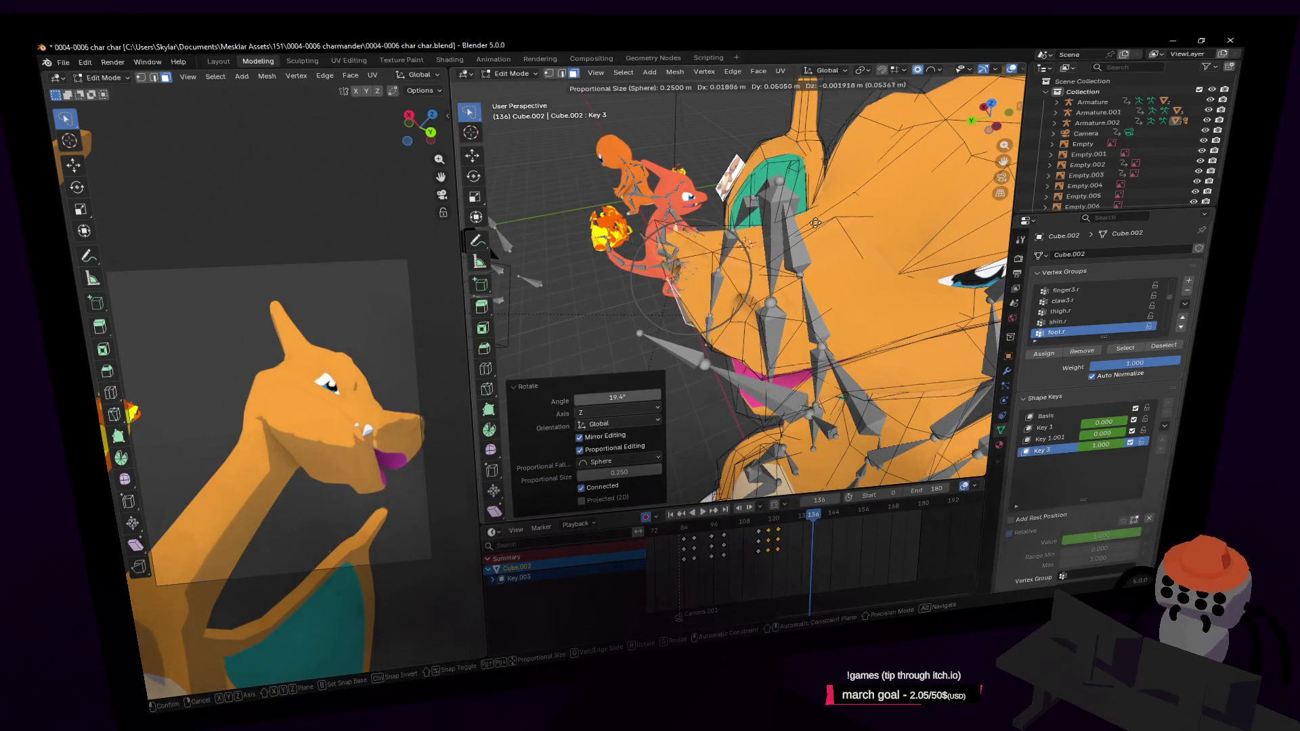
key("s")
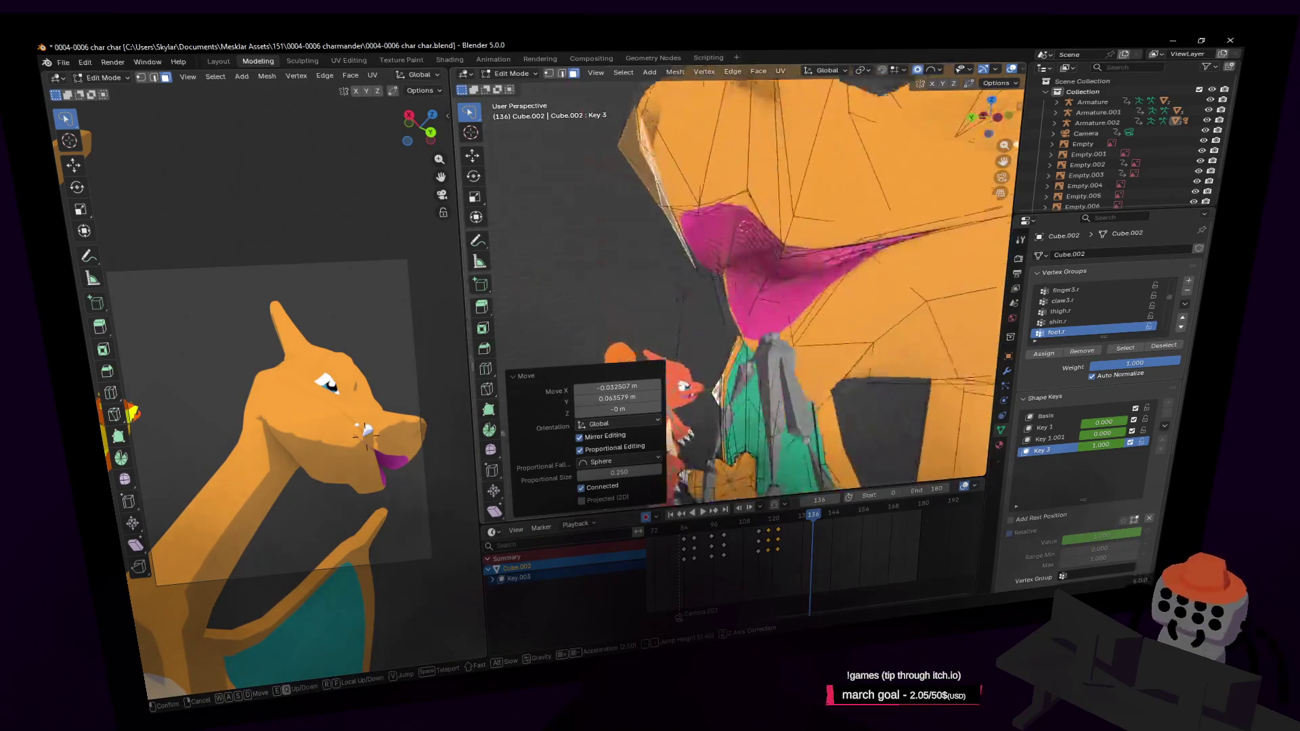
left_click(786, 302)
key("Tab")
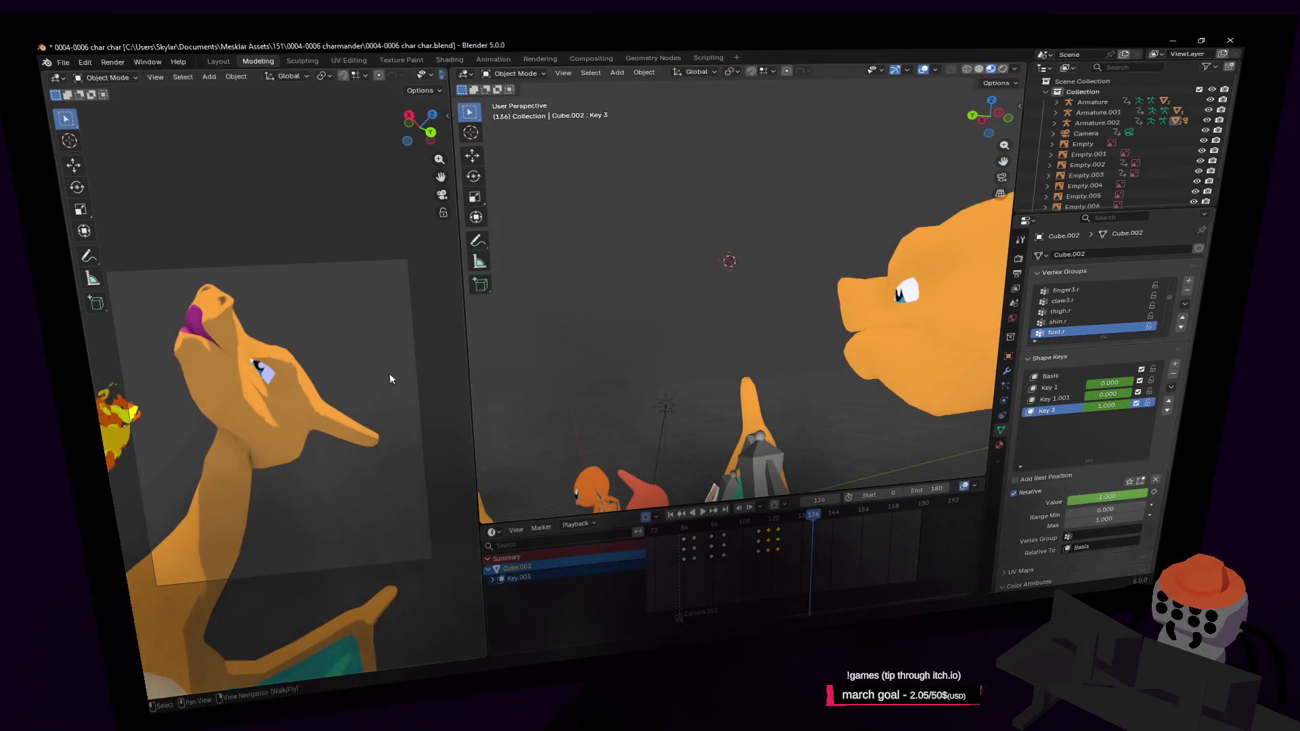
Step: Make a second falloff move on the pink mouth interior and check it out of edit mode
middle_click_drag(912, 366, 764, 332)
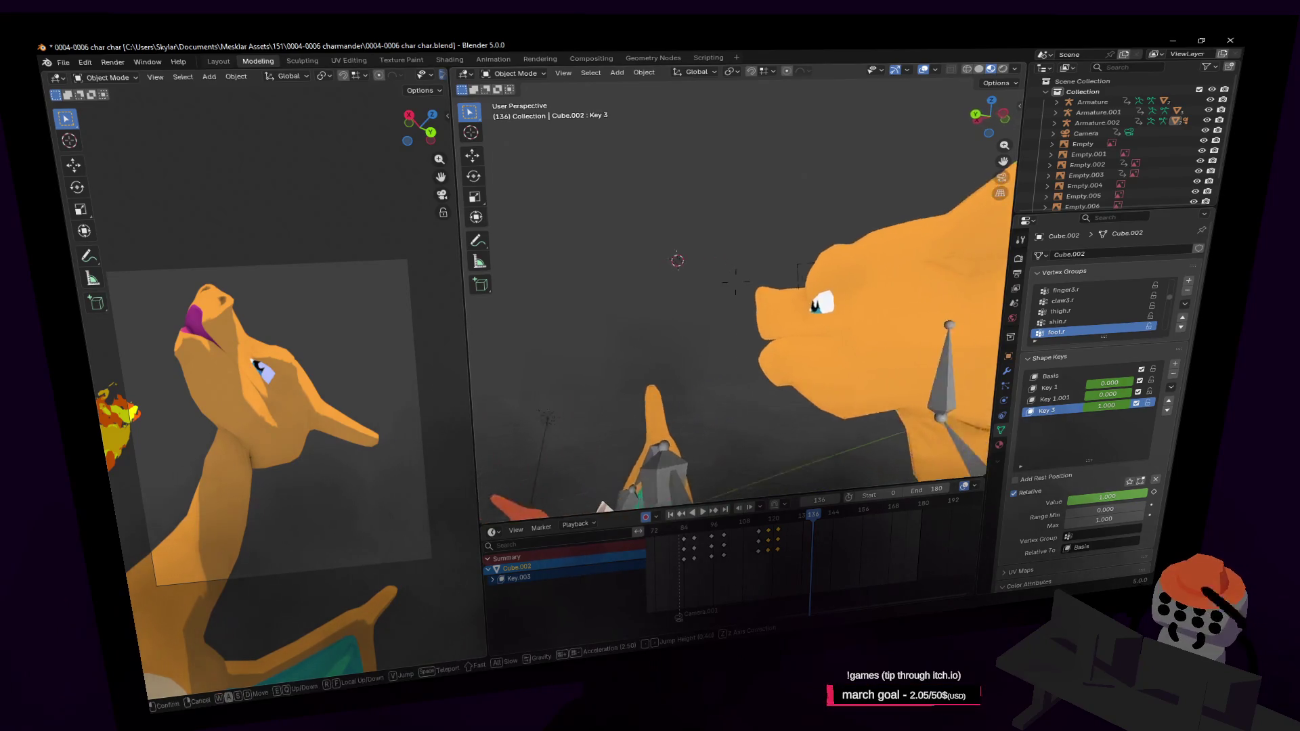
scroll(765, 332, "up", 2)
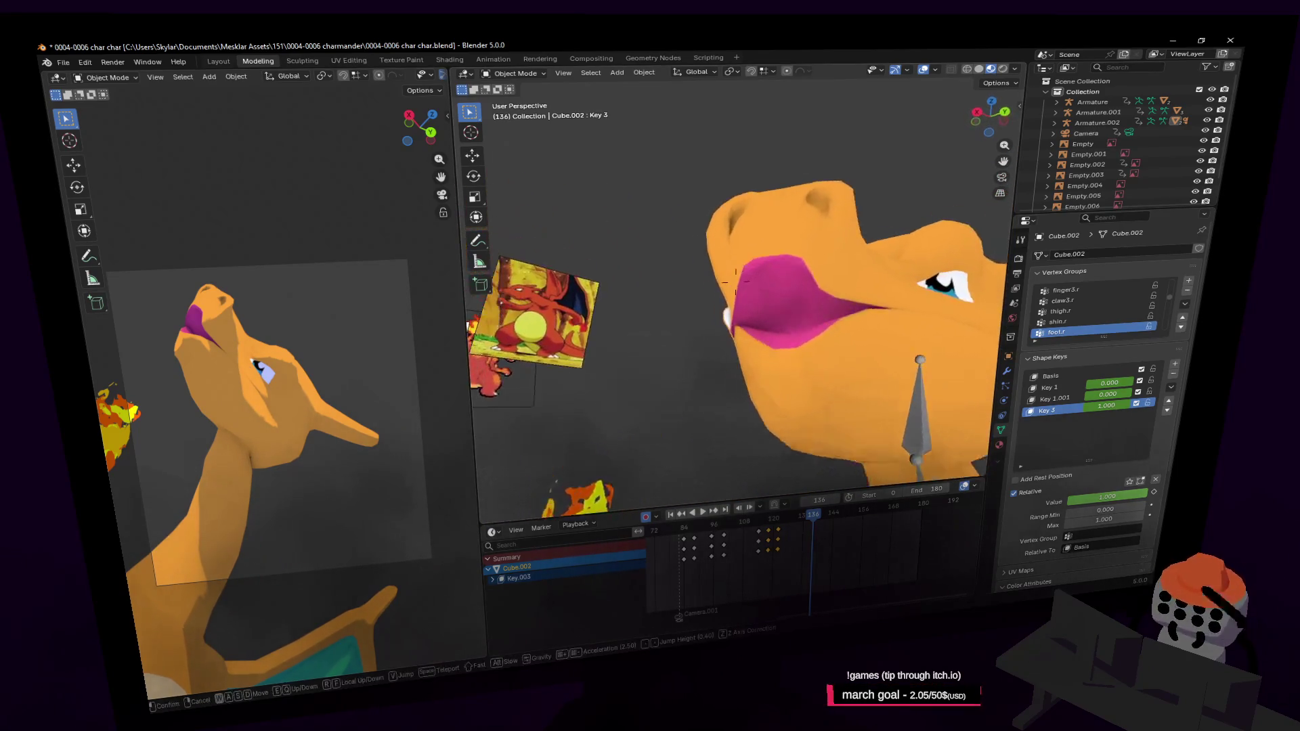
scroll(755, 301, "up", 1)
scroll(757, 304, "up", 1)
key("Tab")
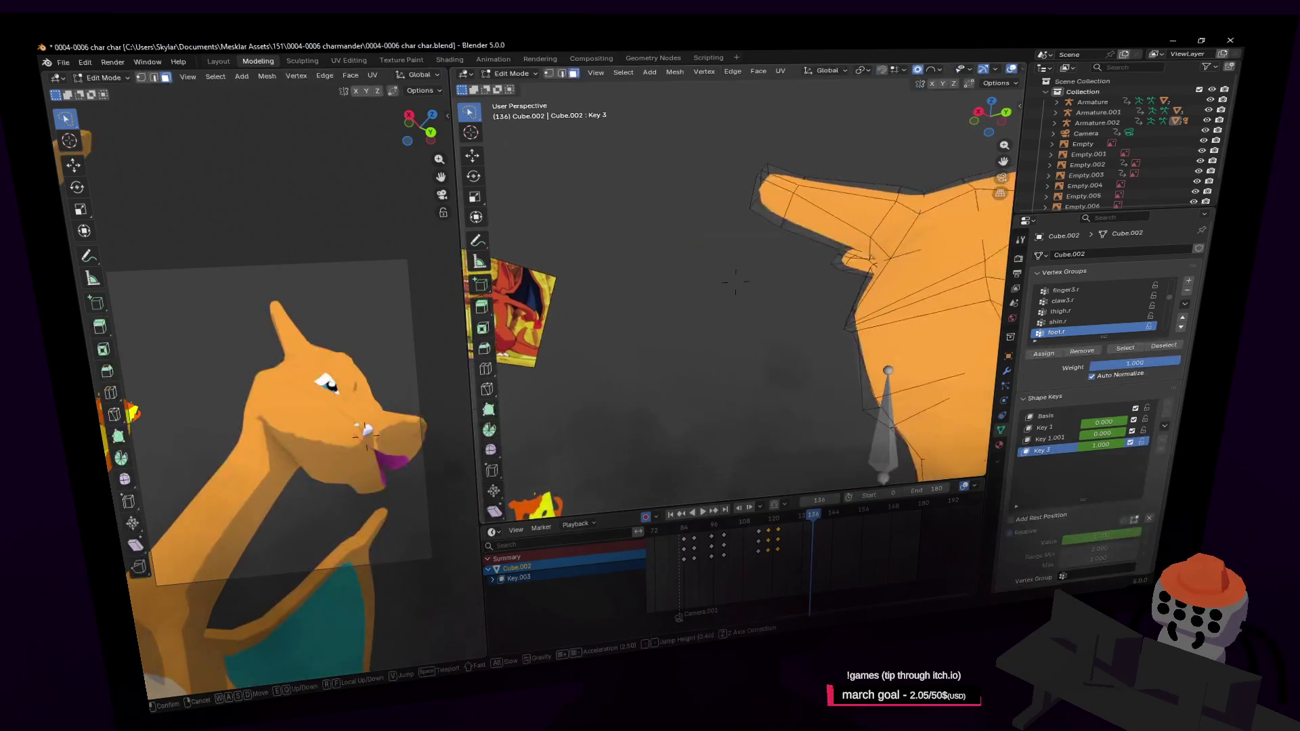
middle_click_drag(757, 301, 724, 279)
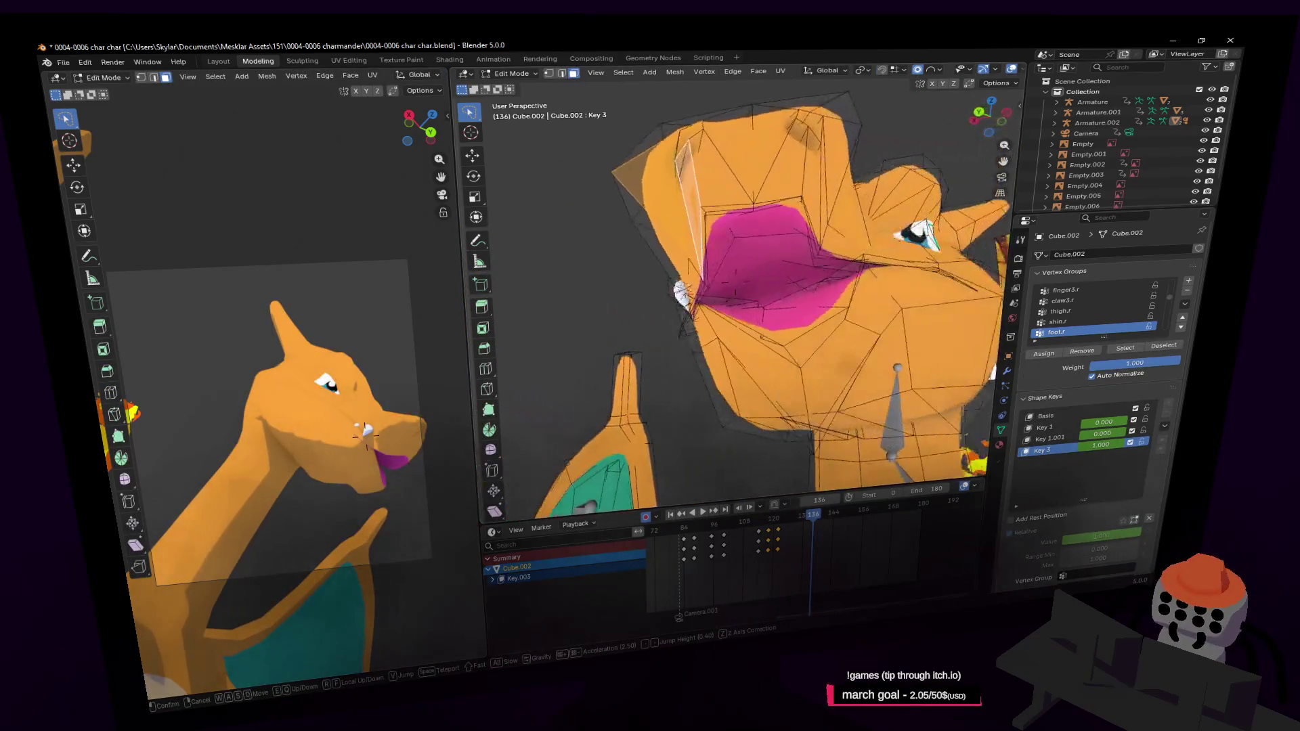
middle_click_drag(914, 307, 872, 289)
key("g")
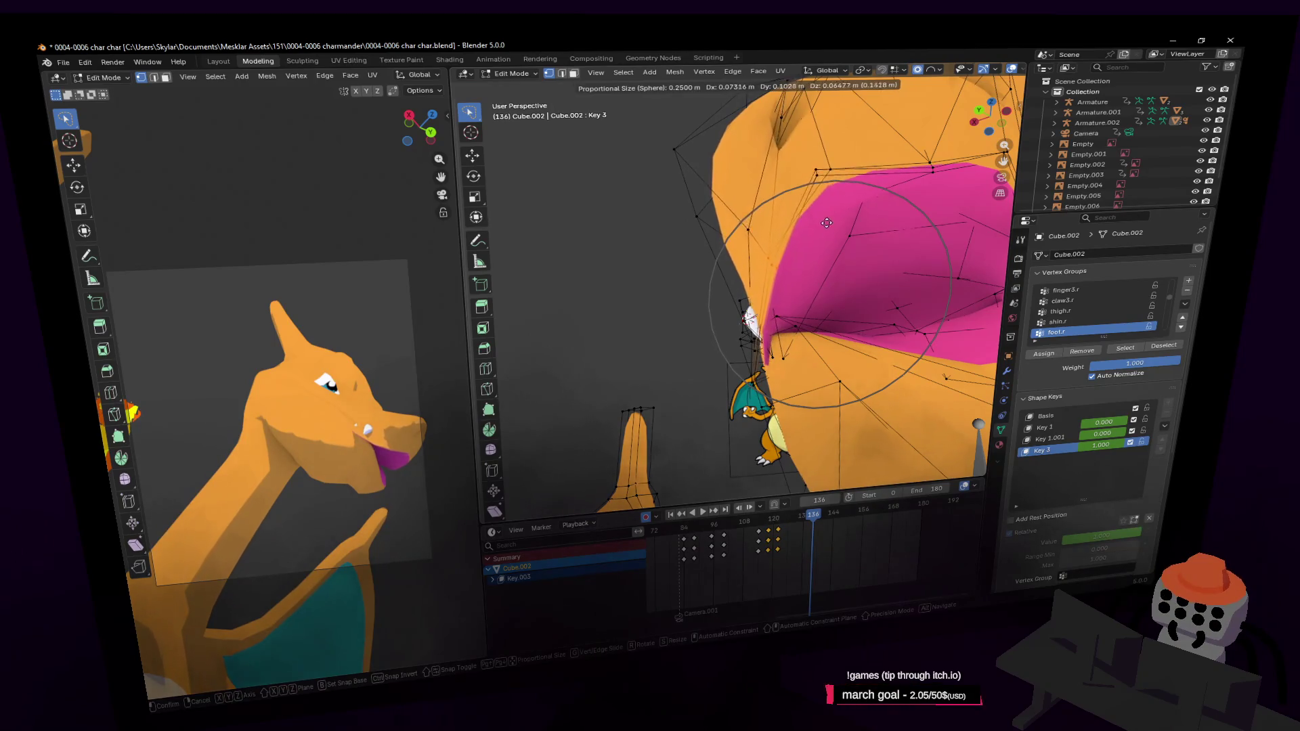
left_click(889, 256)
key("Tab")
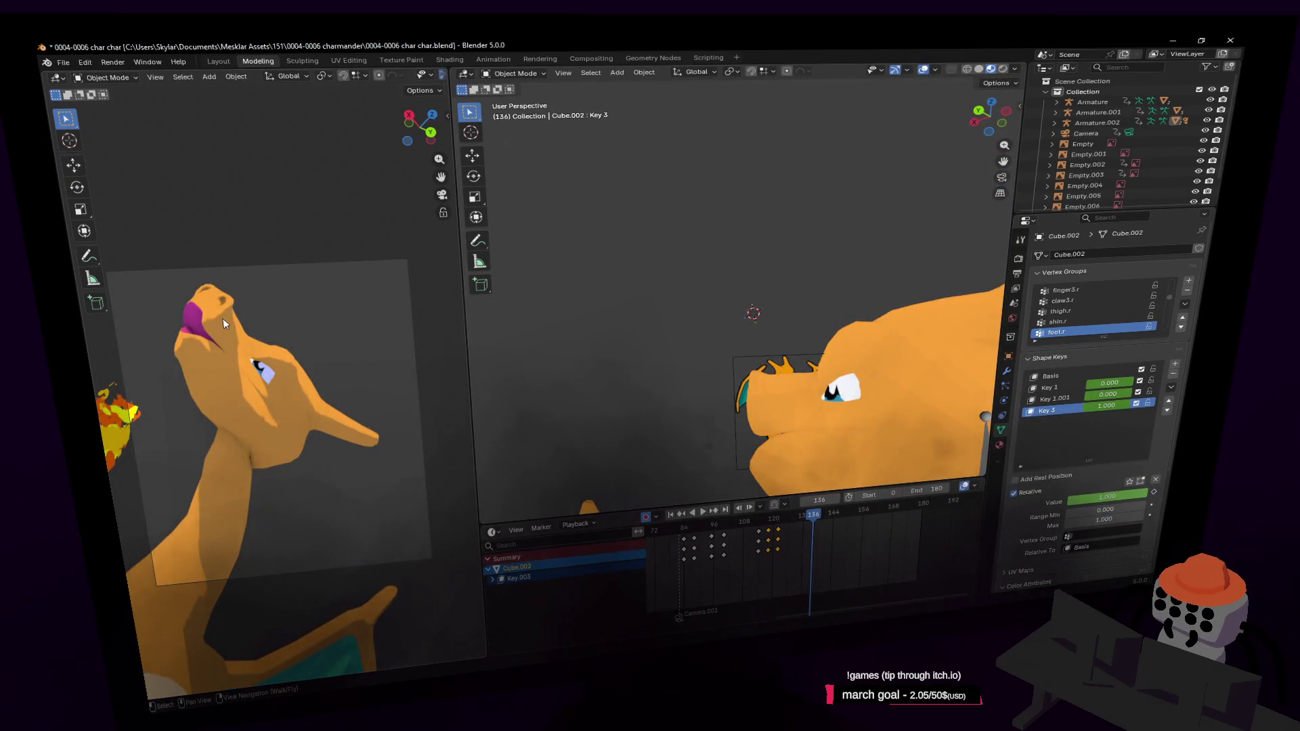
Step: Apply another proportional move to the pink mouth vertices on Key 3 and return to object mode
middle_click_drag(228, 328, 322, 361)
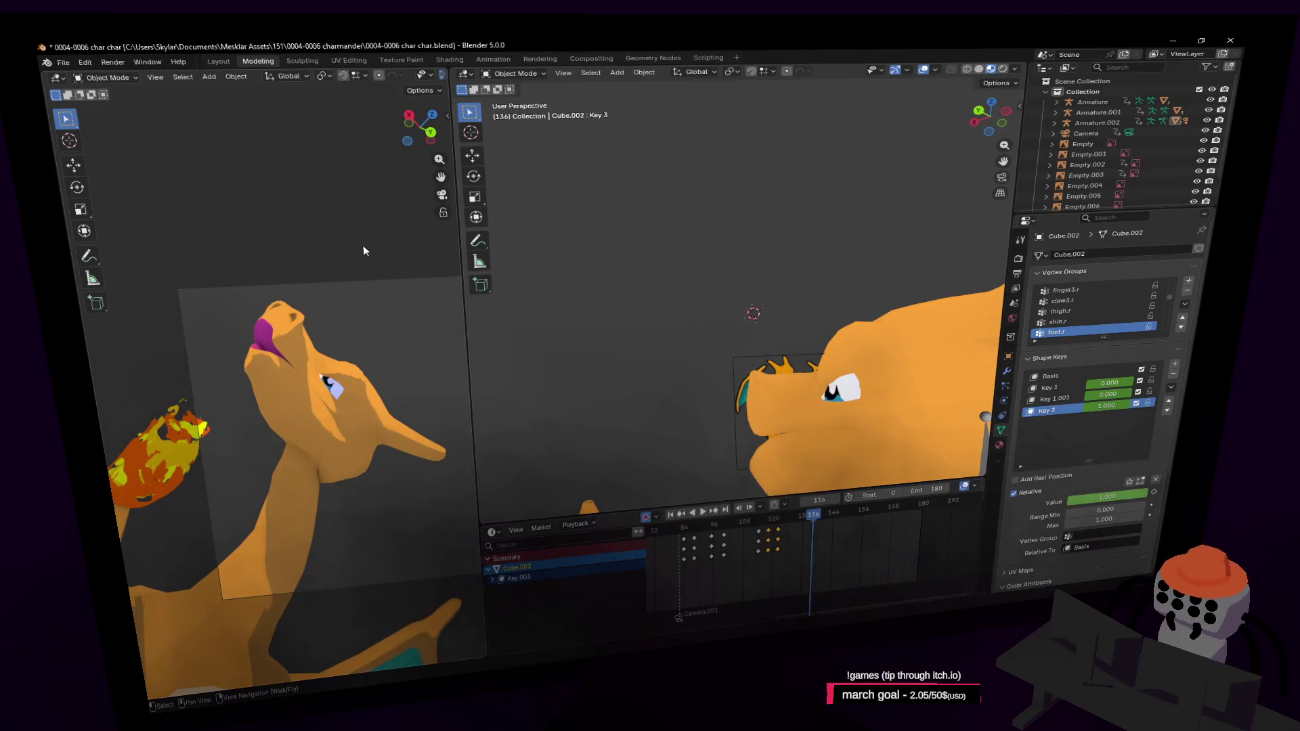
mouse_move(694, 333)
middle_mouse_down("shift")
mouse_move(852, 338)
mouse_move(568, 366)
middle_mouse_up("shift")
key("Tab")
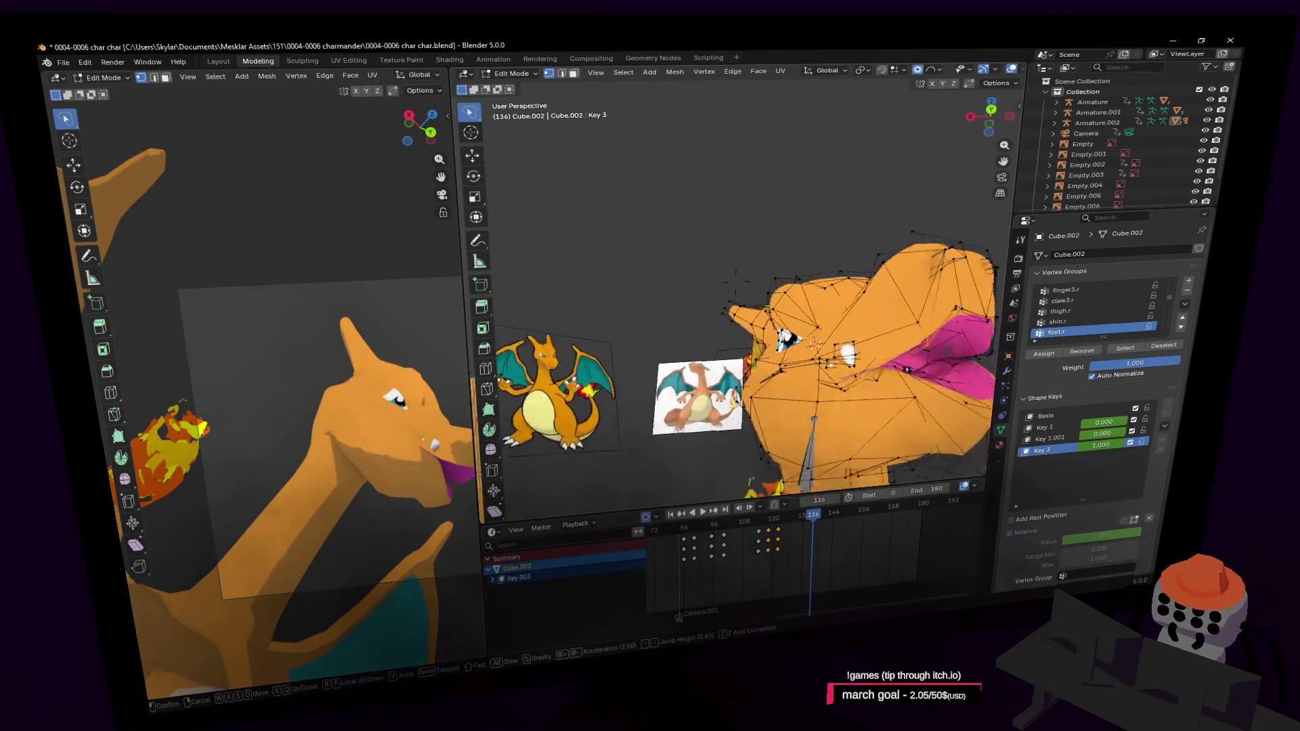
scroll(801, 371, "up", 3)
scroll(813, 364, "up", 2)
scroll(822, 358, "up", 2)
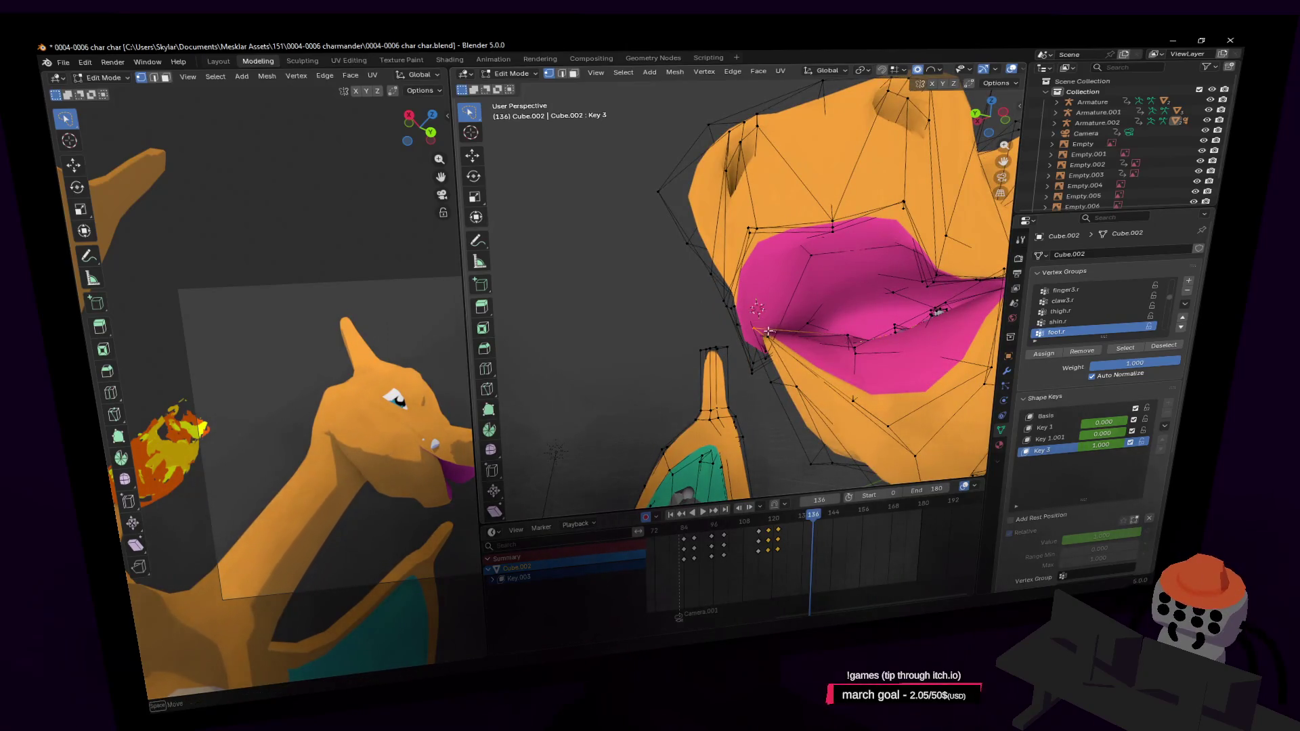
middle_click_drag(813, 325, 732, 304)
scroll(772, 326, "down", 3)
scroll(722, 326, "up", 3)
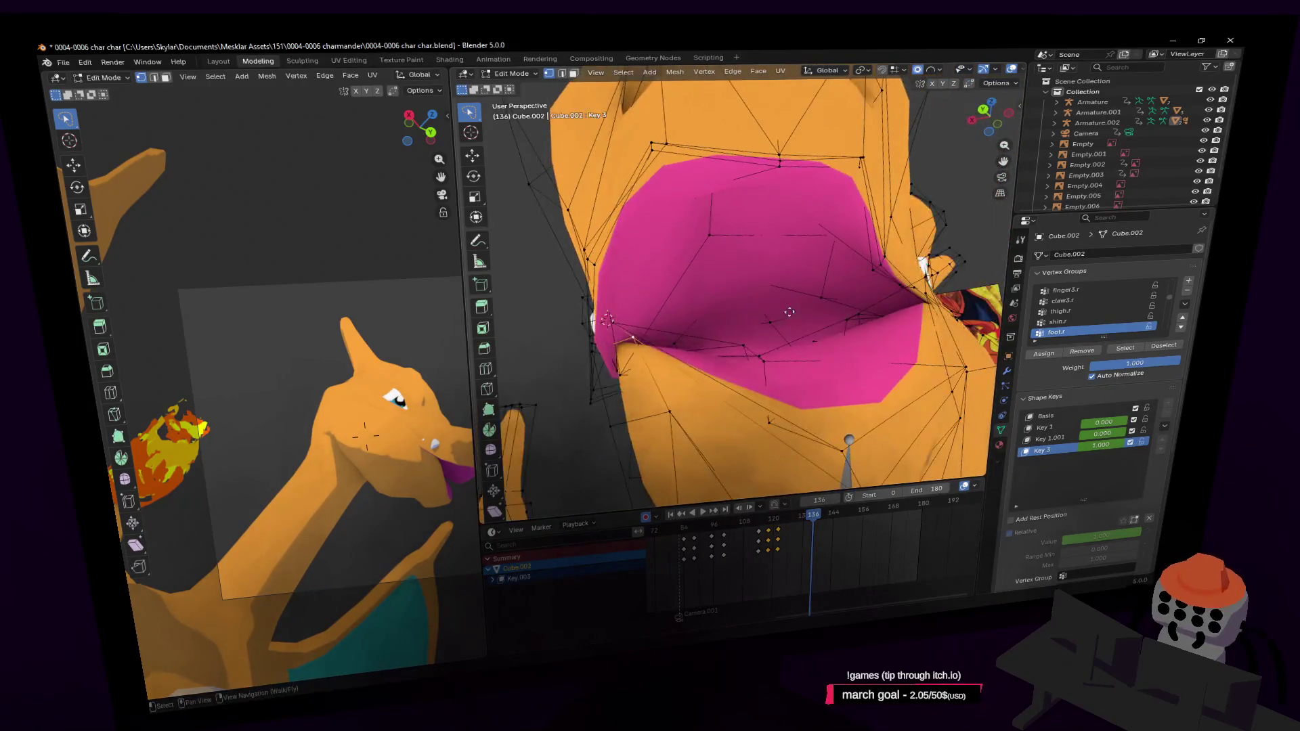
key("g")
left_click(735, 282)
scroll(690, 305, "down", 3)
scroll(772, 290, "down", 2)
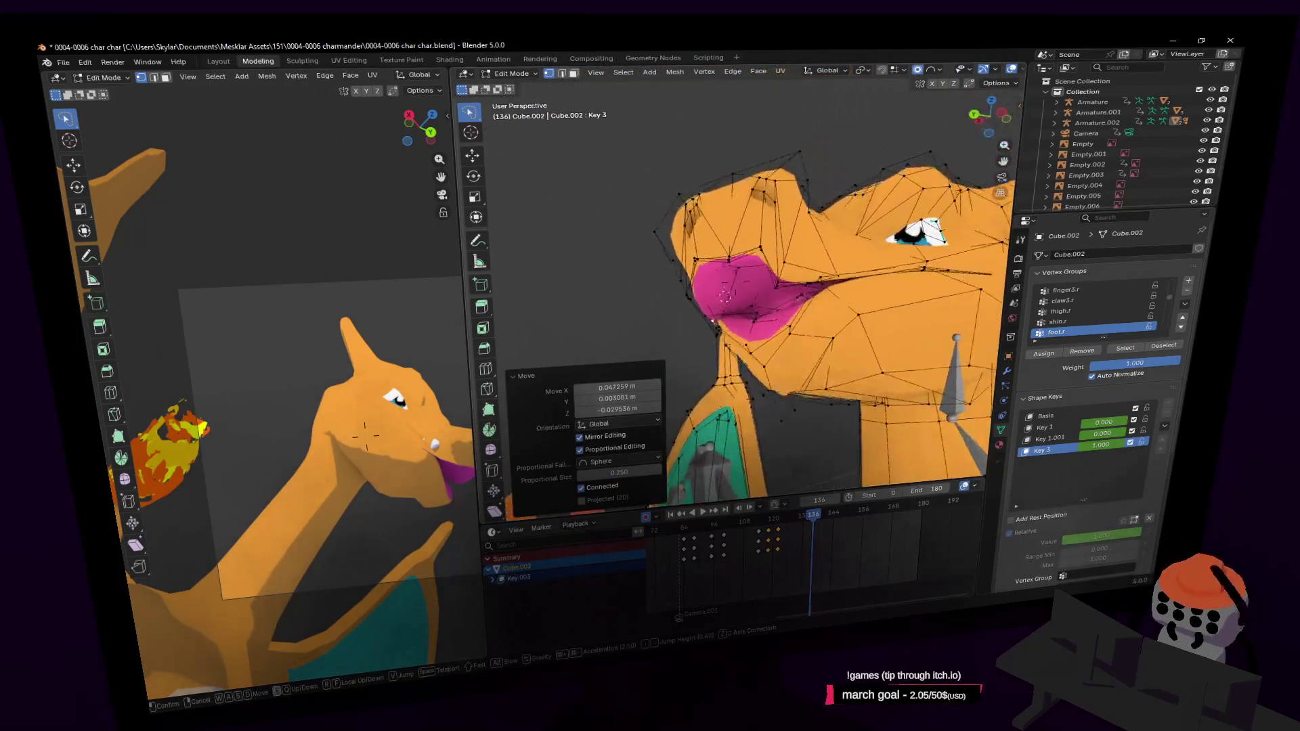
scroll(853, 270, "down", 2)
scroll(928, 254, "down", 1)
key("Tab")
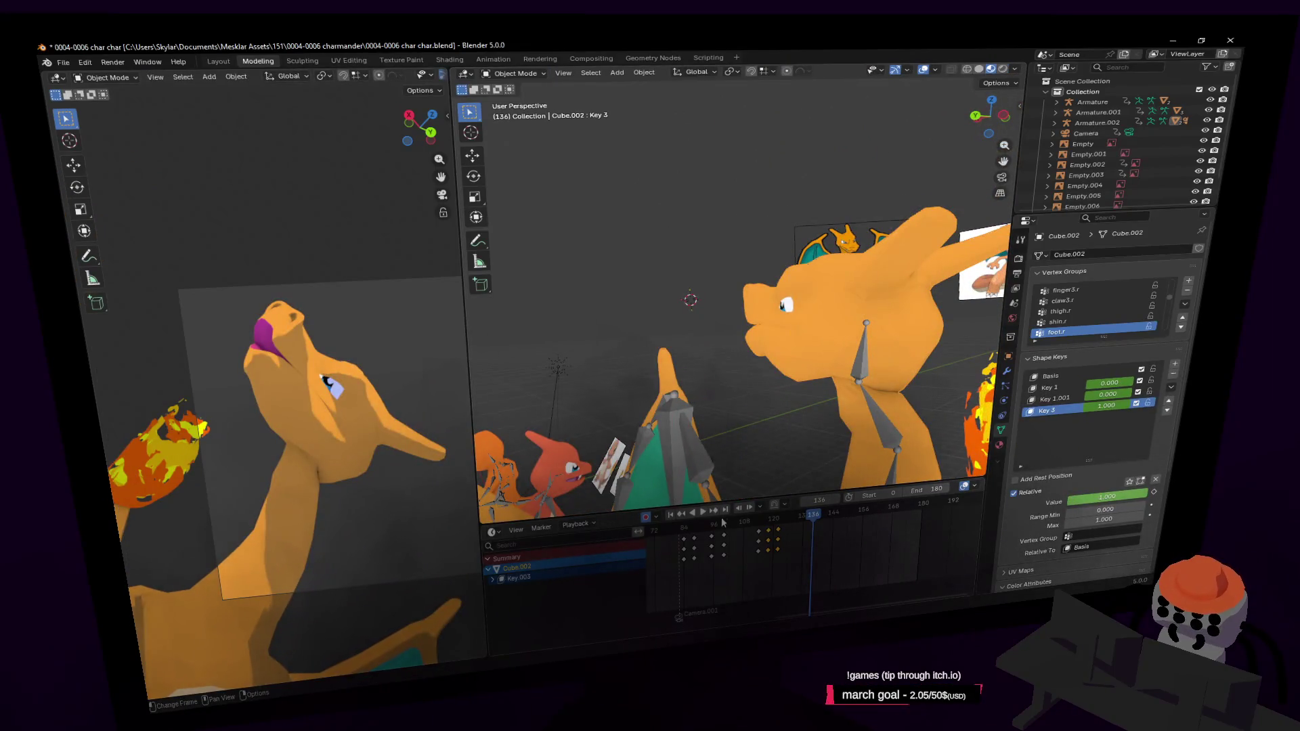
Step: Play the timeline to preview the mouth opening and stop around frame 127
key("space")
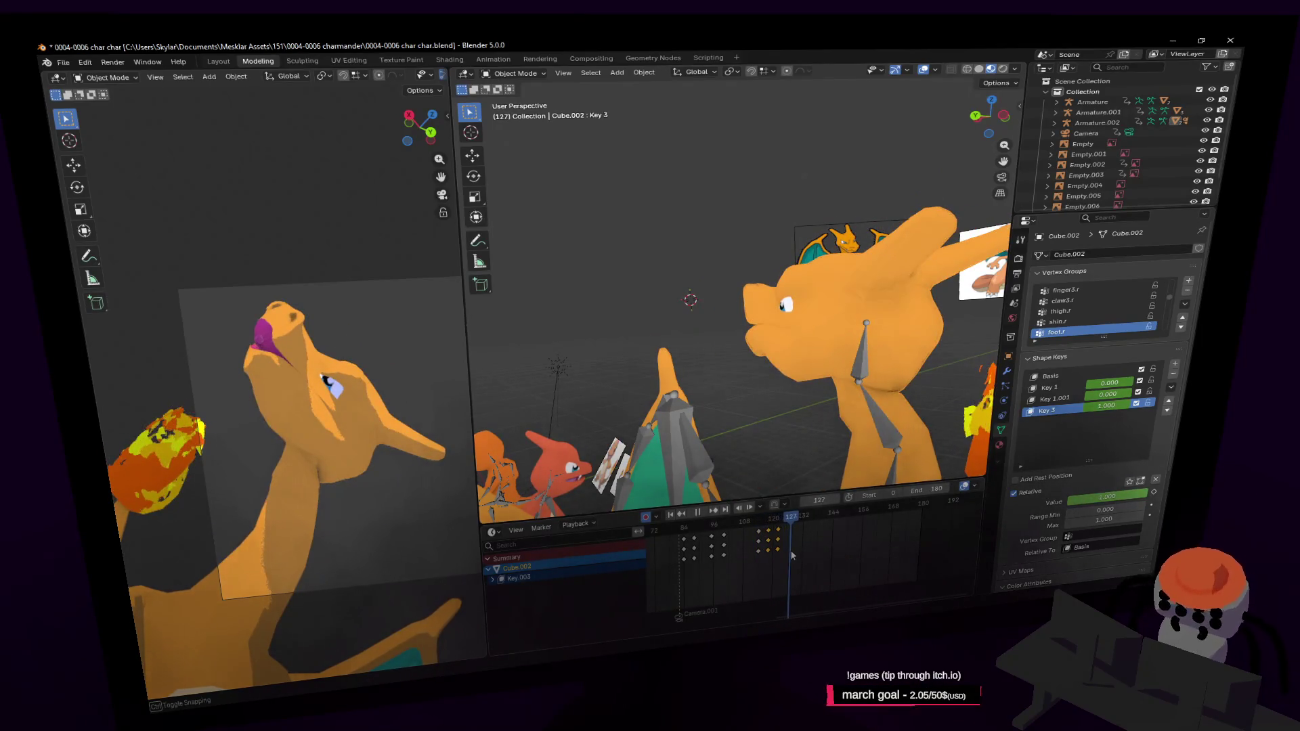
key("shift+grave")
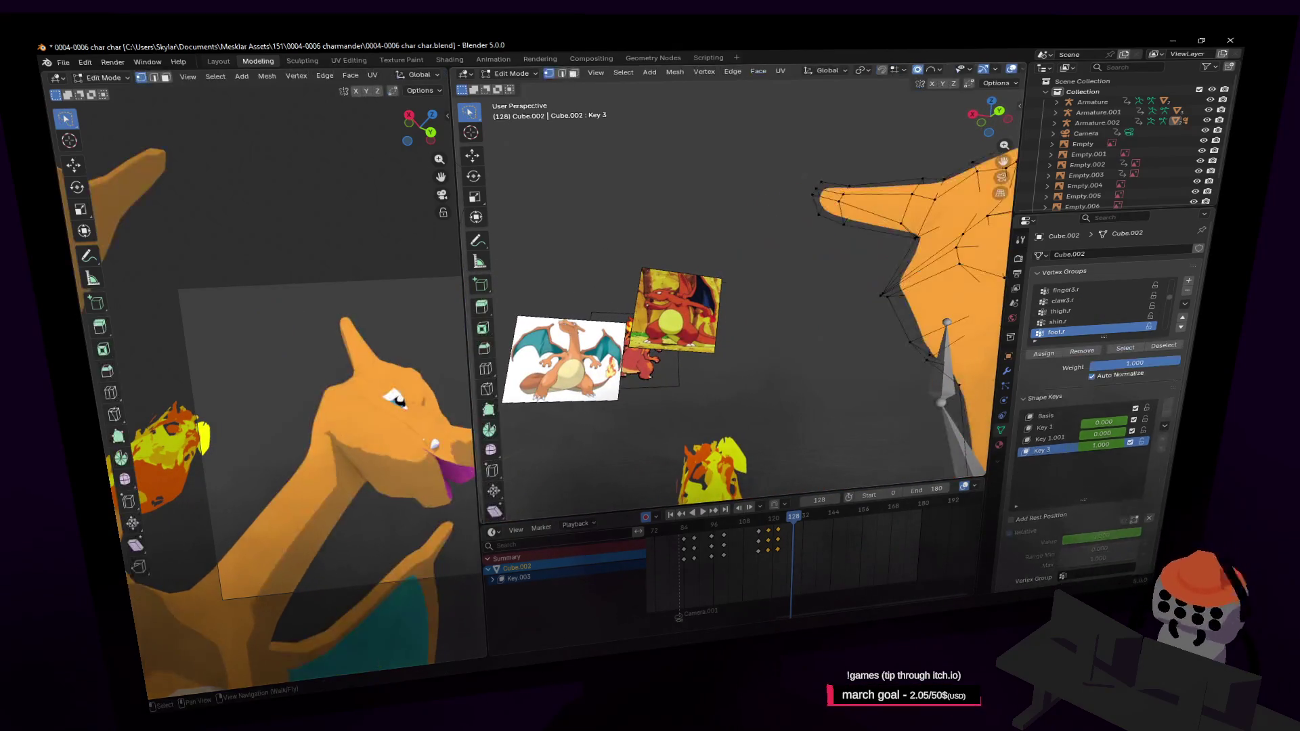
Step: Lower the mouth vertices along Z with smooth falloff on Key 3 and check the posed model
key("Tab")
key("w")
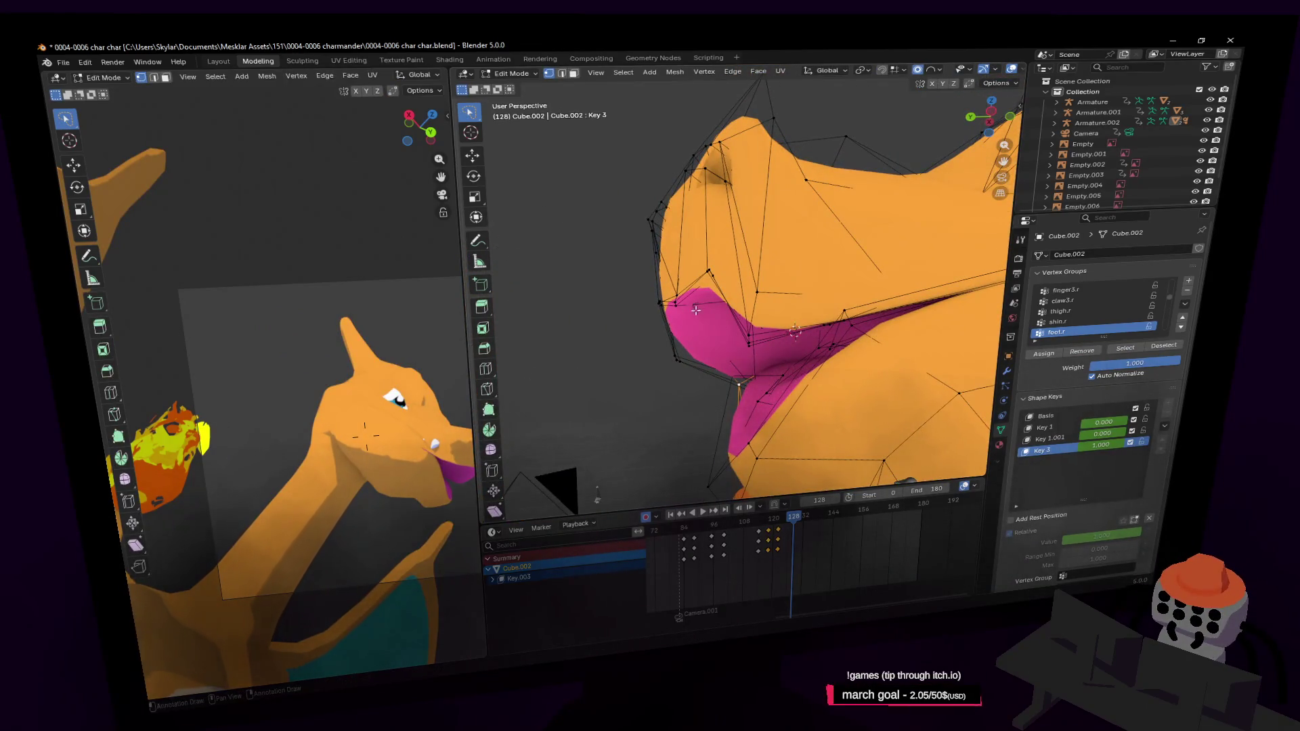
key("z")
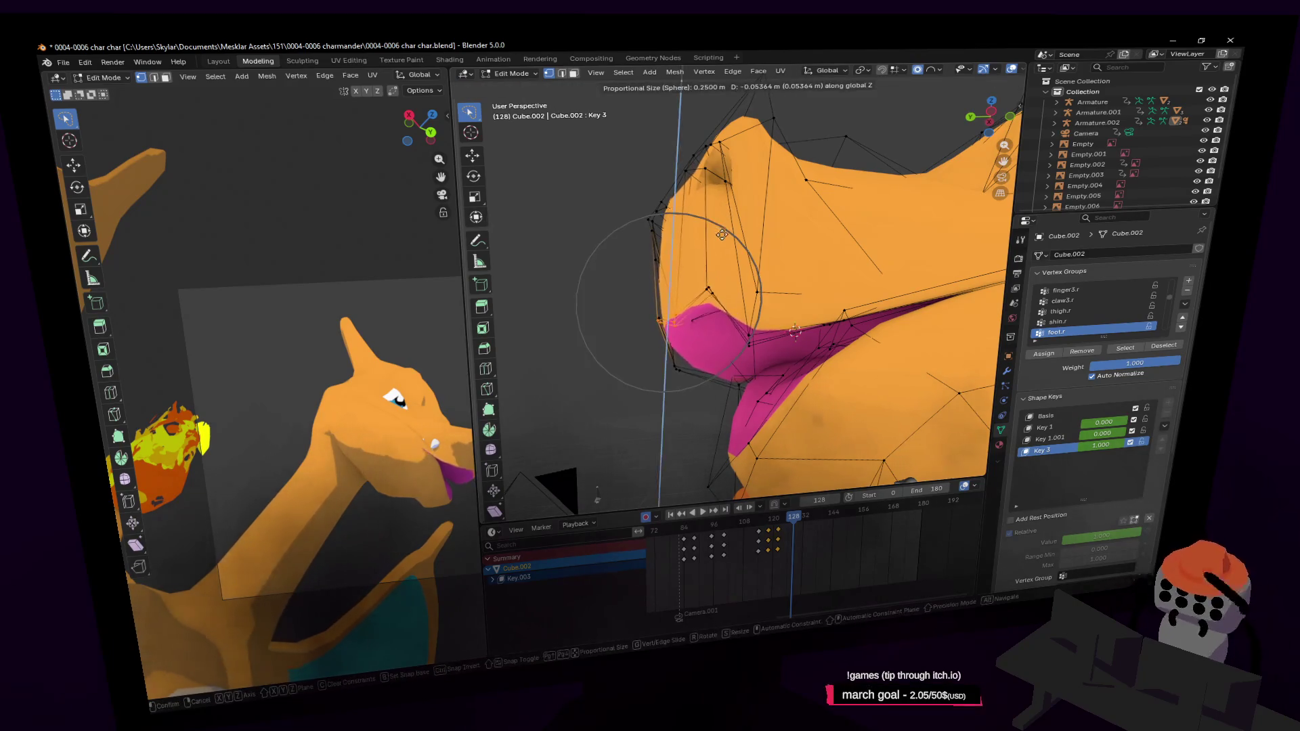
left_click(729, 266)
key("Tab")
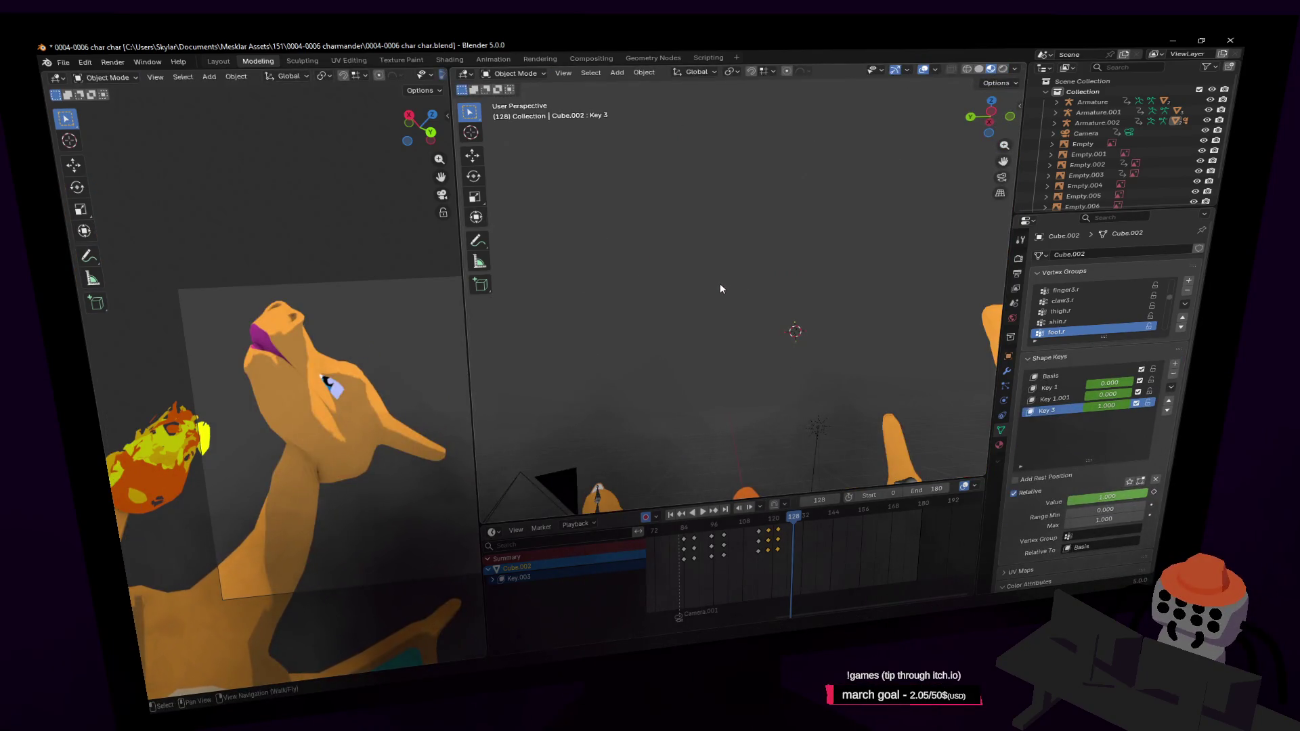
key("Tab")
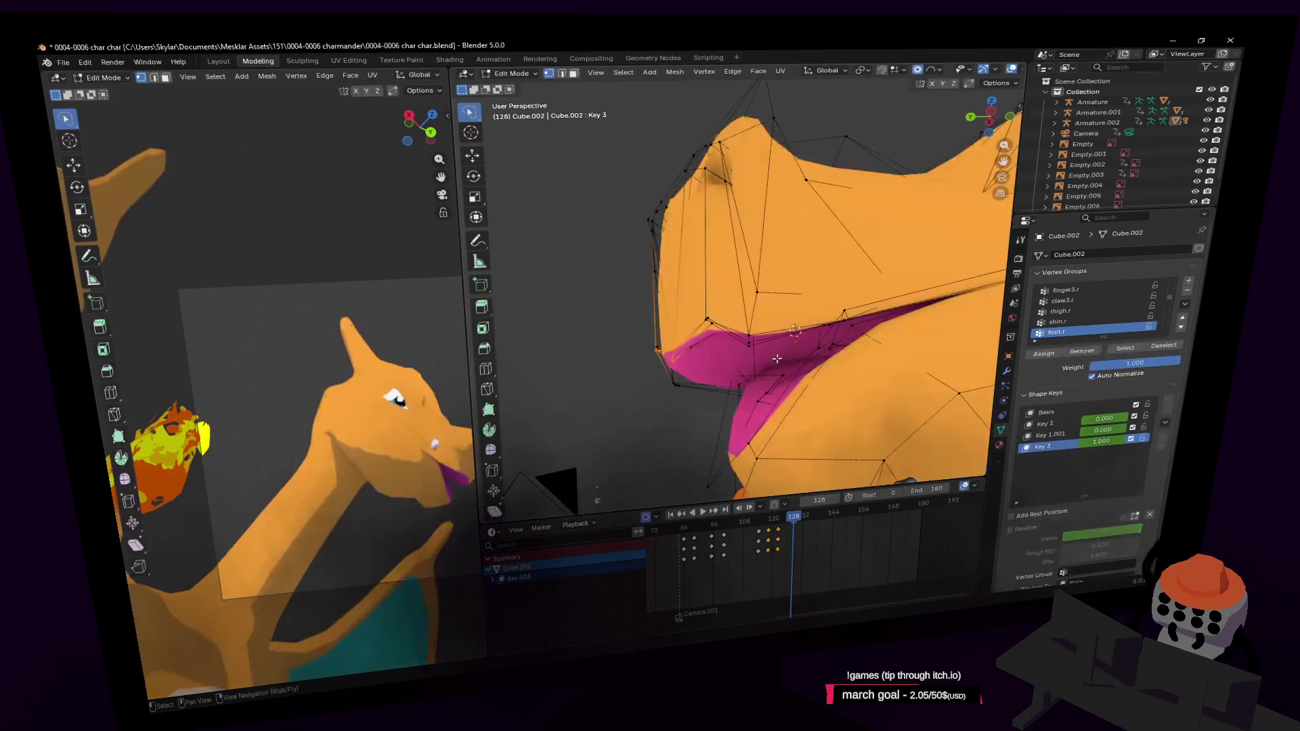
mouse_move(744, 349)
middle_mouse_down()
mouse_move(812, 417)
mouse_move(772, 341)
middle_mouse_up()
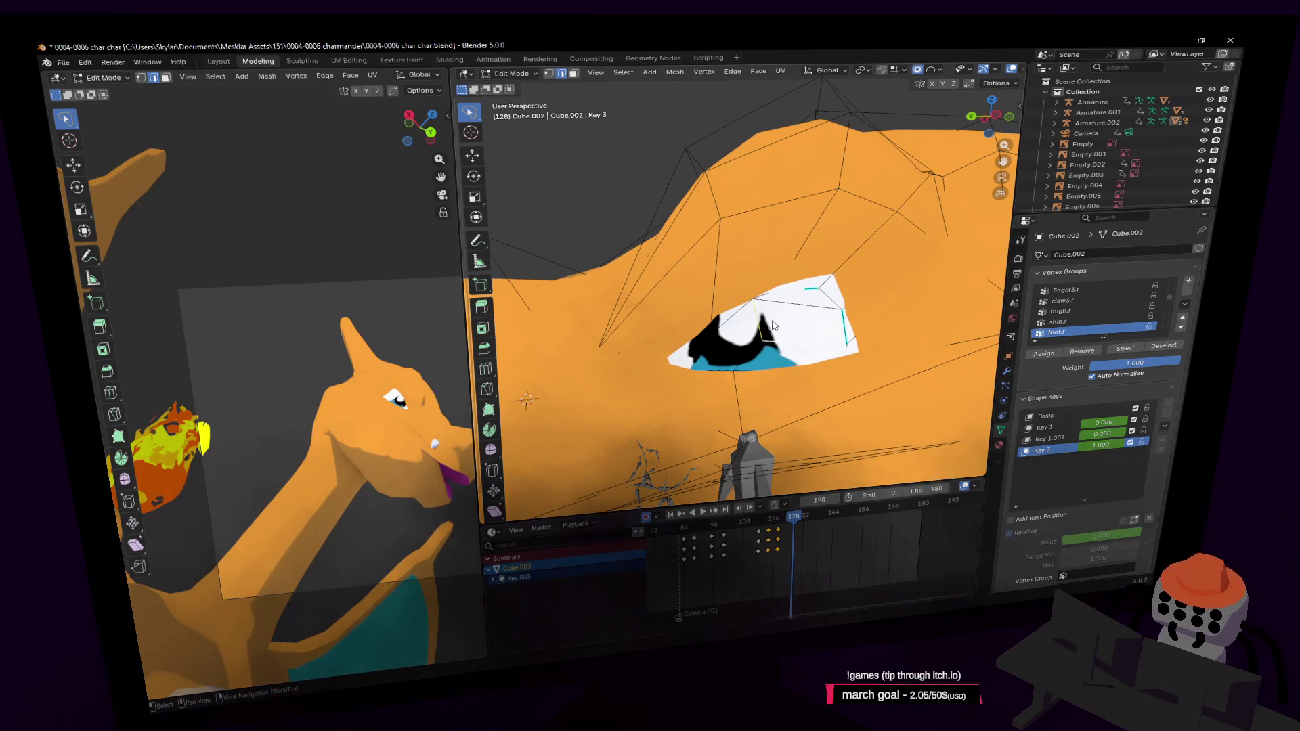
Step: Circle-select the eye vertices and make a falloff move on Key 3, comparing in object mode
key("c")
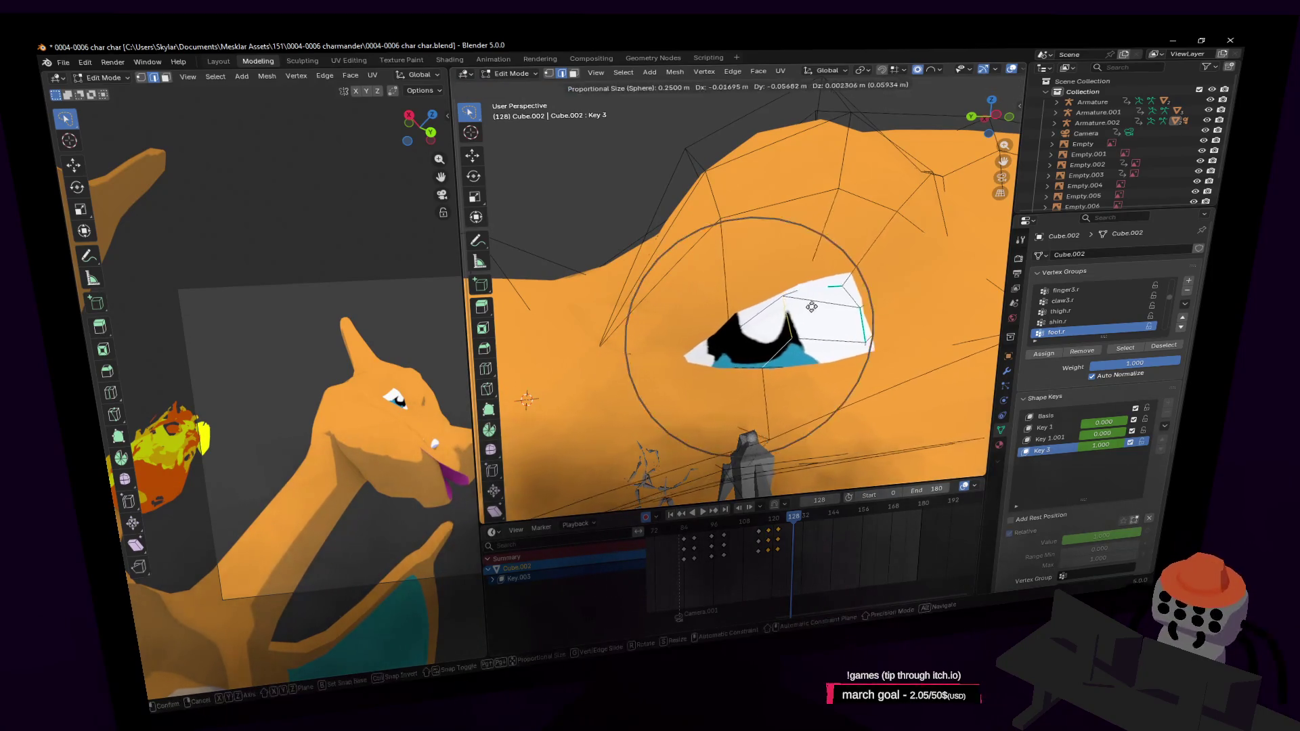
key("Tab")
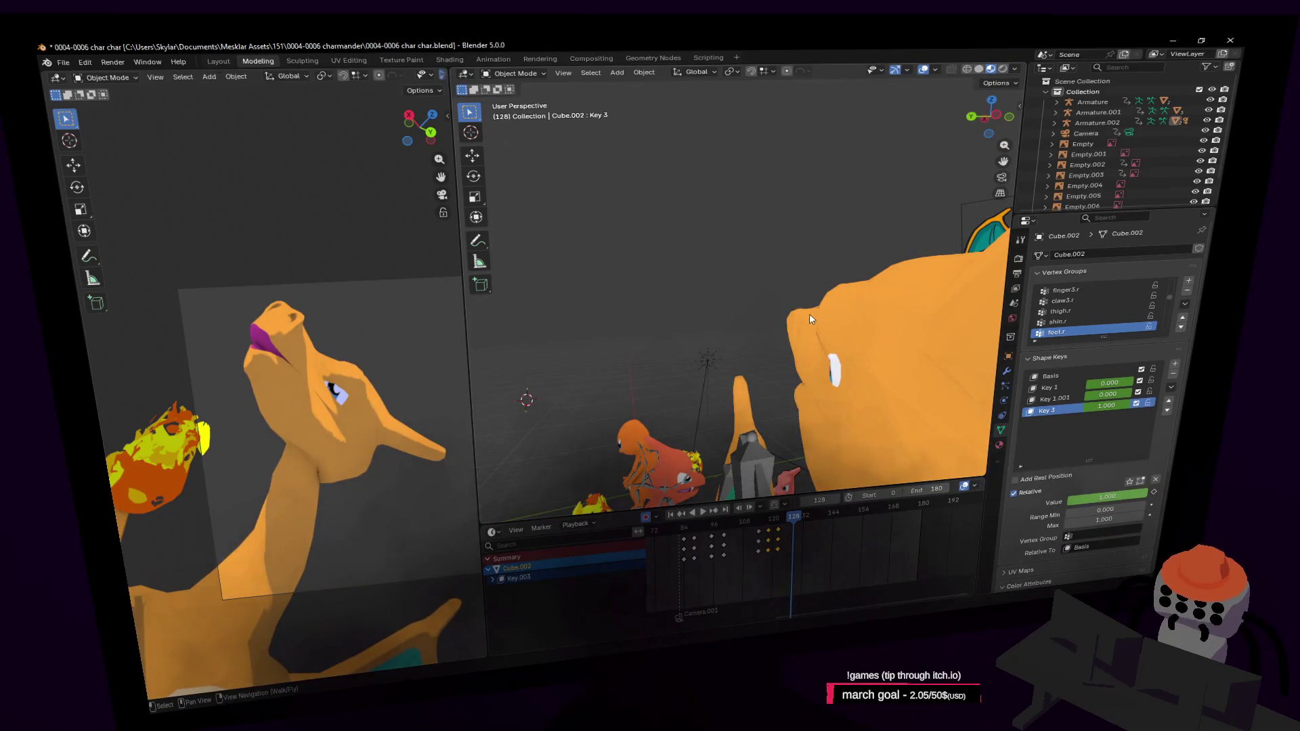
key("Tab")
key("g")
left_click(833, 289)
key("Tab")
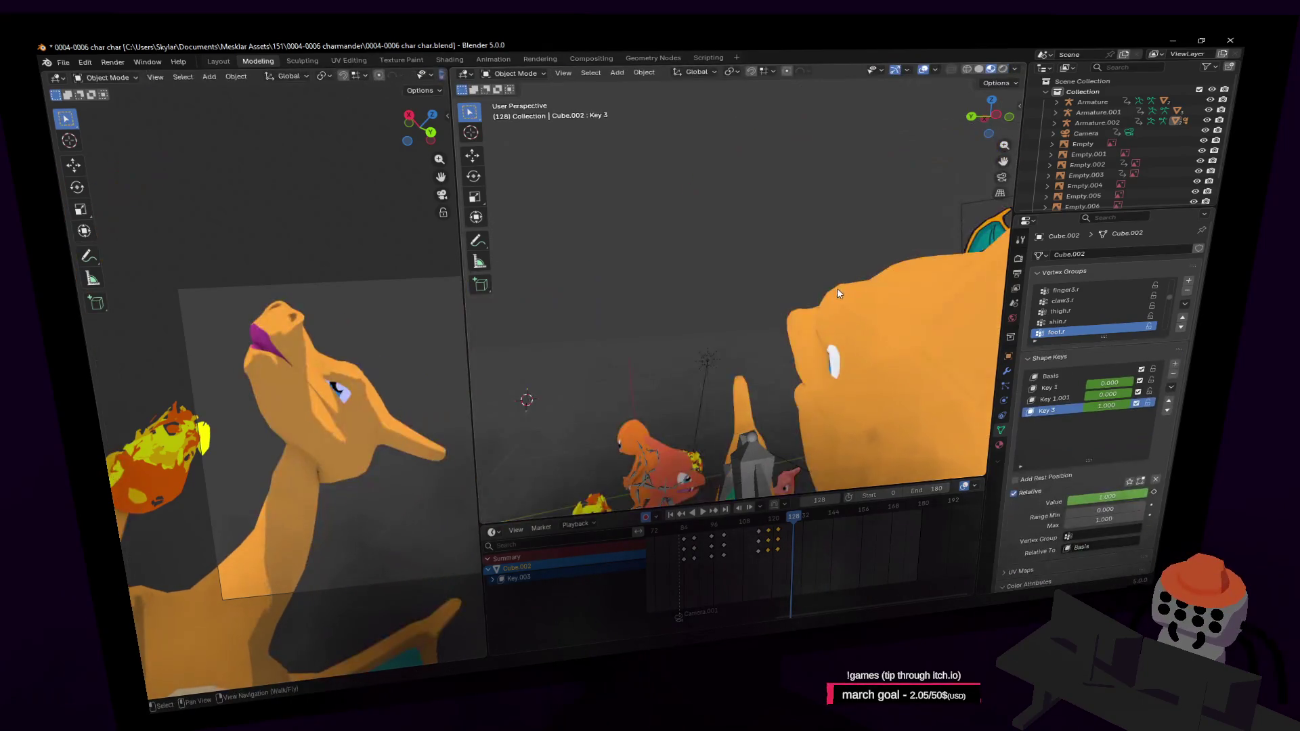
key("Tab")
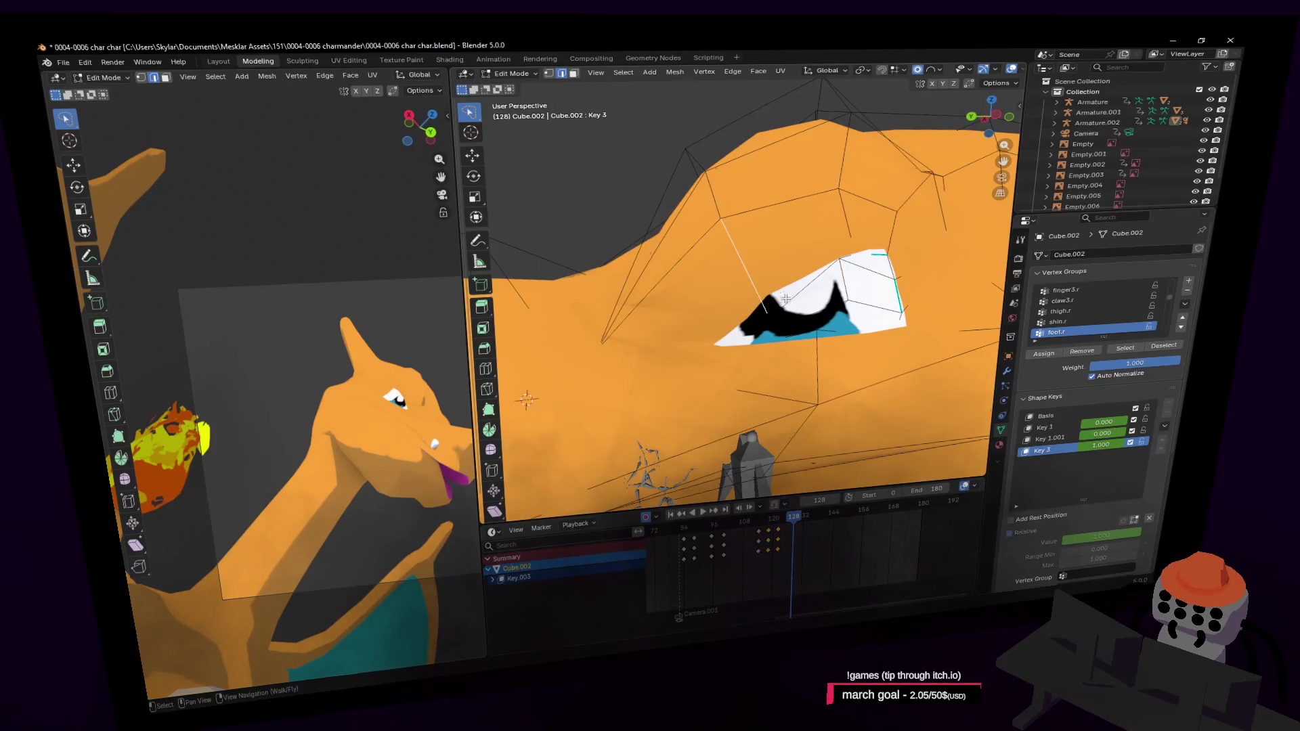
Step: Reselect the eye area, check it in X-ray, move the eye vertices downward and compare again
key("c")
key("Escape")
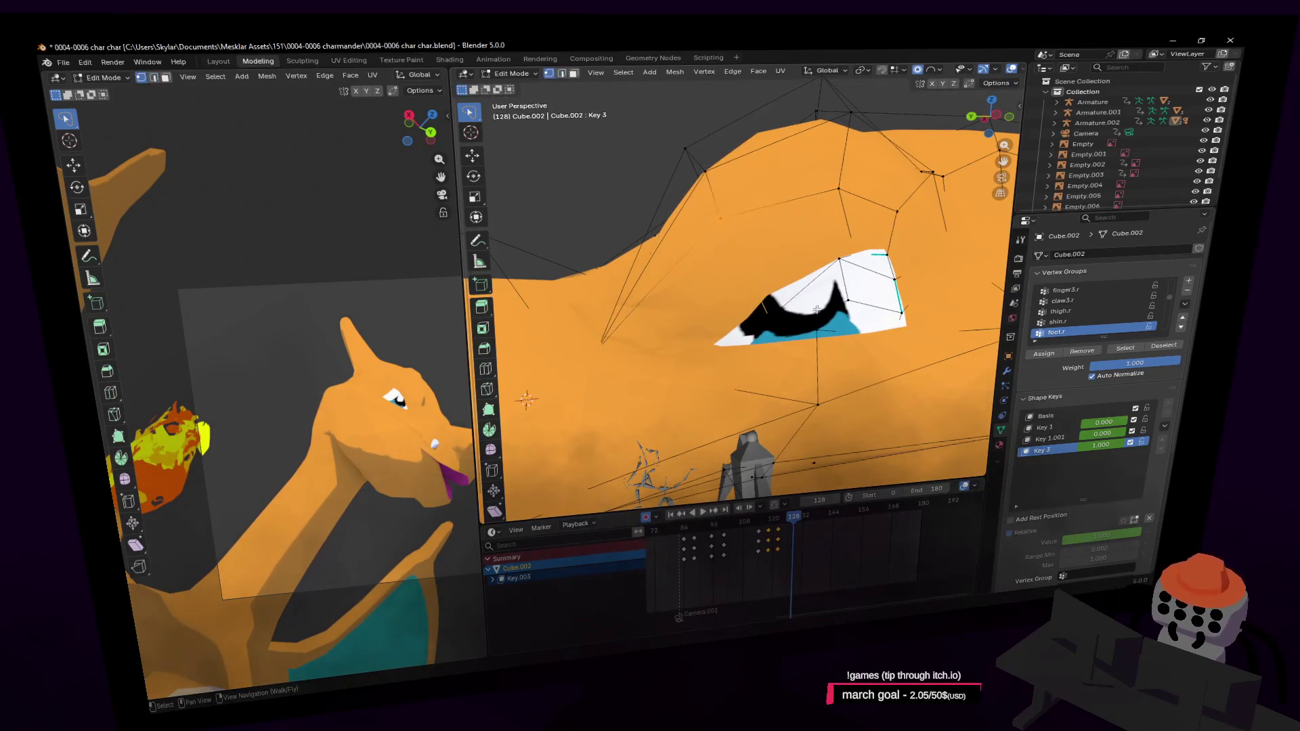
key("c")
key("Escape")
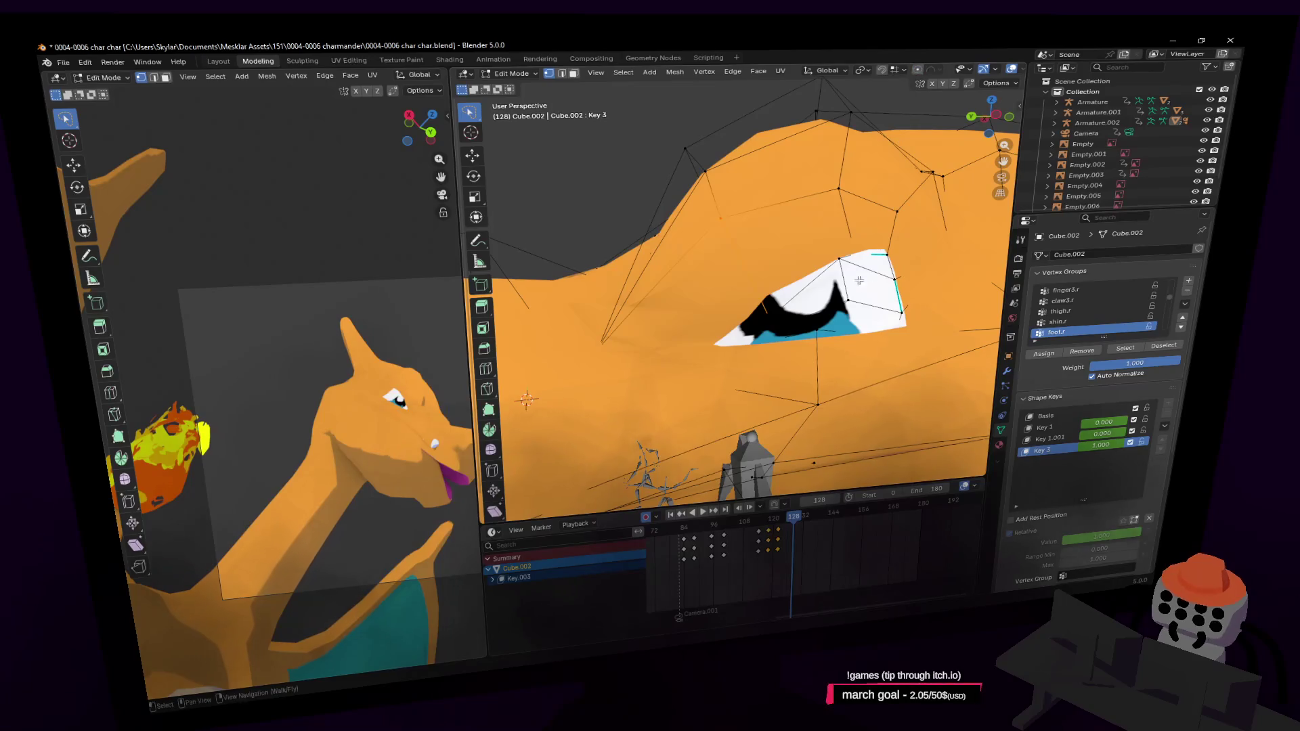
middle_click_drag(857, 281, 840, 301)
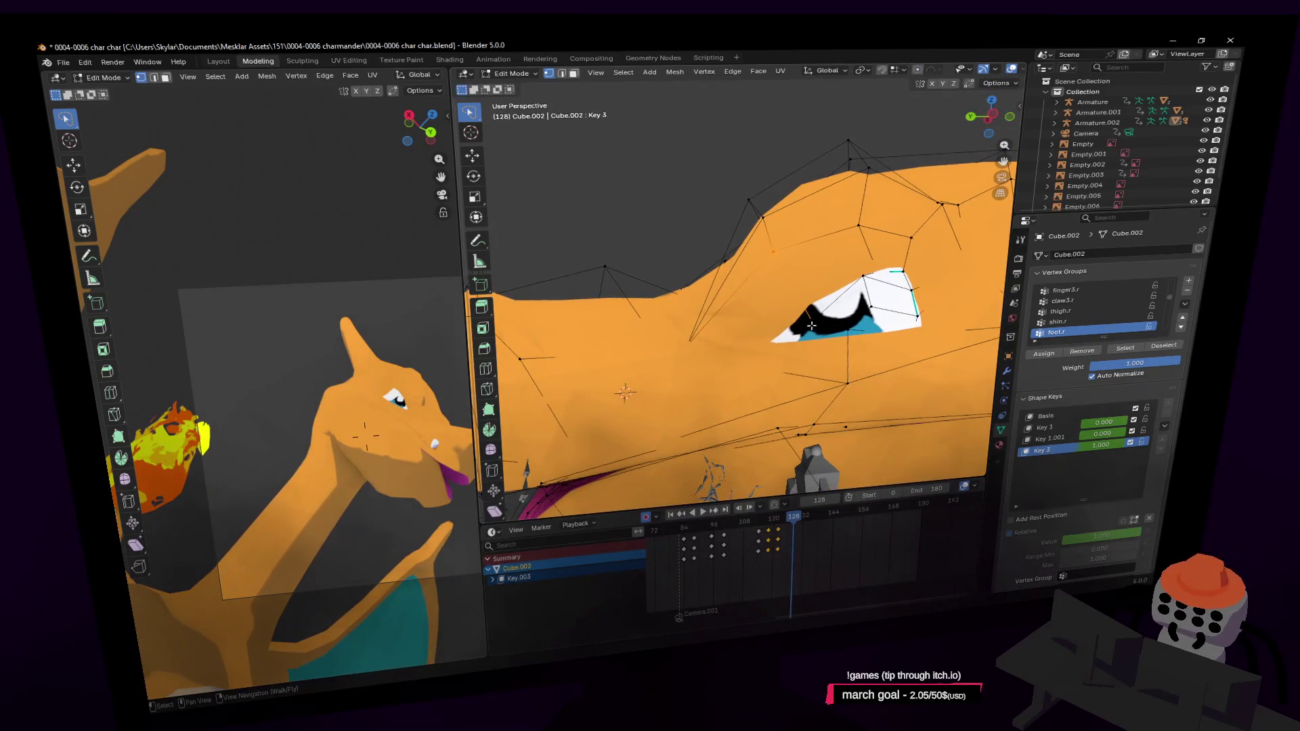
key("alt+z")
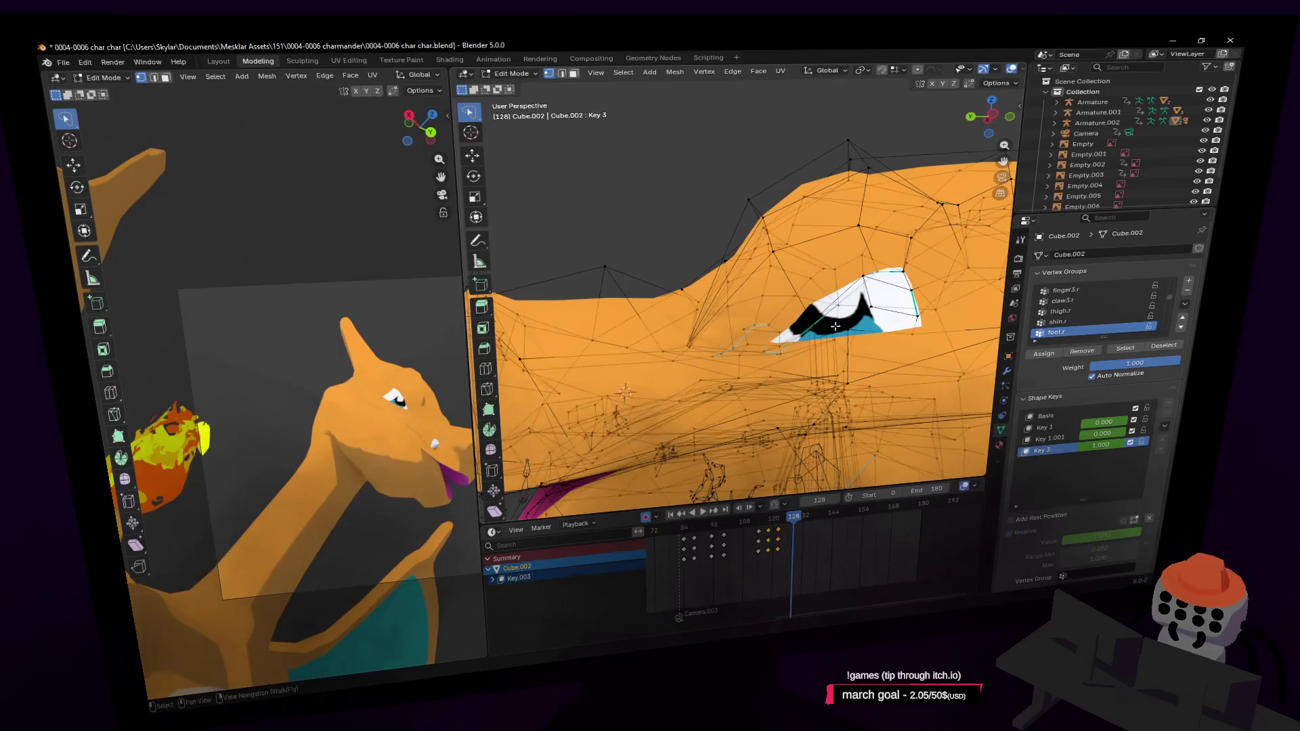
key("alt+z")
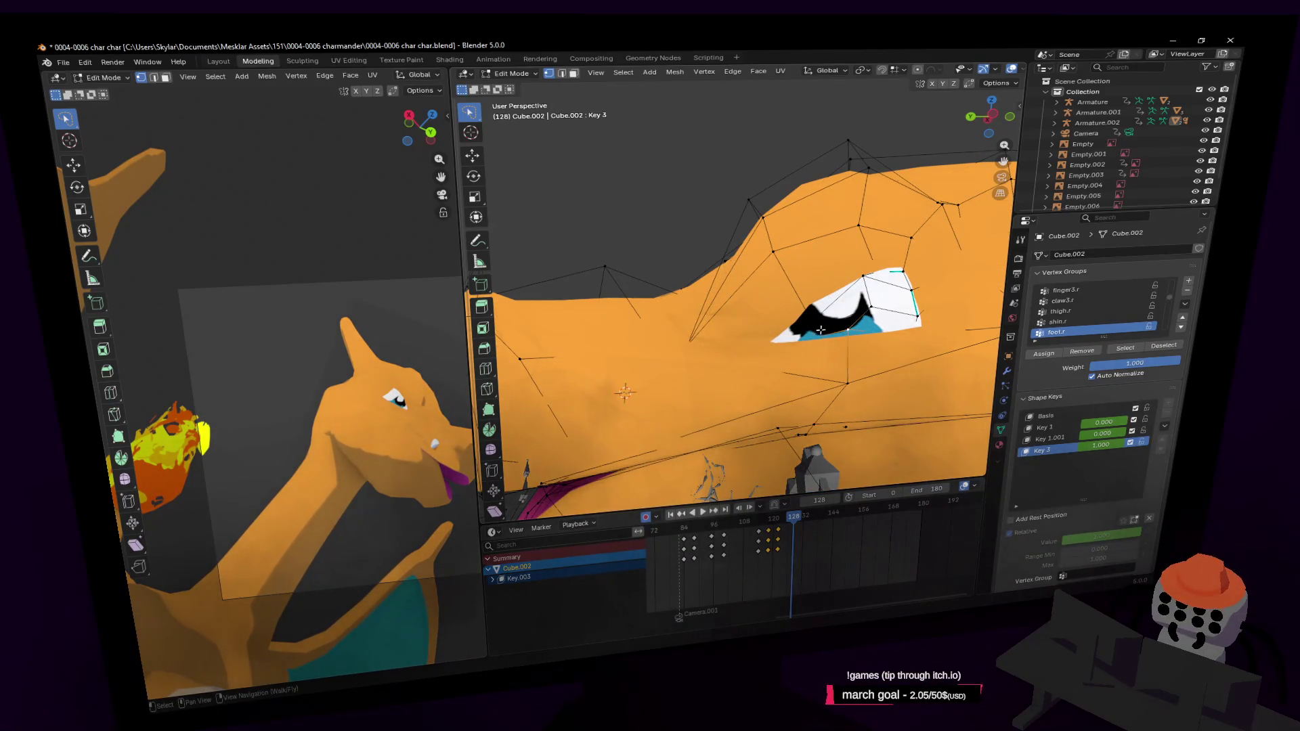
key("g")
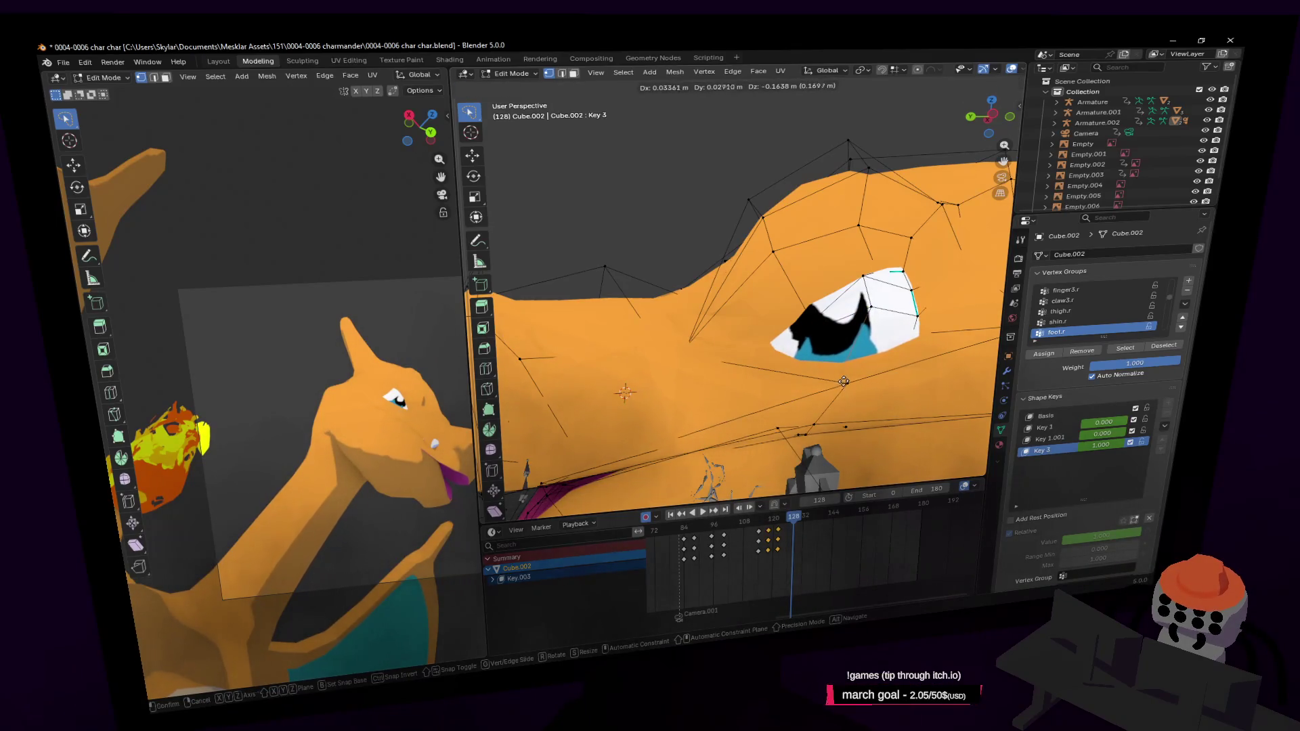
left_click(842, 381)
key("Tab")
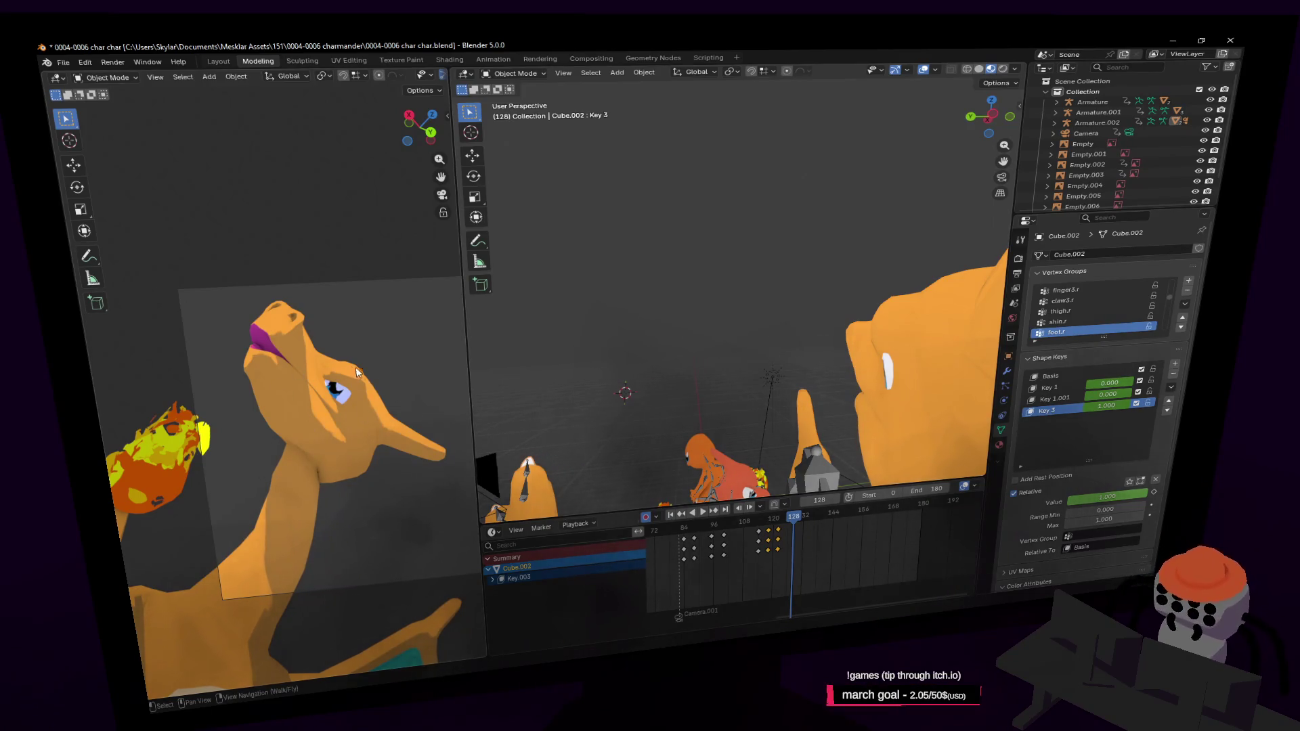
key("Tab")
key("shift+grave")
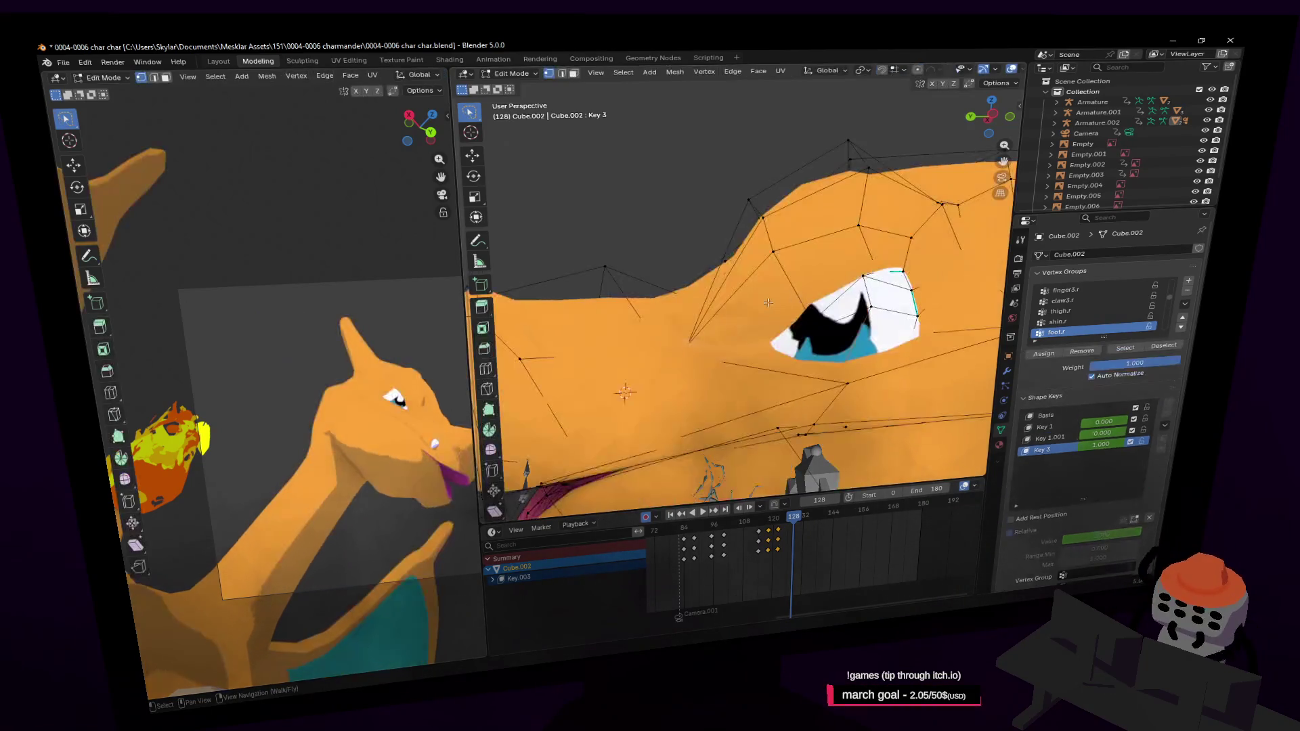
Step: Select the armature in Pose Mode and rotate the neck bone about the Z axis
key("q")
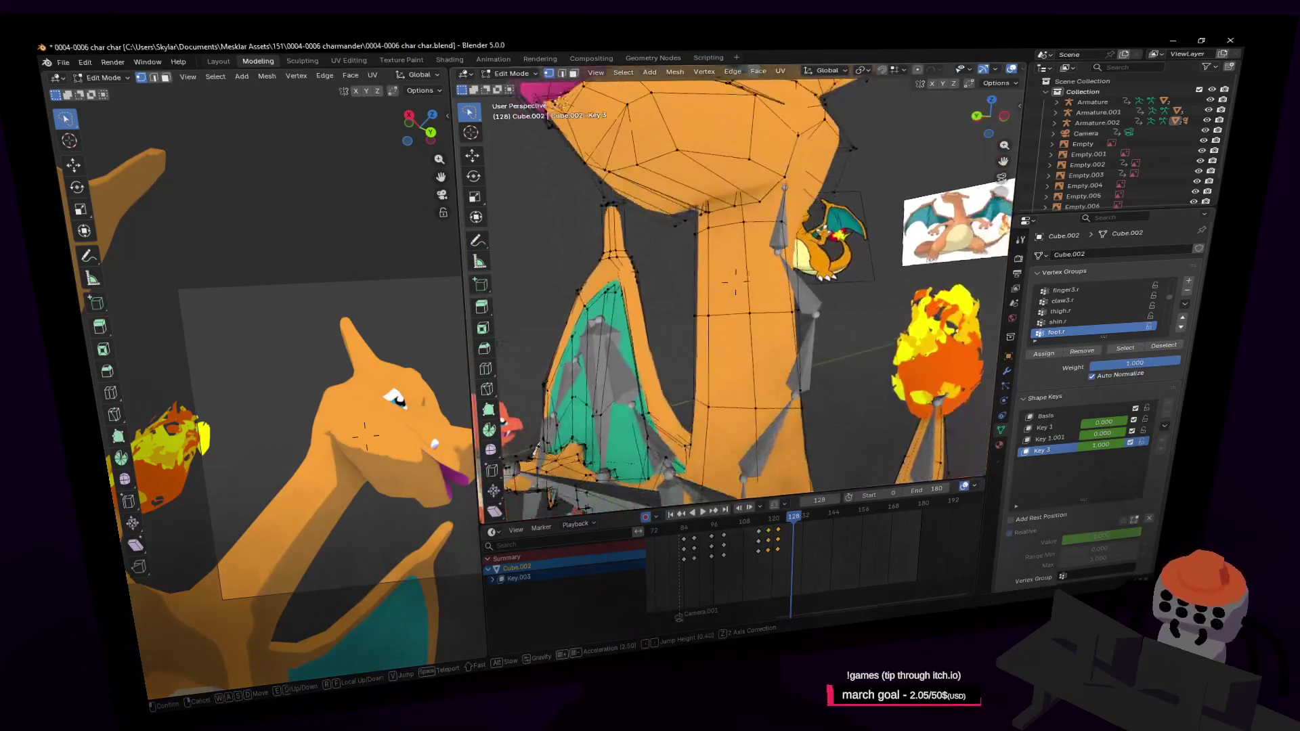
left_click(774, 473)
key("Tab")
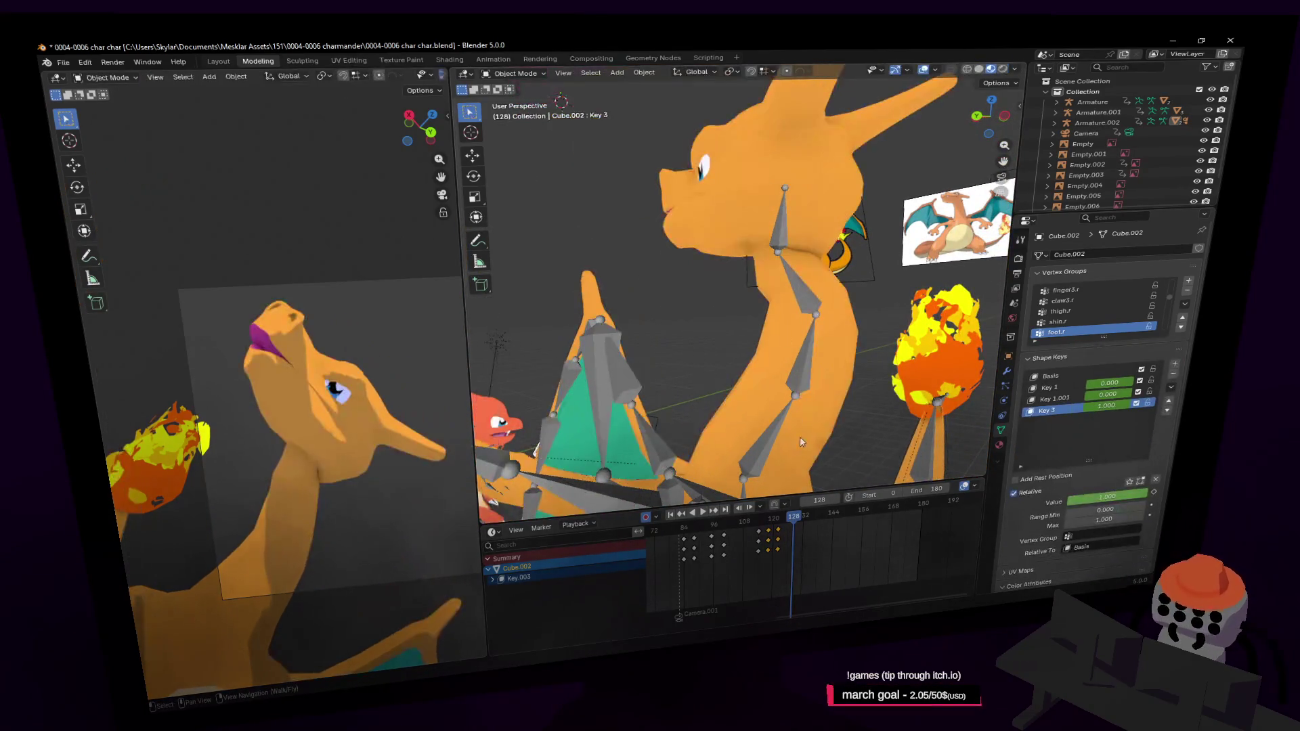
key("shift+grave")
left_click(761, 343)
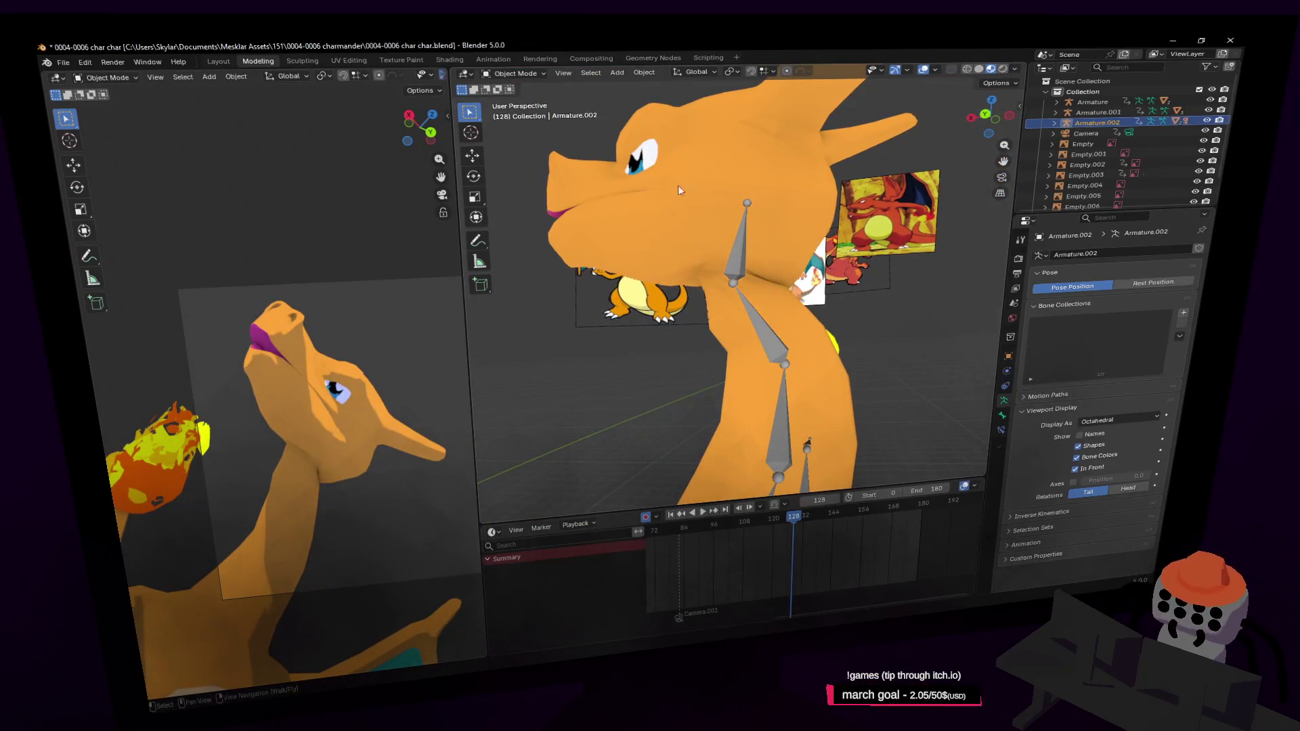
left_click(518, 112)
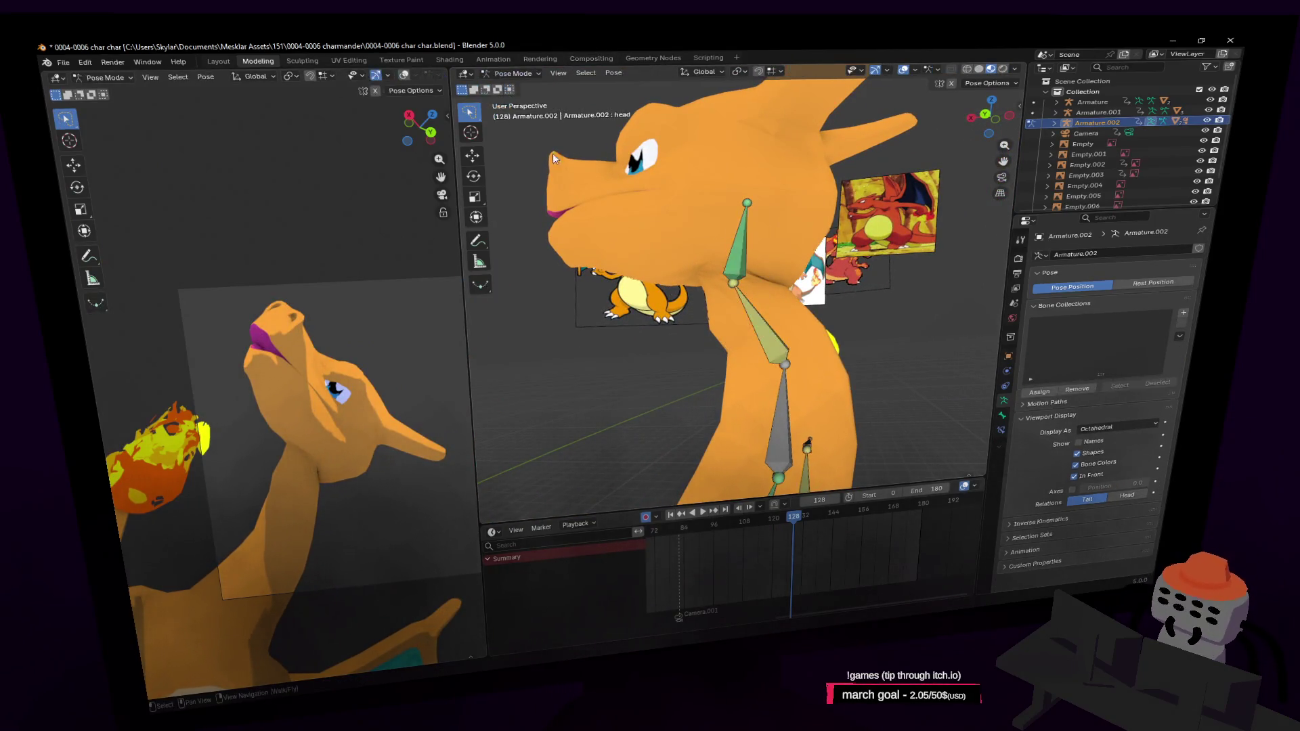
left_click(757, 343)
key("r")
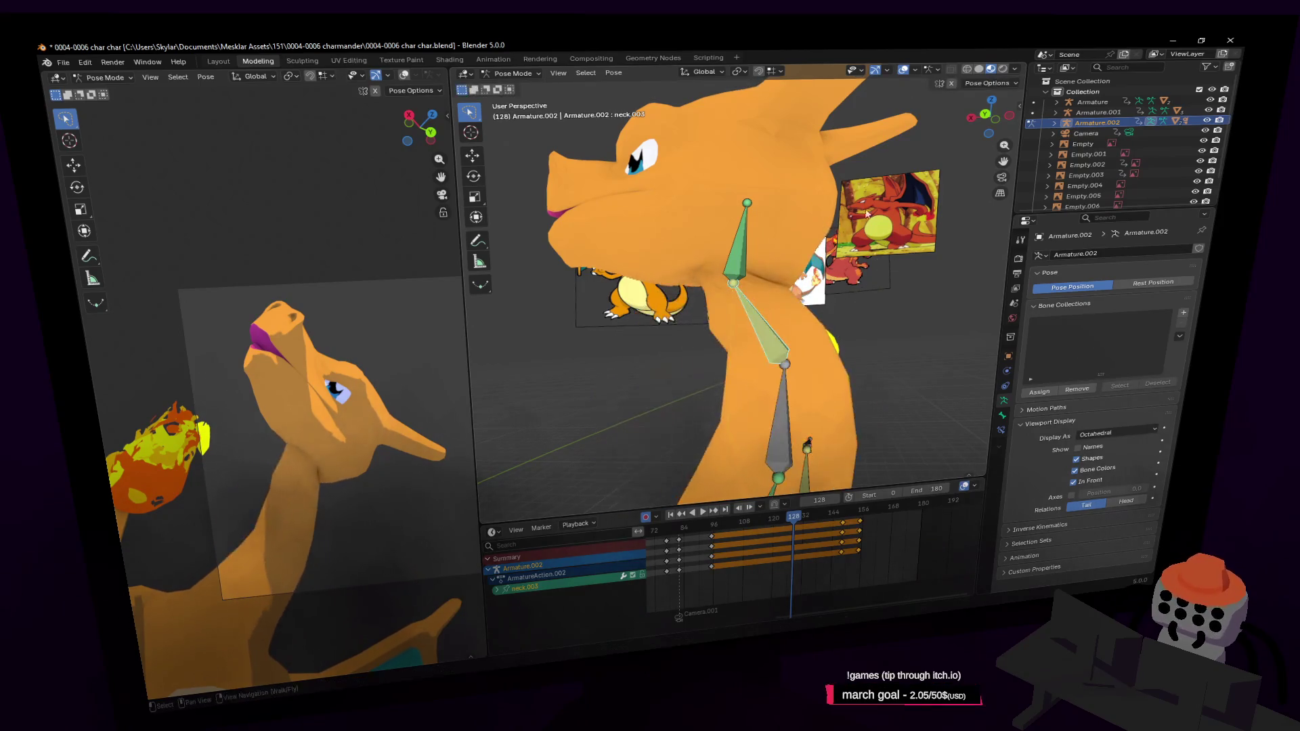
key("z")
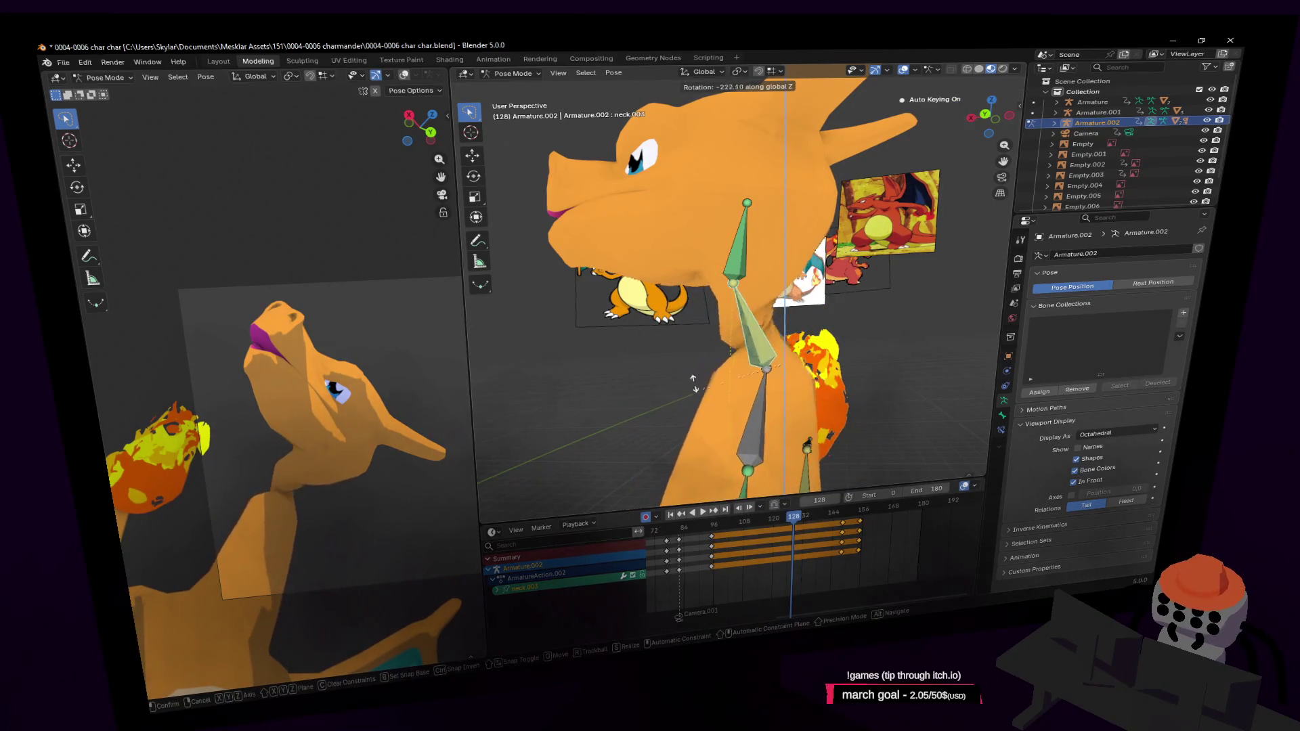
left_click(880, 261)
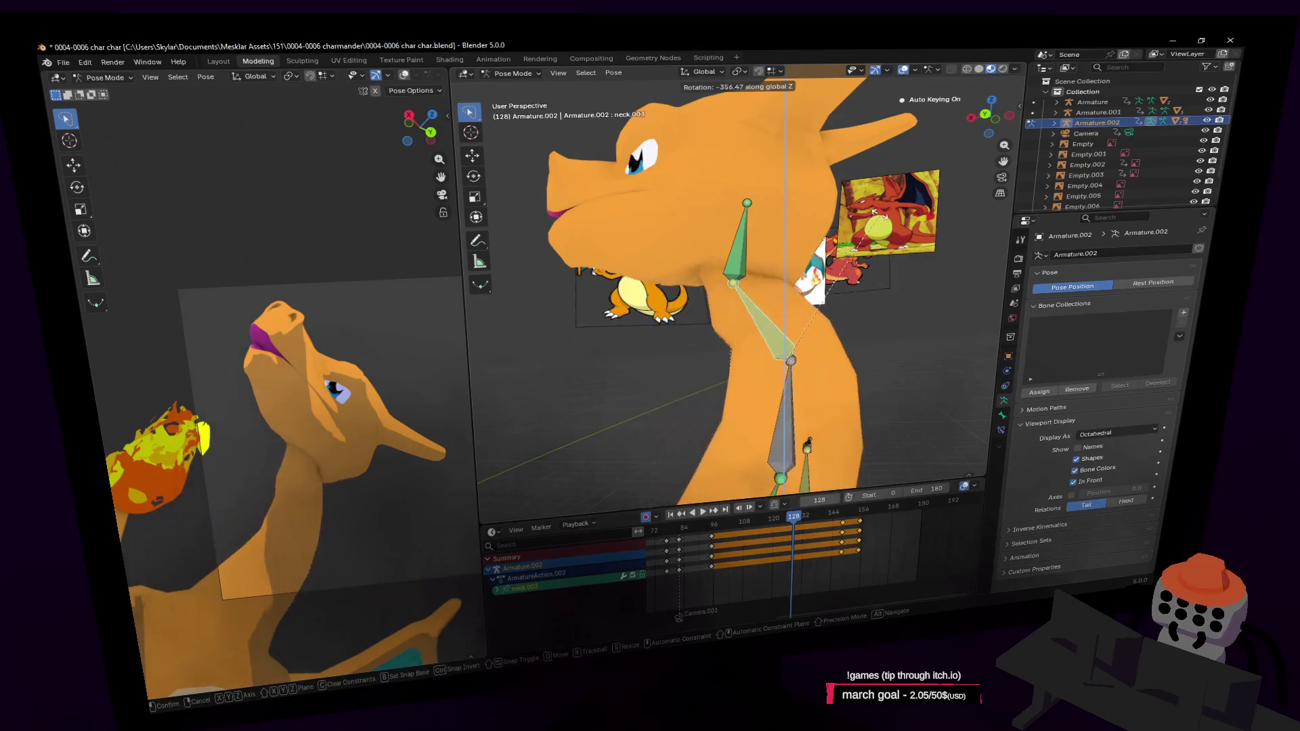
Step: Rotate the neck bone again freely and play the animation, stopping at frame 132
key("shift+grave")
left_click(734, 283)
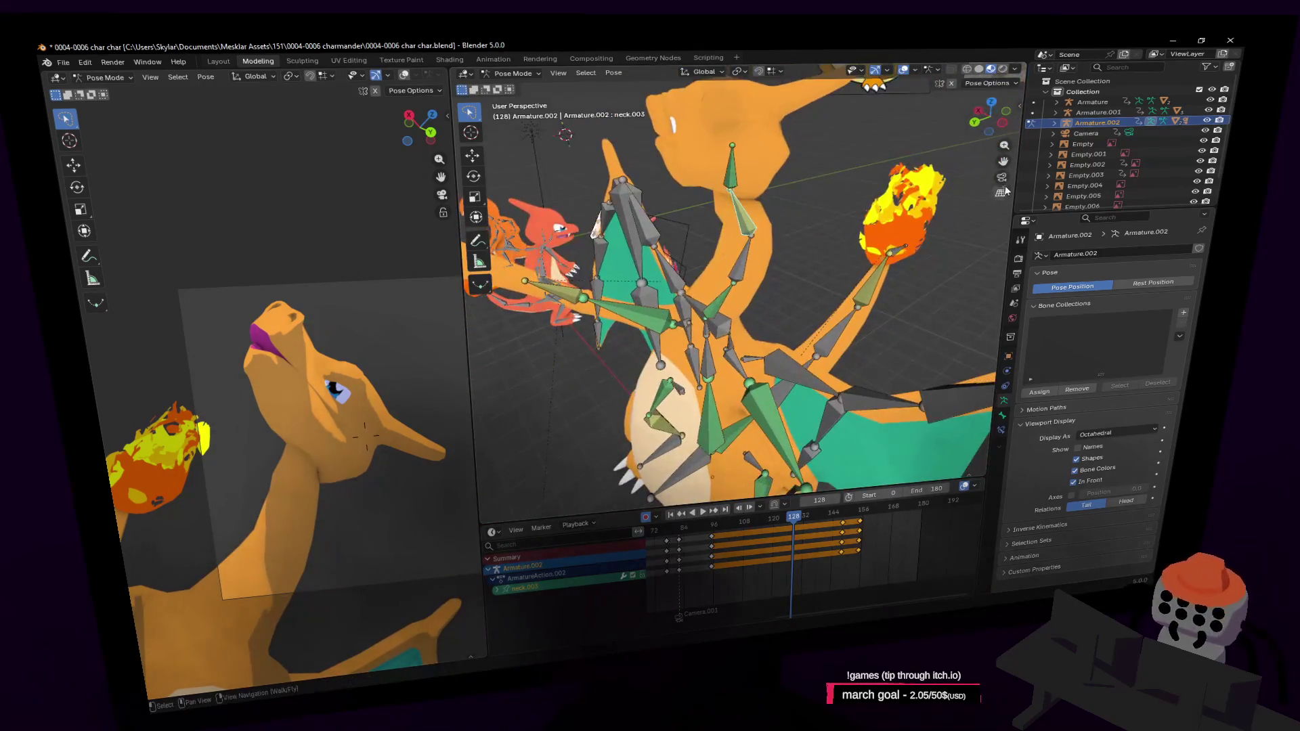
key("r")
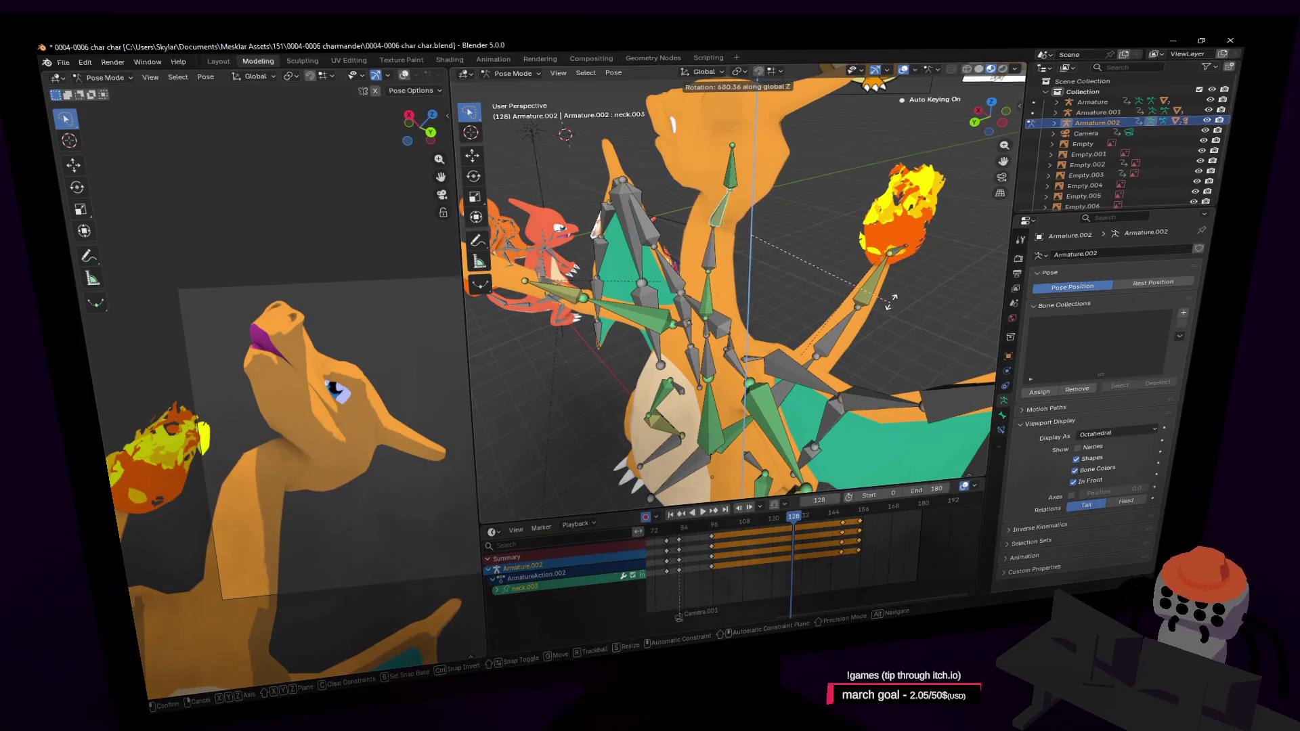
left_click(828, 436)
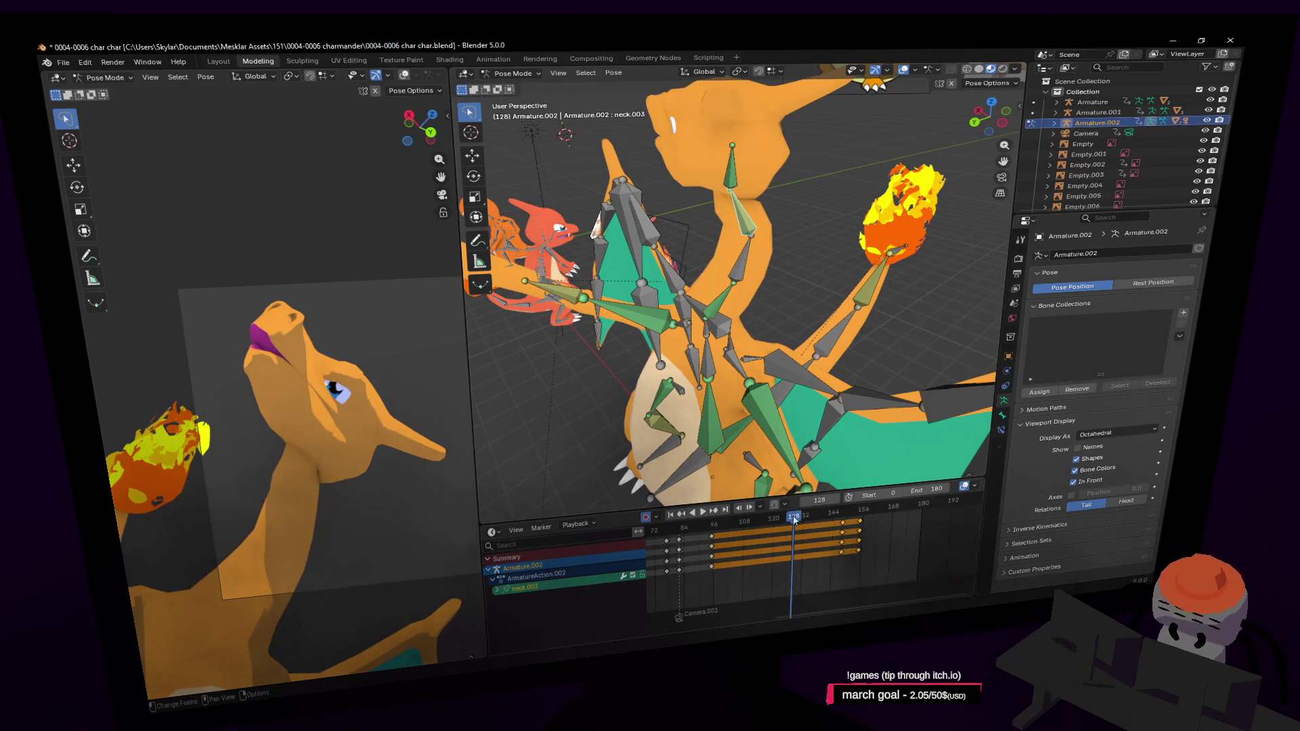
key("space")
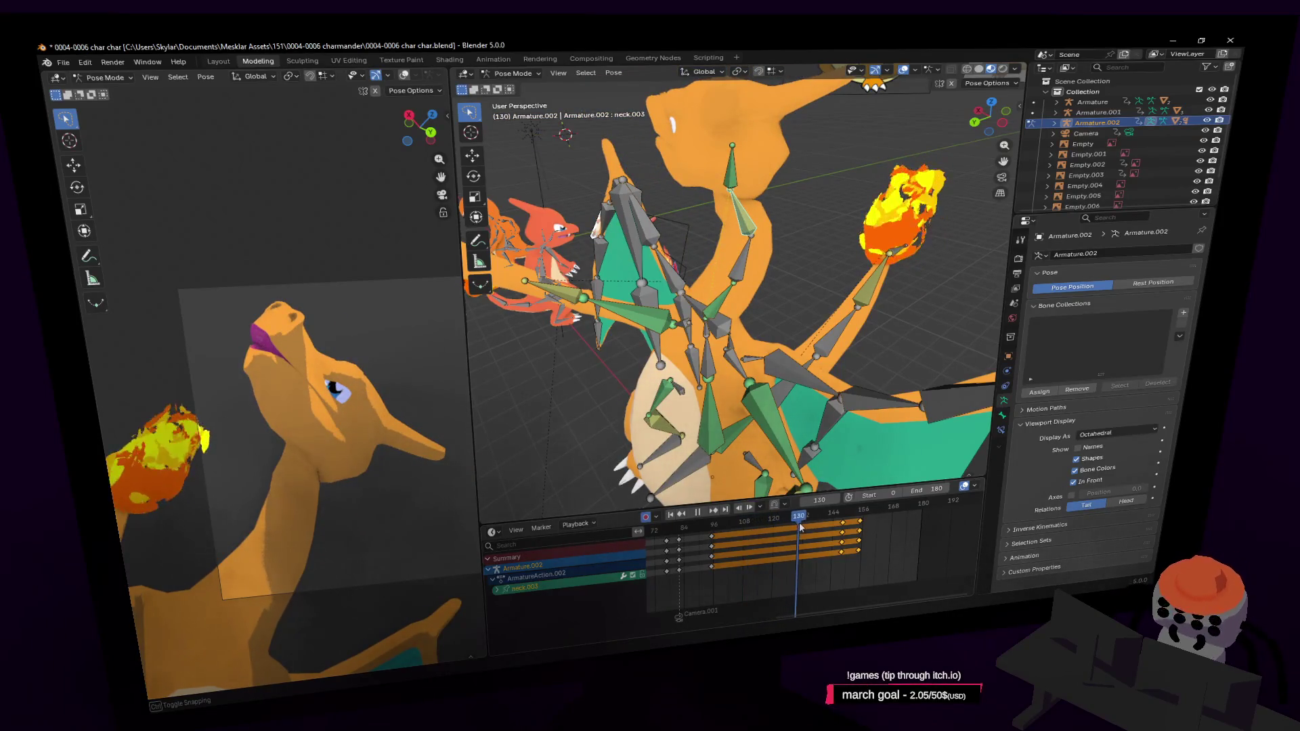
key("space")
Step: Frame the head and neck and switch the armature into edit mode
key("shift+grave")
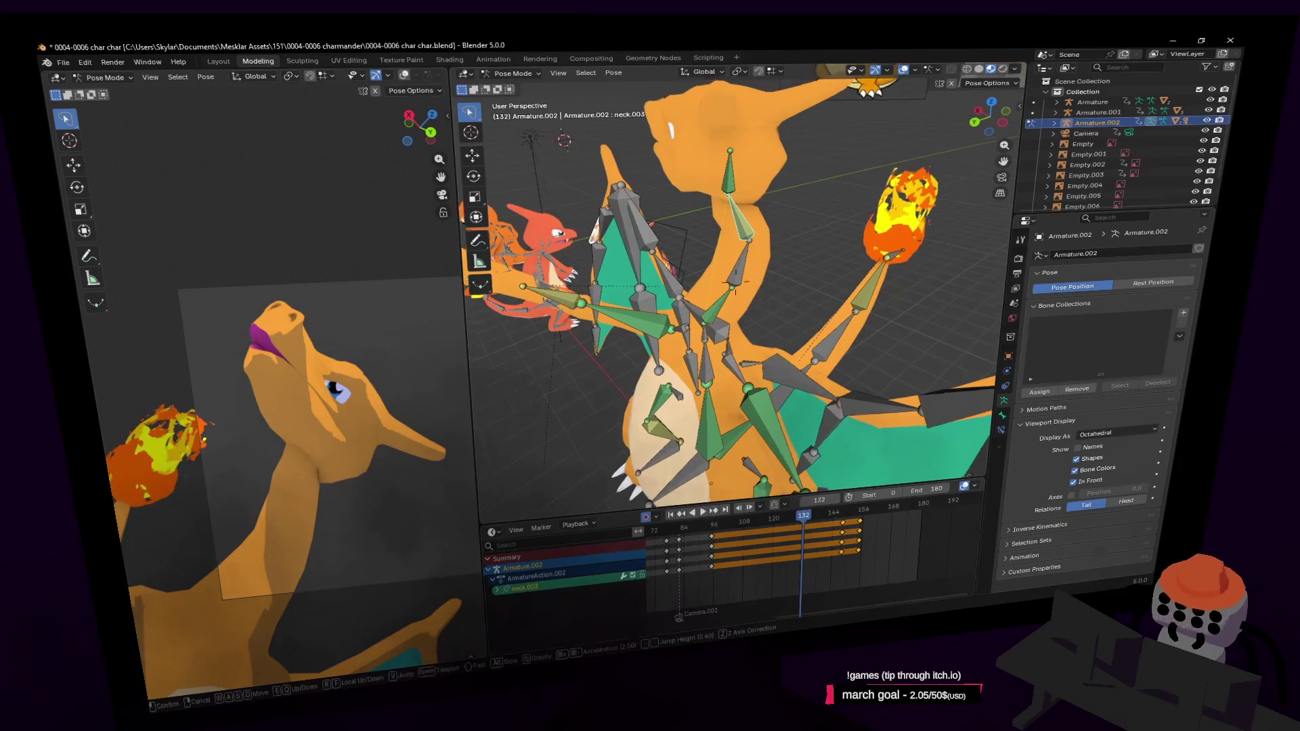
key("s")
left_click(753, 284)
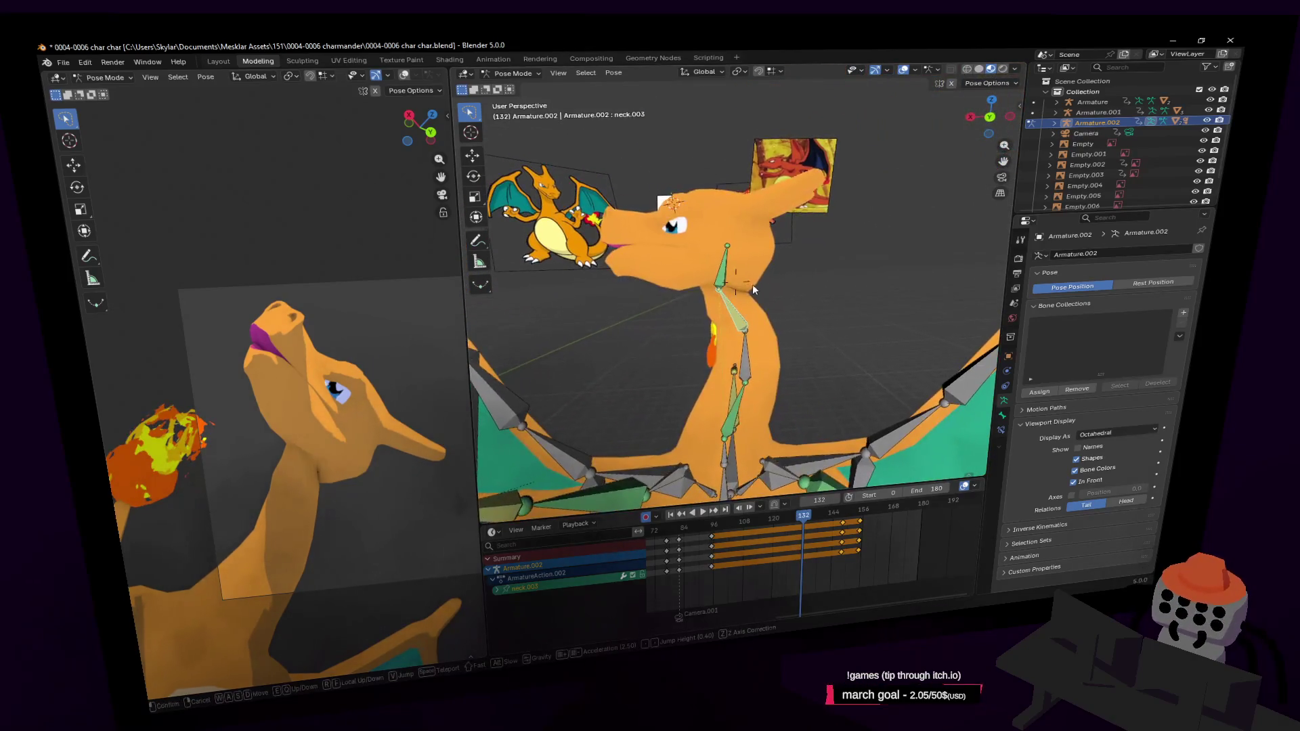
key("Tab")
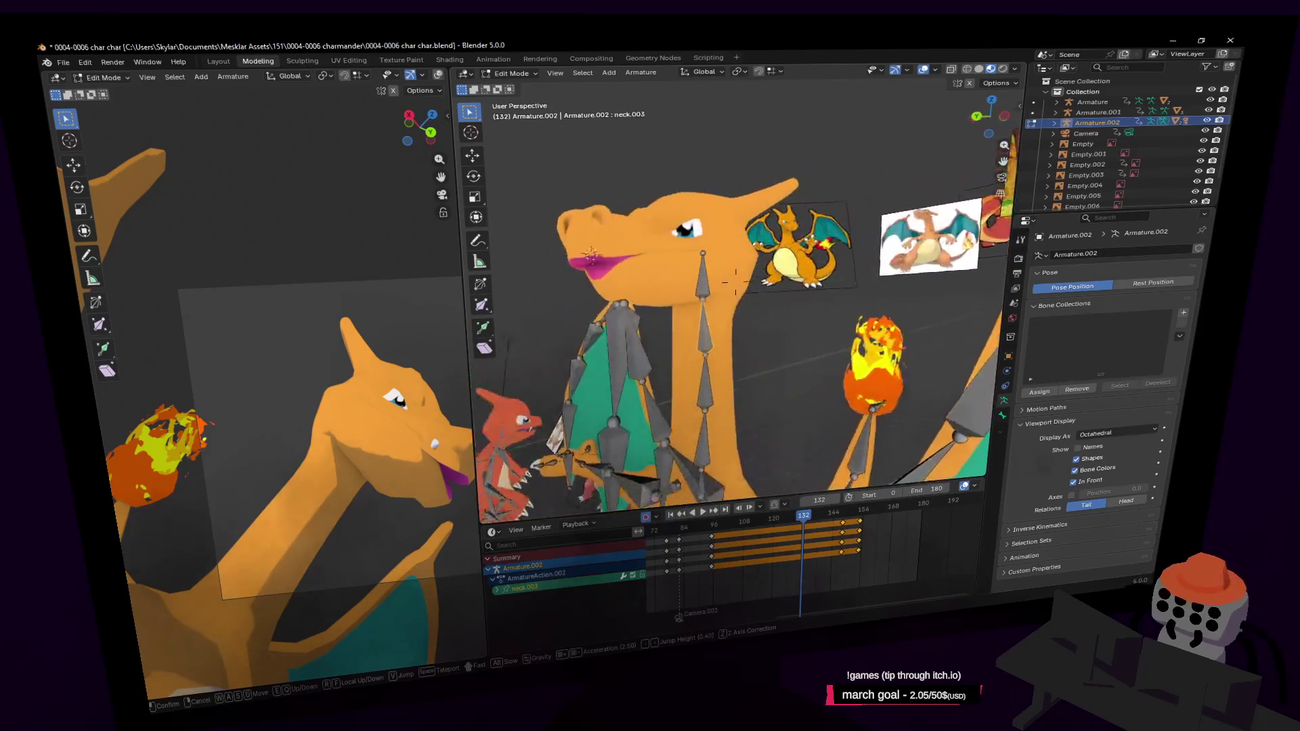
Step: In Object Mode select Cube.002, add shape key Key 4 and enter edit mode on it
left_click(942, 355)
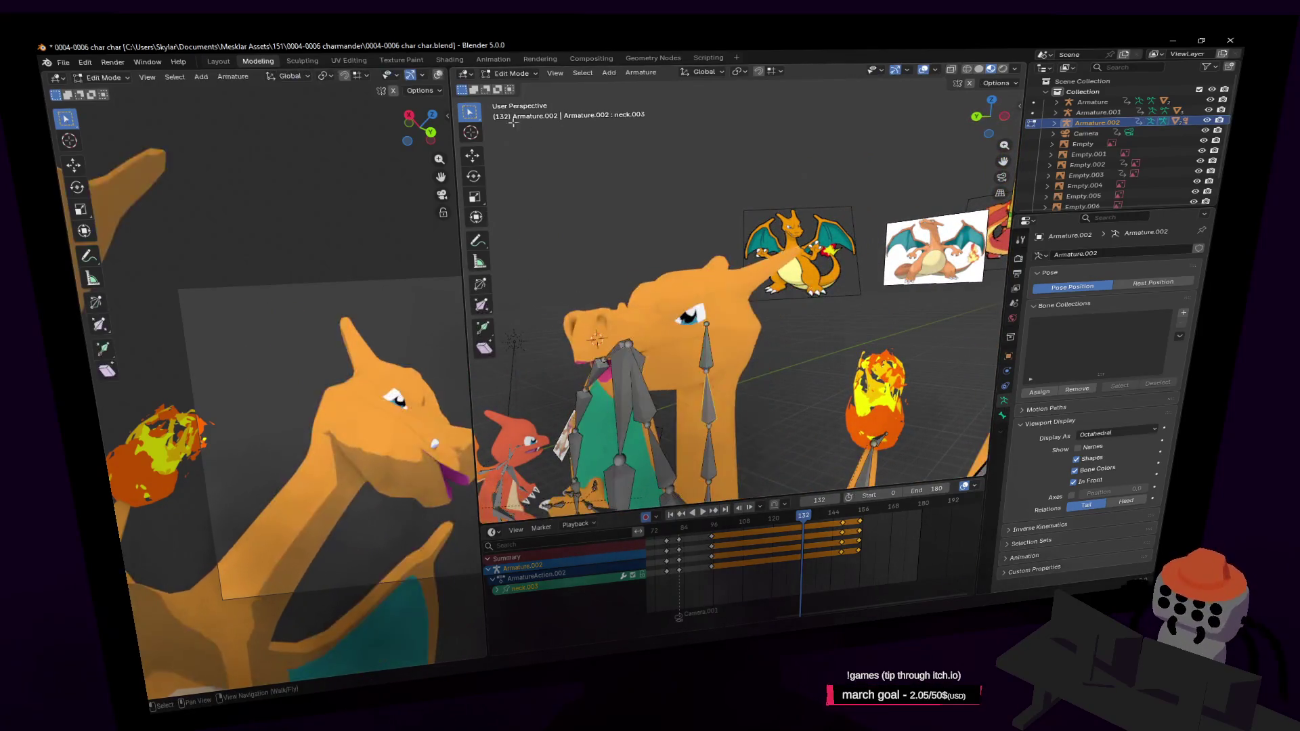
left_click(509, 72)
left_click(679, 302)
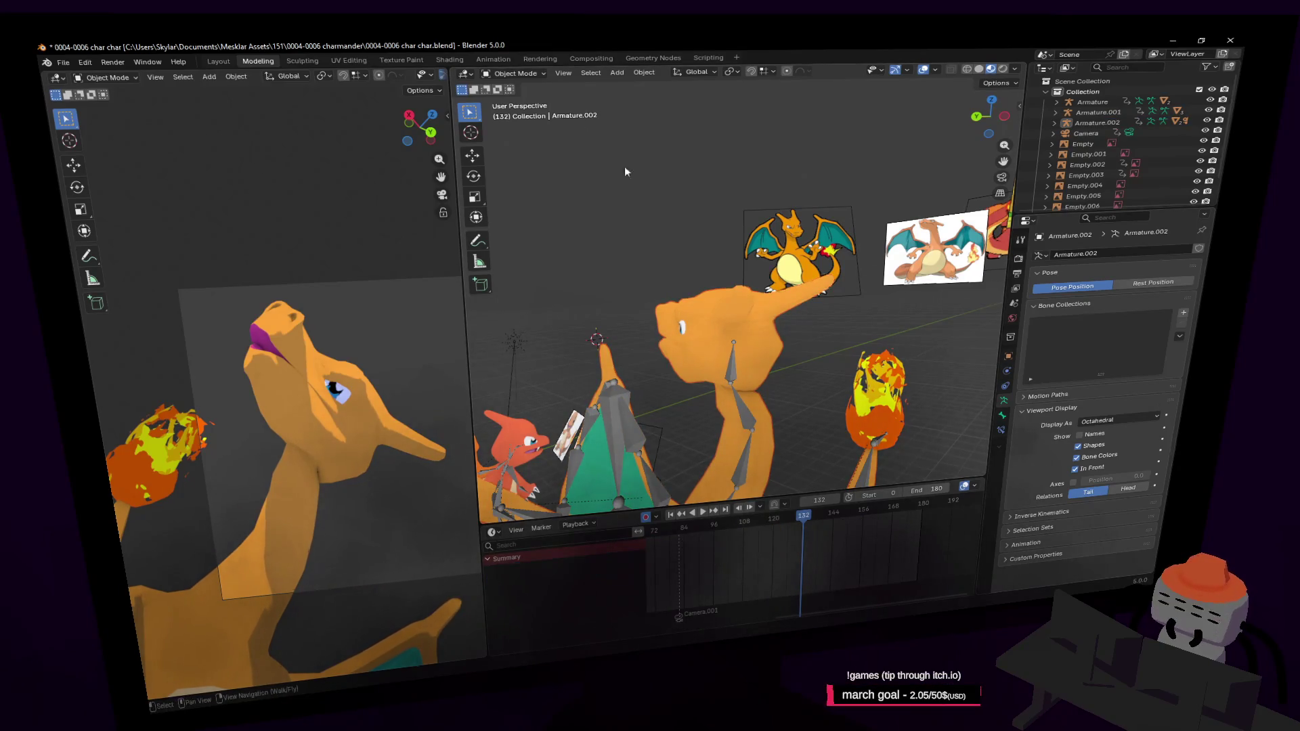
left_click(691, 306)
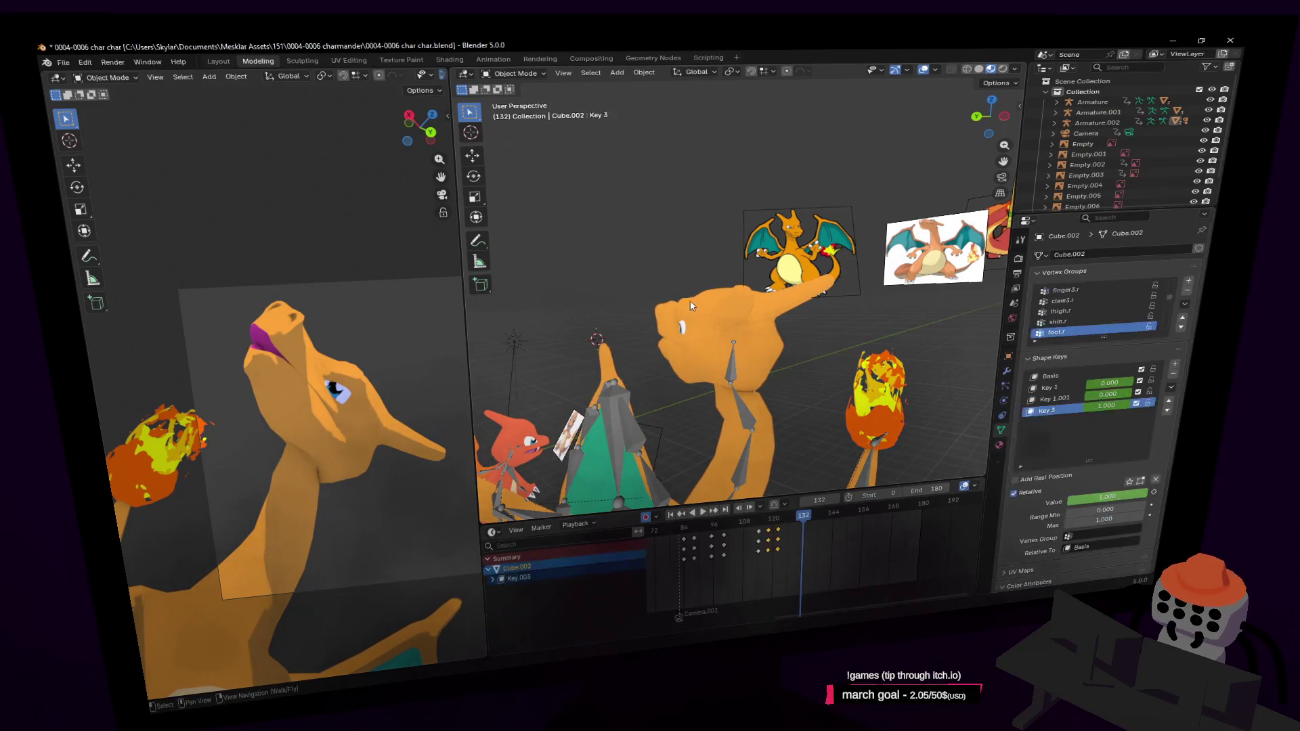
left_click(1175, 364)
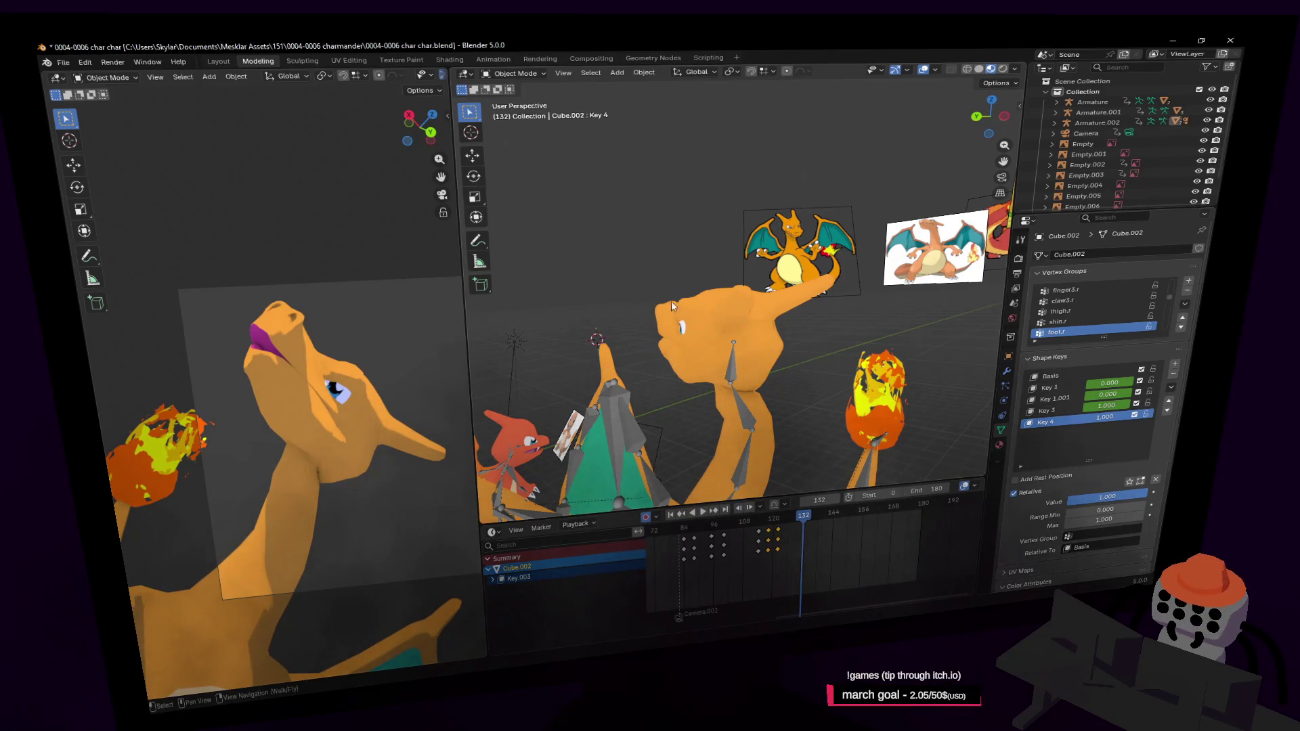
key("Tab")
key("shift+grave")
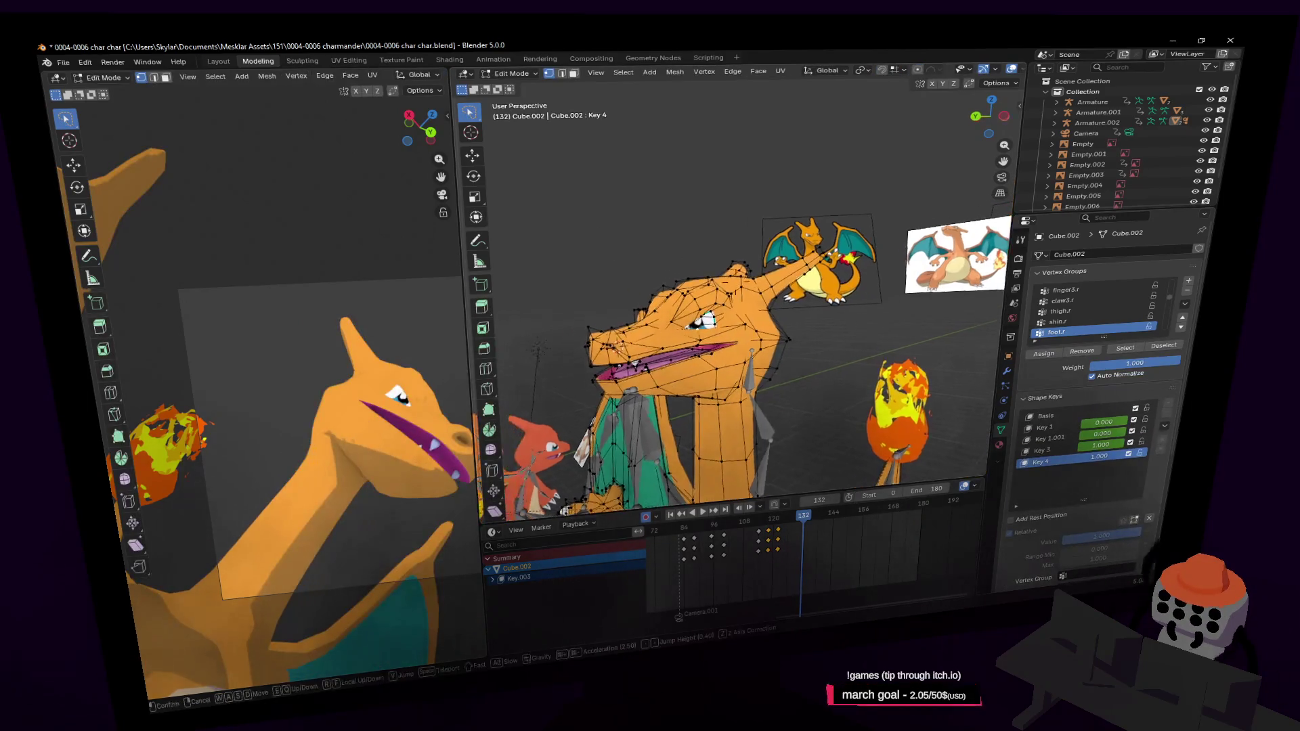
Step: Reshape the upper lip on Key 4 with a proportional vertex move
key("w")
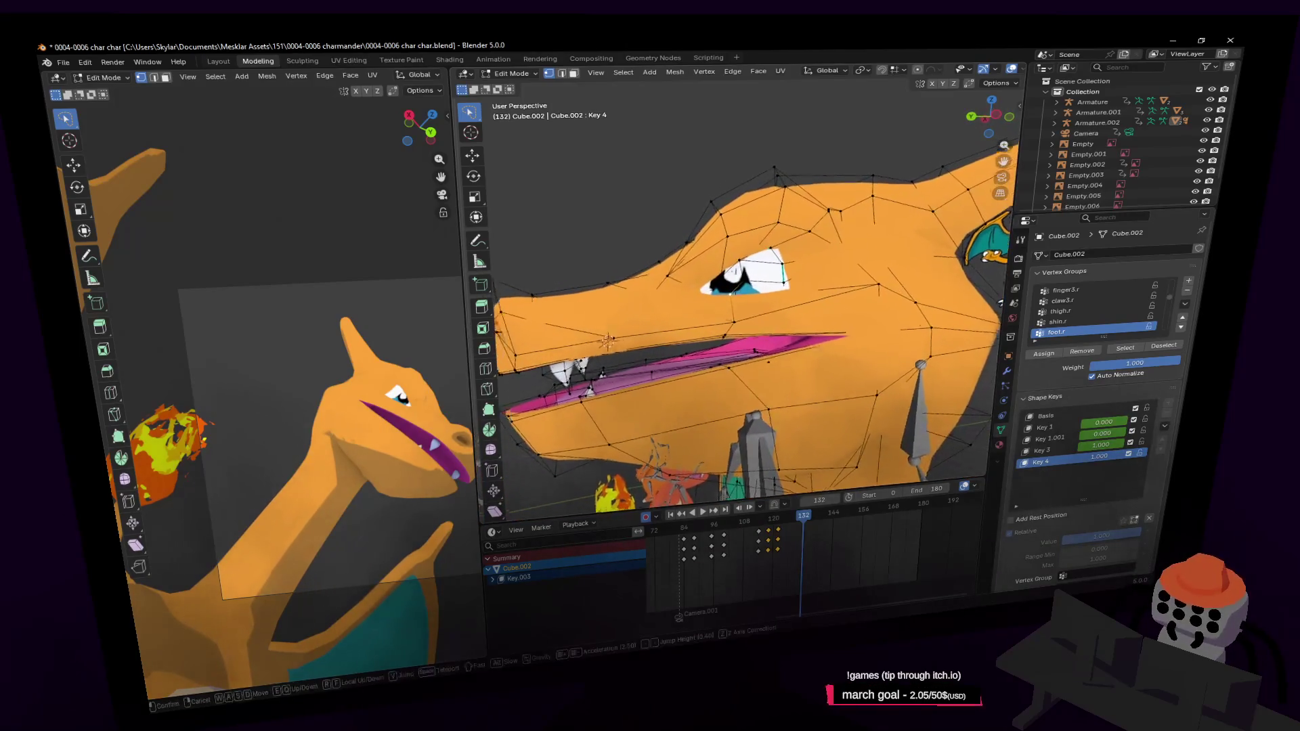
left_click(688, 316)
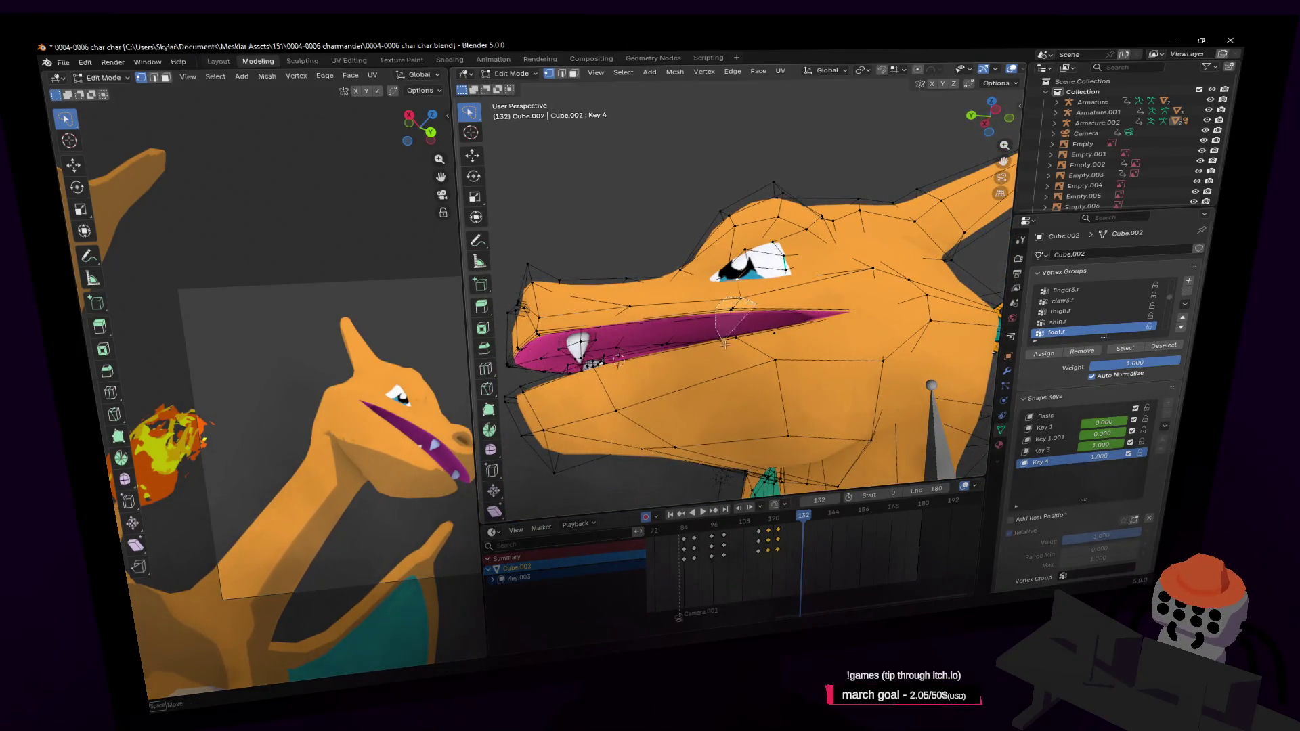
key("g")
left_click(756, 333)
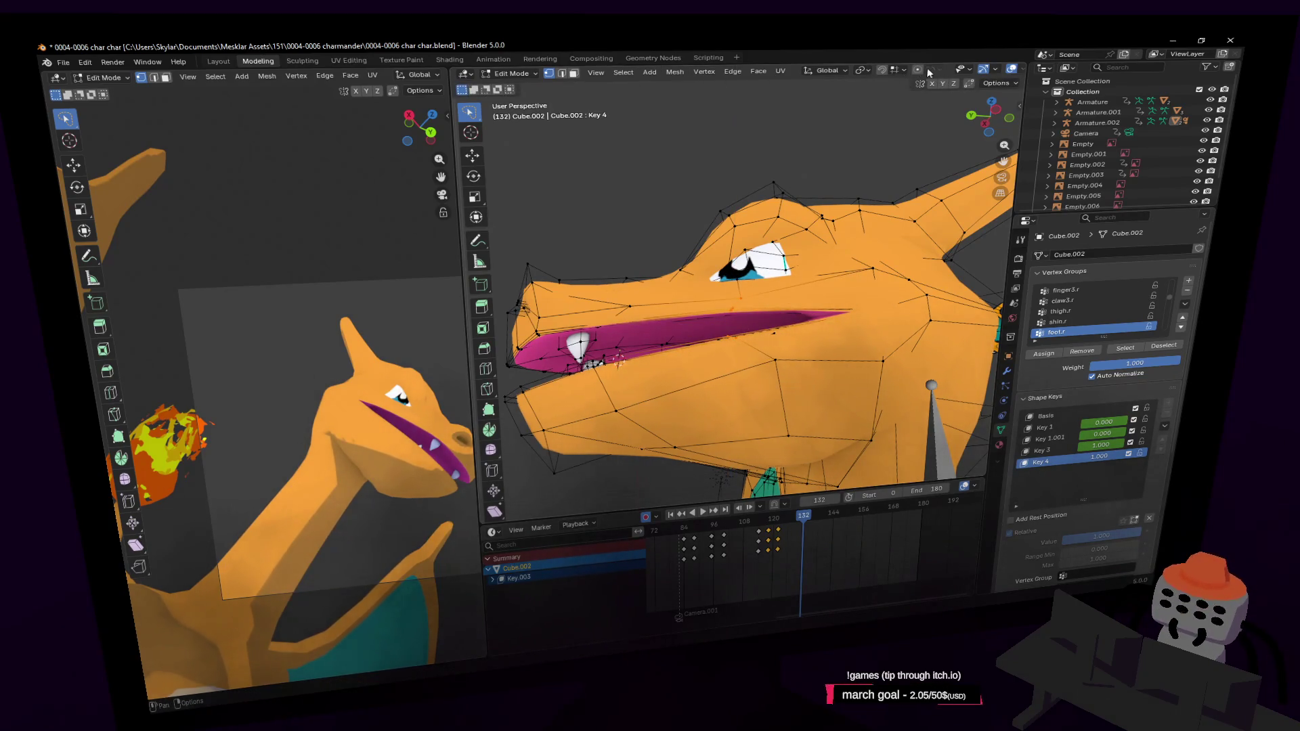
key("shift+grave")
key("s")
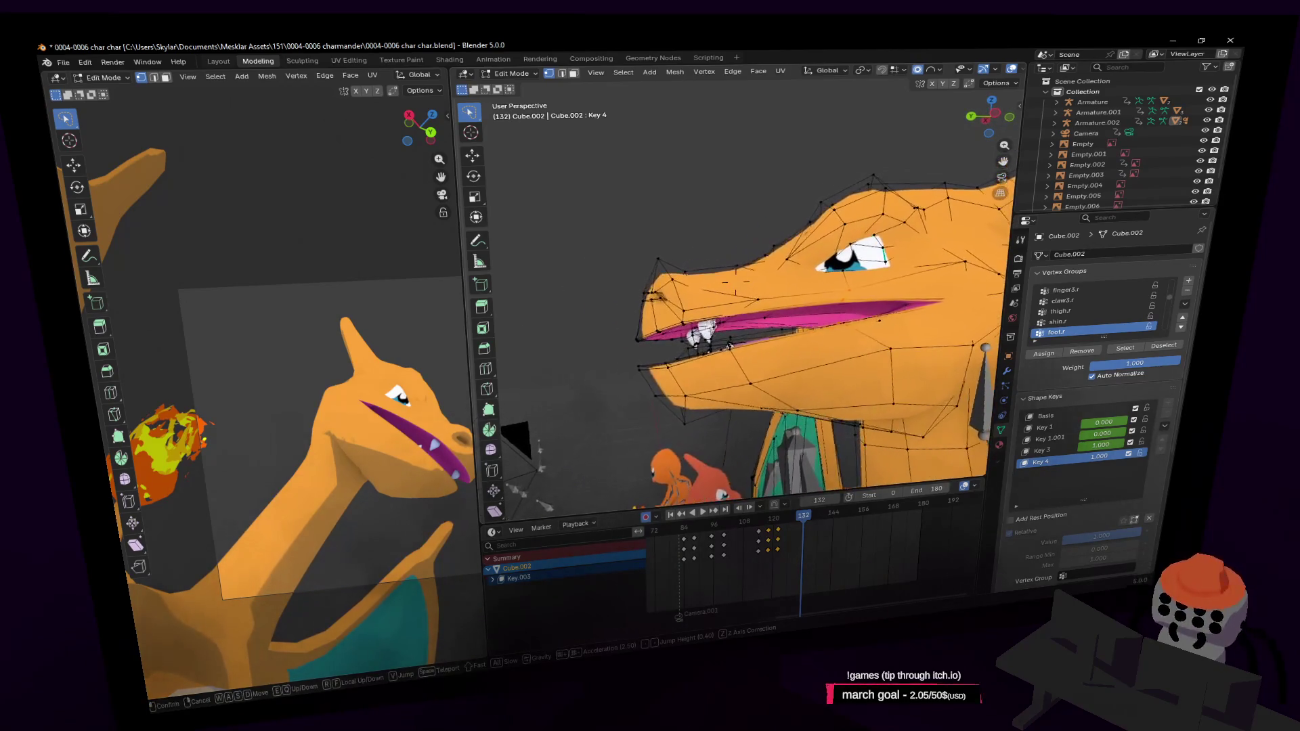
left_click(711, 349)
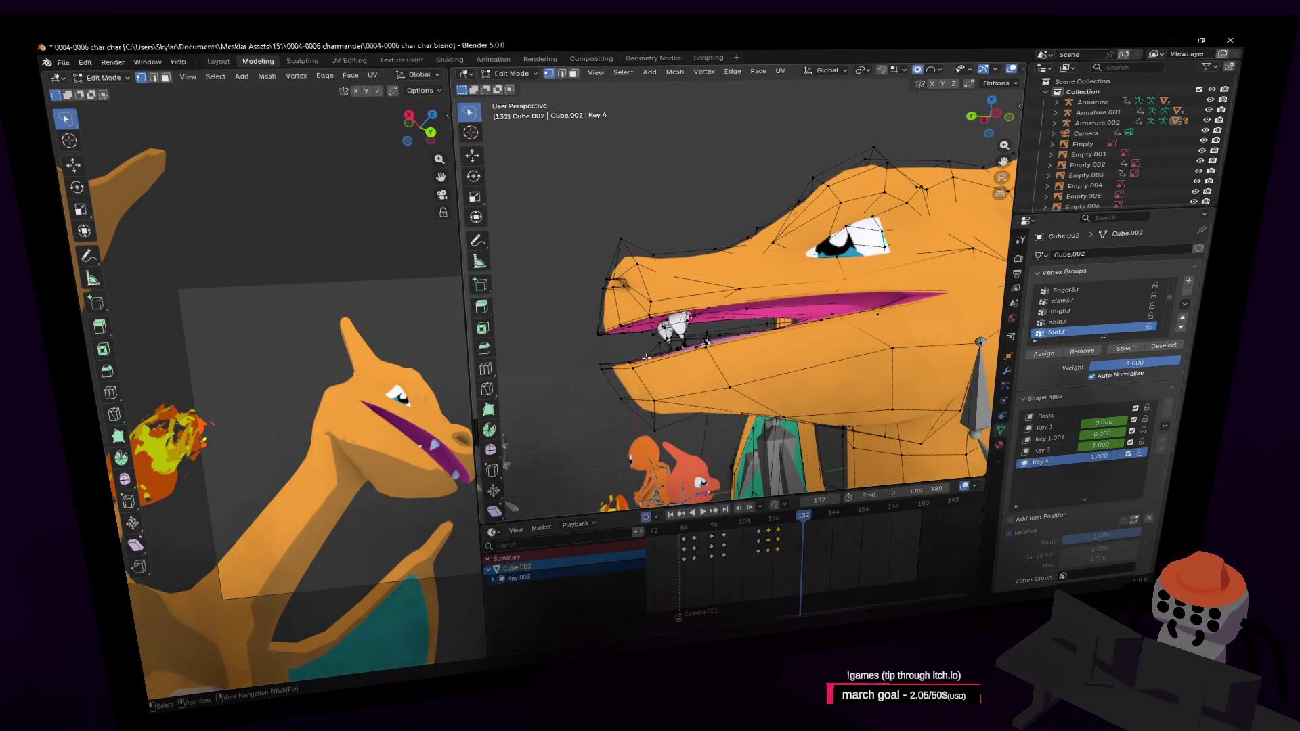
Step: Select the lower-jaw tip face and lower it along Z, switching to sphere falloff
key("3")
left_click(620, 366)
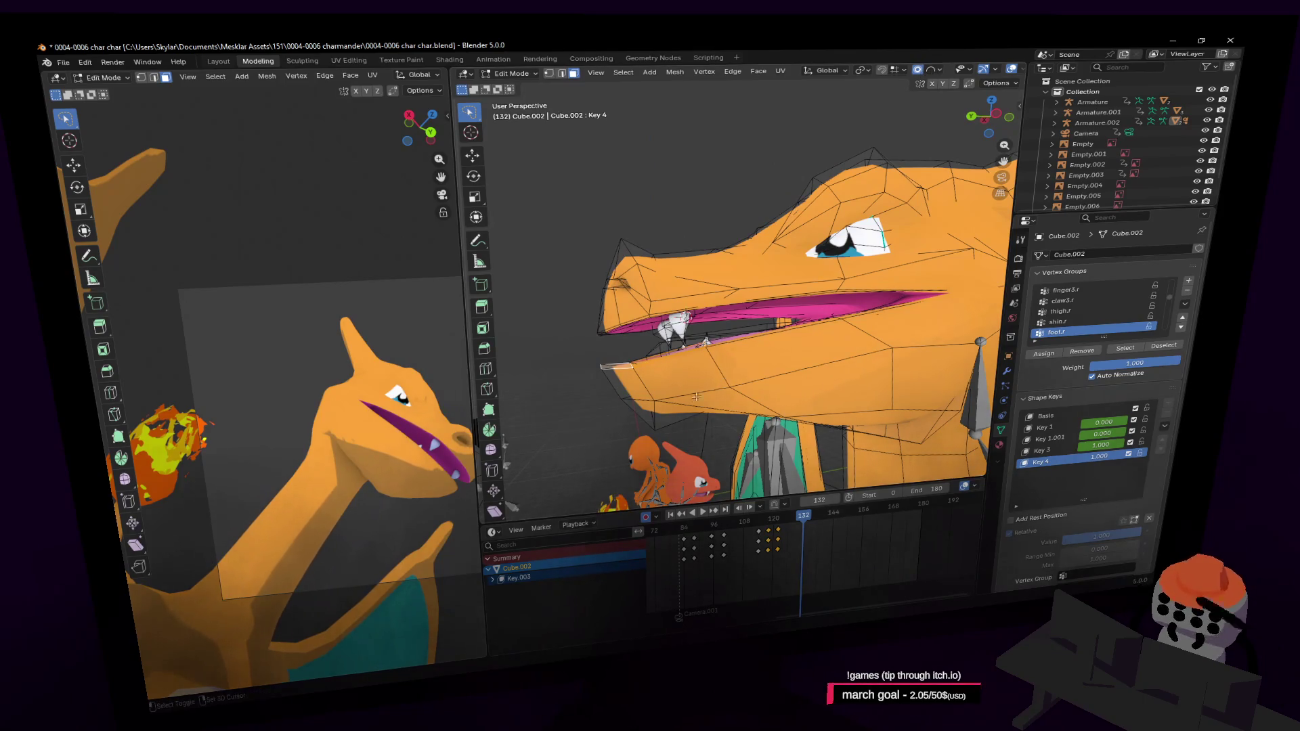
key("g")
key("z")
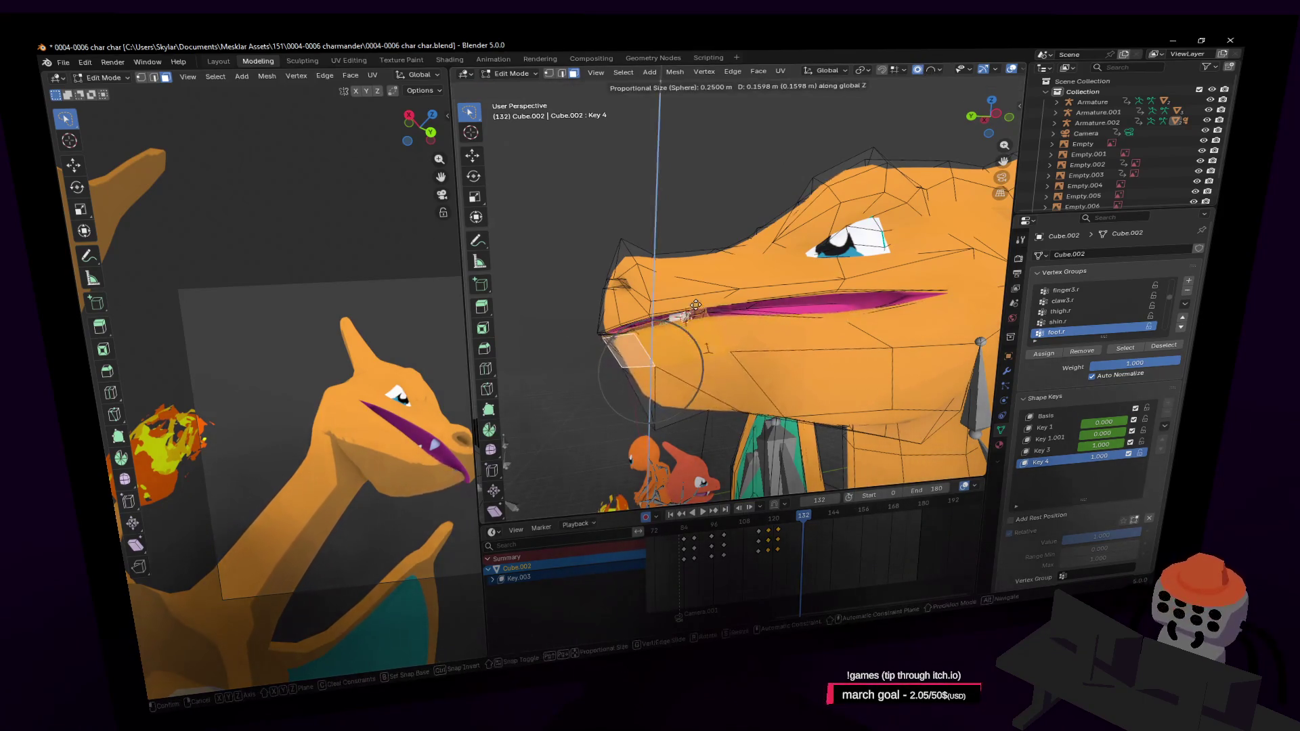
left_click(689, 424)
left_click(938, 70)
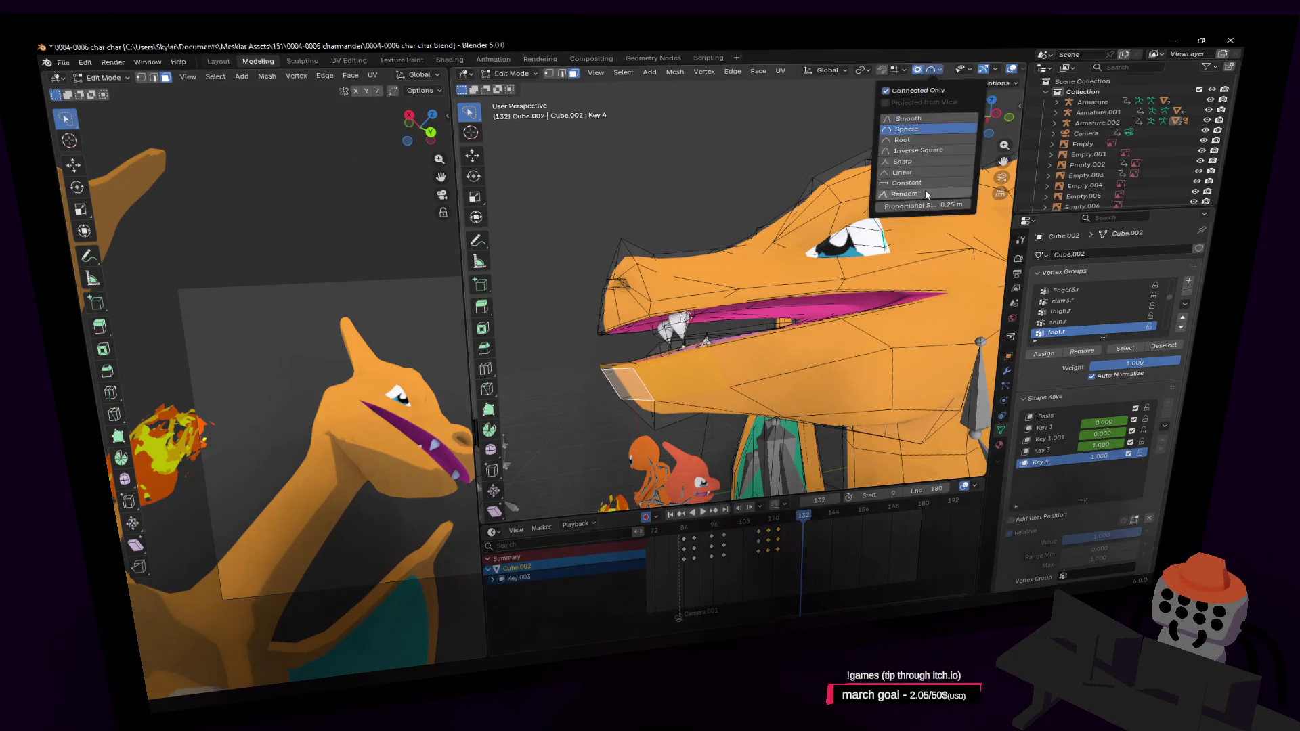
key("g")
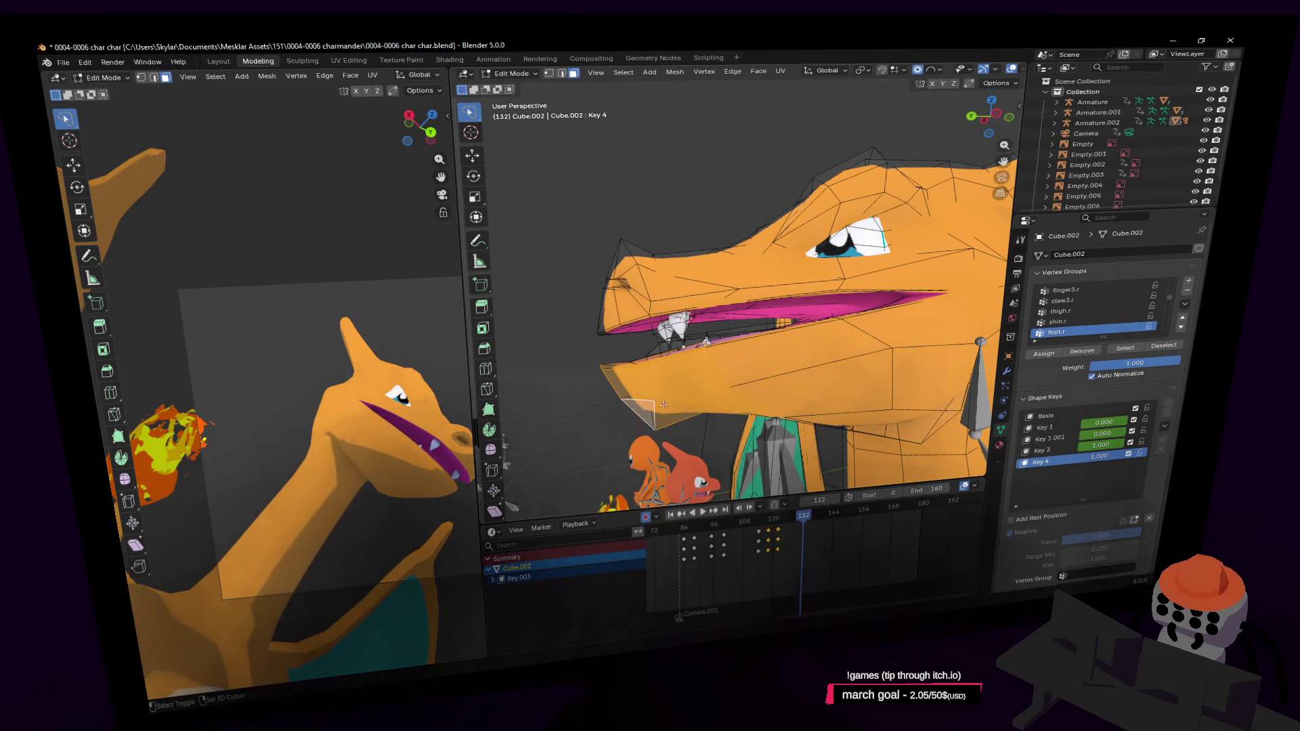
key("z")
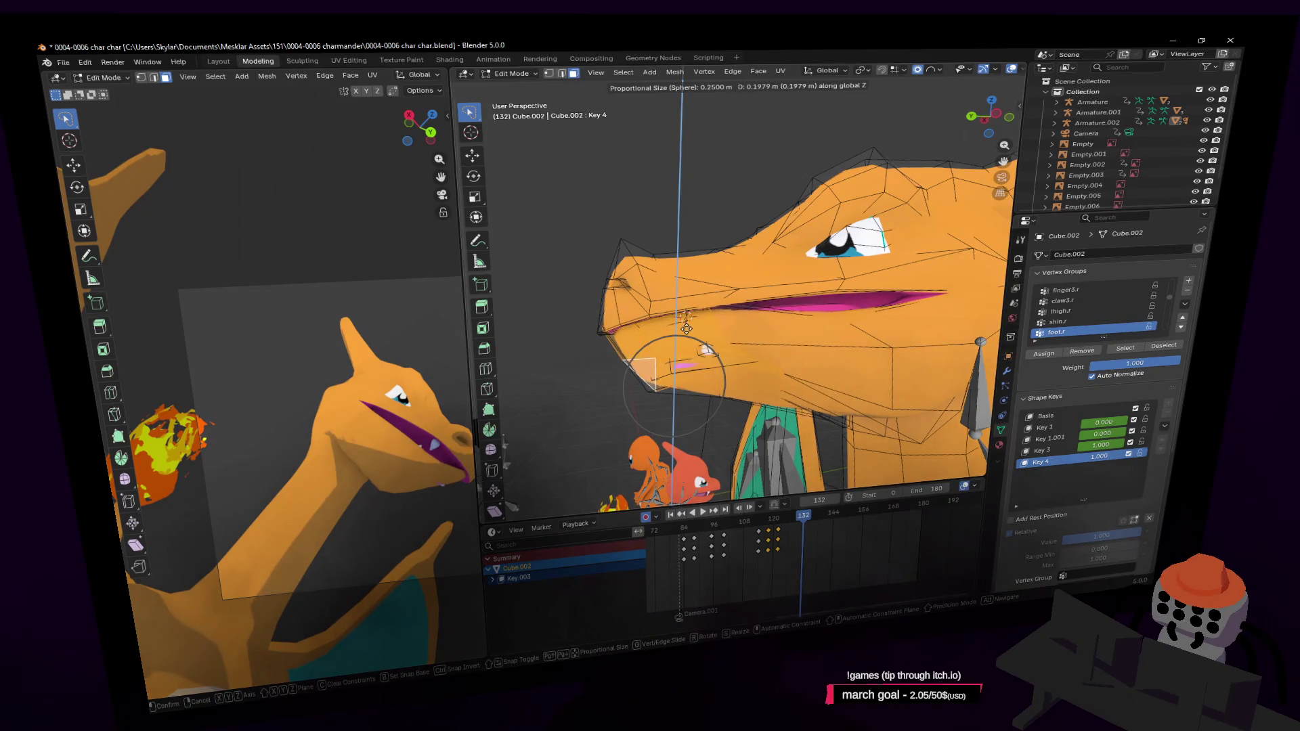
left_click(685, 328)
Step: Make several more soft jaw moves, vertical and free, to open and widen the mouth
middle_click_drag(686, 328, 866, 328)
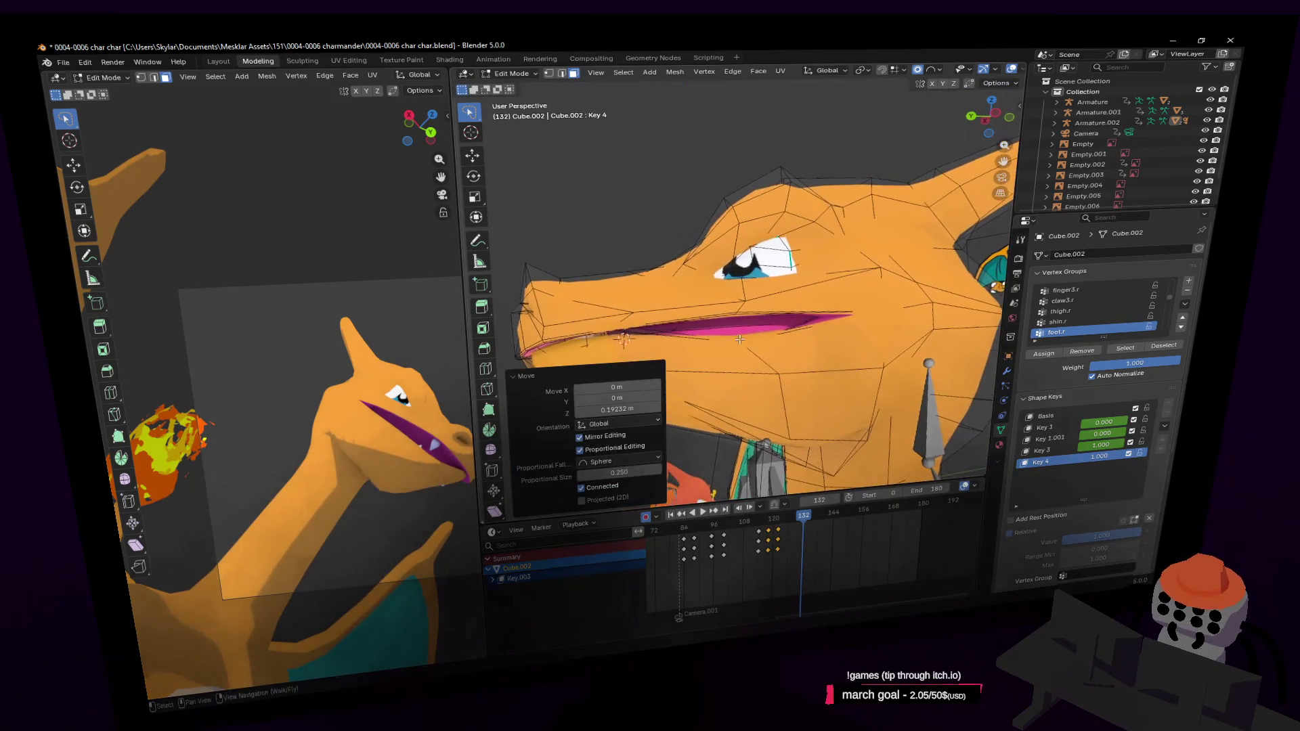
key("g")
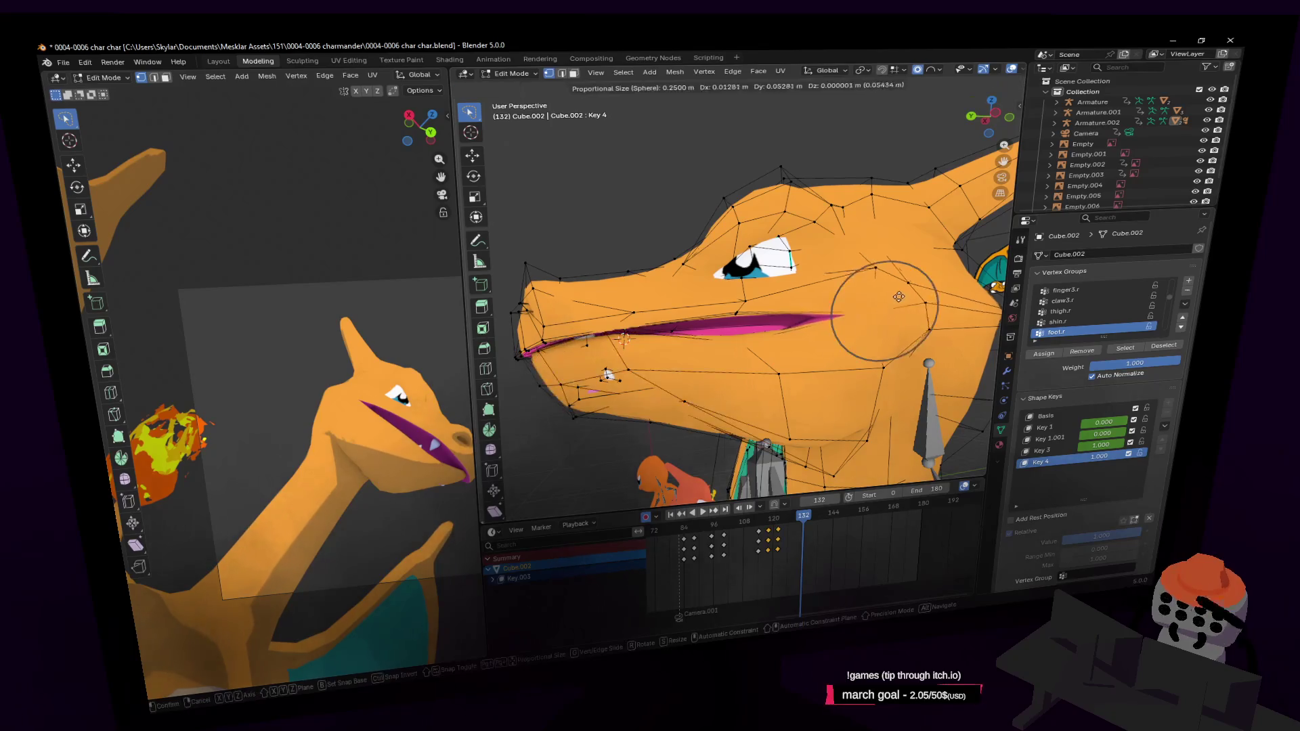
left_click(859, 311)
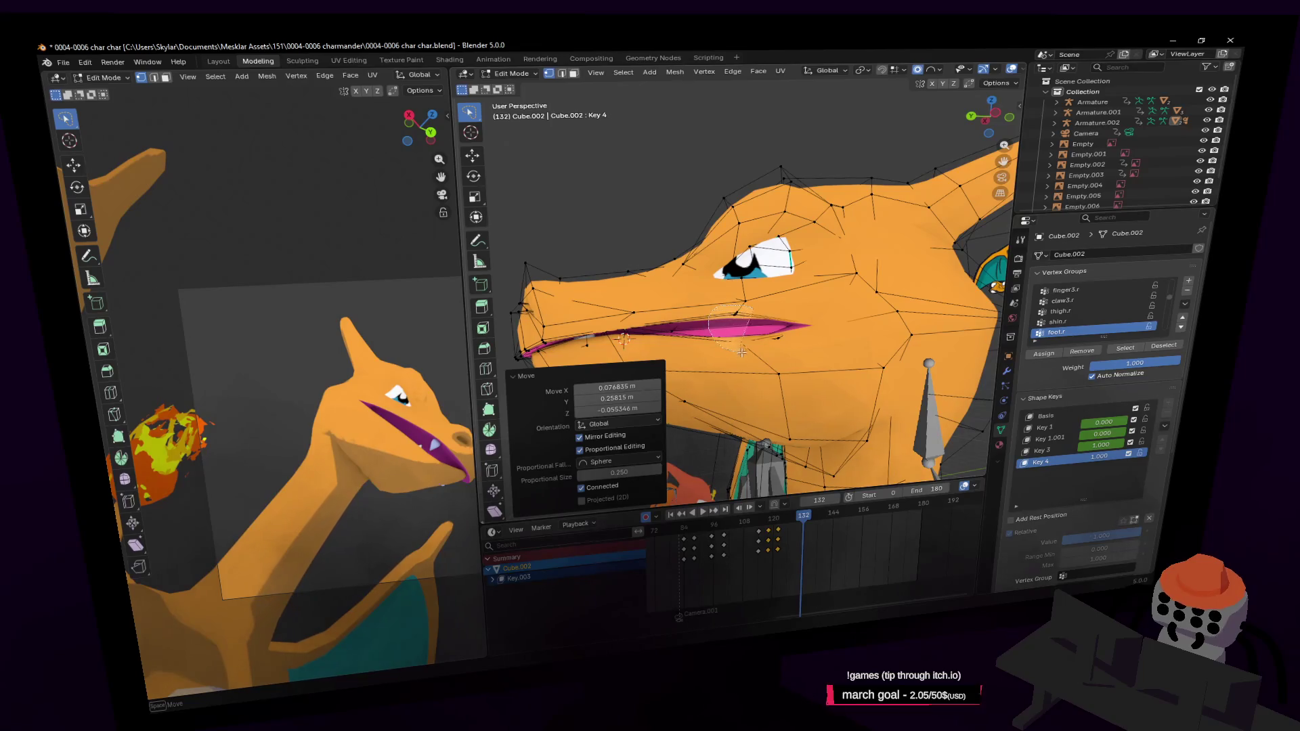
key("g")
key("z")
left_click(855, 342)
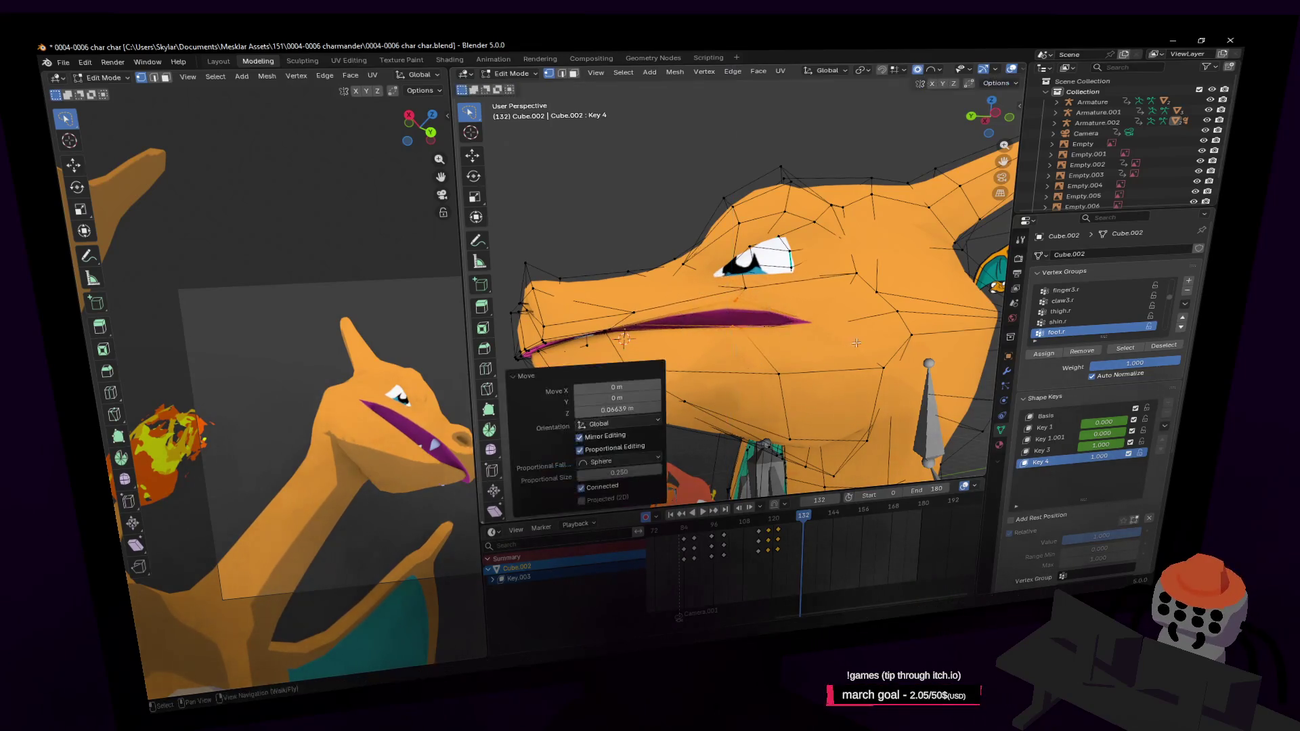
key("g")
key("z")
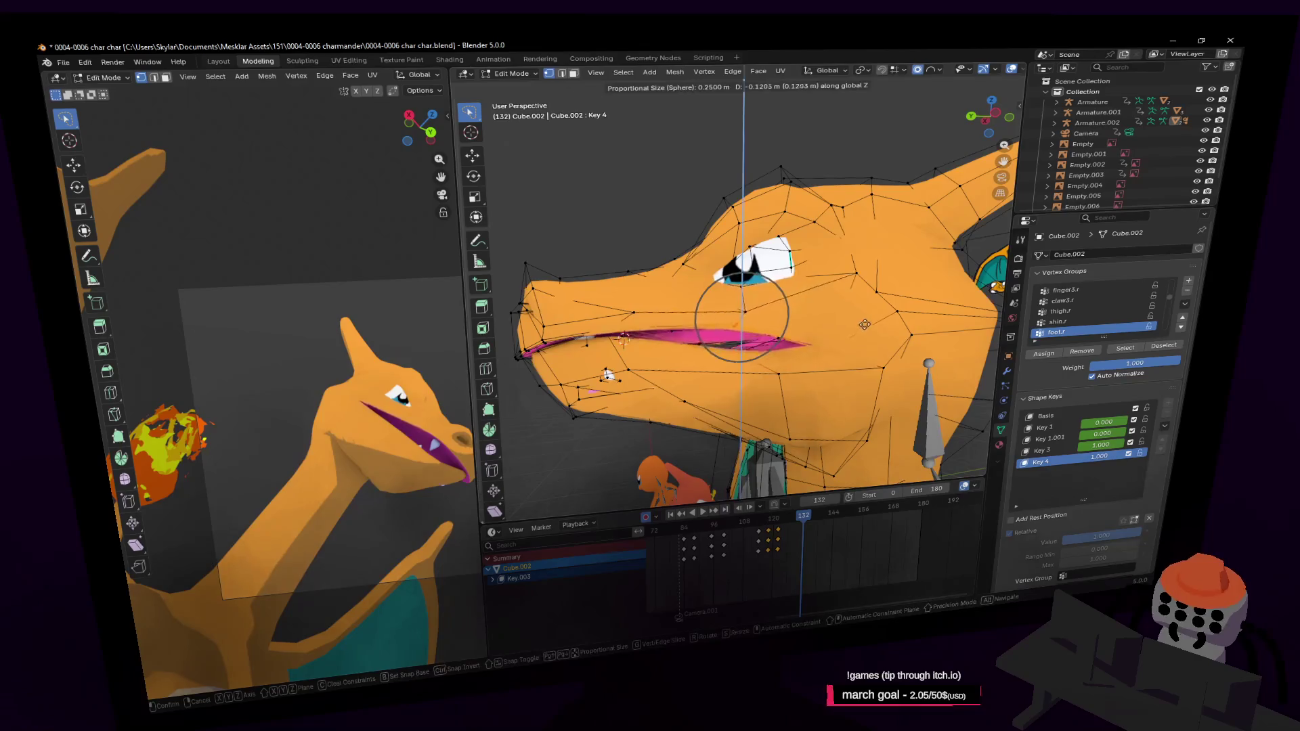
left_click(863, 324)
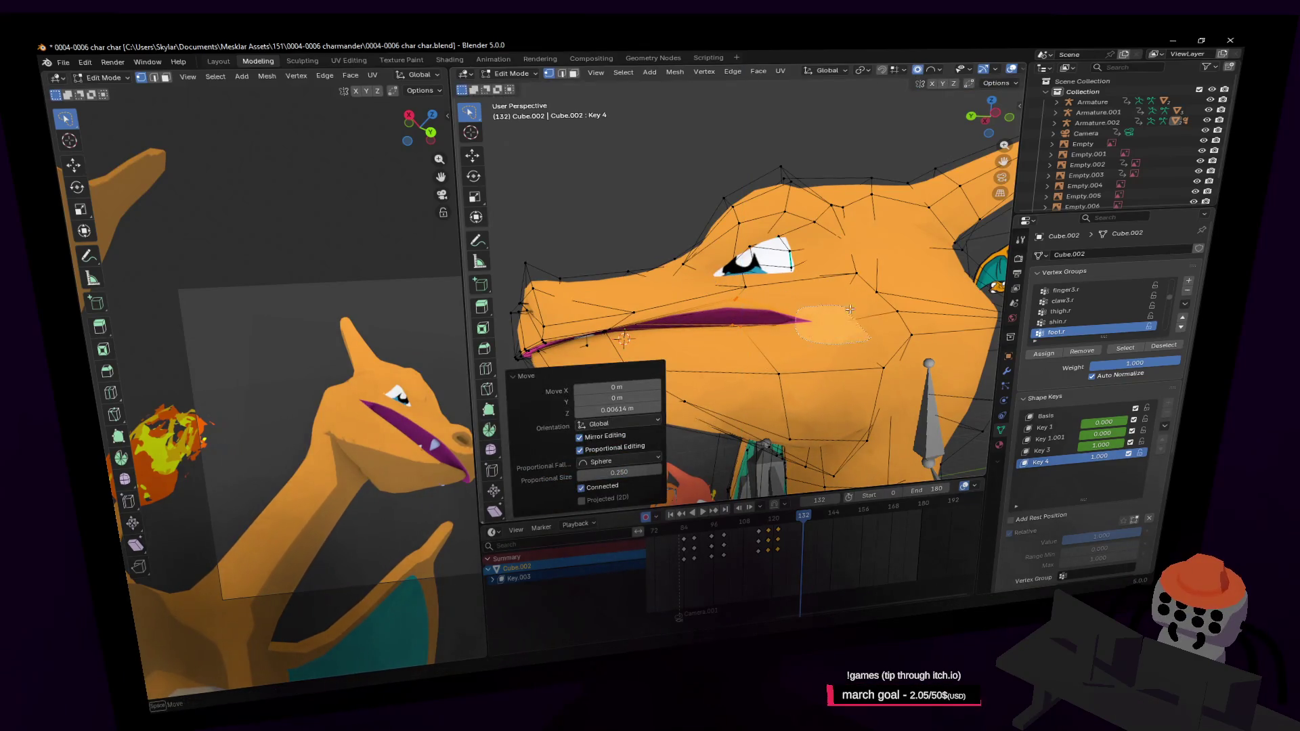
key("g")
left_click(859, 355)
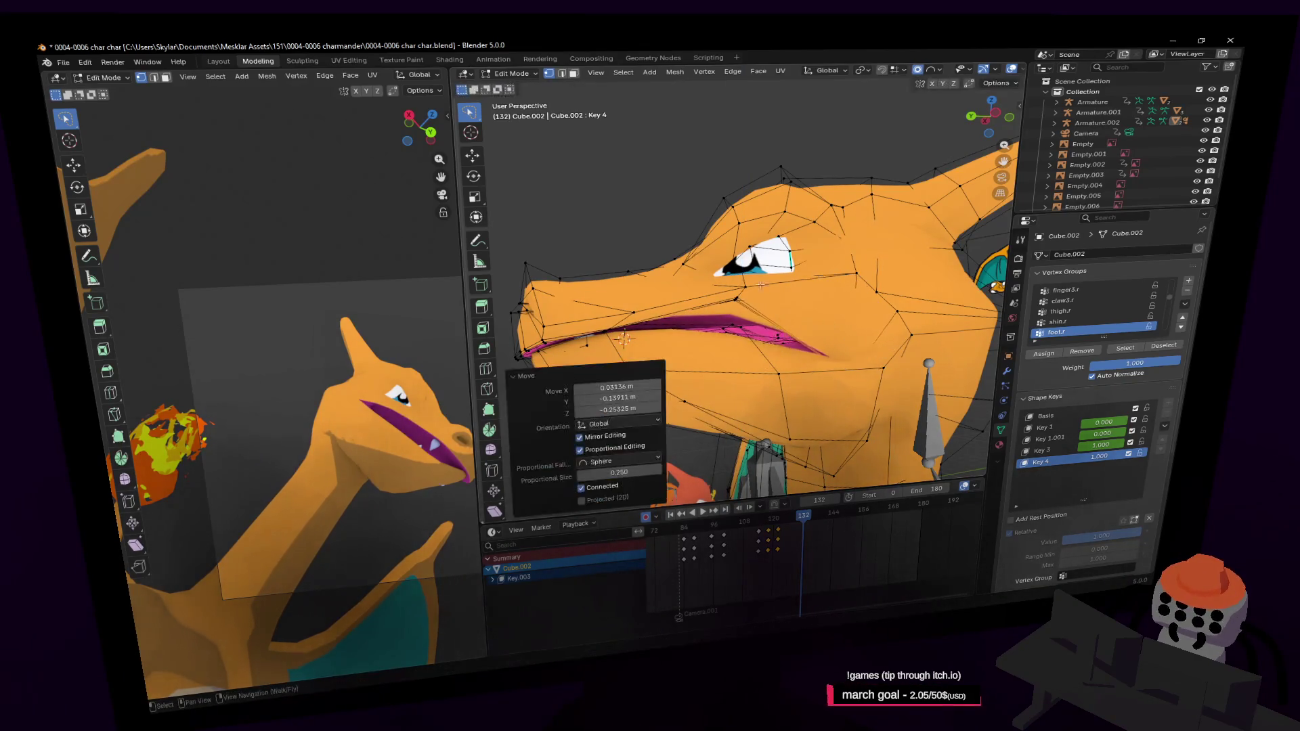
Step: Pick vertices at the jaw and near the eye and narrow the eye area with a falloff move
left_click(607, 373)
left_click(754, 257)
key("g")
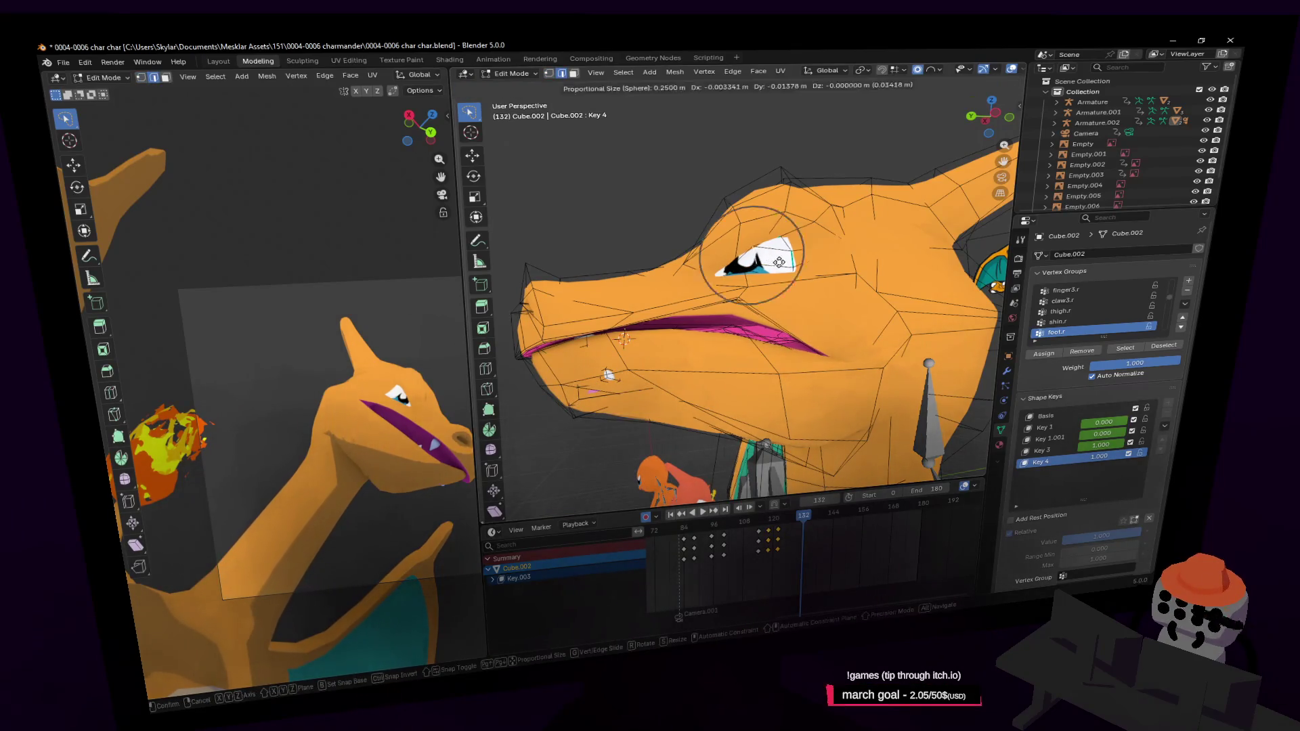
left_click(812, 262)
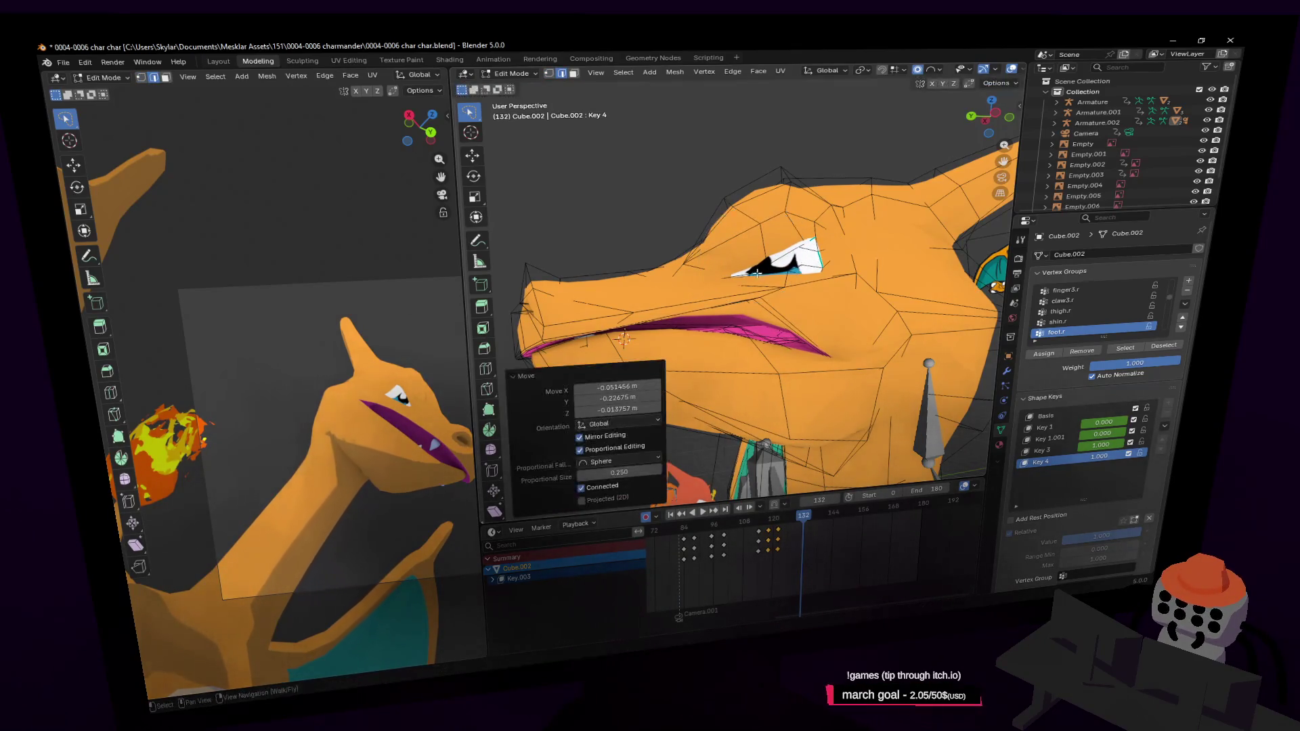
left_click(609, 373)
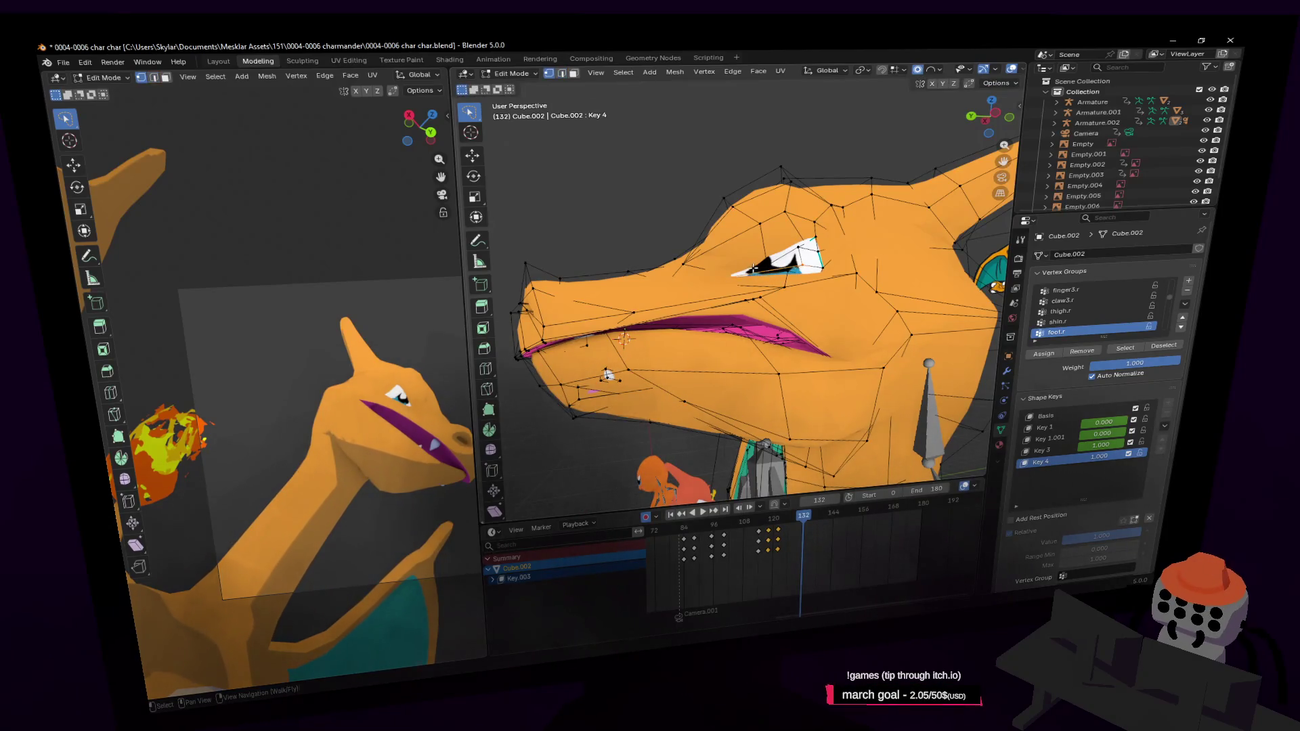
Step: Fly close to the head and make two soft vertex moves around the eye on Key 4
key("shift+grave")
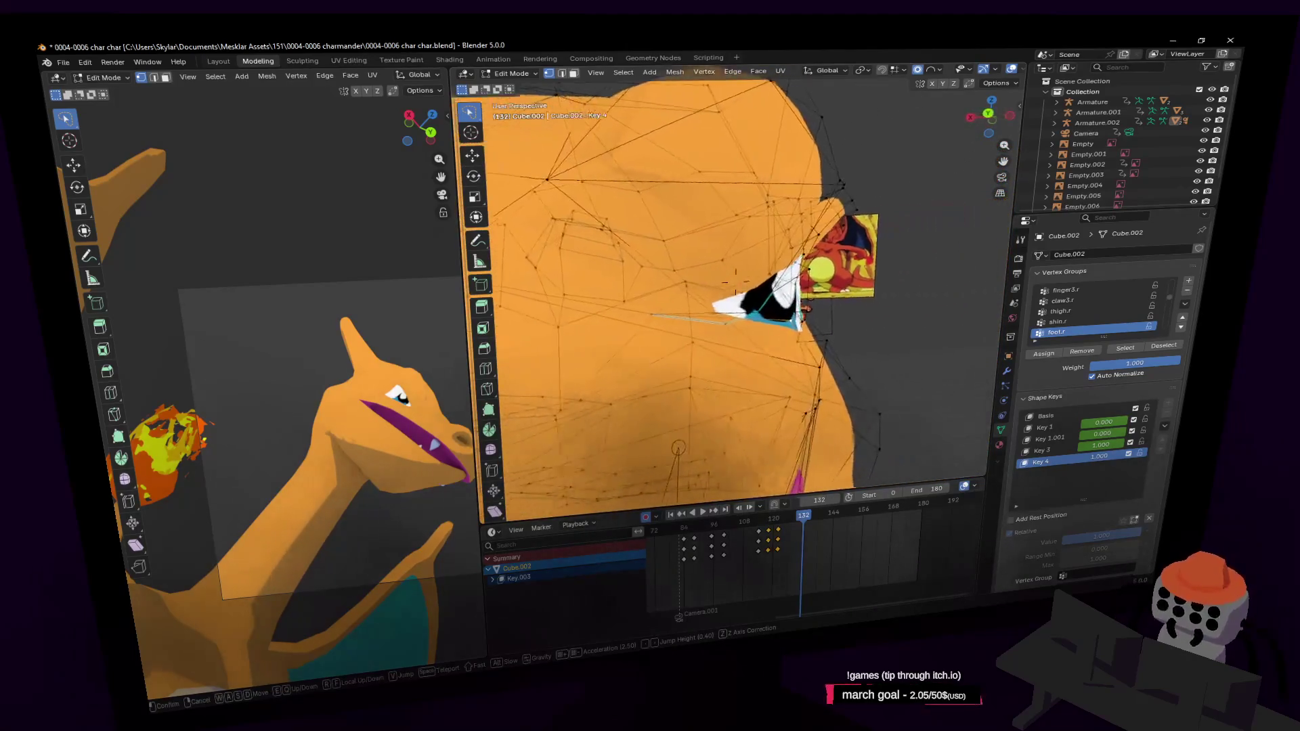
left_click(782, 243)
middle_click_drag(753, 277, 740, 260)
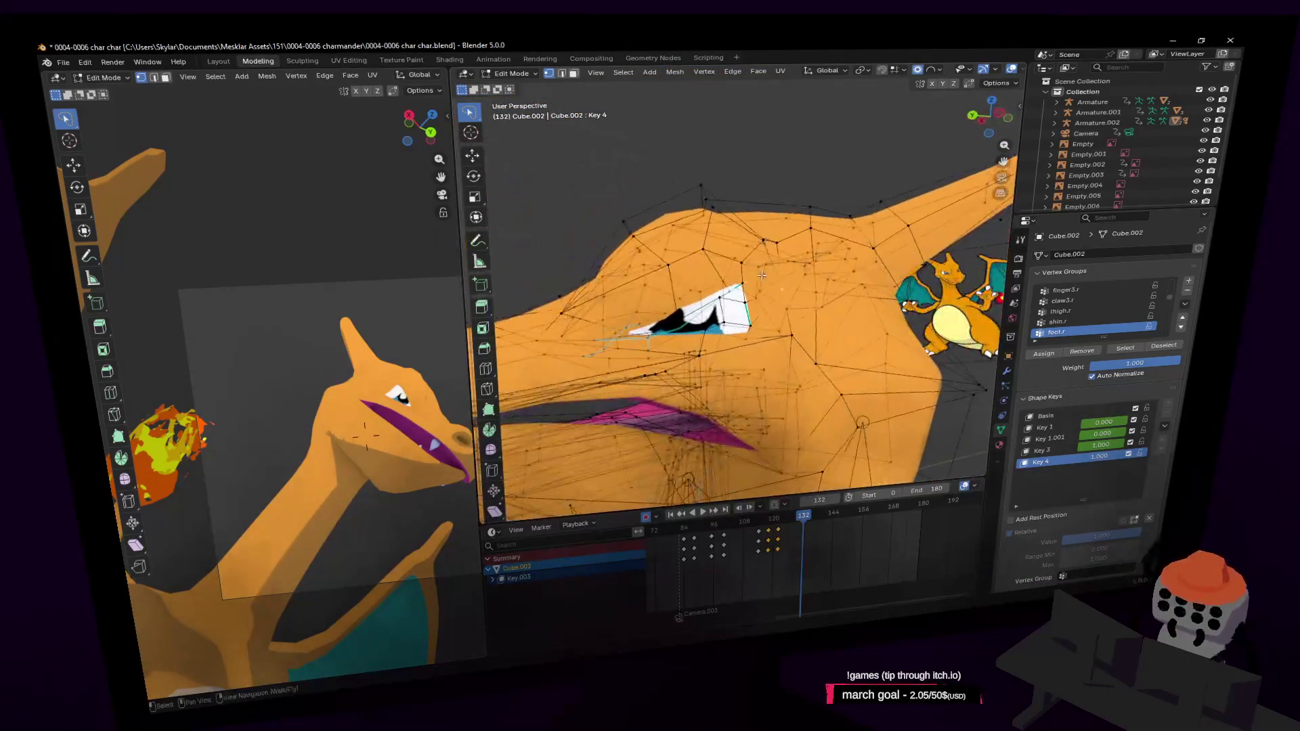
key("g")
left_click(740, 260)
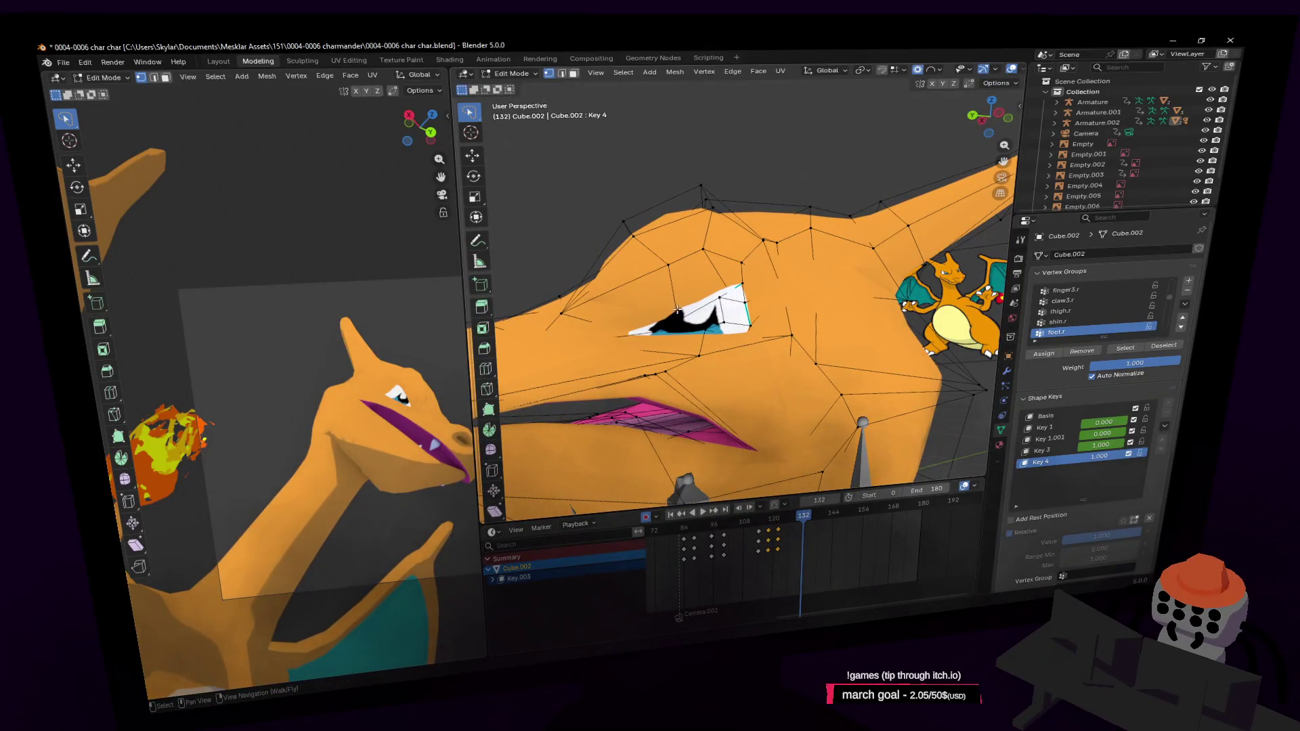
key("shift+grave")
key("w")
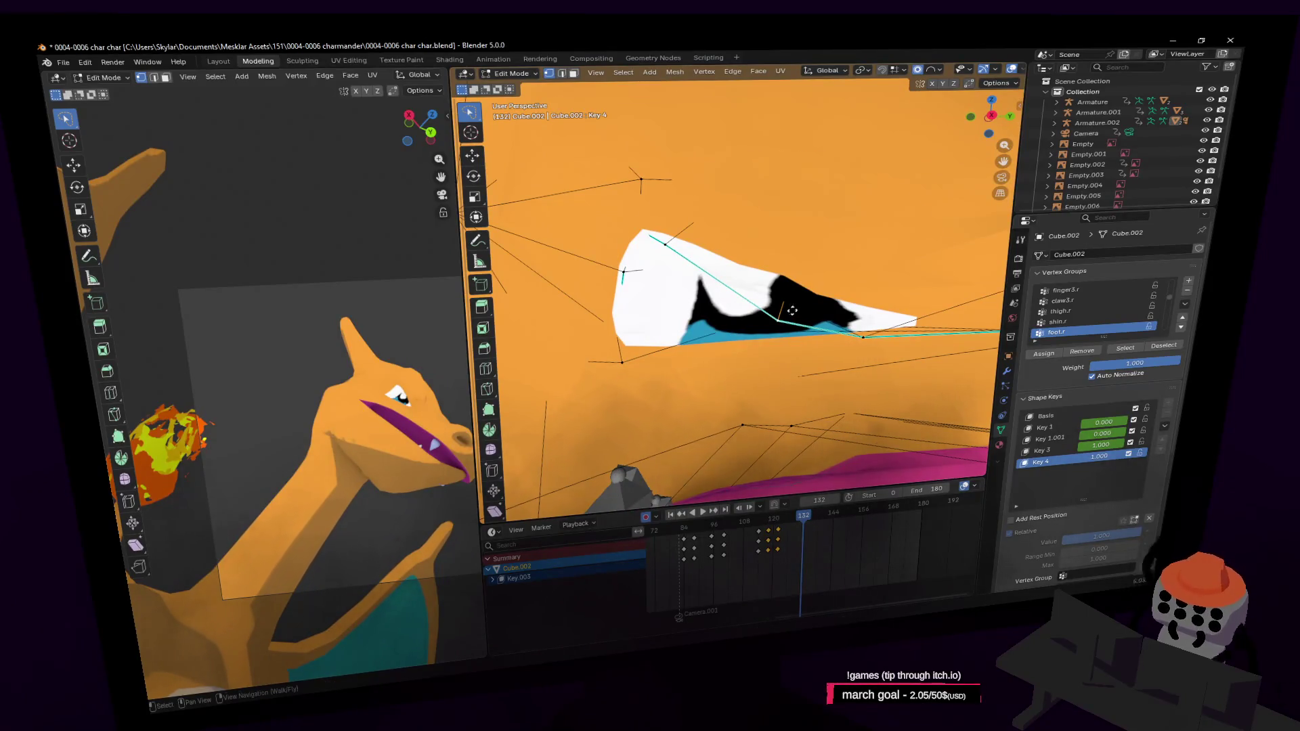
key("g")
left_click(792, 308)
scroll(812, 295, "down", 4)
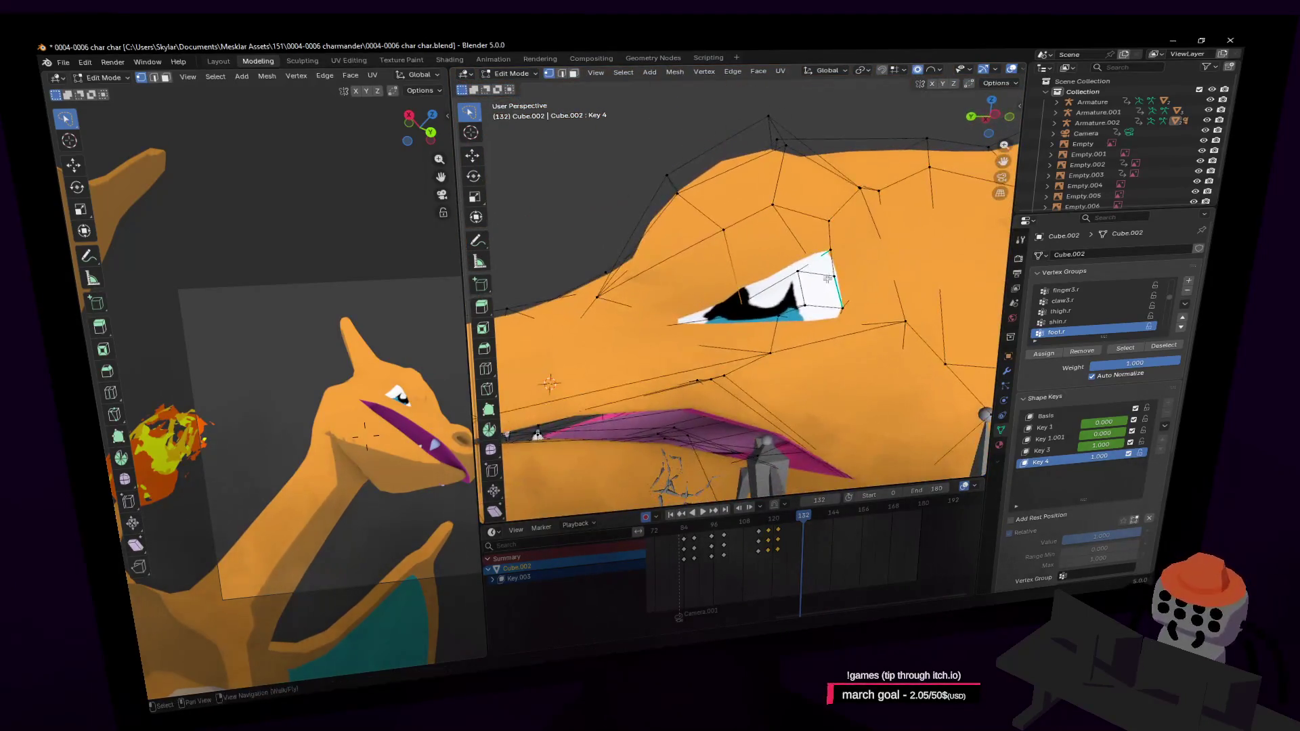
Step: In face select, move the face next to the eye to reshape the brow
key("shift+grave")
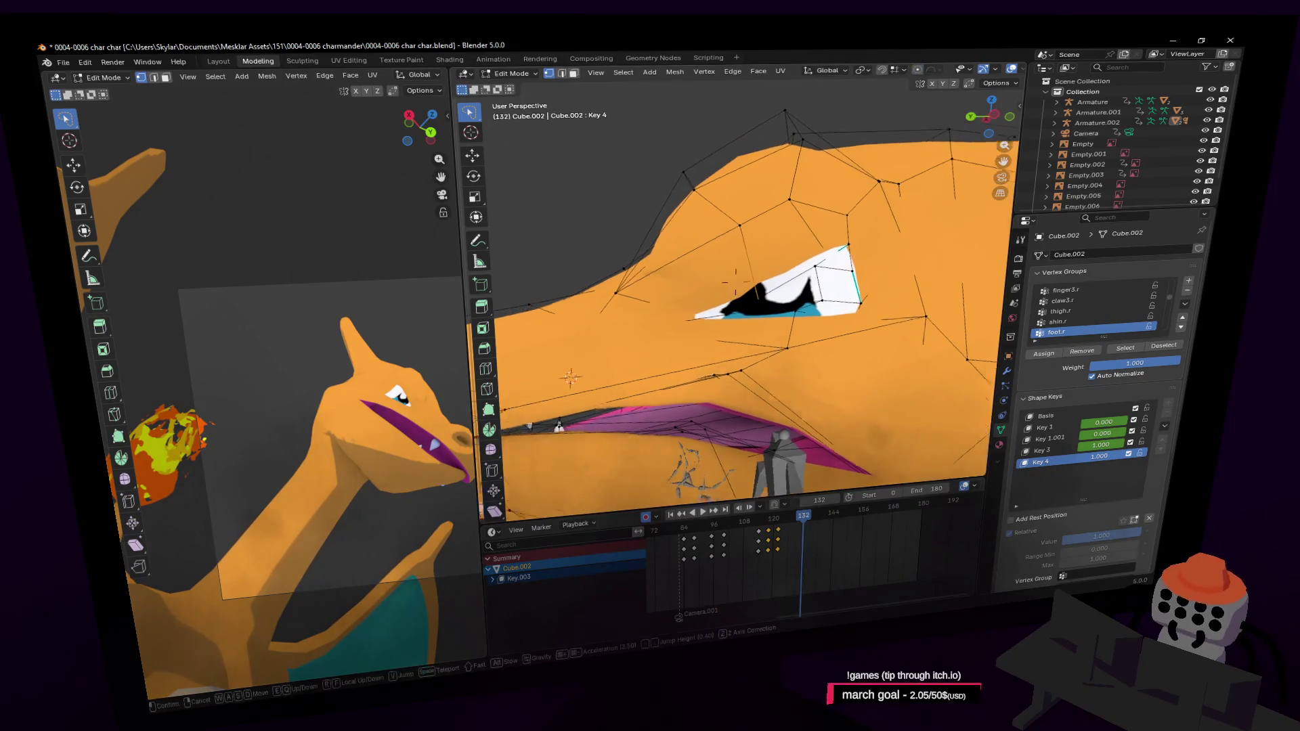
key("s")
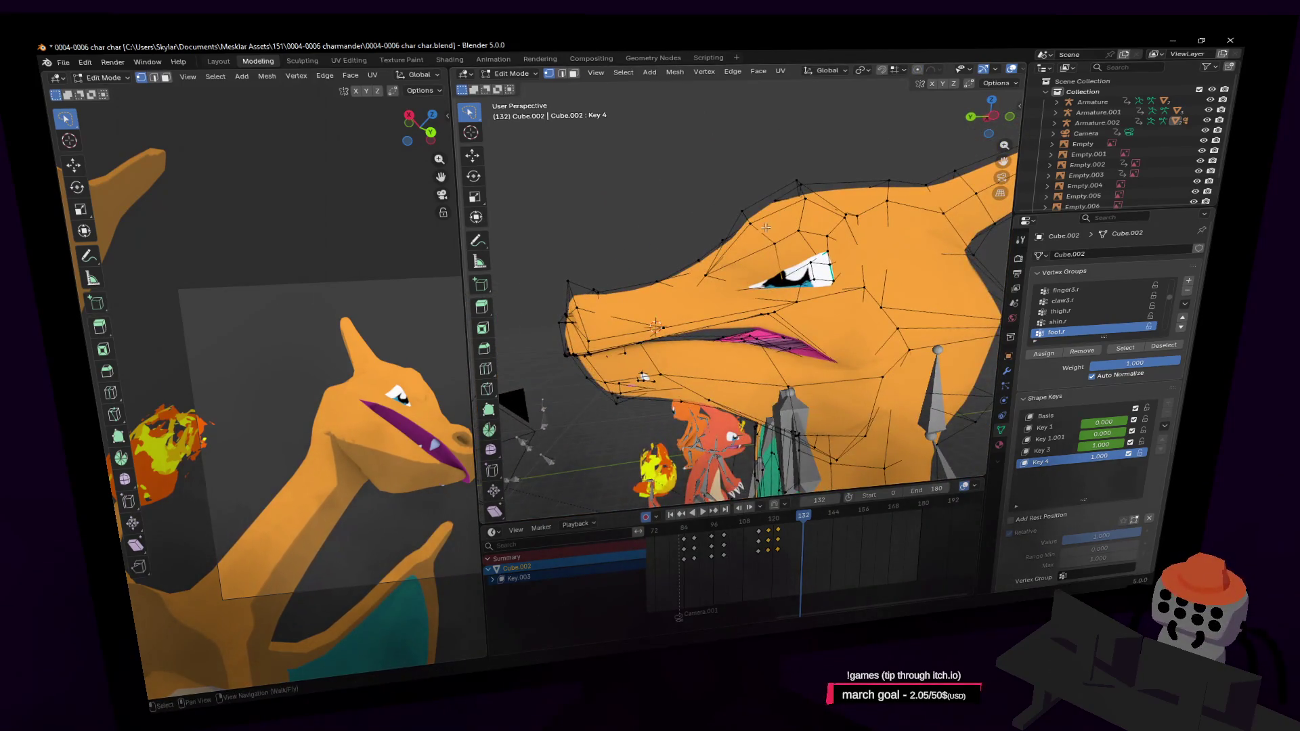
key("3")
left_click(767, 229)
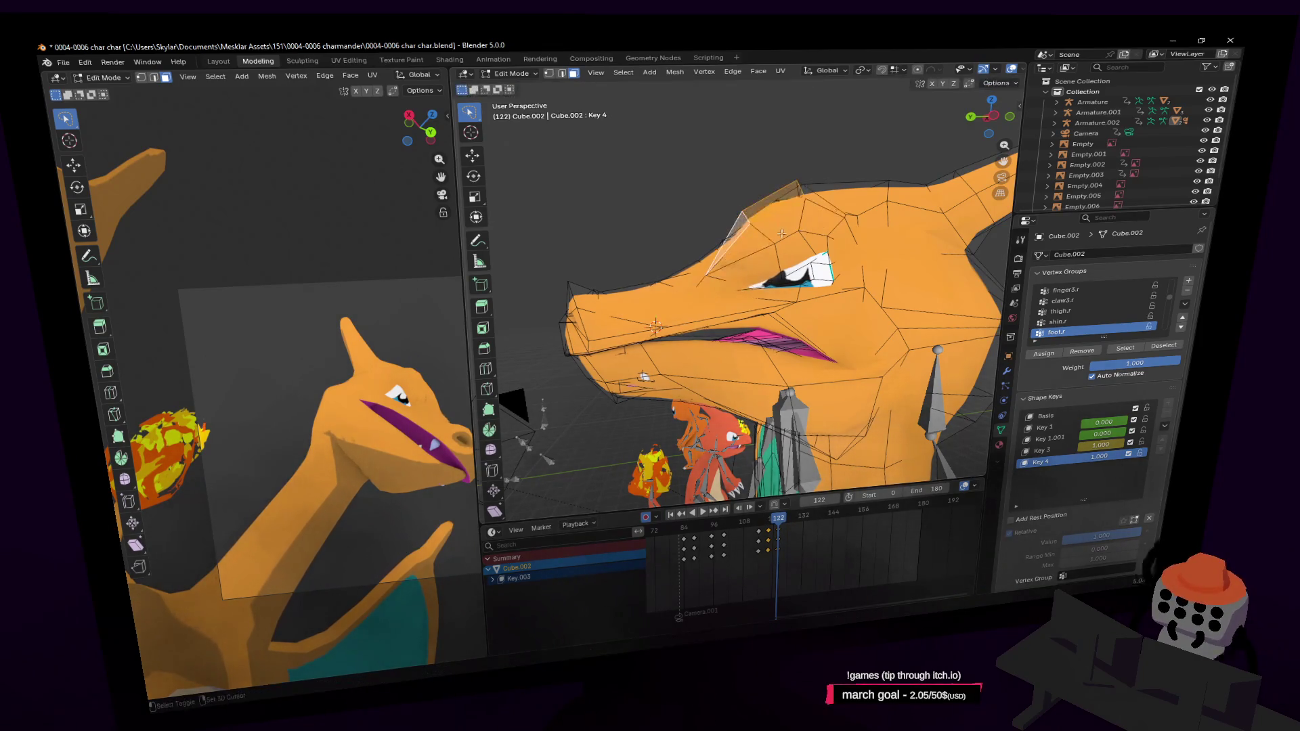
key("g")
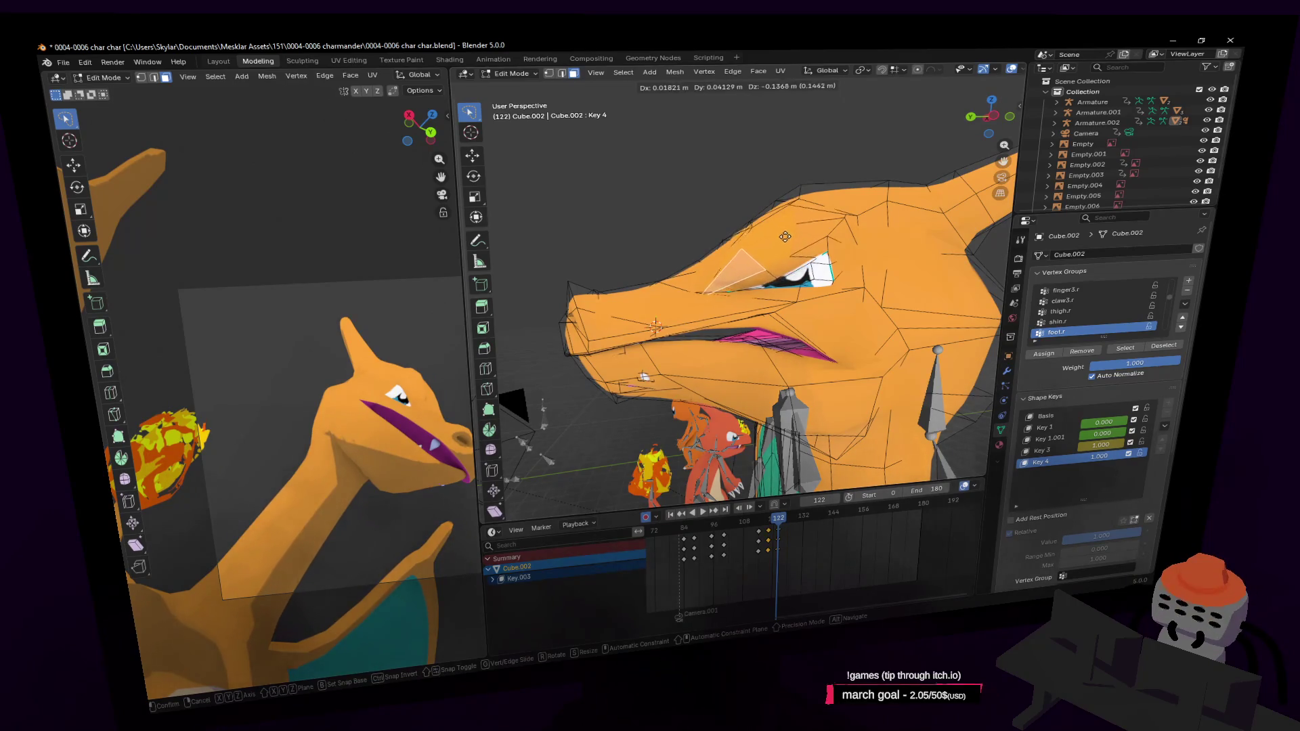
left_click(785, 237)
Step: Select the linked eye piece with L and reposition it with two moves
mouse_move(785, 236)
middle_mouse_down()
mouse_move(735, 291)
mouse_move(694, 308)
middle_mouse_up()
key("alt+a")
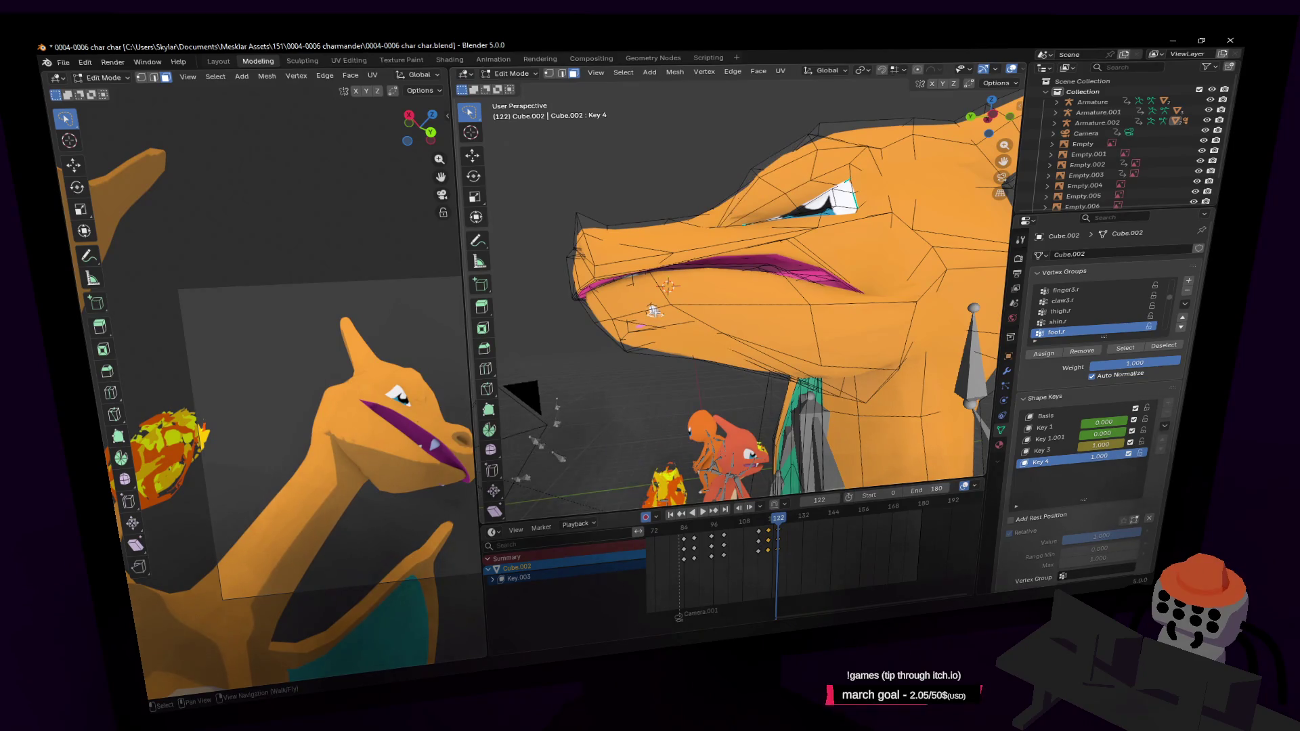
key("l")
key("g")
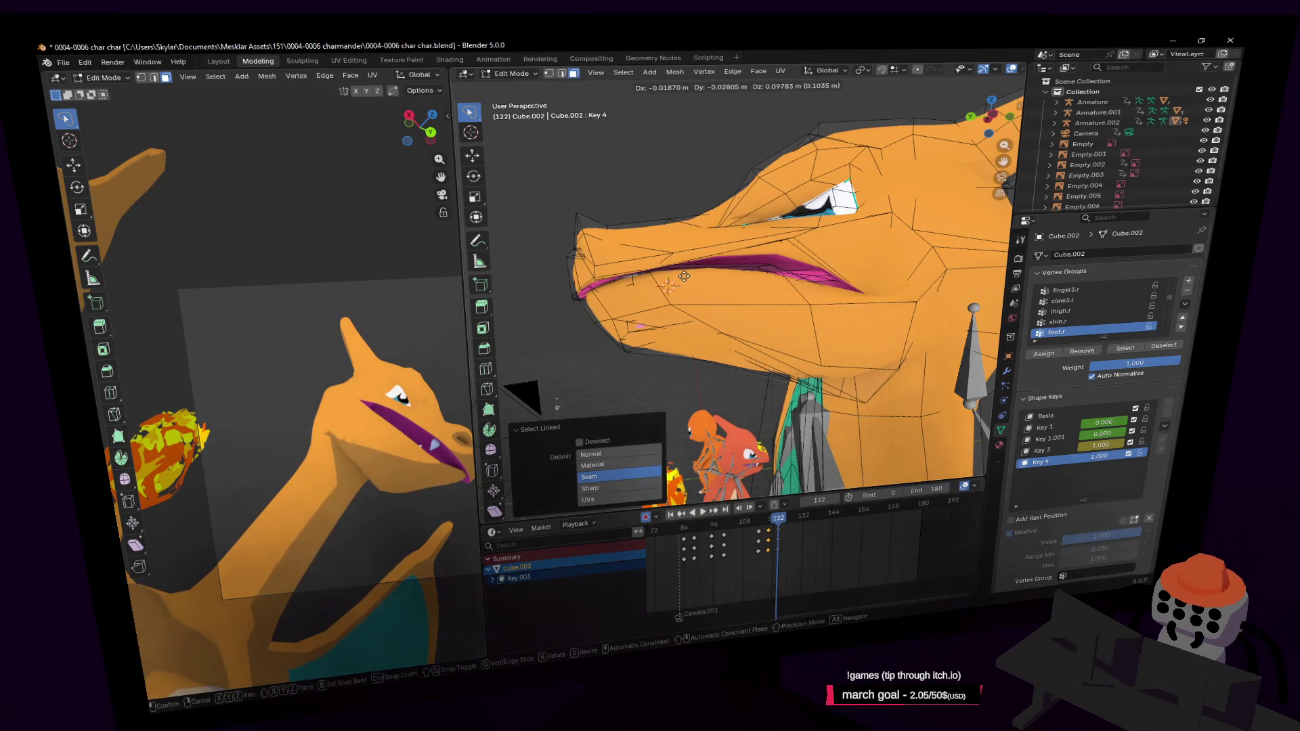
left_click(683, 276)
middle_click_drag(683, 277, 721, 266)
key("g")
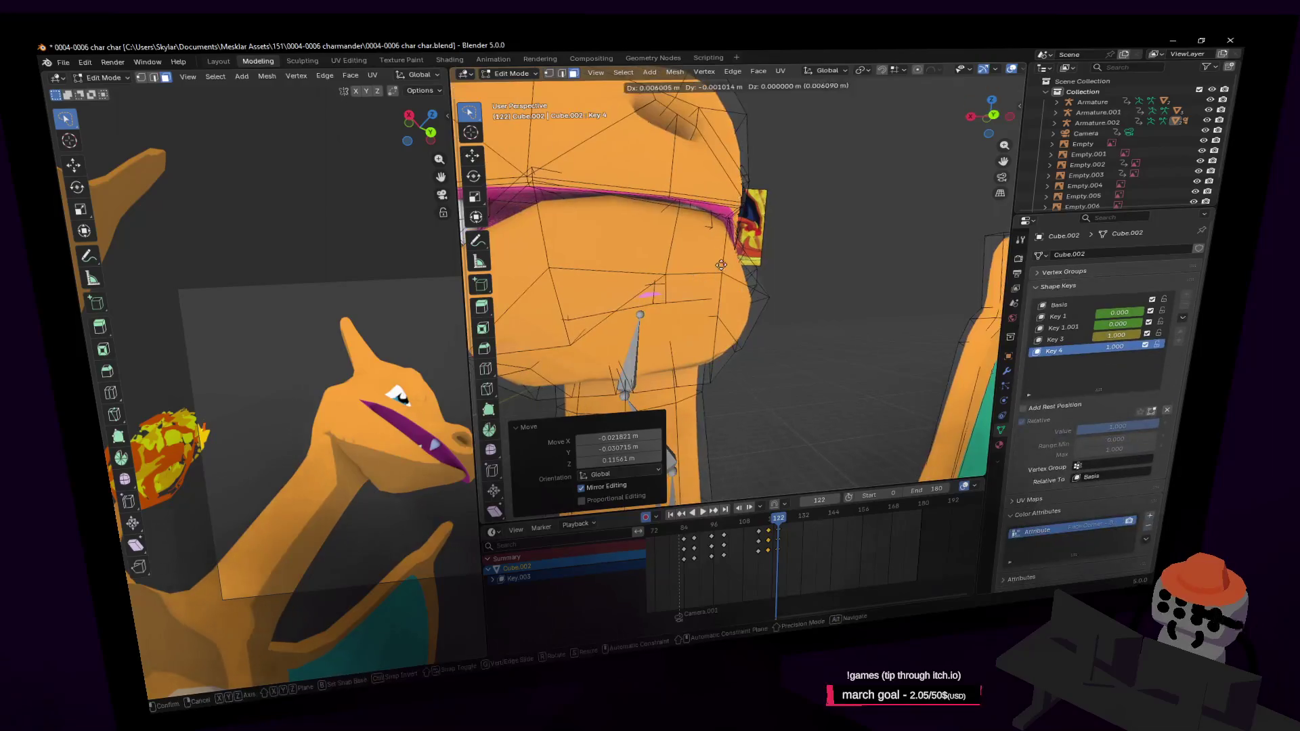
left_click(701, 255)
scroll(701, 255, "down", 5)
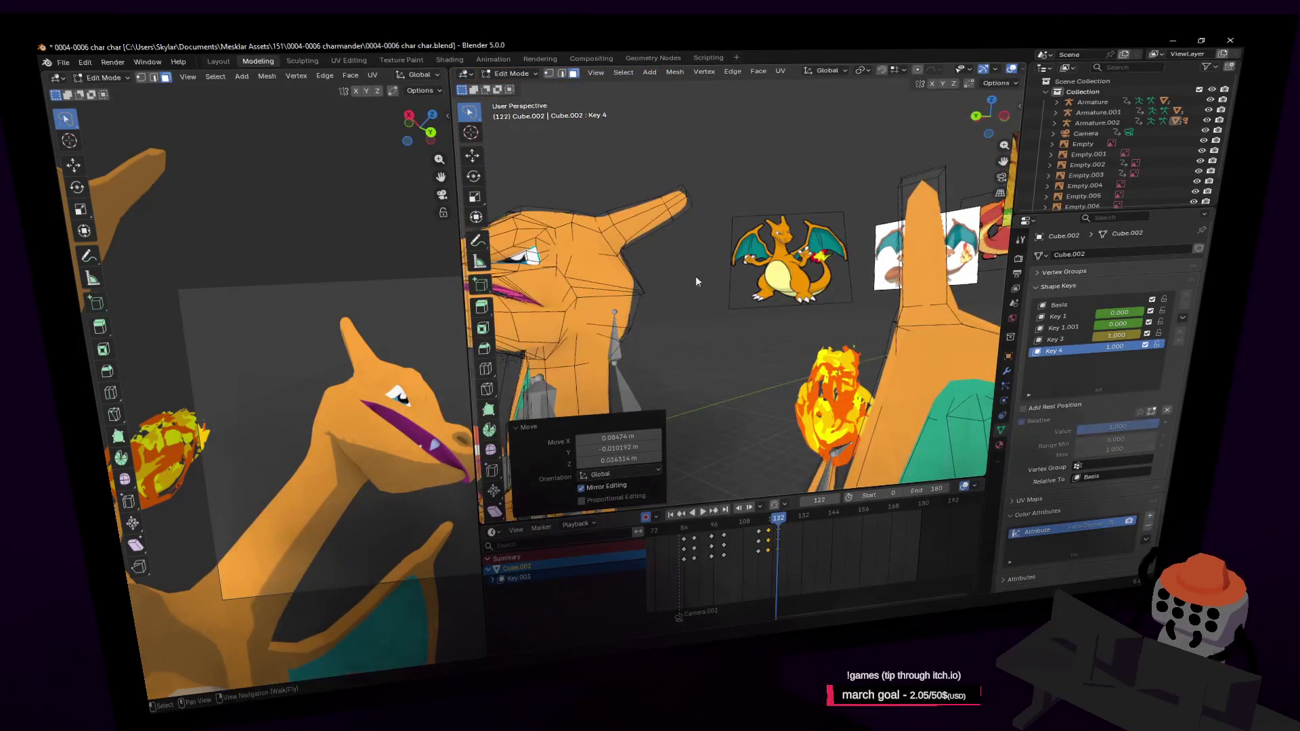
Step: Leave edit mode and orbit out to view the whole scene with fire and reference
key("Tab")
middle_click_drag(702, 254, 634, 285)
middle_click_drag(508, 358, 852, 529)
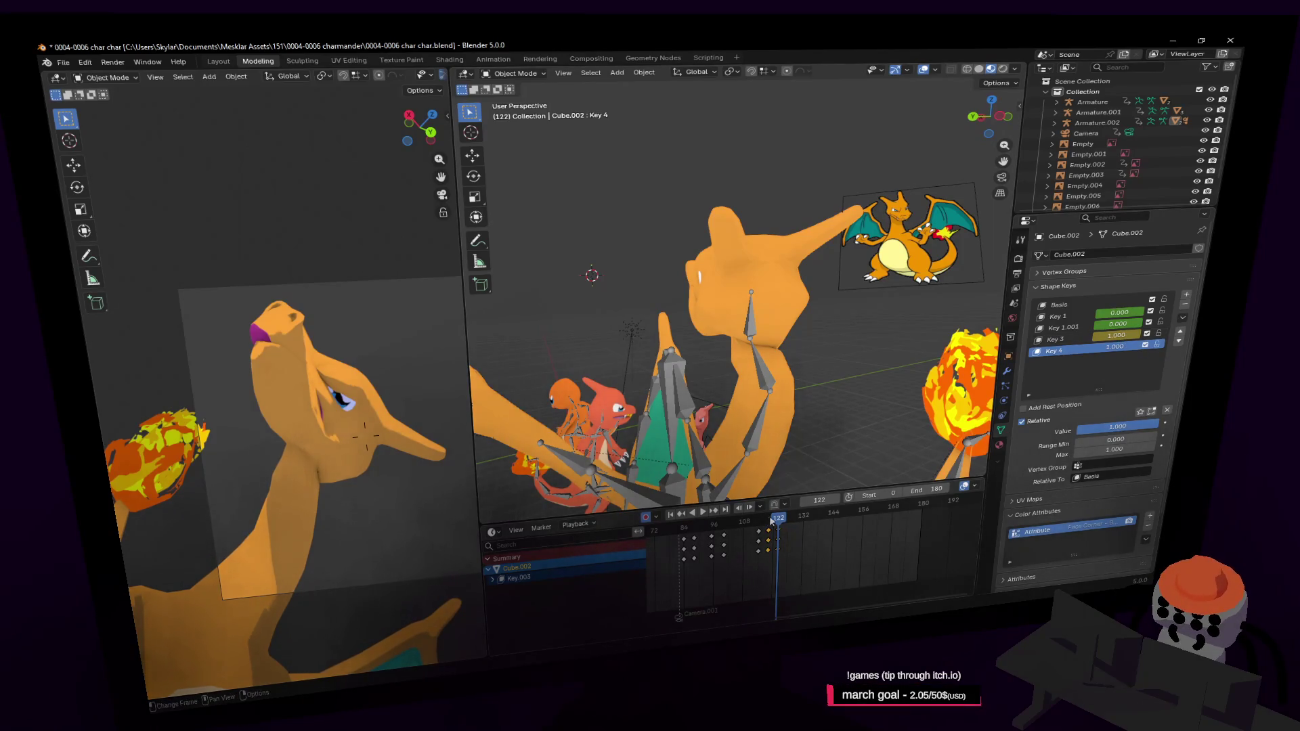
Step: Scrub around frames 123–134 and zero the Key 2 and Key 4 shape-key values
left_click_drag(771, 520, 820, 525)
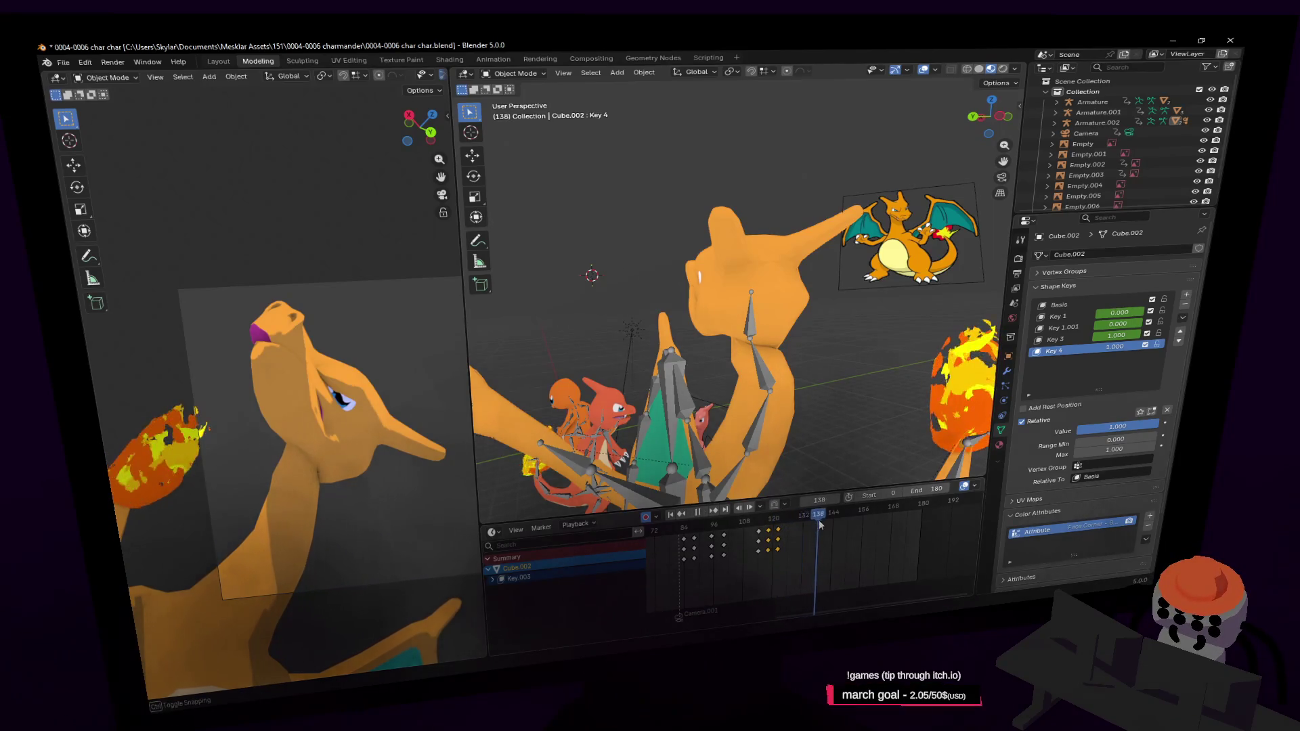
left_click_drag(819, 524, 809, 524)
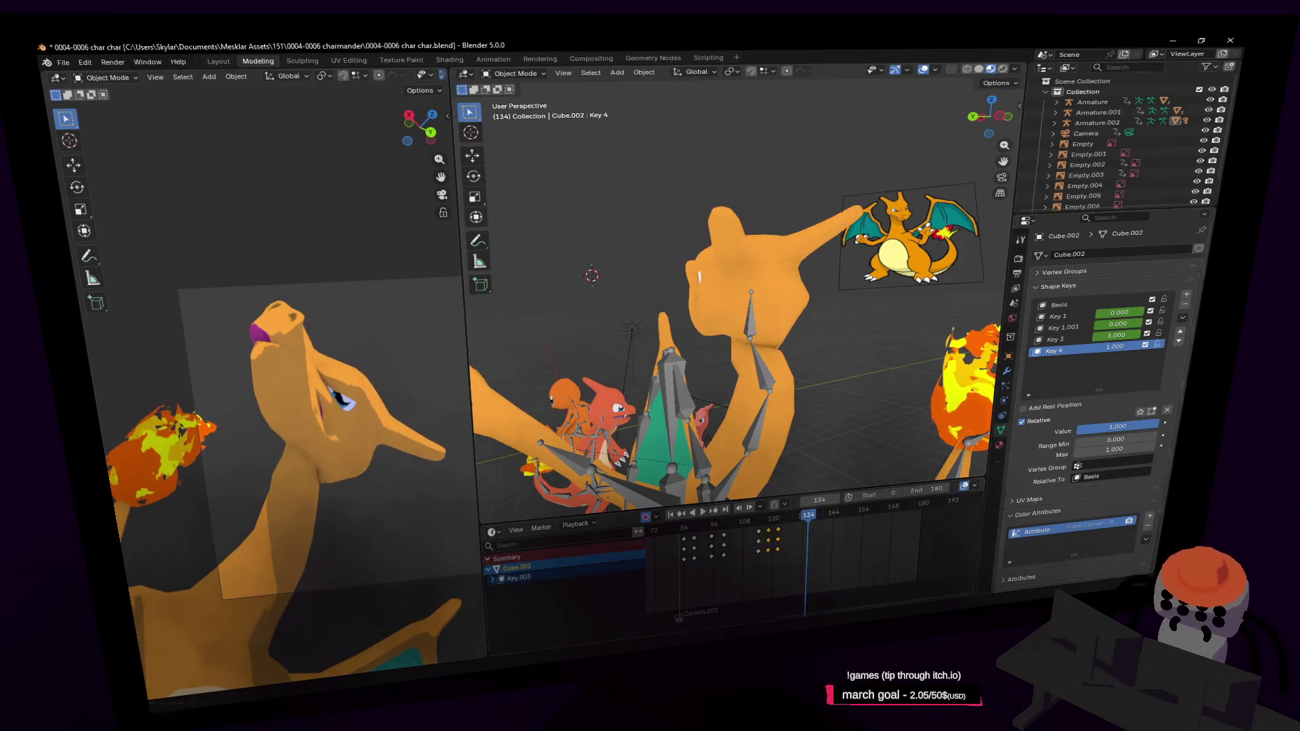
key("BackSpace")
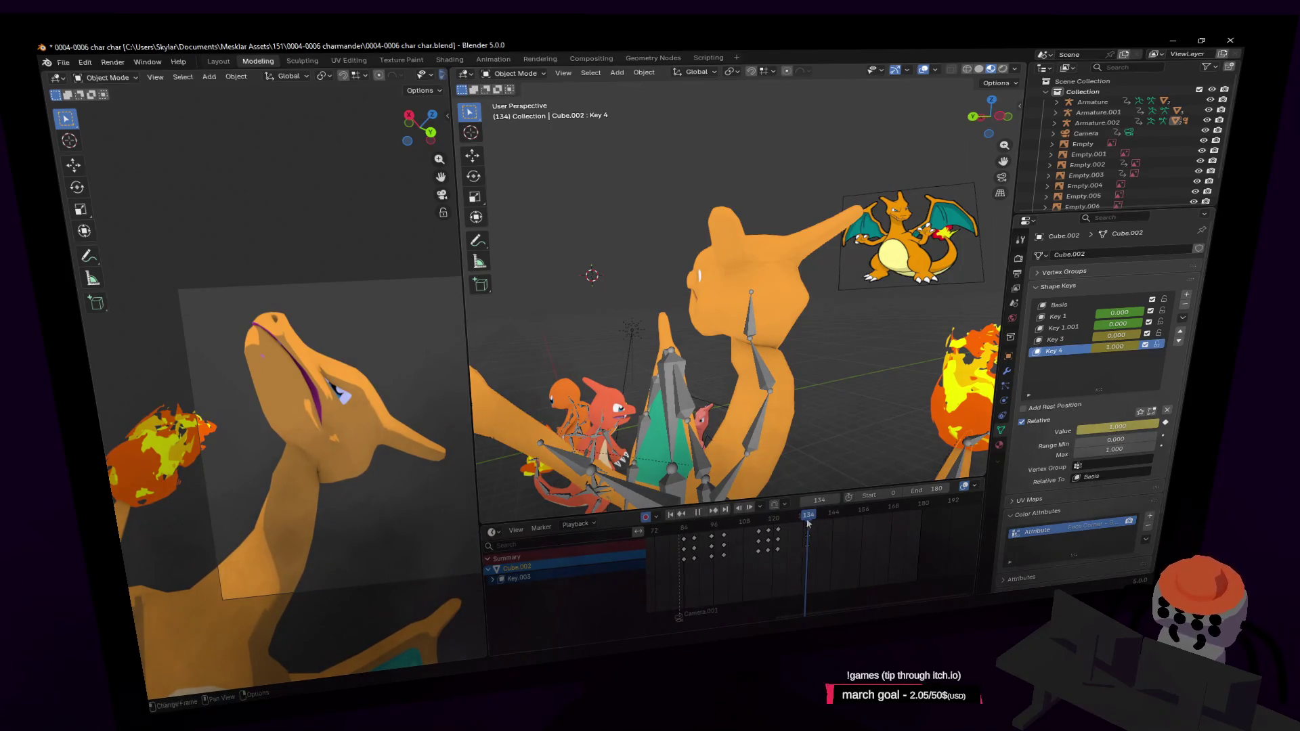
left_click_drag(808, 522, 804, 522)
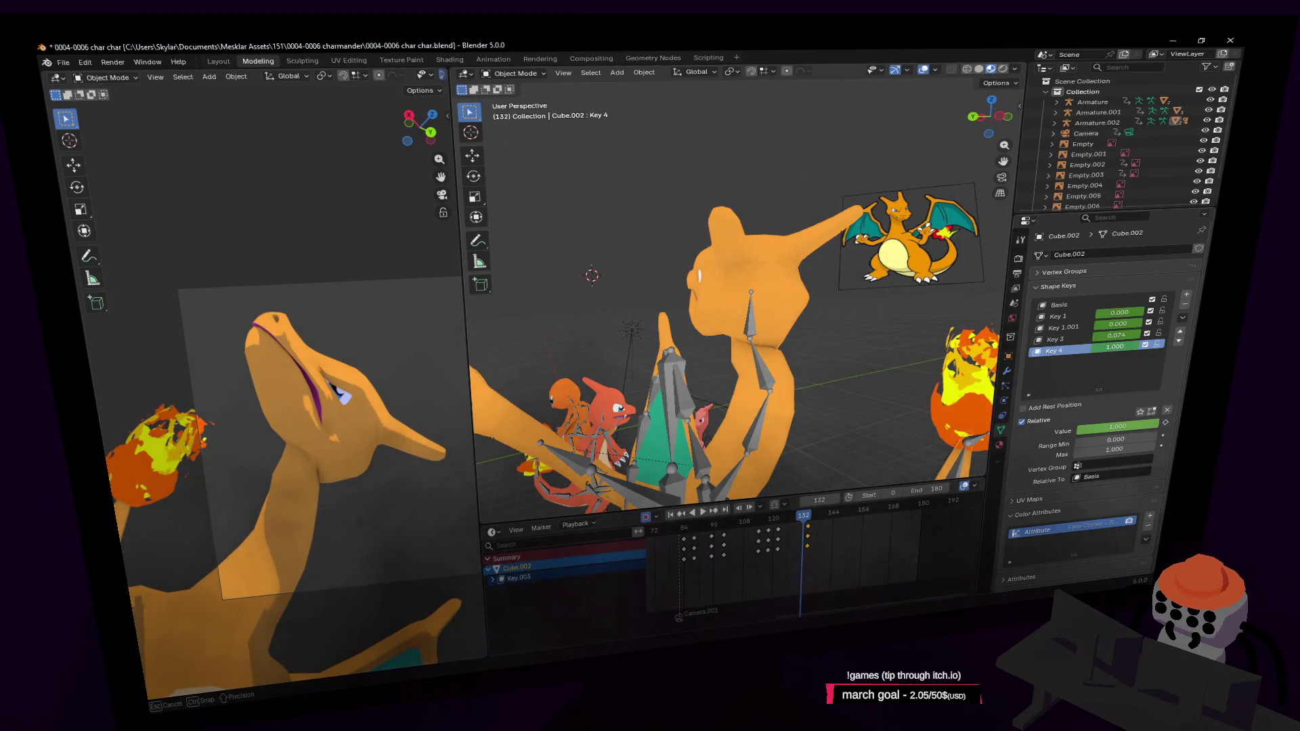
left_click_drag(1117, 347, 1092, 346)
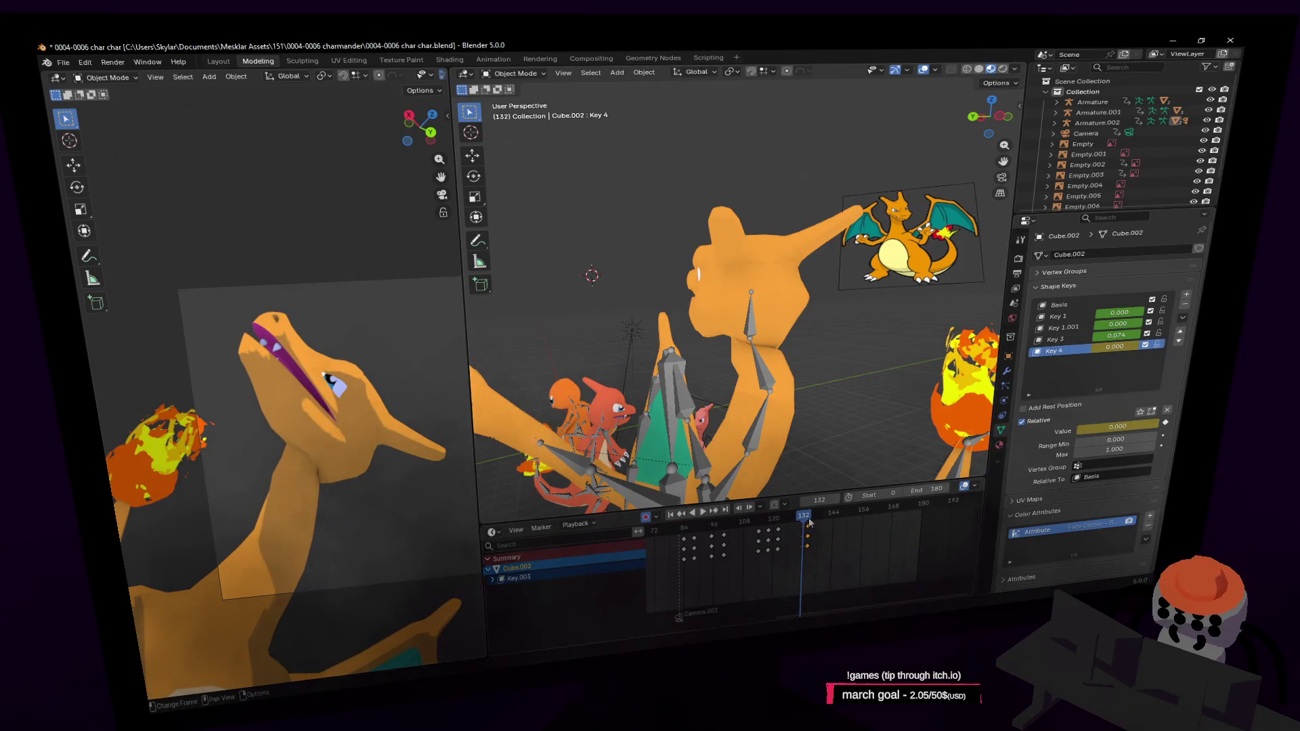
Step: Play the animation, test lowering Key 3 then restore it to 1.000, and play again
key("space")
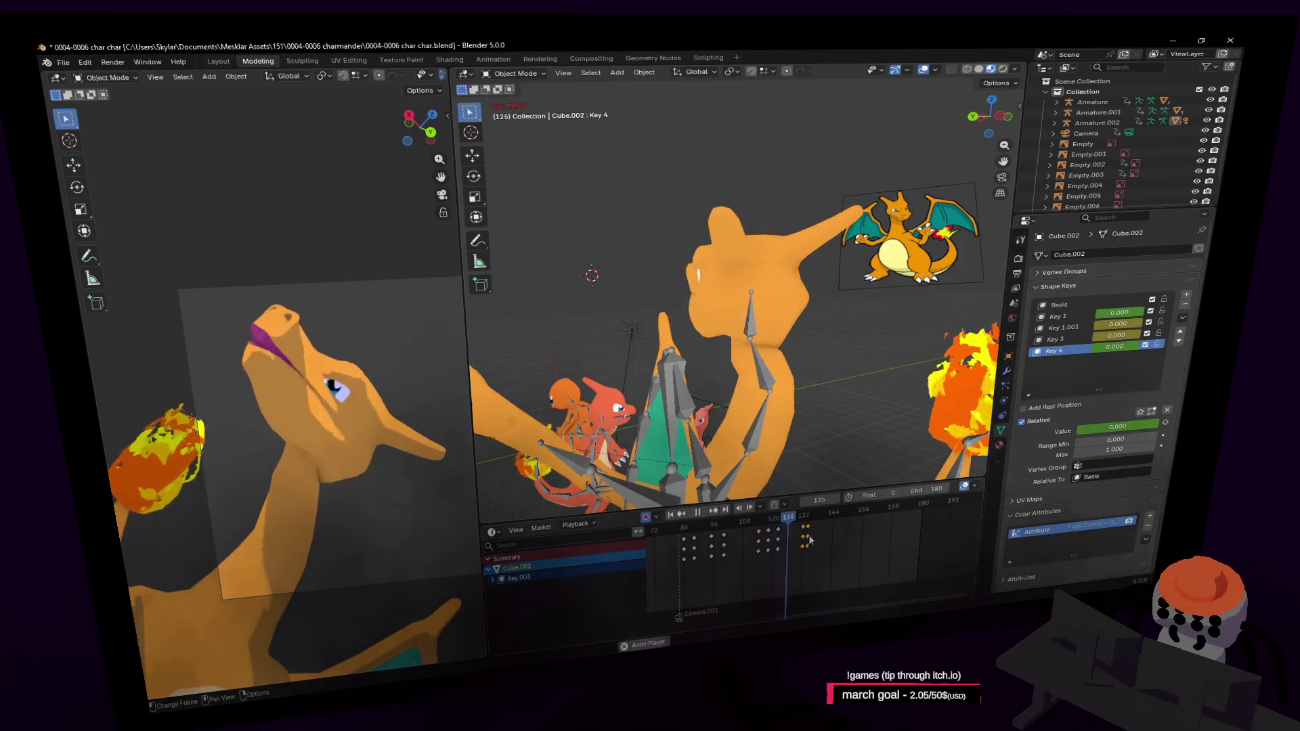
key("space")
key("Down")
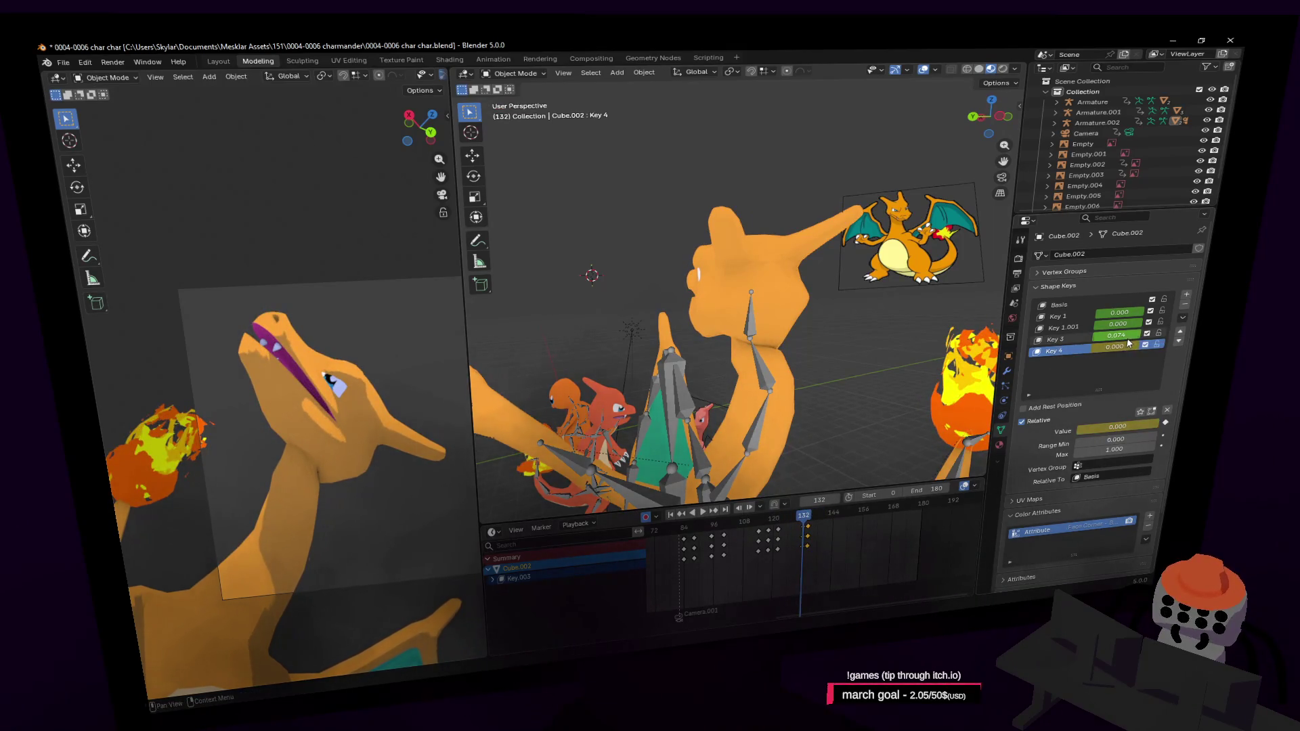
left_click_drag(1125, 341, 1097, 341)
key("ctrl+z")
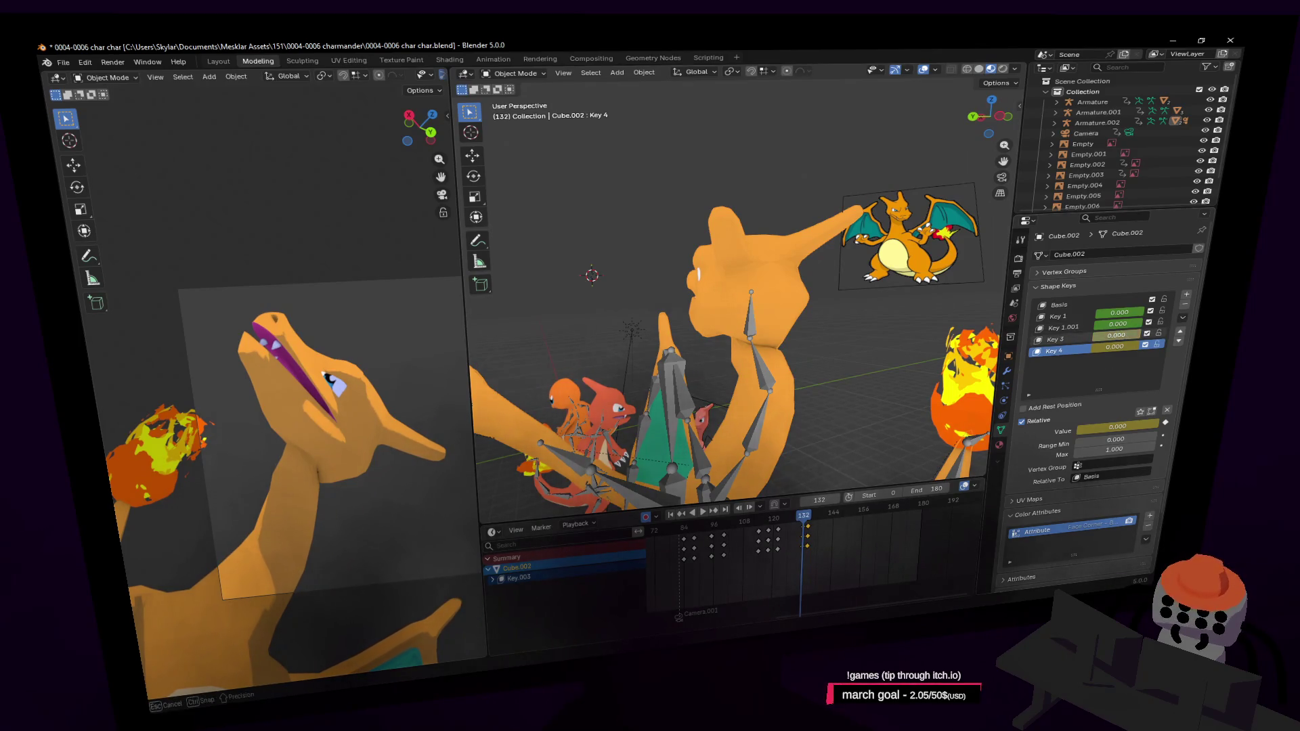
key("space")
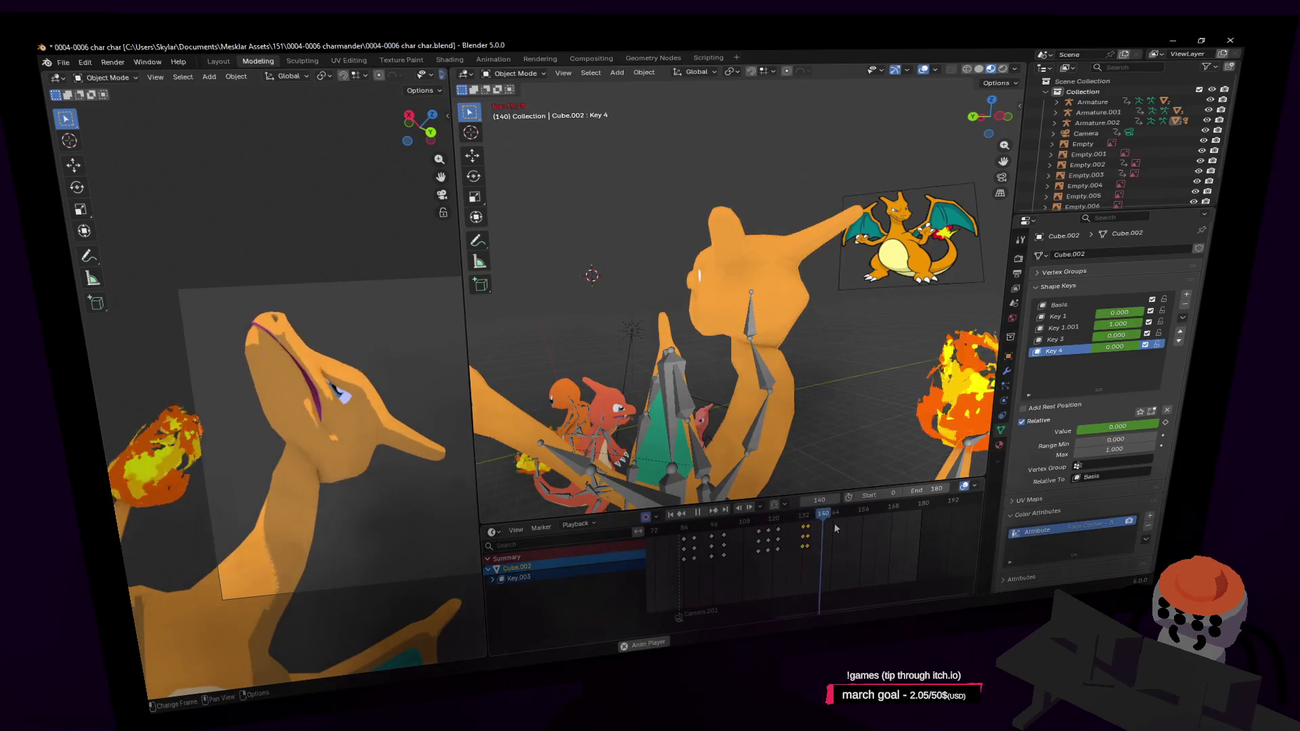
mouse_move(801, 521)
left_mouse_down()
mouse_move(827, 525)
mouse_move(804, 535)
left_mouse_up()
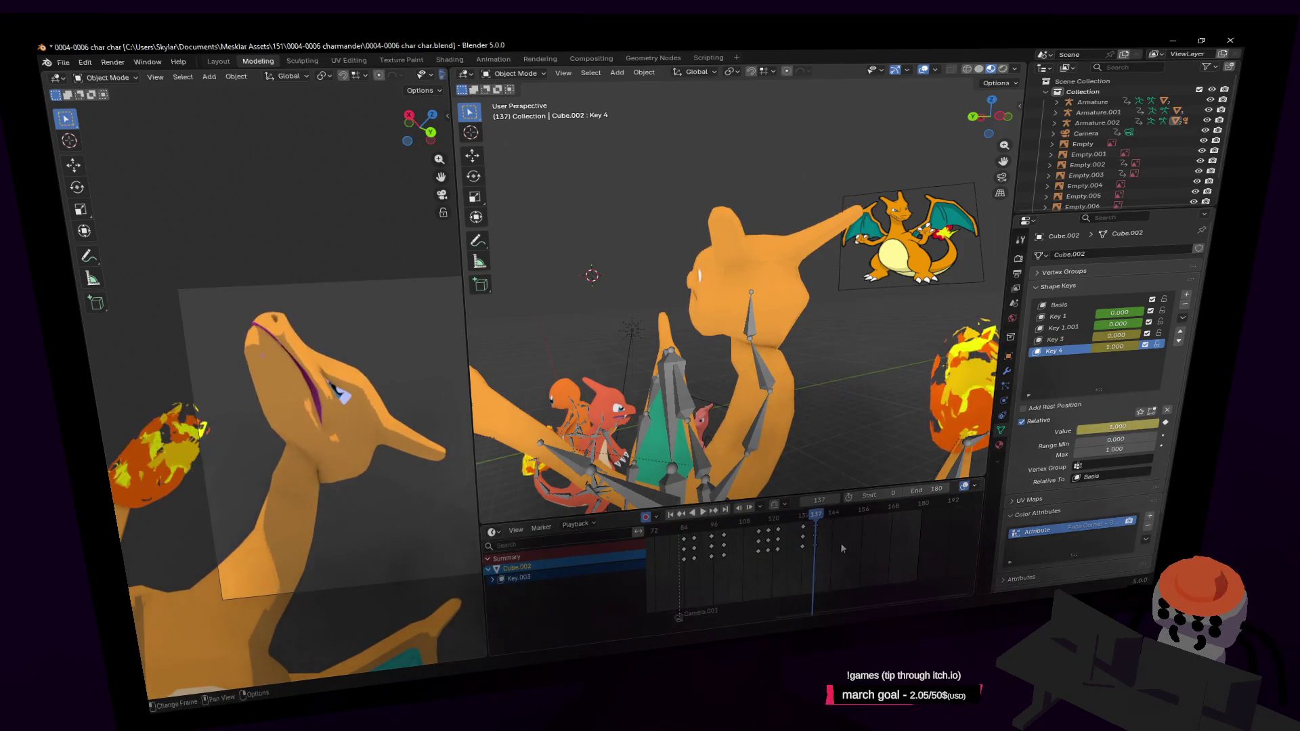
Step: Jump to frame 137 and resume editing the head mesh
left_click(815, 524)
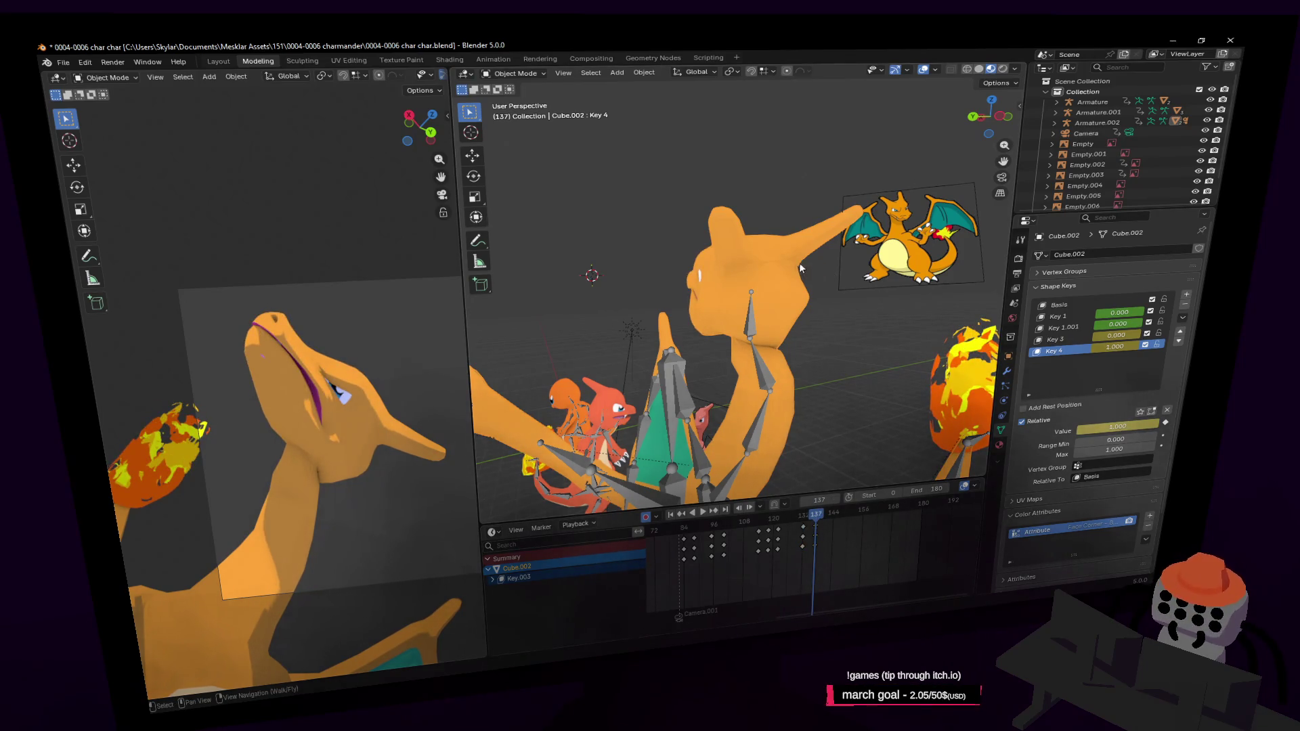
key("Tab")
mouse_move(802, 266)
middle_mouse_down()
mouse_move(858, 302)
mouse_move(752, 308)
middle_mouse_up()
scroll(858, 301, "up", 4)
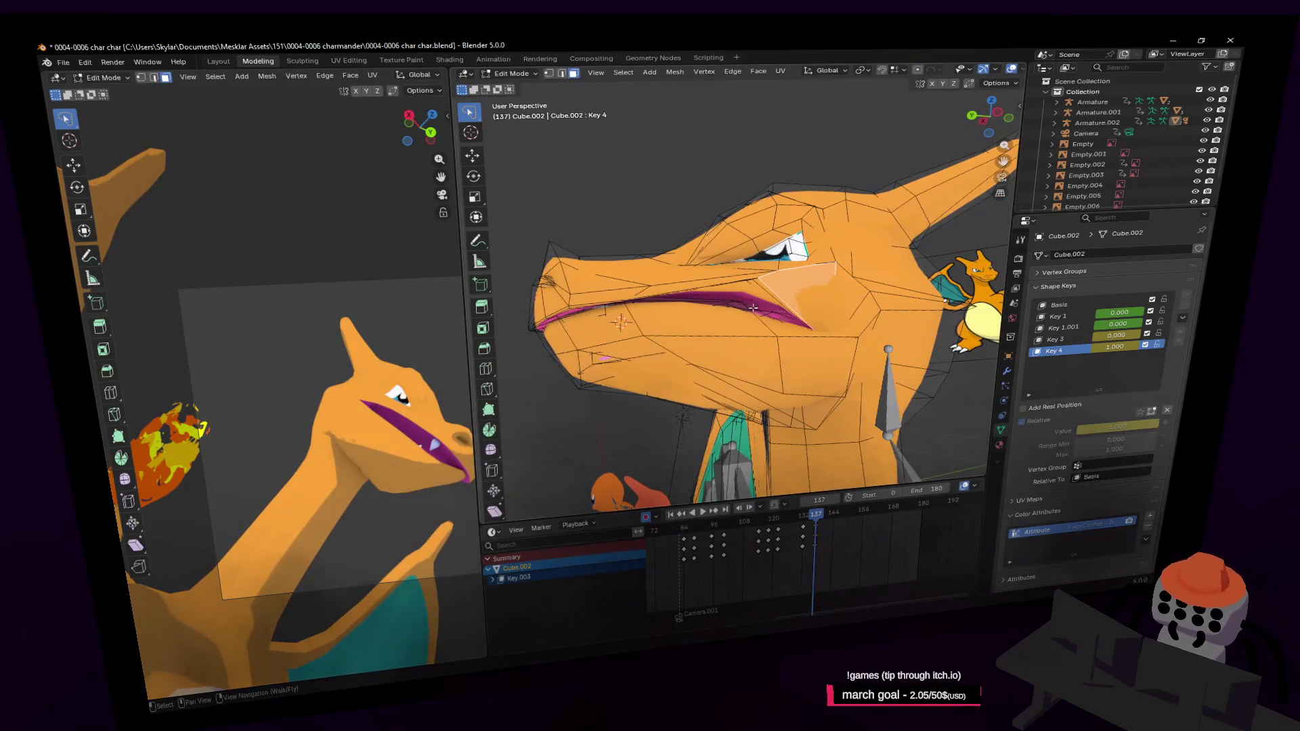
Step: Move the snout geometry and the cheek face below the lip vertically with soft falloff
left_click(647, 348)
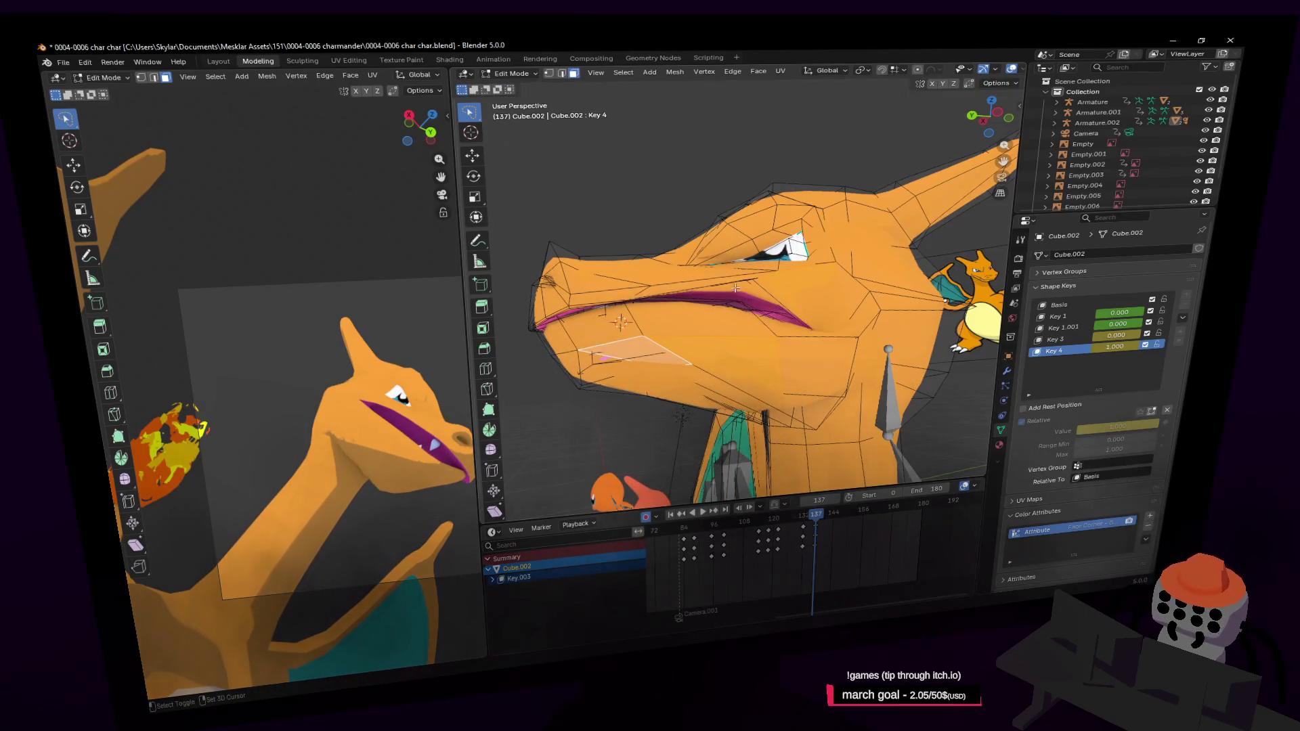
key("alt+a")
middle_click_drag(688, 295, 699, 319)
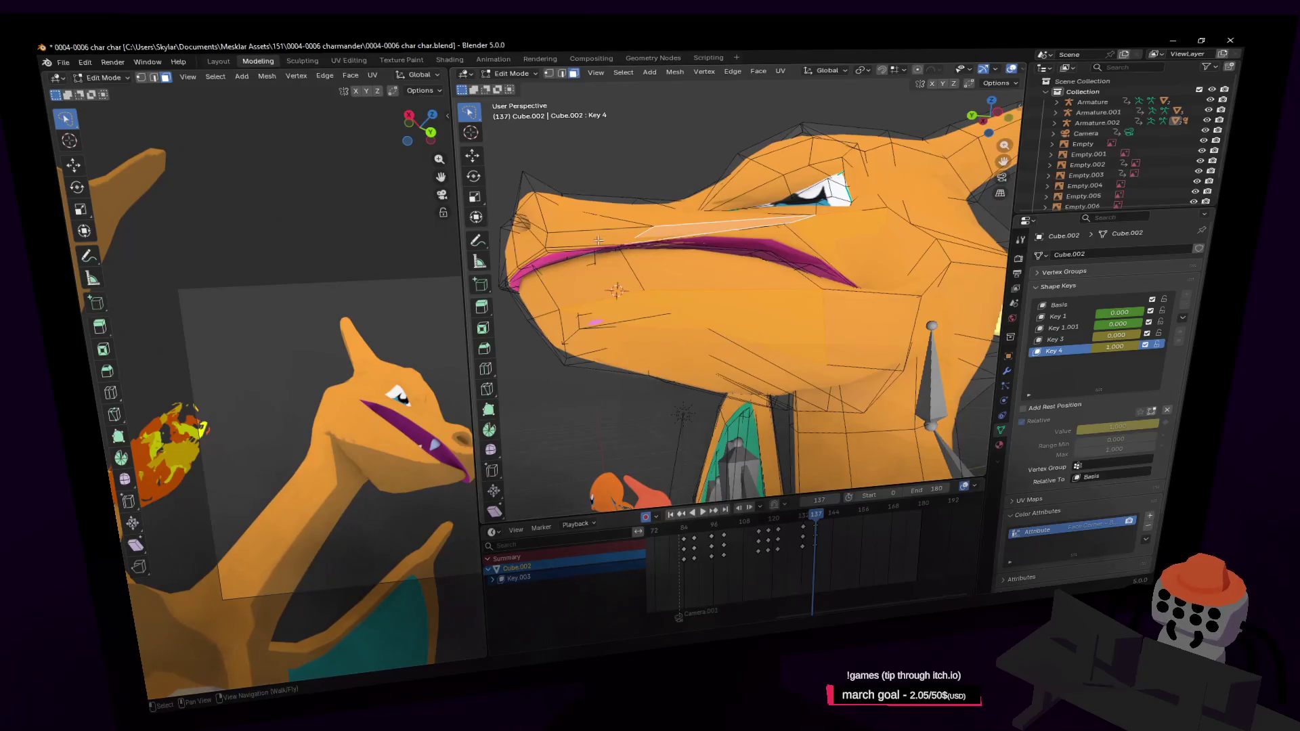
key("g")
key("z")
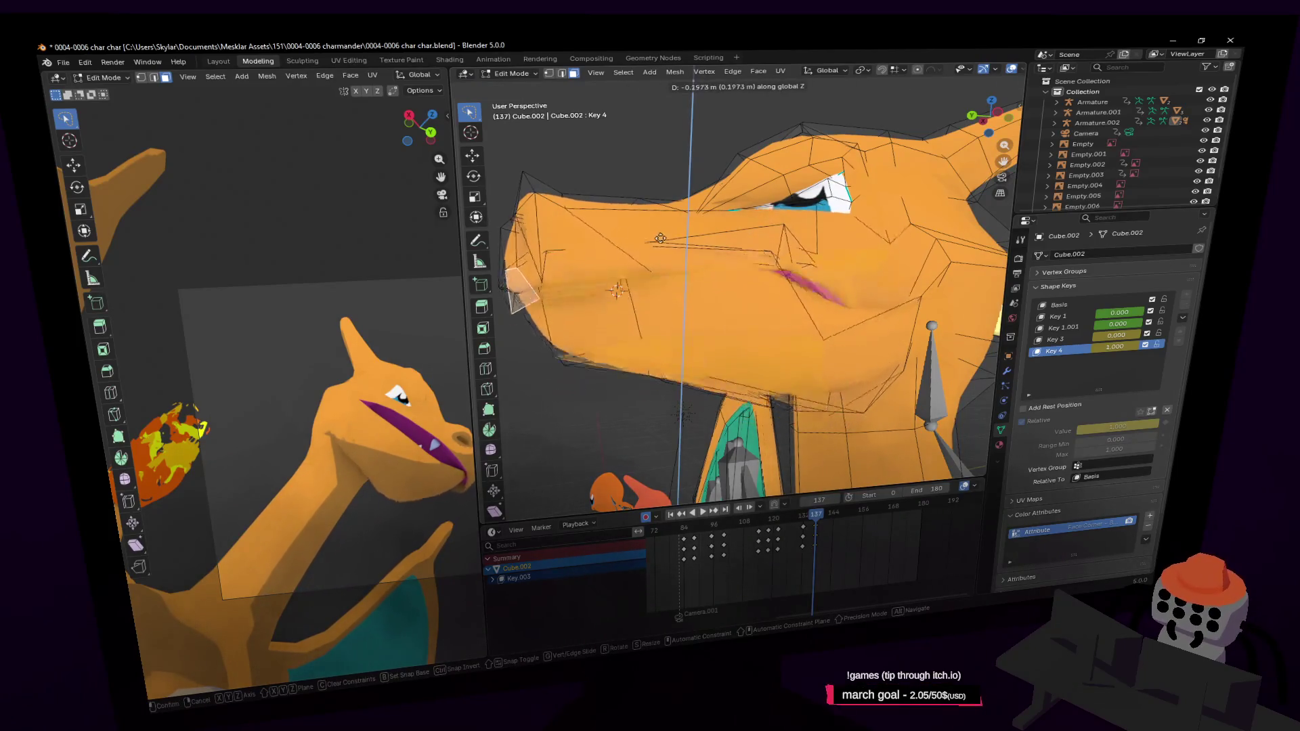
left_click(659, 238)
middle_click_drag(659, 238, 664, 267)
left_click(638, 268)
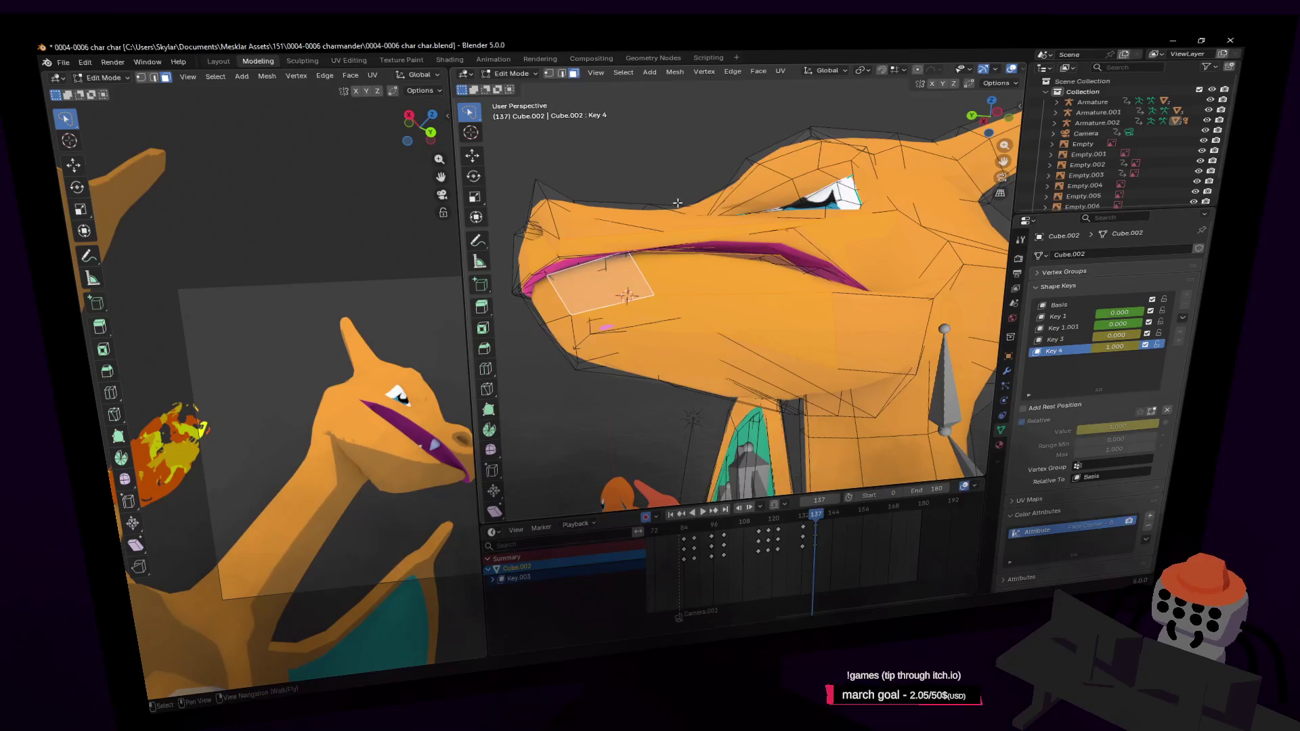
key("g")
key("z")
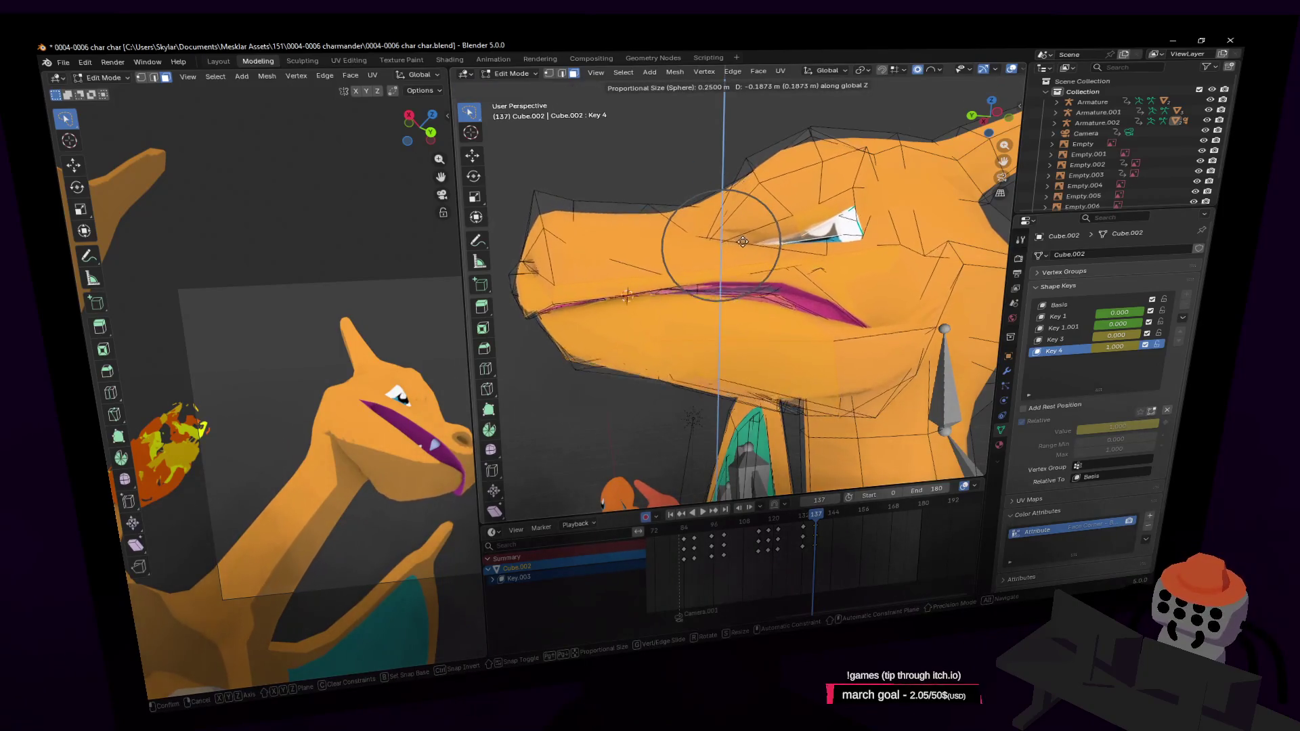
left_click(735, 243)
Step: Move the jaw vertices through X-ray view, then briefly preview the reshaped mesh
middle_click_drag(735, 244, 758, 261)
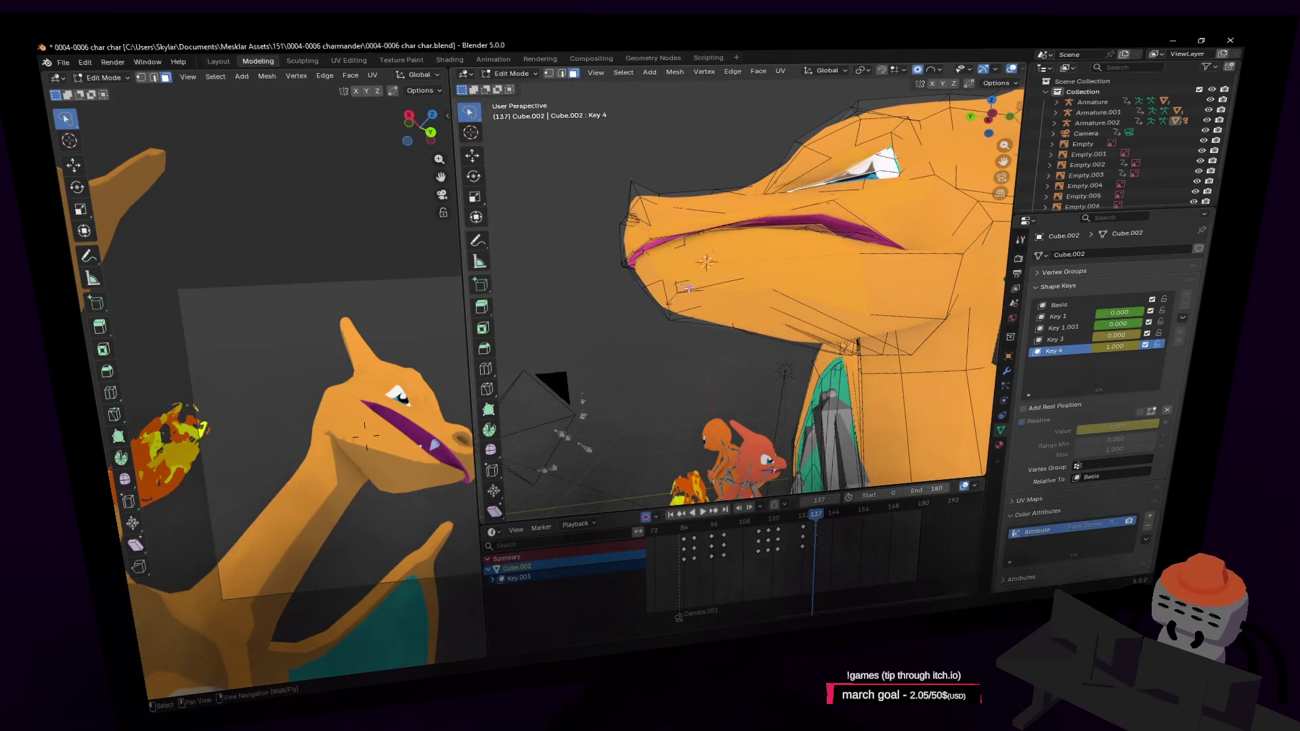
middle_click_drag(688, 289, 725, 290)
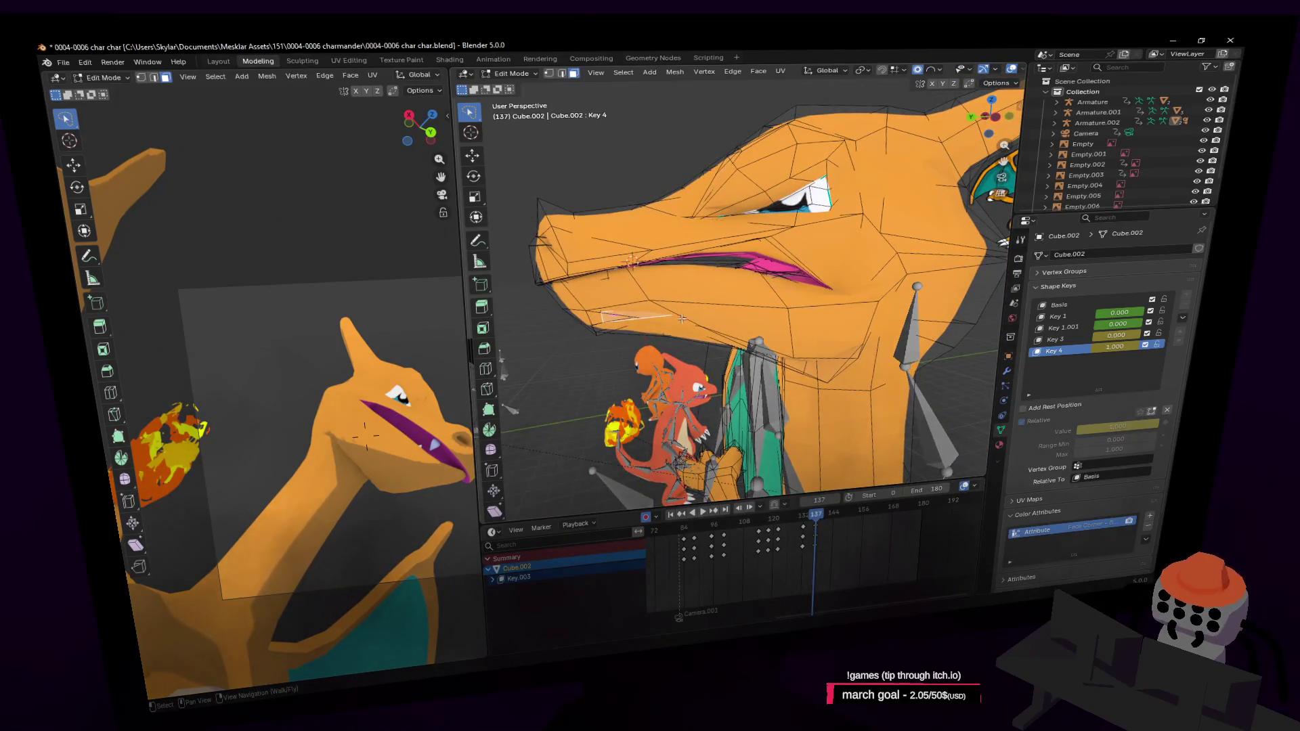
key("1")
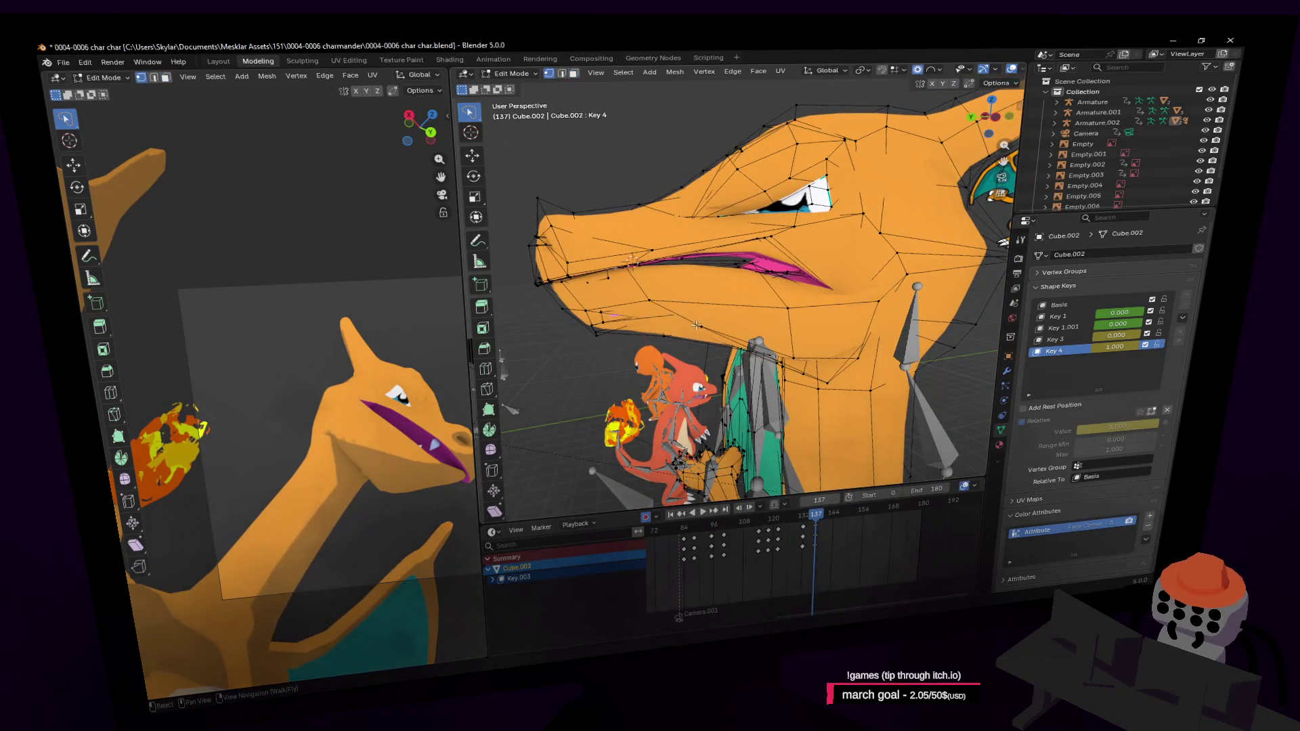
key("alt+z")
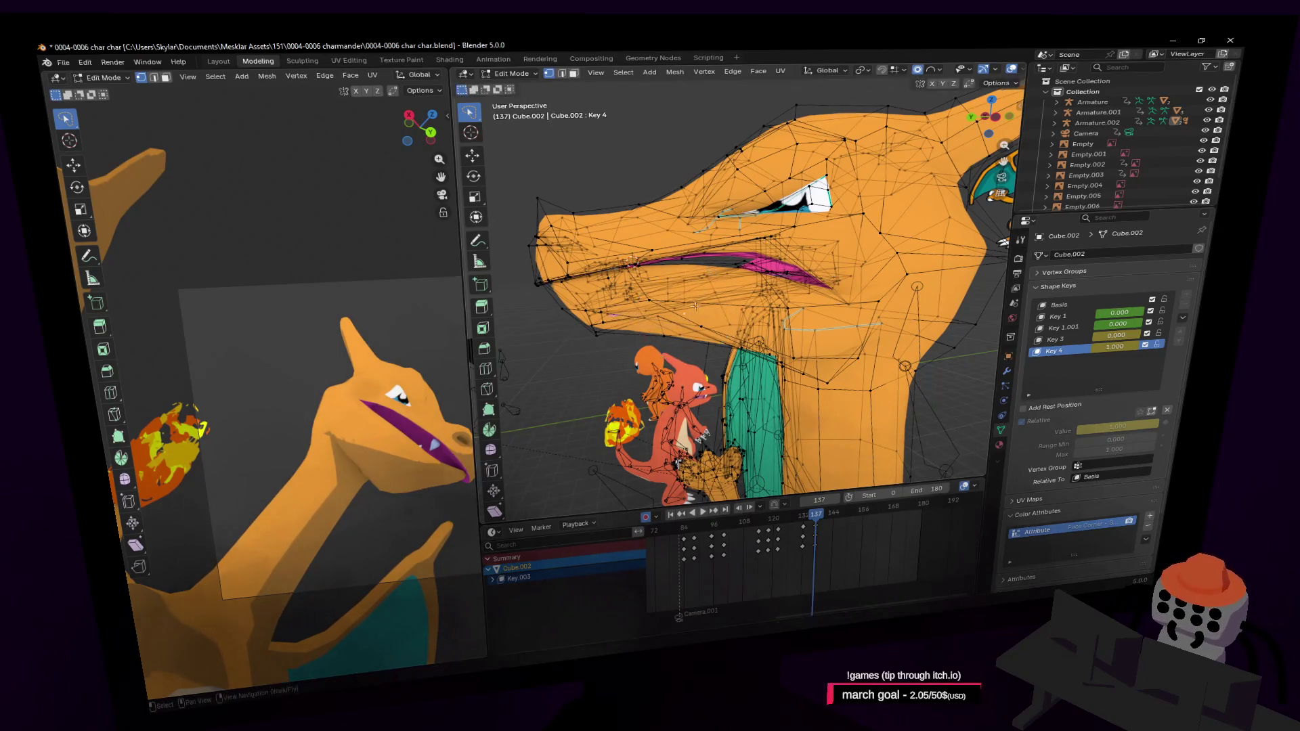
key("g")
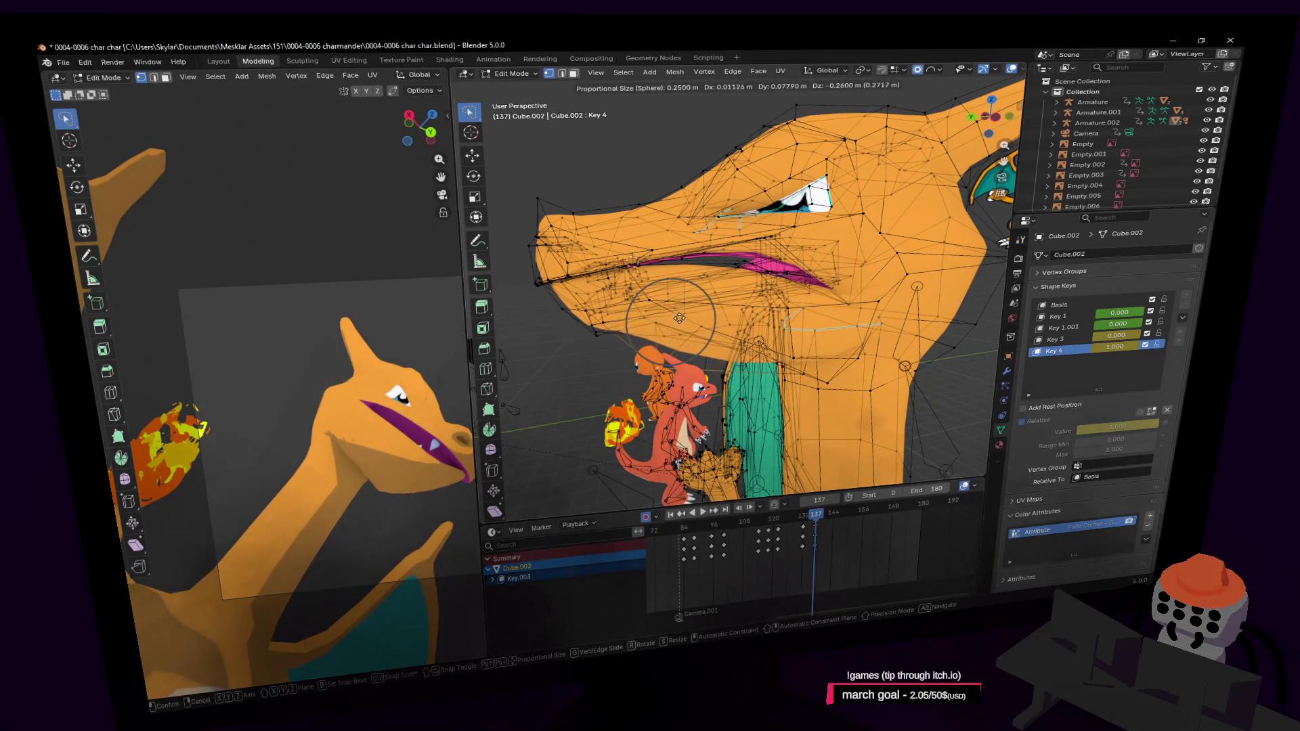
left_click(688, 310)
key("Tab")
key("Tab")
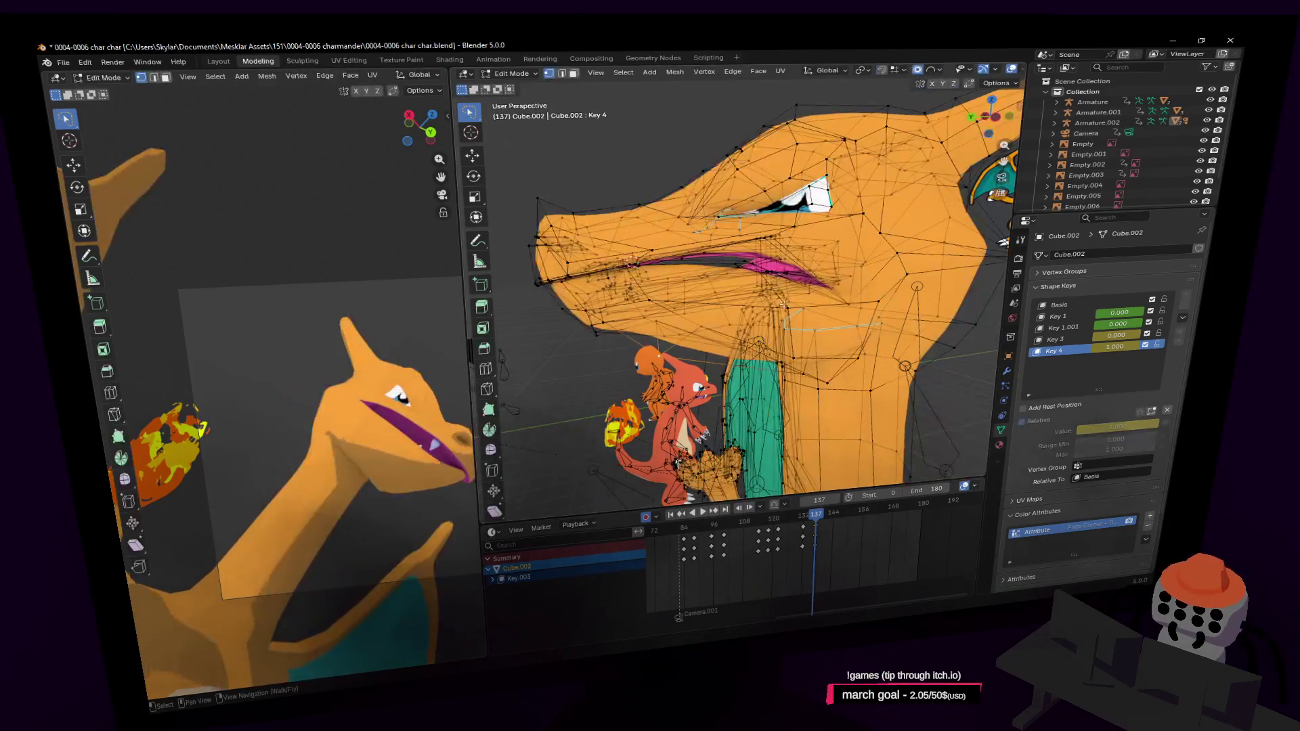
key("alt+z")
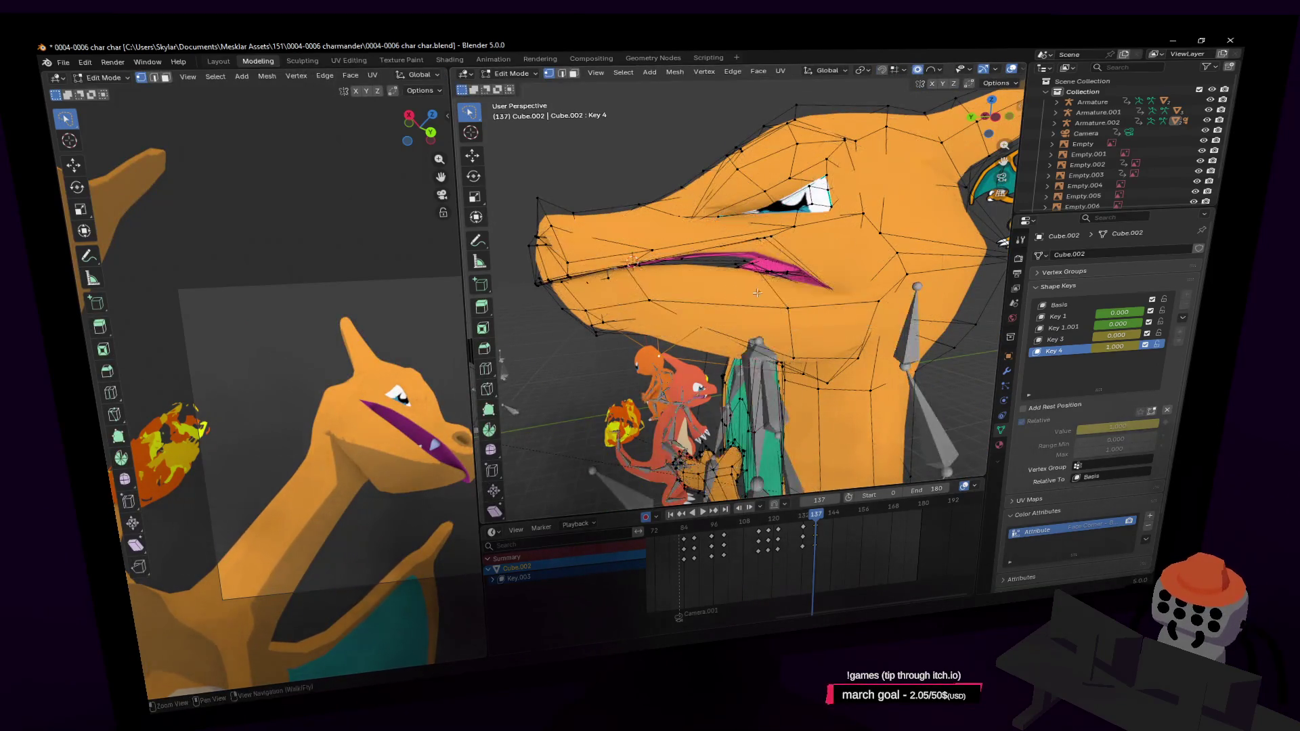
key("Tab")
key("Tab")
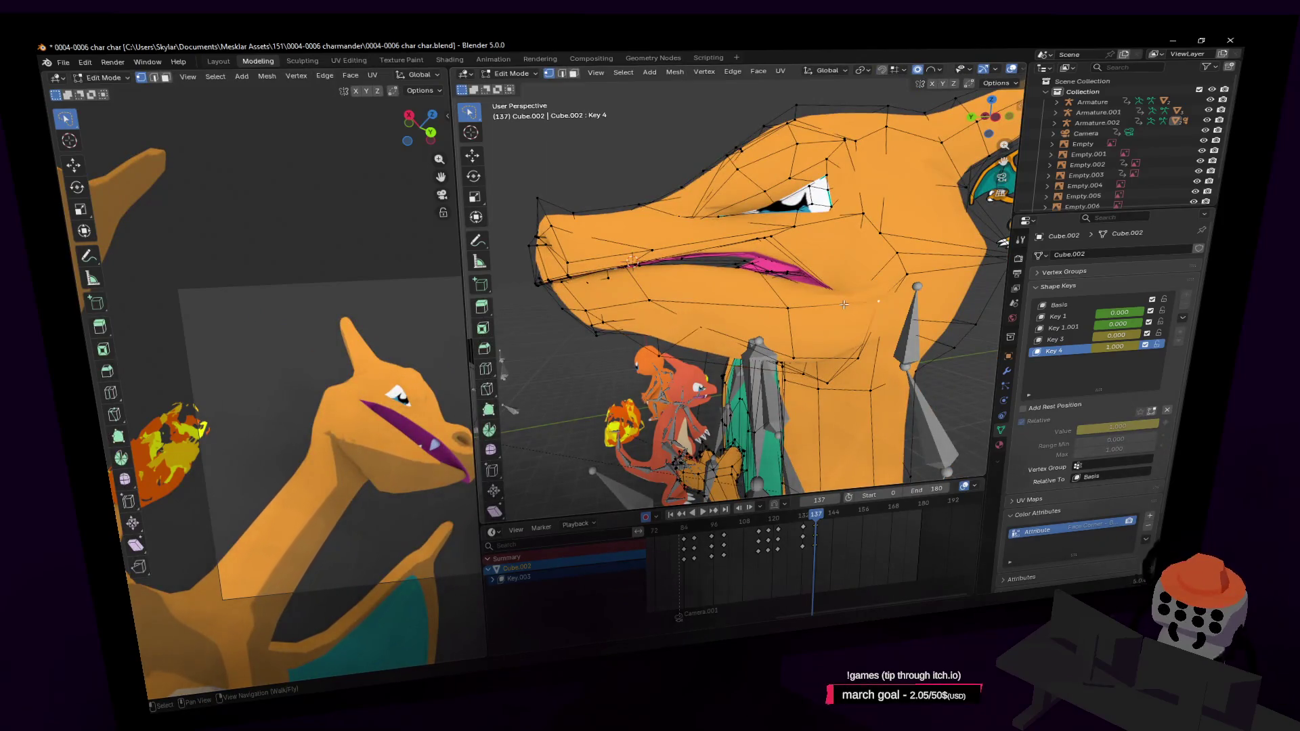
Step: Rotate the mouth vertices 30° and nudge them with several soft-falloff moves
key("g")
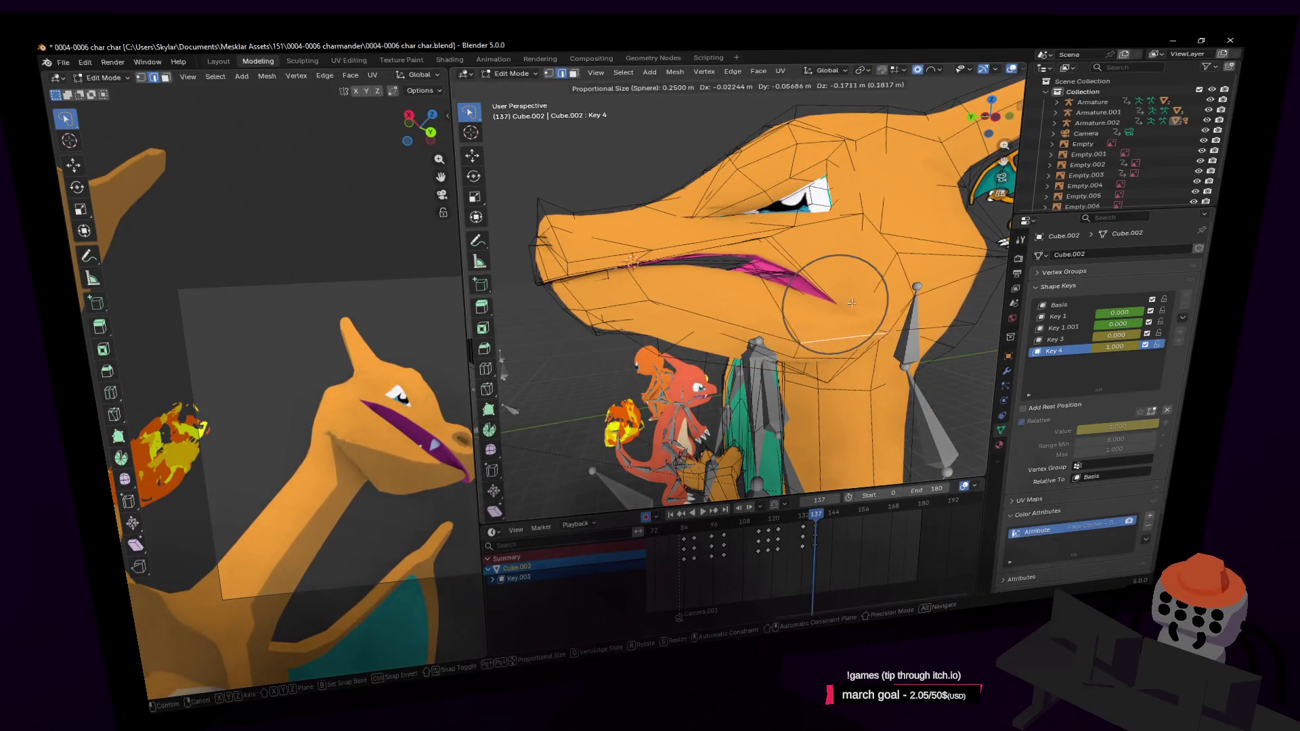
left_click(895, 213)
type("r30")
key("Return")
key("1")
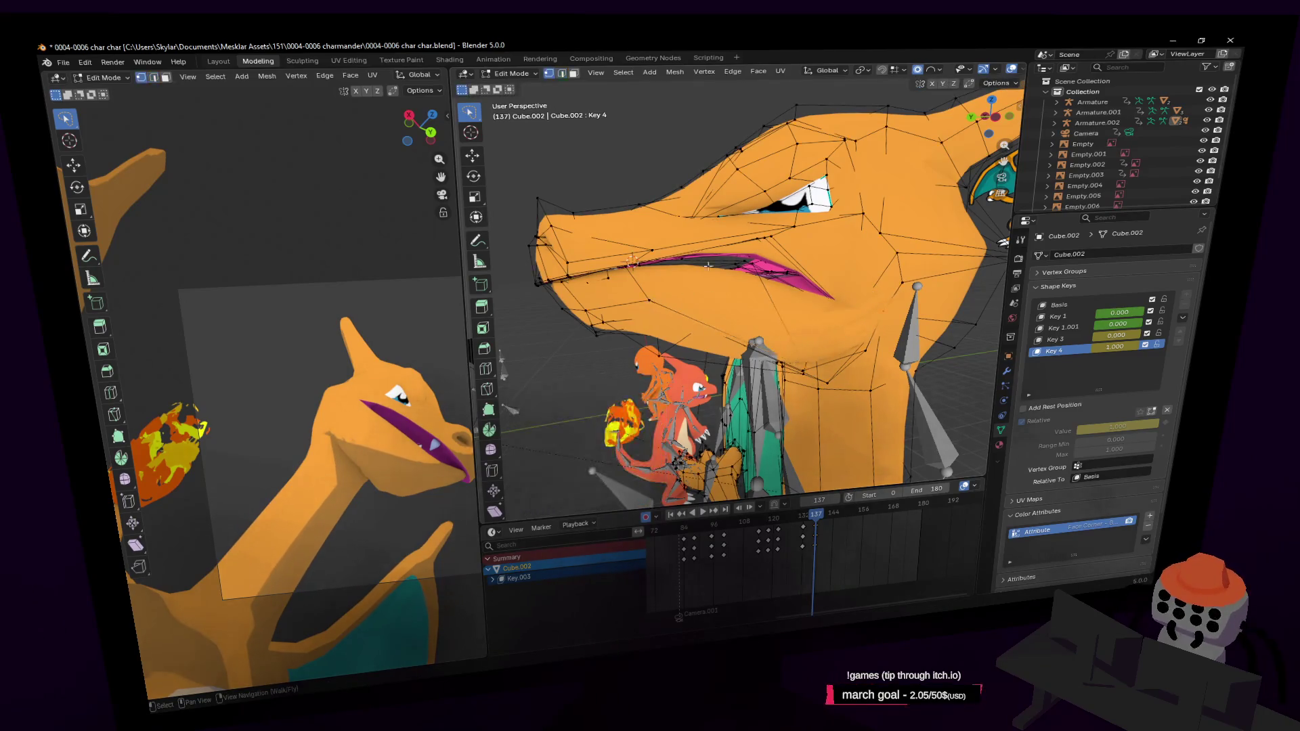
key("g")
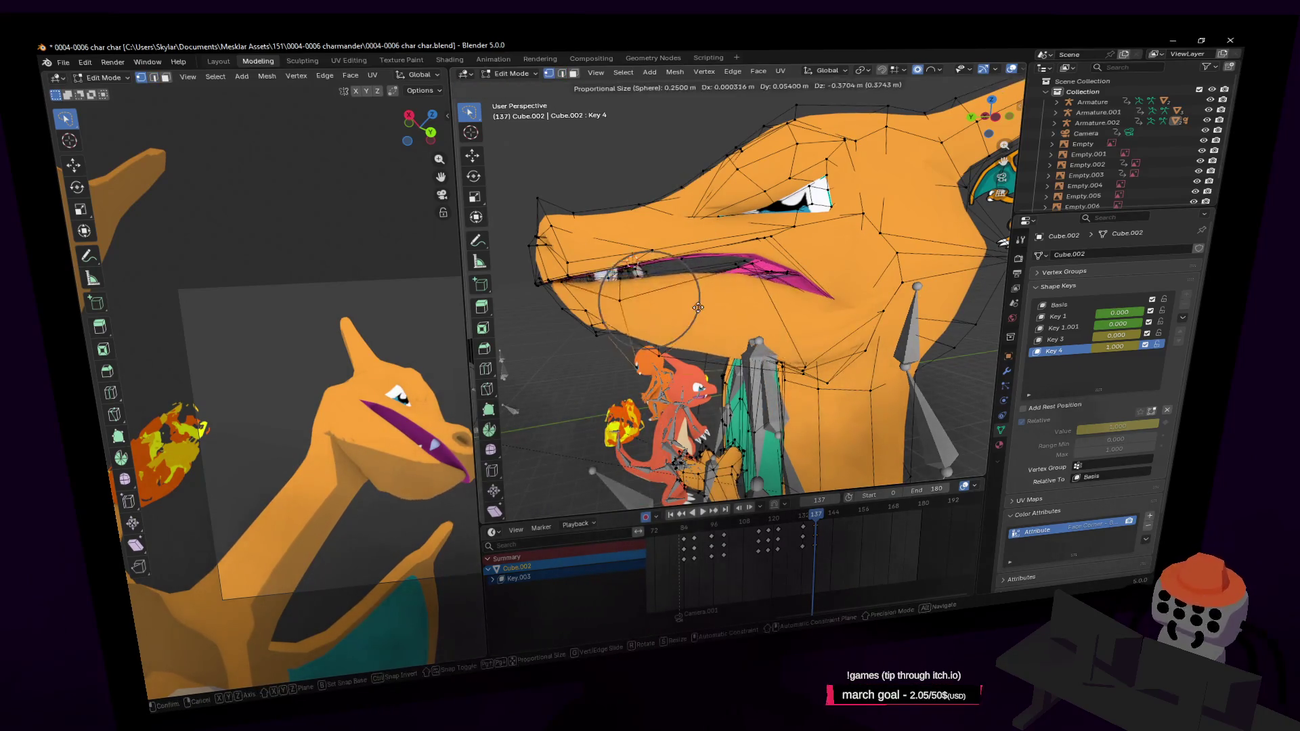
left_click(694, 256)
key("g")
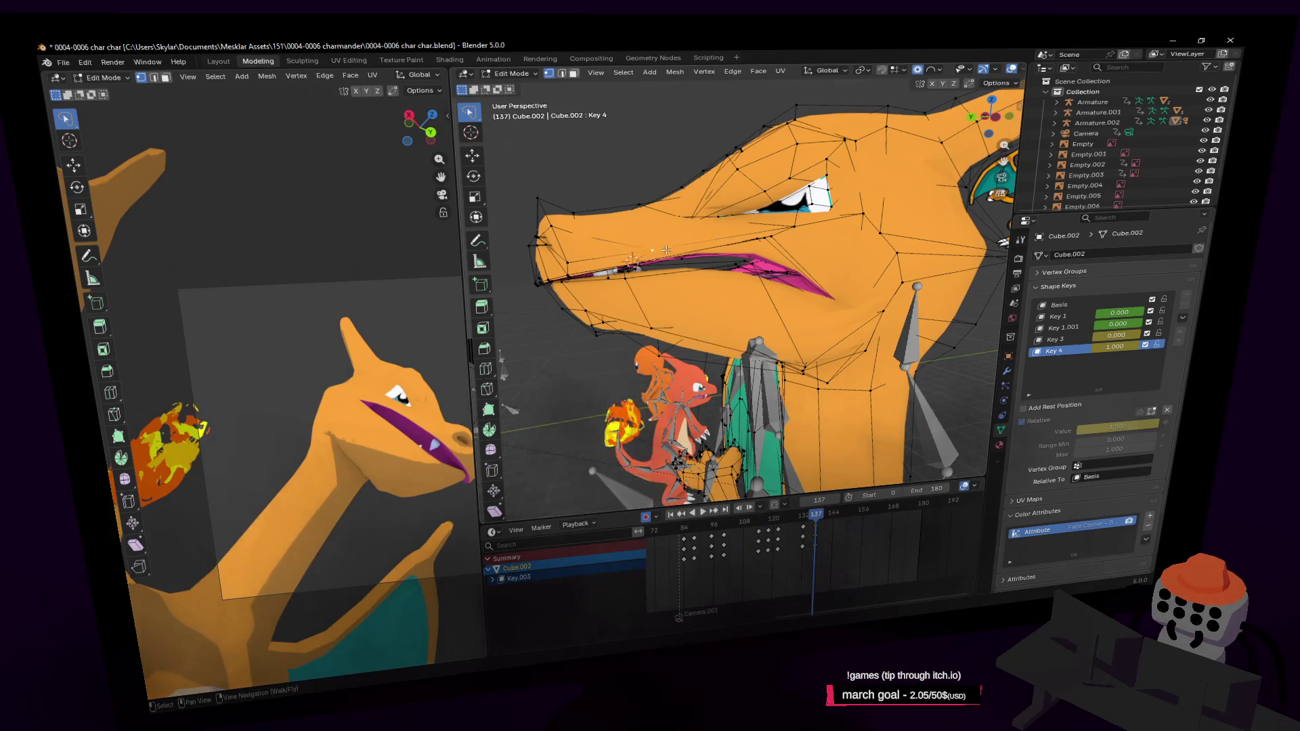
left_click(716, 274)
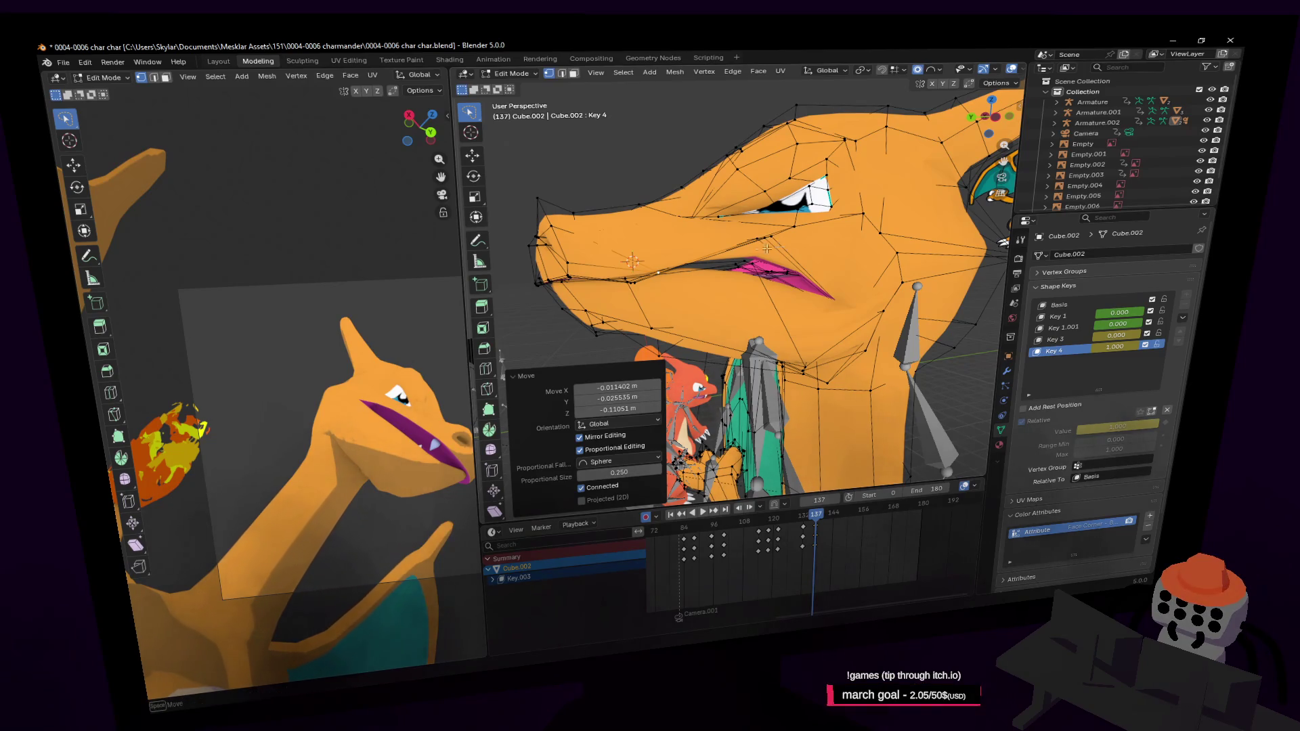
Step: Apply soft-falloff moves near the eye and to a brow face, then check from around the head
key("g")
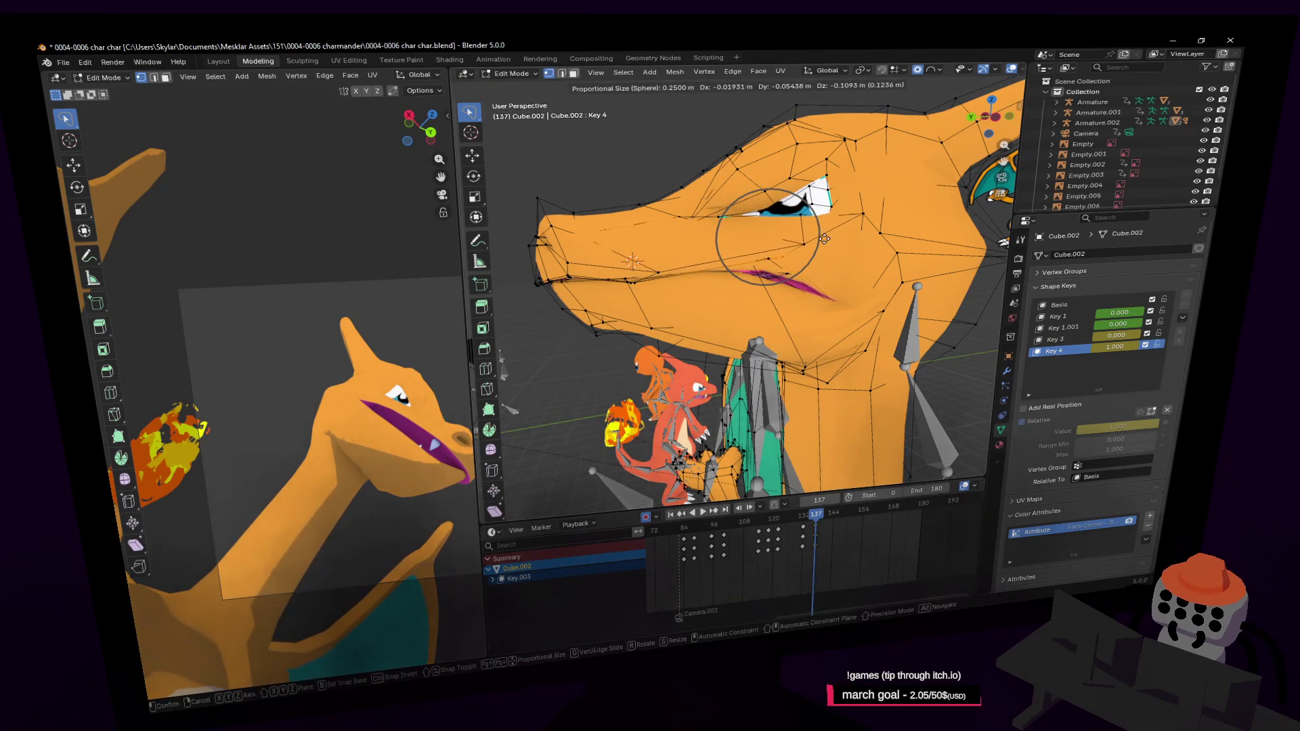
left_click(821, 237)
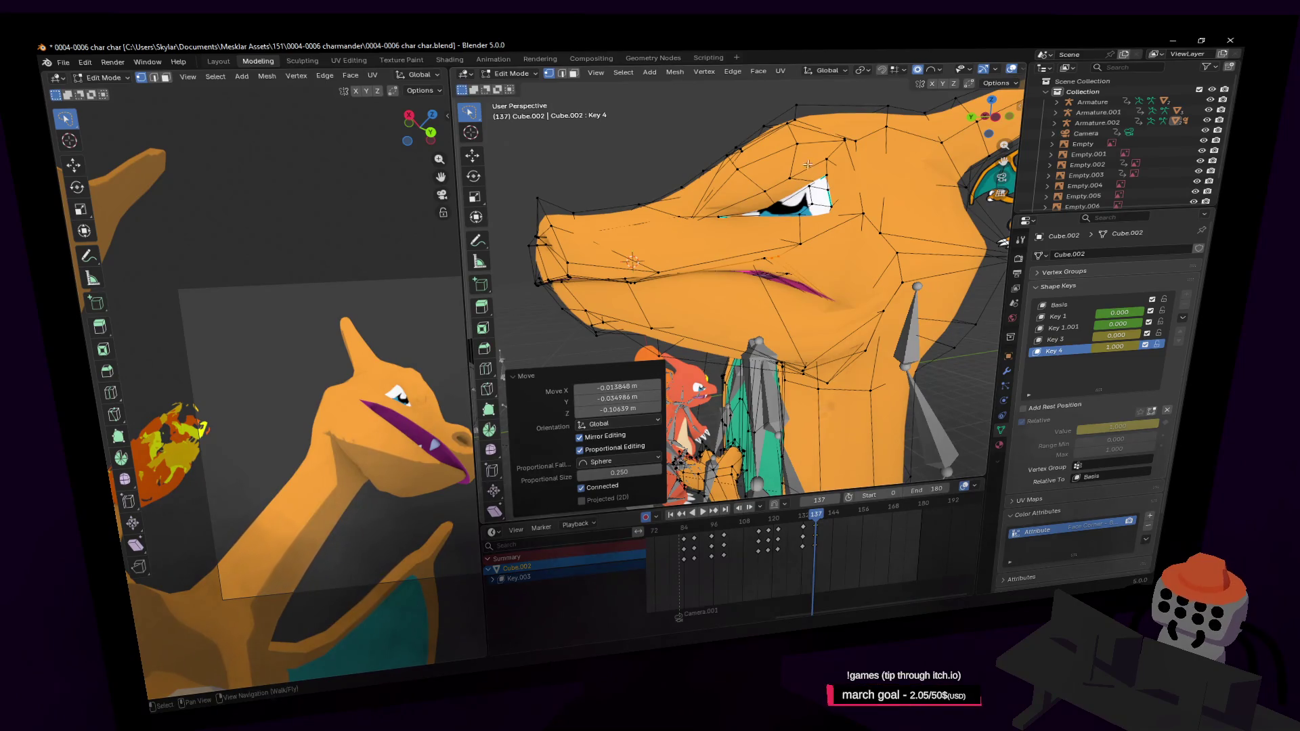
key("3")
left_click(780, 165)
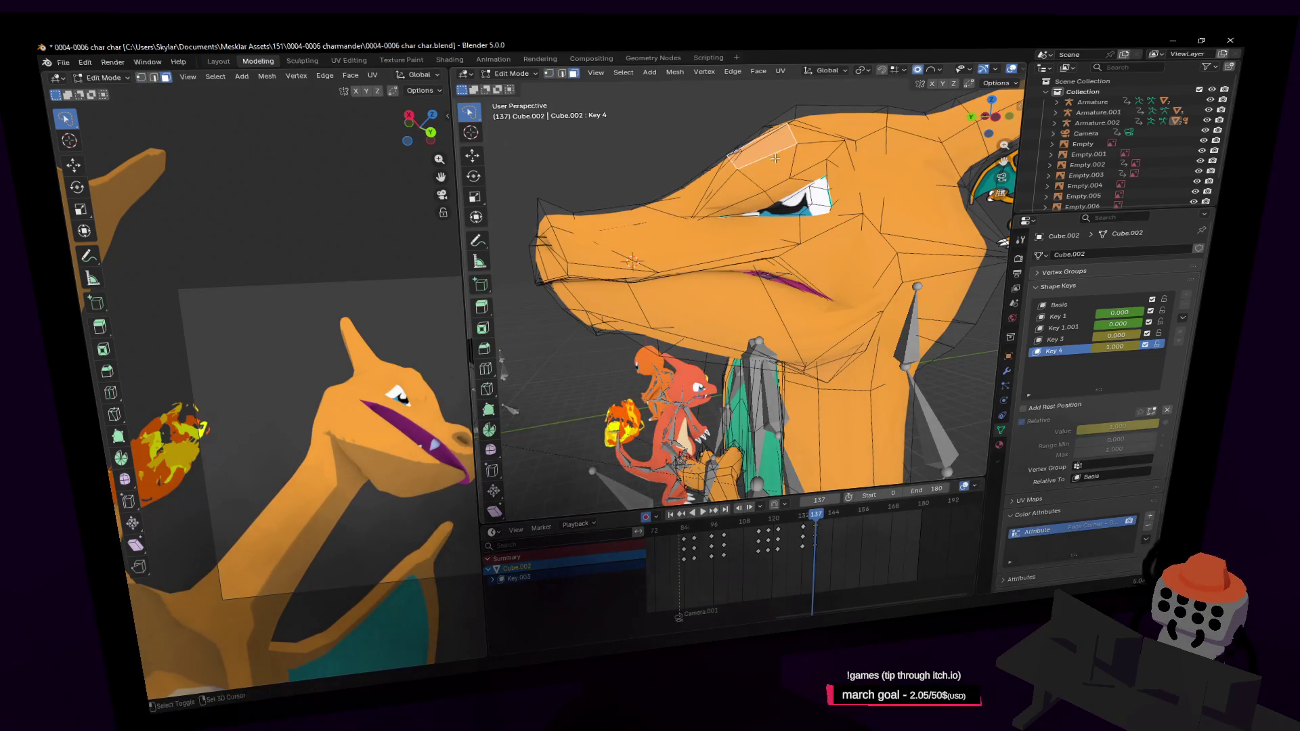
key("g")
left_click(782, 152)
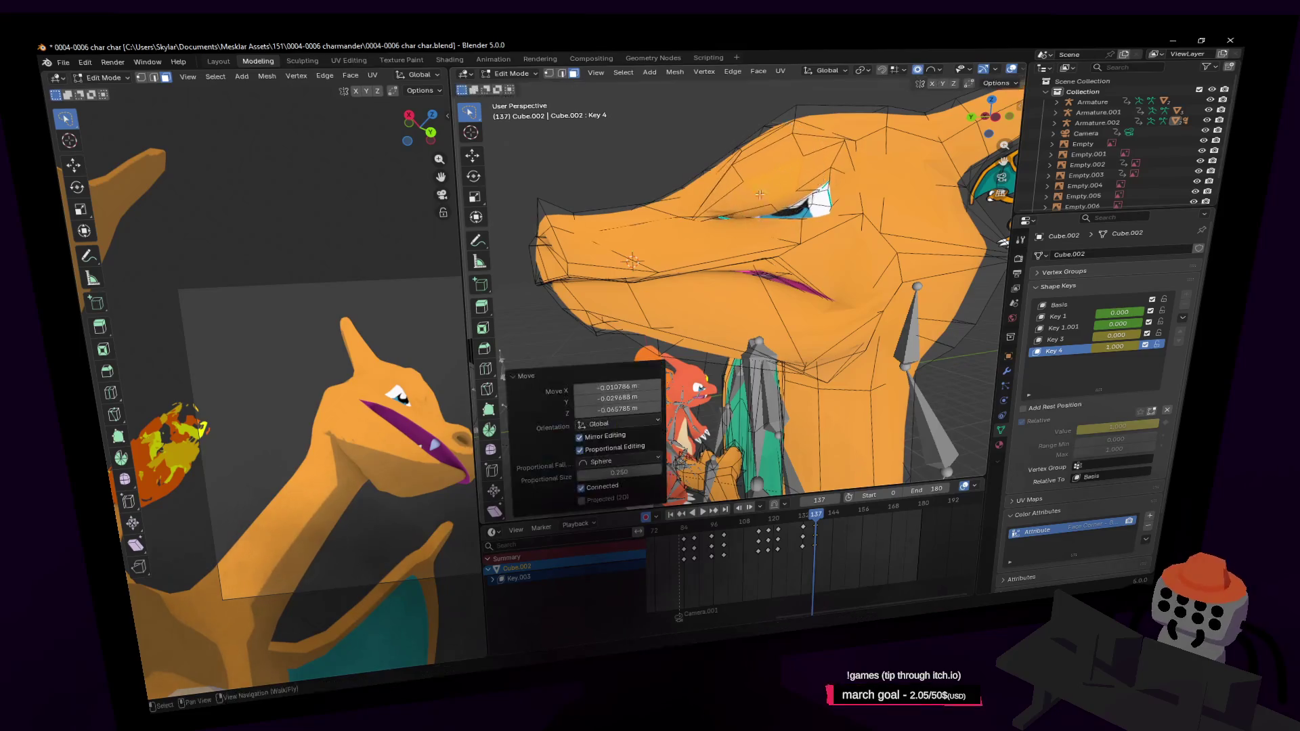
mouse_move(782, 152)
middle_mouse_down()
mouse_move(886, 211)
mouse_move(701, 267)
middle_mouse_up()
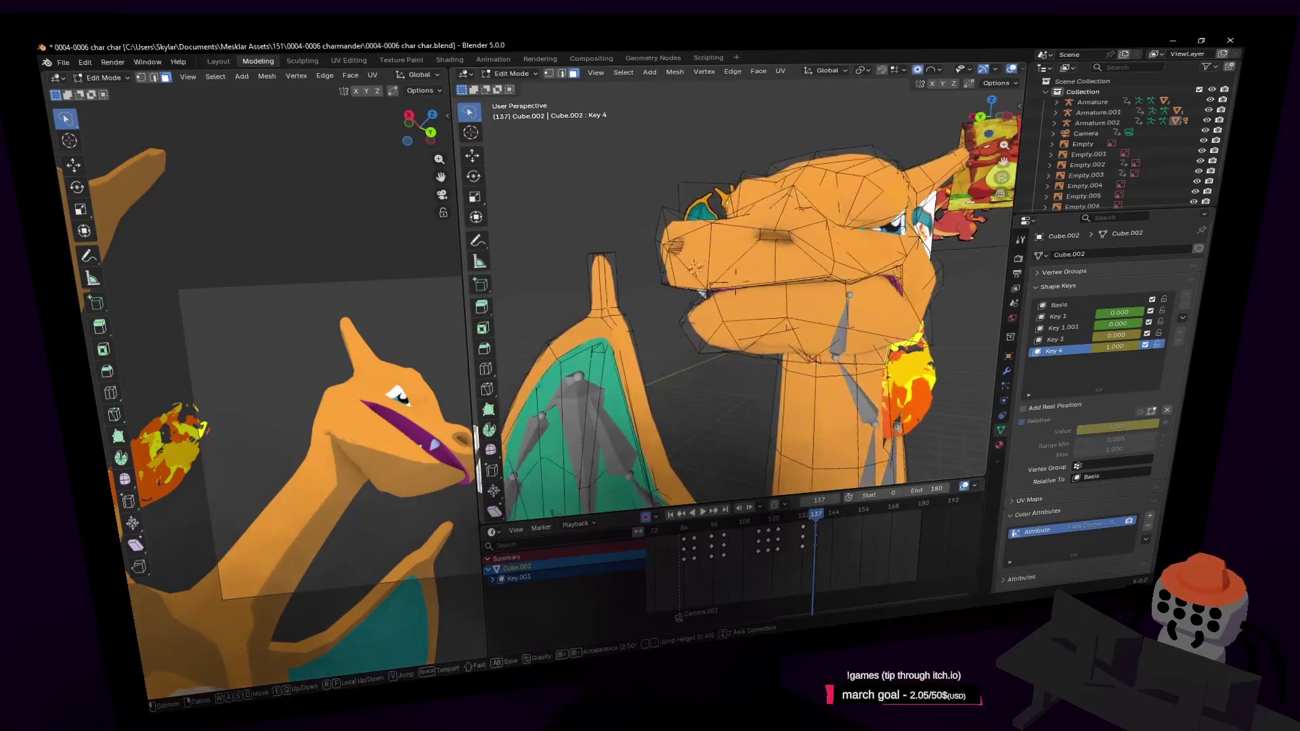
Step: Play the neck animation, scrub to frame 152, jump back to 137 and re-enter mesh editing
key("Tab")
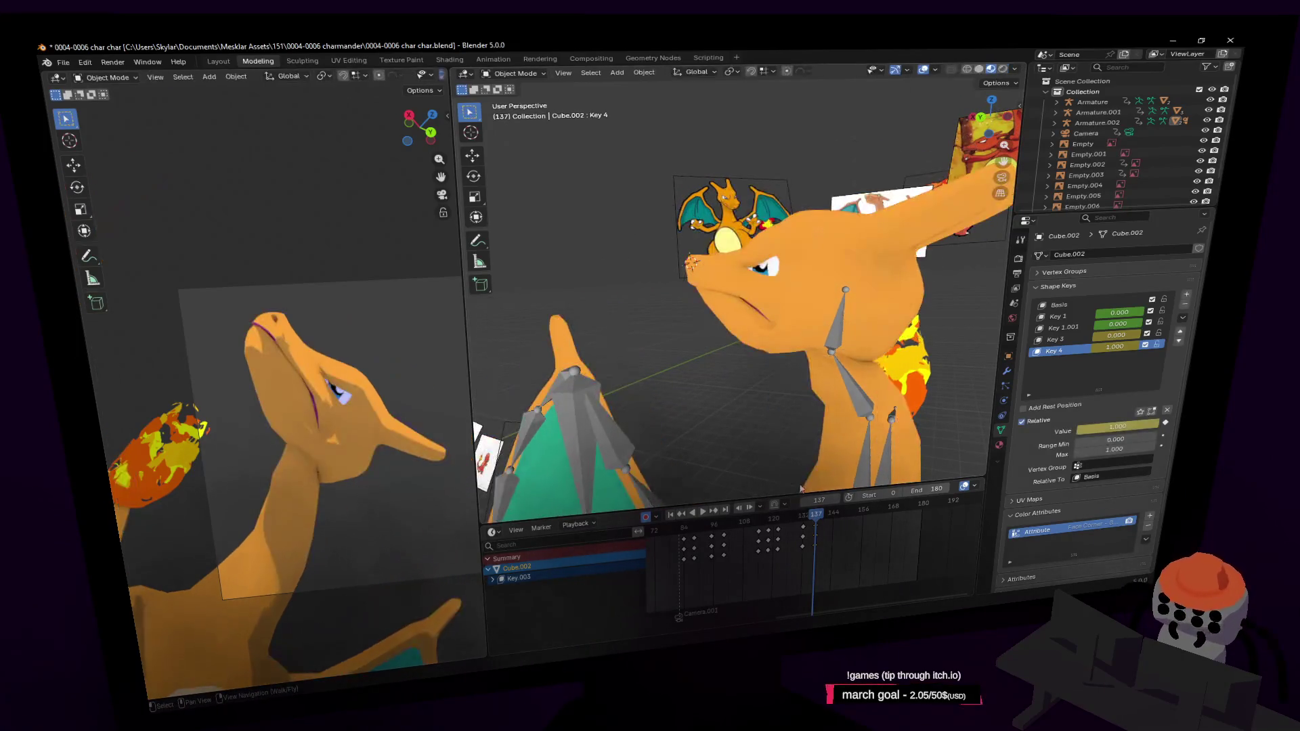
key("space")
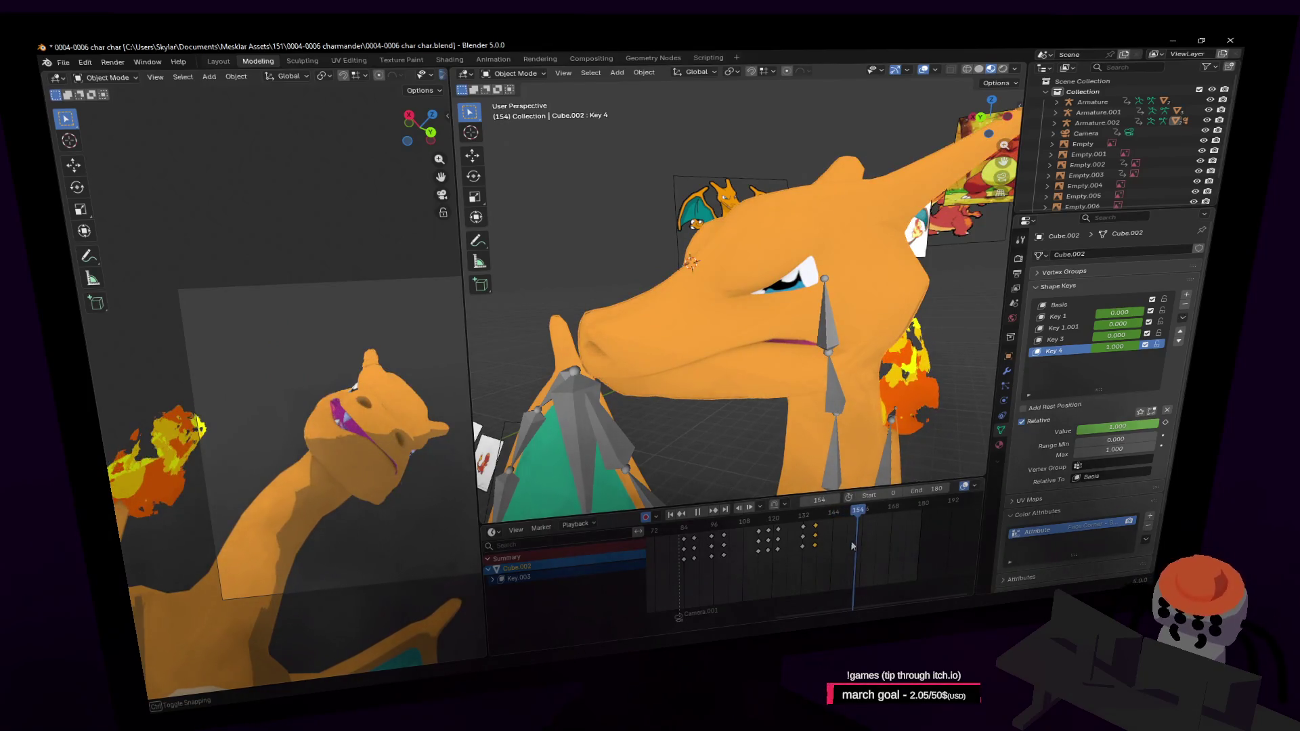
left_click_drag(881, 544, 851, 552)
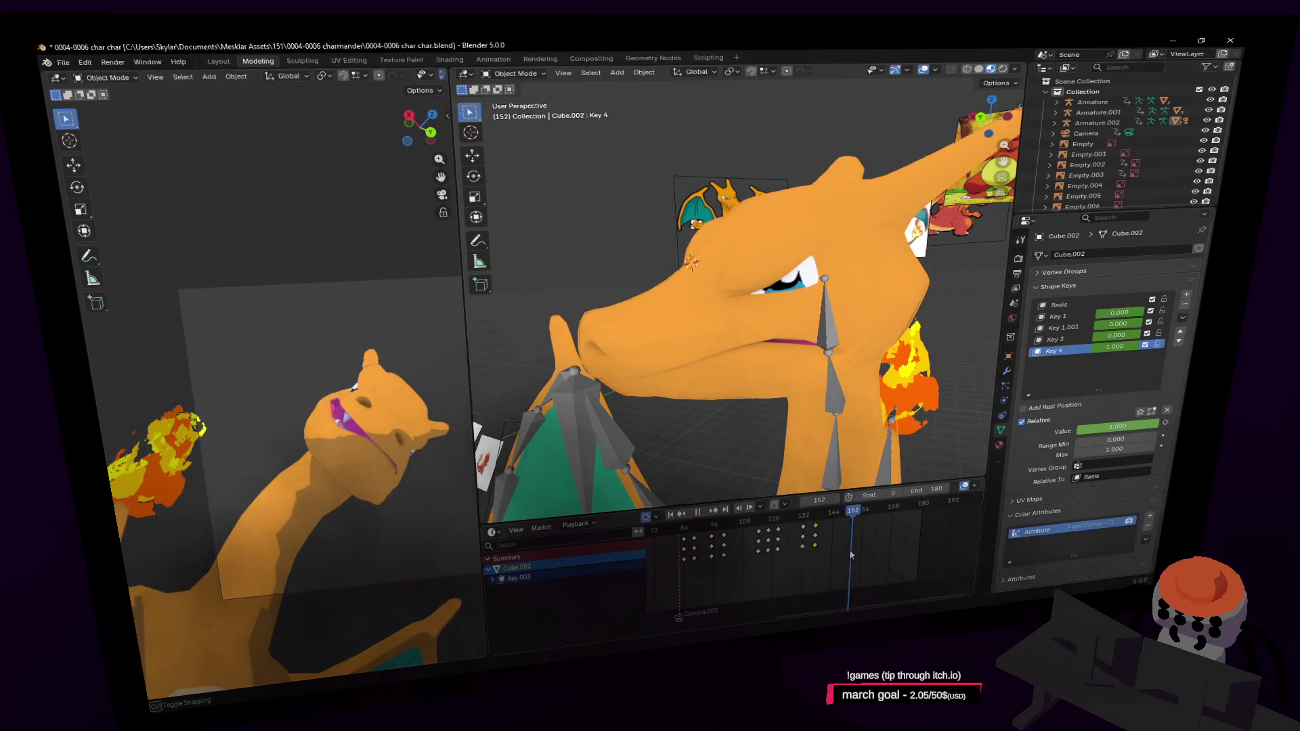
key("Down")
key("Tab")
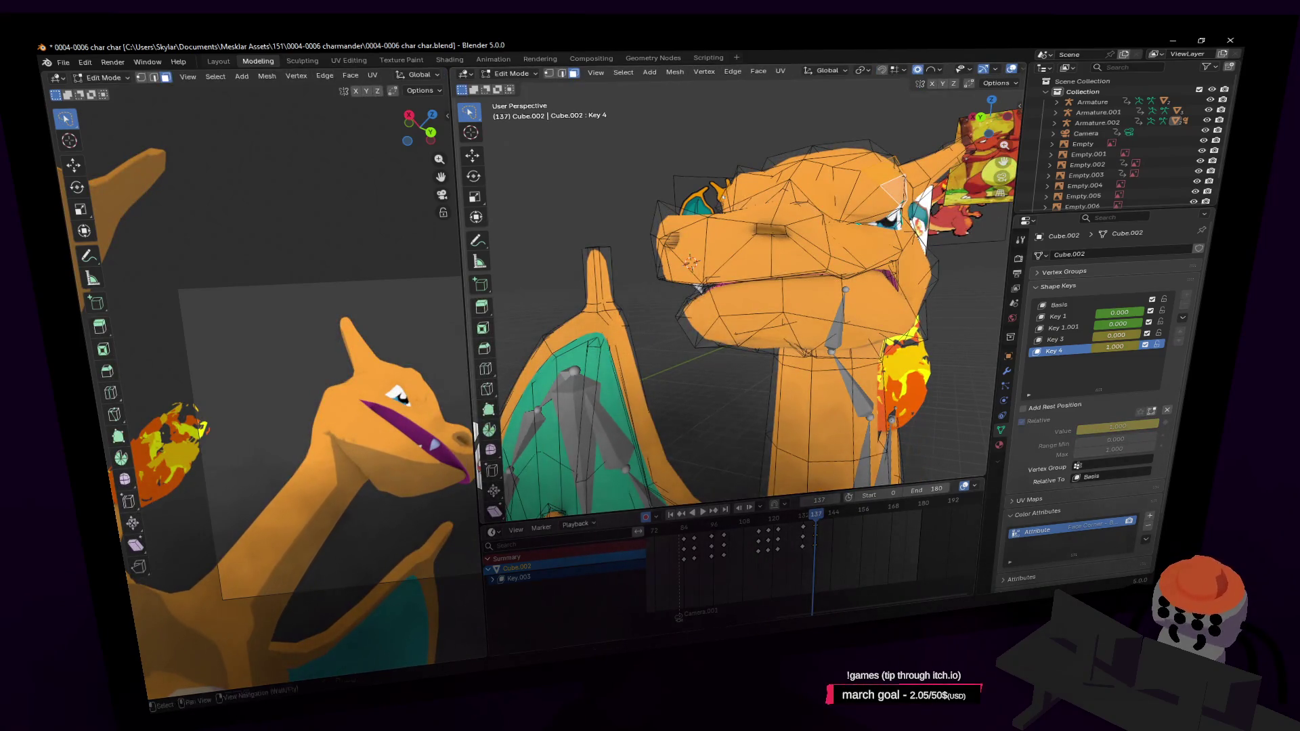
Step: Undo recent edits, then reshape the mouth corner vertices with two soft-falloff moves
middle_click_drag(711, 356, 796, 357)
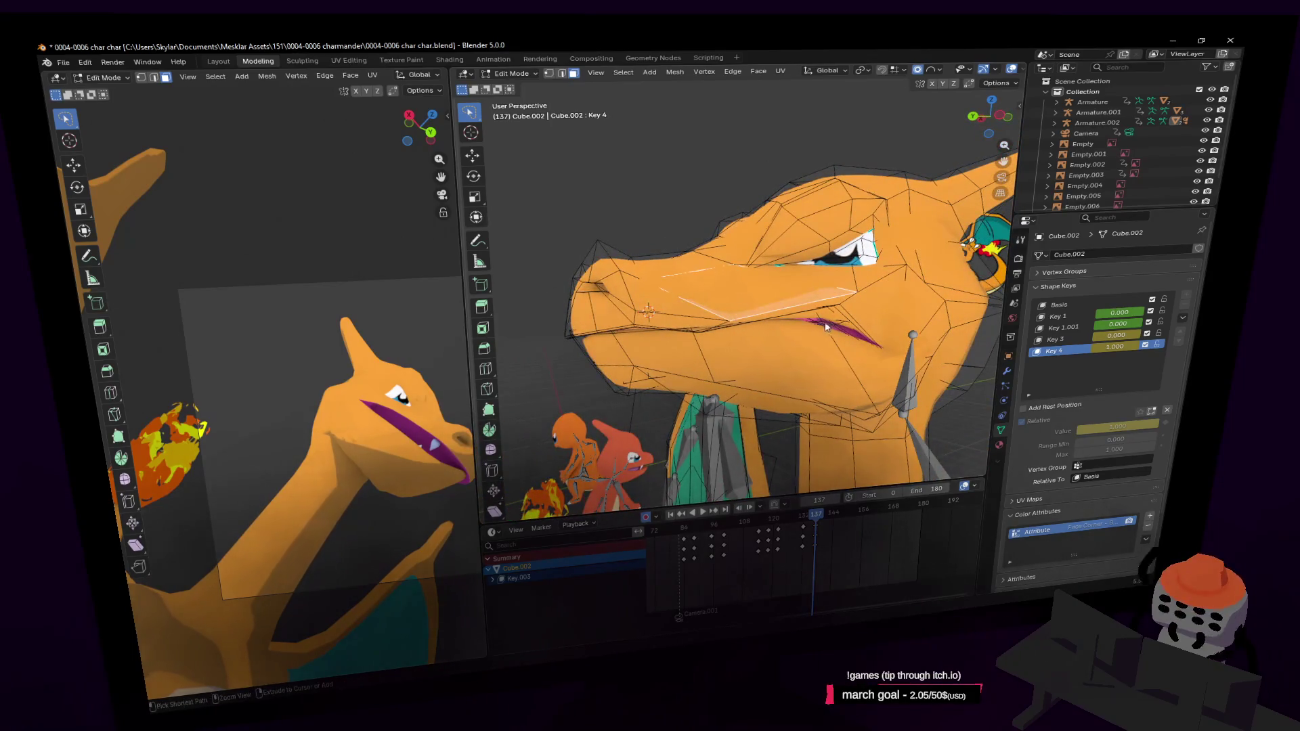
key("ctrl+z")
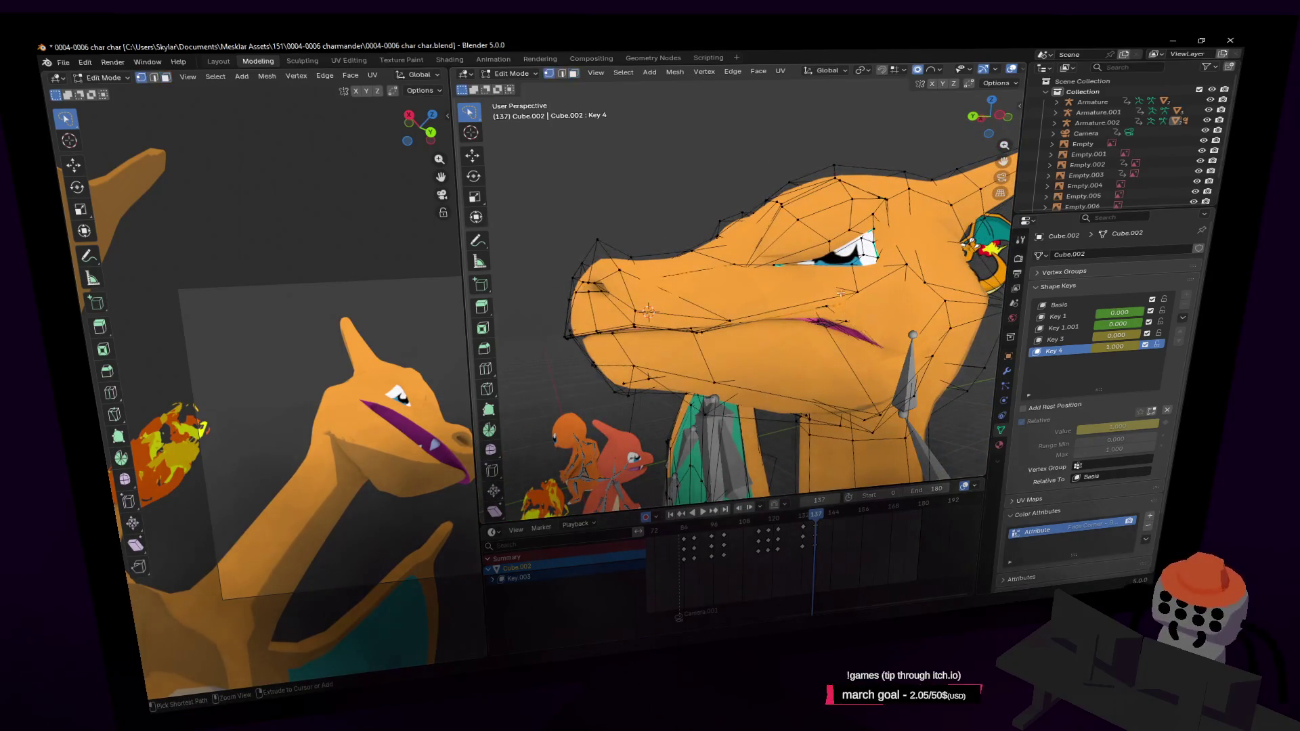
key("ctrl+z")
middle_click_drag(868, 359, 866, 298)
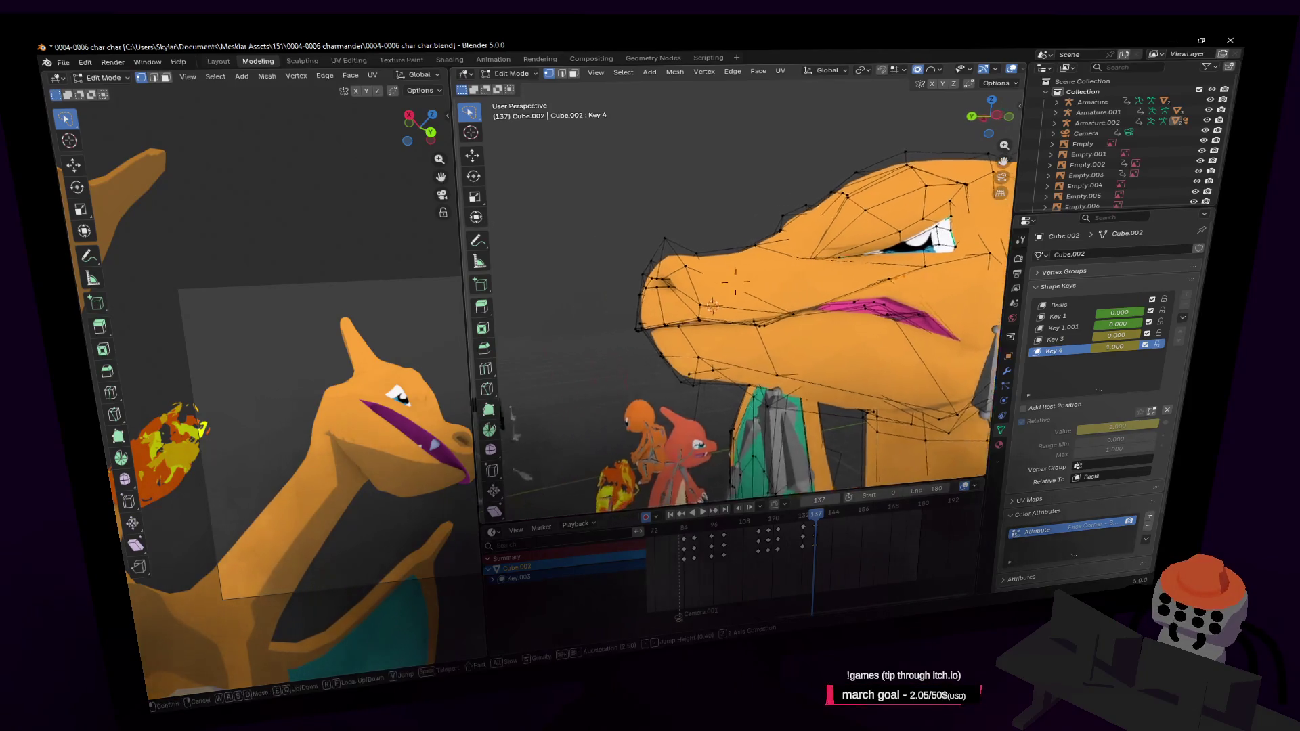
key("g")
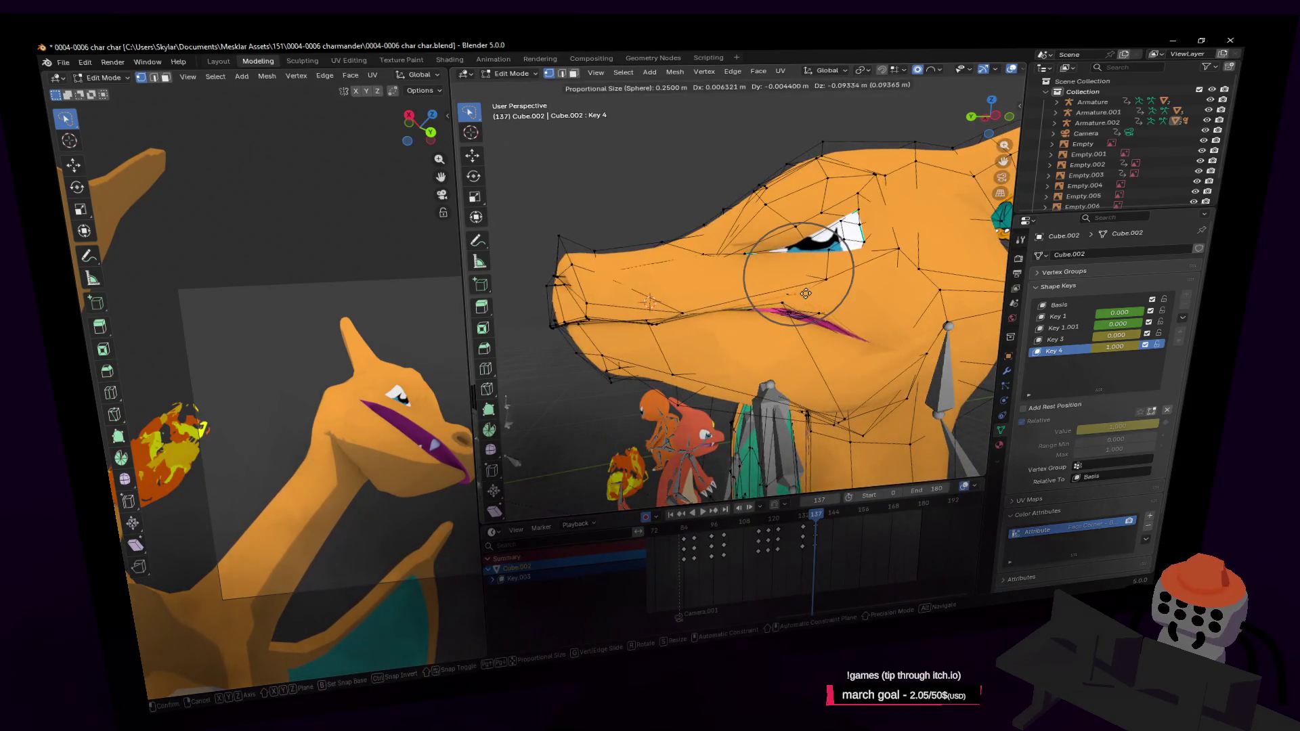
left_click(836, 307)
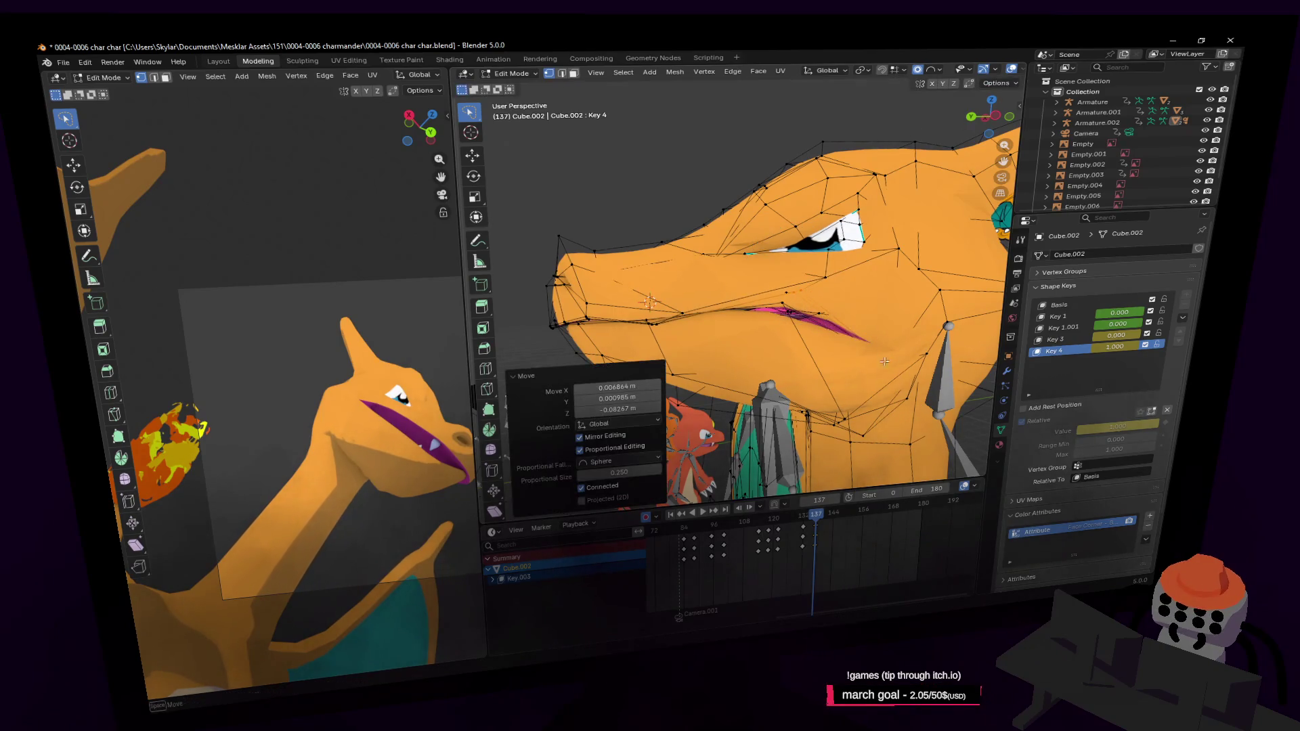
key("ctrl+z")
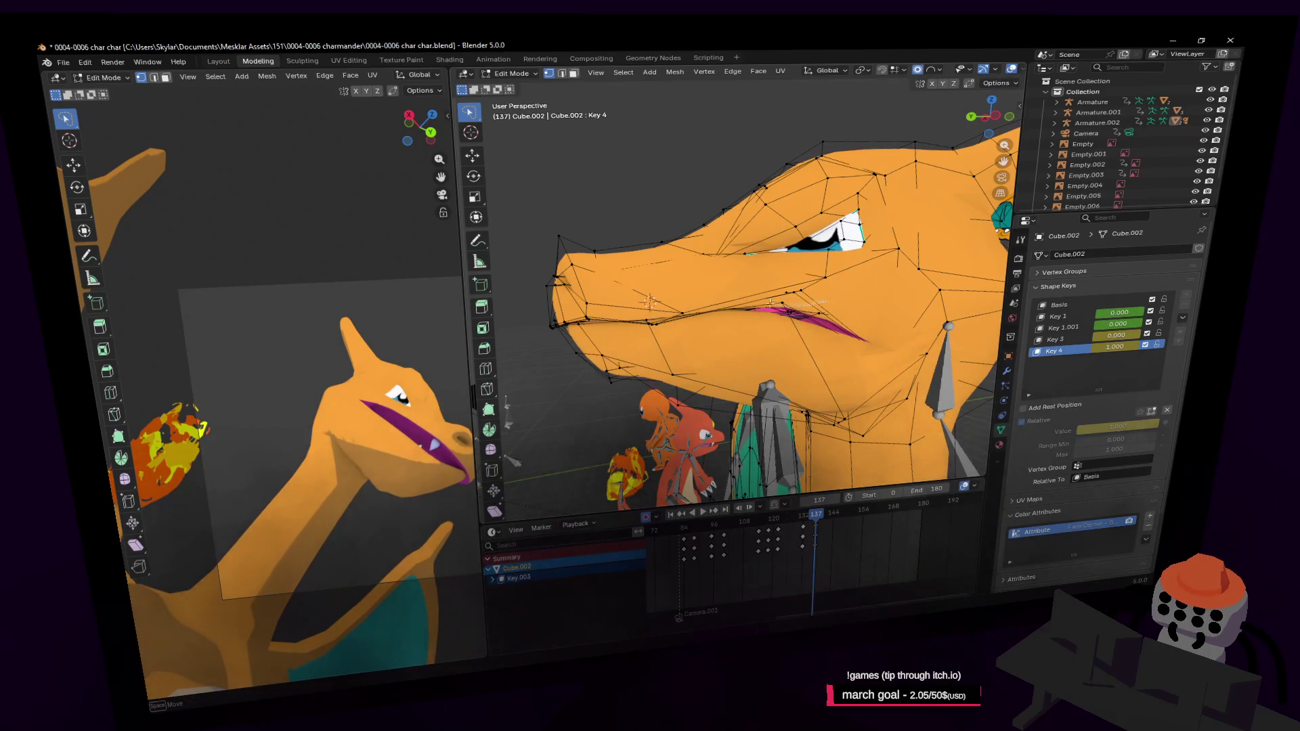
key("g")
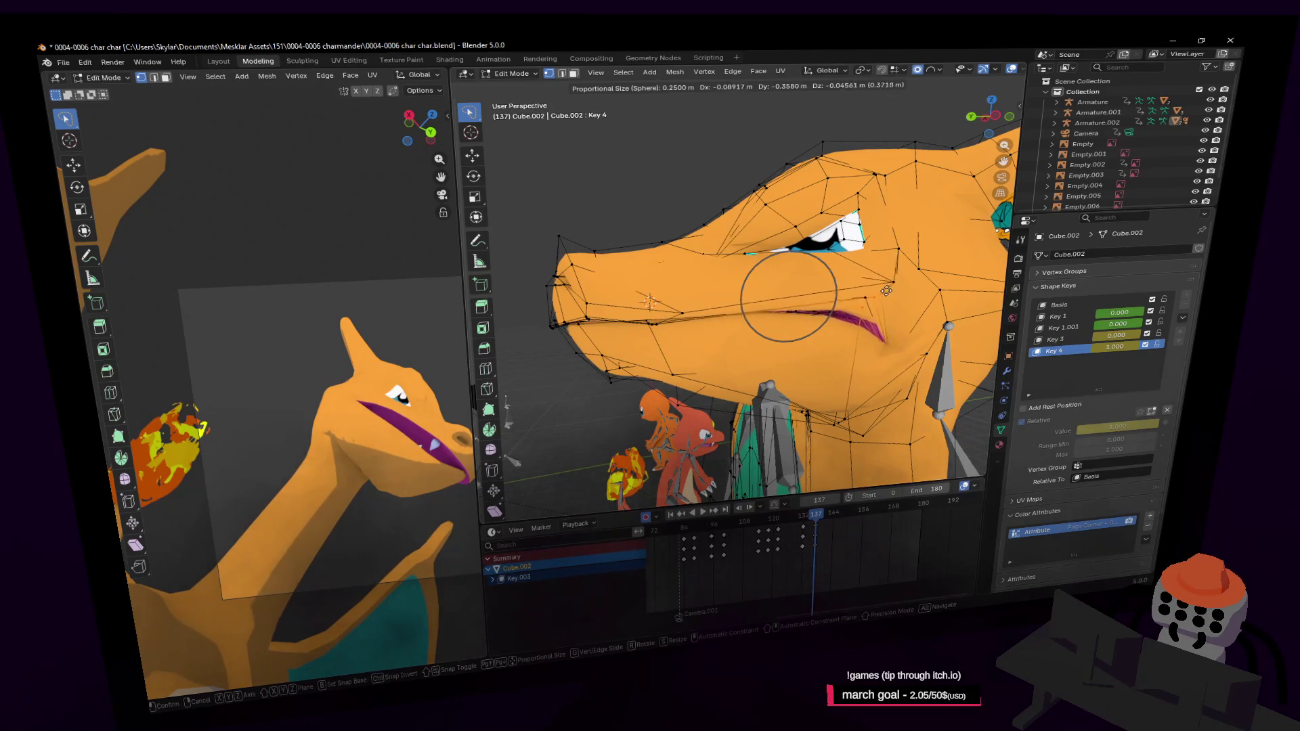
left_click(887, 293)
middle_click_drag(886, 293, 854, 305)
Step: Return to object mode and move to frame 140 to preview the pose
key("Tab")
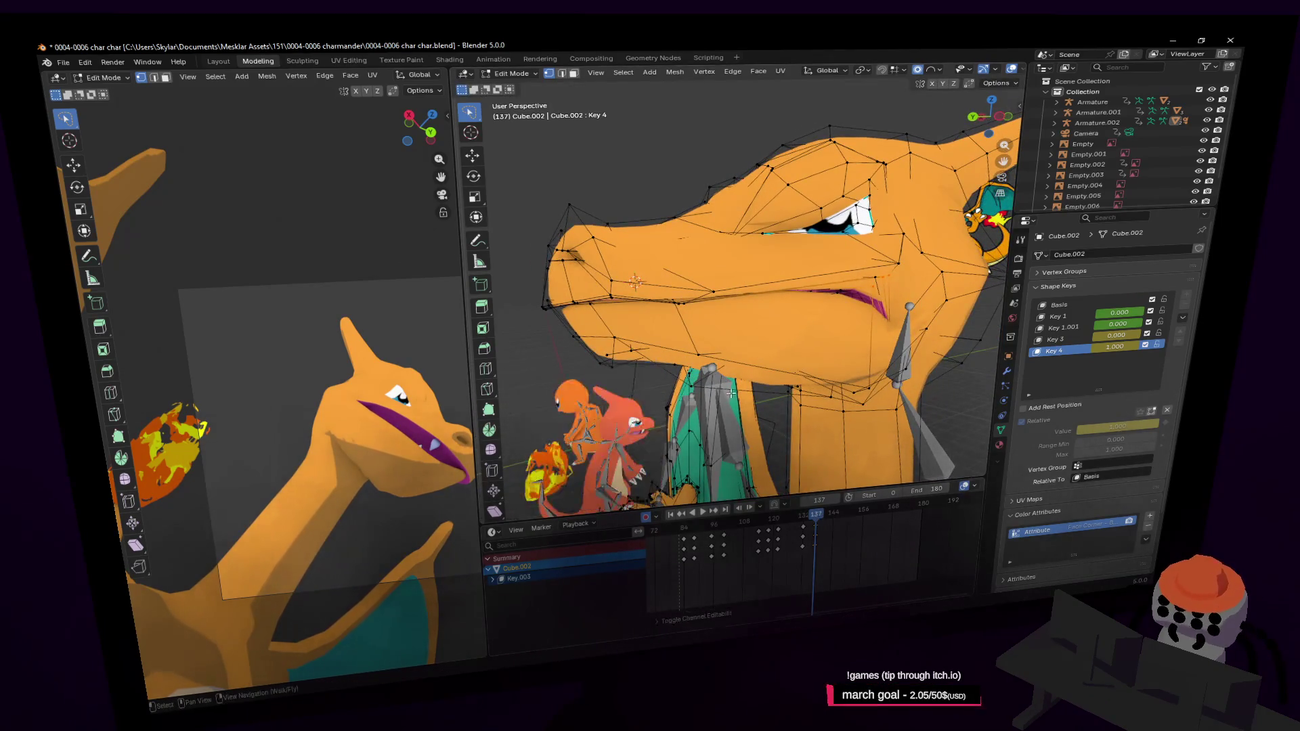
scroll(791, 497, "down", 4)
left_click_drag(833, 517, 824, 524)
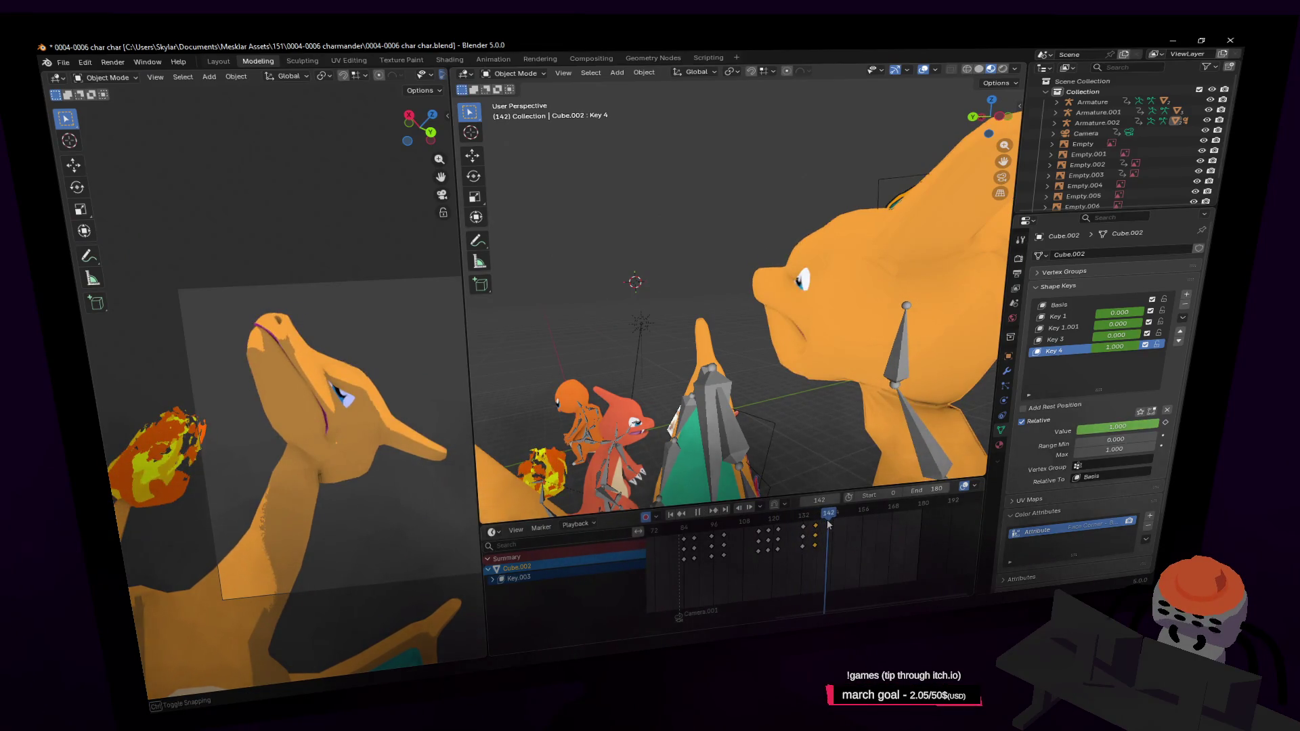
Step: Scrub between frames 130 and 139, settle on 137 and resume editing the head from the front
left_click_drag(827, 524, 801, 534)
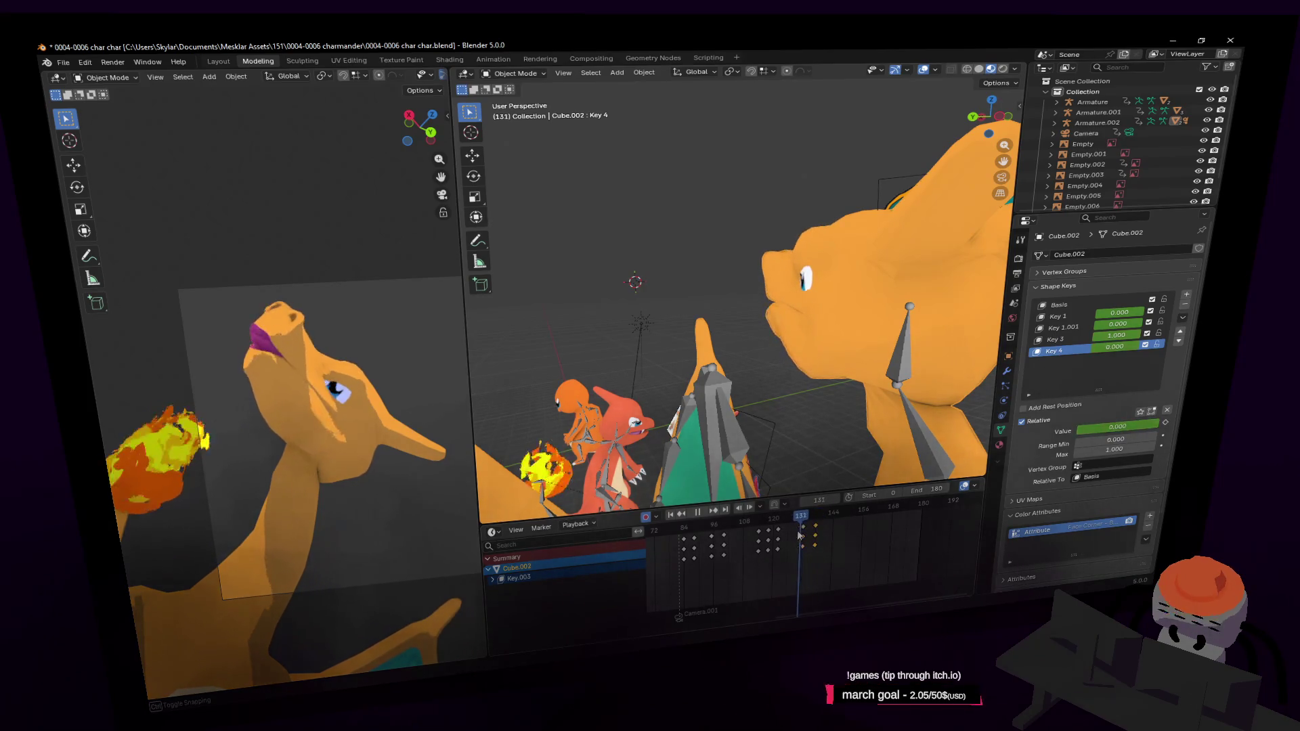
left_click_drag(799, 535, 820, 535)
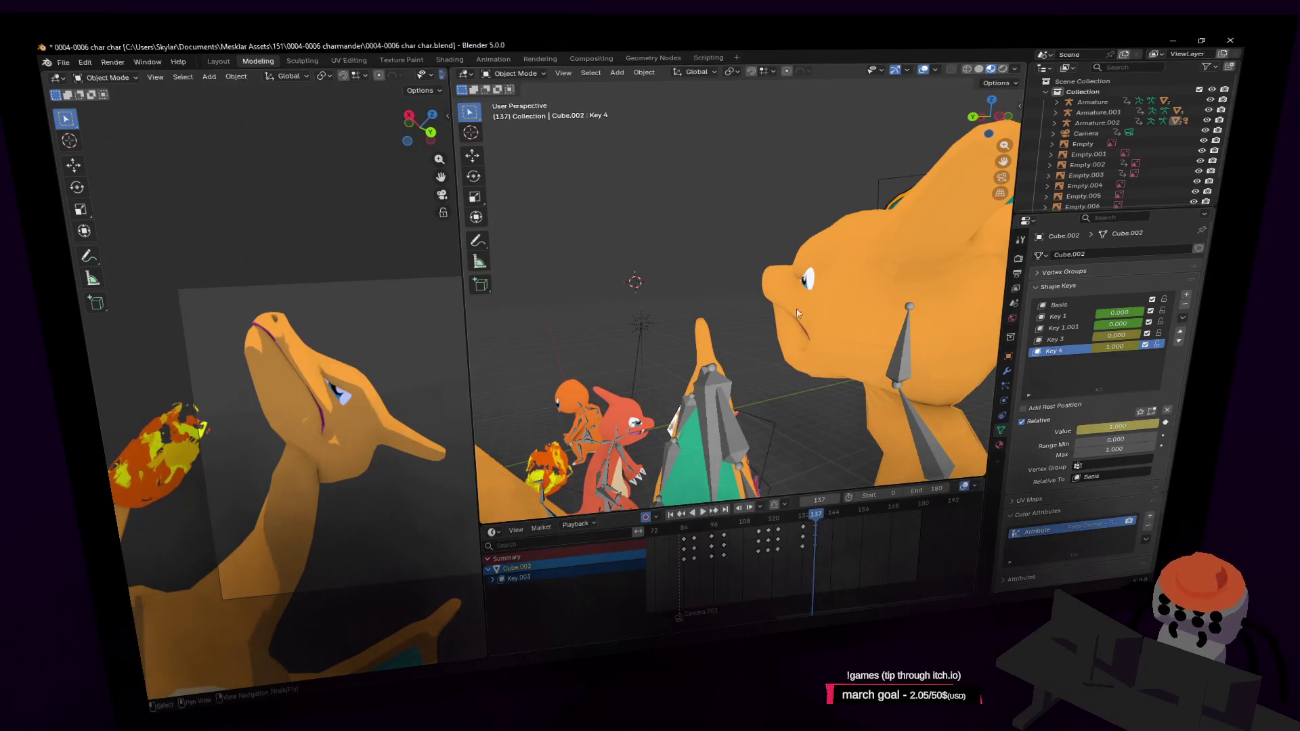
left_click_drag(820, 534, 816, 535)
scroll(799, 257, "up", 2)
key("Tab")
middle_click_drag(735, 291, 767, 312)
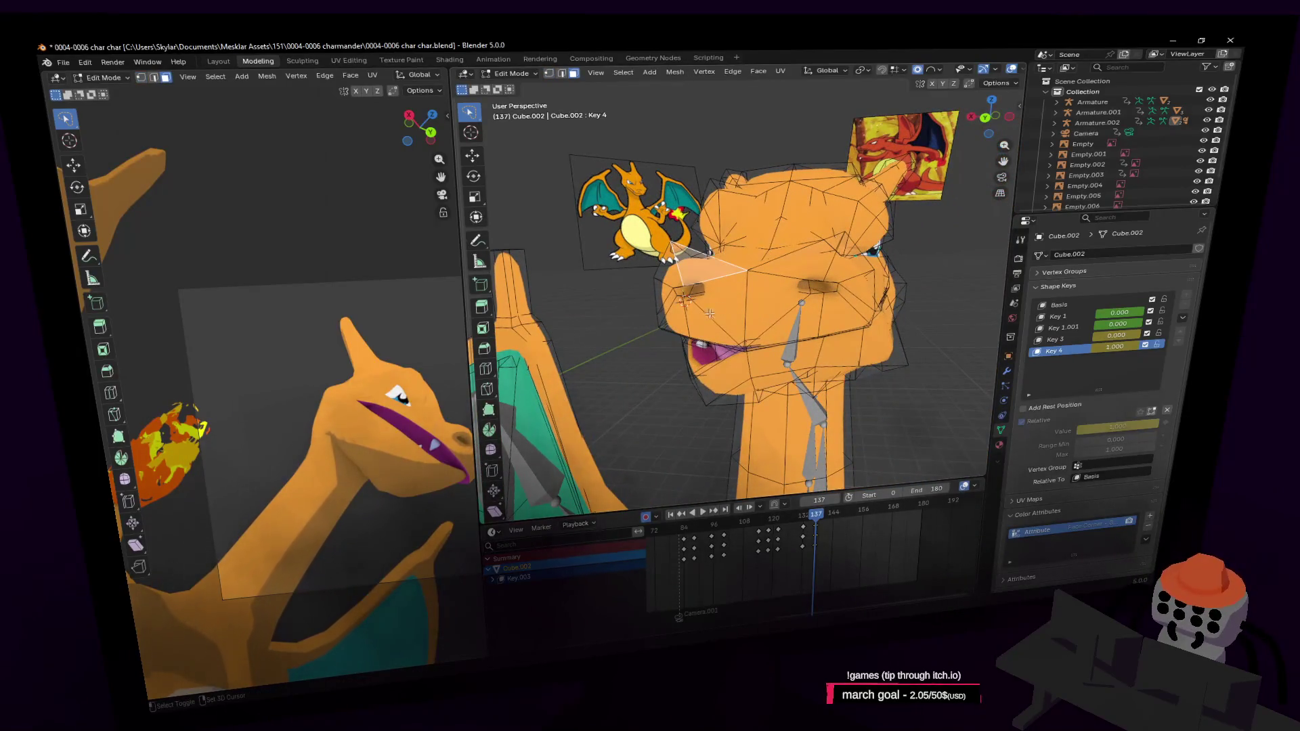
Step: Select faces on the snout, cheek and beside the right eye
left_click(716, 321)
left_click(782, 315)
left_click(856, 274)
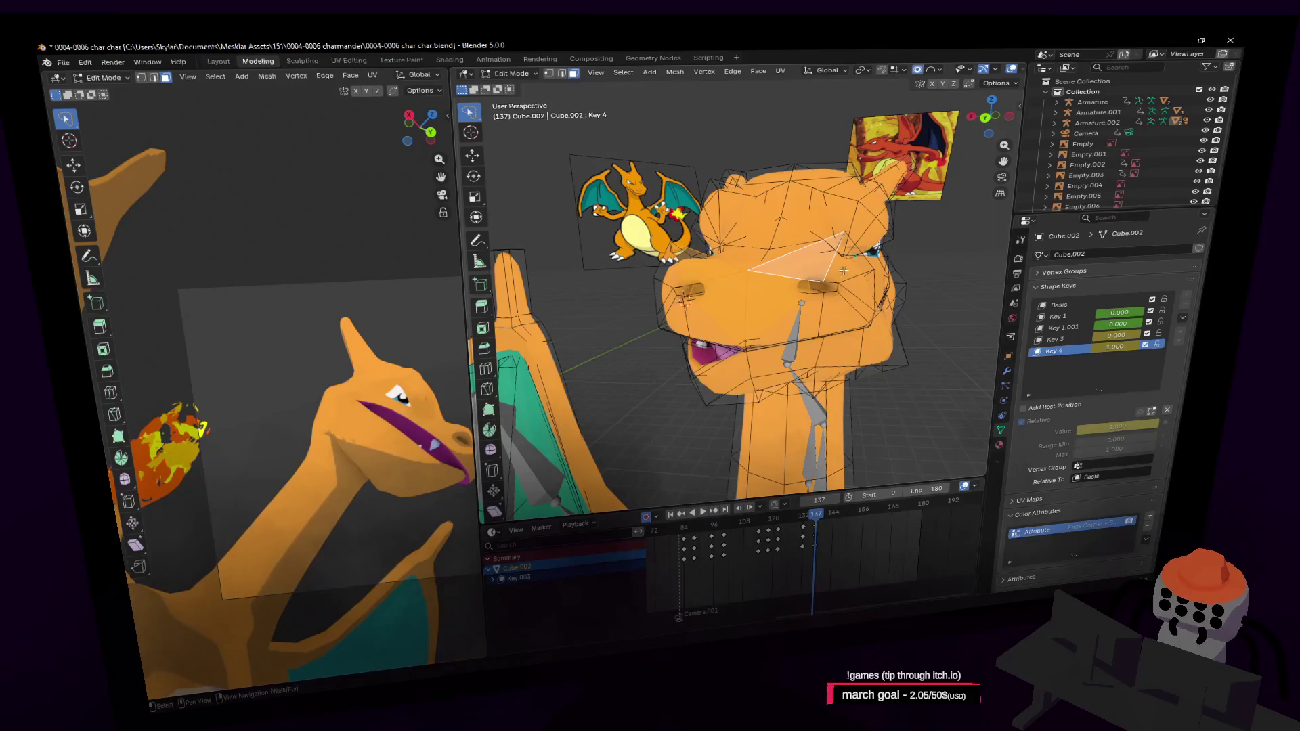
left_click(783, 320)
left_click(846, 306)
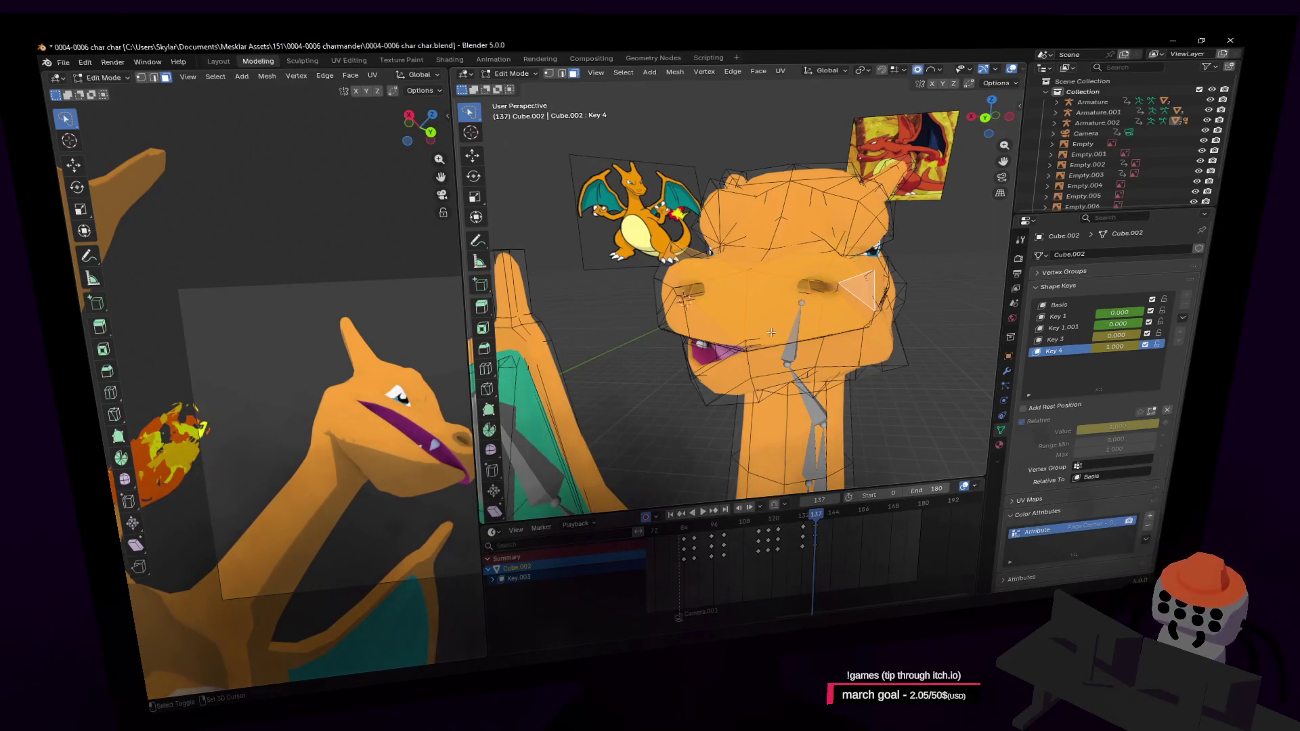
middle_click_drag(771, 333, 772, 254)
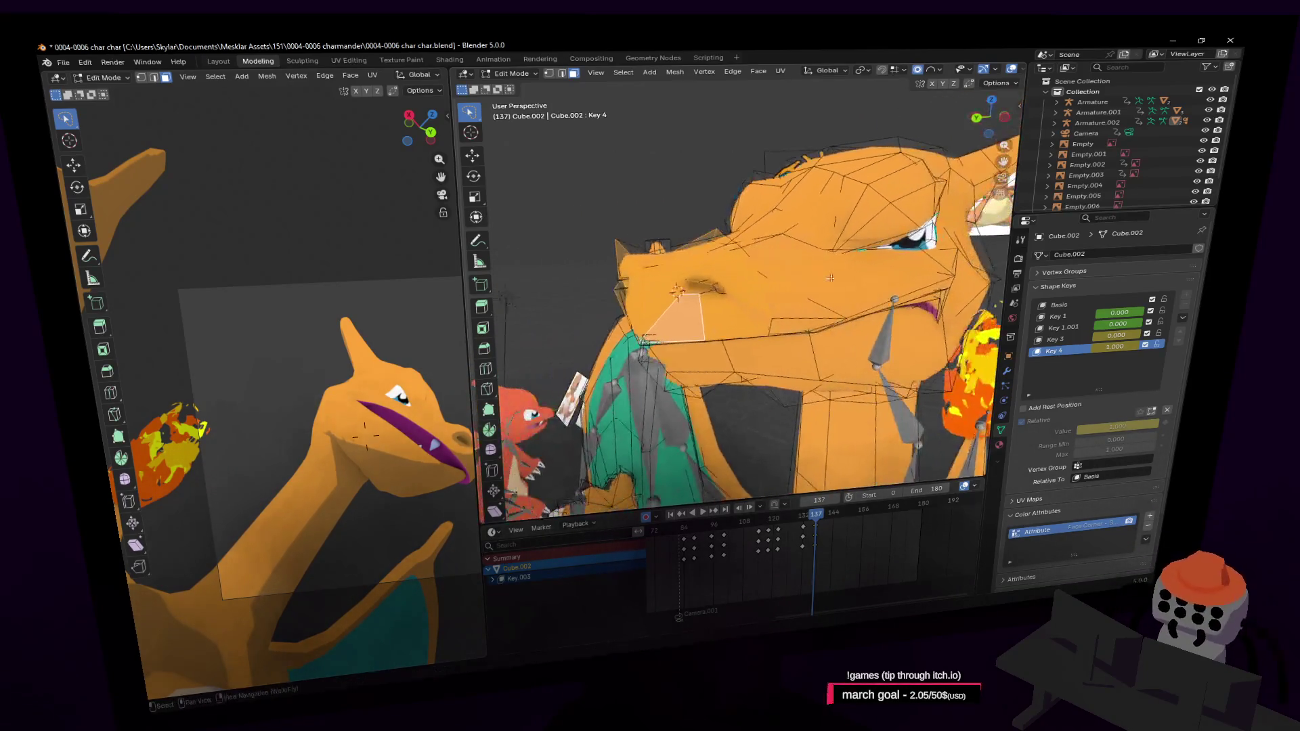
Step: Rotate the selected snout face 22.3° and nudge it slightly with soft falloff
key("r")
left_click(754, 238)
key("g")
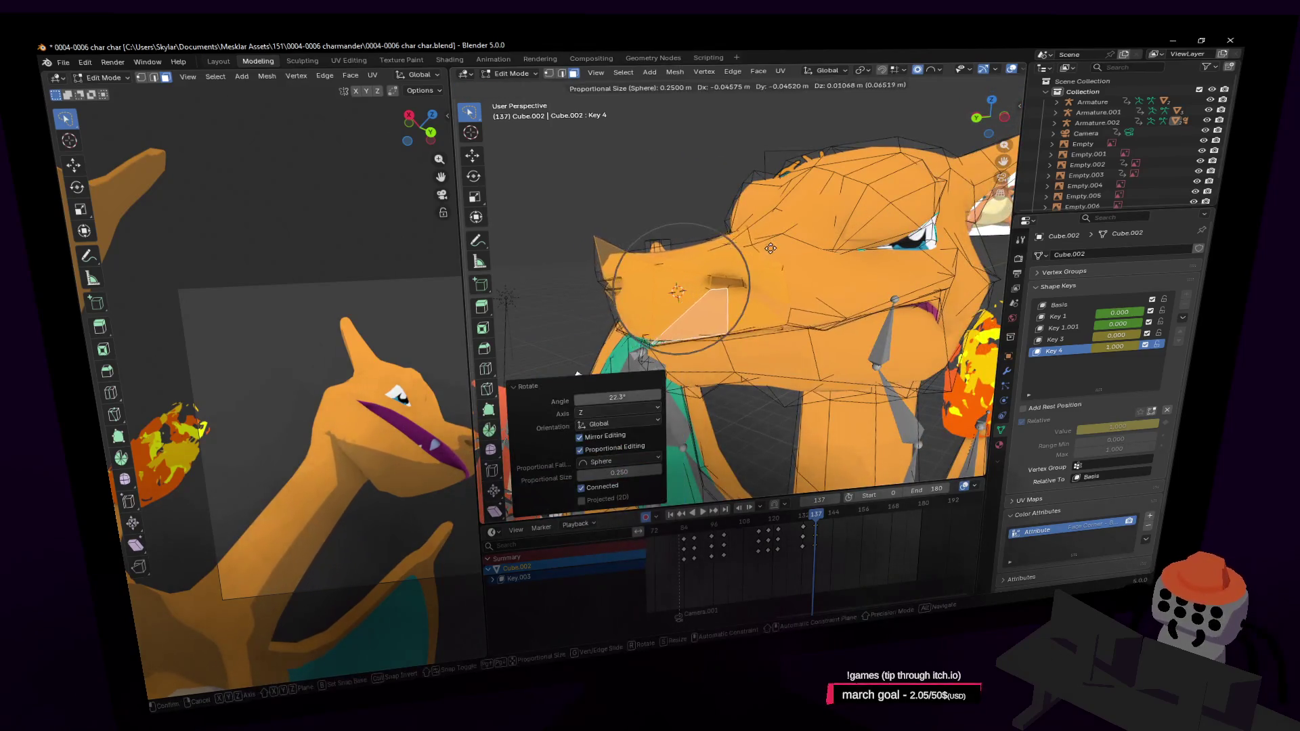
left_click(751, 239)
middle_click_drag(752, 241, 788, 261)
Step: Preview the pose by scrubbing to frame 142, then return to editing the head mesh
key("Tab")
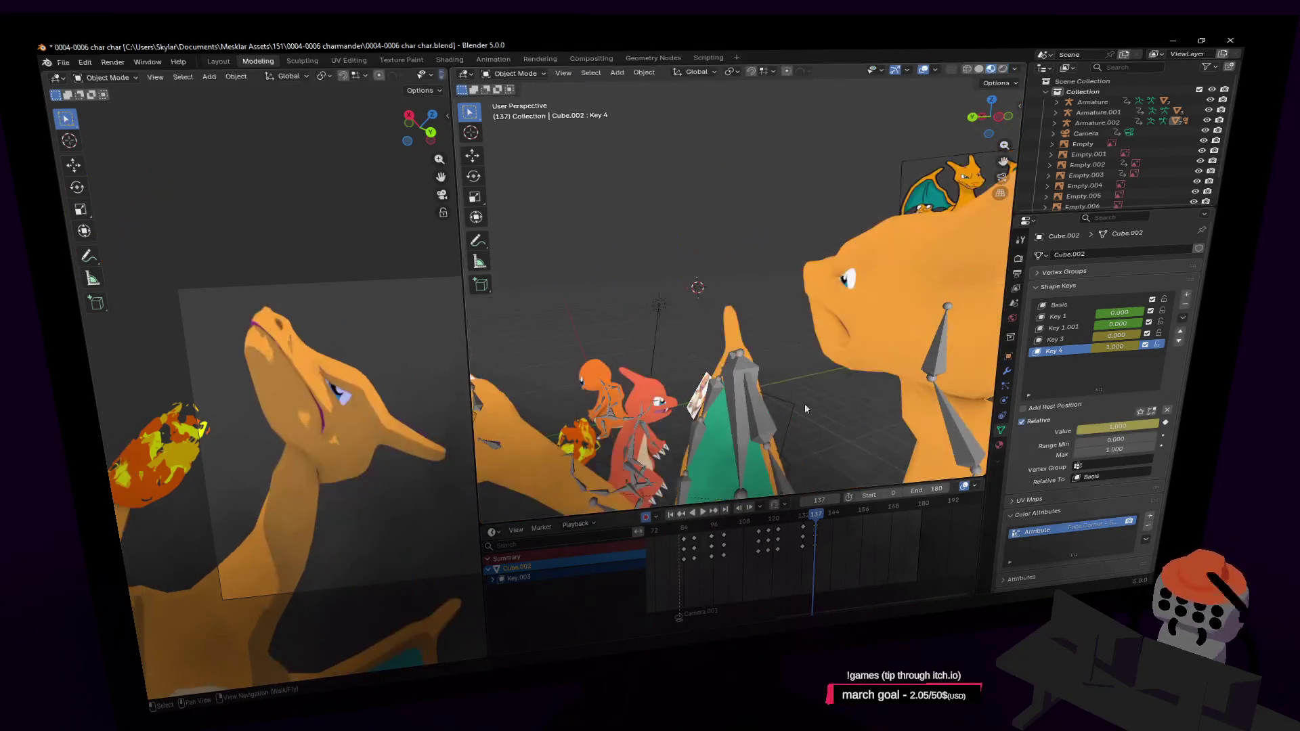
mouse_move(814, 522)
left_mouse_down()
mouse_move(848, 542)
mouse_move(817, 553)
left_mouse_up()
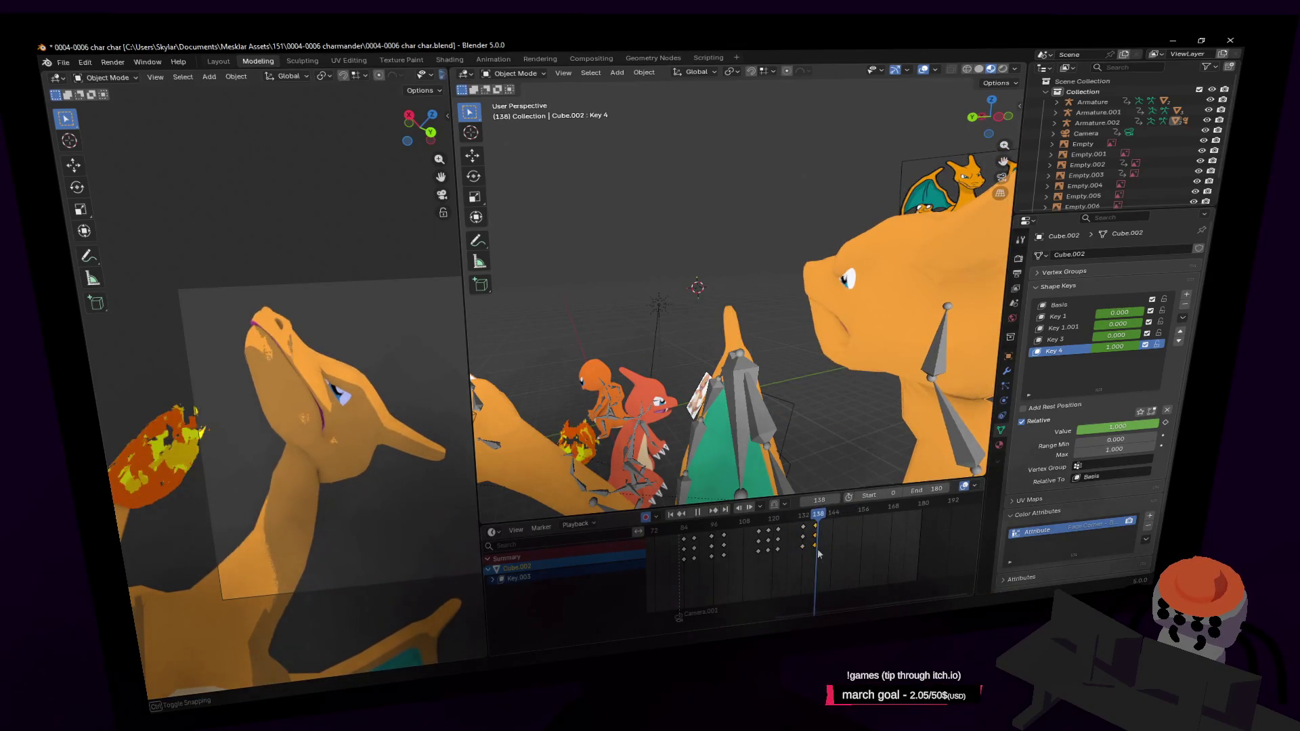
key("Tab")
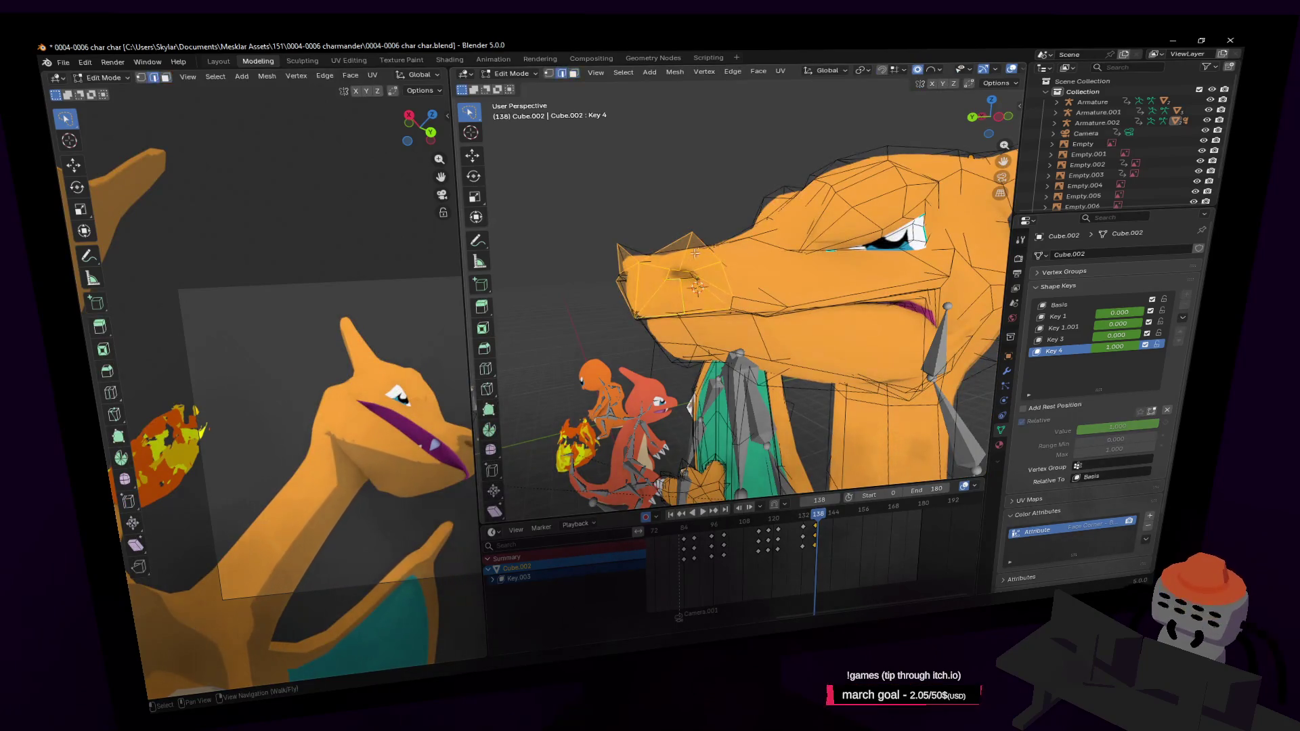
Step: Lift the snout's top ridge vertices vertically with falloff, then undo the lift
left_click(671, 243, "shift")
key("g")
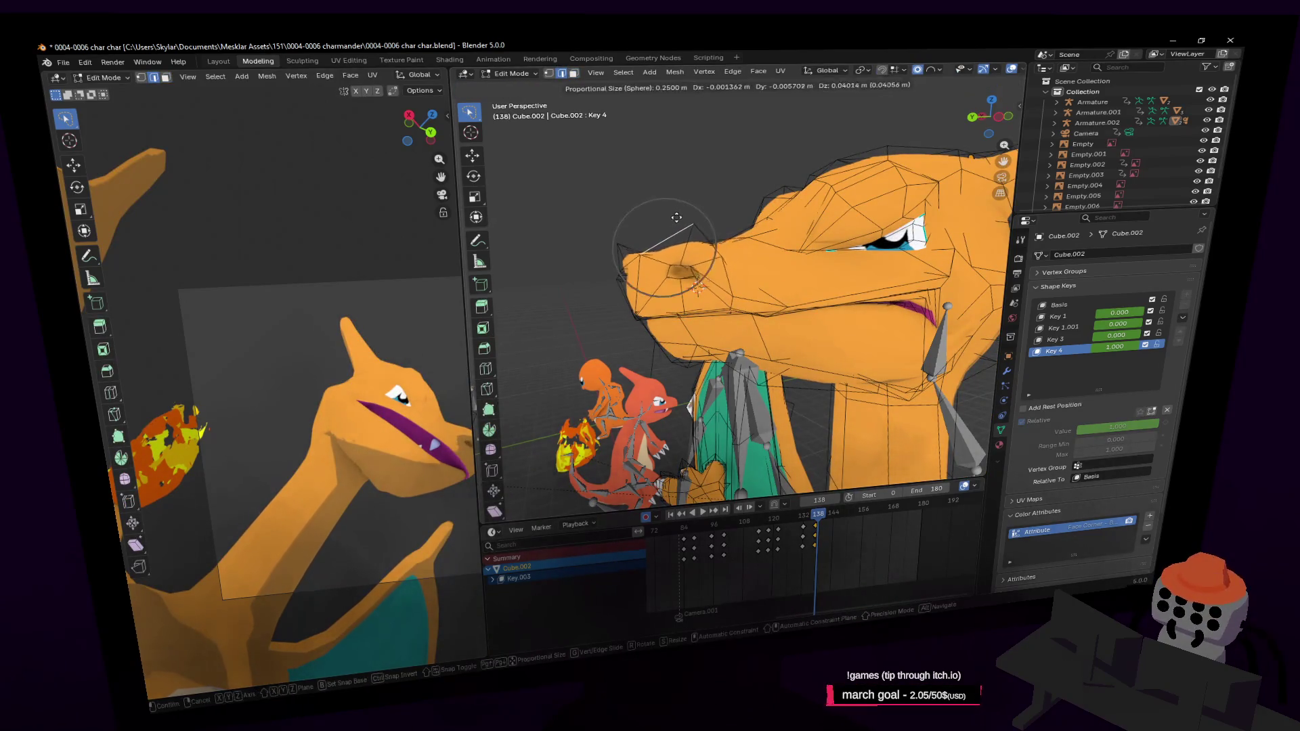
key("z")
left_click(675, 202)
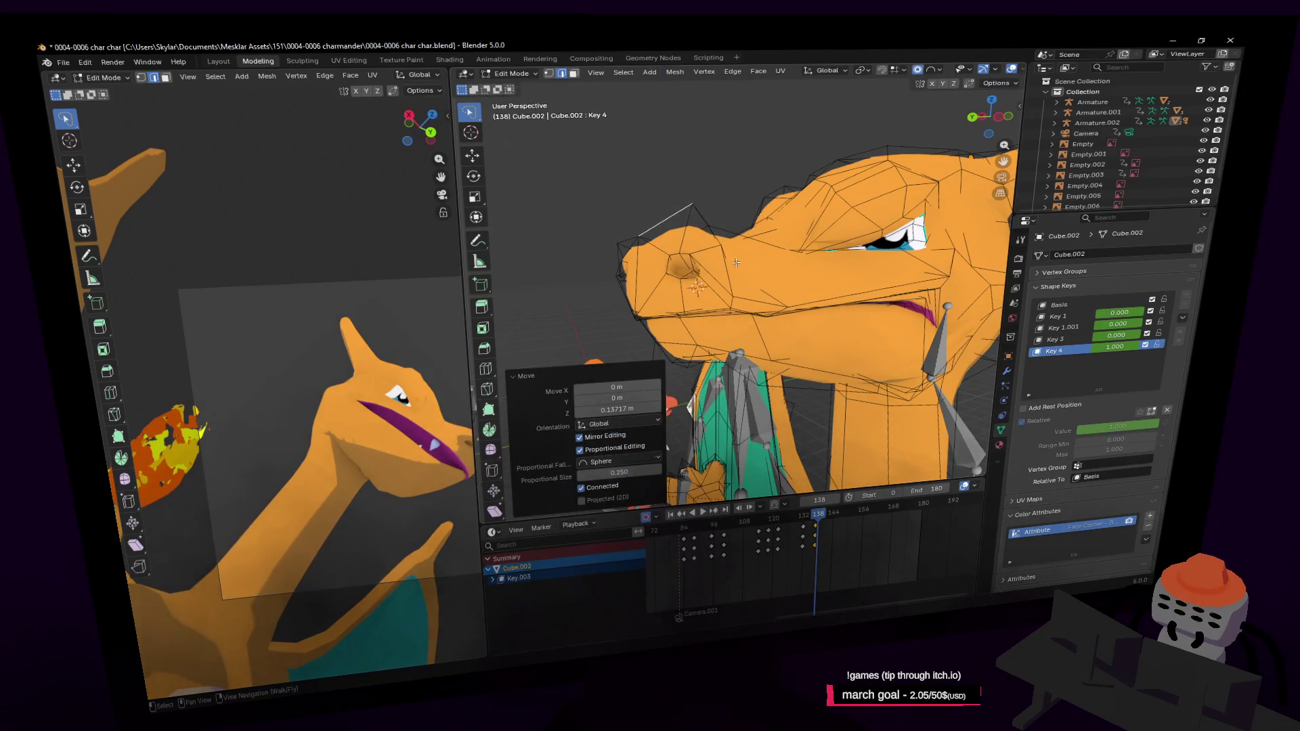
scroll(736, 262, "up", 2)
scroll(812, 237, "up", 2)
key("ctrl+z")
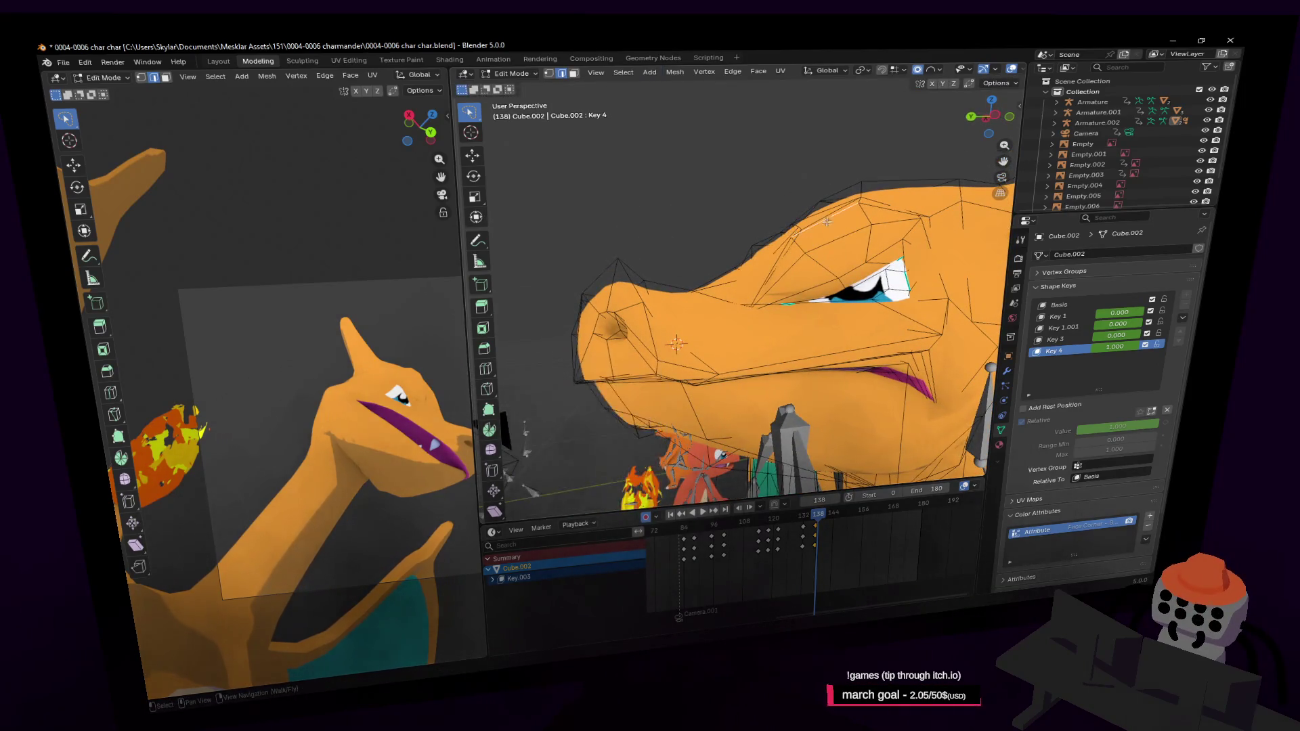
Step: Undo back to object mode and step between frames 138 and 139 to review the motion
key("ctrl+z")
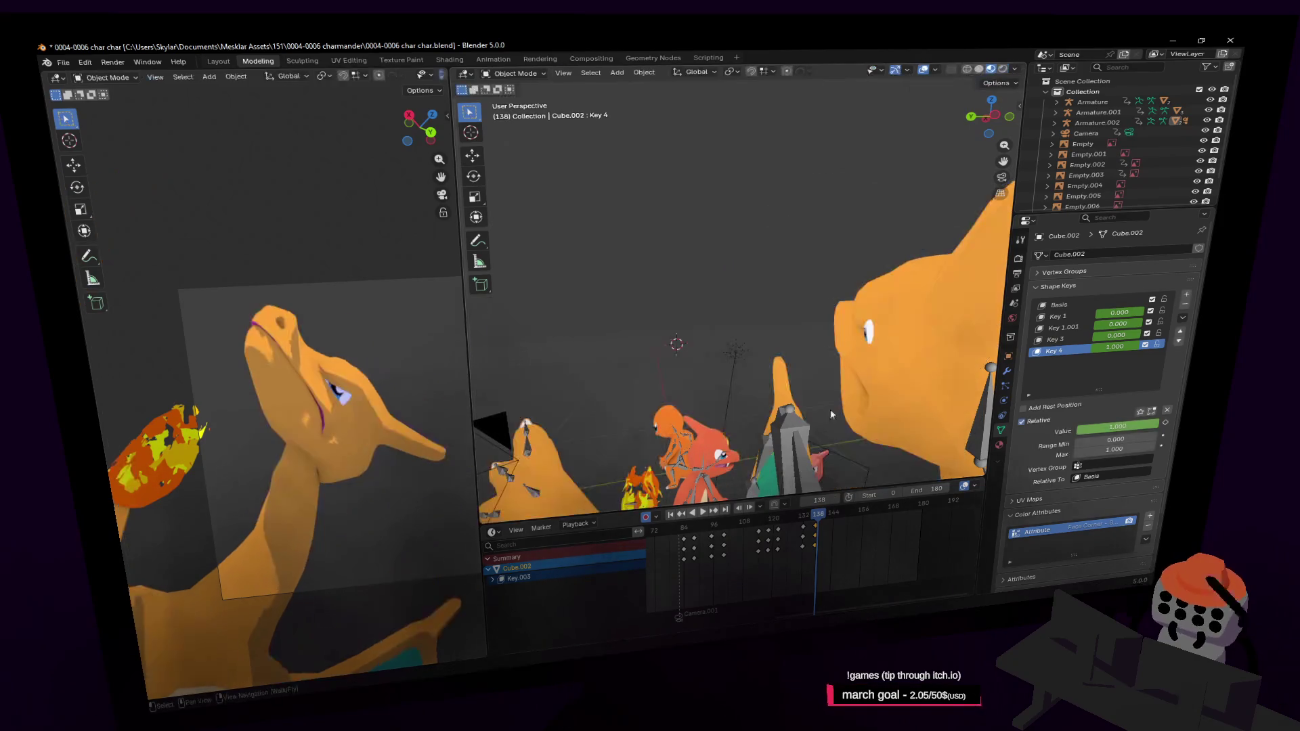
key("Right")
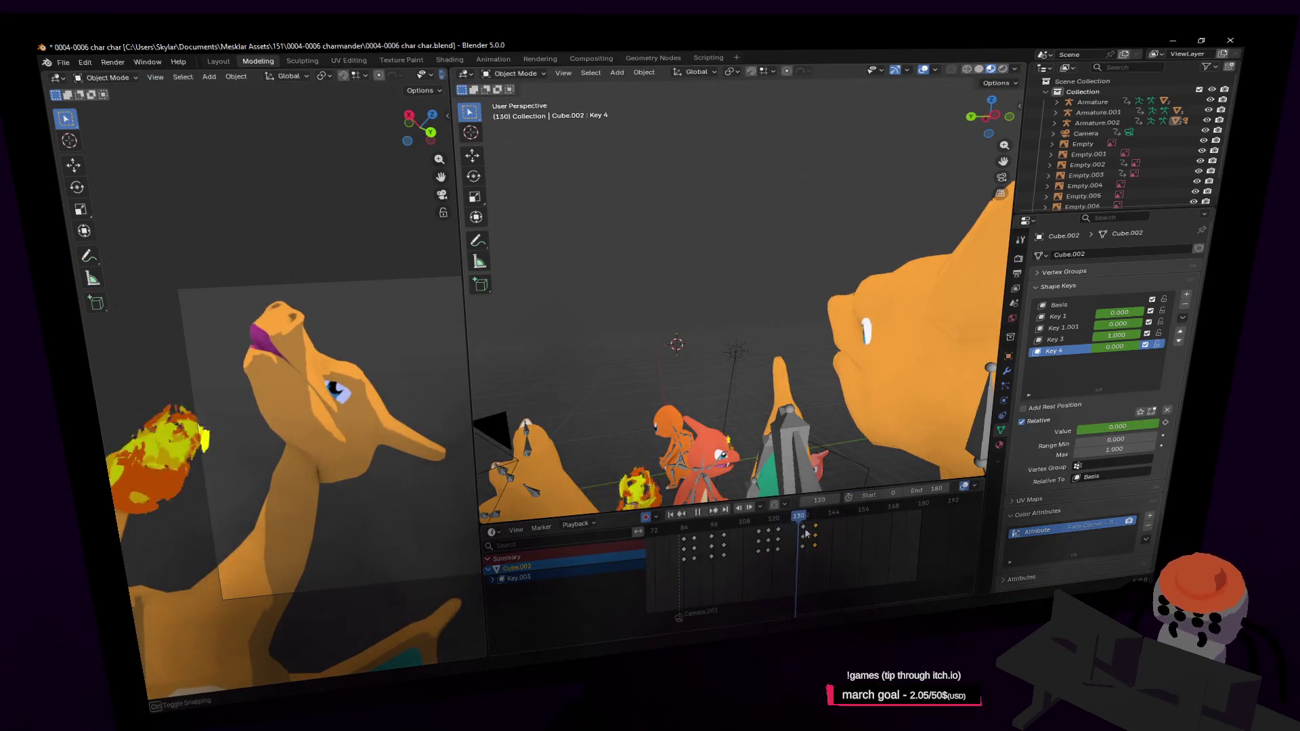
key("Left")
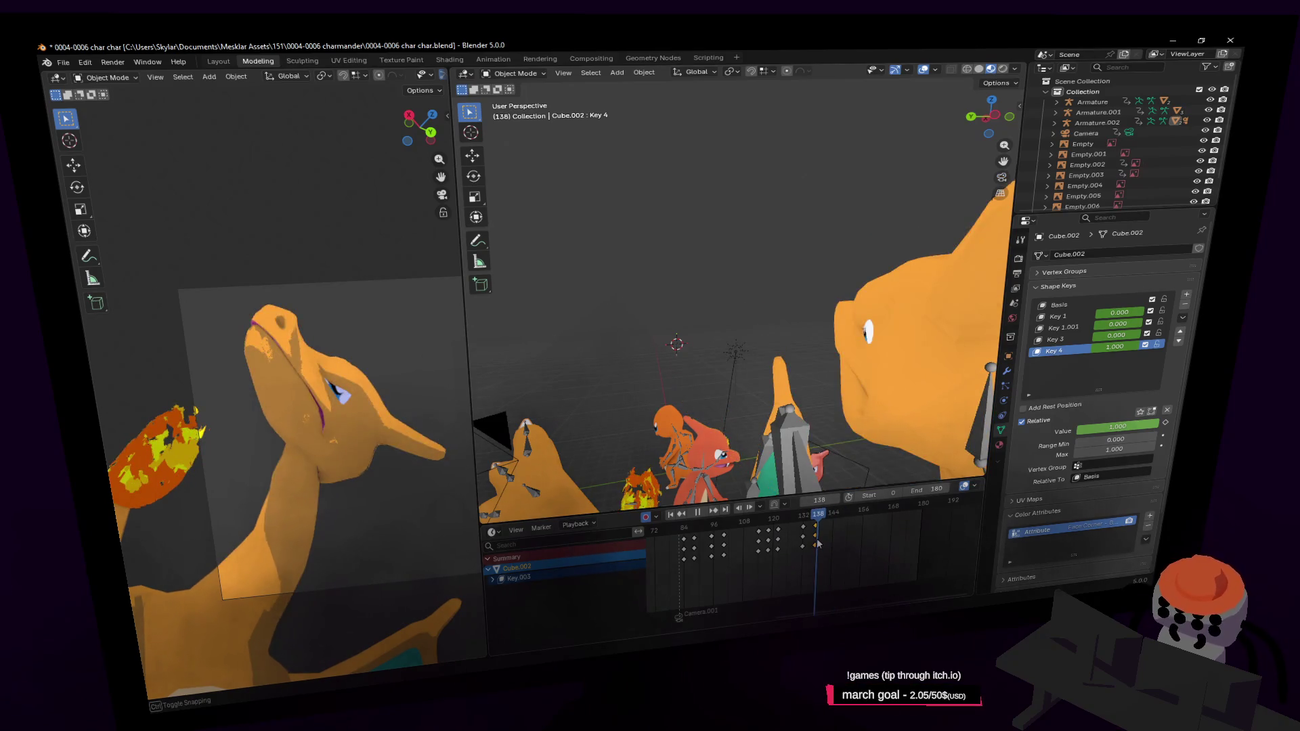
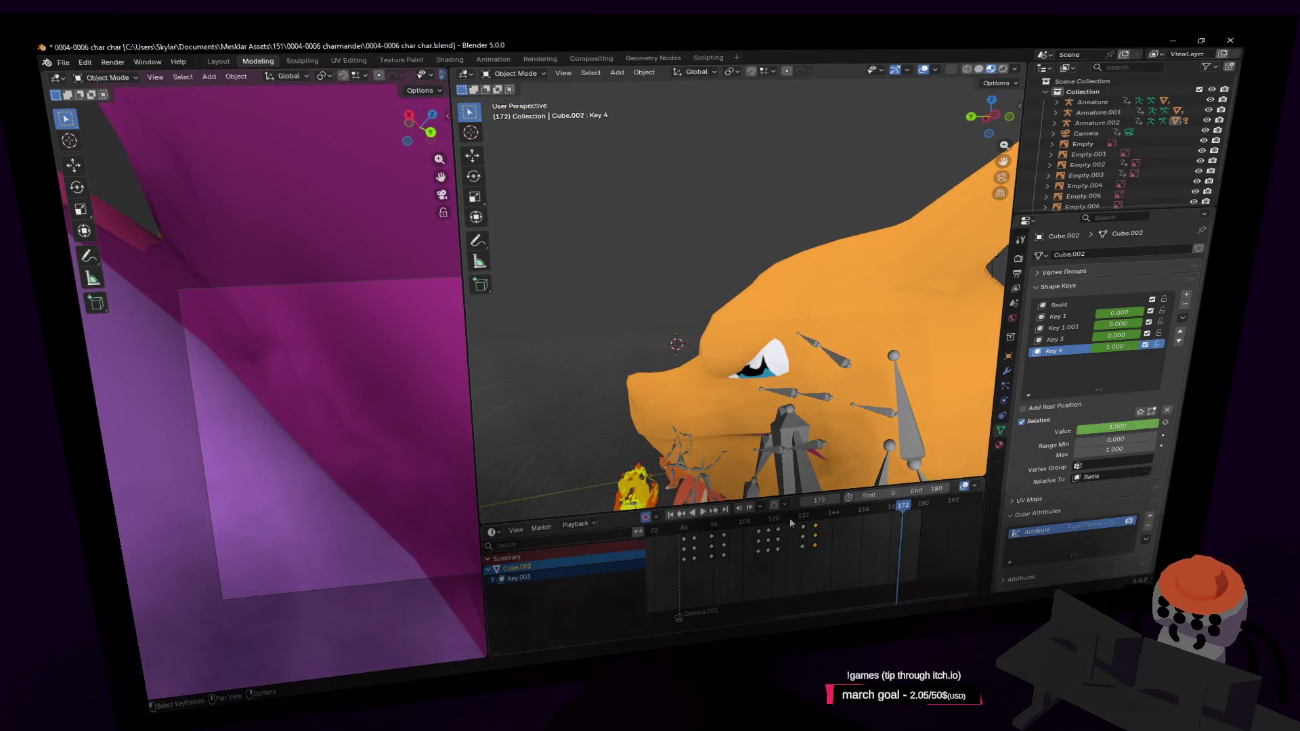
Step: Scrub the timeline playhead back to frame 137
left_click_drag(781, 514, 822, 515)
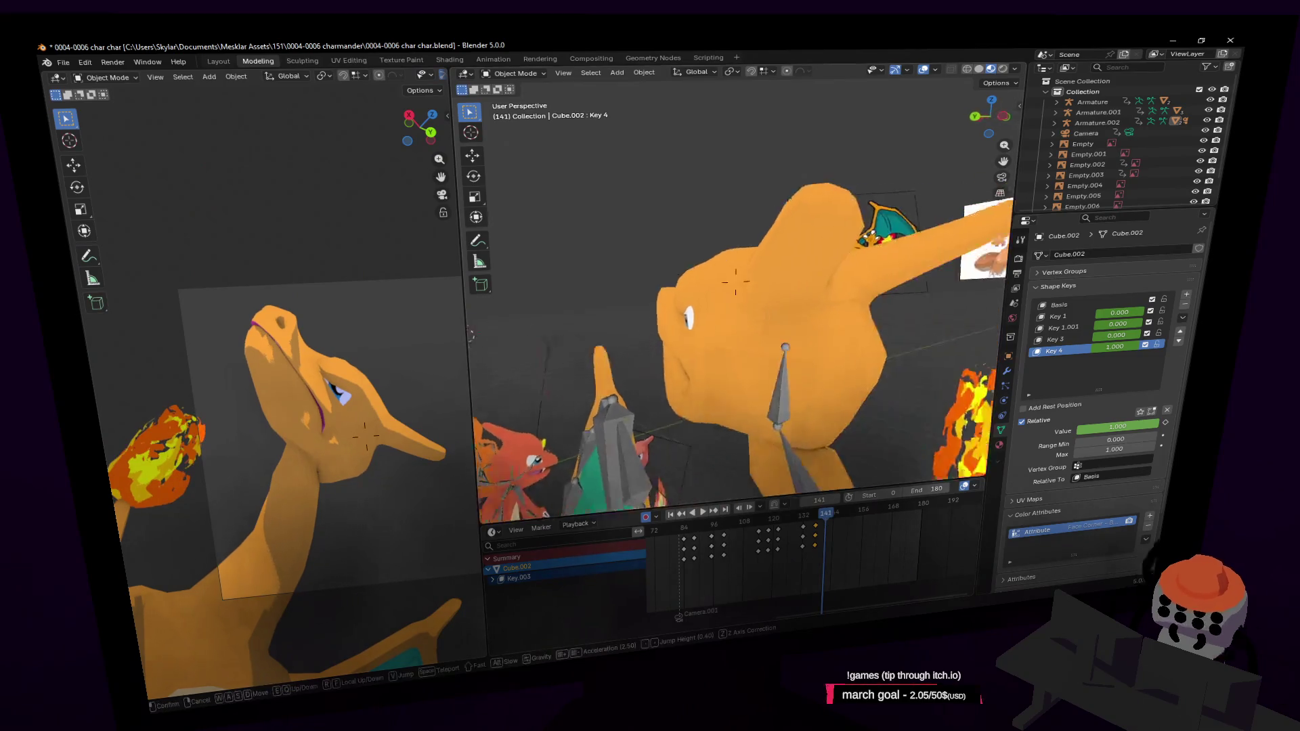
key("Left")
key("Left")
key("Left")
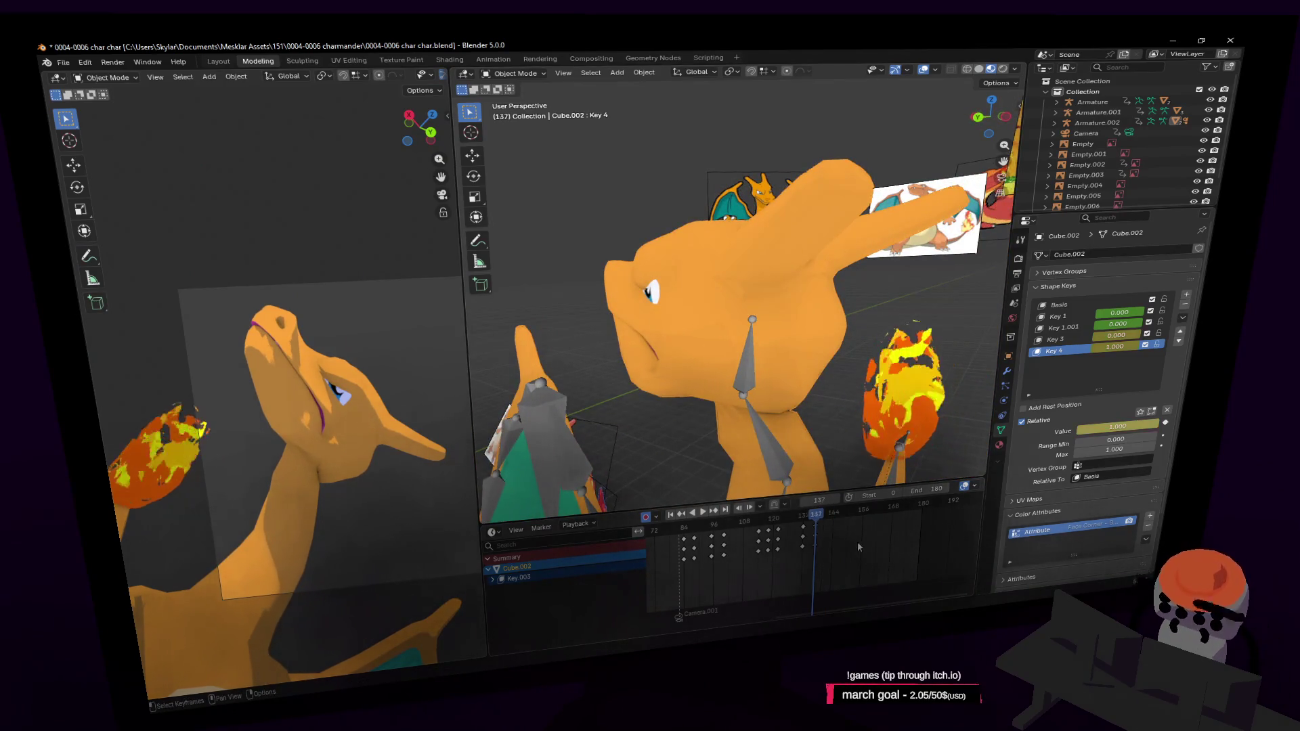
Step: Enter mesh editing, fly in to the face and move the jaw up to close the mouth
key("Tab")
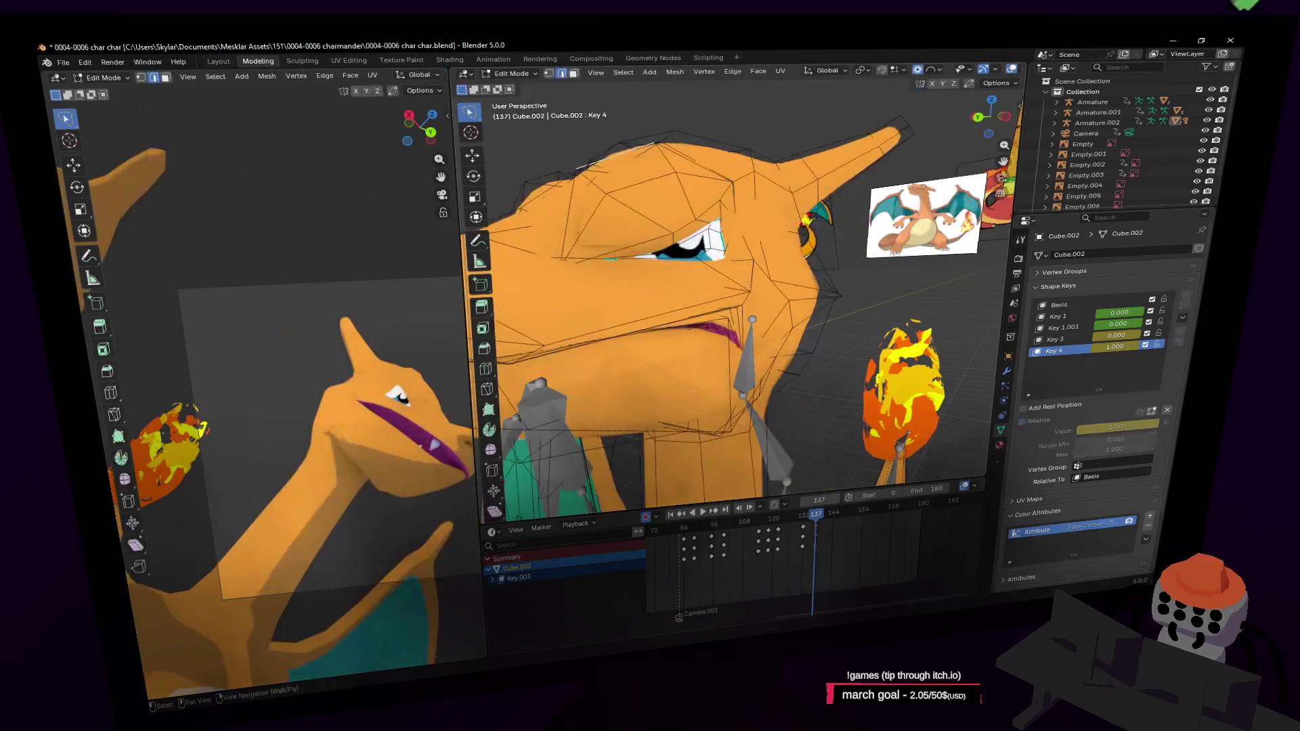
key("shift+grave")
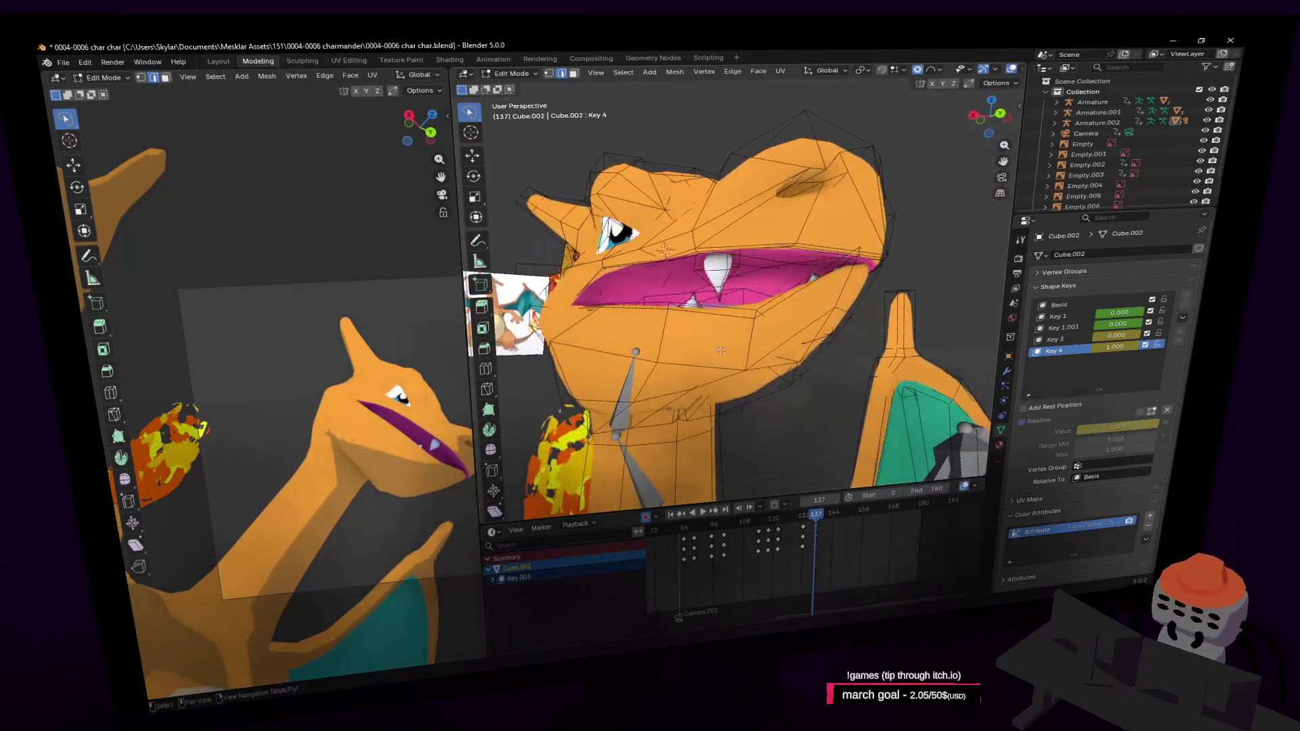
left_click(723, 319)
key("g")
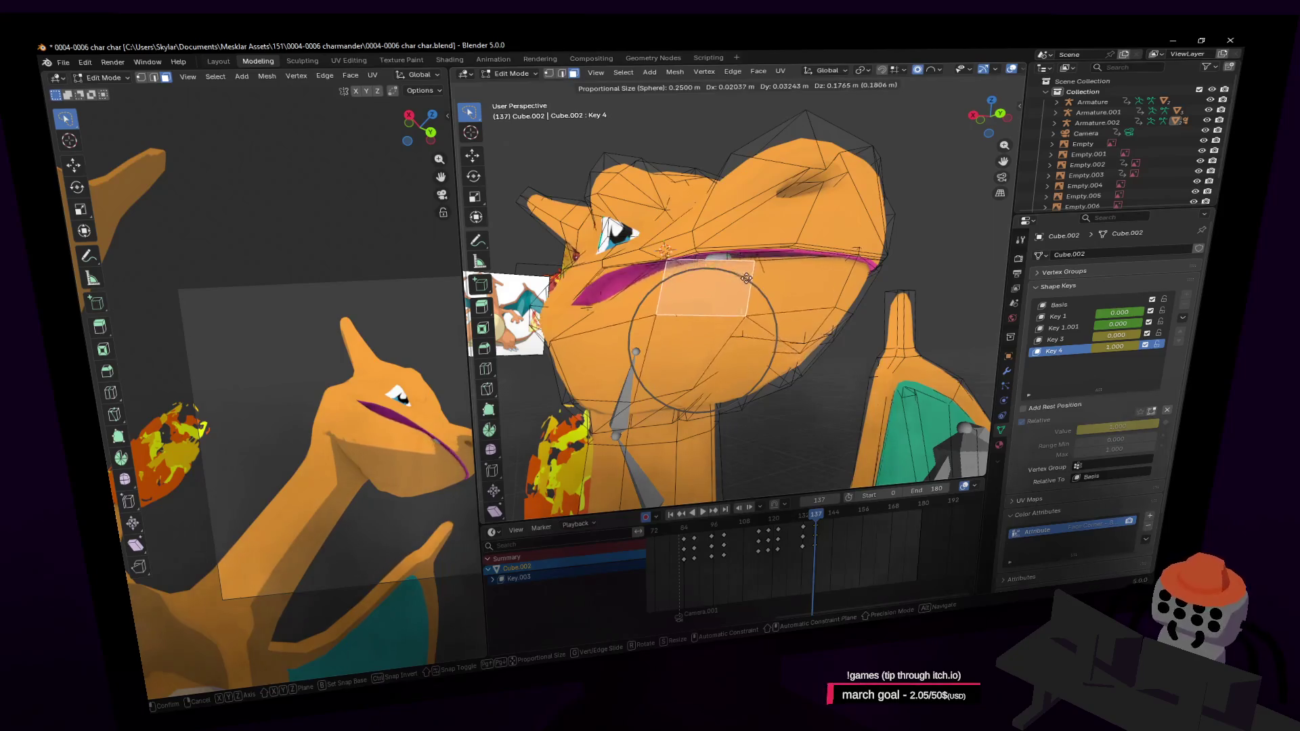
left_click(742, 276)
middle_click_drag(743, 276, 766, 294)
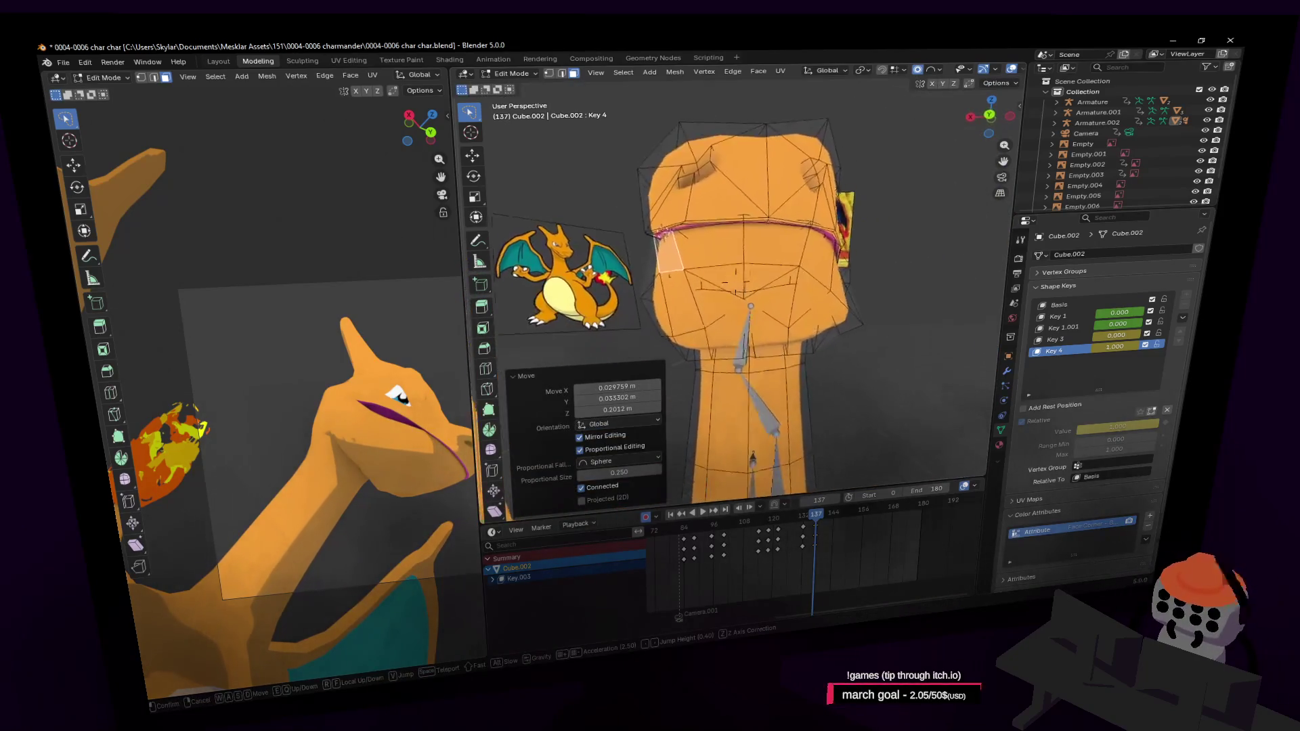
mouse_move(766, 292)
middle_mouse_down()
mouse_move(802, 289)
mouse_move(762, 278)
middle_mouse_up()
Step: Reshape and rotate the mouth area with proportional falloff so the jaw closes, nudging a cheek vertex
key("g")
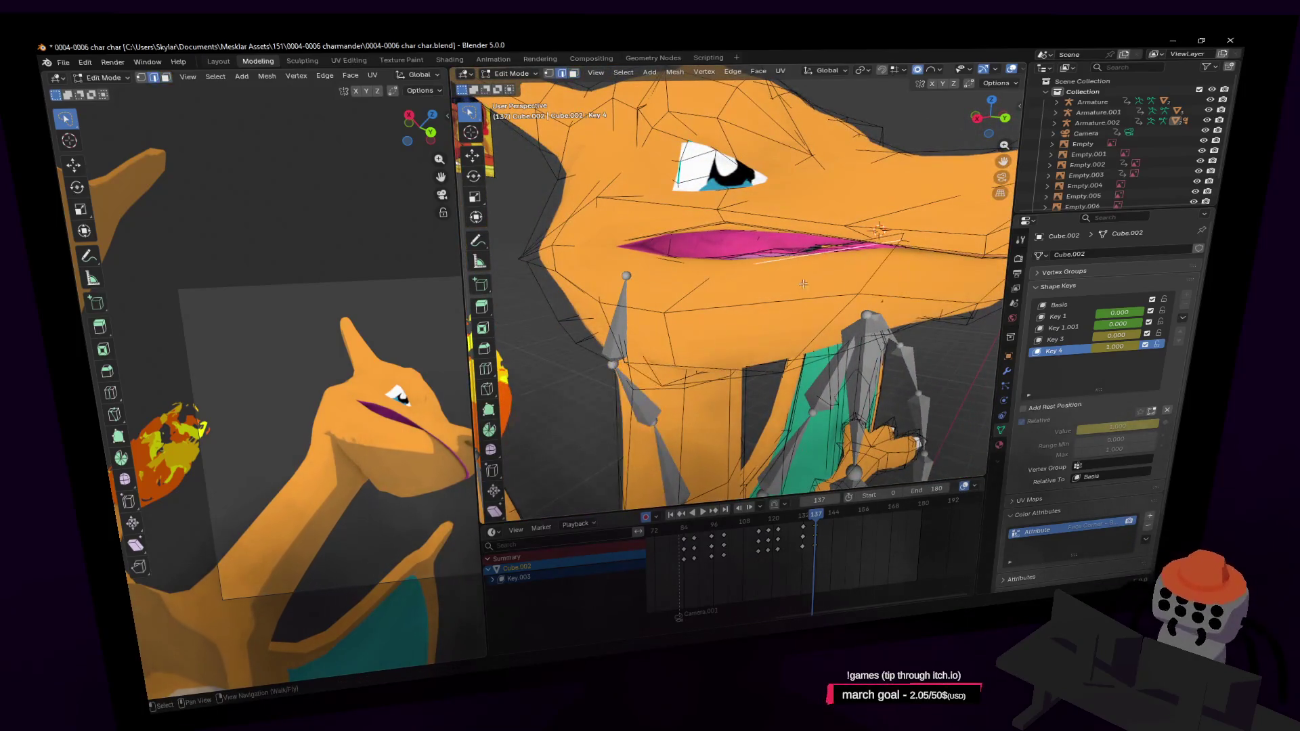
key("r")
left_click(945, 226)
key("g")
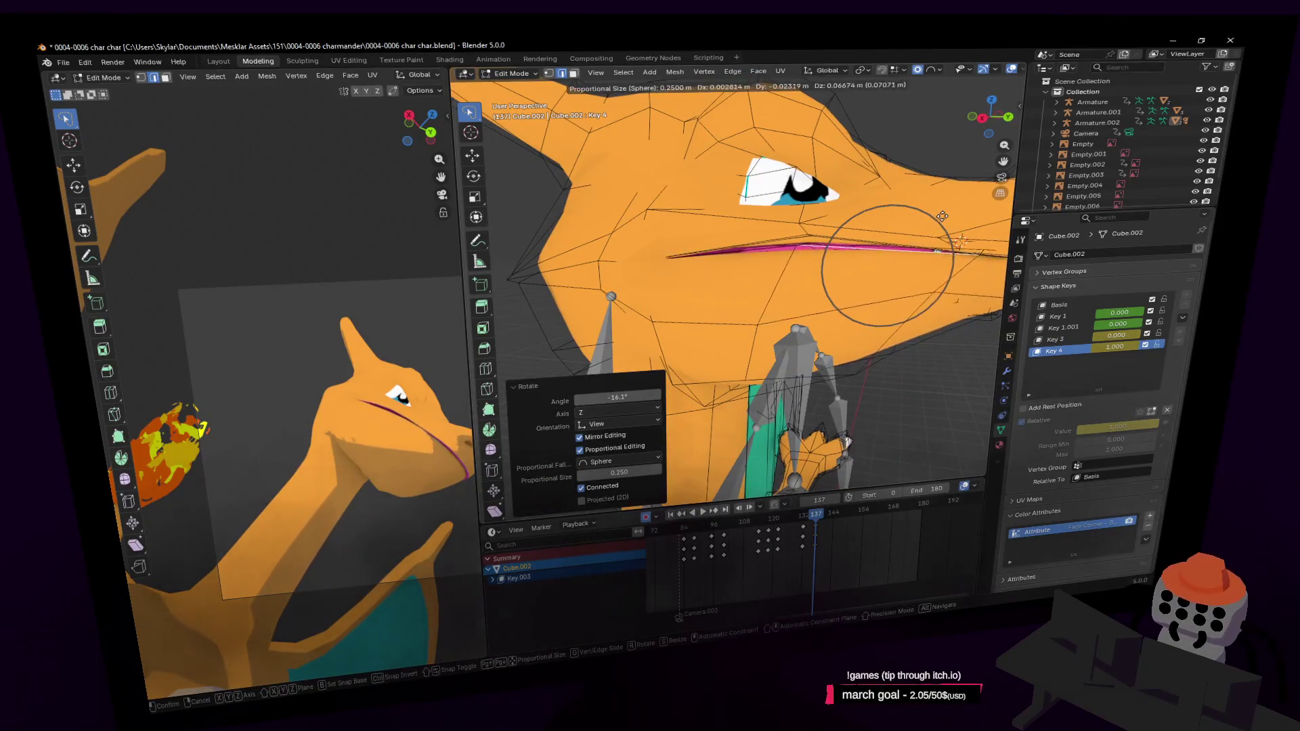
key("r")
left_click(941, 205)
key("g")
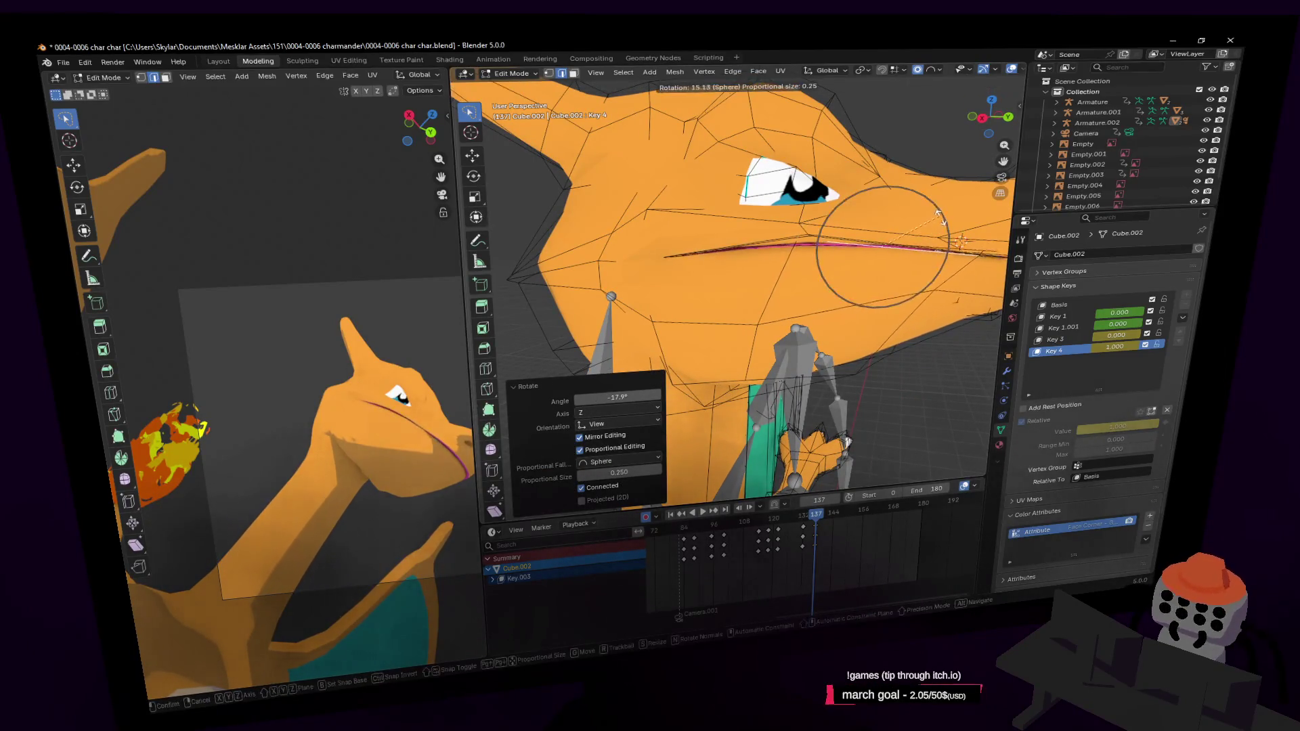
left_click(720, 306)
scroll(720, 306, "down", 3)
Step: Adjust a head vertex from the front, then fly back out and return to Object Mode
middle_click_drag(720, 305, 710, 249)
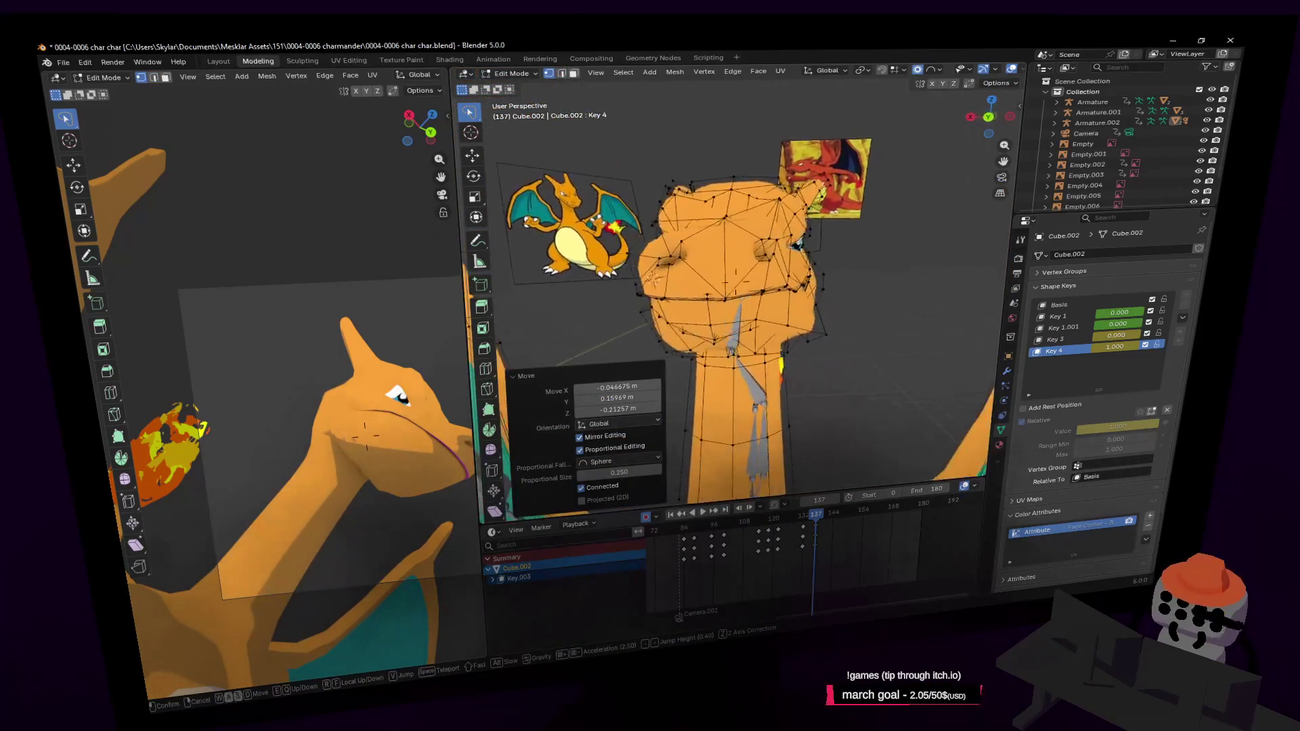
left_click(750, 345)
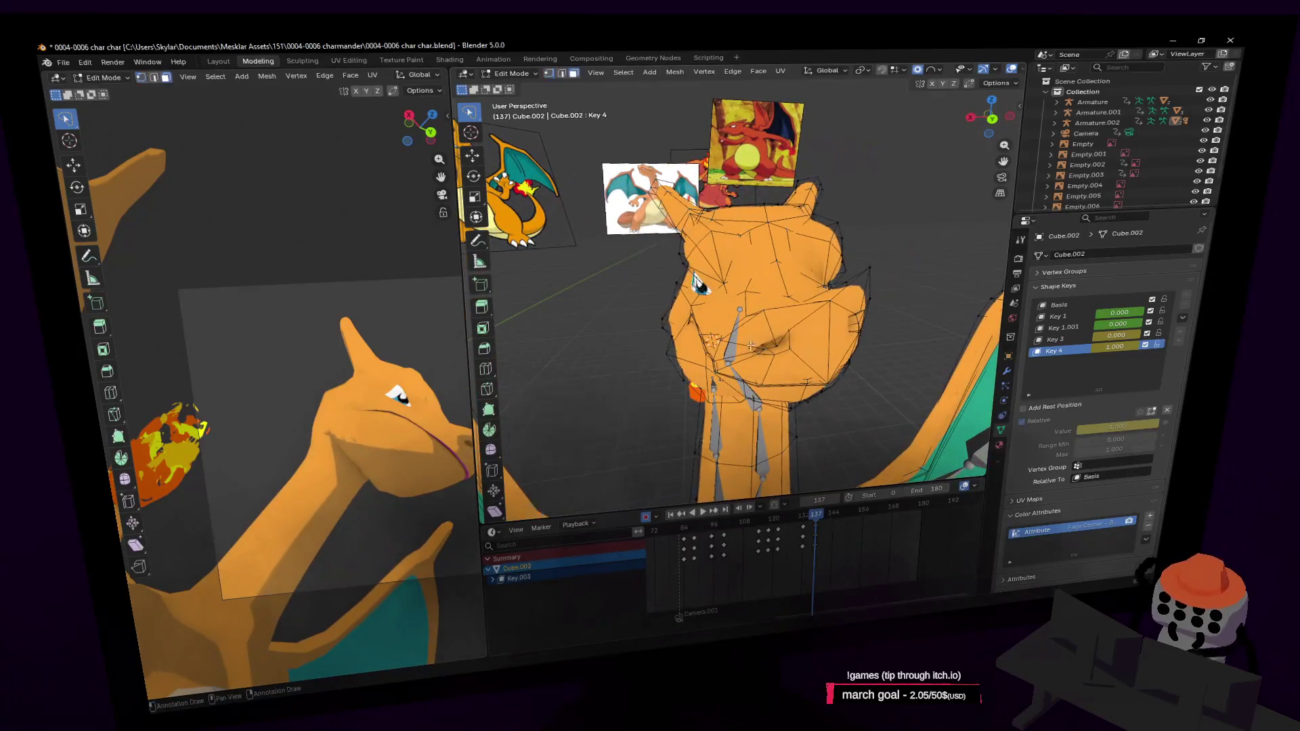
key("g")
left_click(762, 309)
middle_click_drag(762, 310, 736, 293)
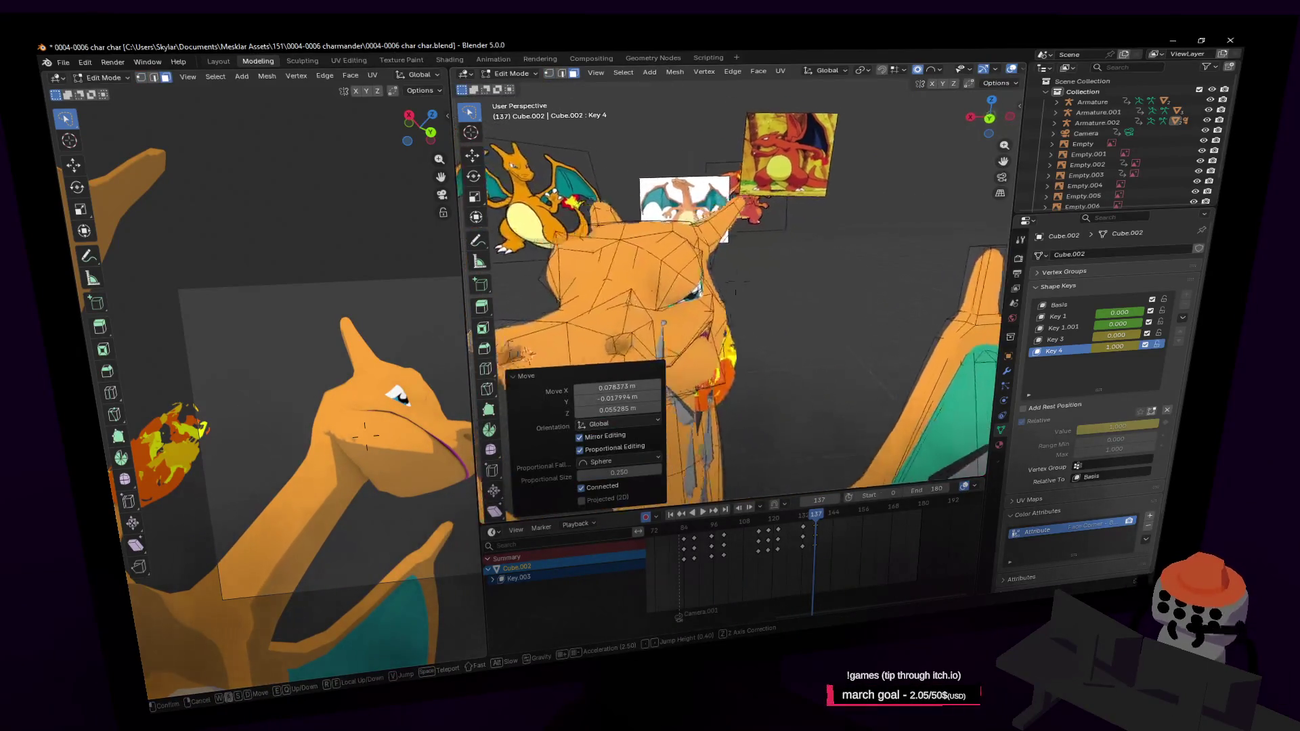
left_click(760, 305)
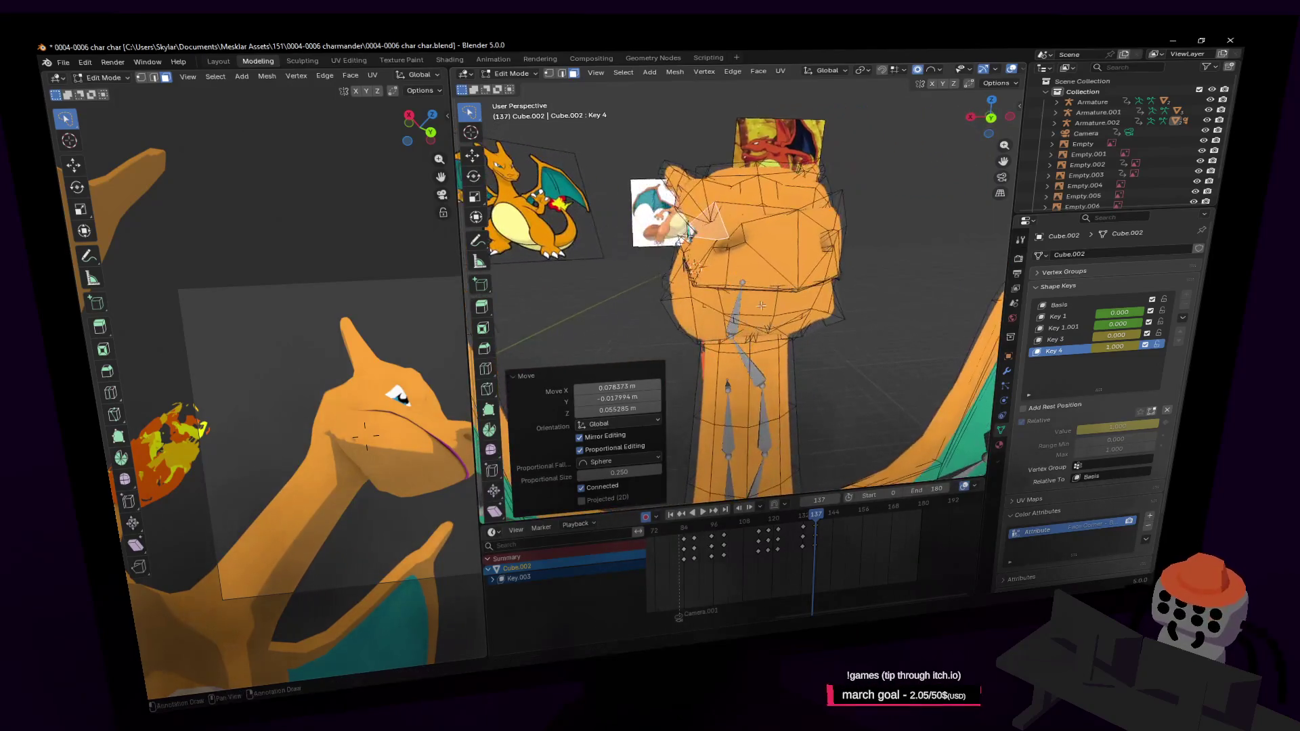
key("shift+grave")
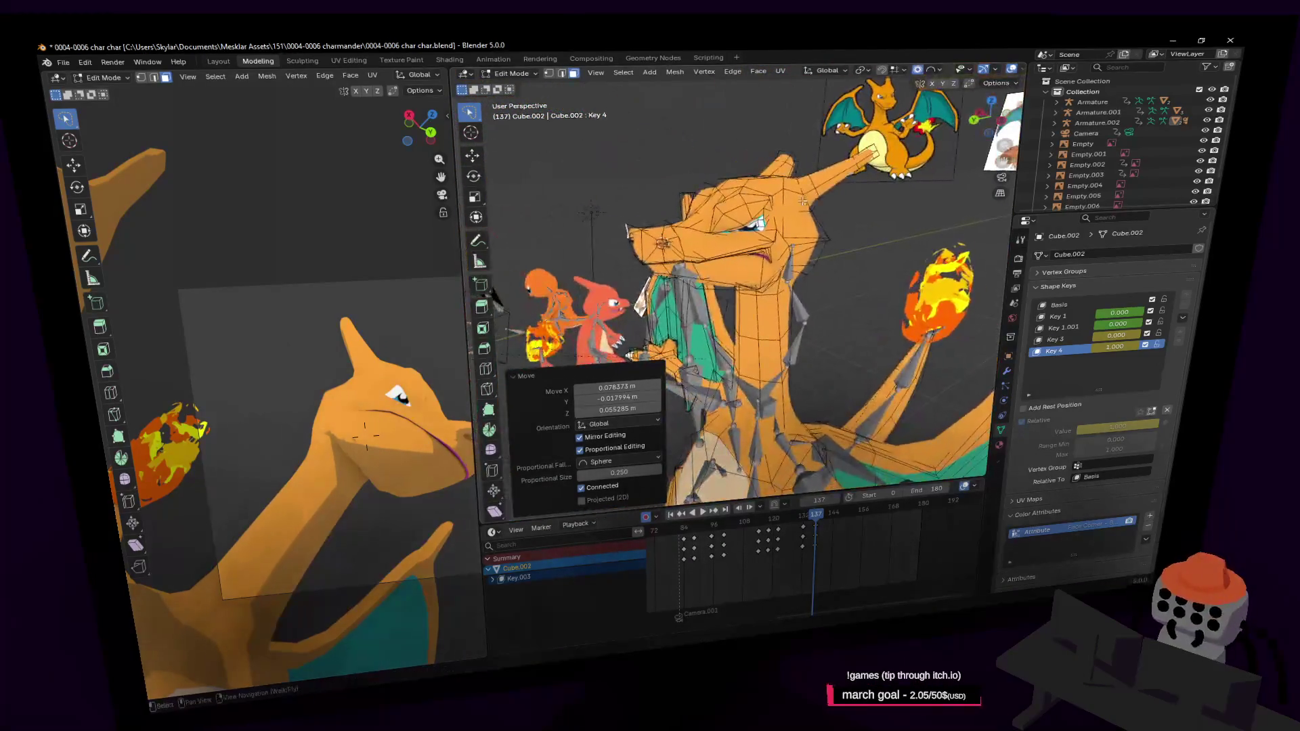
key("Tab")
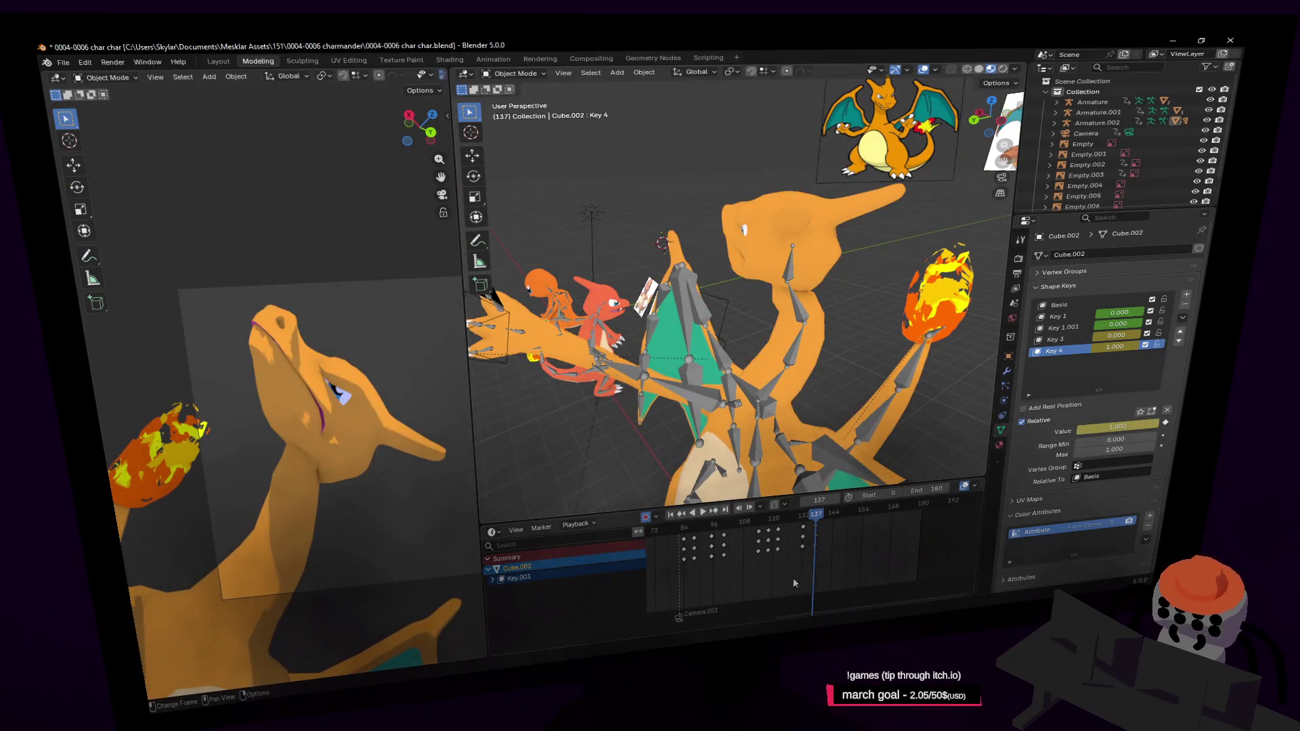
Step: Scrub the timeline forward to frame 158 and re-enter Edit Mode
left_click_drag(815, 517, 818, 528)
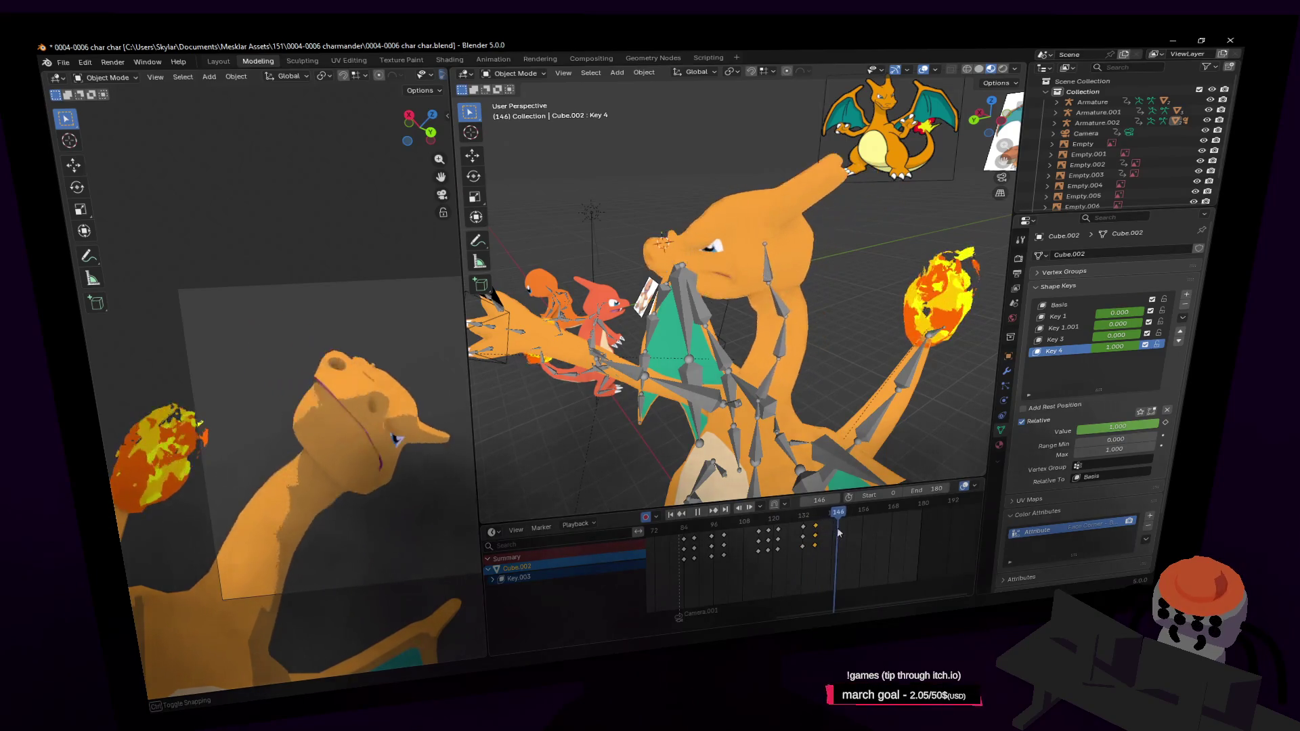
left_click_drag(818, 527, 867, 530)
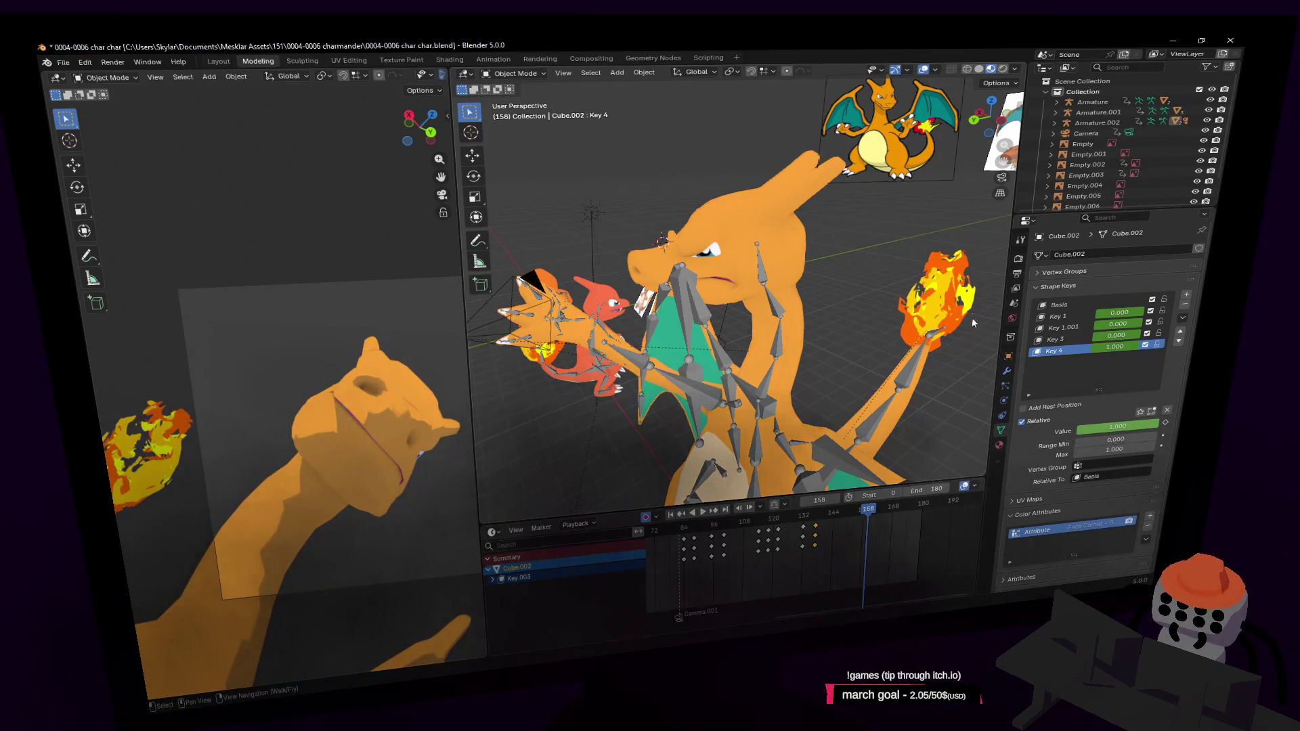
key("Tab")
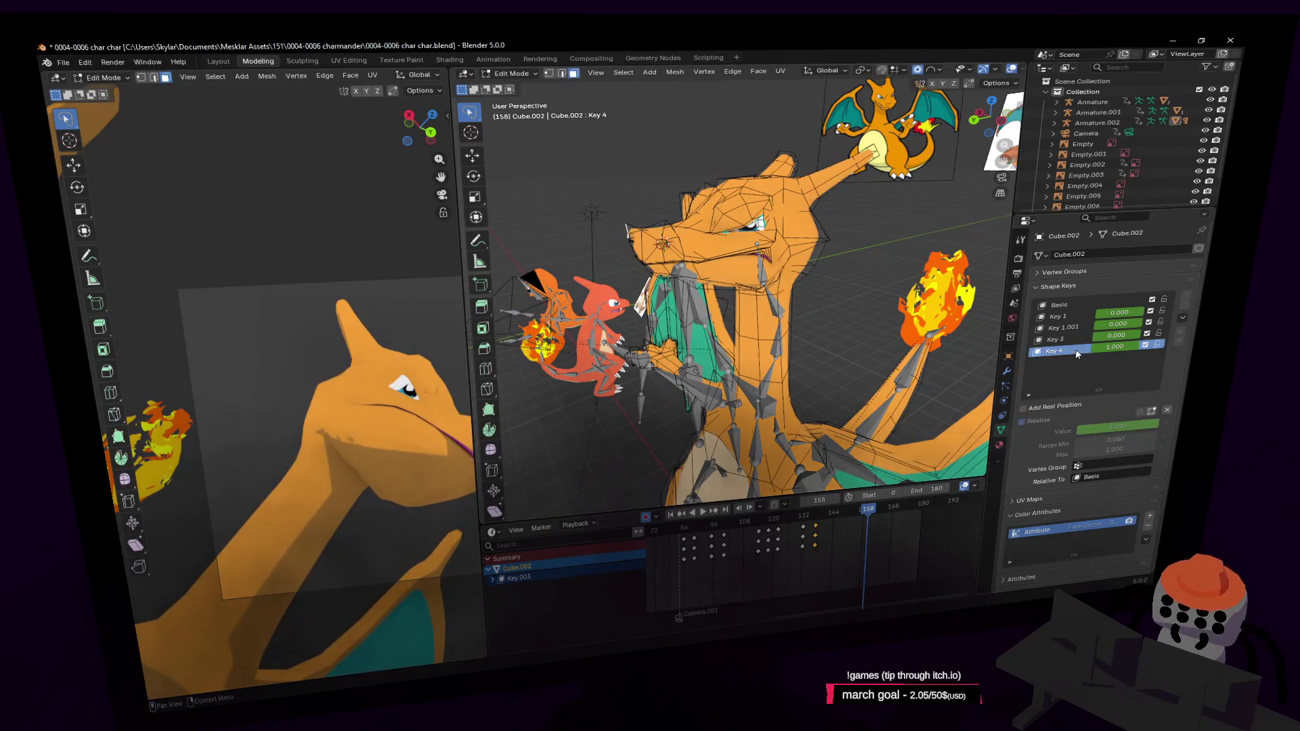
Step: Make Key 4 the basis shape and preview the Key 1.001 and Key 3 shape keys
right_click(1076, 353)
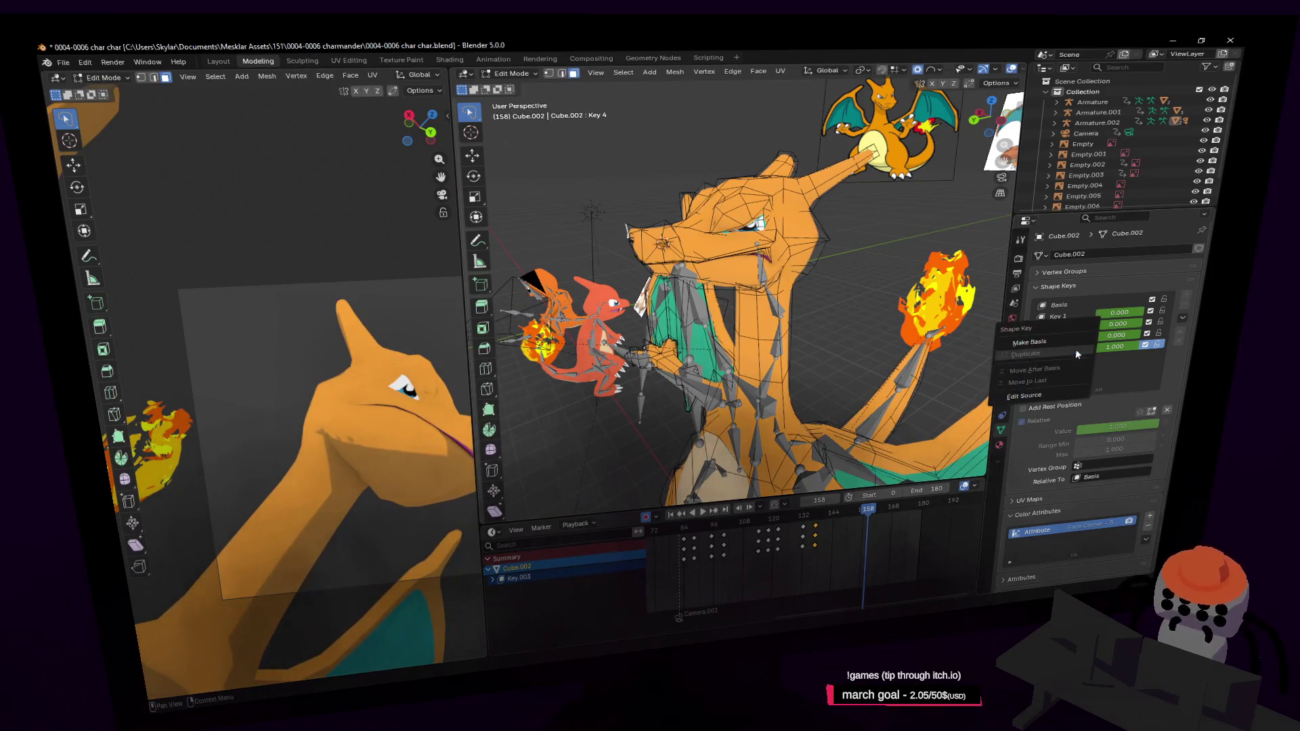
left_click(1041, 338)
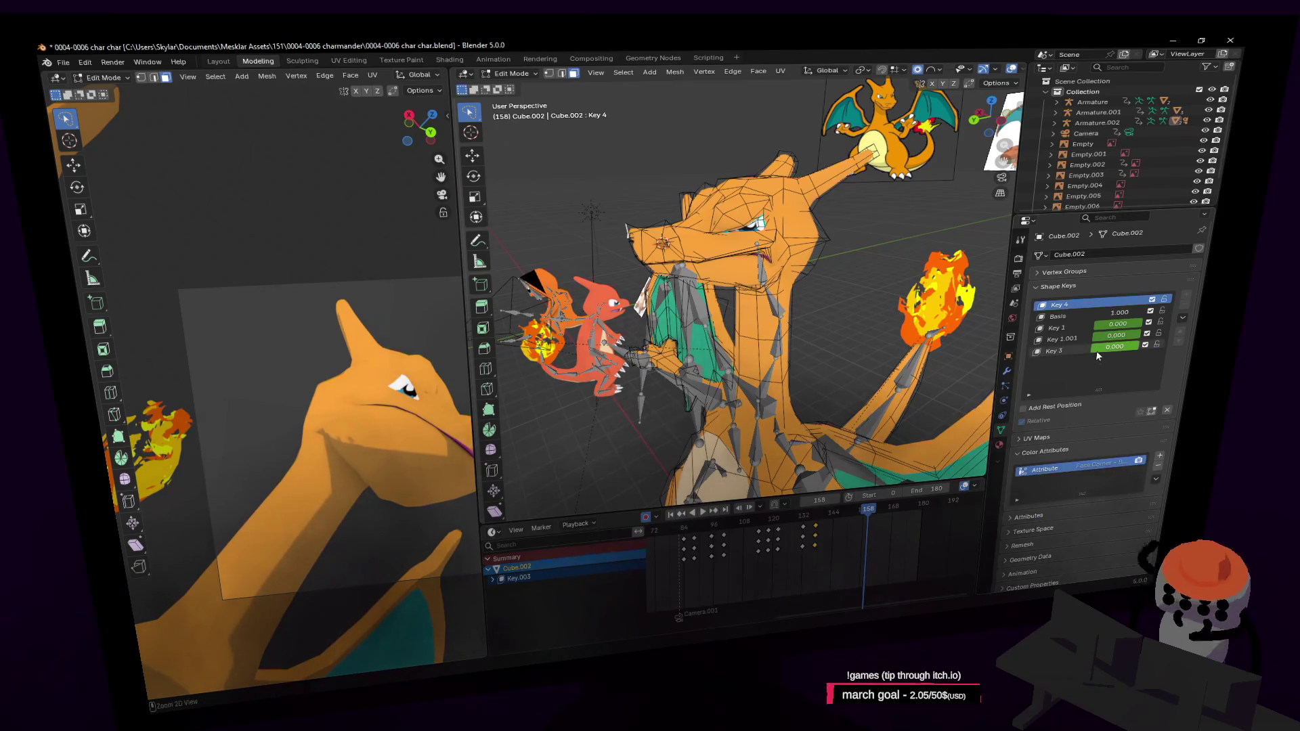
left_click(1060, 340)
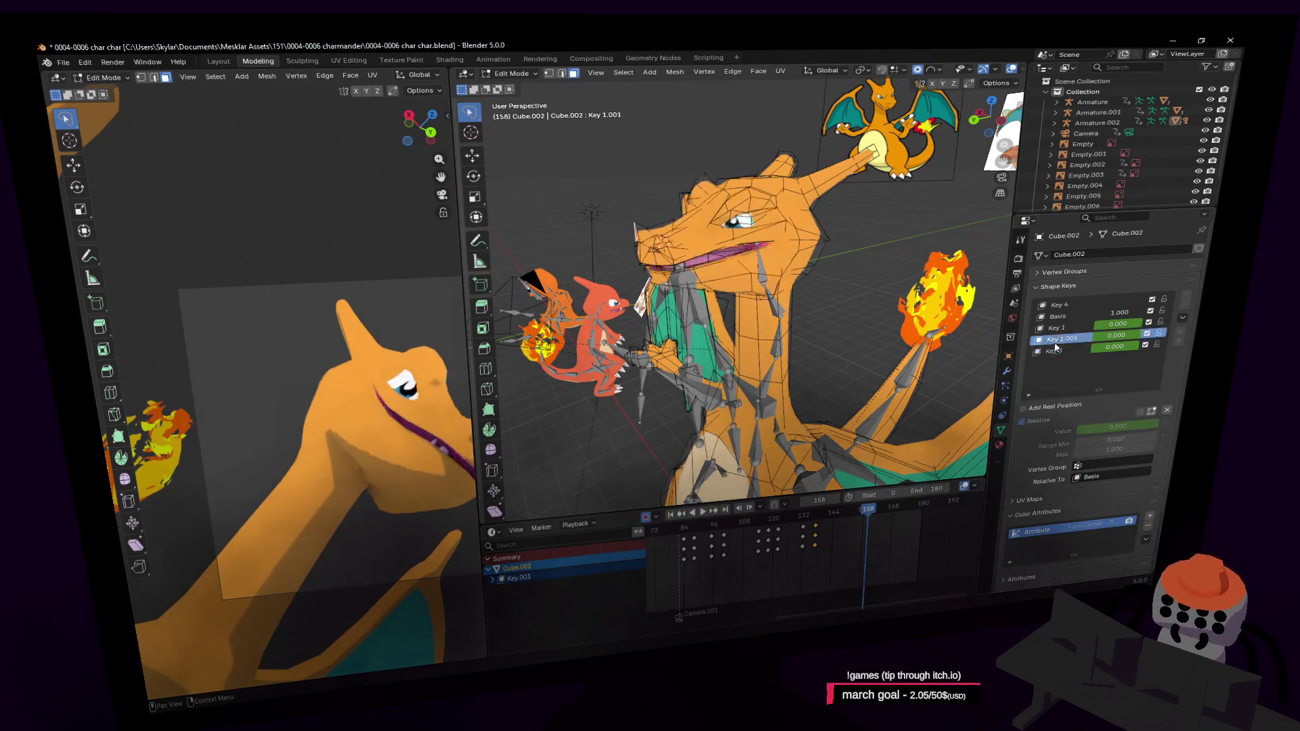
left_click(1063, 355)
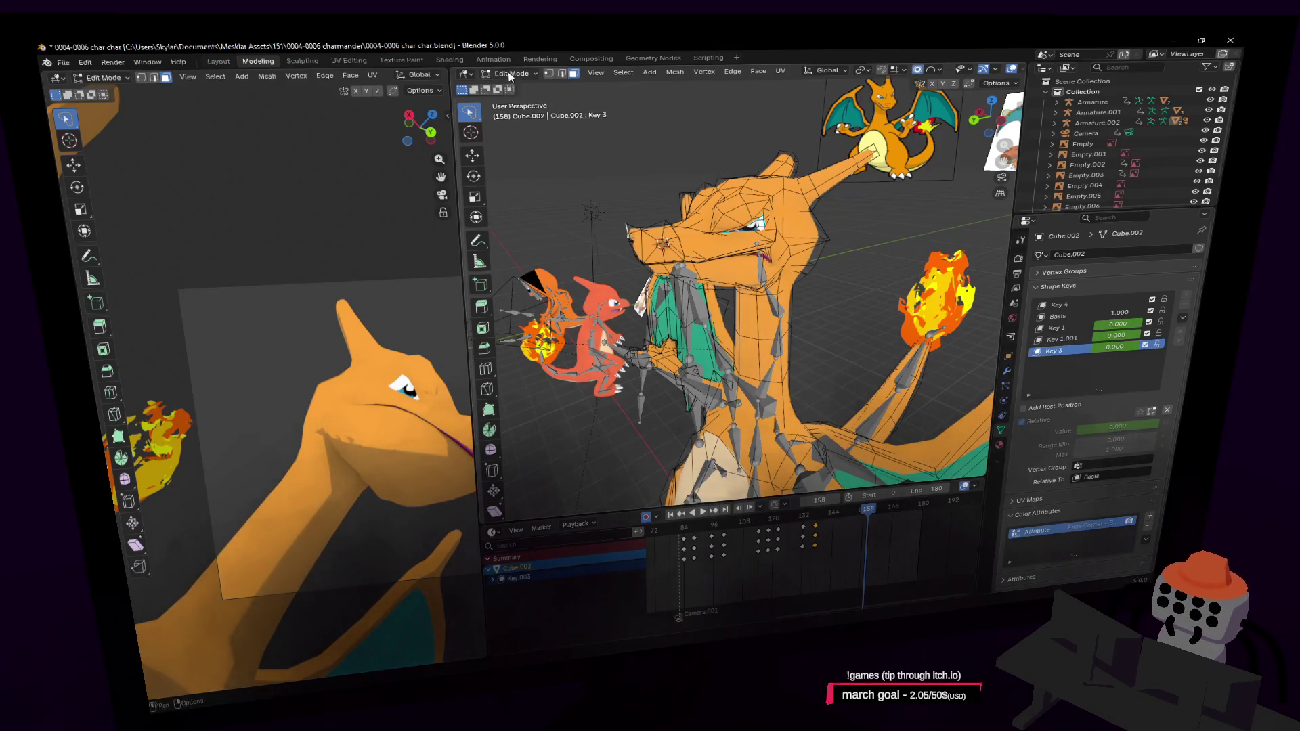
key("Tab")
Step: Create a new Key 3.001 shape key and enter Edit Mode heading toward the head
right_click(1072, 348)
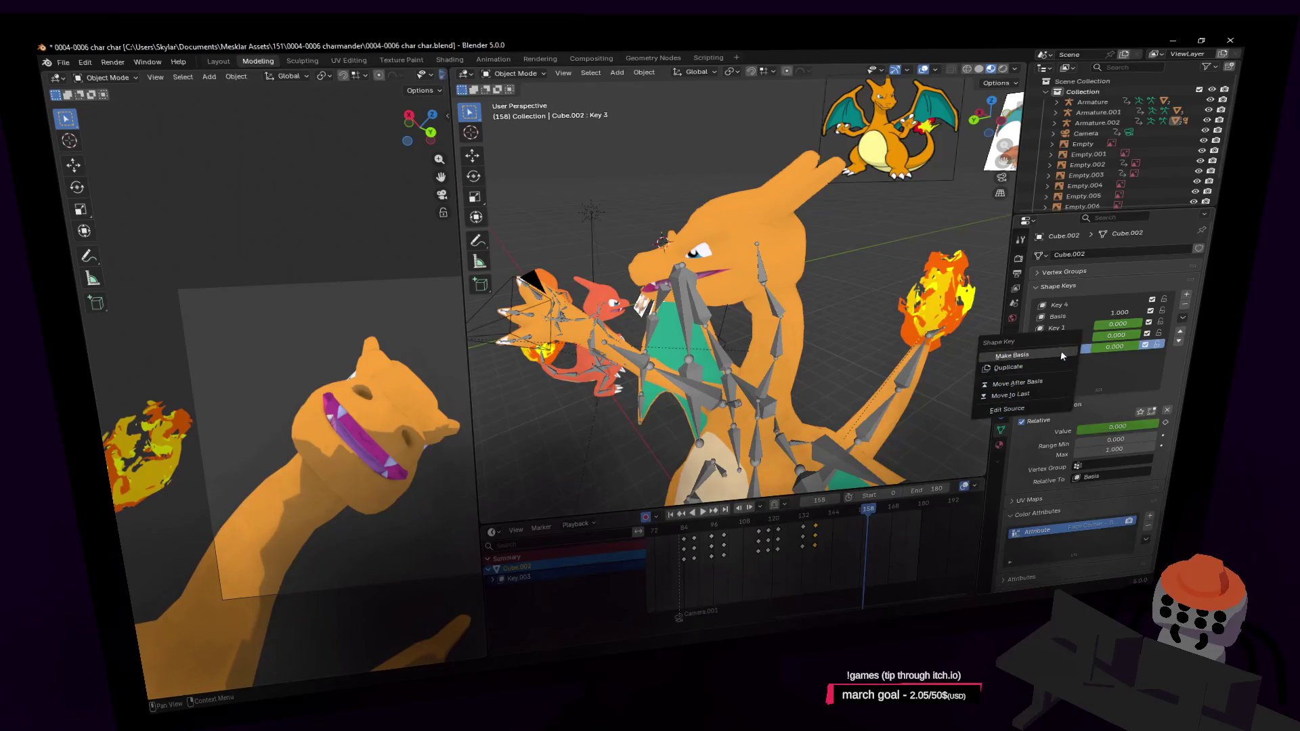
left_click(1039, 369)
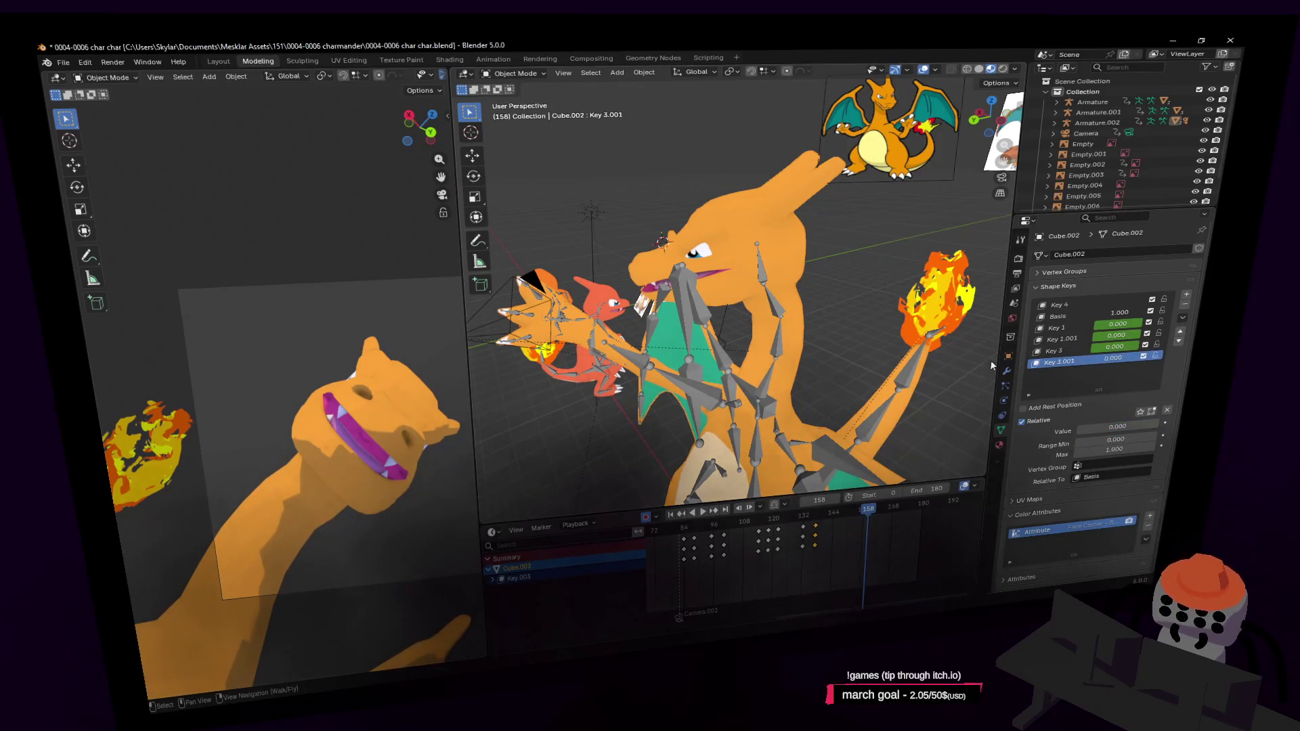
key("Tab")
key("shift+grave")
Step: Select the head and jaw vertices in x-ray and navigate to a side view of the head
key("w")
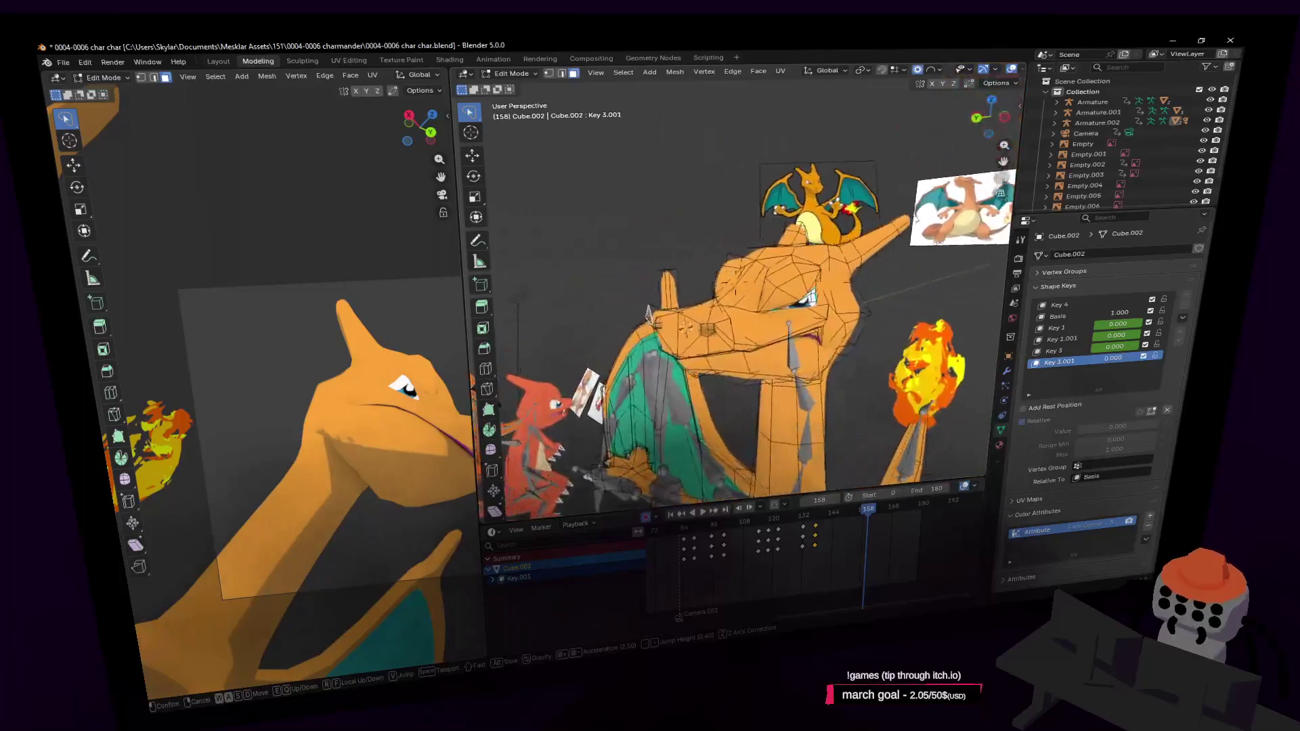
key("s")
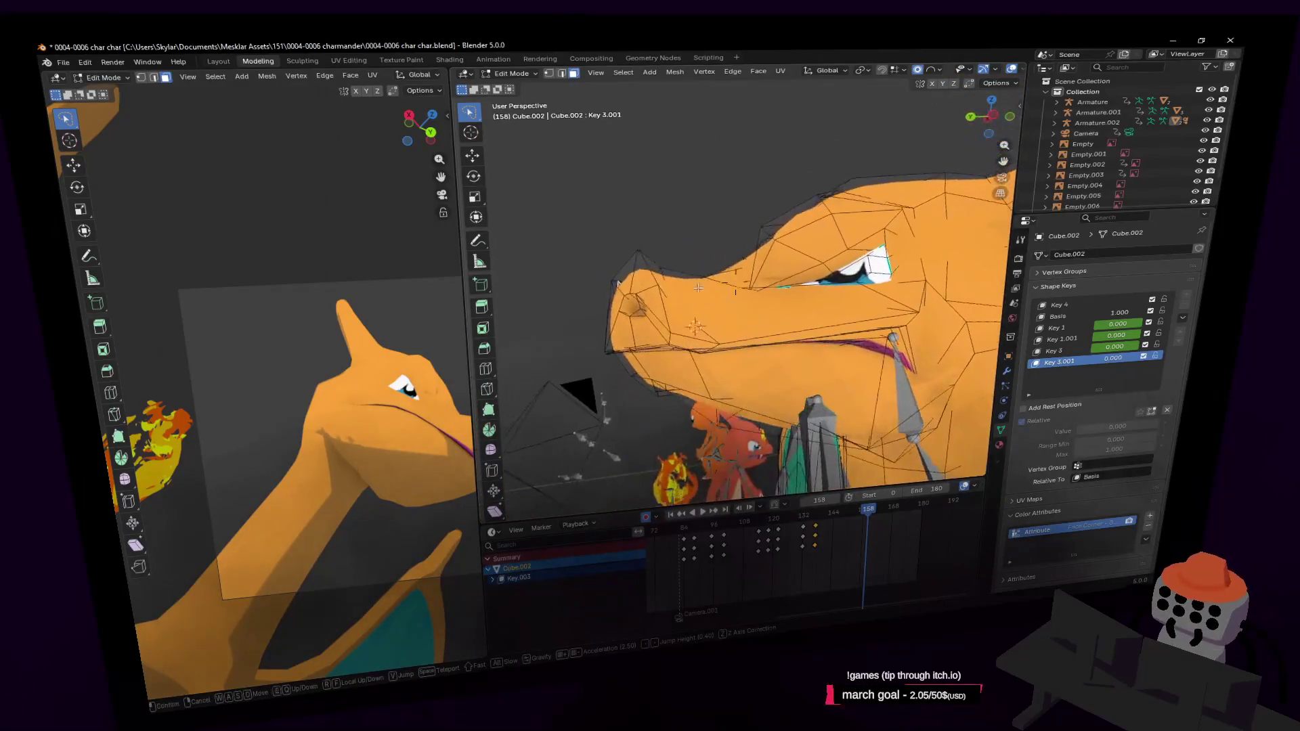
key("shift+grave")
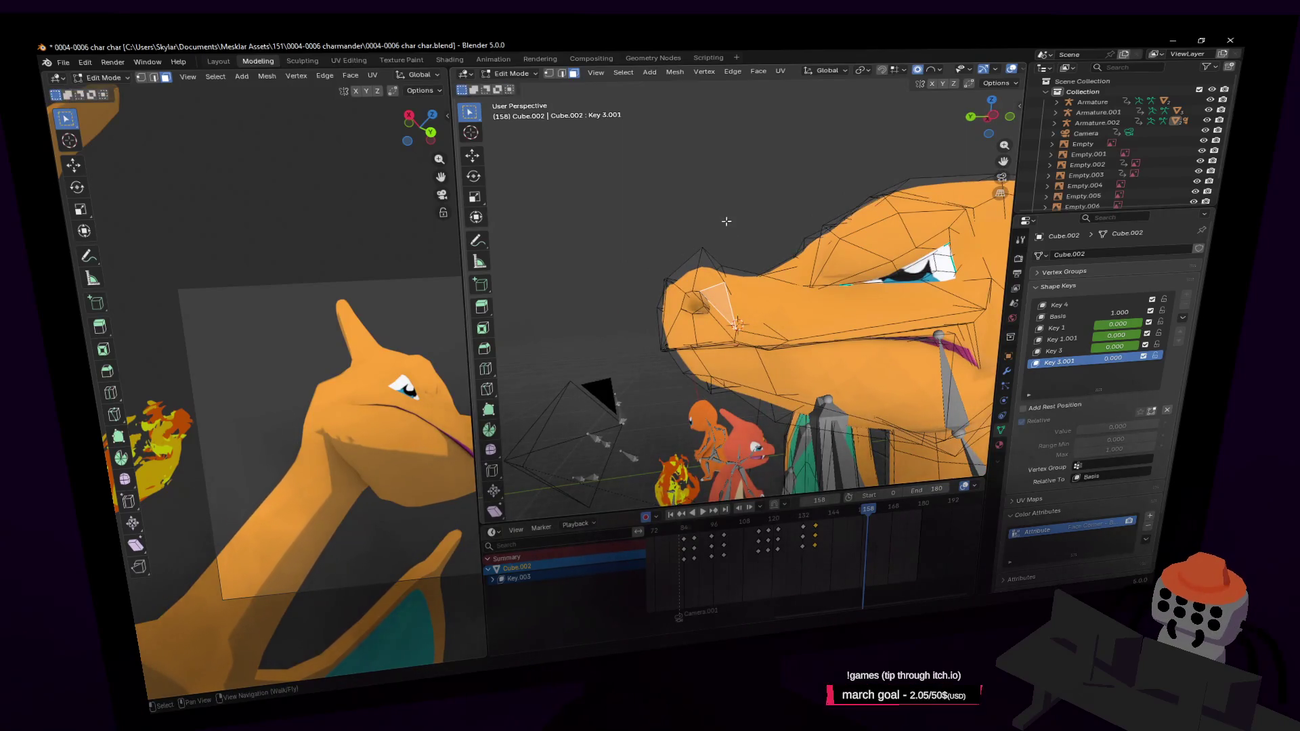
key("alt+z")
left_click_drag(725, 225, 678, 276)
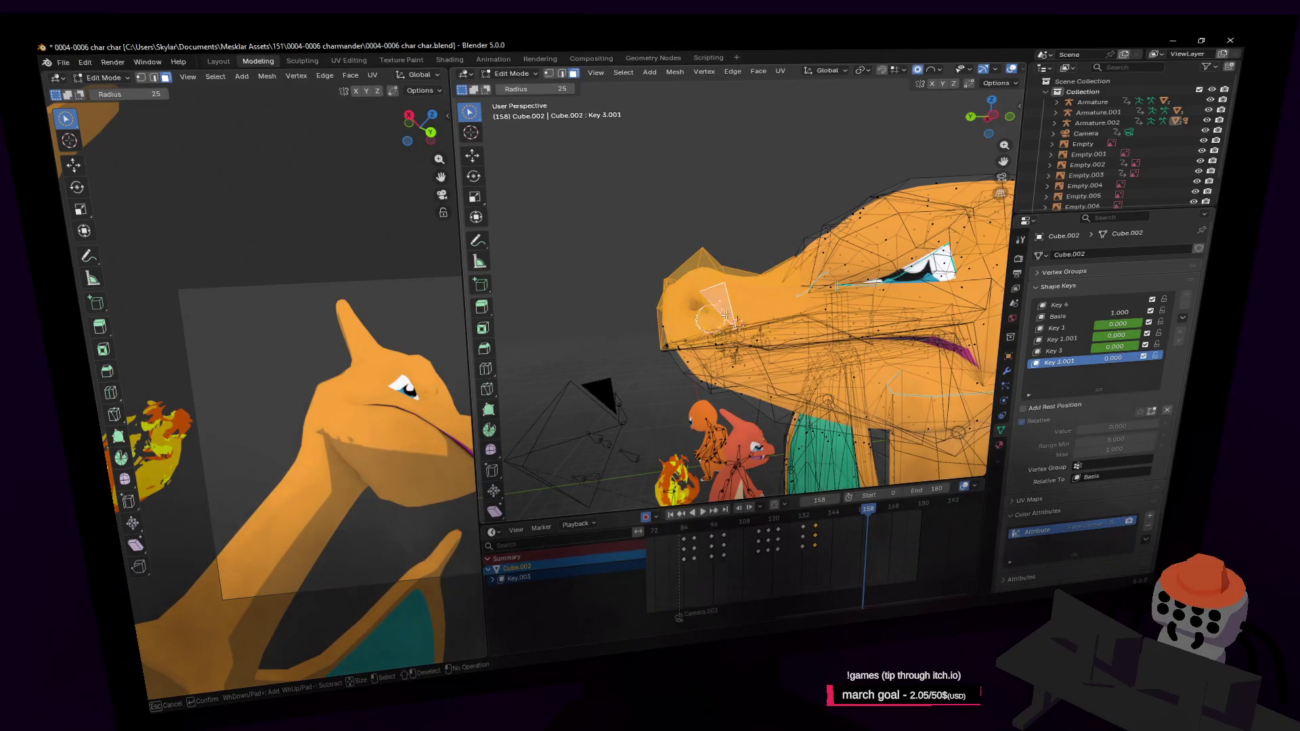
key("shift+grave")
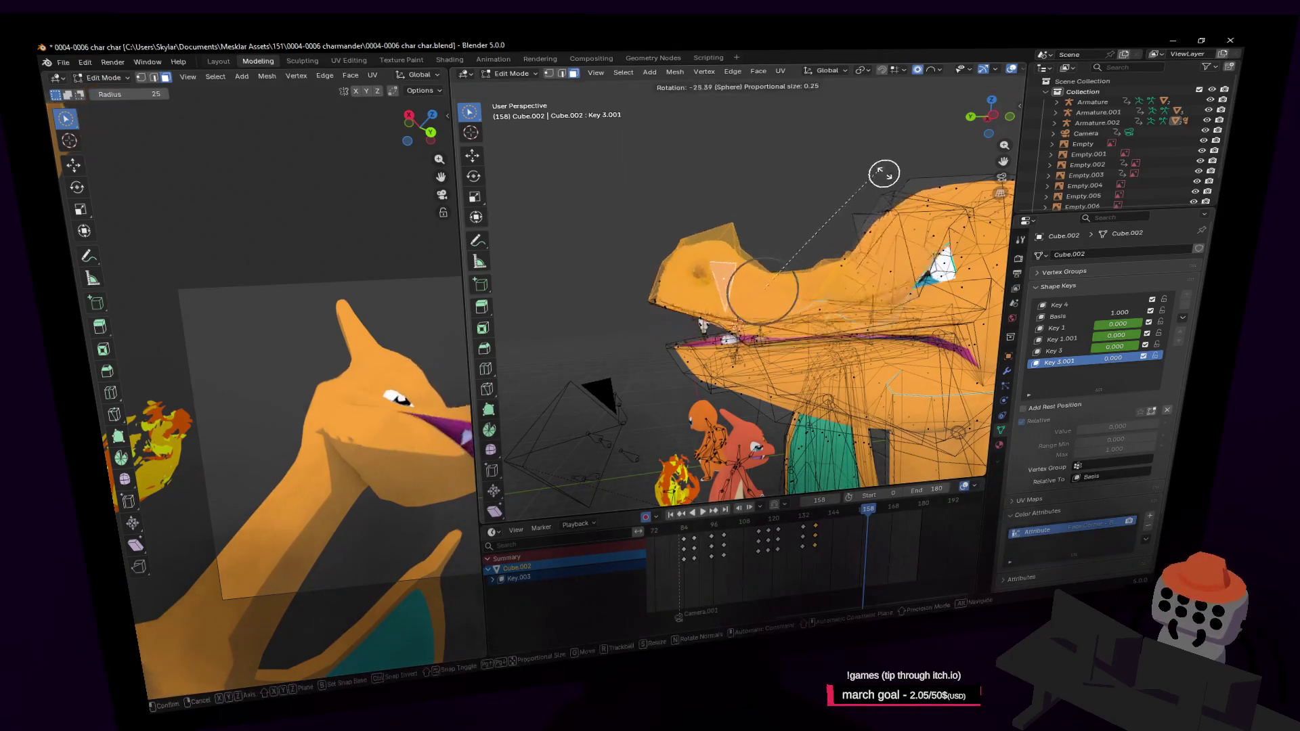
key("s")
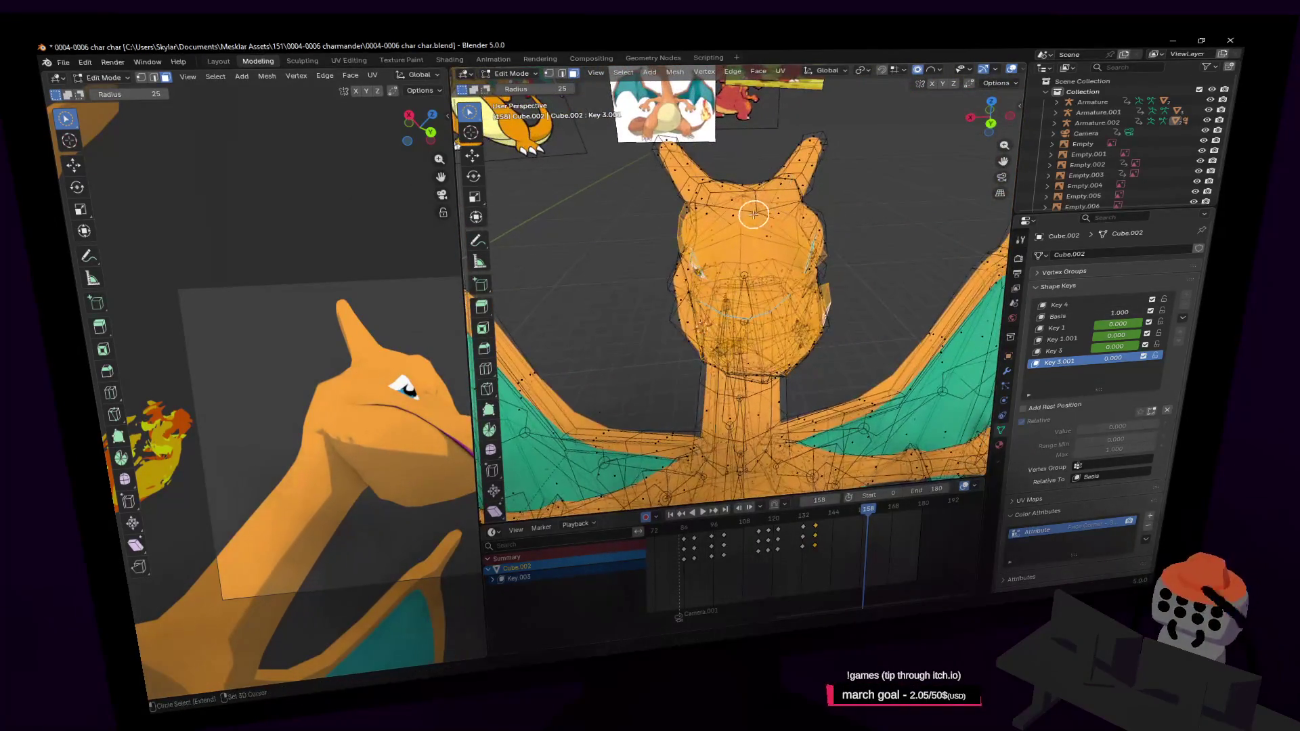
key("d")
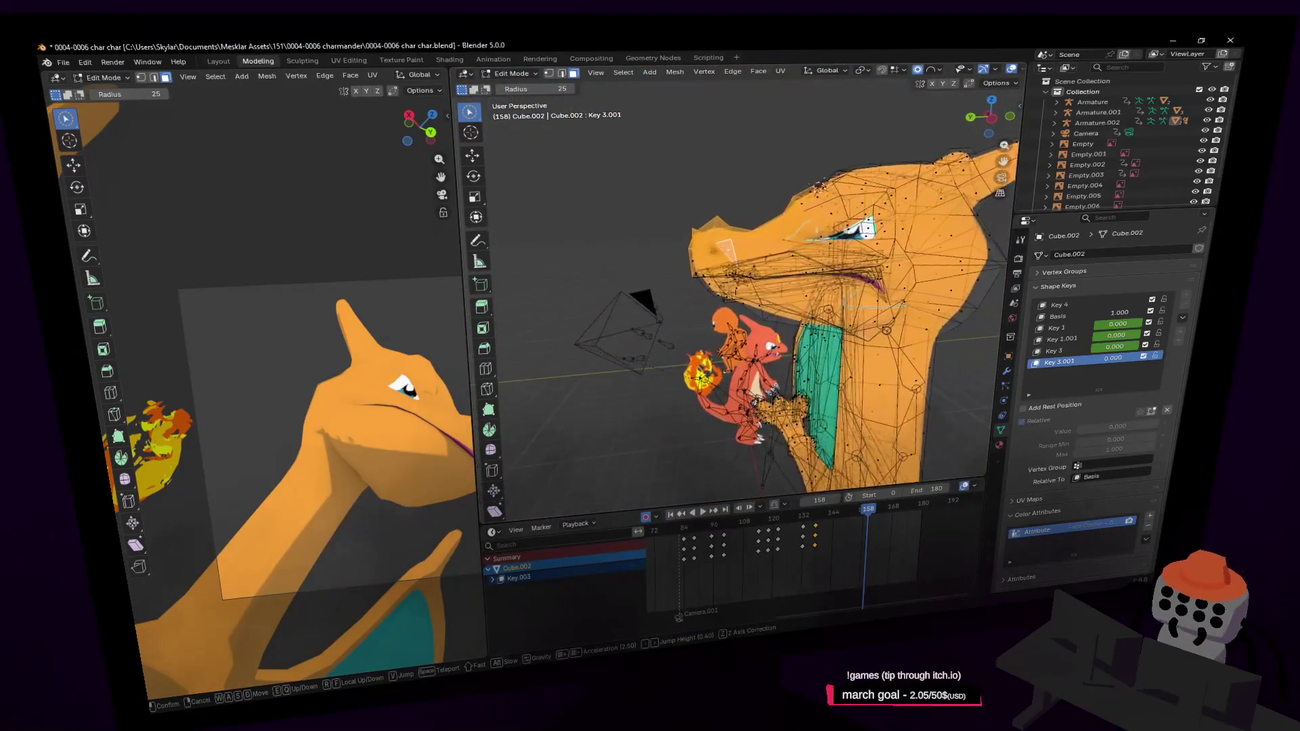
left_click(788, 222)
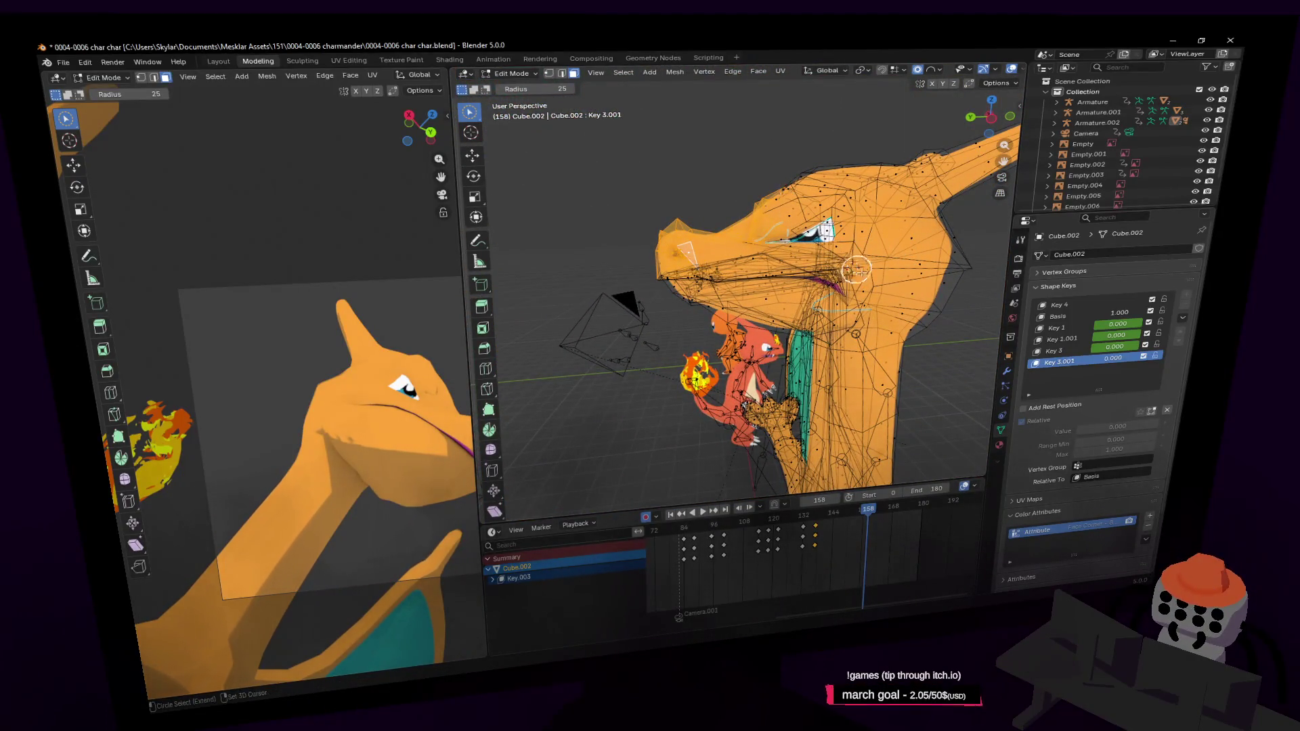
key("shift+grave")
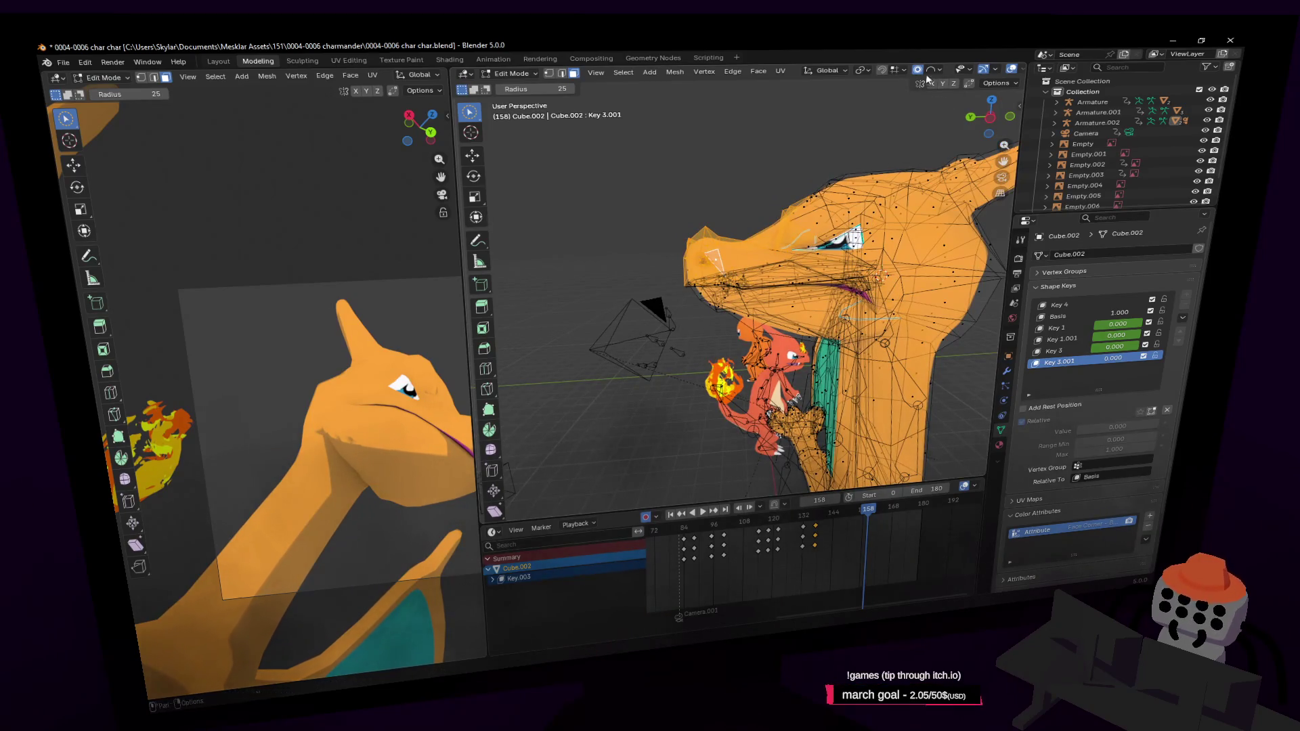
left_click(898, 71)
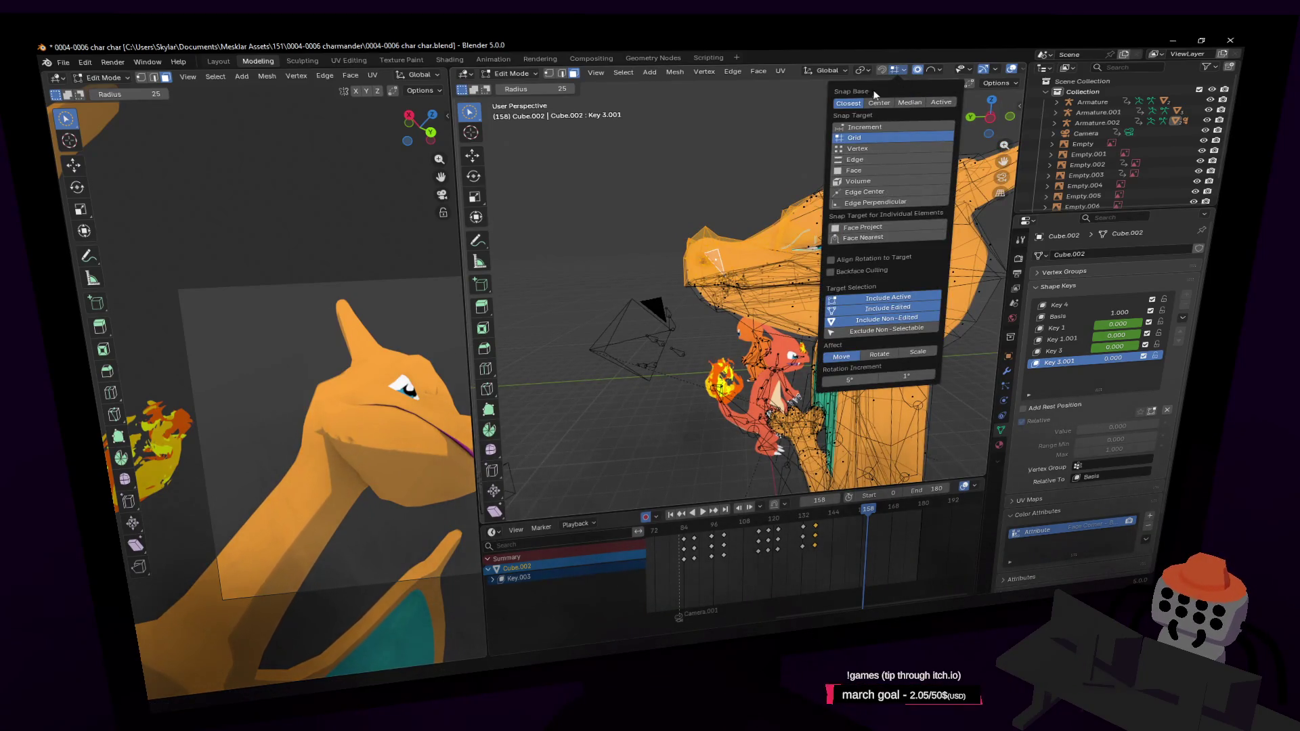
Step: Rotate the lower jaw open around the X axis with proportional falloff
key("r")
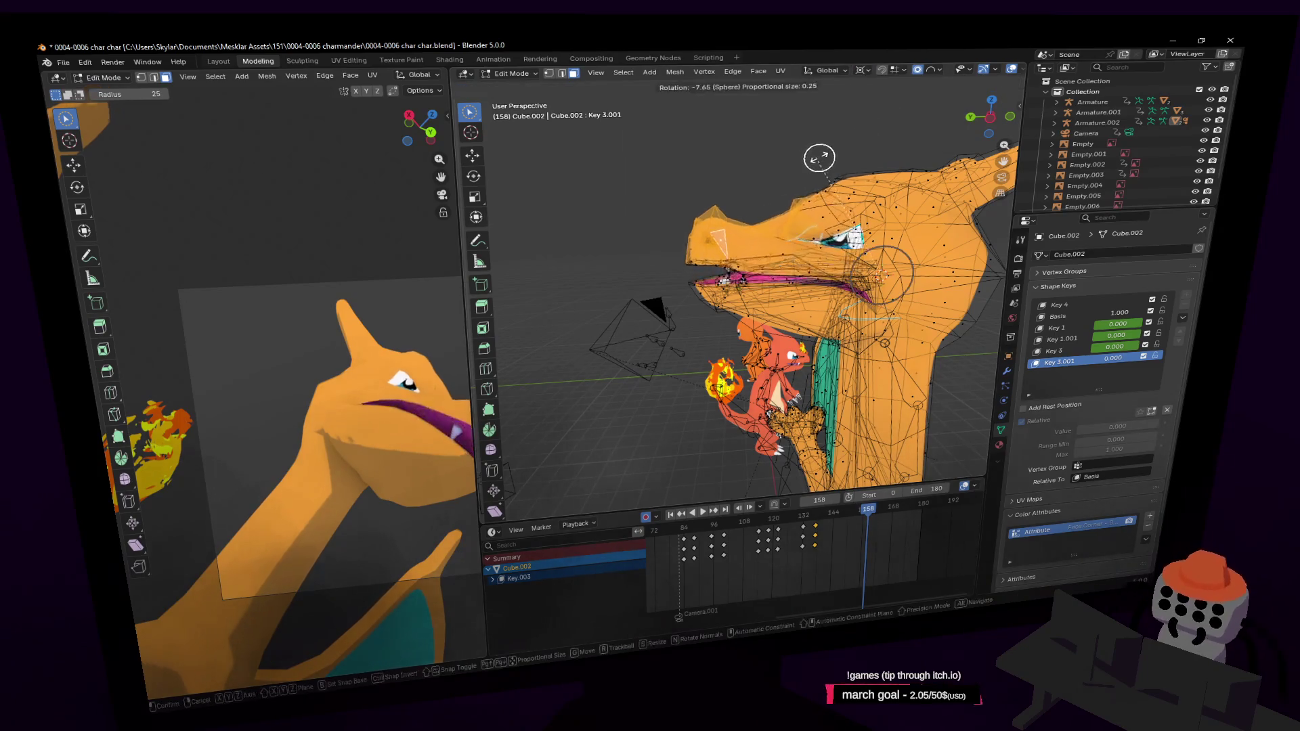
key("x")
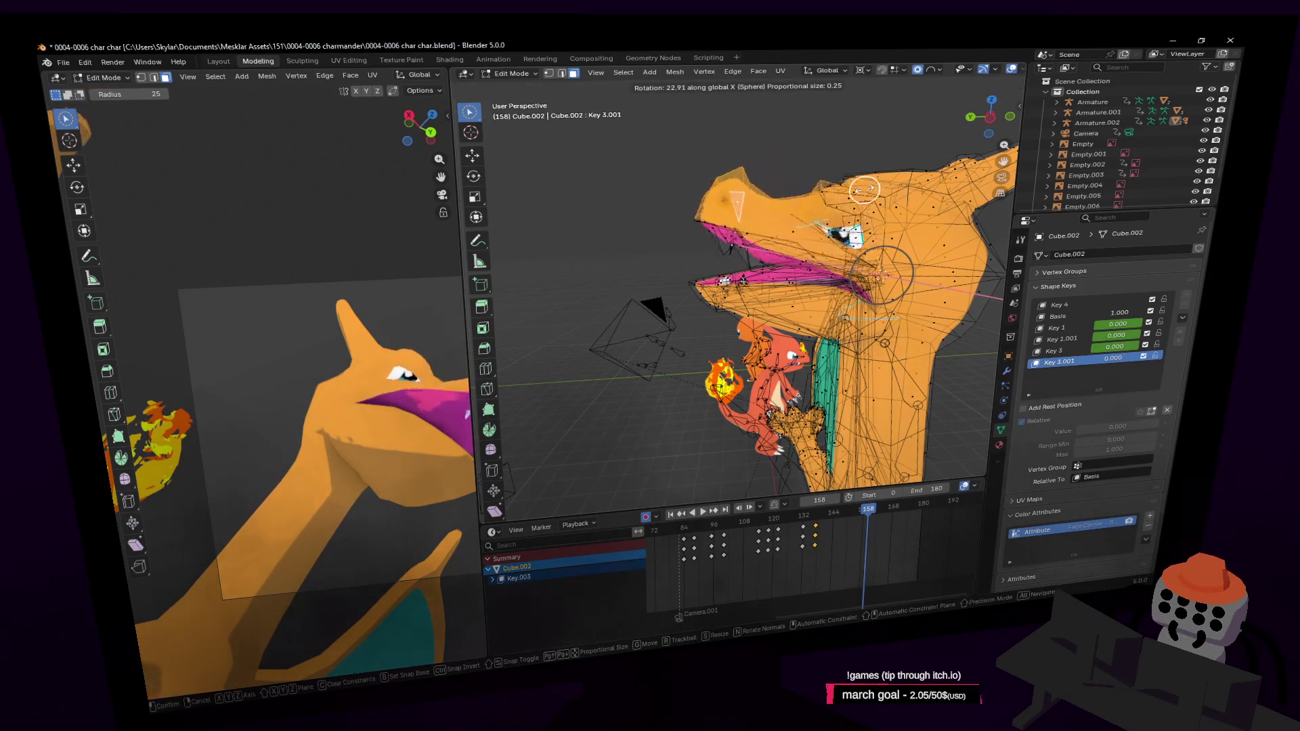
left_click(791, 242)
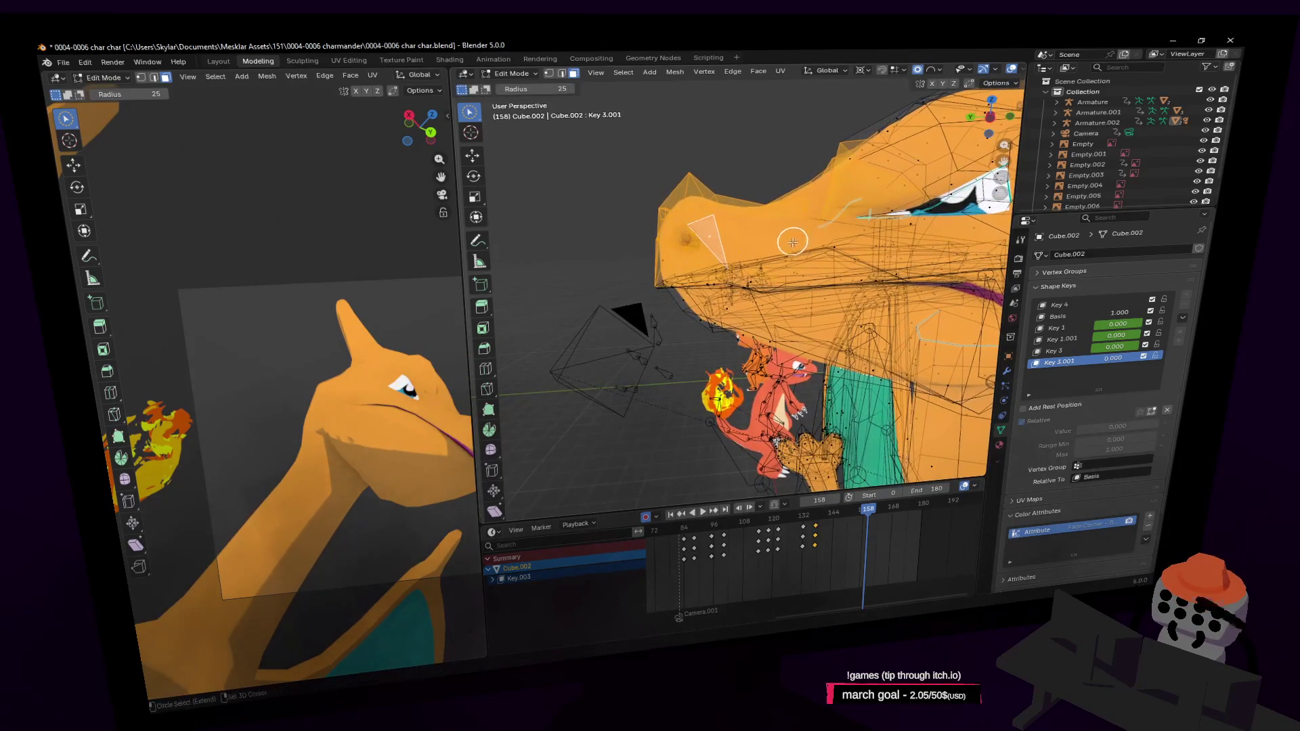
key("r")
key("x")
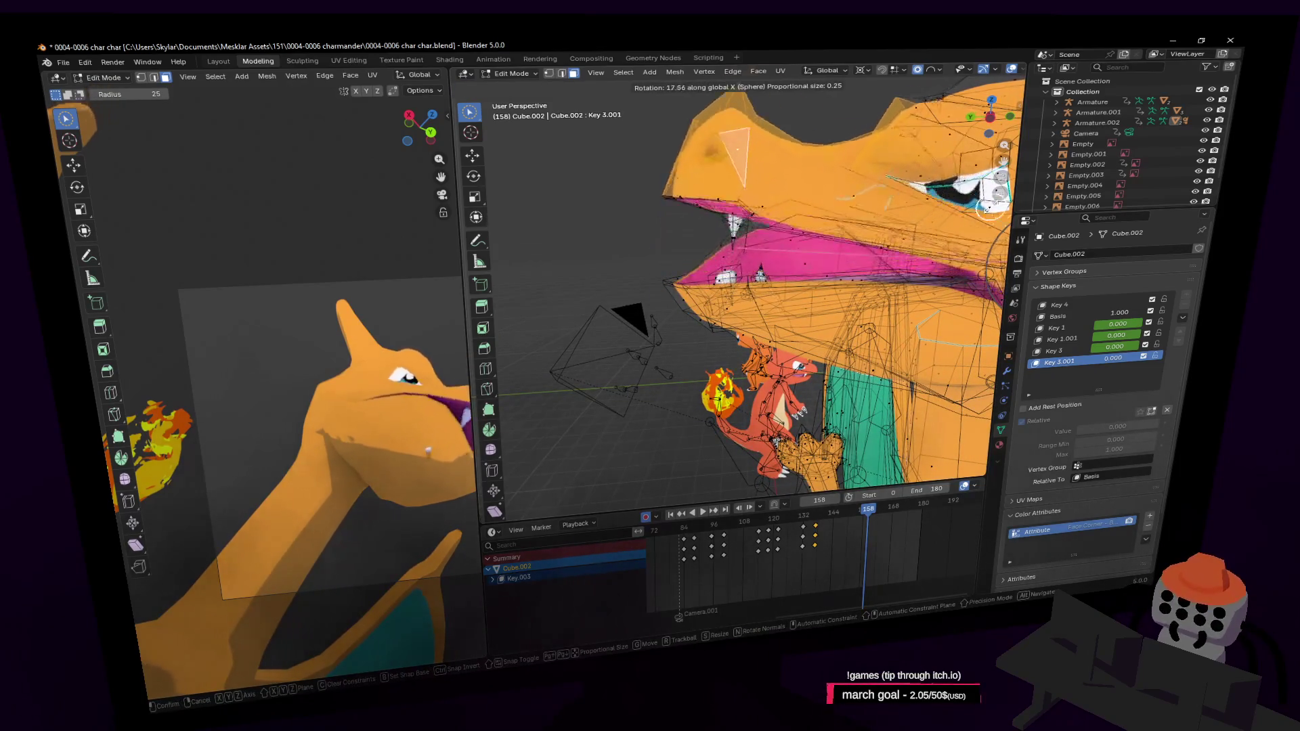
key("Escape")
key("shift+grave")
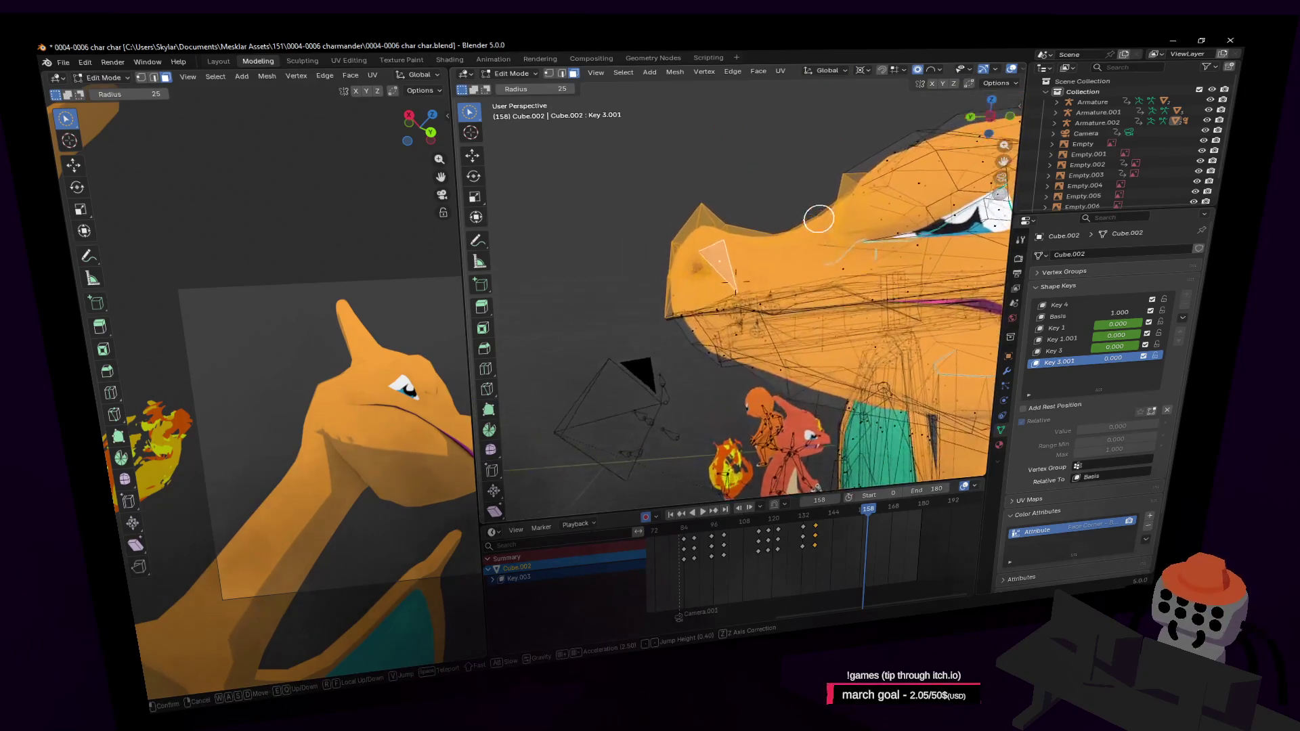
left_click(840, 311)
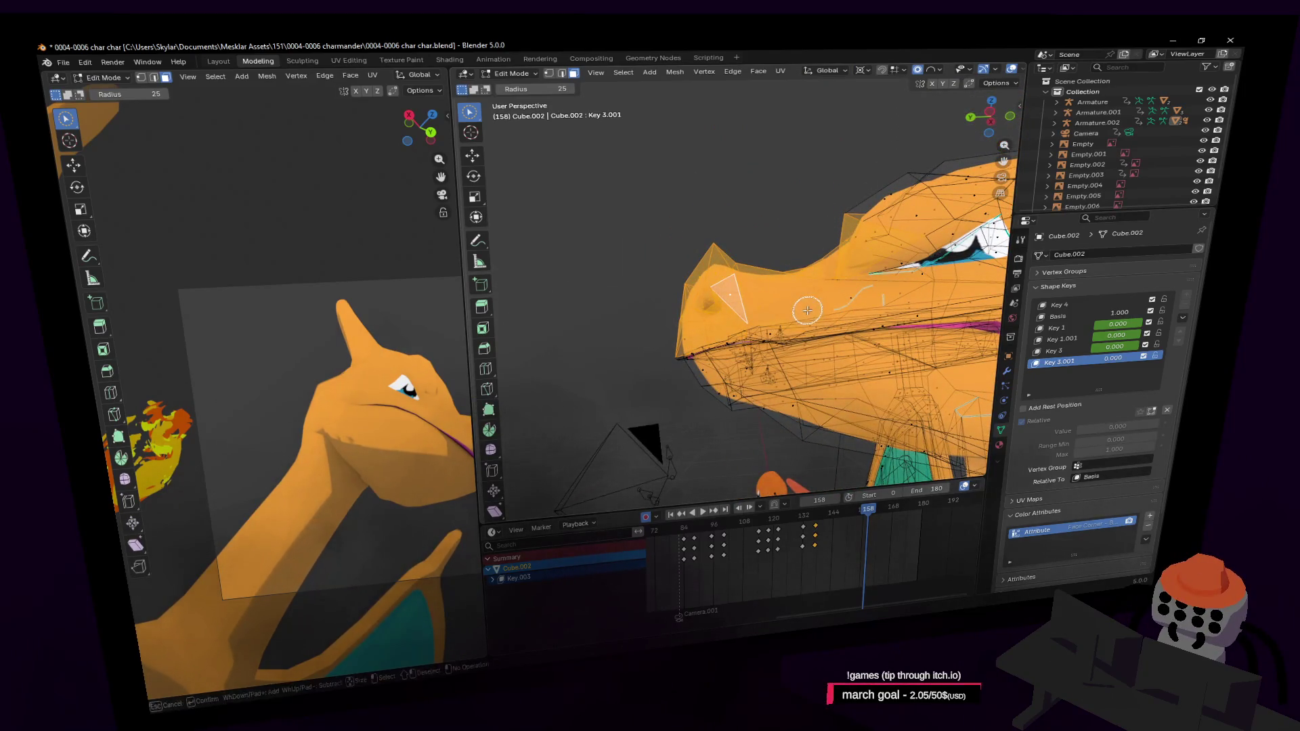
key("r")
key("x")
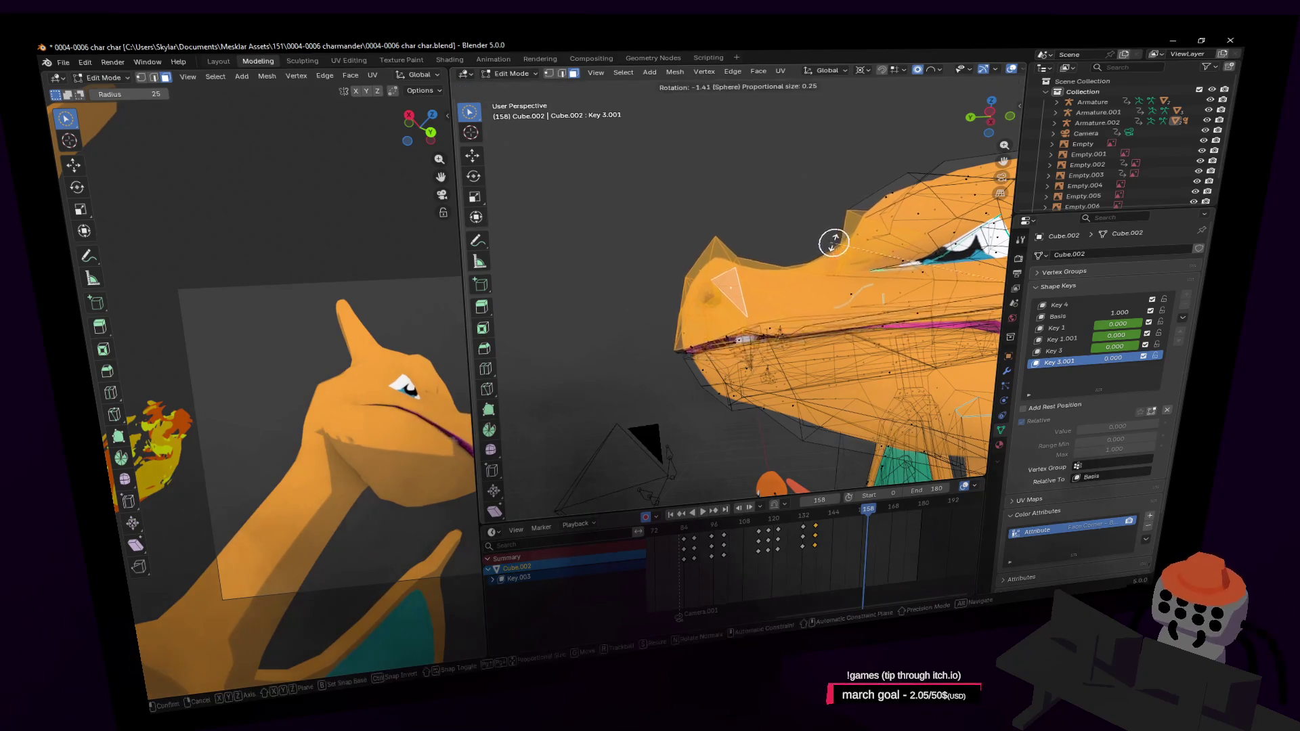
left_click(976, 208)
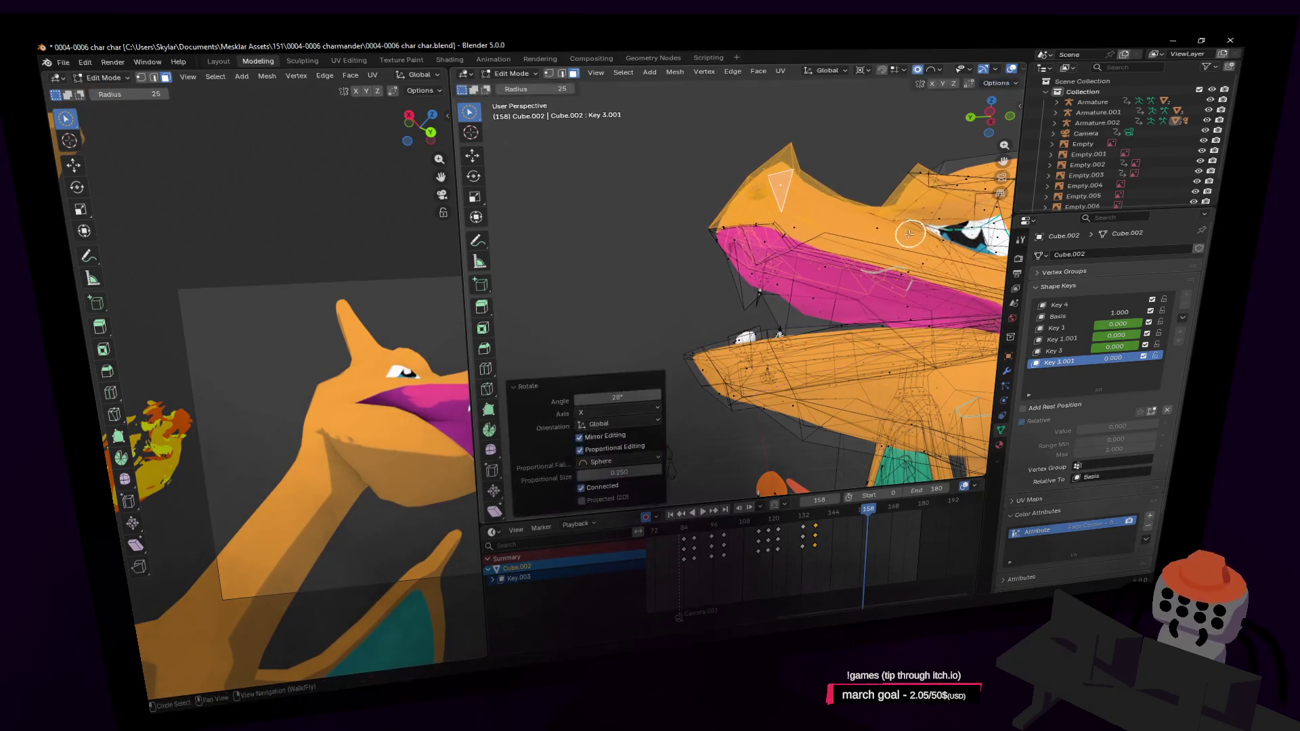
Step: Move head vertices from the front to refine the open mouth, then return to Object Mode
mouse_move(976, 208)
middle_mouse_down()
mouse_move(812, 360)
mouse_move(914, 277)
middle_mouse_up()
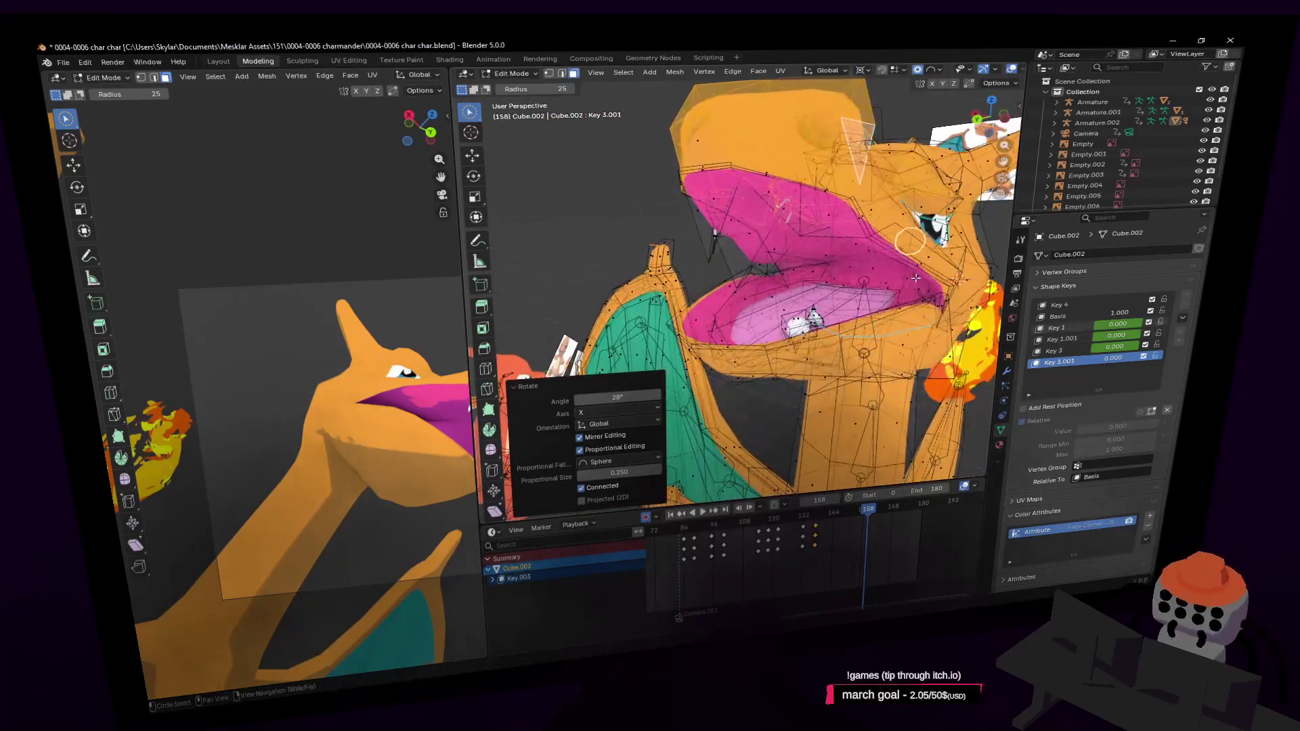
key("g")
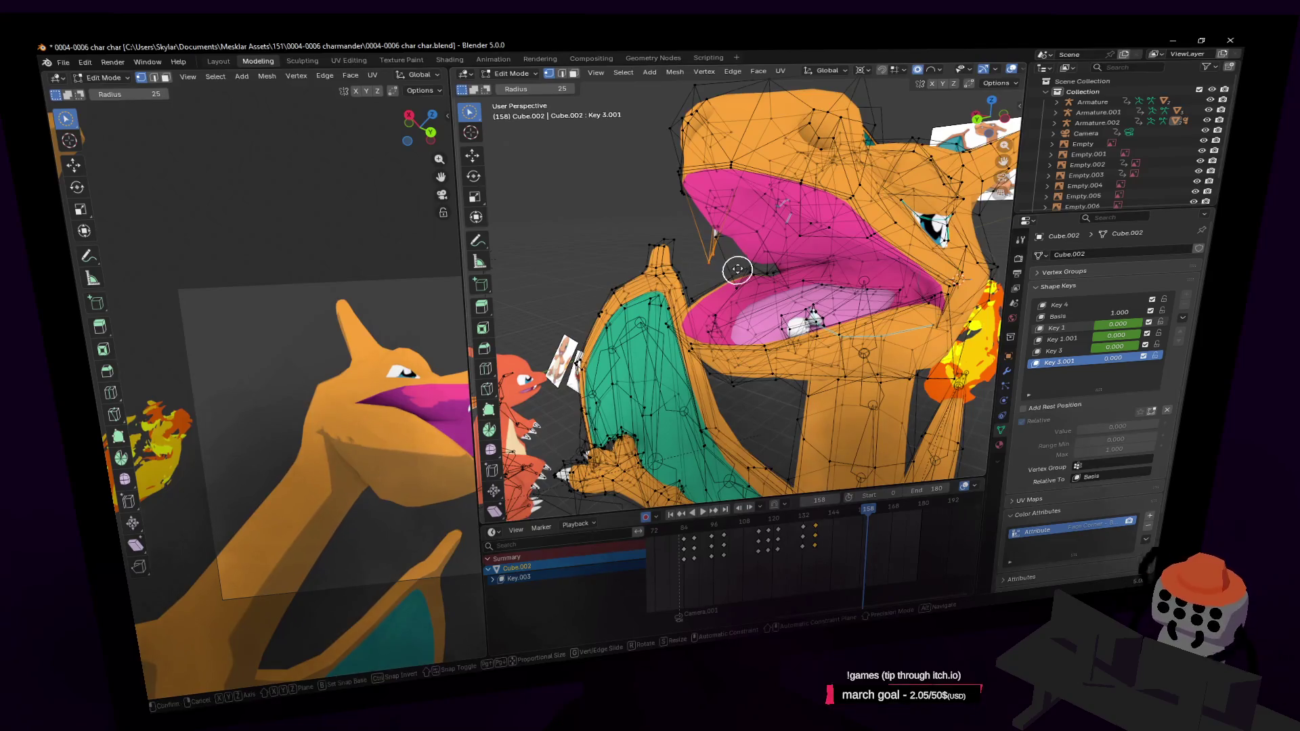
left_click(748, 235)
mouse_move(748, 237)
middle_mouse_down()
mouse_move(898, 234)
mouse_move(779, 235)
mouse_move(724, 274)
mouse_move(1010, 361)
middle_mouse_up()
key("Tab")
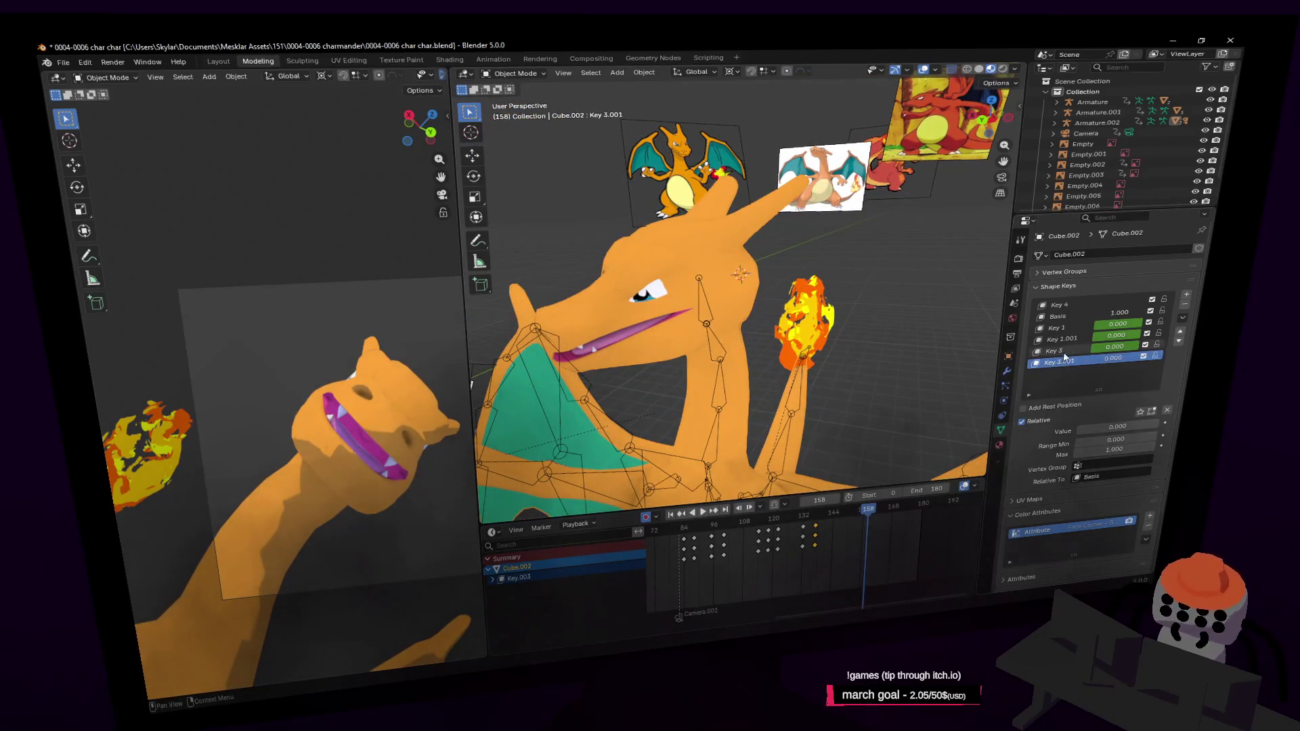
Step: Undo the Key 3.001 shape key, add a new shape key and inspect the head in Edit Mode
key("ctrl+z")
left_click(1187, 295)
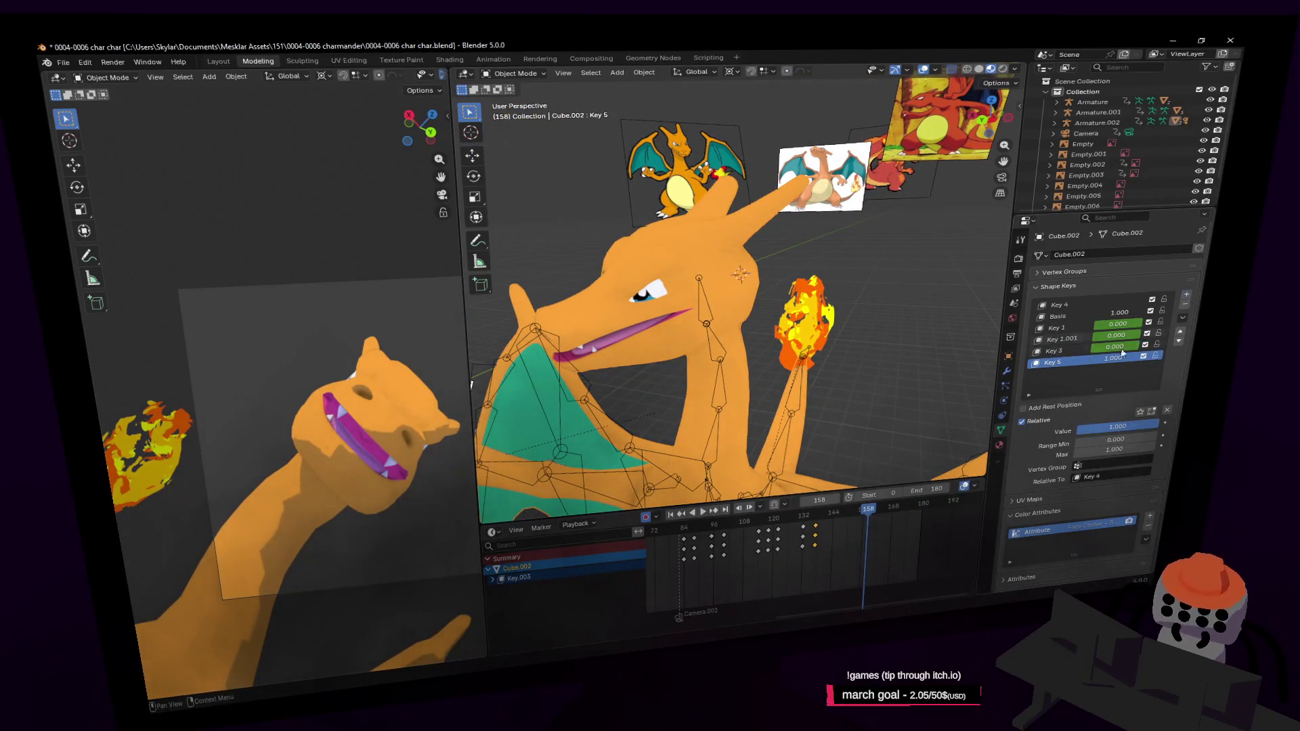
key("Tab")
key("shift+grave")
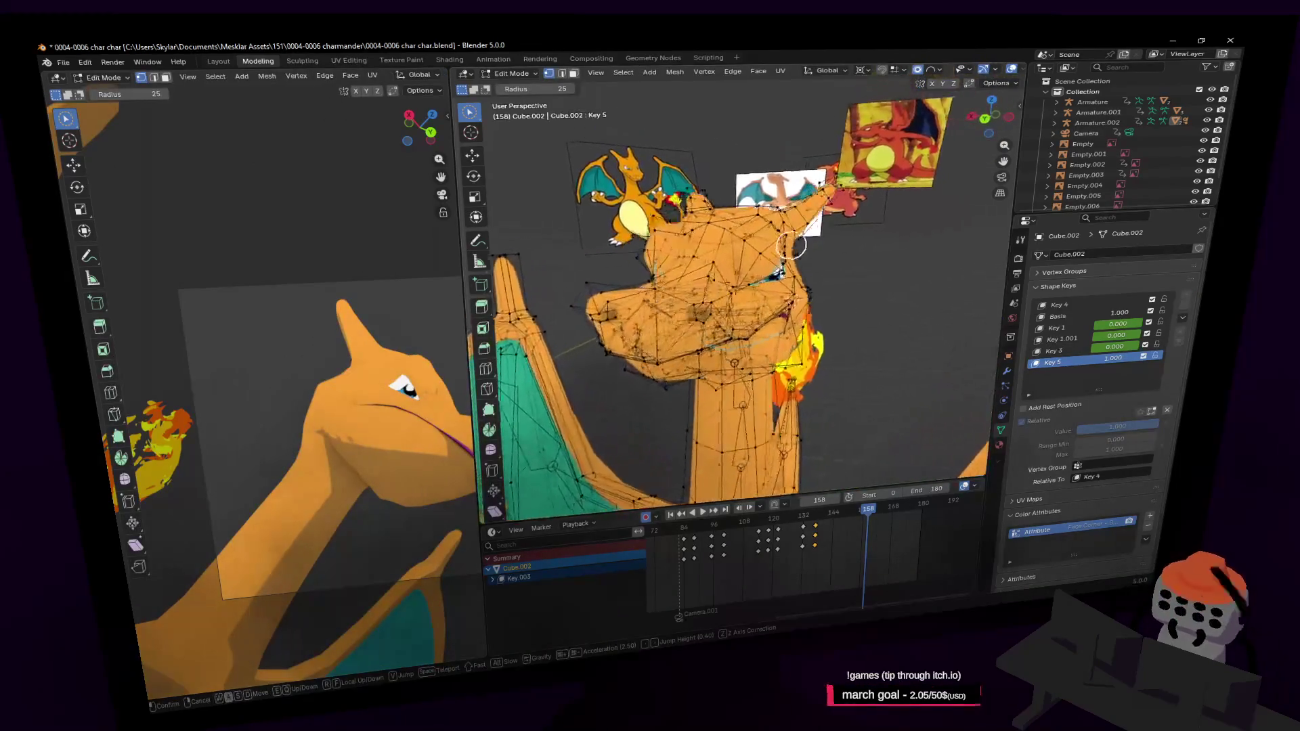
left_click(868, 224)
key("Tab")
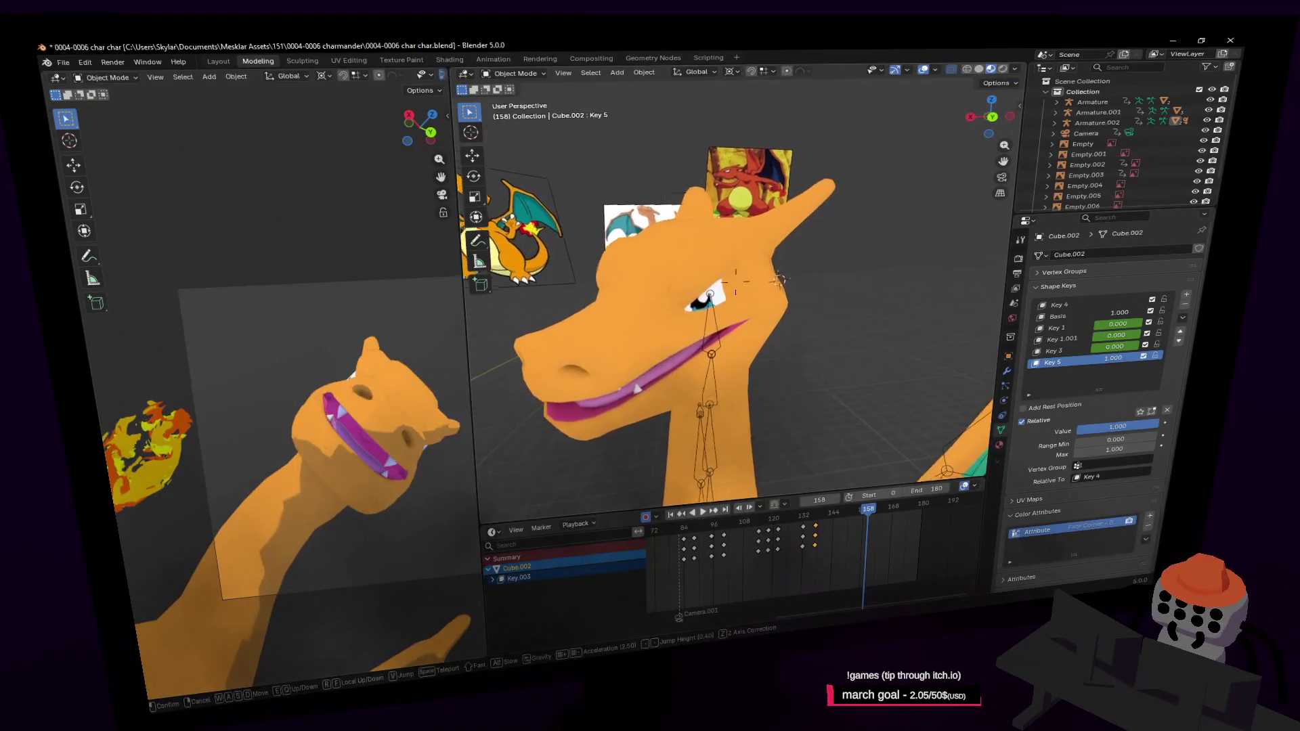
middle_click_drag(767, 269, 711, 285)
key("Tab")
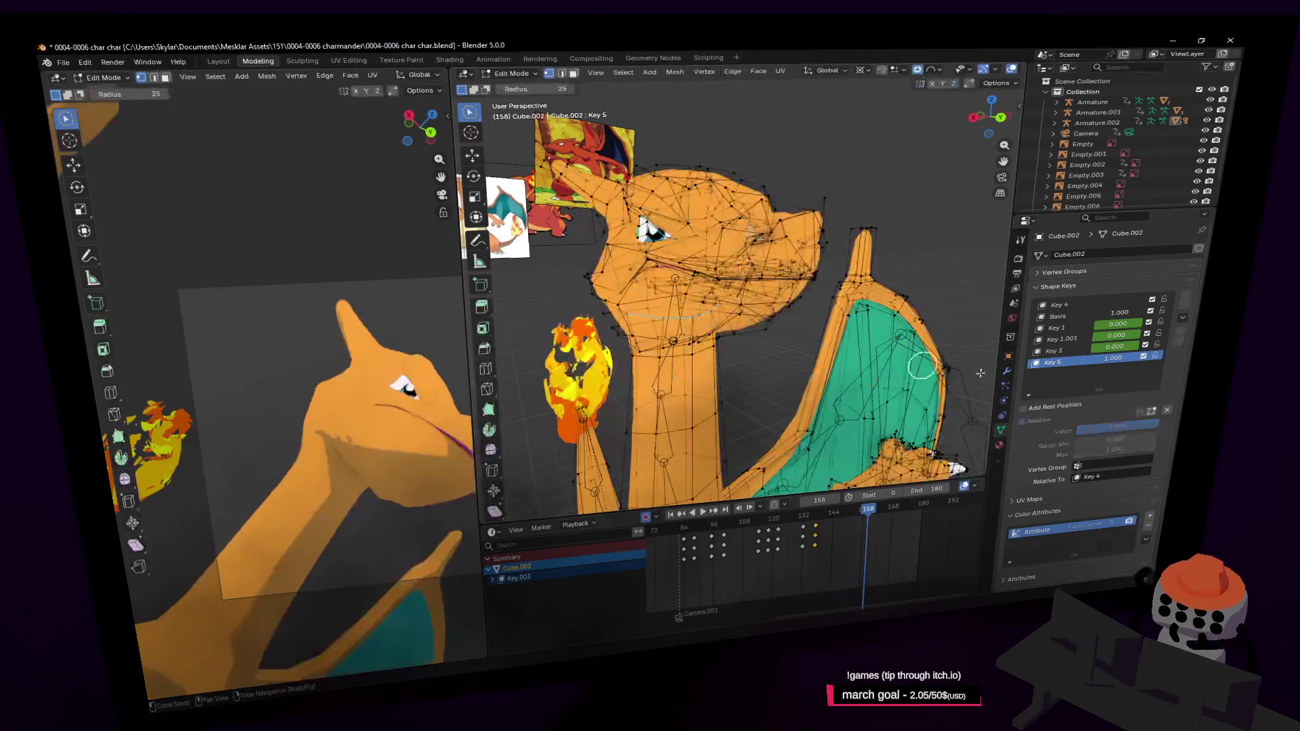
Step: Activate Key 3, check it from the front, then remove the Key 5 shape key and select Key 4
left_click(1066, 351)
middle_click_drag(711, 285, 778, 287)
key("c")
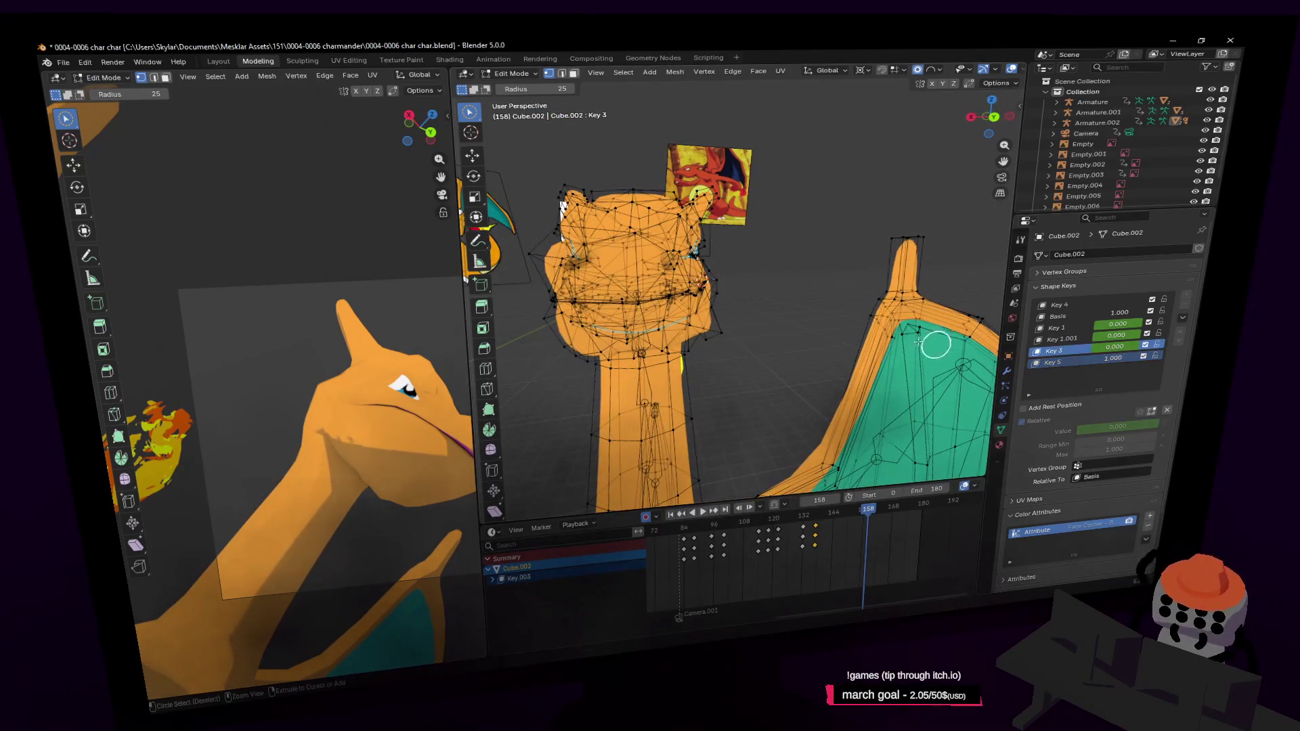
key("Tab")
key("Tab")
key("Tab")
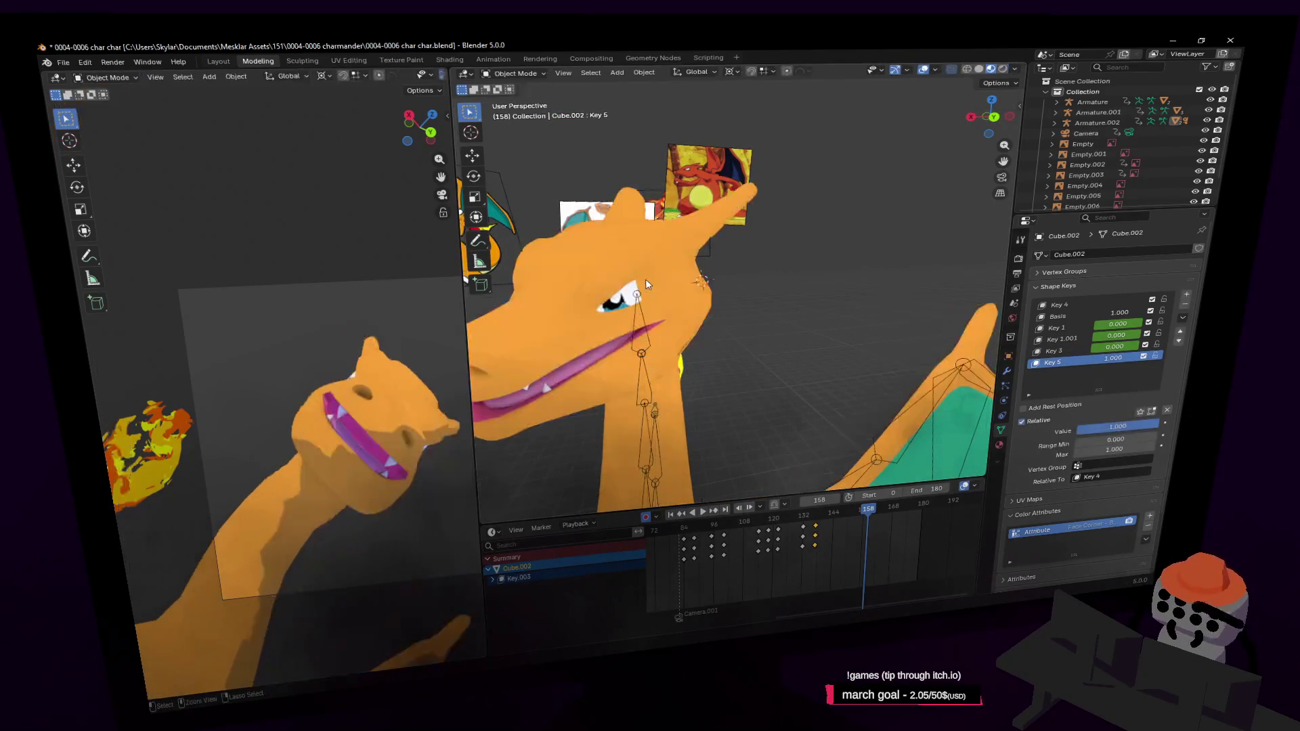
key("ctrl+z")
left_click(1074, 304)
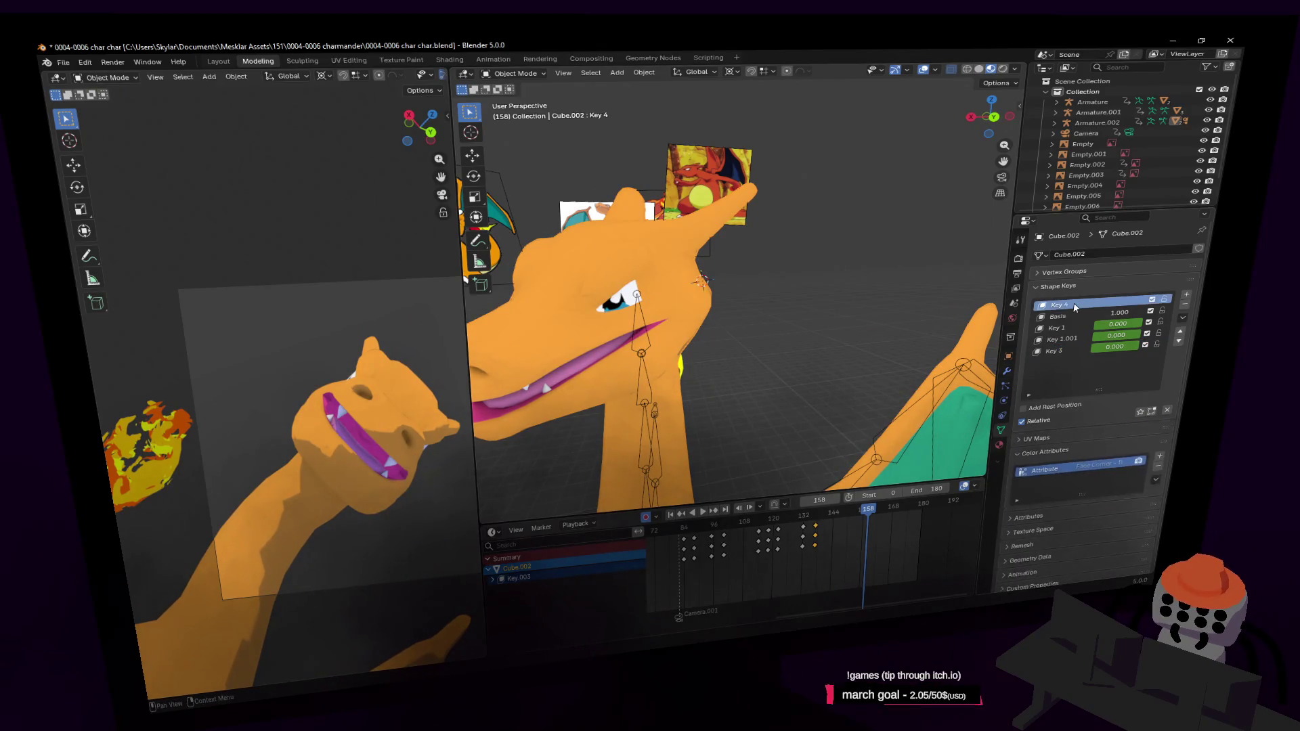
Step: Drag Basis to the top of the shape key list above Key 4 and select Key 1
middle_click_drag(779, 290, 1195, 324)
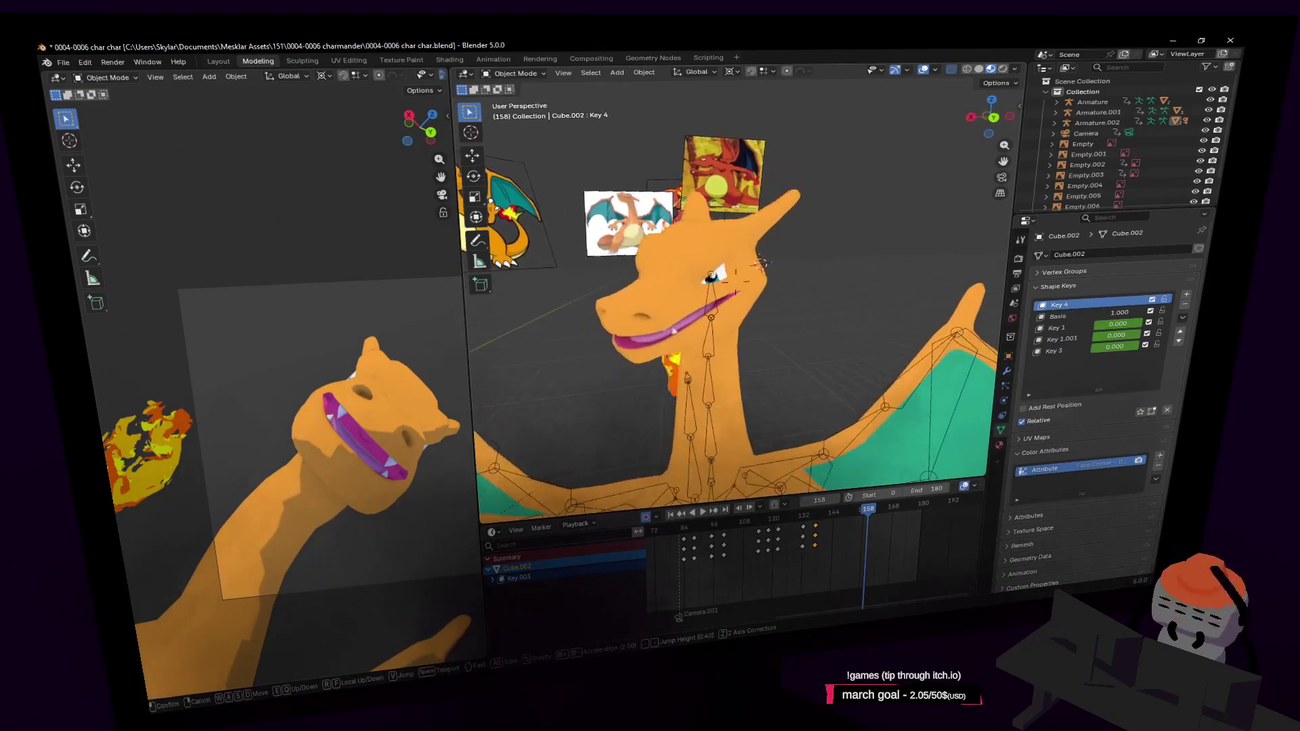
left_click(1077, 315)
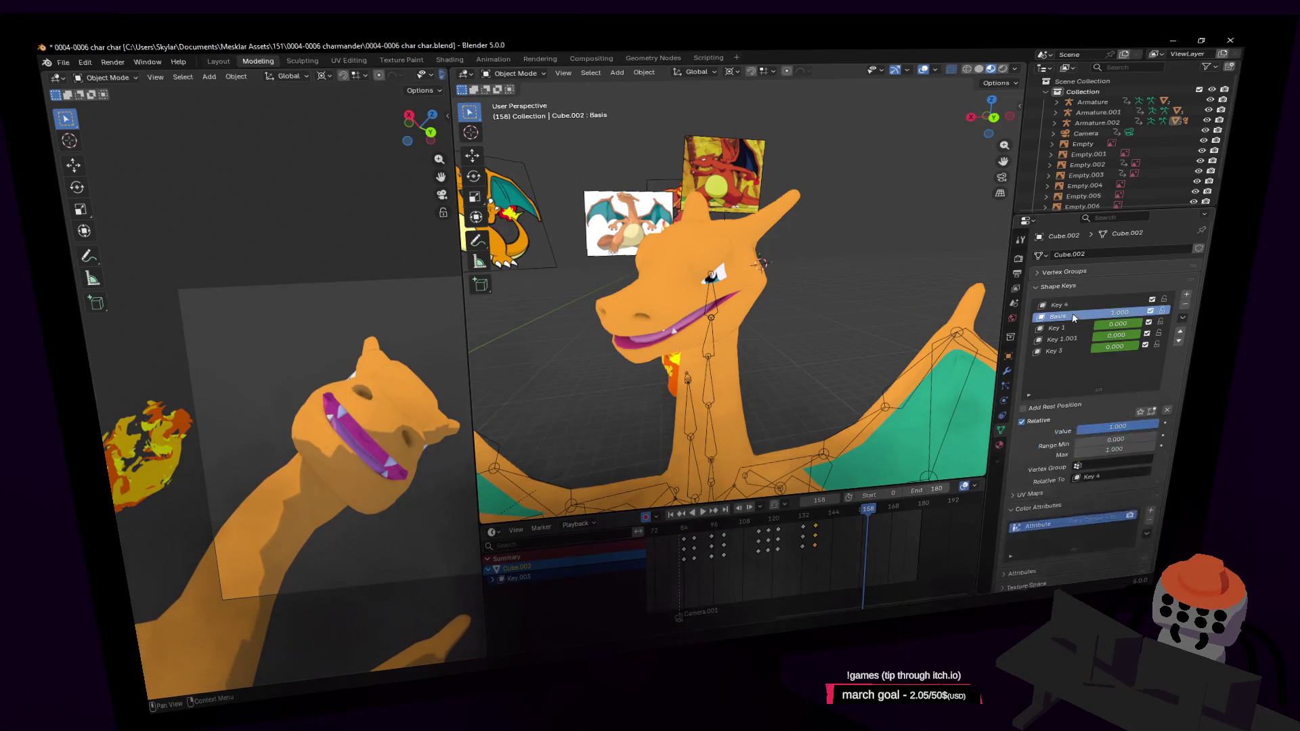
left_click_drag(1083, 314, 1071, 306)
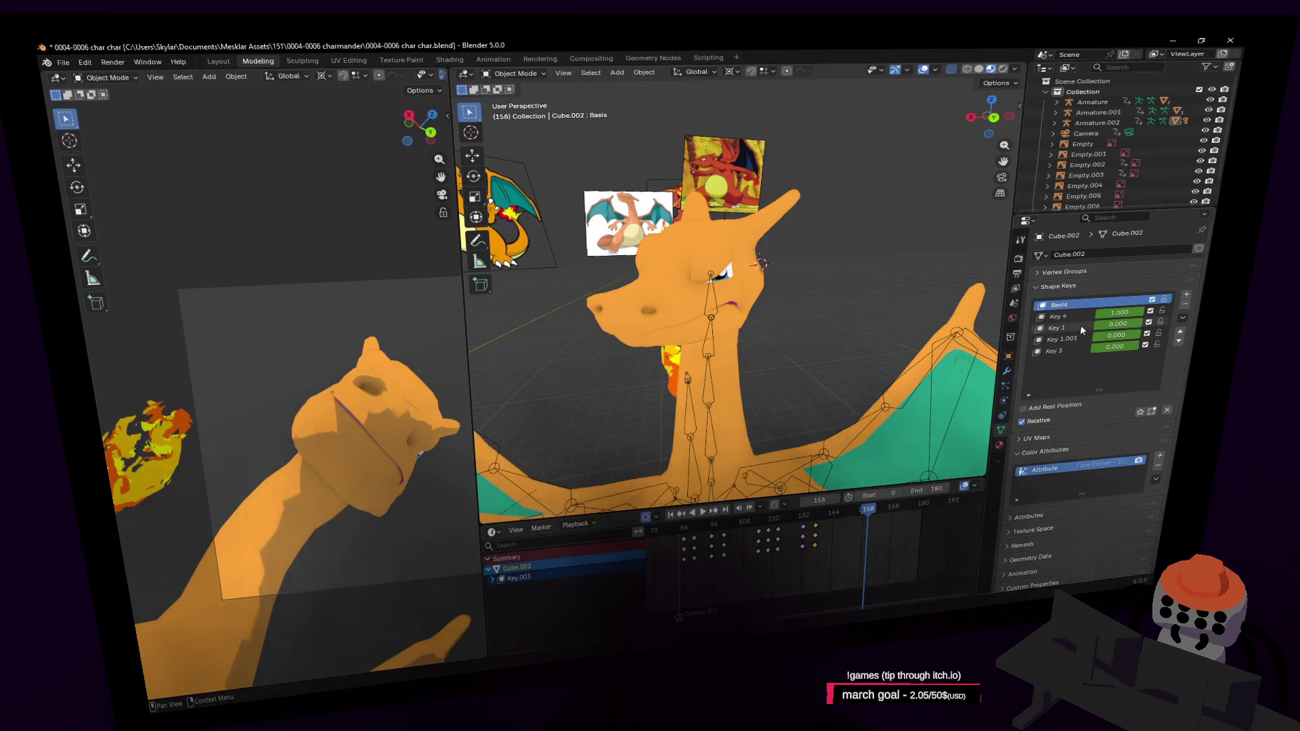
left_click(1080, 327)
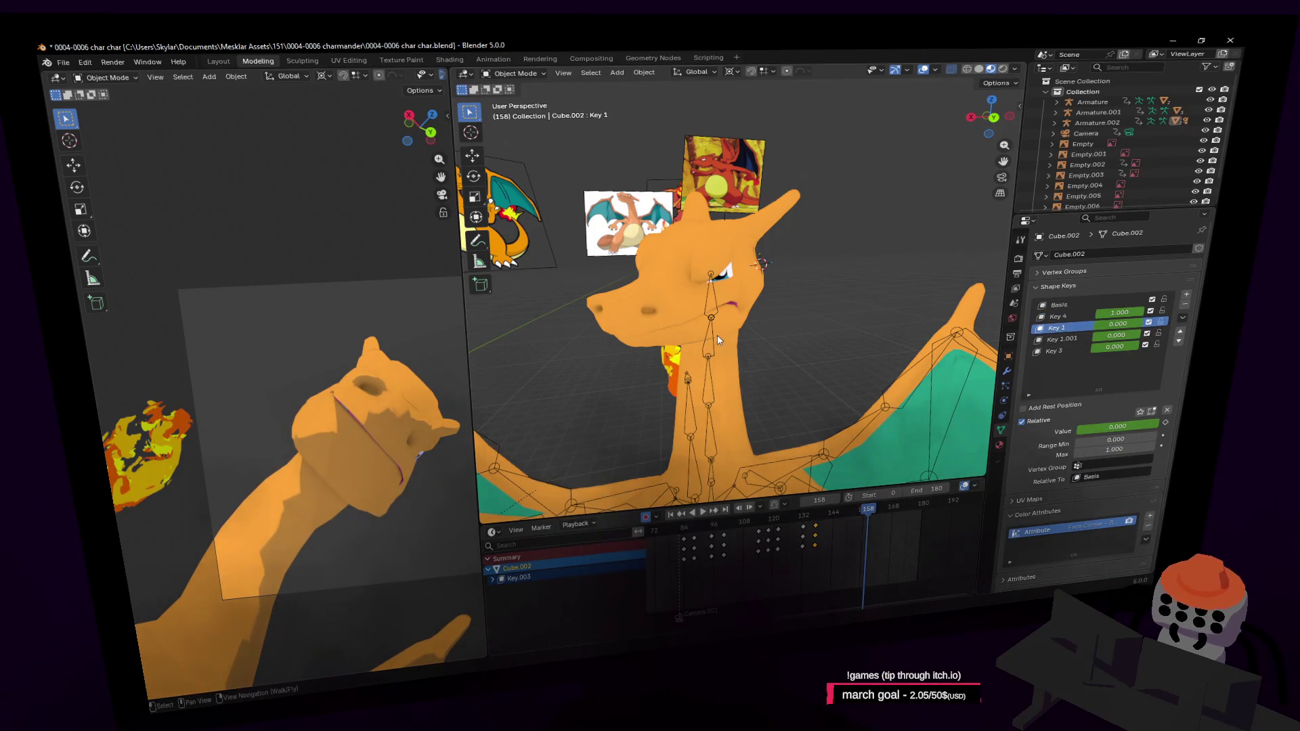
Step: Play and scrub the animation to about frame 150, adding and removing a test shape key
key("space")
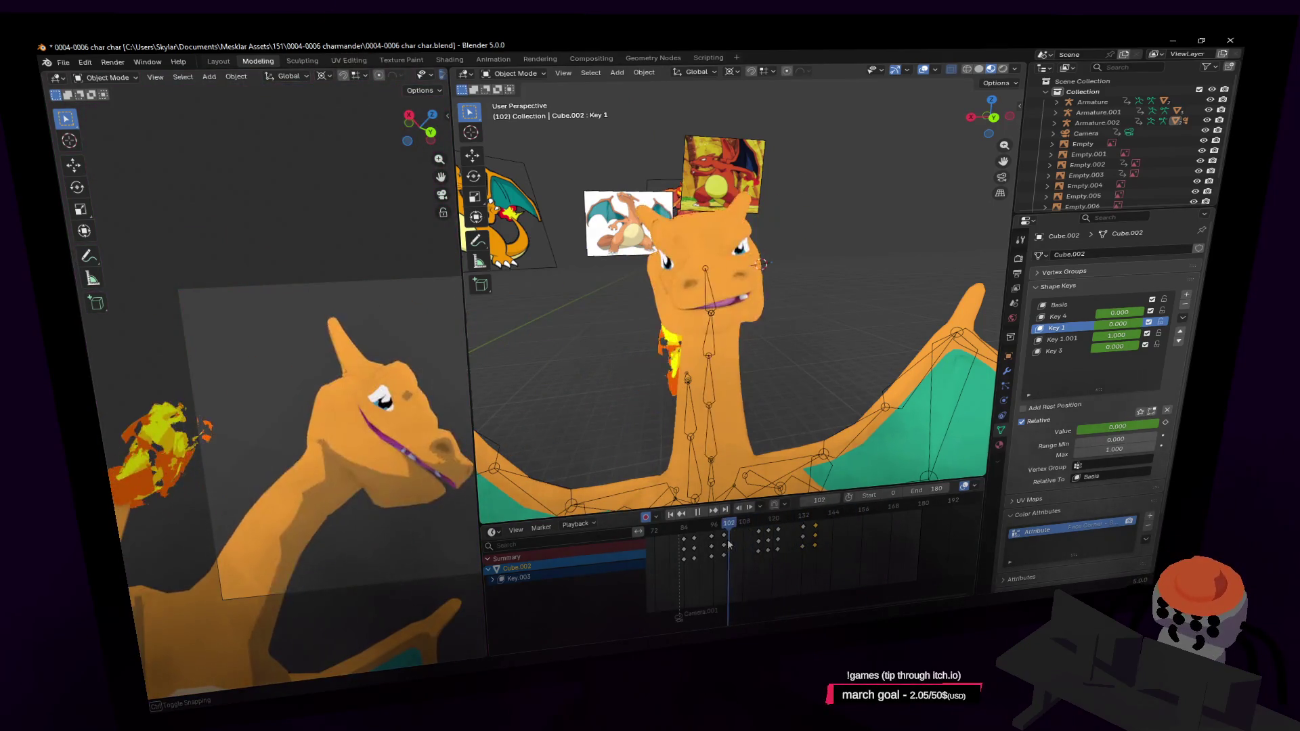
mouse_move(781, 548)
left_mouse_down()
mouse_move(877, 559)
mouse_move(855, 564)
left_mouse_up()
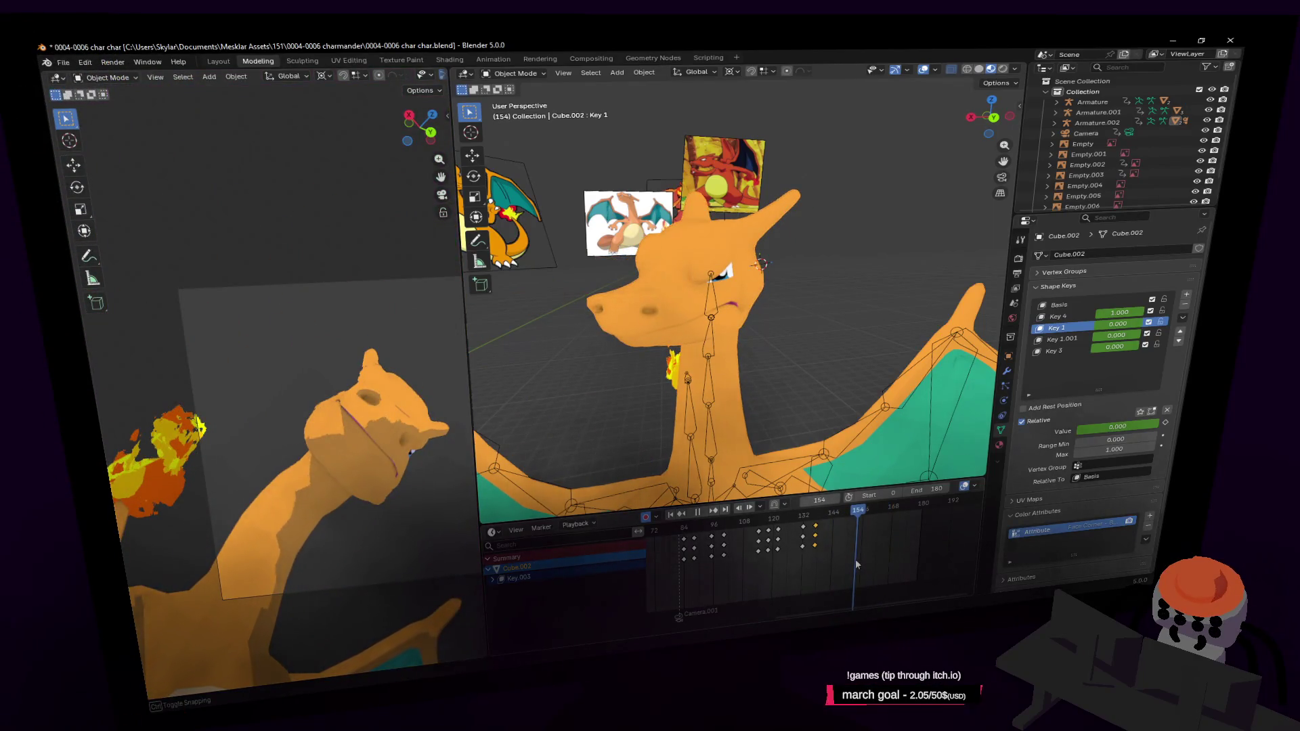
left_click_drag(856, 566, 848, 564)
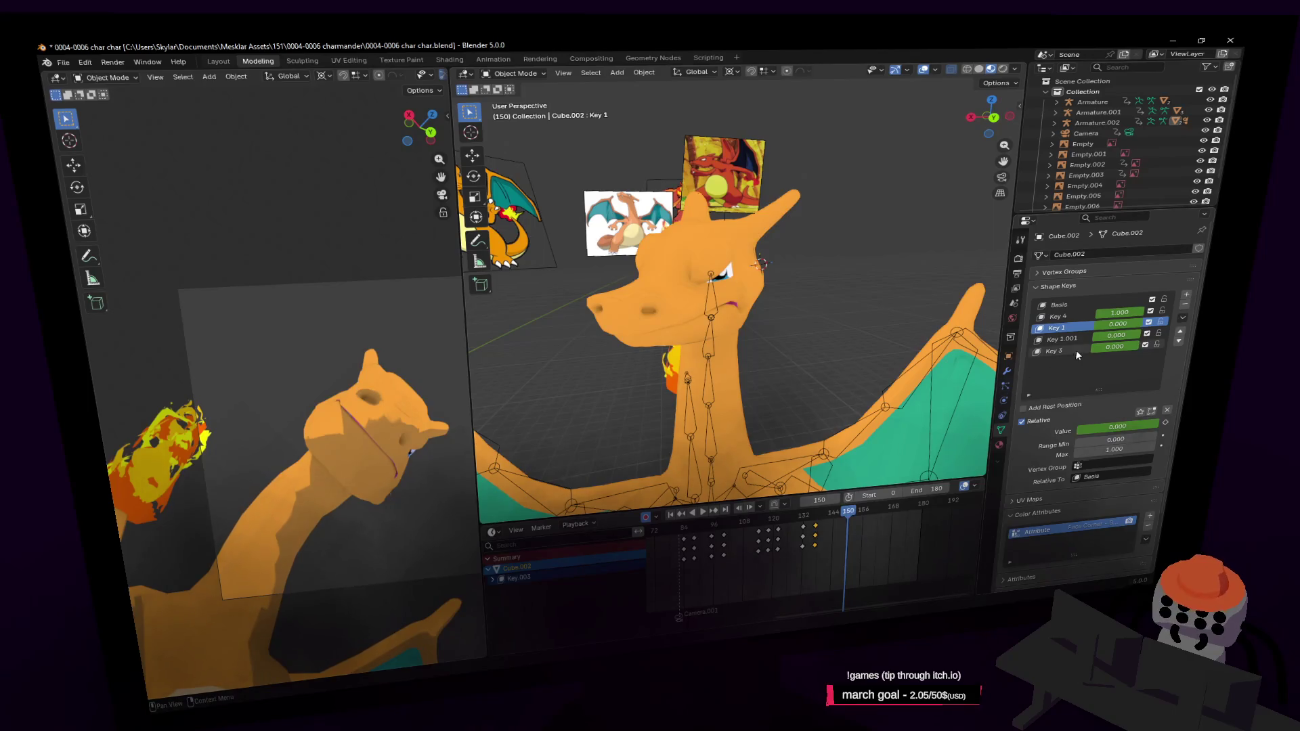
left_click(1185, 295)
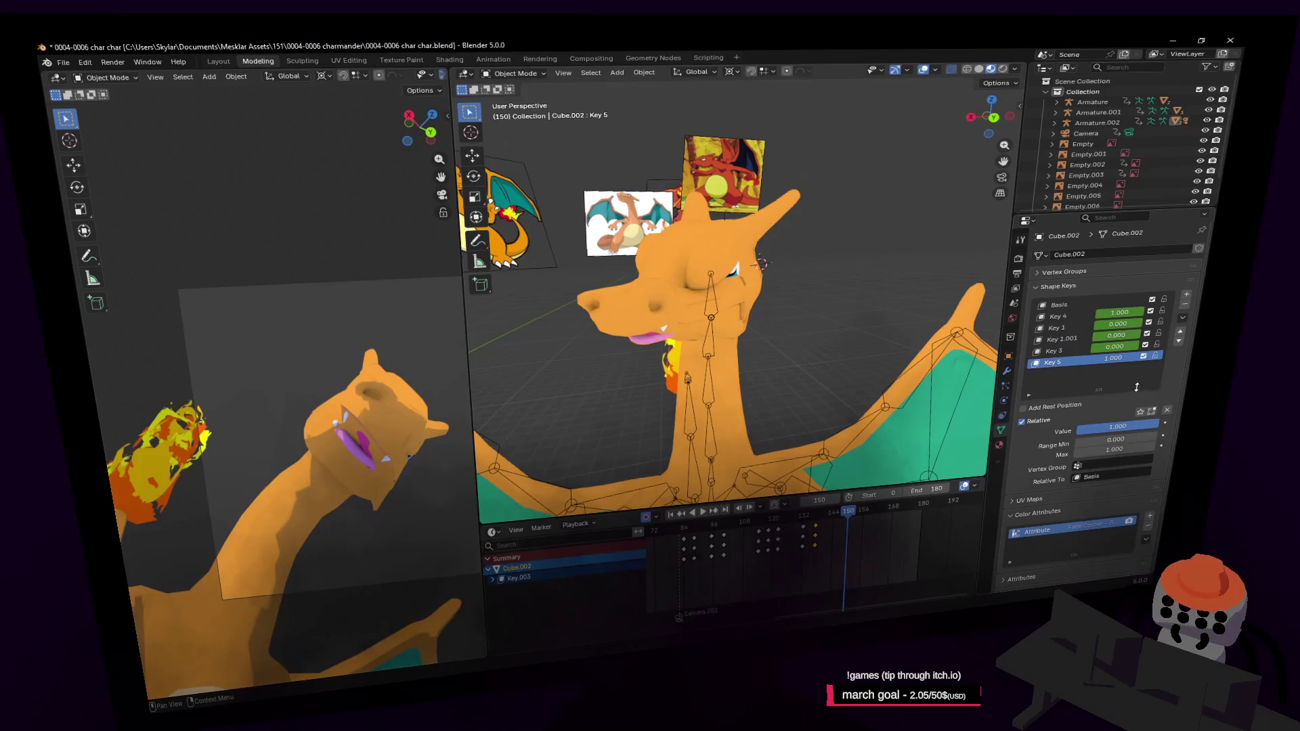
left_click(1185, 304)
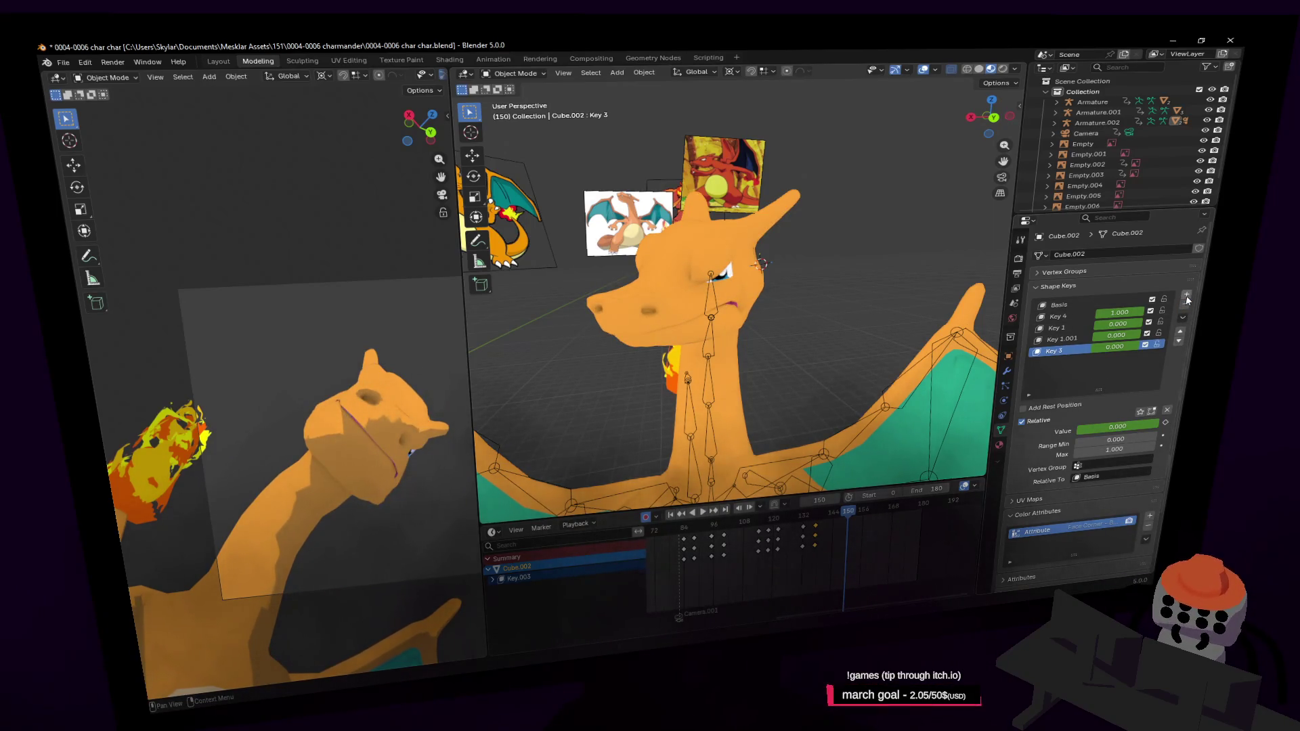
Step: Add a shape key from Basis, set Key 5 and Key 4 values to 0 to close the mouth, then delete Key 5
left_click(1078, 304)
left_click(1185, 296)
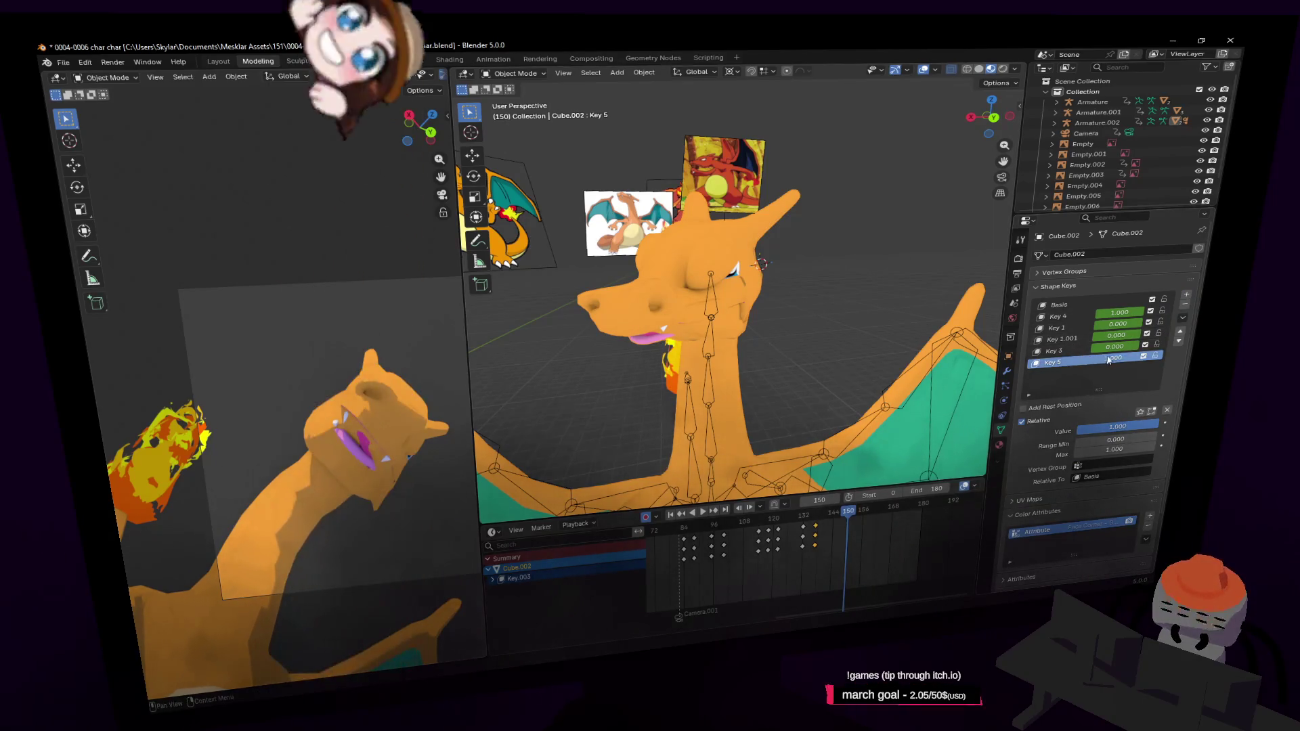
mouse_move(1117, 358)
left_mouse_down()
mouse_move(1056, 358)
mouse_move(1080, 373)
left_mouse_up()
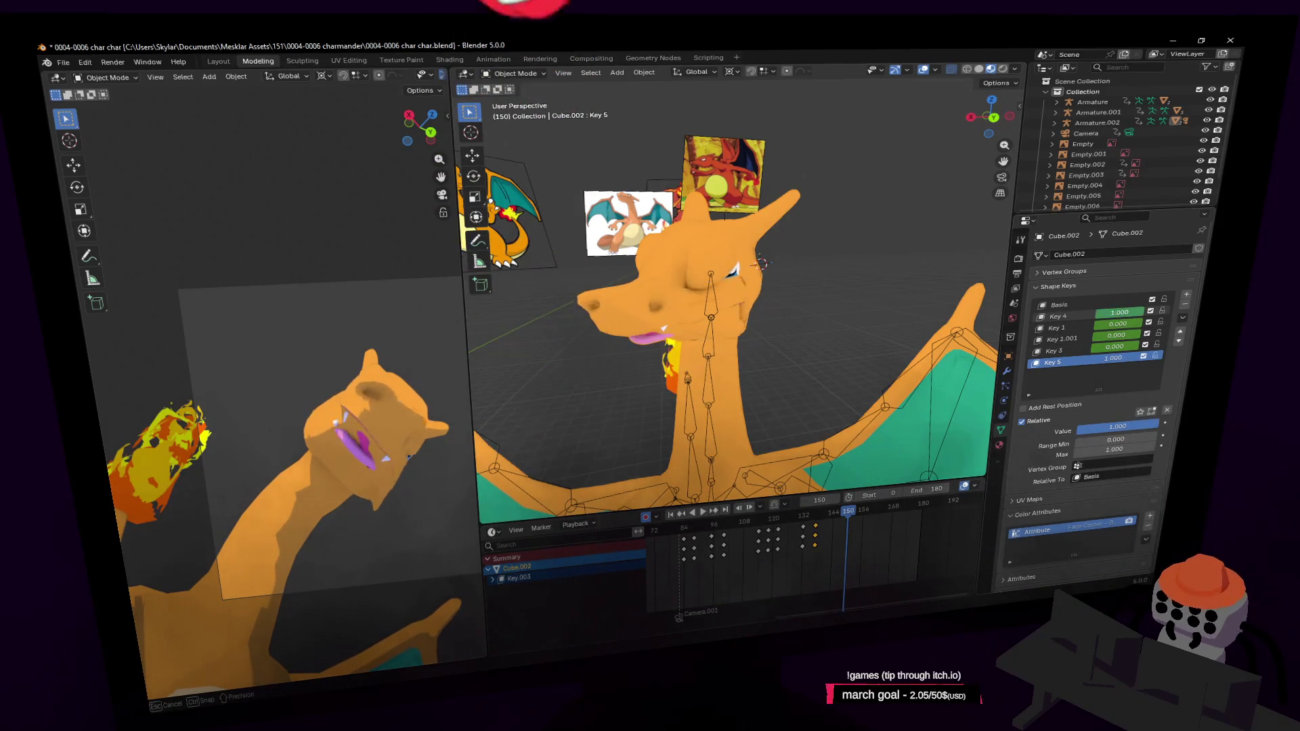
mouse_move(1118, 312)
left_mouse_down()
mouse_move(1077, 312)
mouse_move(1153, 345)
mouse_move(1076, 365)
left_mouse_up()
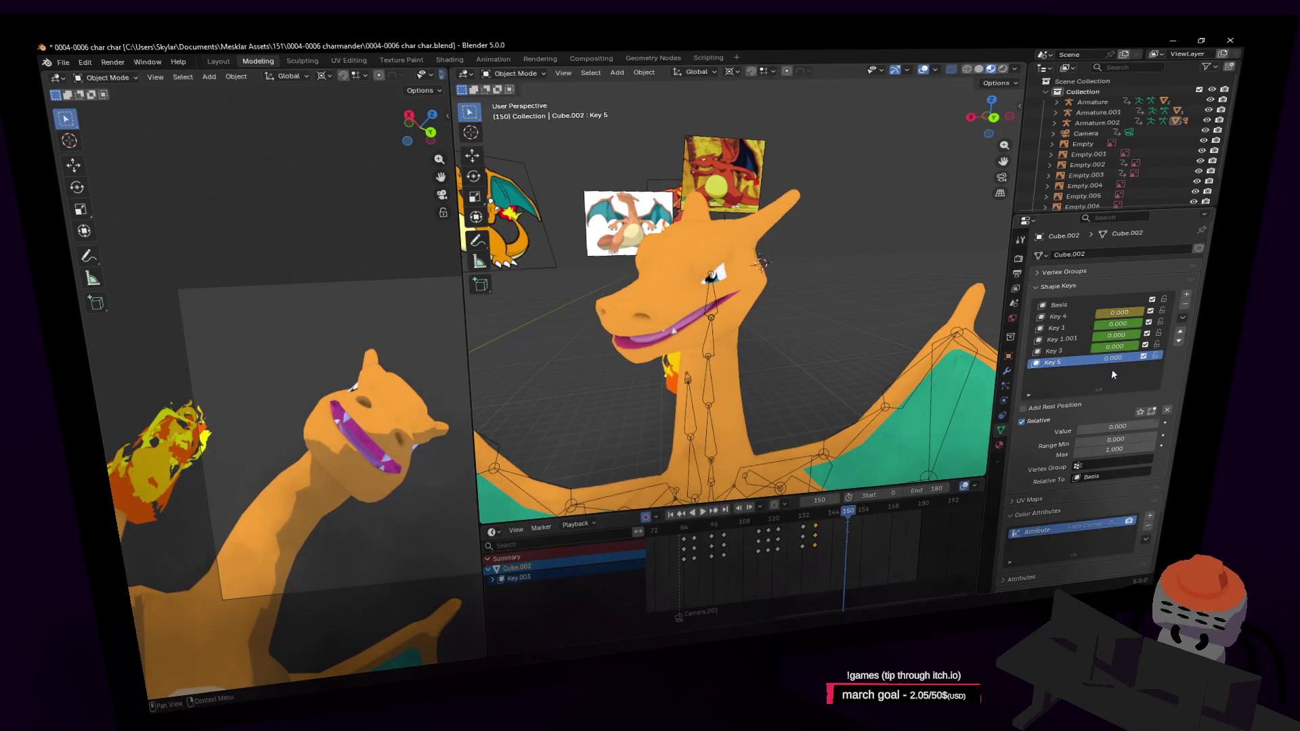
key("Delete")
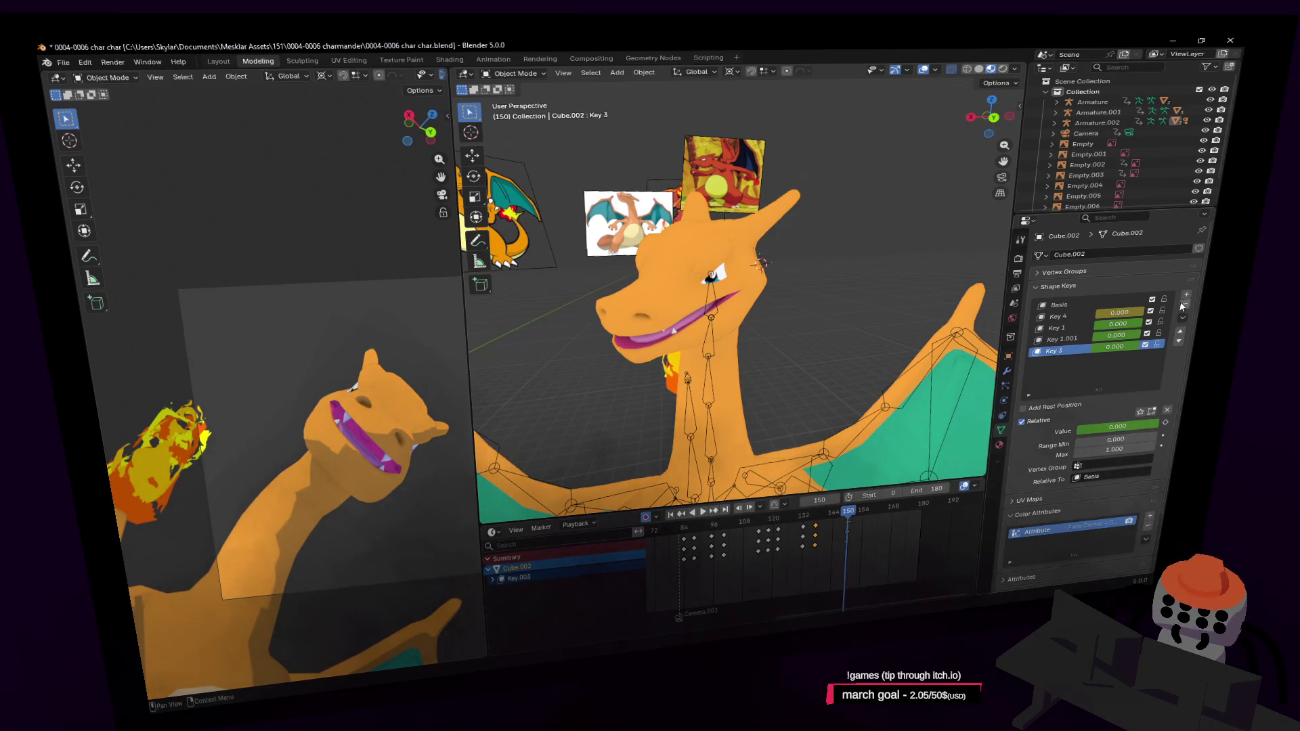
Step: Duplicate the Basis shape key as Basis.001 and enter Edit Mode near the head
right_click(1091, 306)
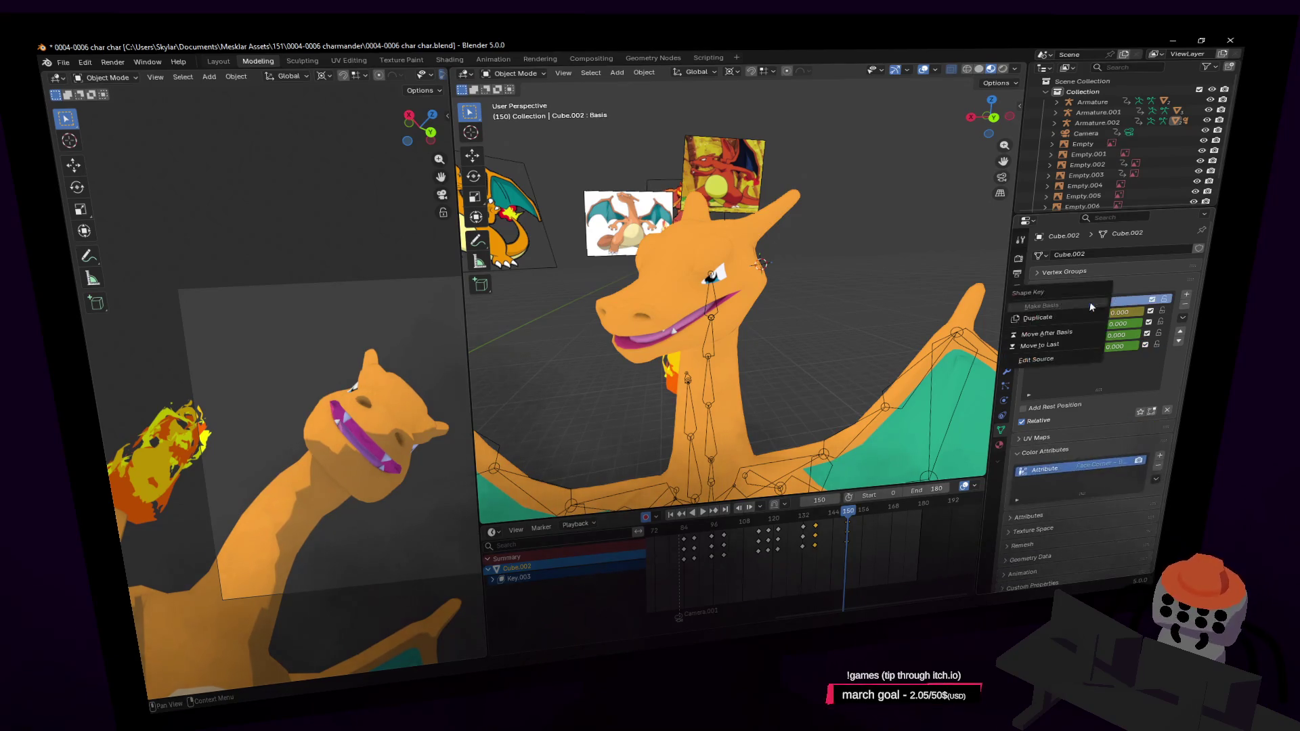
left_click(1079, 318)
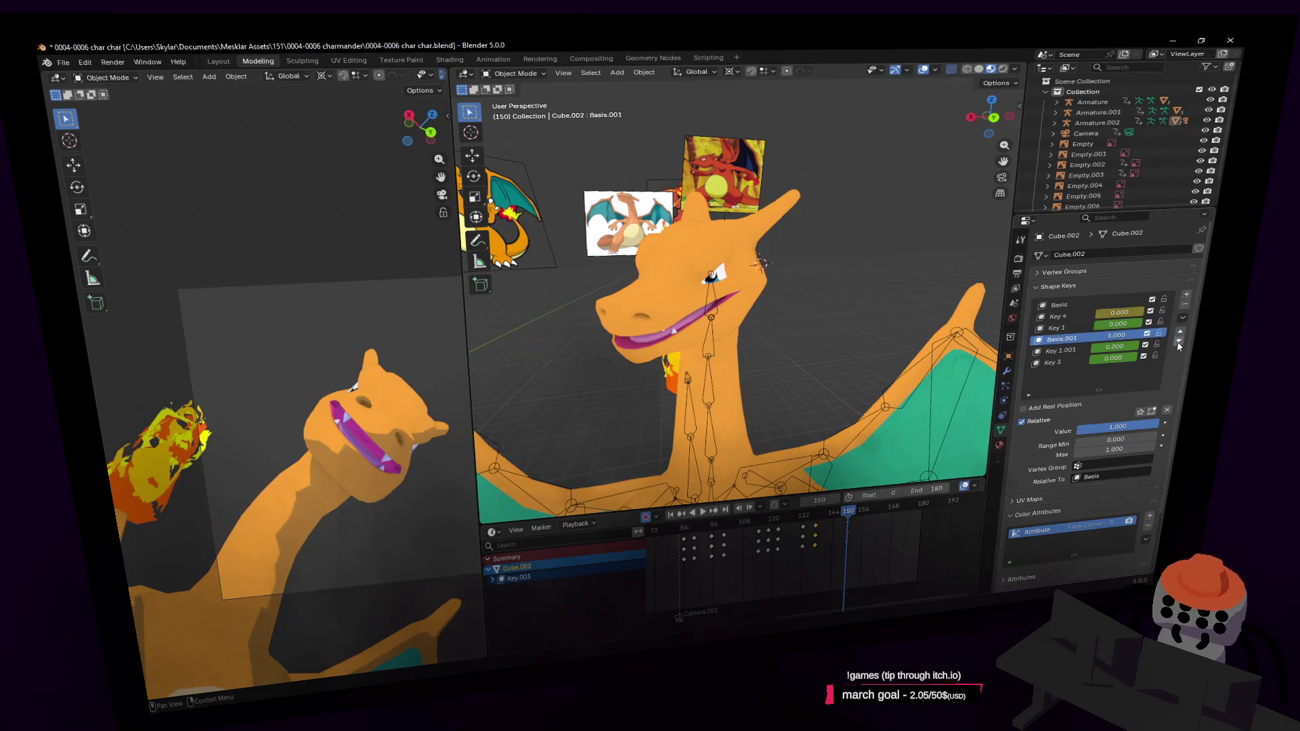
key("Tab")
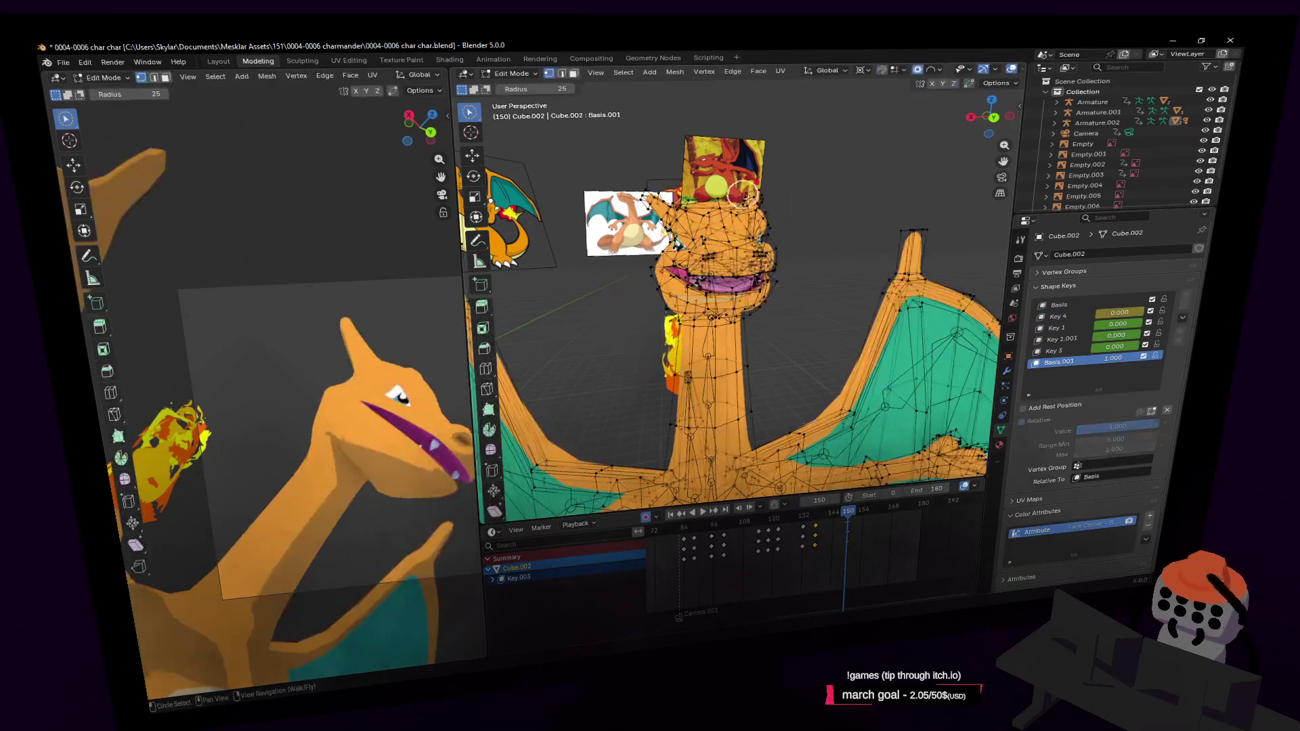
mouse_move(731, 305)
middle_mouse_down()
mouse_move(756, 207)
mouse_move(748, 278)
middle_mouse_up()
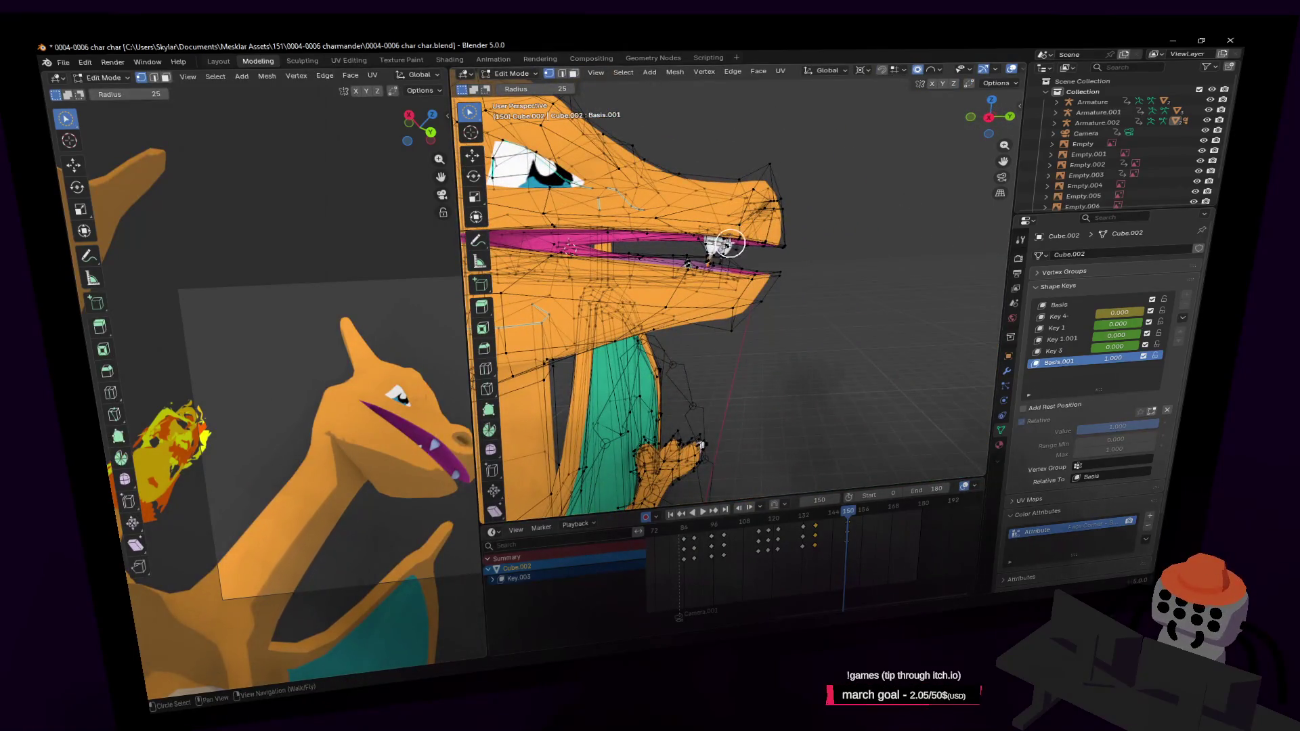
Step: Circle-select the upper lip and snout tip vertices and move to a side view of the head
left_click_drag(800, 234, 678, 225)
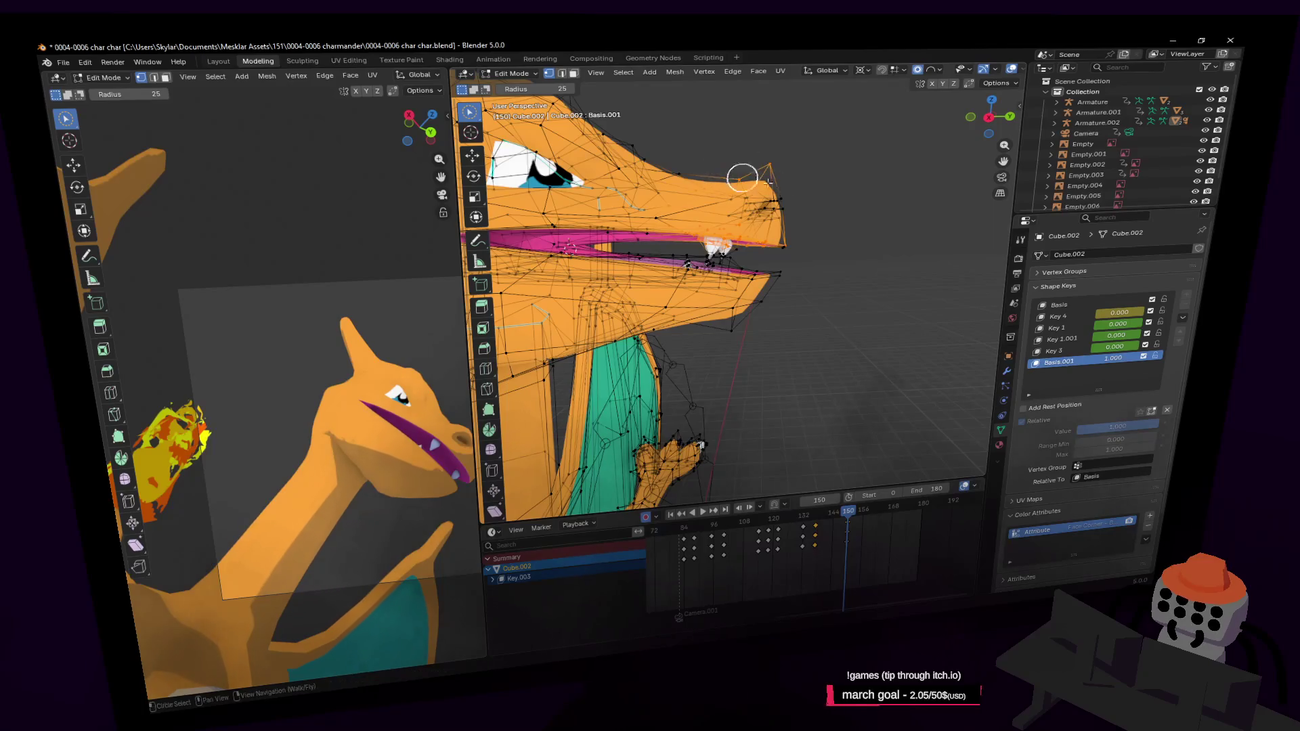
left_click_drag(778, 209, 733, 203)
key("shift+grave")
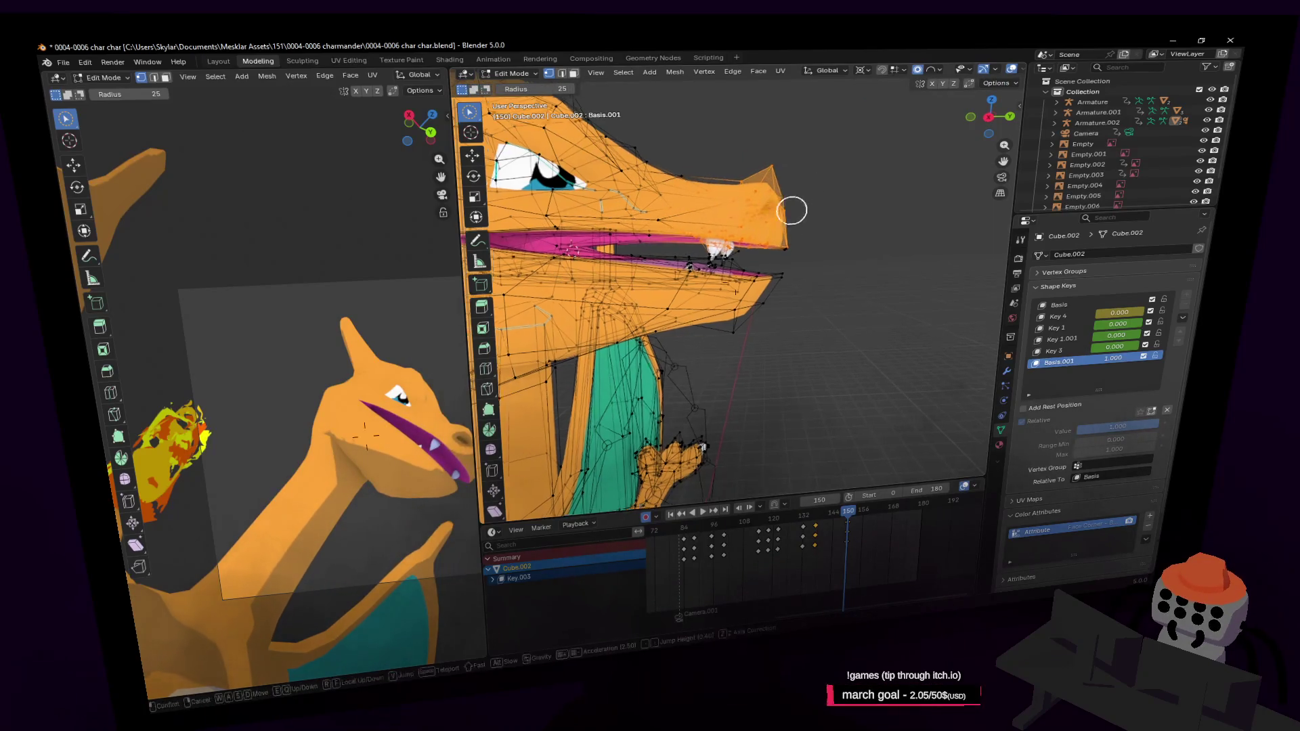
key("w")
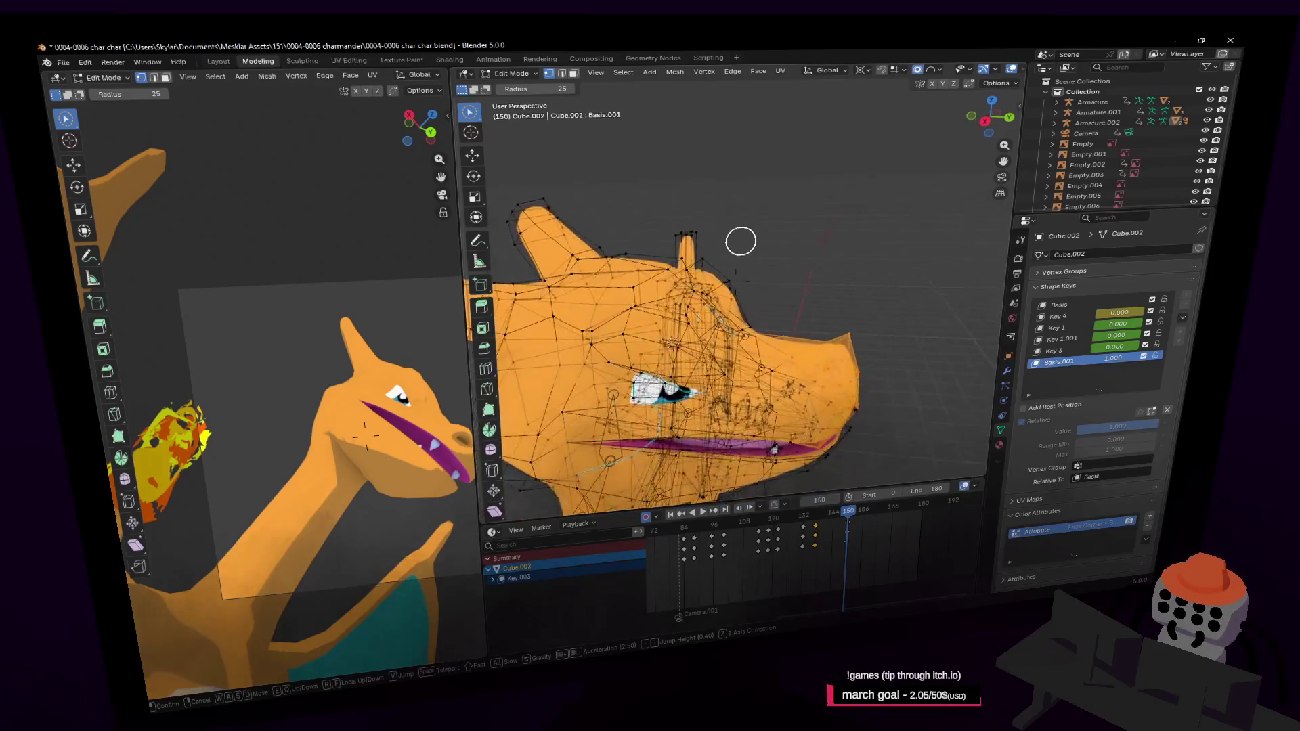
left_click(721, 279)
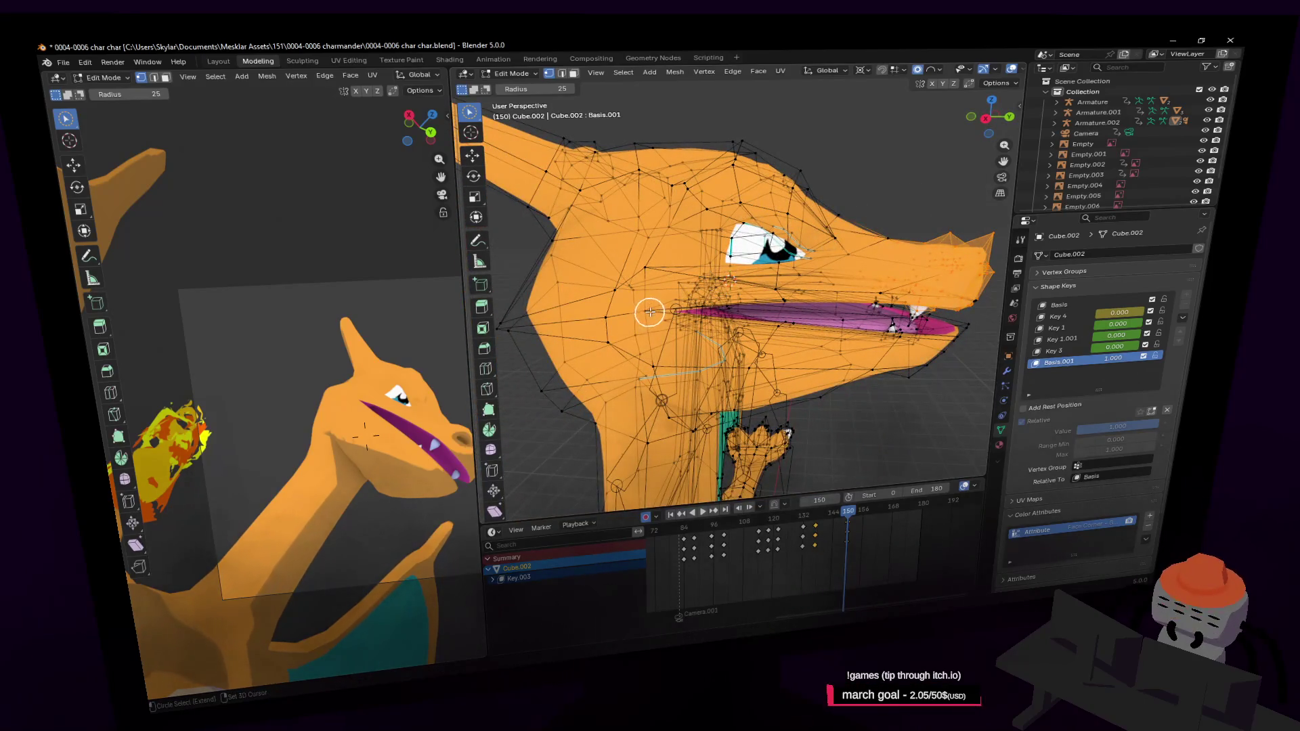
scroll(650, 311, "down", 2)
Step: With proportional editing, rotate the snout up about the X axis by 39.3° after a few cancelled tries
key("r")
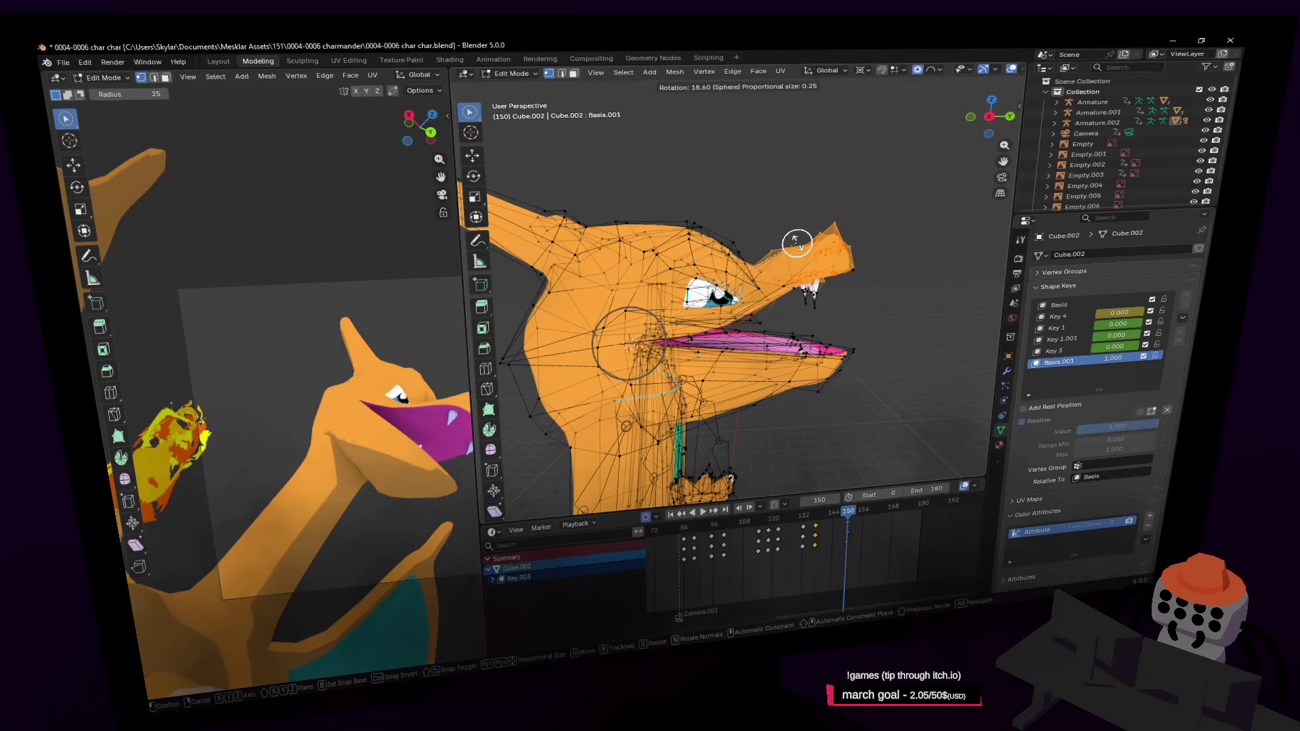
key("Escape")
key("r")
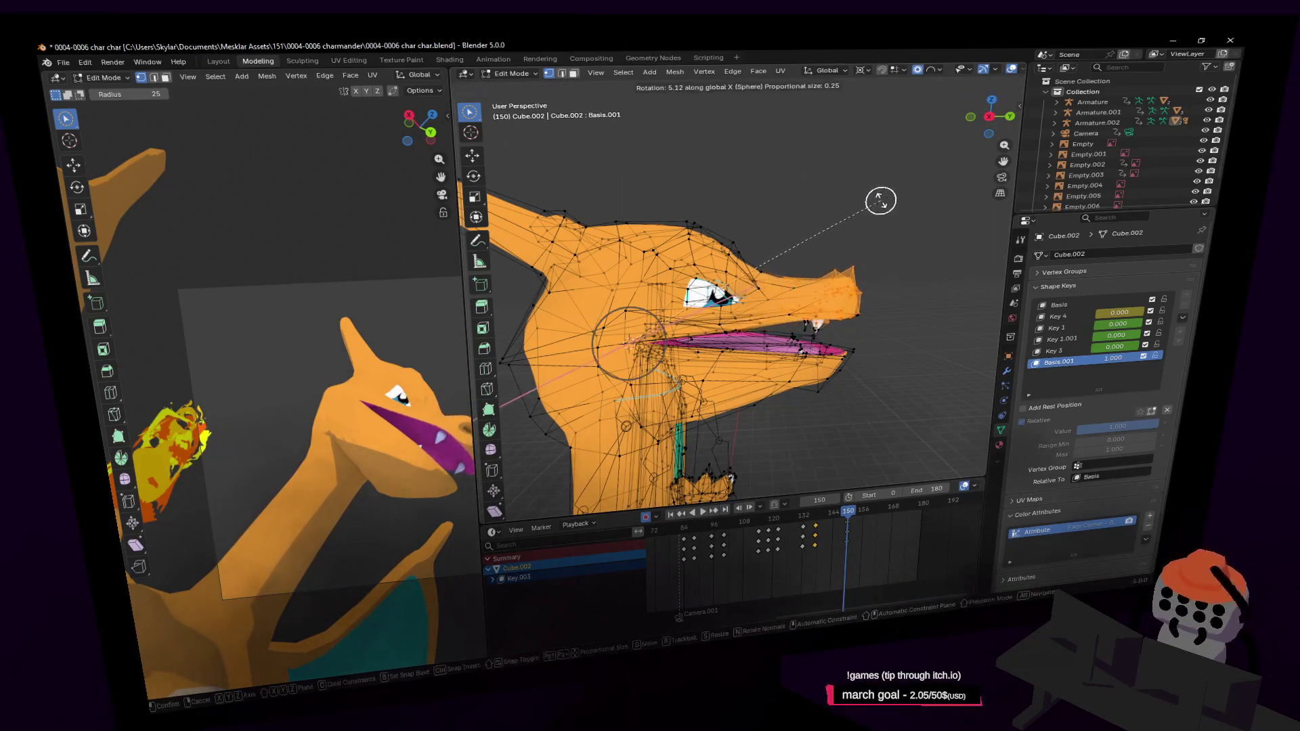
key("Escape")
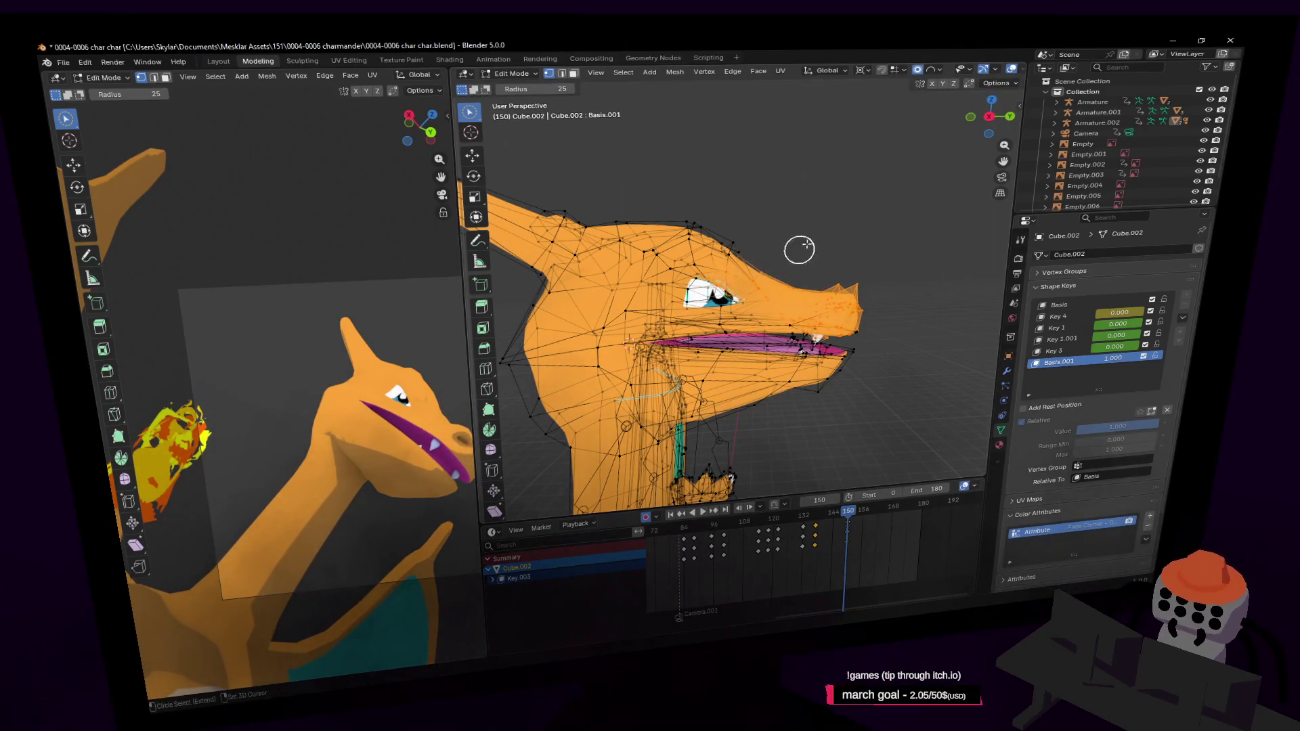
key("r")
key("Escape")
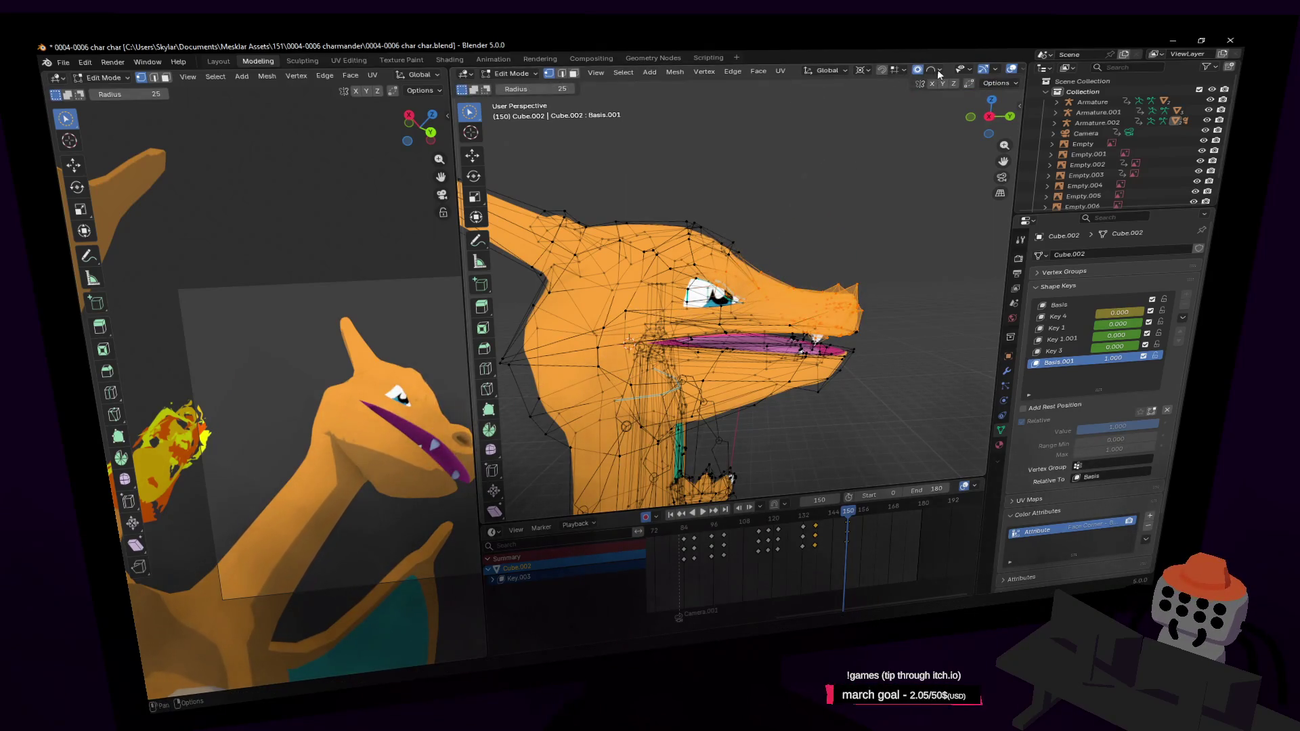
left_click(938, 74)
key("r")
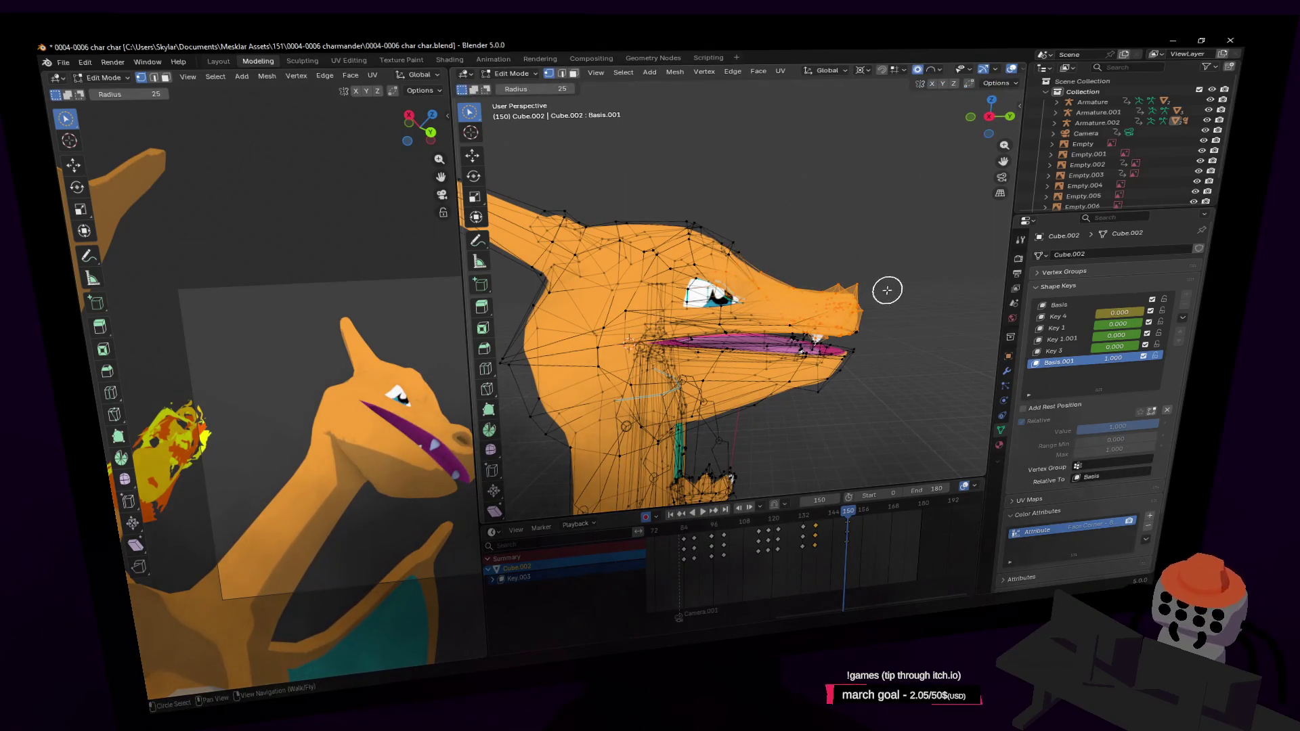
key("x")
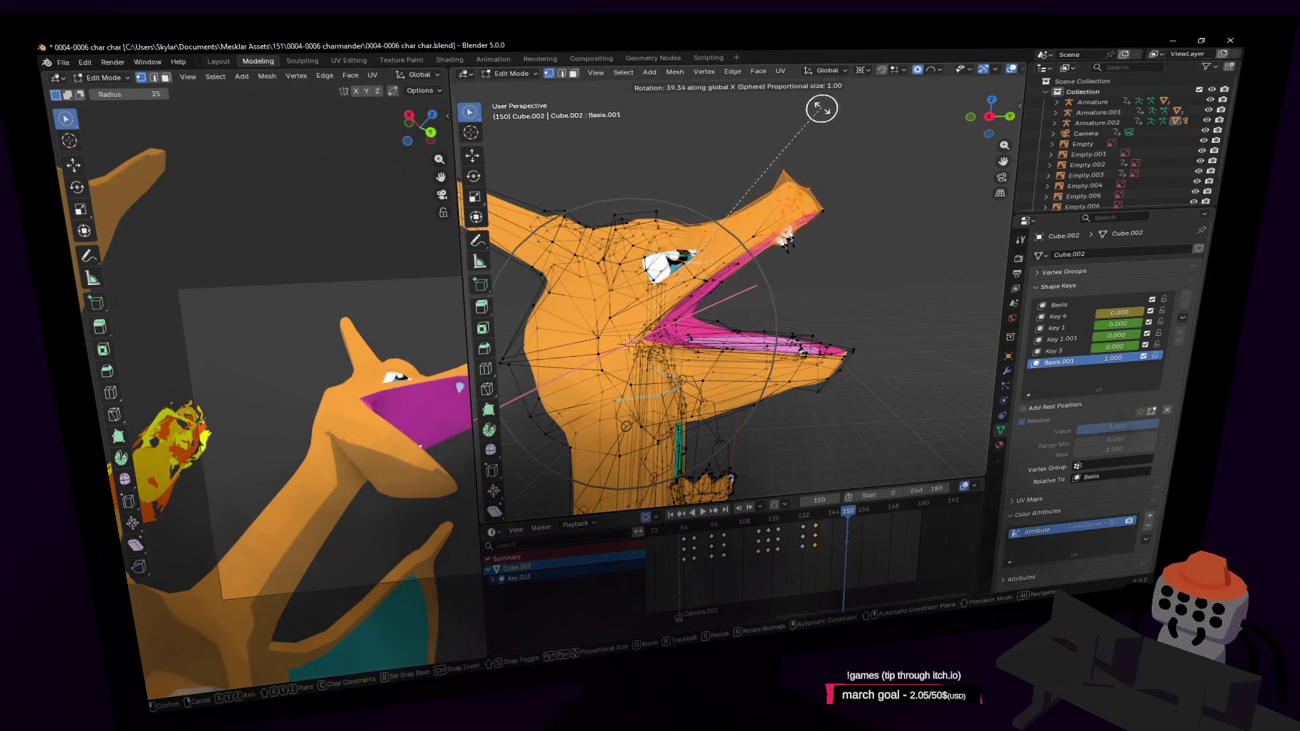
left_click(825, 163)
Step: Rotate the lower jaw down -34.3° about the X axis to open the mouth wide
middle_click_drag(827, 233, 847, 292)
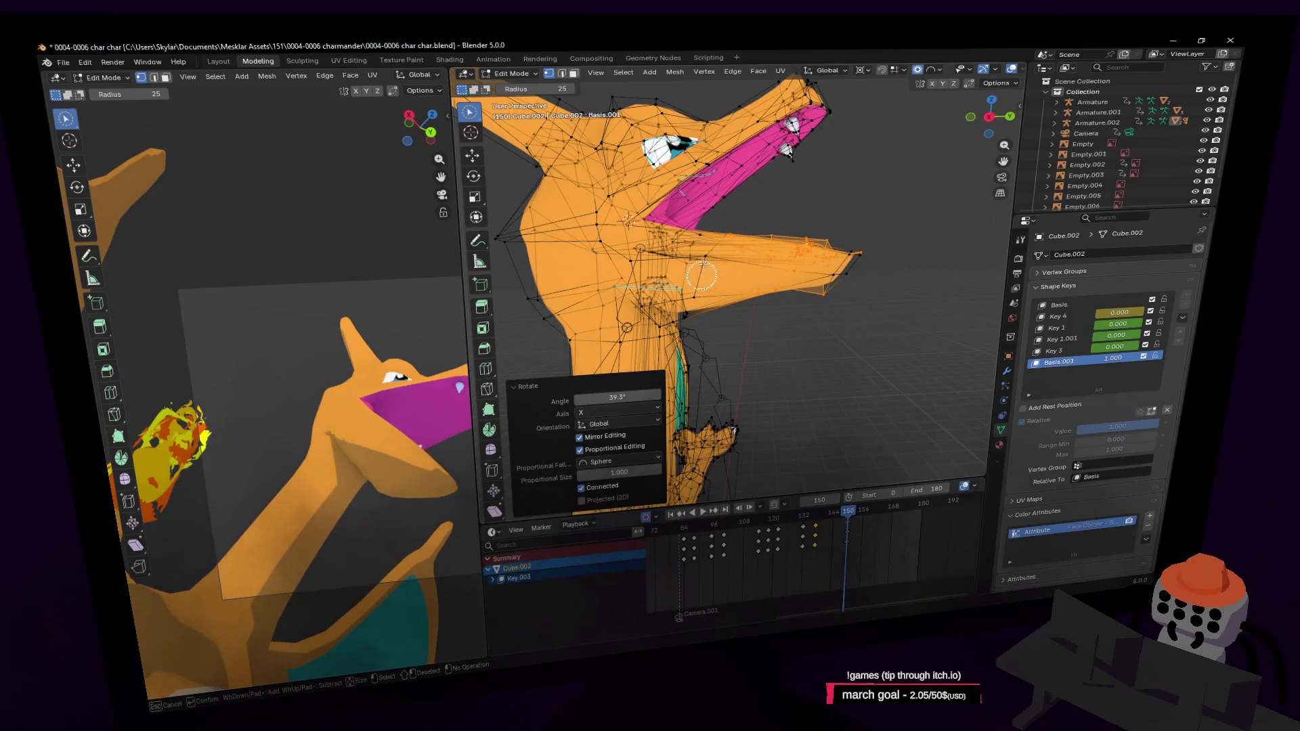
middle_click_drag(748, 247, 769, 232)
key("r")
key("x")
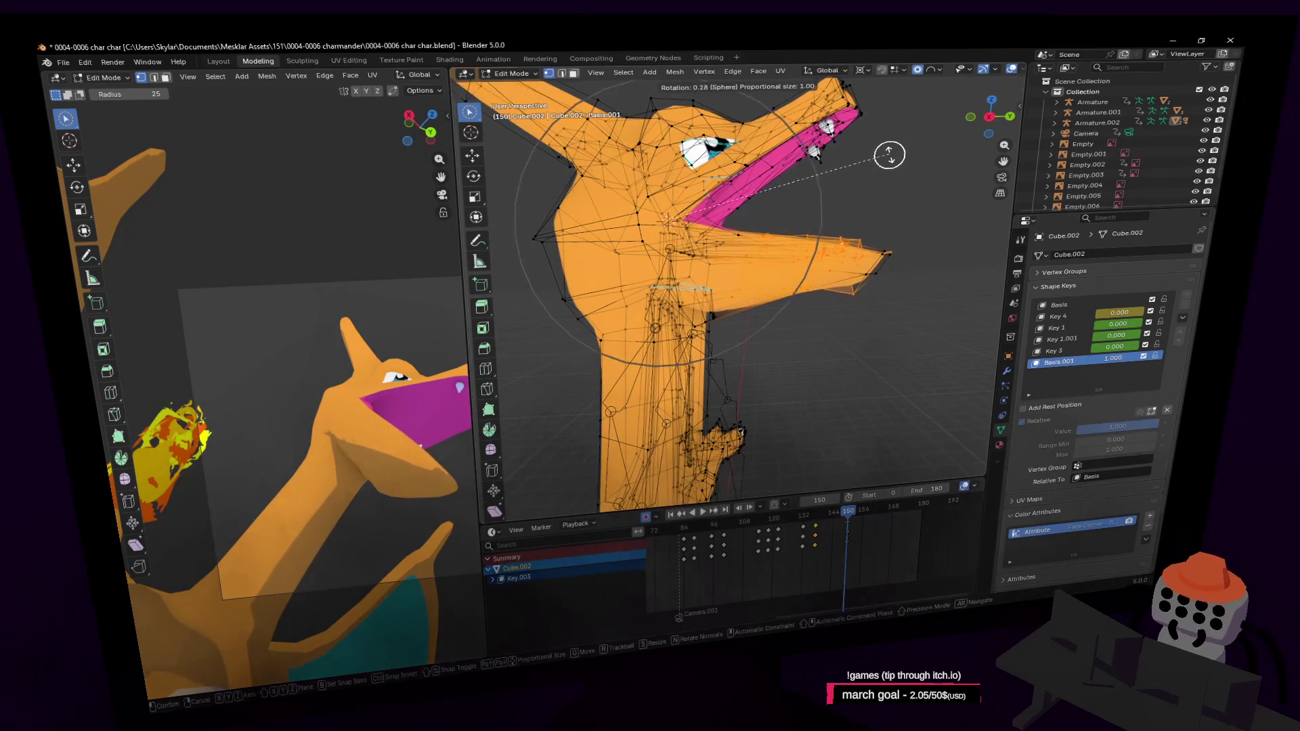
left_click(885, 285)
middle_click_drag(886, 284, 912, 305)
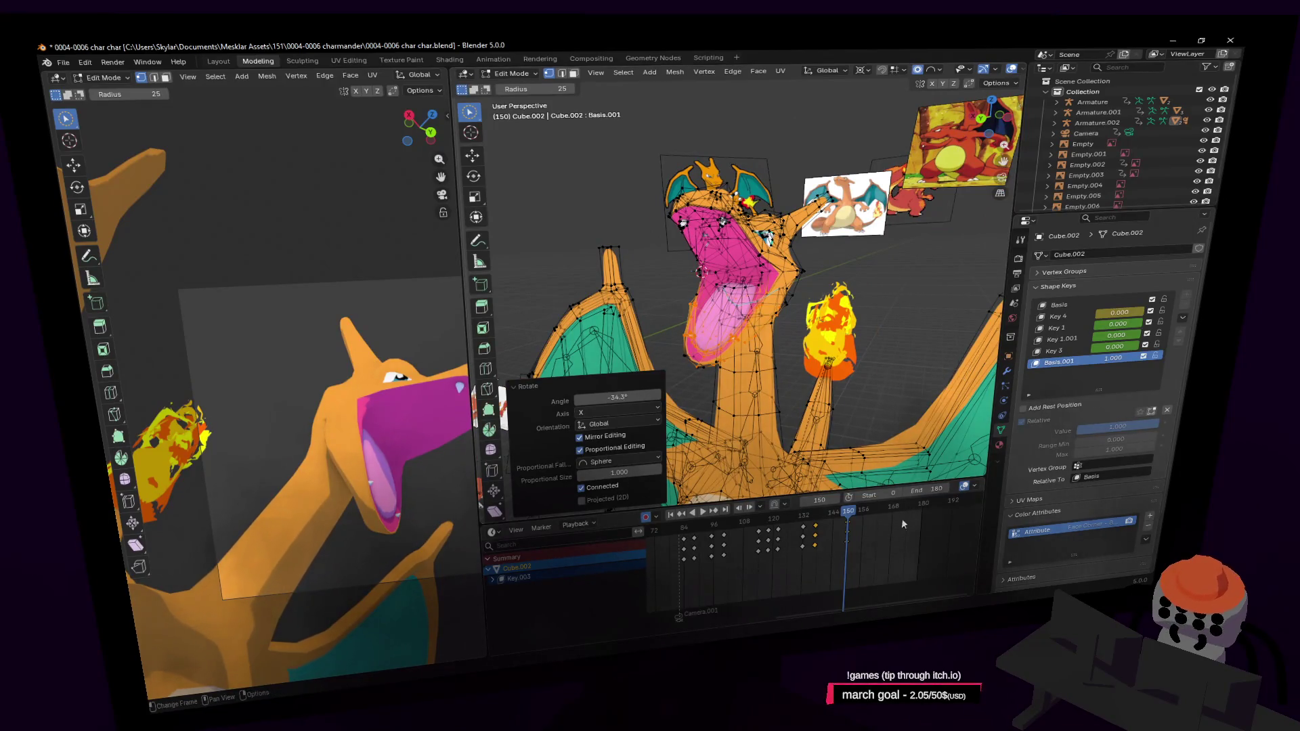
Step: Back in Object Mode, preview the Basis.001 open-mouth shape by sliding its value up and back to zero
key("Tab")
key("shift+grave")
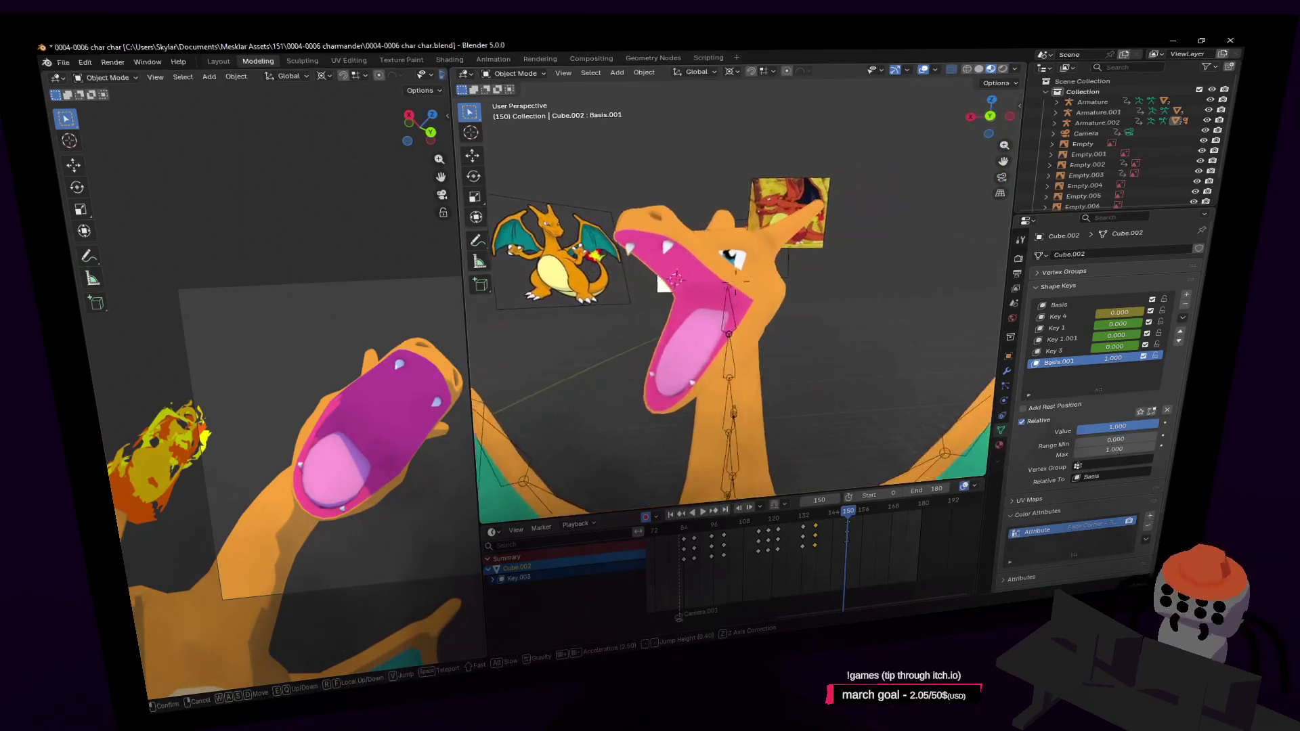
key("Return")
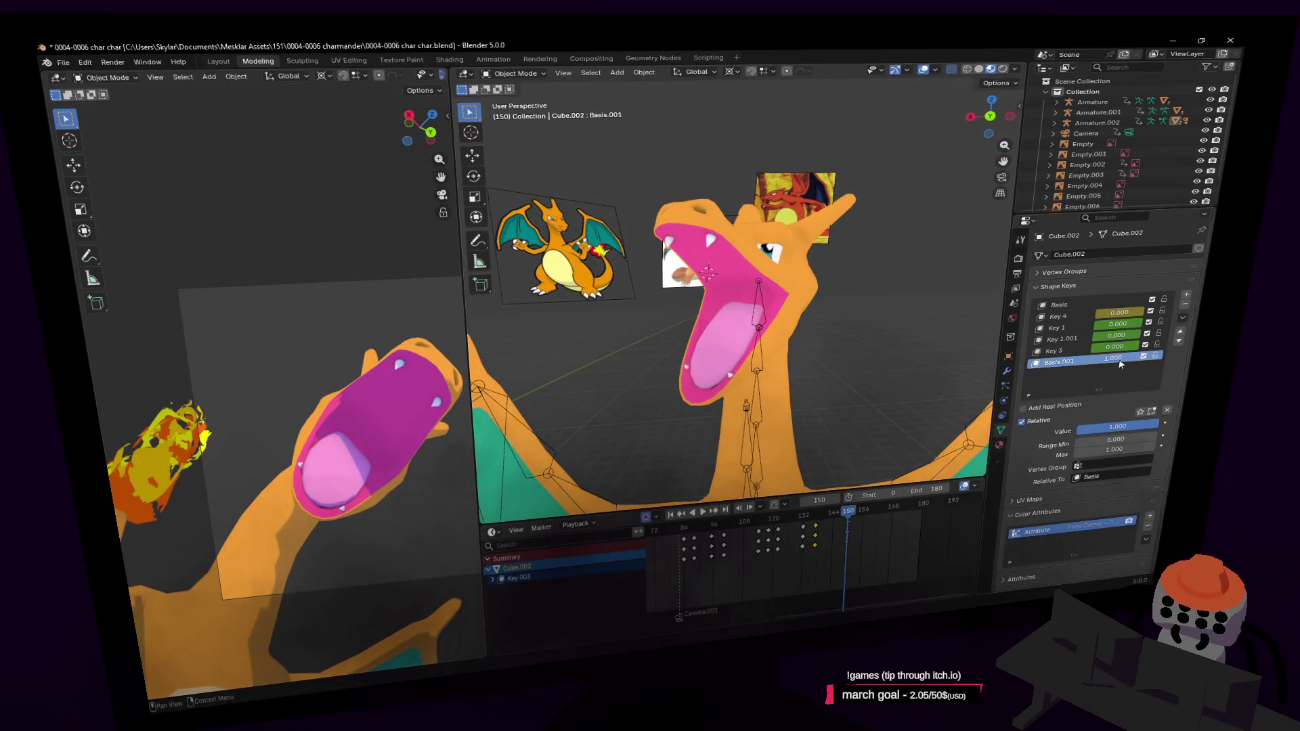
mouse_move(1120, 365)
left_mouse_down()
mouse_move(1066, 363)
mouse_move(1113, 359)
left_mouse_up()
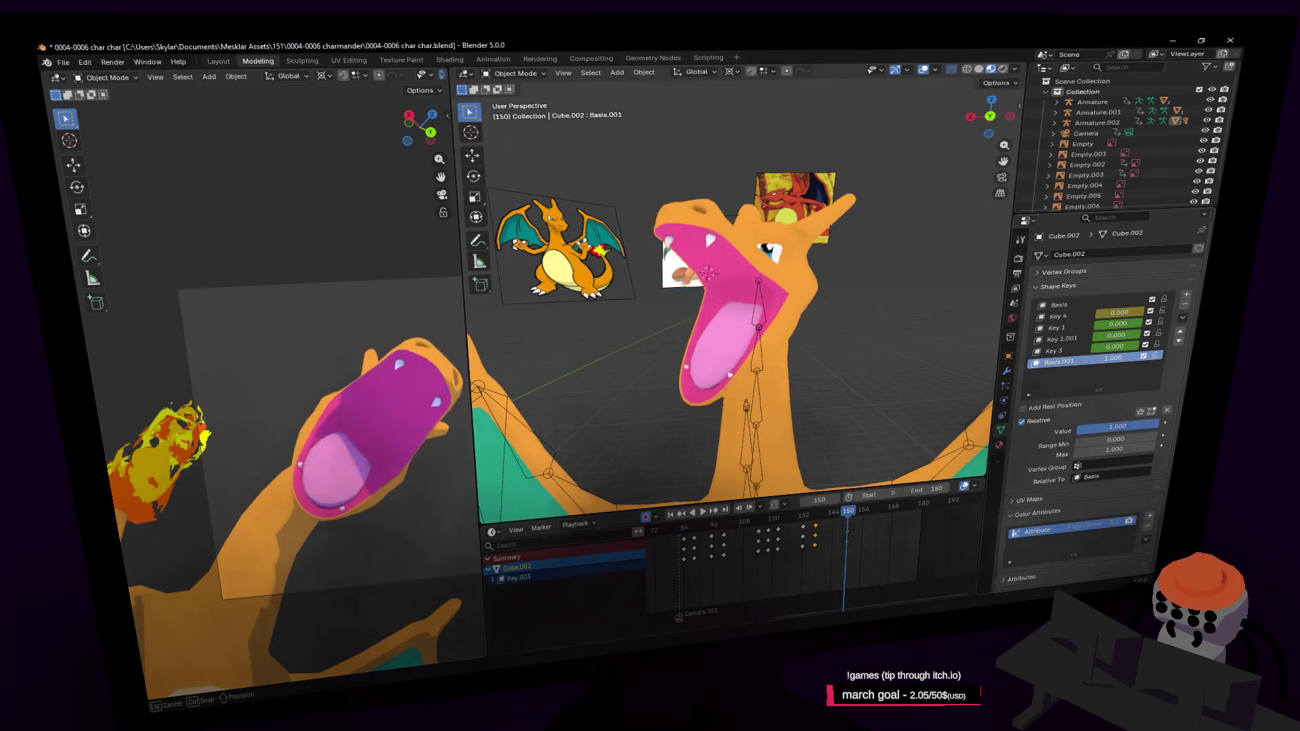
key("shift+grave")
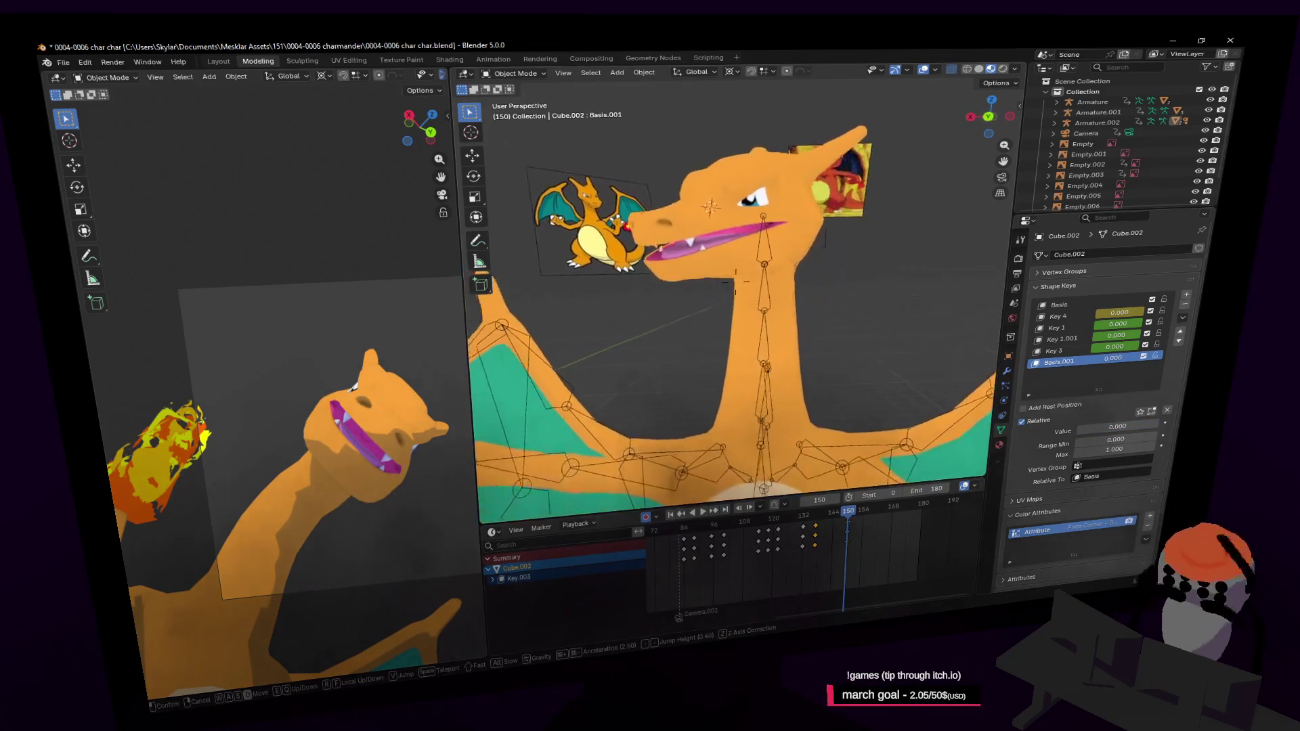
left_click(802, 181)
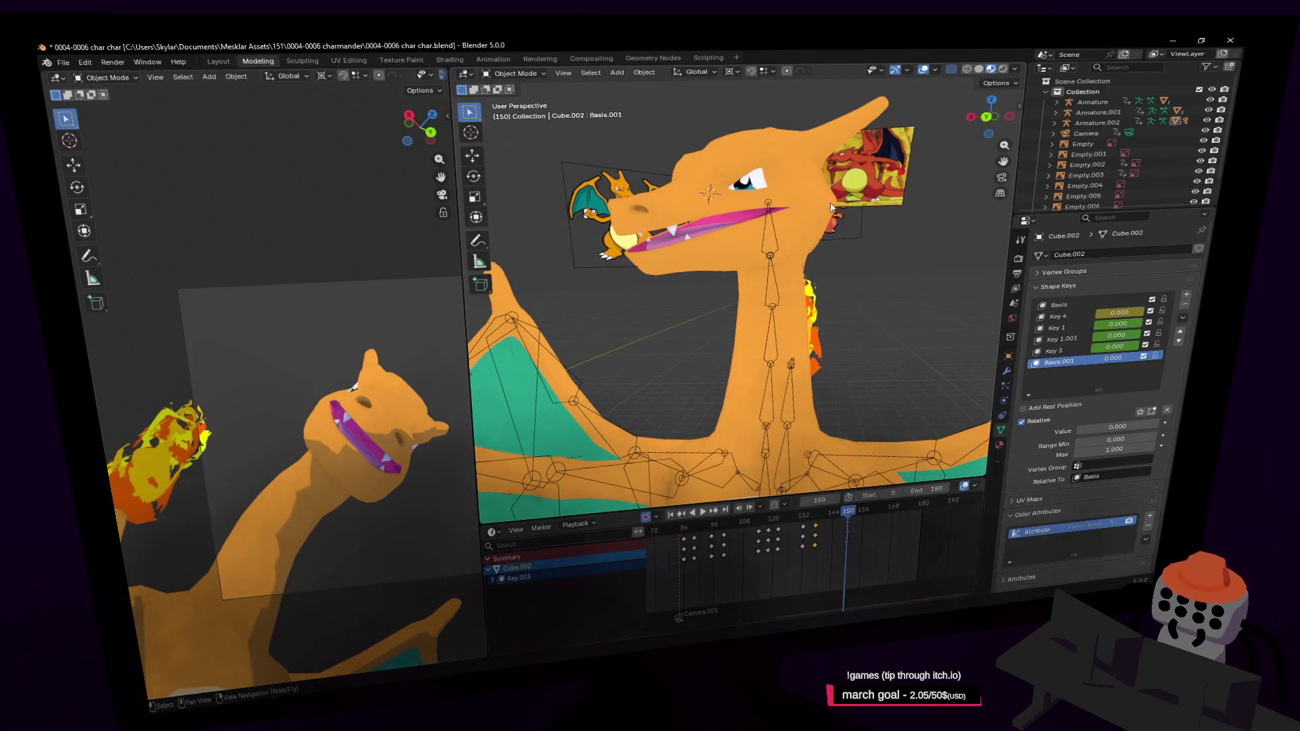
left_click_drag(1117, 364, 1116, 360)
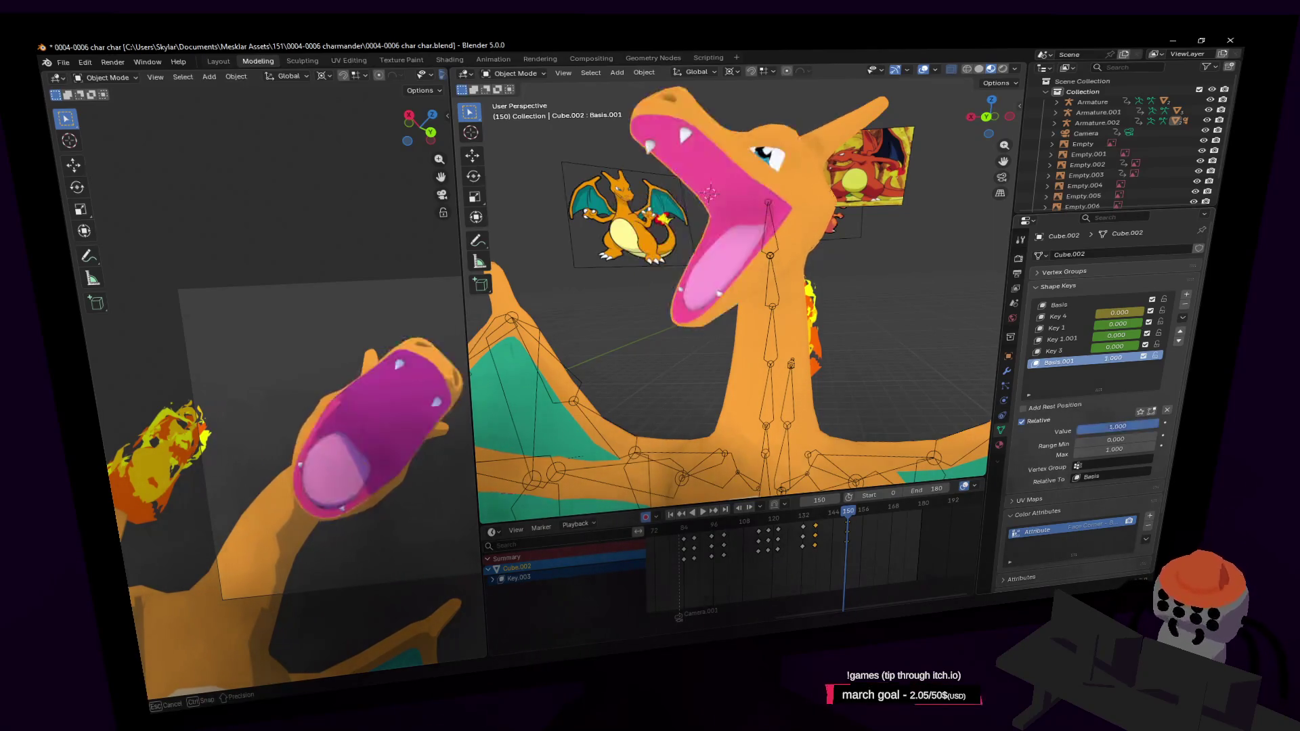
middle_click_drag(971, 229, 919, 218)
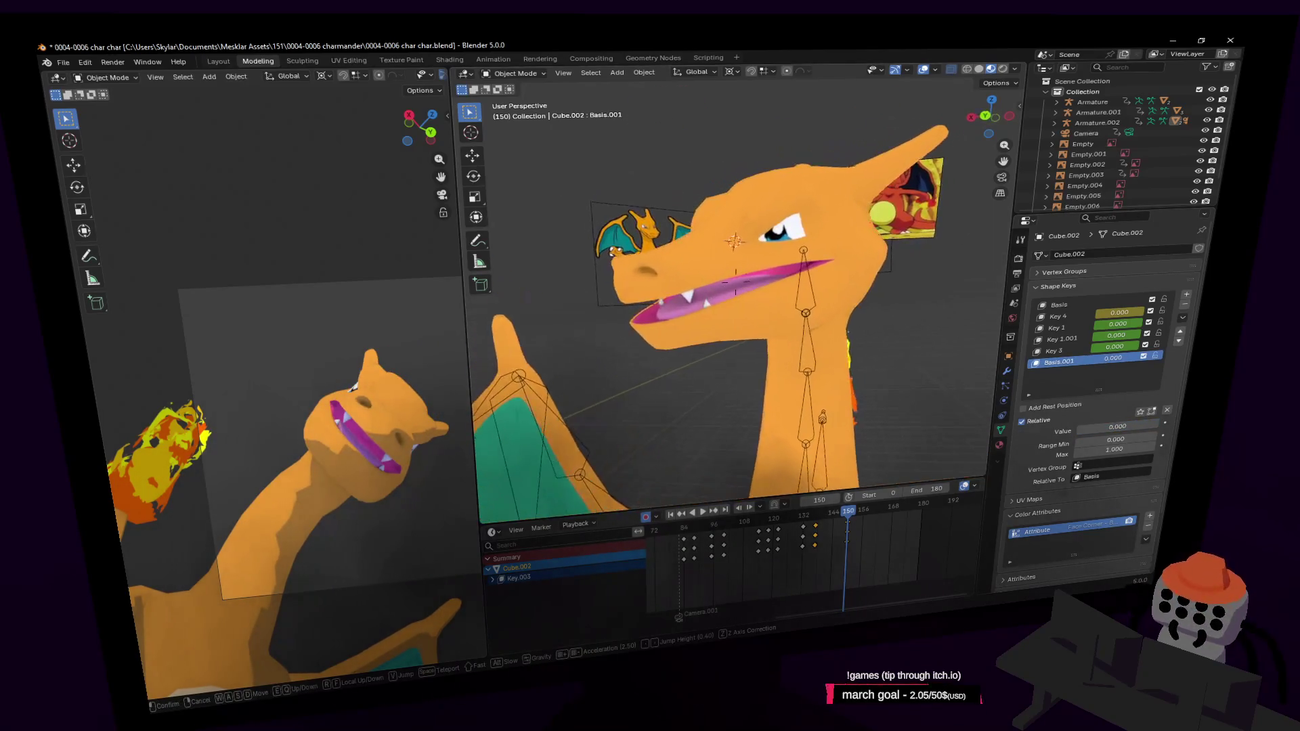
Step: Keyframe Basis.001 at full value, raise it again near frame 160, scrub to 145 and jump to frame 0
left_click_drag(1116, 361, 1092, 364)
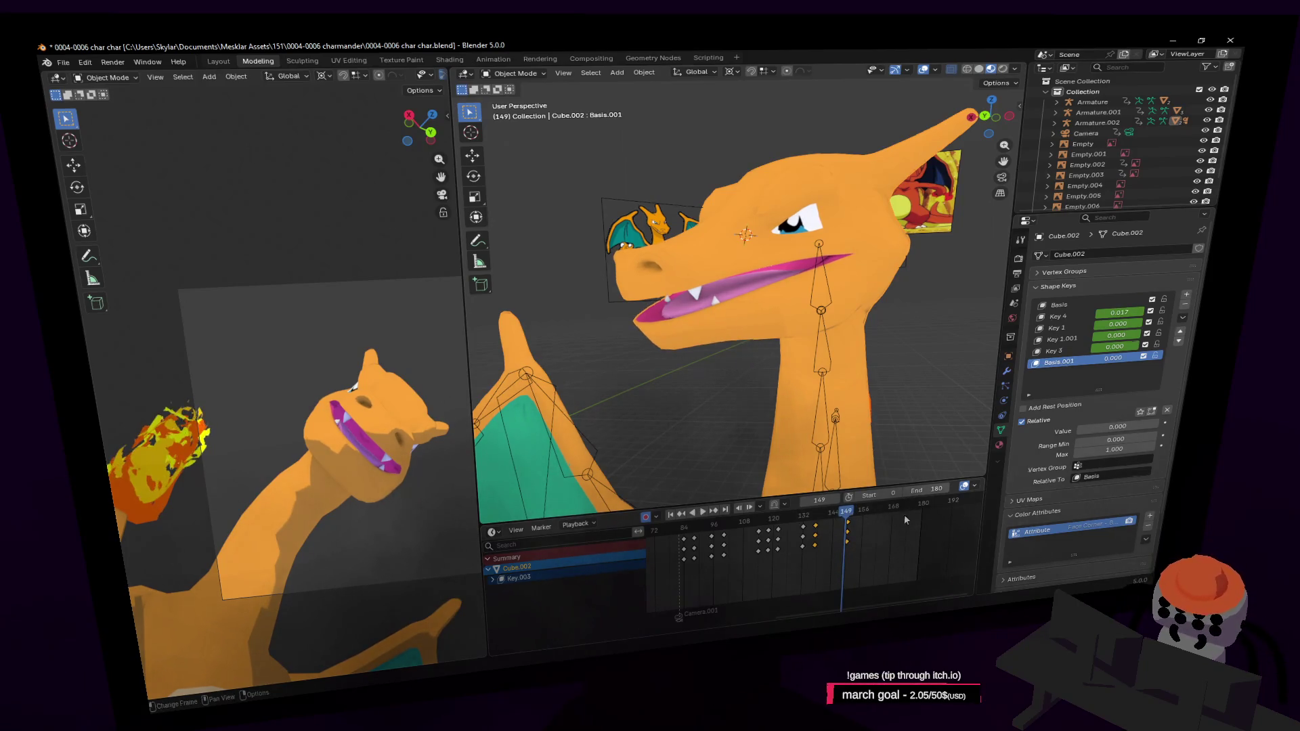
key("i")
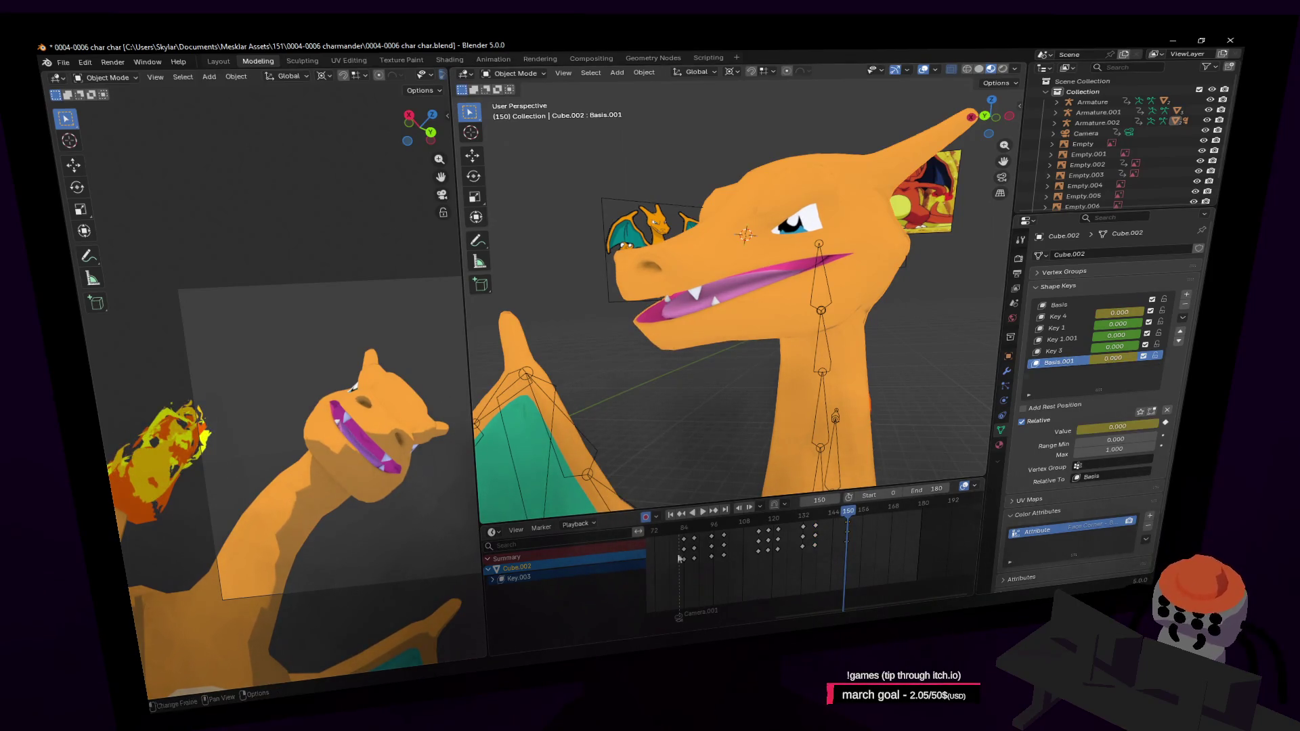
left_click_drag(851, 513, 873, 513)
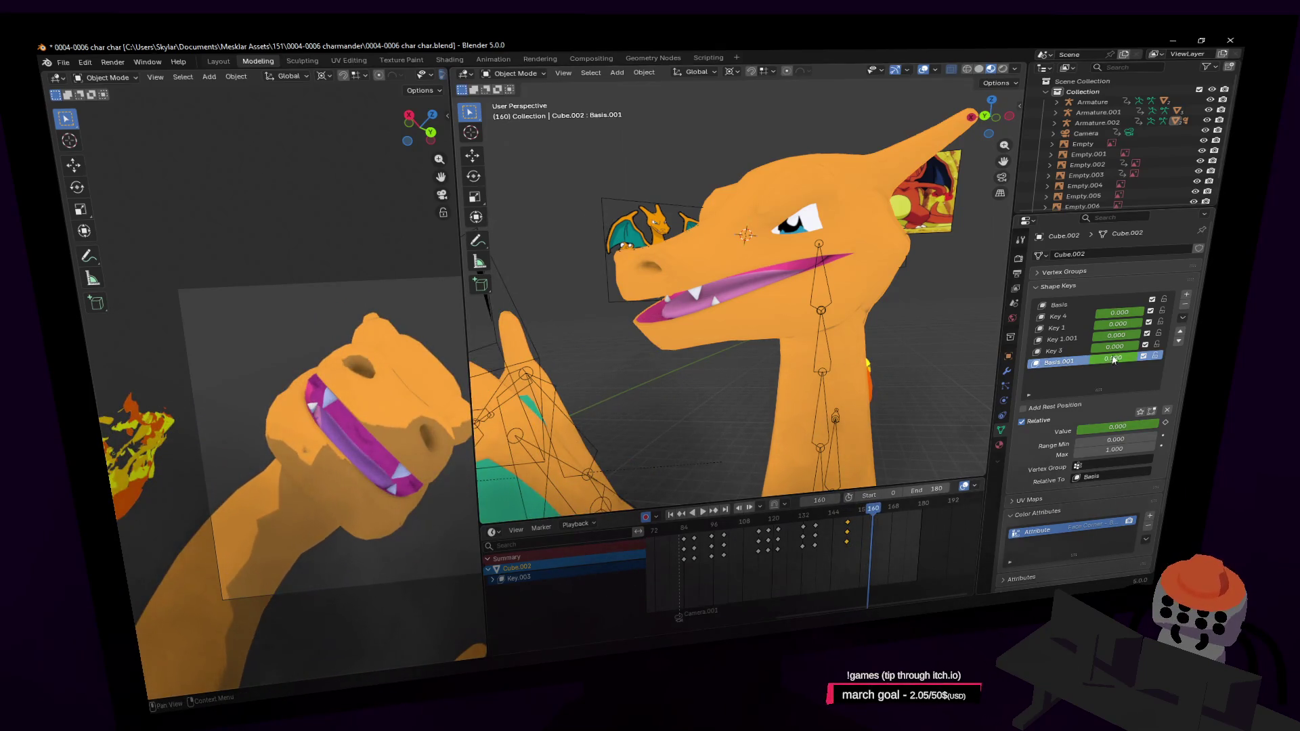
left_click_drag(1114, 362, 1147, 361)
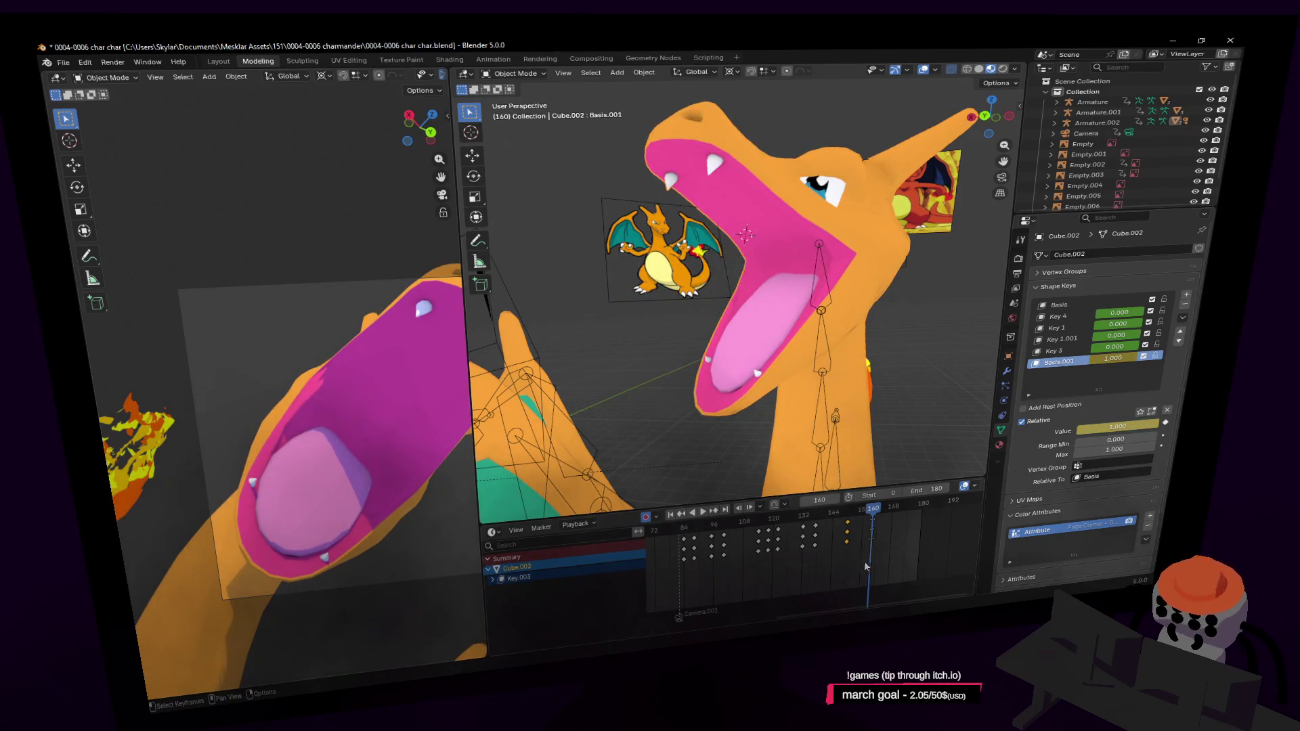
left_click_drag(878, 512, 776, 529)
key("shift+Left")
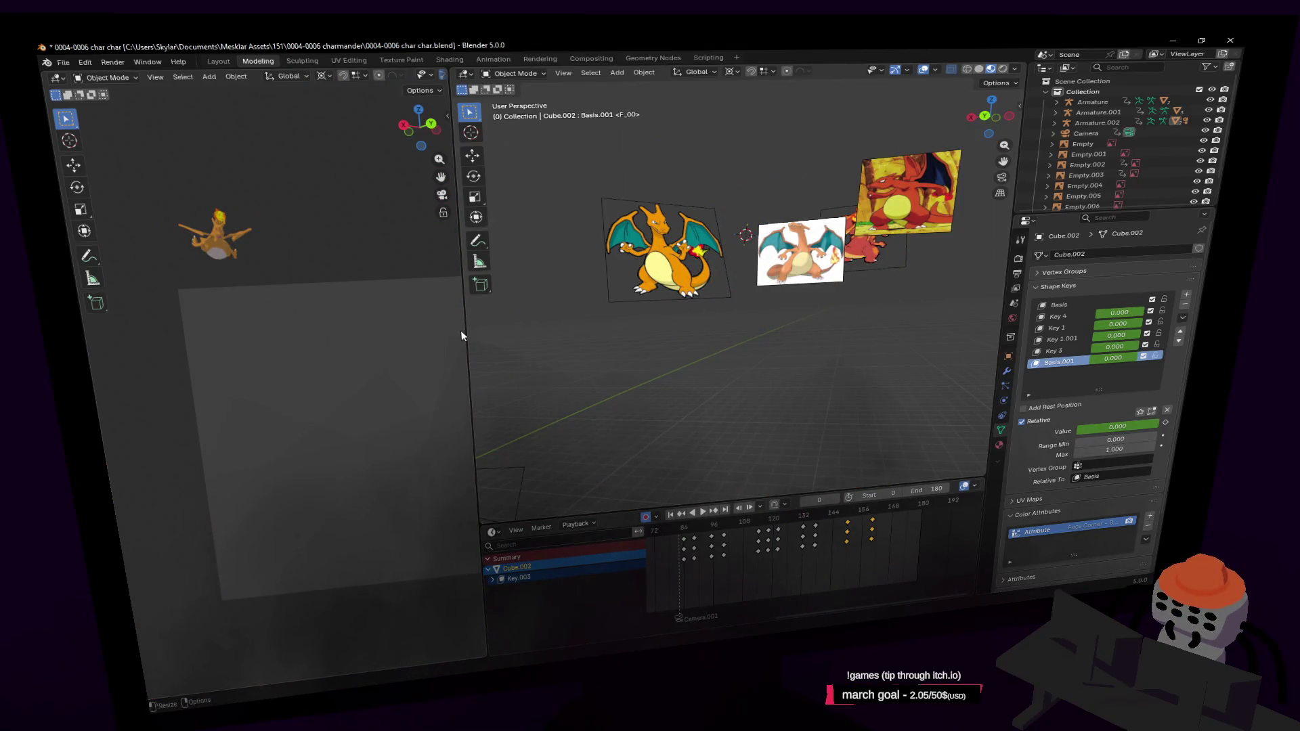
Step: Widen the second 3D view, play the animation and scrub back to frame 122
left_click_drag(468, 327, 654, 329)
scroll(320, 338, "up", 5)
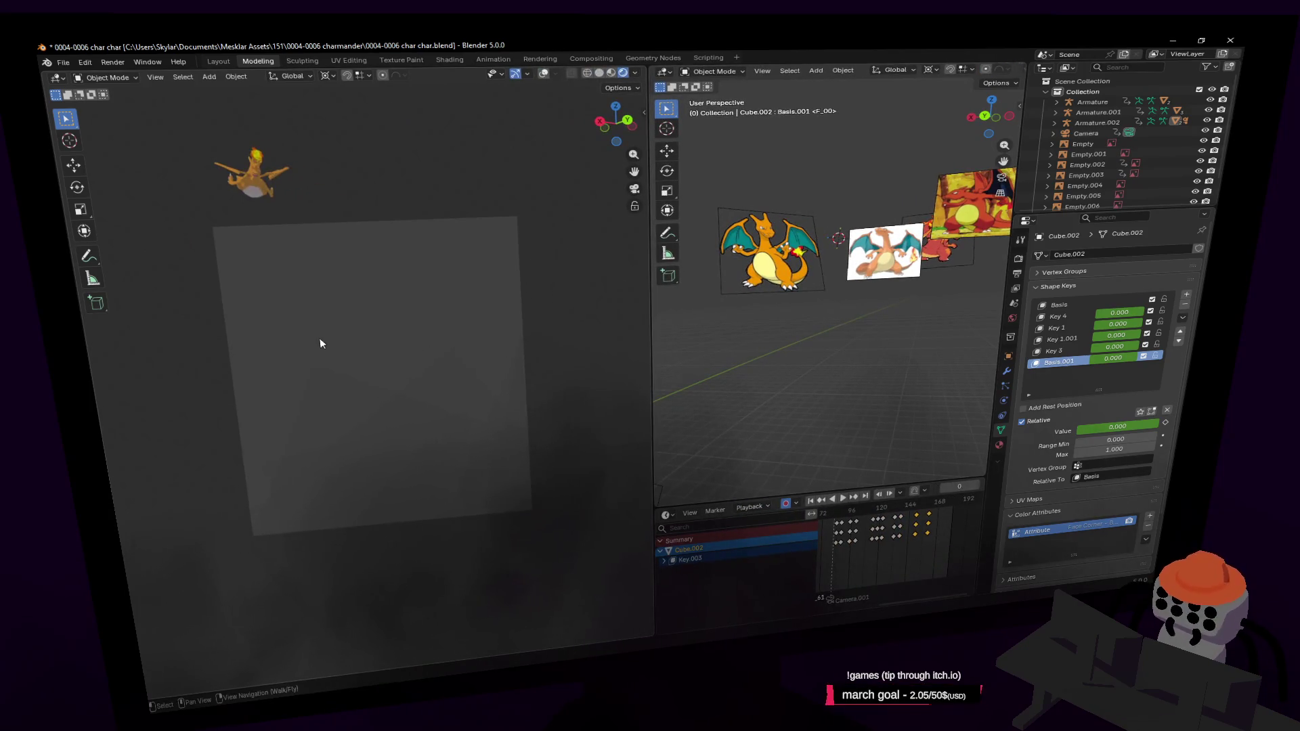
scroll(413, 394, "down", 2)
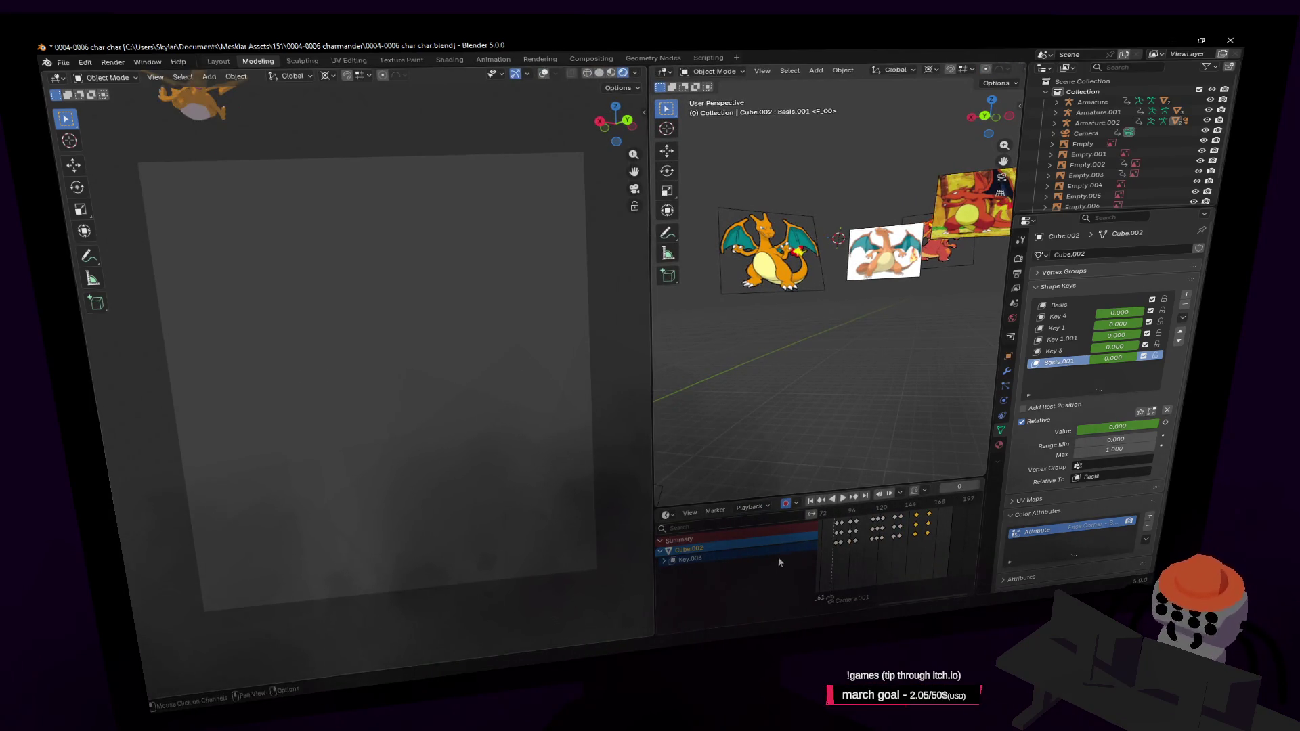
key("space")
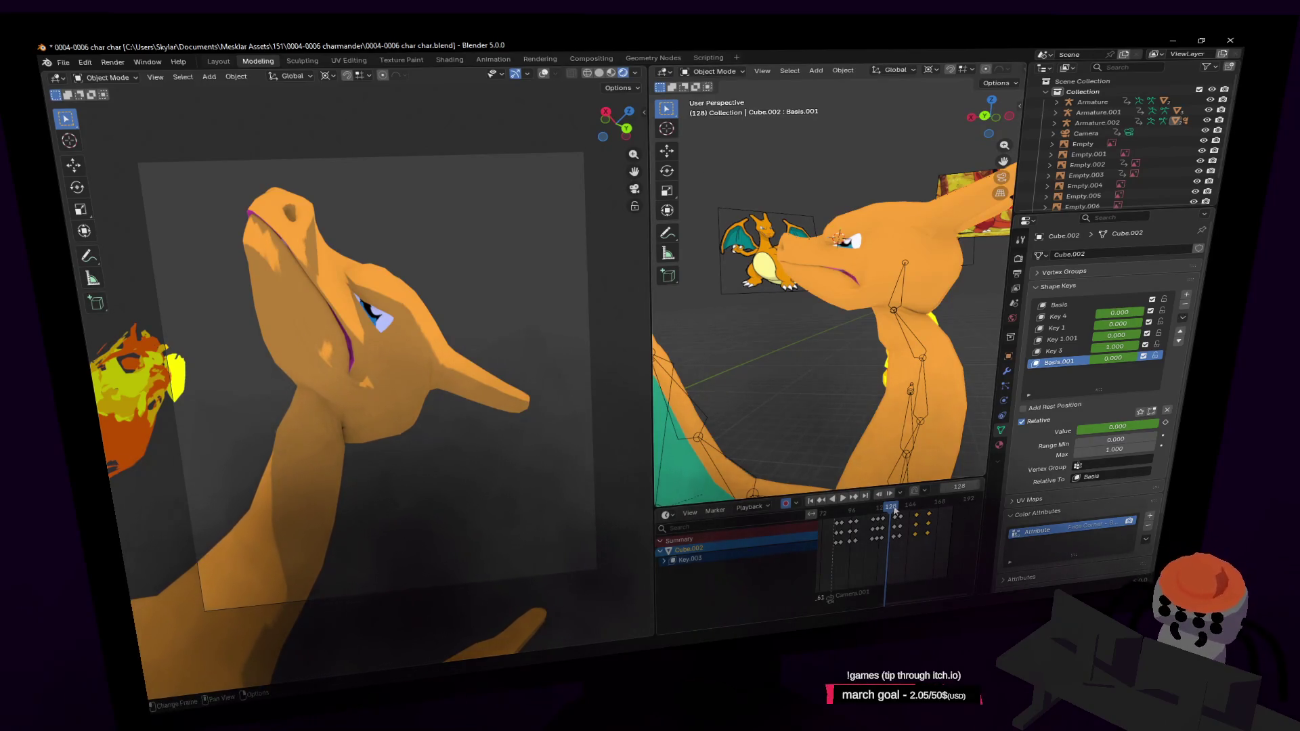
left_click_drag(893, 511, 886, 517)
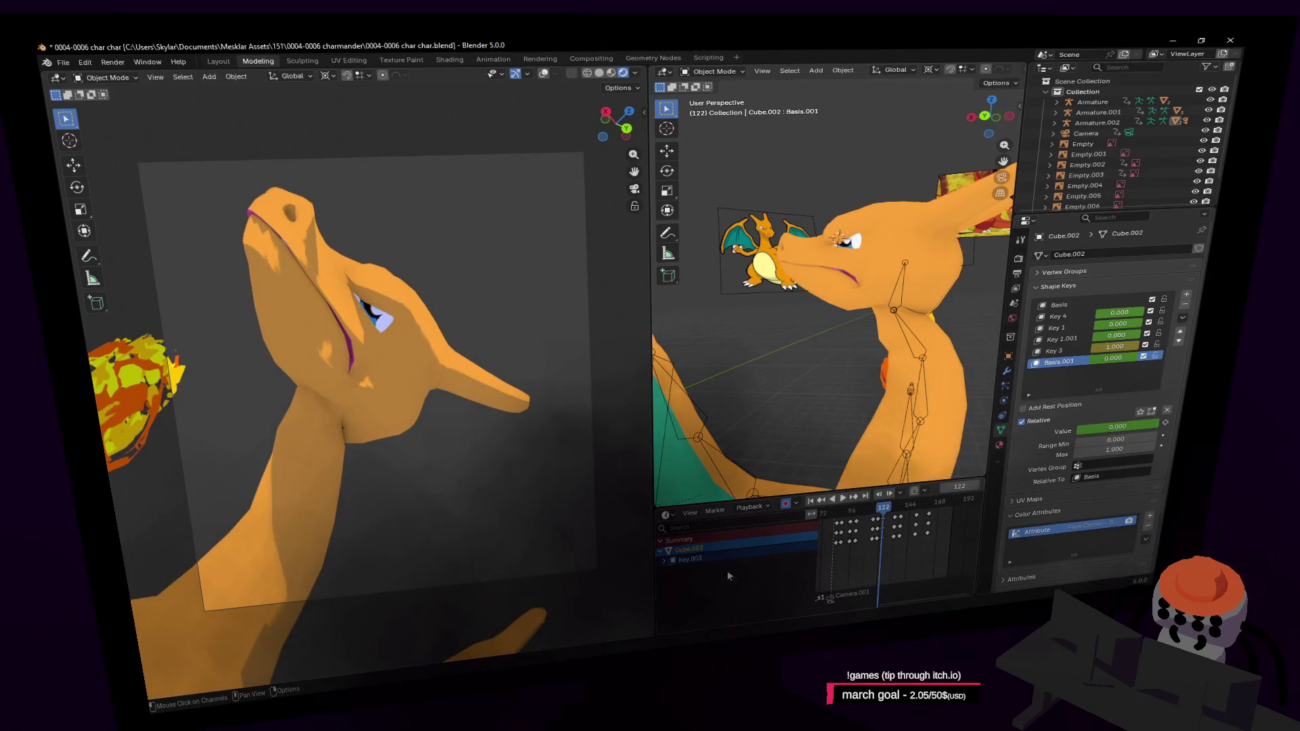
middle_click_drag(910, 566, 879, 549)
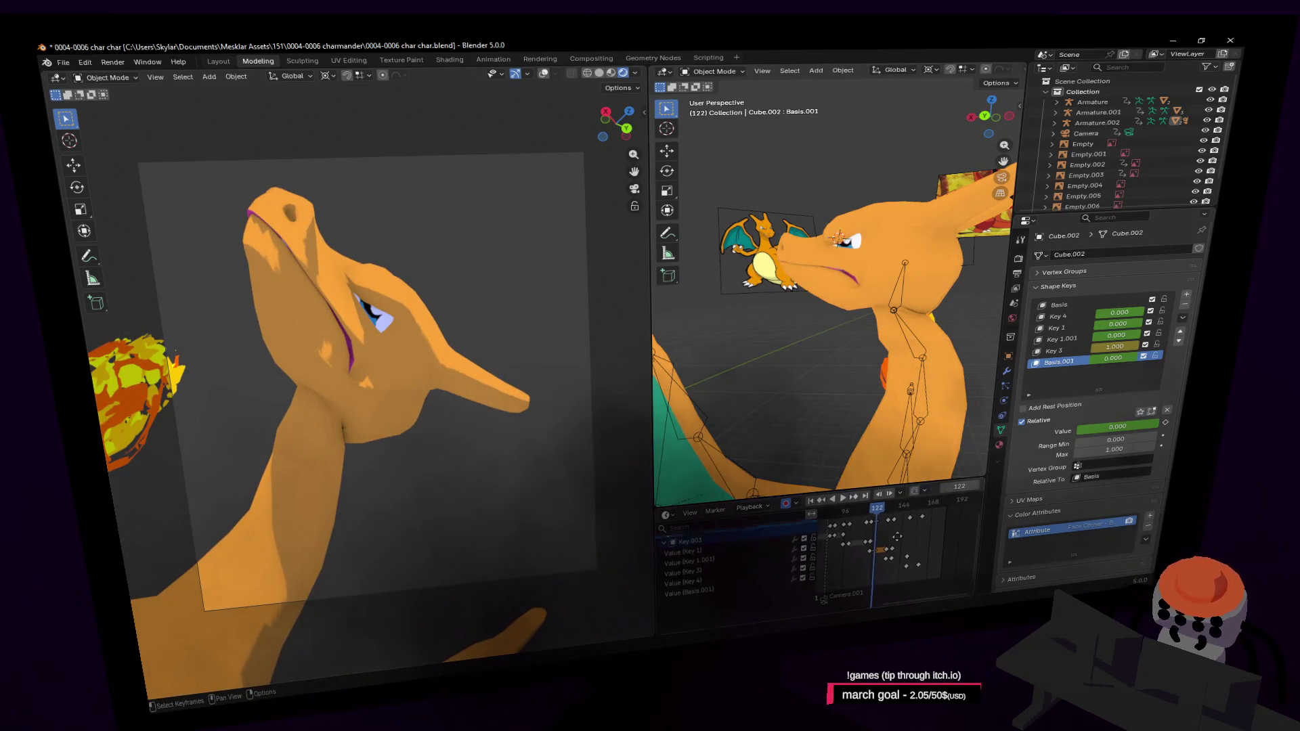
Step: Preview Key 3, Key 1.001, Key 4 and Basis.001 mouth shapes in Edit Mode around the head
left_click(1056, 351)
key("Tab")
middle_click_drag(865, 227, 885, 247)
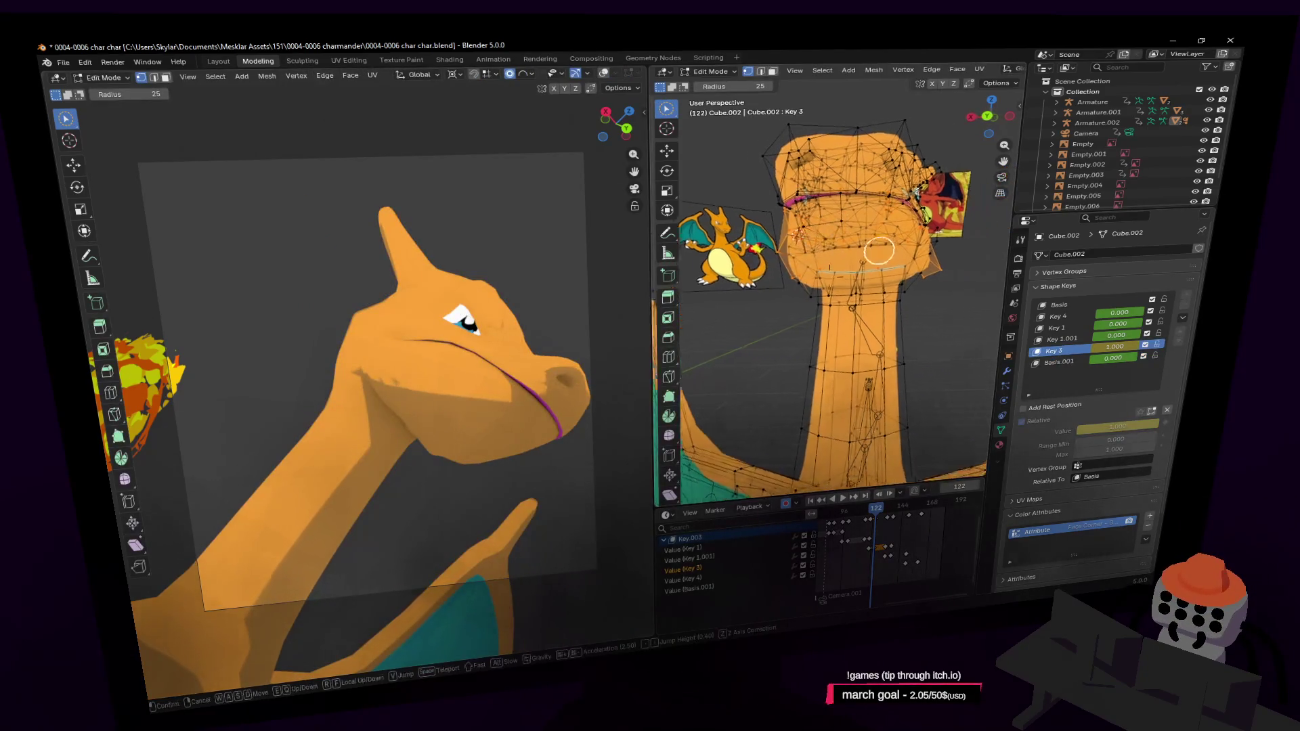
scroll(885, 247, "up", 3)
left_click(1061, 338)
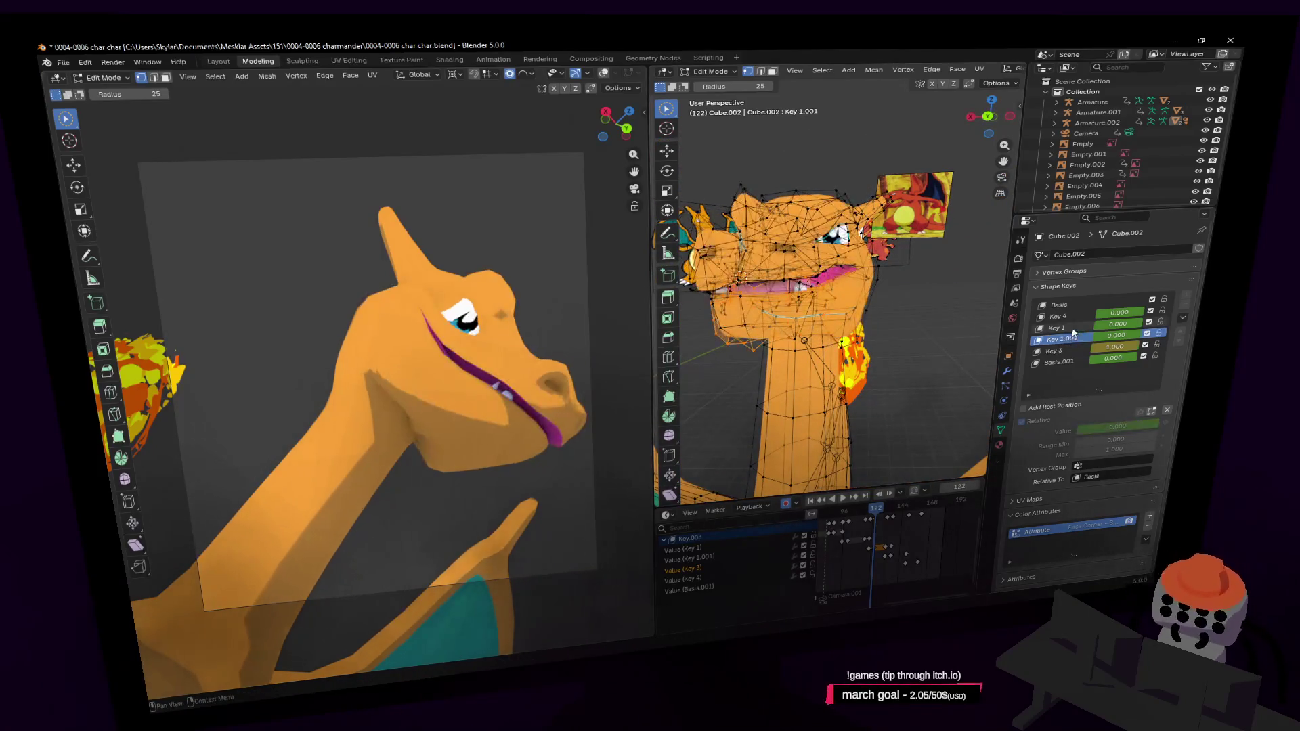
left_click(1078, 316)
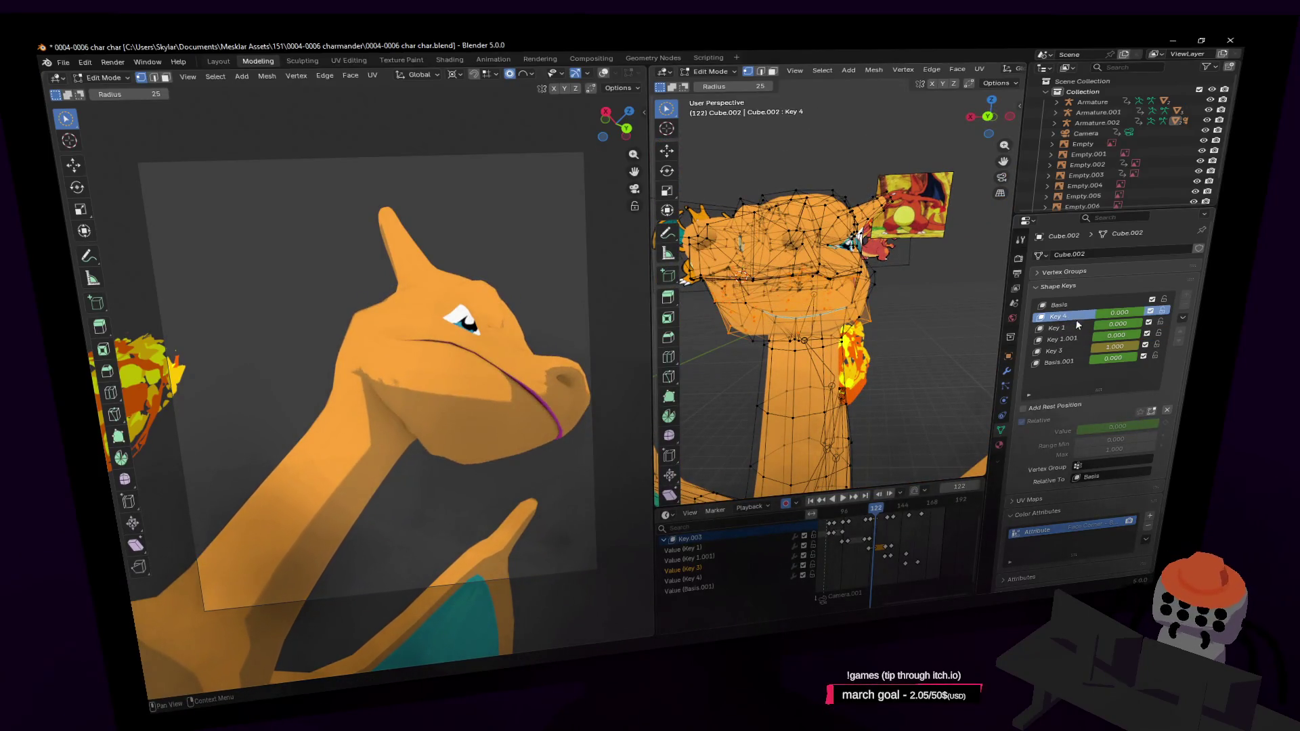
left_click(1058, 361)
key("shift+grave")
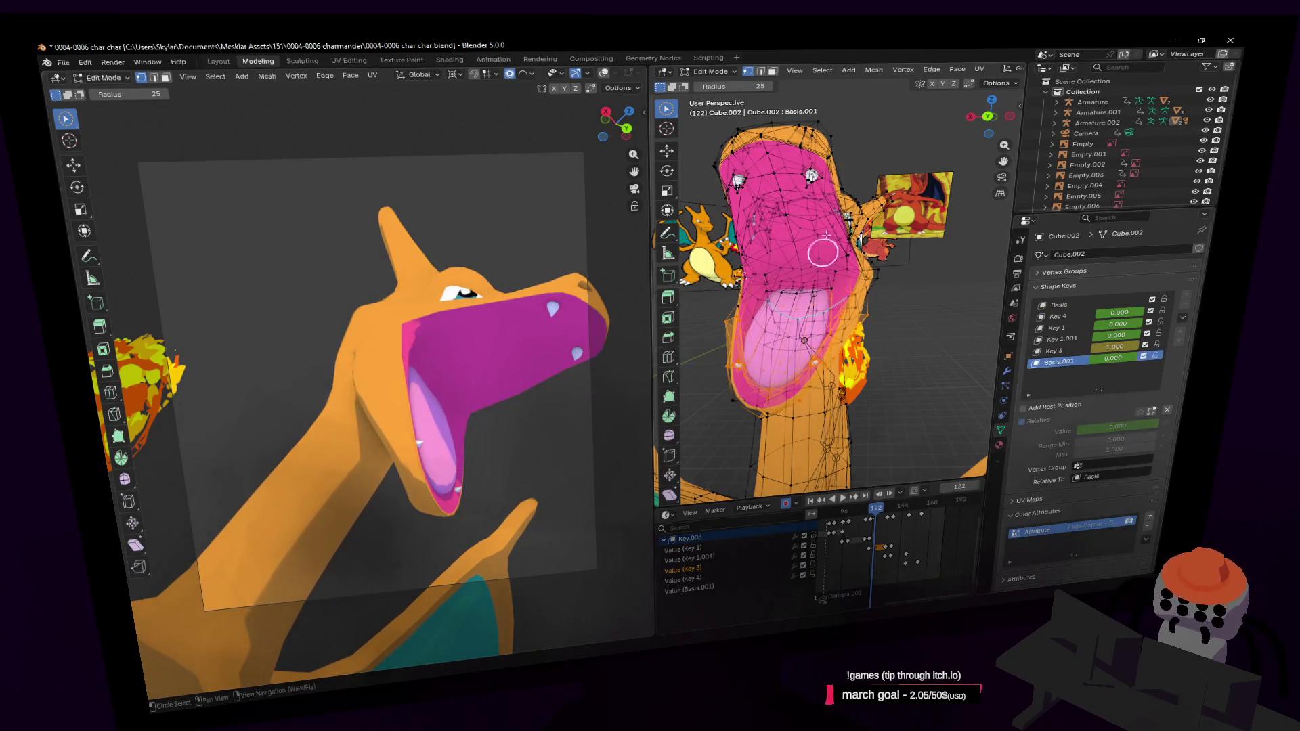
key("Escape")
key("Tab")
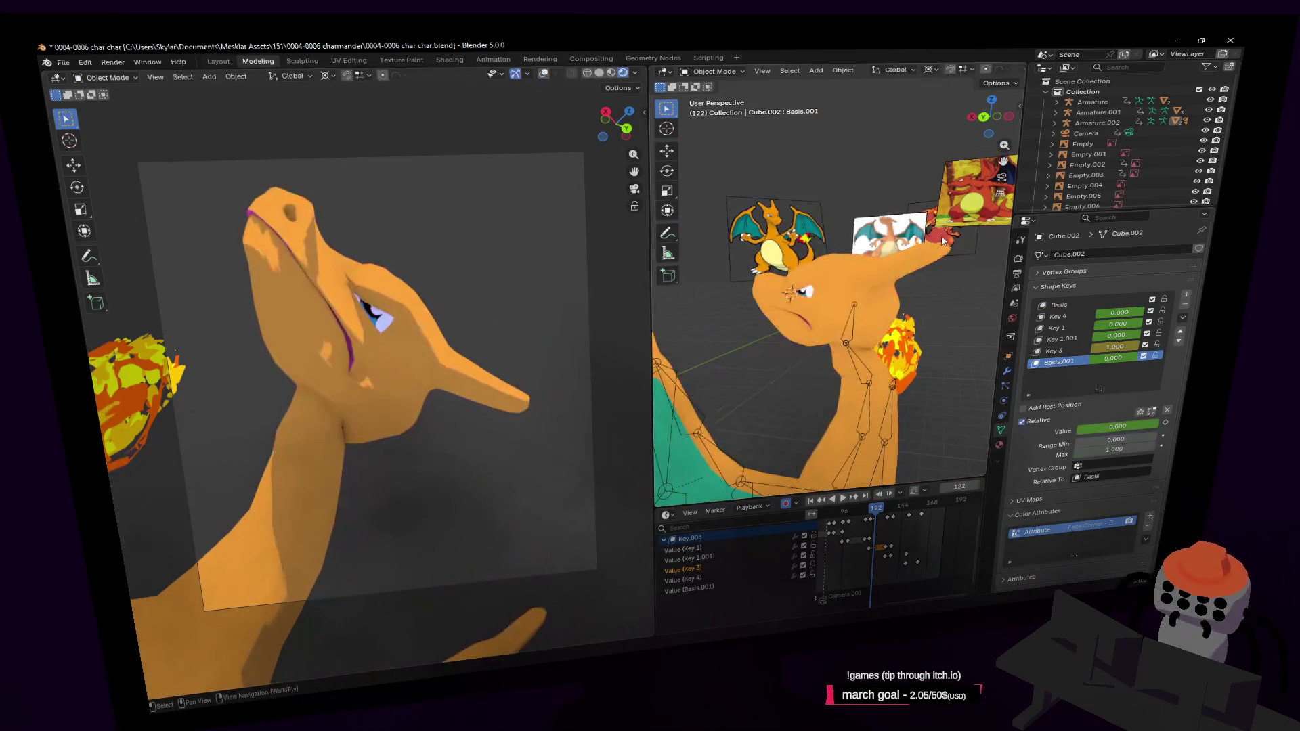
middle_click_drag(842, 291, 870, 294)
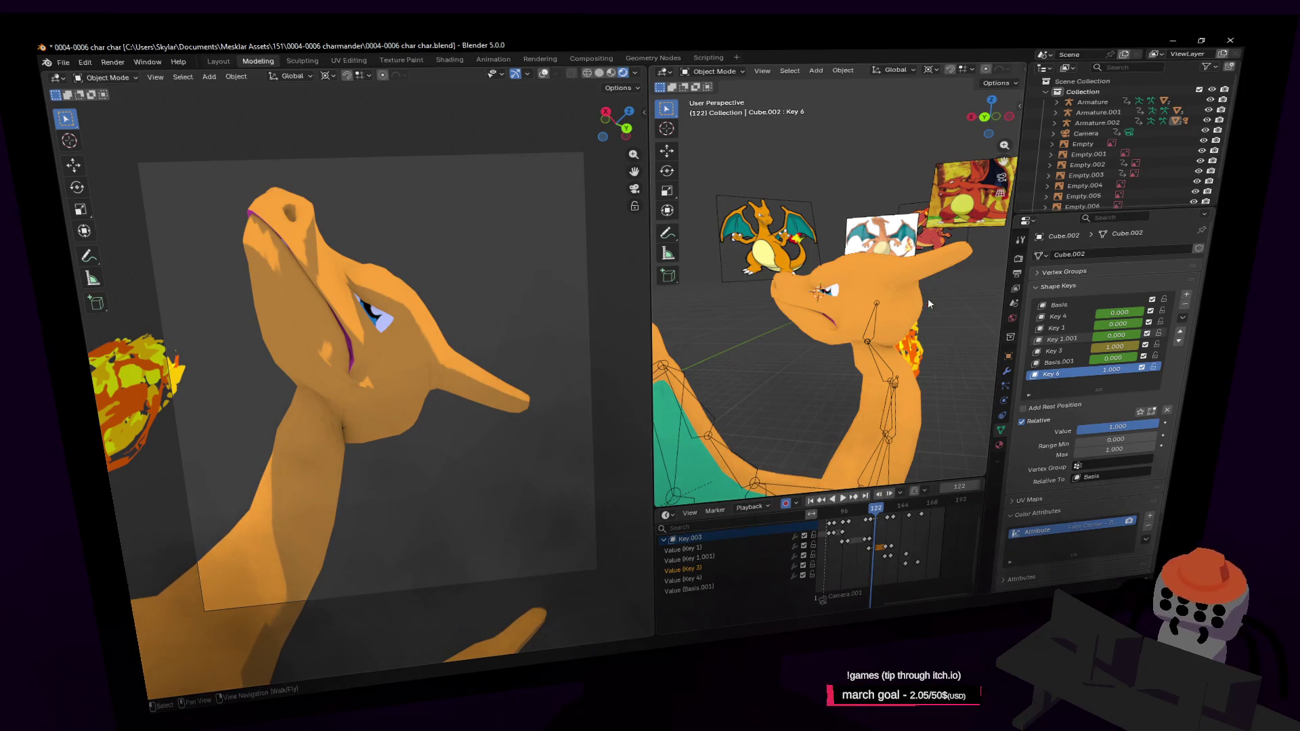
Step: Enter Edit Mode on the new shape key, fly close to the mouth and widen the main 3D view
middle_click_drag(927, 297, 888, 267)
key("Tab")
key("shift+grave")
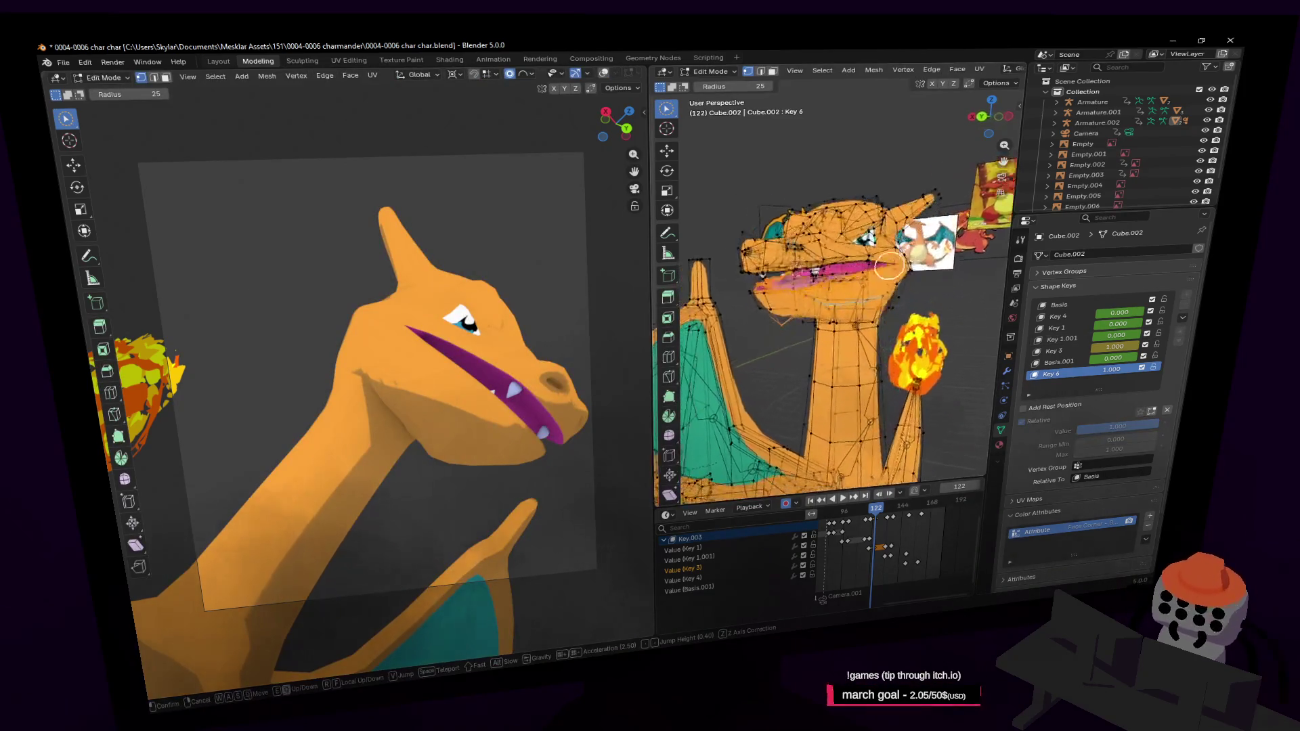
left_click(889, 266)
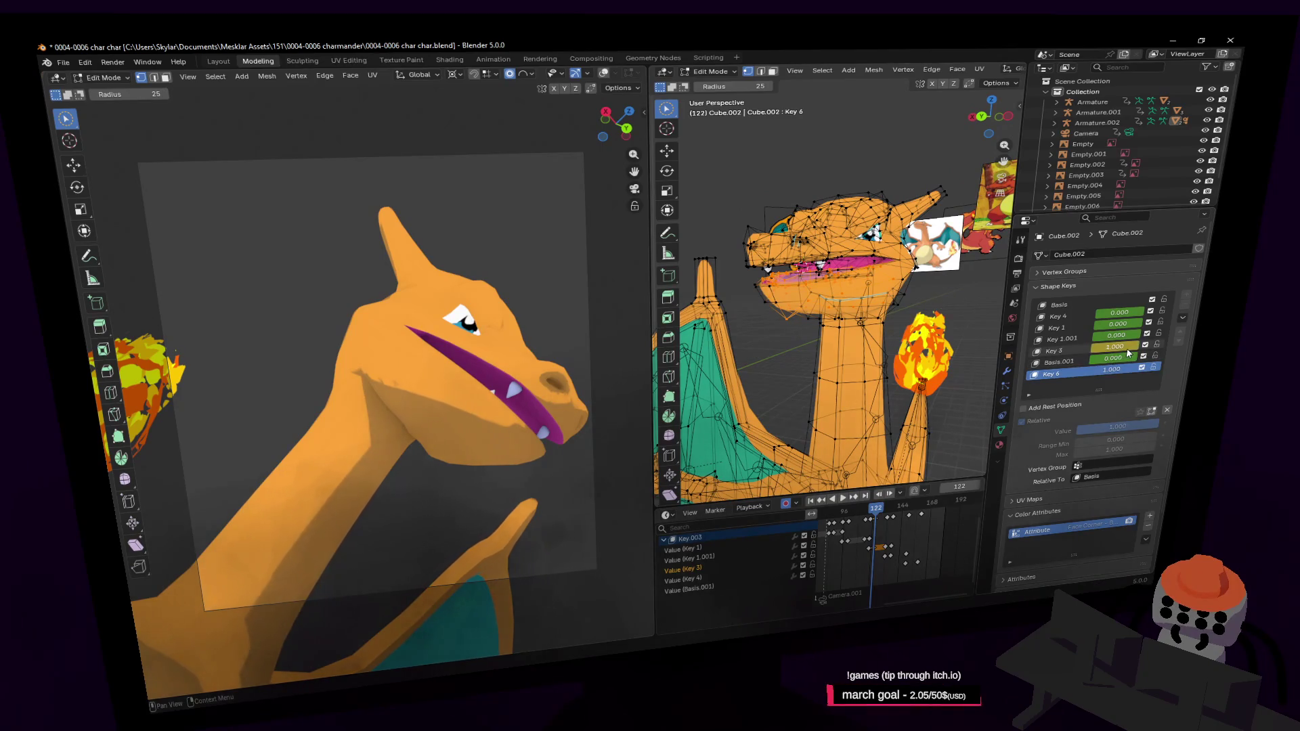
key("shift+grave")
key("w")
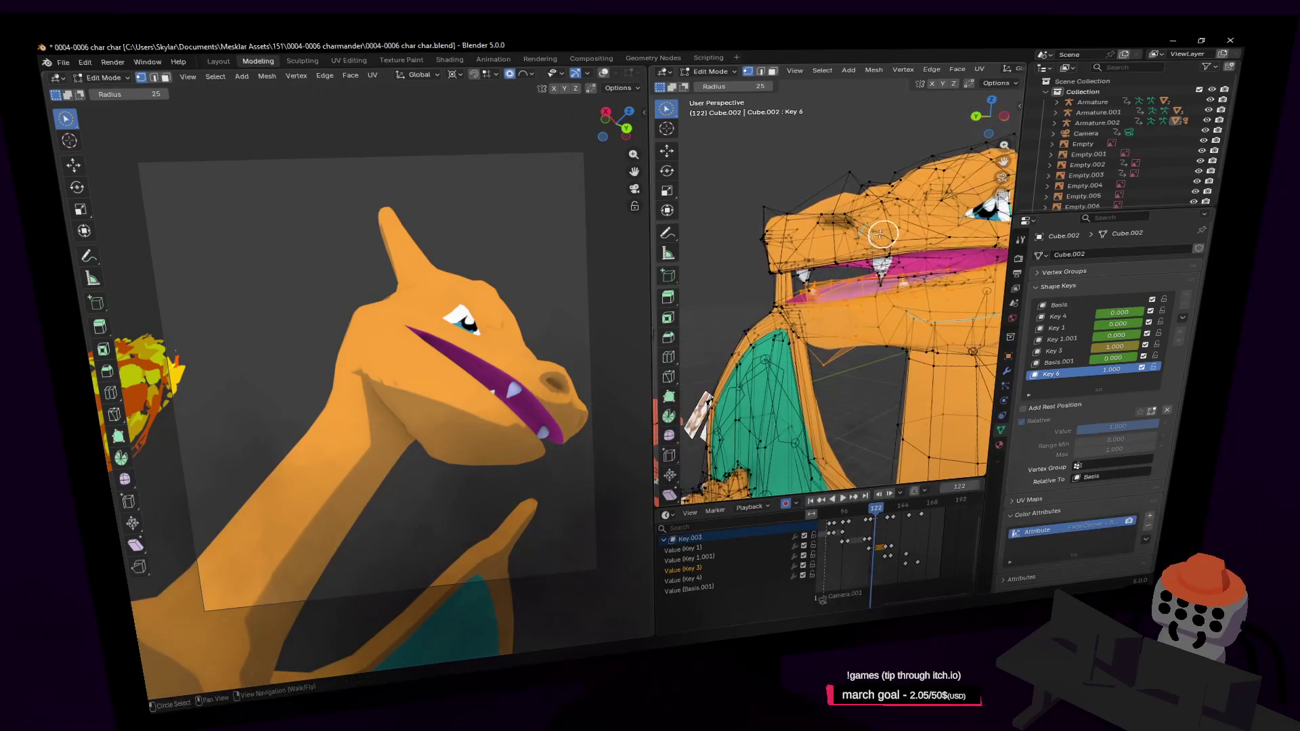
left_click(851, 223)
key("shift+grave")
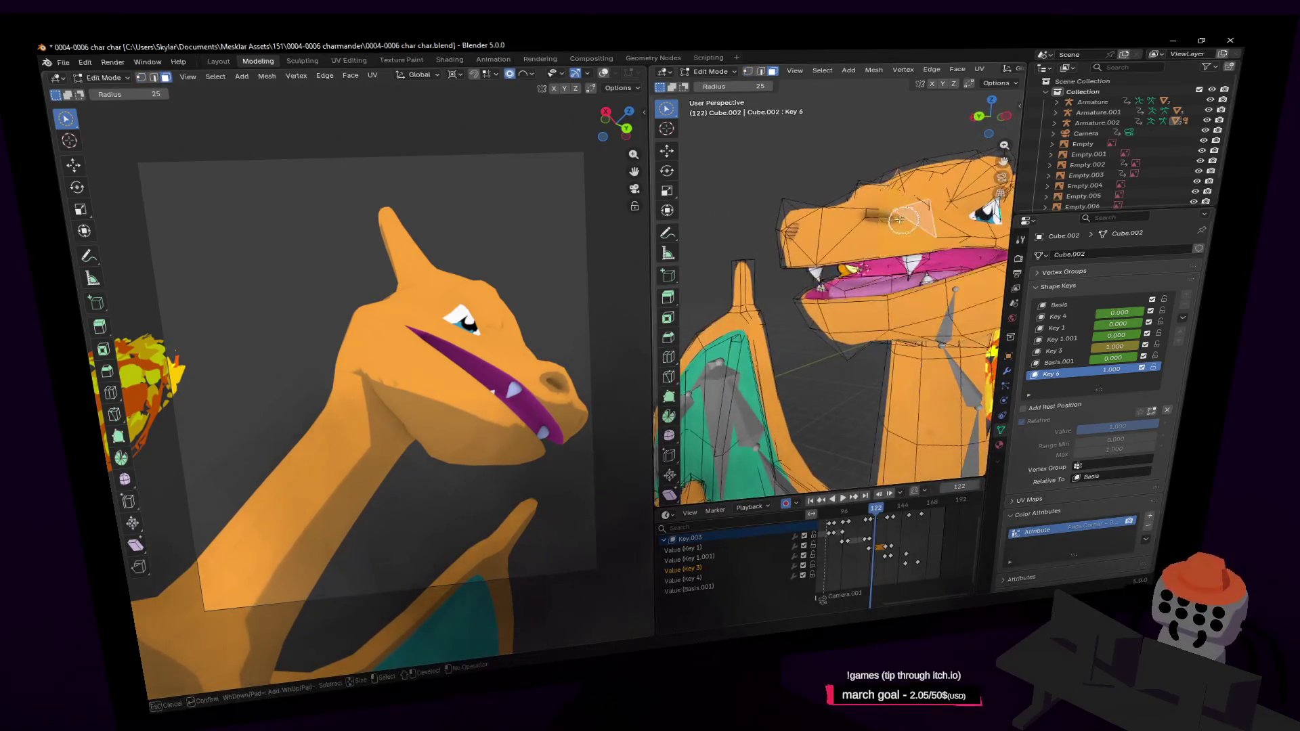
key("Escape")
key("shift+grave")
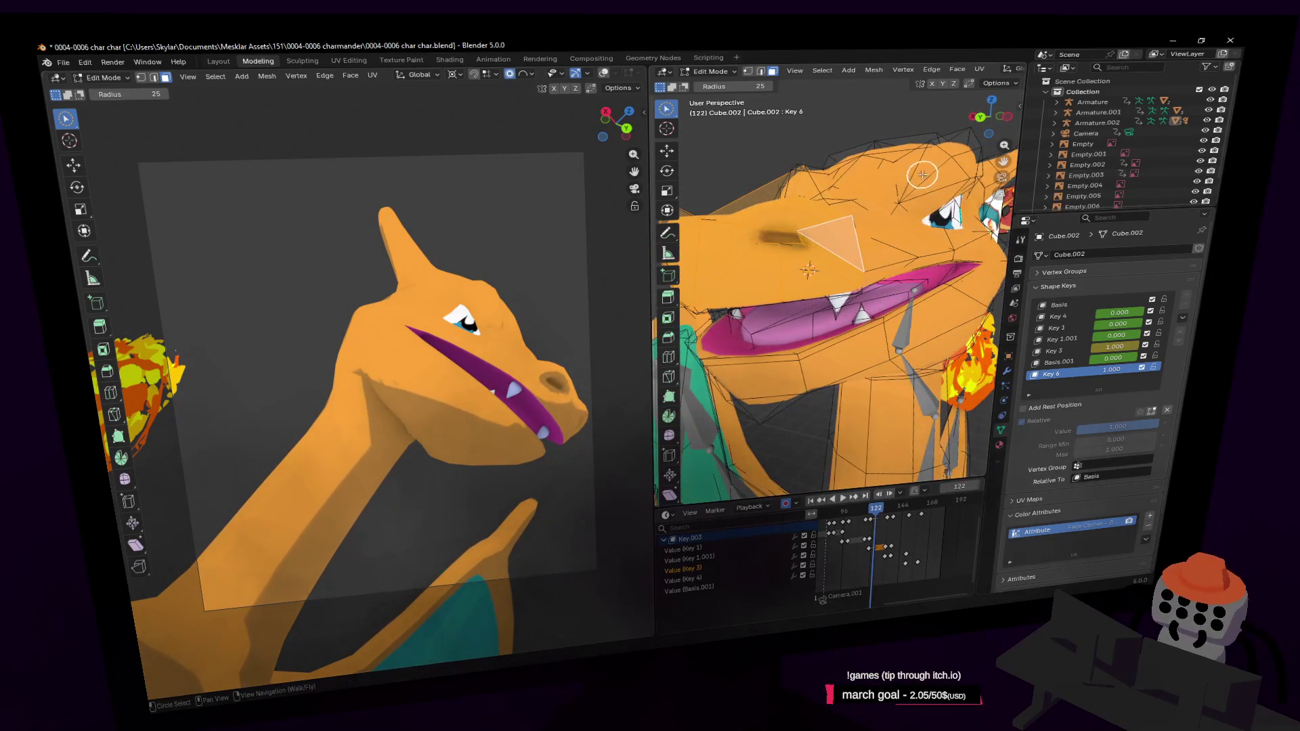
key("Escape")
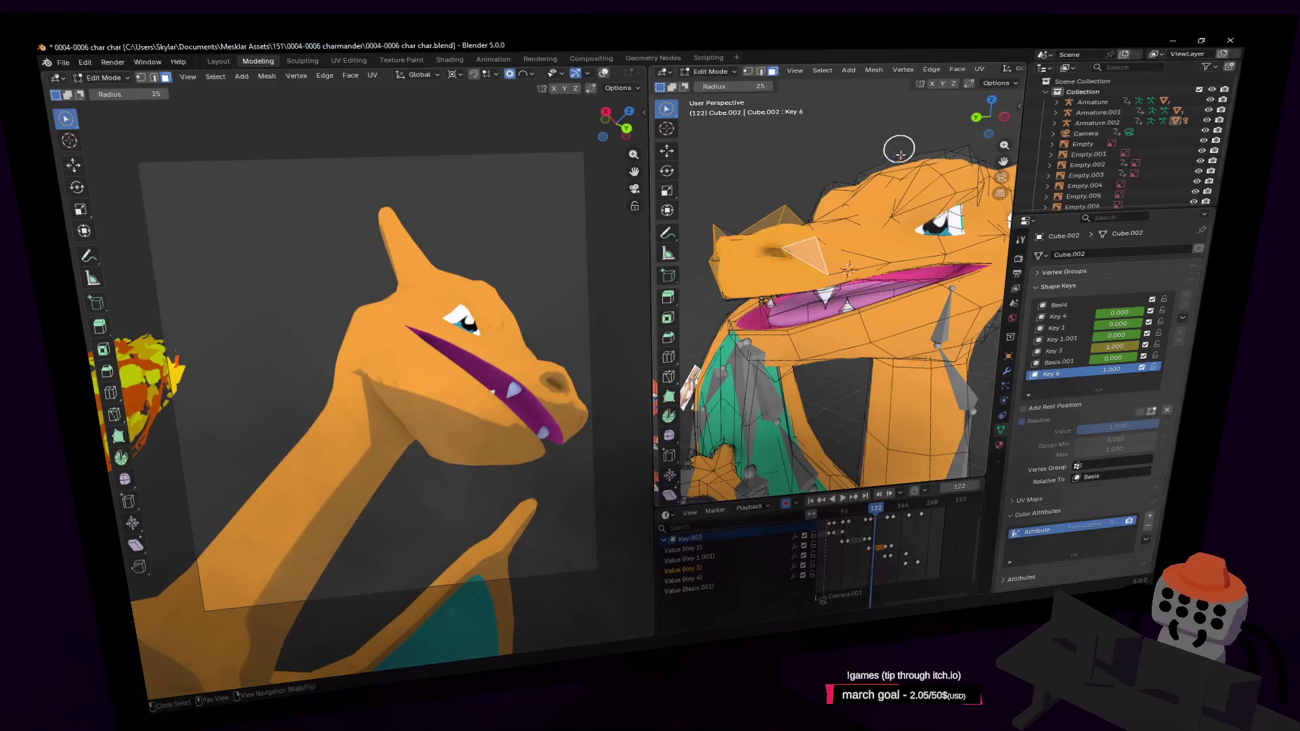
left_click_drag(655, 305, 351, 304)
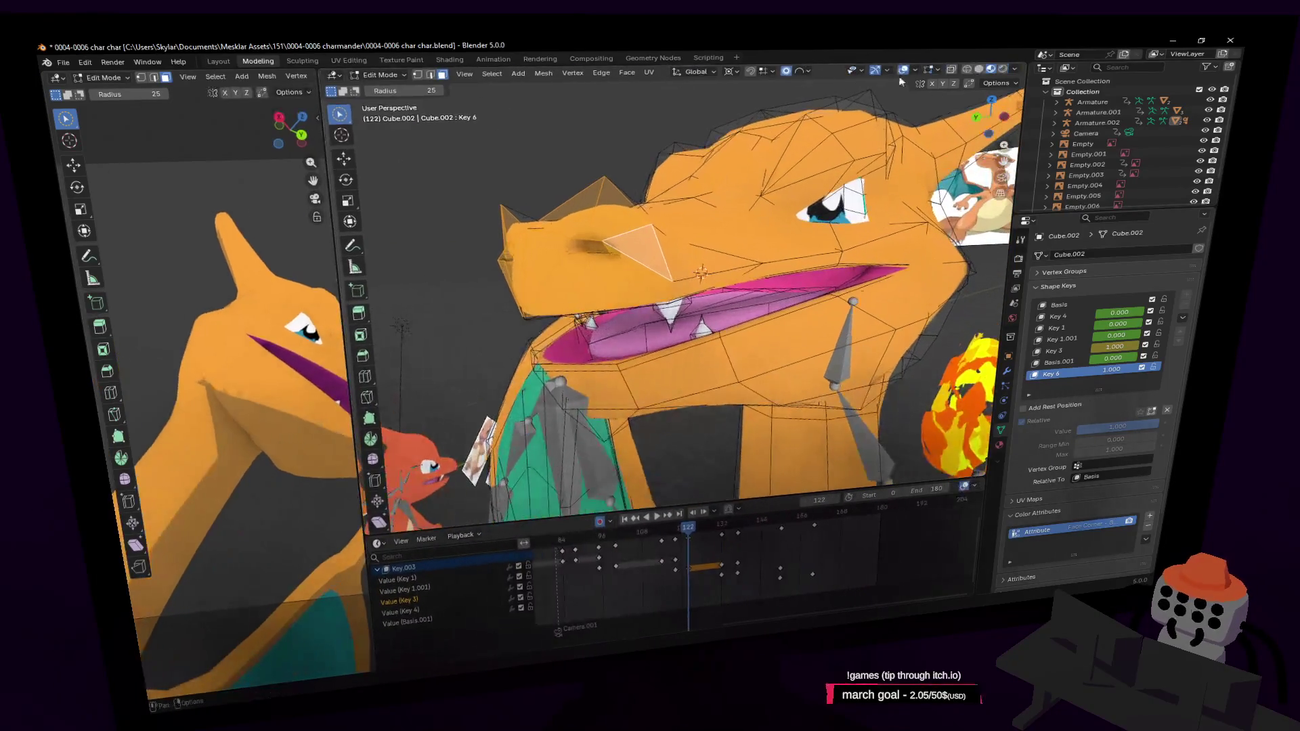
Step: Move the mouth vertices along Y, extend the selection and reposition them, undoing one stray move
middle_click_drag(805, 94, 907, 264)
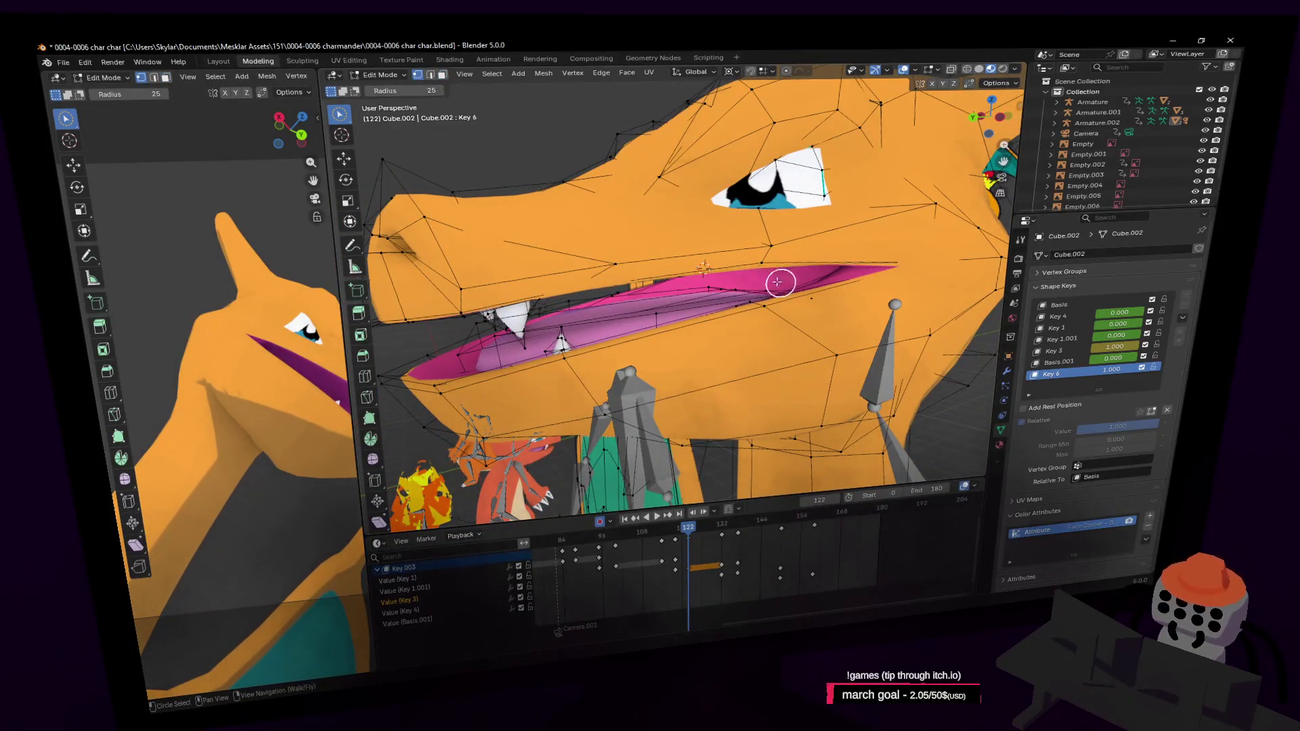
middle_click_drag(813, 299, 854, 263)
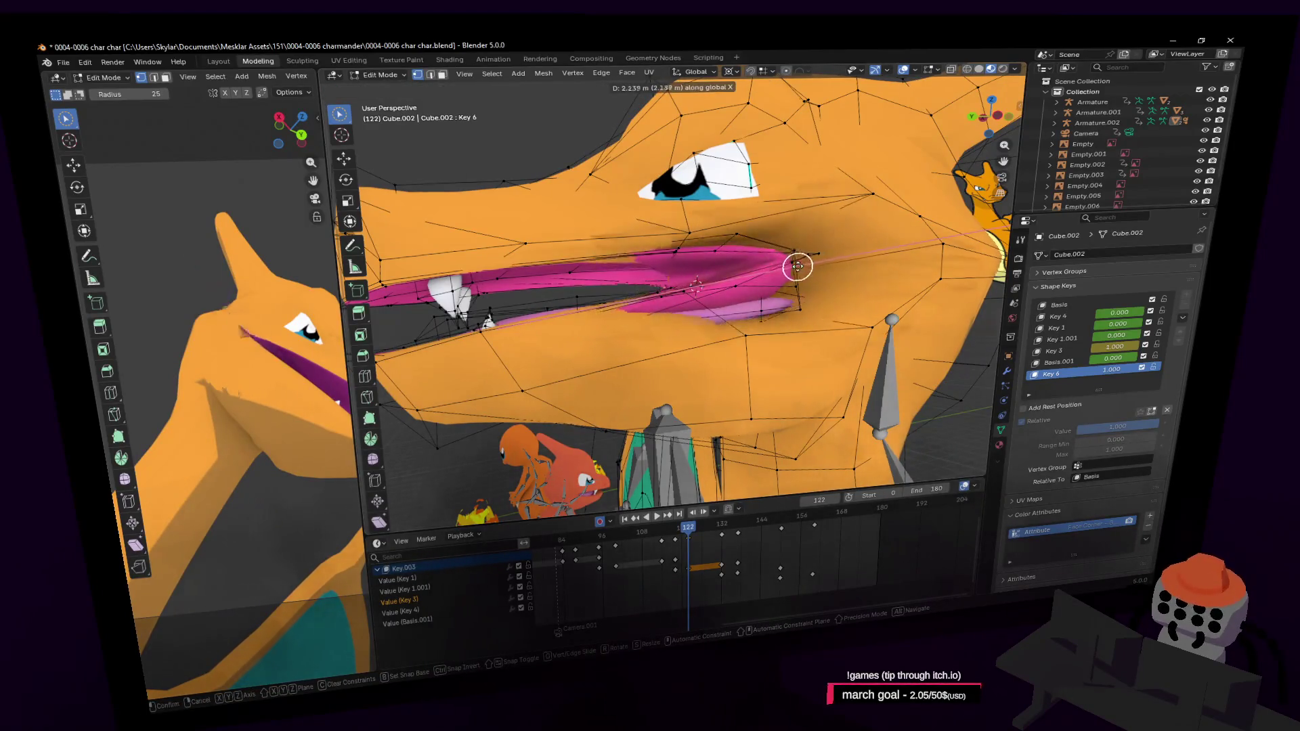
key("g")
key("y")
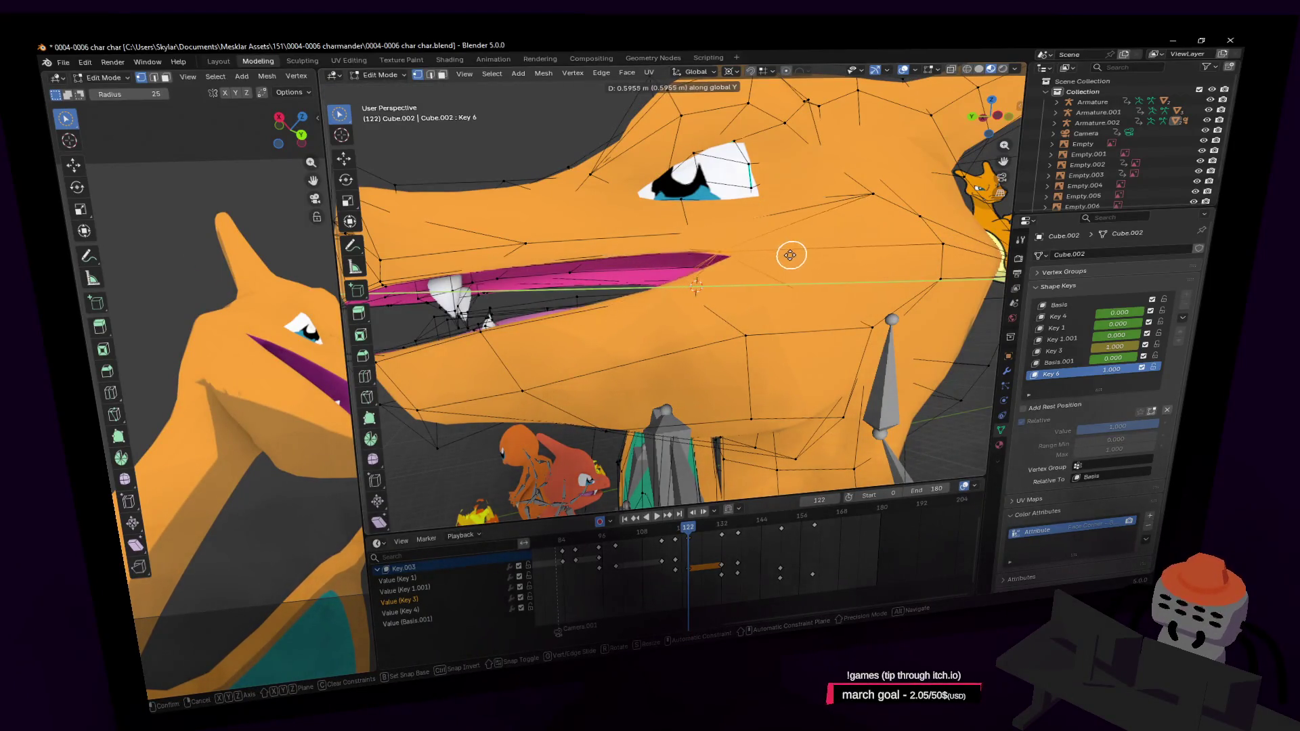
left_click(792, 256)
left_click(700, 257, "shift")
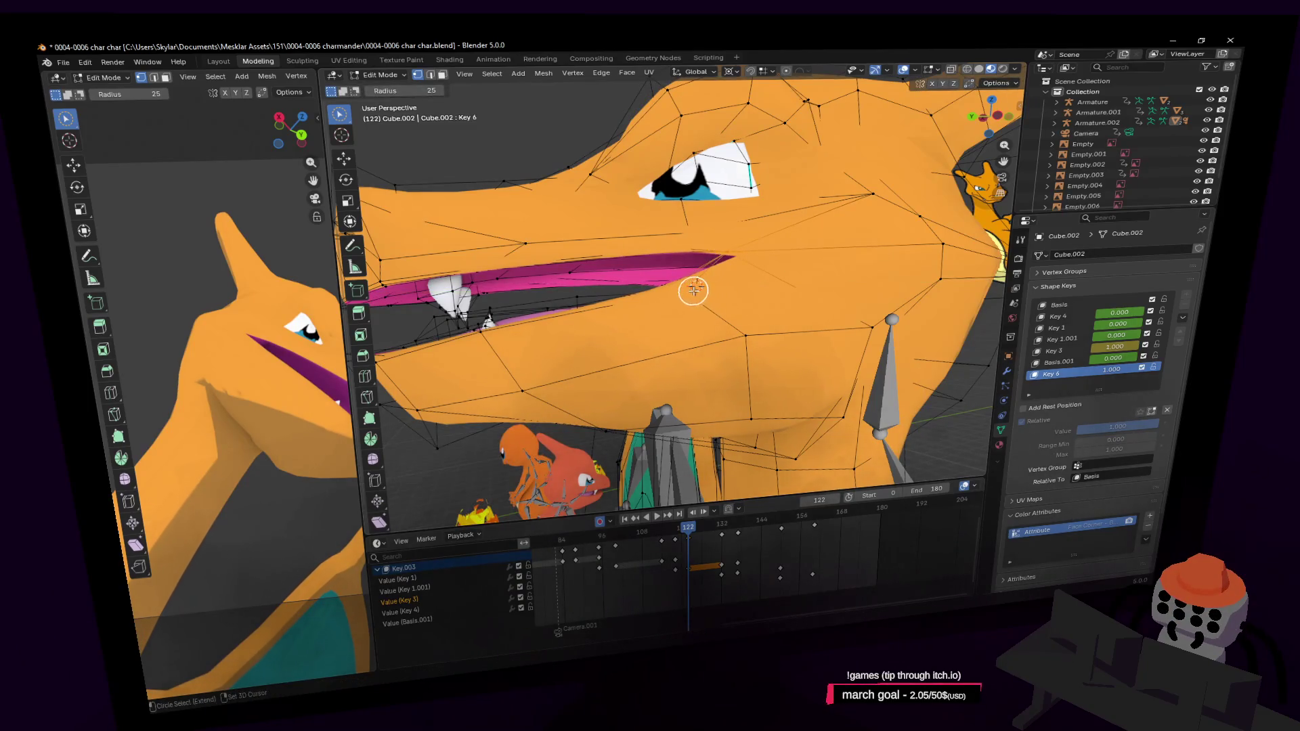
key("g")
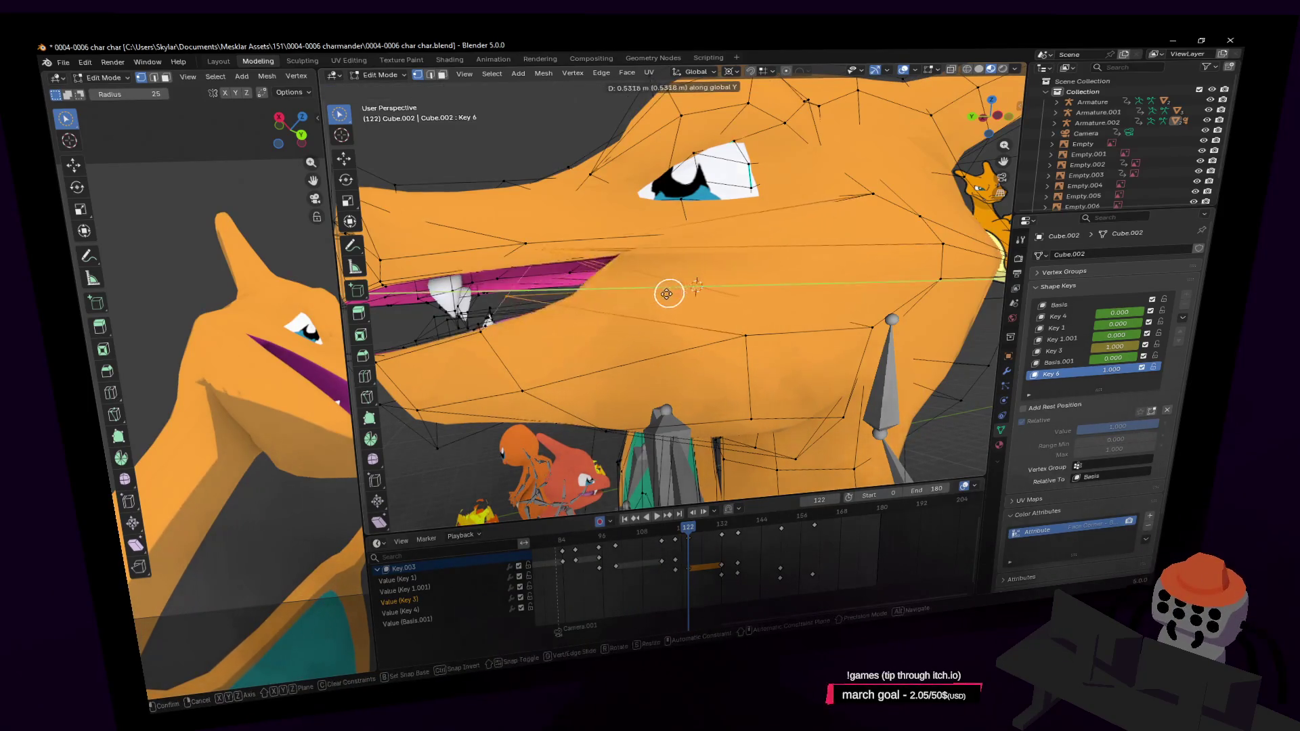
left_click(680, 297)
middle_click_drag(694, 255, 705, 270)
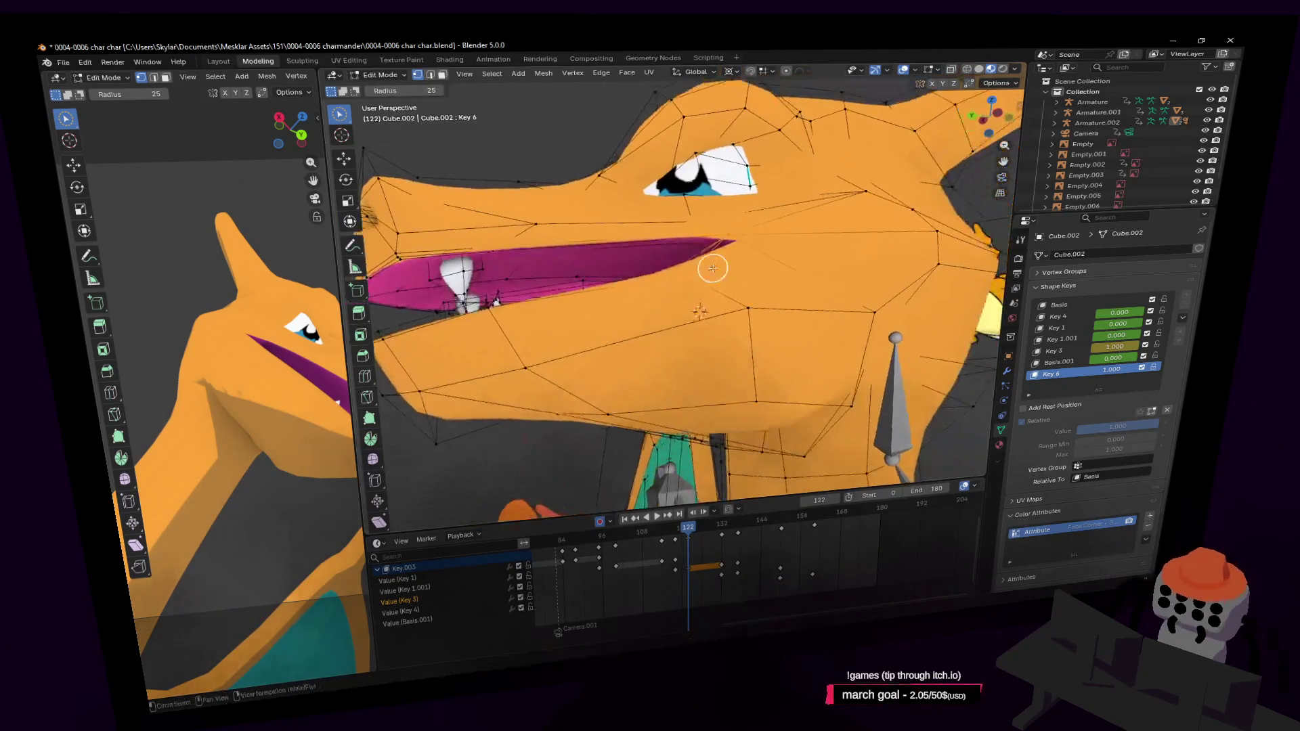
key("g")
left_click(675, 240)
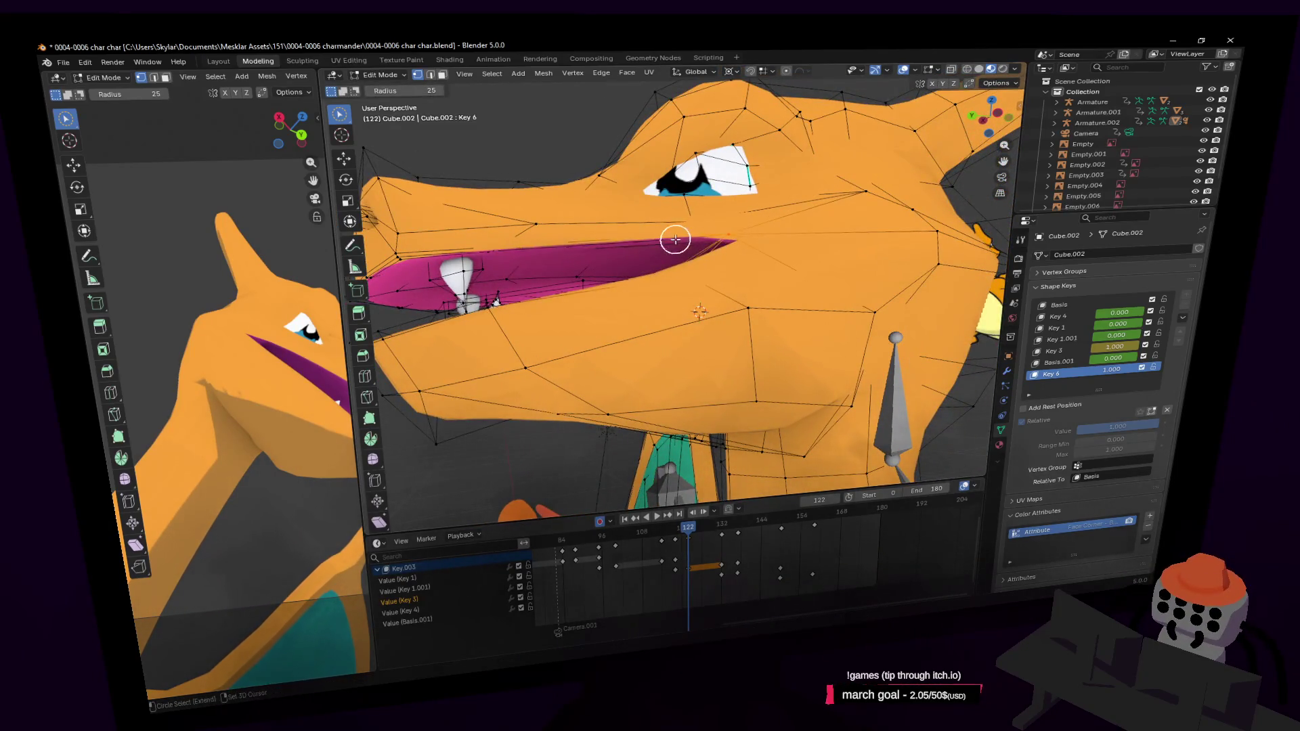
key("ctrl+z")
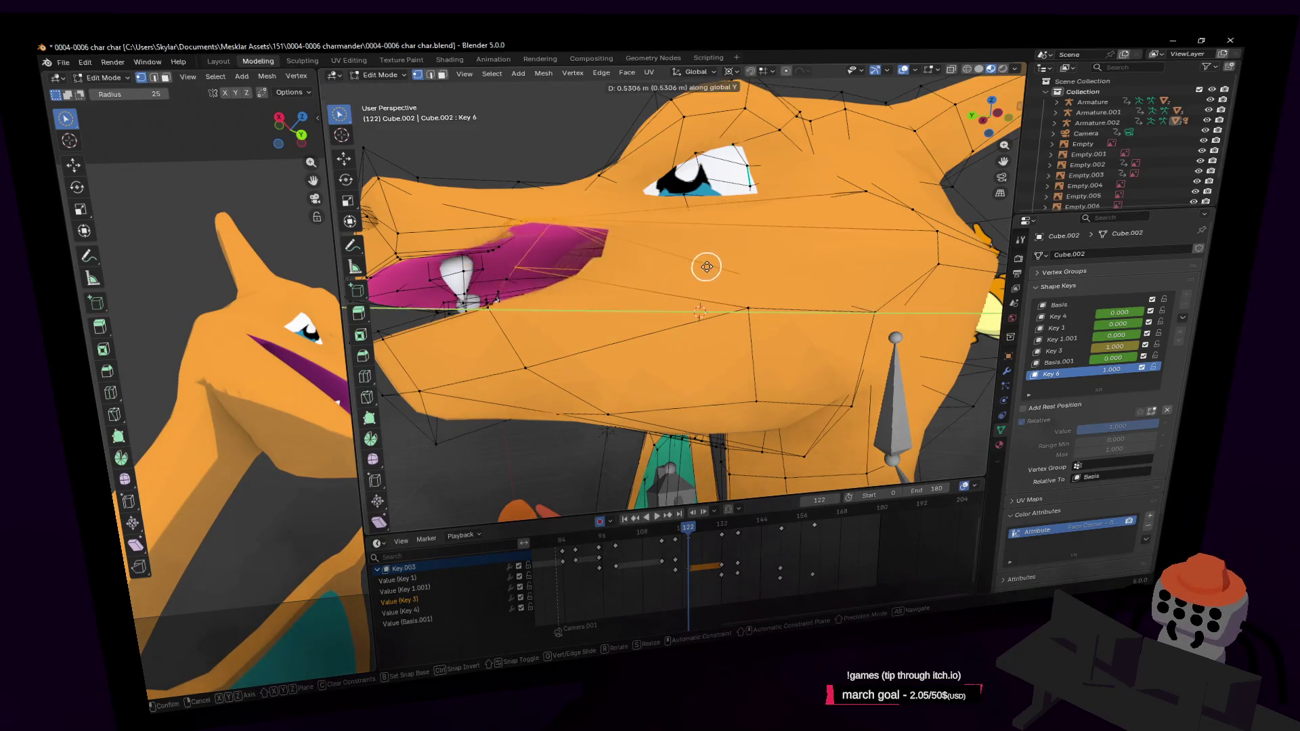
Step: Widen the mouth opening, set the pivot to Median Point and raise the lip vertices
key("shift+grave")
left_click(682, 292)
key("g")
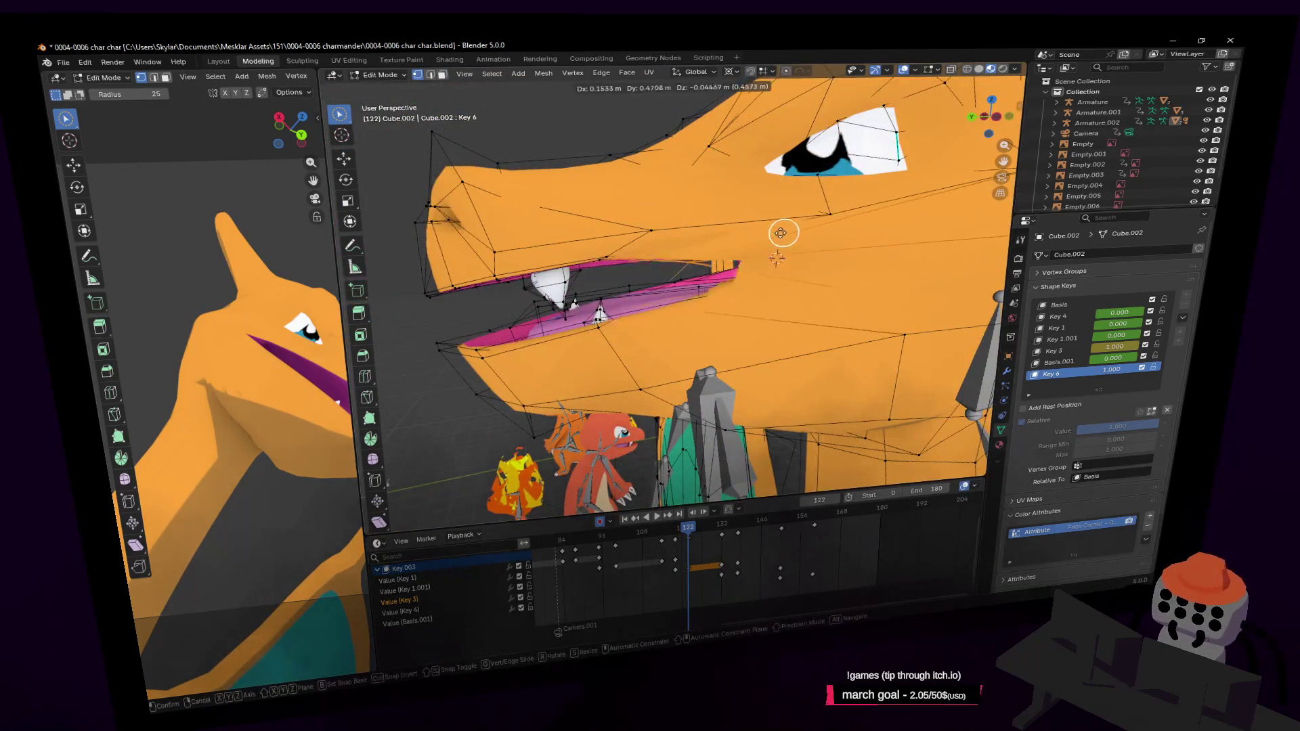
left_click(811, 229)
key("g")
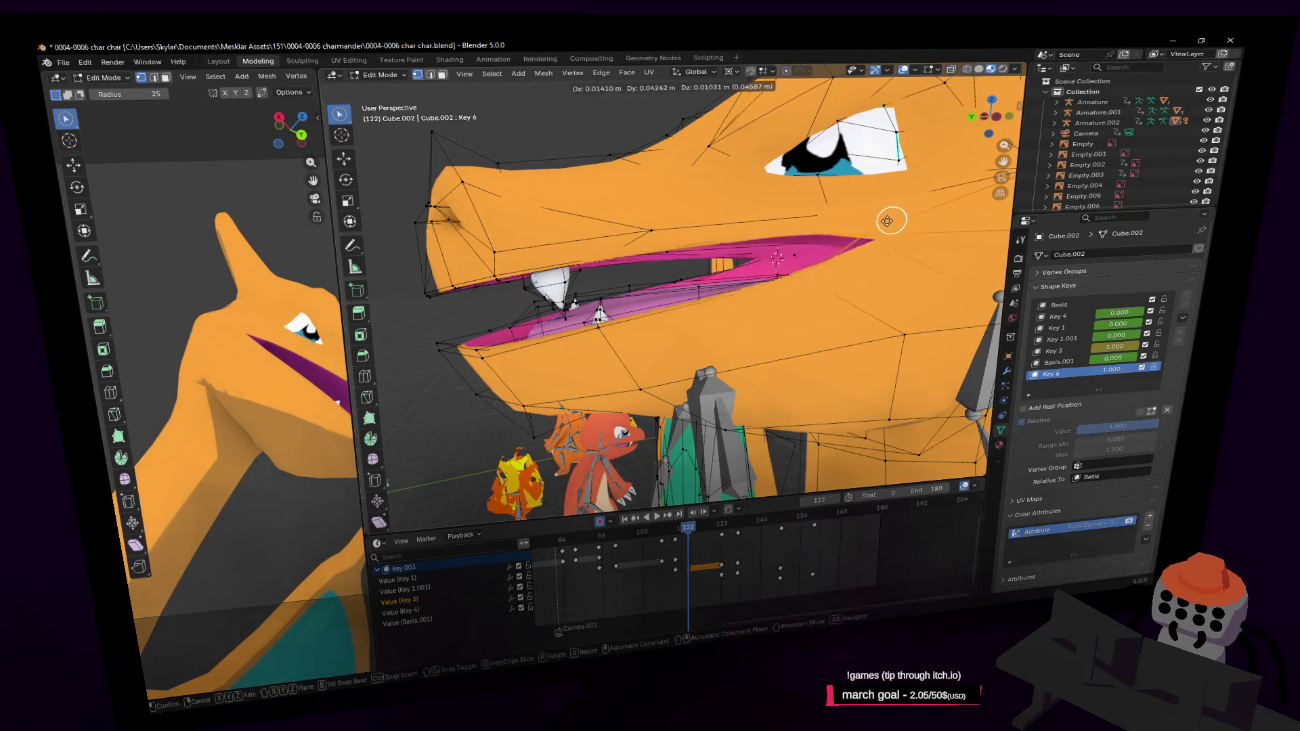
left_click(843, 204)
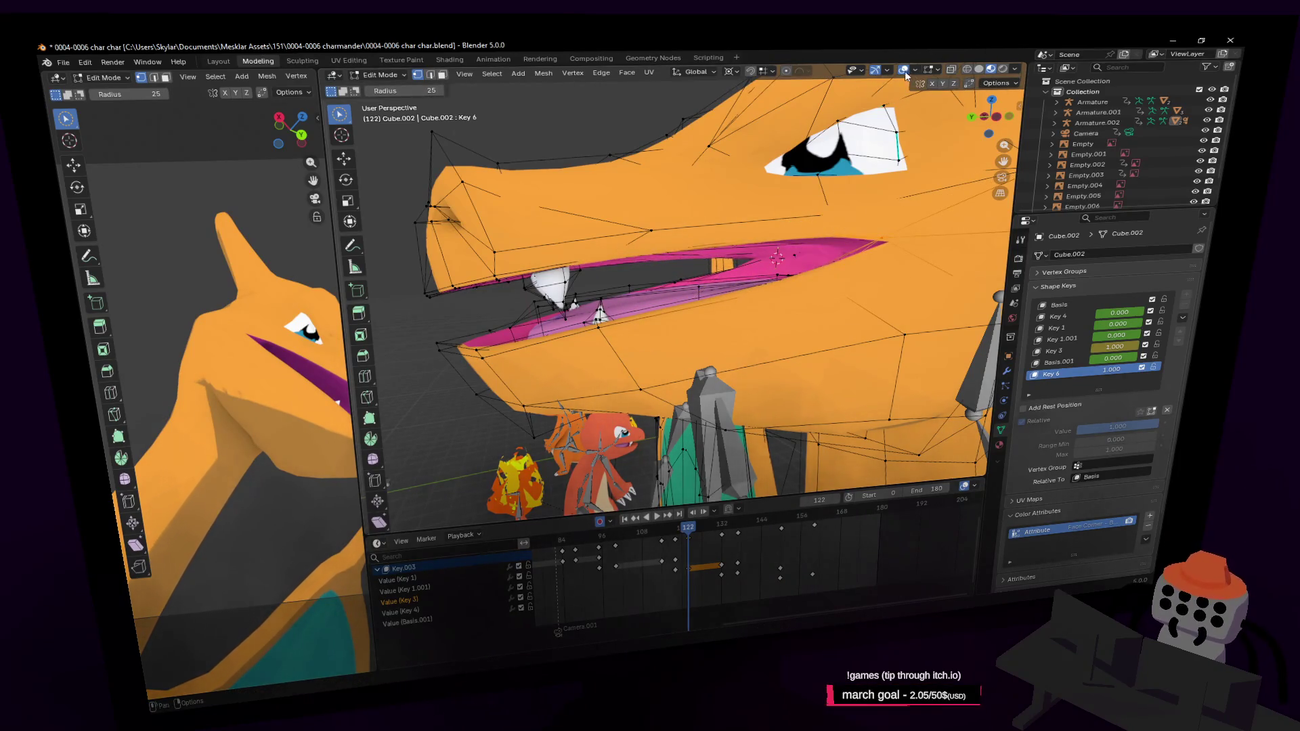
left_click(727, 74)
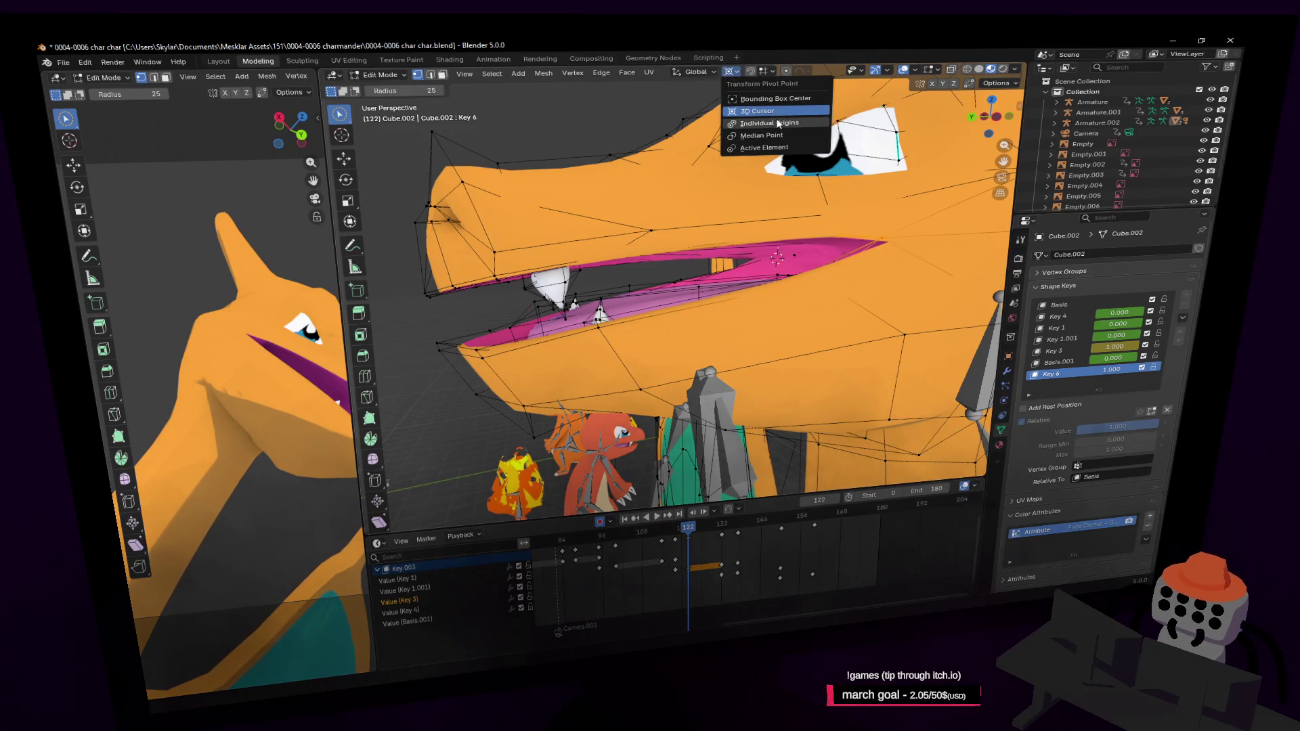
left_click(777, 124)
key("c")
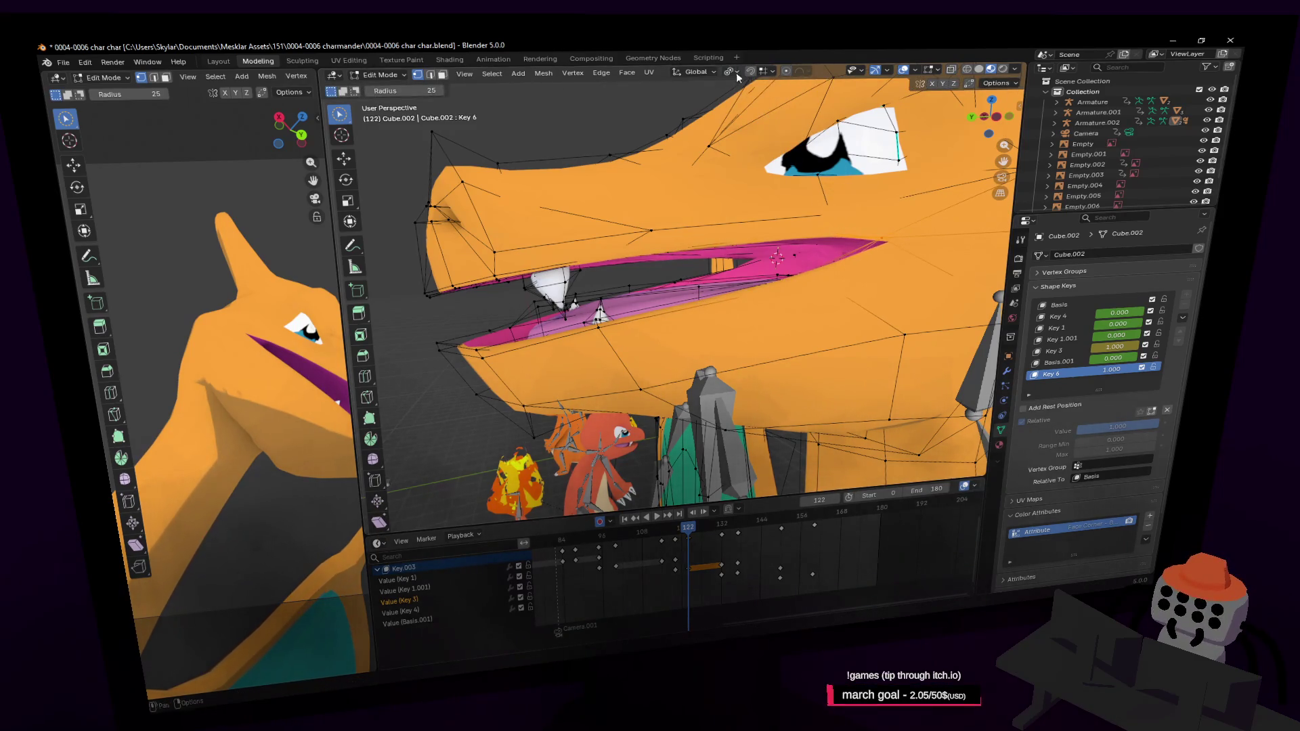
left_click(737, 77)
left_click(765, 136)
key("g")
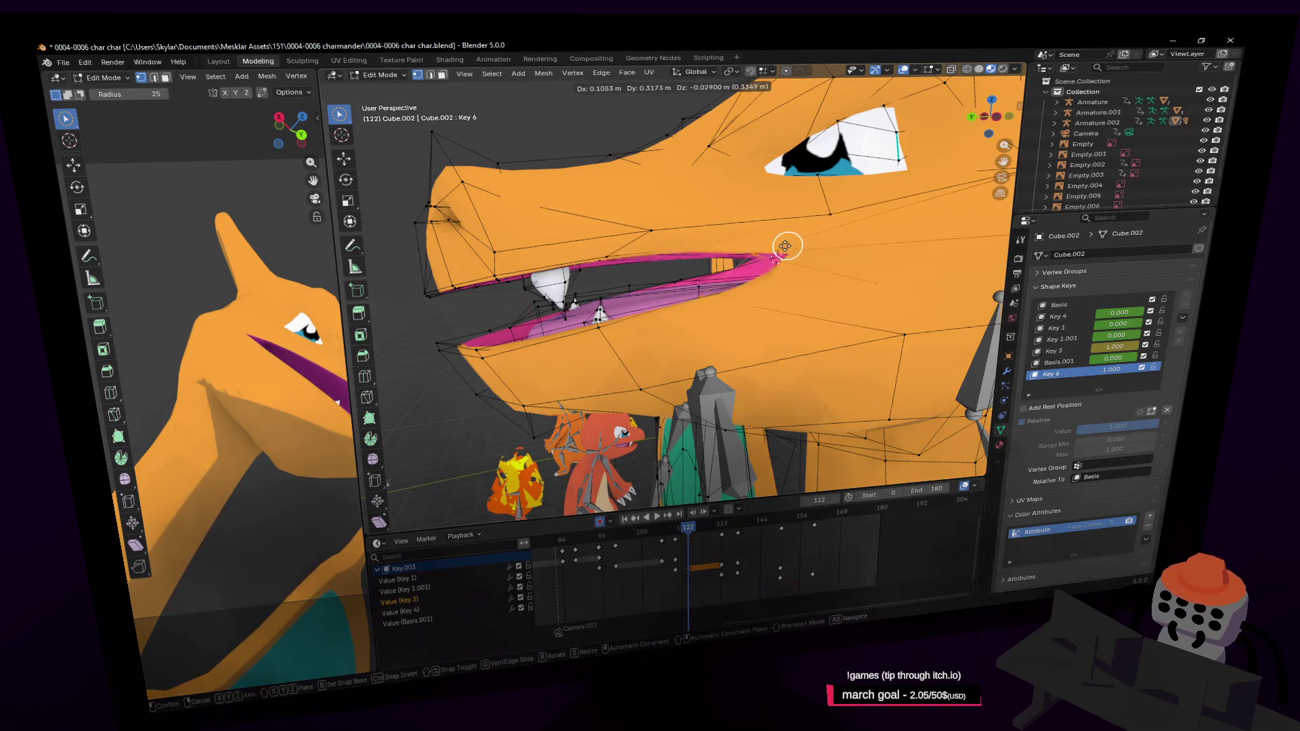
left_click(772, 247)
Step: Fly the view around the eye and mouth to inspect the snarl shape
key("shift+grave")
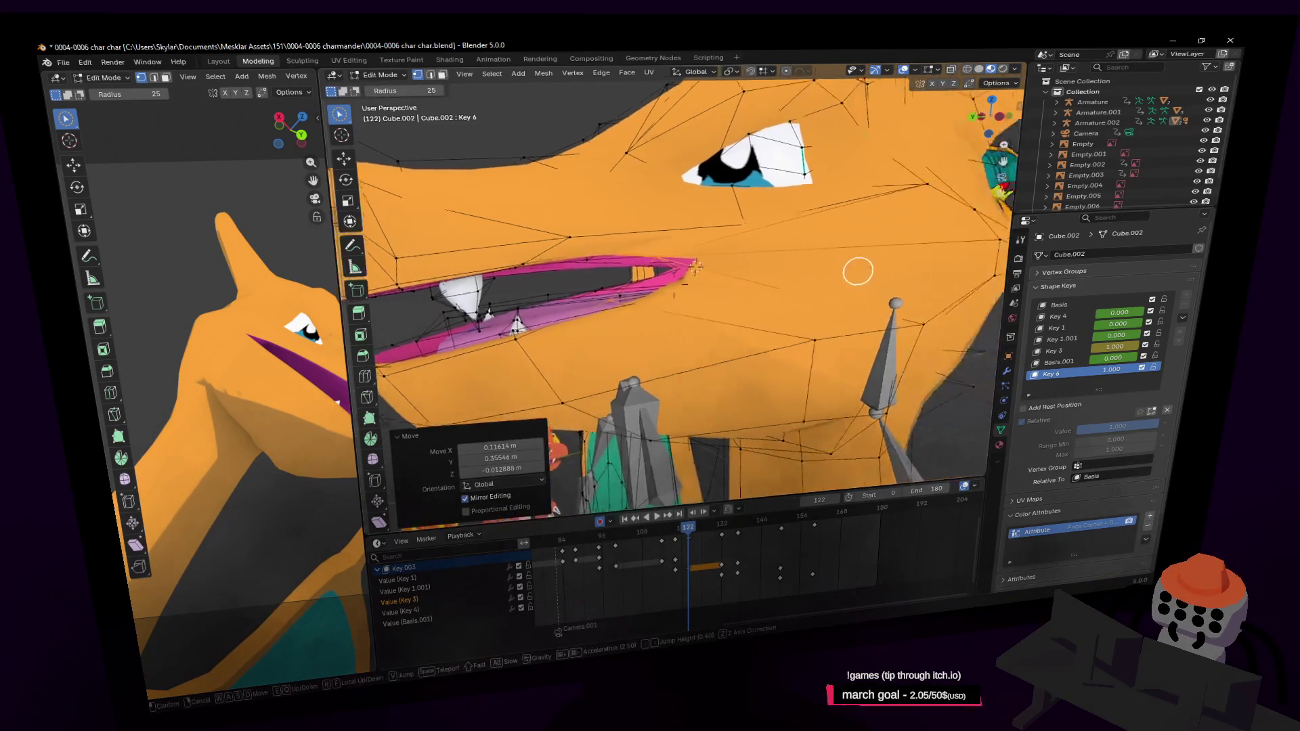
key("s")
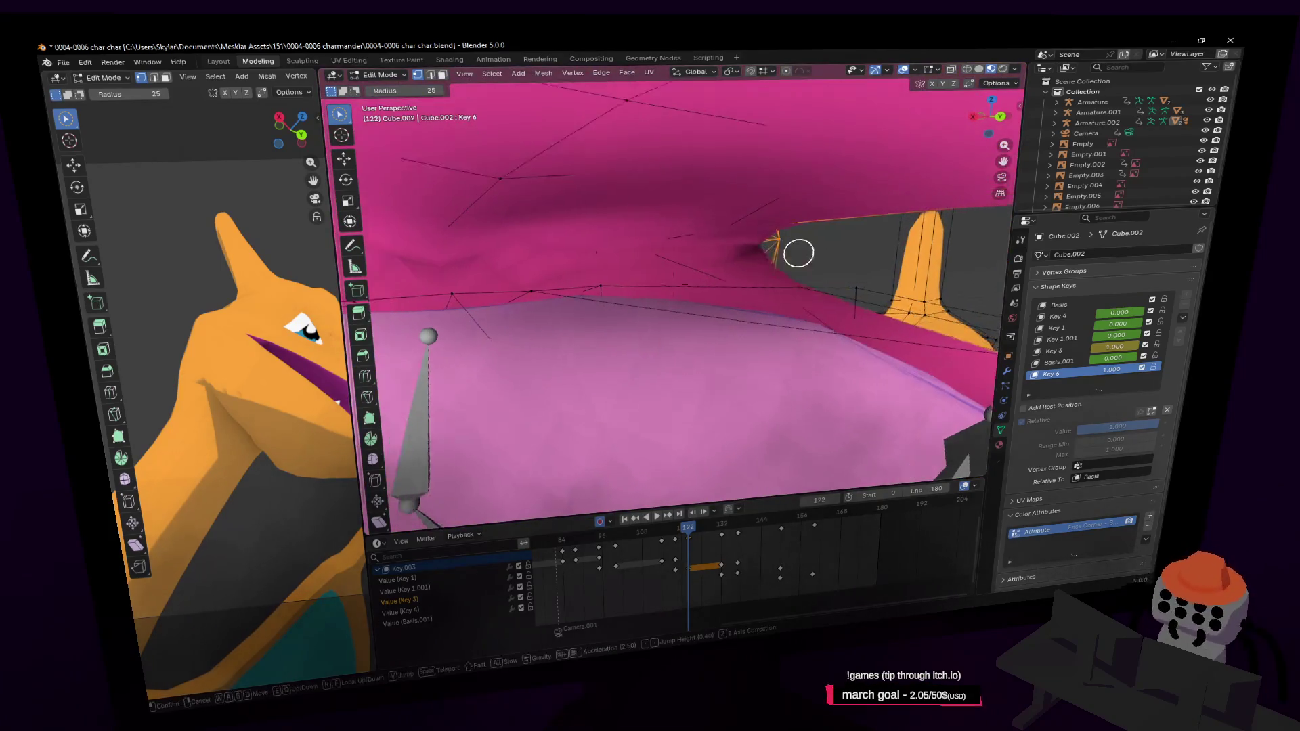
left_click(674, 285)
key("shift+grave")
key("w")
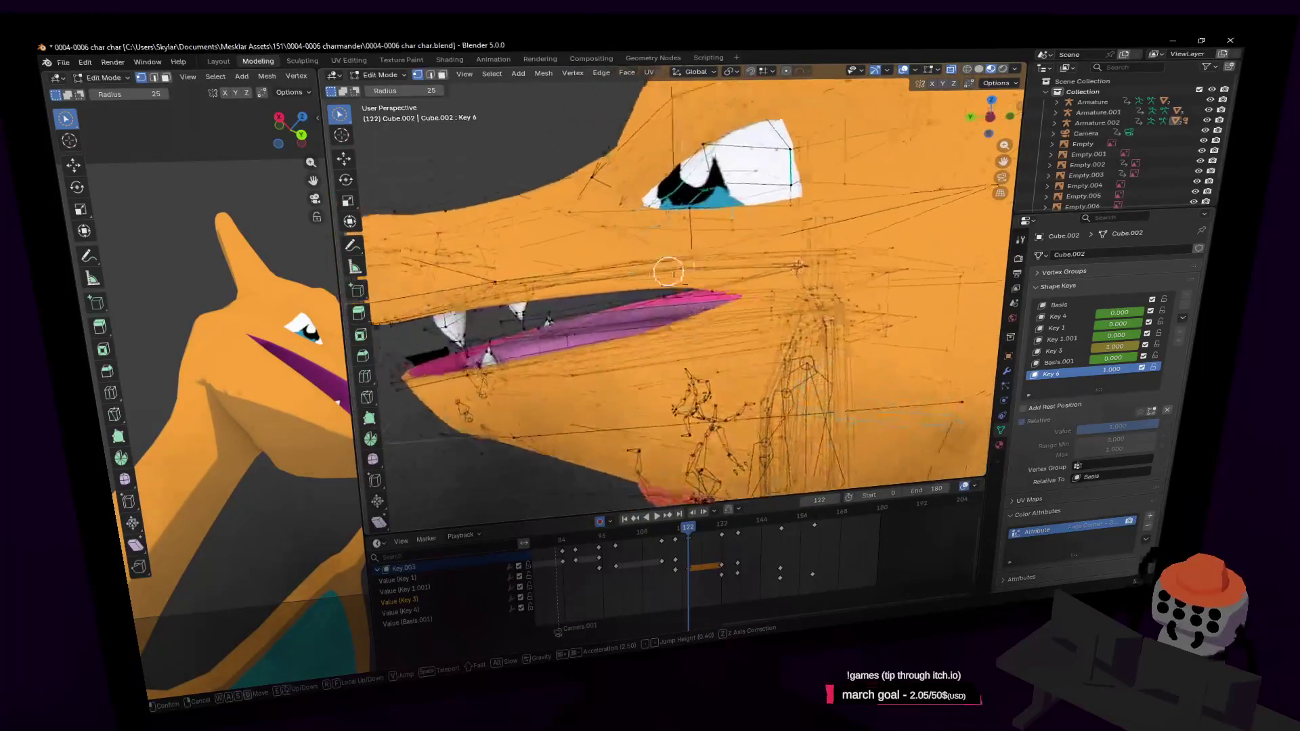
left_click(824, 254)
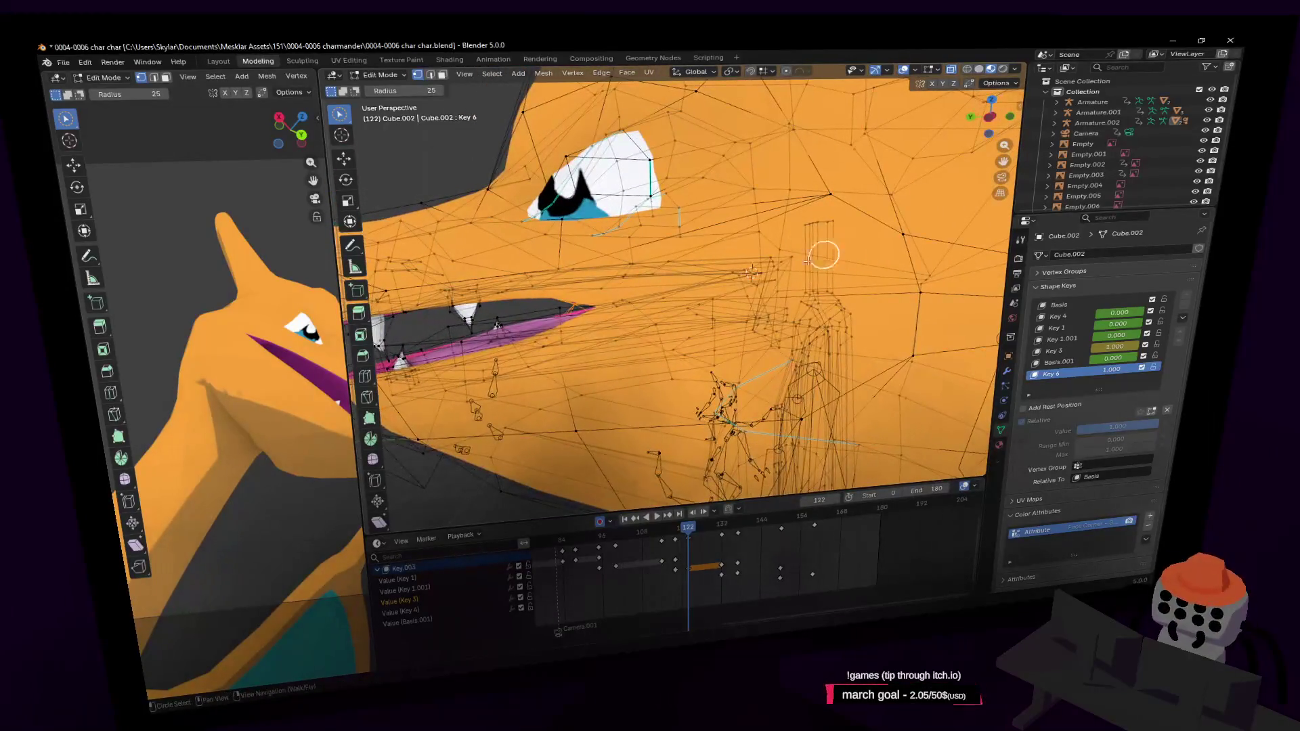
key("shift+grave")
key("w")
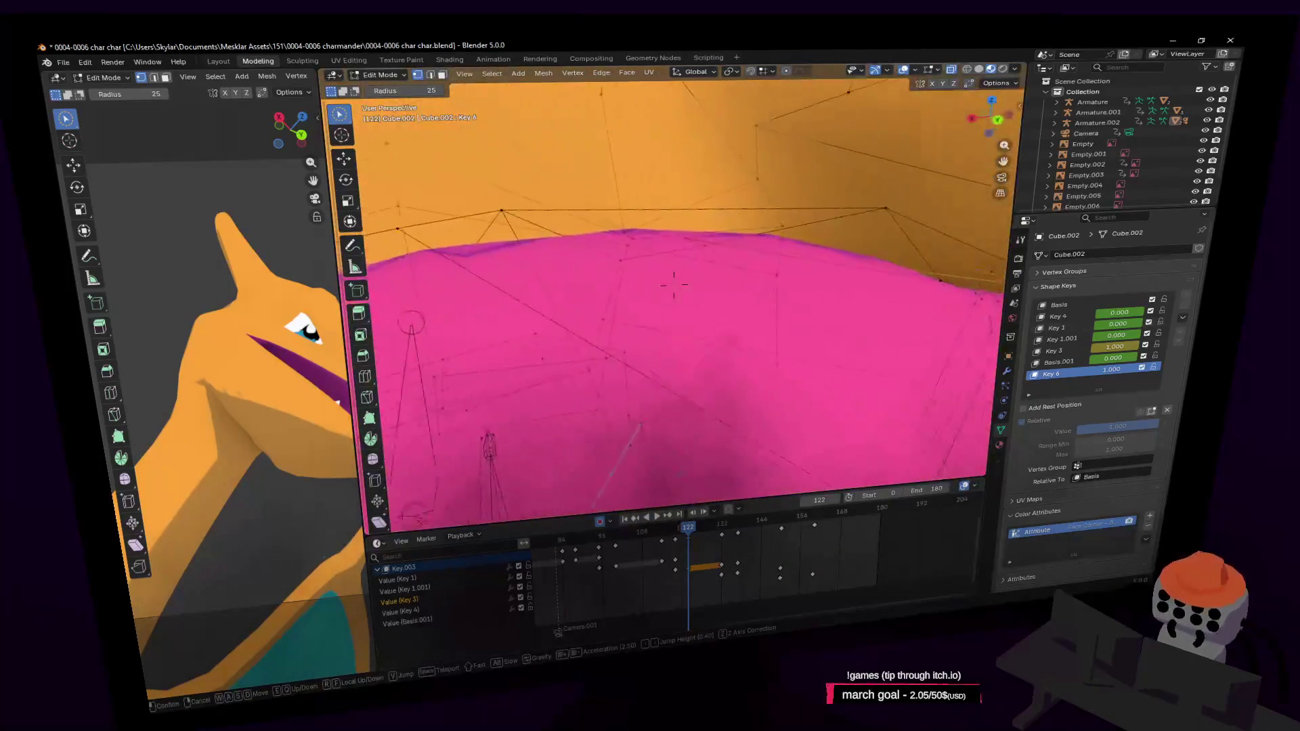
key("s")
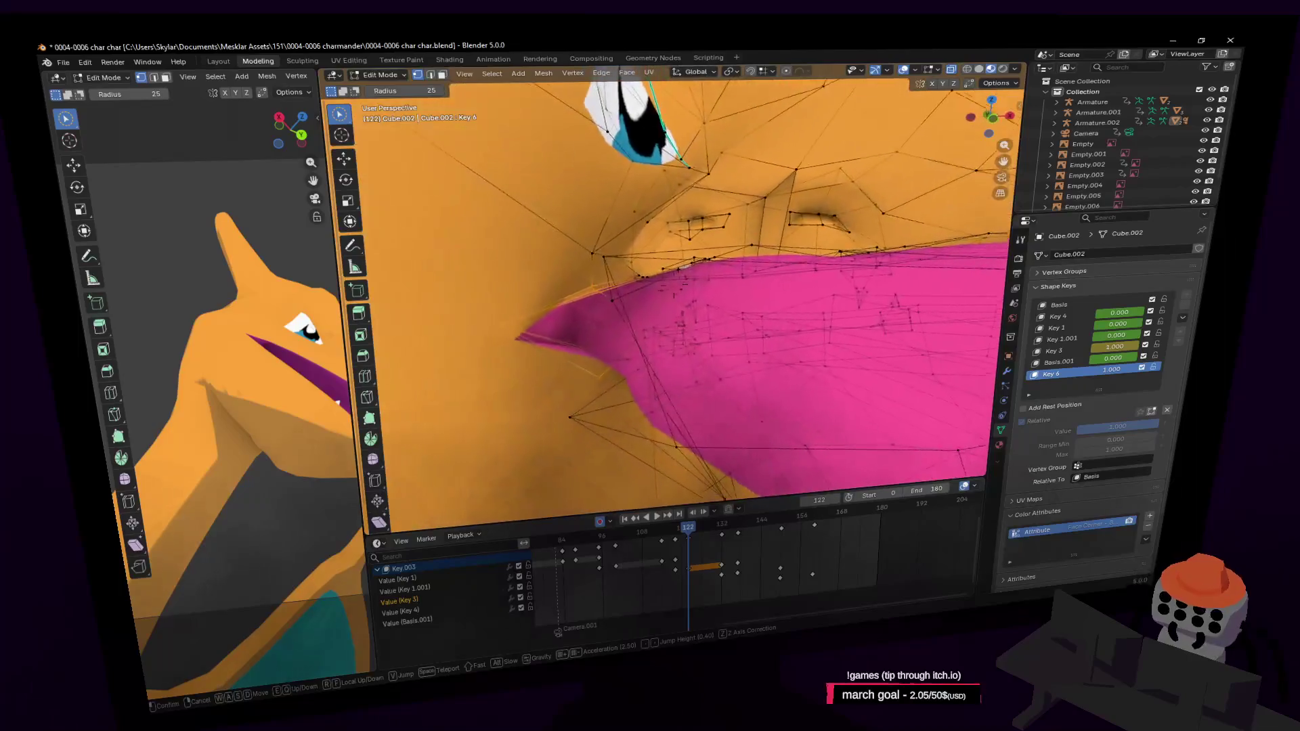
left_click(735, 296)
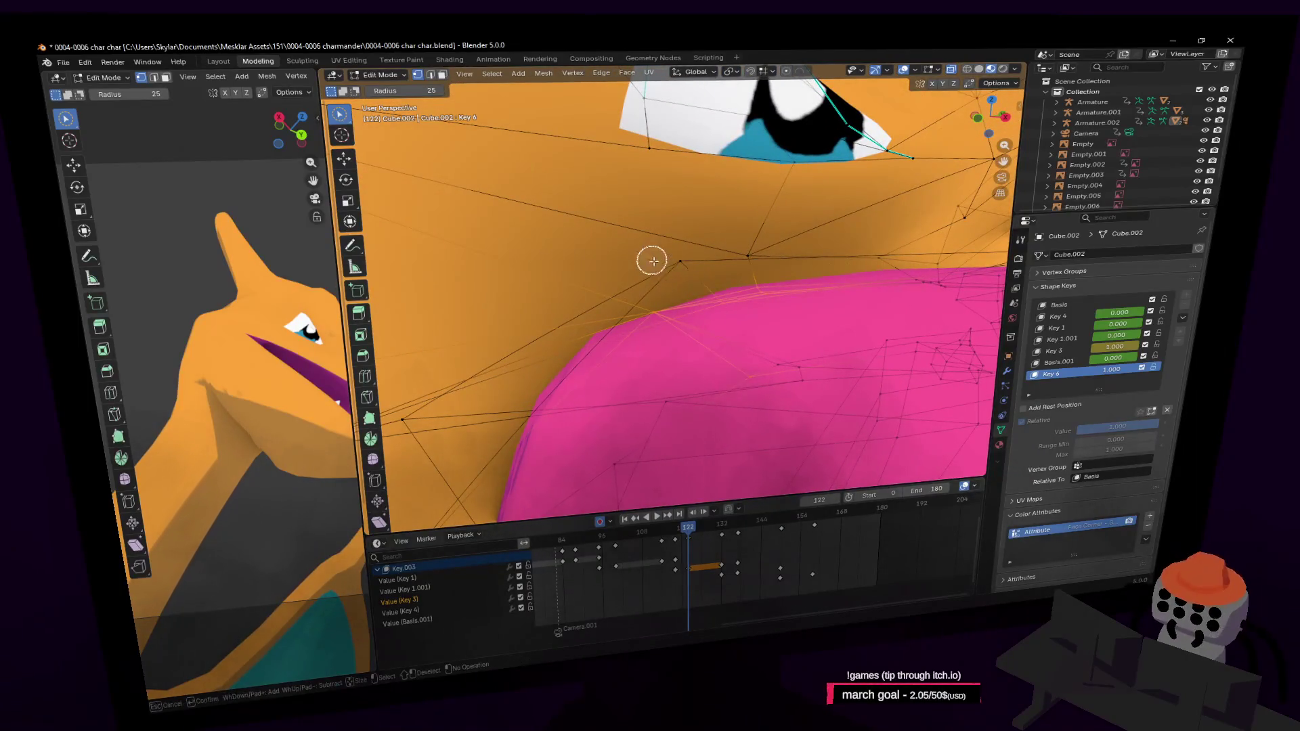
scroll(711, 268, "down", 5)
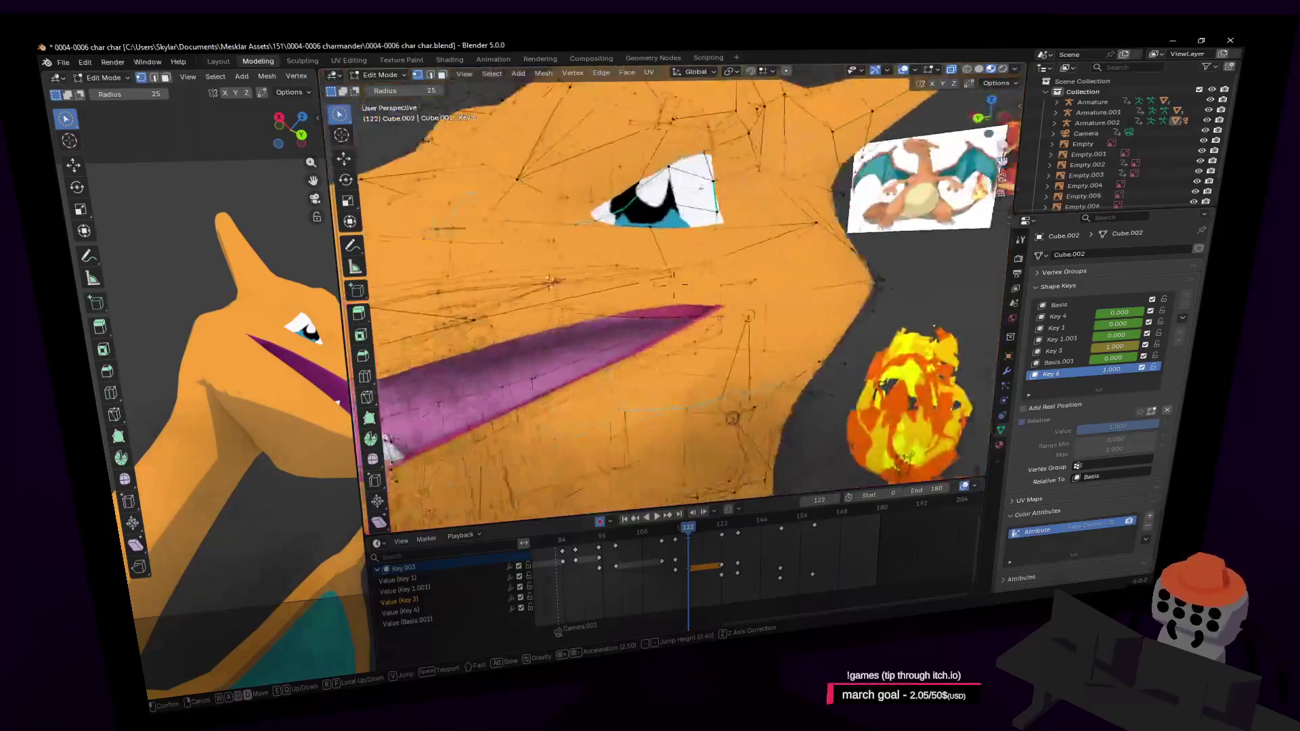
Step: Move the selected mouth vertices again and check the result from inside the mouth
key("g")
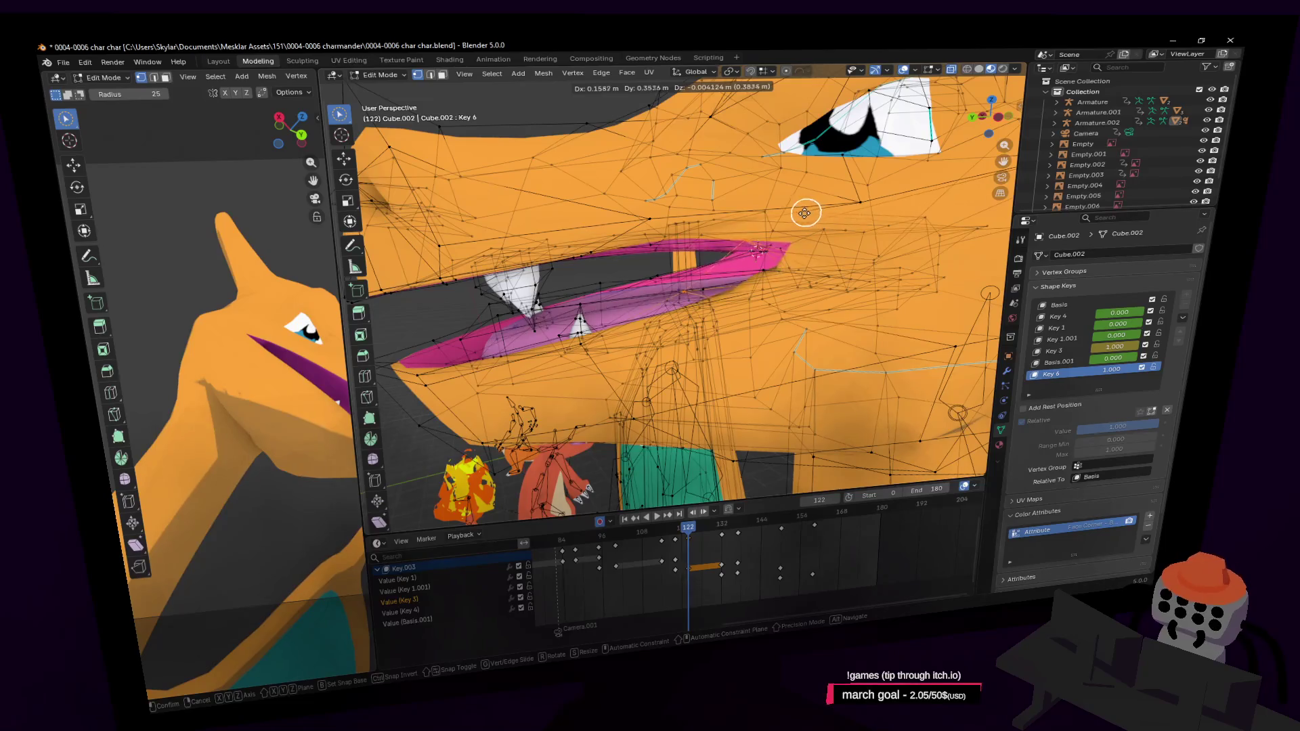
left_click(715, 225)
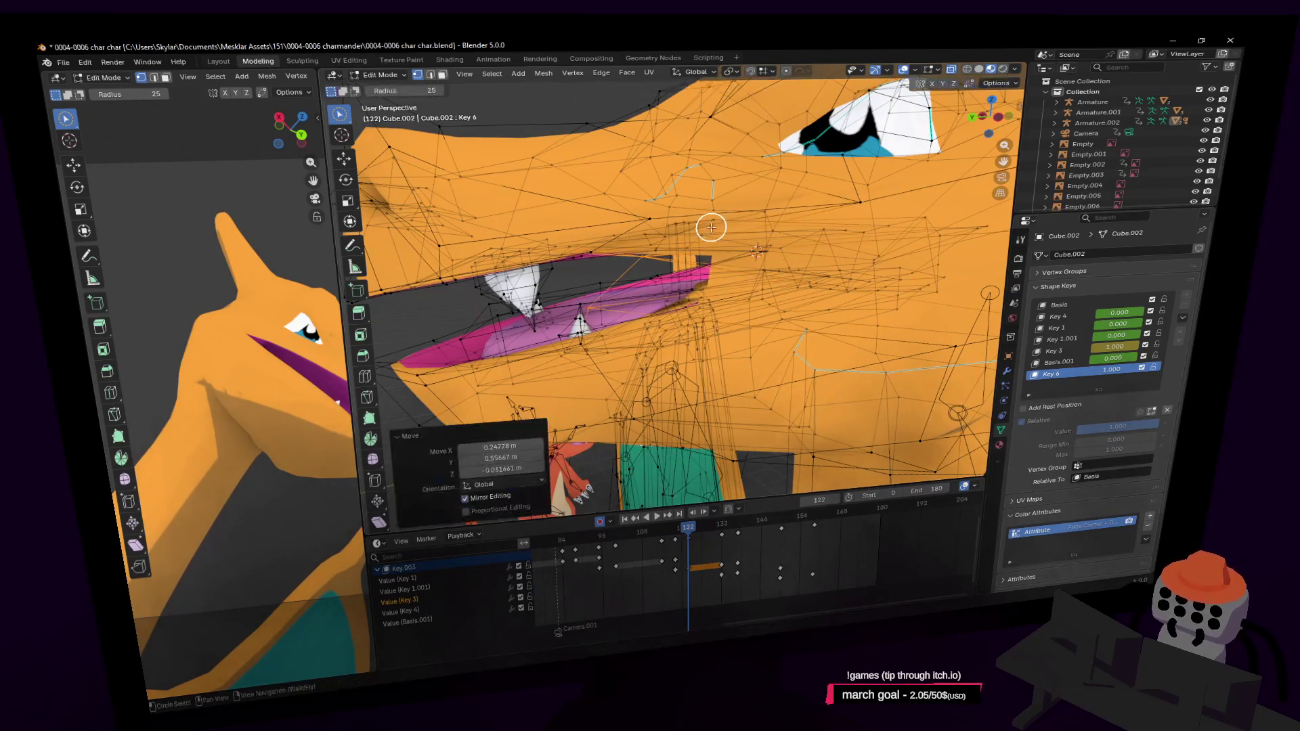
middle_click_drag(623, 255, 578, 260)
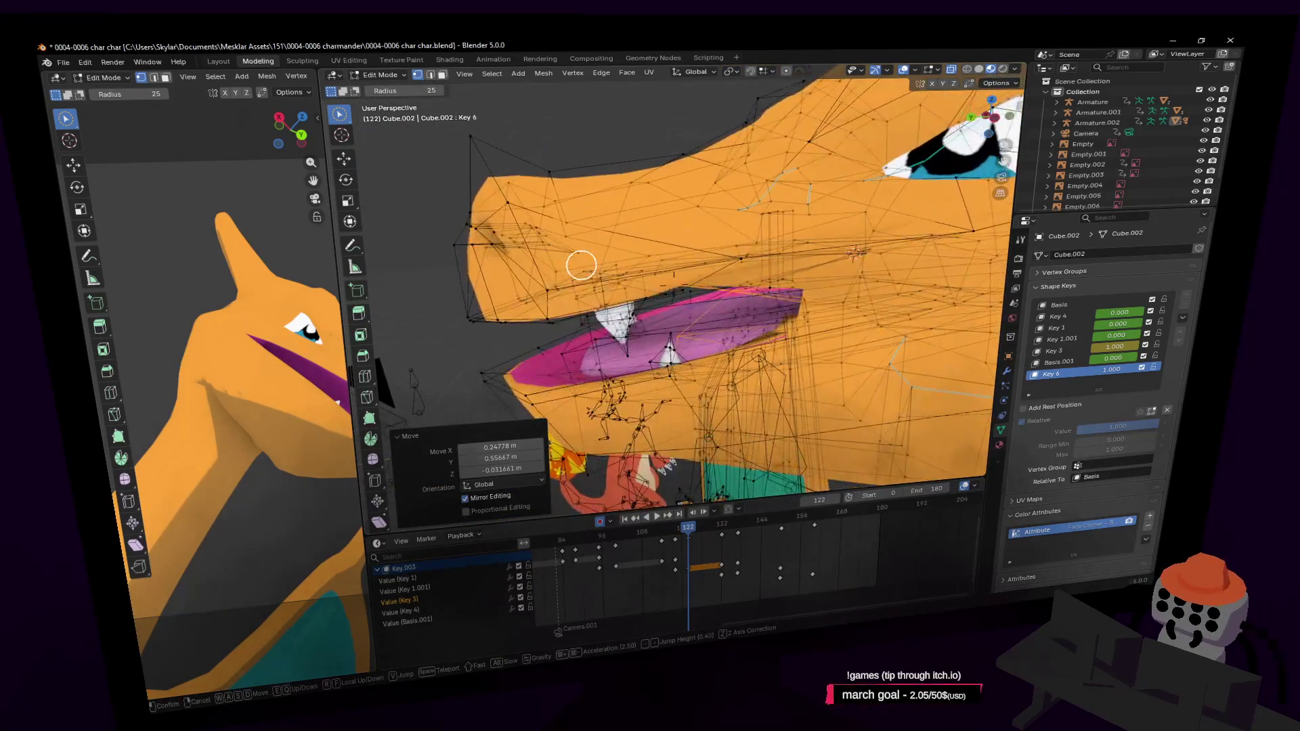
scroll(578, 261, "up", 4)
scroll(589, 216, "down", 4)
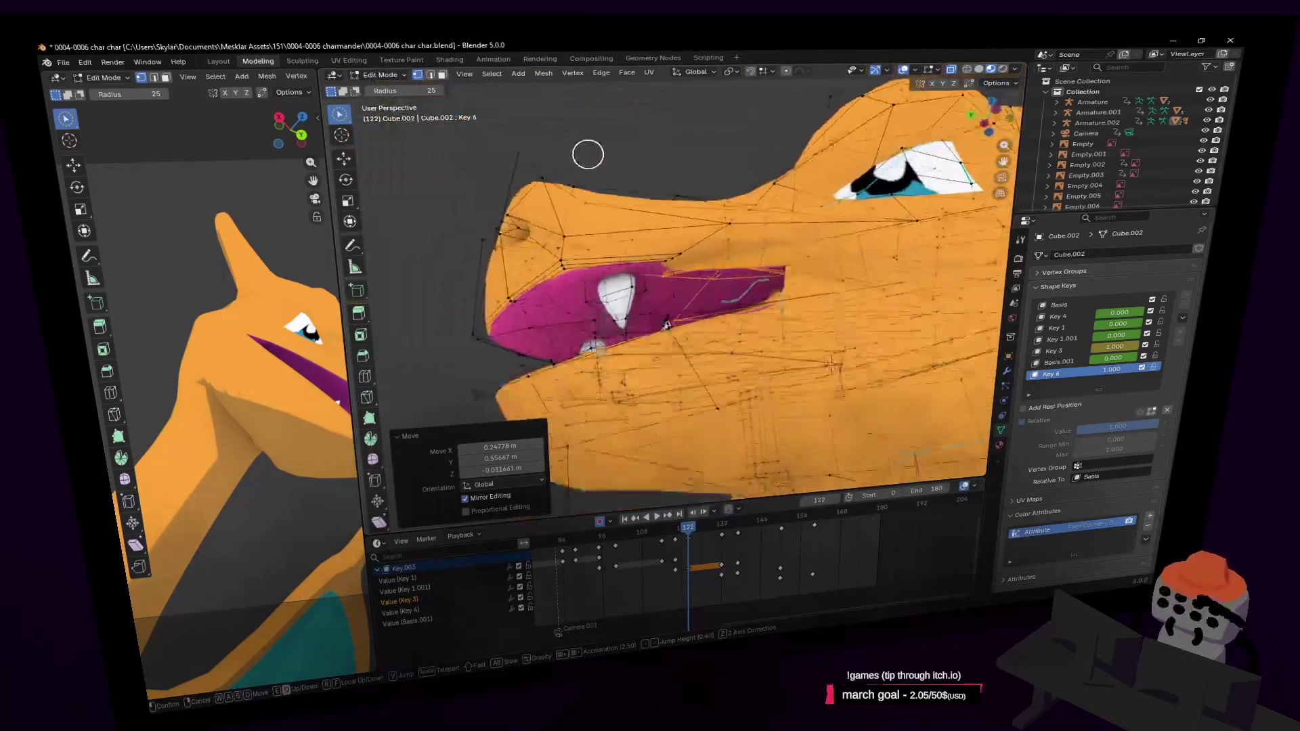
middle_click_drag(590, 152, 859, 116)
scroll(673, 286, "up", 3)
scroll(673, 285, "up", 2)
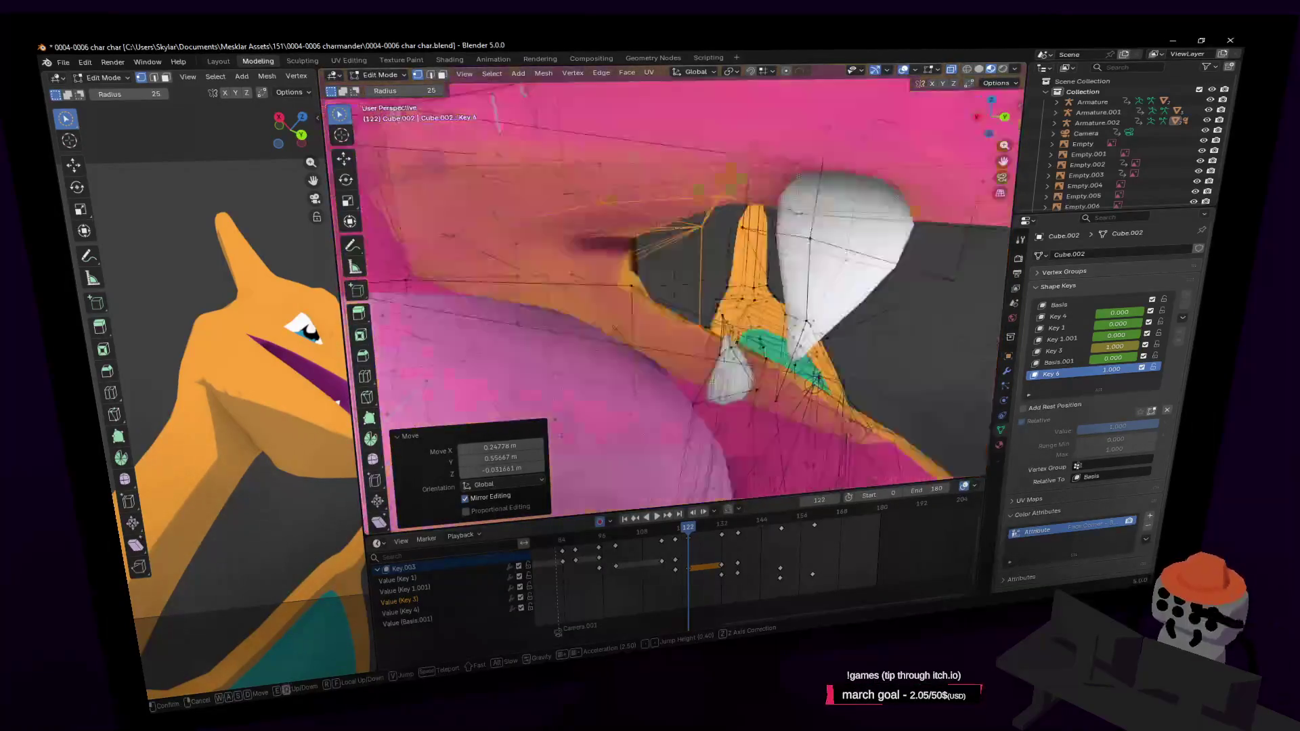
mouse_move(673, 285)
middle_mouse_down()
mouse_move(626, 255)
mouse_move(597, 260)
middle_mouse_up()
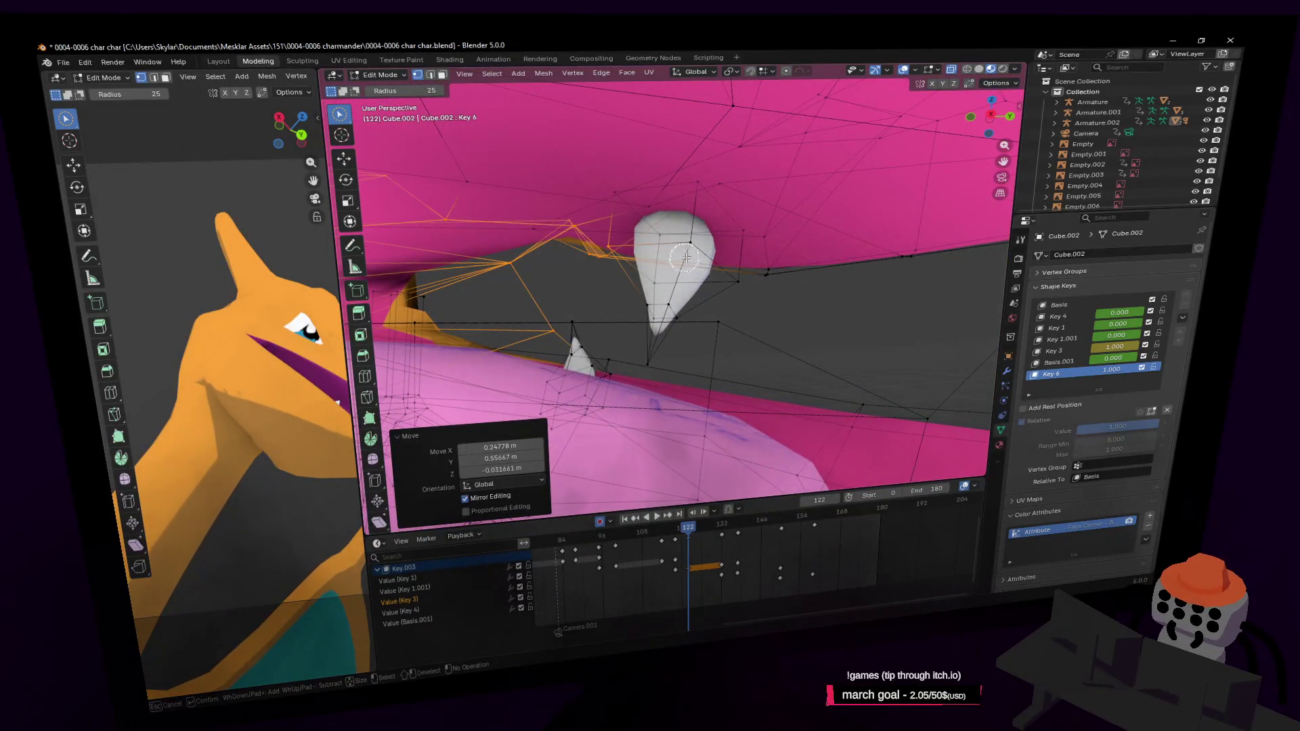
middle_click_drag(774, 278, 758, 269)
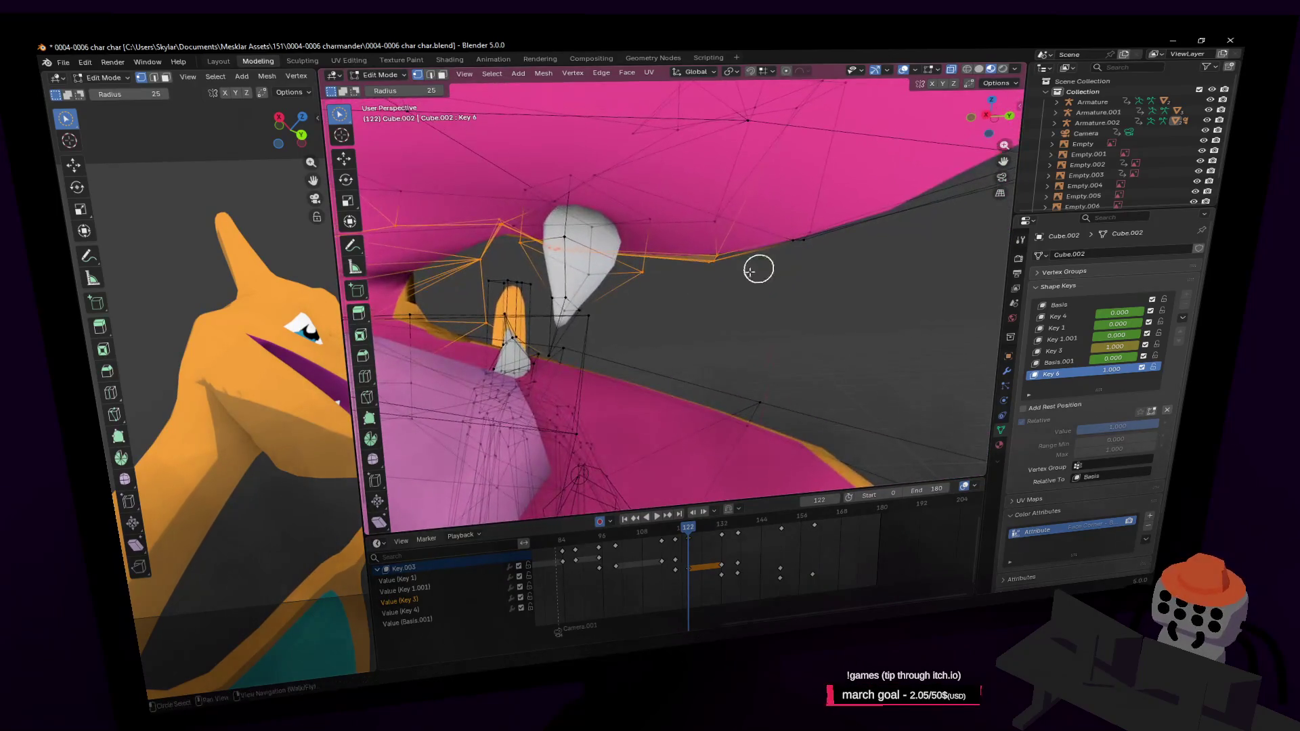
key("shift+grave")
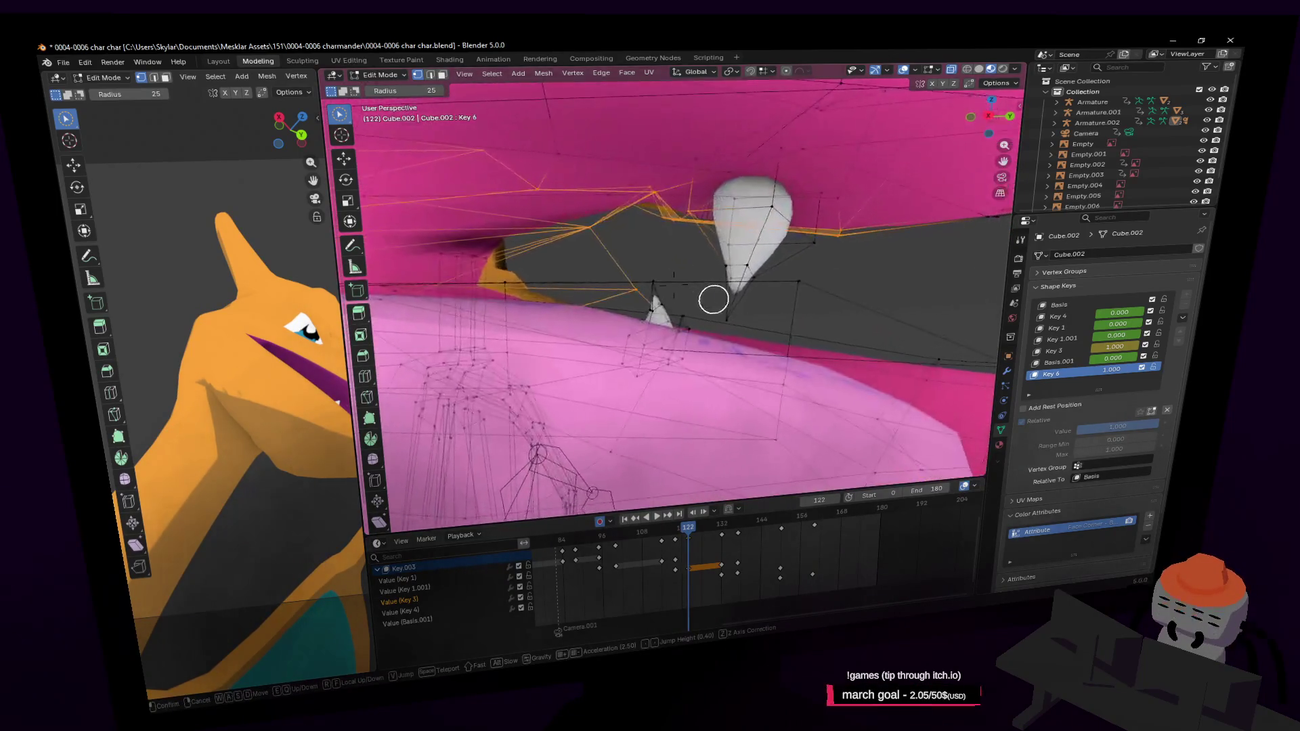
key("s")
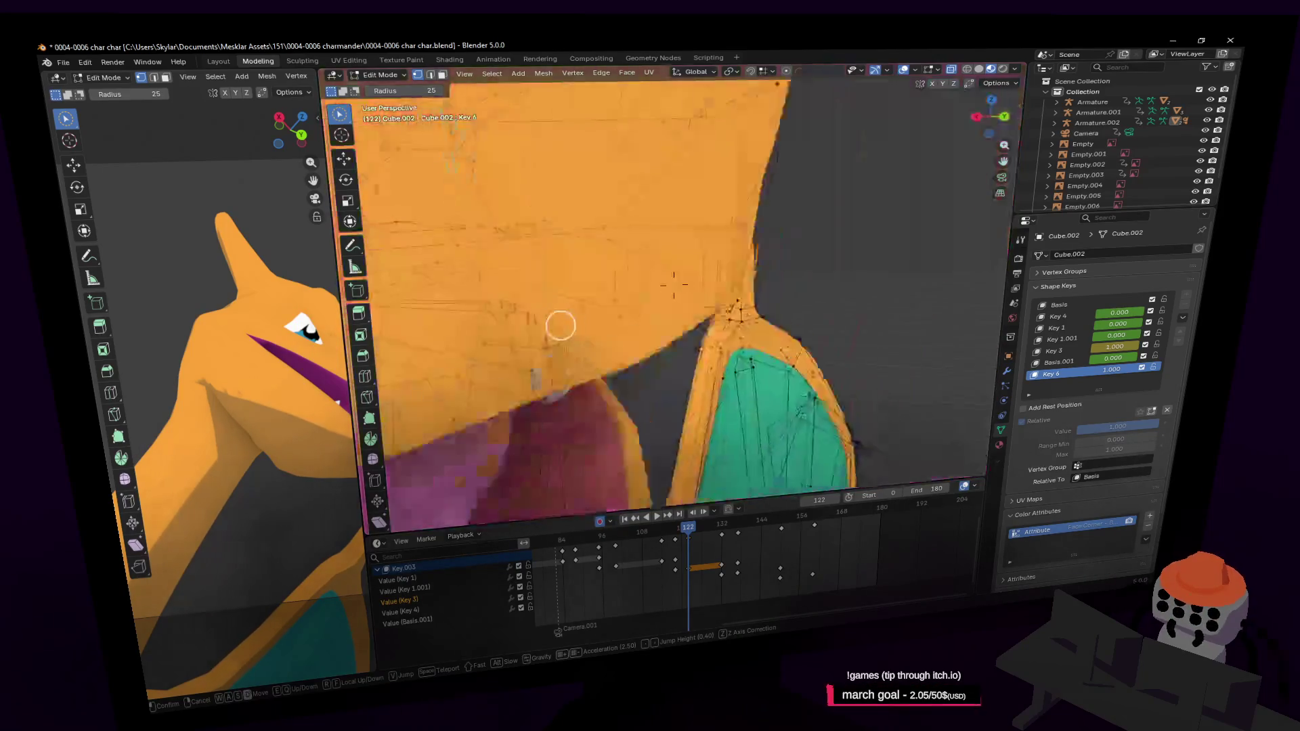
left_click(686, 287)
Step: Nudge the mouth vertices slightly higher with see-through display turned off
key("g")
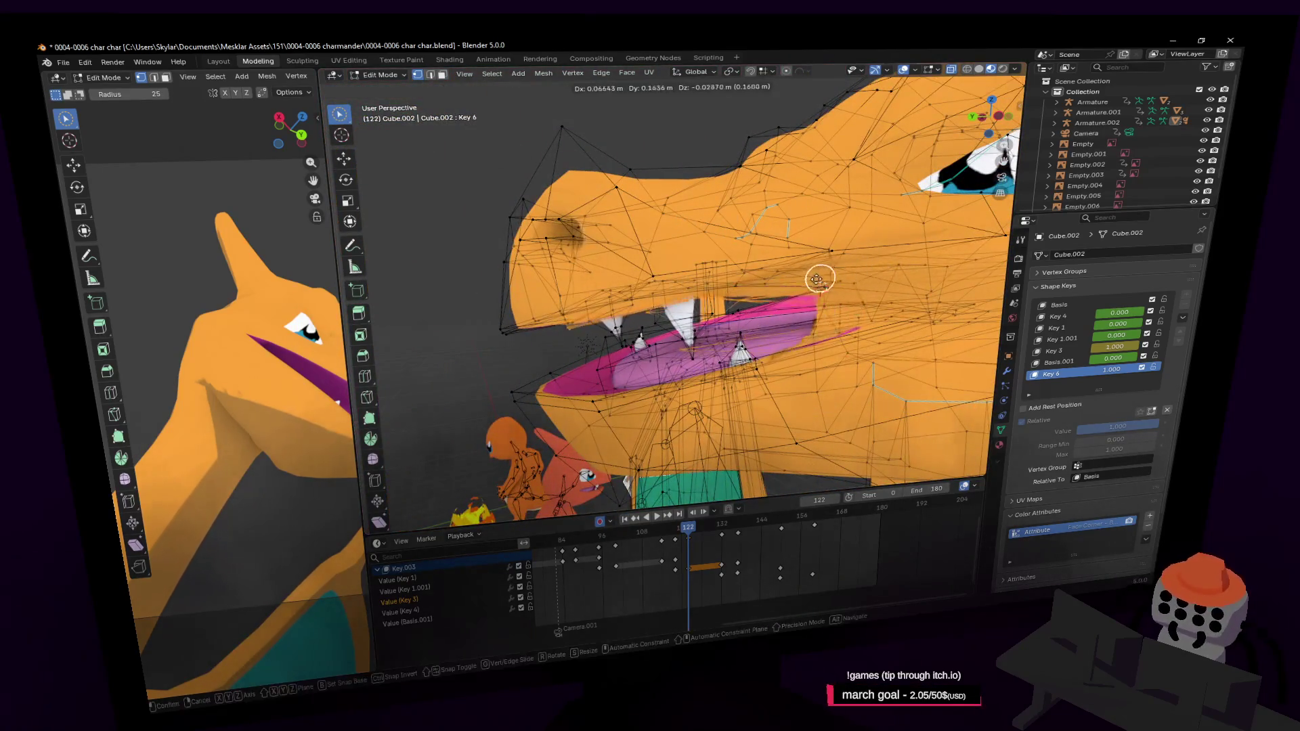
left_click(807, 288)
middle_click_drag(856, 281, 815, 320)
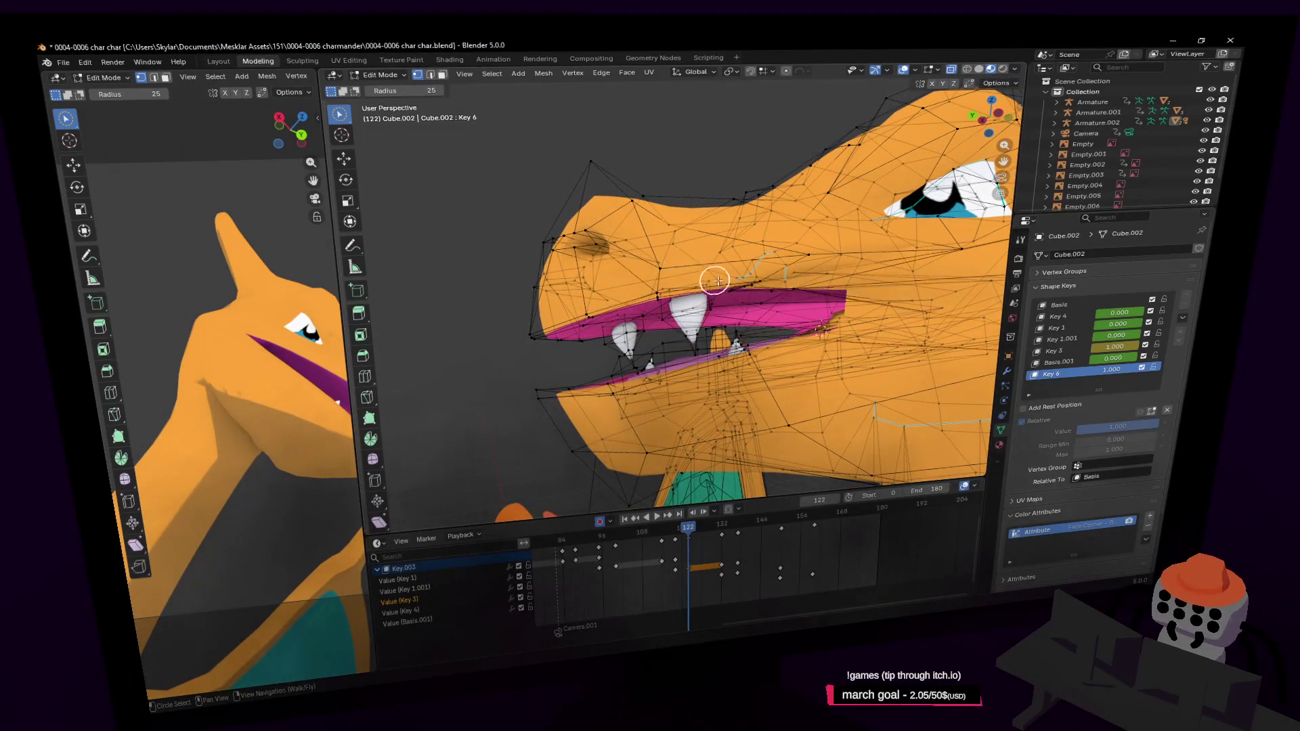
key("alt+z")
key("g")
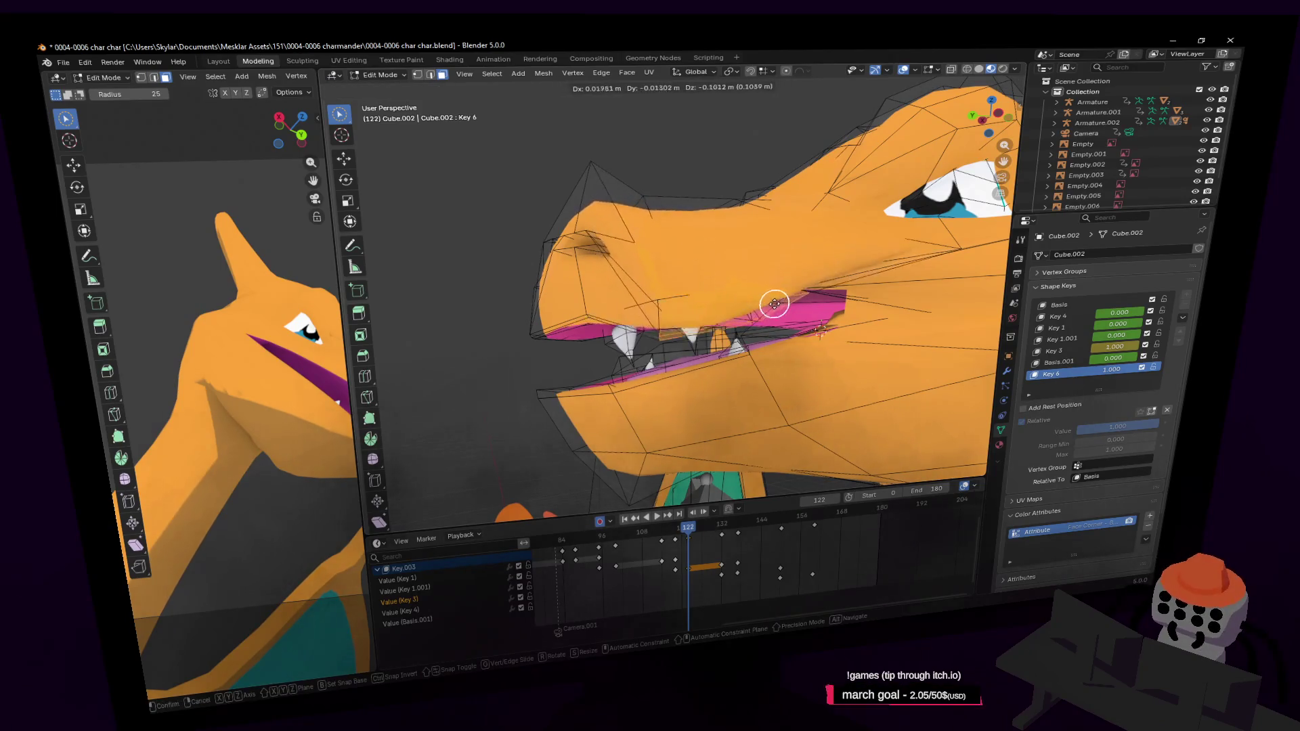
left_click(810, 288)
Step: Lower the mouth vertices along Z and review the head from lower angles
key("g")
key("z")
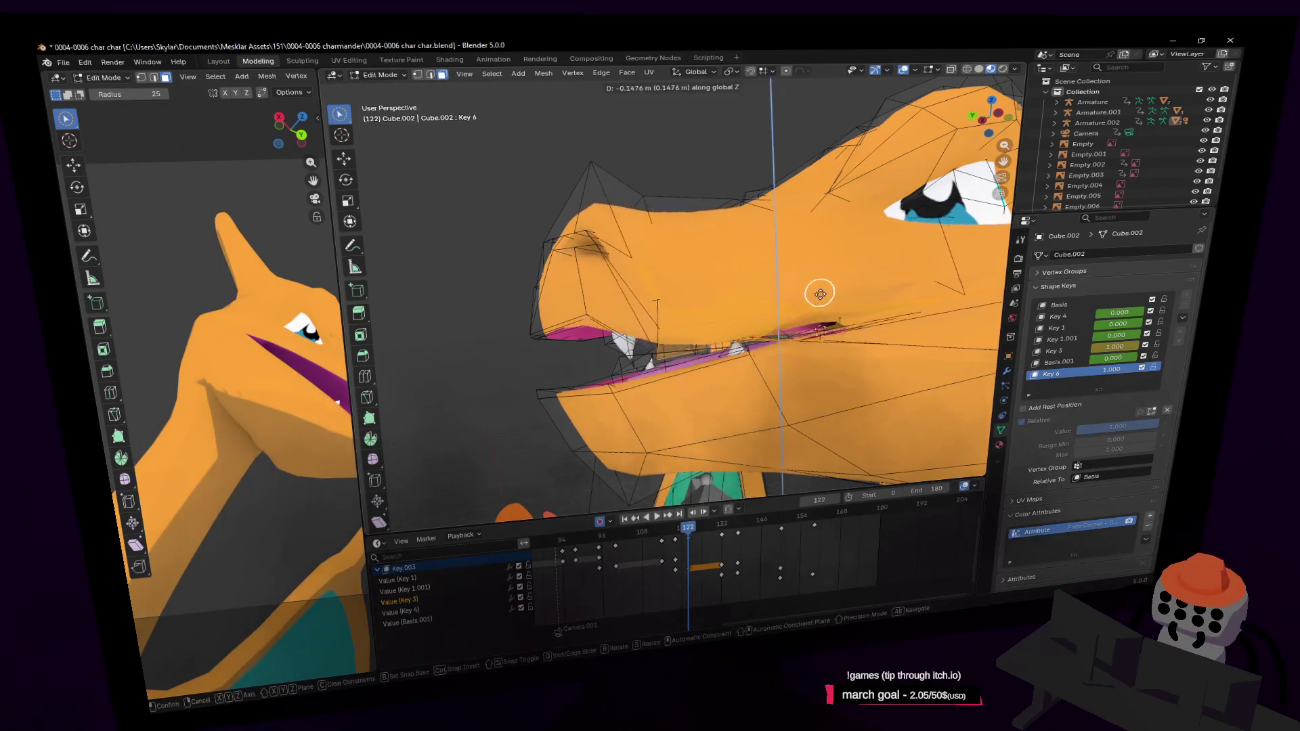
left_click(818, 304)
mouse_move(772, 304)
middle_mouse_down()
mouse_move(909, 321)
mouse_move(873, 295)
mouse_move(849, 247)
middle_mouse_up()
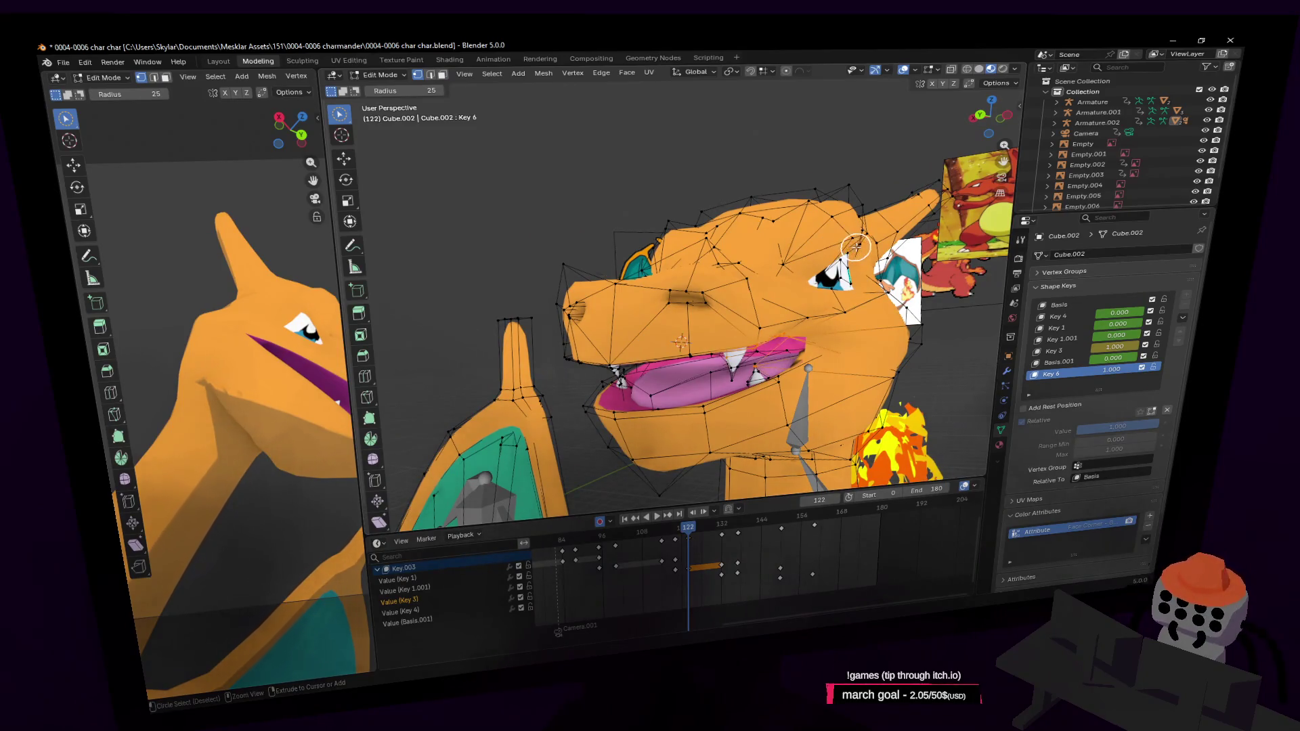
middle_click_drag(856, 245, 919, 126)
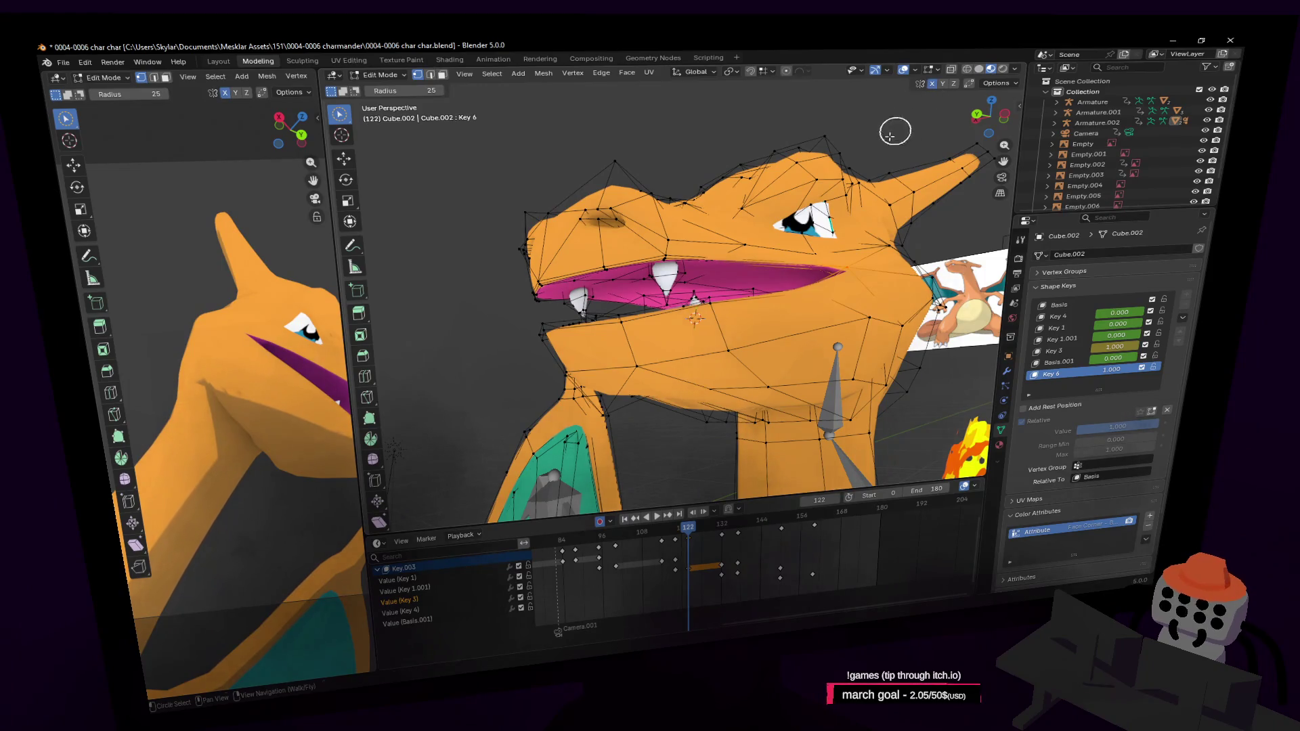
mouse_move(893, 132)
middle_mouse_down()
mouse_move(798, 217)
mouse_move(908, 131)
middle_mouse_up()
Step: Brush-select the lip vertices, reposition them and stretch the mouth corner outward
key("g")
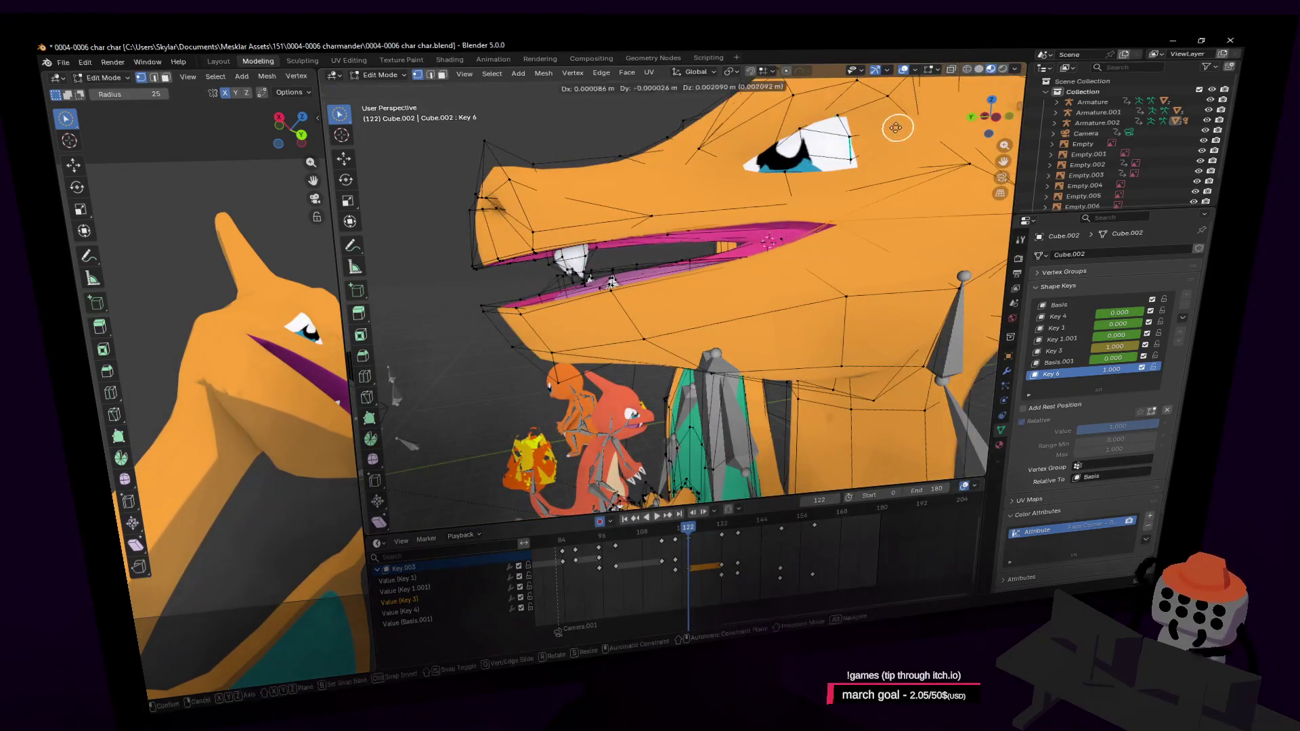
key("Escape")
key("c")
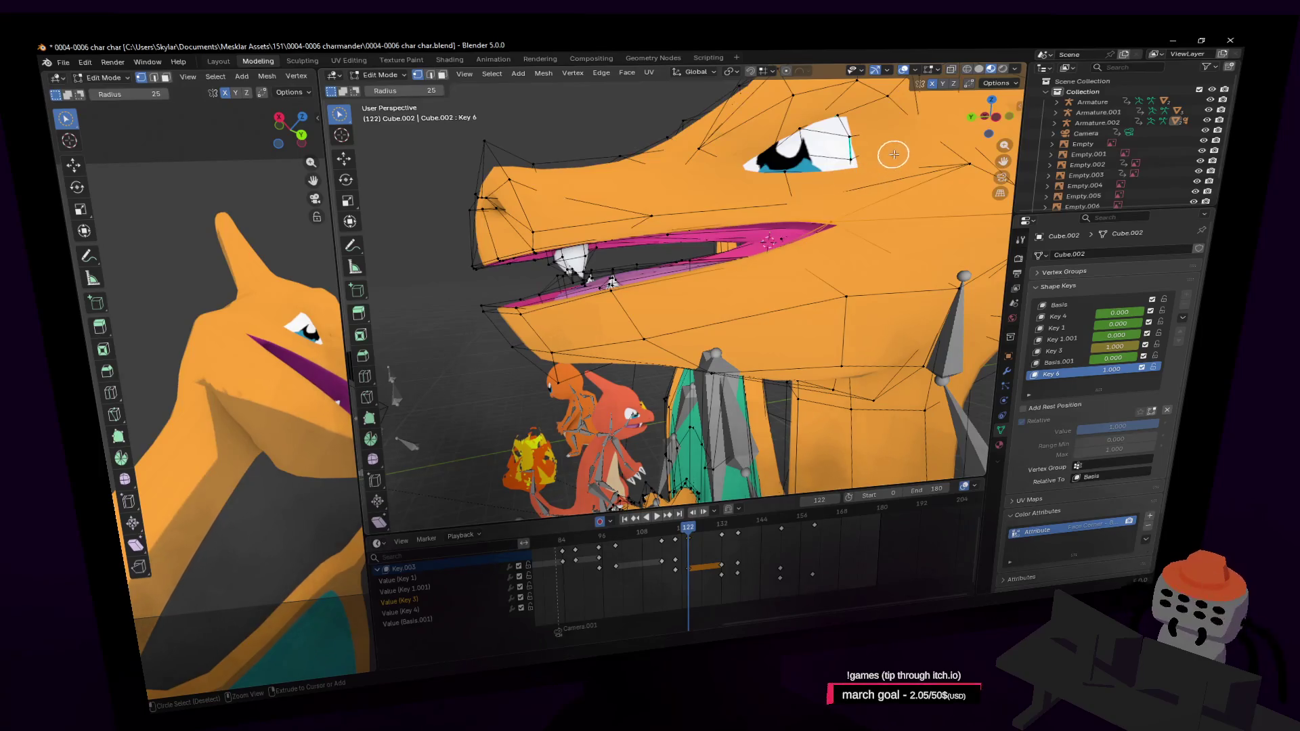
middle_click_drag(893, 147, 882, 171)
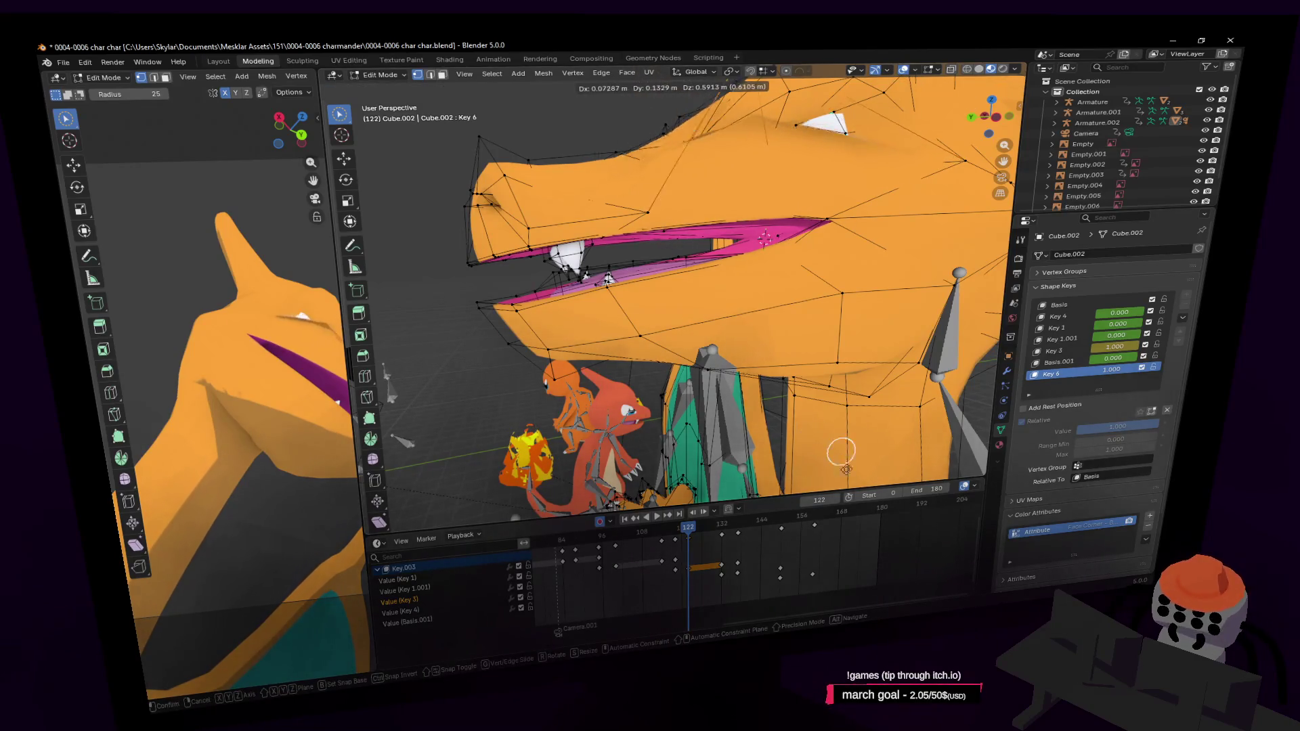
key("c")
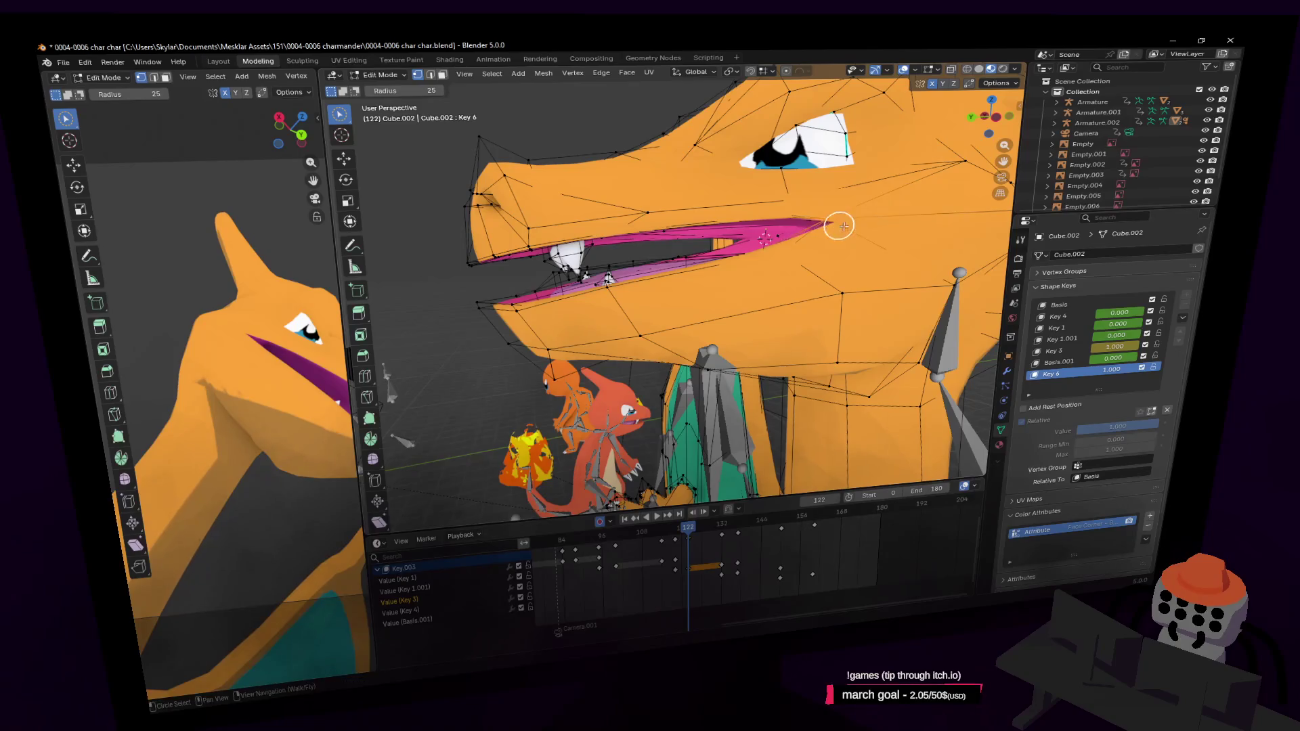
left_click(840, 225)
key("g")
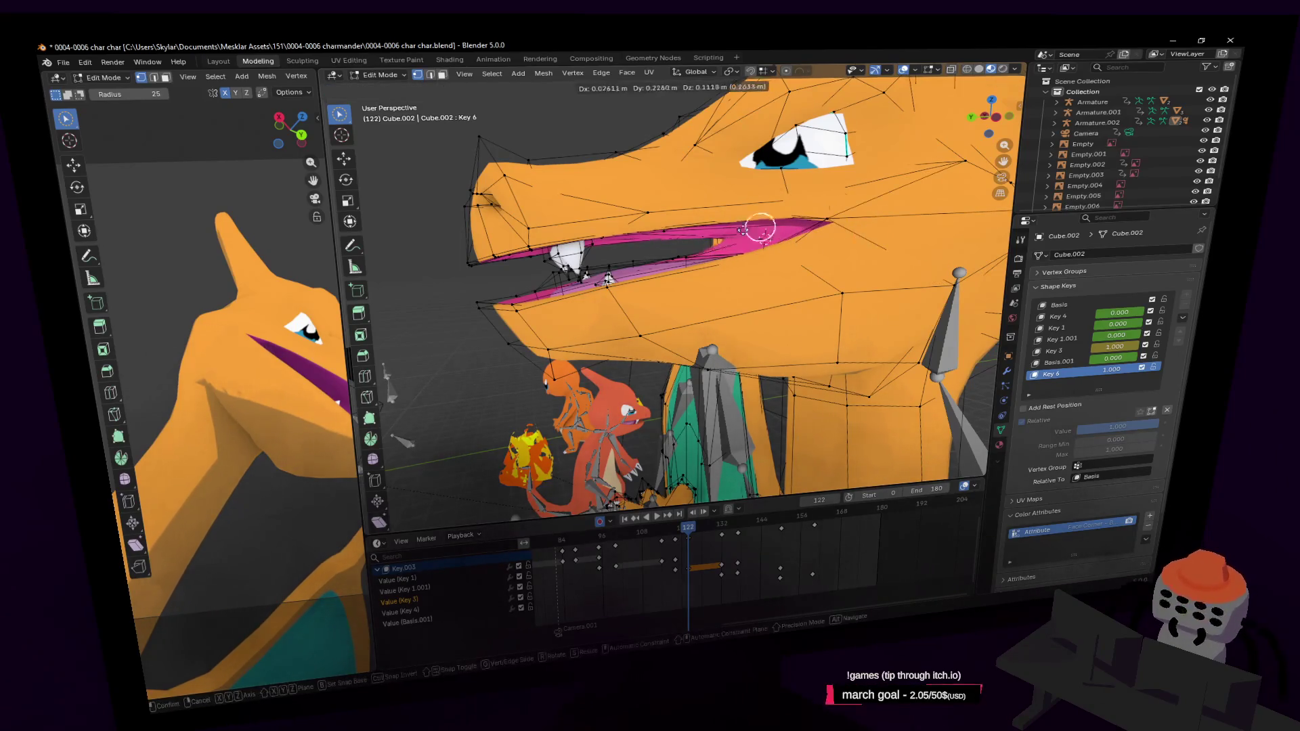
left_click(856, 221)
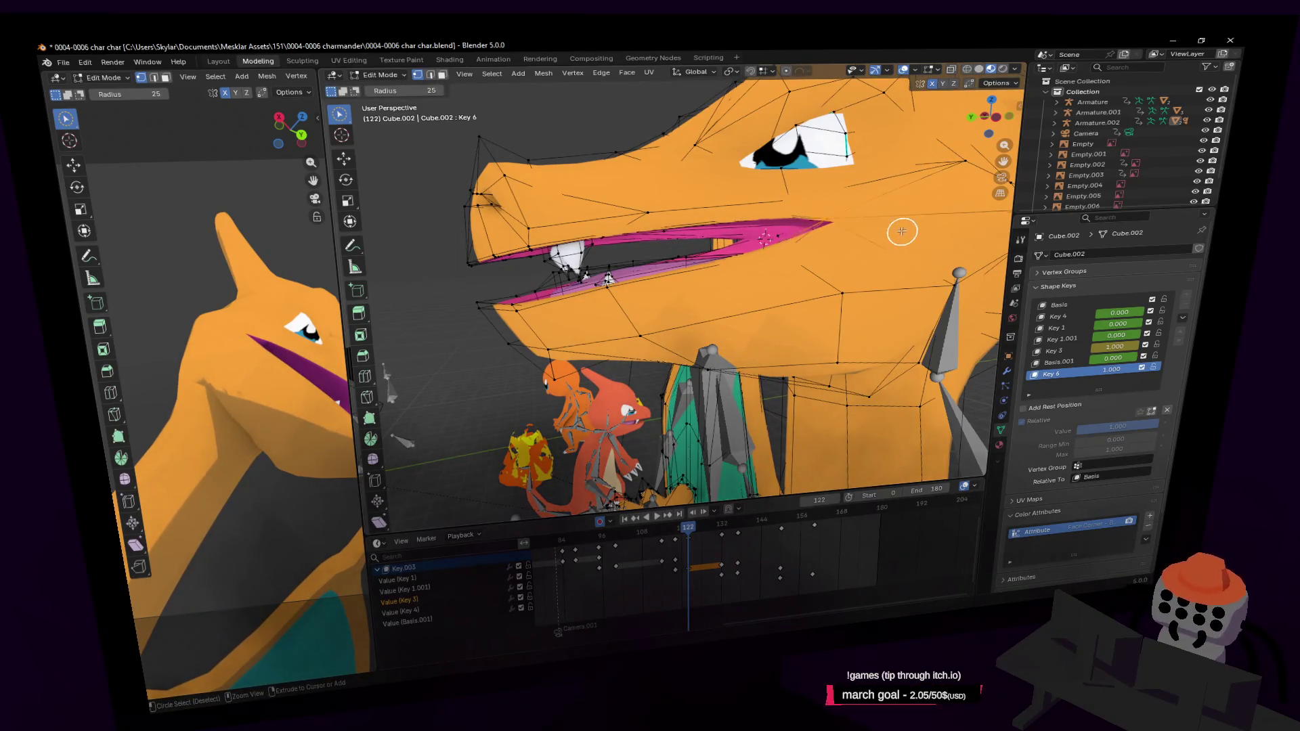
key("g")
left_click(956, 230)
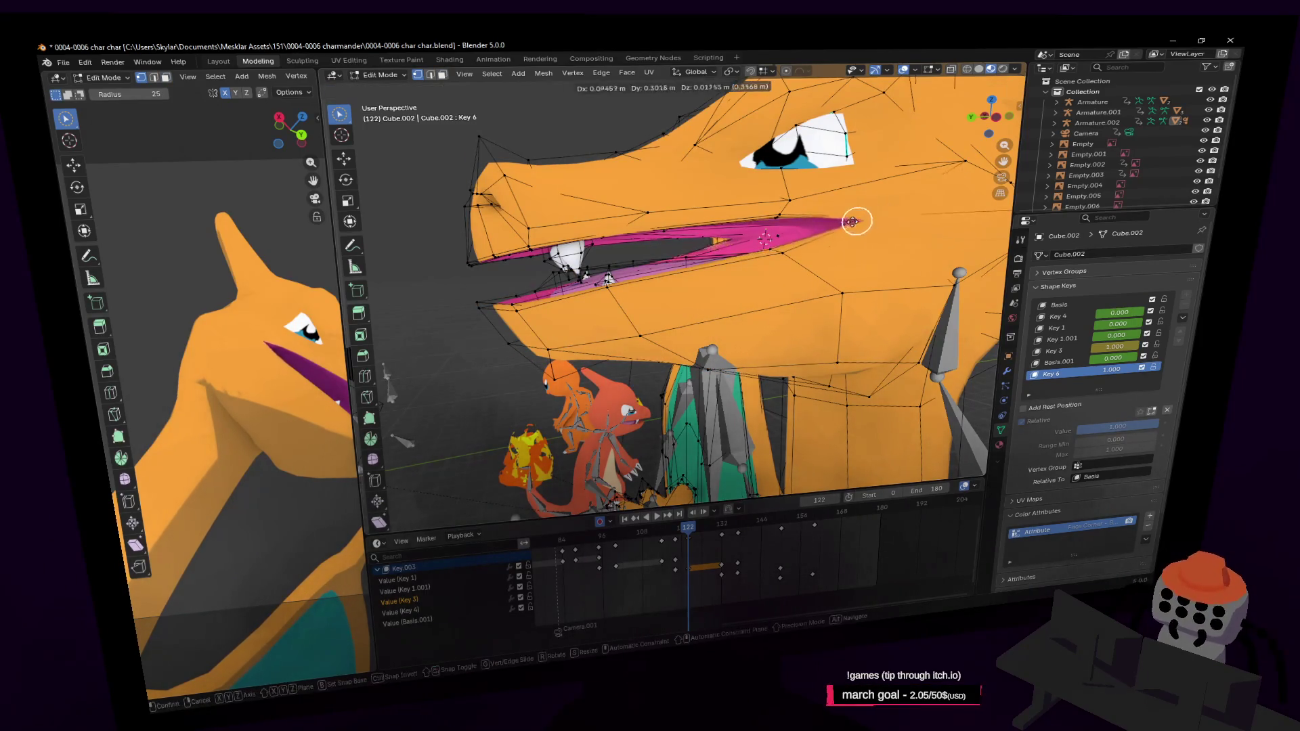
Step: Move the mouth vertices to close the mouth slightly, checking from inside and the side
key("shift+grave")
key("w")
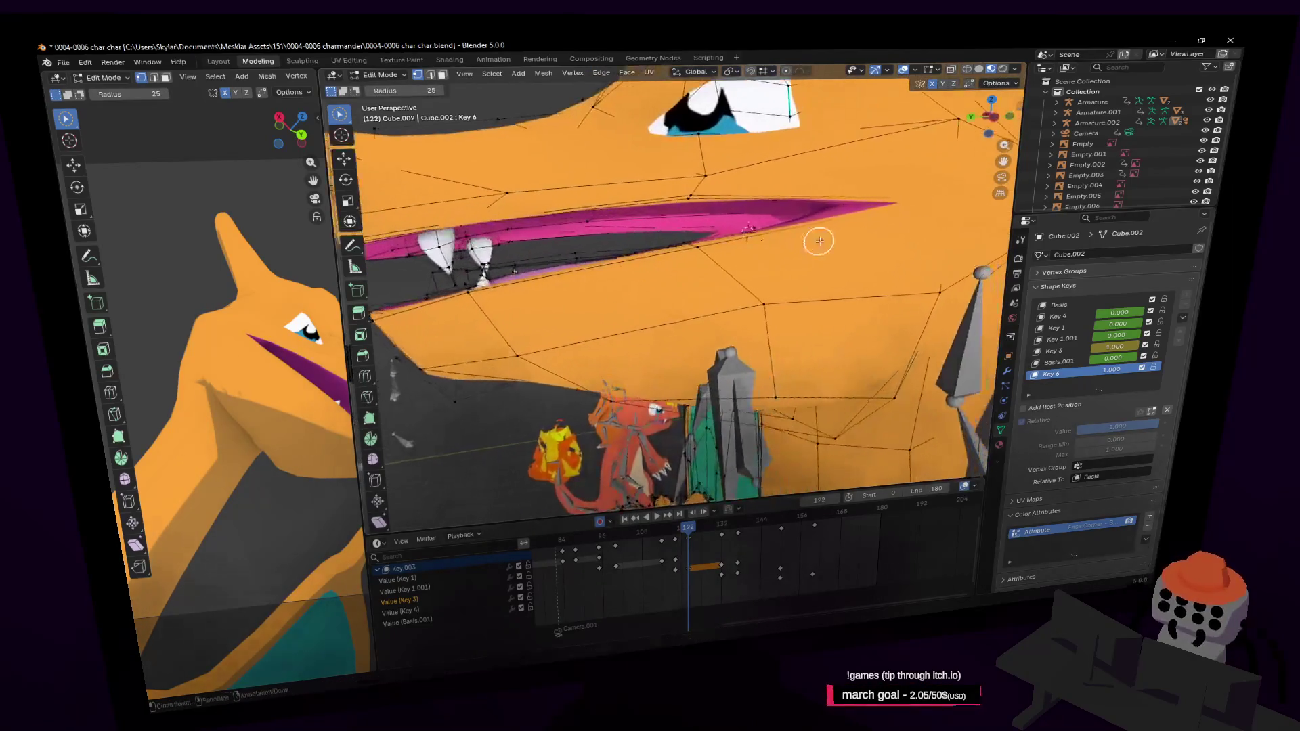
left_click(766, 232)
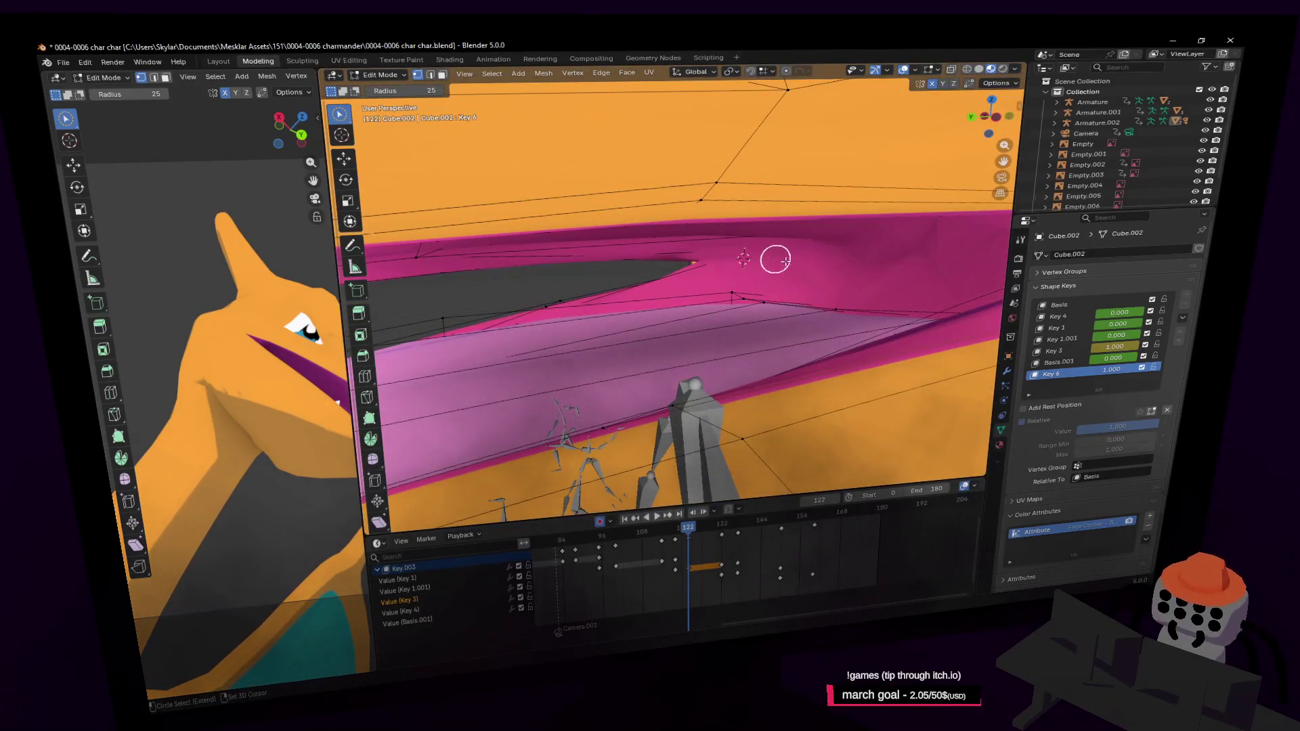
scroll(785, 262, "down", 3)
scroll(785, 262, "down", 3)
key("g")
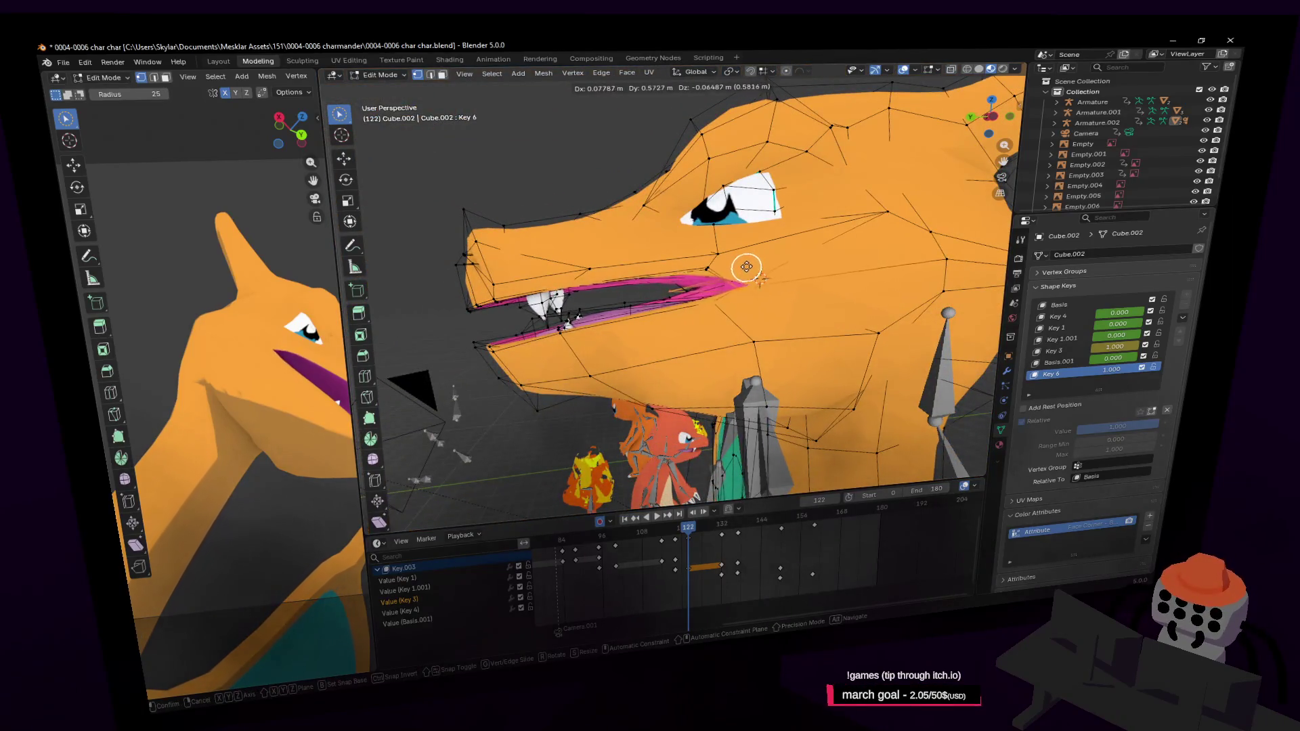
left_click(747, 266)
middle_click_drag(747, 267, 753, 268)
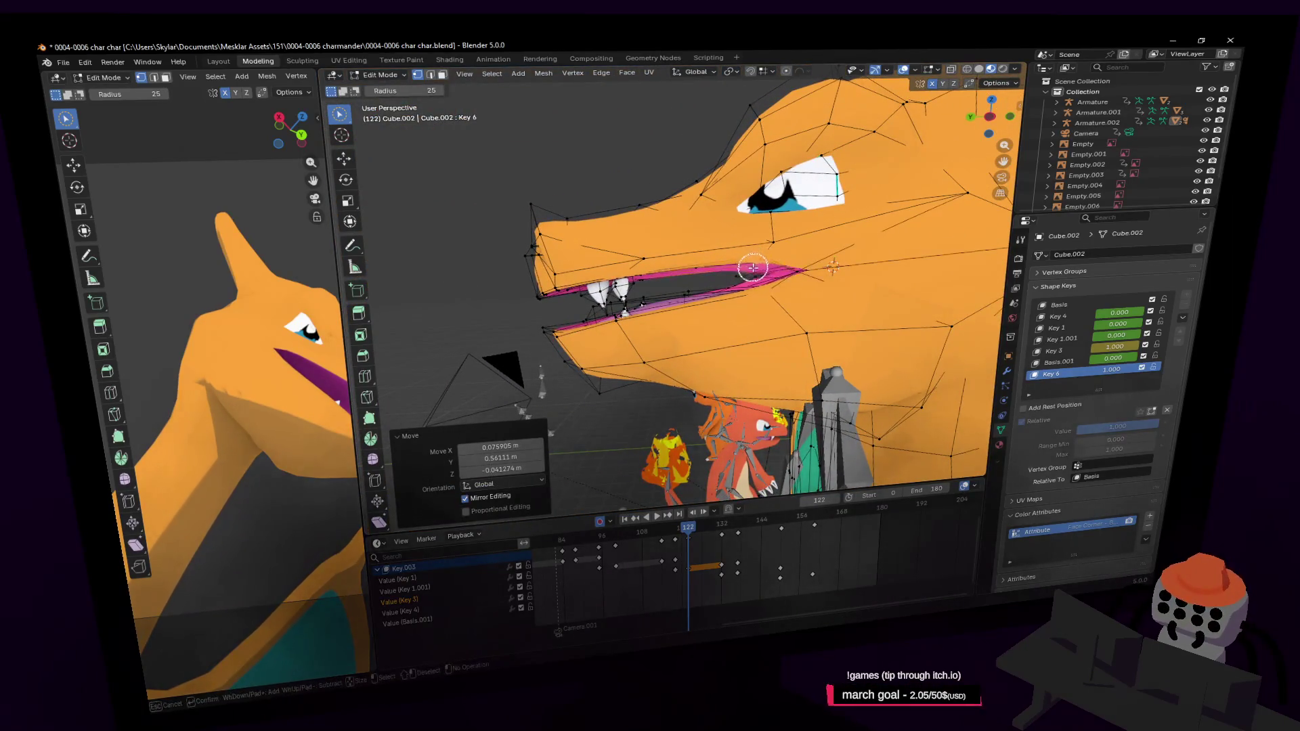
key("g")
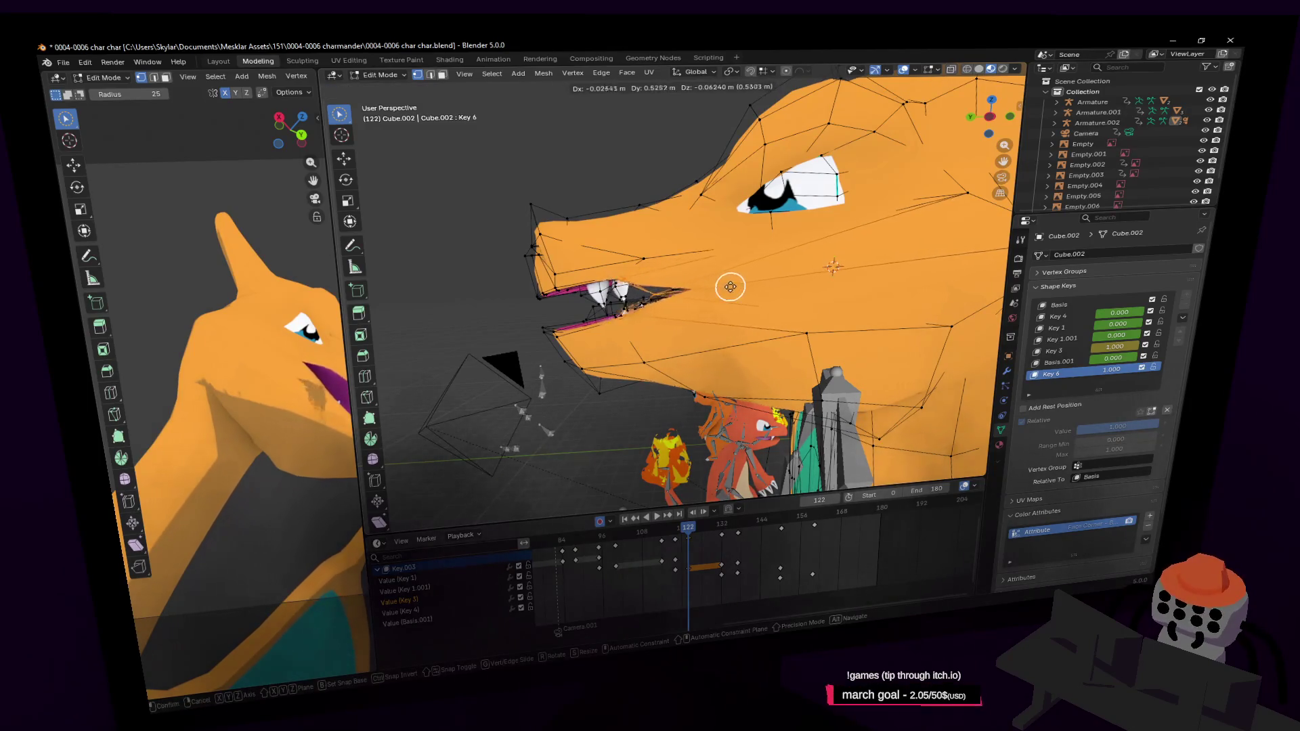
left_click(737, 293)
mouse_move(739, 294)
middle_mouse_down()
mouse_move(798, 278)
mouse_move(725, 298)
middle_mouse_up()
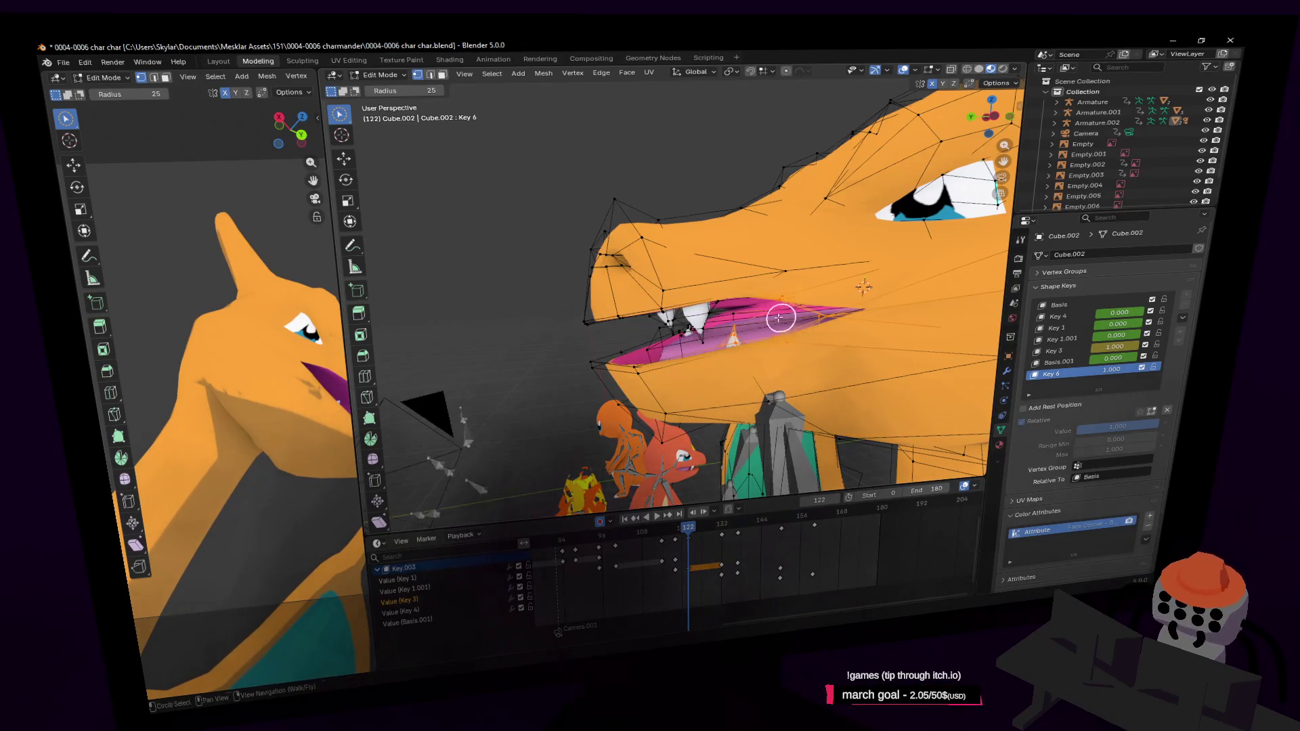
scroll(763, 335, "up", 3)
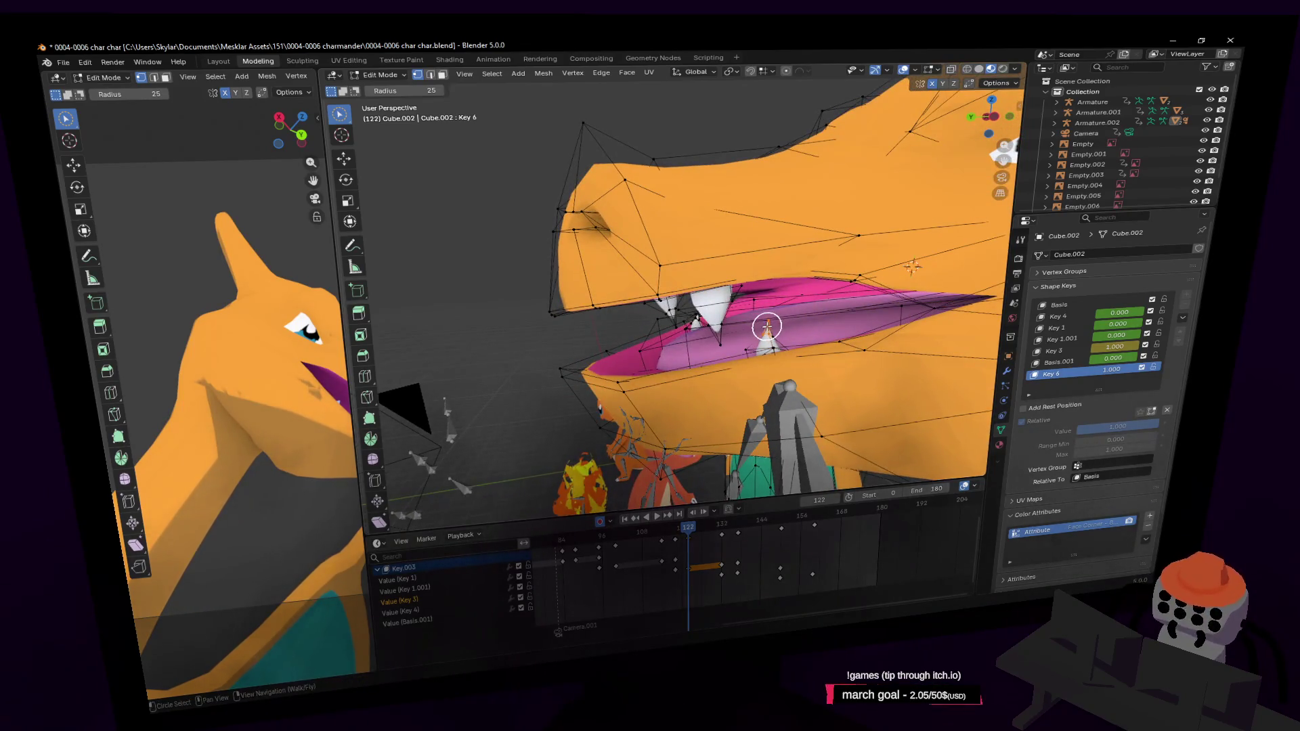
Step: Select the linked tooth and mouth geometry with L and inspect it from below
key("l")
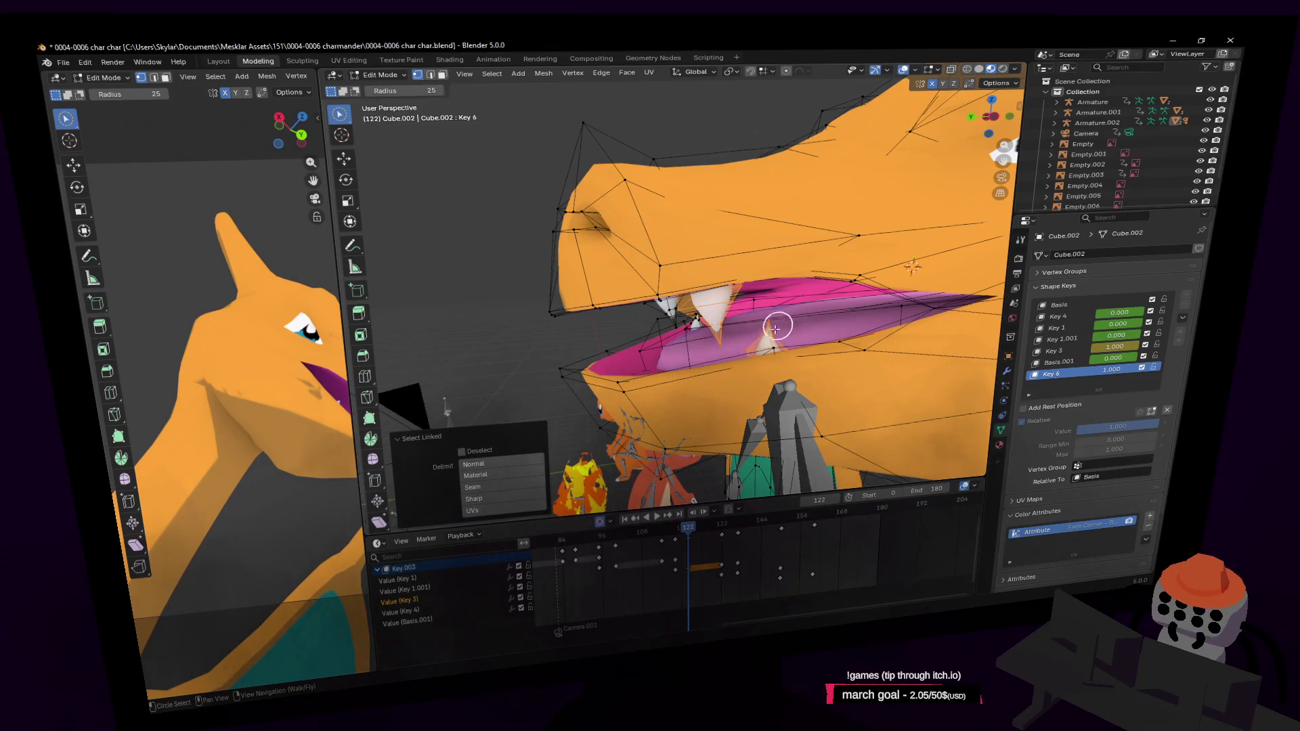
middle_click_drag(775, 326, 808, 321)
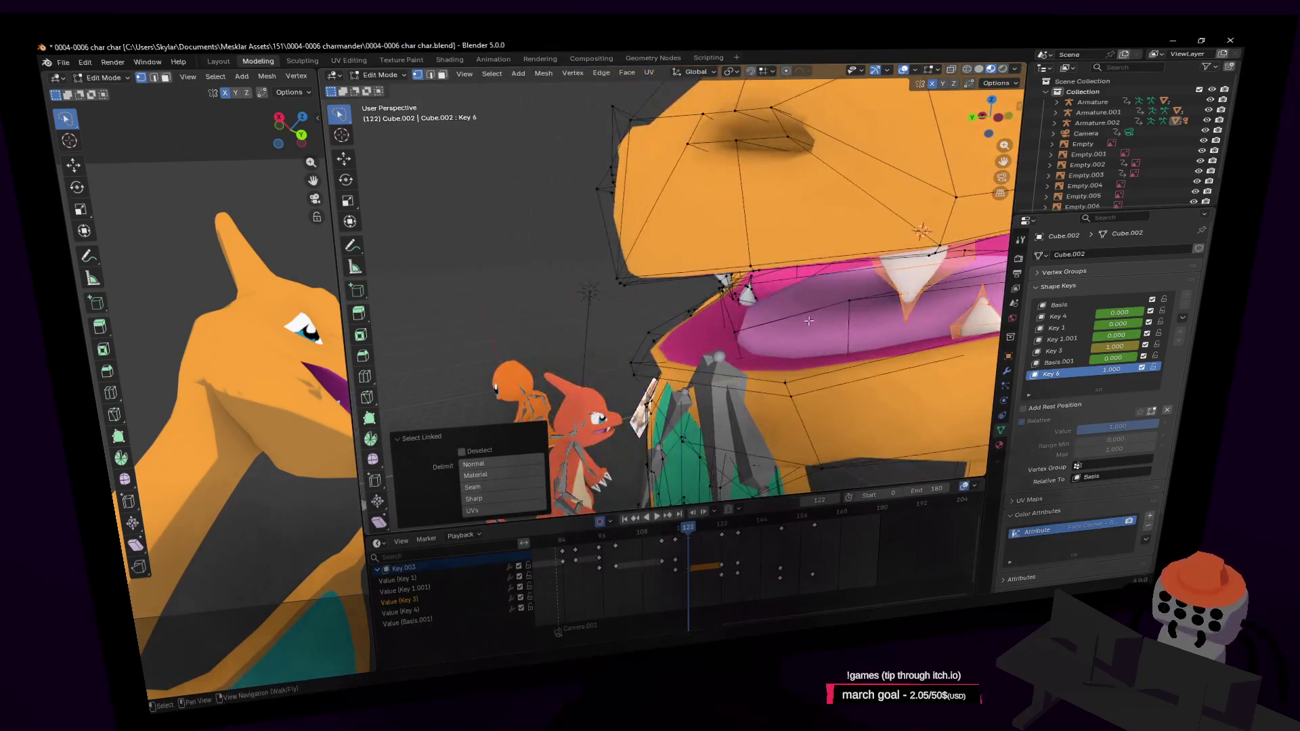
left_click(803, 338)
key("l")
middle_click_drag(830, 324, 760, 266)
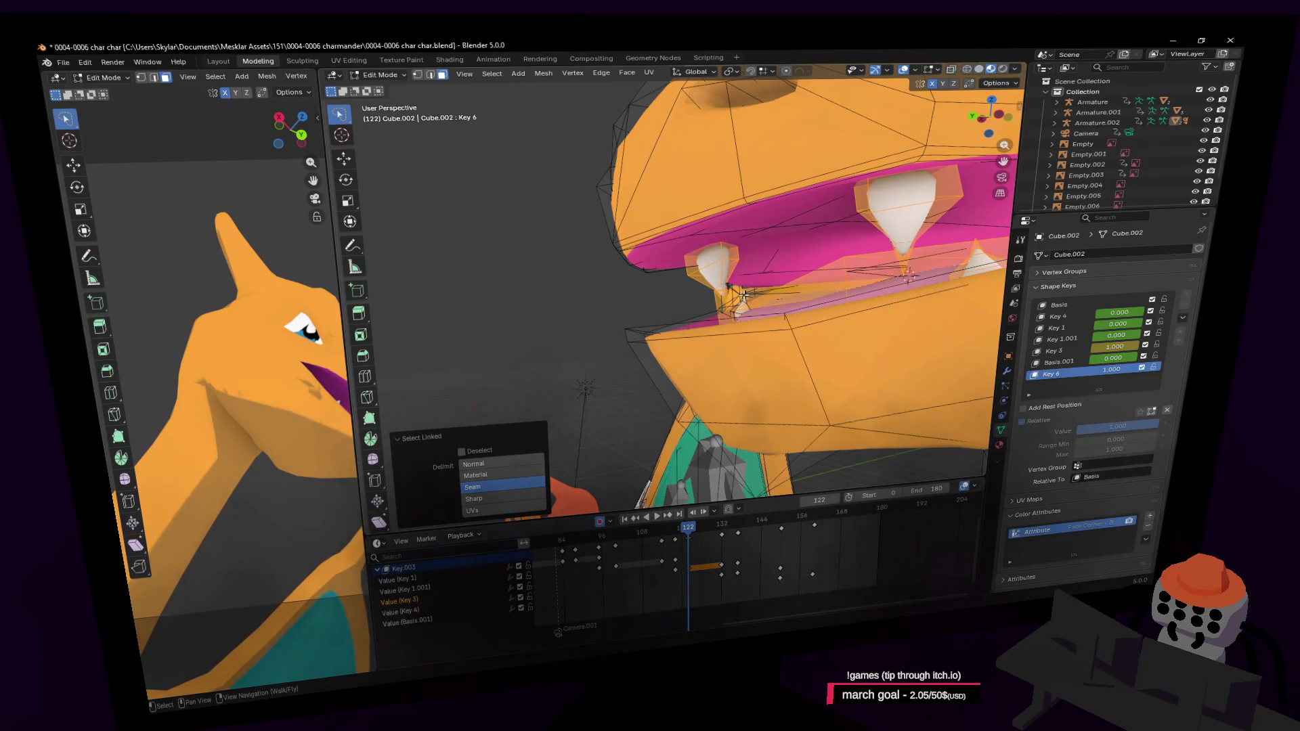
key("shift+grave")
key("w")
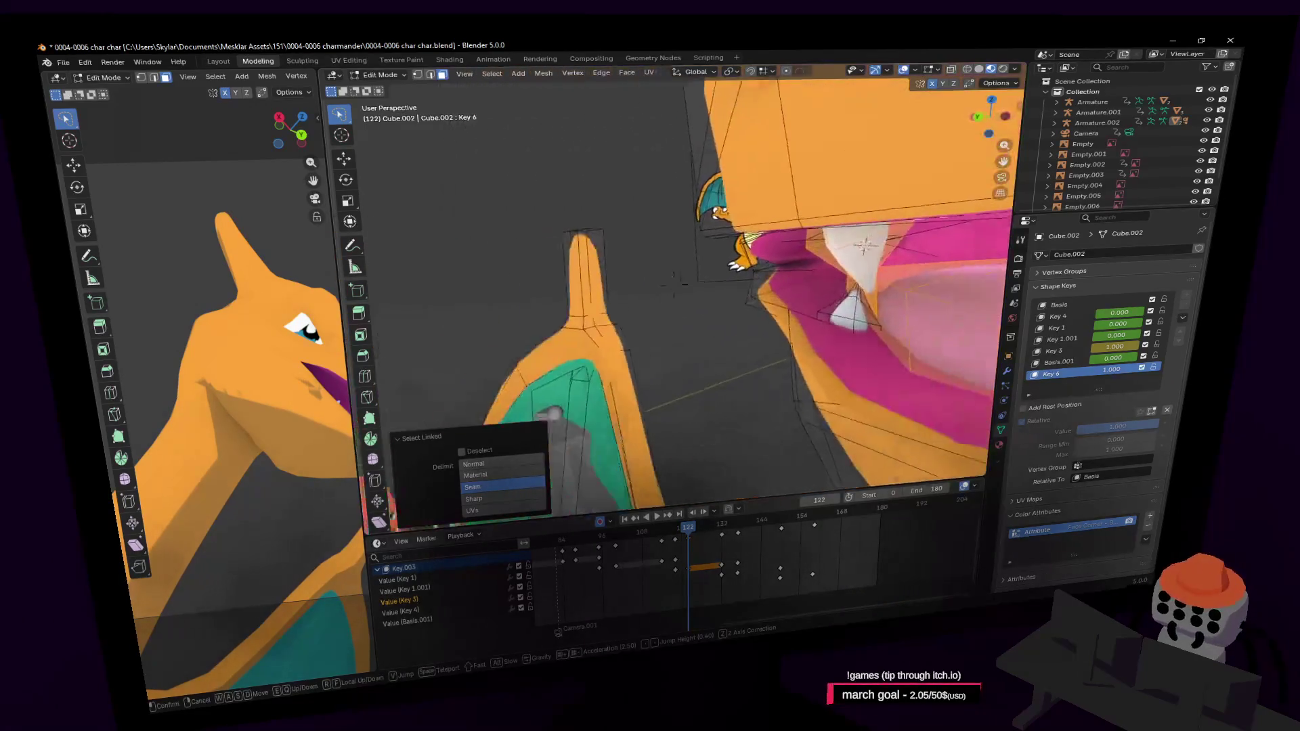
key("s")
left_click(815, 291)
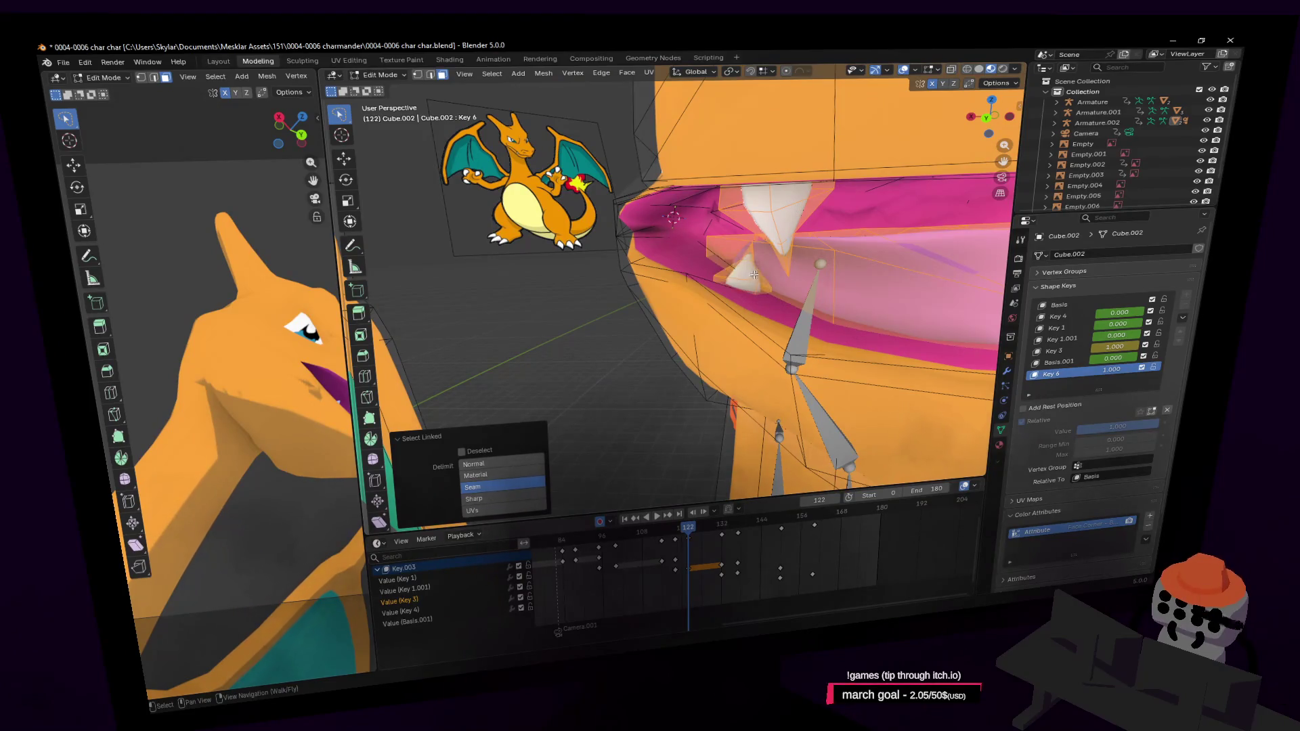
scroll(754, 274, "down", 5)
scroll(533, 254, "up", 5)
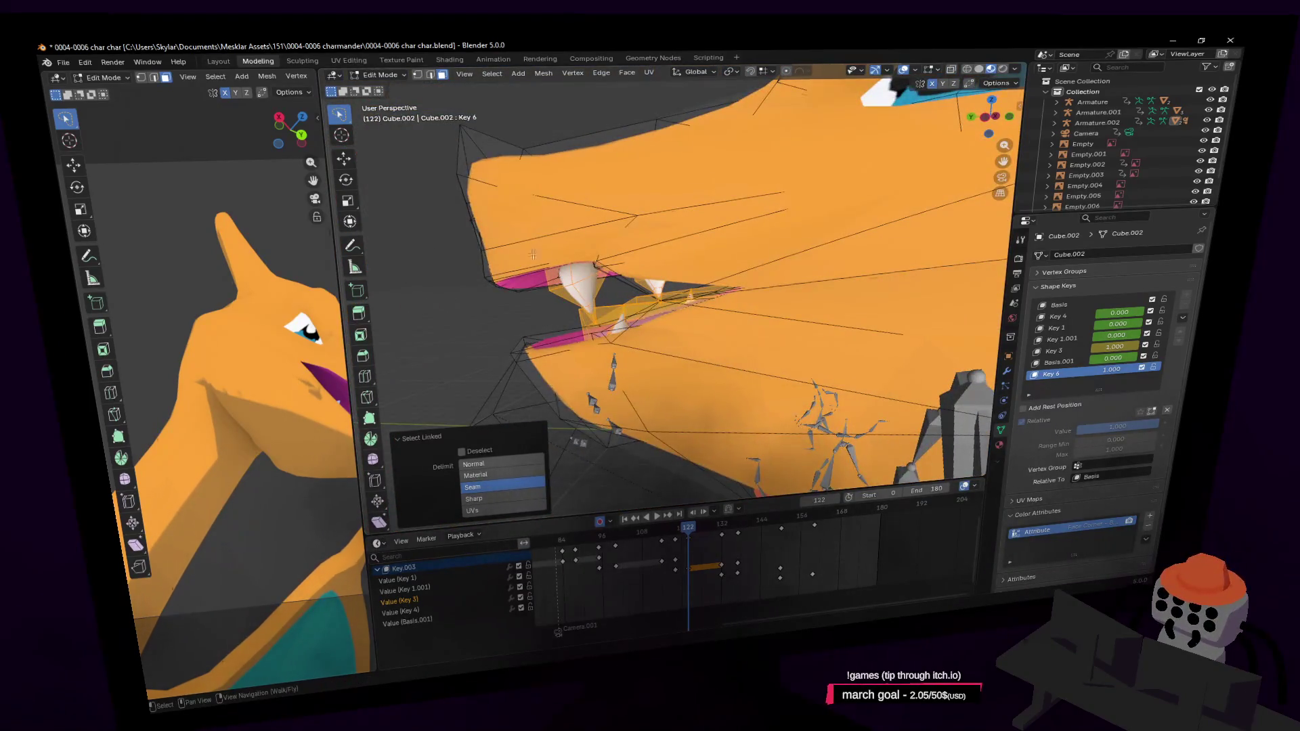
Step: Shift the selected mouth geometry along Y, then nudge it slightly along Z
middle_click_drag(532, 253, 711, 254)
key("g")
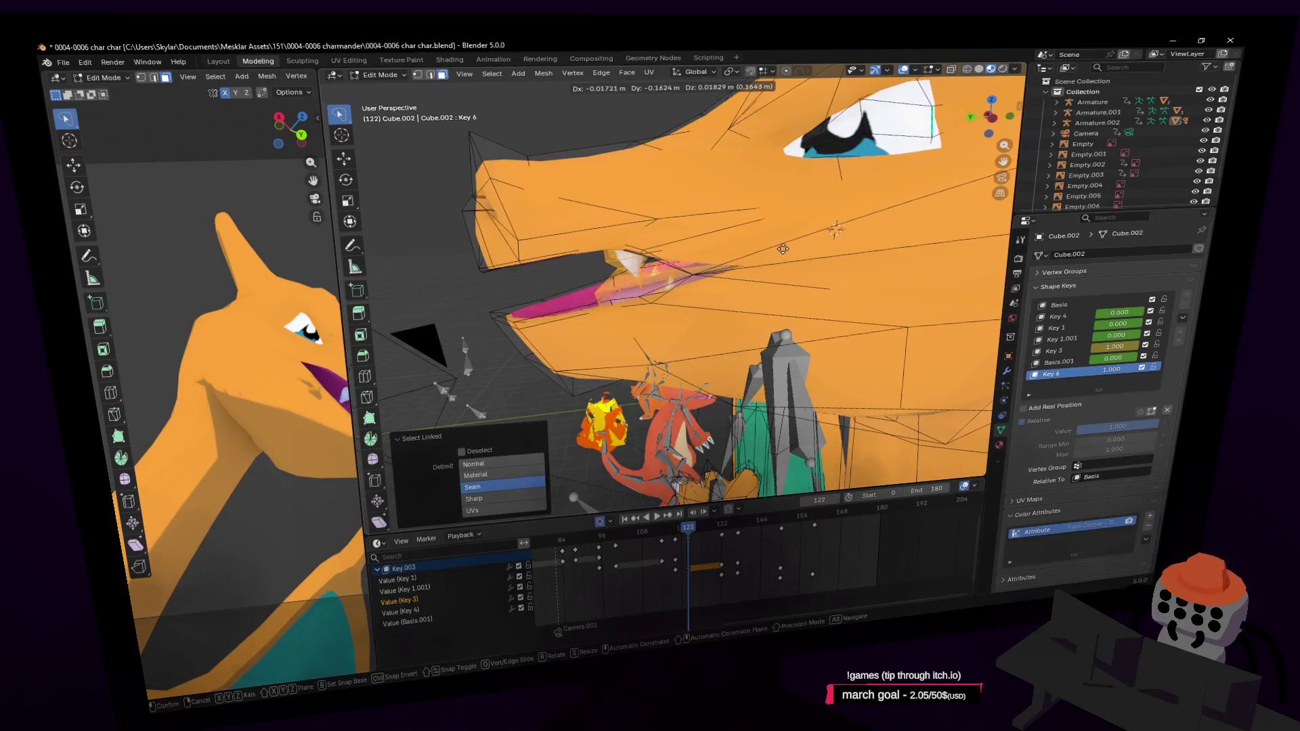
key("y")
left_click(787, 249)
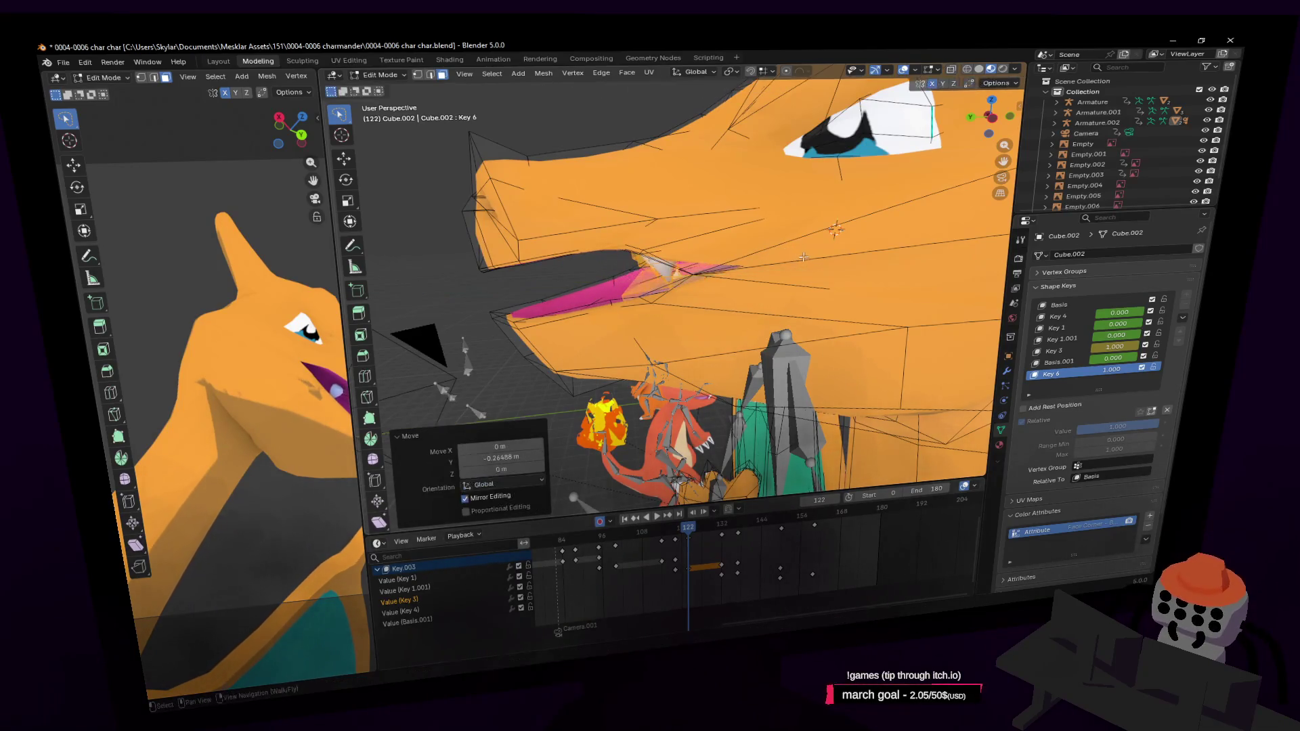
key("g")
key("z")
left_click(799, 251)
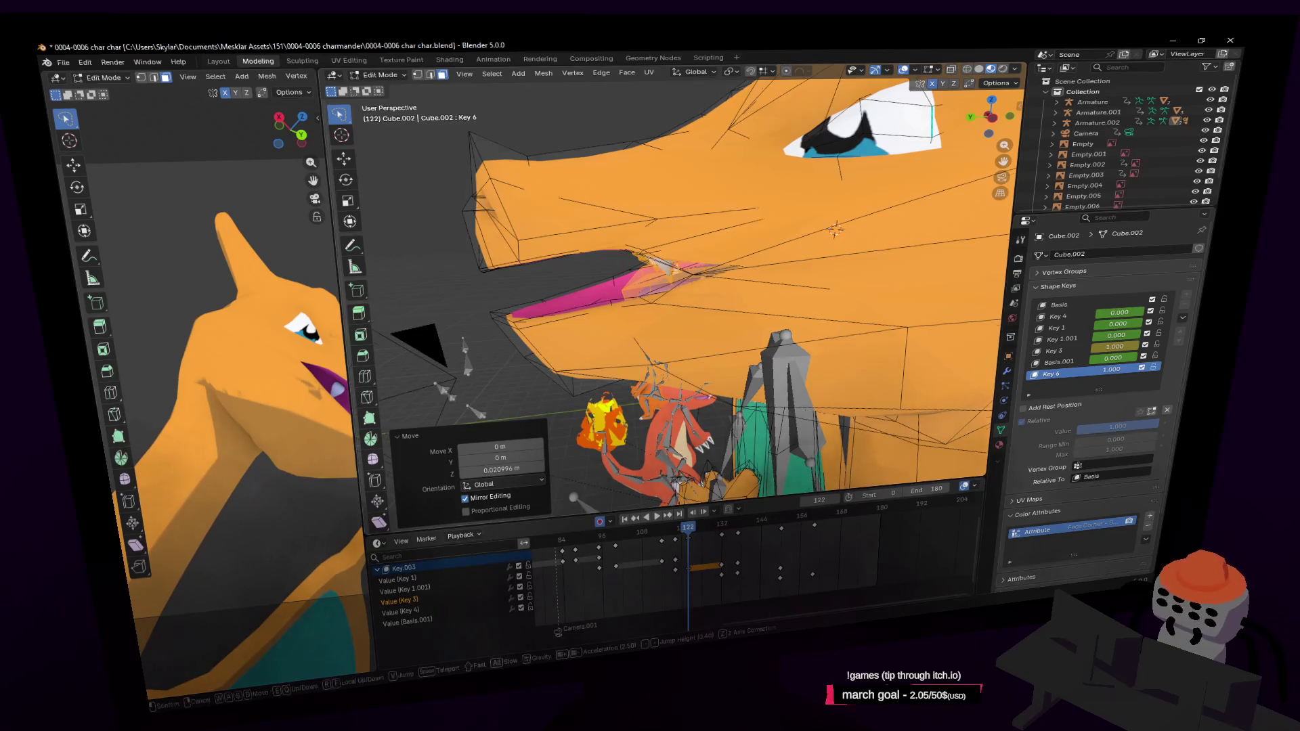
mouse_move(800, 251)
middle_mouse_down()
mouse_move(672, 280)
mouse_move(751, 216)
middle_mouse_up()
scroll(706, 267, "up", 2)
scroll(741, 214, "up", 2)
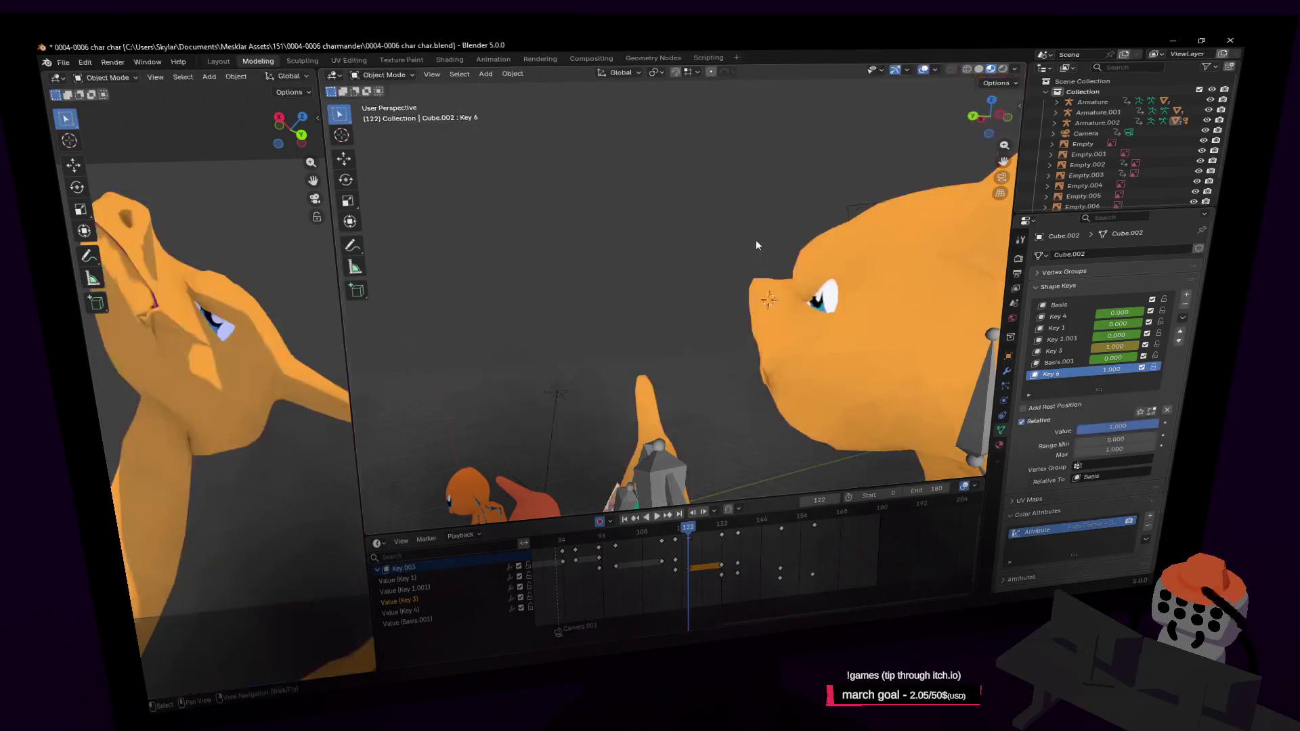
Step: Flatten the selected Key 6 mouth vertices vertically, cancelling an accidental extrude
key("c")
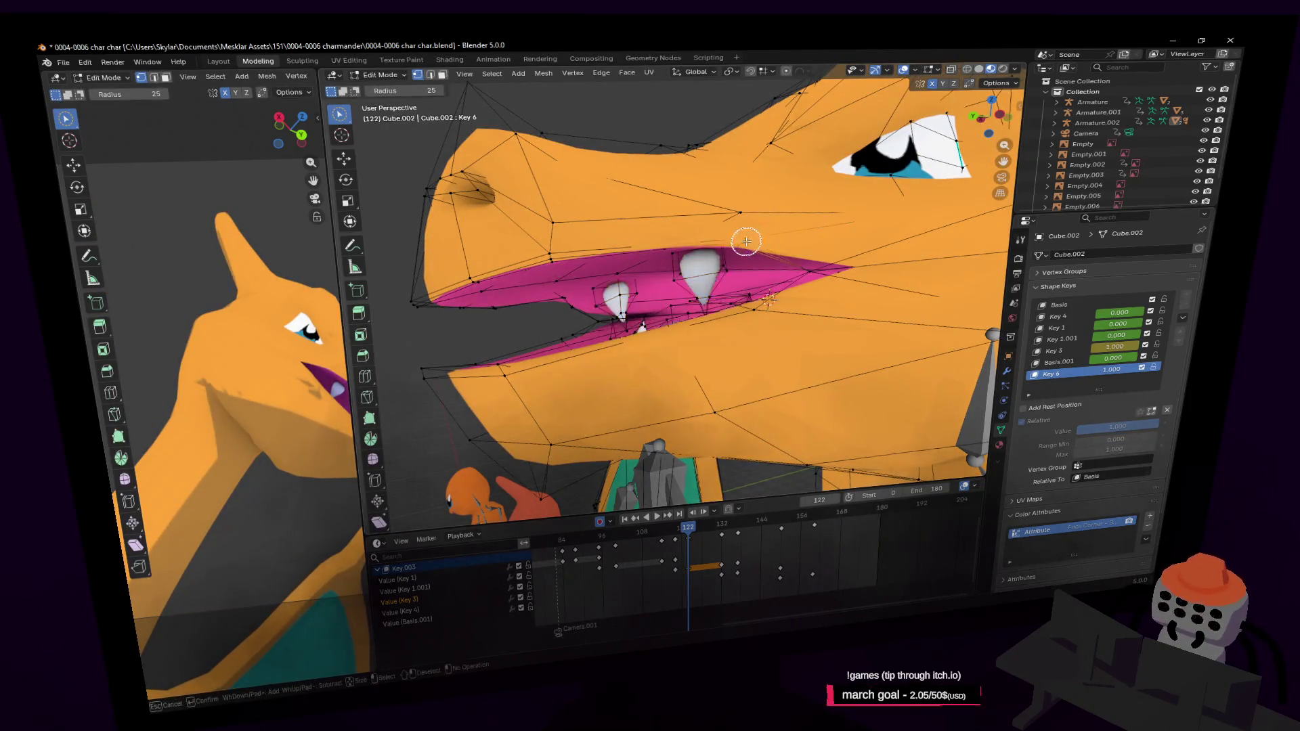
key("shift+grave")
key("s")
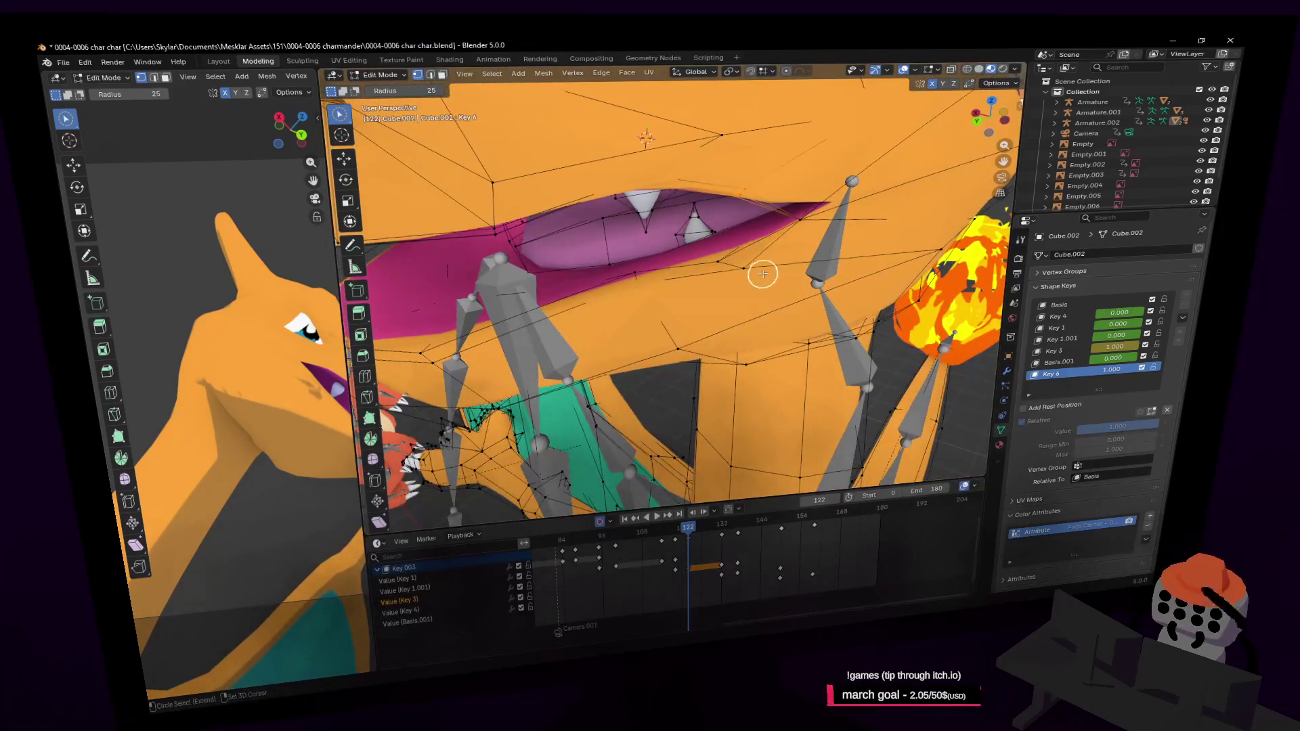
left_click(677, 203)
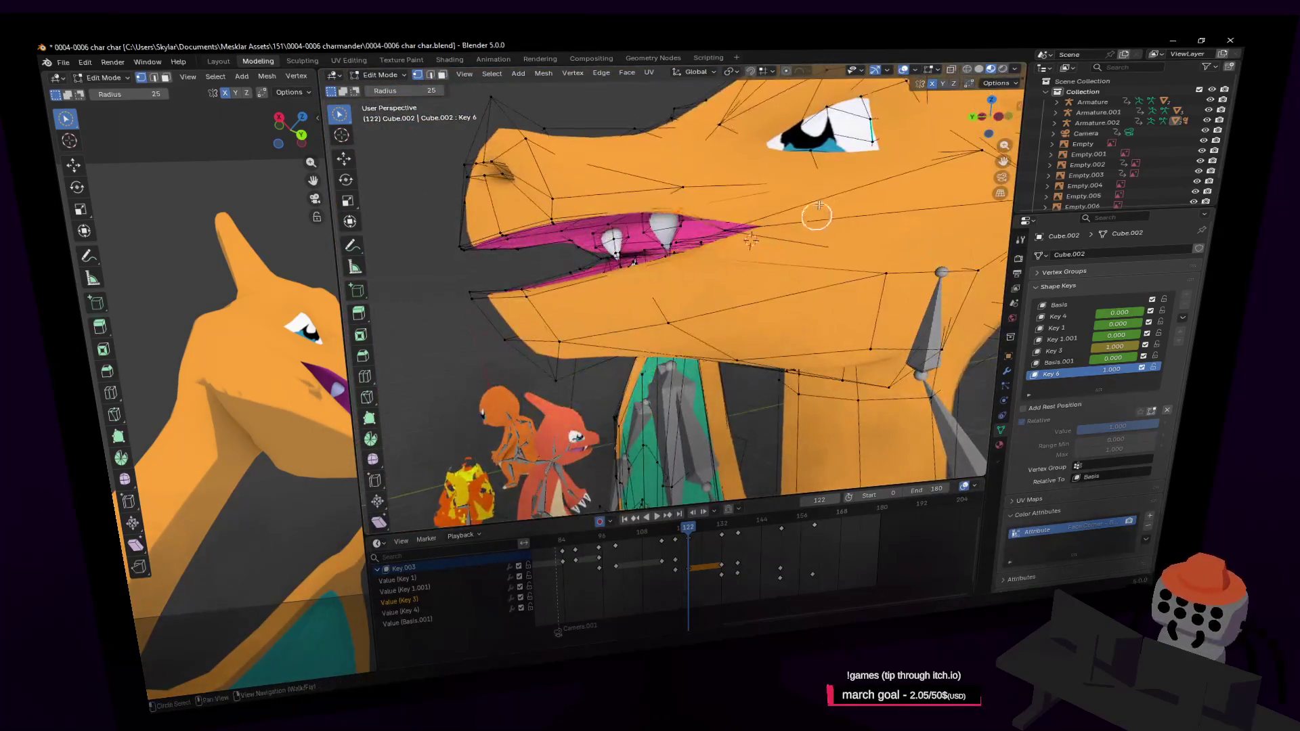
key("s")
key("z")
left_click(701, 208)
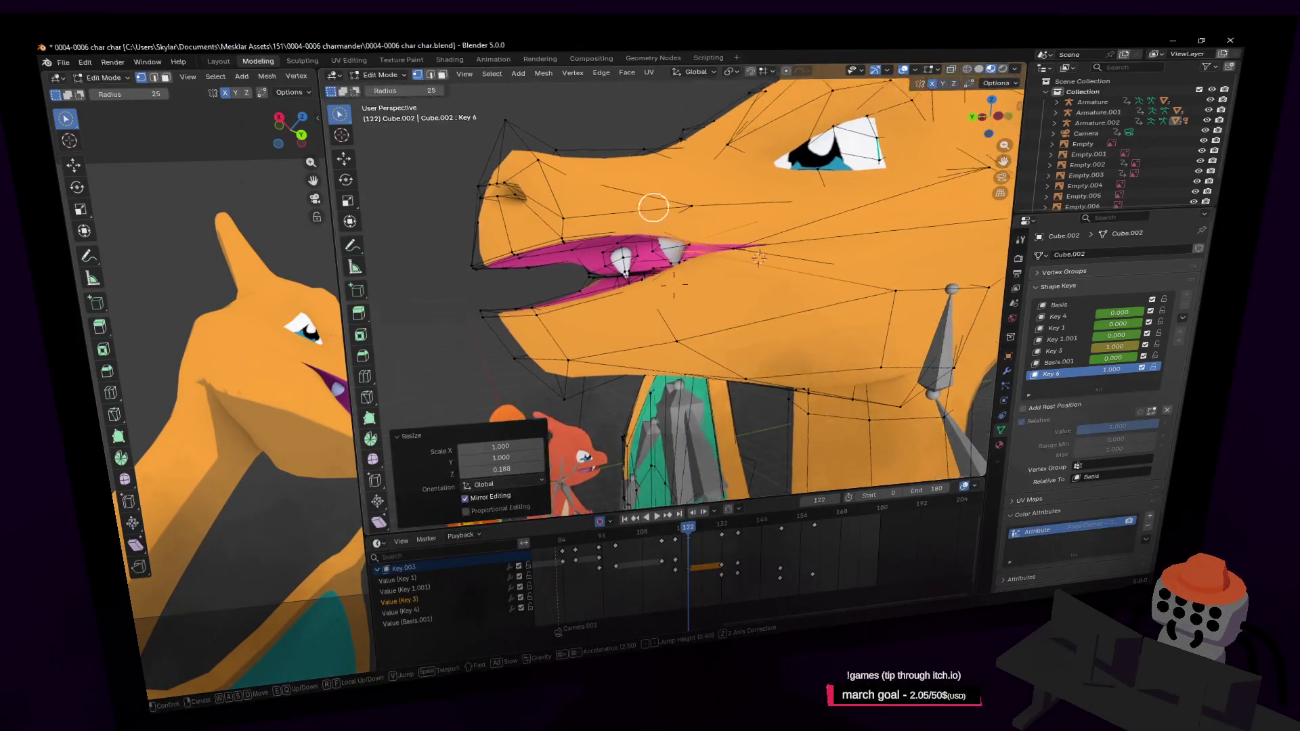
mouse_move(653, 203)
middle_mouse_down()
mouse_move(730, 211)
mouse_move(789, 186)
middle_mouse_up()
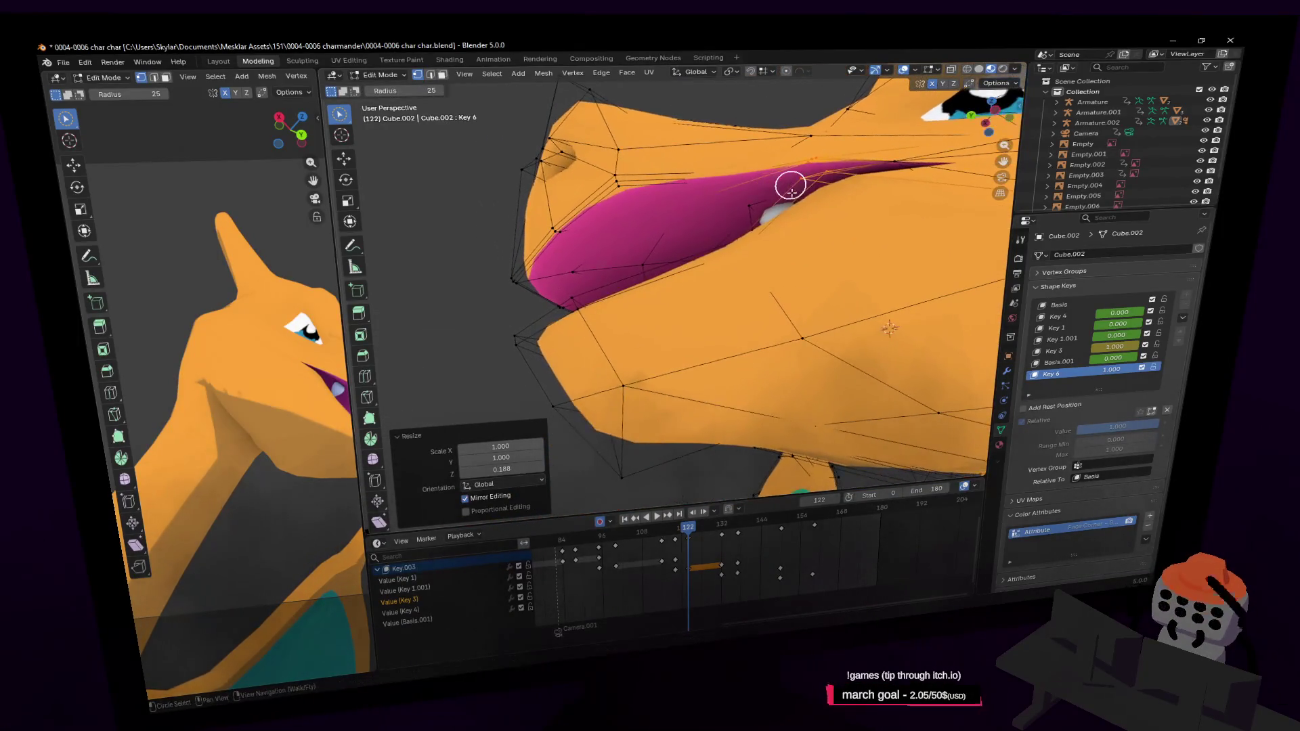
key("e")
key("Escape")
Step: Flip the upper-lip vertices vertically and enlarge the selection
left_click(830, 181)
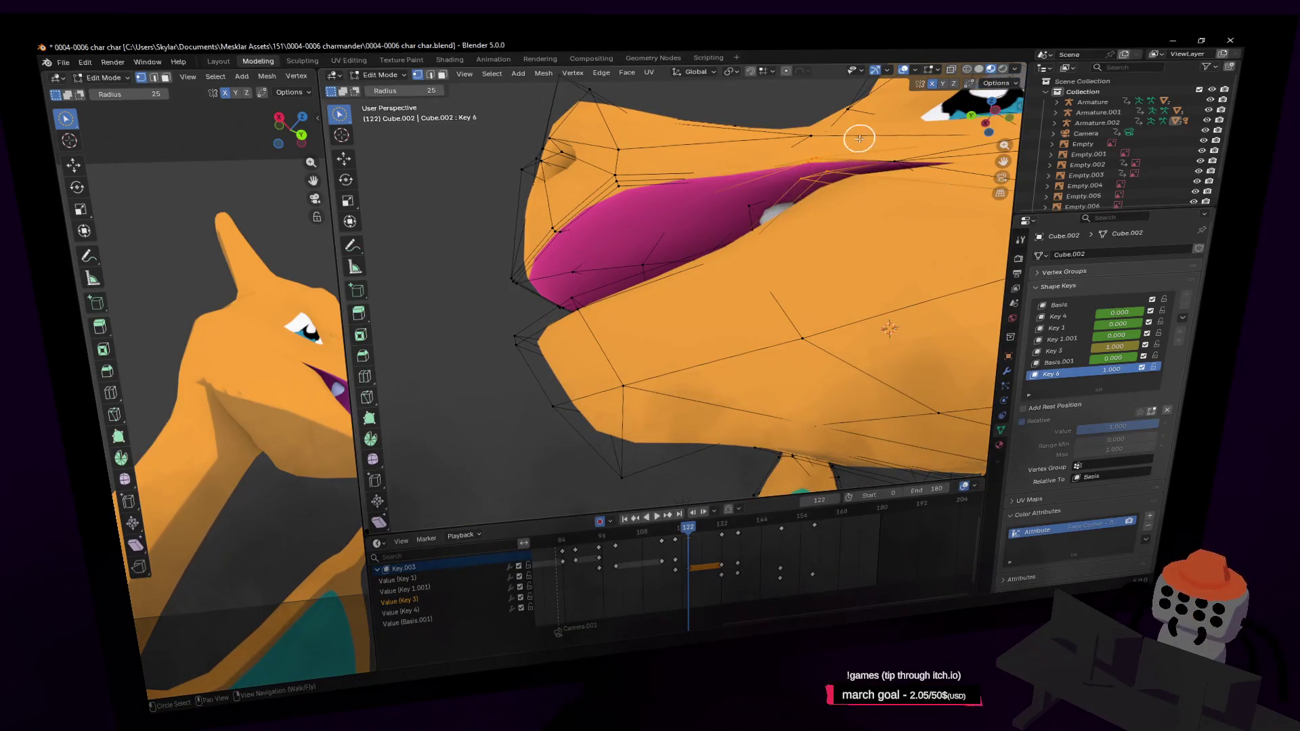
key("s")
key("z")
left_click(704, 205)
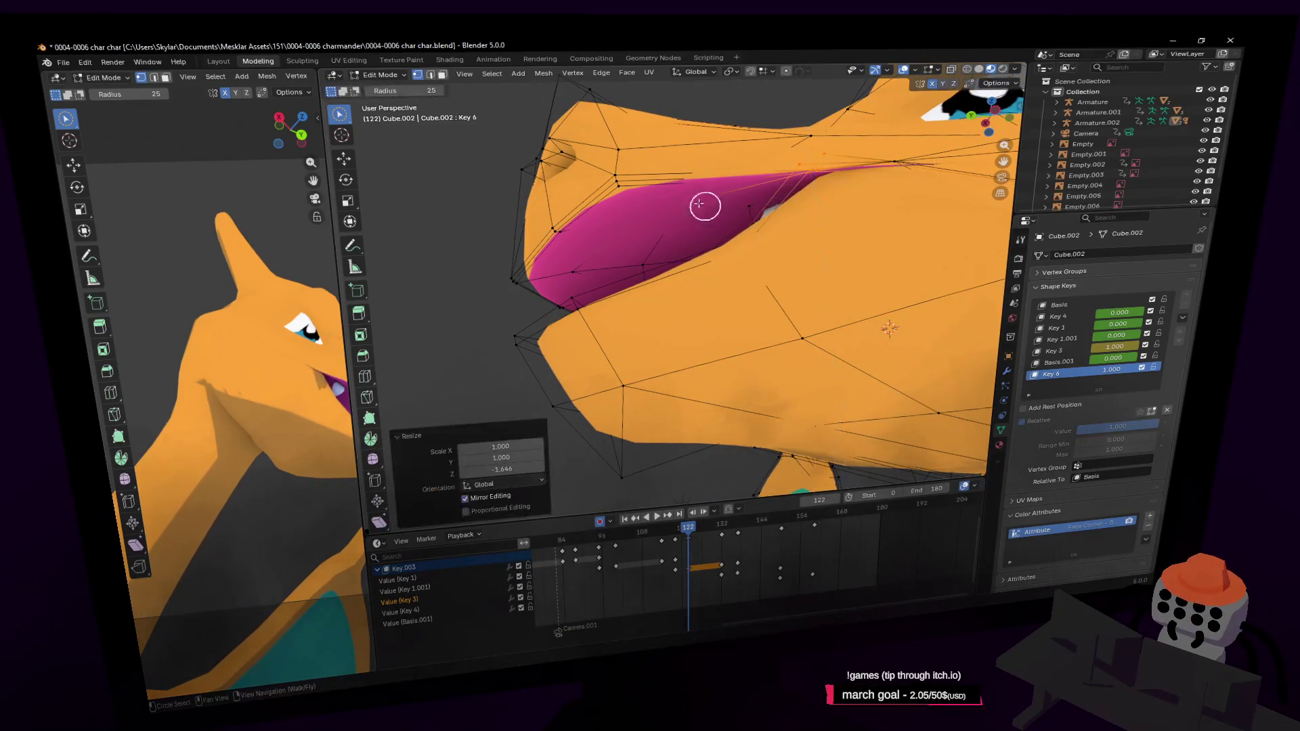
key("shift+grave")
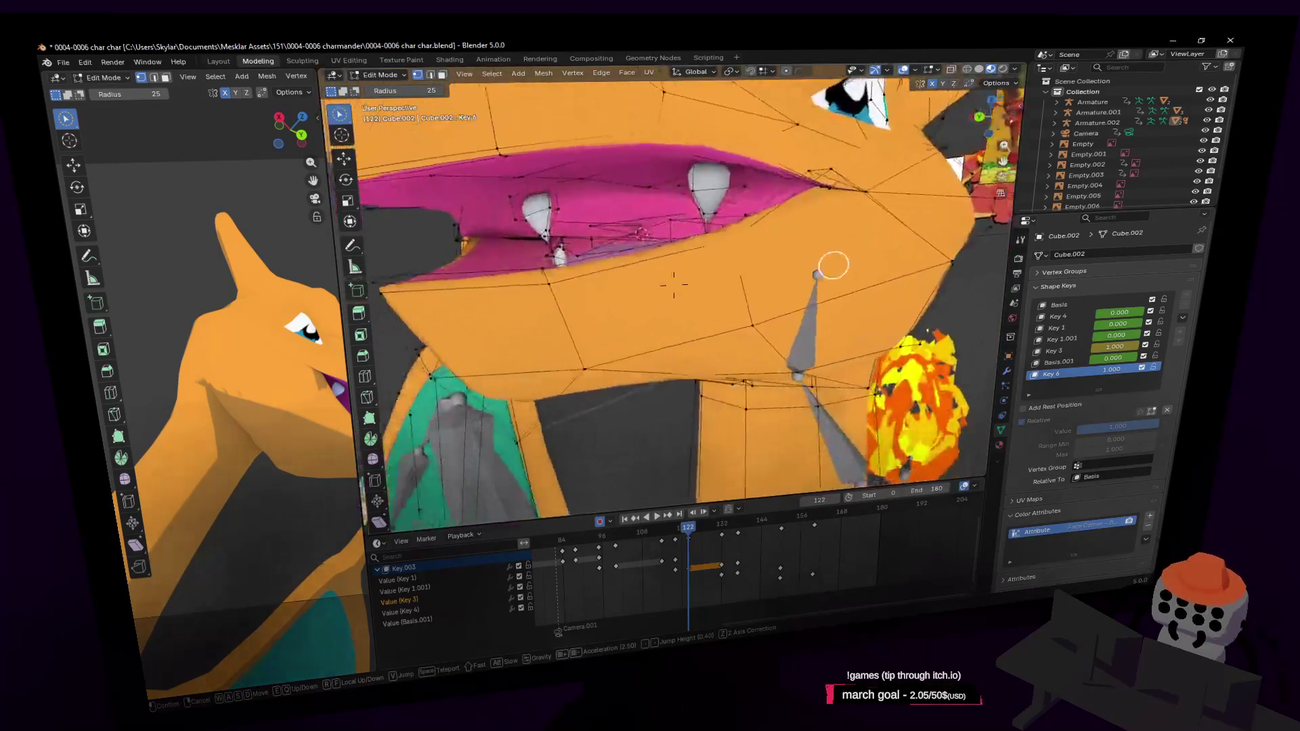
left_click(610, 160)
key("s")
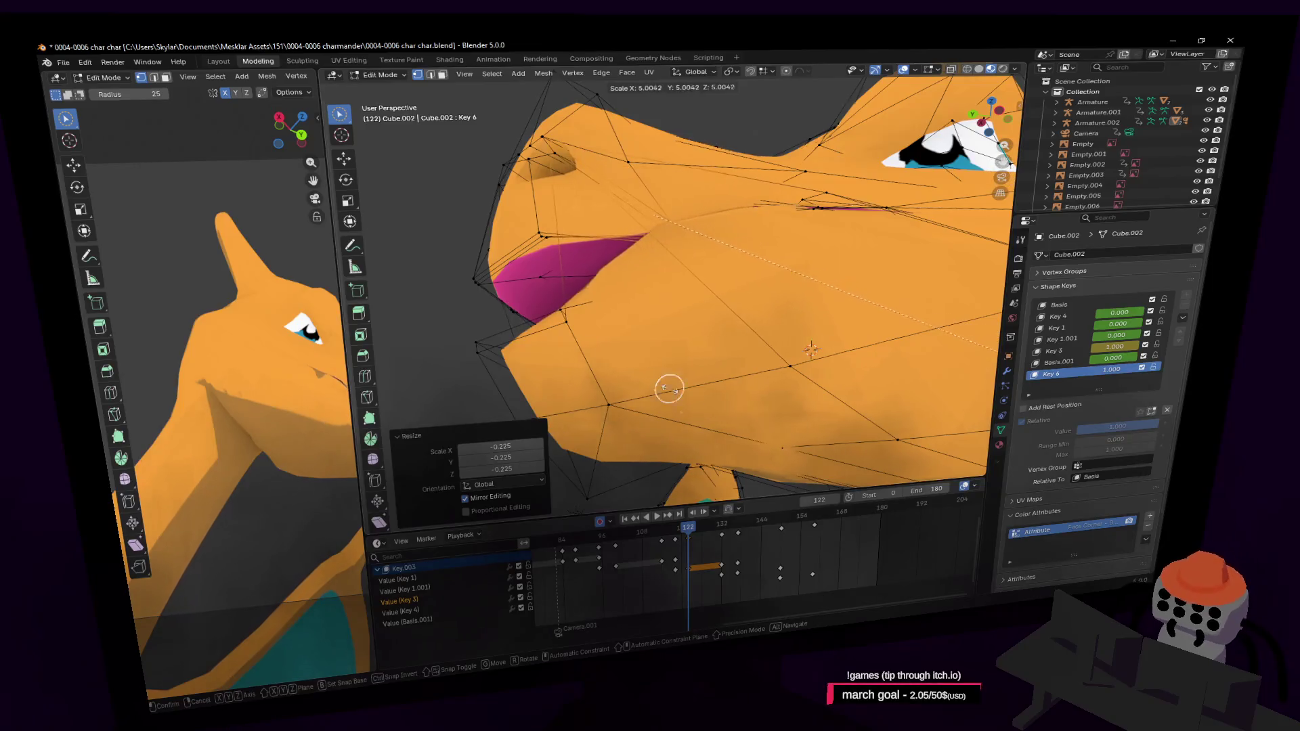
left_click(880, 447)
Step: Lower the mouth vertices along Z in two moves, flying around the head to check
middle_click_drag(766, 279, 691, 389)
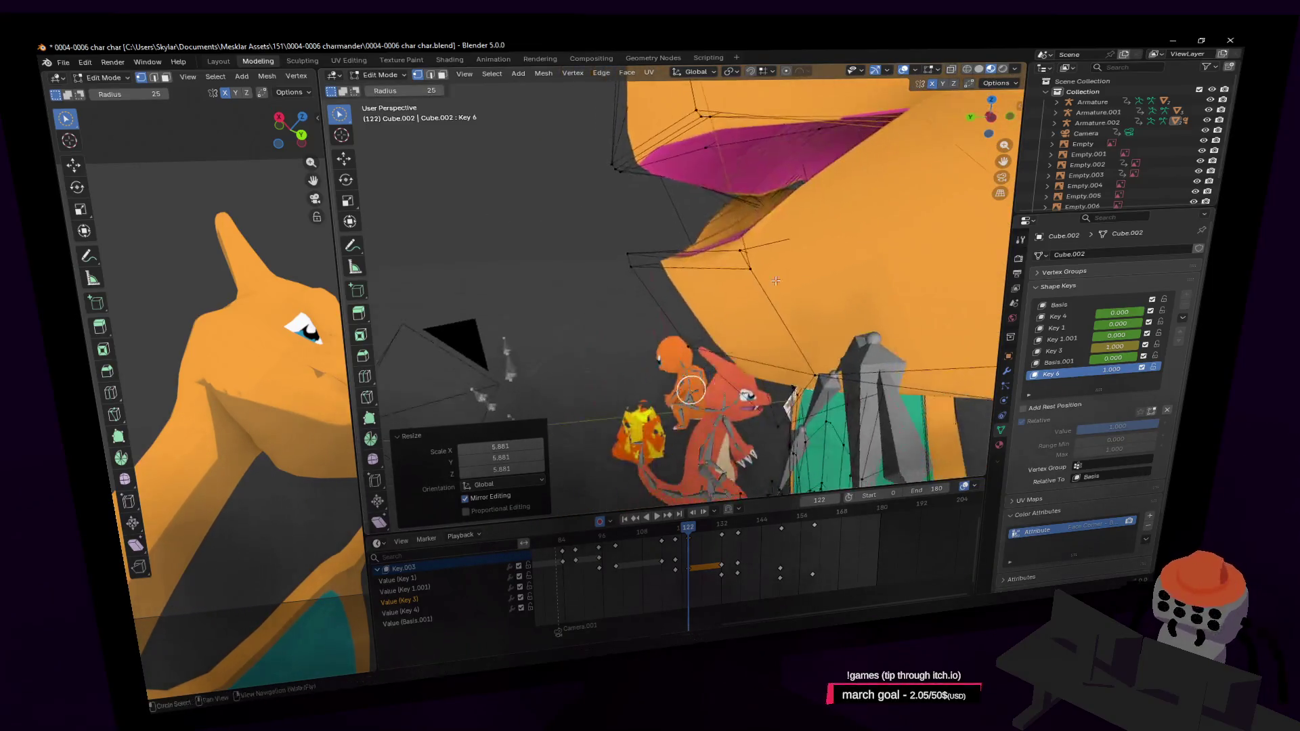
key("g")
key("z")
left_click(623, 267)
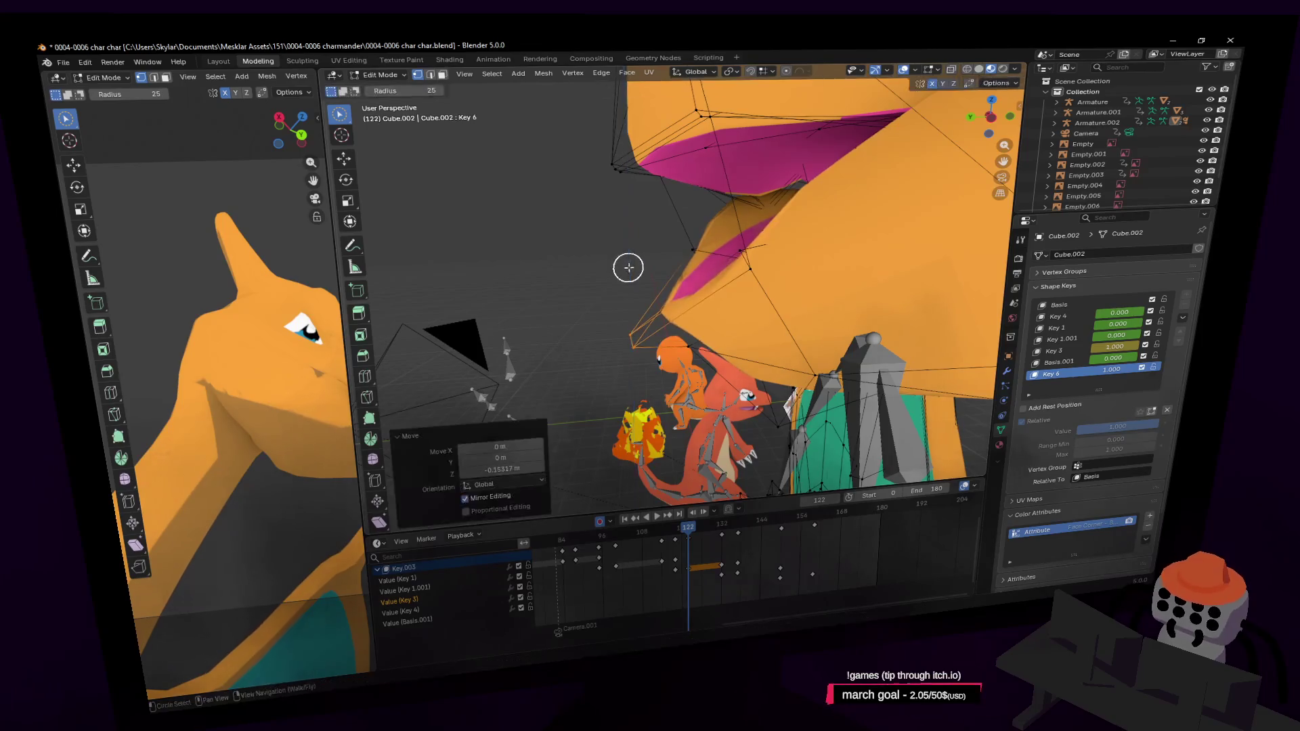
key("shift+grave")
key("w")
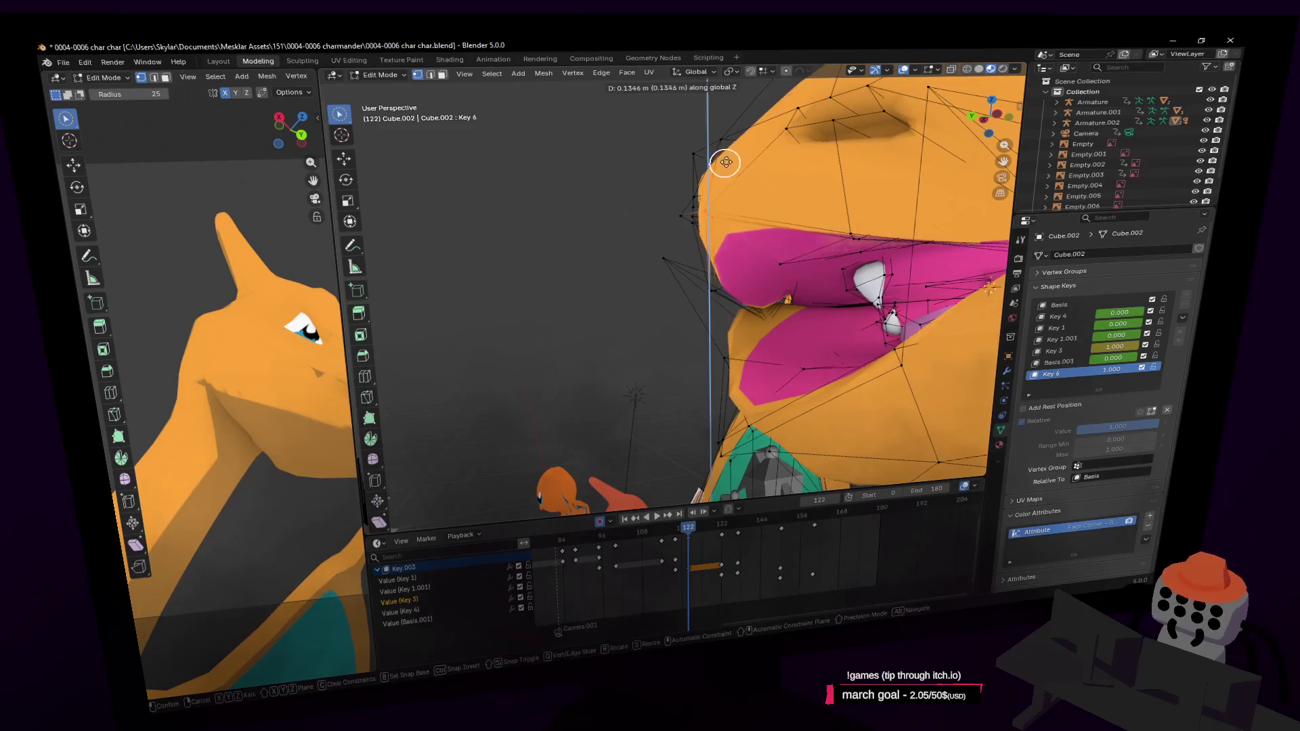
left_click(828, 209)
mouse_move(829, 210)
middle_mouse_down()
mouse_move(859, 174)
mouse_move(771, 189)
middle_mouse_up()
key("g")
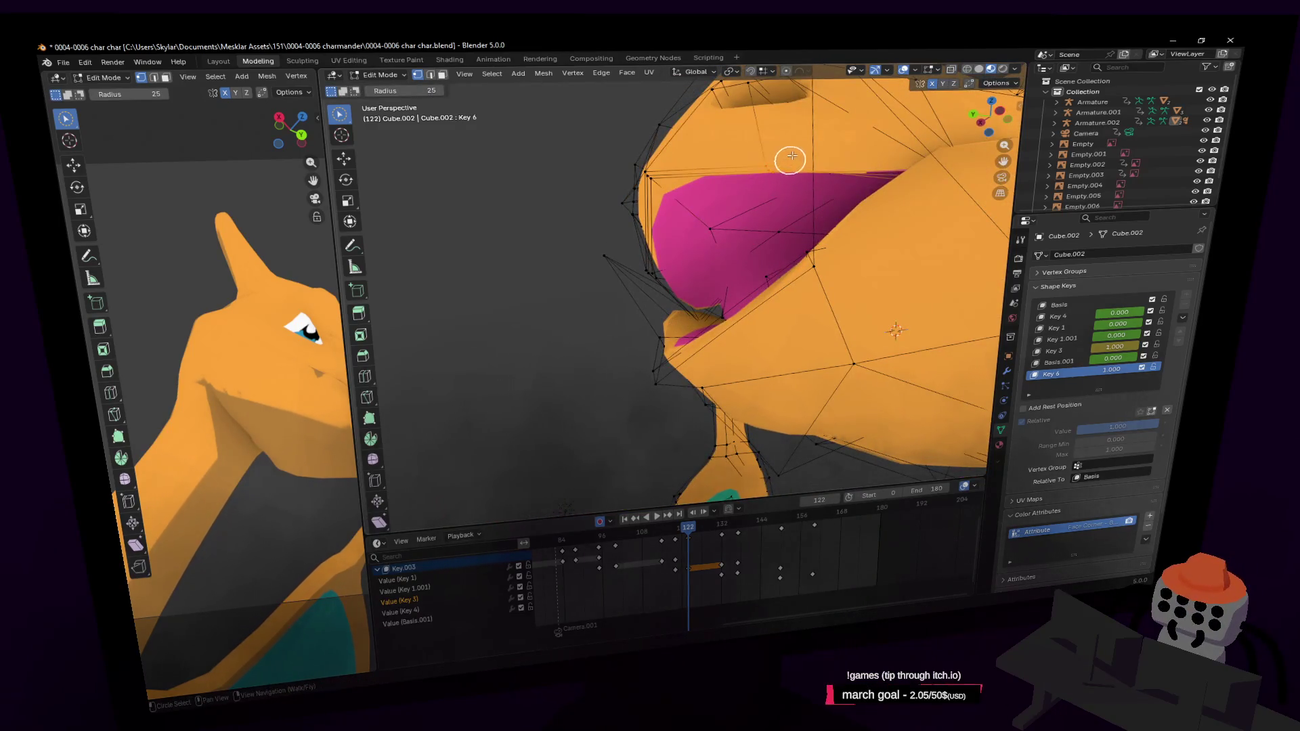
key("z")
left_click(790, 180)
key("shift+grave")
key("s")
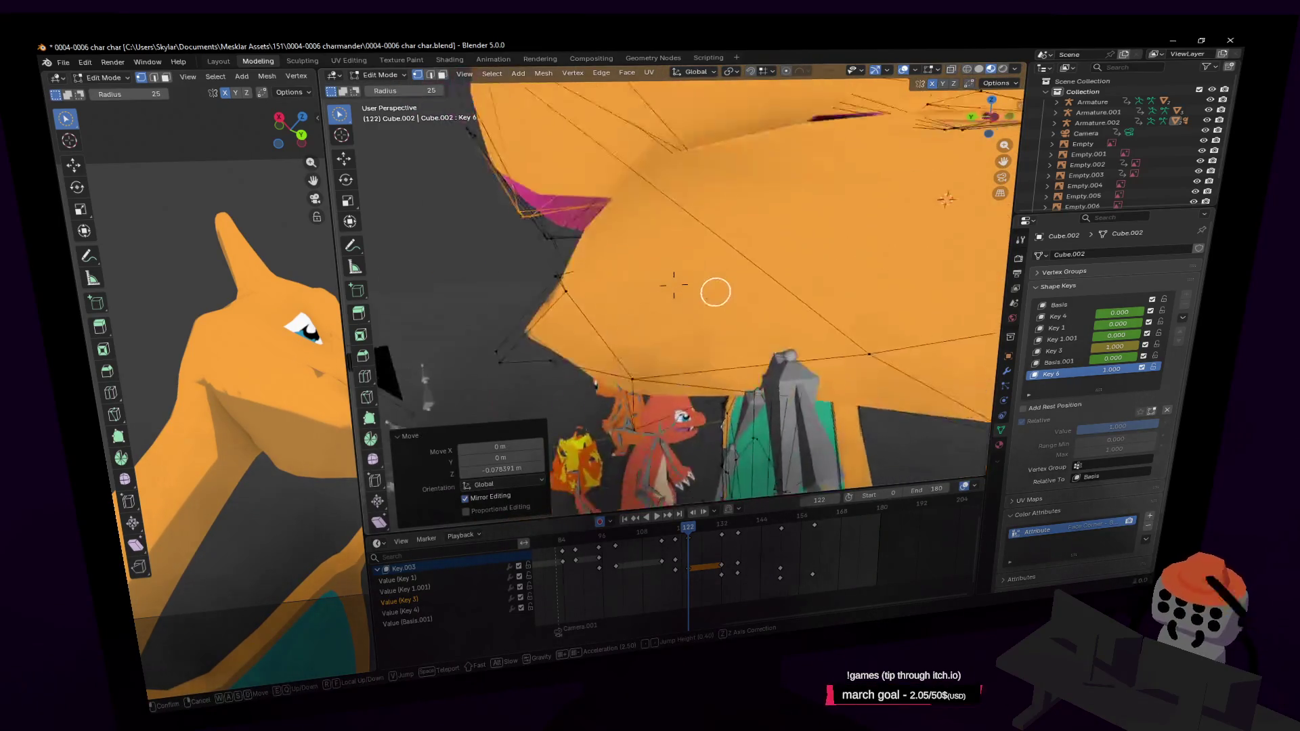
key("w")
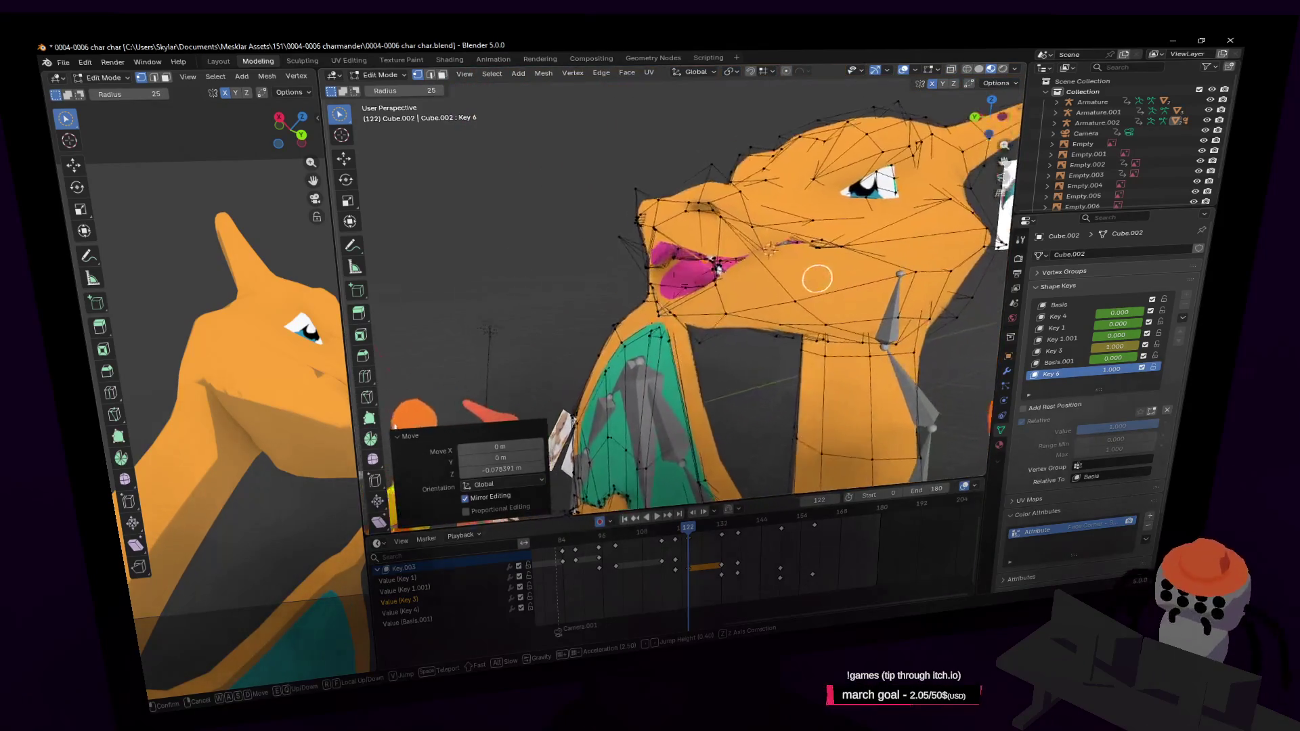
left_click(764, 172)
Step: Return to Object Mode, retime a shape-key keyframe and step through frames 118-120
key("Tab")
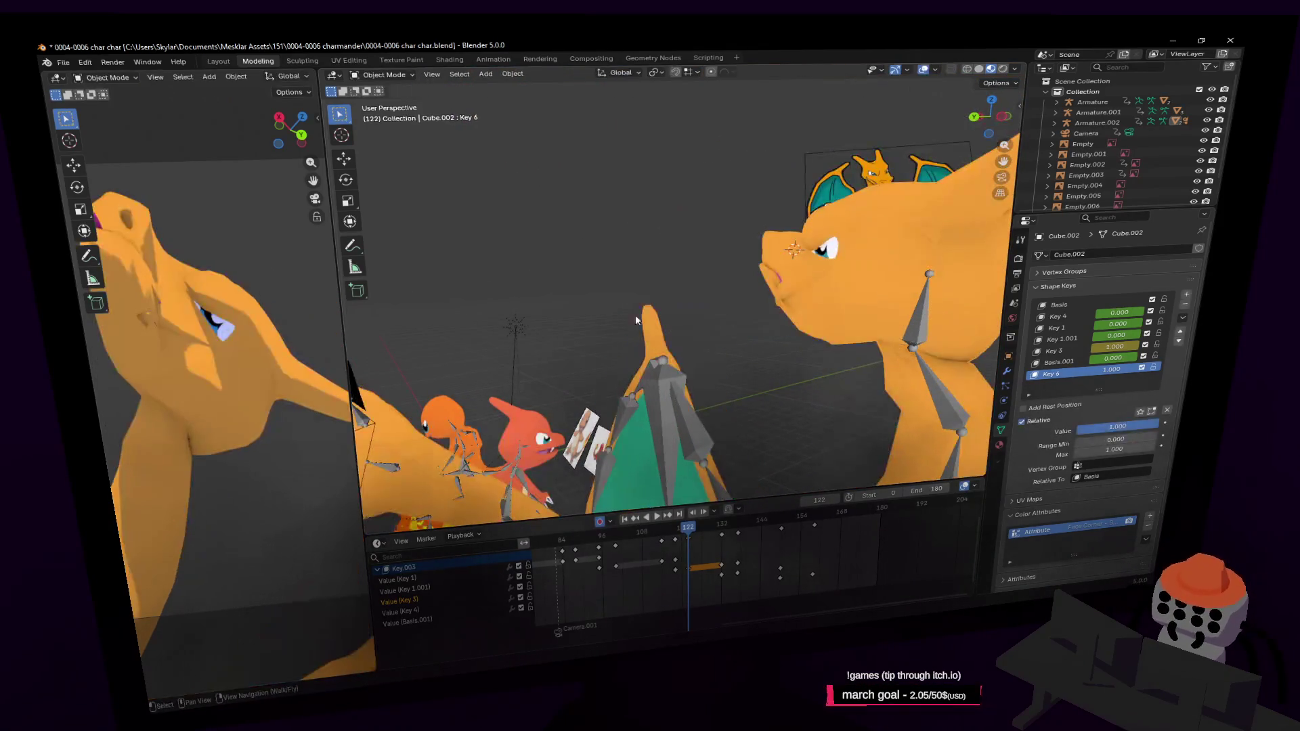
scroll(223, 314, "down", 3)
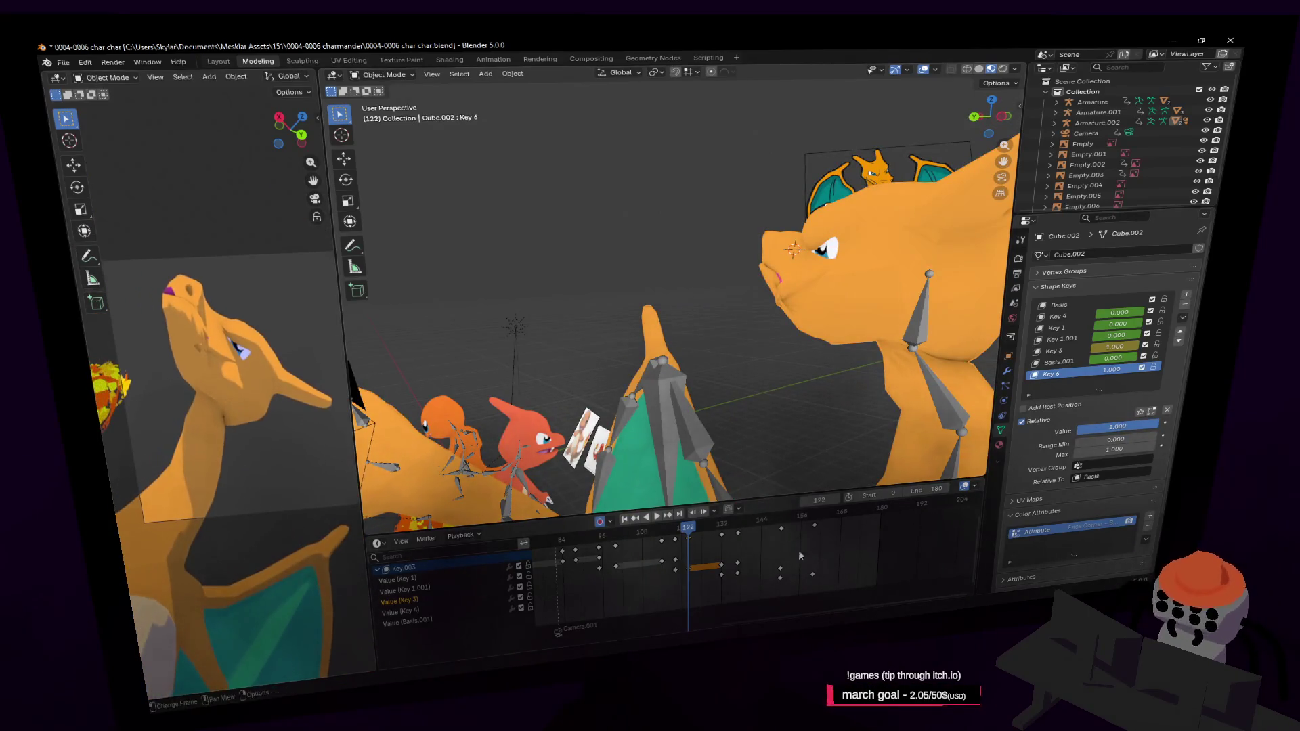
left_click(716, 565)
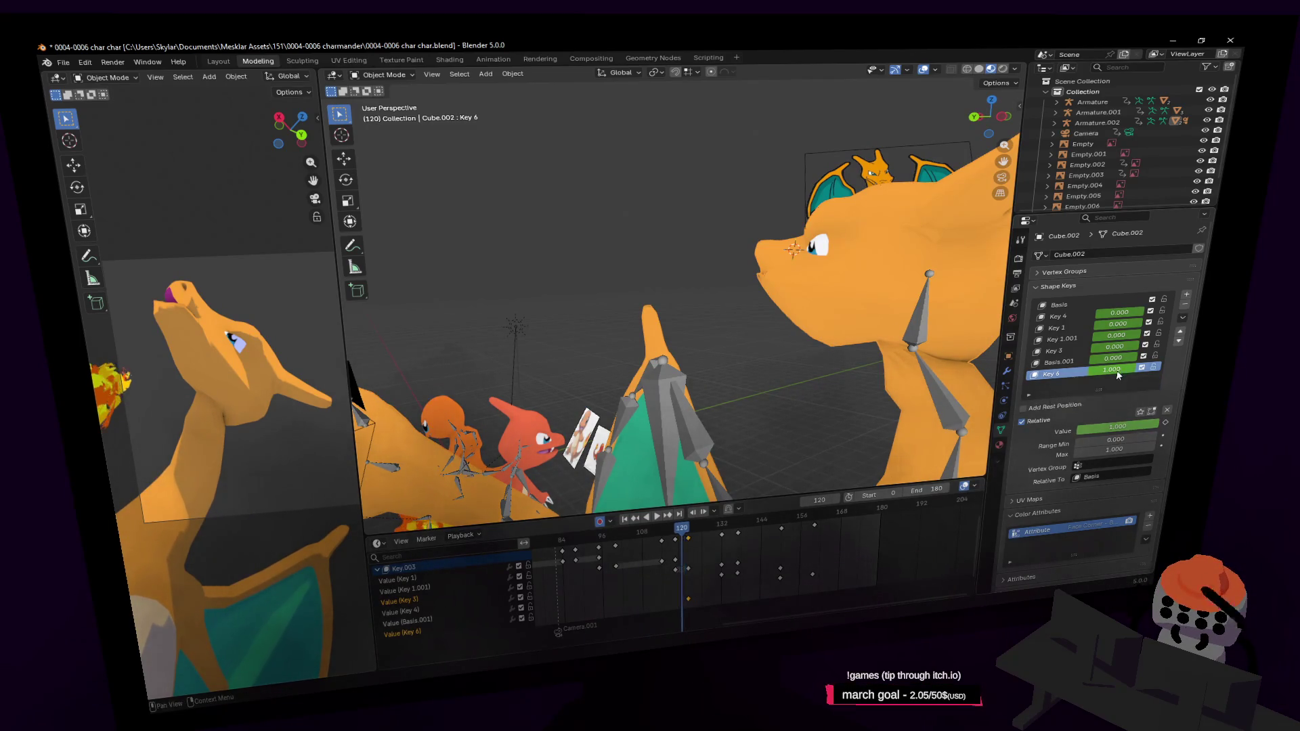
key("Left")
key("Left")
key("Left")
key("Left")
key("Right")
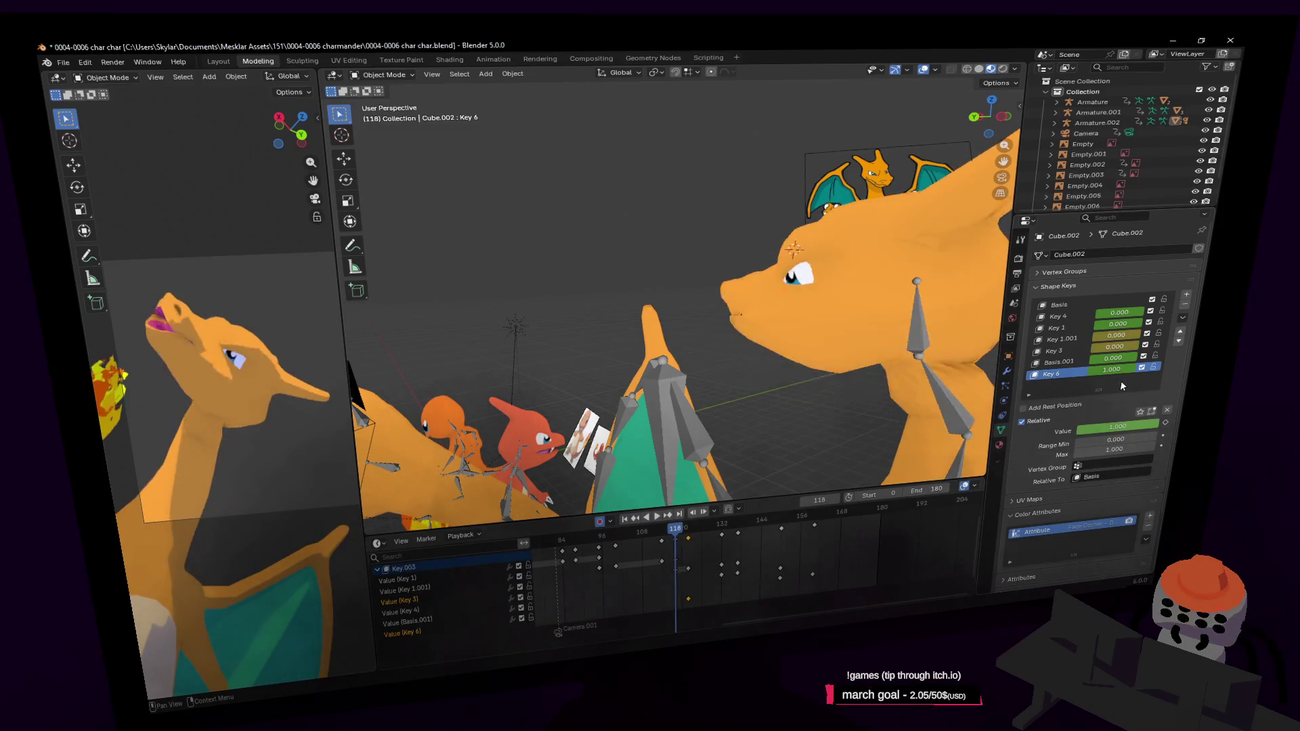
key("Right")
key("Right")
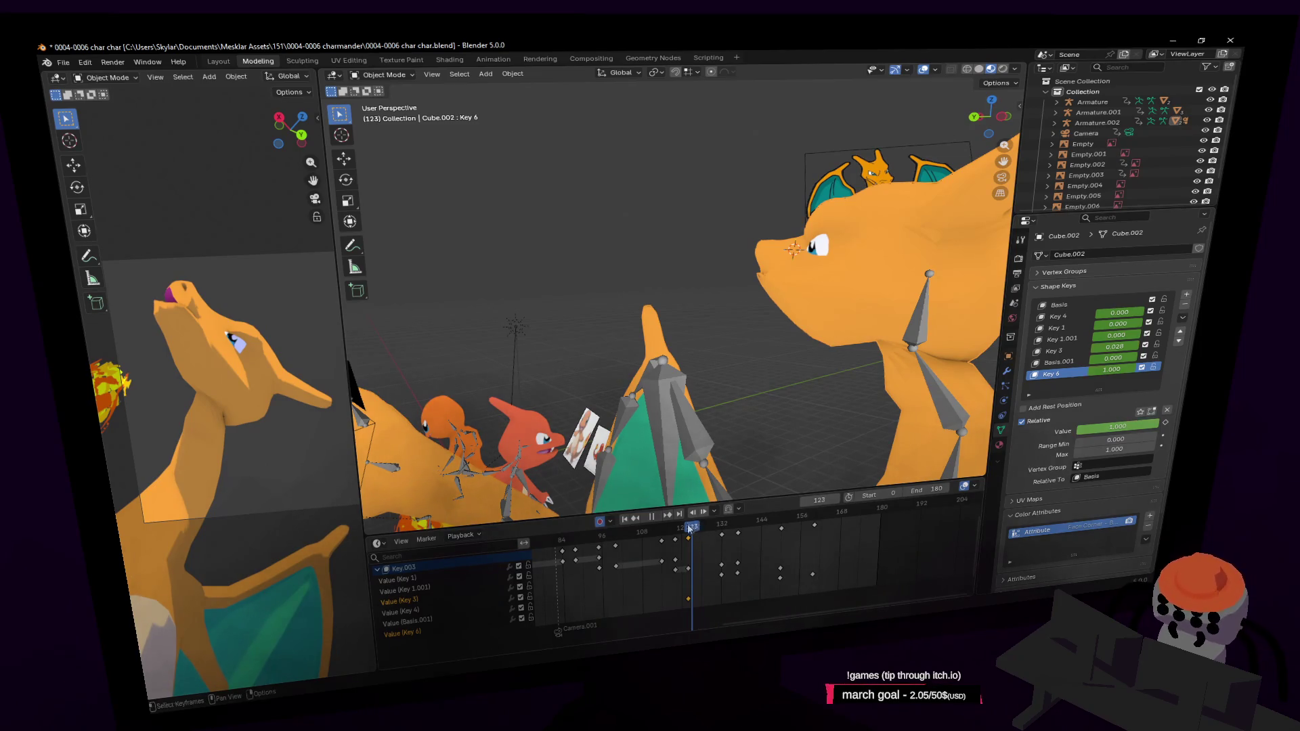
Step: Scrub back to frame 118 and key Key 6 to 0 there so the mouth opens
left_click_drag(689, 529, 674, 534)
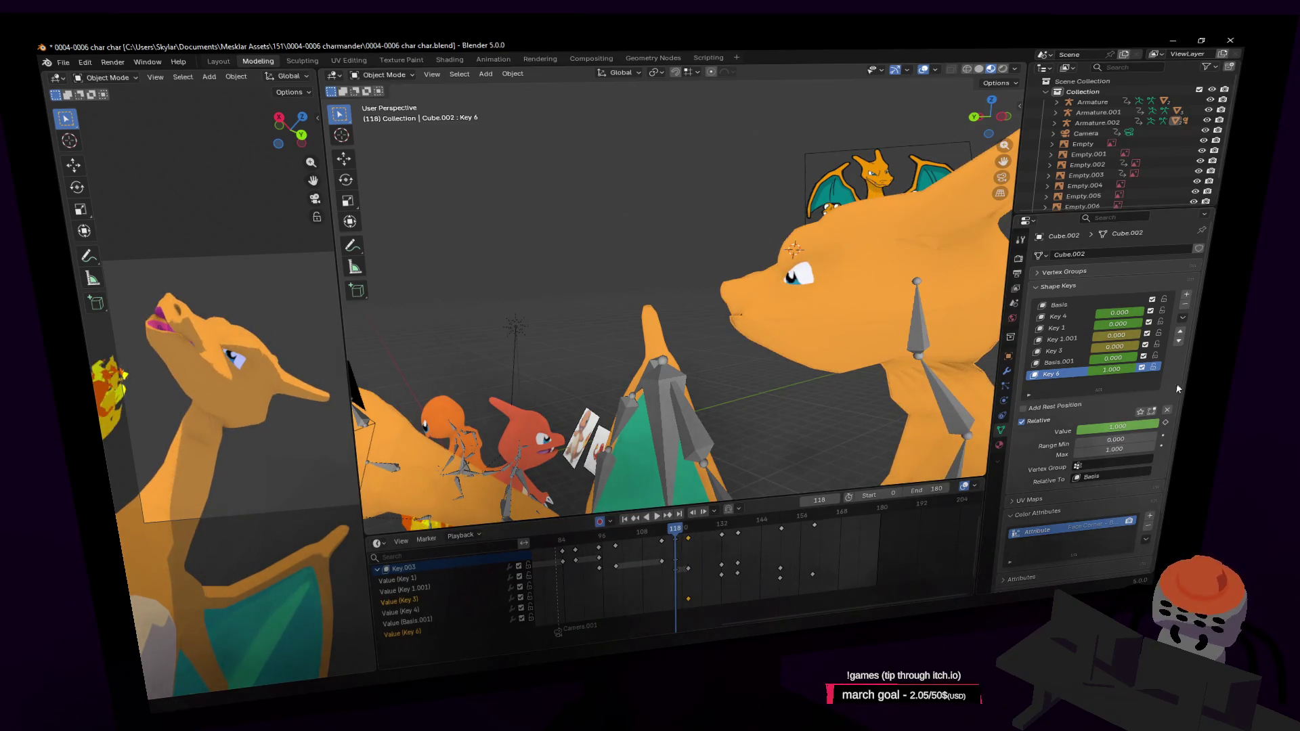
left_click_drag(1119, 379, 1100, 369)
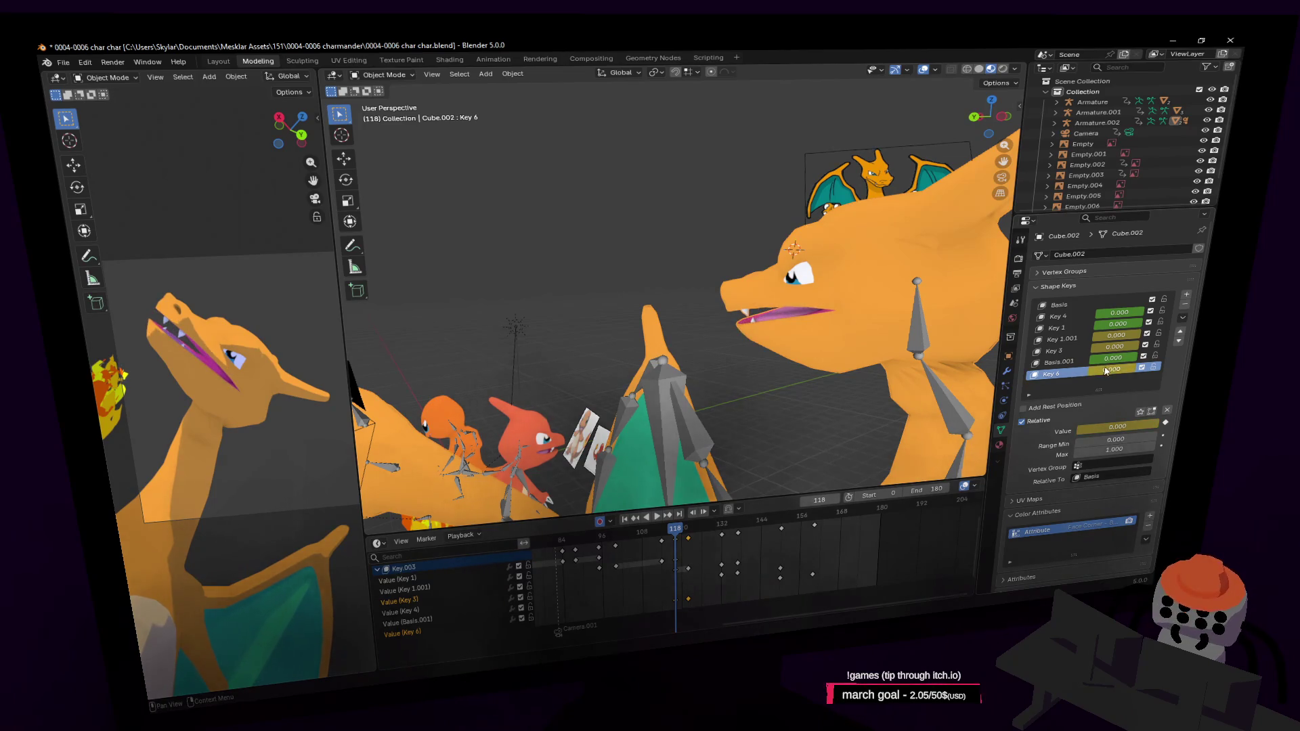
Step: Key Key 6 at 0 then 1 around frame 131 and at 0 at frame 137, scrubbing to 143
key("space")
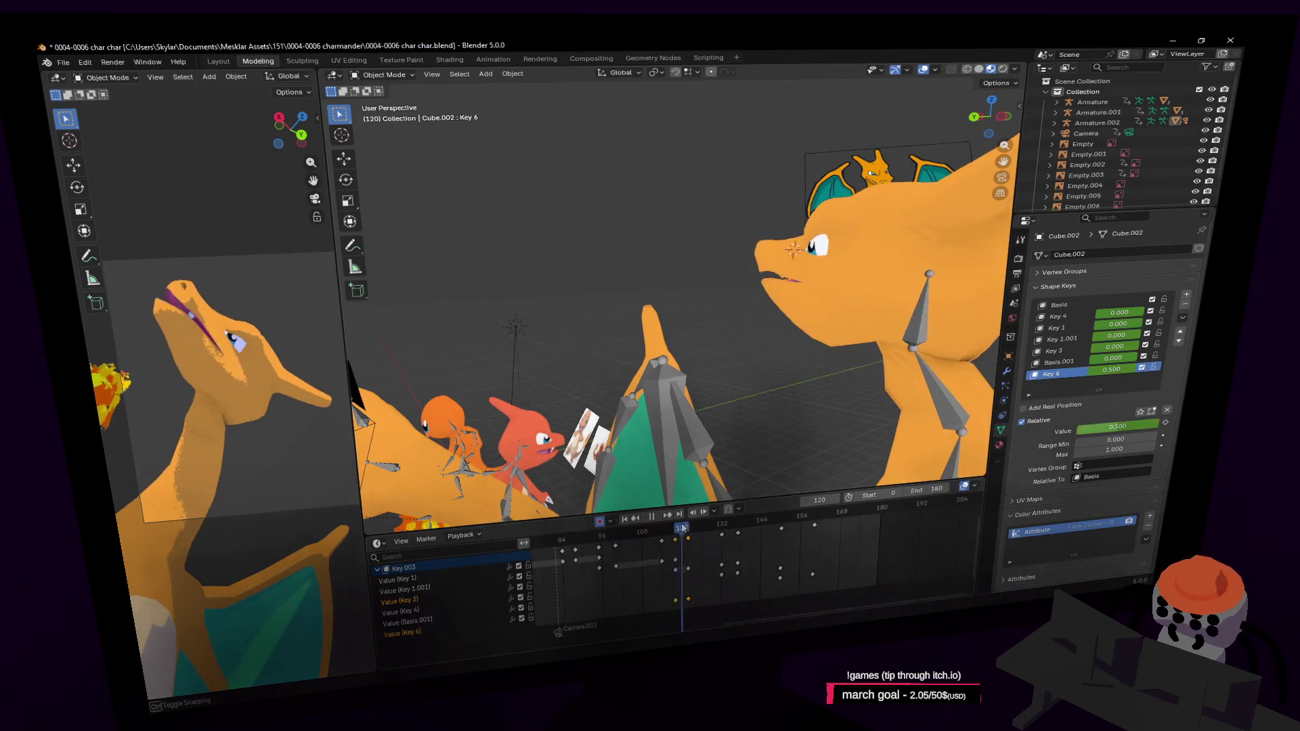
left_click_drag(686, 529, 722, 529)
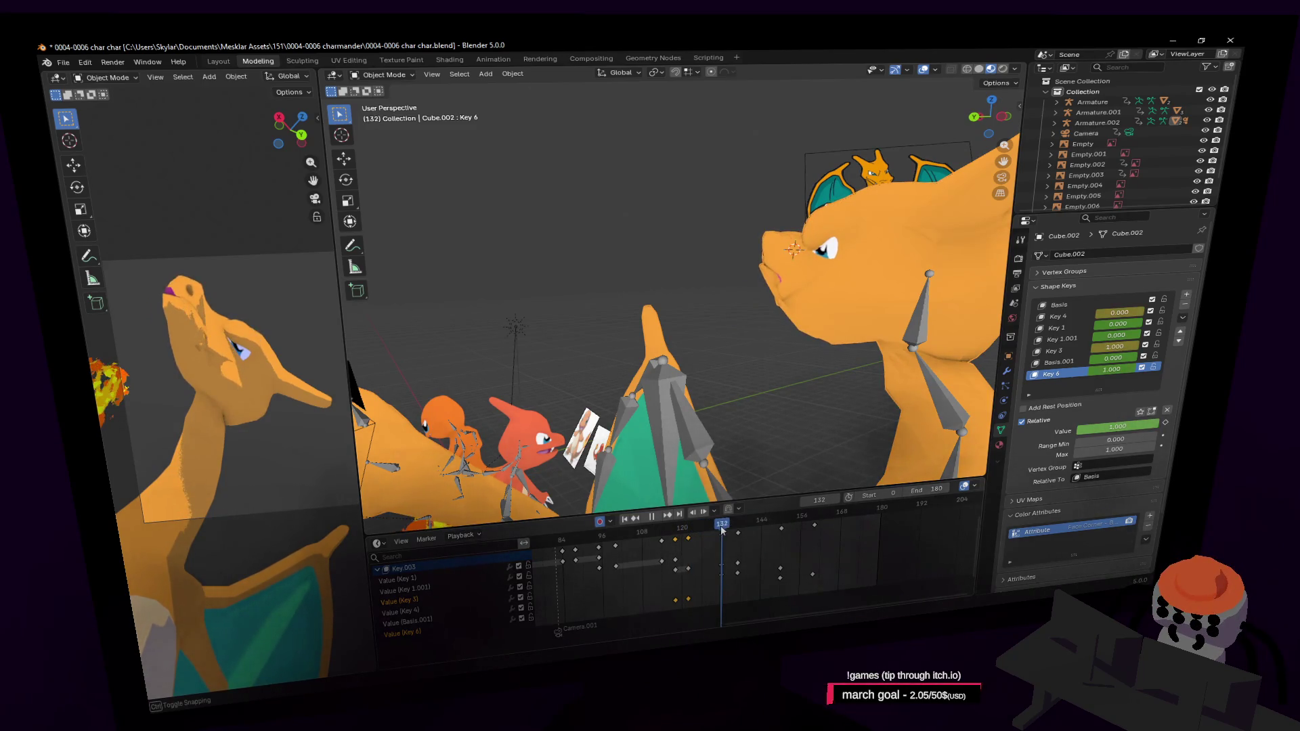
left_click_drag(1121, 376, 1026, 375)
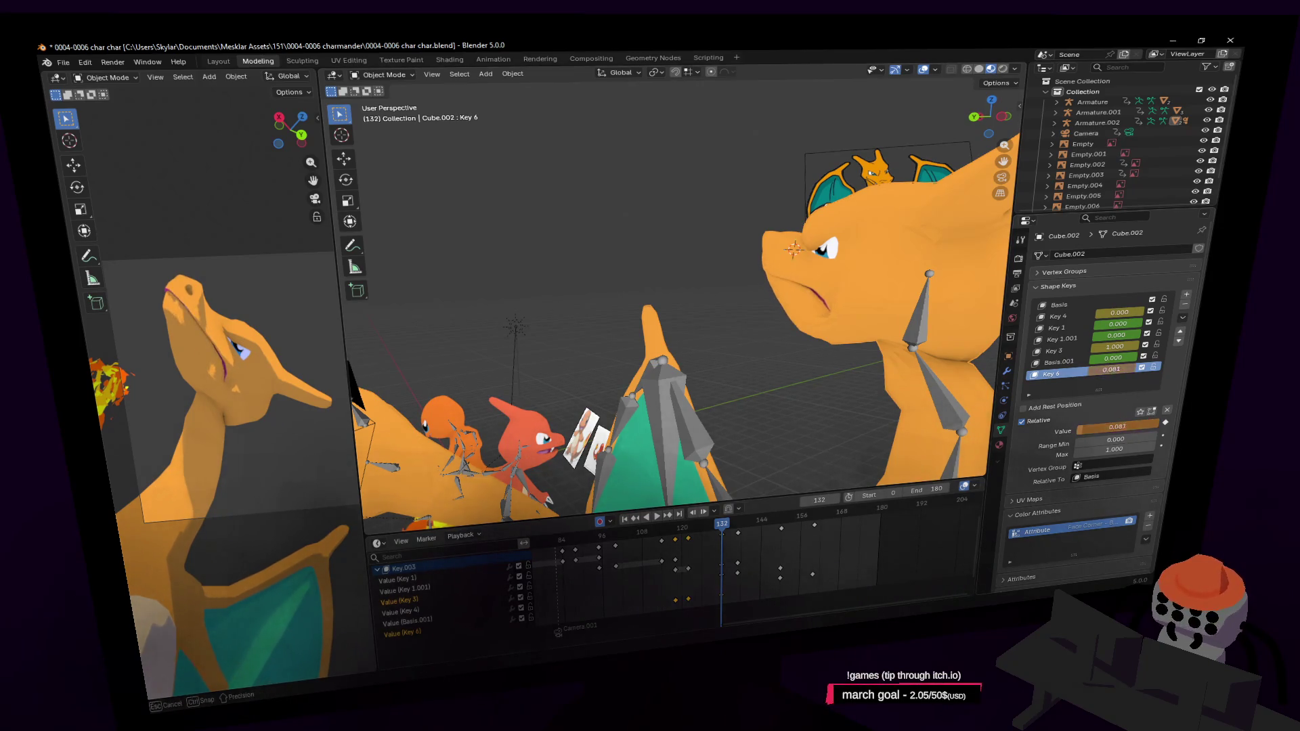
mouse_move(1113, 368)
left_mouse_down()
mouse_move(1153, 368)
mouse_move(1049, 379)
left_mouse_up()
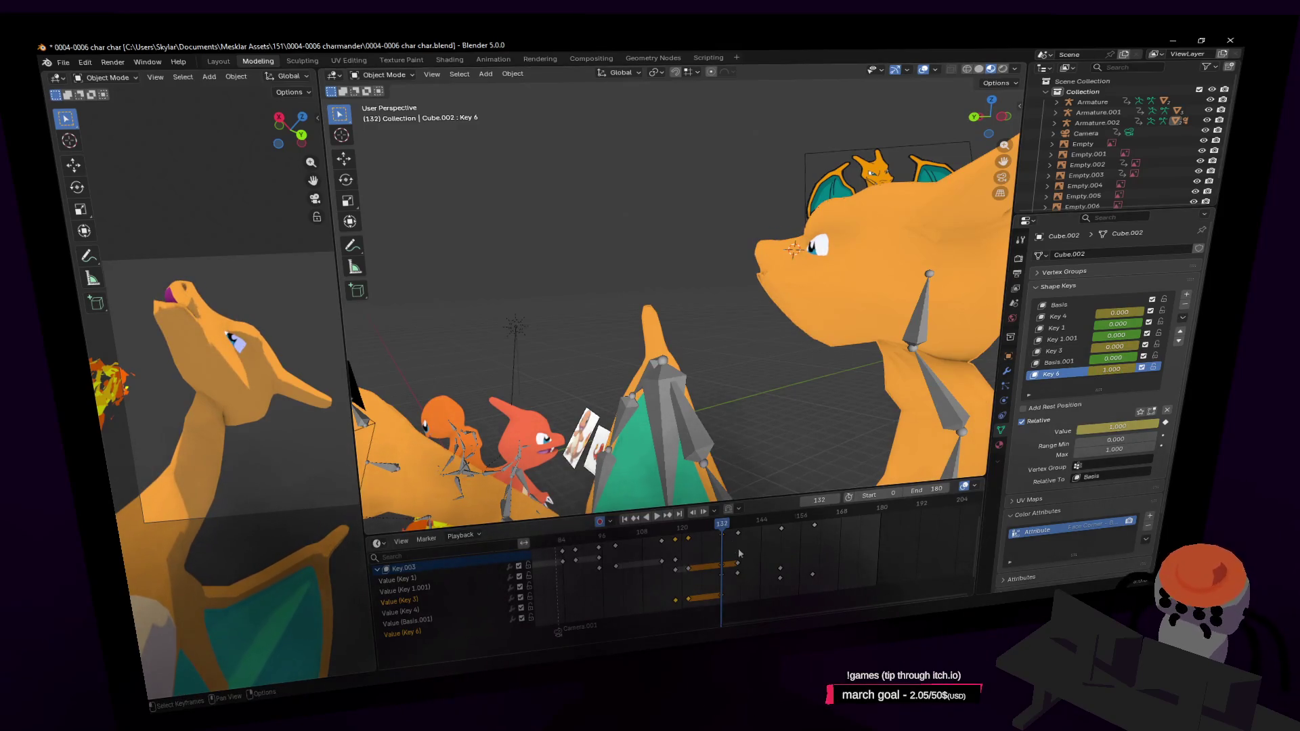
left_click_drag(725, 526, 751, 526)
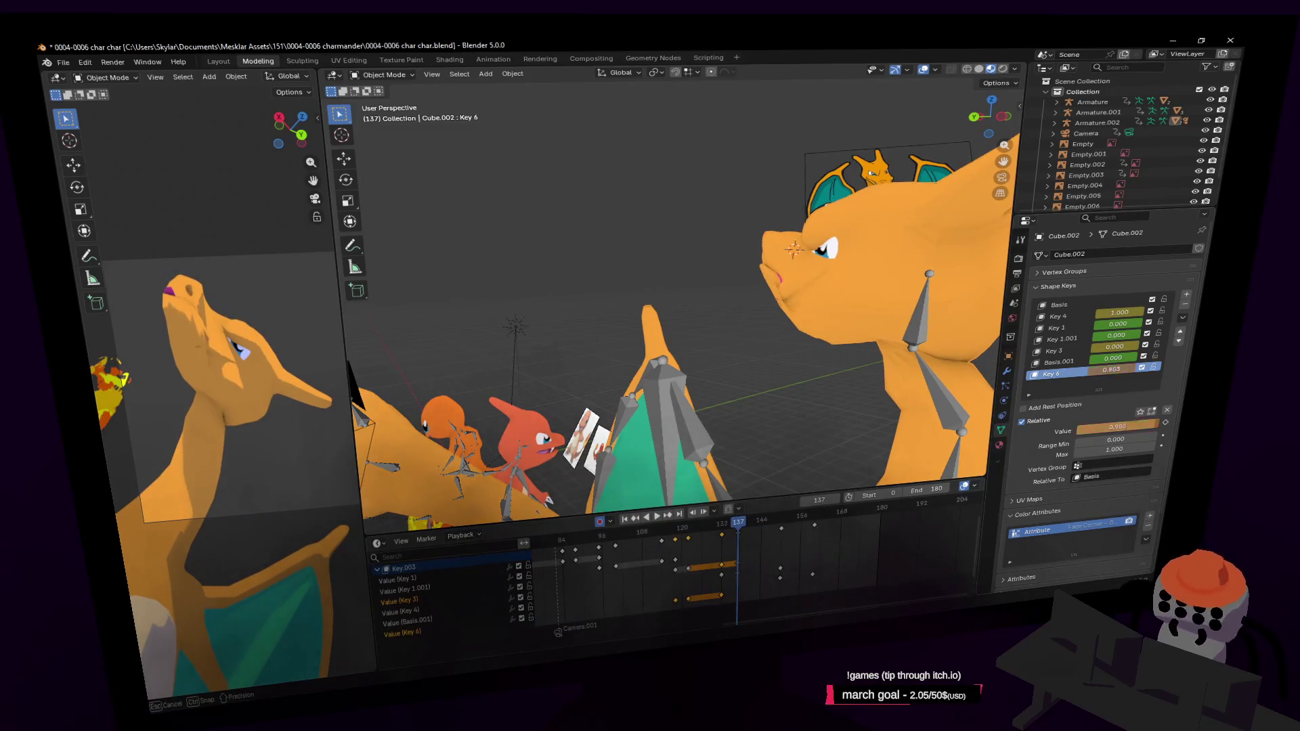
left_click_drag(1115, 367, 1056, 367)
mouse_move(738, 524)
left_mouse_down()
mouse_move(851, 541)
mouse_move(633, 569)
left_mouse_up()
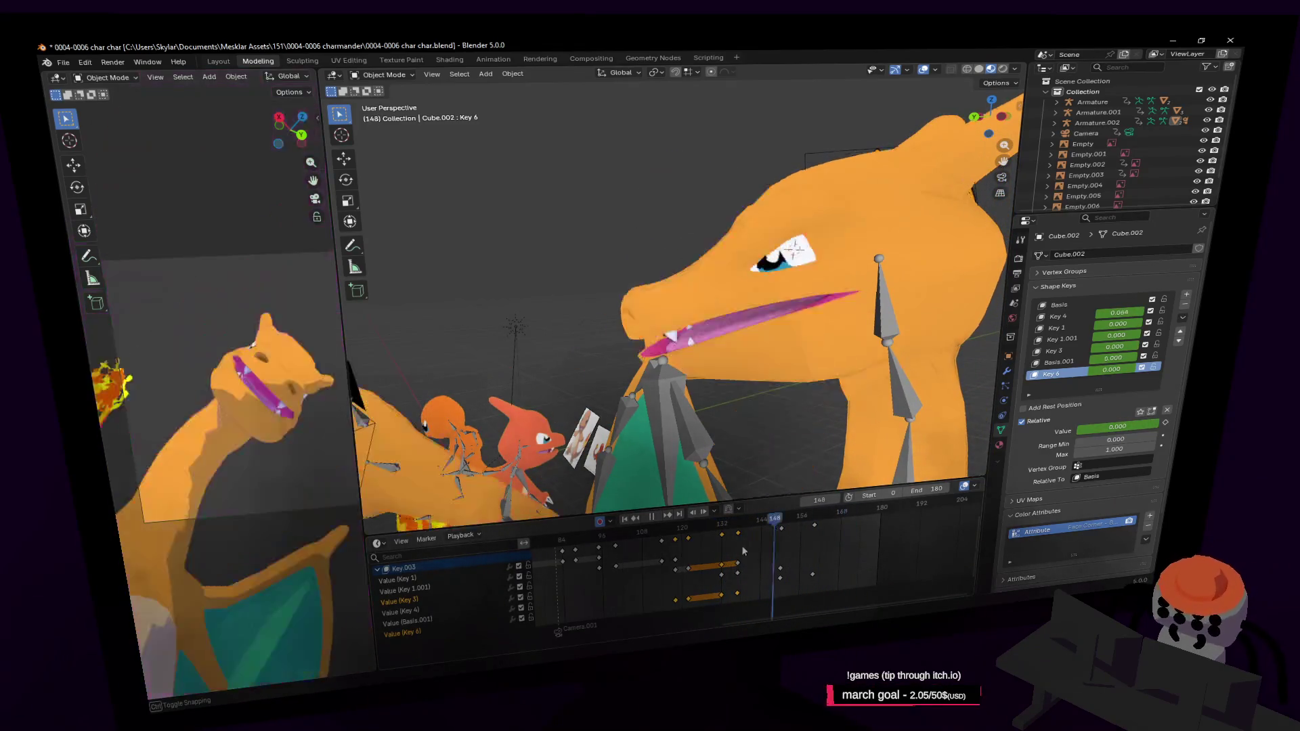
Step: Preview playback, key Key 3 at 1 at frame 150, then return Key 3 to 0 later
key("space")
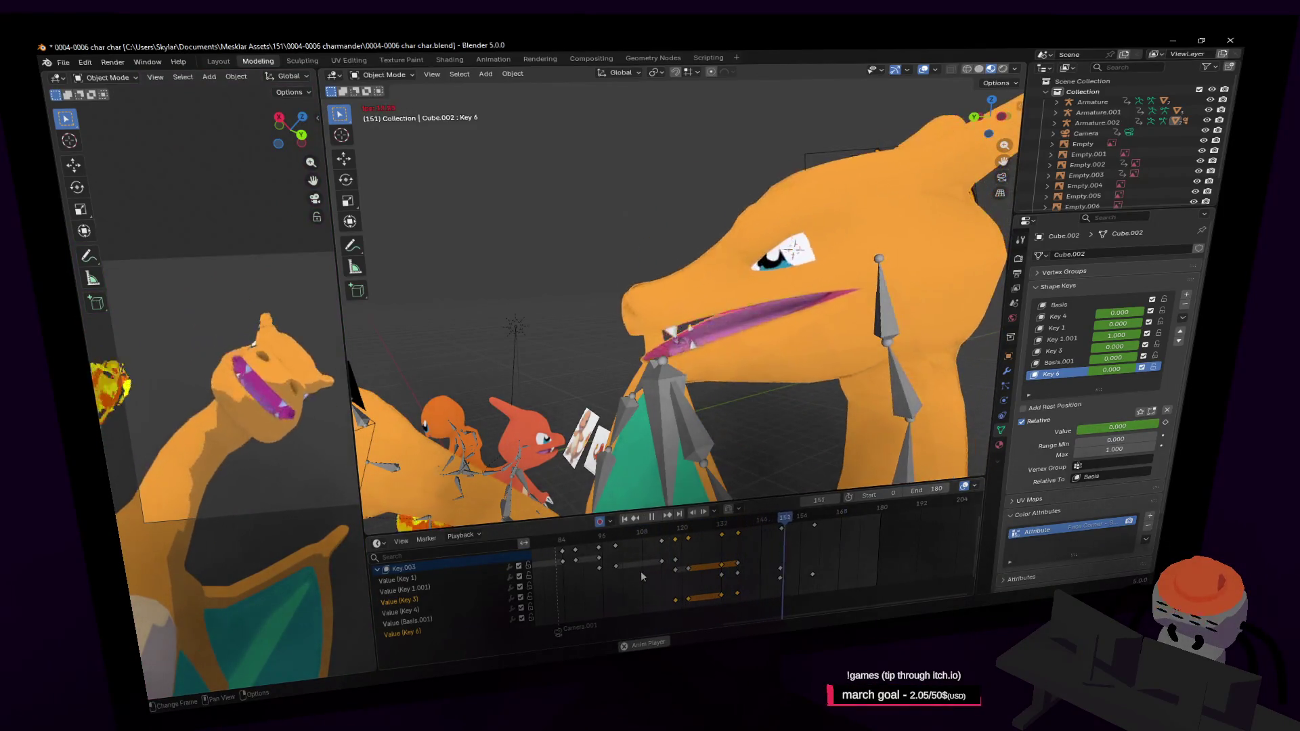
key("space")
key("space")
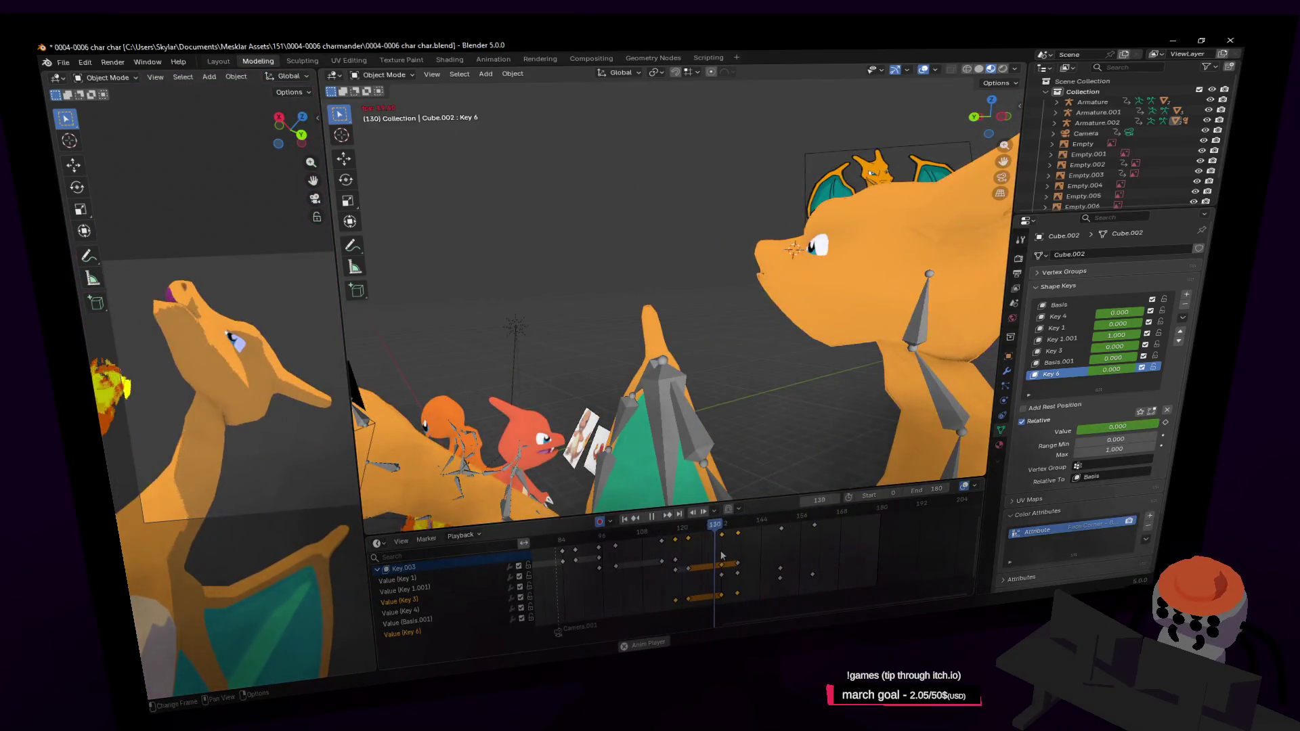
key("space")
key("space")
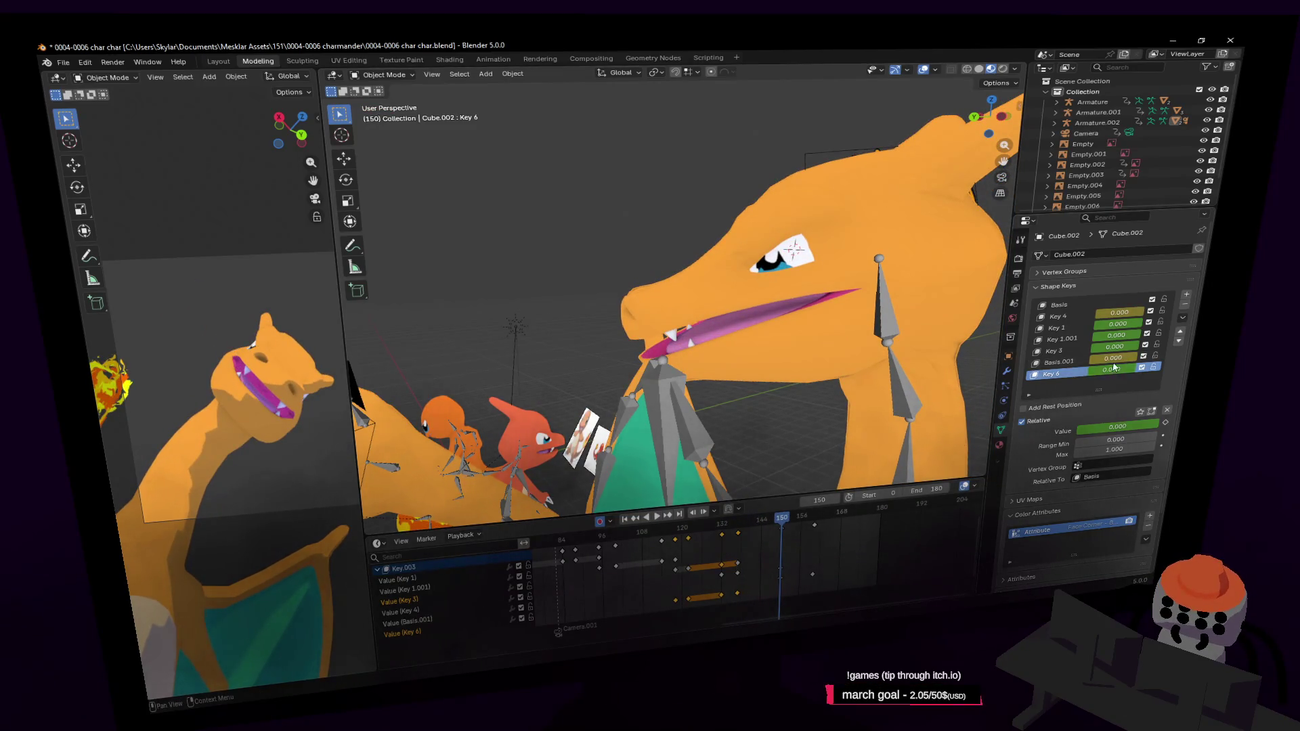
left_click_drag(1117, 350, 1153, 350)
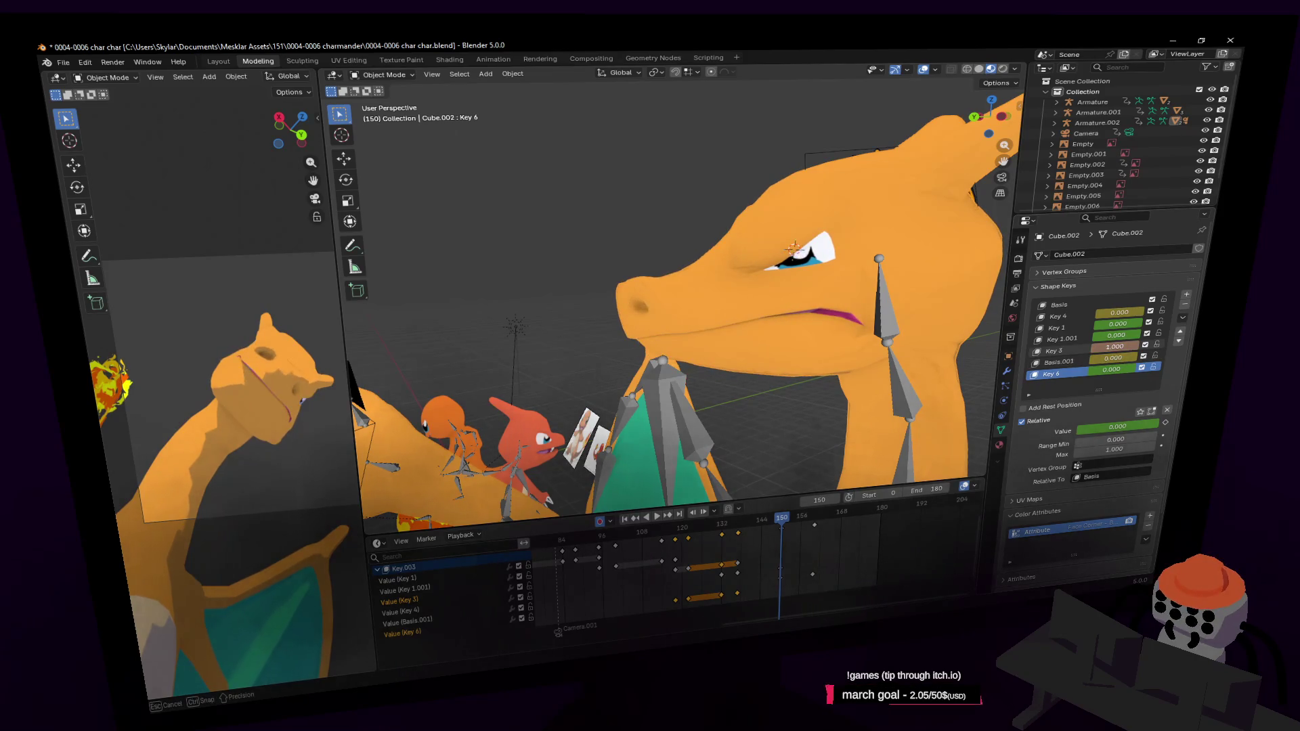
mouse_move(769, 524)
left_mouse_down()
mouse_move(824, 538)
mouse_move(813, 536)
left_mouse_up()
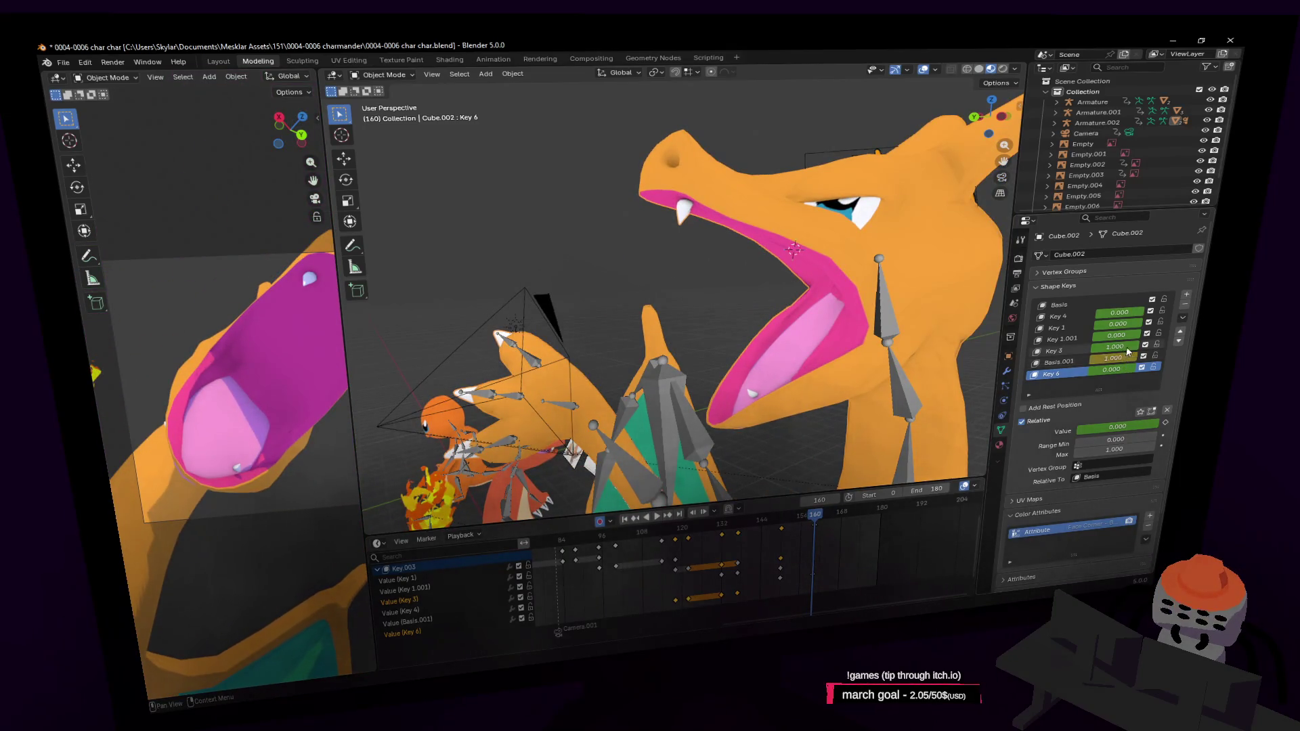
key("BackSpace")
Step: Play the animation twice to review the mouth and jump back to frame 0
key("space")
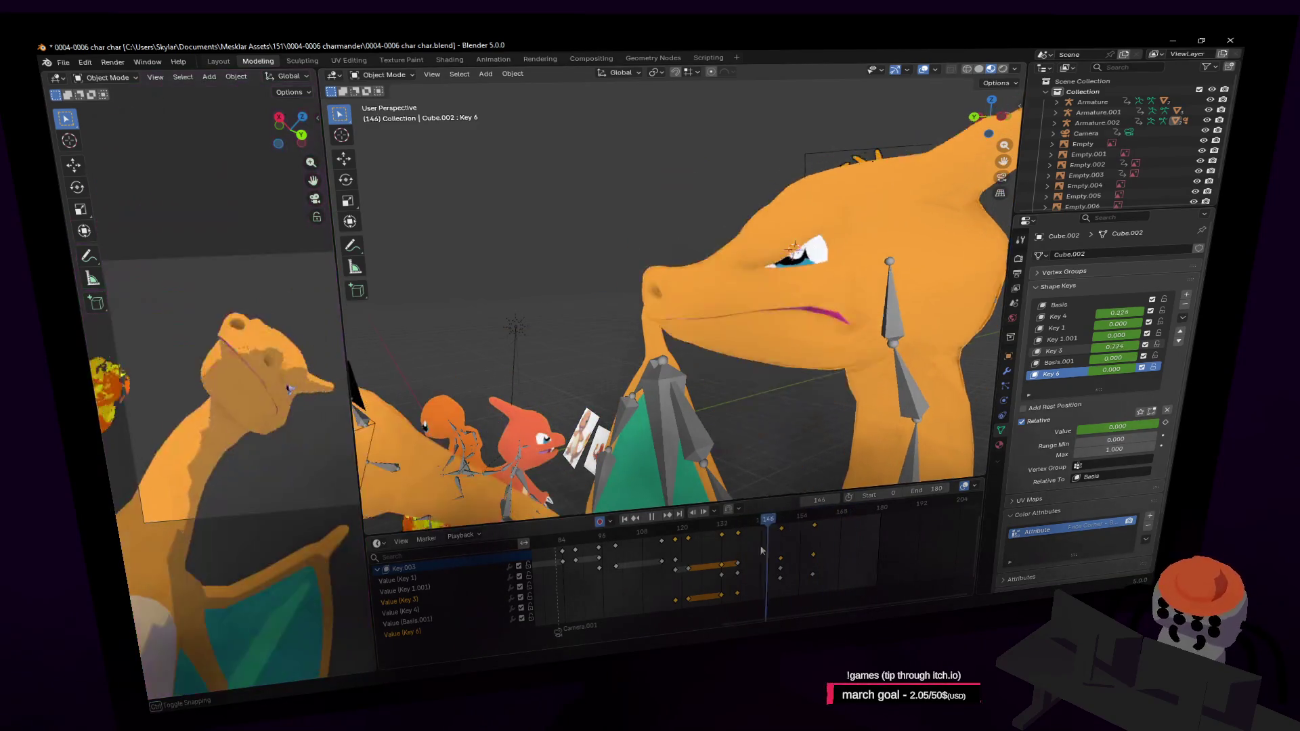
key("Escape")
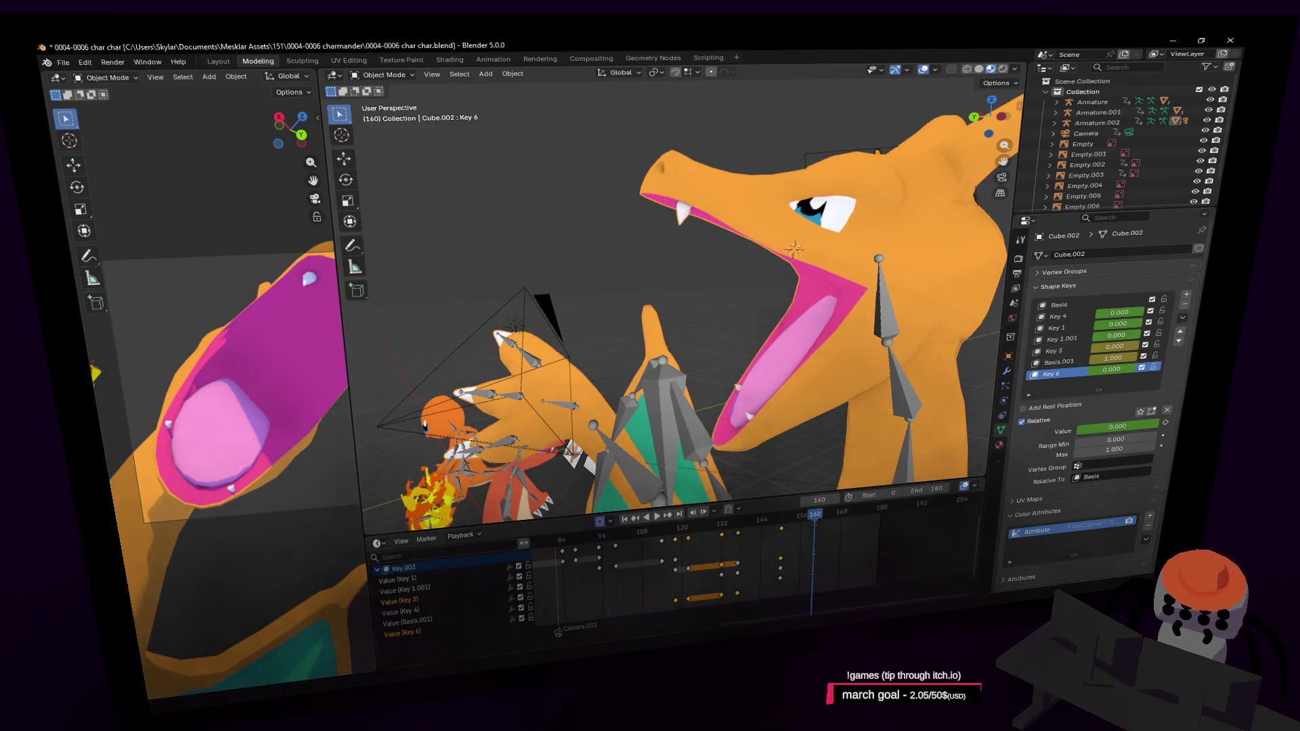
key("space")
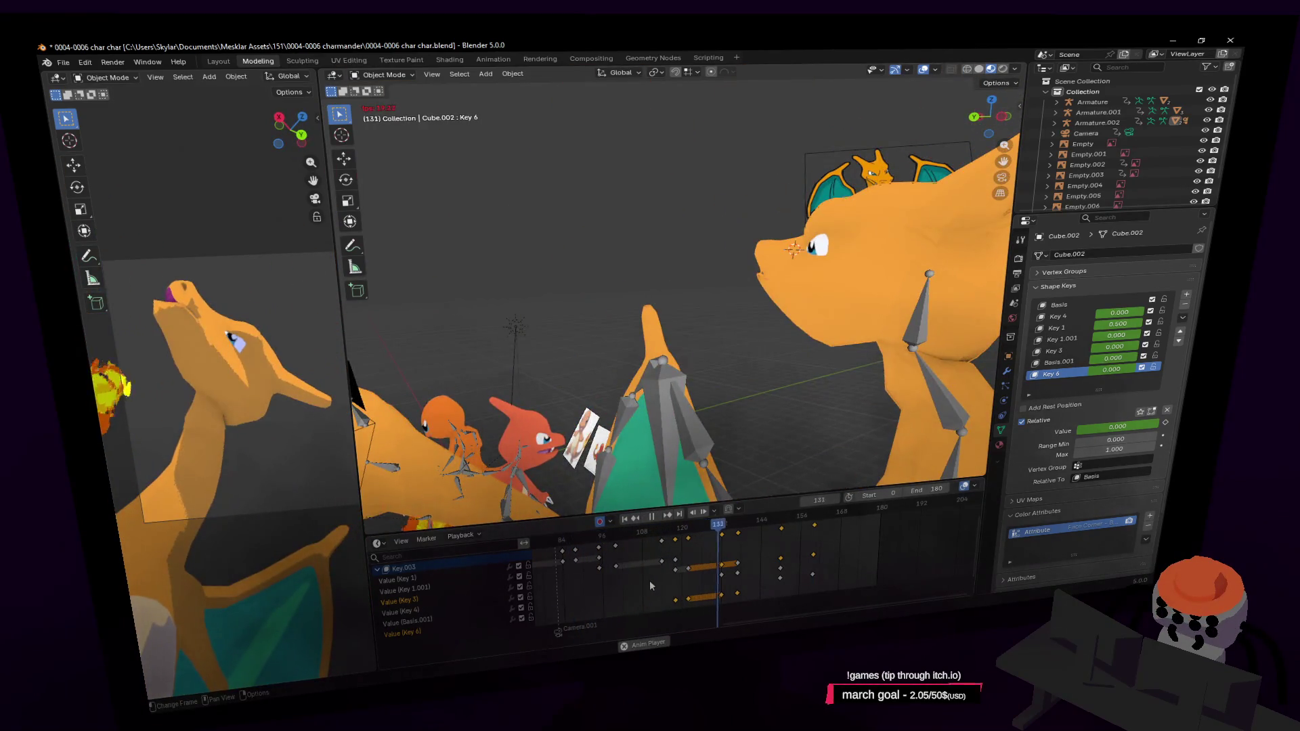
key("space")
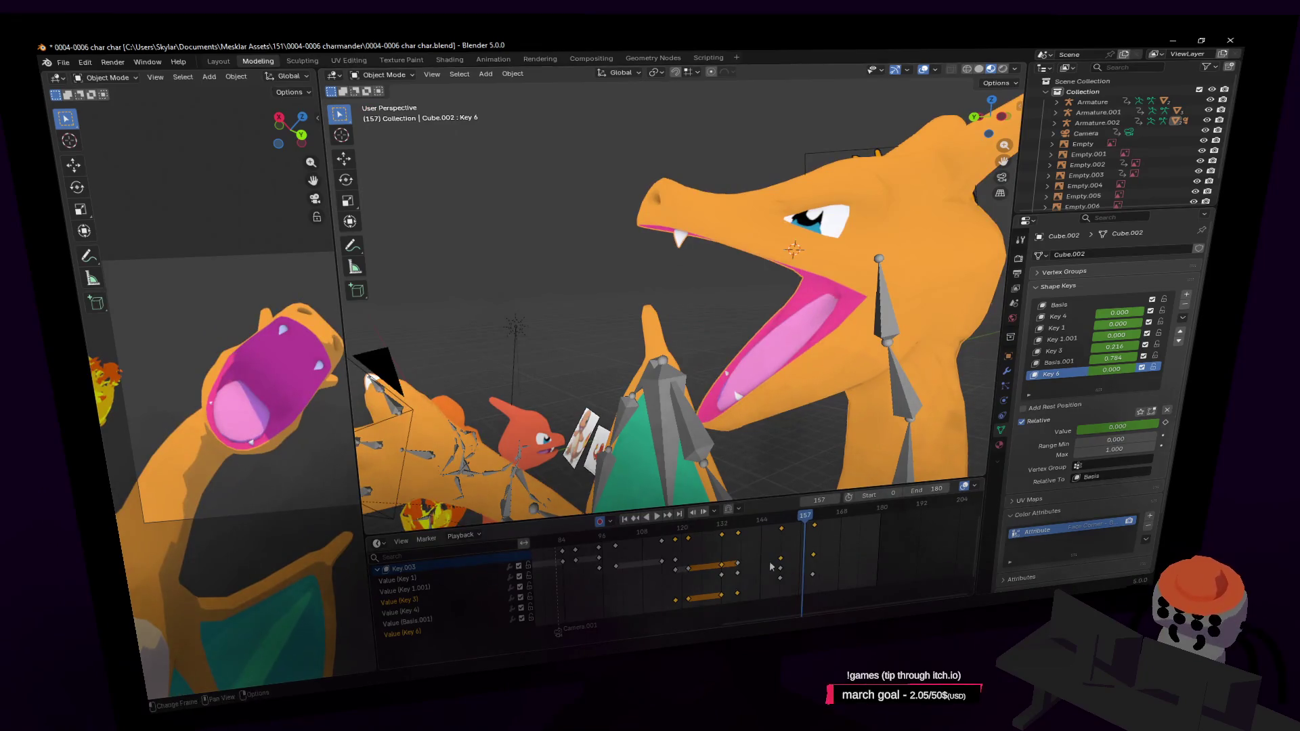
key("shift+Left")
Step: At frame 131, put Armature.002 in Pose Mode and select the head bone
left_click(720, 524)
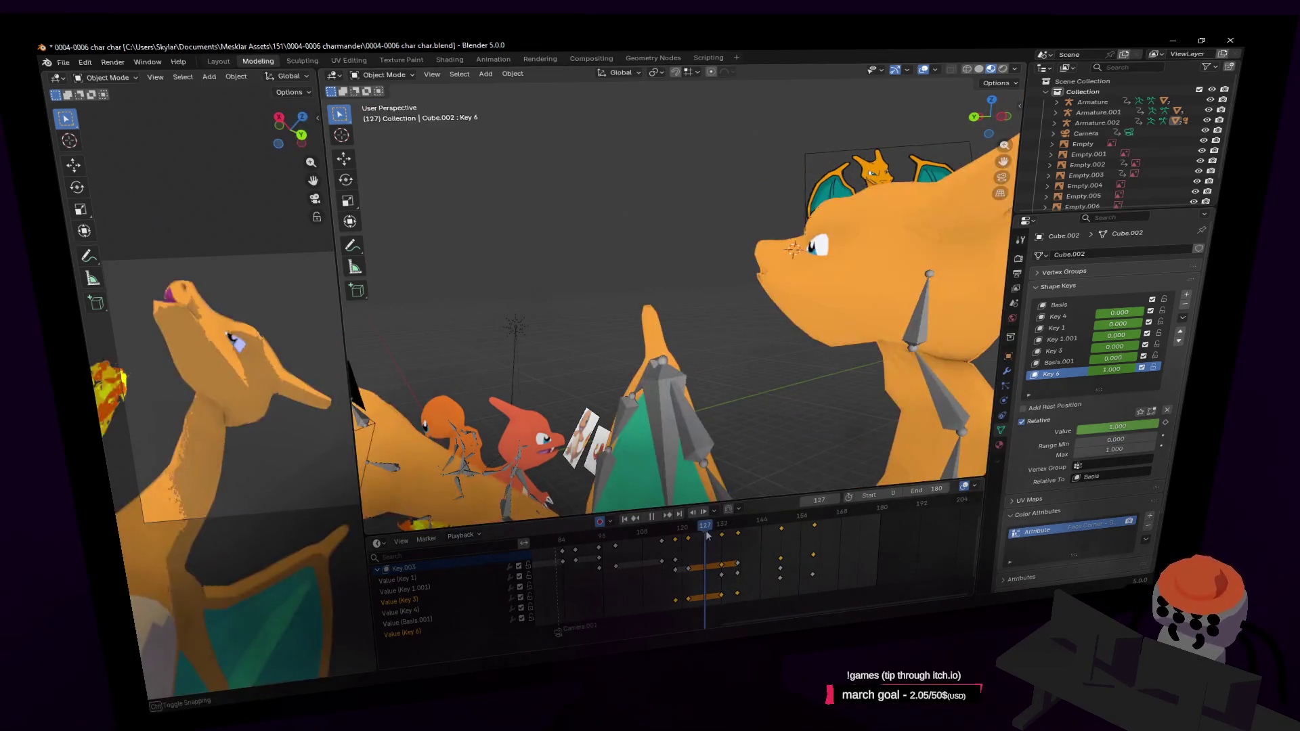
left_click(922, 313)
left_click(382, 75)
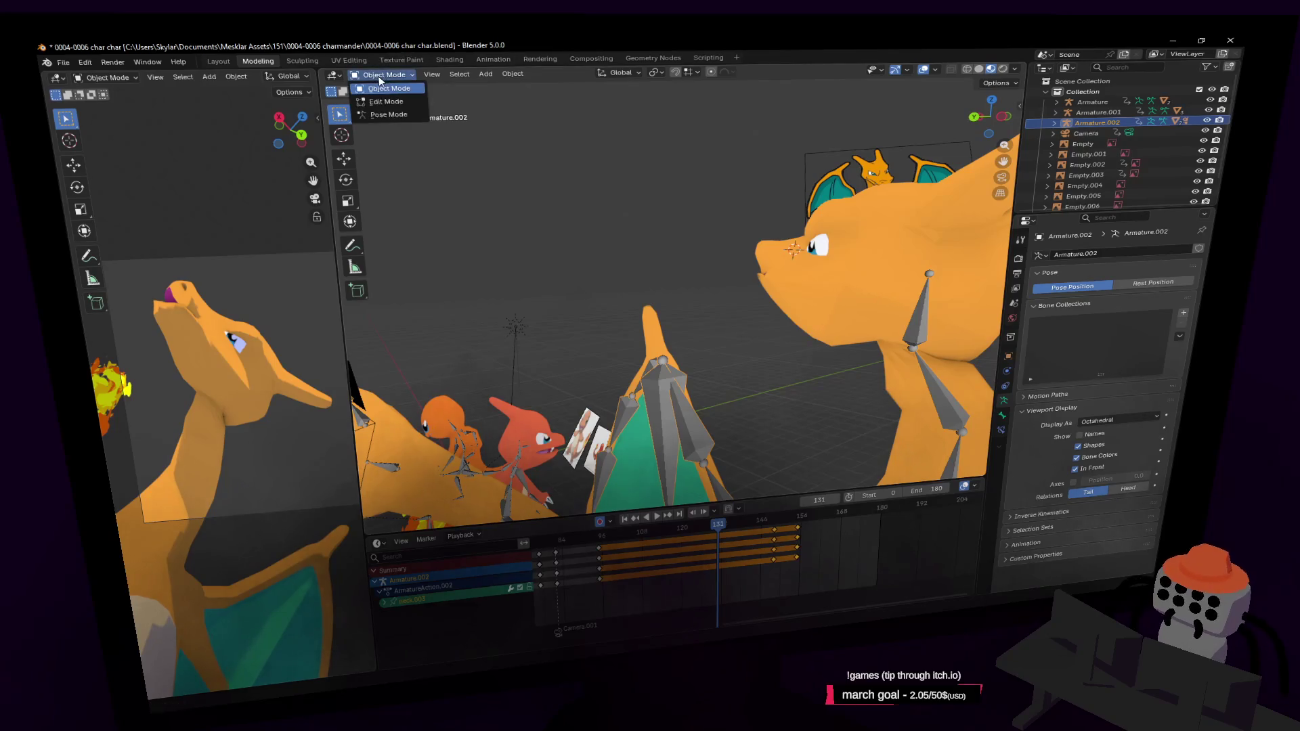
left_click(382, 119)
left_click(930, 336)
Step: Rotate the head bone back about Z, play the result and widen the camera viewport
key("r")
key("z")
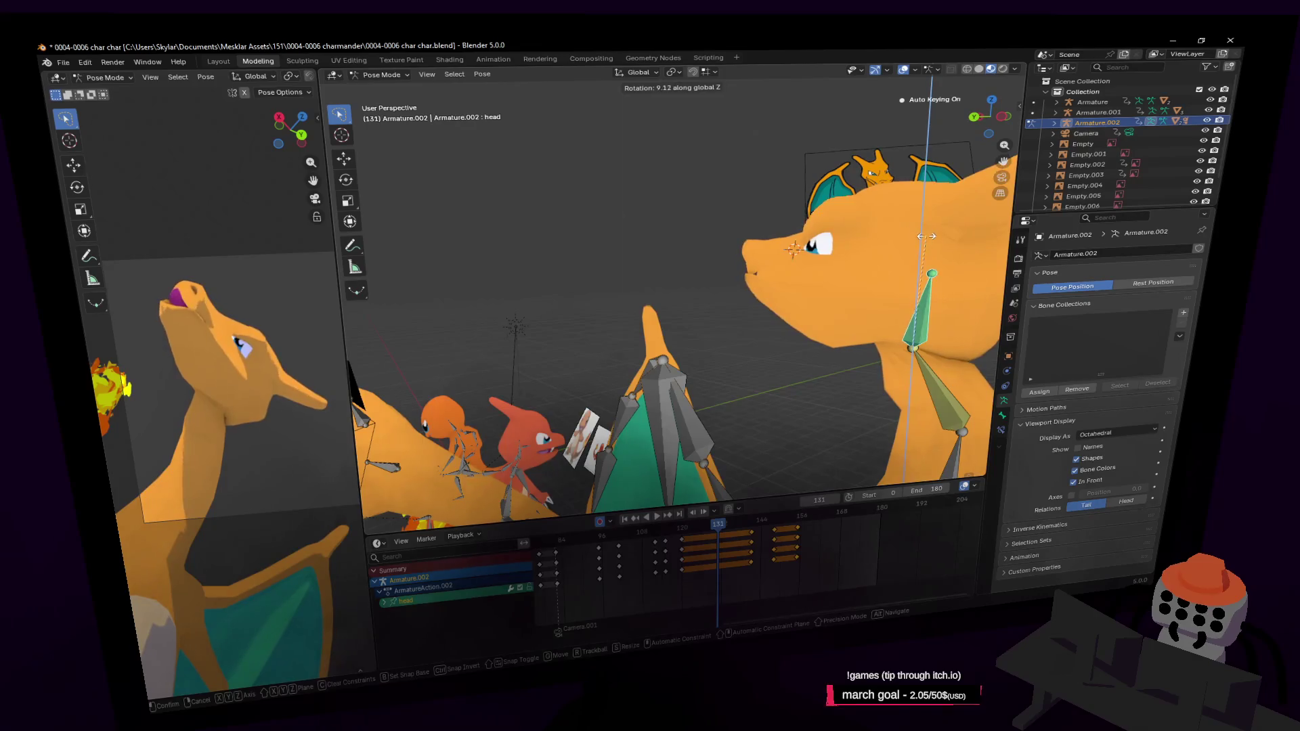
left_click(942, 235)
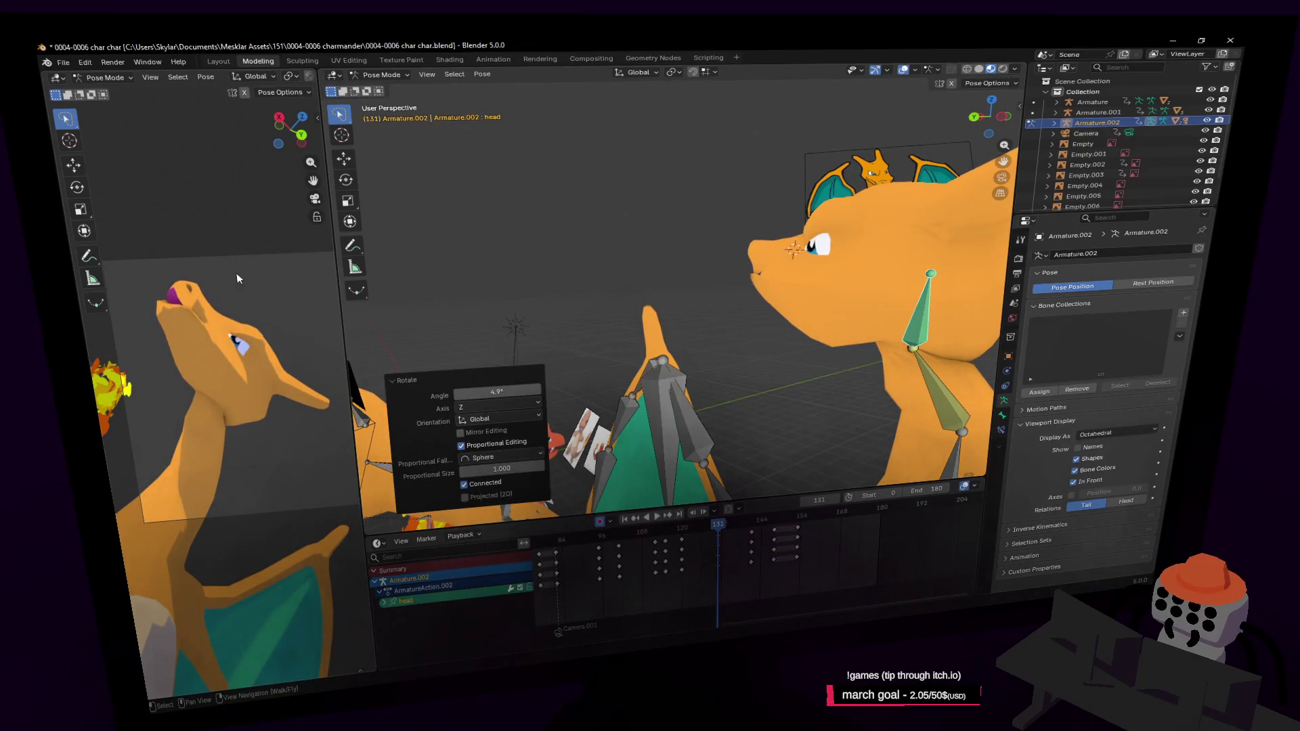
key("r")
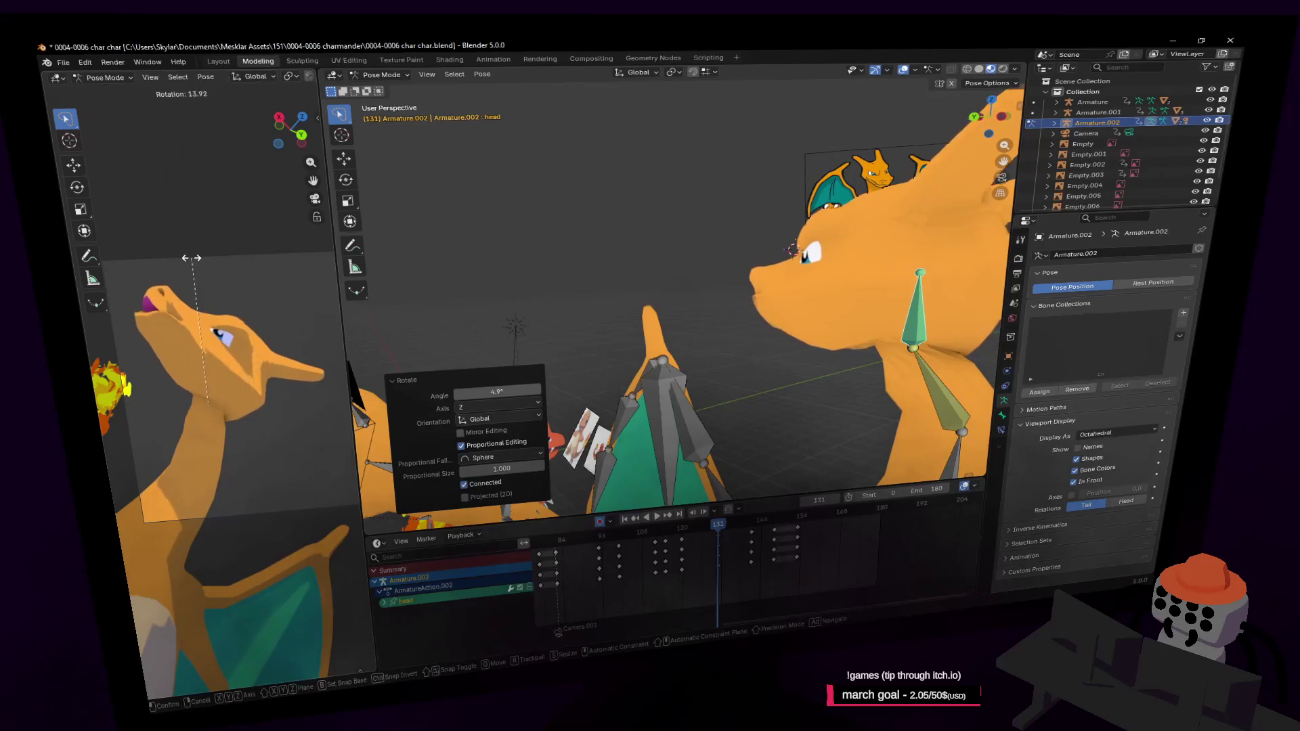
left_click(183, 260)
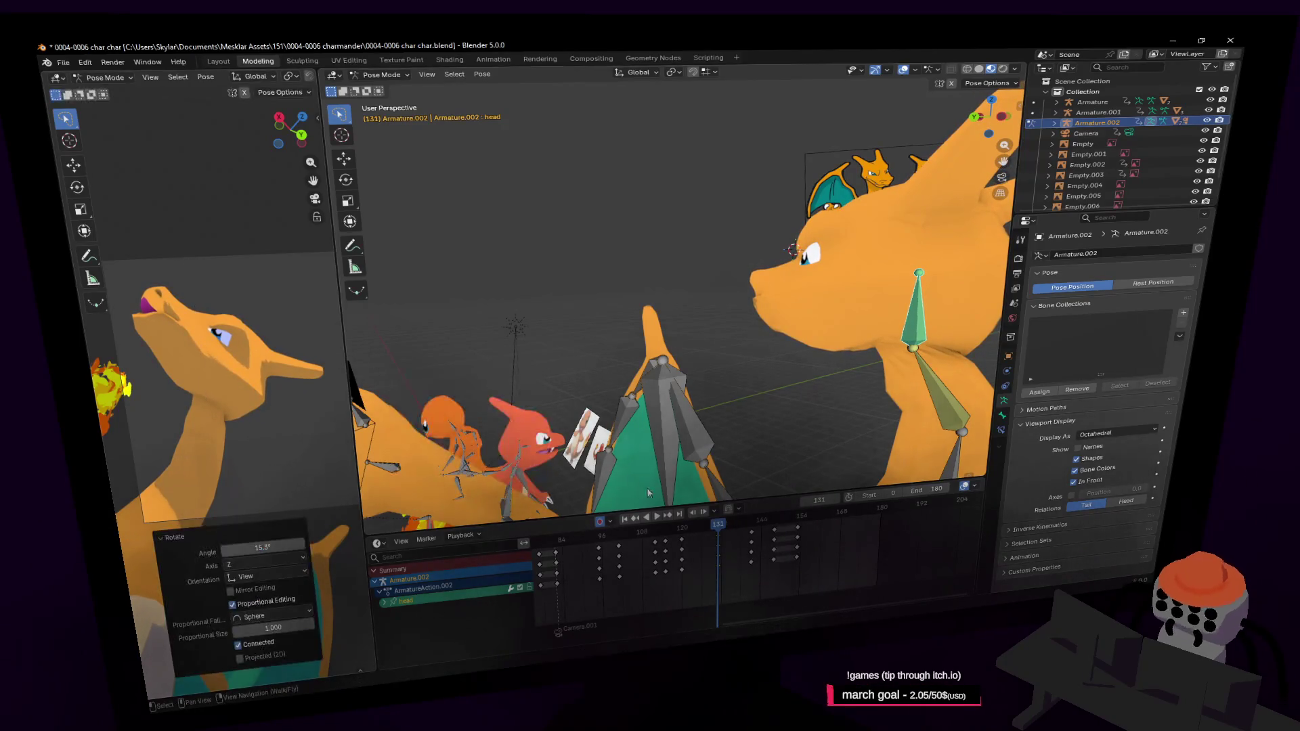
key("space")
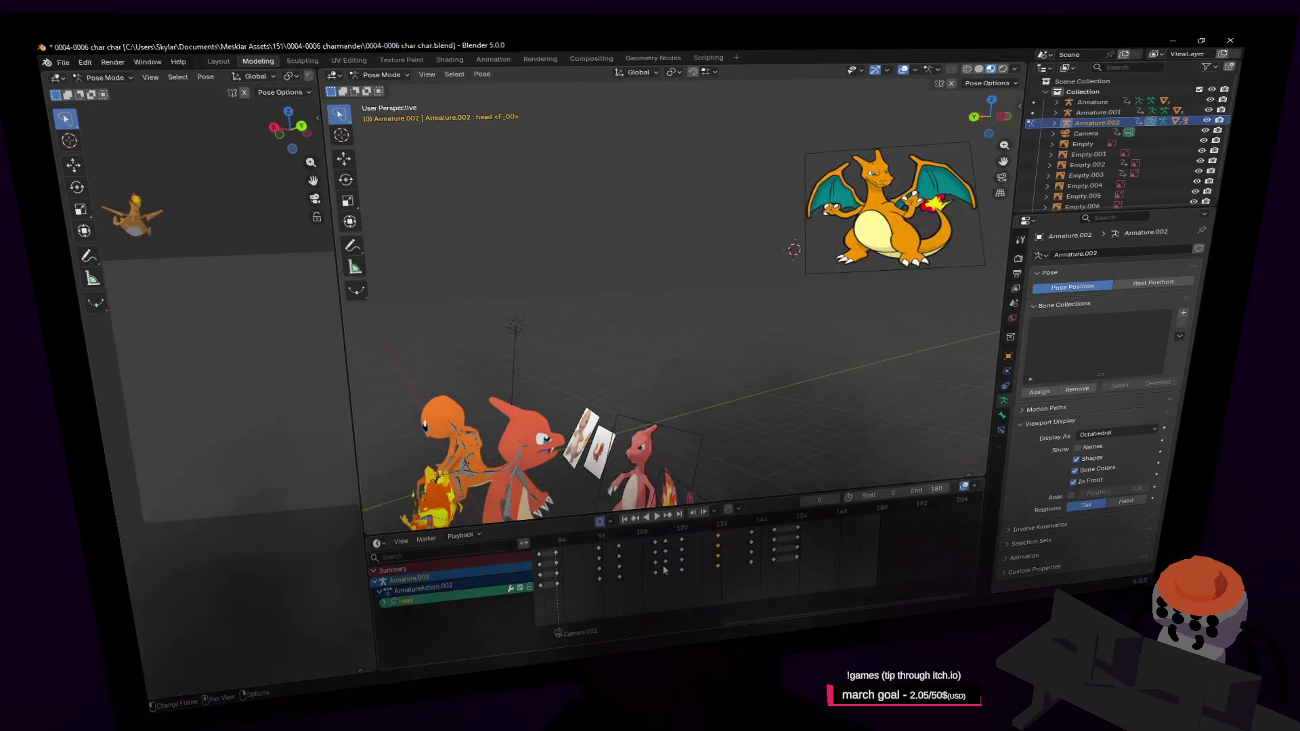
left_click_drag(341, 386, 692, 385)
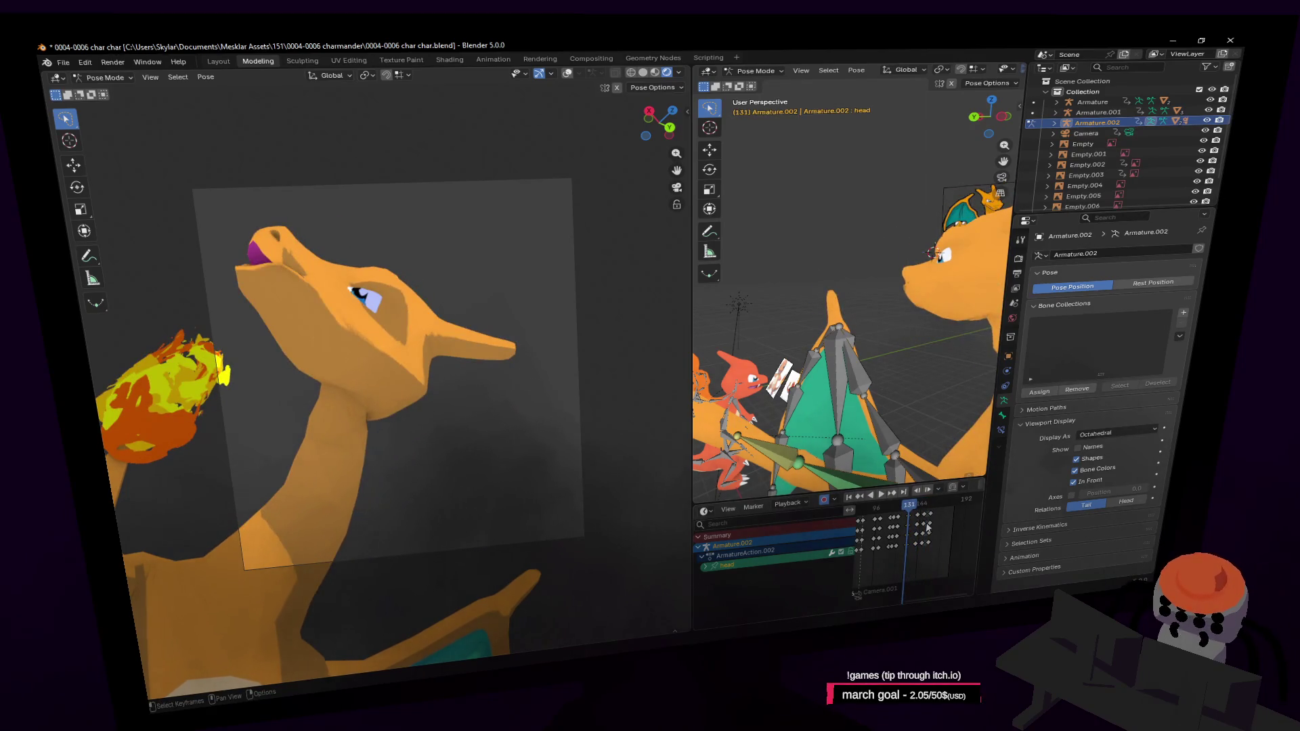
Step: Place copied head-bone keys two frames later and replay the animation twice
key("shift+Left")
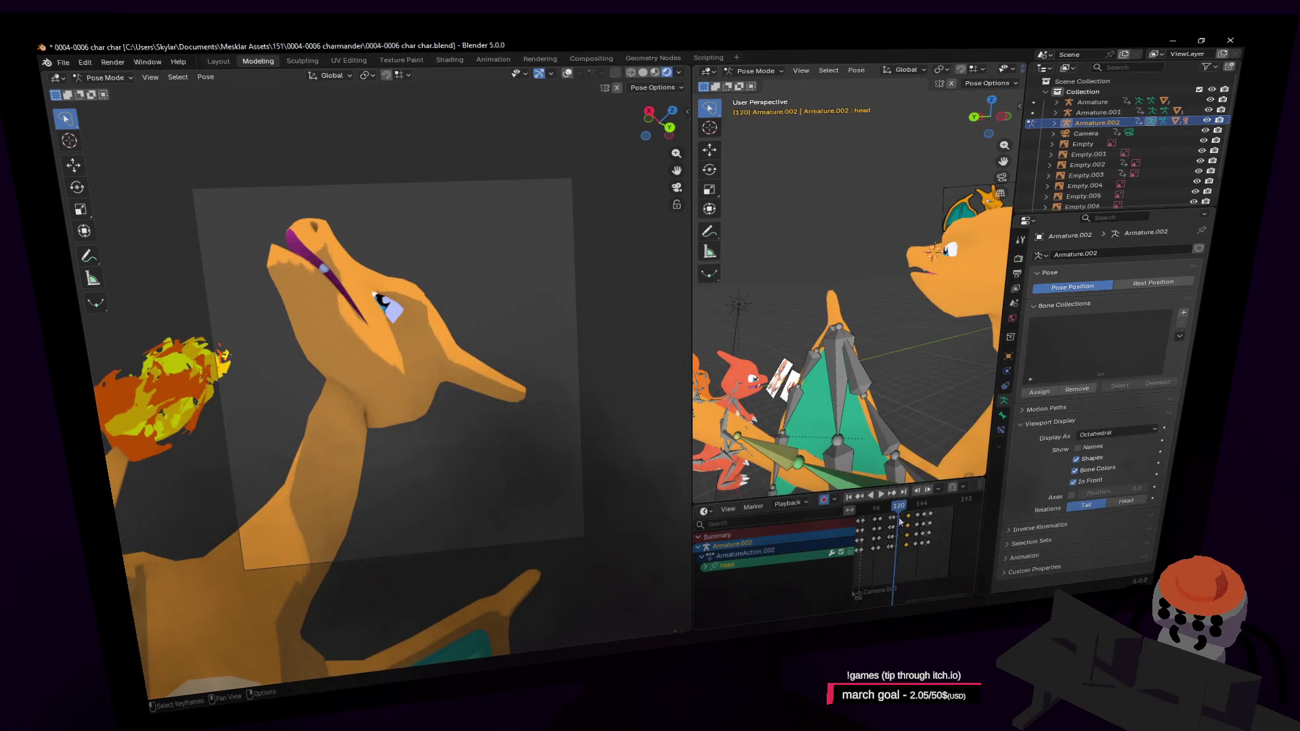
left_click_drag(906, 525, 908, 525)
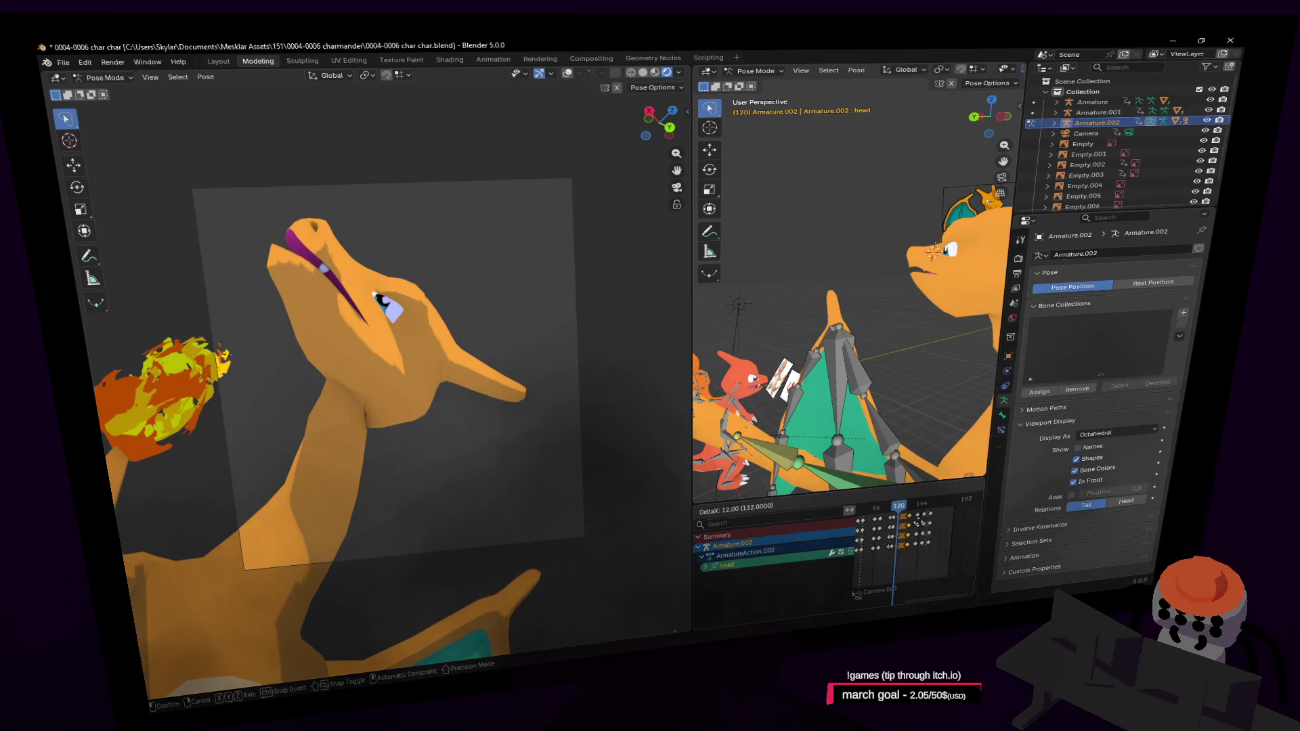
left_click(917, 523)
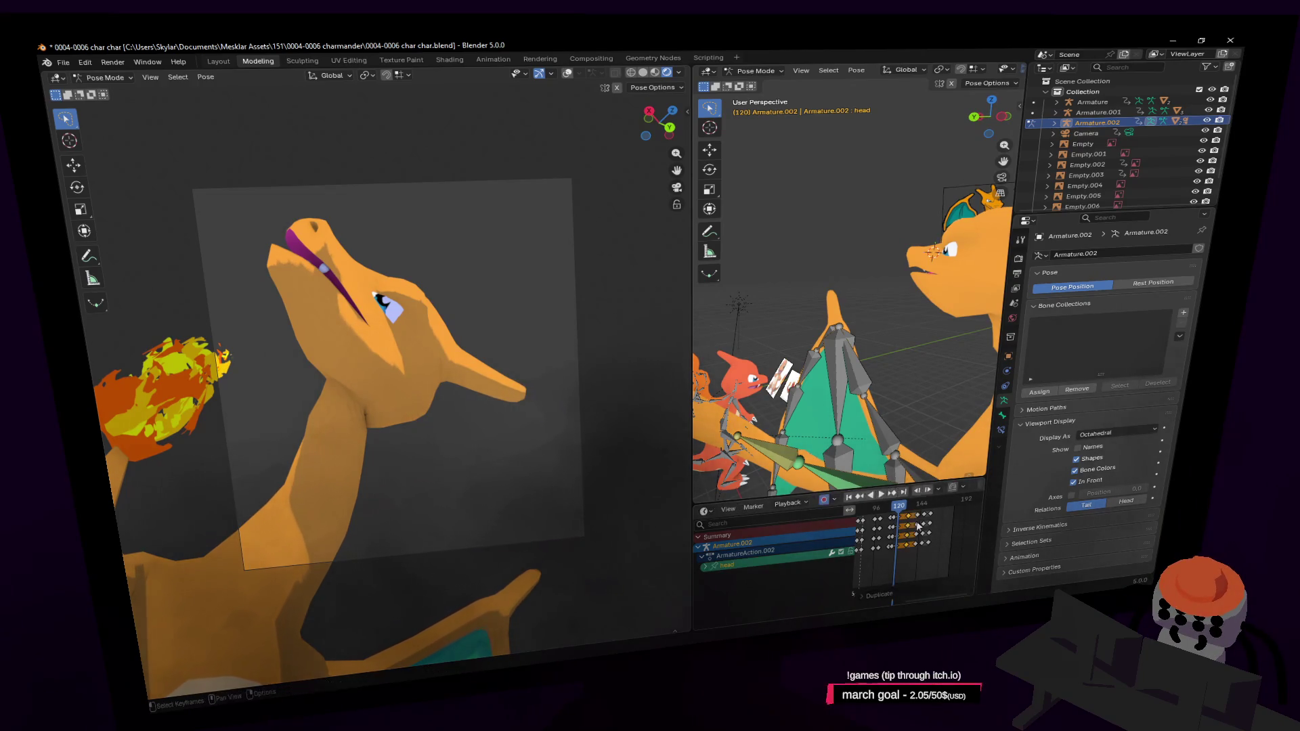
key("space")
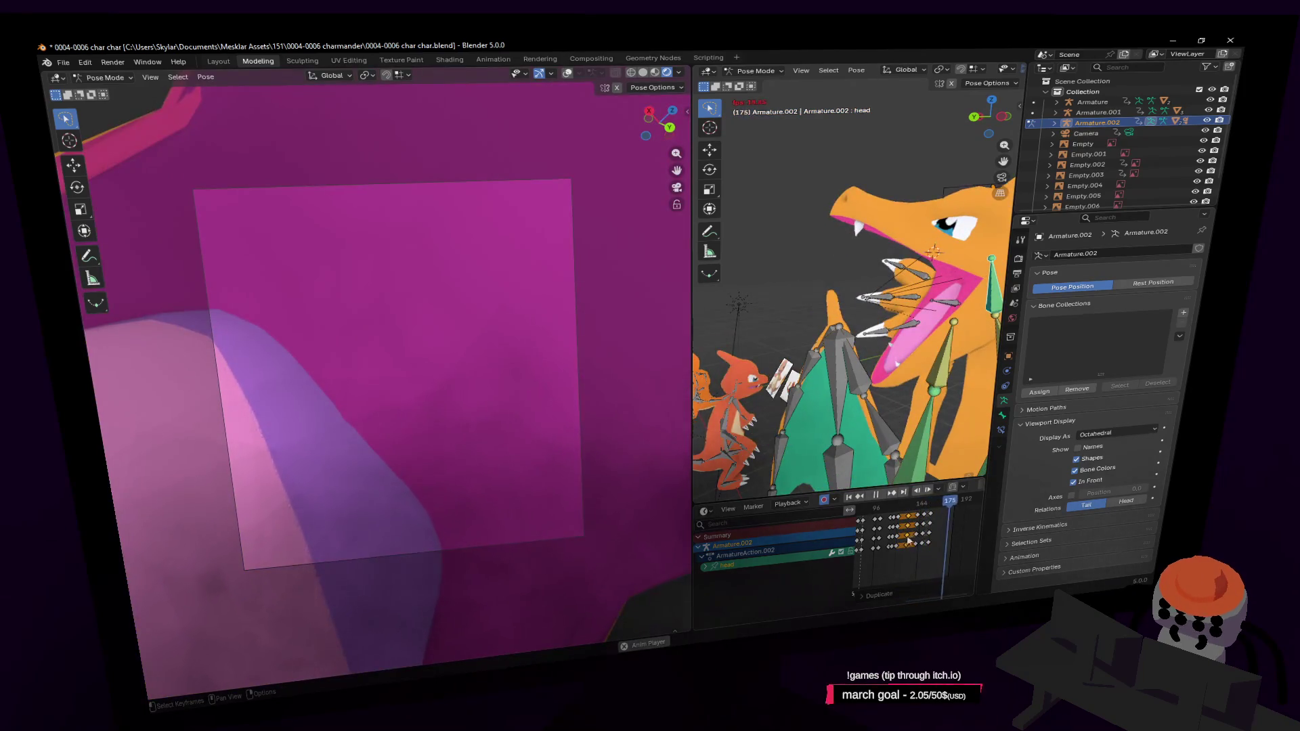
key("Escape")
key("space")
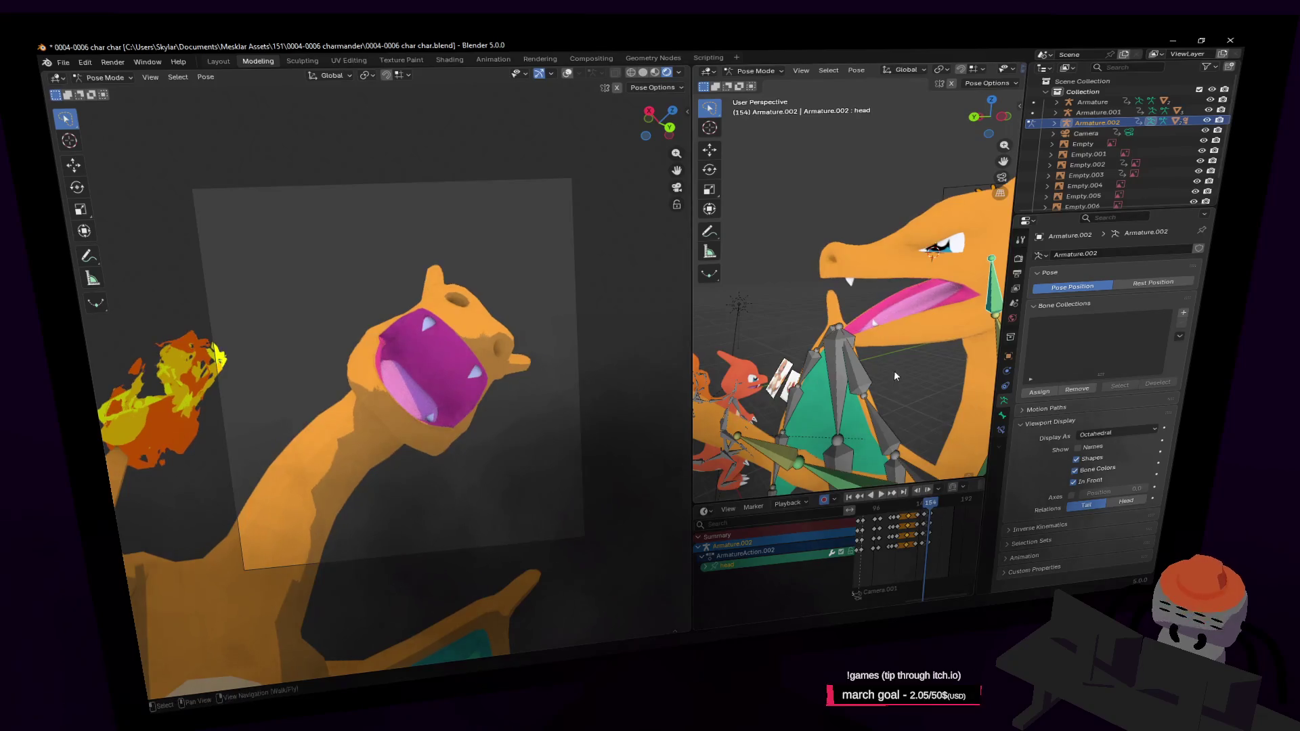
Step: Orbit to the reference image and widen the scene viewport
middle_click_drag(893, 370, 711, 316)
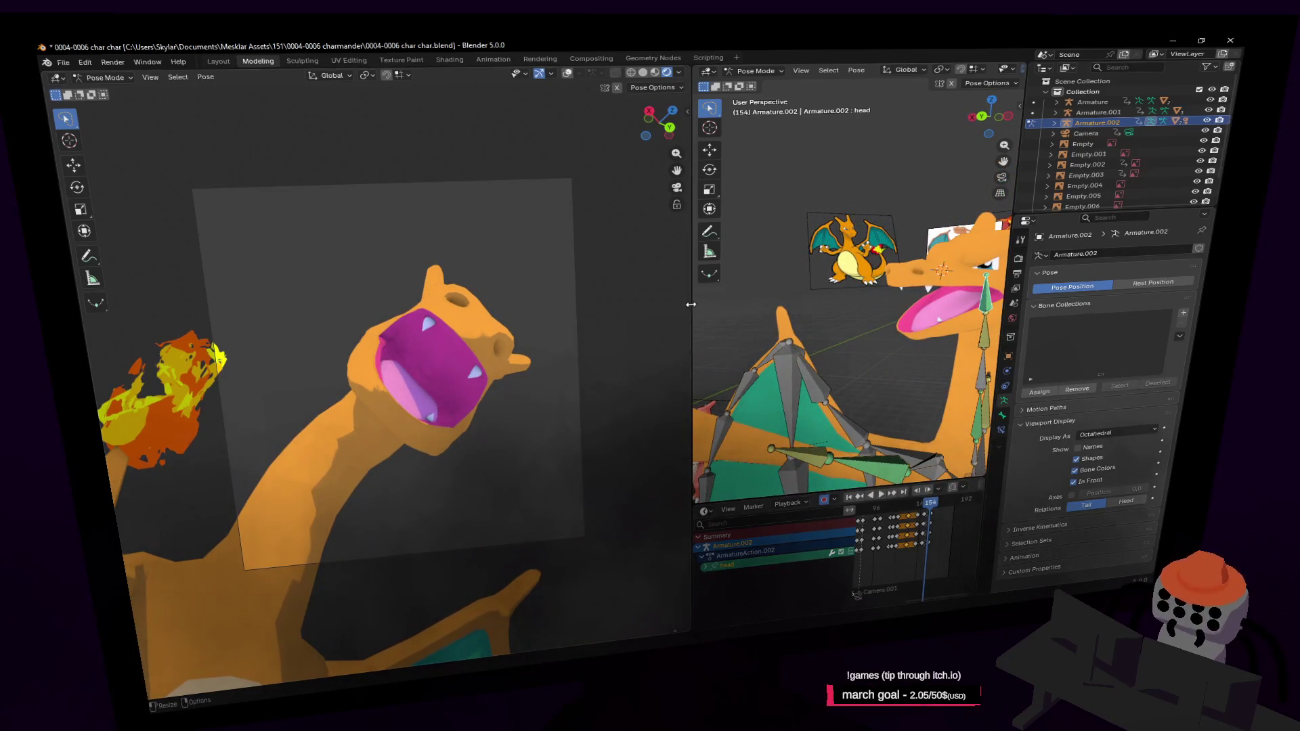
left_click_drag(691, 304, 524, 304)
key("shift+grave")
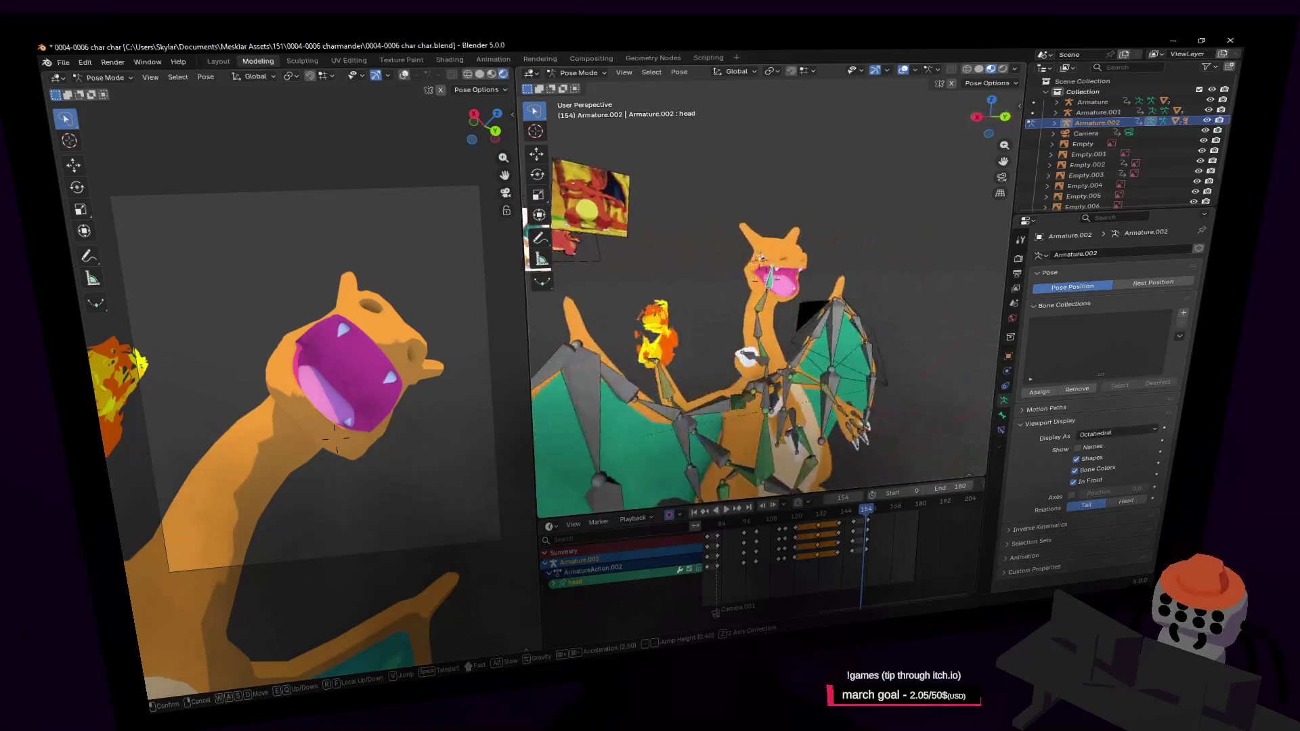
Step: Fly in on the right hand and scrub the poses around frames 146-154
key("w")
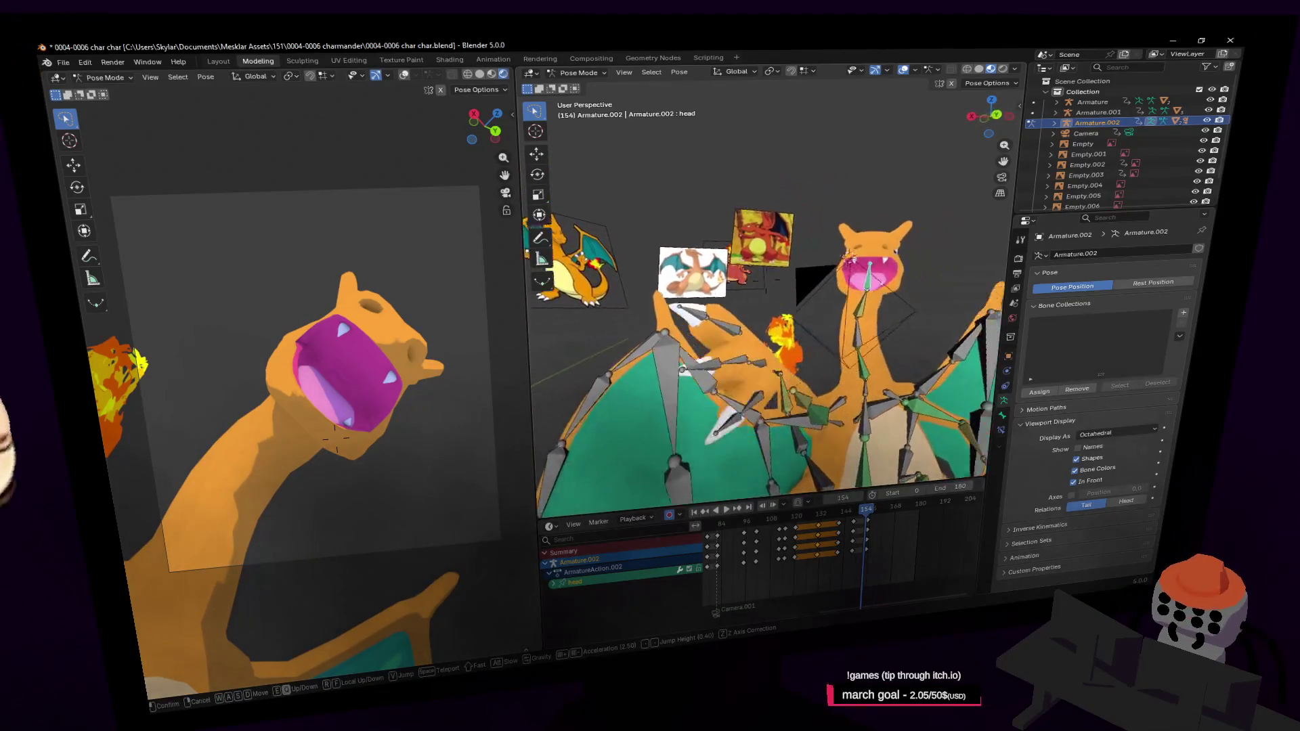
key("w")
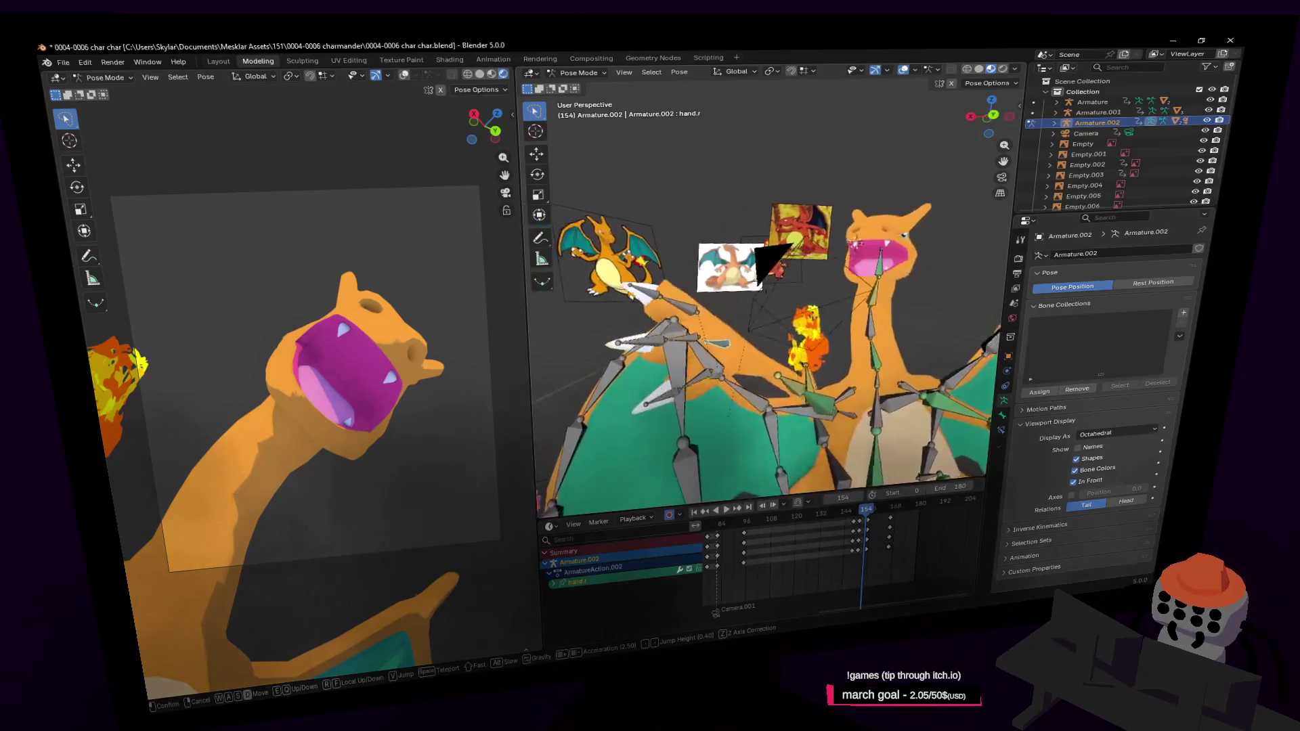
left_click(772, 317)
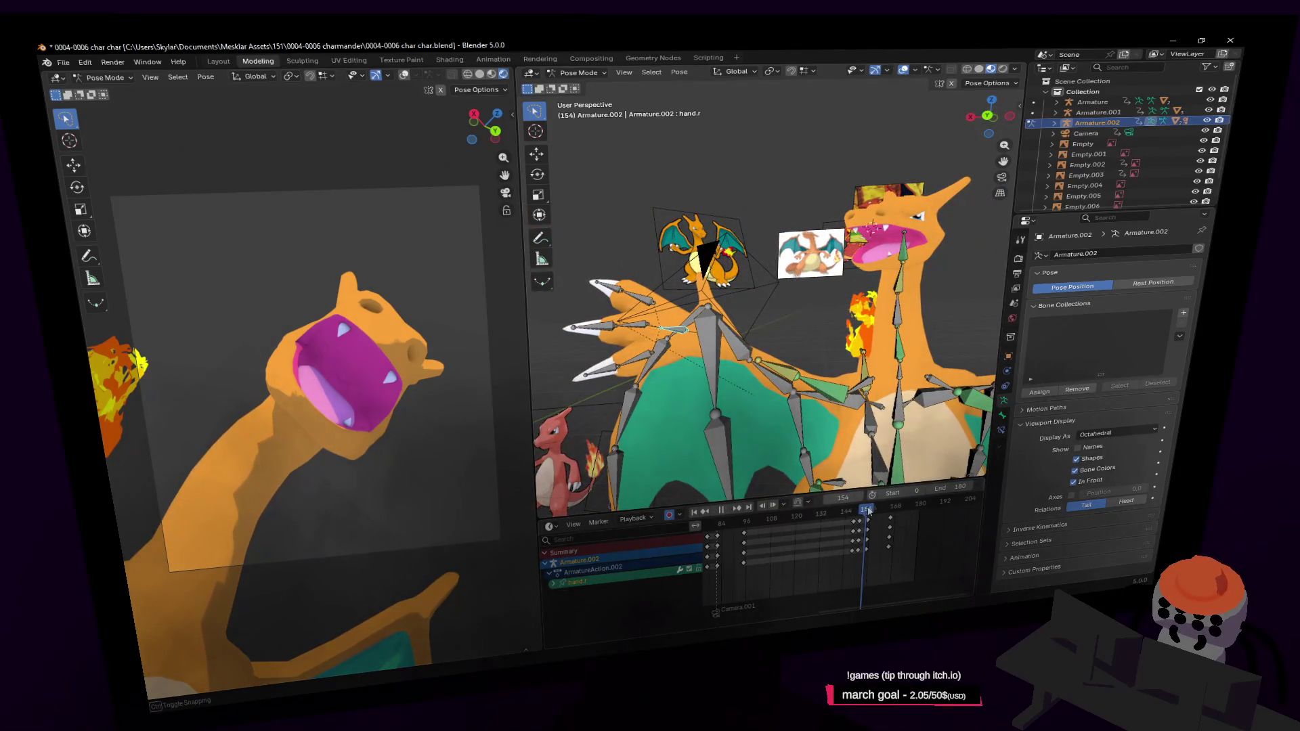
left_click_drag(867, 511, 865, 510)
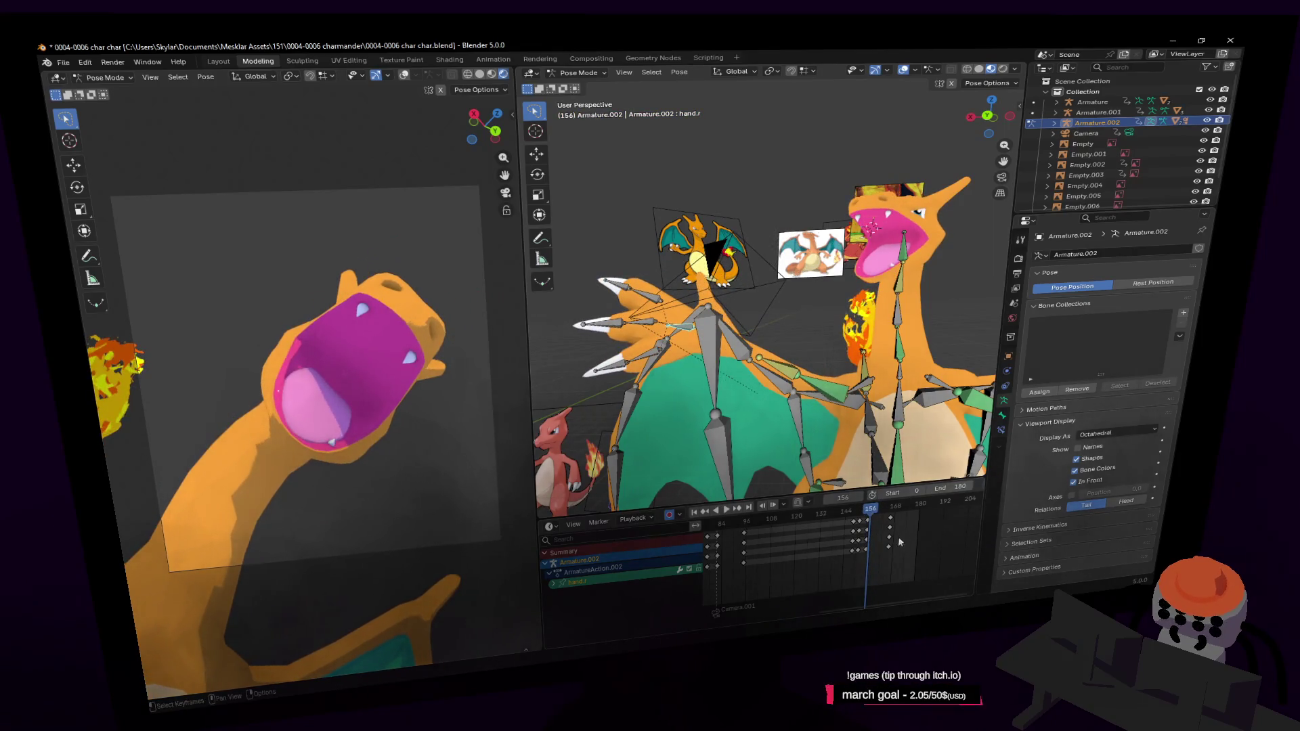
left_click_drag(868, 522, 858, 513)
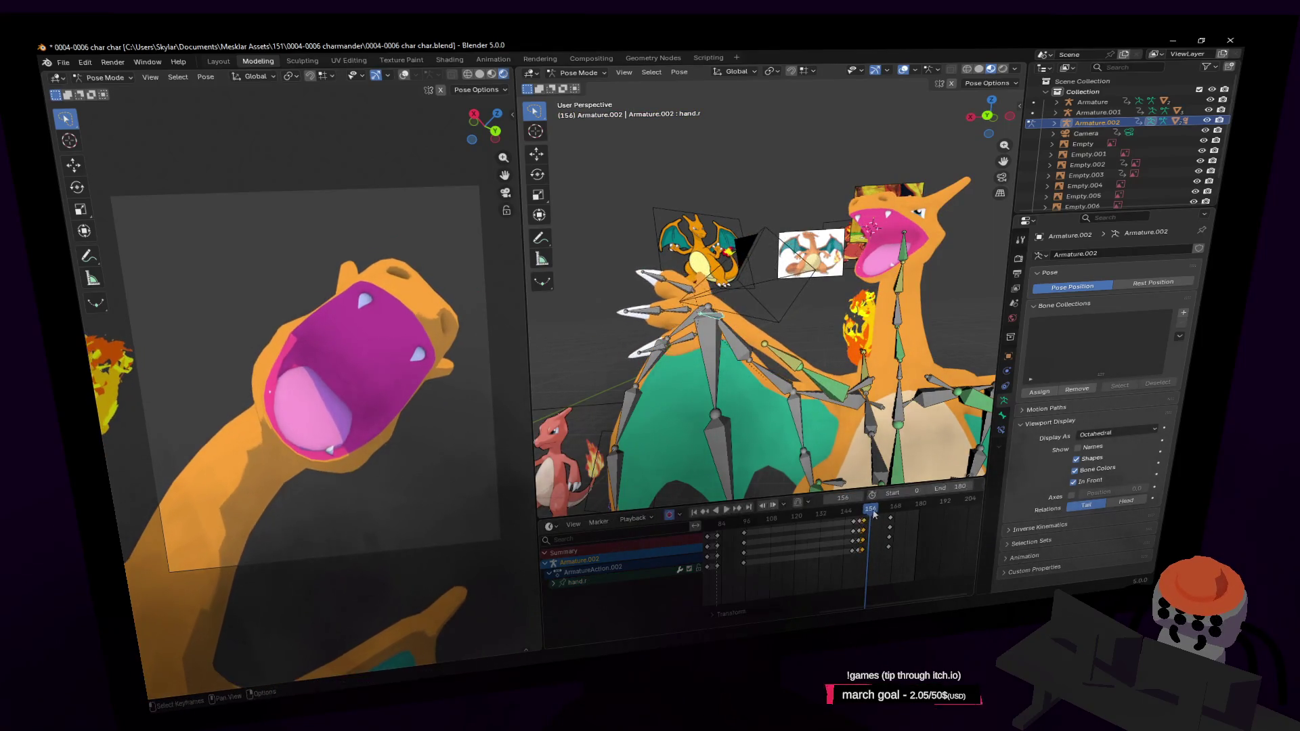
left_click(863, 510)
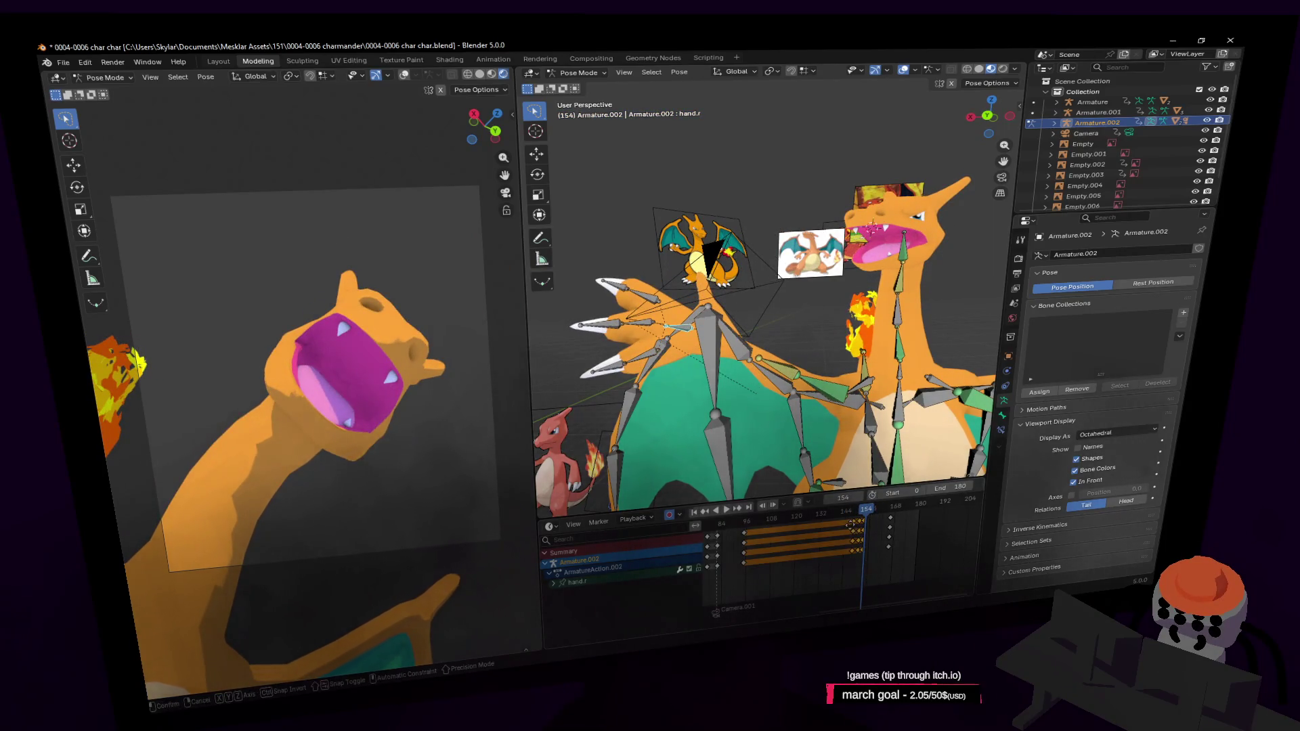
left_click_drag(863, 512, 851, 515)
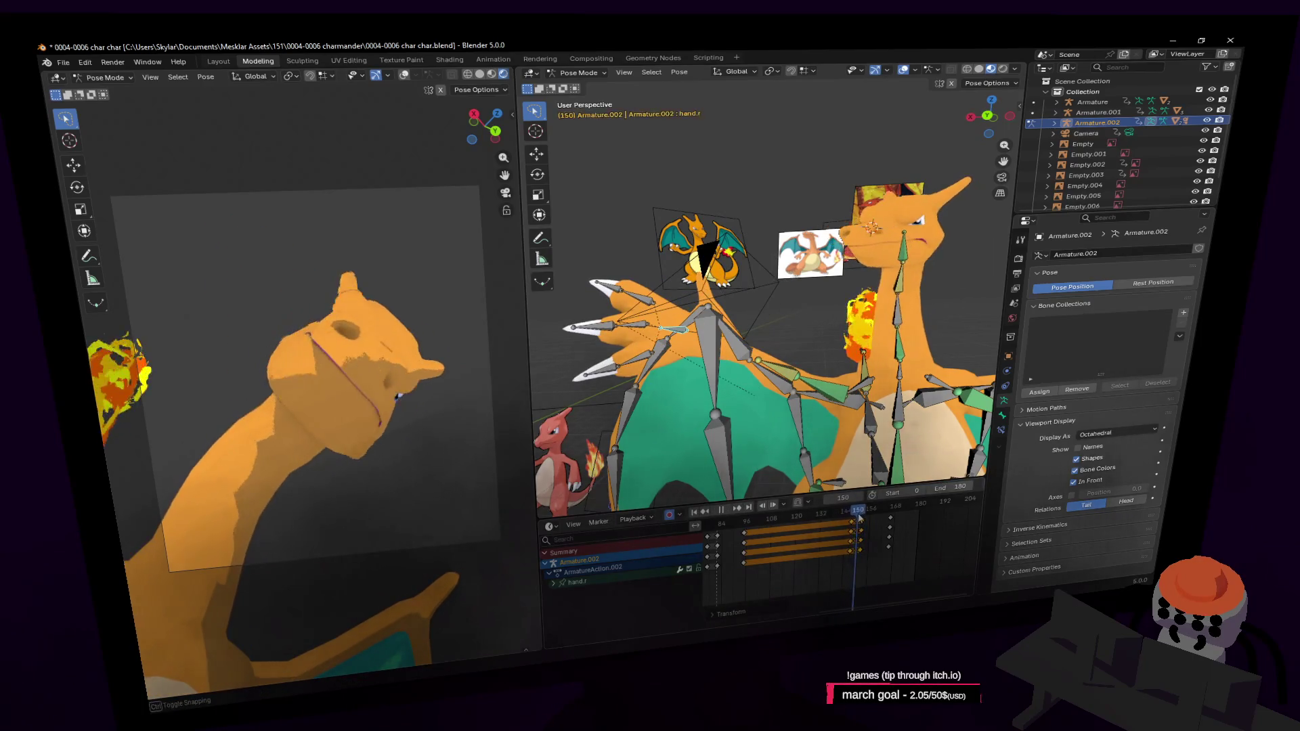
Step: Shift the hand.r keyframes two frames earlier and play and scrub frames 146-151 to check
left_click_drag(853, 524, 855, 523)
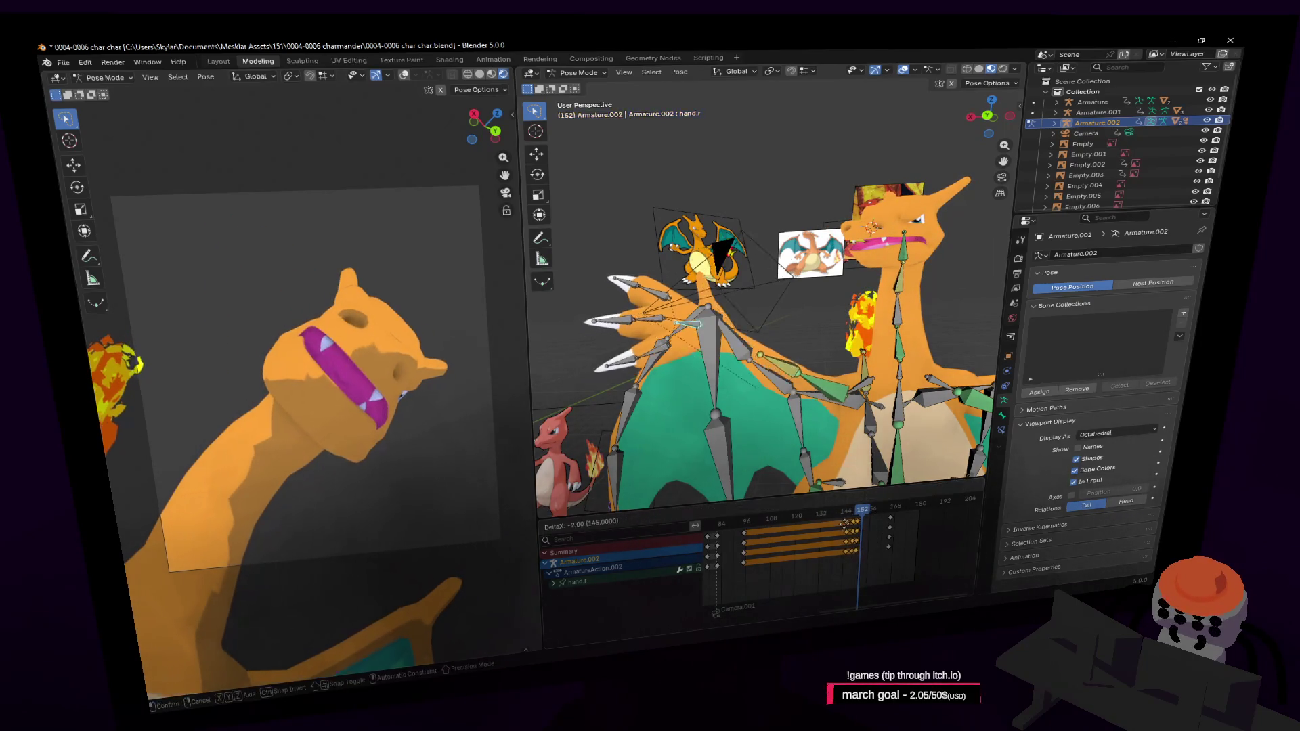
key("space")
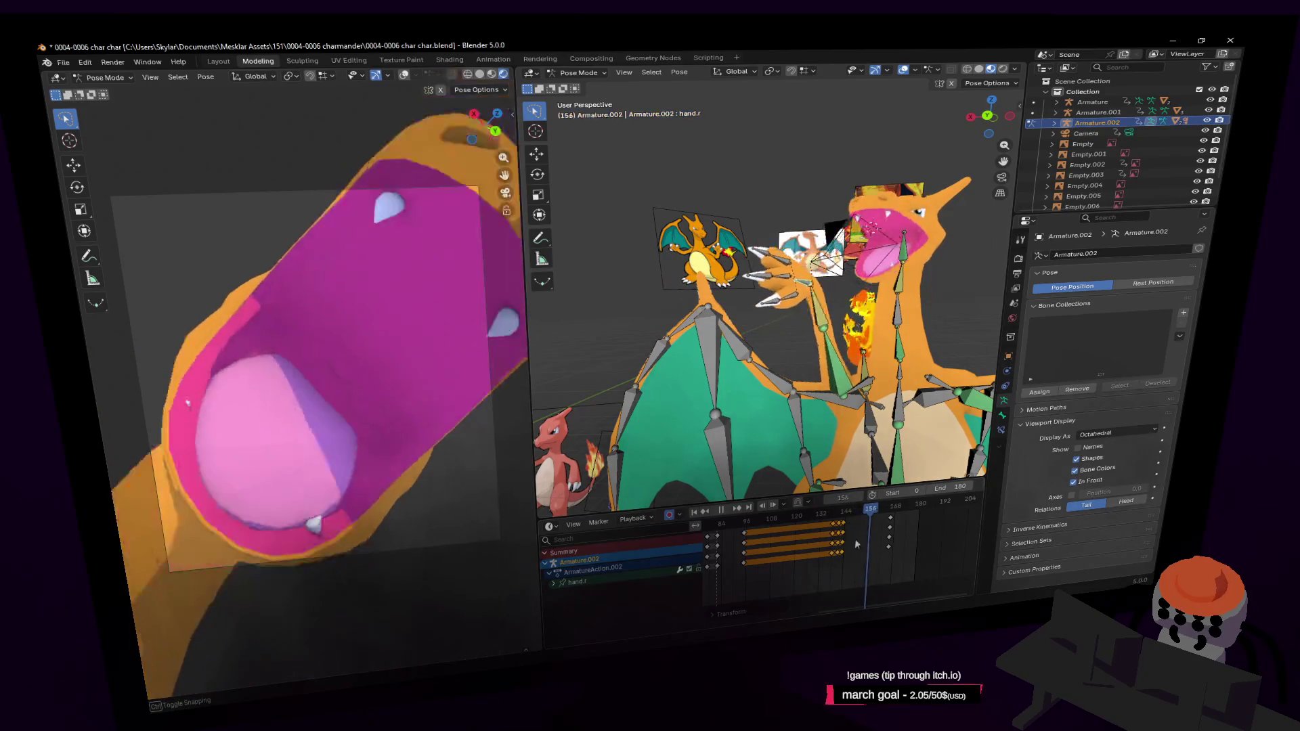
mouse_move(853, 525)
left_mouse_down()
mouse_move(844, 542)
mouse_move(874, 521)
left_mouse_up()
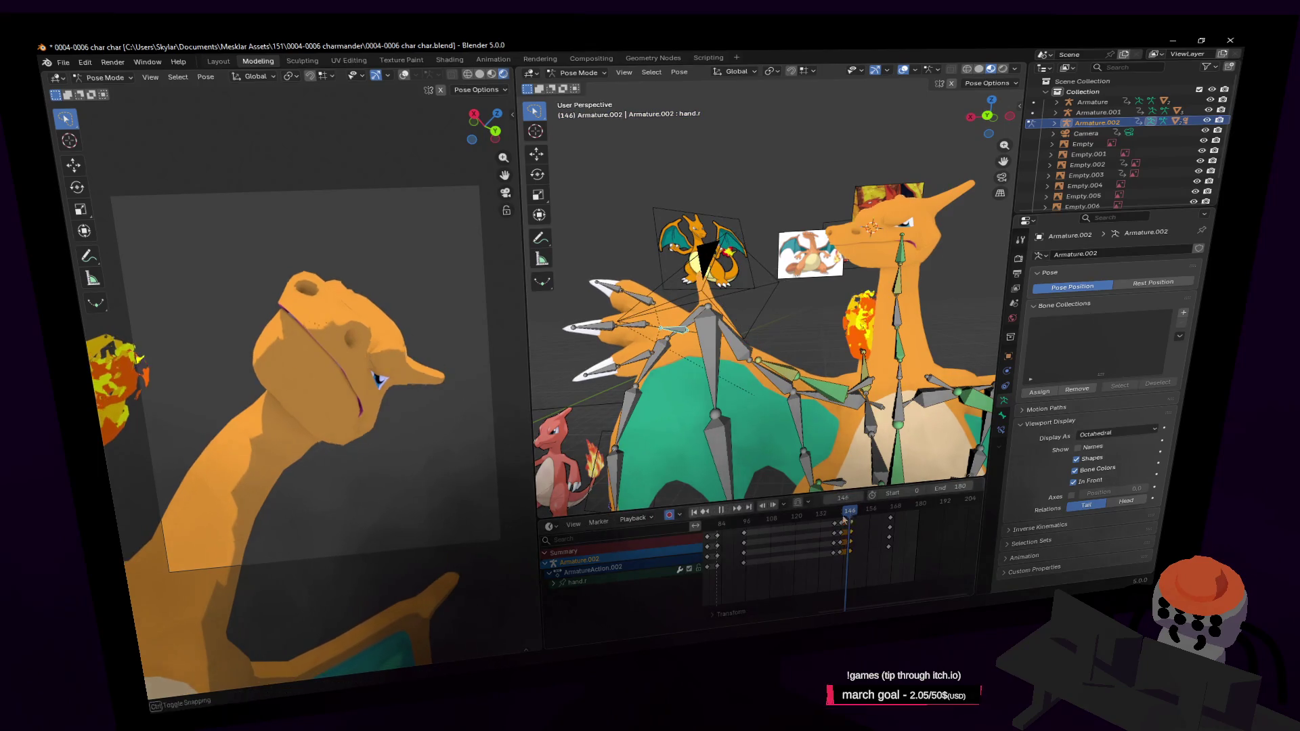
mouse_move(849, 525)
left_mouse_down()
mouse_move(910, 545)
mouse_move(882, 555)
left_mouse_up()
Step: At frame 166 move hand.r up near the mouth, keying the pose, and scrub forward to 173
left_click(895, 519)
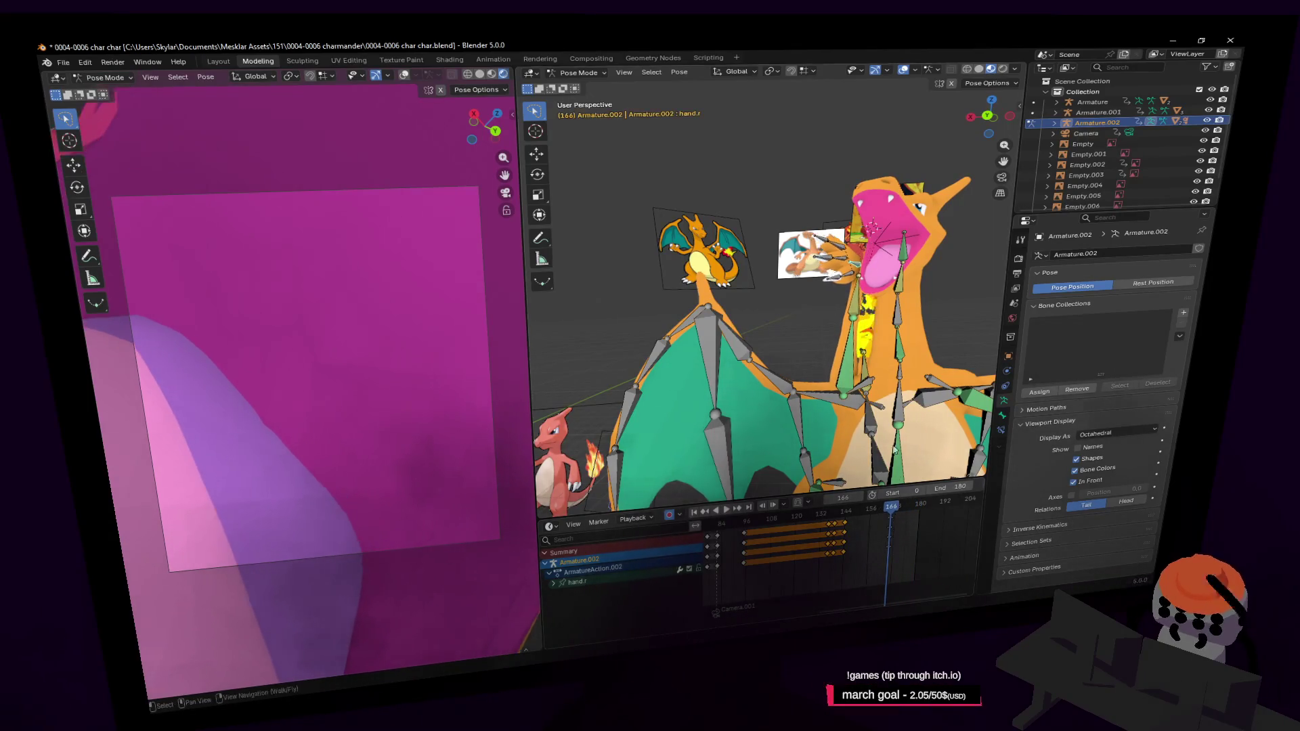
key("shift+grave")
key("w")
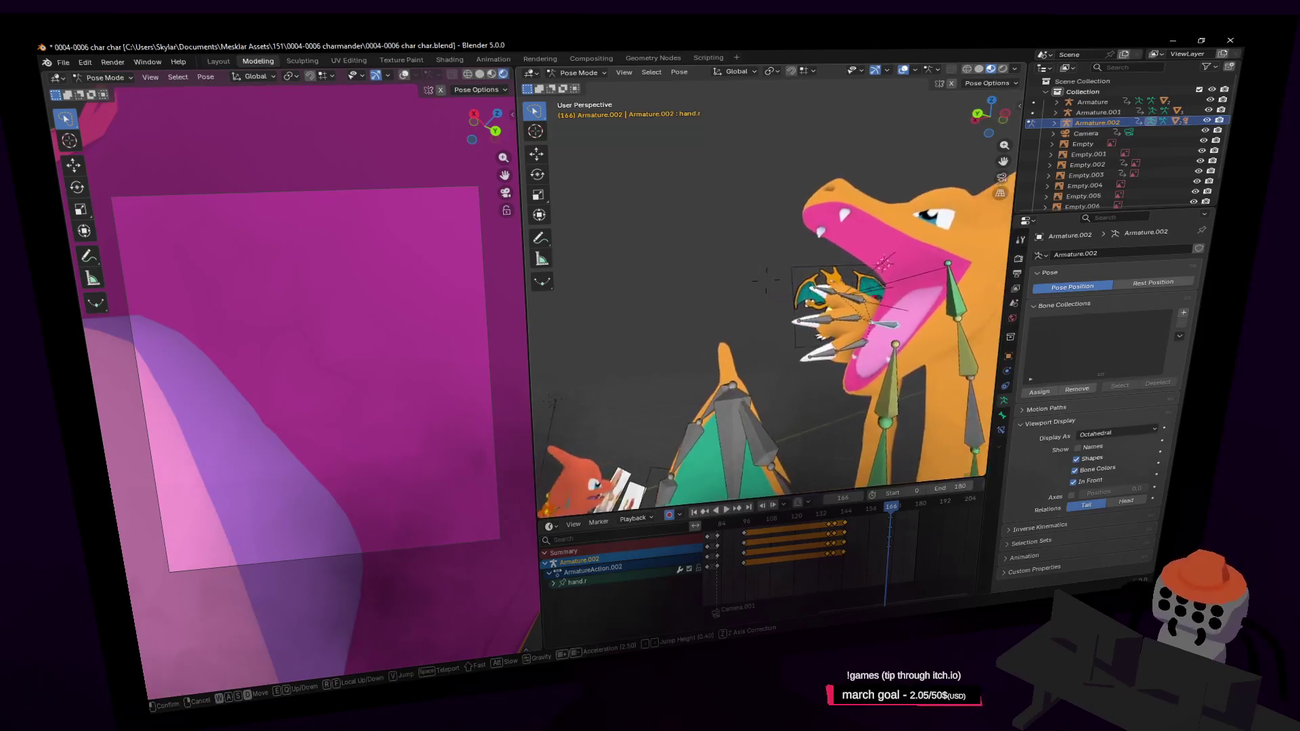
key("Return")
key("g")
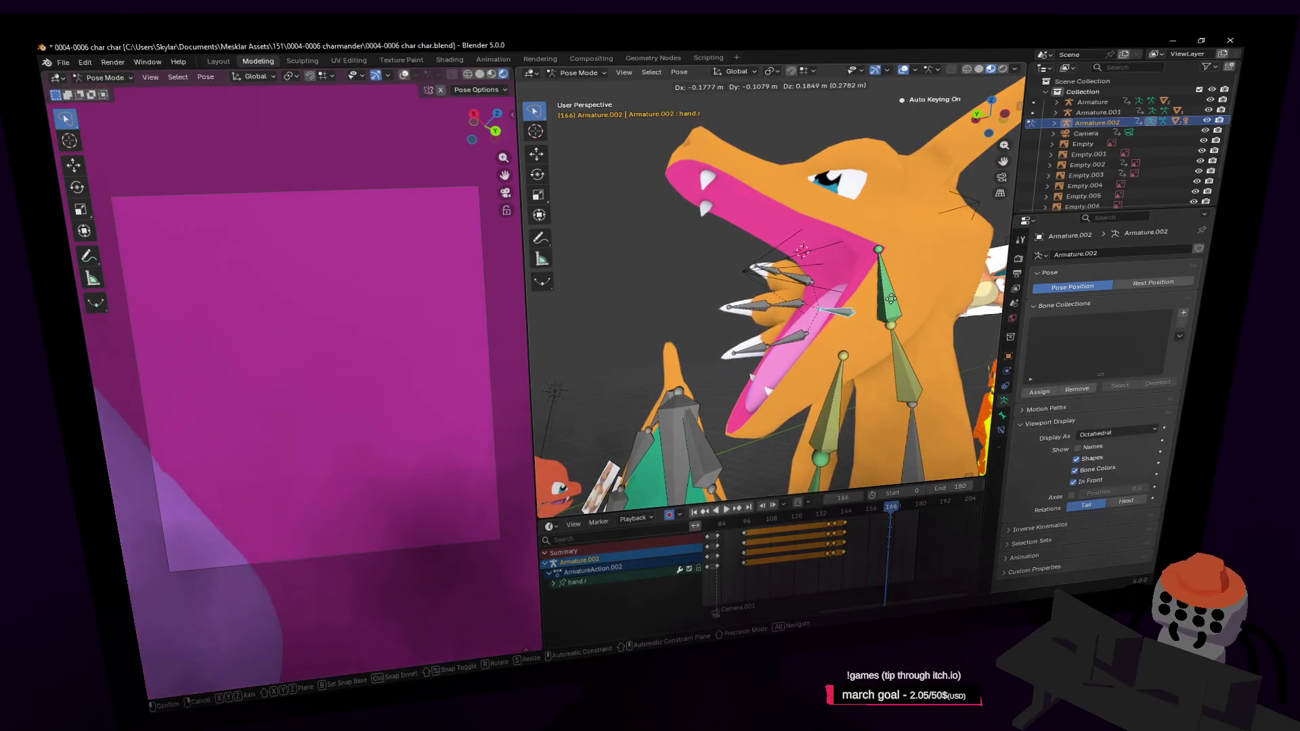
left_click(906, 297)
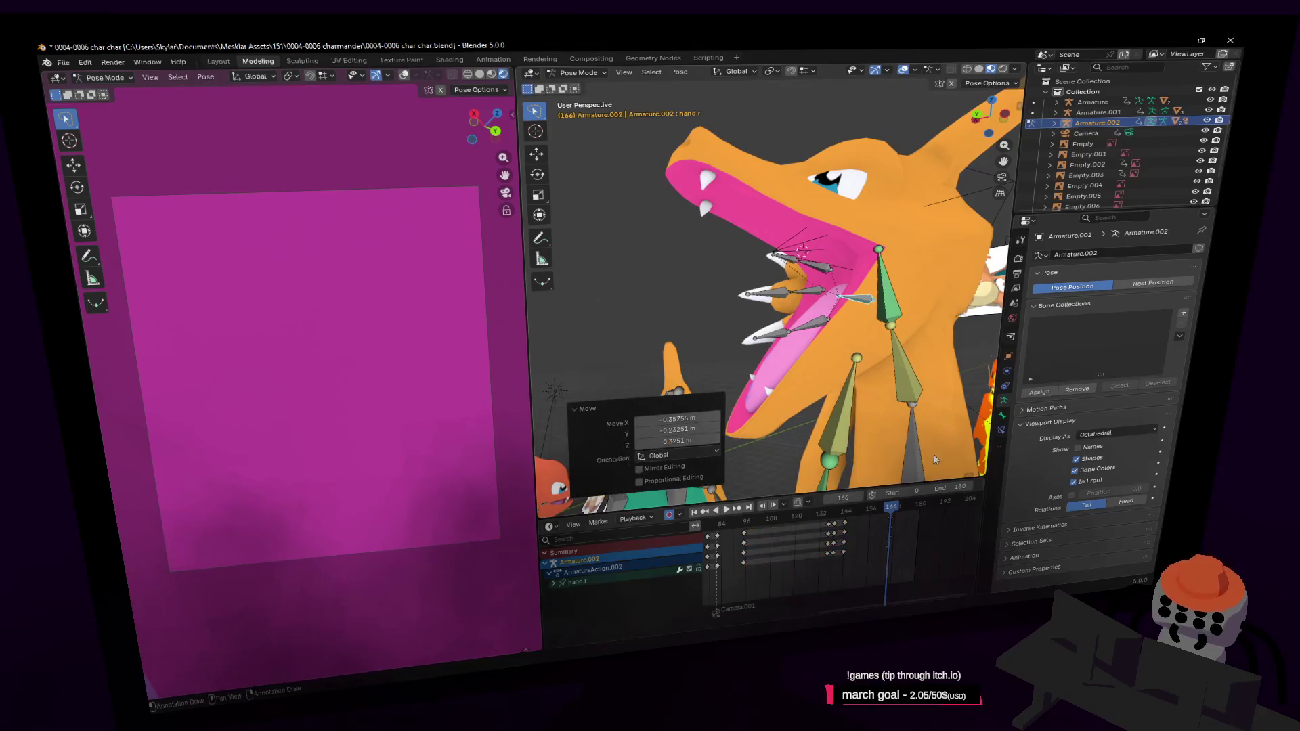
mouse_move(891, 505)
left_mouse_down()
mouse_move(905, 515)
mouse_move(814, 515)
left_mouse_up()
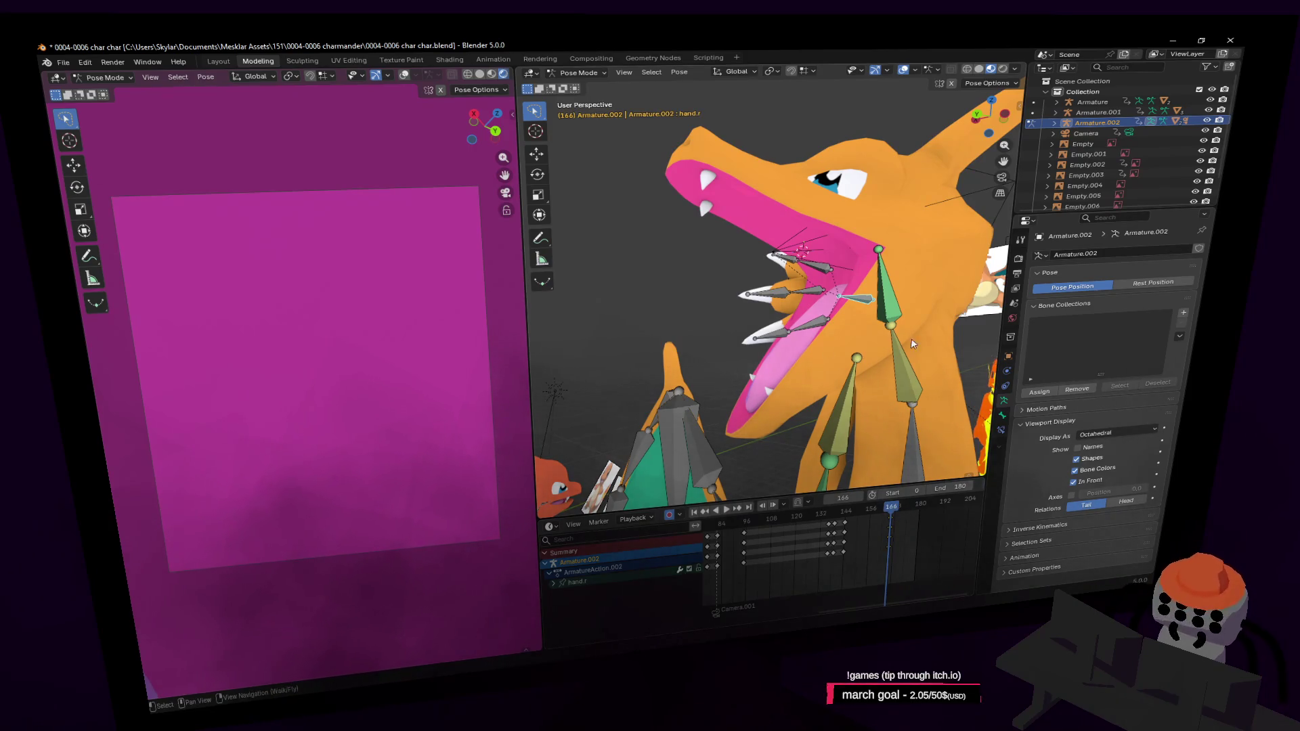
Step: Move hand.r again at frame 167 to key a second pose and play the animation back
middle_click_drag(911, 338, 863, 321)
key("r")
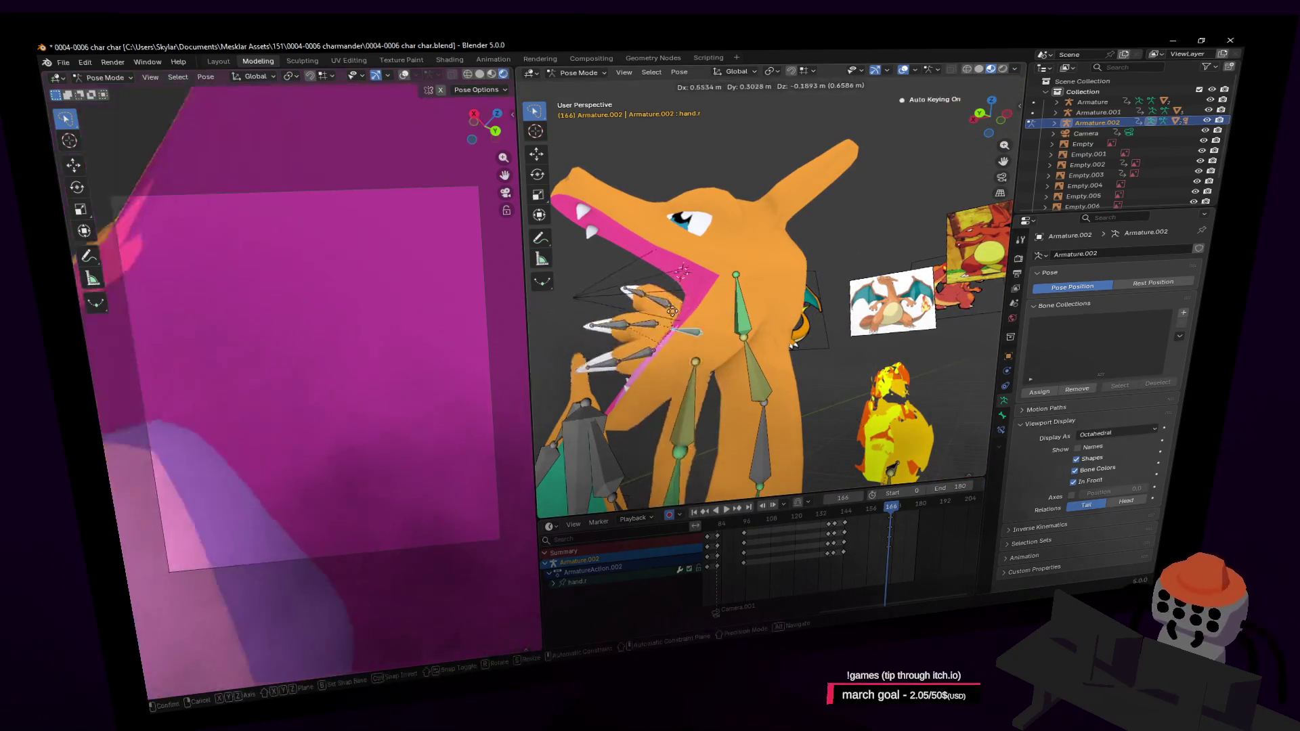
key("Escape")
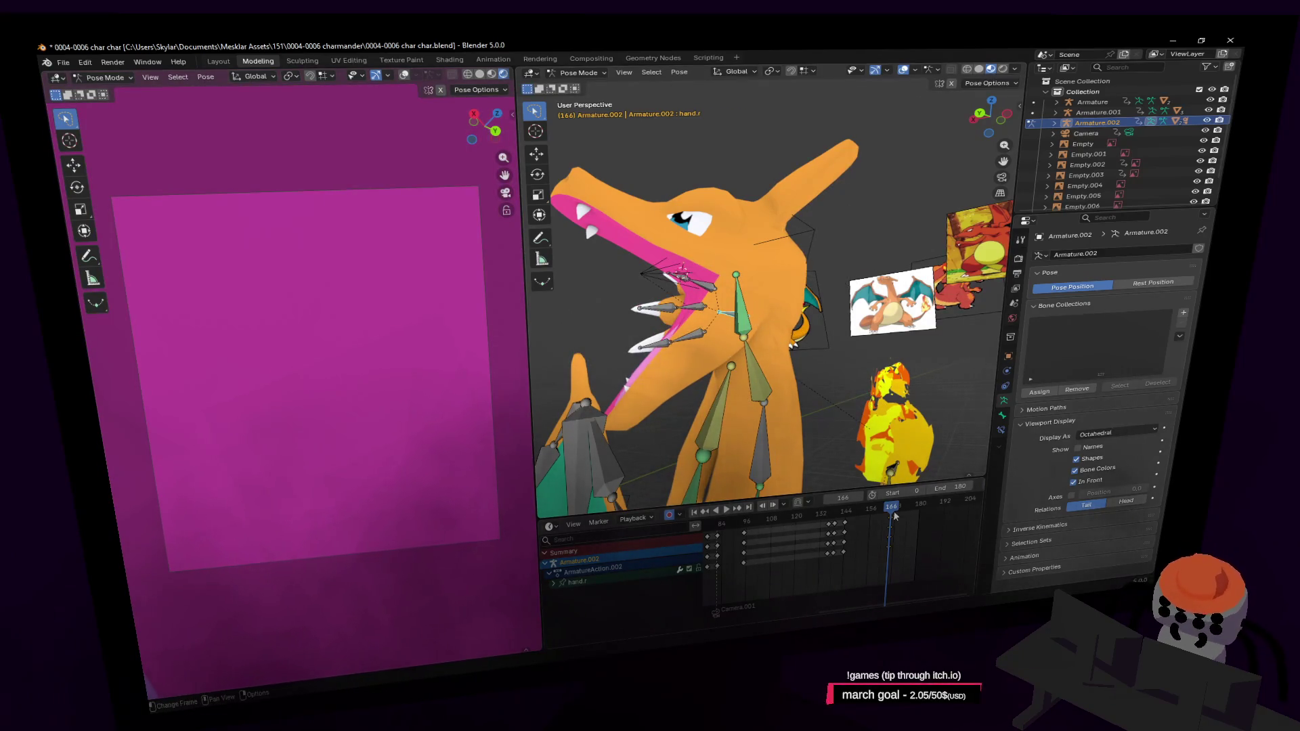
middle_click_drag(820, 362, 778, 243)
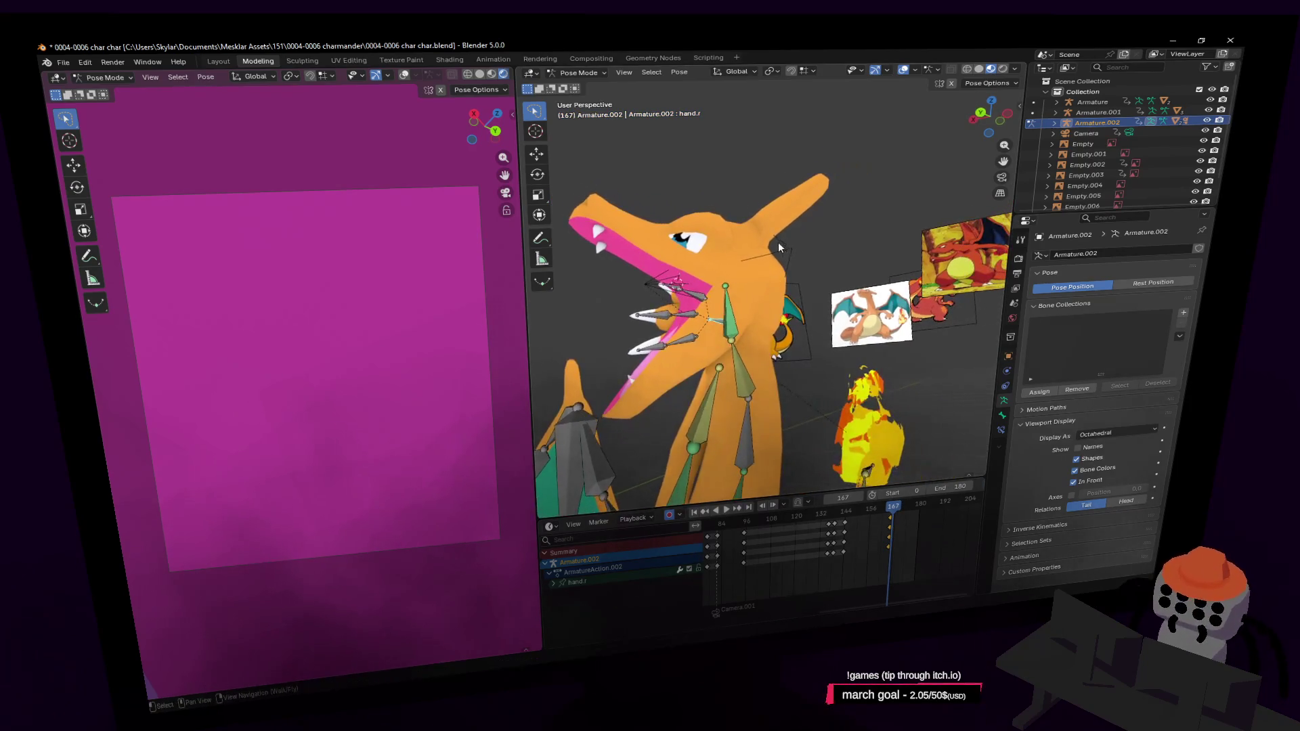
key("g")
left_click(963, 296)
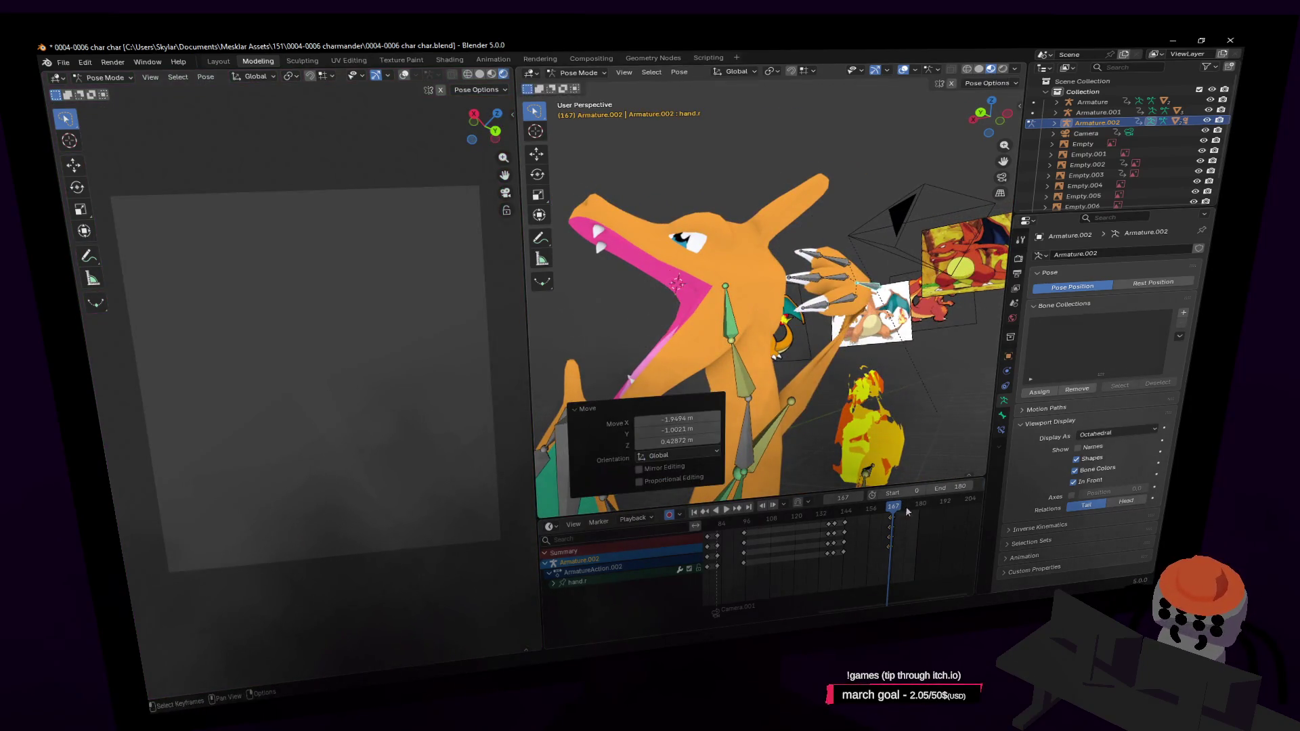
key("space")
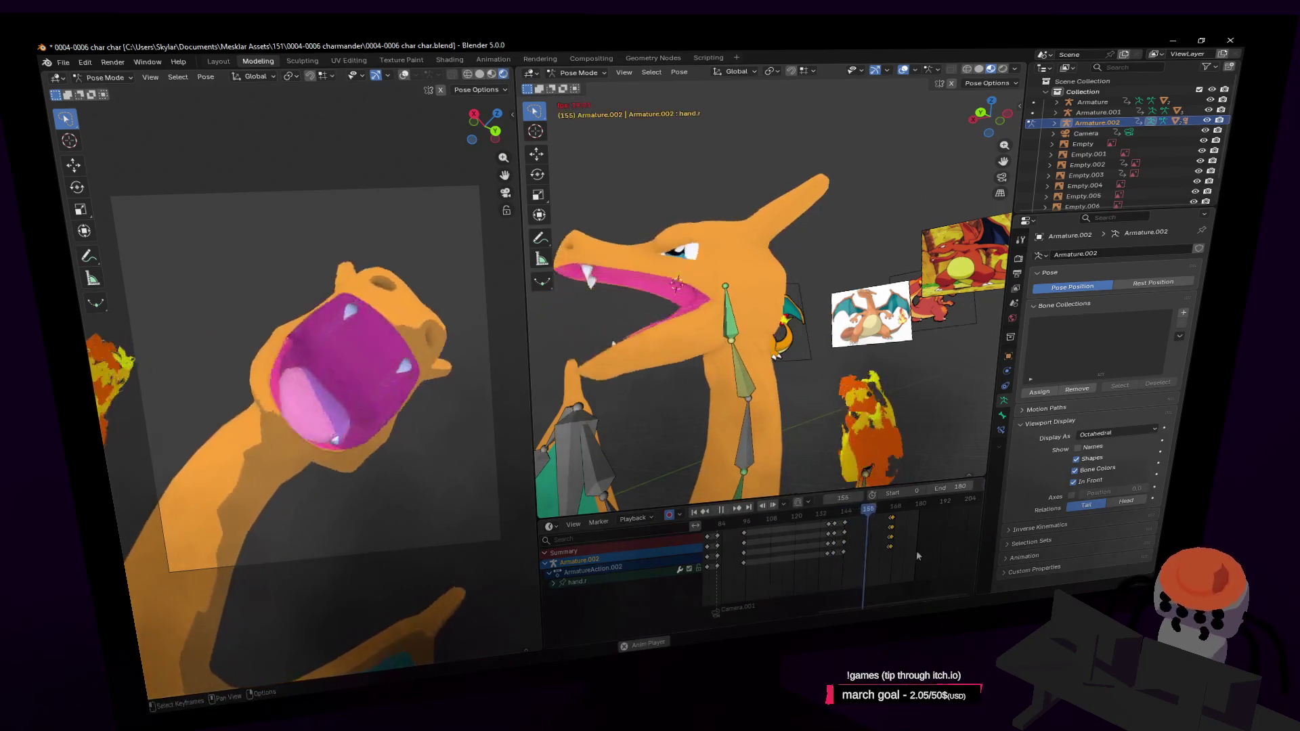
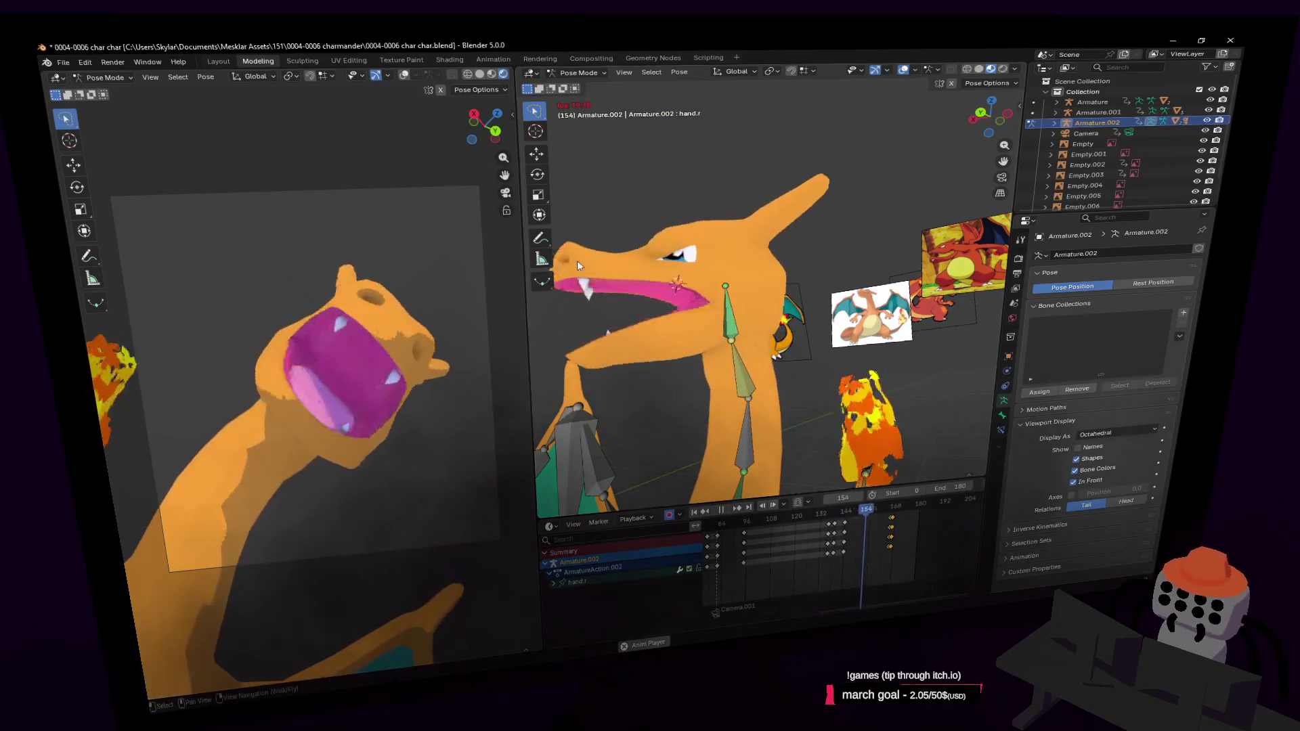
Step: Stop and restart playback of the pose animation
key("space")
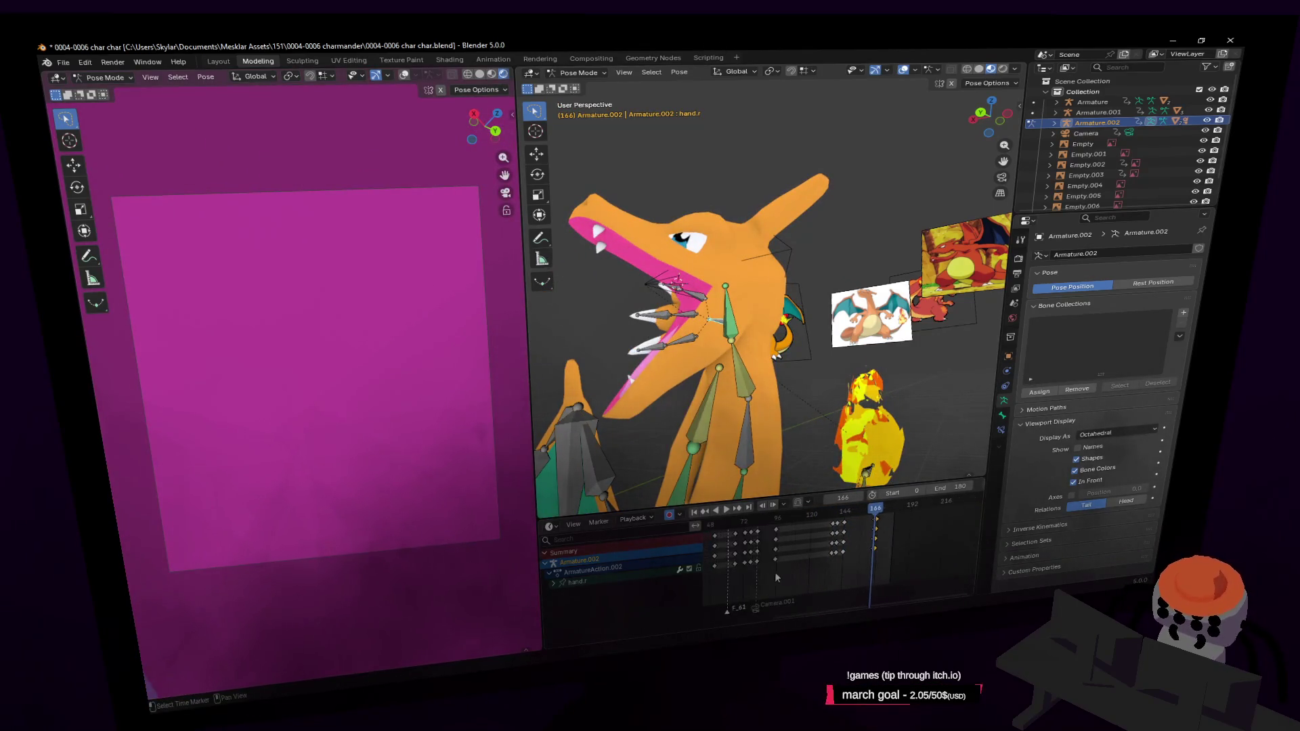
key("space")
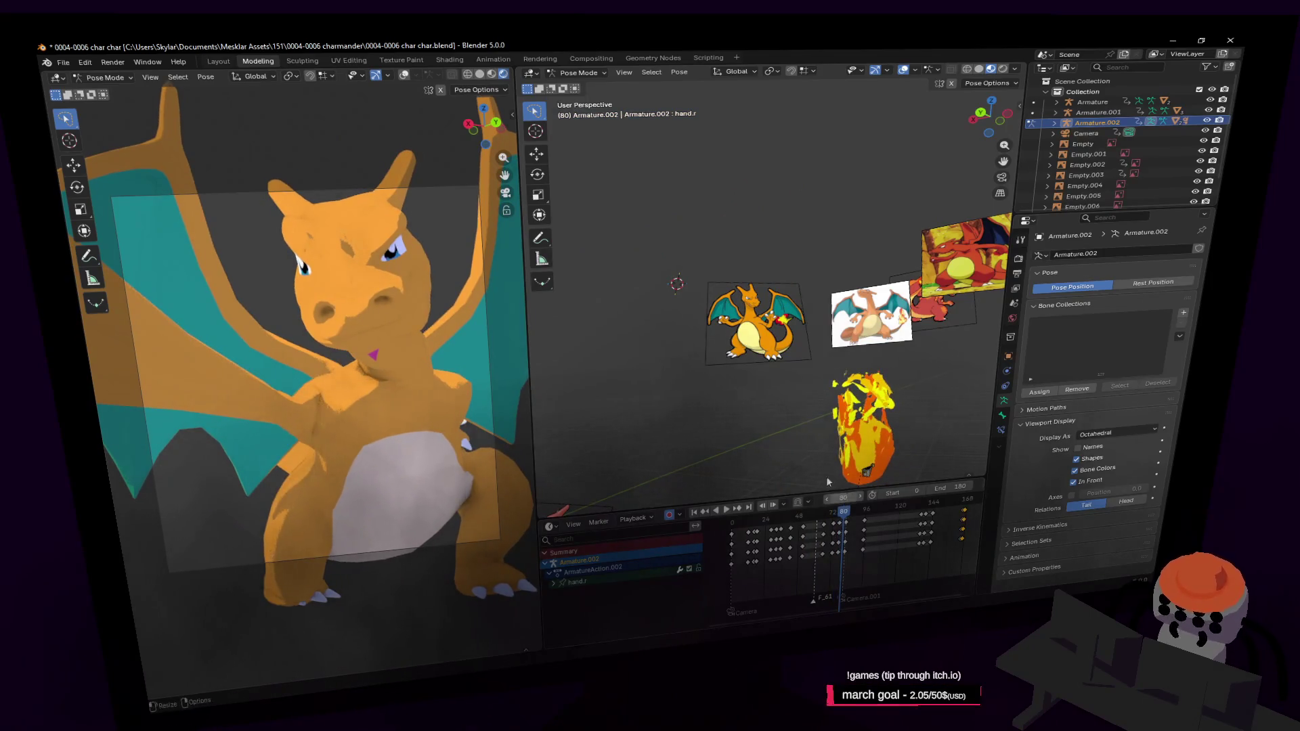
Step: Fly the right-hand viewport forward into the dragon model and up close to its snout
key("w")
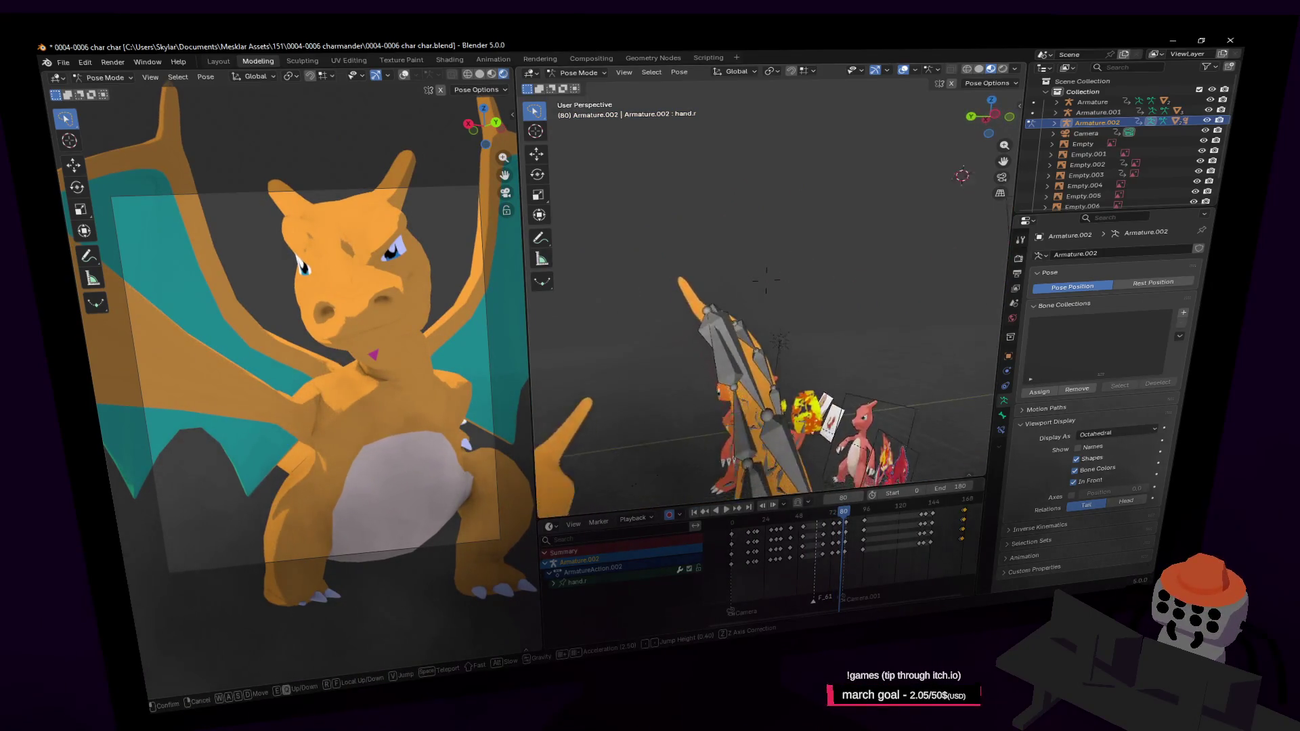
key("w")
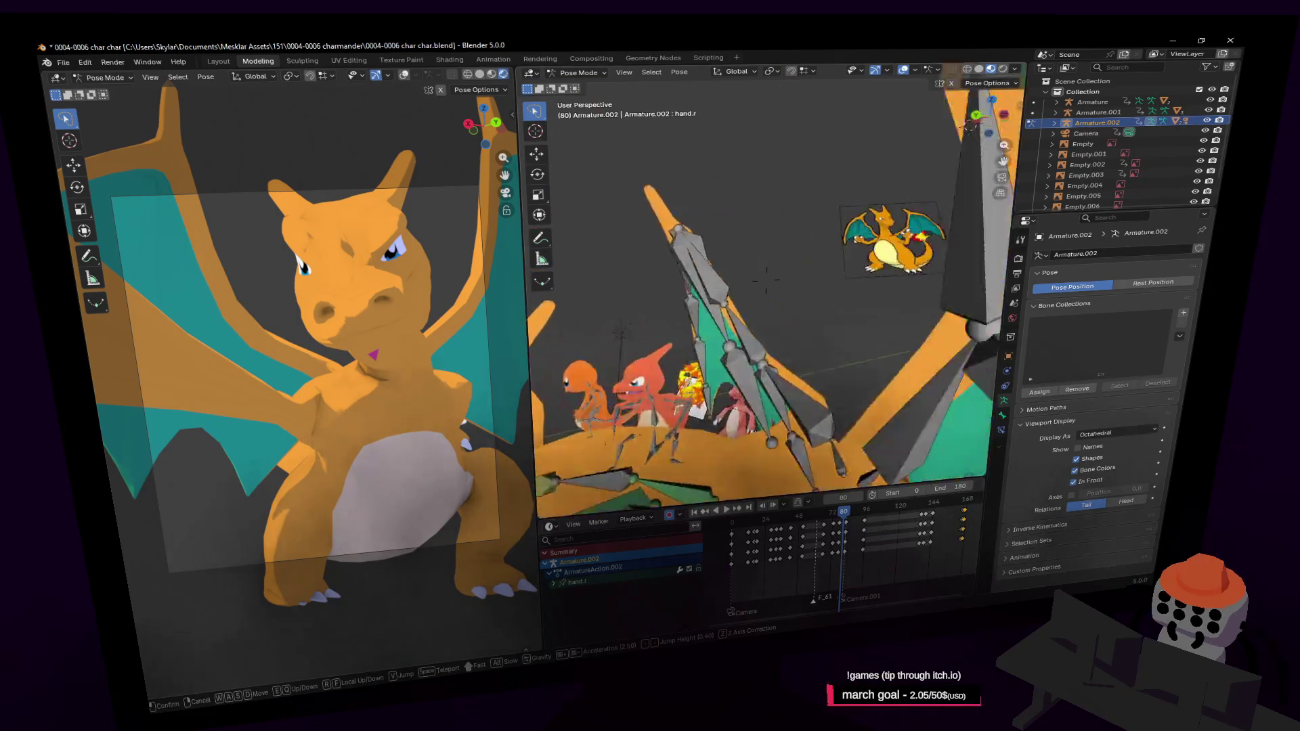
key("w")
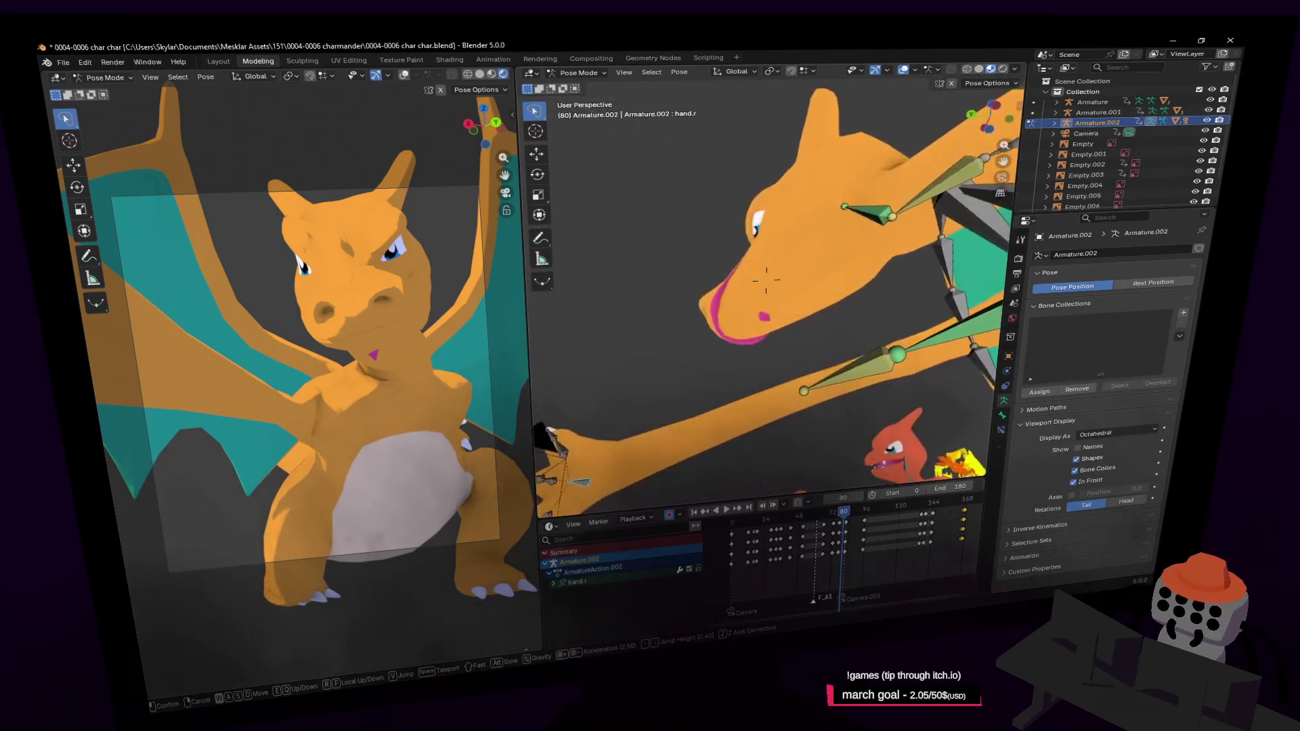
left_click(766, 282)
left_click(811, 287)
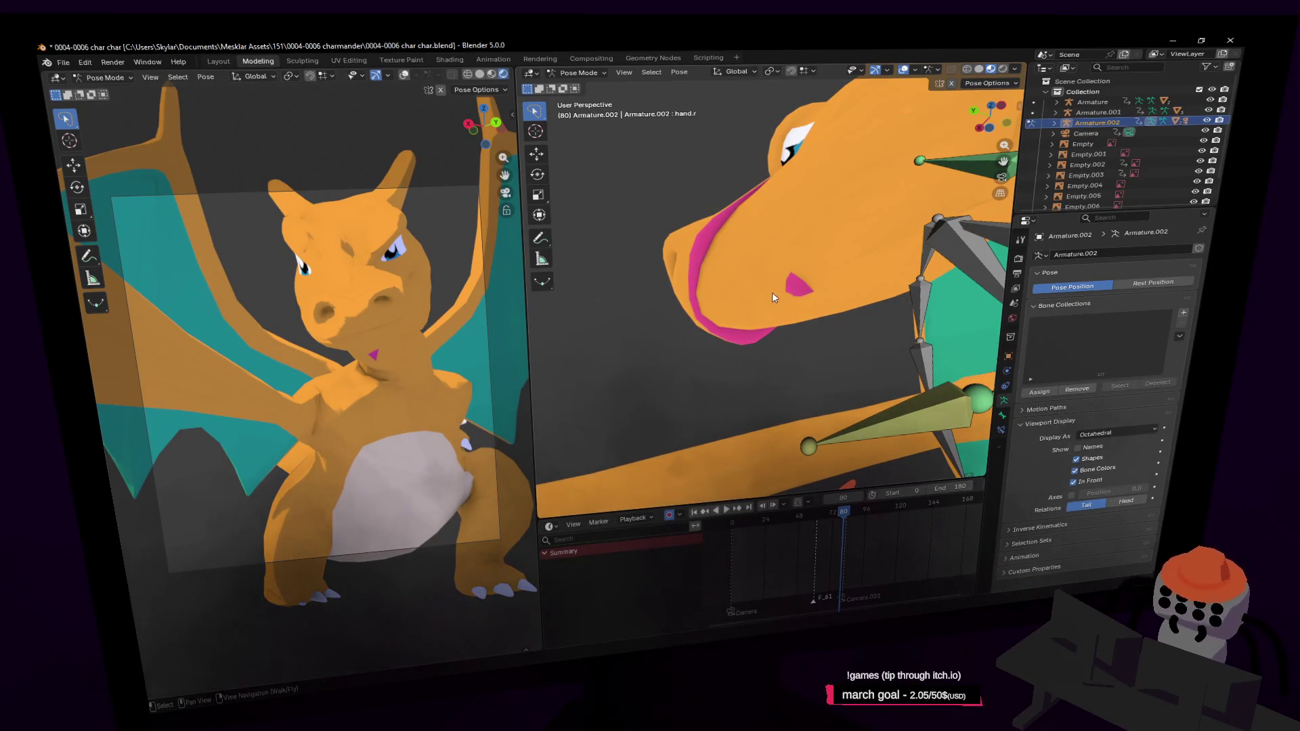
key("shift+grave")
key("w")
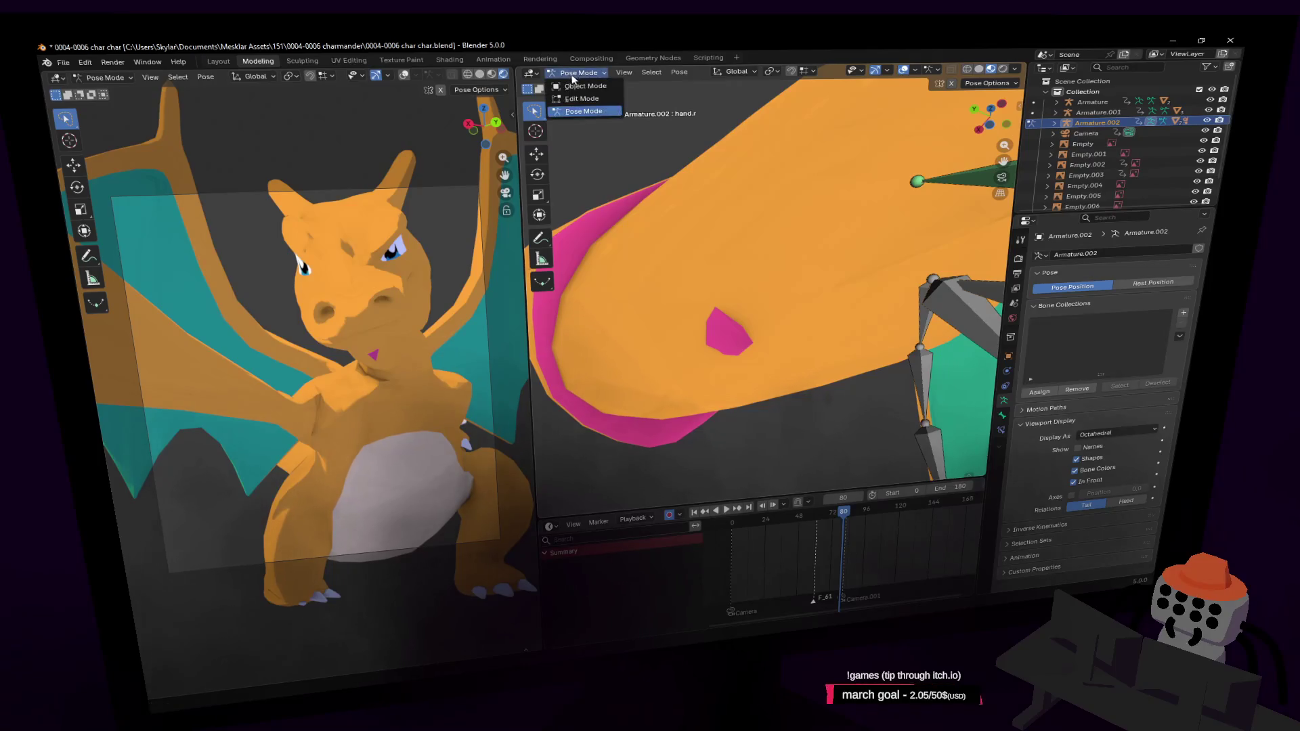
Step: Walk-navigate the view around the dragon's face and settle it near the snout
key("period")
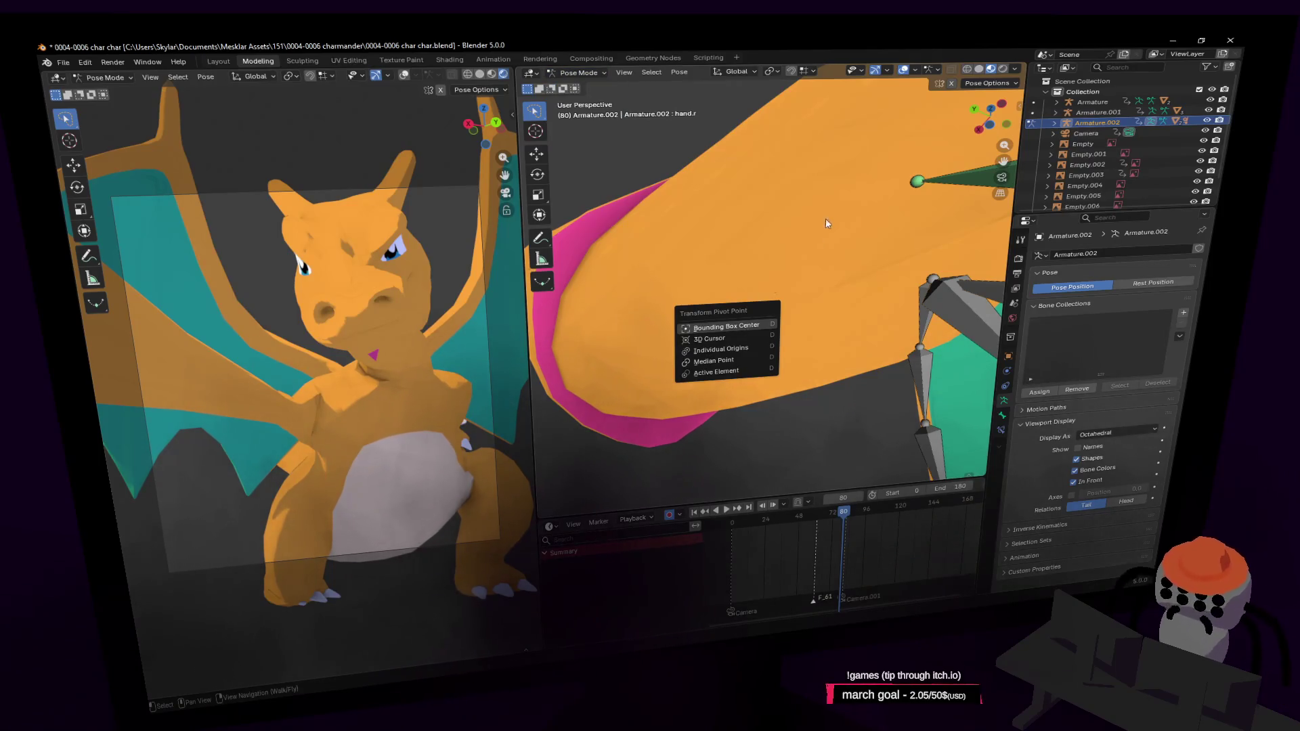
key("shift+grave")
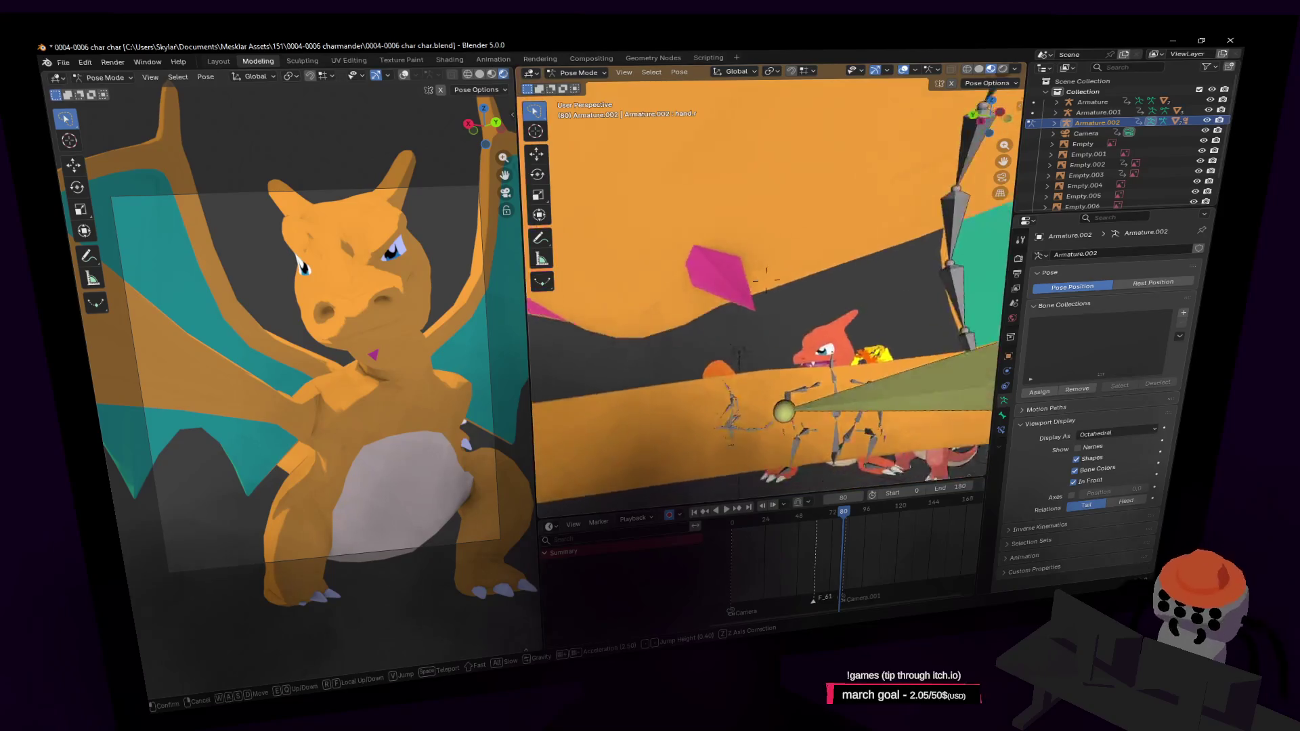
left_click(830, 261)
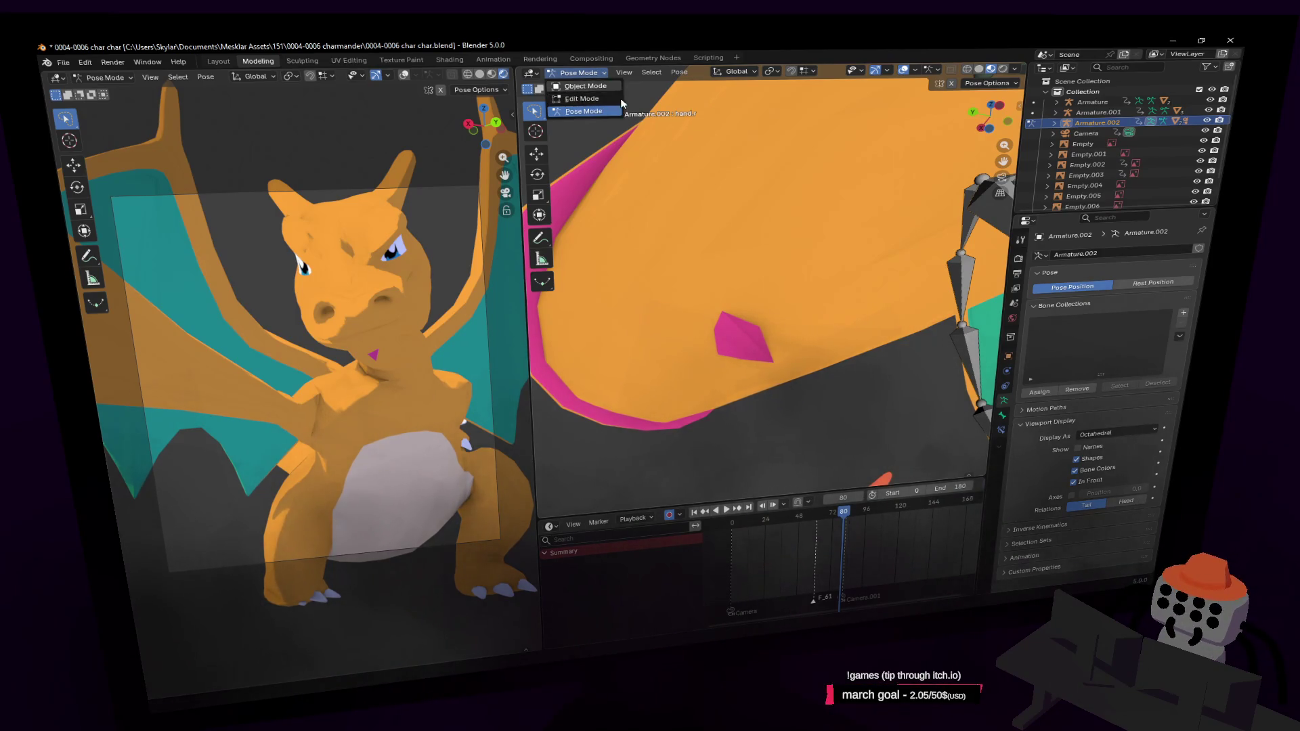
Step: Switch the dragon mesh from Object Mode through Vertex Paint into Weight Paint mode
left_click(579, 85)
left_click(661, 166)
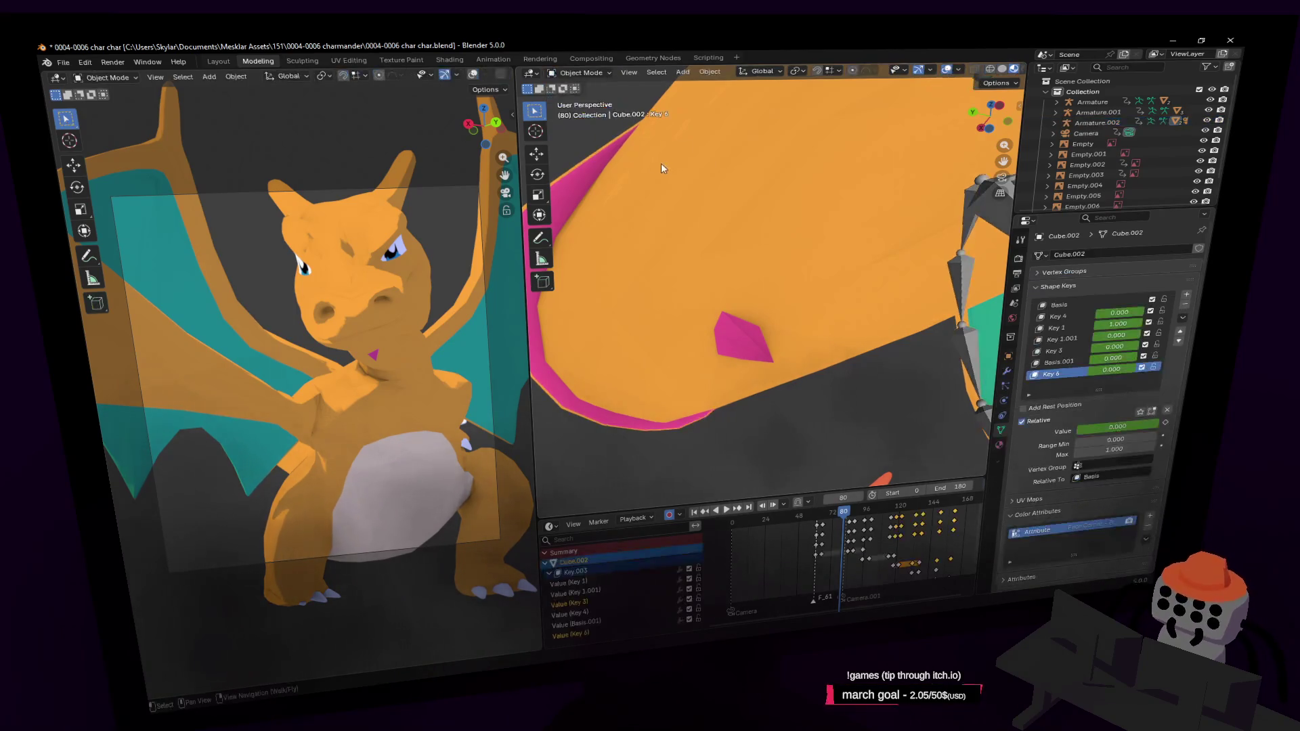
left_click(591, 74)
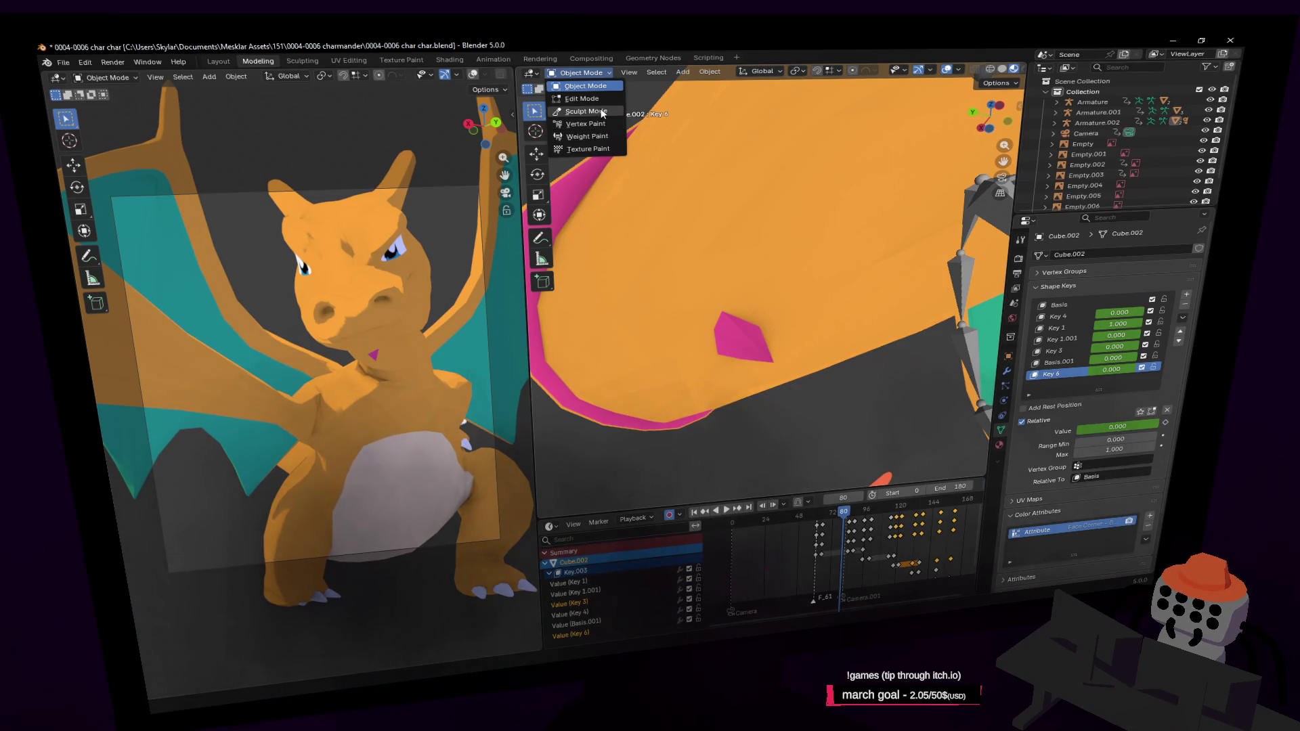
left_click(602, 126)
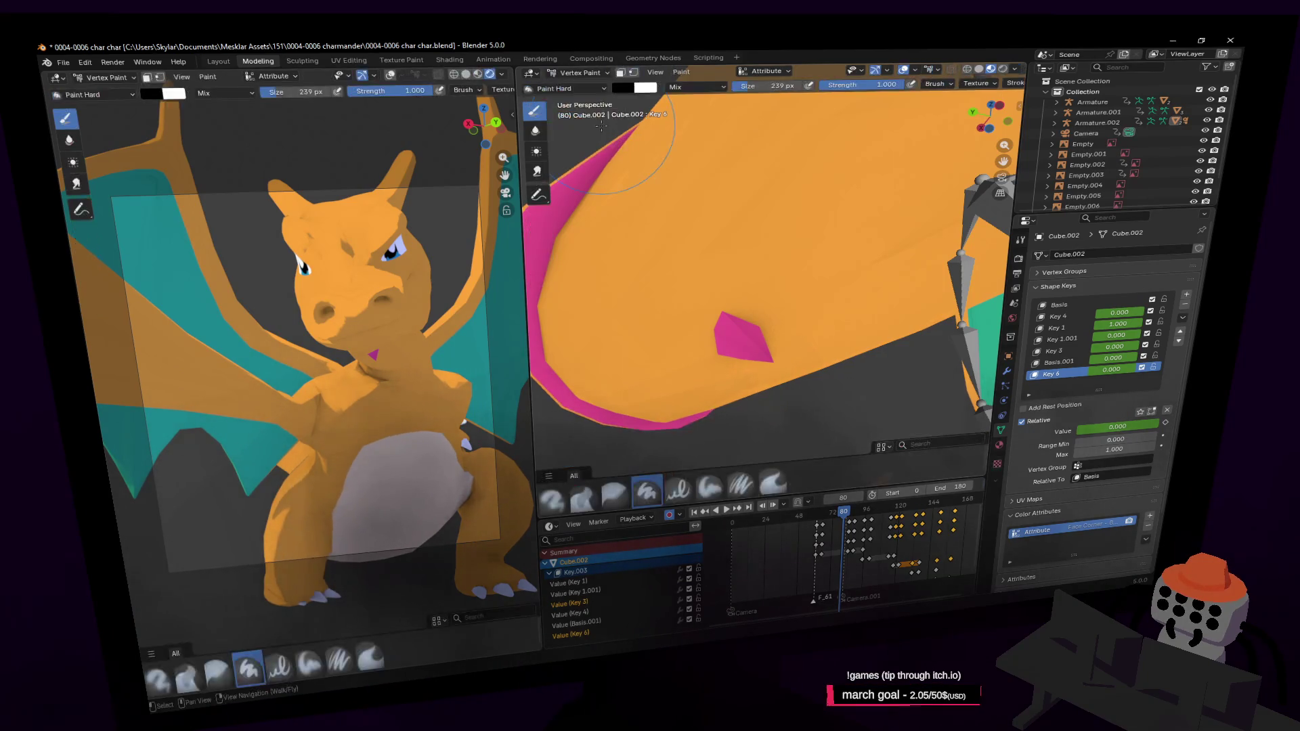
left_click(580, 75)
left_click(588, 136)
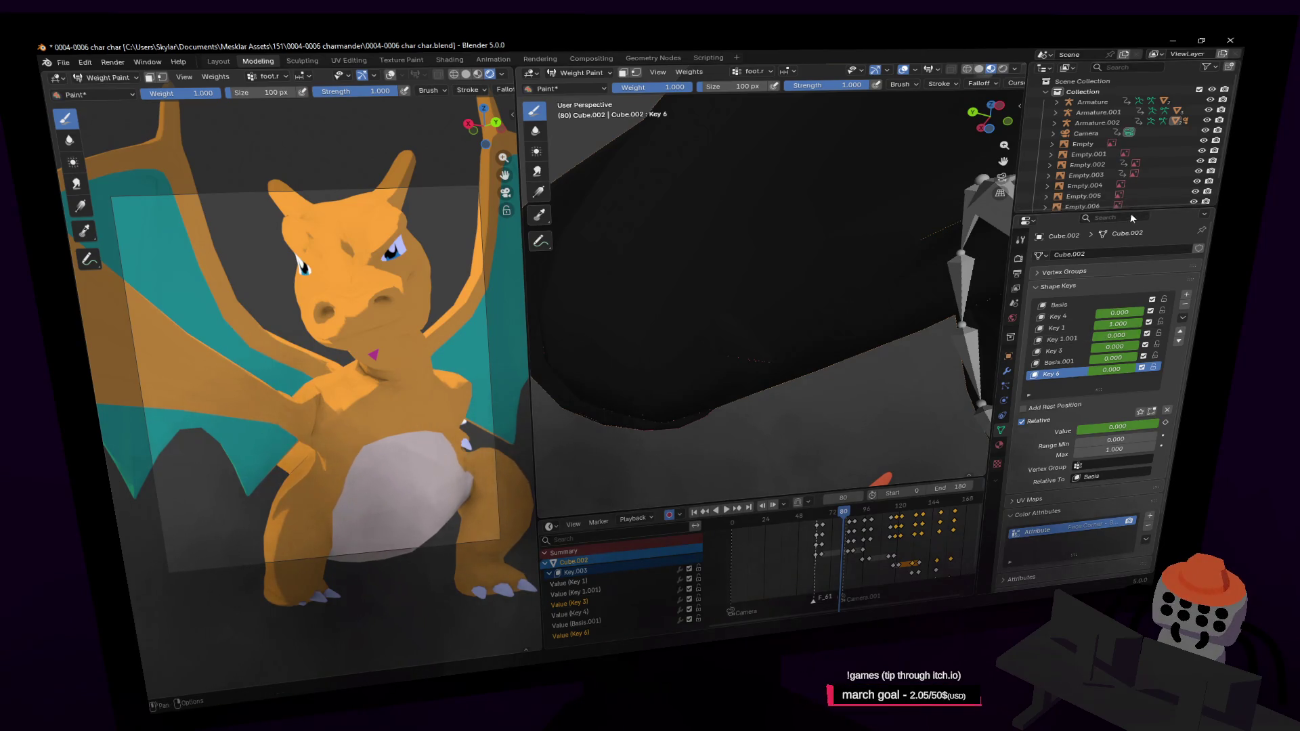
Step: Enlarge the Outliner and select the Camera, Armature.002 and top Armature rows in turn
left_click_drag(1147, 210, 1129, 295)
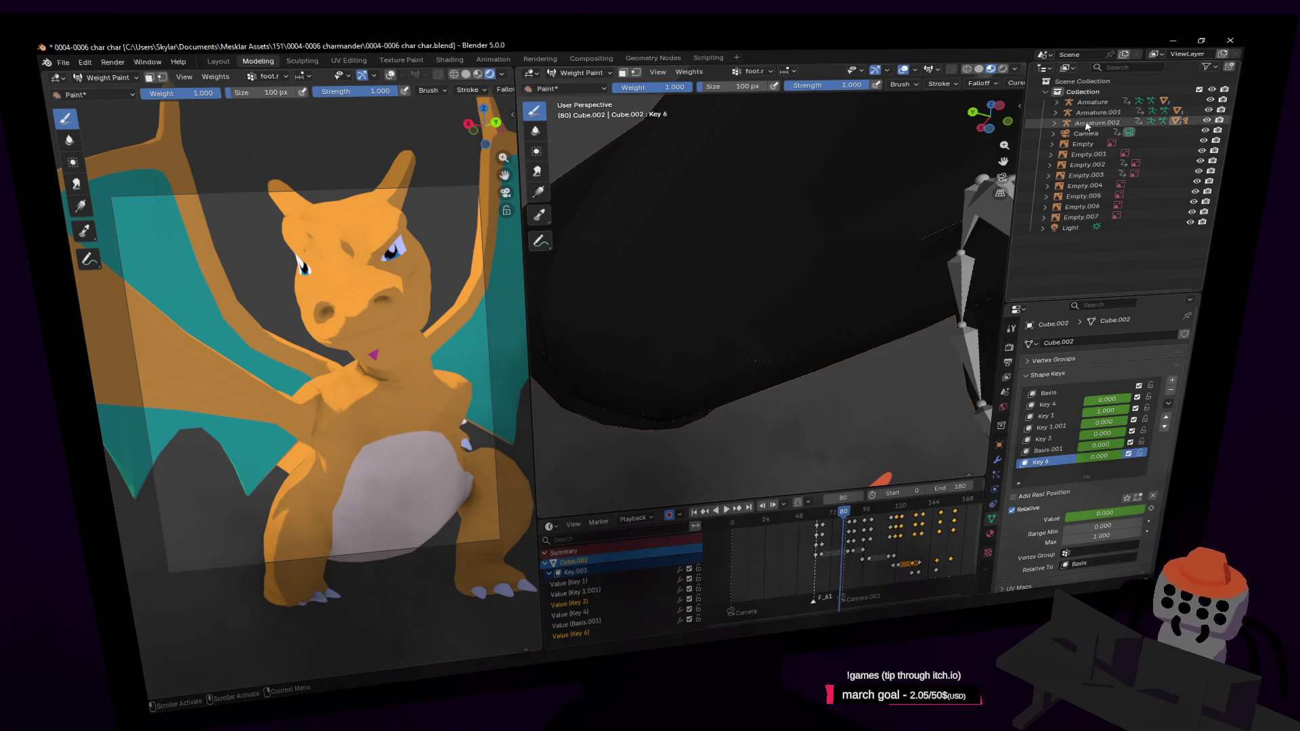
left_click(1092, 135)
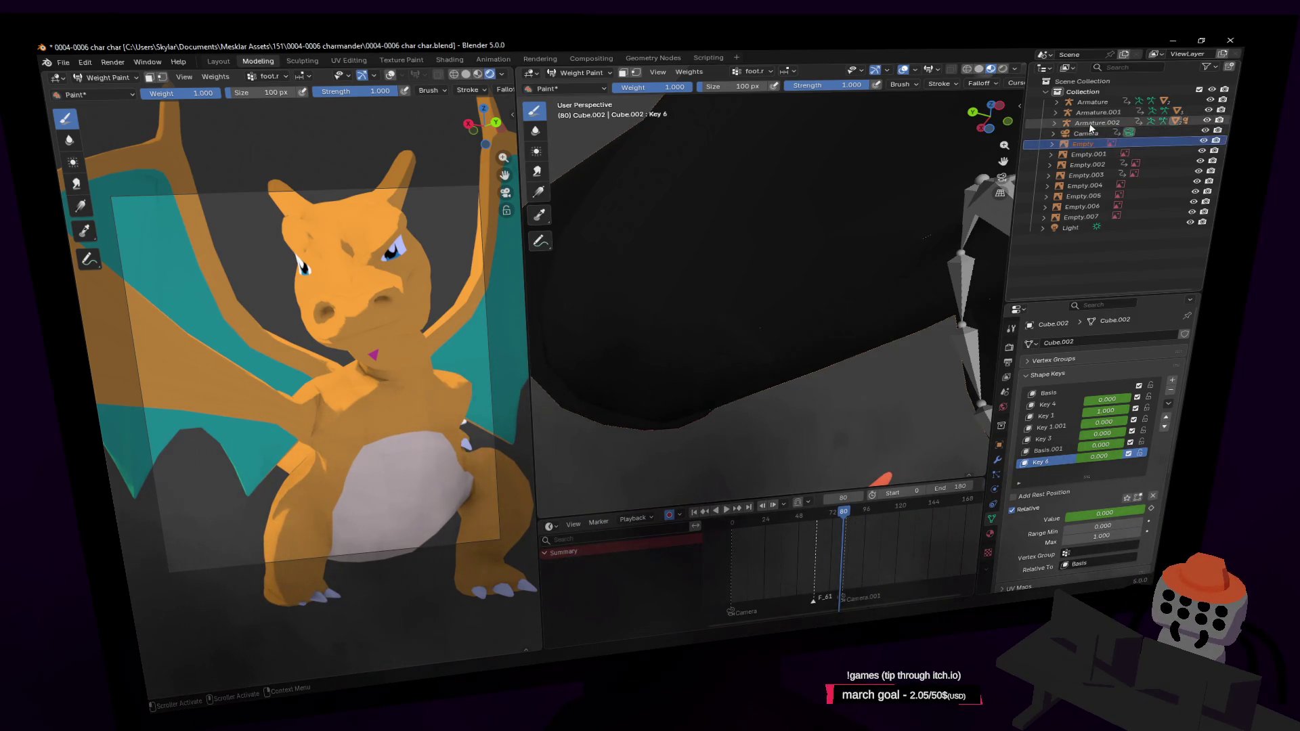
left_click(1091, 124)
left_click(1062, 103)
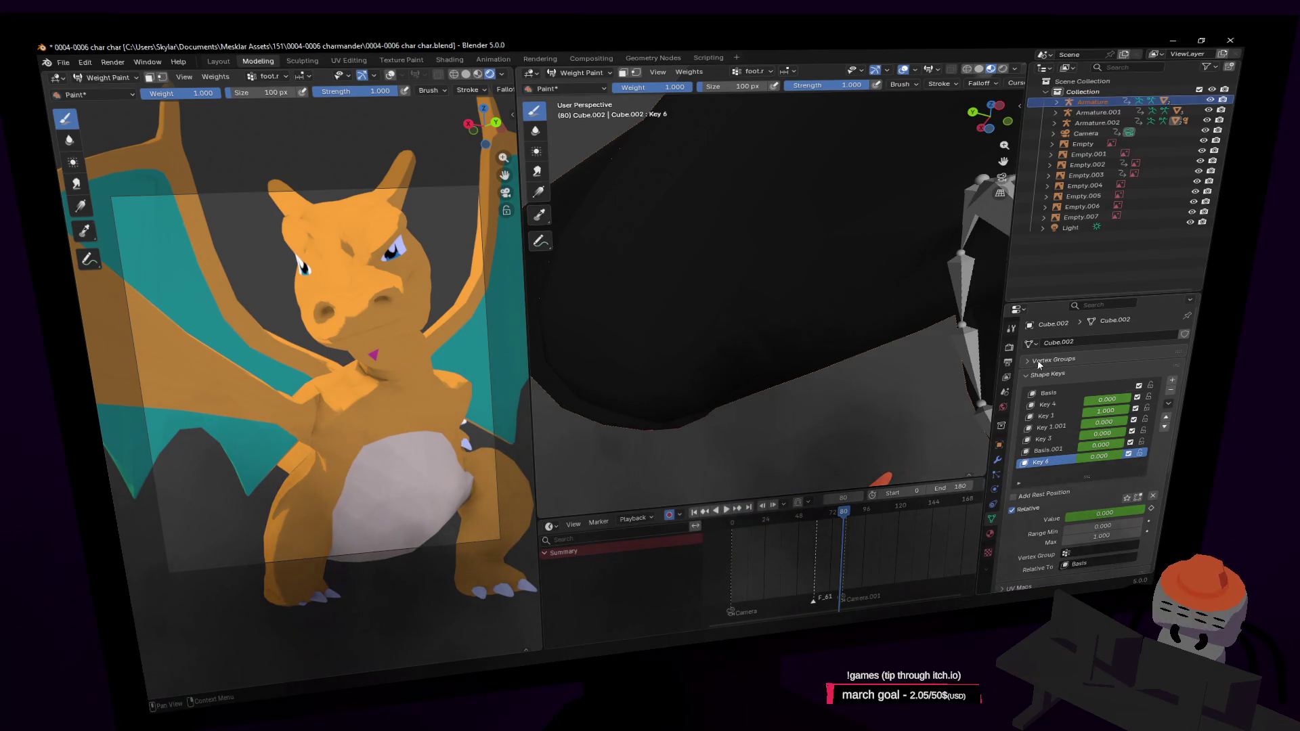
Step: Expand the mesh's Vertex Groups list, make it taller and activate a group to show its weights
left_click(1041, 361)
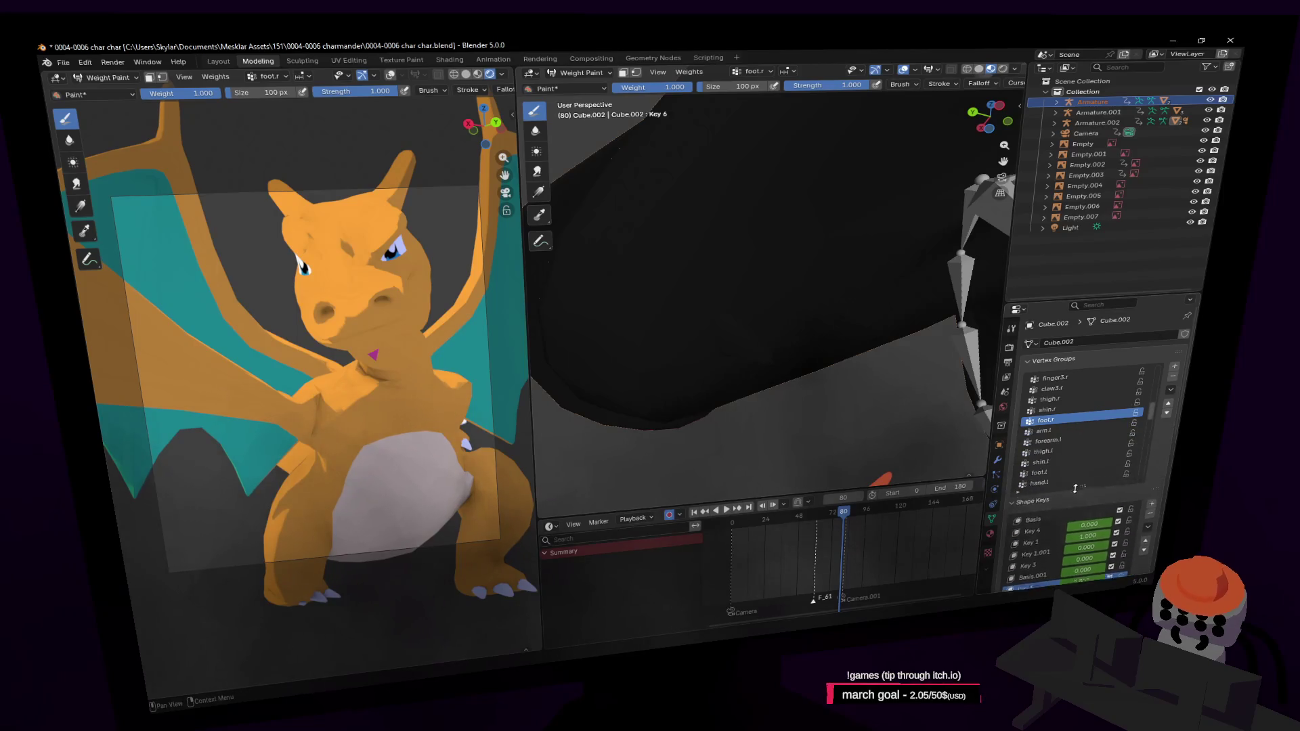
left_click_drag(1081, 424, 1080, 497)
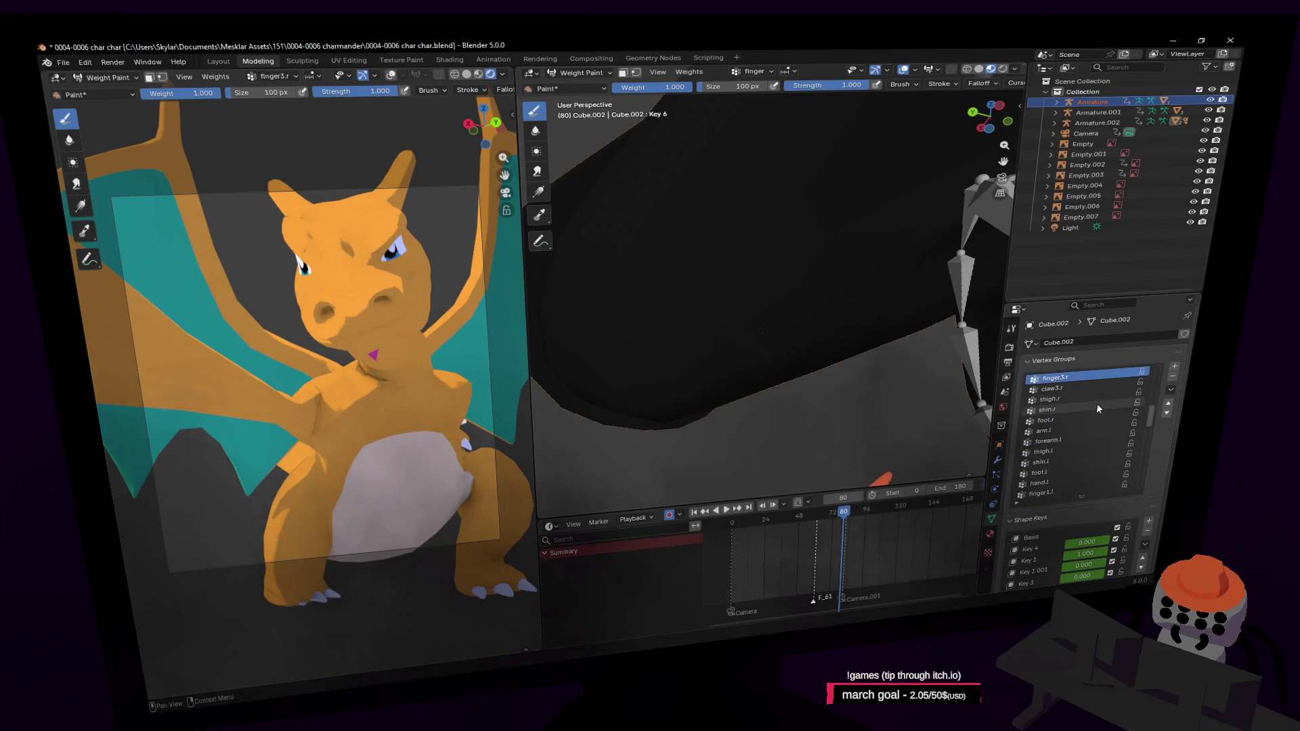
scroll(1096, 403, "up", 1)
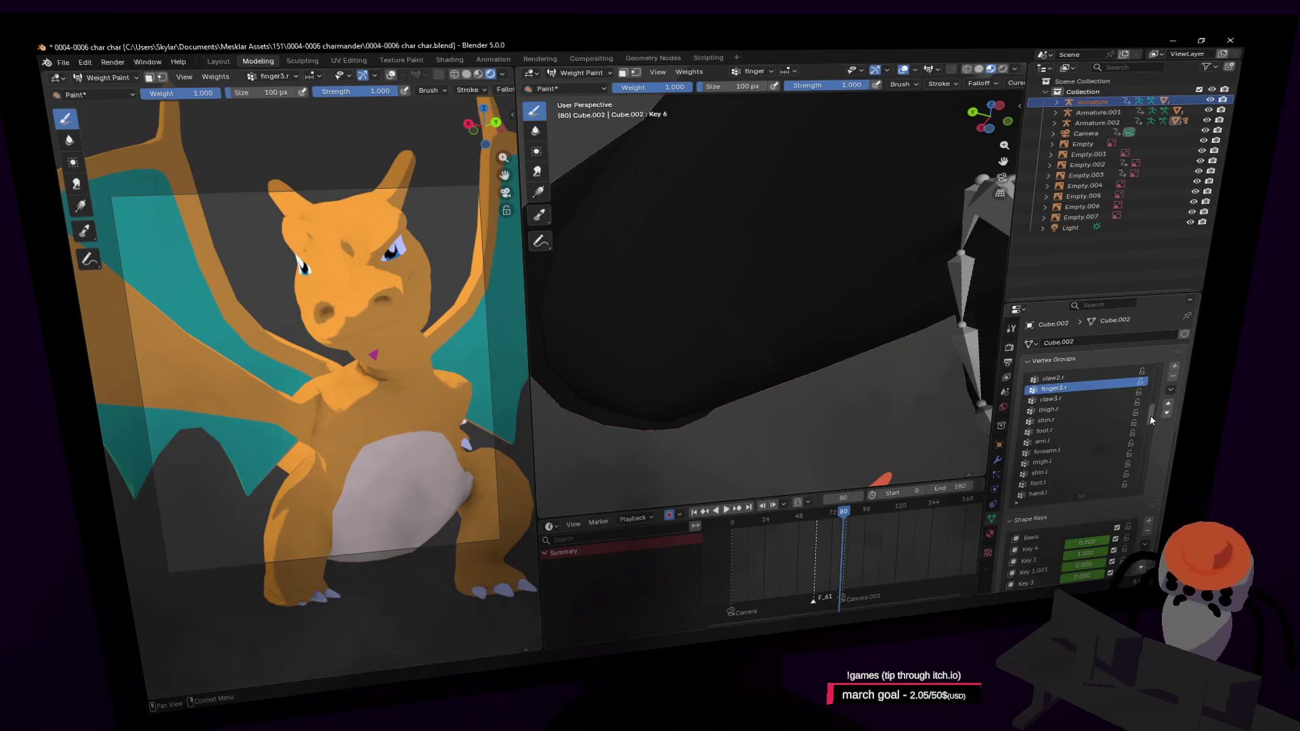
scroll(1127, 401, "up", 2)
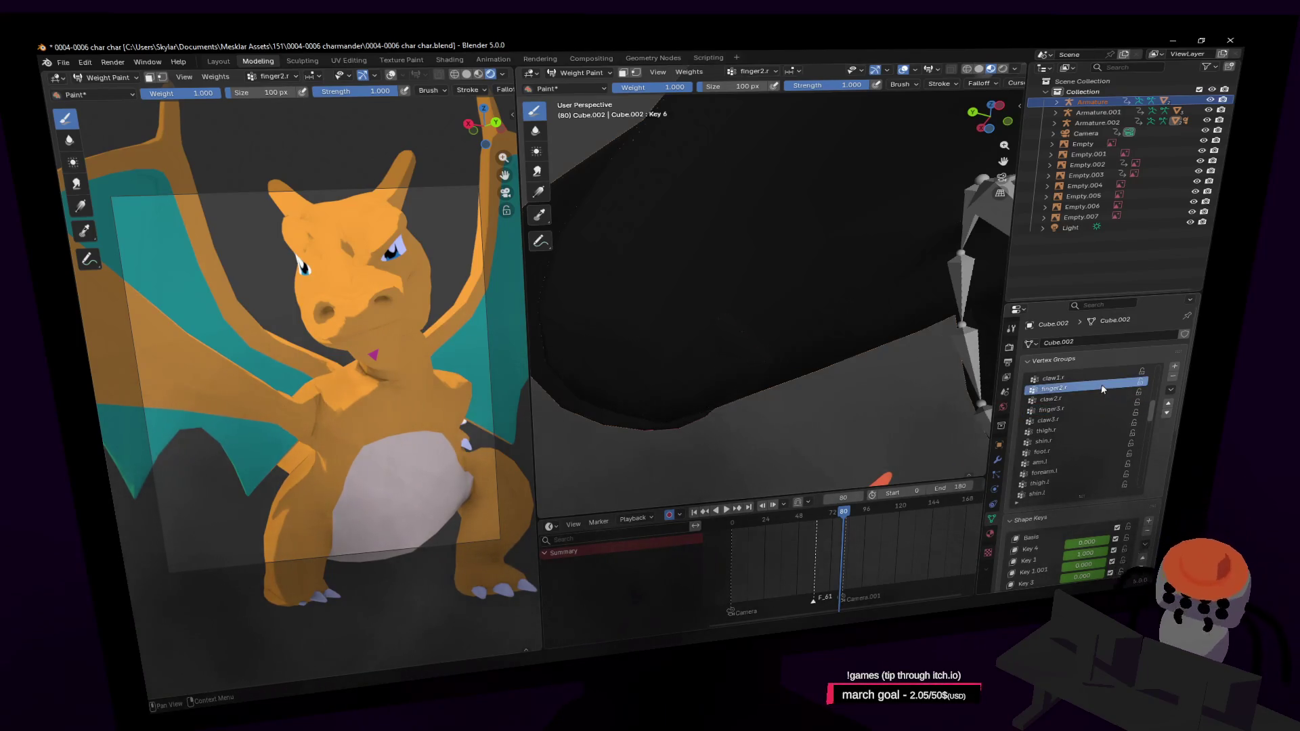
left_click(1084, 416)
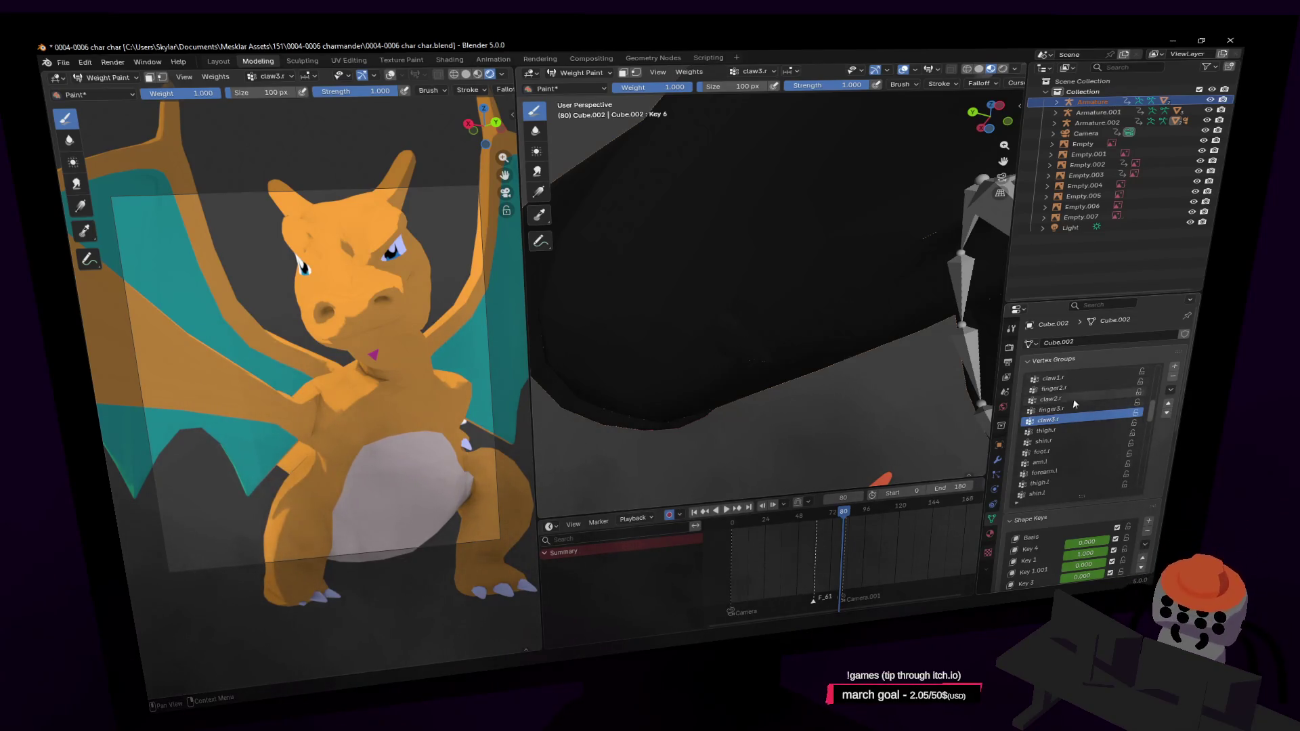
scroll(1101, 422, "down", 3)
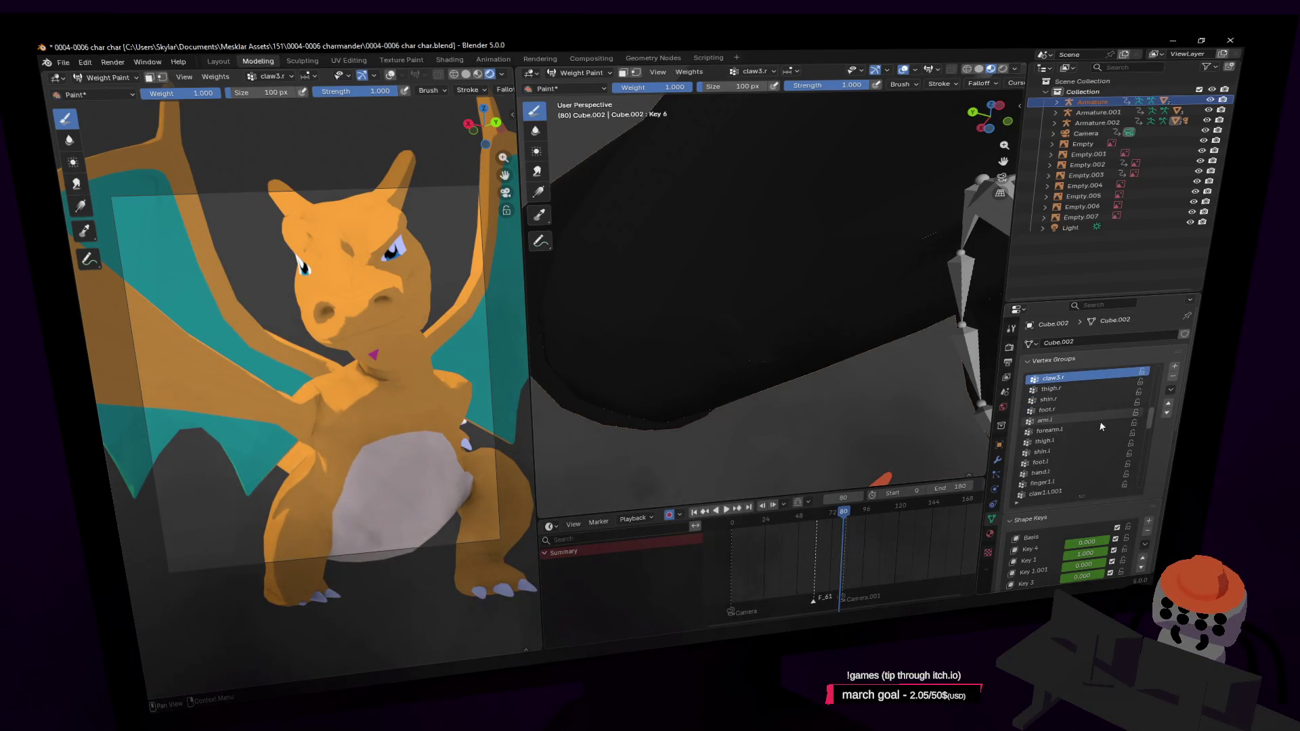
scroll(1101, 416, "down", 3)
scroll(1100, 416, "down", 3)
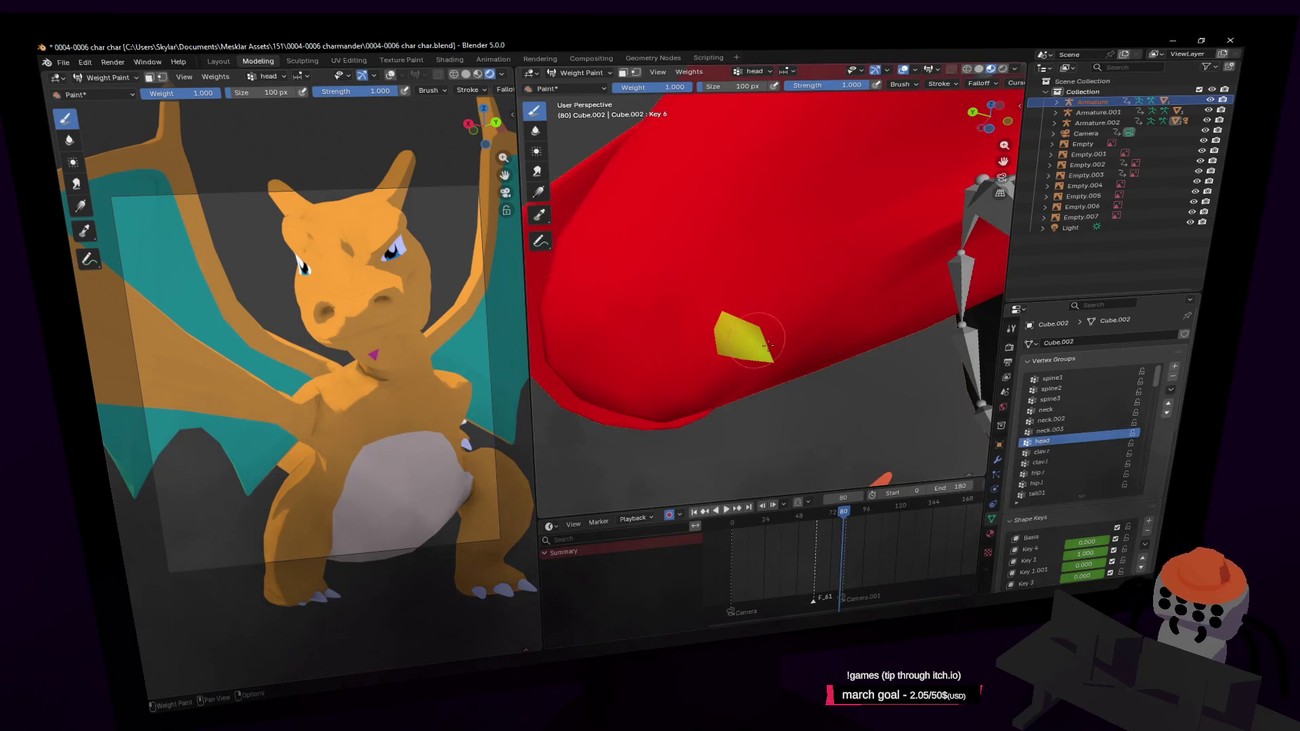
Step: Orbit under the snout, pass through Edit Mode and return the mesh to Object Mode facing front
middle_click_drag(771, 347, 672, 243)
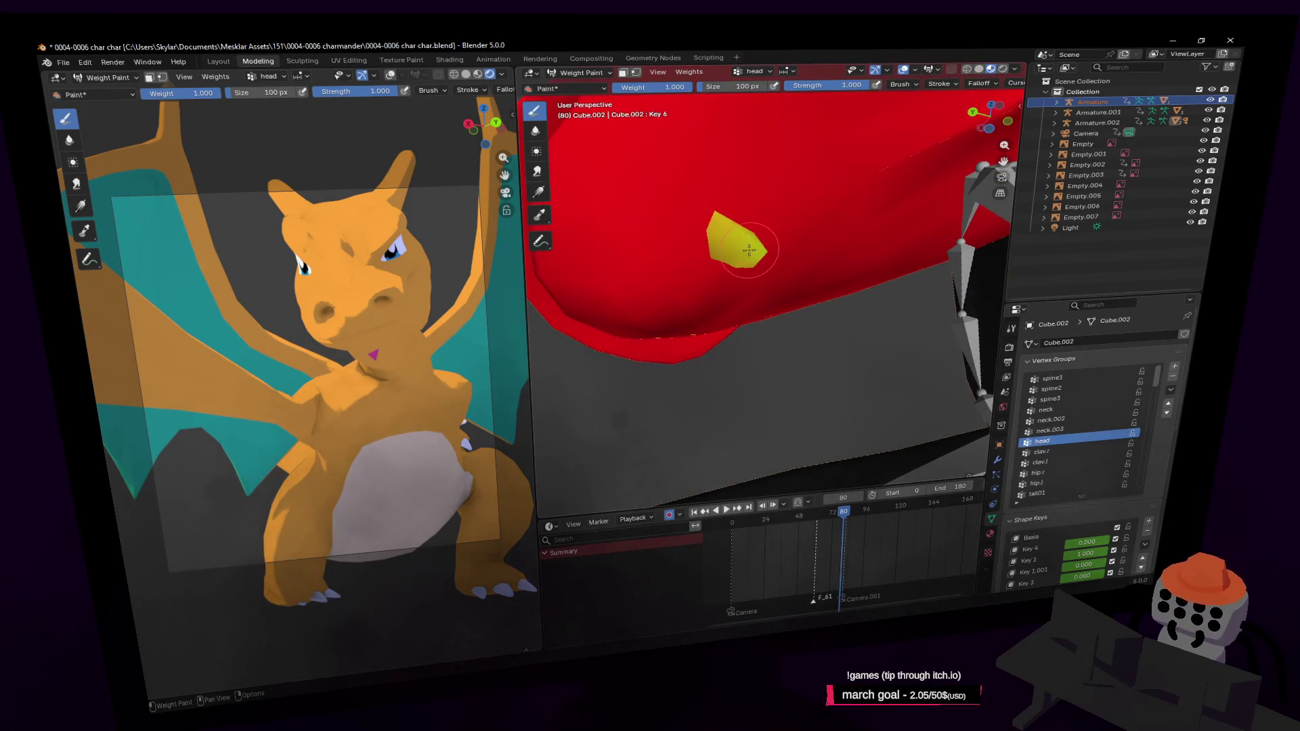
right_click(800, 245)
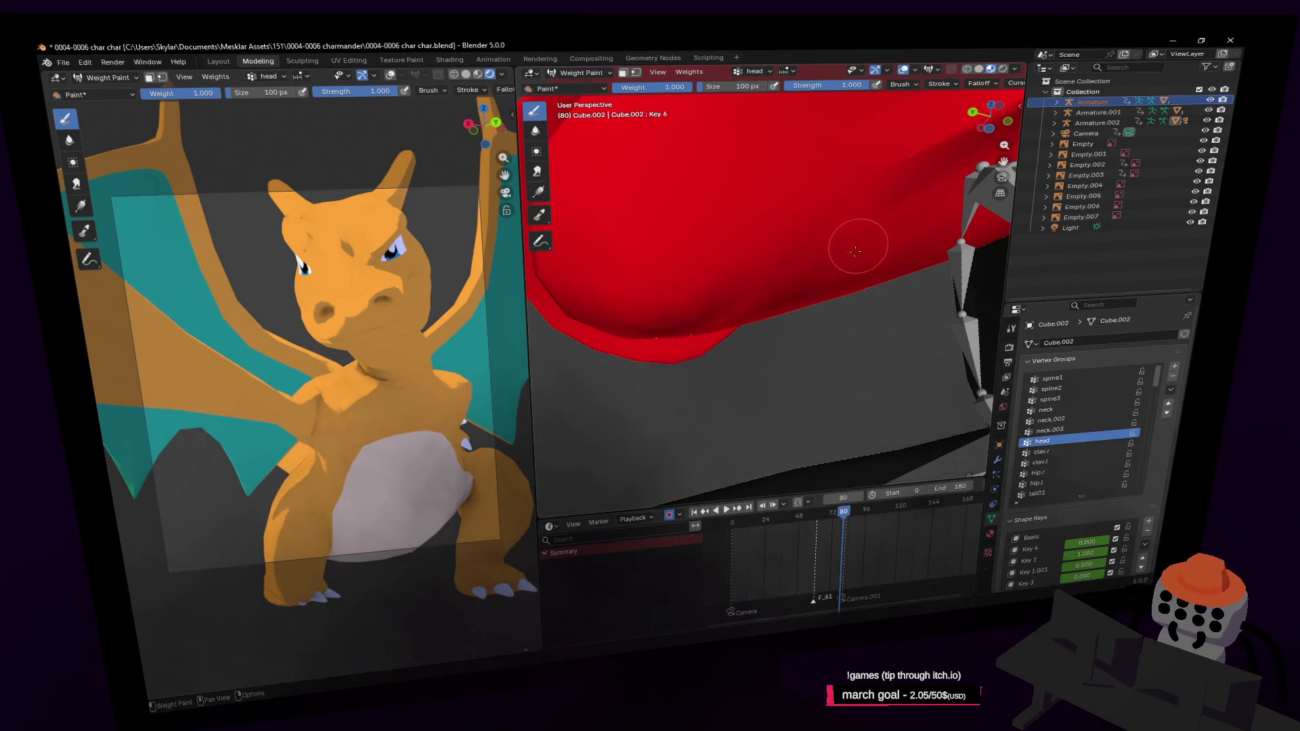
key("Tab")
middle_click_drag(861, 363, 654, 165)
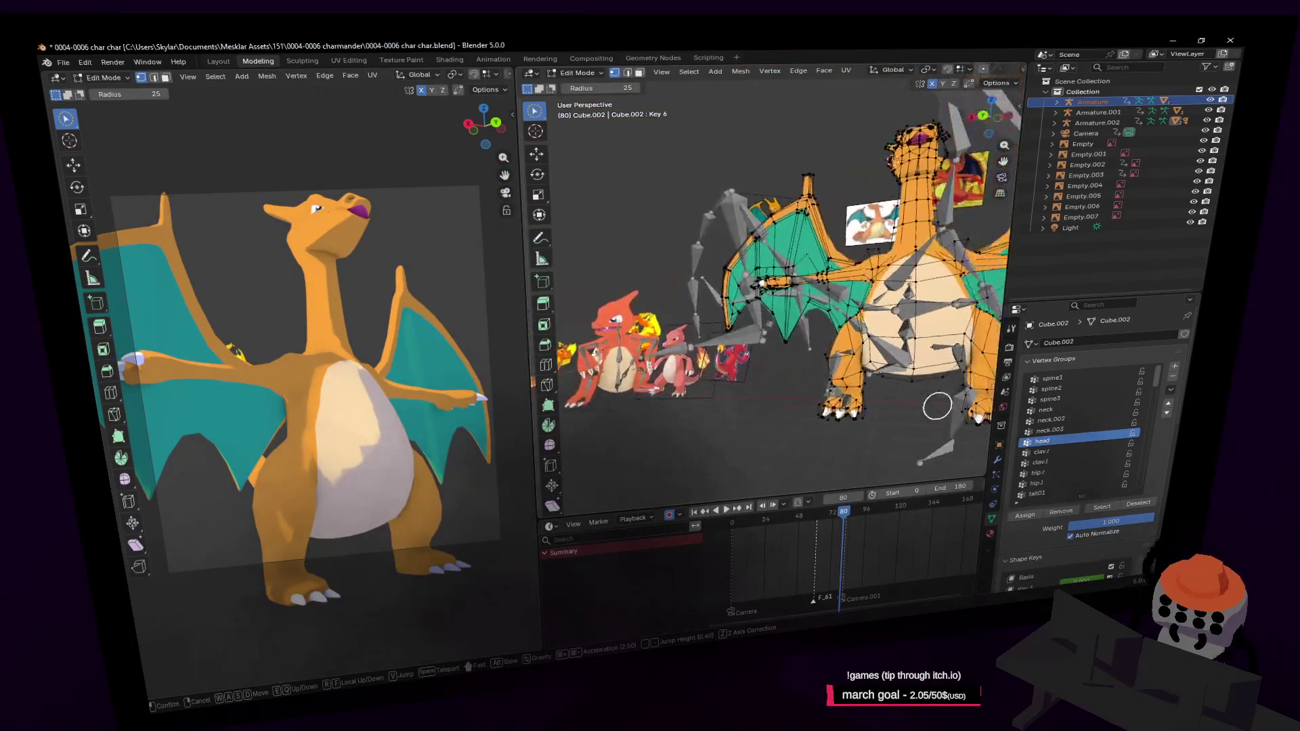
key("Tab")
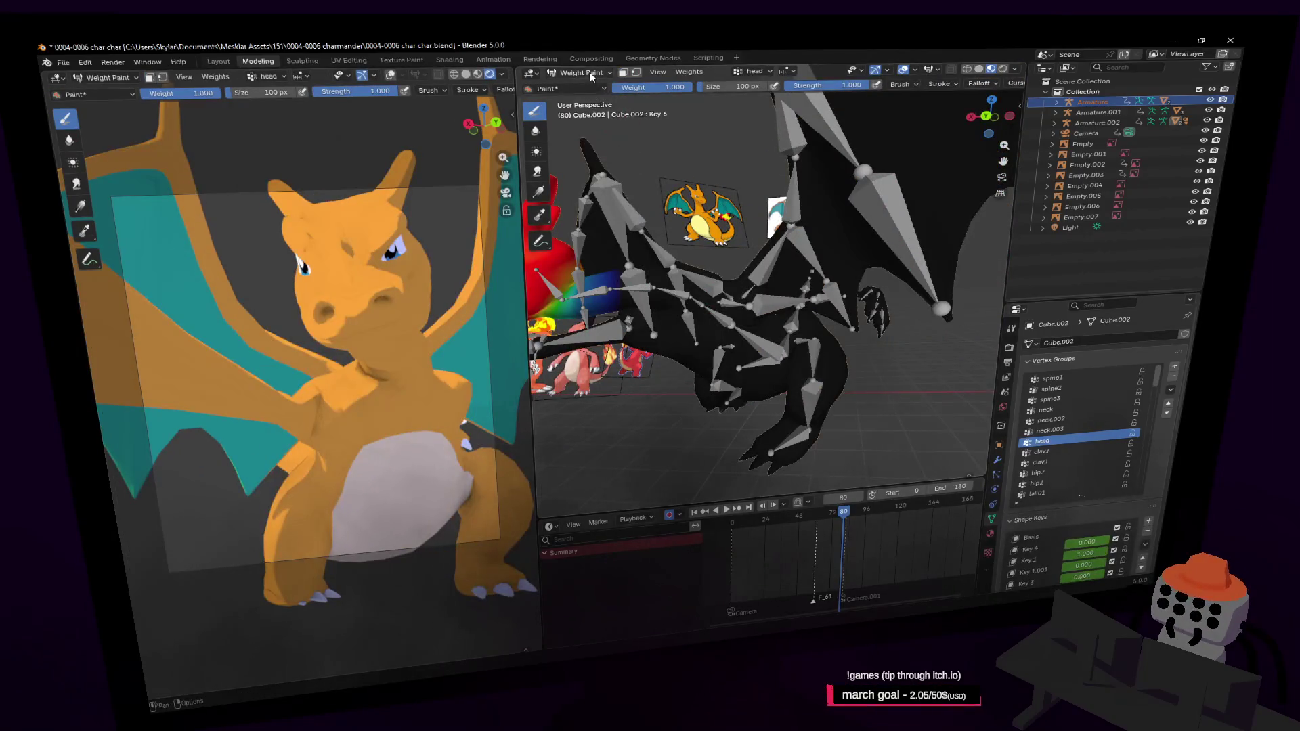
middle_click_drag(680, 154, 731, 305)
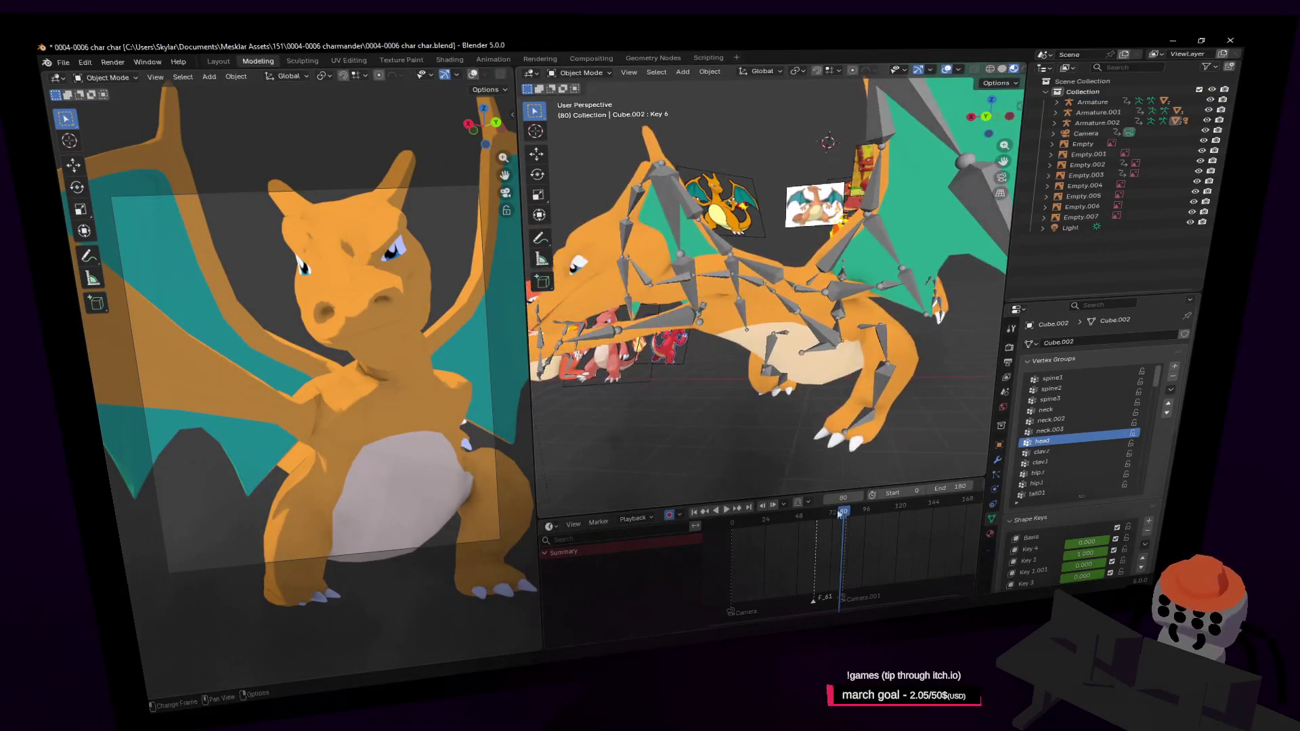
Step: Play the Charizard animation from frame 32, stop it, and replay from the start
left_click(772, 520)
key("space")
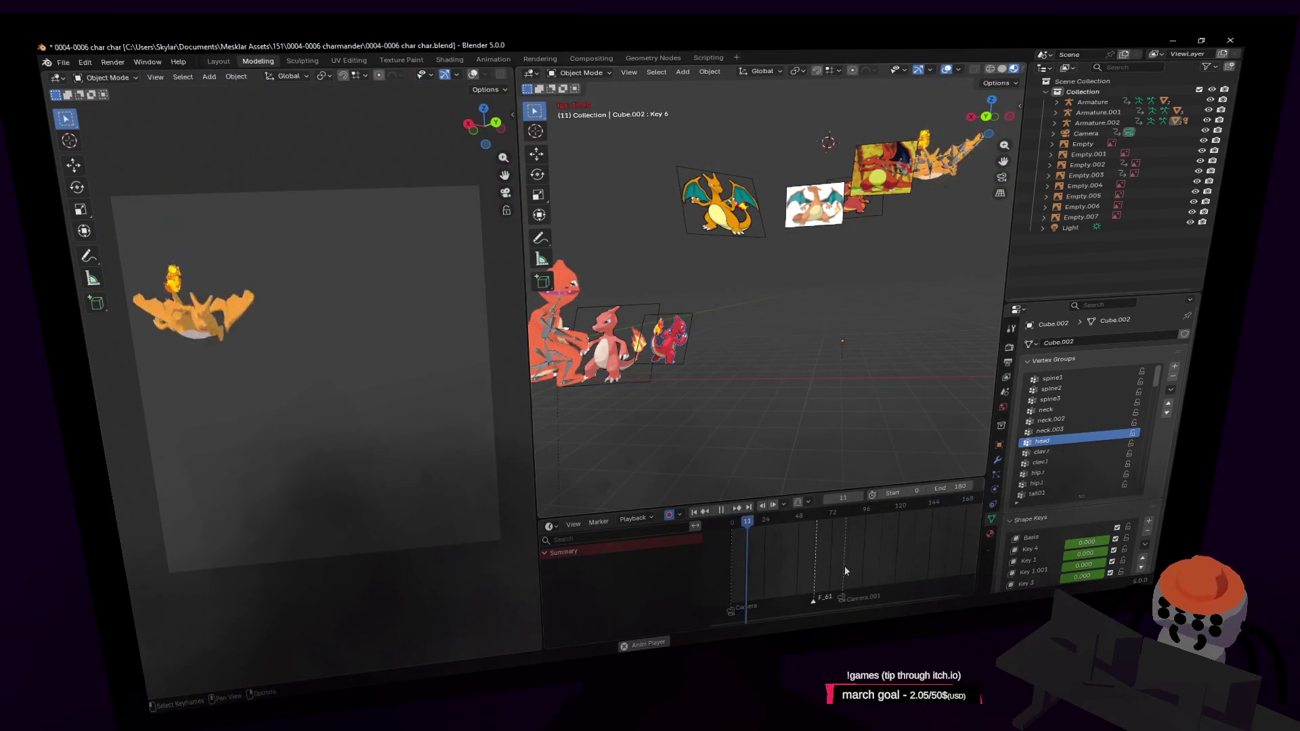
key("Escape")
key("space")
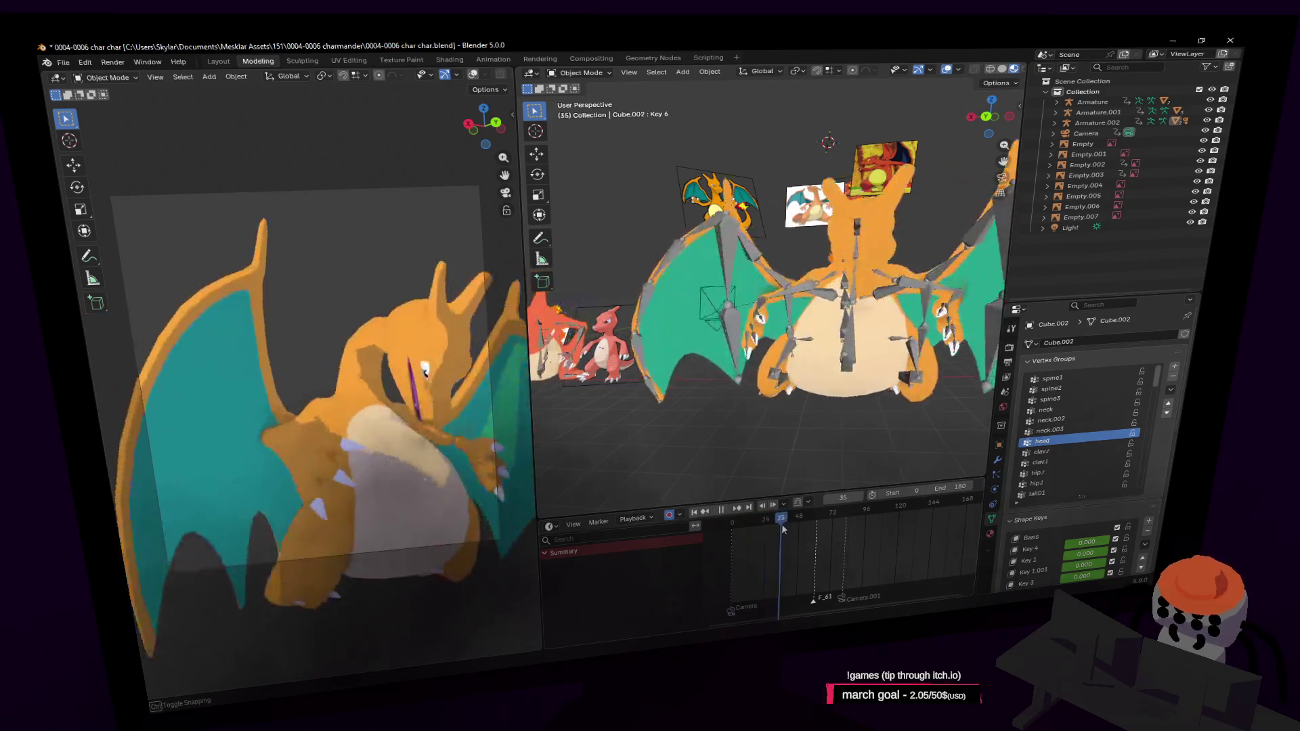
Step: Fly the view in close to the rig and select Armature.002
key("w")
left_click(856, 387)
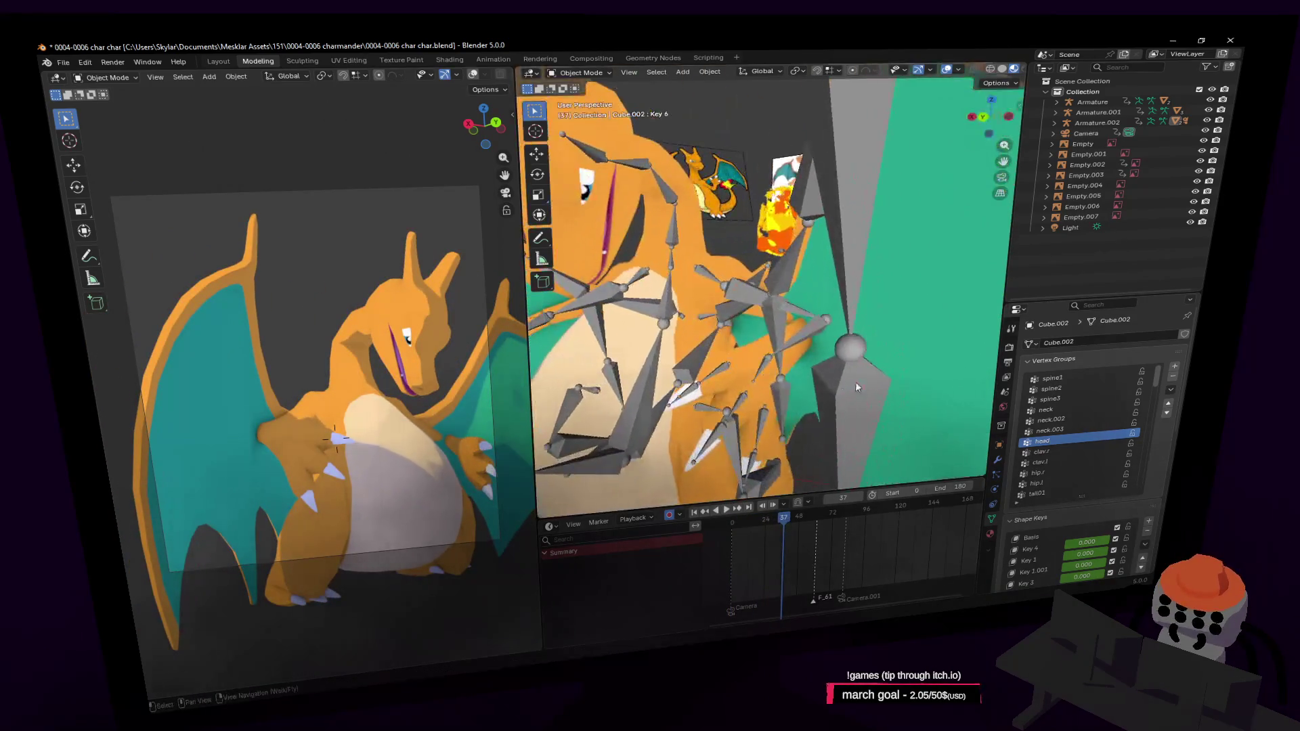
left_click(767, 374)
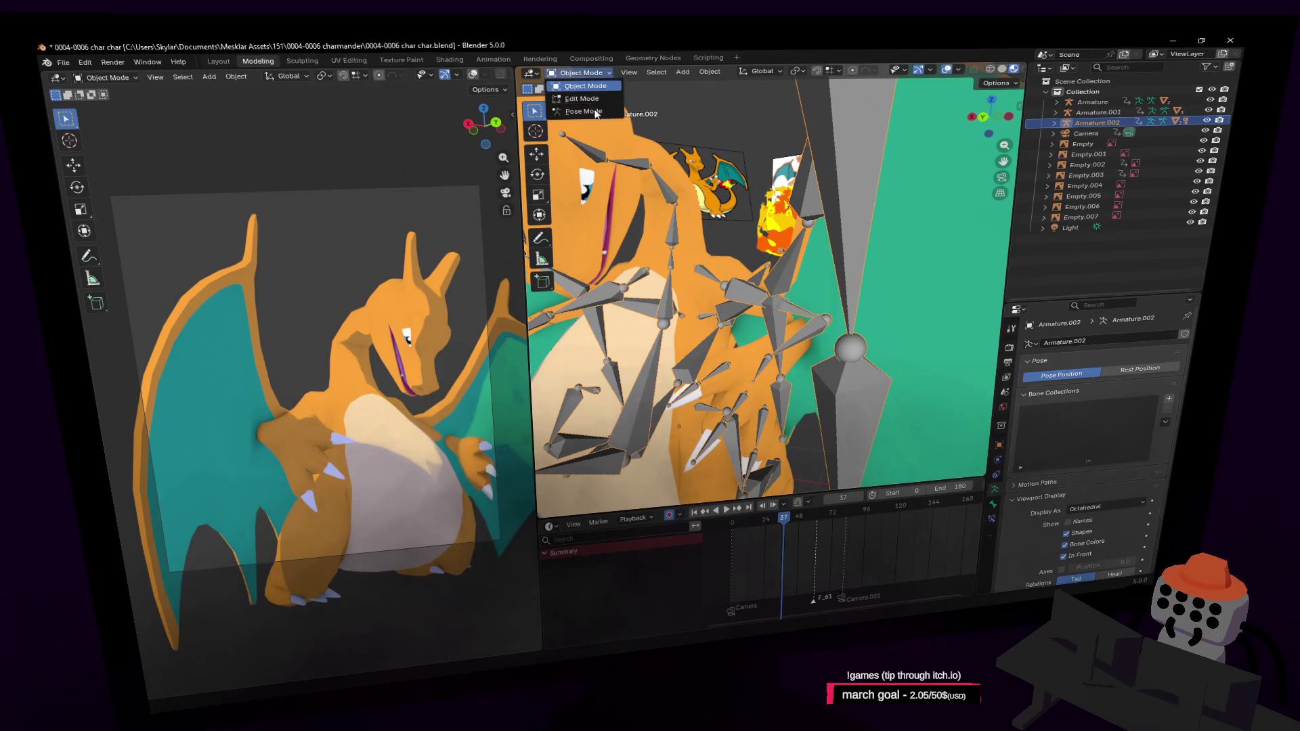
Step: Enter Pose Mode and move the selected bones at around frame 25, orbiting to check them
left_click(596, 112)
middle_click_drag(758, 374, 803, 551)
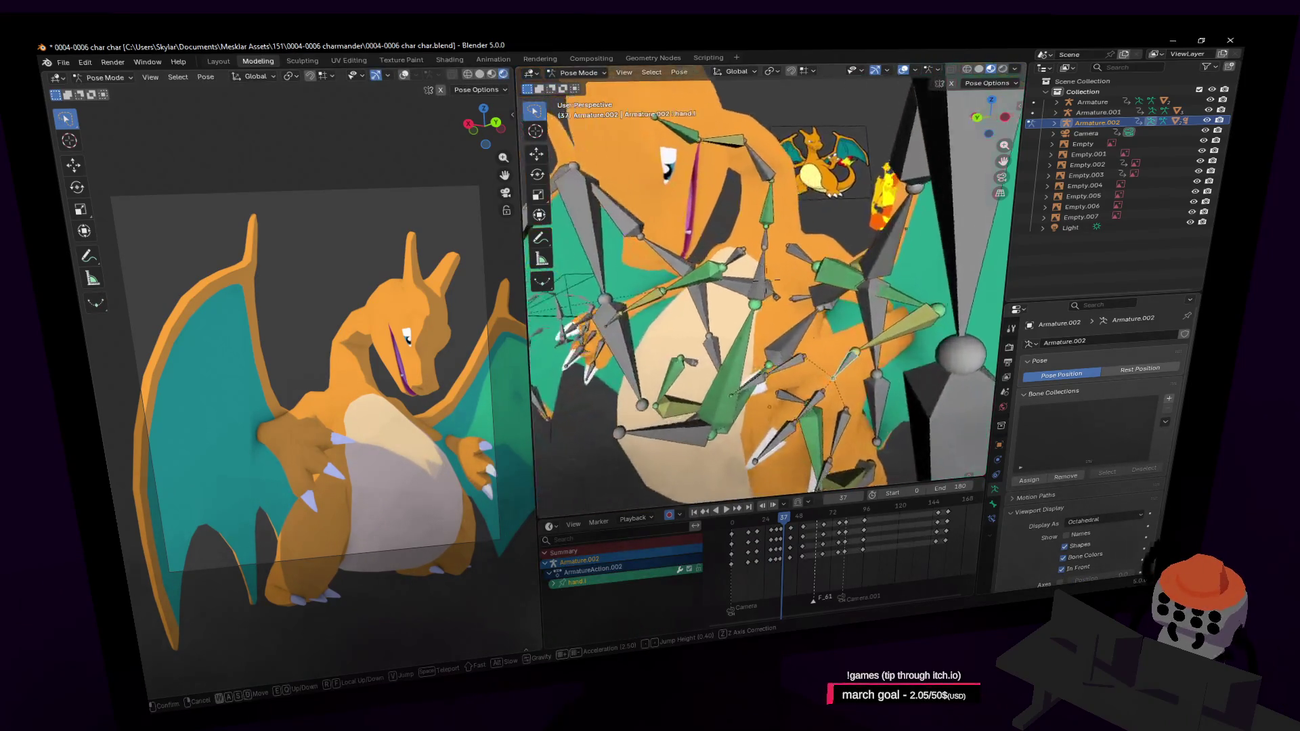
key("Up")
key("Down")
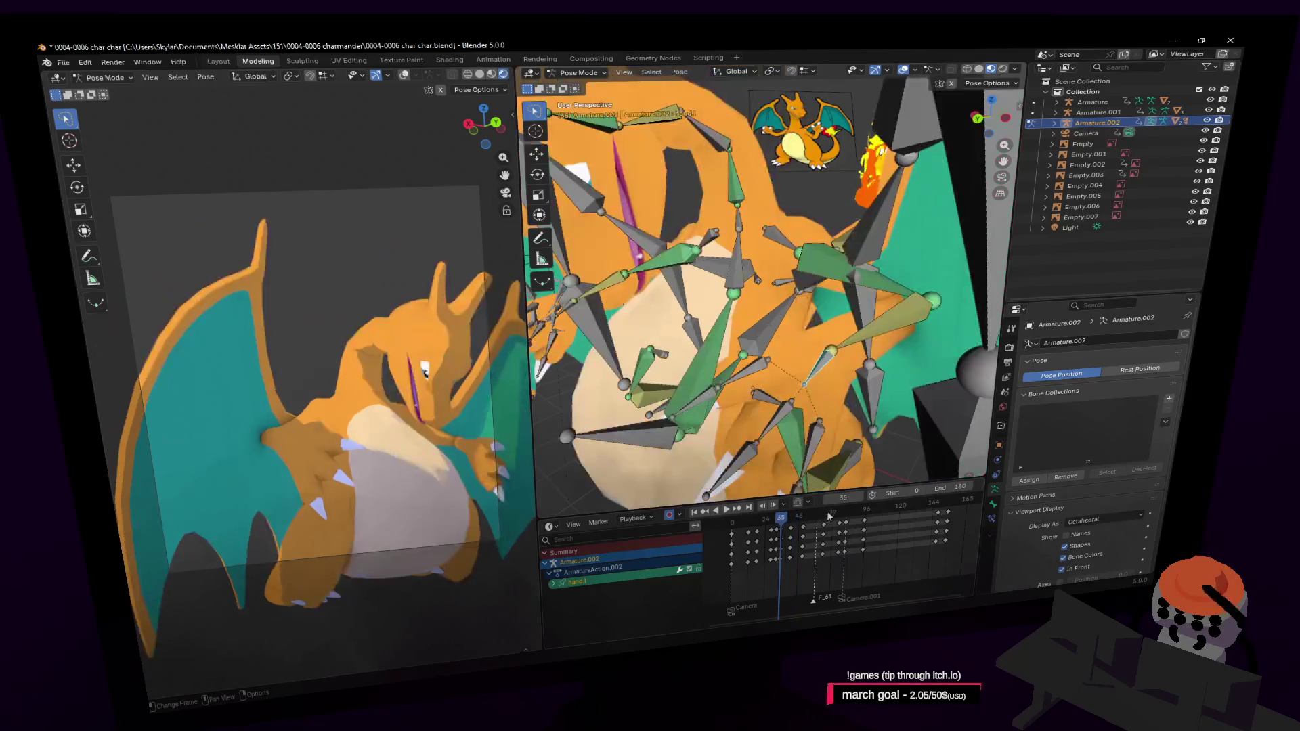
middle_click_drag(802, 384, 727, 345)
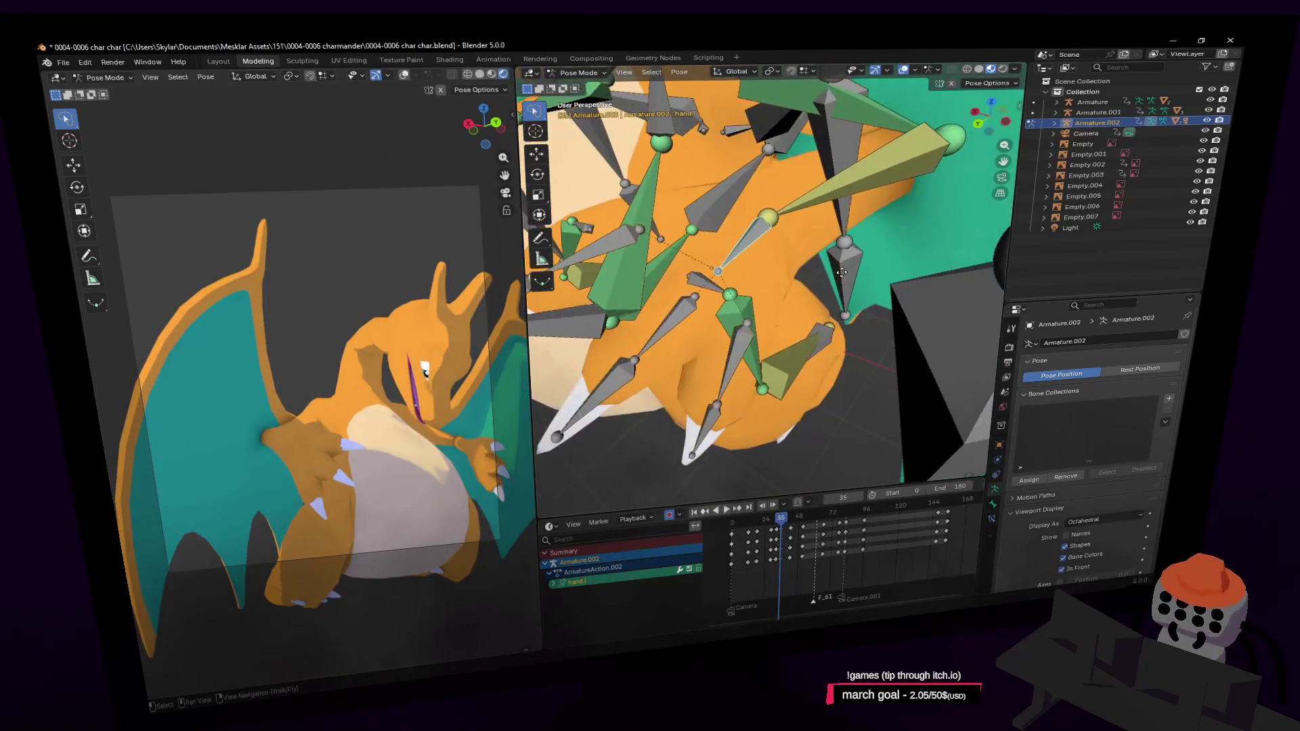
key("g")
left_click(723, 364)
middle_click_drag(785, 291, 829, 464)
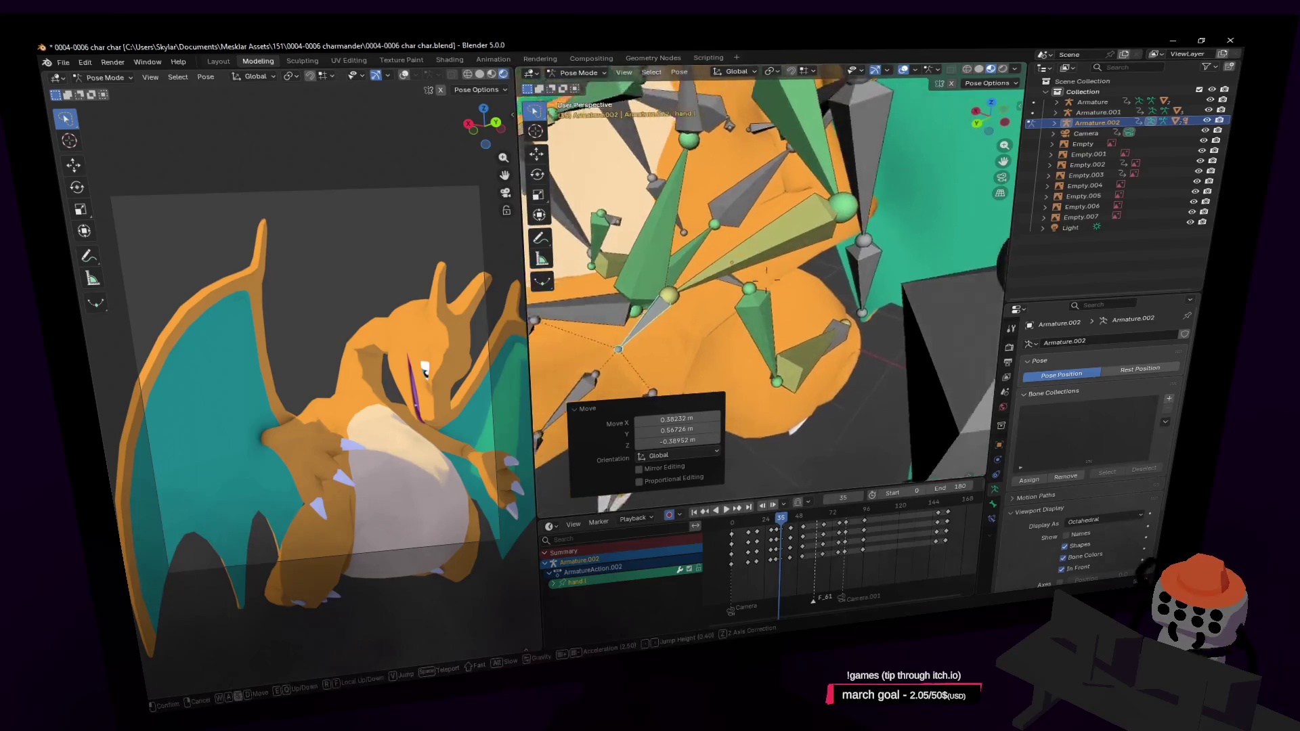
Step: Scrub to frame 77, fly in and move the hand bone along the global Z axis
left_click_drag(785, 522, 806, 519)
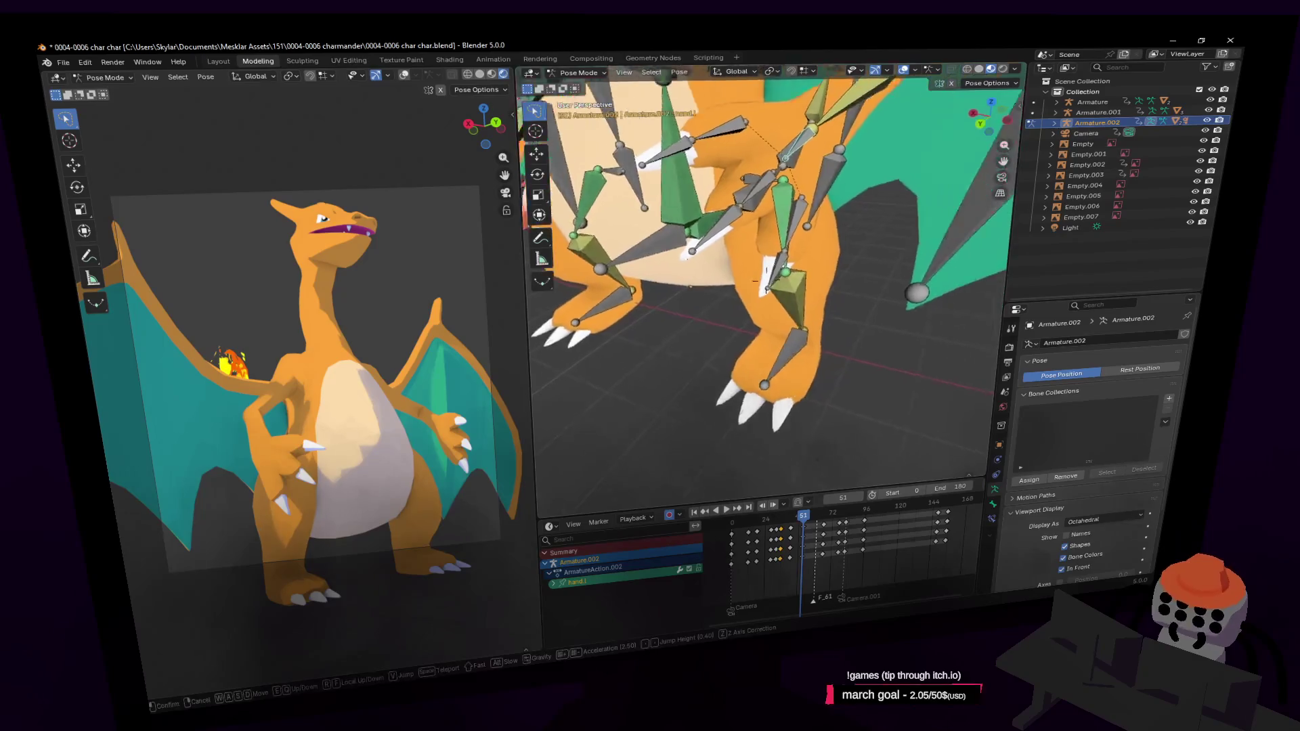
middle_click_drag(802, 427, 798, 478)
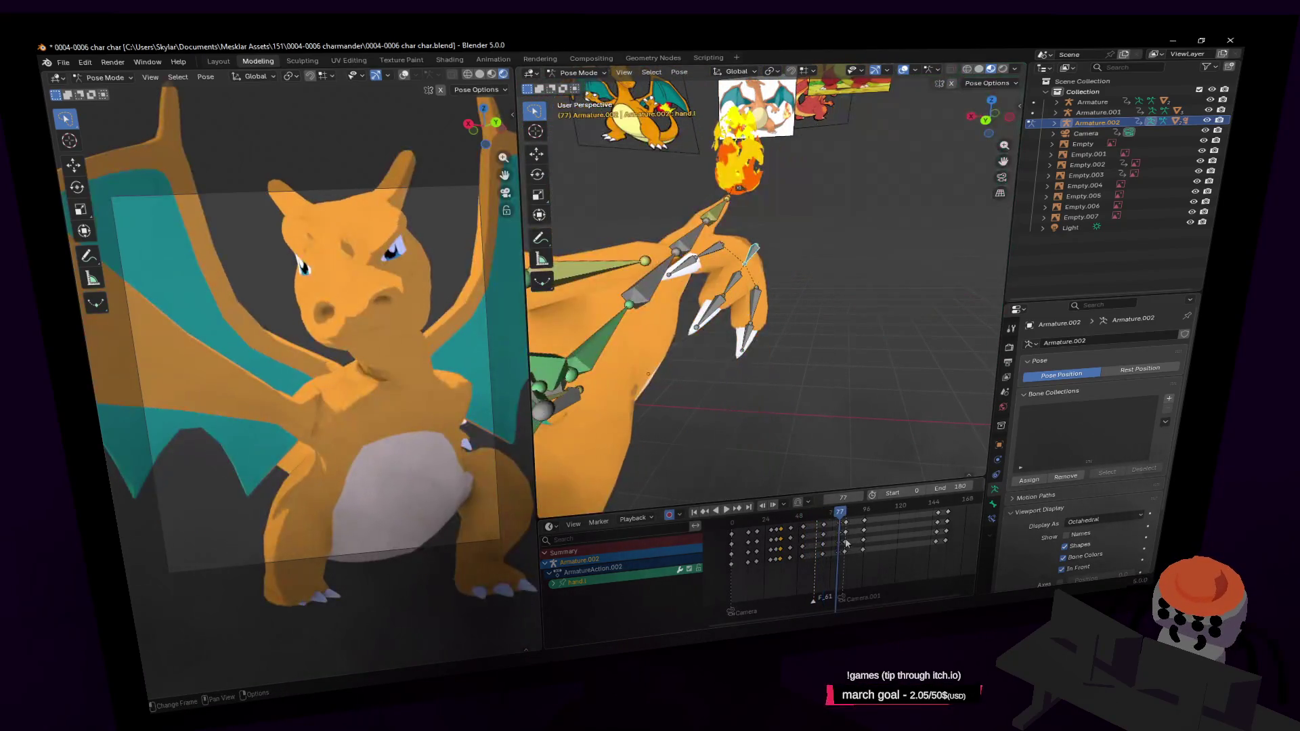
left_click_drag(825, 525, 842, 534)
left_click(842, 533)
middle_click_drag(805, 317, 809, 305)
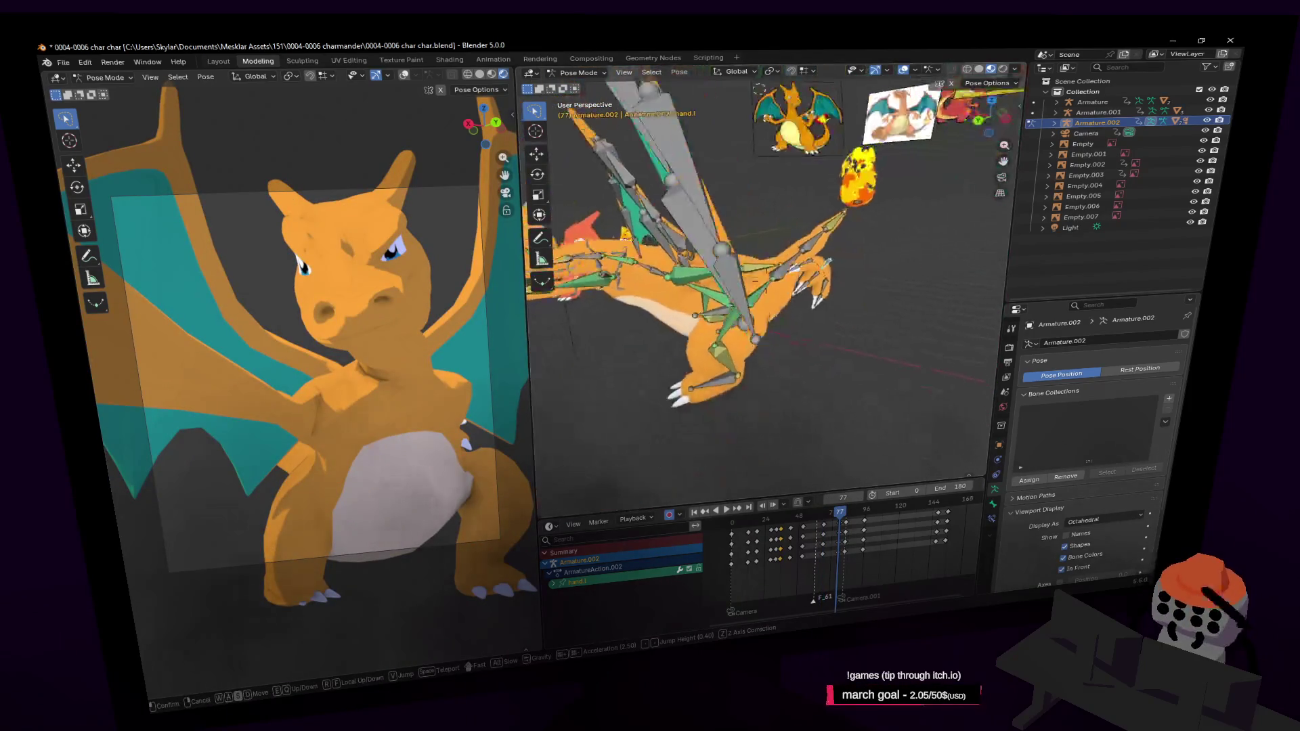
key("shift+grave")
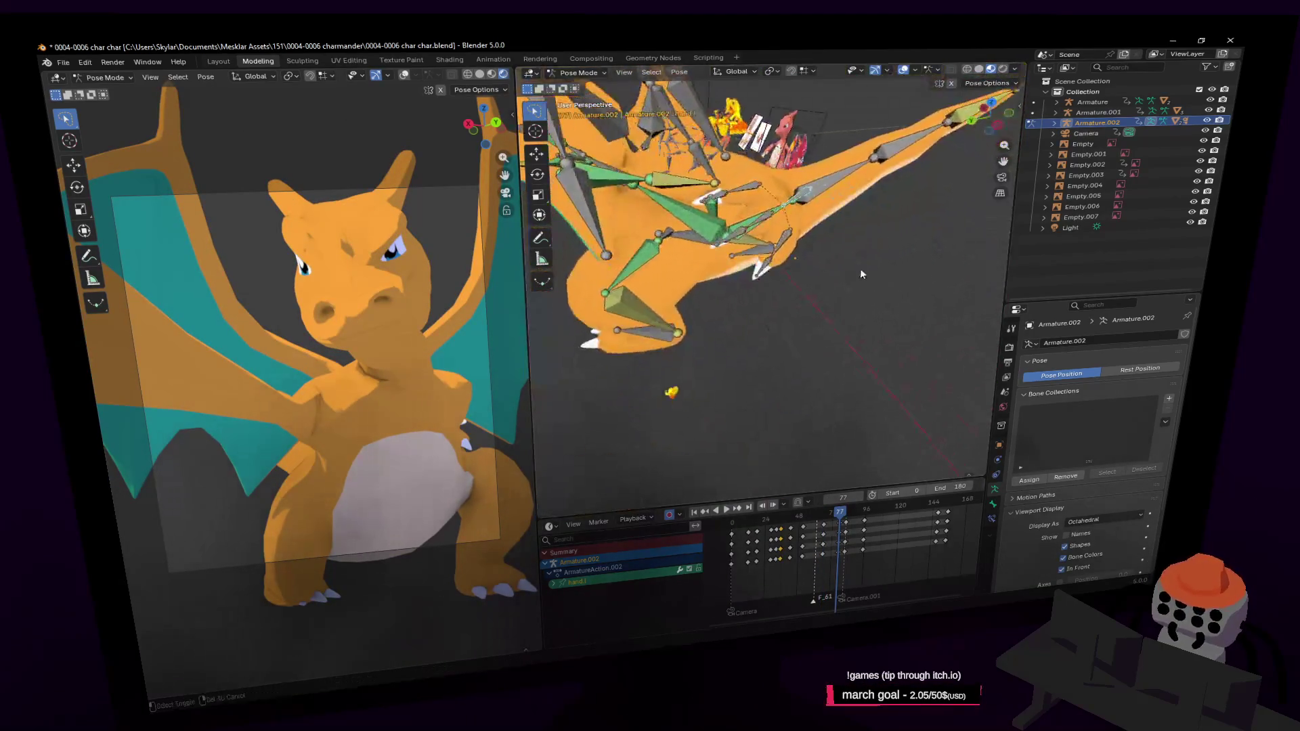
left_click(767, 288)
key("g")
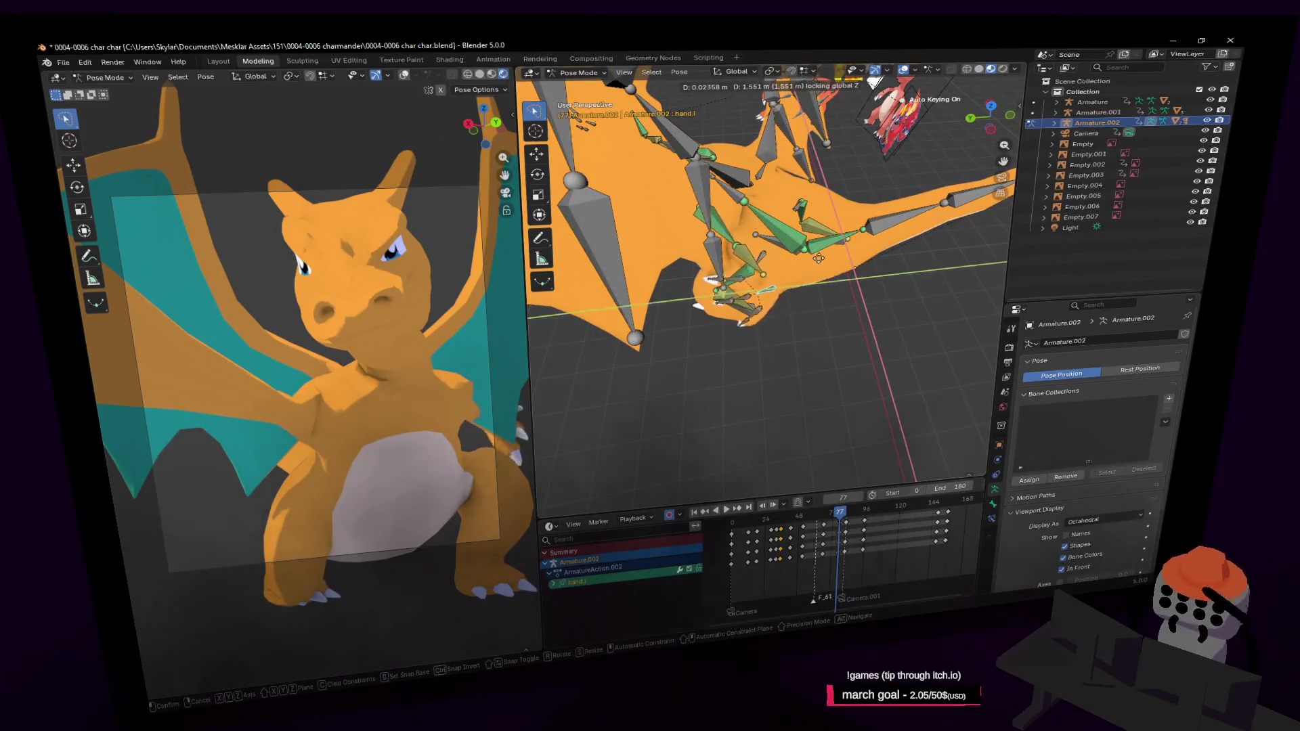
key("z")
left_click(724, 263)
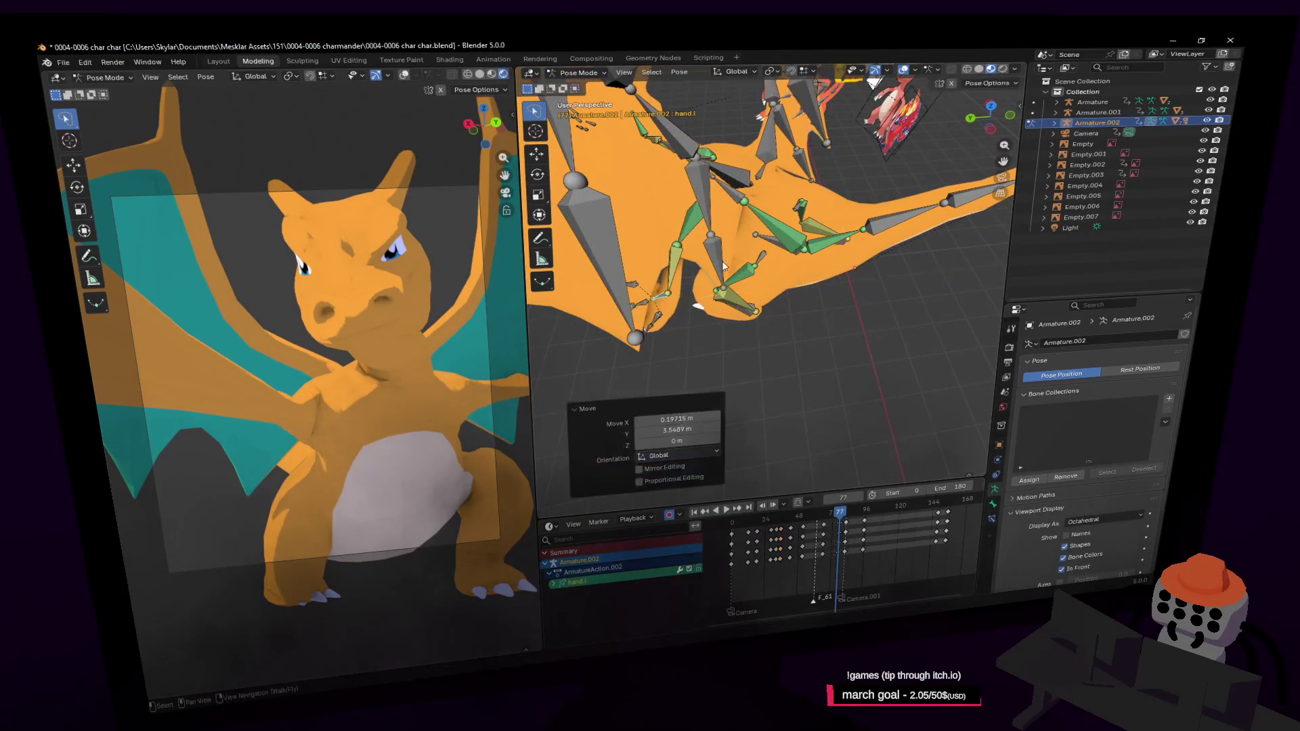
Step: Preview the updated animation from frame 77, then scrub to frame 83 and play again
middle_click_drag(723, 263, 684, 341)
key("space")
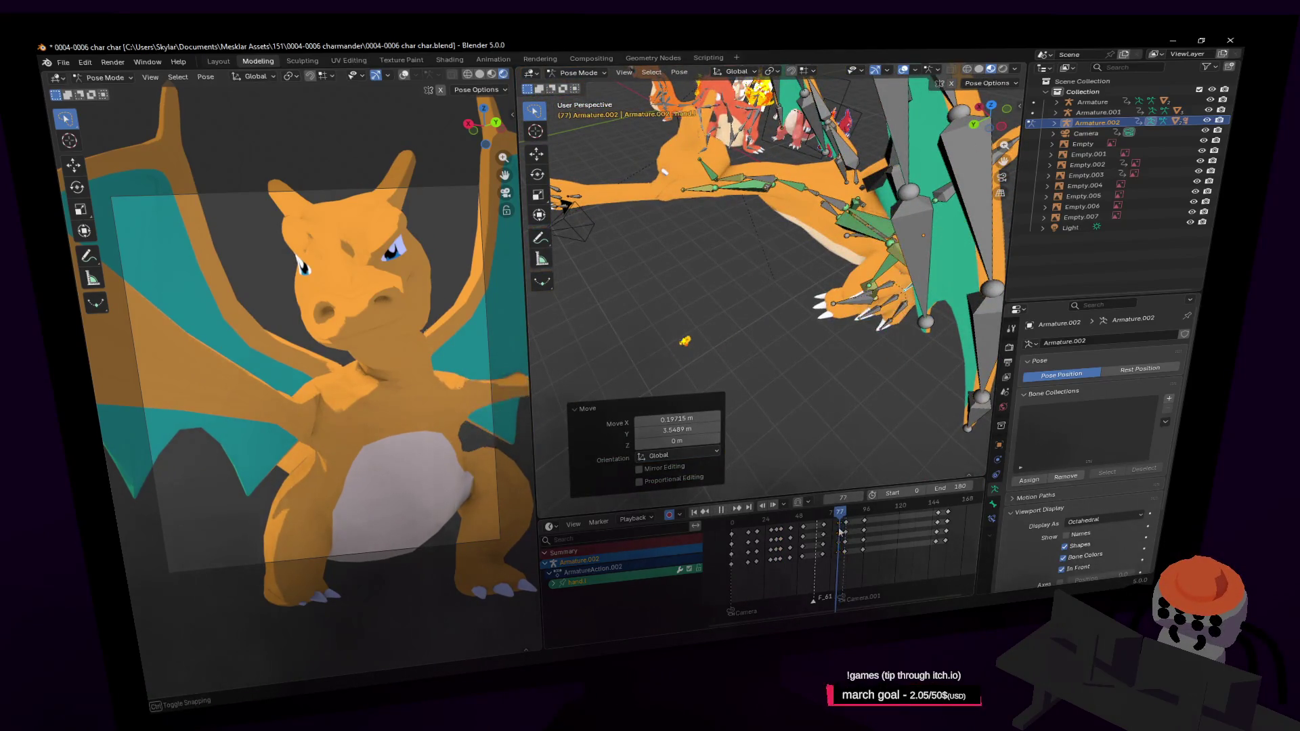
key("Escape")
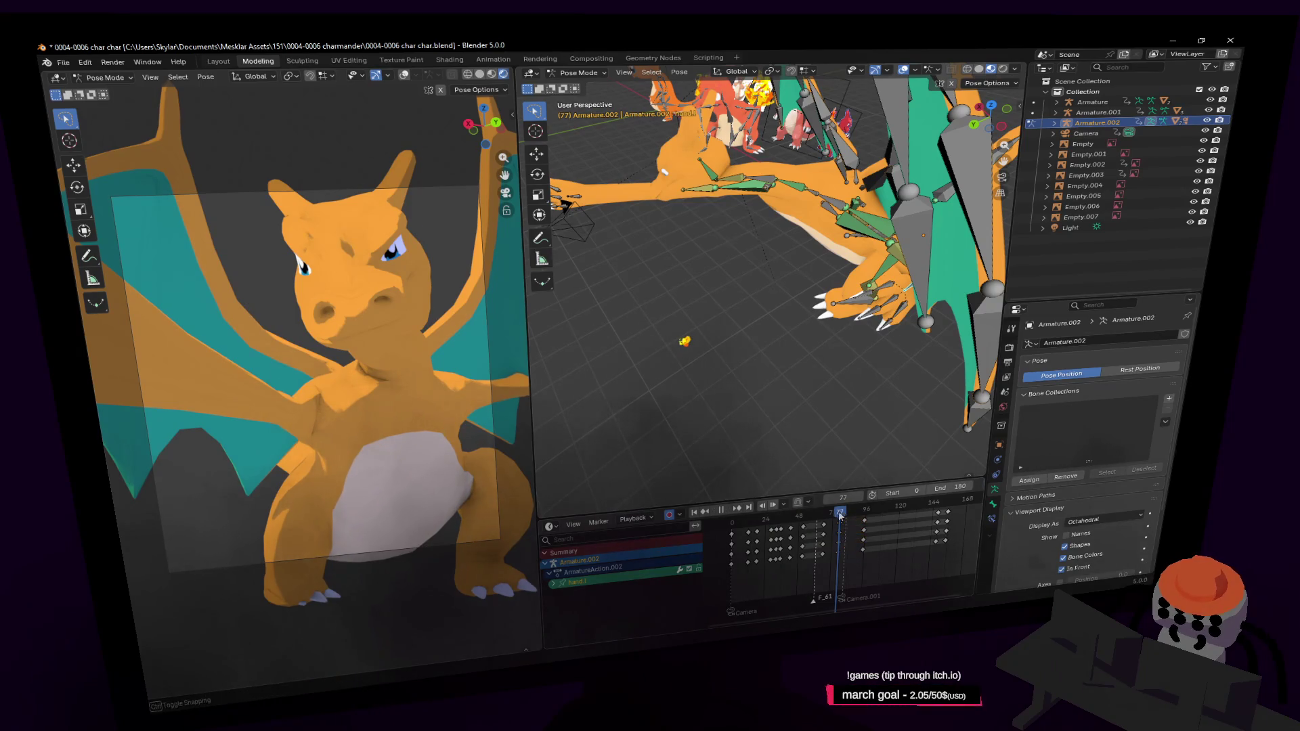
left_click_drag(839, 527, 847, 527)
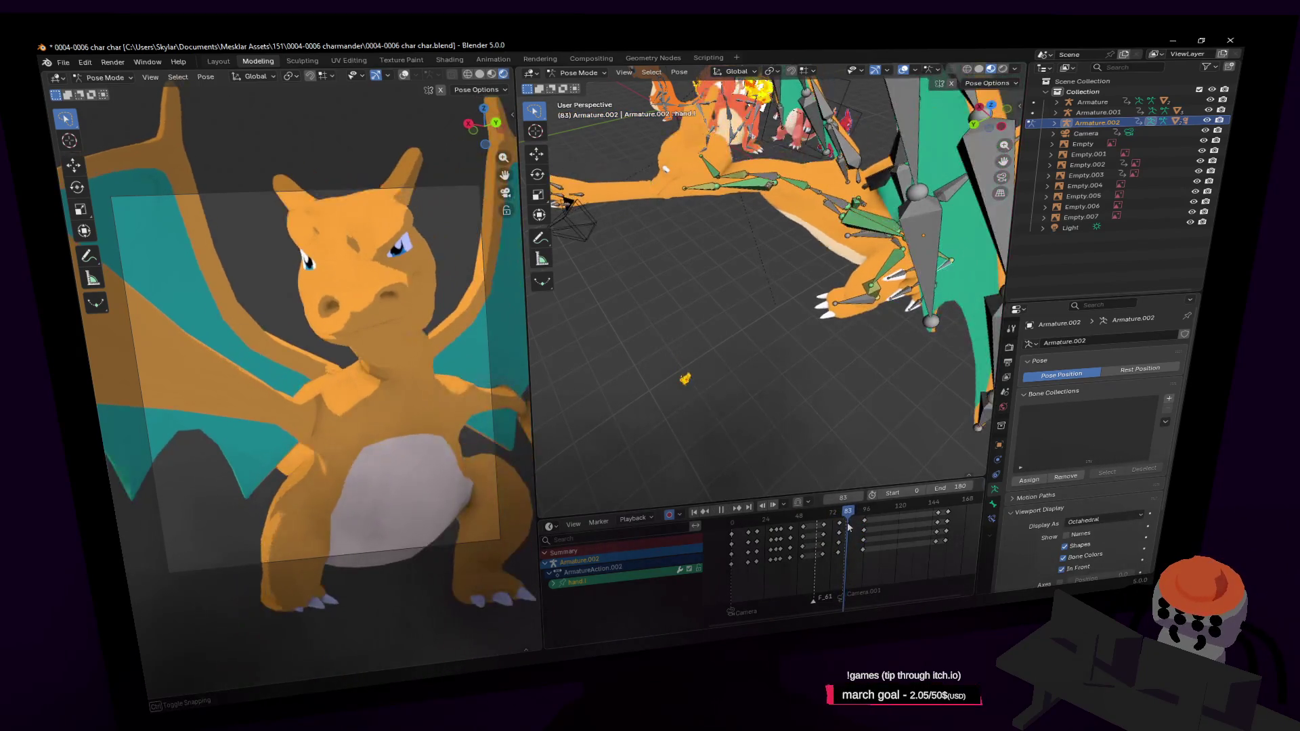
key("space")
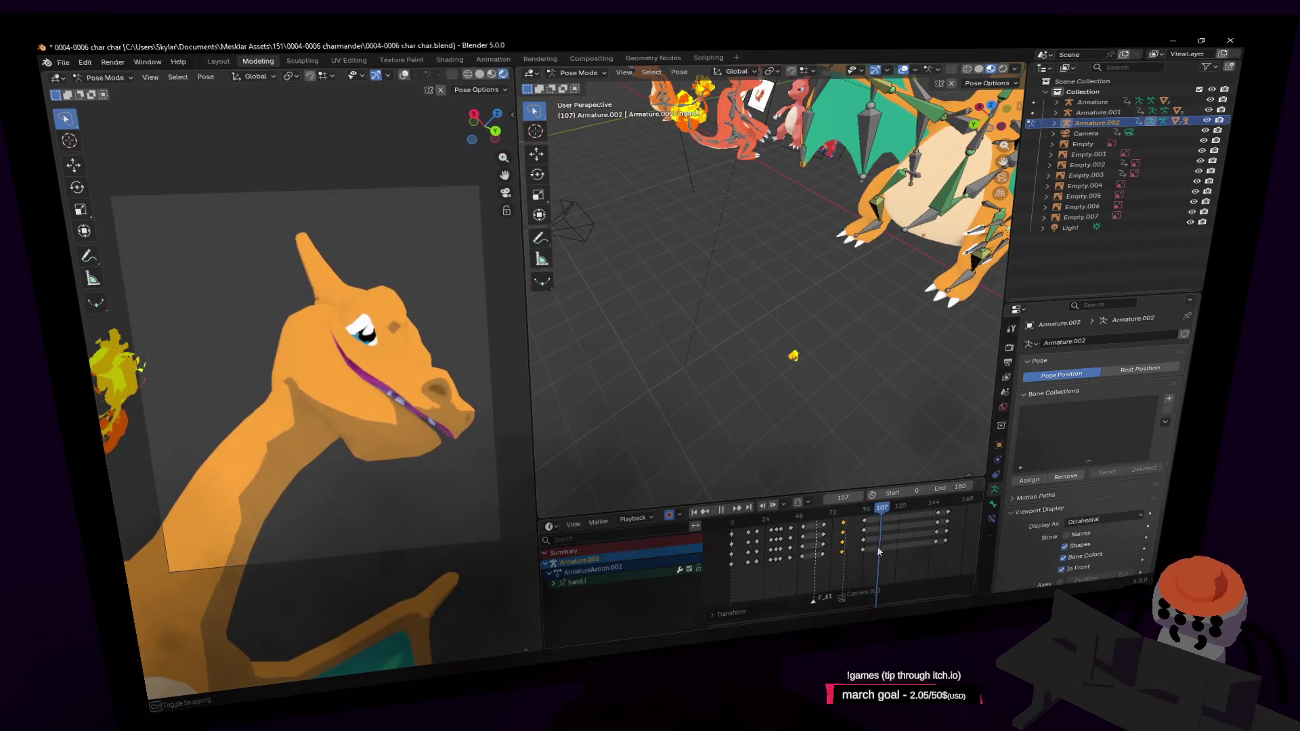
Step: Stop playback, orbit out to see body and wings, and scrub back to around frame 30
key("space")
middle_click_drag(791, 356, 803, 372)
scroll(804, 371, "up", 4)
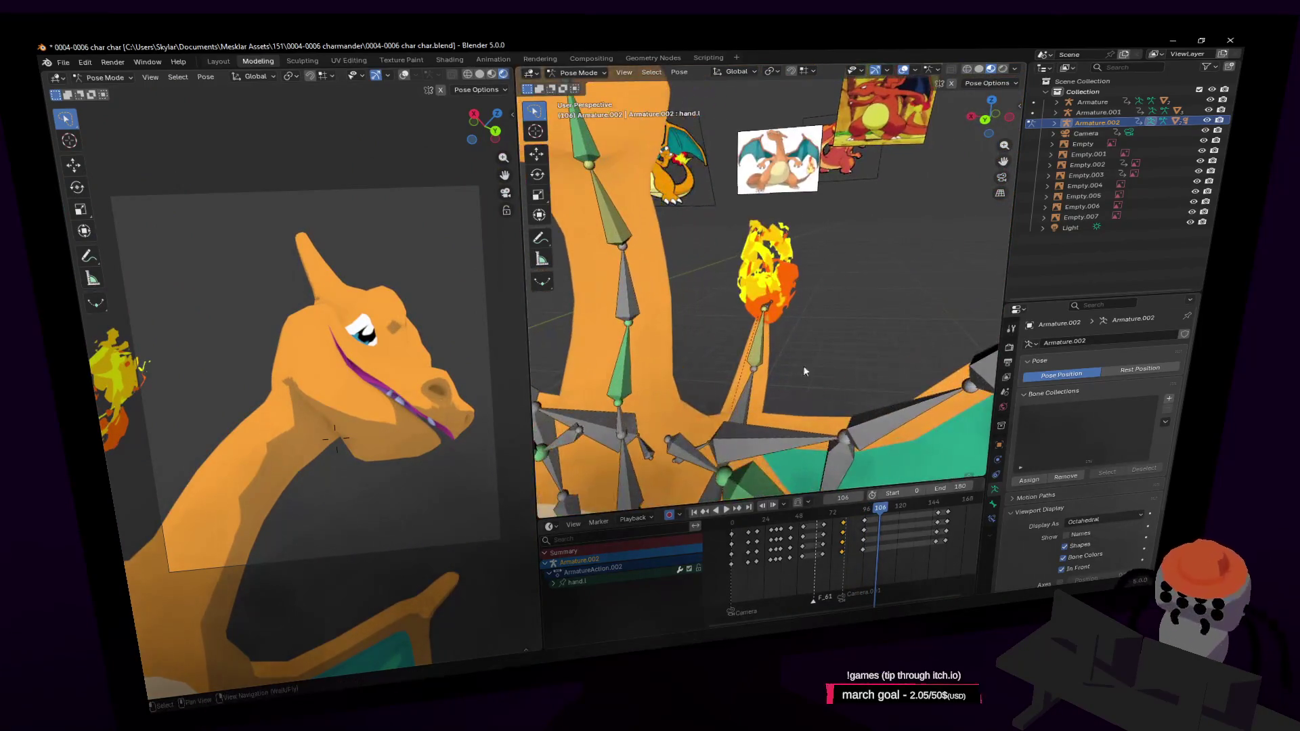
scroll(774, 311, "down", 3)
middle_click_drag(774, 312, 838, 508)
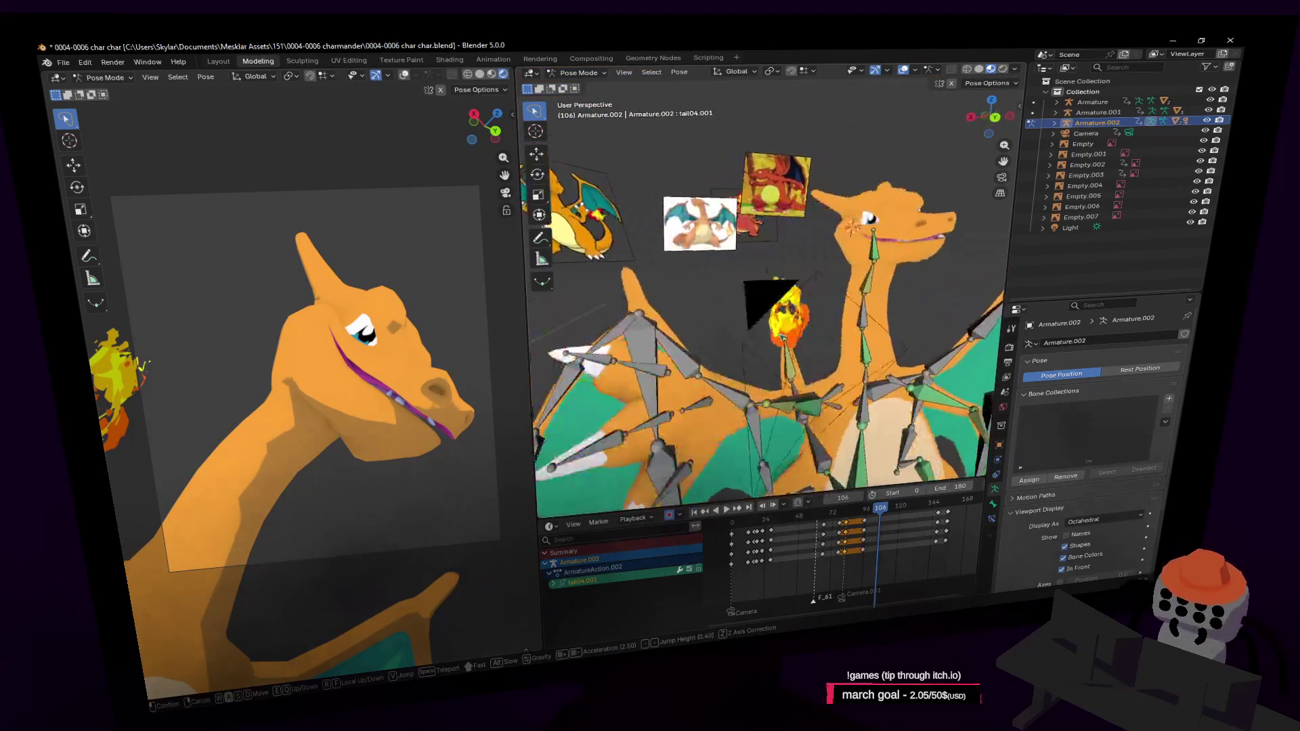
left_click_drag(839, 508, 753, 529)
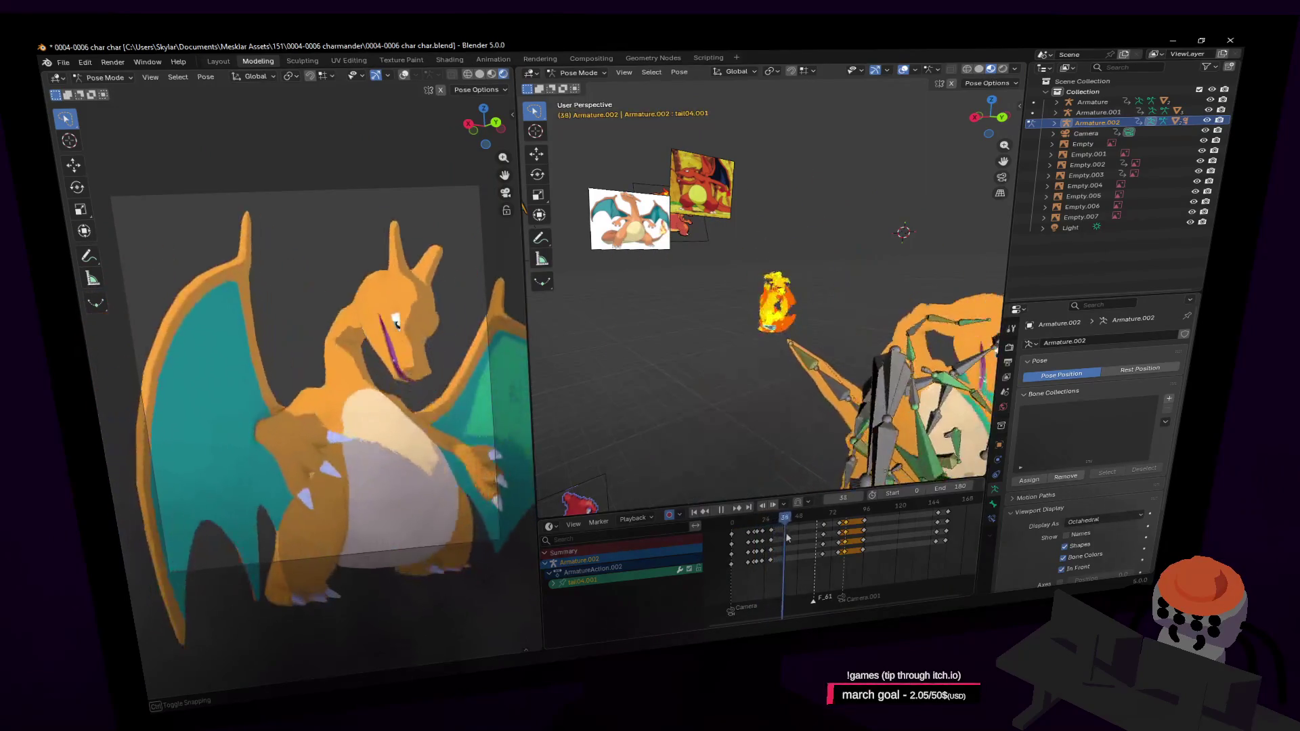
left_click_drag(771, 545, 779, 547)
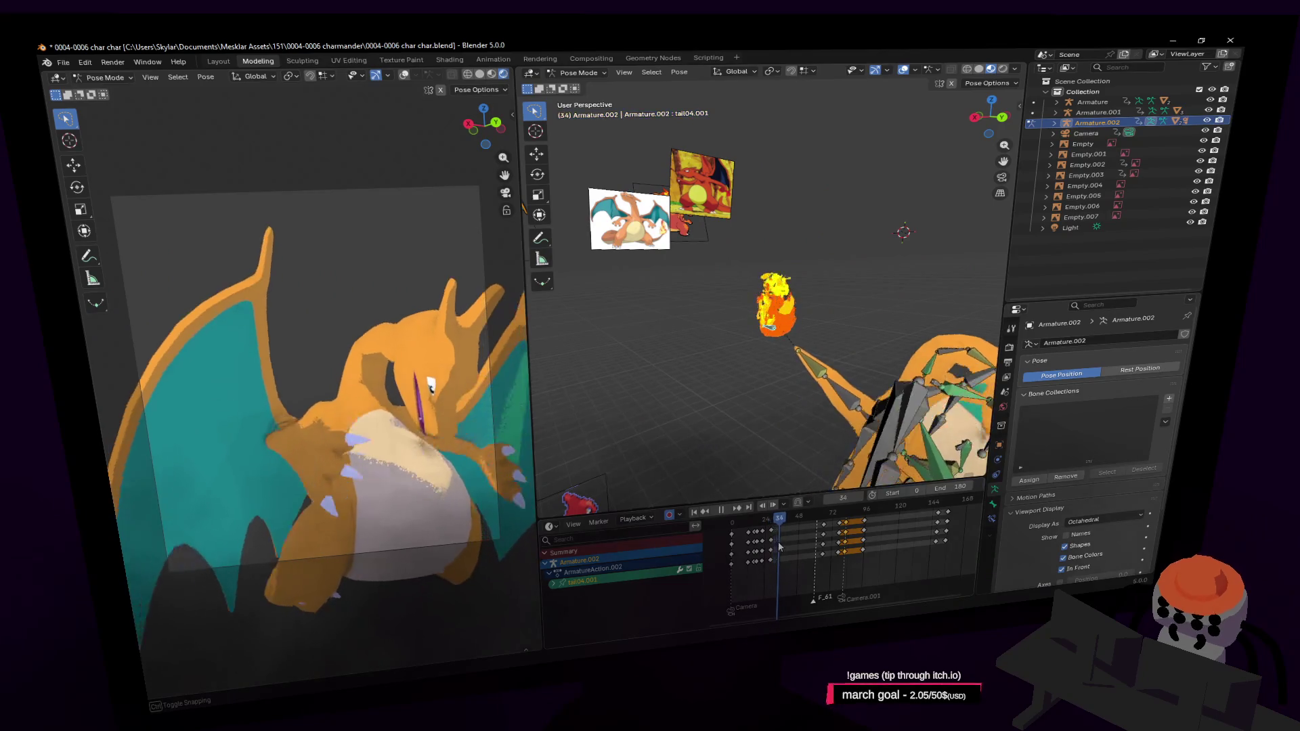
Step: Fly around the scene and place the fire-tipped tail bone in its new position near frame 35
key("shift+grave")
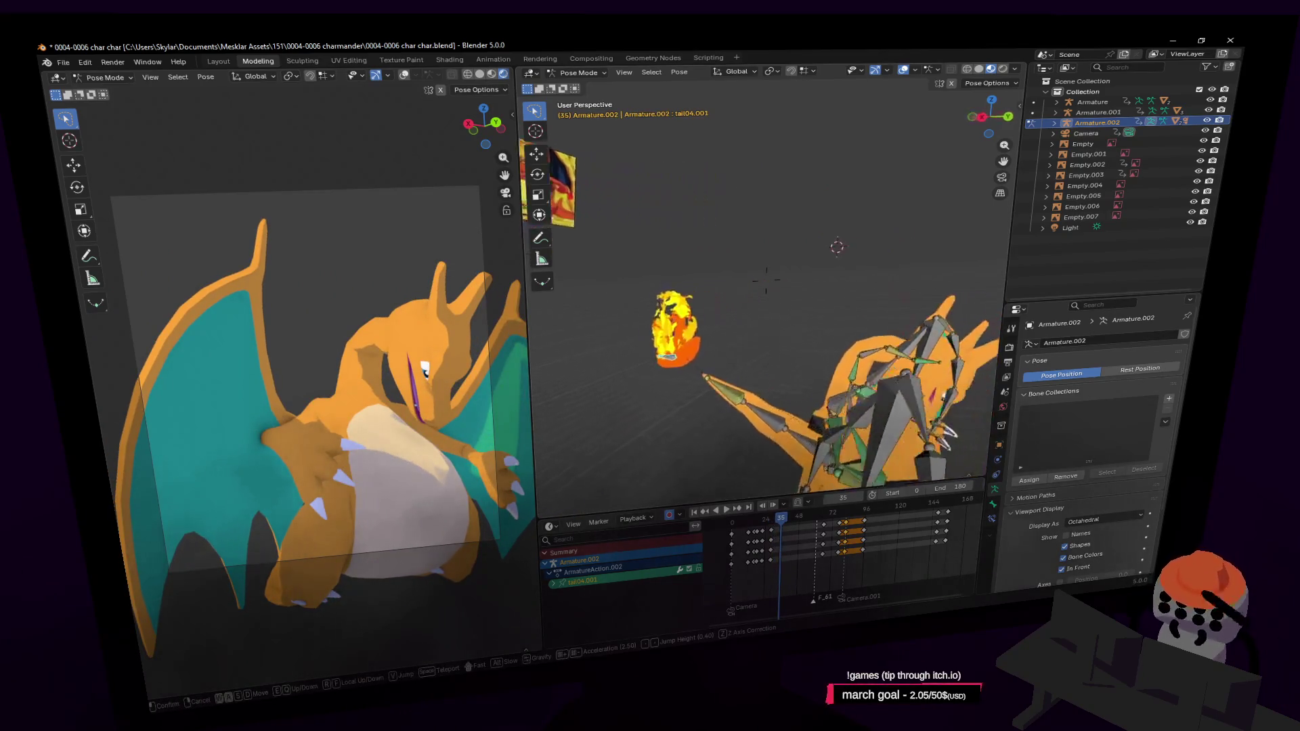
left_click(765, 288)
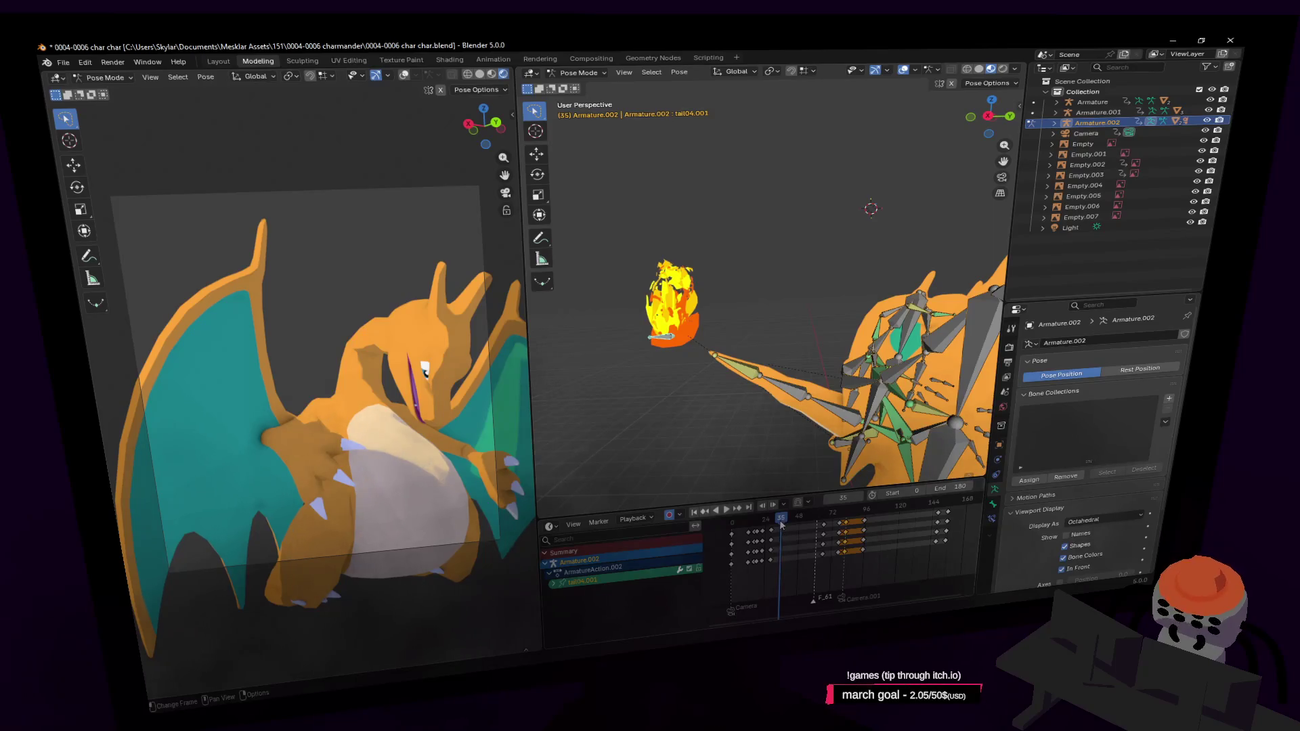
key("space")
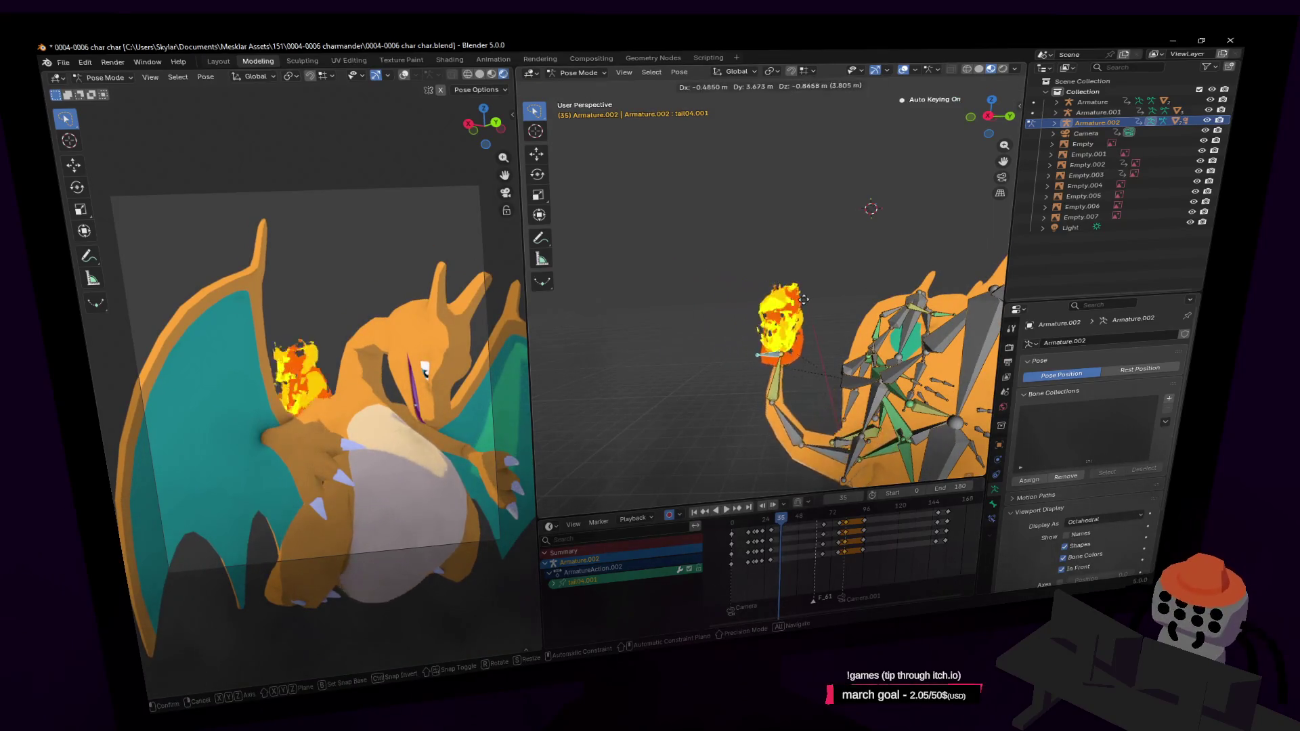
left_click(823, 308)
Step: Rotate the tail bone, move the flame bone up-left at frame 45, and play to review
key("Return")
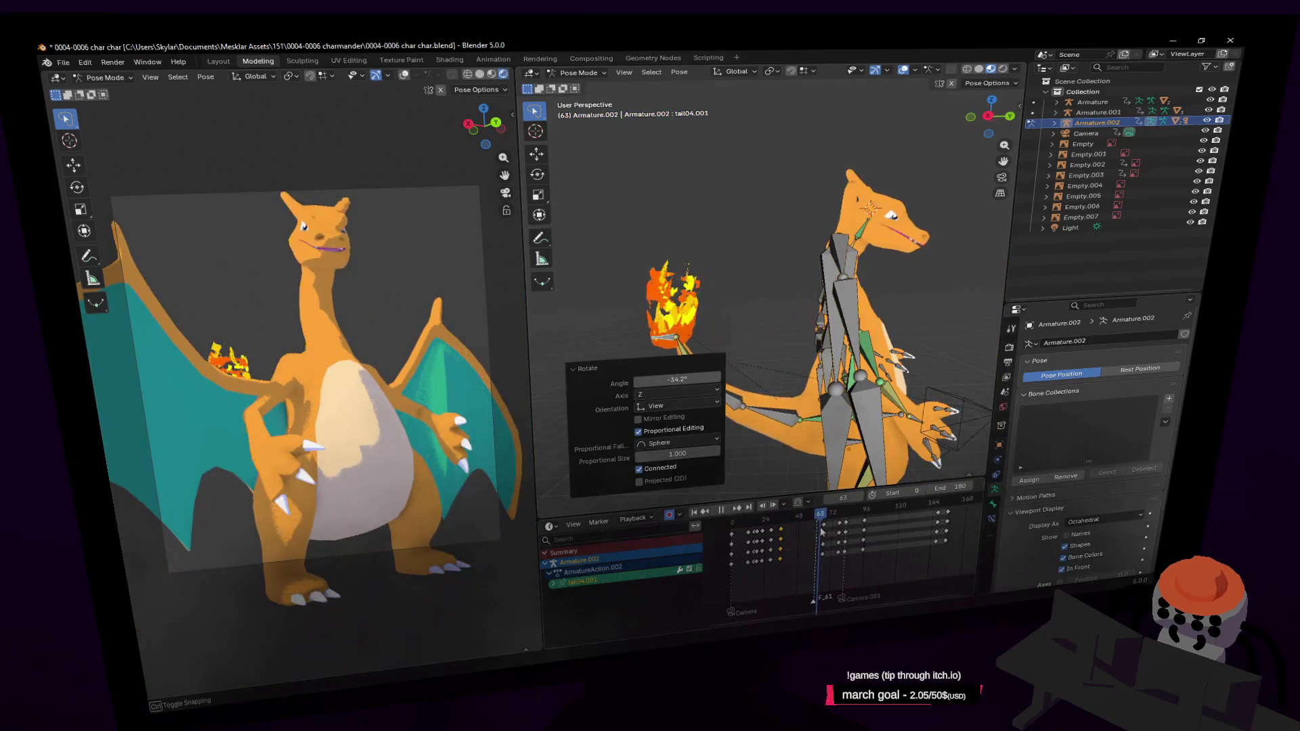
left_click_drag(824, 529, 798, 528)
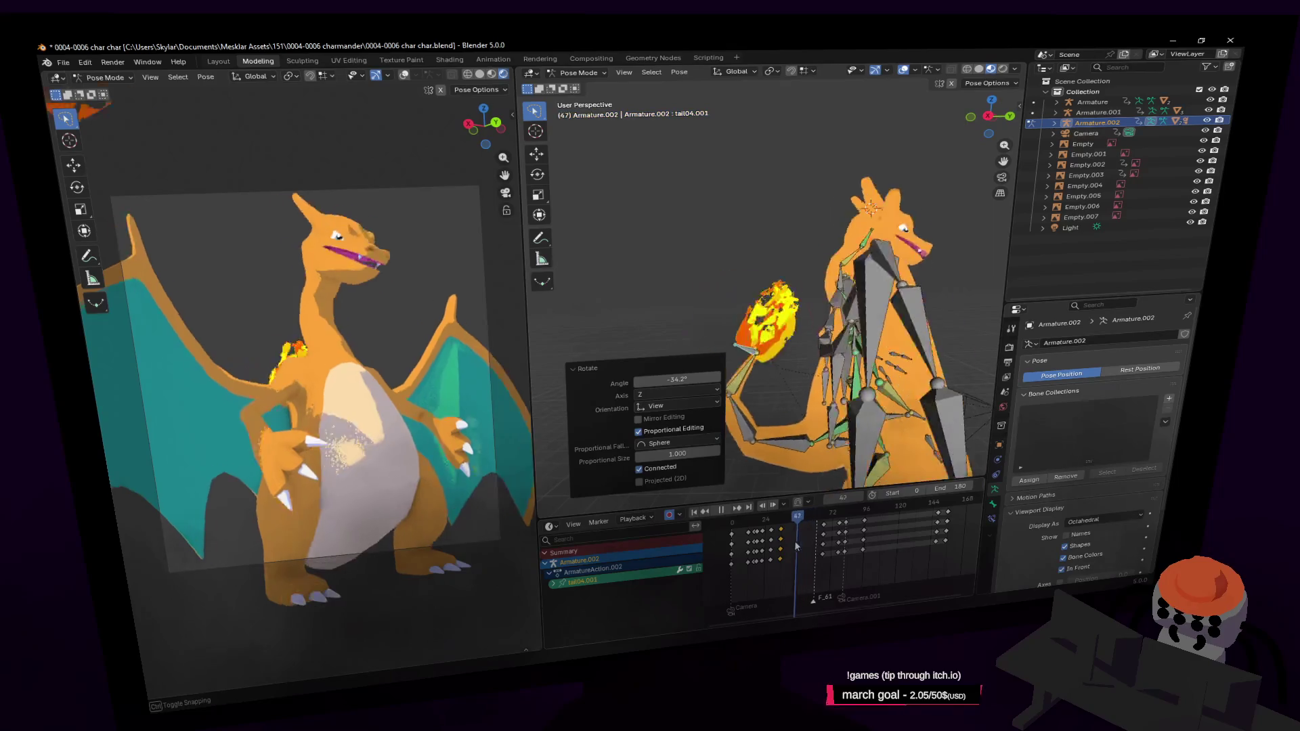
key("g")
left_click(756, 382)
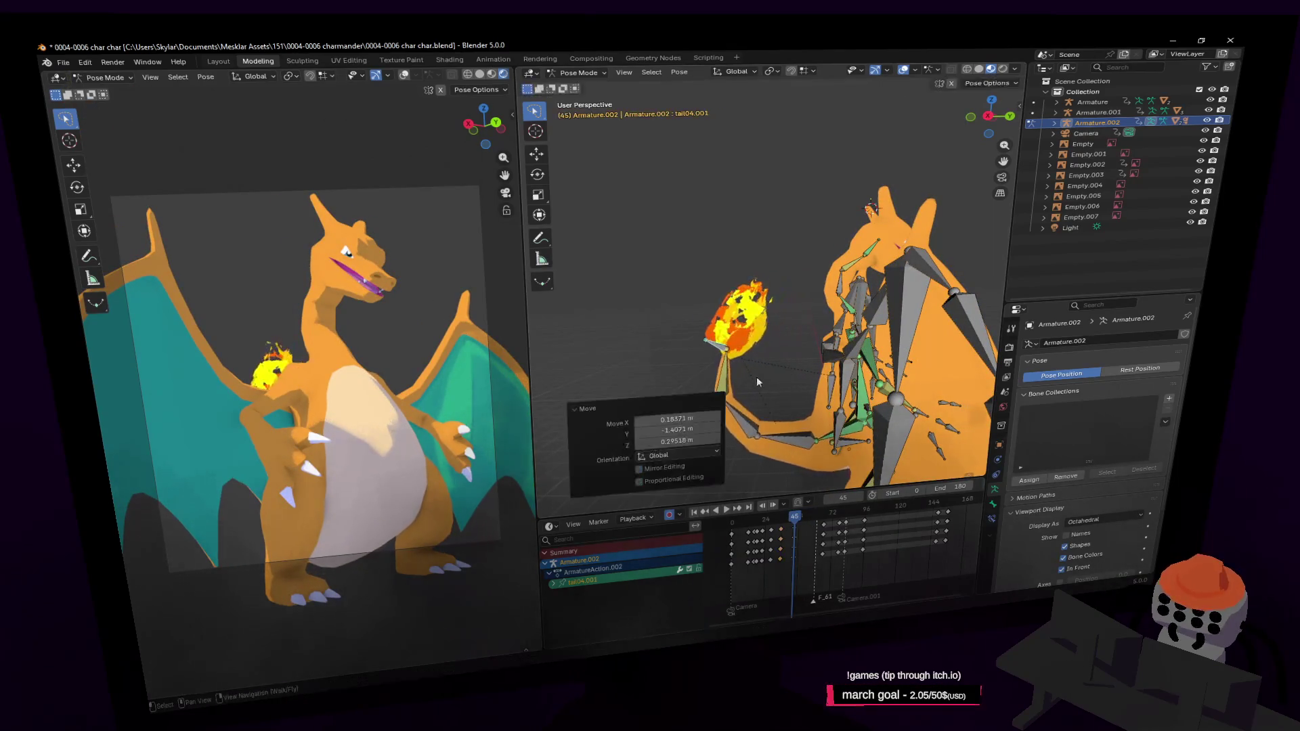
left_click_drag(793, 539, 799, 519)
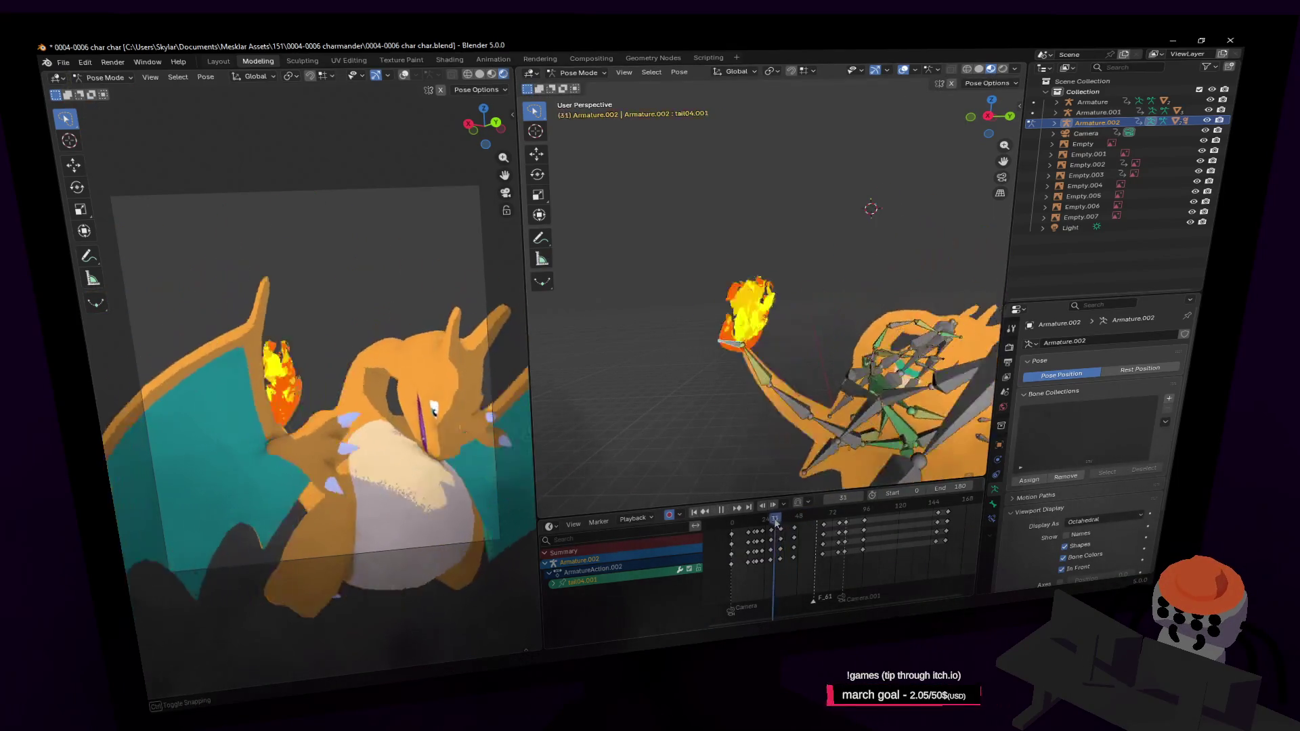
key("space")
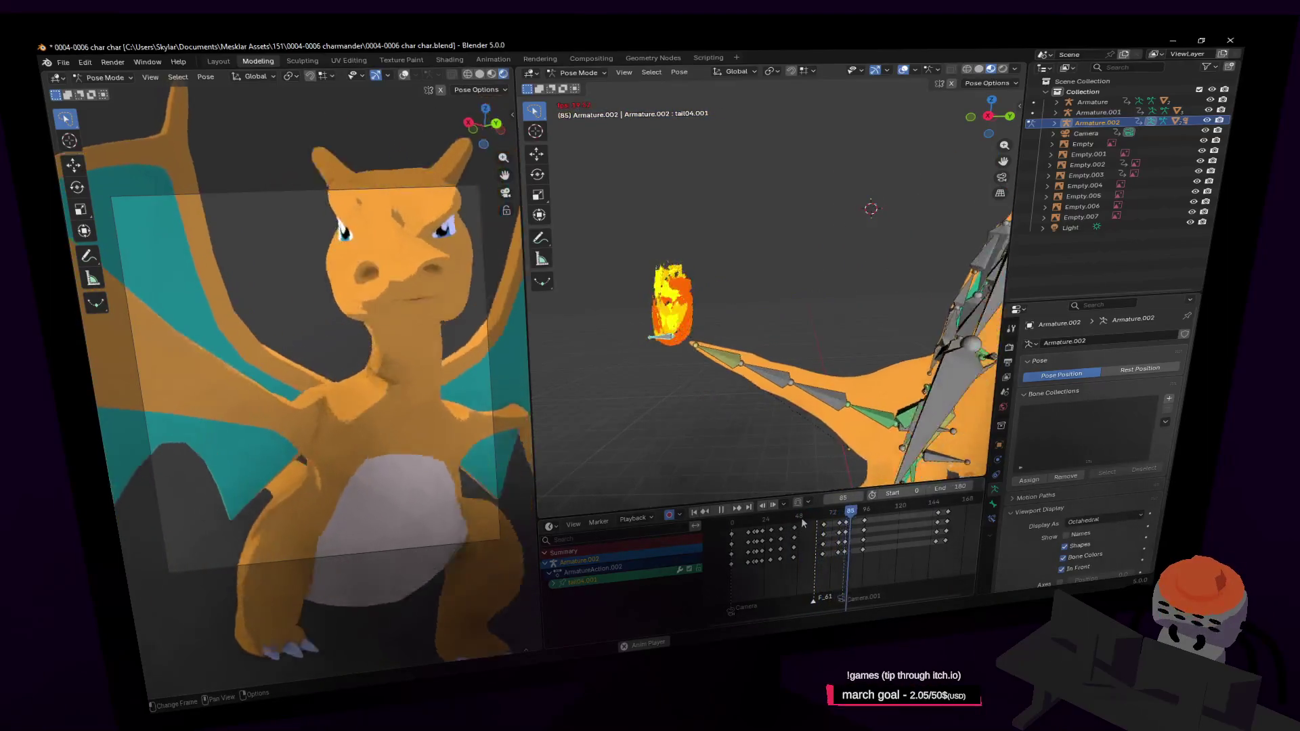
key("space")
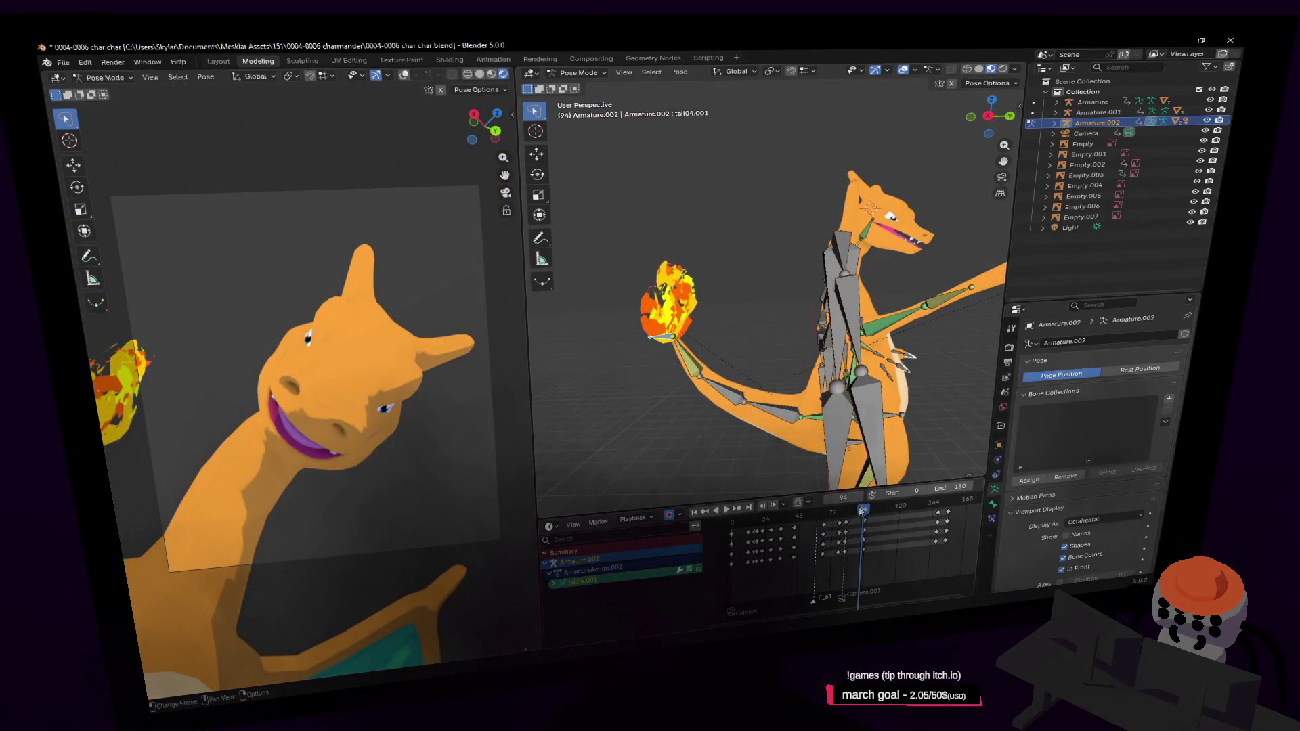
Step: Reposition the tail bone at frame 82 and shift its keyframes in time near frame 79
left_click_drag(864, 513, 848, 520)
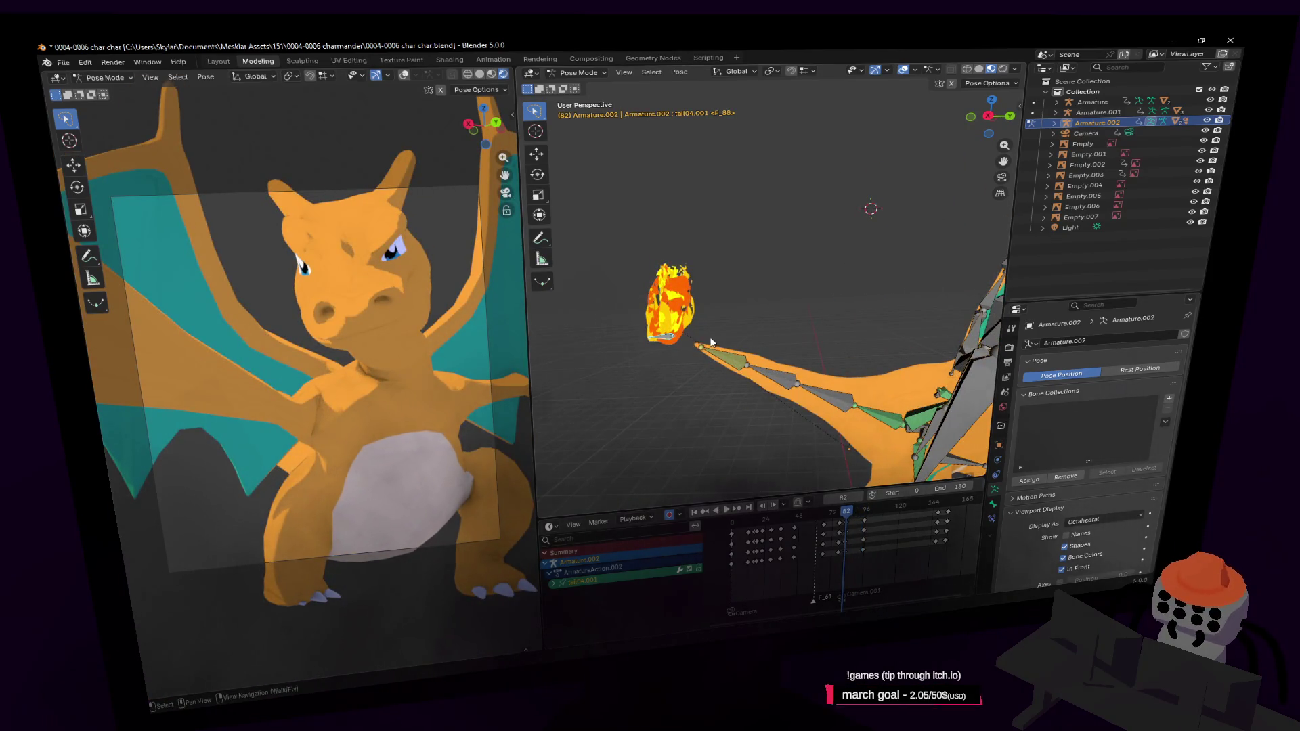
key("g")
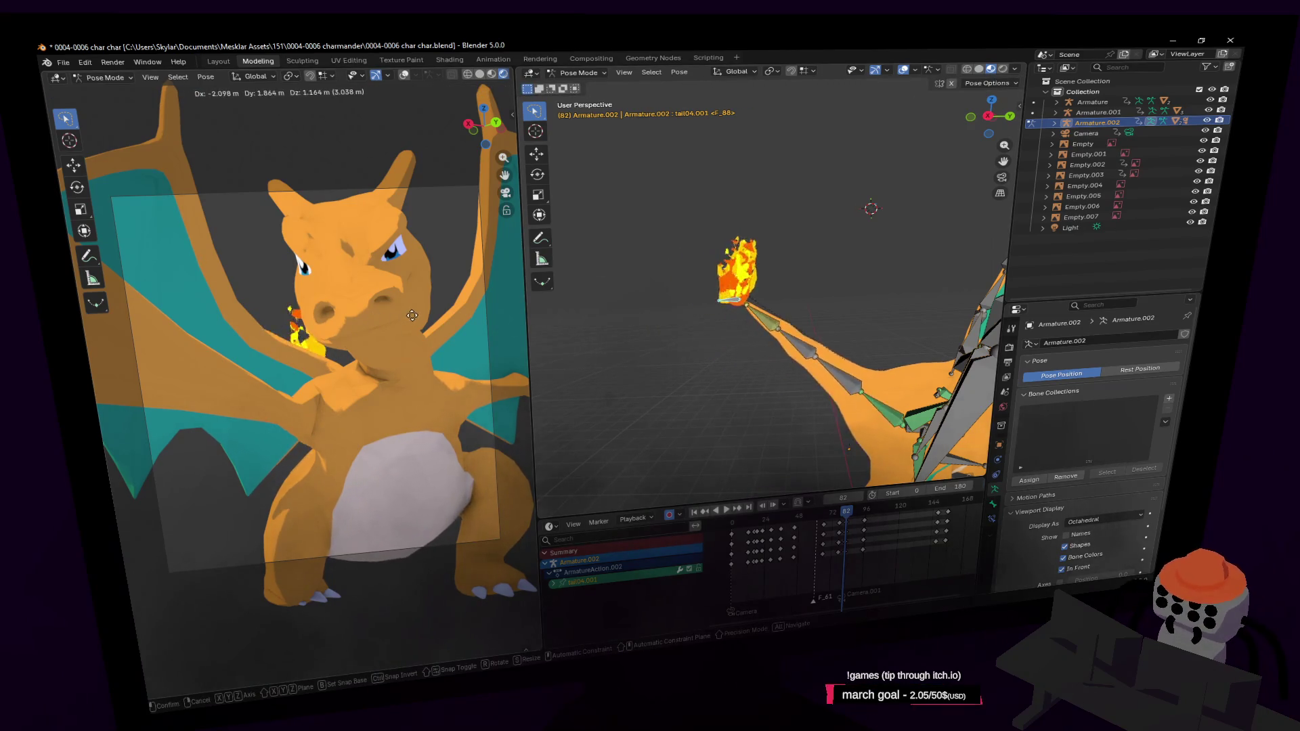
left_click(393, 299)
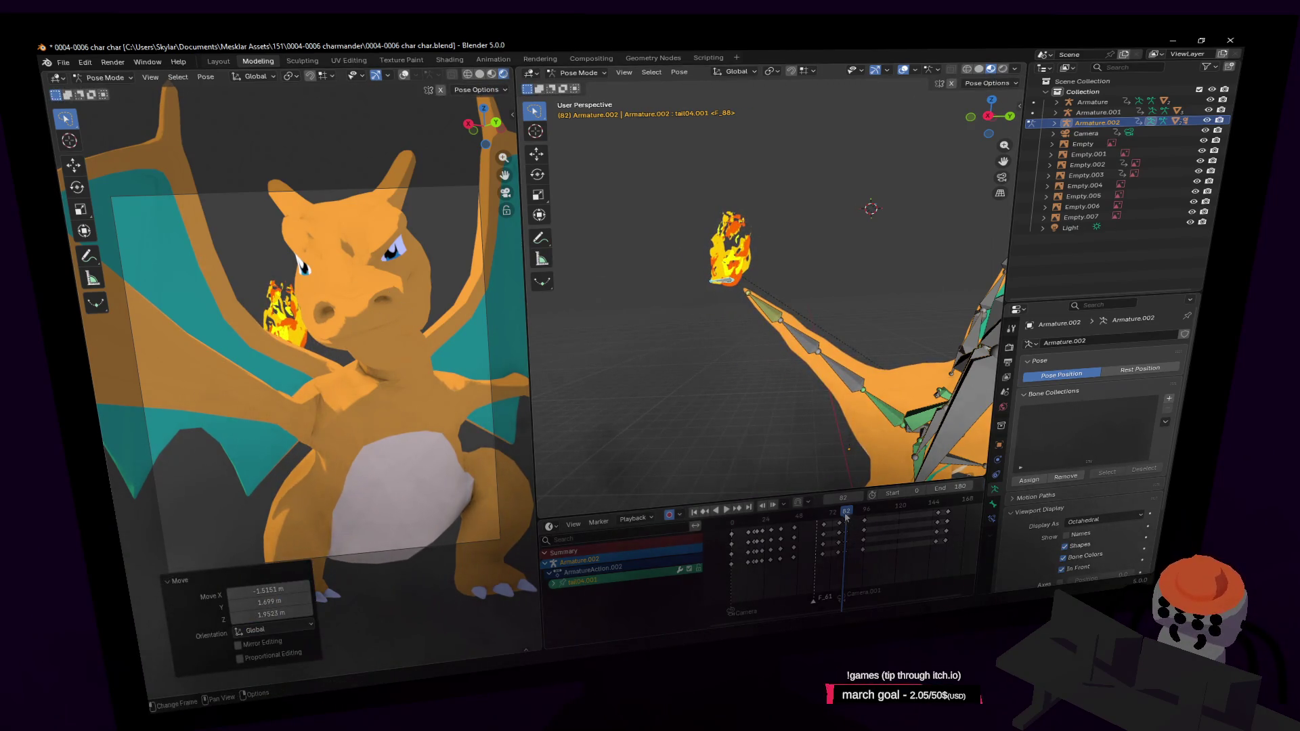
left_click_drag(845, 517, 842, 521)
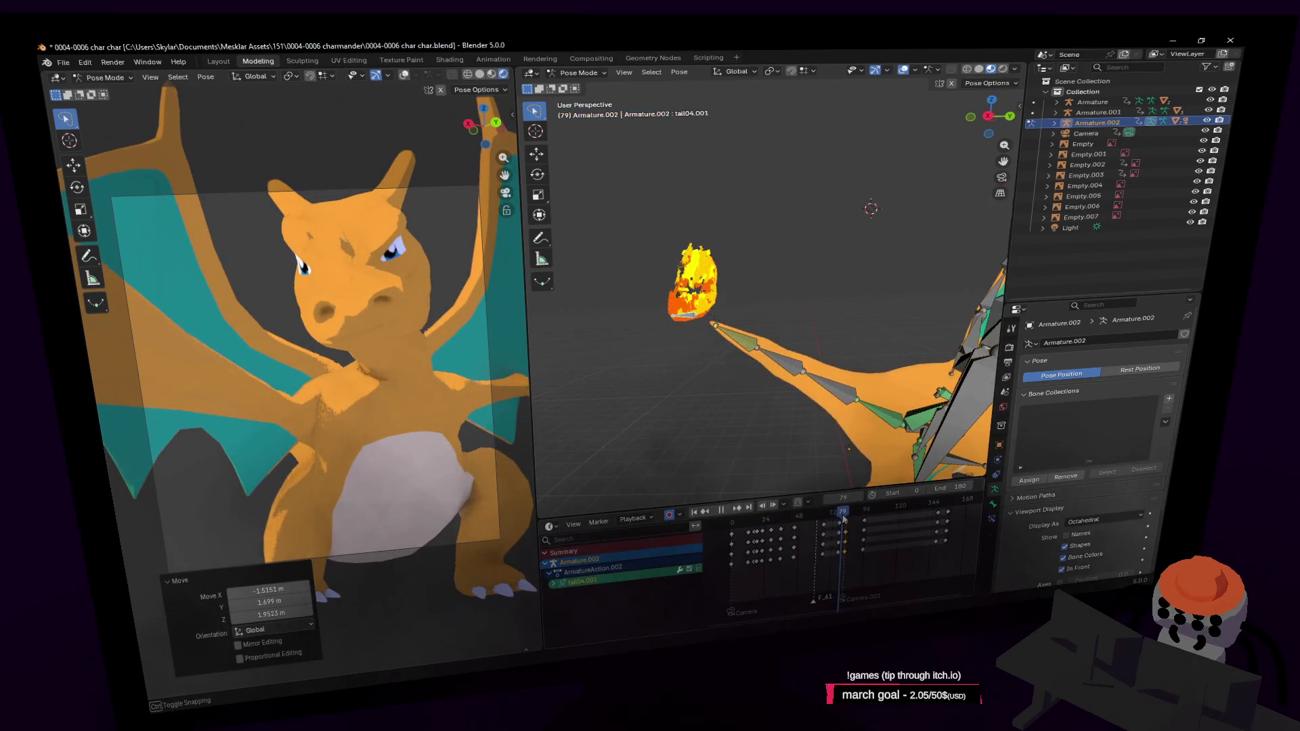
key("Left")
key("Left")
key("Left")
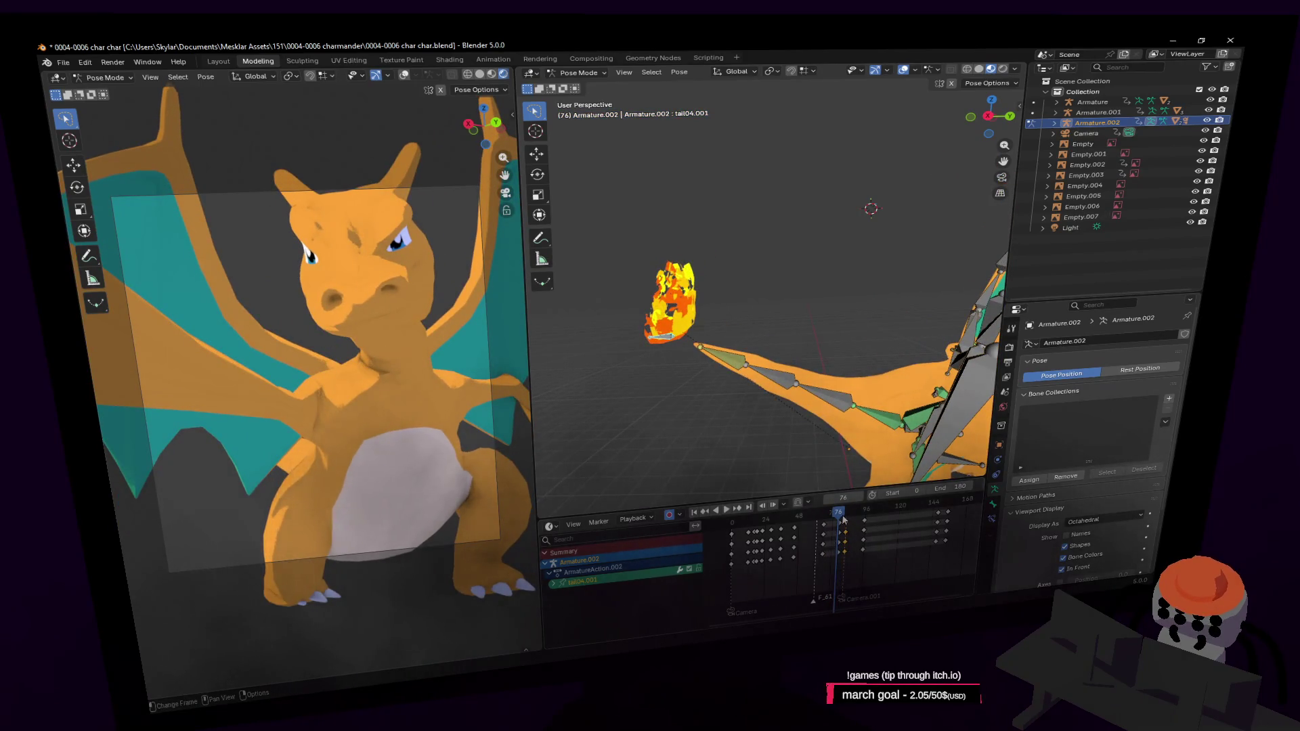
key("Right")
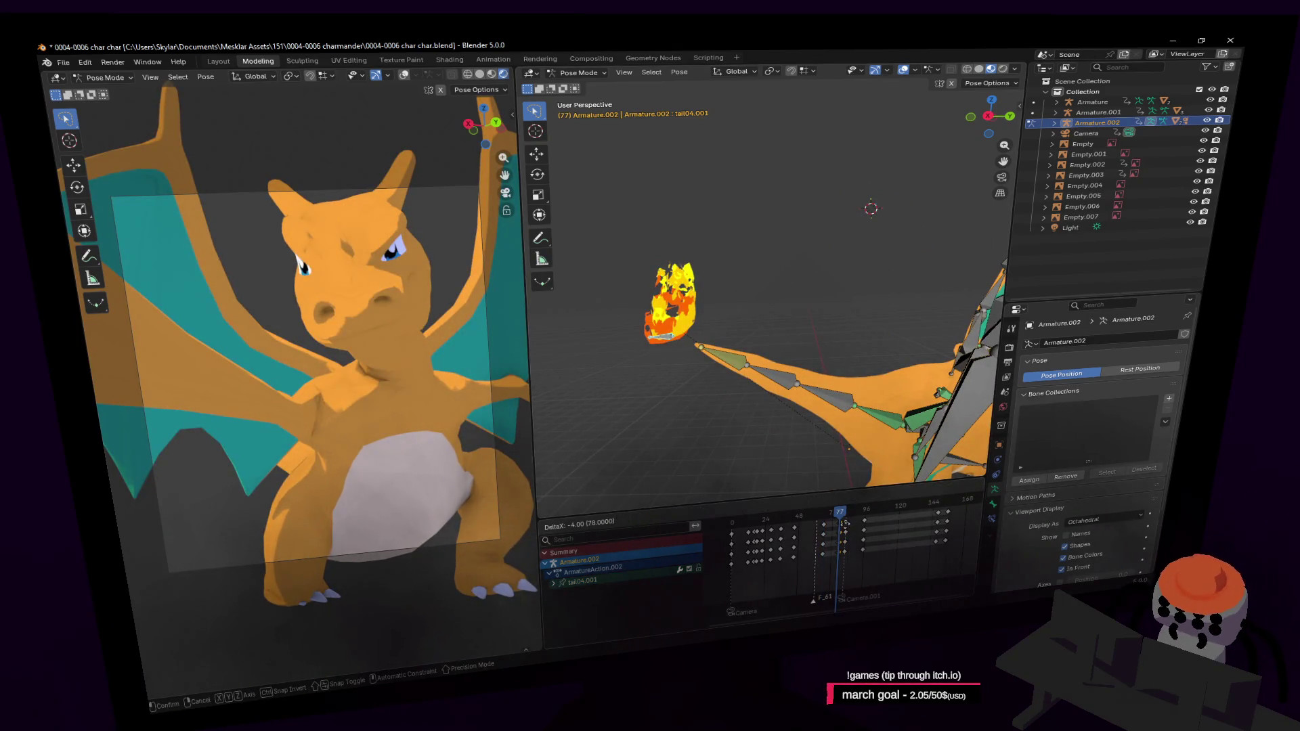
left_click(842, 521)
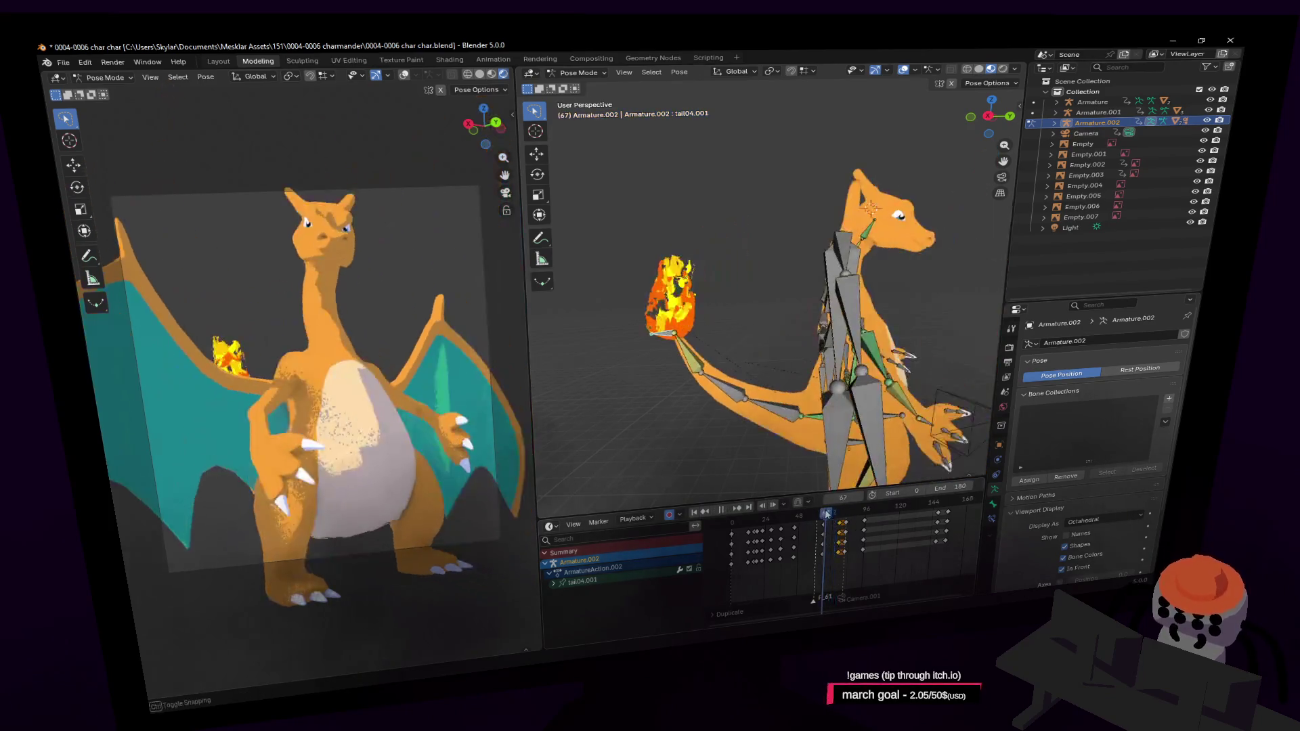
Step: Move the flame in front of the mouth around frame 93, shift its keys later to frame 114, and play
left_click_drag(838, 515, 895, 519)
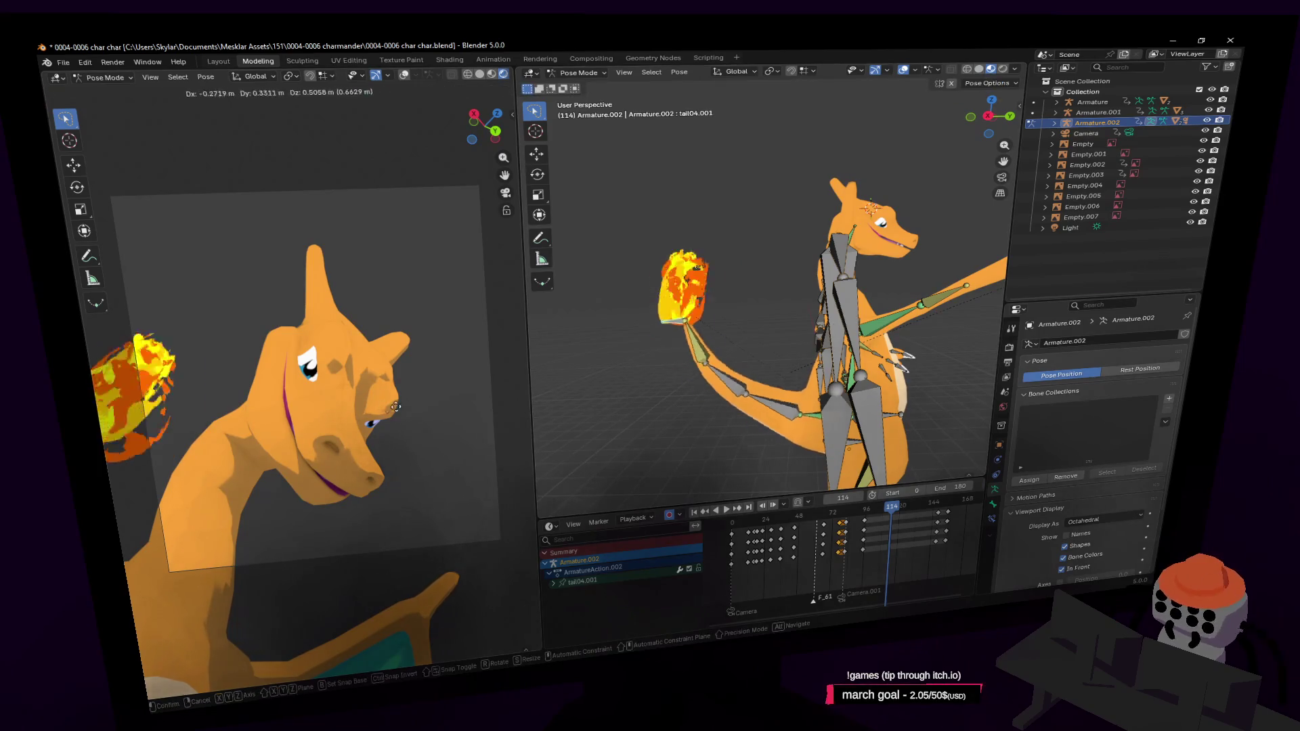
key("g")
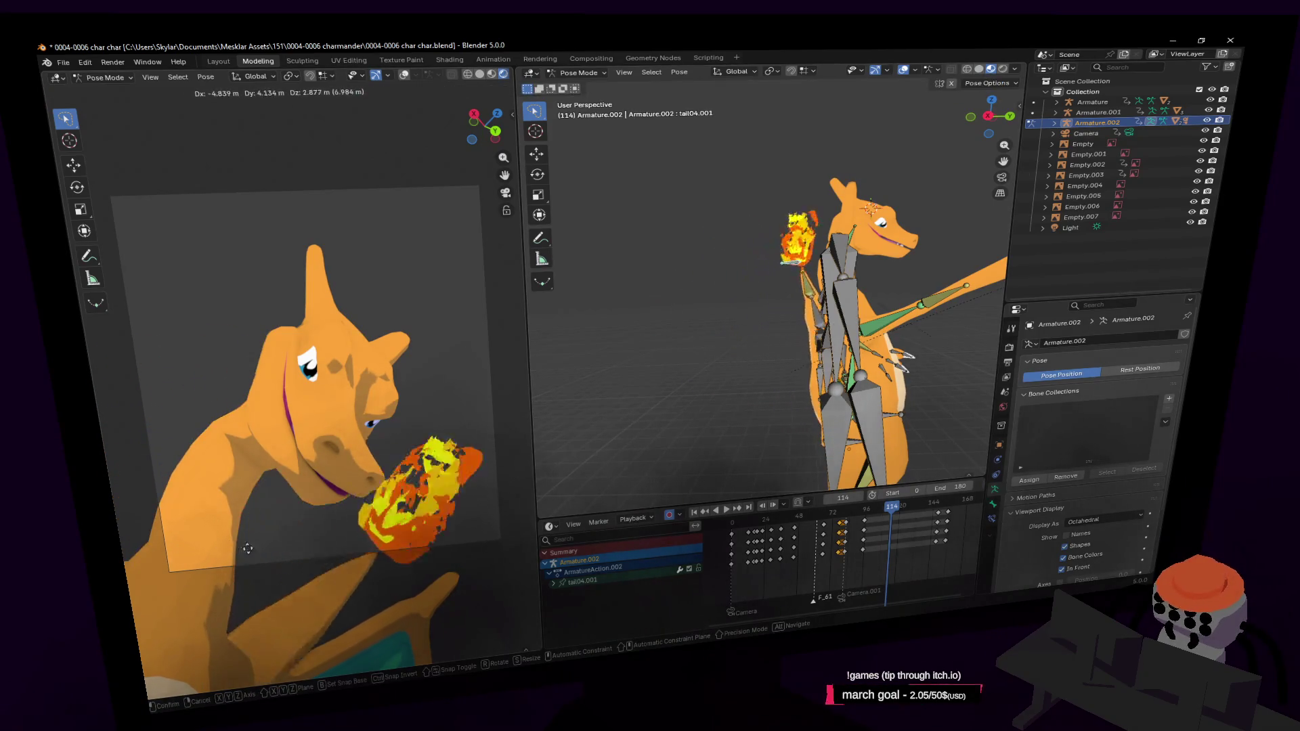
left_click(266, 544)
key("space")
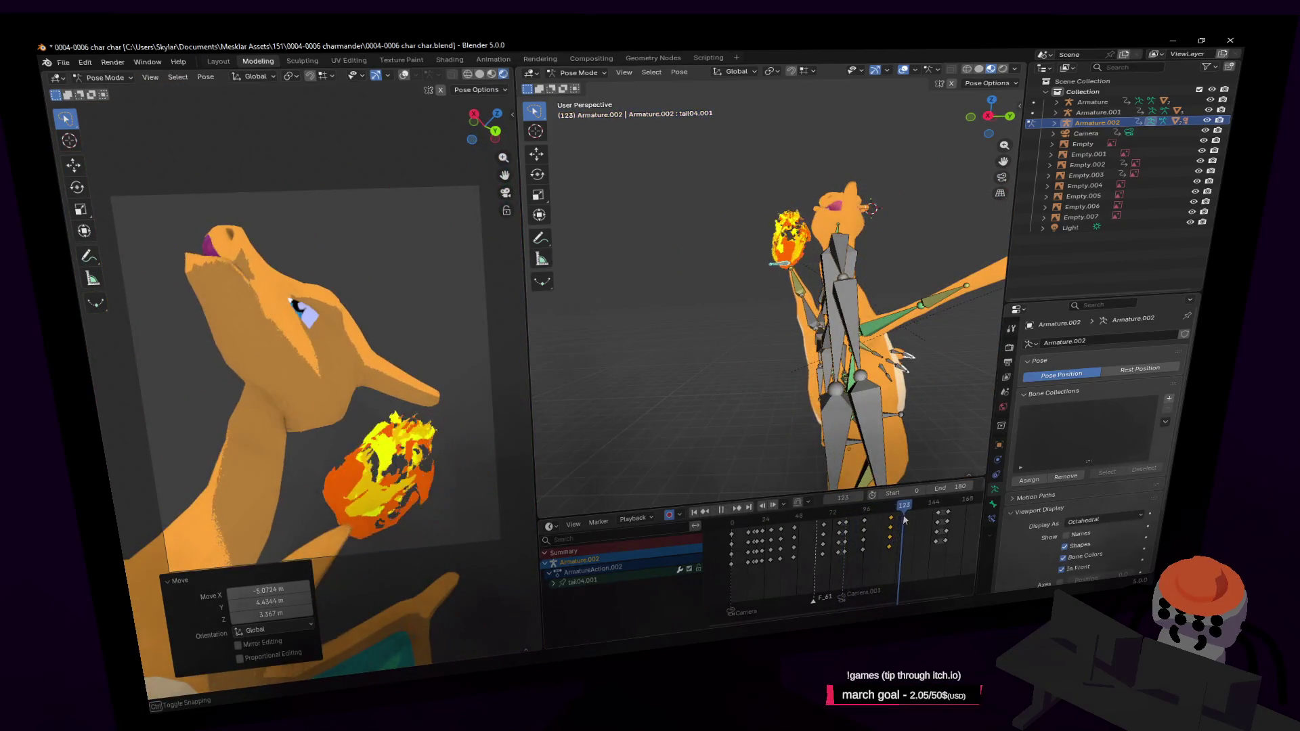
key("Escape")
key("g")
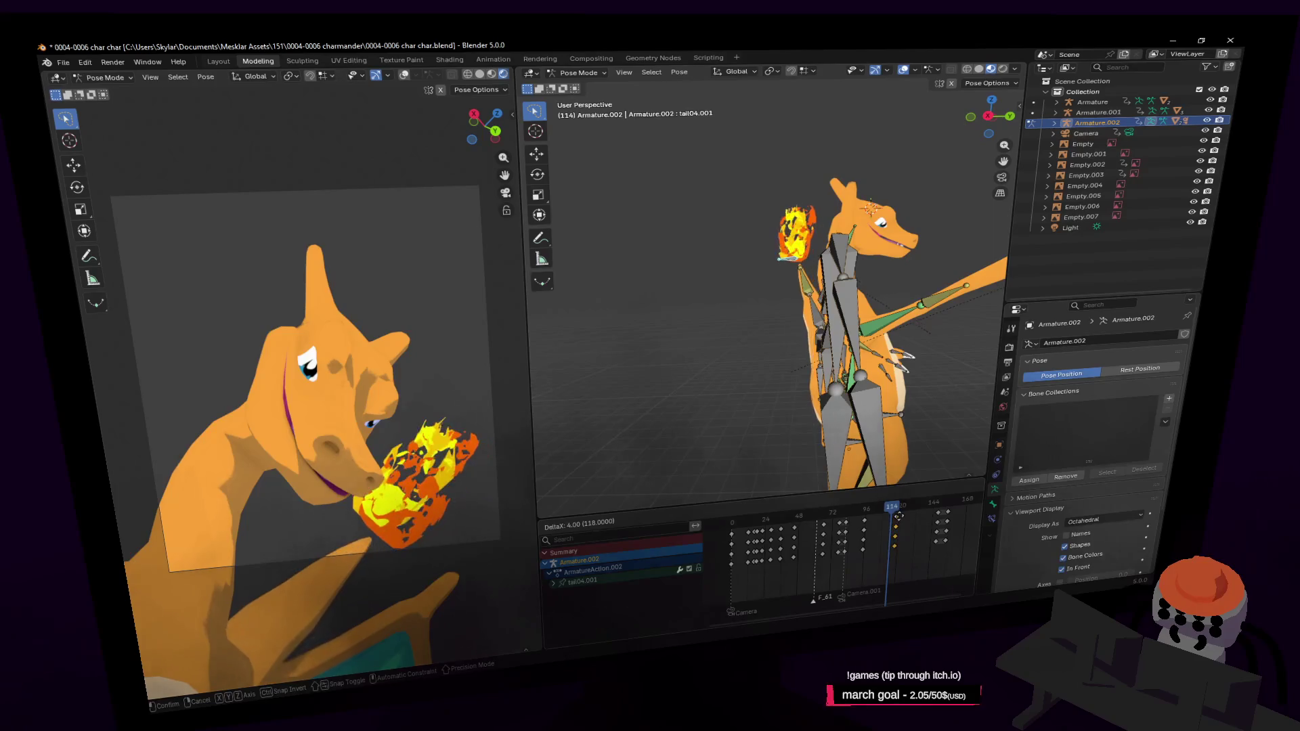
left_click(898, 517)
key("space")
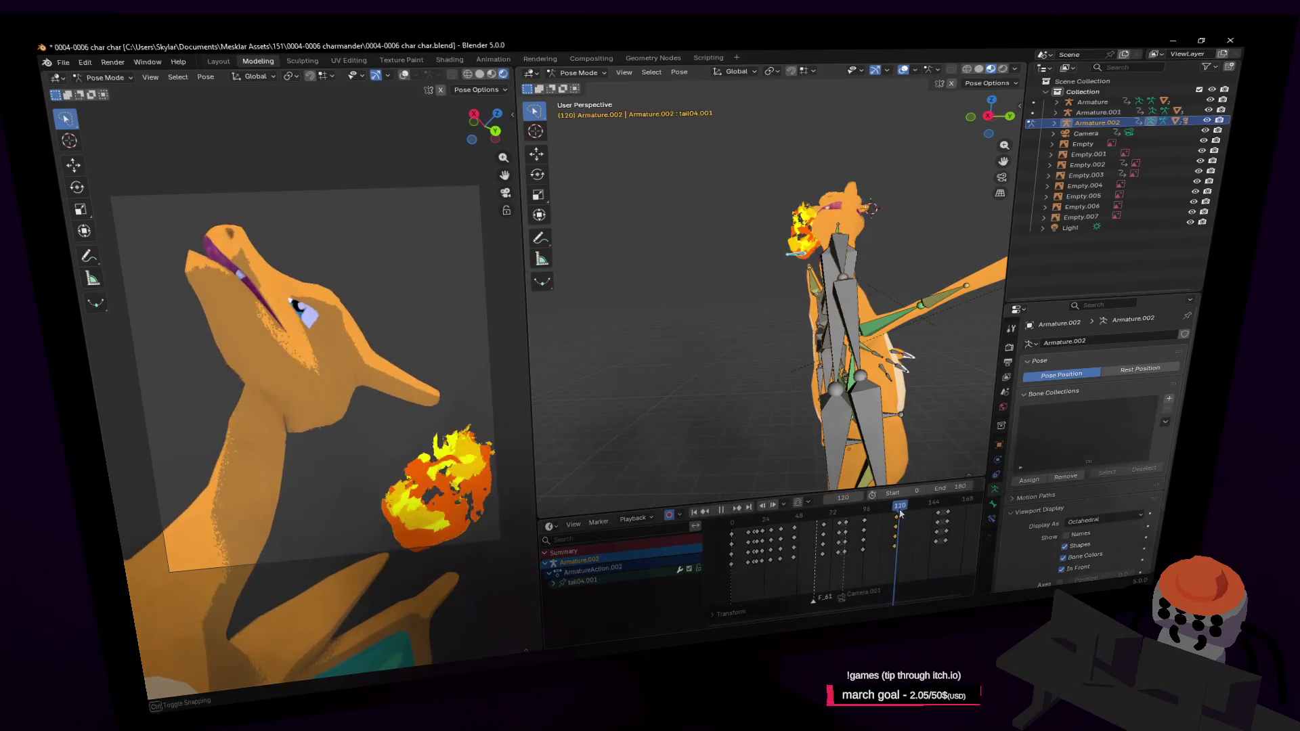
Step: Reposition the flame bone beside the head at frame 104 and start retiming its keyframes
left_click_drag(897, 516, 878, 524)
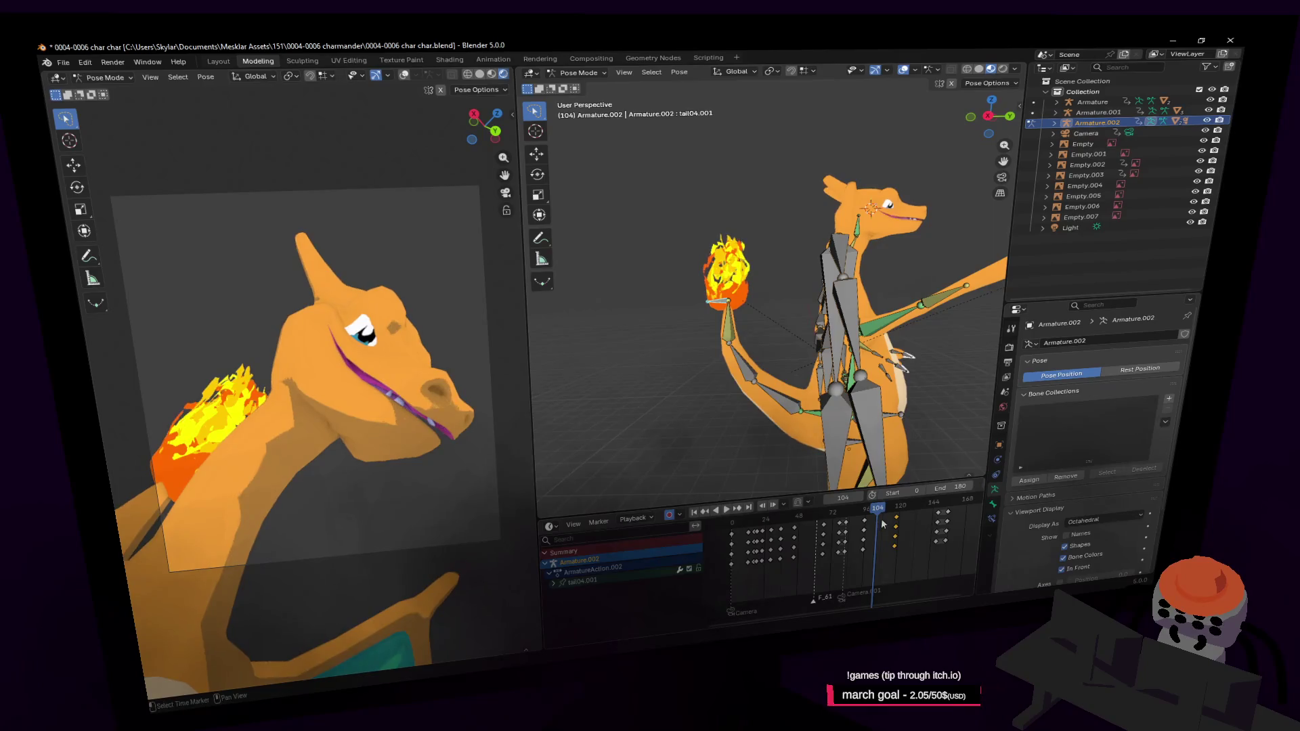
key("g")
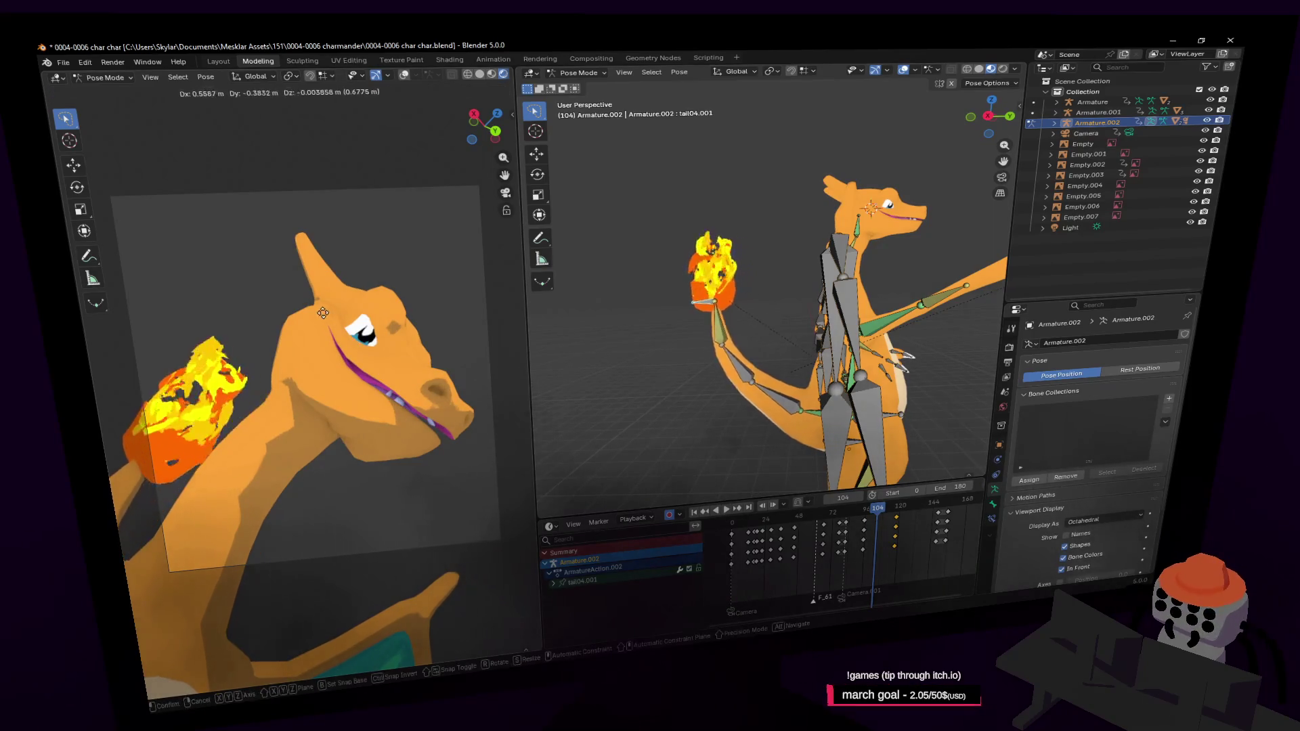
left_click(339, 294)
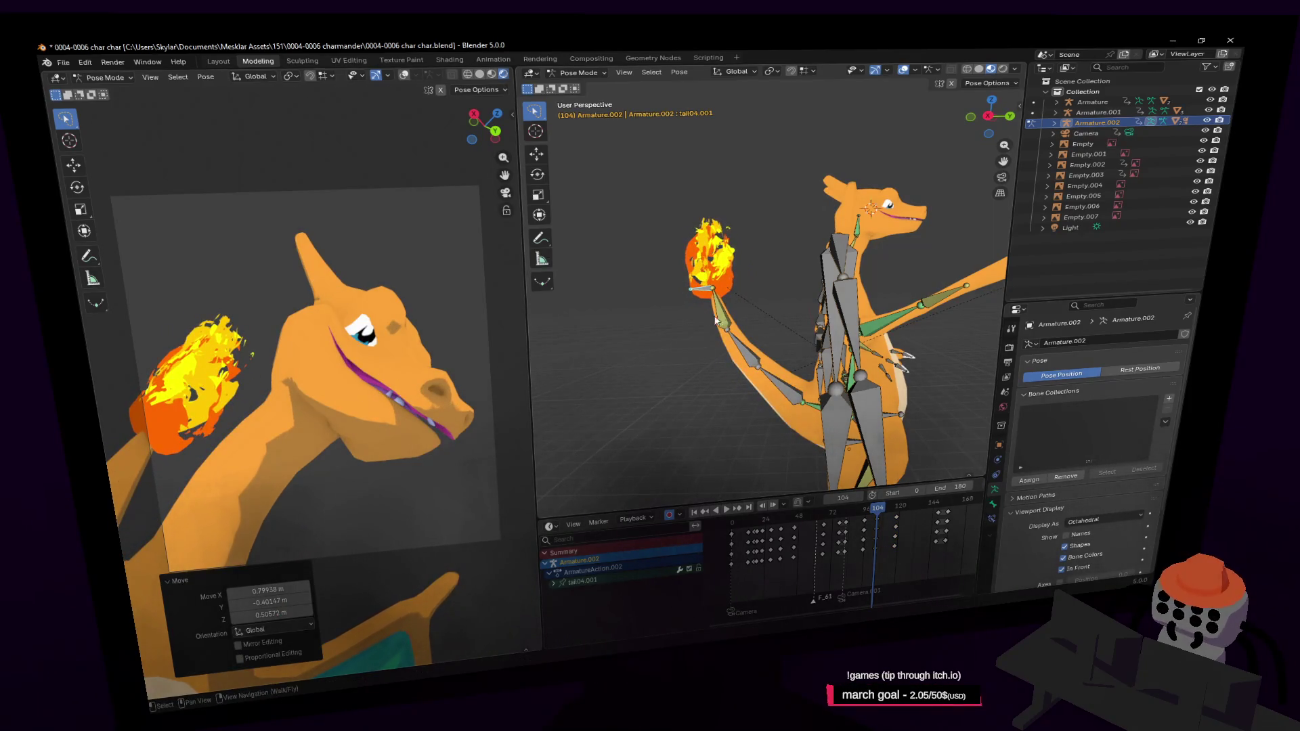
key("g")
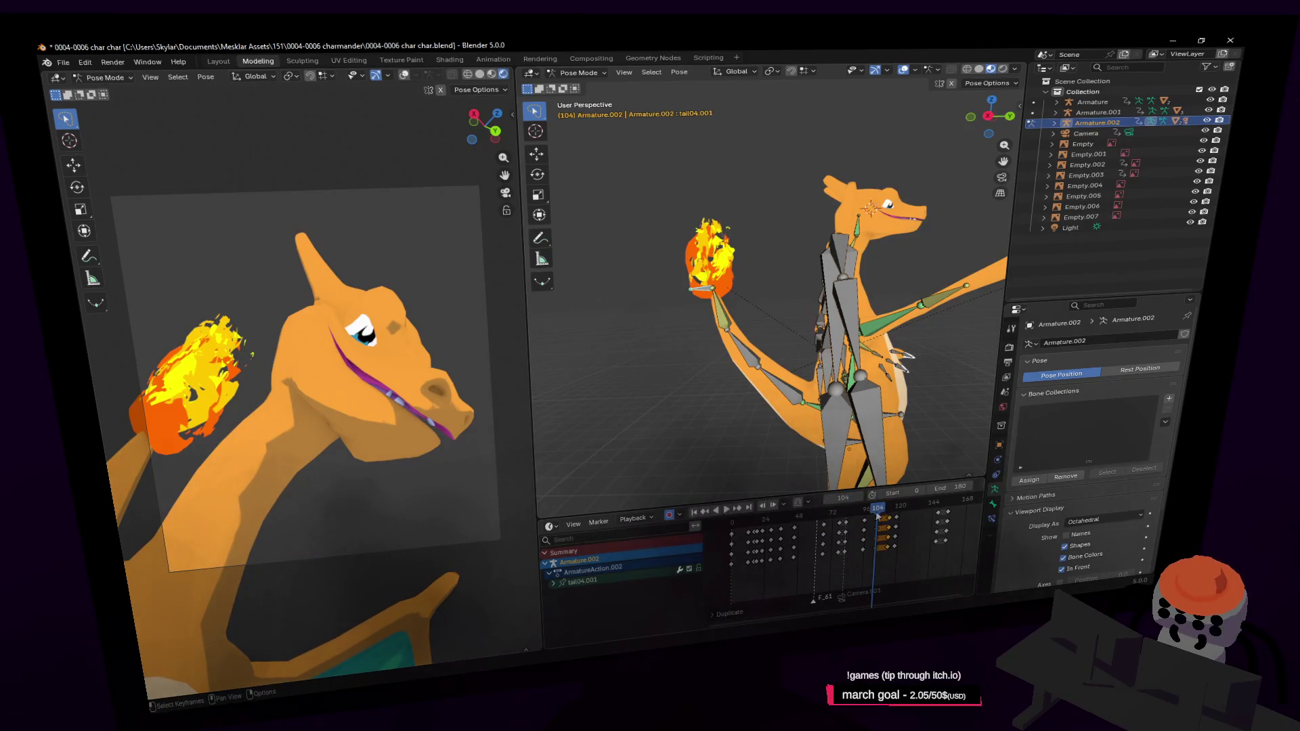
Step: Play the animation to review, then slide the tail keyframes five frames later near frame 135
key("space")
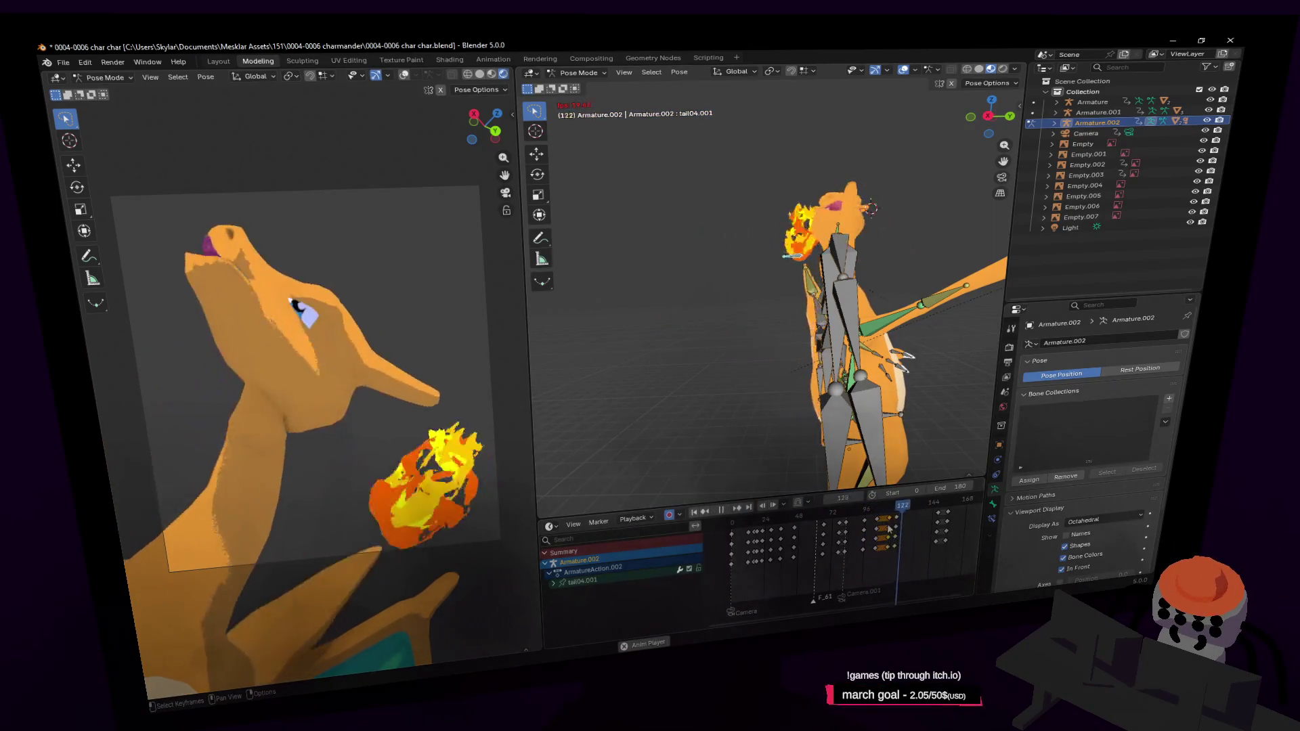
key("space")
key("space")
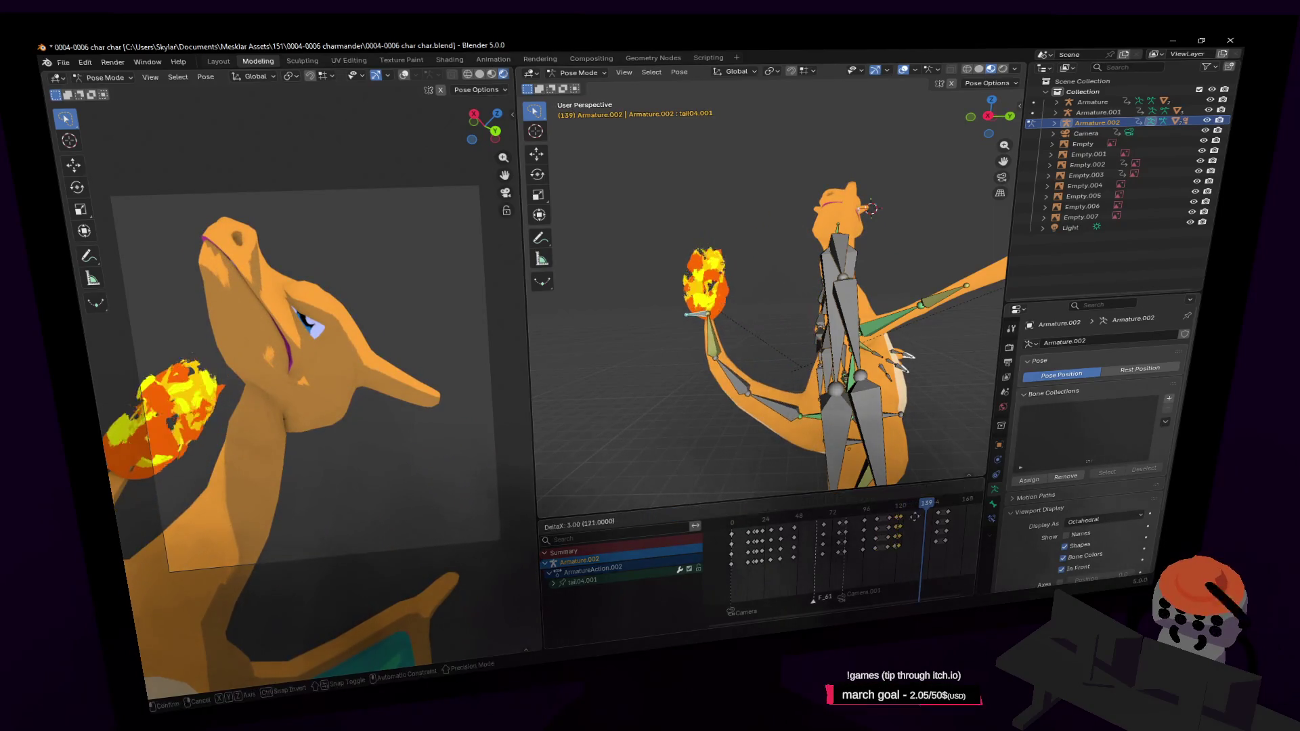
key("space")
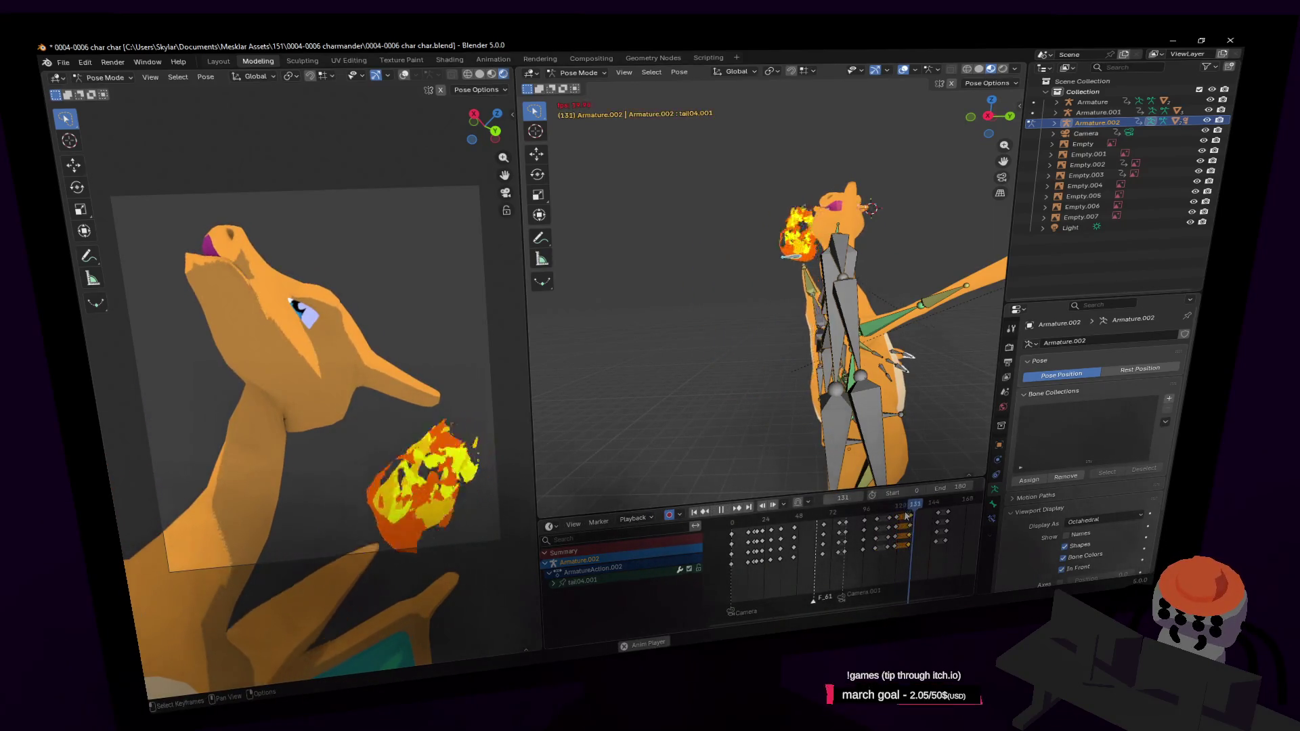
key("Up")
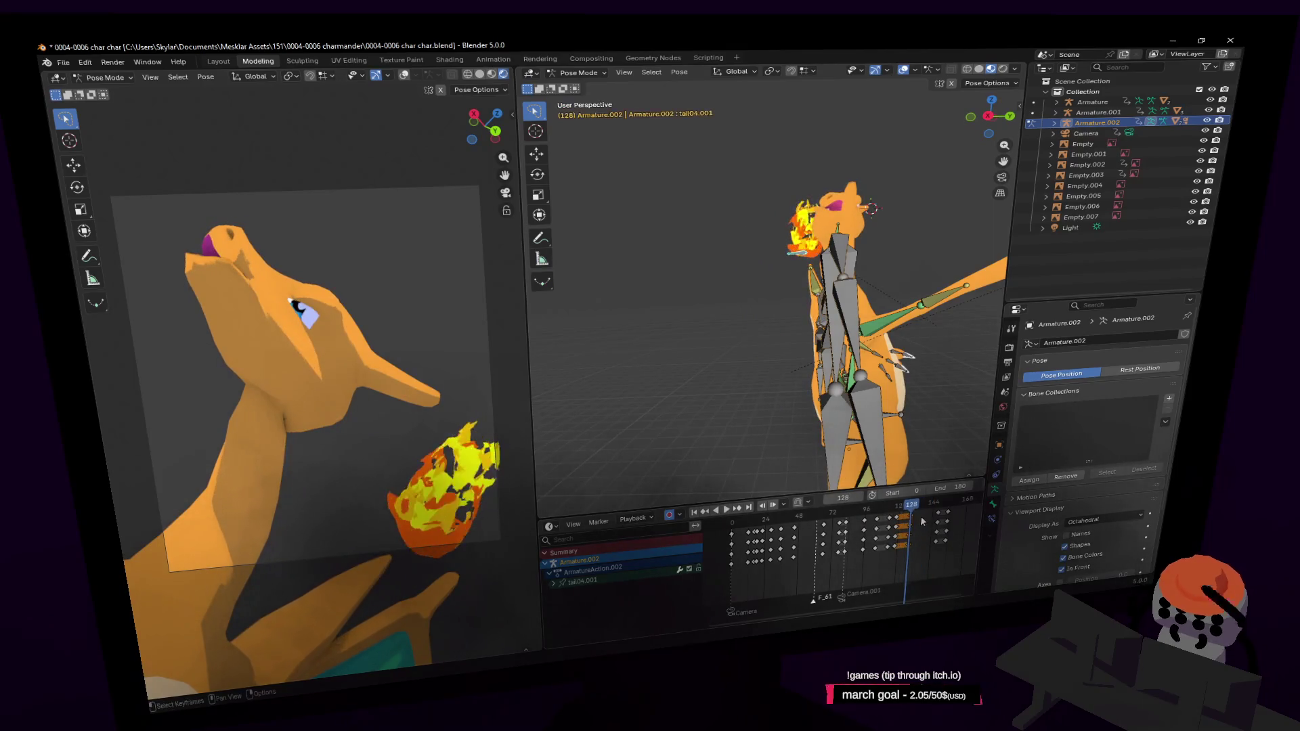
left_click_drag(918, 518, 924, 511)
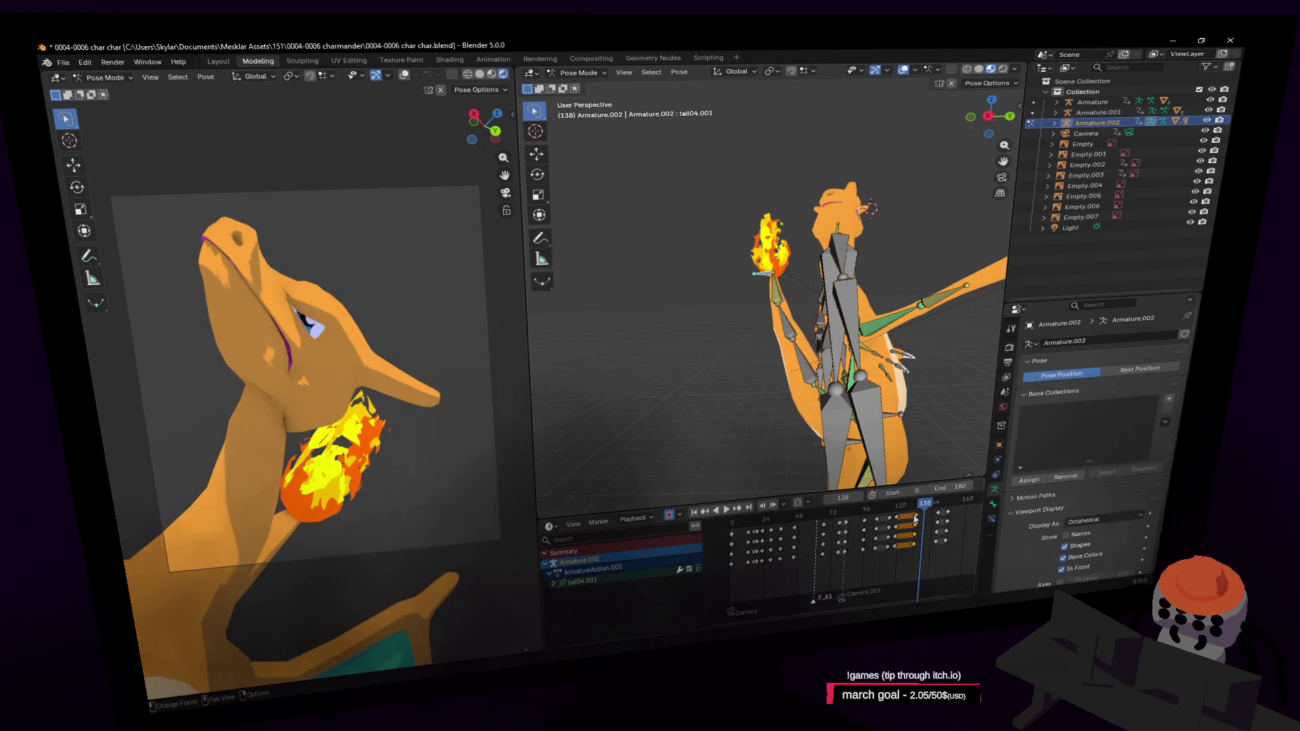
left_click_drag(916, 518, 928, 517)
Step: Lower the tail04.001 bone along Z at frame 141 and scrub to frame 143 to check it
key("Up")
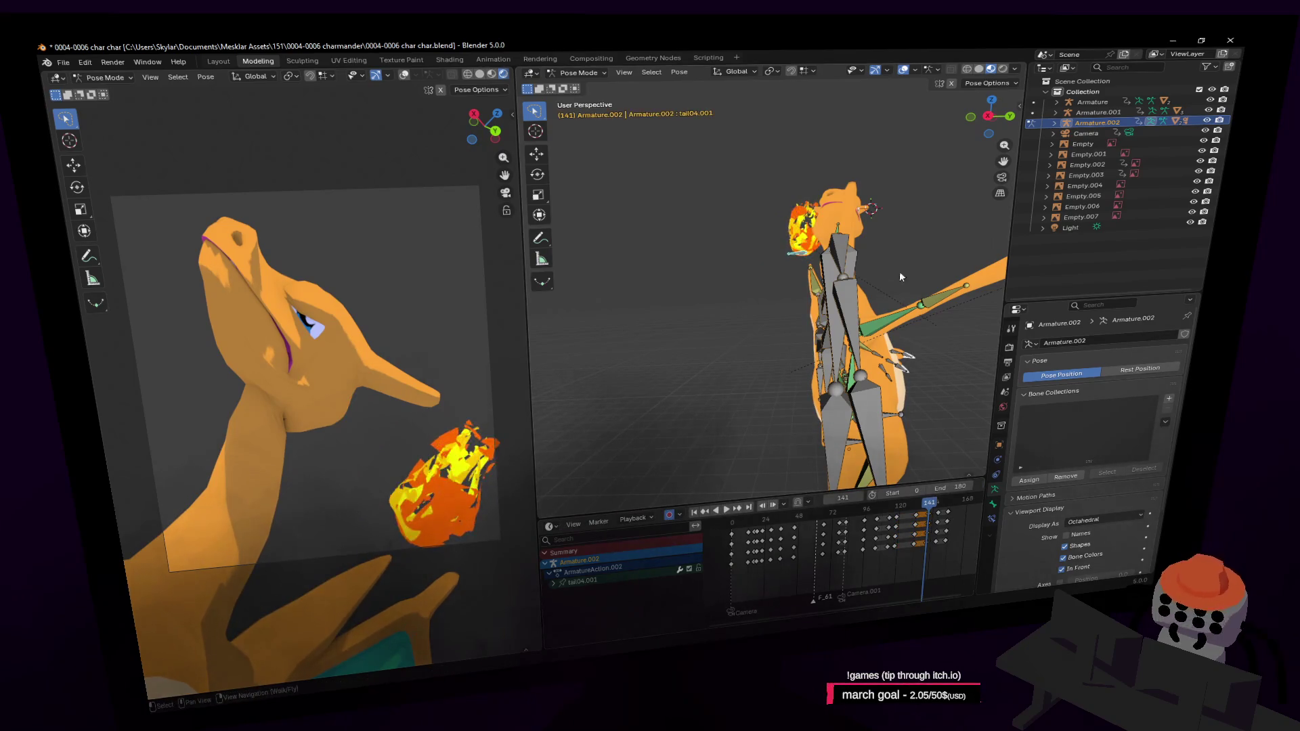
key("g")
key("z")
left_click(913, 302)
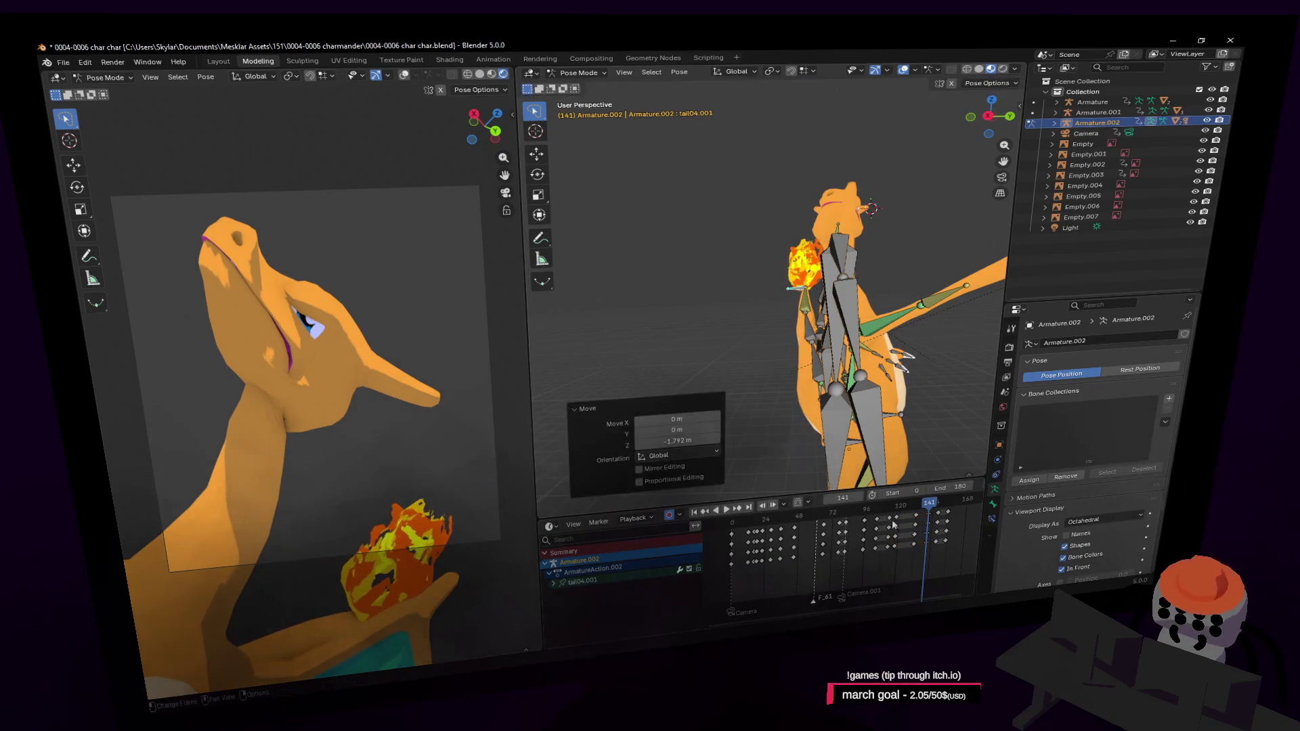
left_click_drag(931, 507, 932, 516)
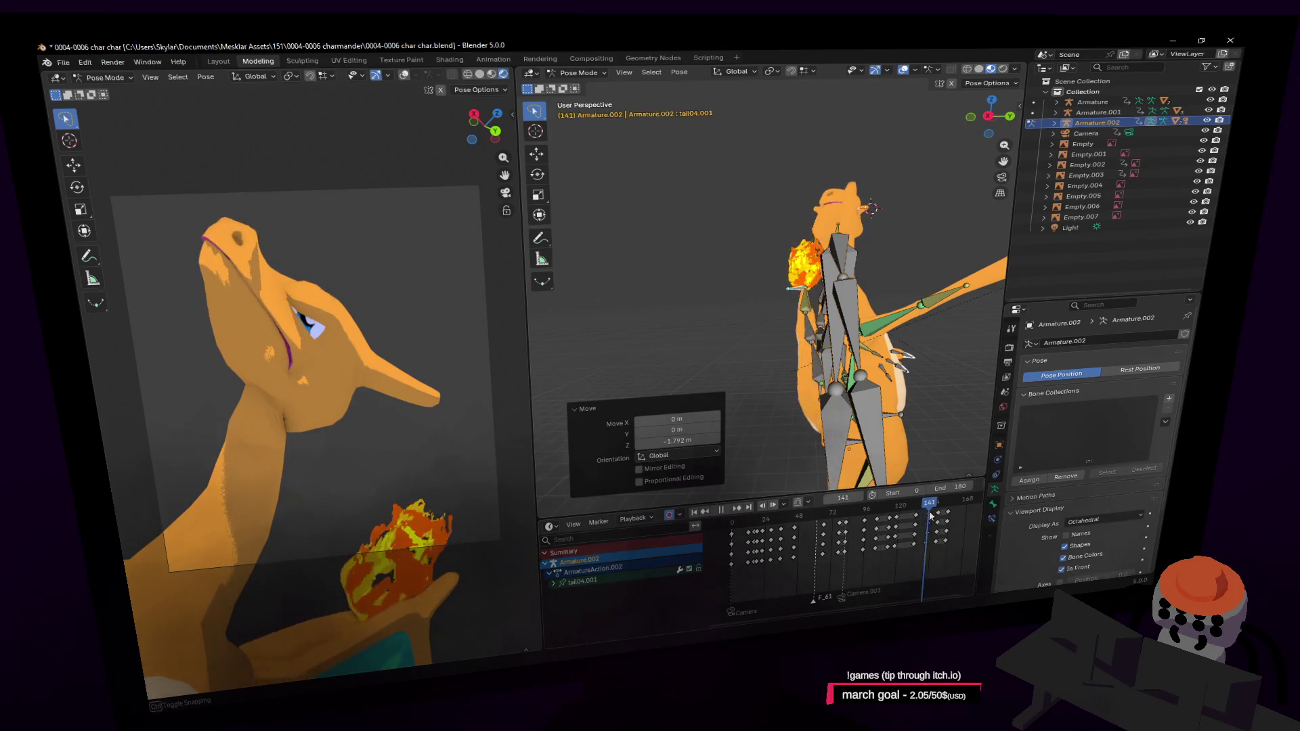
Step: Preview the lowered tail motion, stop, and fly the view closer to the character
key("space")
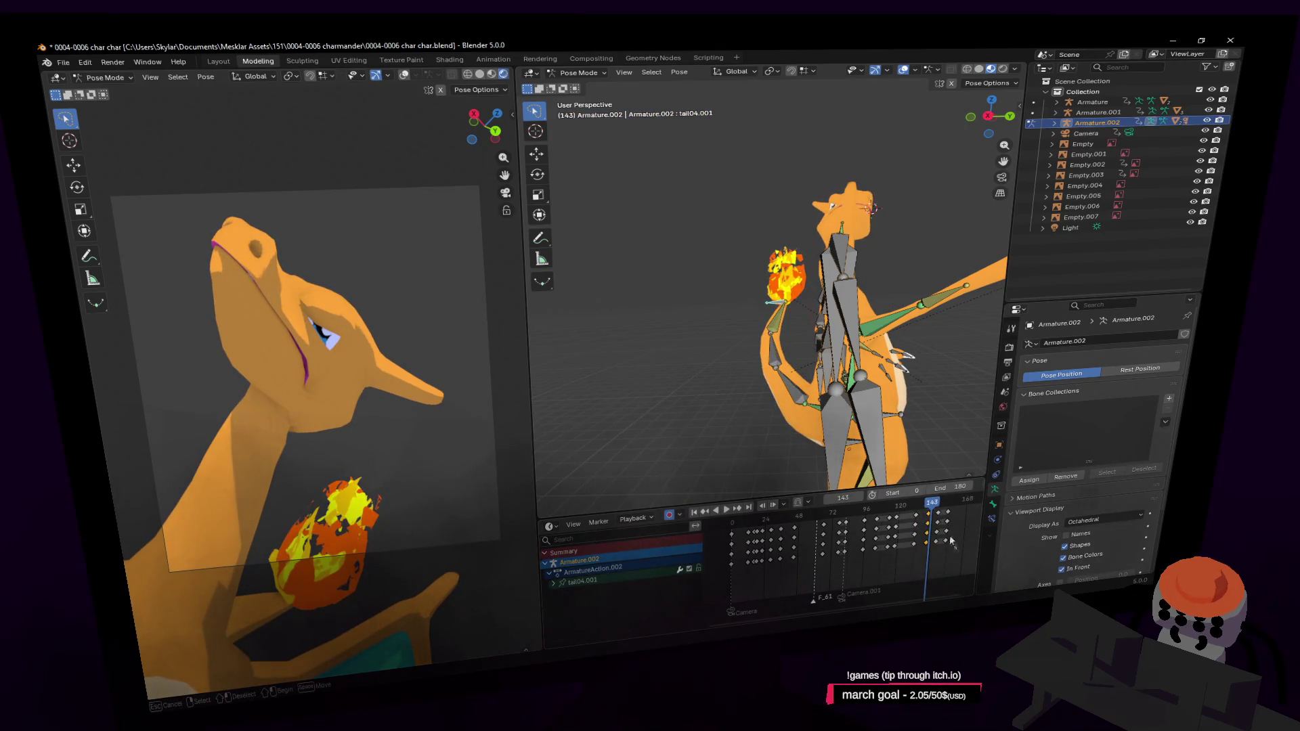
key("space")
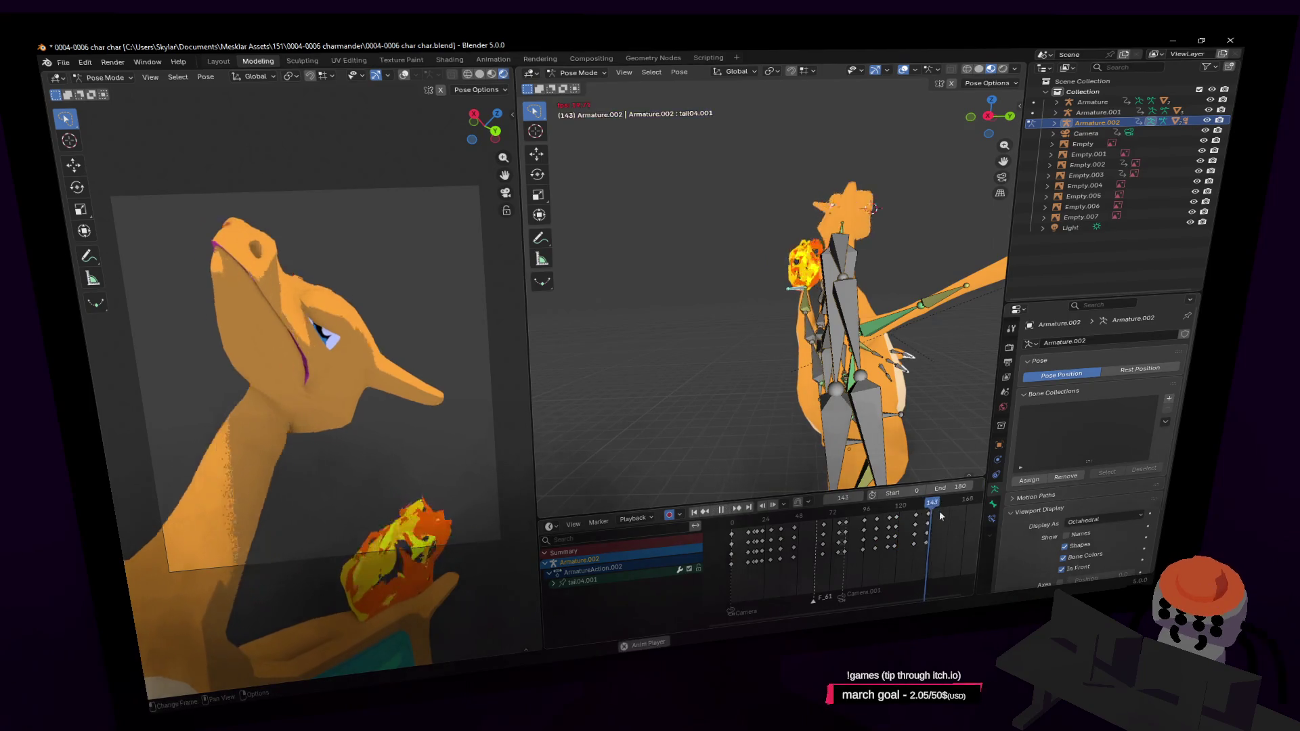
key("space")
left_click(945, 513)
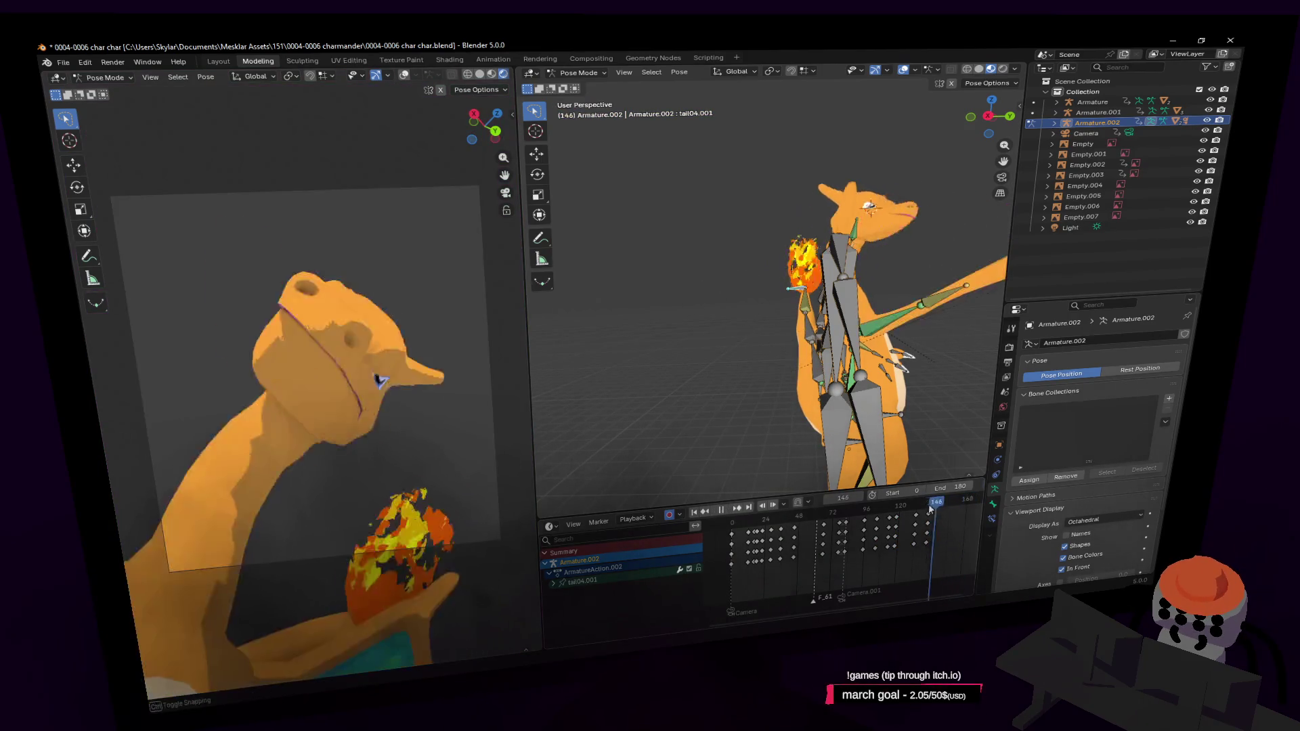
key("shift+grave")
key("w")
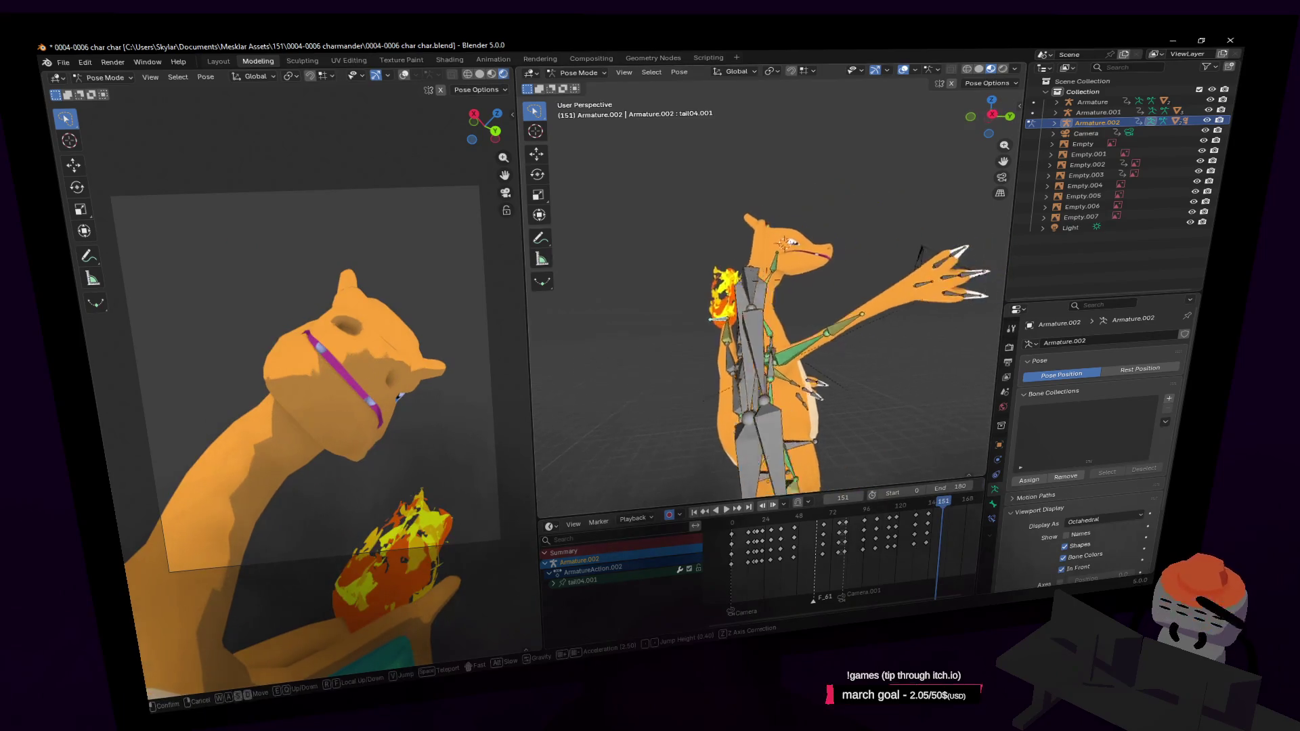
Step: Select every bone in the rig and keyframe the whole pose at frame 150
left_click(896, 370)
left_click(884, 357)
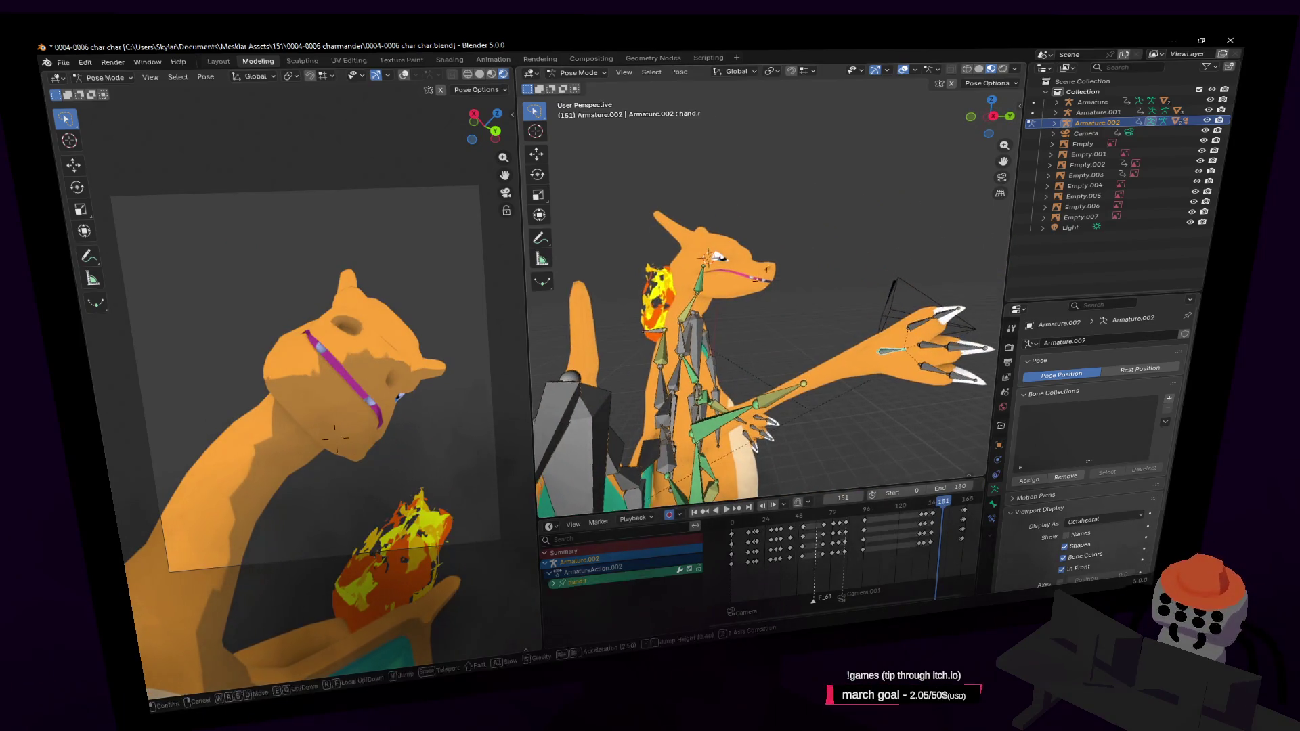
middle_click_drag(885, 356, 867, 383)
middle_click_drag(948, 524, 854, 553)
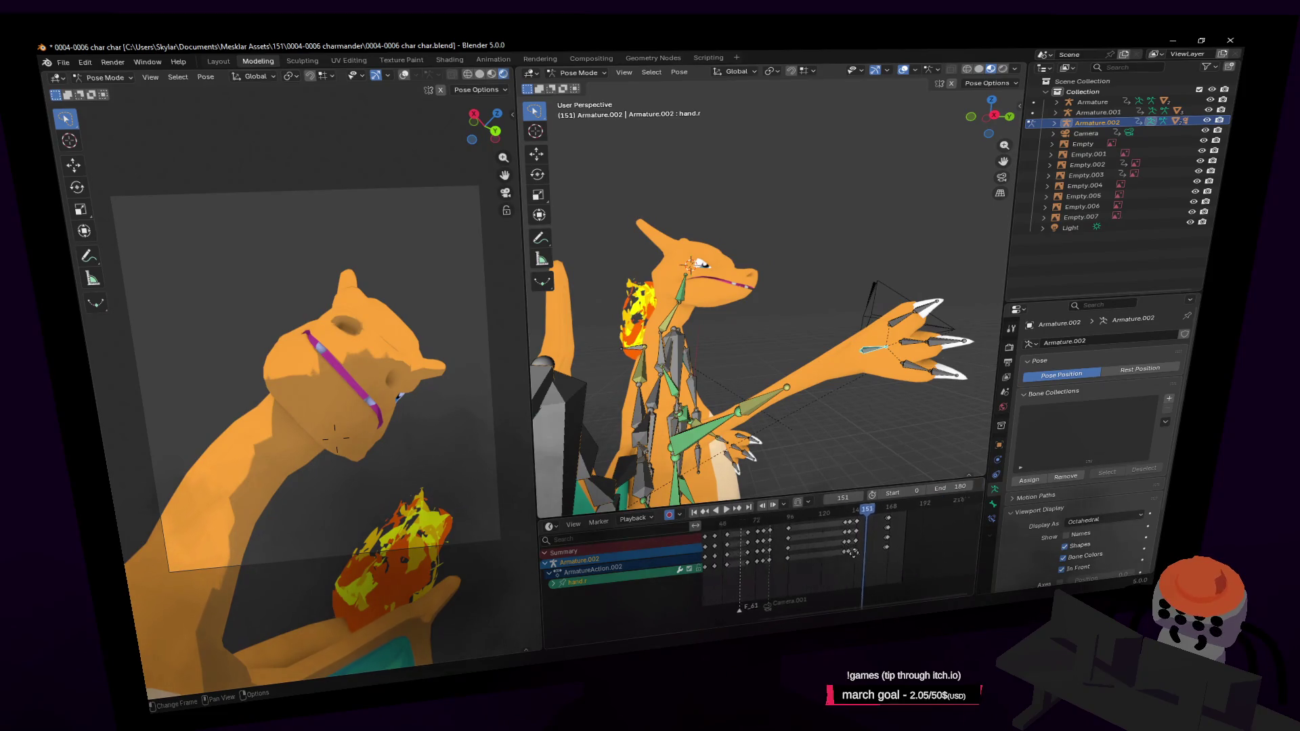
key("a")
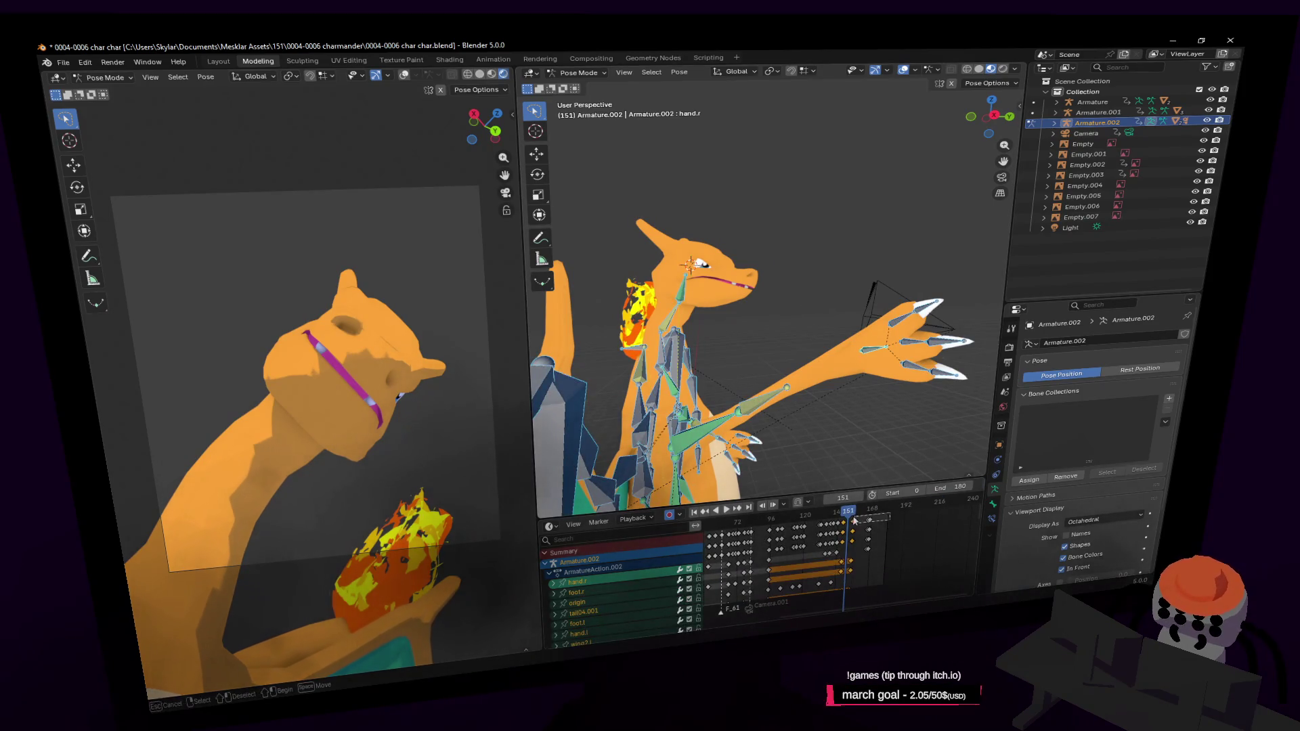
left_click_drag(846, 513, 846, 518)
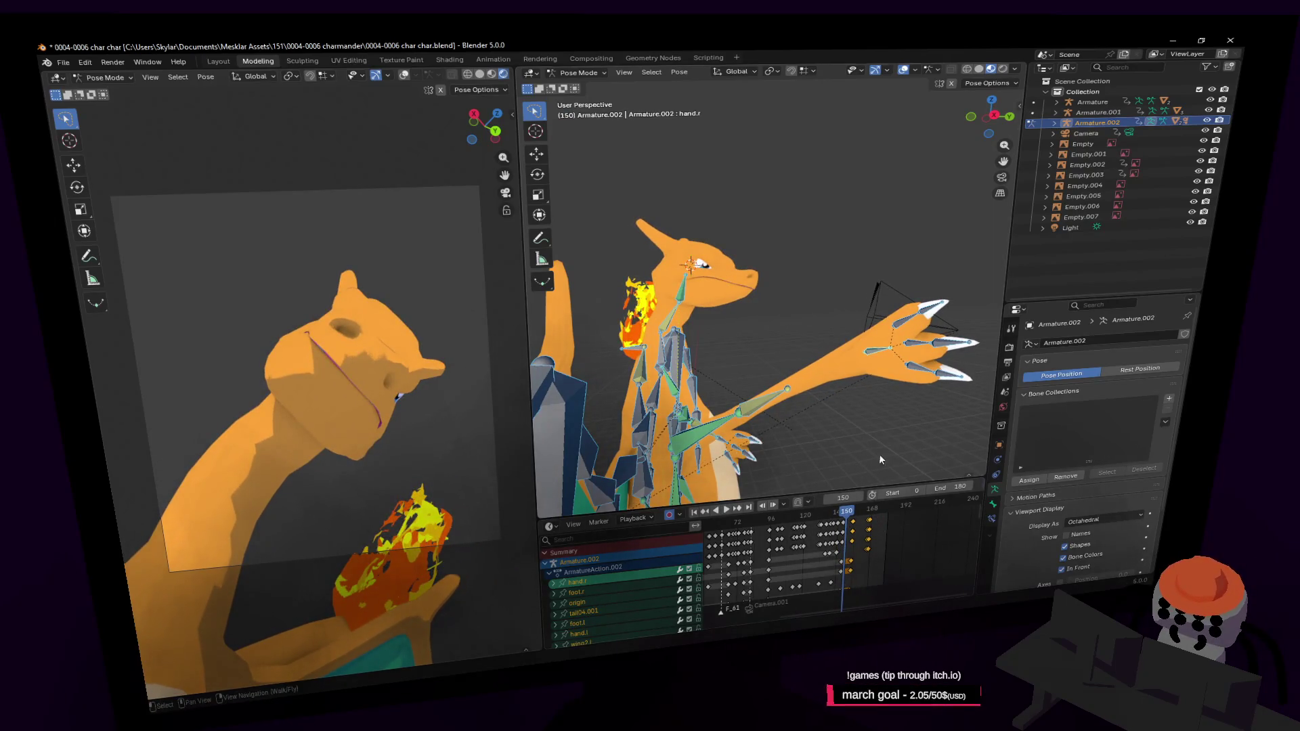
key("i")
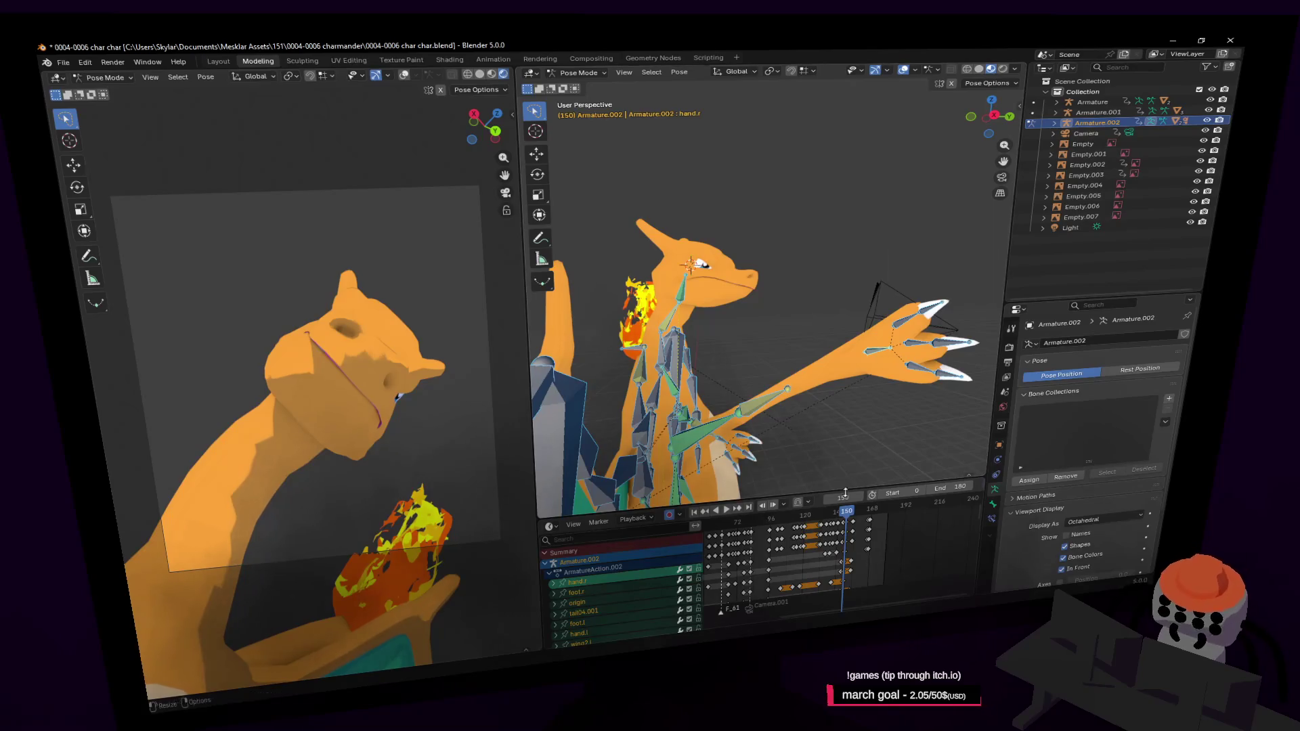
Step: Play back around frame 150, then return to Object Mode with the Cube.002 mesh selected
left_click(849, 518)
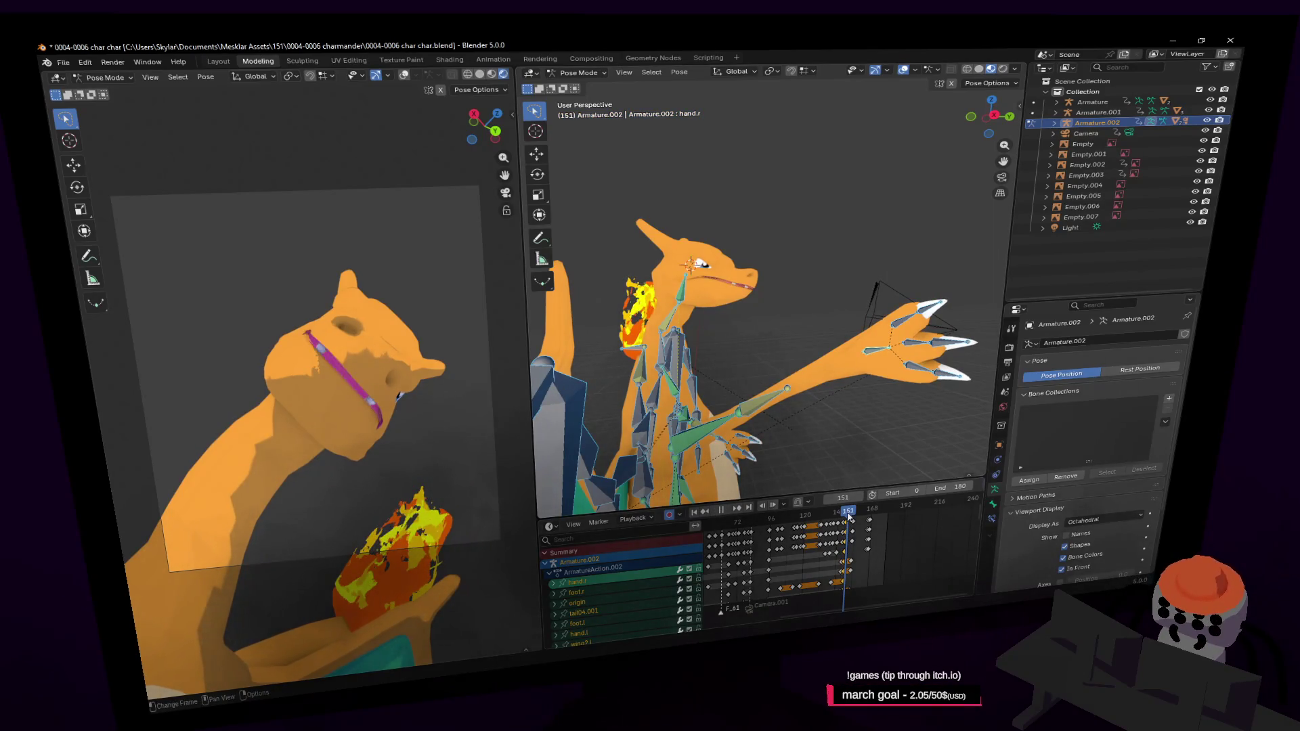
key("Left")
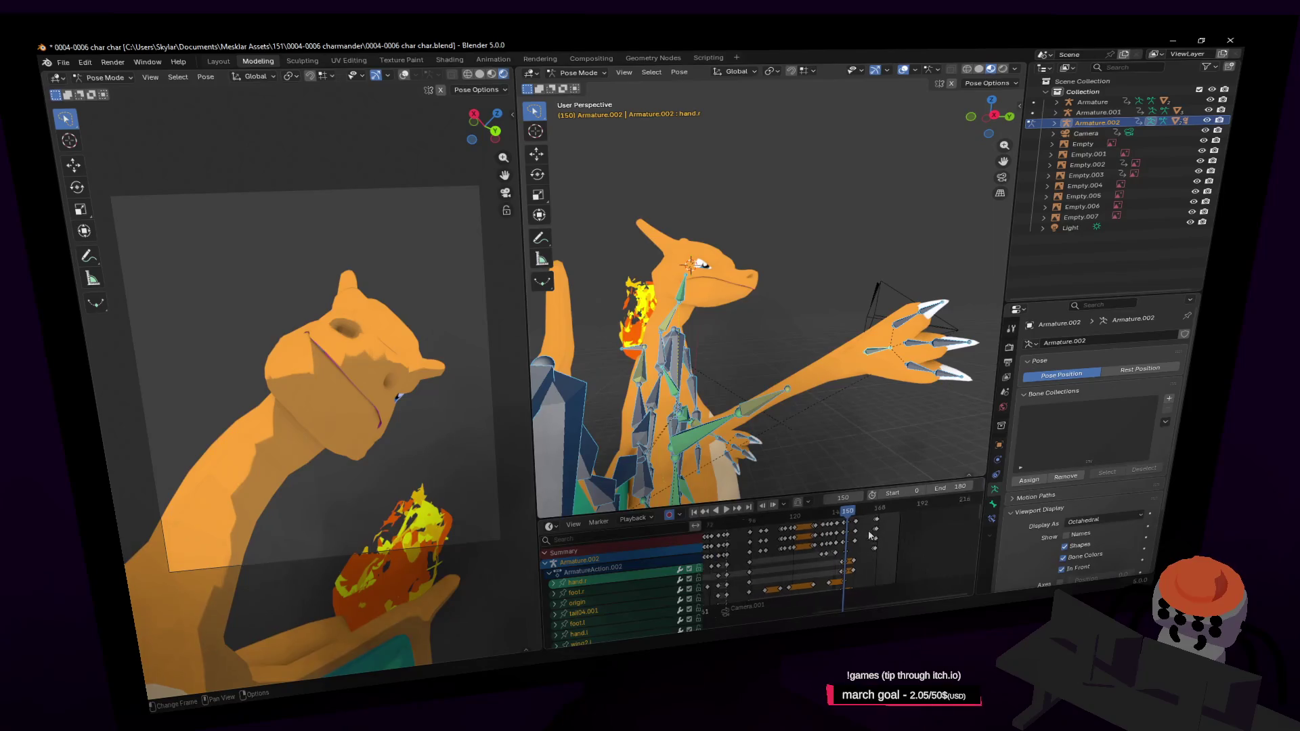
middle_click_drag(884, 535, 848, 609)
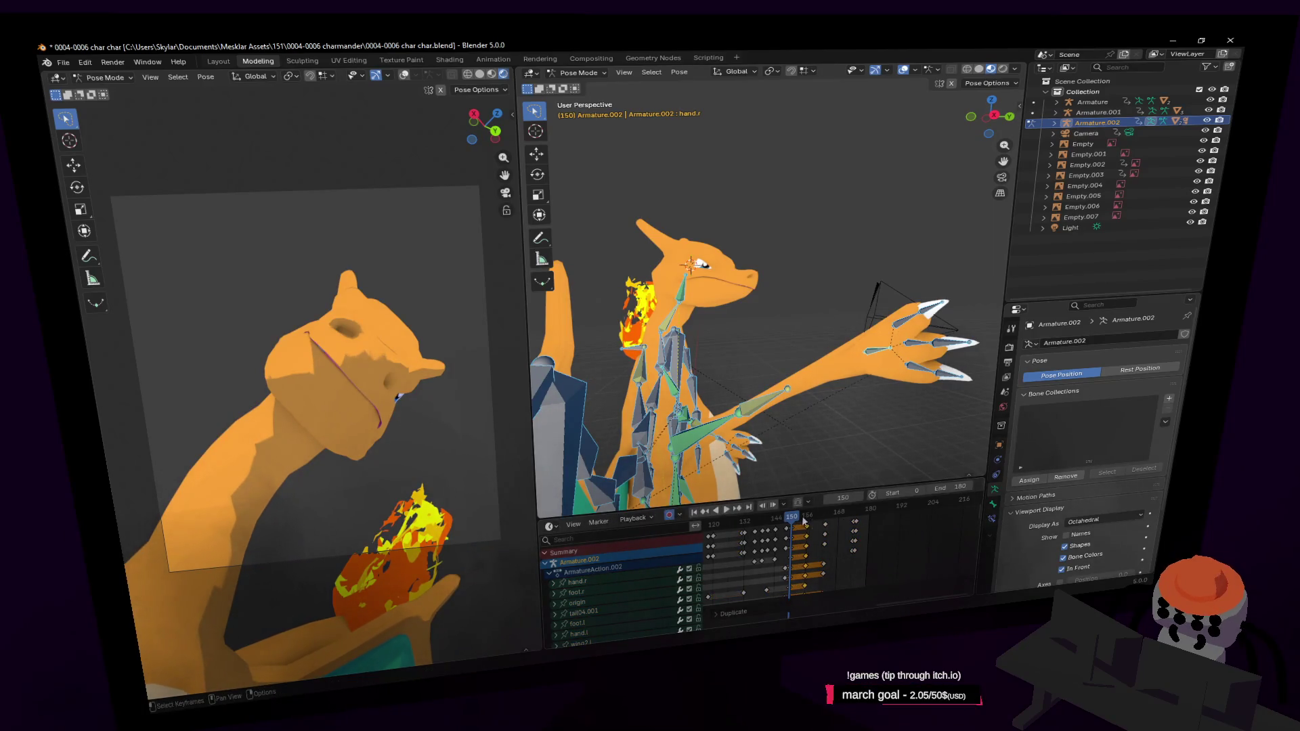
key("space")
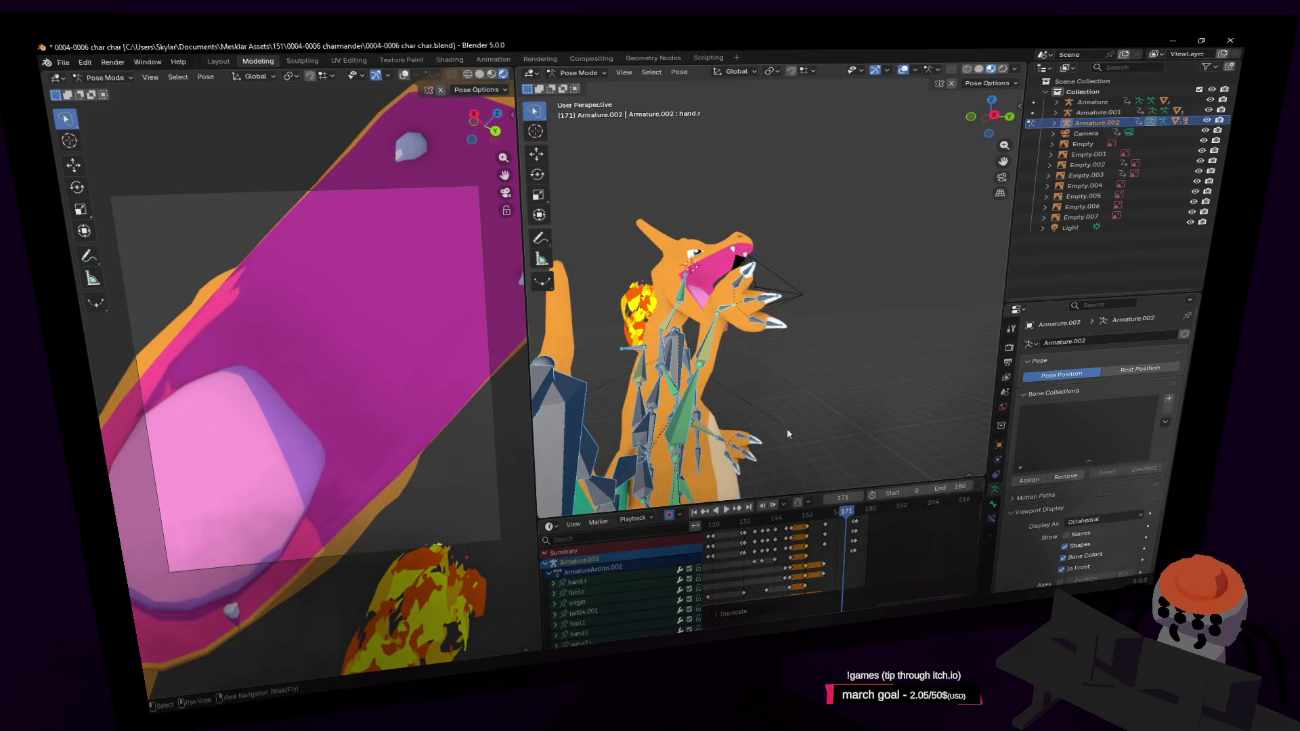
left_click(585, 85)
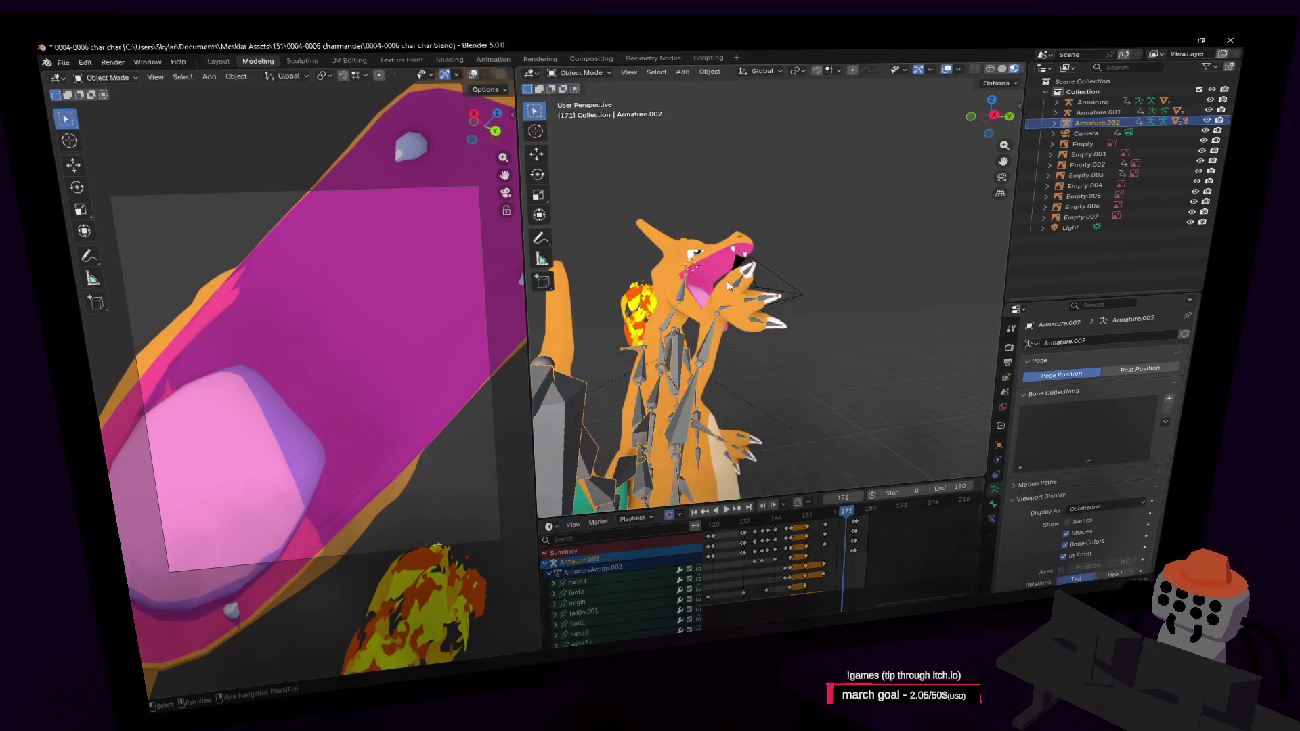
left_click(729, 269)
Step: Shift the selected mouth shape-key keyframes two frames earlier in the Dope Sheet
left_click(808, 514)
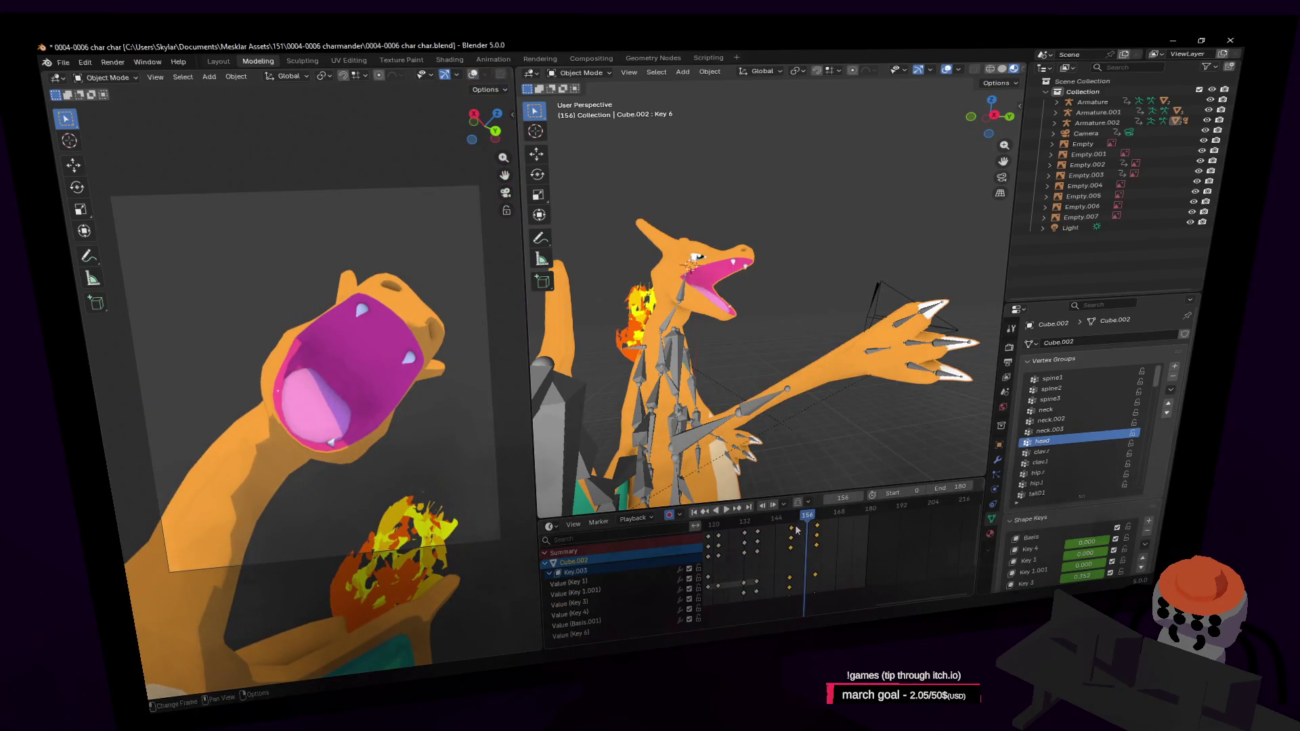
left_click_drag(796, 528, 815, 523)
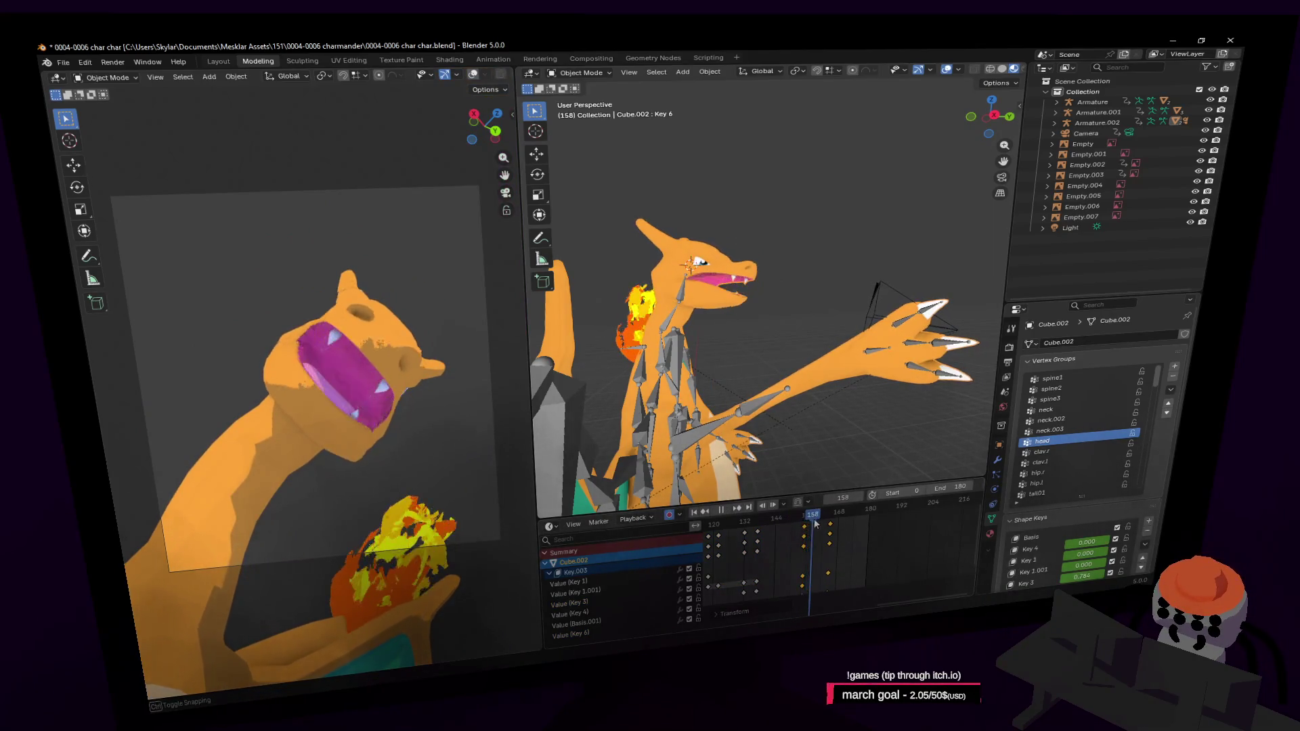
left_click_drag(814, 524, 802, 524)
key("g")
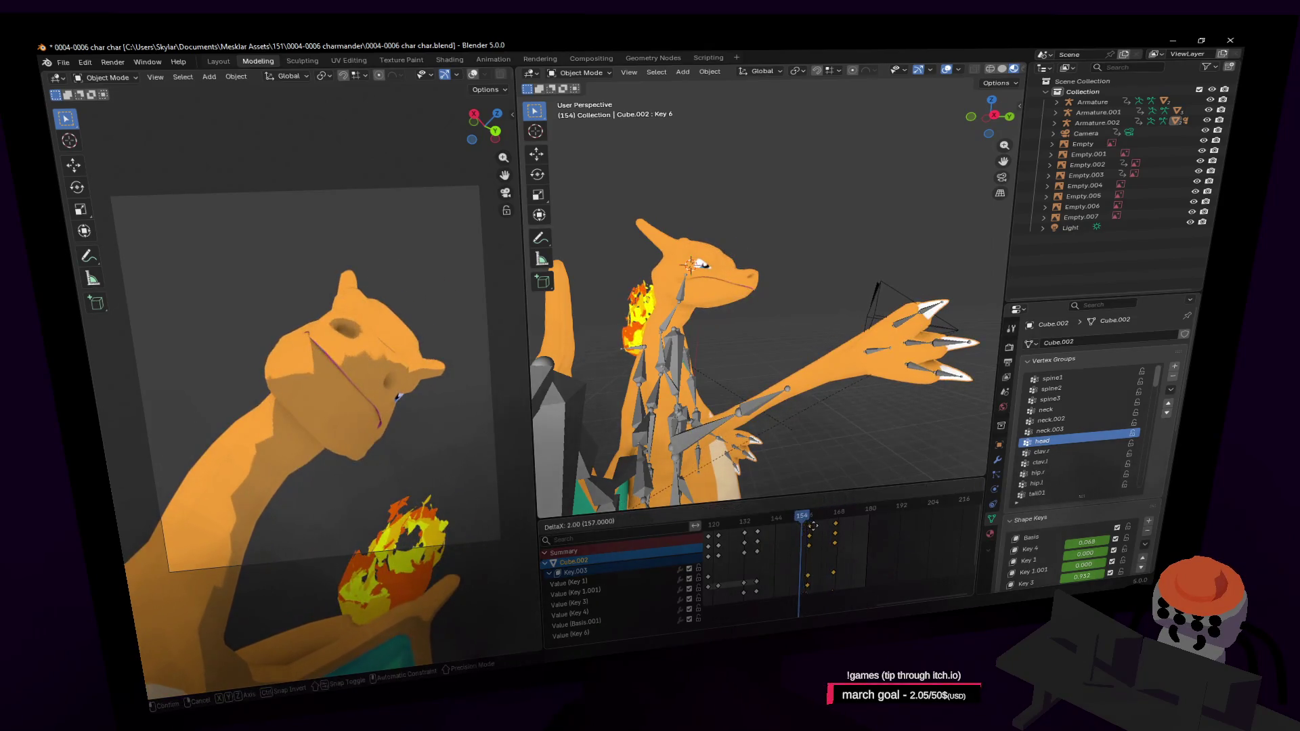
left_click(814, 525)
Step: Replay the mouth opening from around frame 161 to check timing, then rewind to frame 0
key("space")
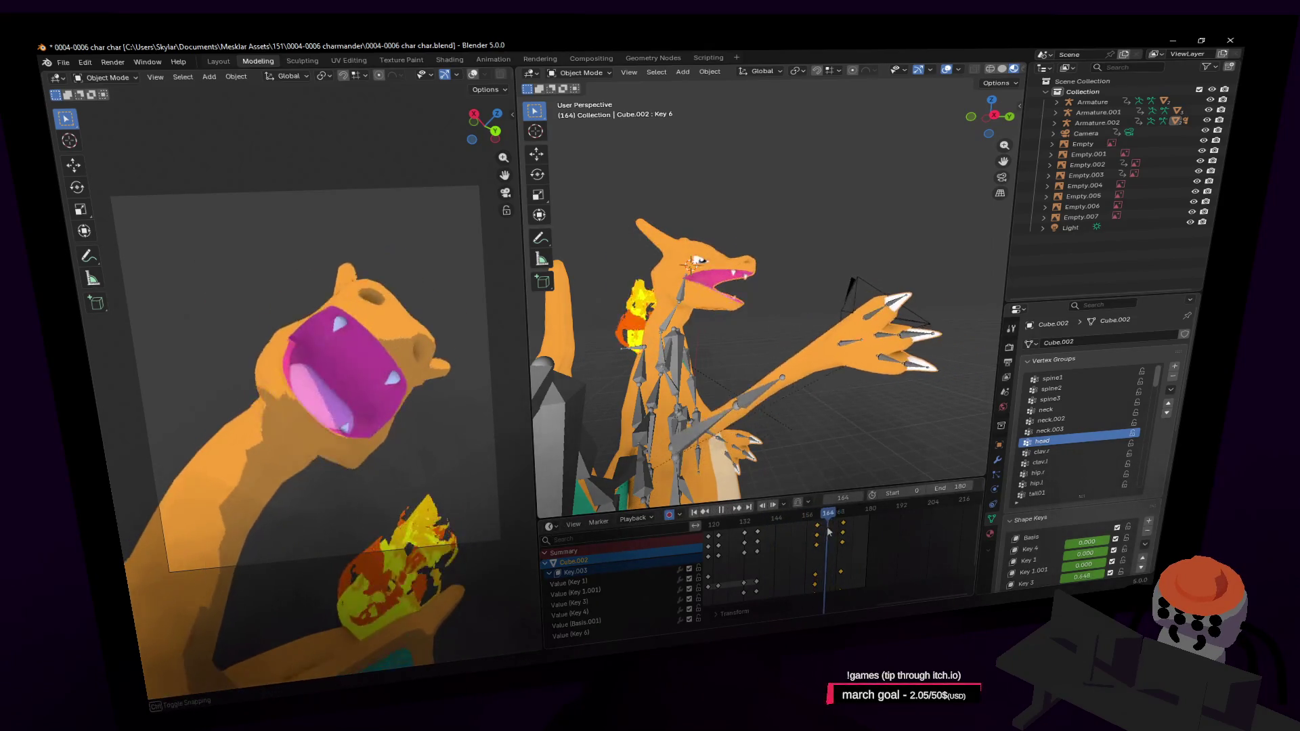
key("Escape")
left_click(823, 521)
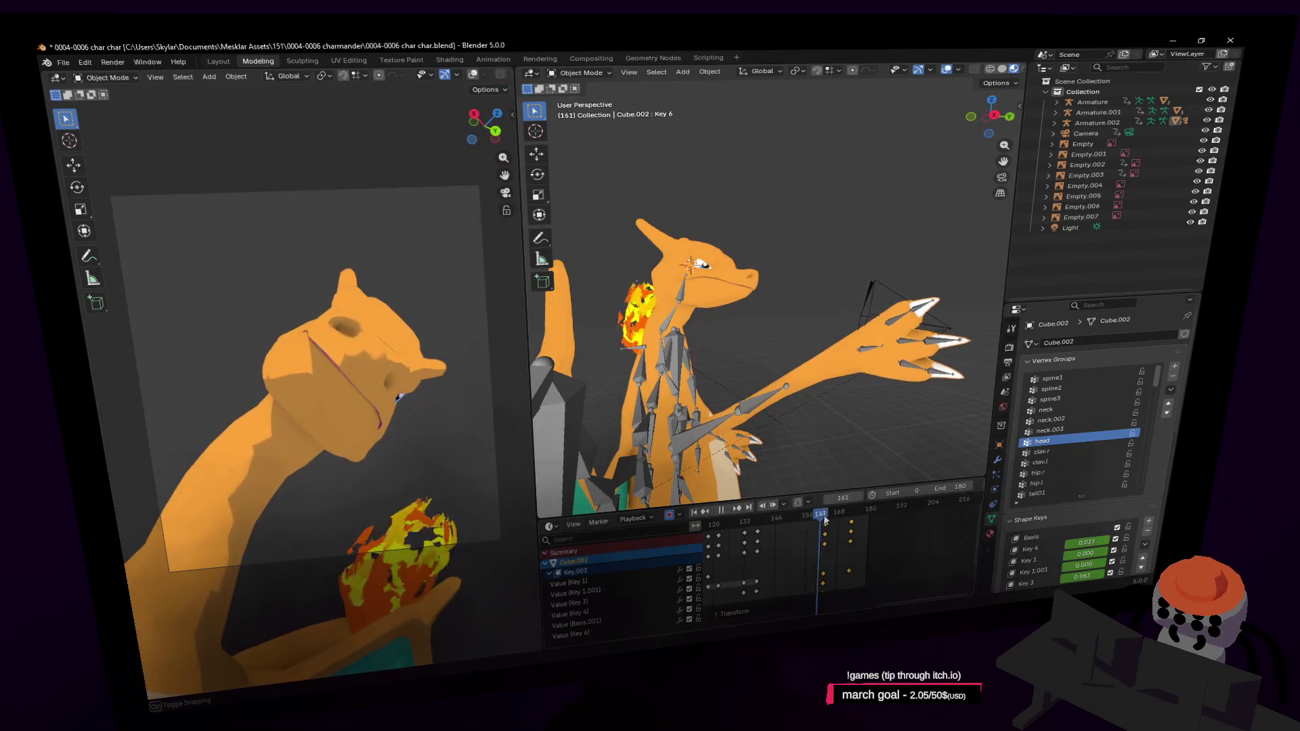
key("space")
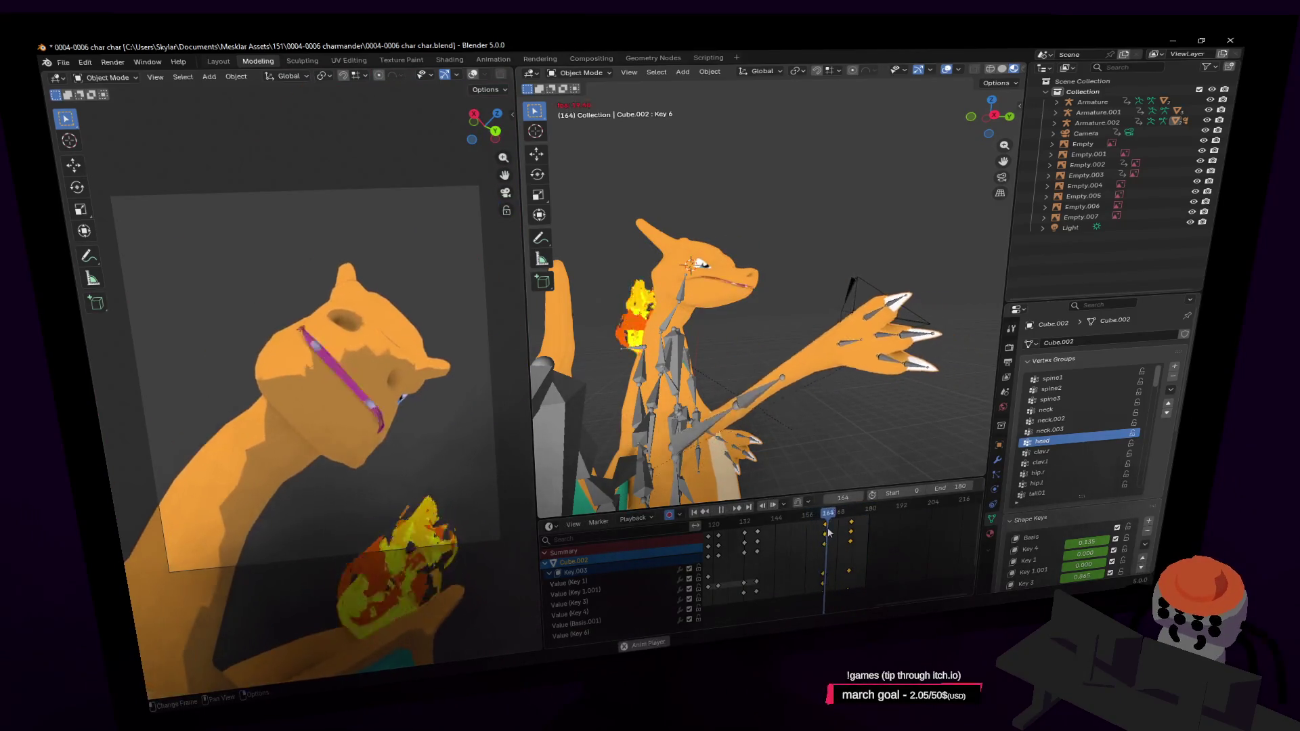
key("shift+Left")
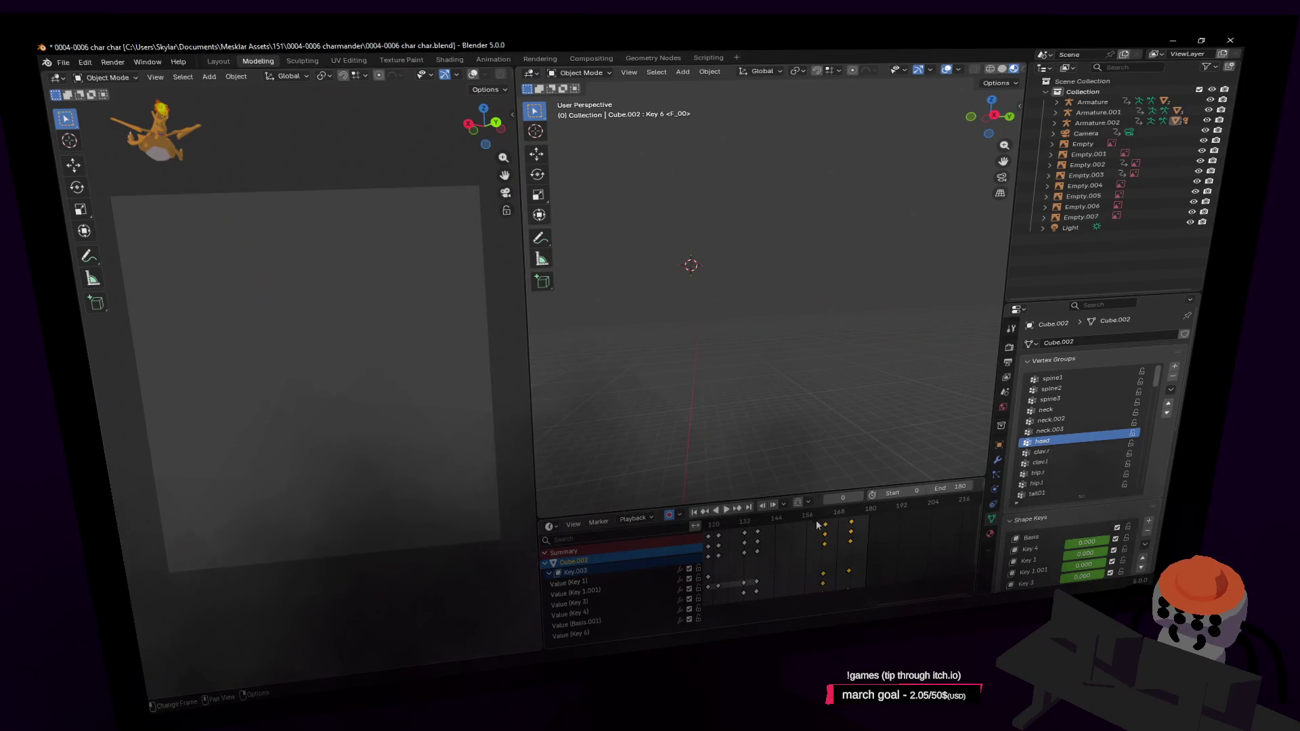
Step: Play the whole animation from frame 0 to review pose and mouth motion
key("space")
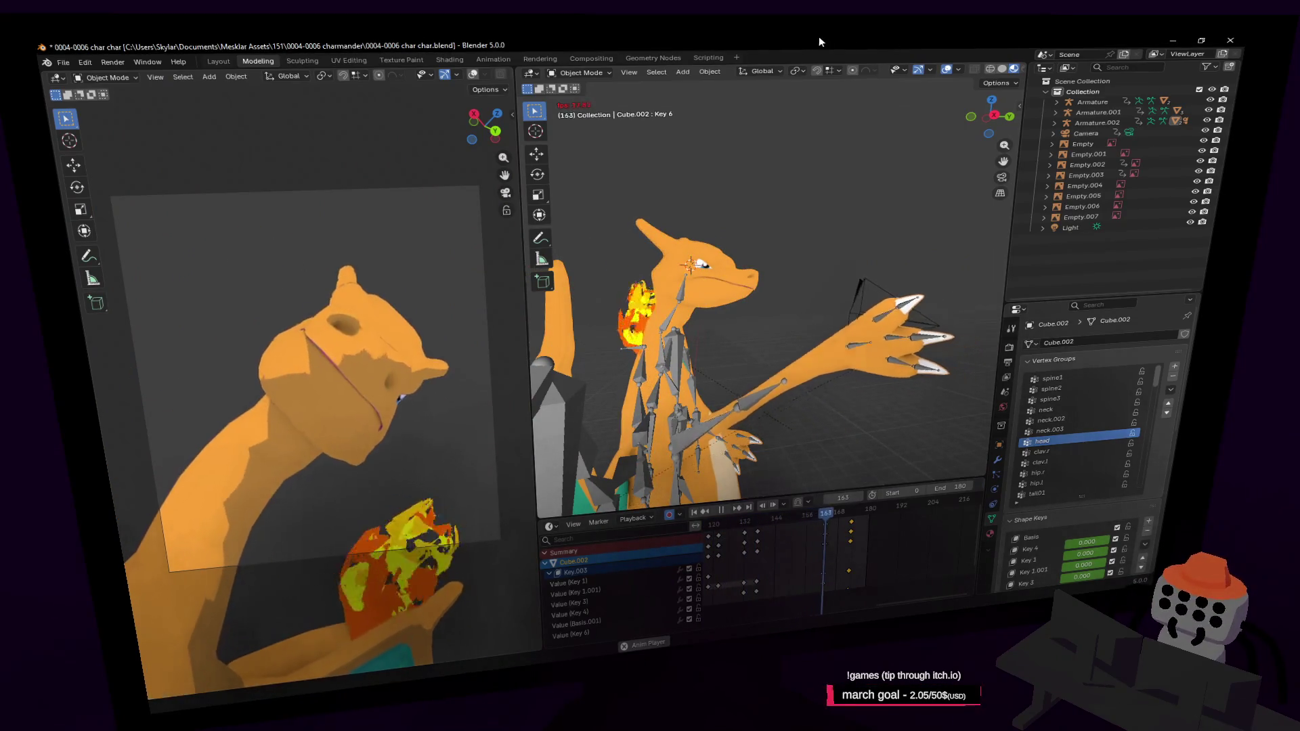
Step: Save, then set the render output file name to 0006_charizard in Output Properties
key("ctrl+s")
left_click(1008, 350)
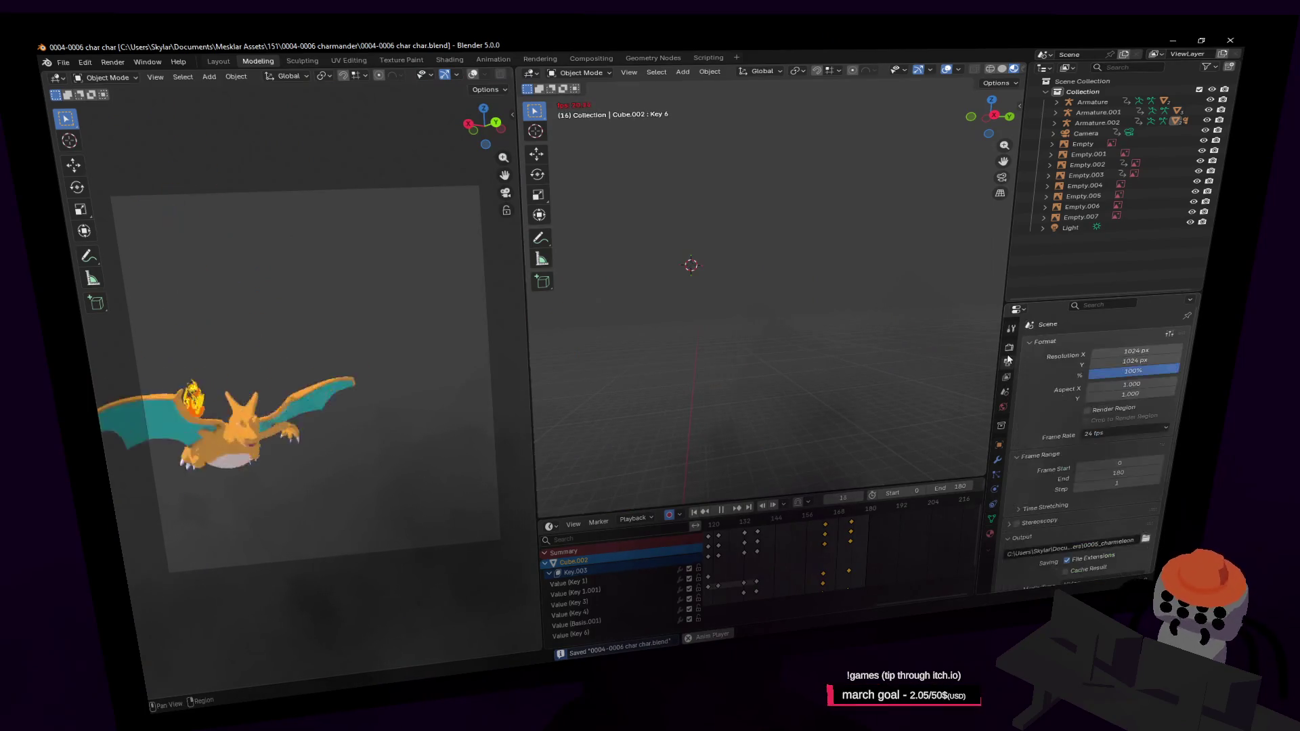
left_click(1010, 346)
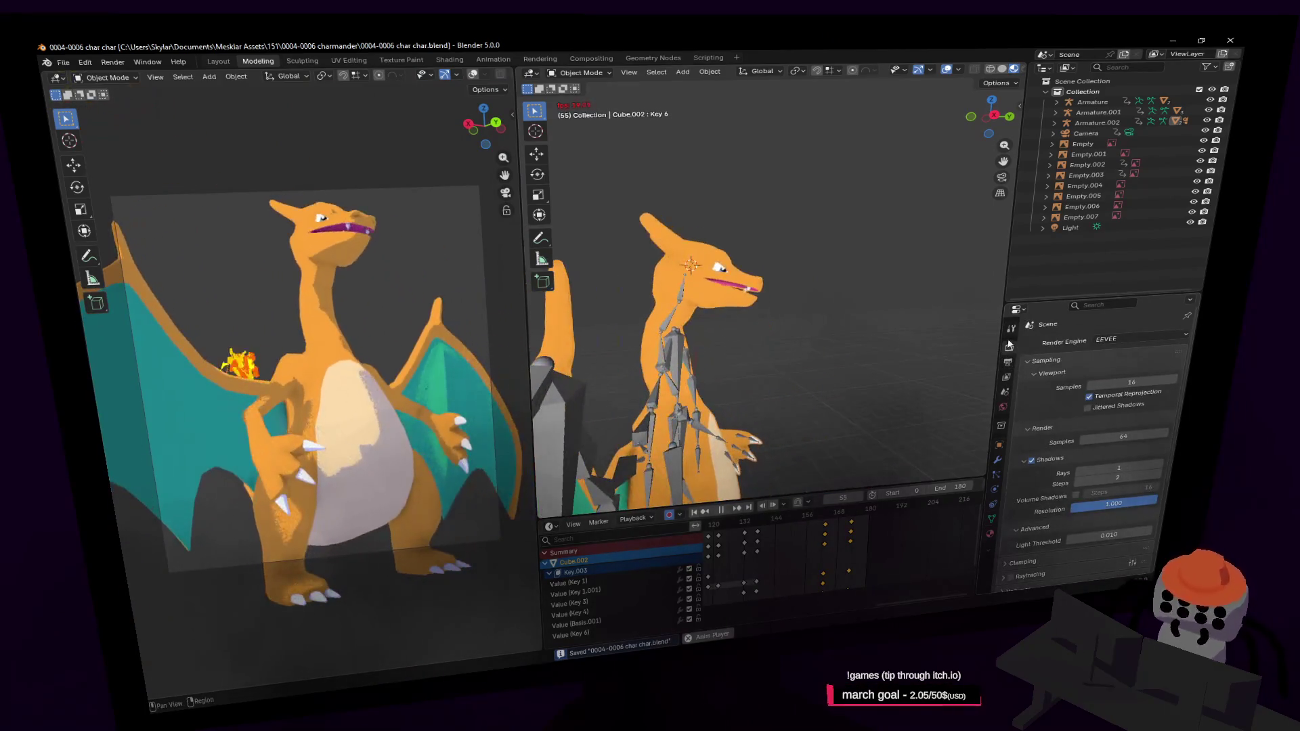
left_click(1009, 362)
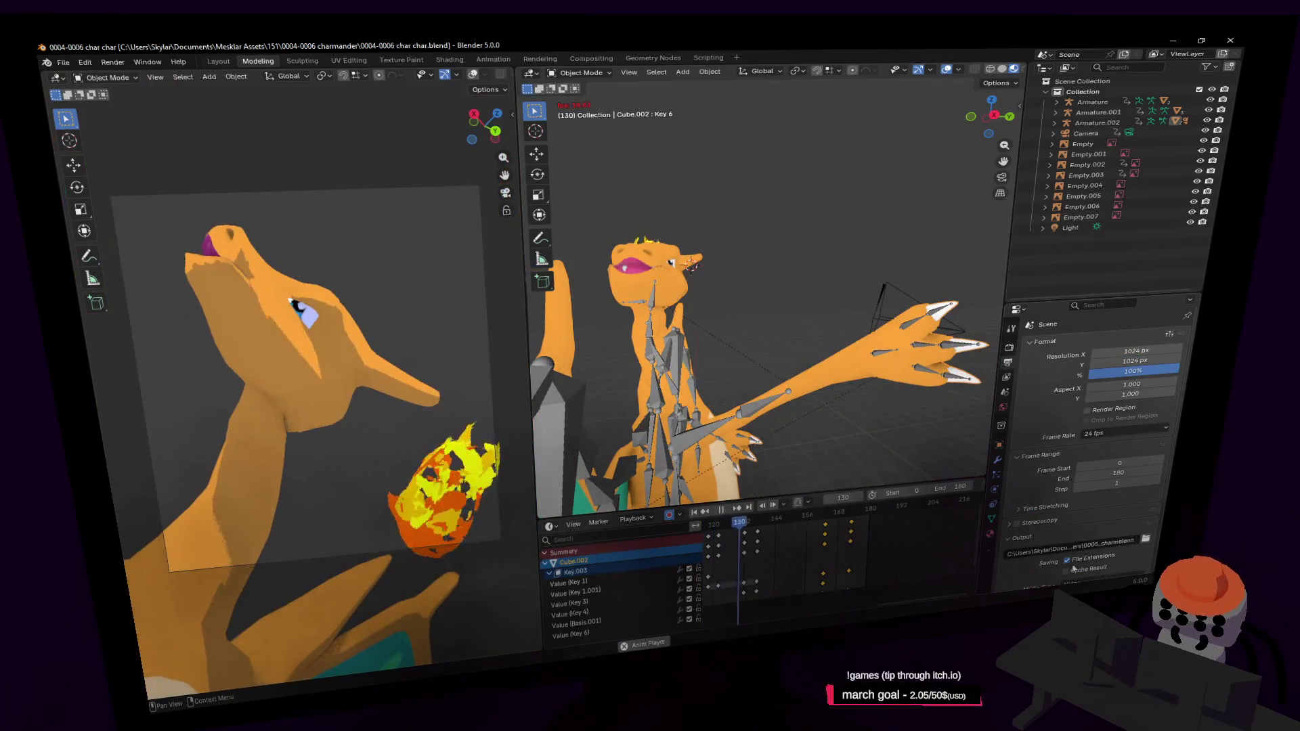
left_click(1108, 541)
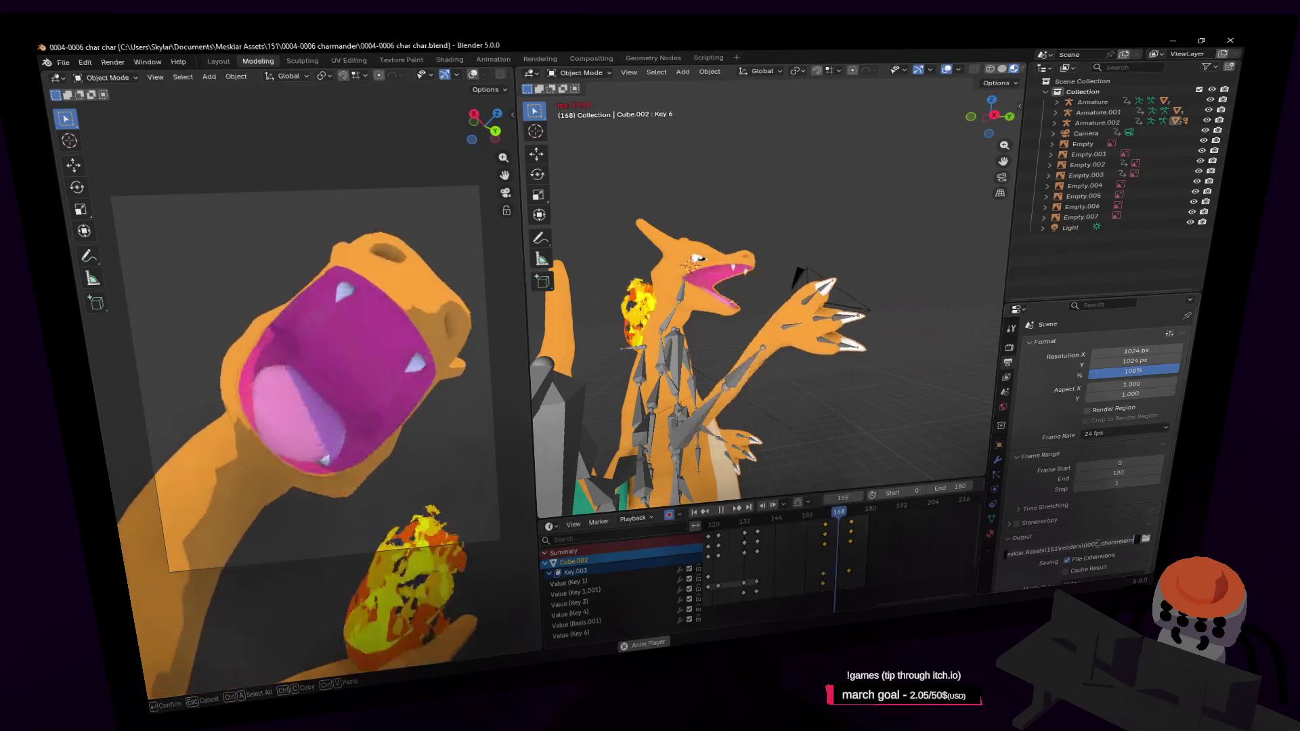
key("BackSpace")
key("BackSpace")
key("BackSpace")
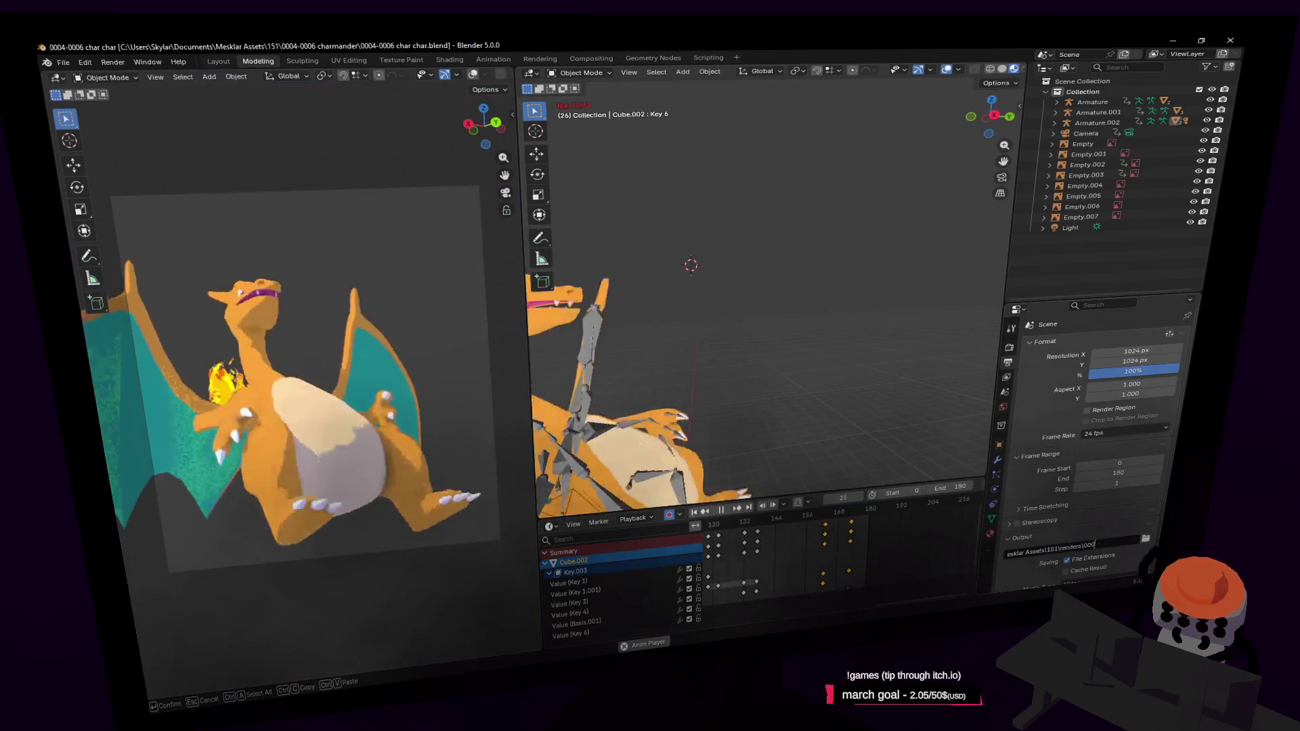
type("6_char")
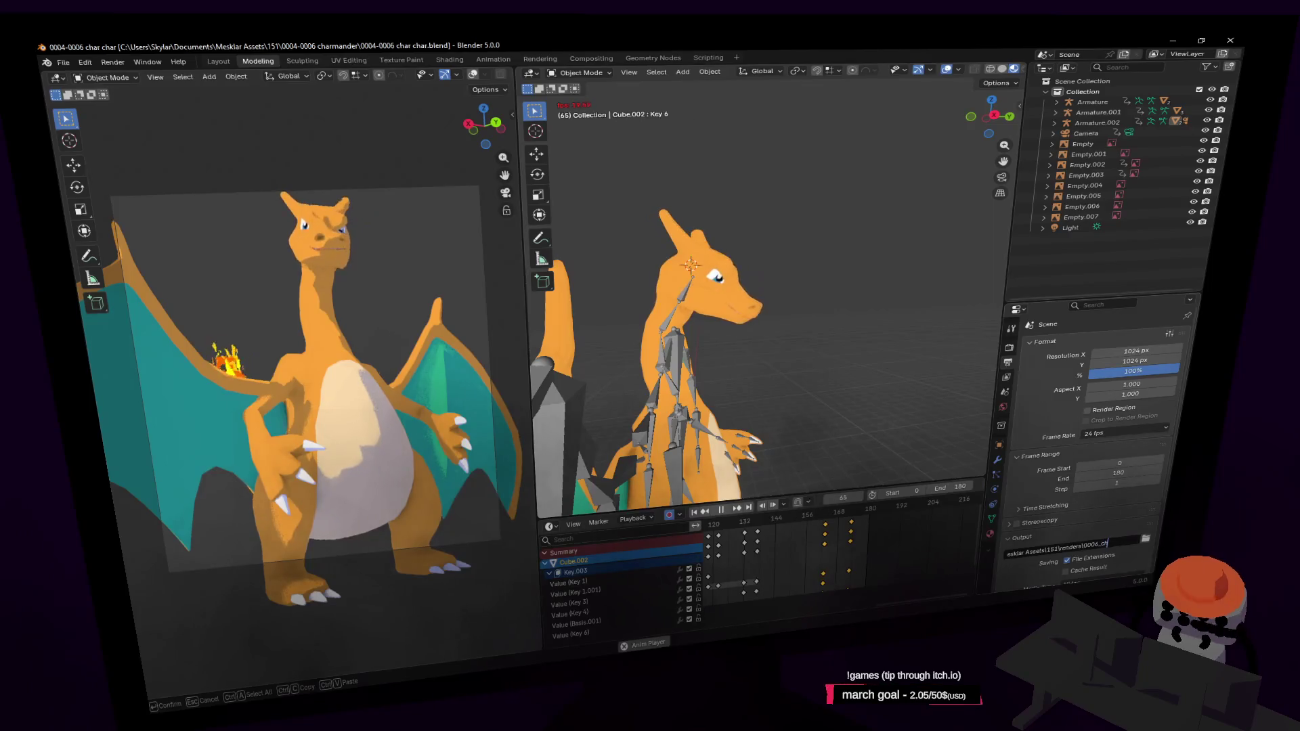
type("mander")
key("Return")
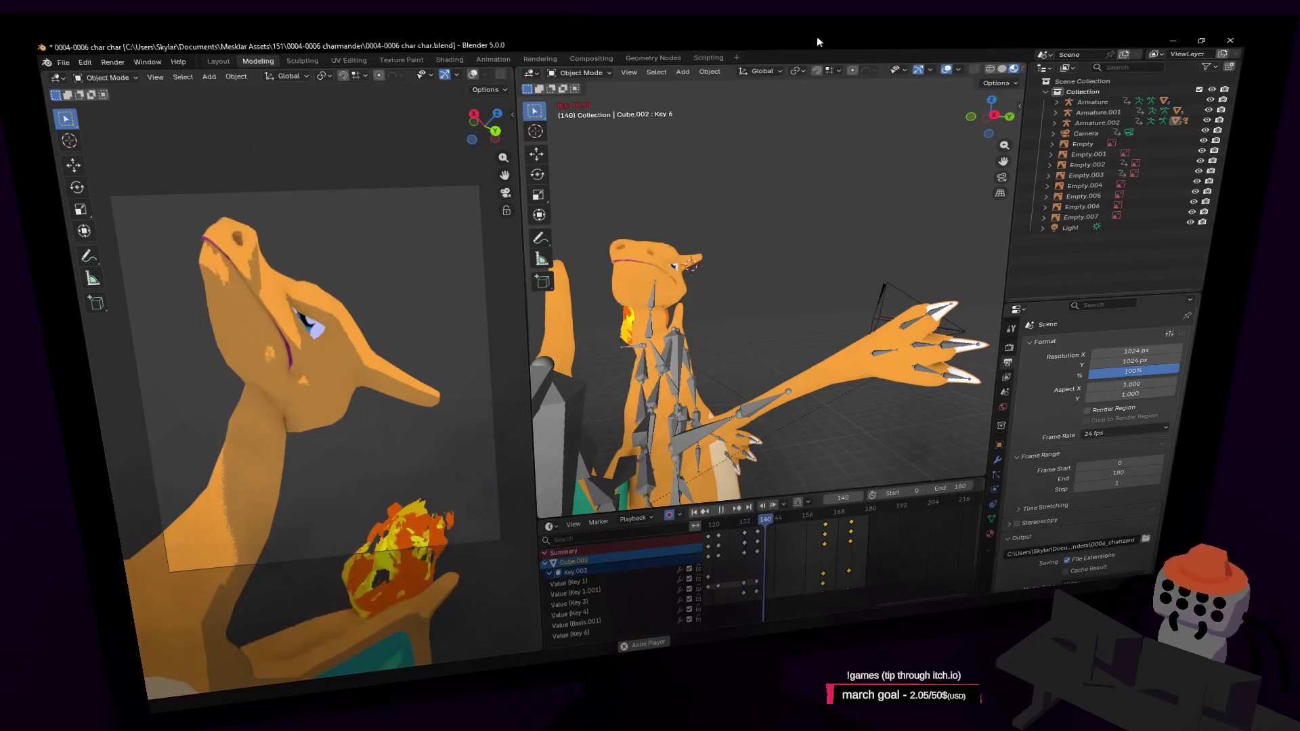
Step: Save the project, stop playback and start rendering the full animation (Ctrl+F12)
key("ctrl+s")
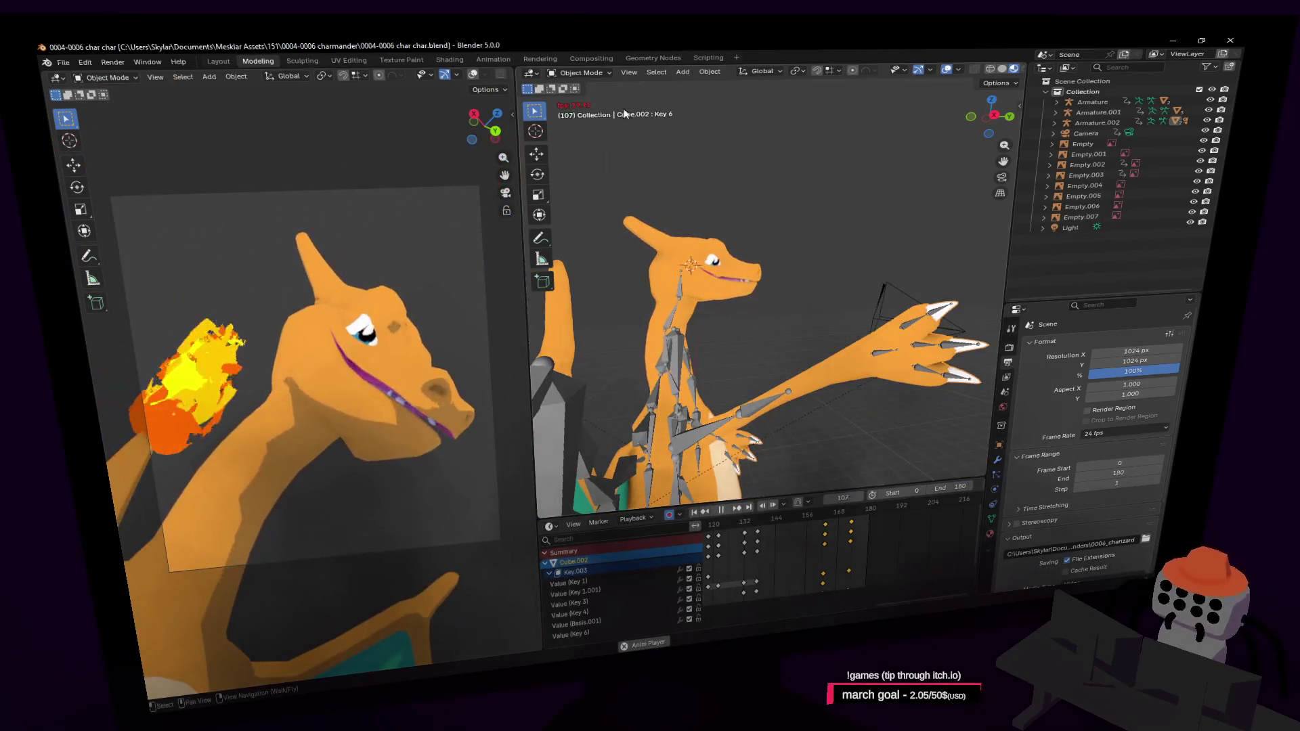
key("space")
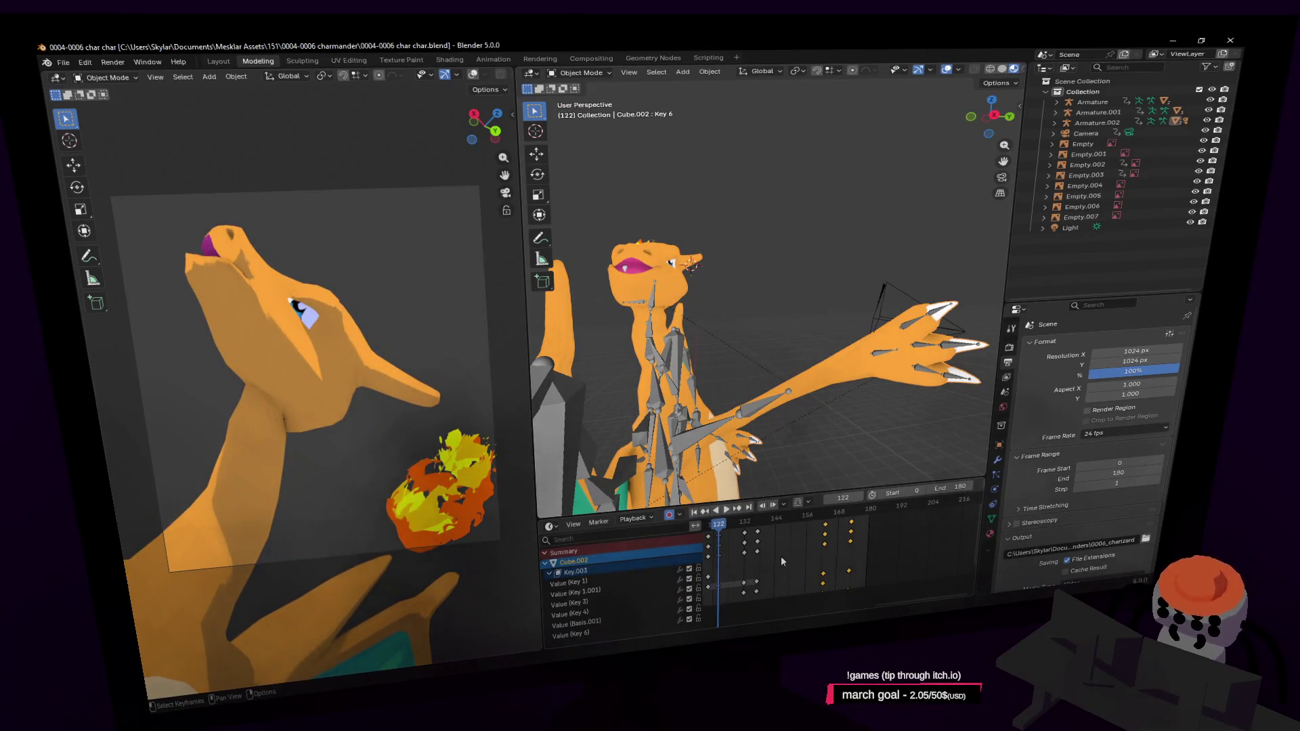
key("ctrl+F12")
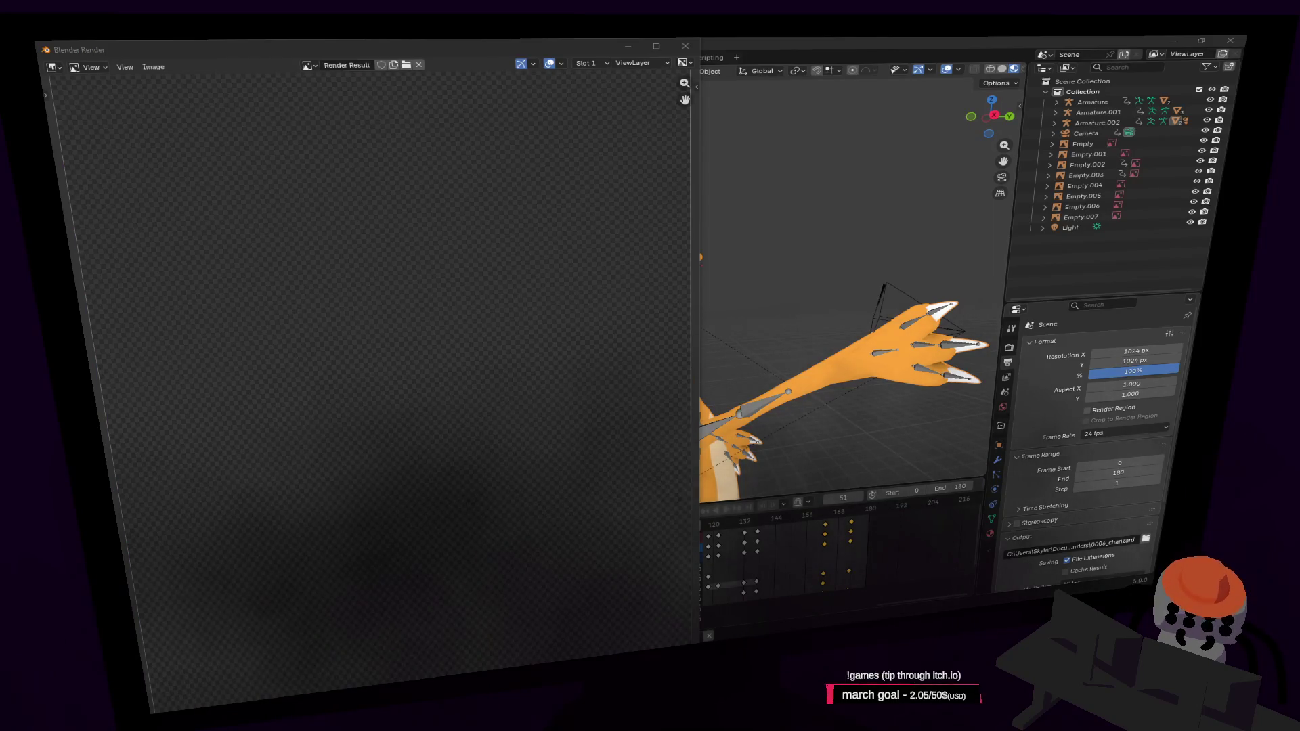
Step: Minimize the Blender Render window while the animation renders
left_click(630, 47)
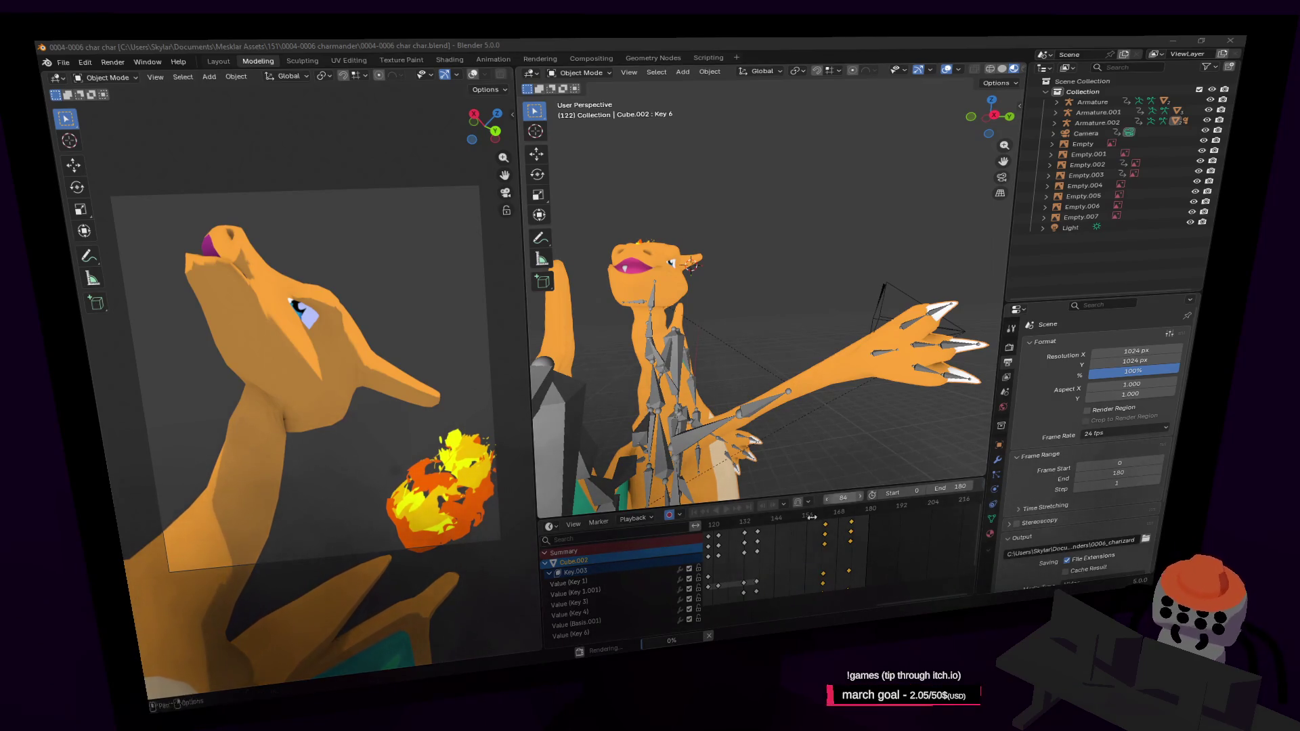
Step: Step frames forward up to 172 to check the pose, then enter walk navigation
middle_click_drag(801, 553, 927, 553)
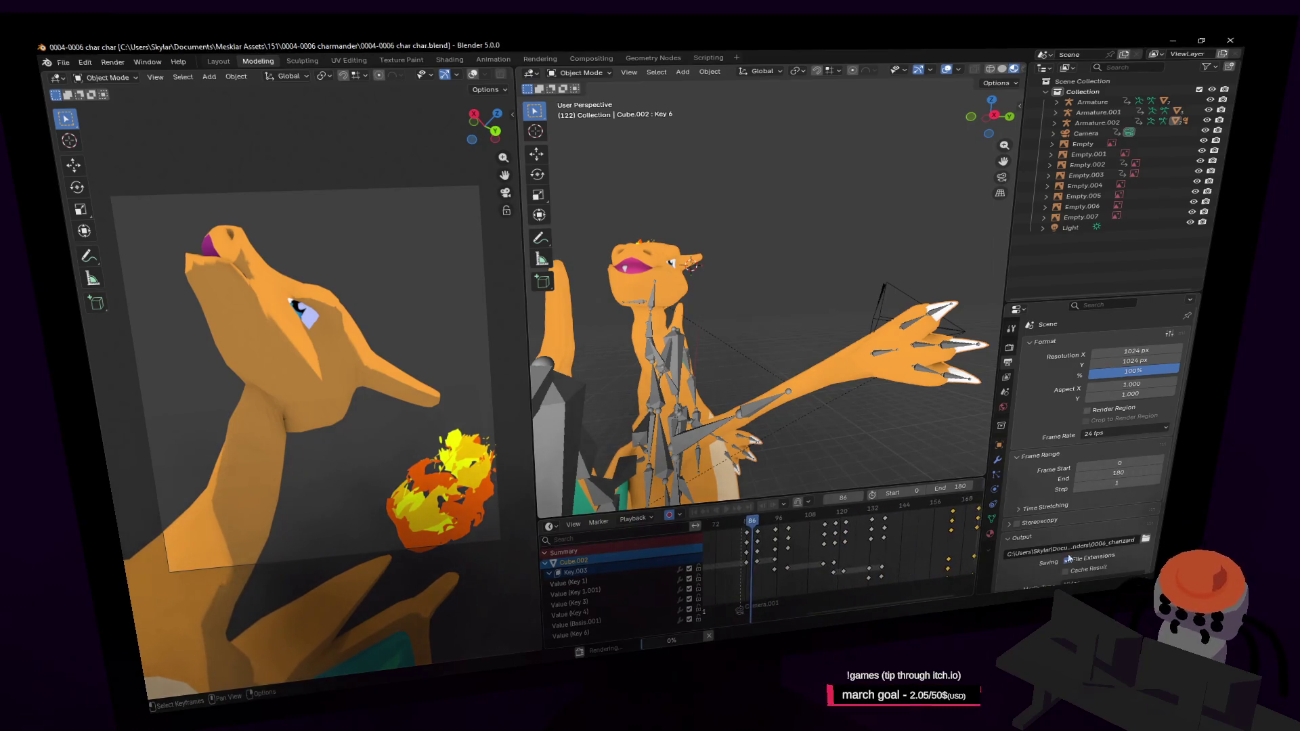
key("Right")
key("Right")
key("Right")
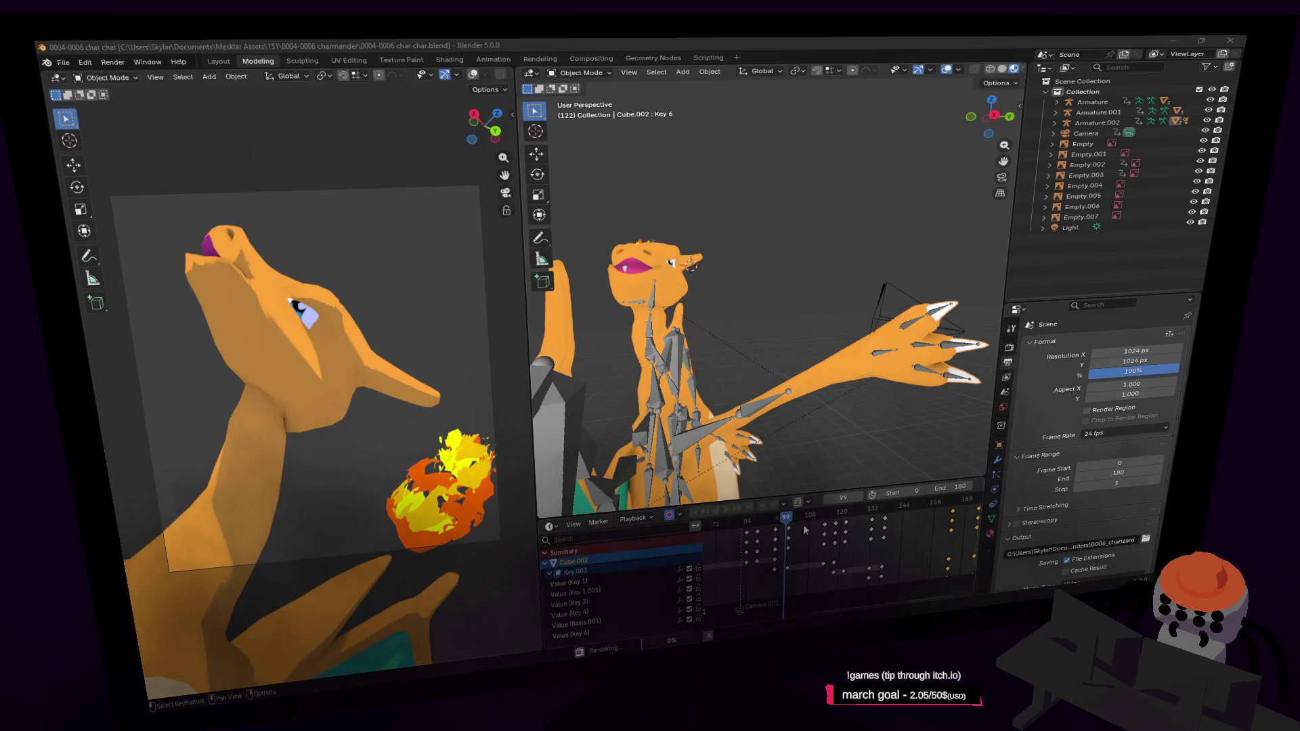
scroll(832, 525, "down", 2)
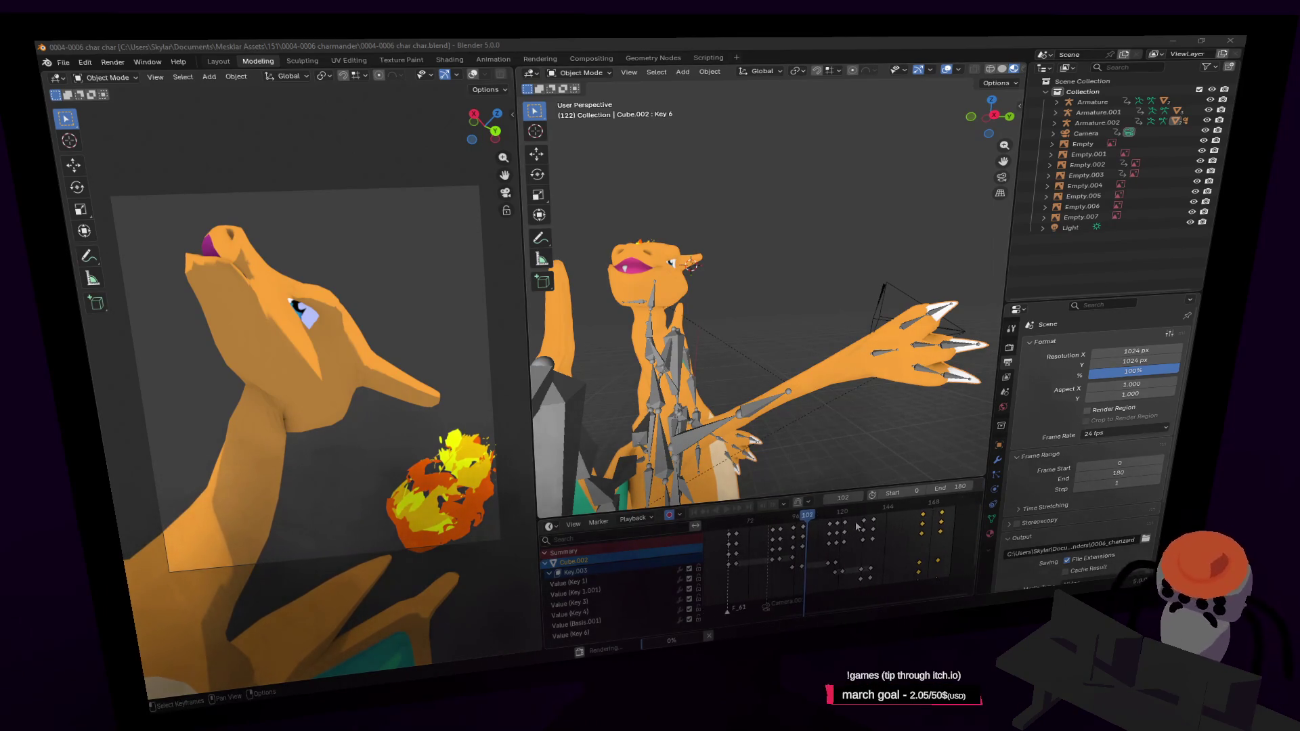
key("Right")
key("Right")
key("Right")
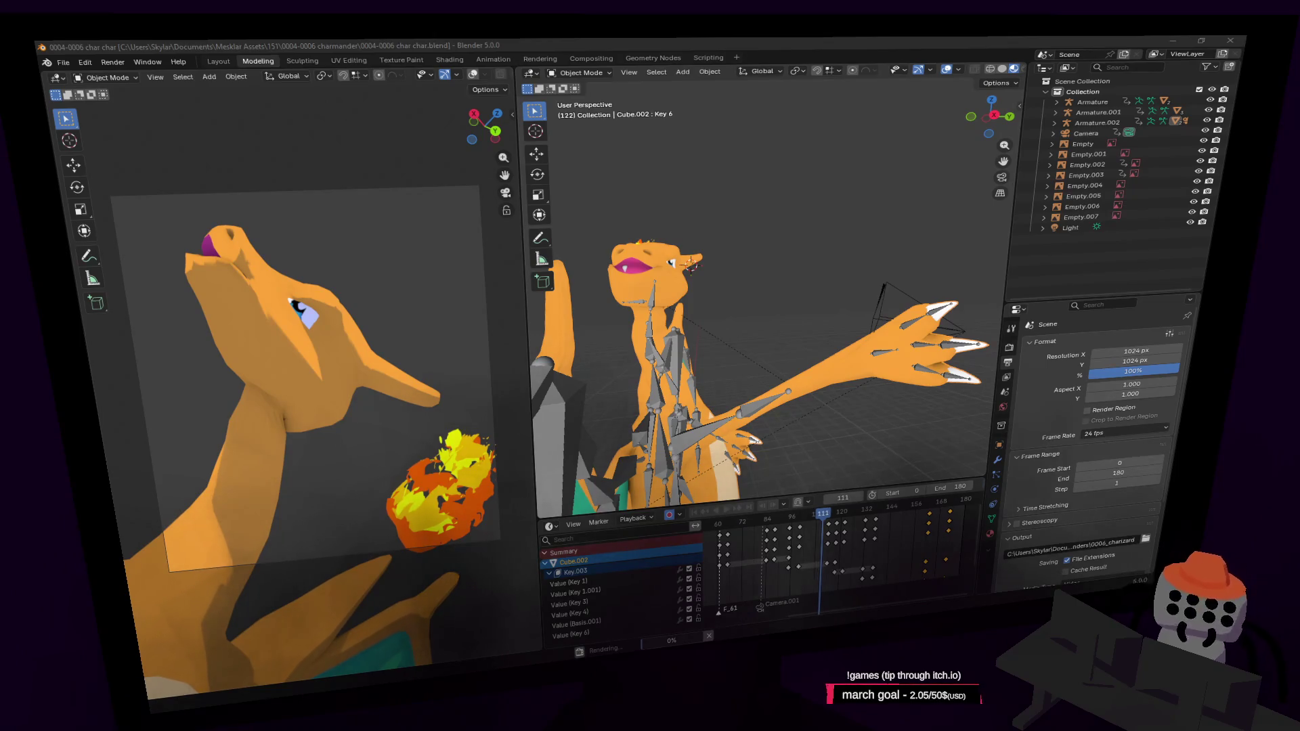
key("Right")
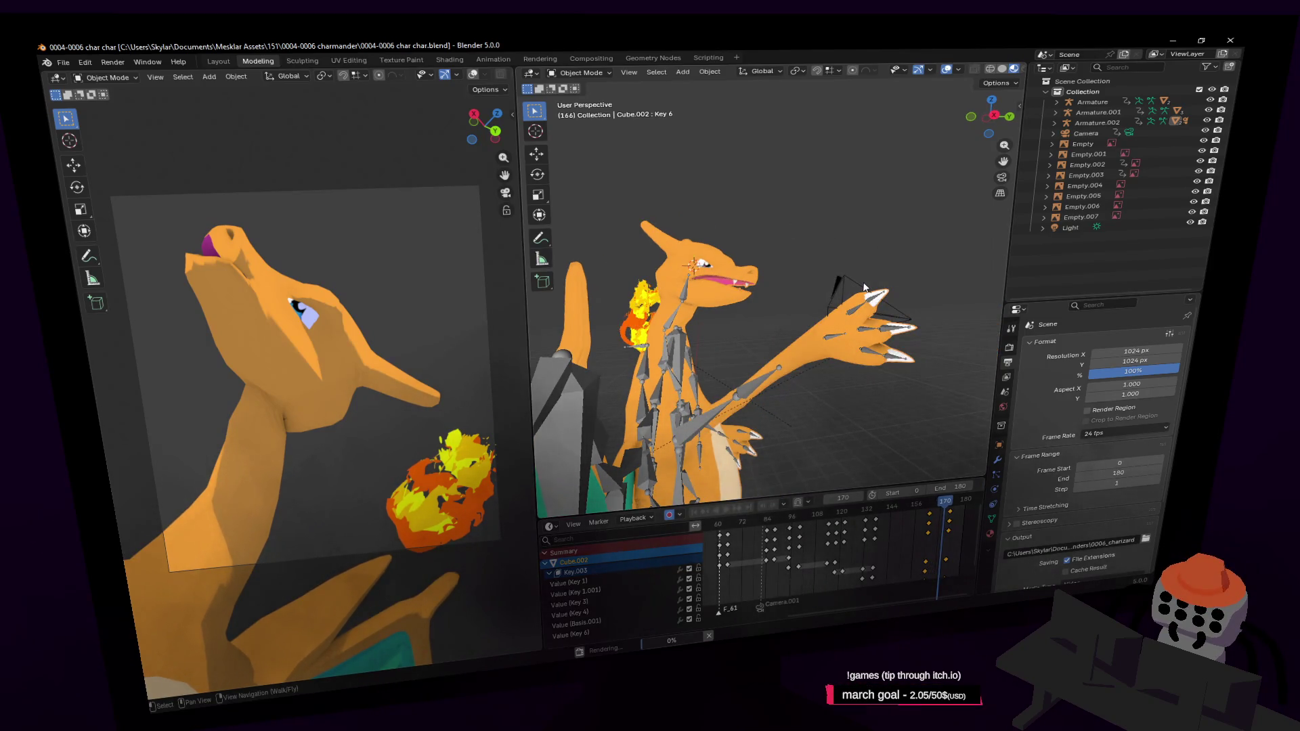
key("Right")
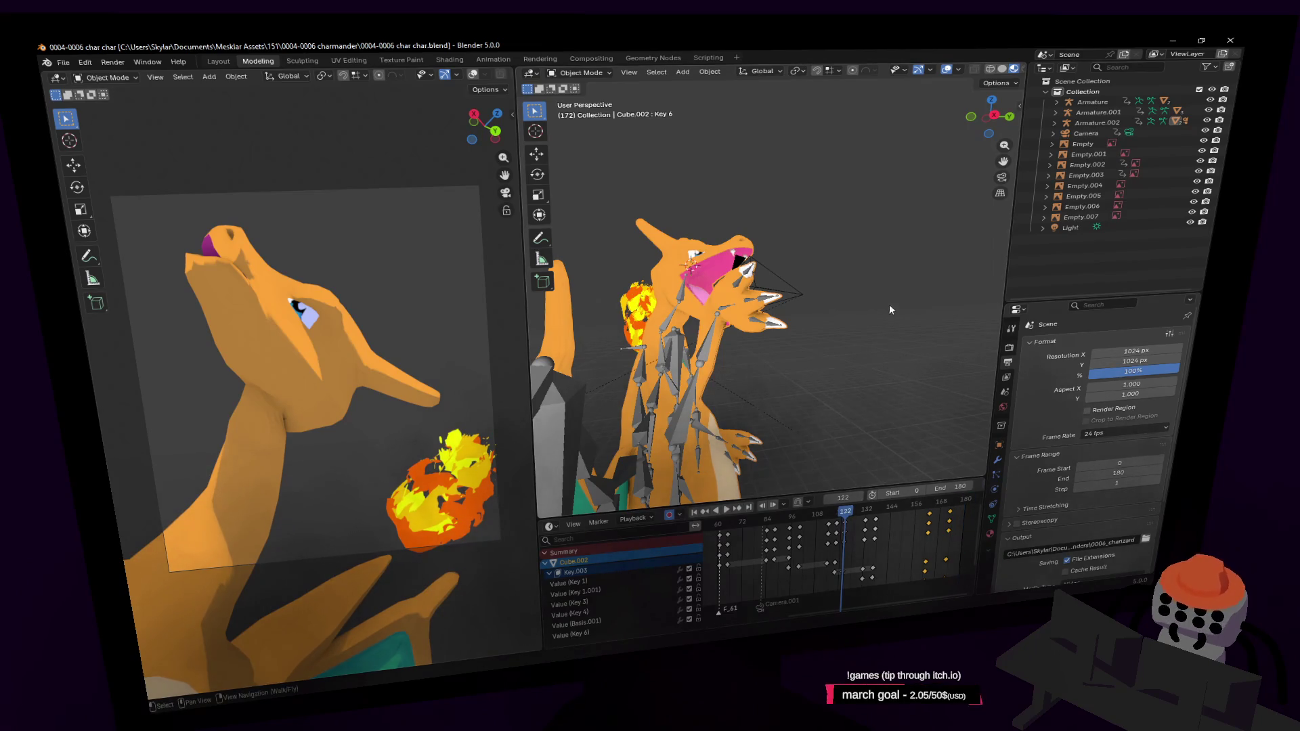
key("shift+grave")
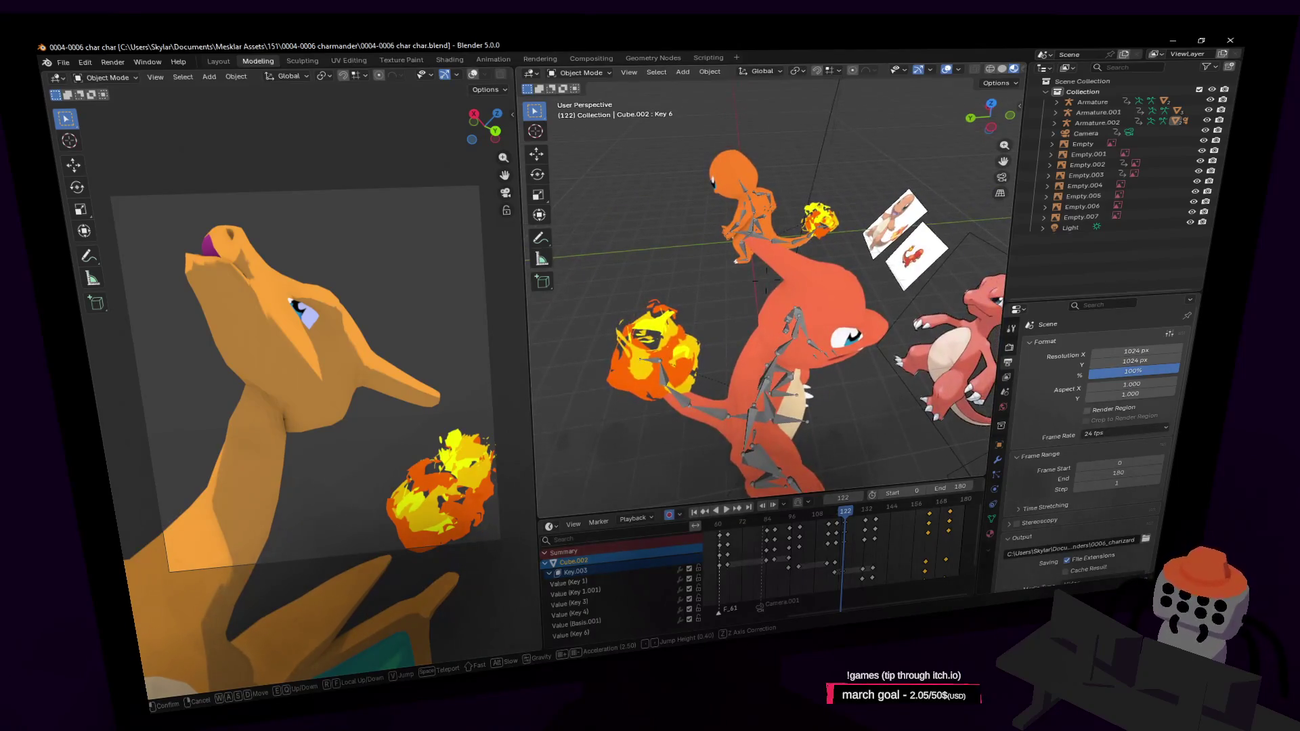
Step: Fly around the Charizard model, exit walk navigation, rewind and stop playback
key("w")
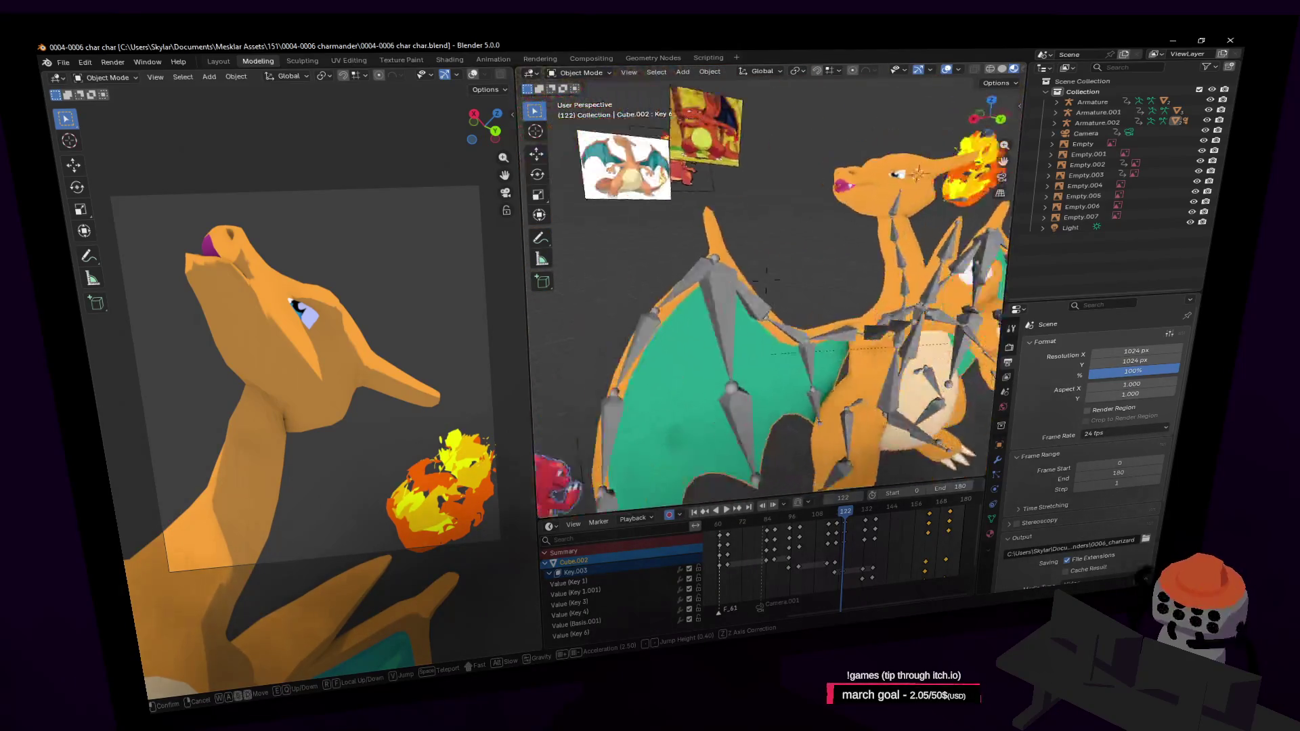
key("s")
key("Escape")
key("shift+Left")
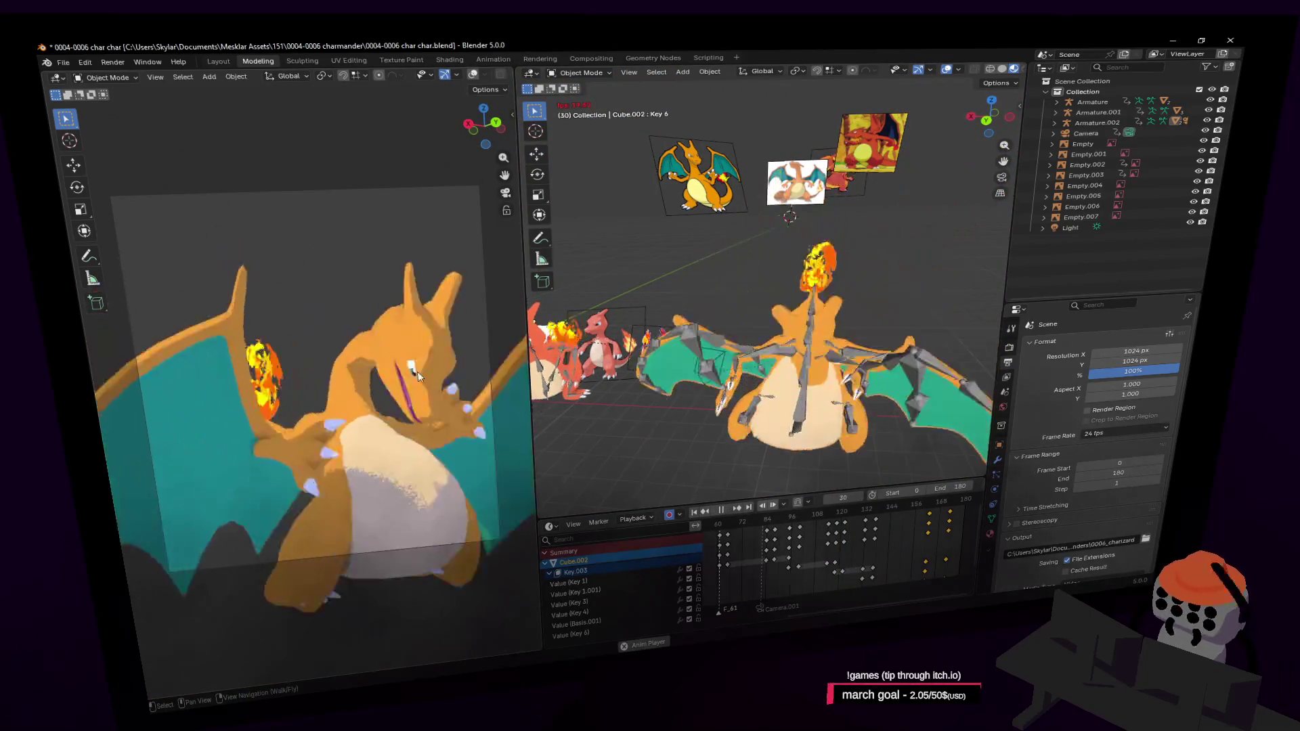
key("space")
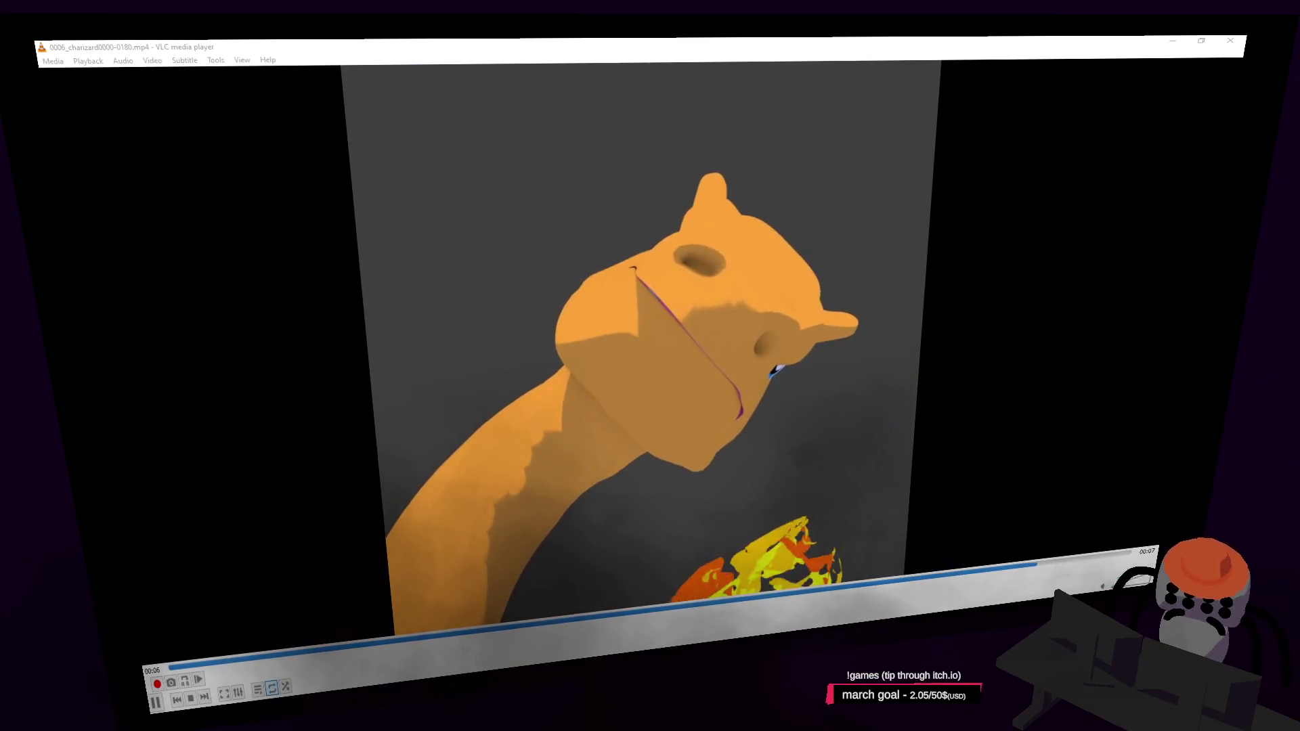
Step: Cycle the VLC video aspect ratio to 16:9 and let the render play out
key("a")
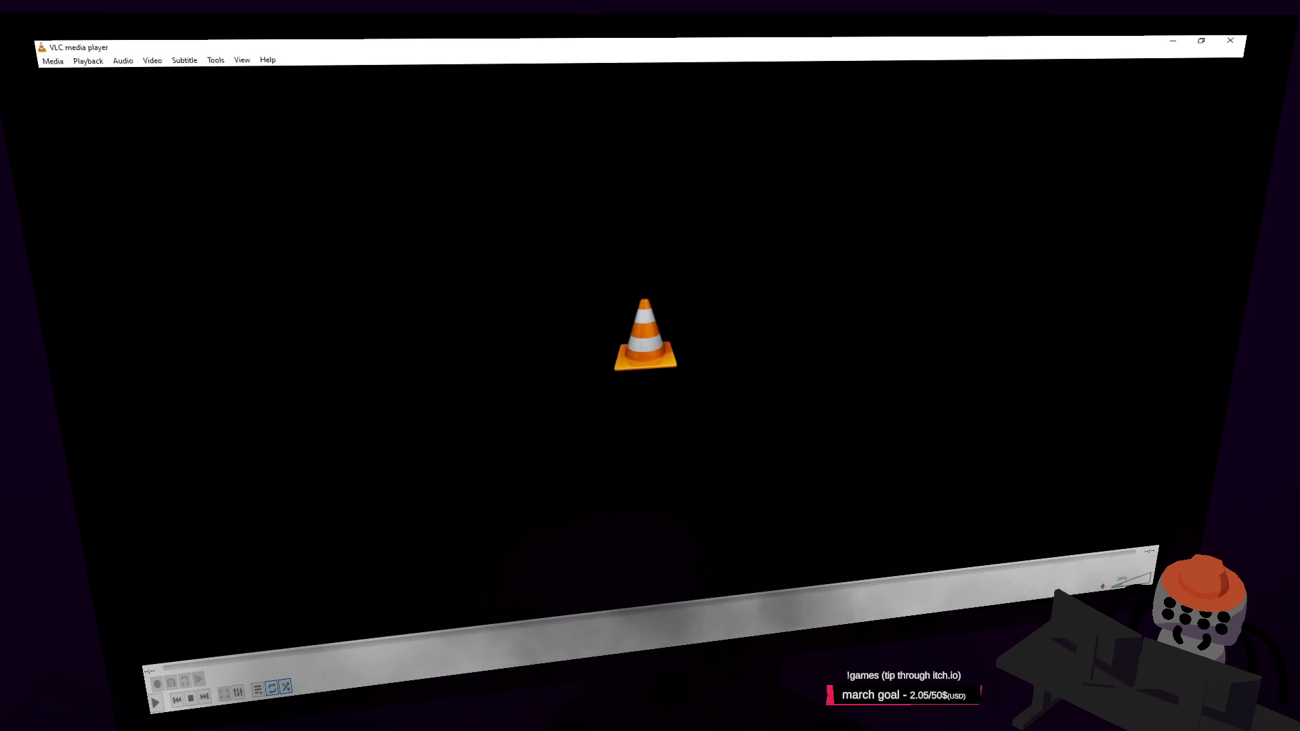
Step: Close VLC so the Blender Charizard scene shows again
left_click(1230, 41)
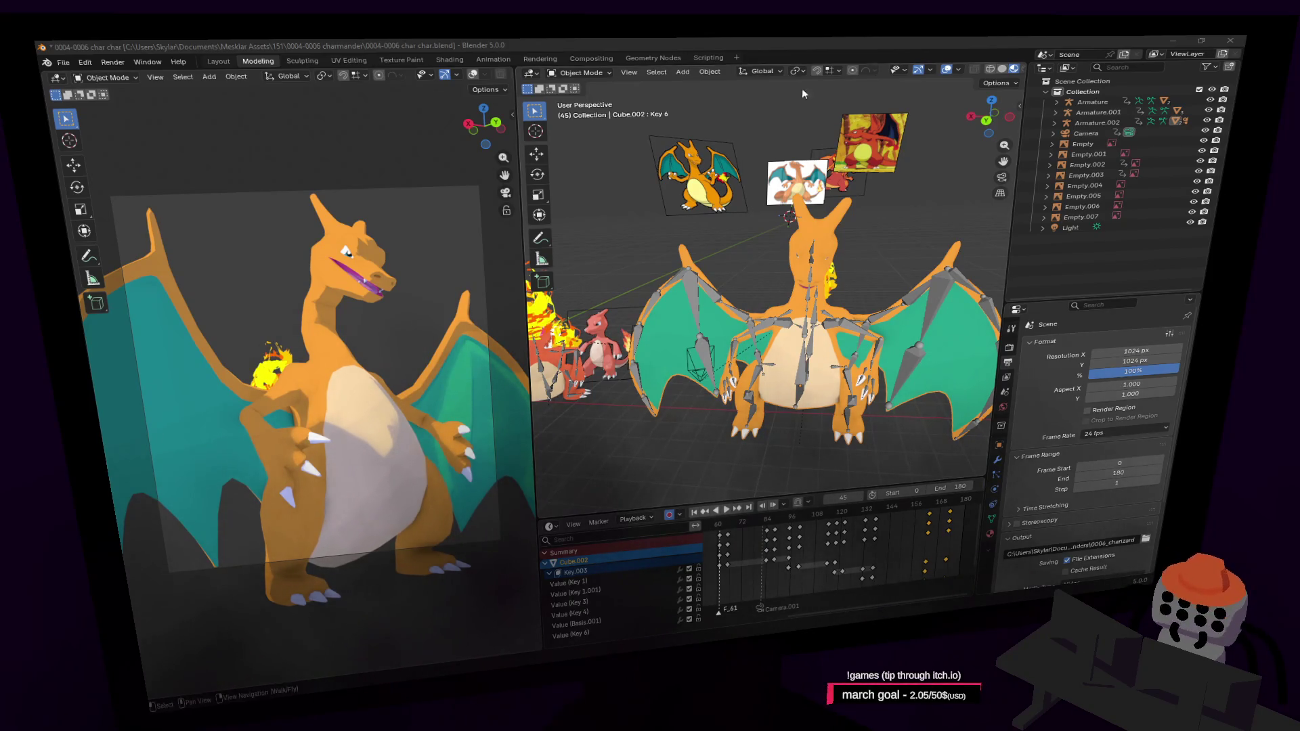
Step: Save the 0004-0006 char char .blend project file
key("ctrl+s")
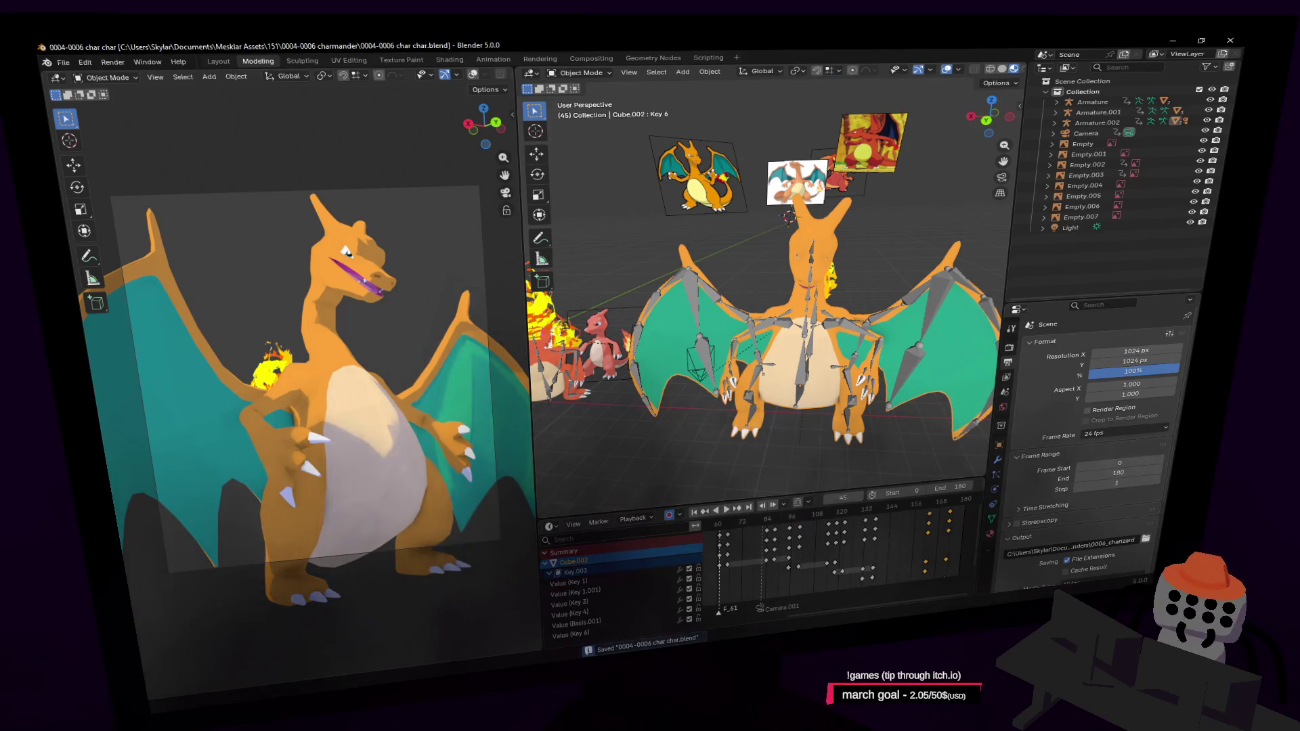